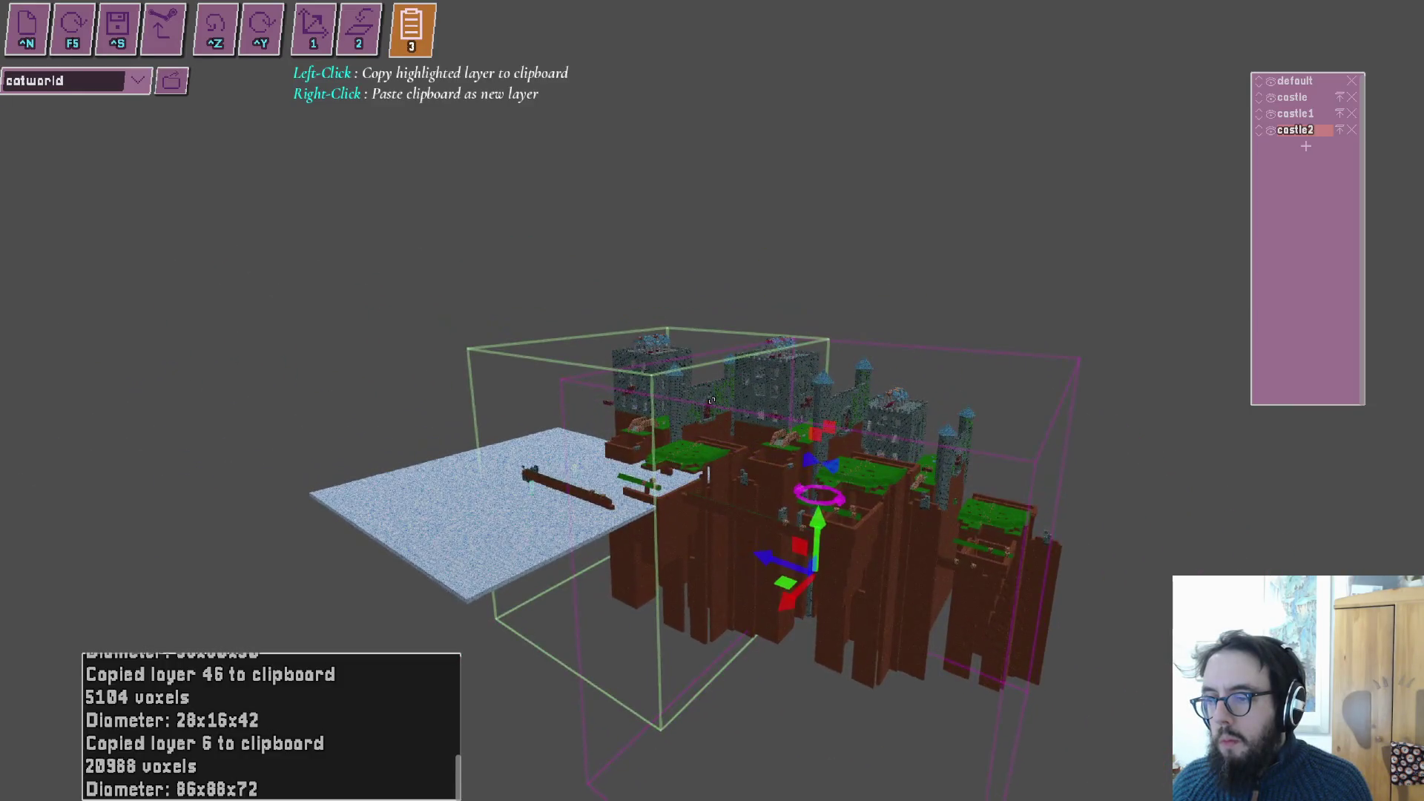
# Copy the hovered castle layer and paste it back as new layer castle3
pyautogui.click(711, 401)
pyautogui.scroll(3, 711, 400)
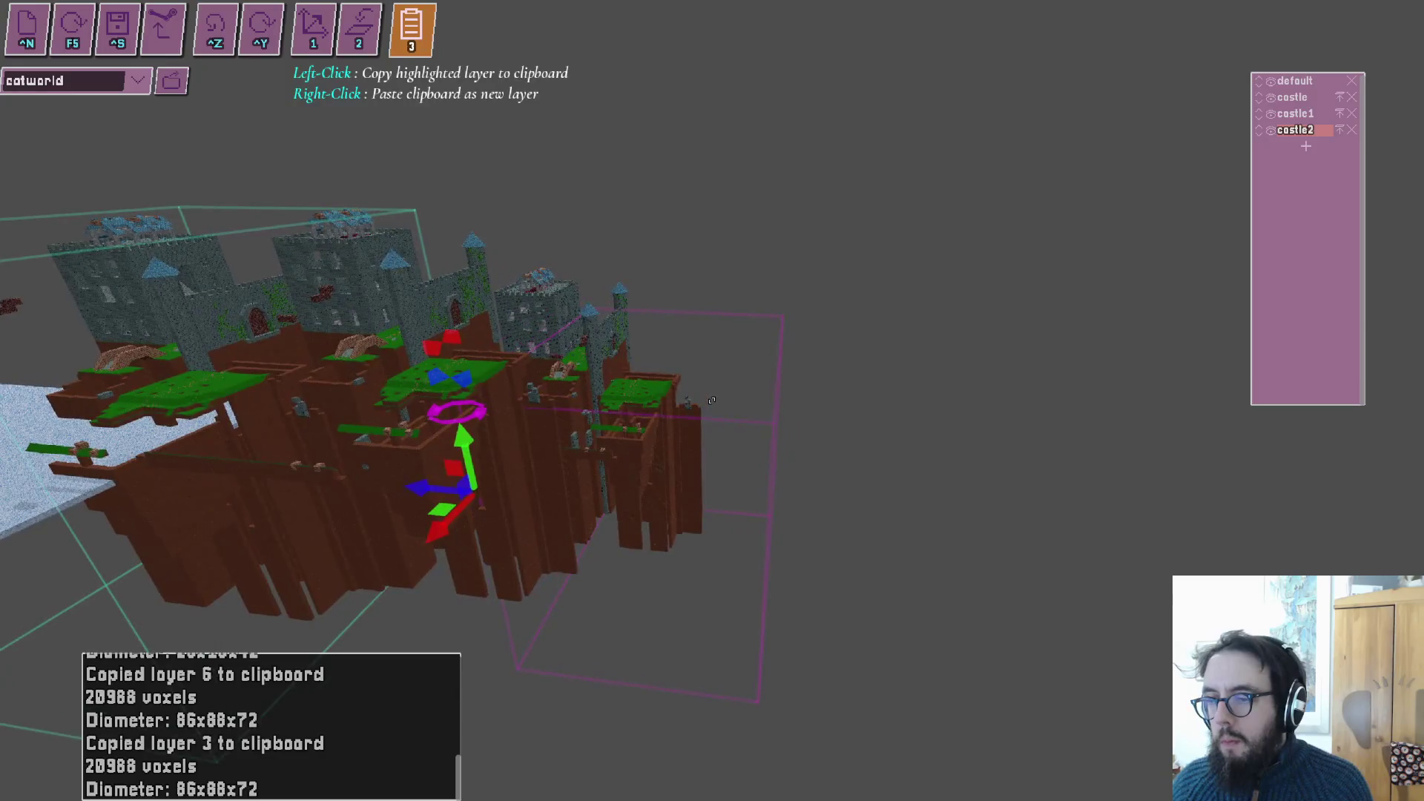
pyautogui.rightClick(711, 401)
pyautogui.scroll(-3, 711, 400)
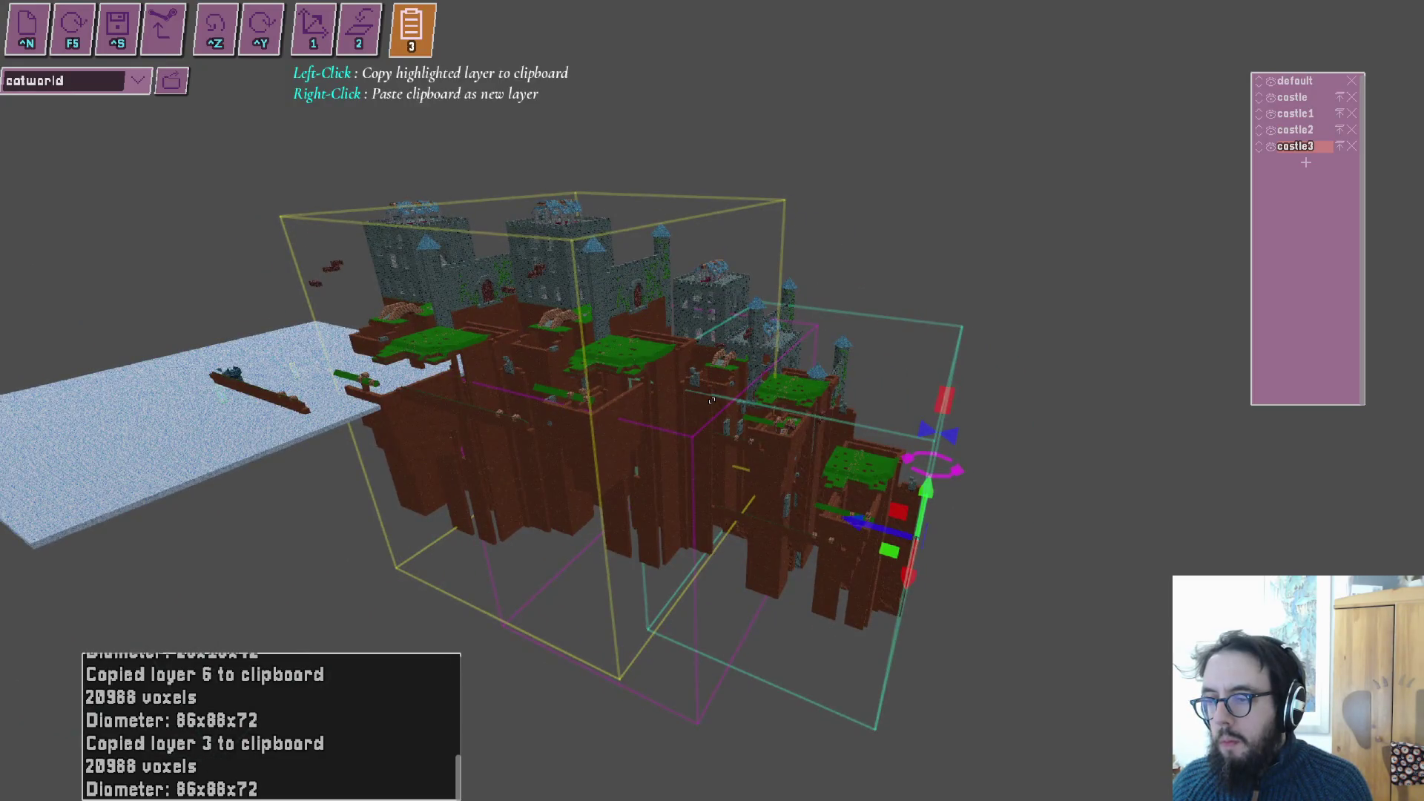
# Copy layer 1 and paste four more copies as layers castle4 through castle7
pyautogui.click(712, 401)
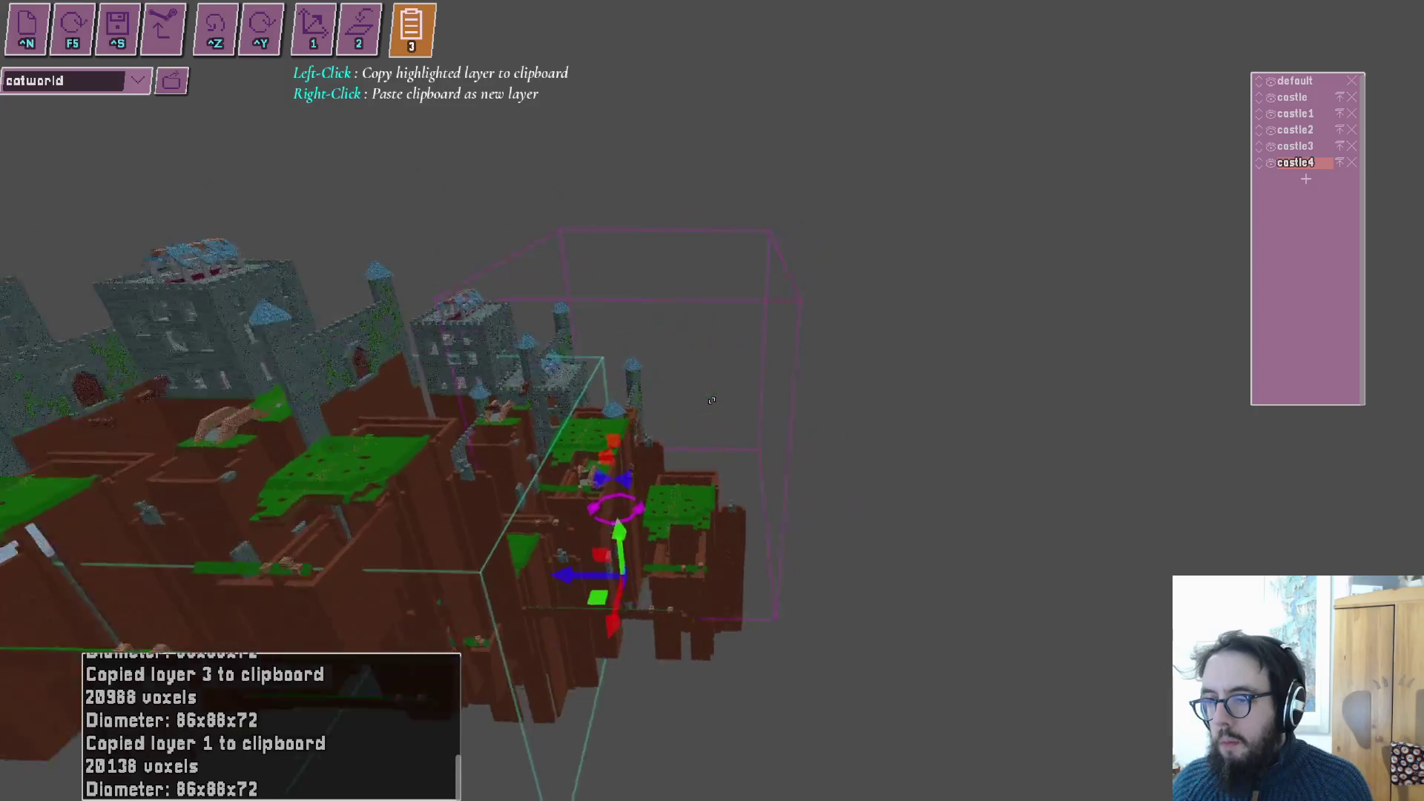
pyautogui.rightClick(711, 400)
pyautogui.rightClick(711, 401)
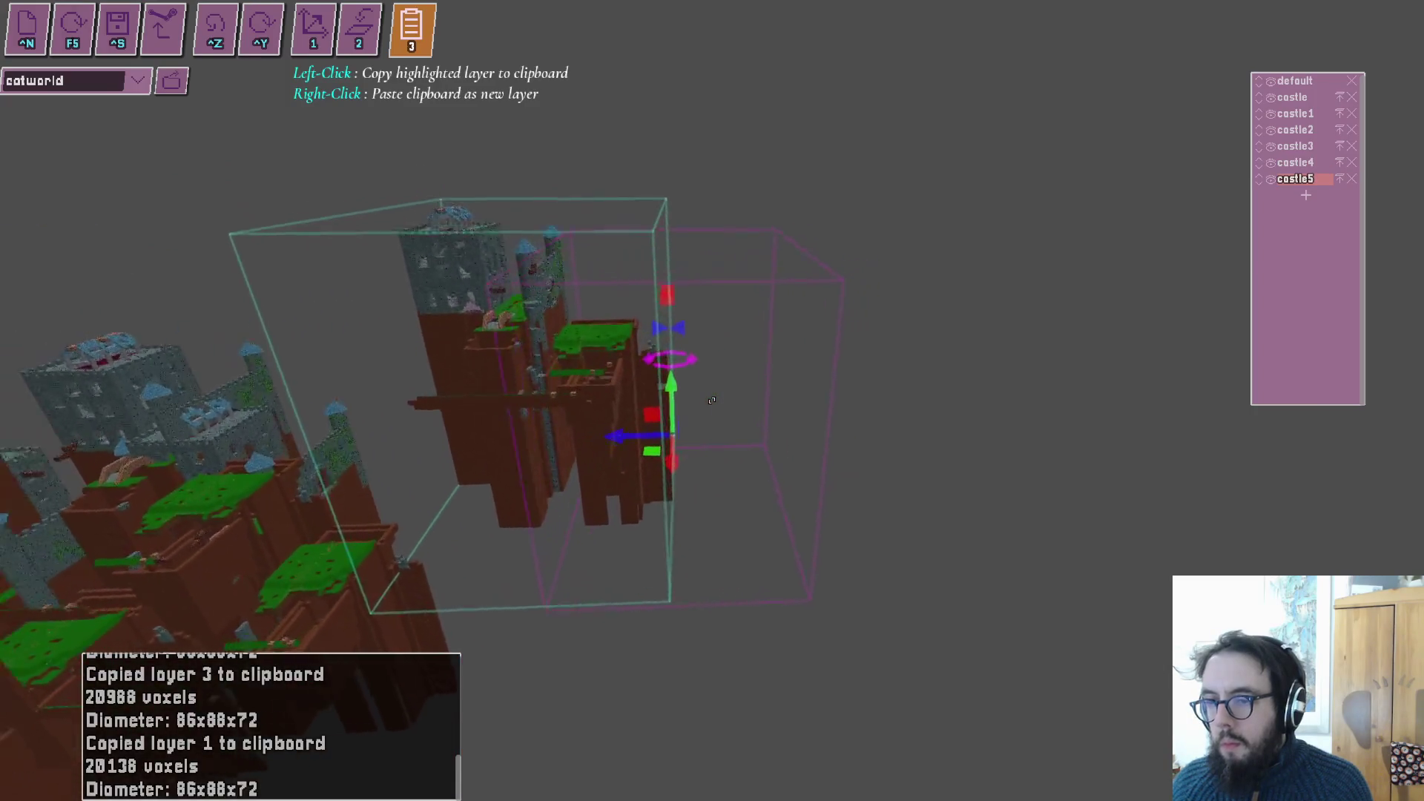
pyautogui.scroll(3, 712, 401)
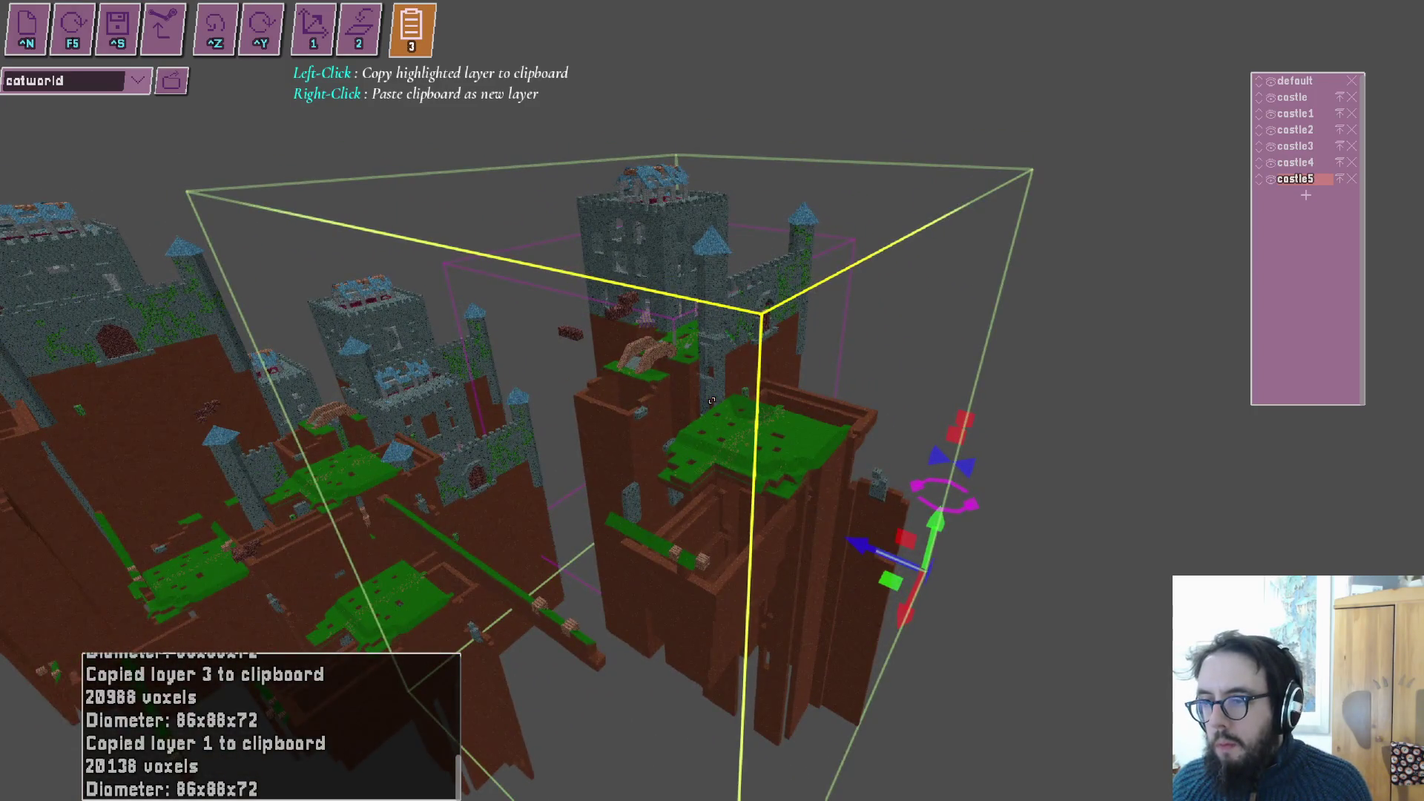
pyautogui.rightClick(712, 400)
pyautogui.rightClick(711, 401)
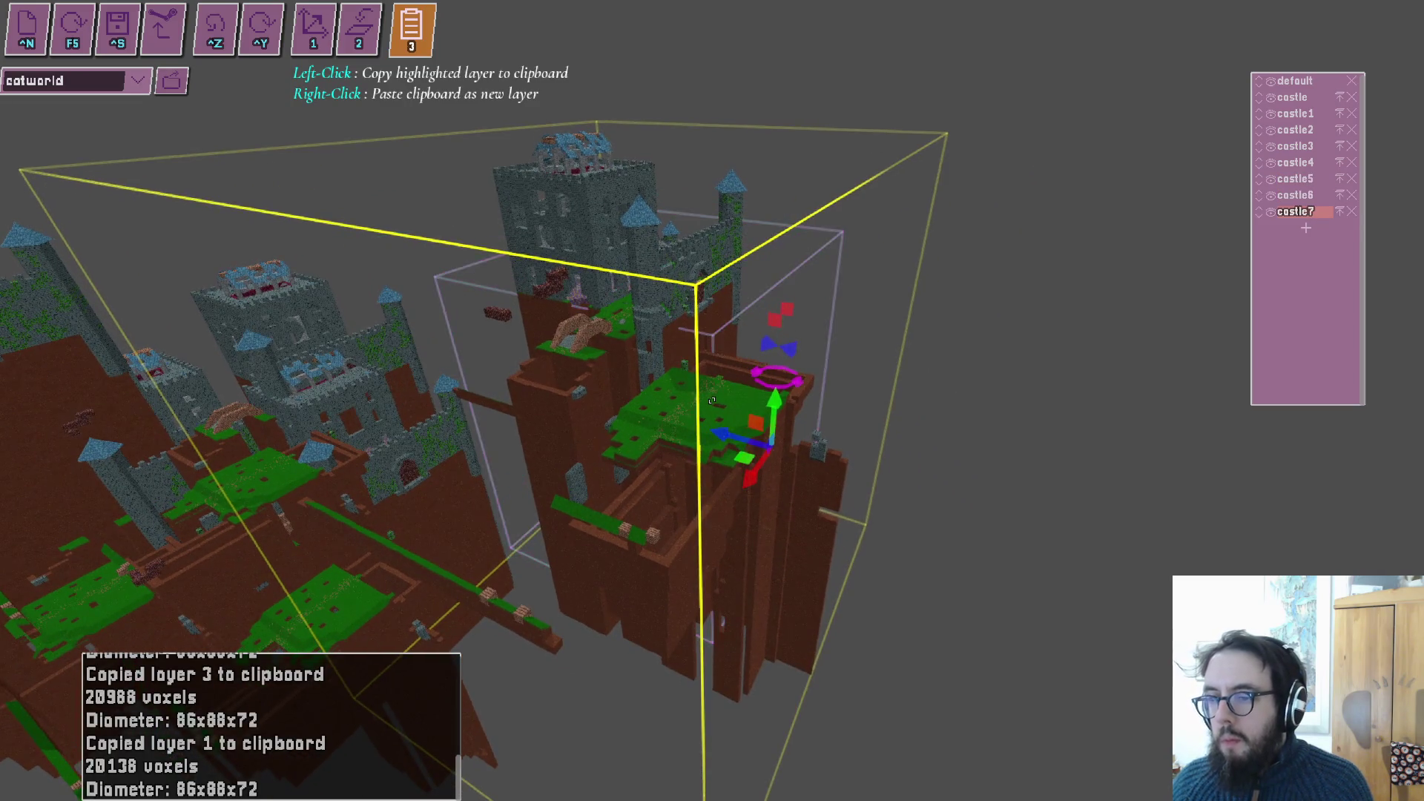
pyautogui.hotkey('alt', 'Tab')
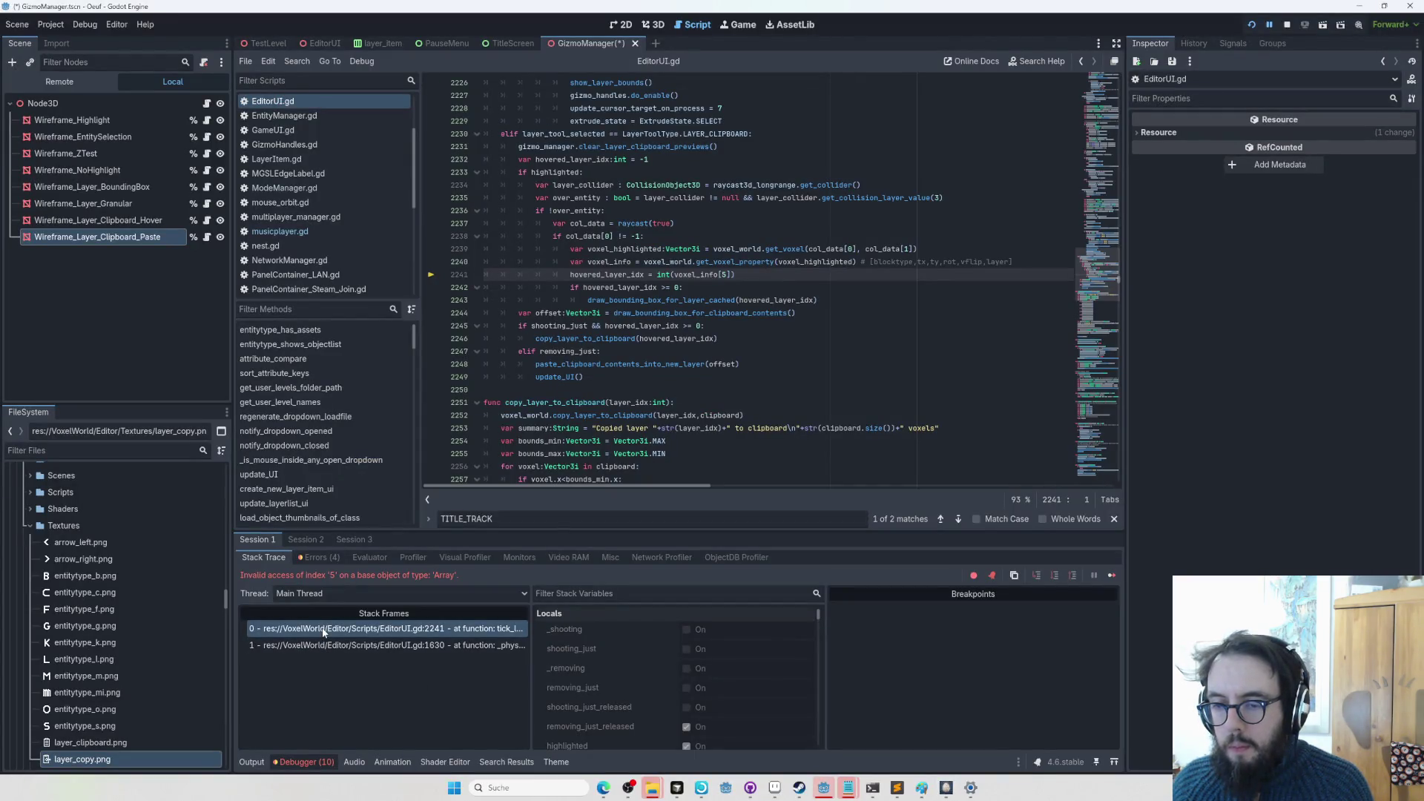
# Trace the failing voxel_info on line 2241 back to its assignment on line 2240
pyautogui.scroll(2, 670, 367)
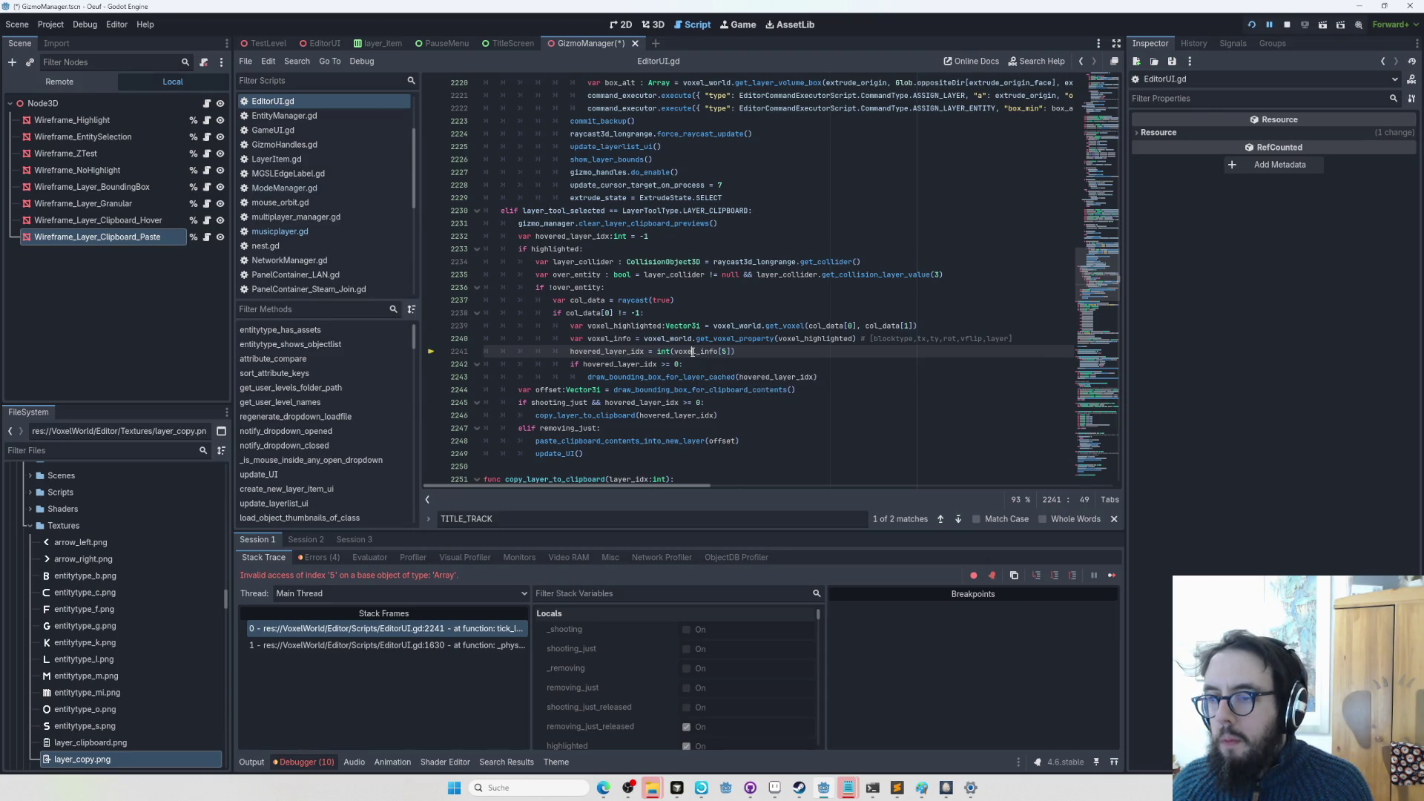
pyautogui.doubleClick(693, 352)
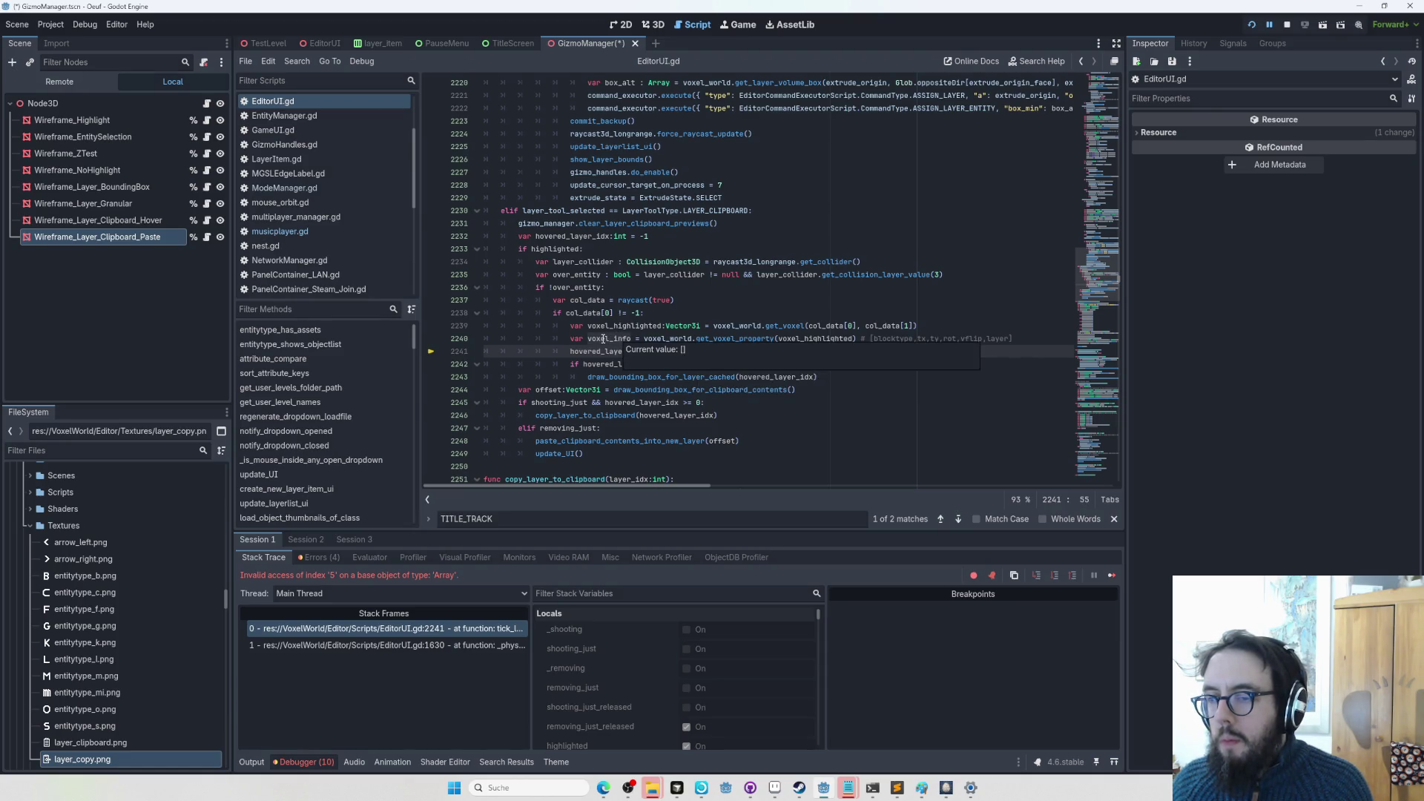
pyautogui.doubleClick(603, 339)
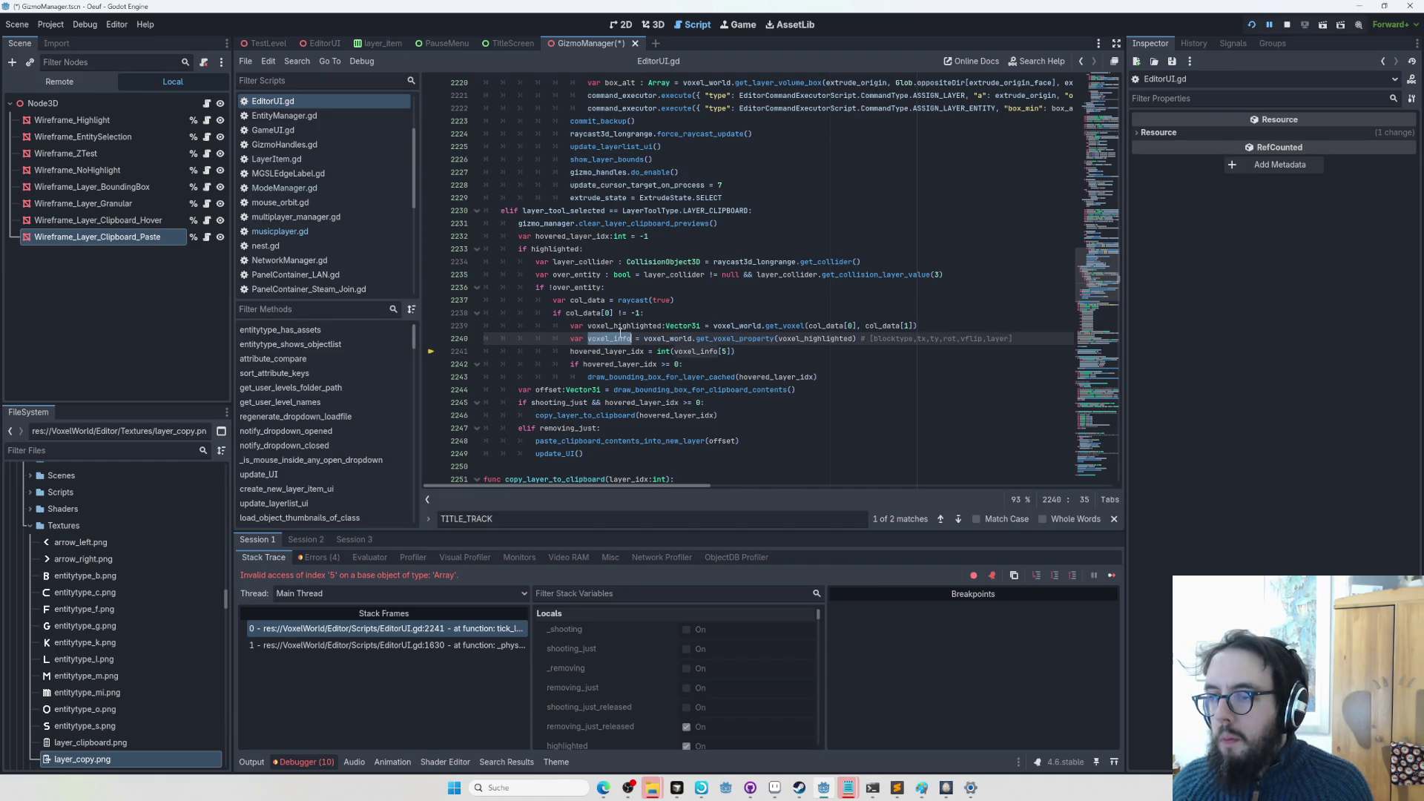
# Copy the line 2240 voxel_info assignment and paste it into Cursor's project search
pyautogui.moveTo(569, 339); pyautogui.dragTo(745, 339)
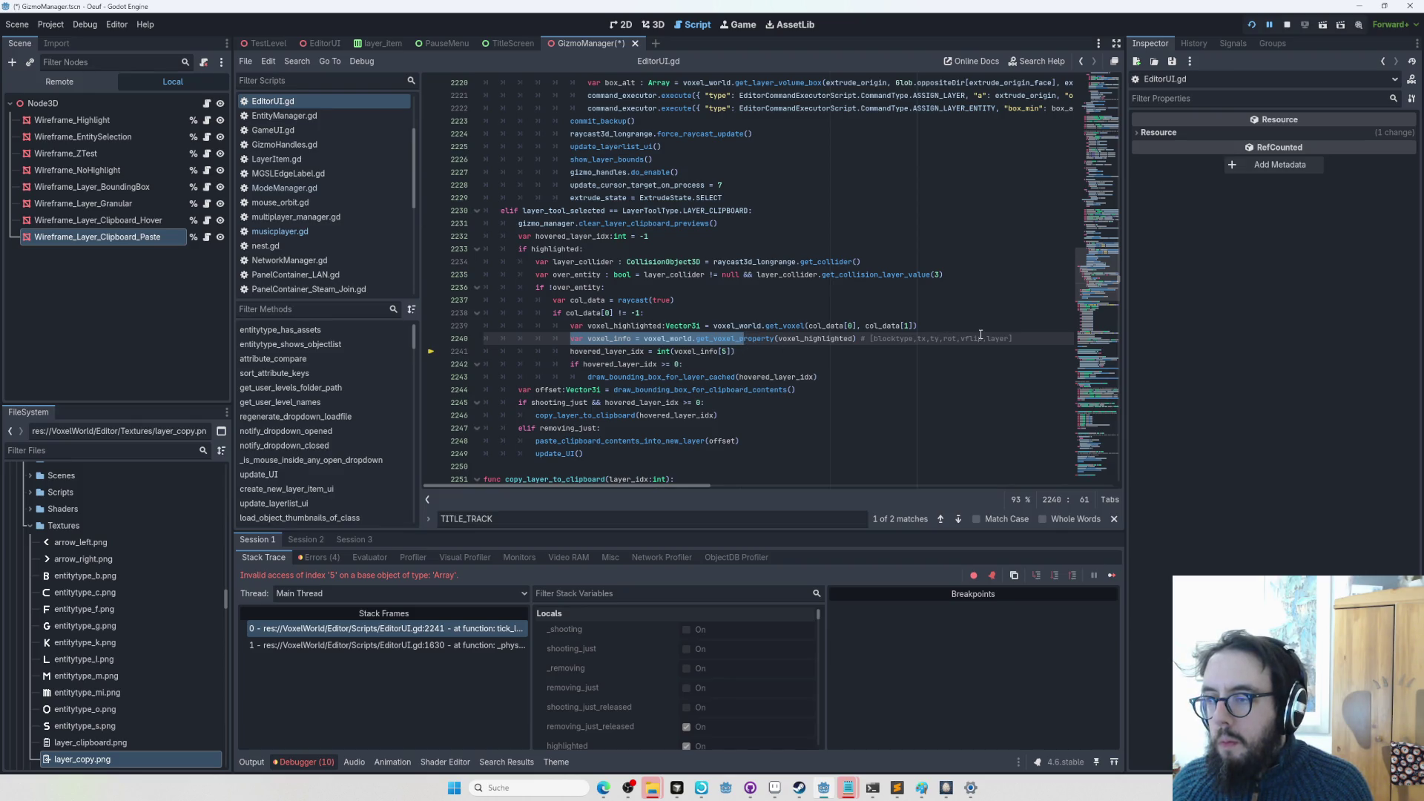
pyautogui.hotkey('ctrl', 'c')
pyautogui.hotkey('alt', 'Tab')
pyautogui.hotkey('ctrl', 'shift', 'f')
pyautogui.hotkey('ctrl', 'v')
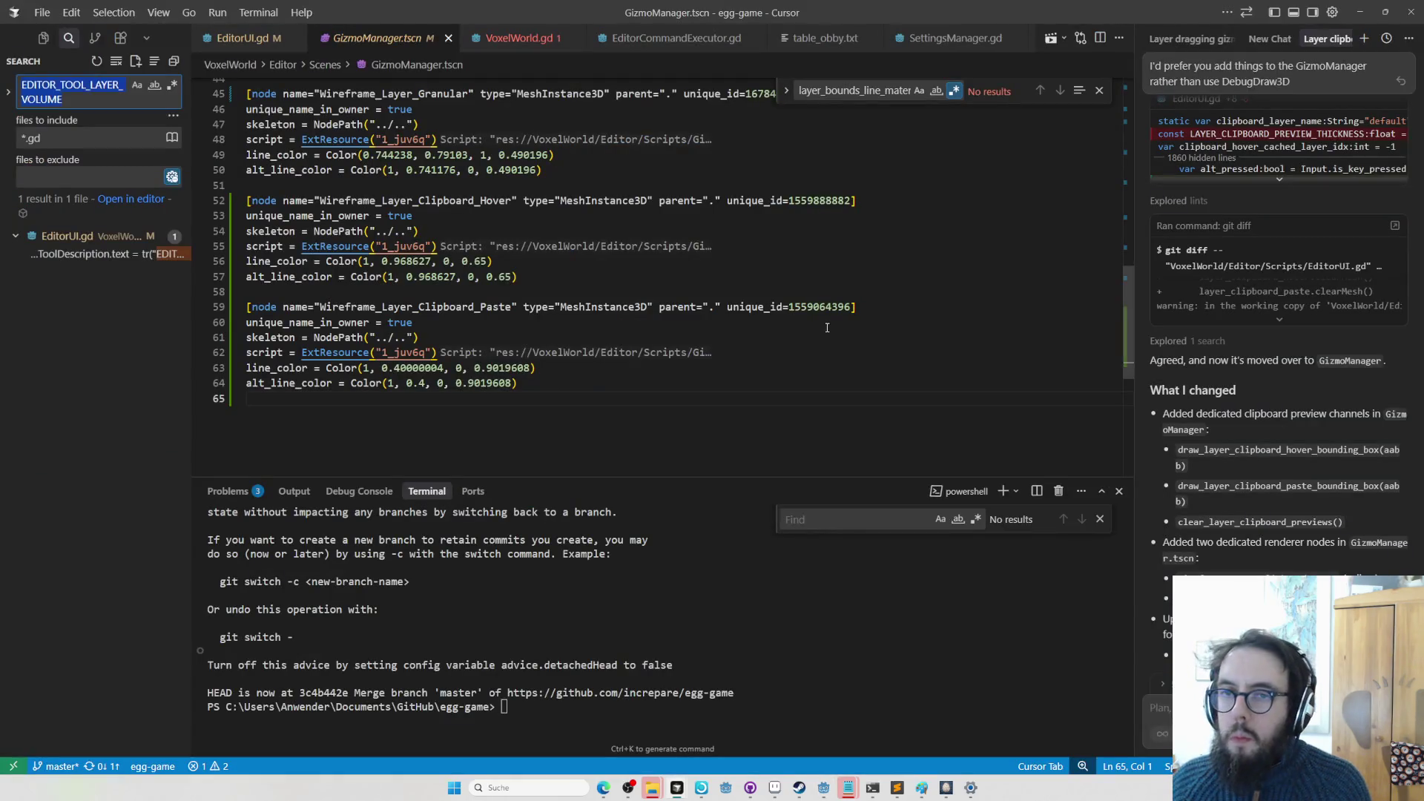
# Step through the EditorUI.gd voxel_info matches at lines 1958, 1980 and 2240, ending on 2240
pyautogui.hotkey('alt', 'Tab')
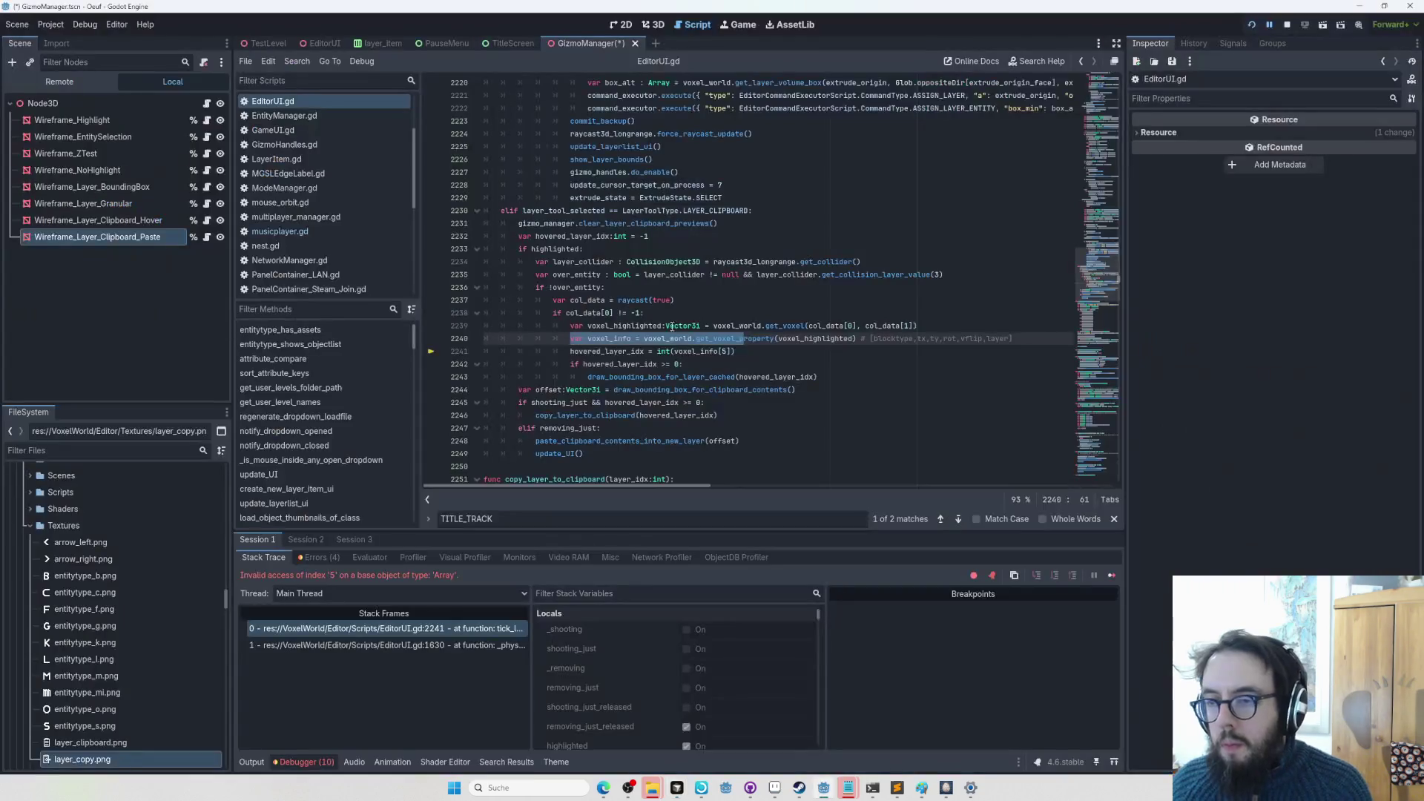
pyautogui.hotkey('alt', 'Tab')
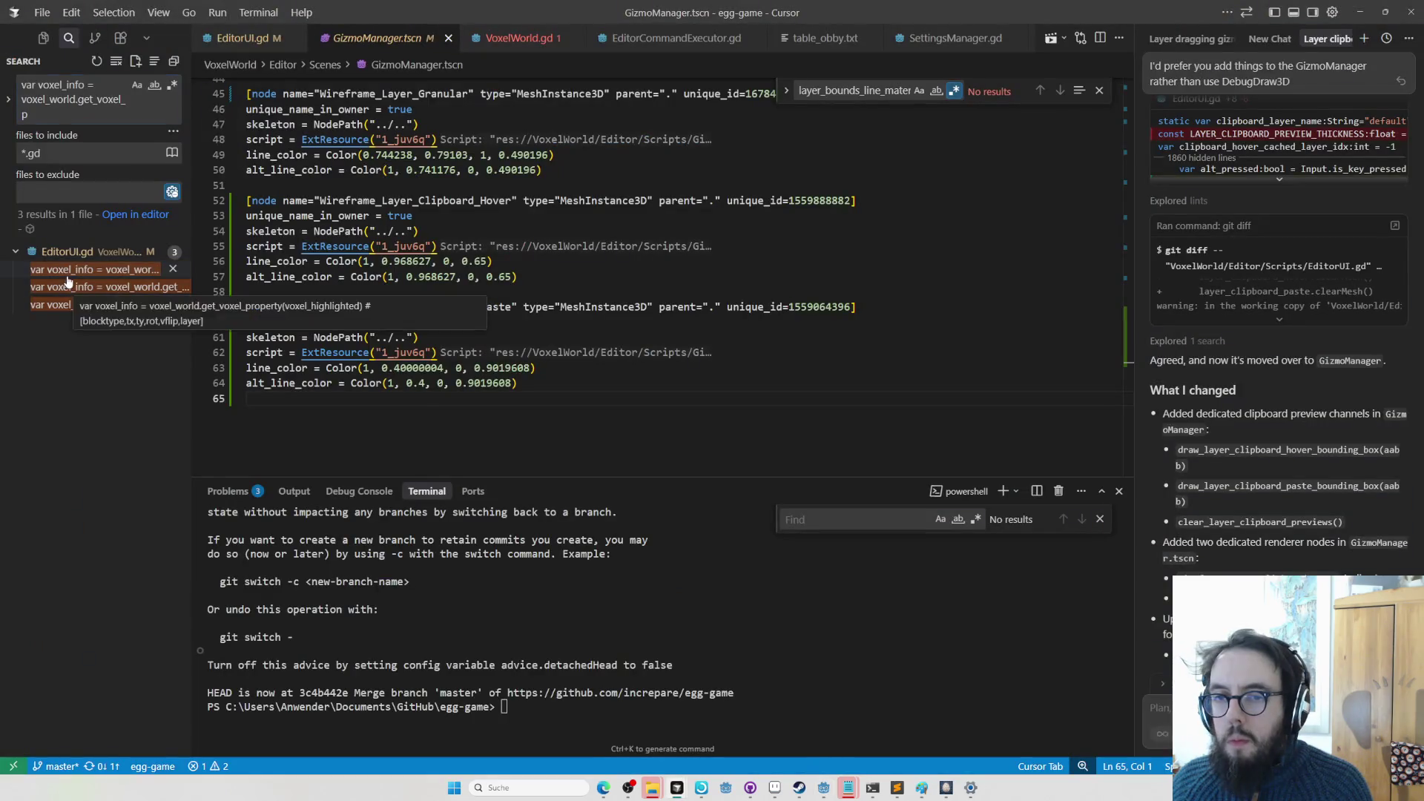
pyautogui.click(68, 277)
pyautogui.click(79, 306)
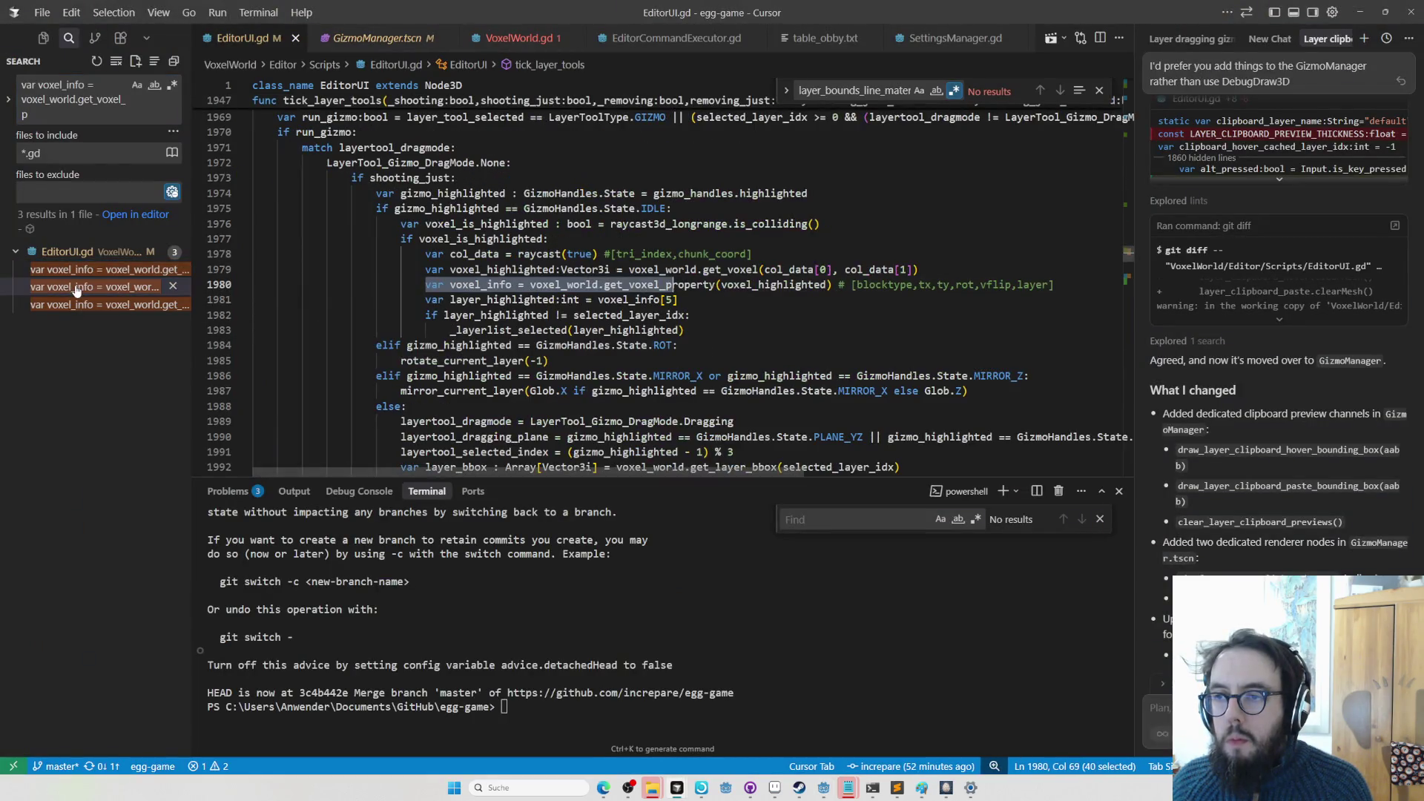
pyautogui.click(78, 306)
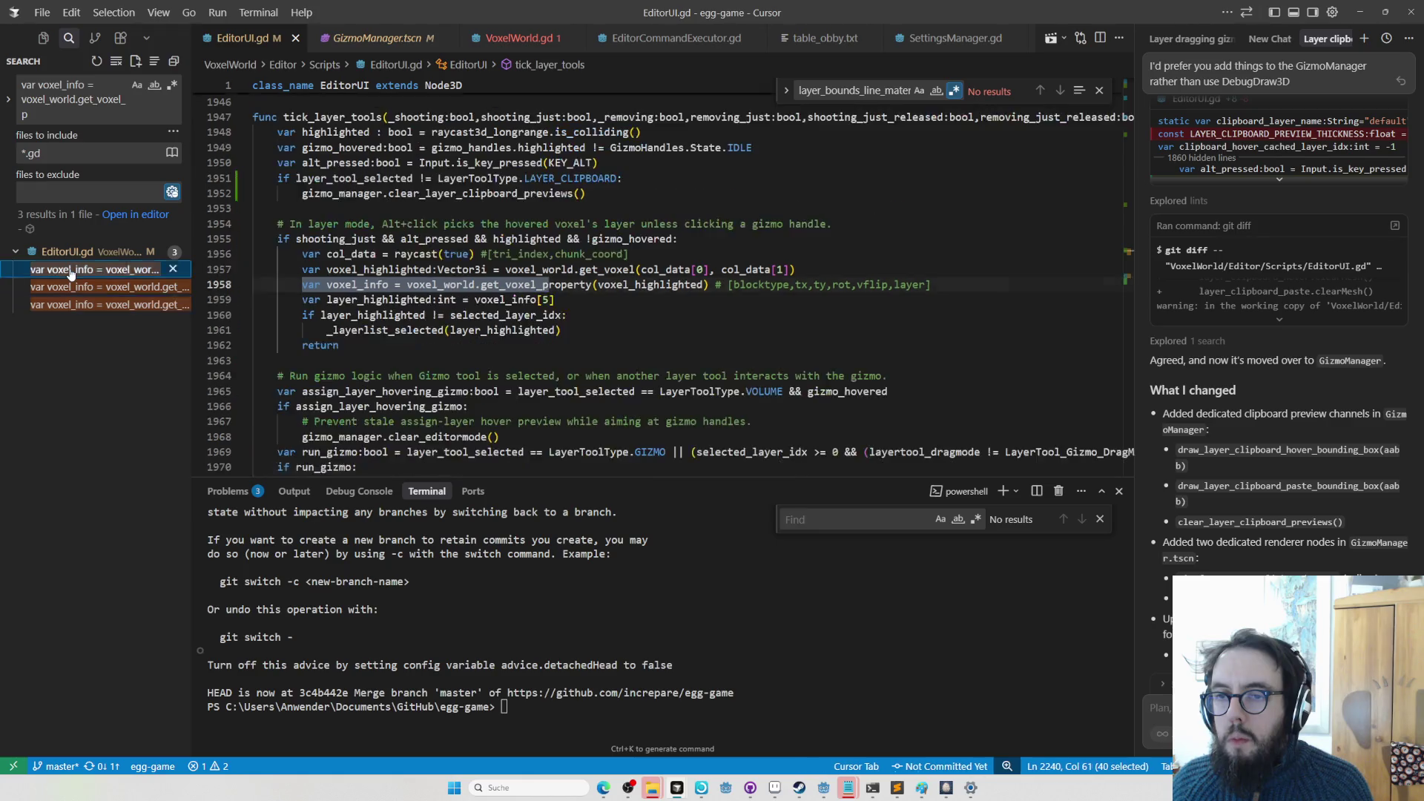
pyautogui.hotkey('alt', 'Tab')
pyautogui.hotkey('alt', 'Tab')
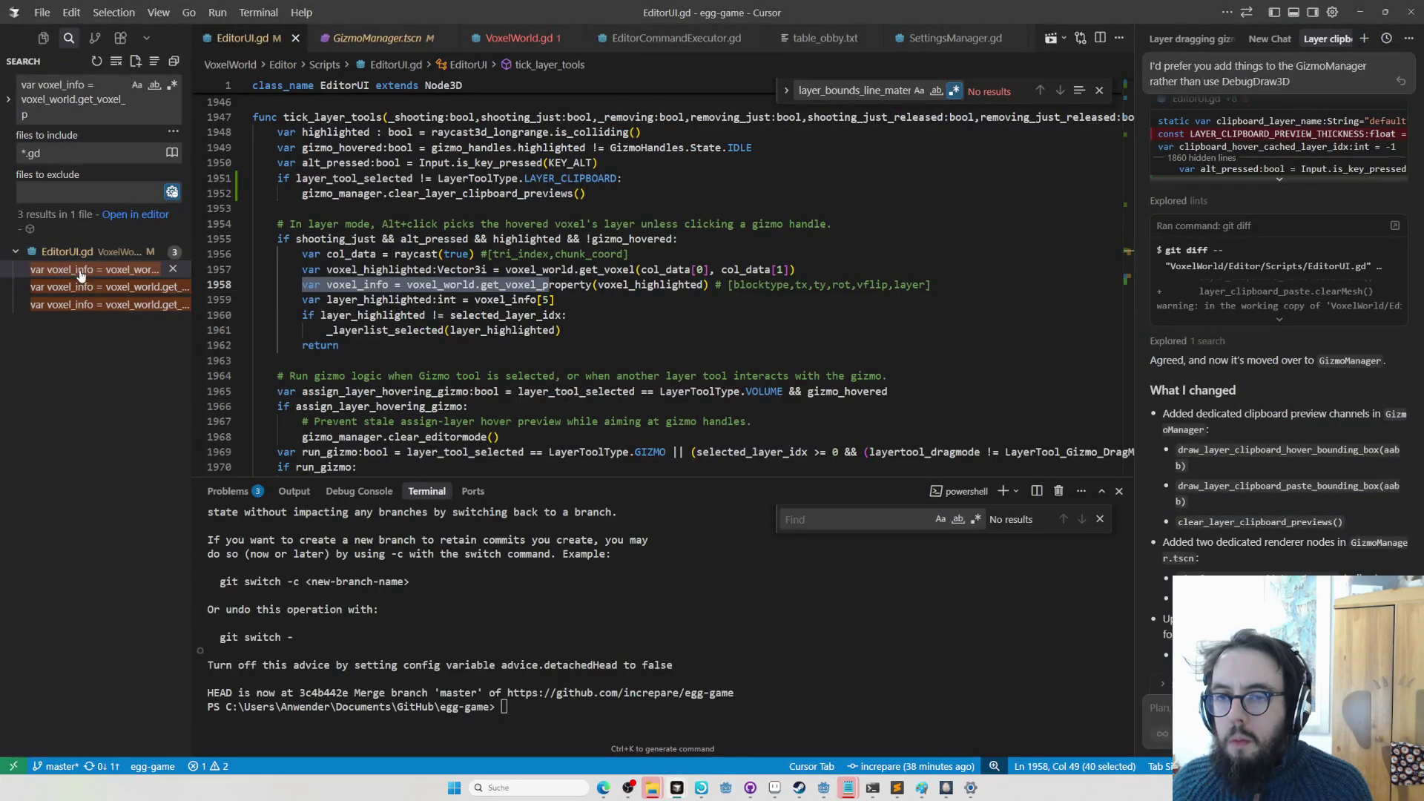
pyautogui.click(81, 286)
pyautogui.click(94, 305)
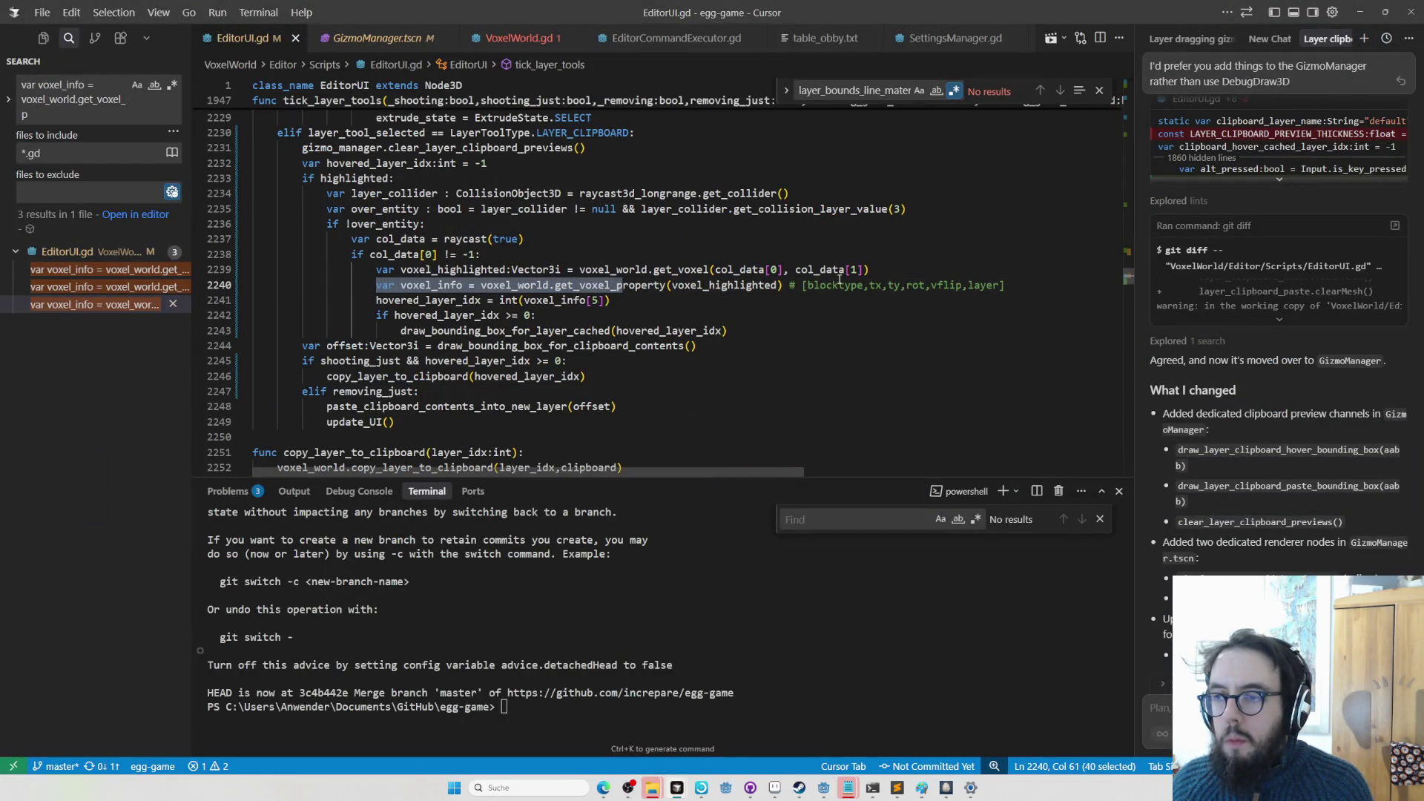
# Start a new indented line below the line 2240 voxel_info assignment
pyautogui.press('Down')
pyautogui.press('Home')
pyautogui.press('Home')
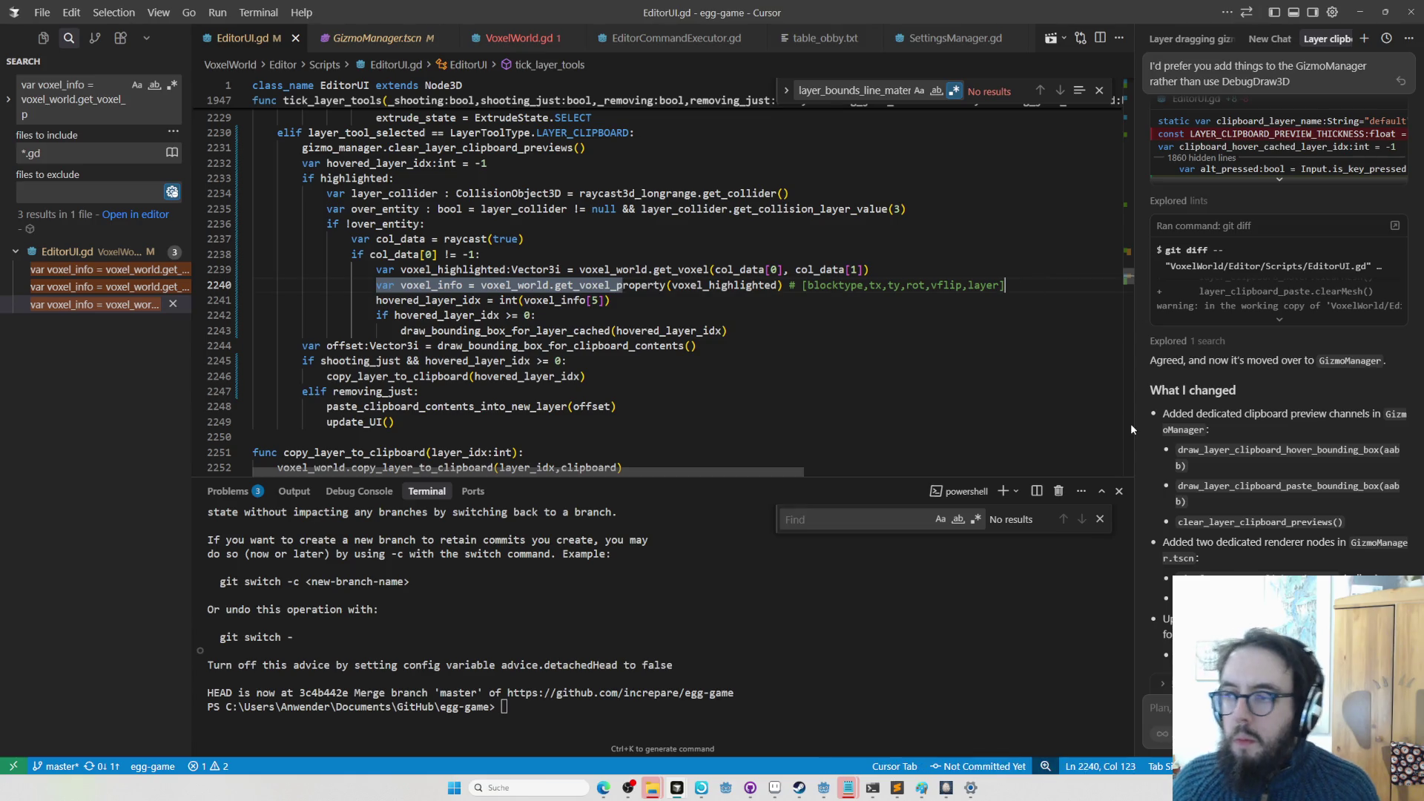
pyautogui.press('Tab')
pyautogui.press('Tab')
pyautogui.press('Tab')
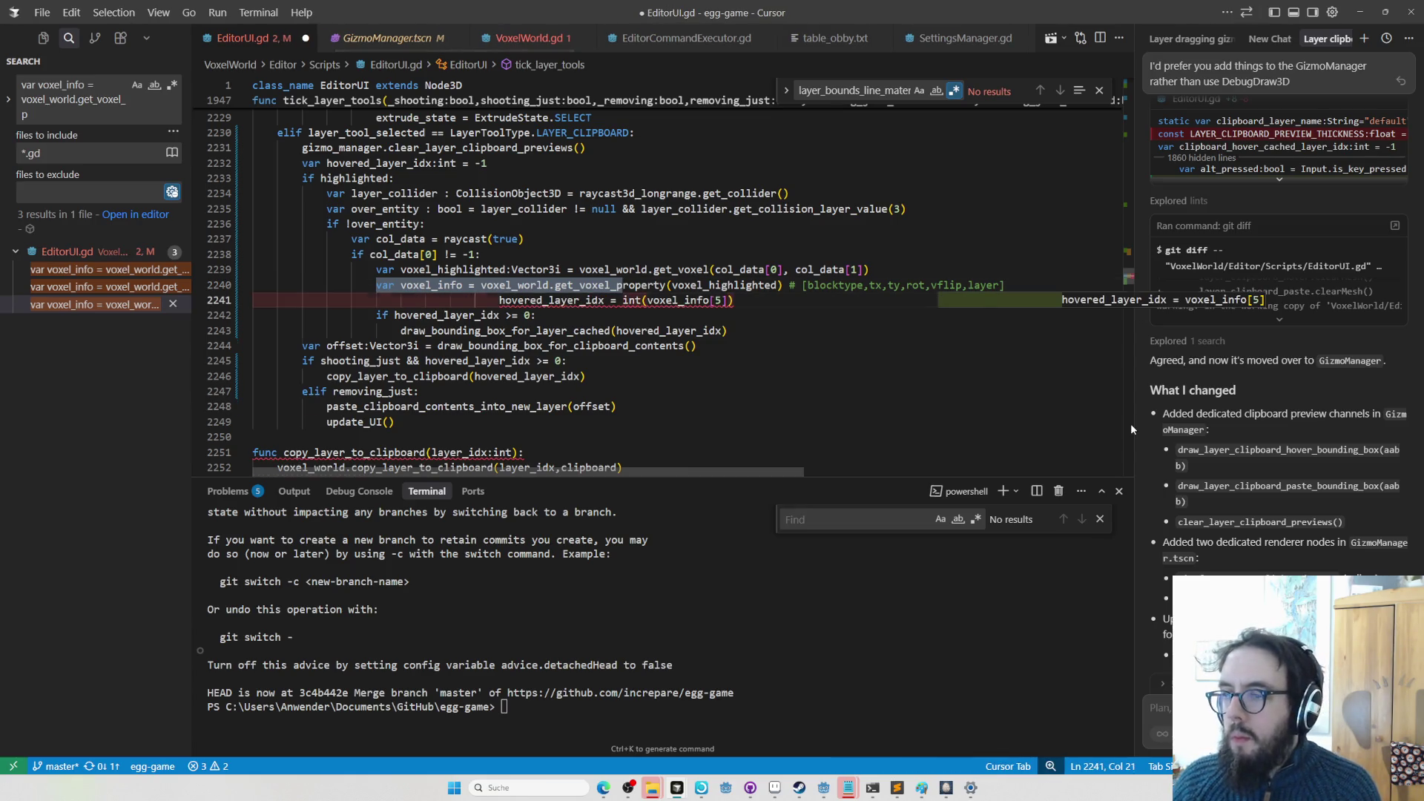
# Discard the suggested debug print line and move to empty line 2241
pyautogui.press('Tab')
pyautogui.press('Escape')
pyautogui.press('Up')
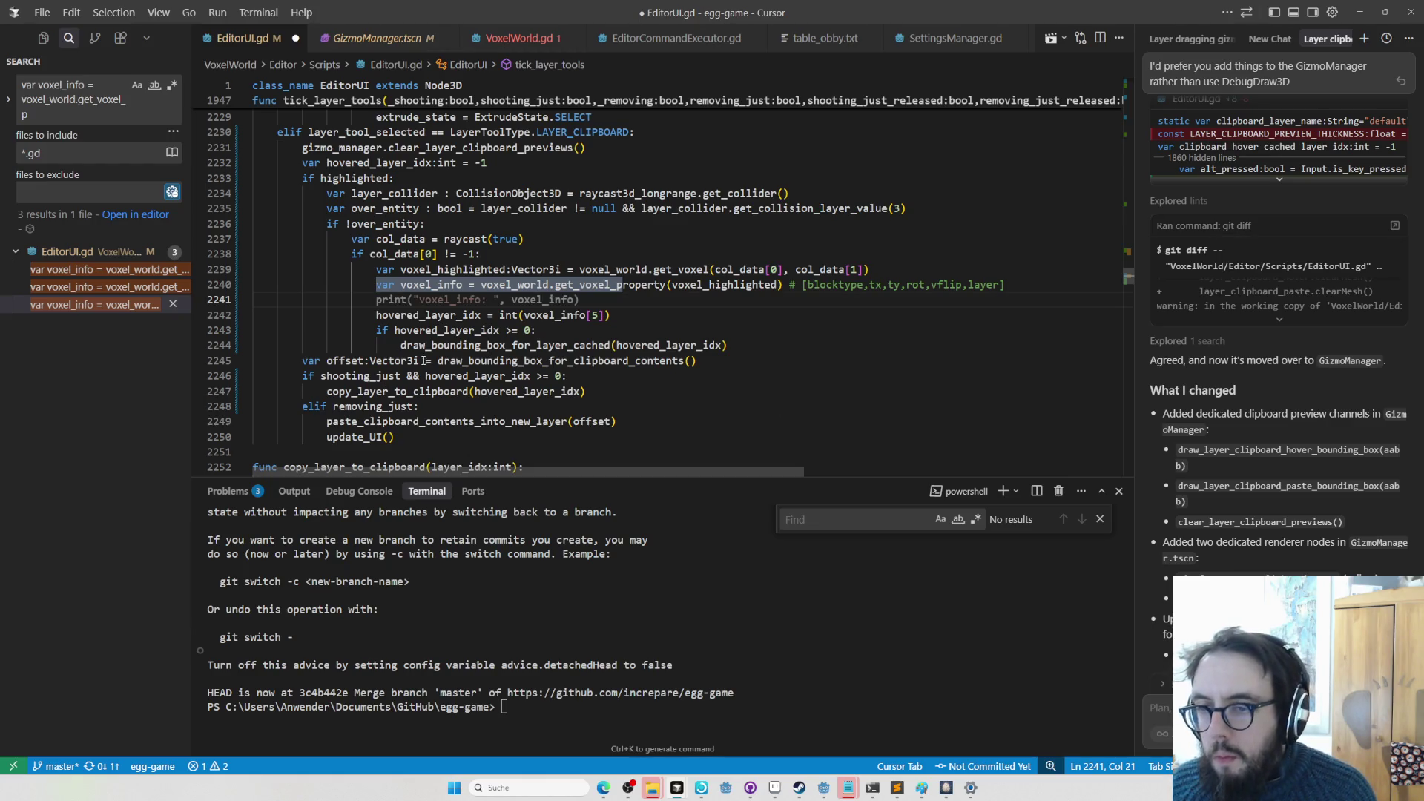
pyautogui.doubleClick(416, 315)
pyautogui.click(560, 300)
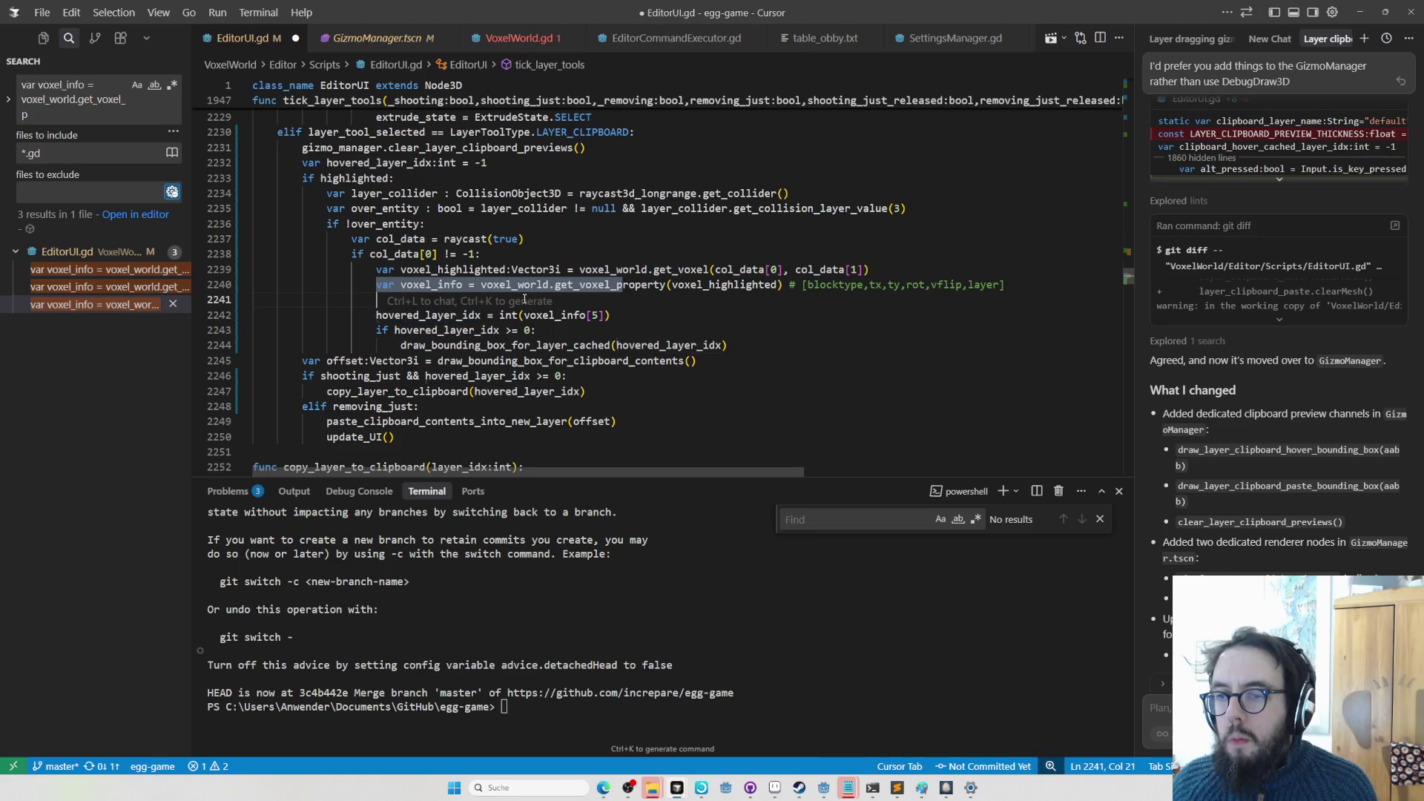
# Add an 'if voxel_info.size()>0:' guard and indent lines 2242–2244 under it
pyautogui.write('if v')
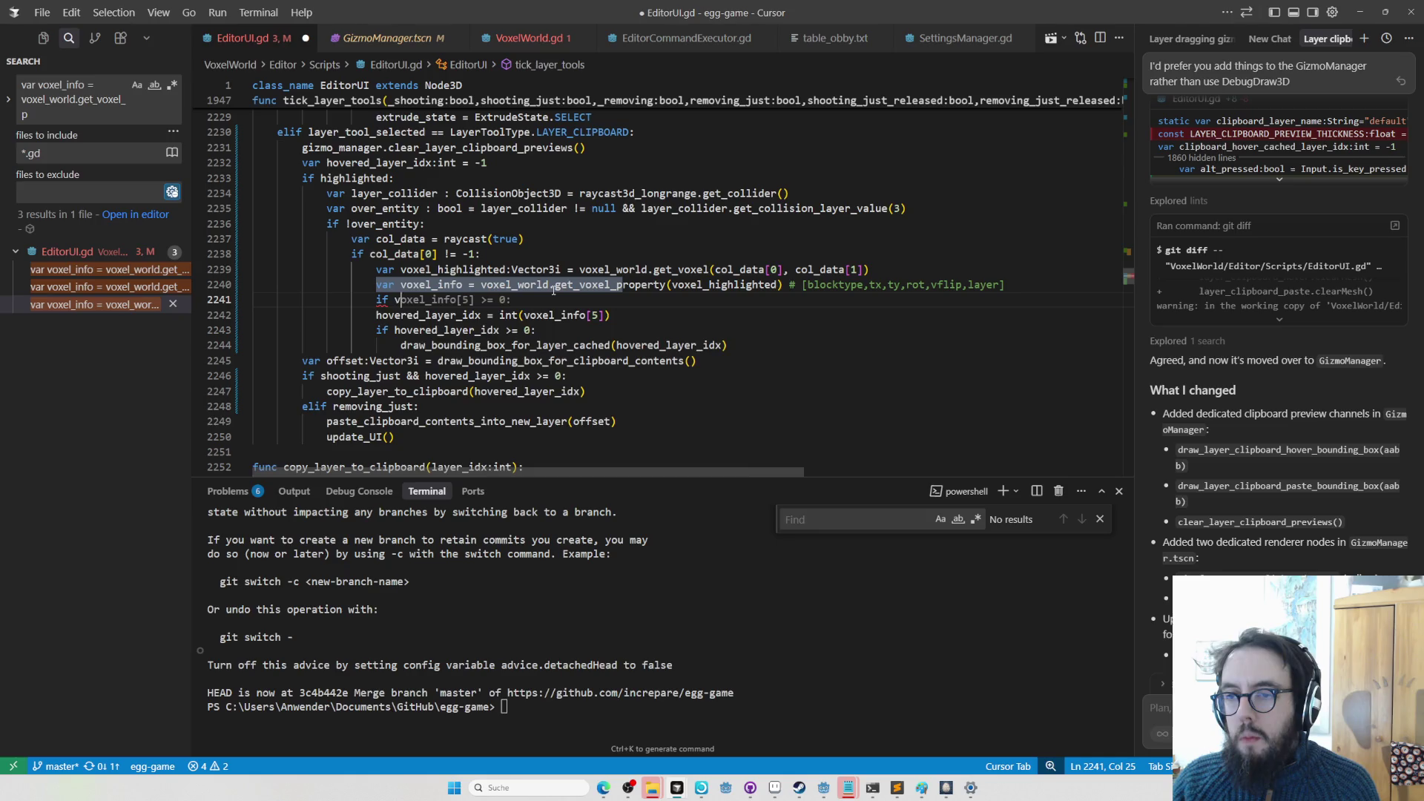
pyautogui.write('oxel_info.')
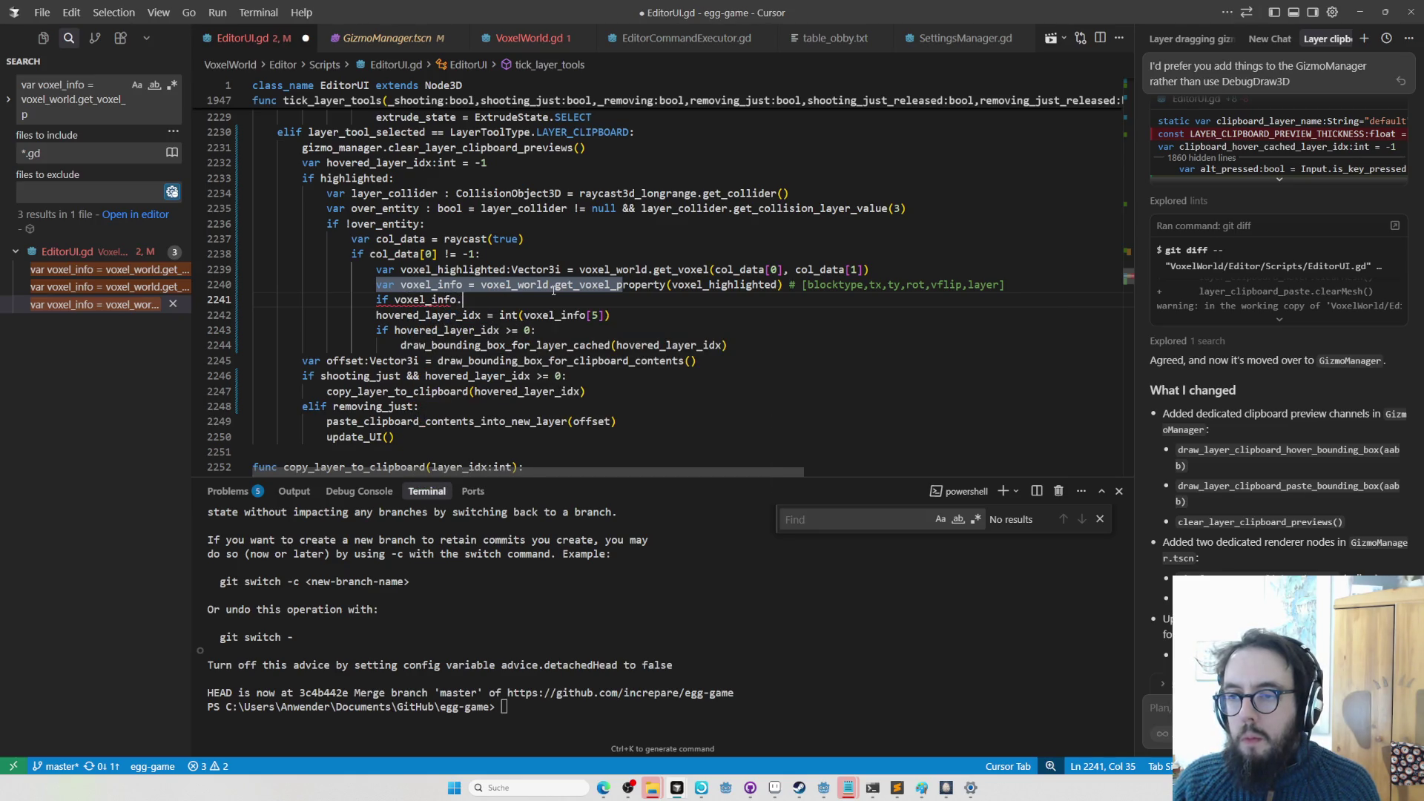
pyautogui.write('s')
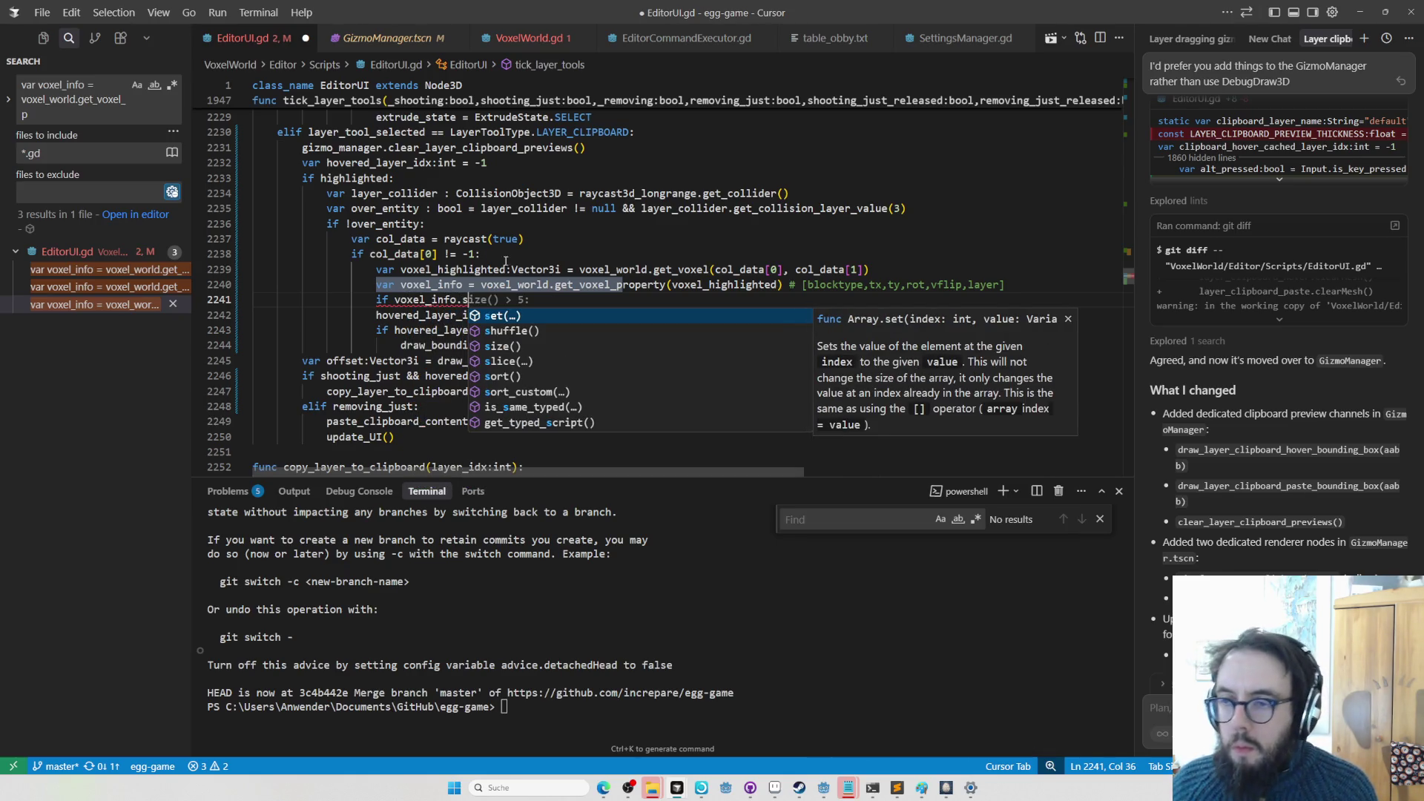
pyautogui.write('ize9')
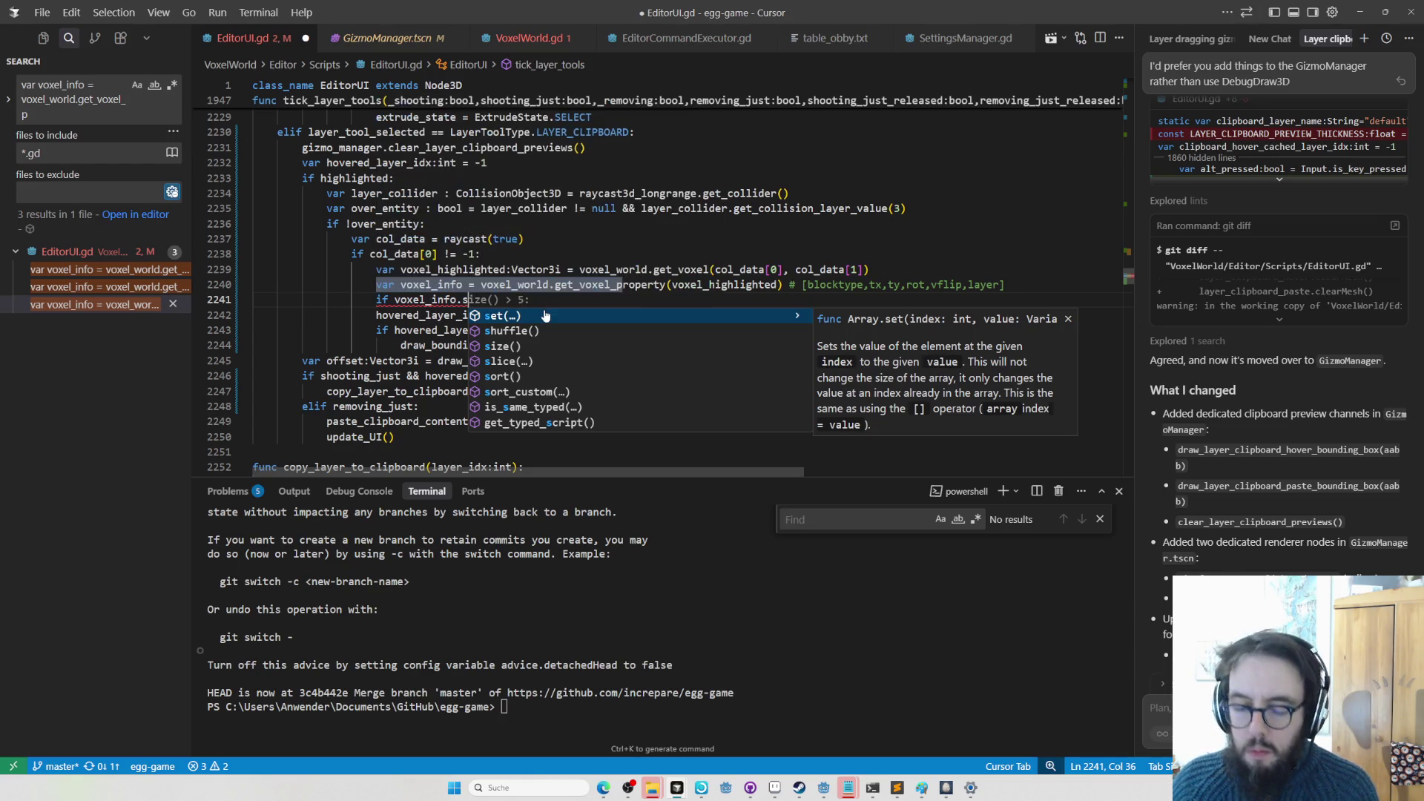
pyautogui.press('BackSpace')
pyautogui.press('BackSpace')
pyautogui.write('()>0')
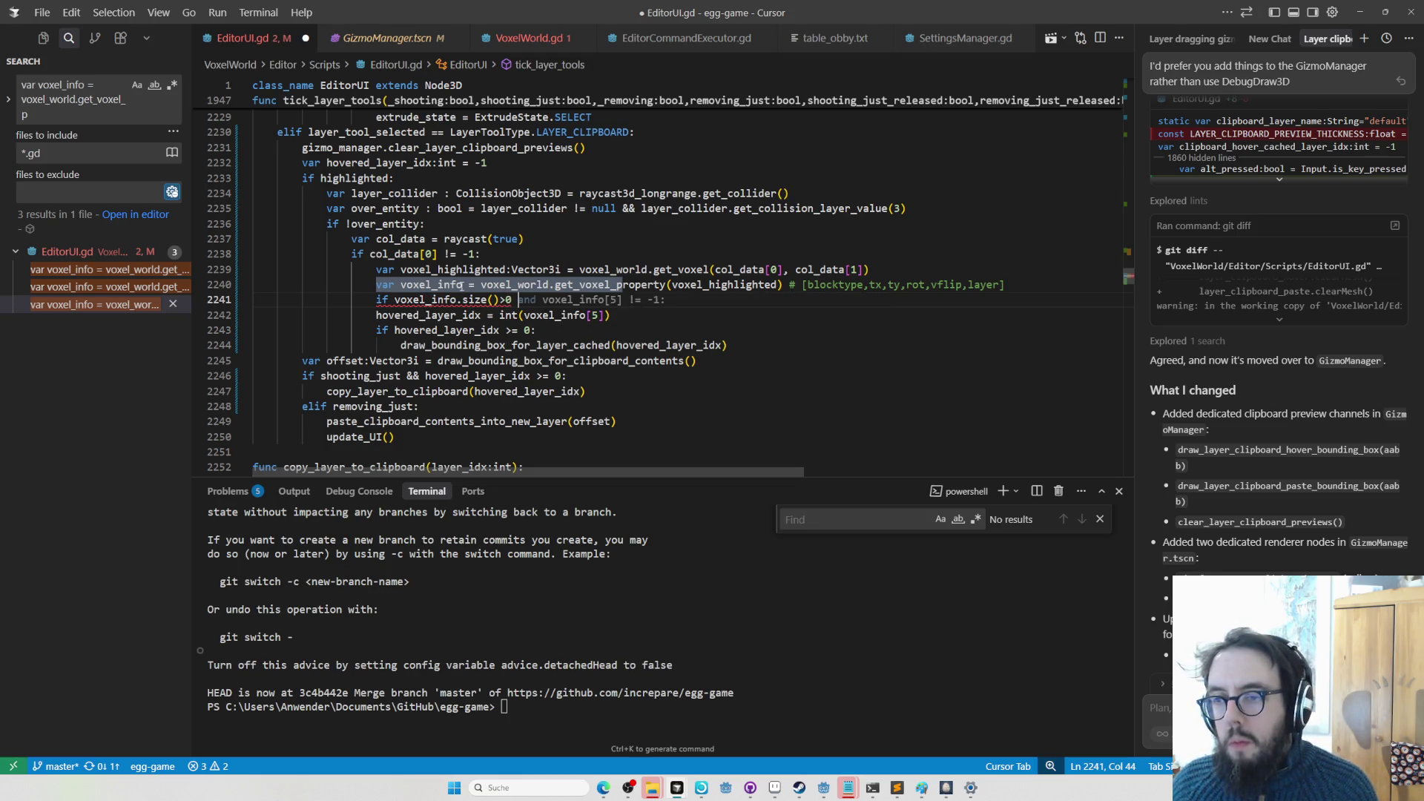
pyautogui.press('BackSpace')
pyautogui.write(':')
pyautogui.press('Down')
pyautogui.hotkey('shift', 'Down')
pyautogui.hotkey('shift', 'Down')
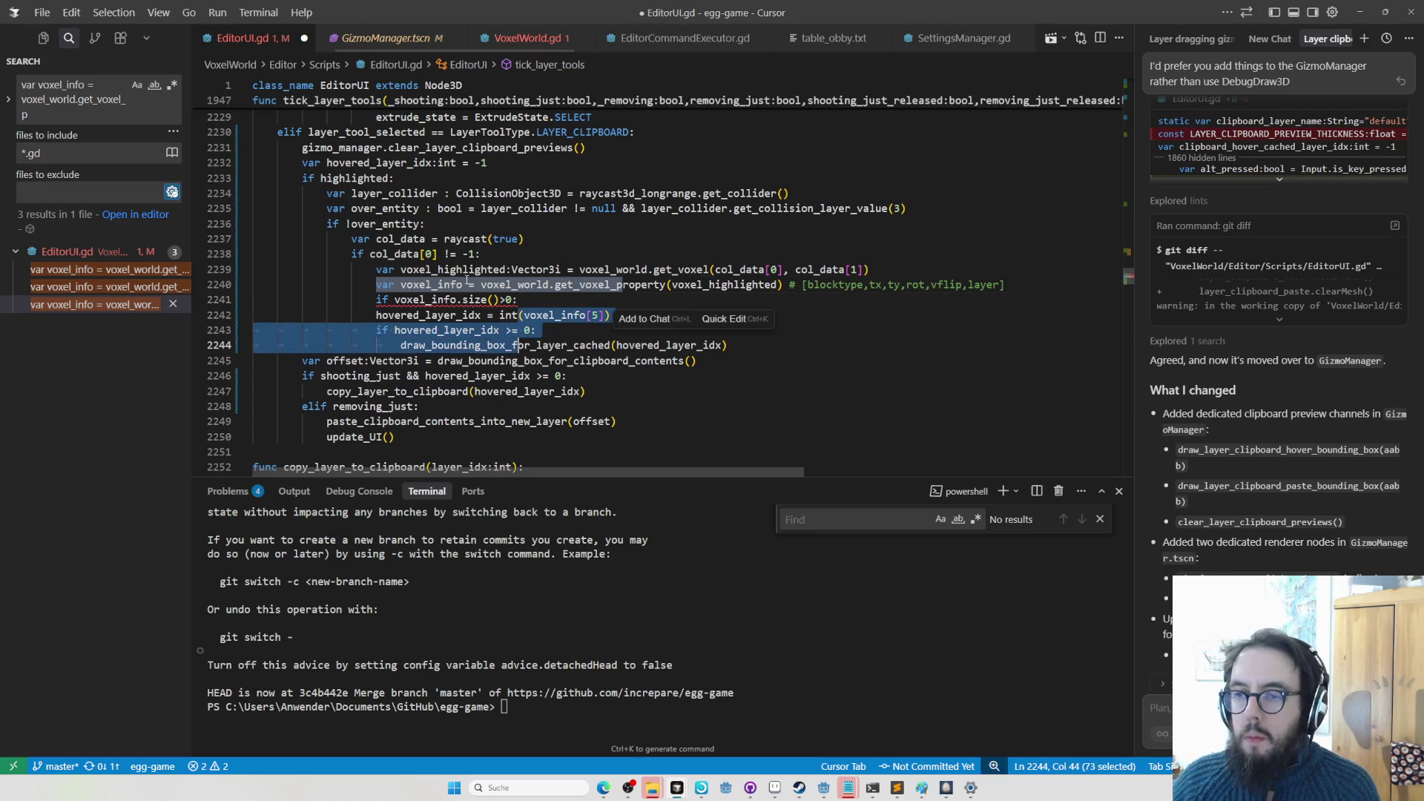
pyautogui.press('Tab')
# Save EditorUI.gd and jump to the voxel_info match at line 1980
pyautogui.hotkey('ctrl', 's')
pyautogui.click(467, 314)
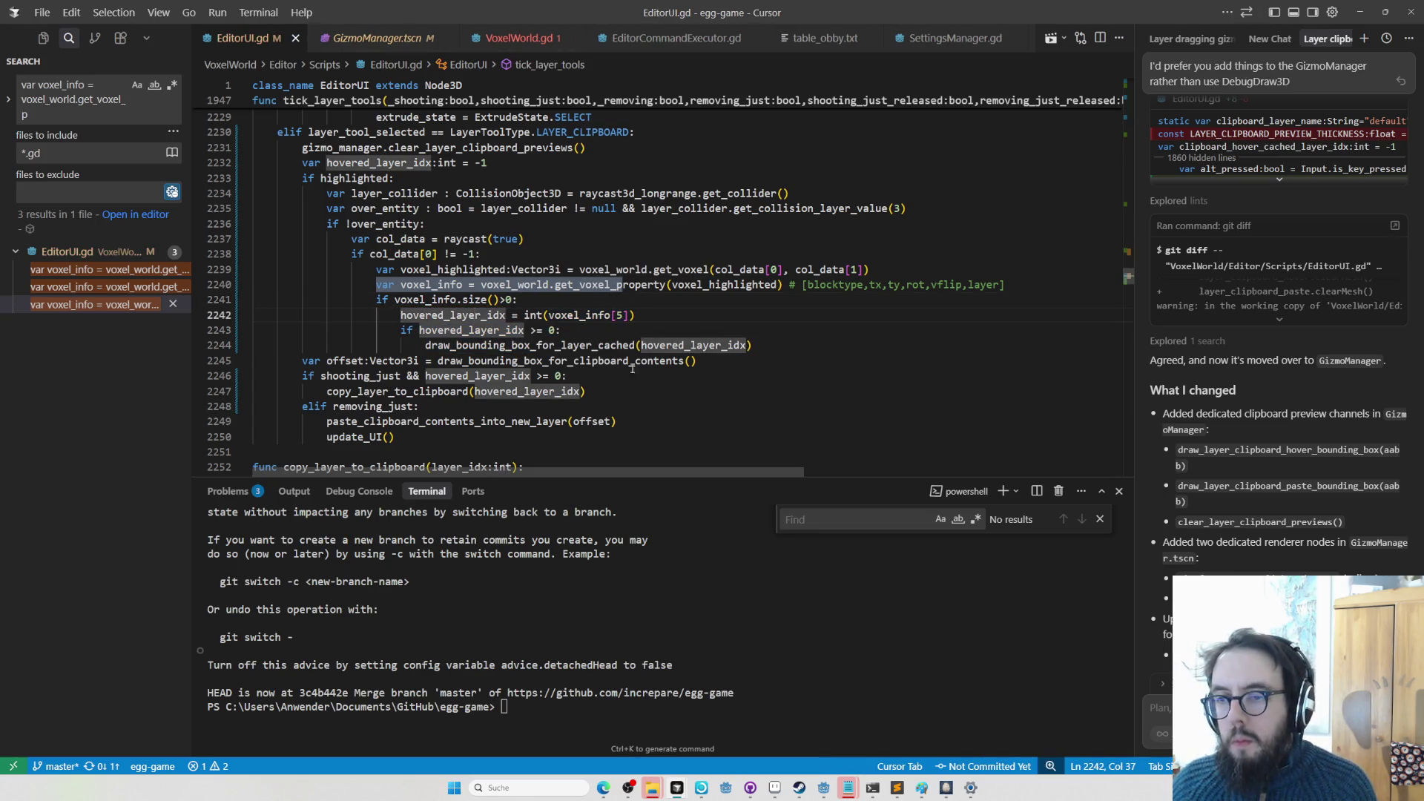
pyautogui.hotkey('shift', 'F4')
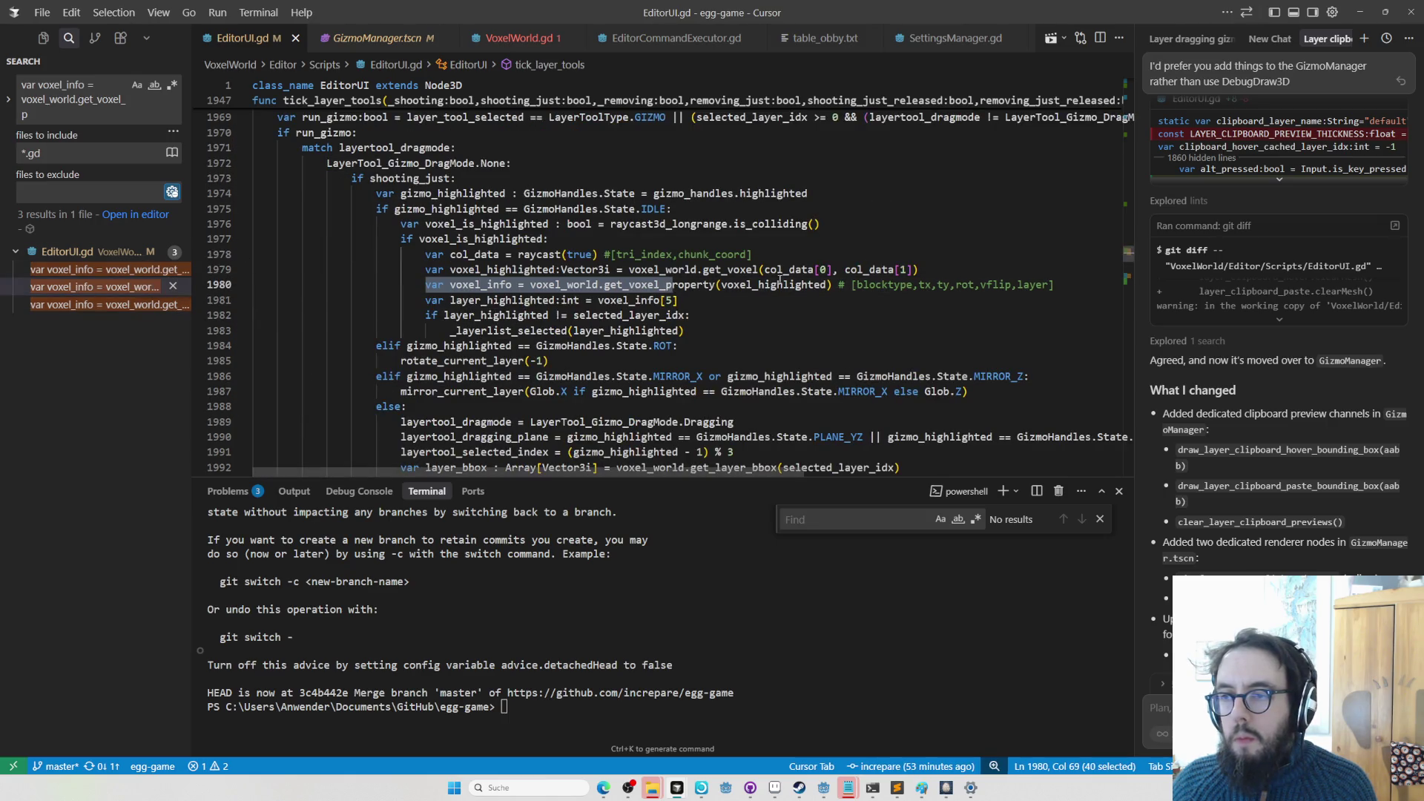
# Add the suggested size check below line 1980, indent the three lines beneath, and save
pyautogui.click(1080, 281)
pyautogui.press('Return')
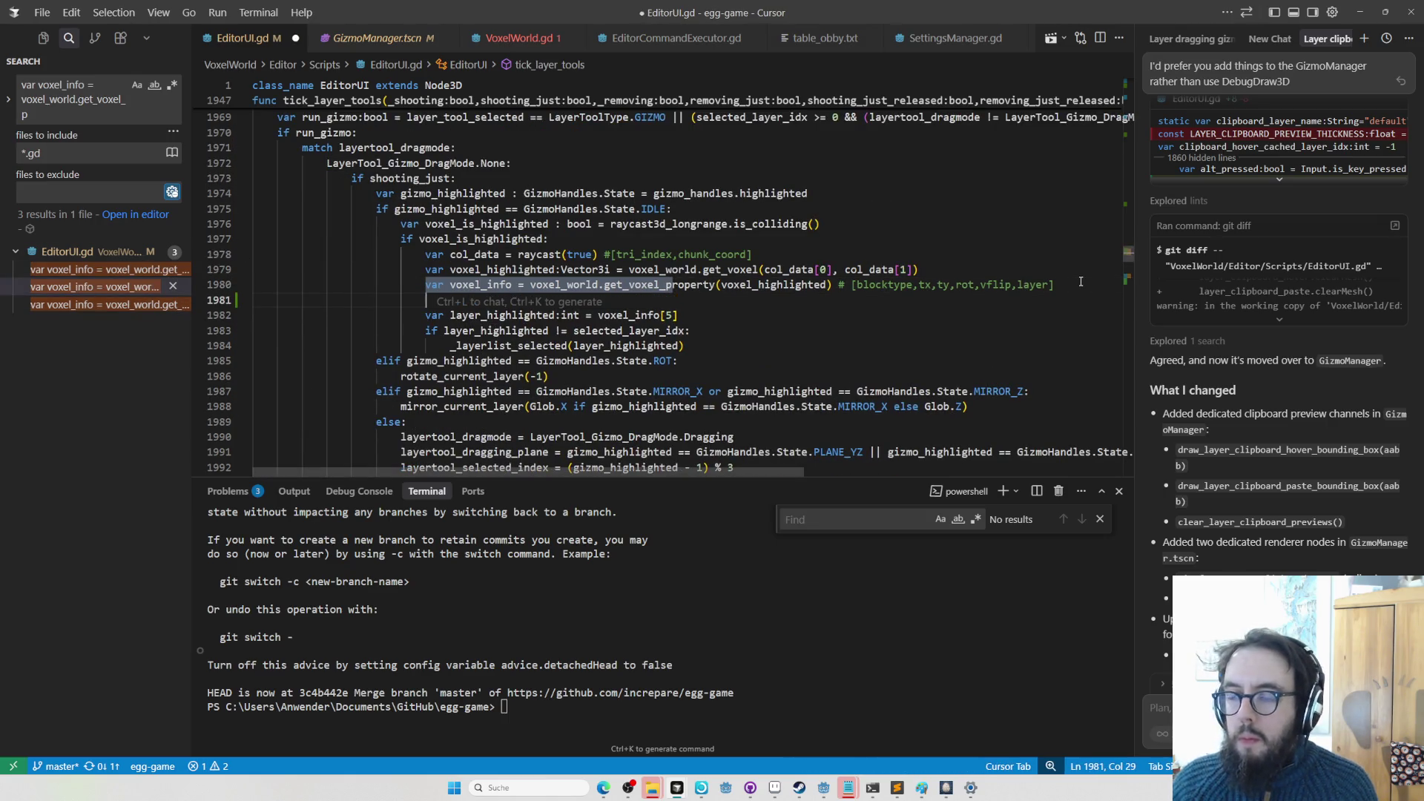
pyautogui.press('Tab')
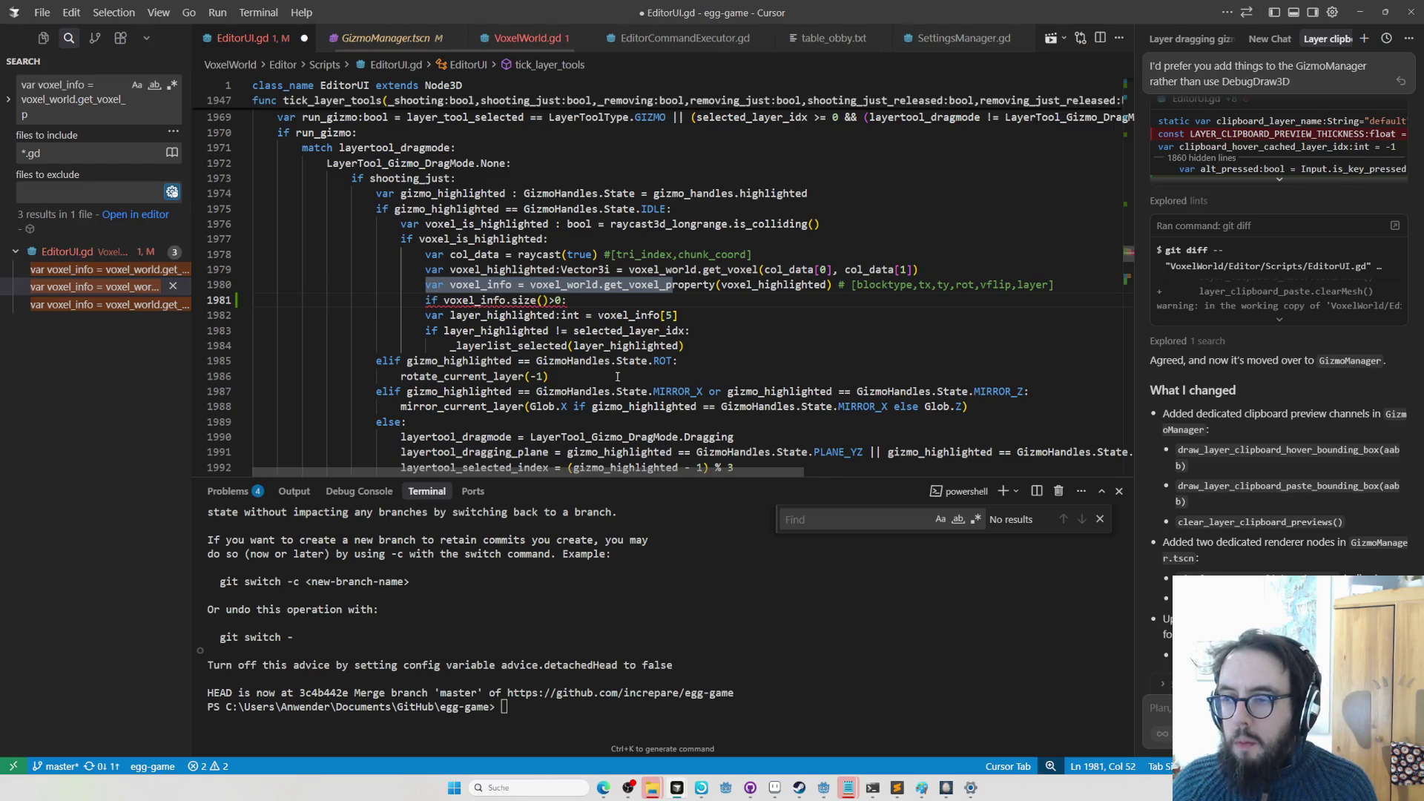
pyautogui.moveTo(629, 315); pyautogui.dragTo(666, 346)
pyautogui.press('Tab')
pyautogui.hotkey('ctrl', 's')
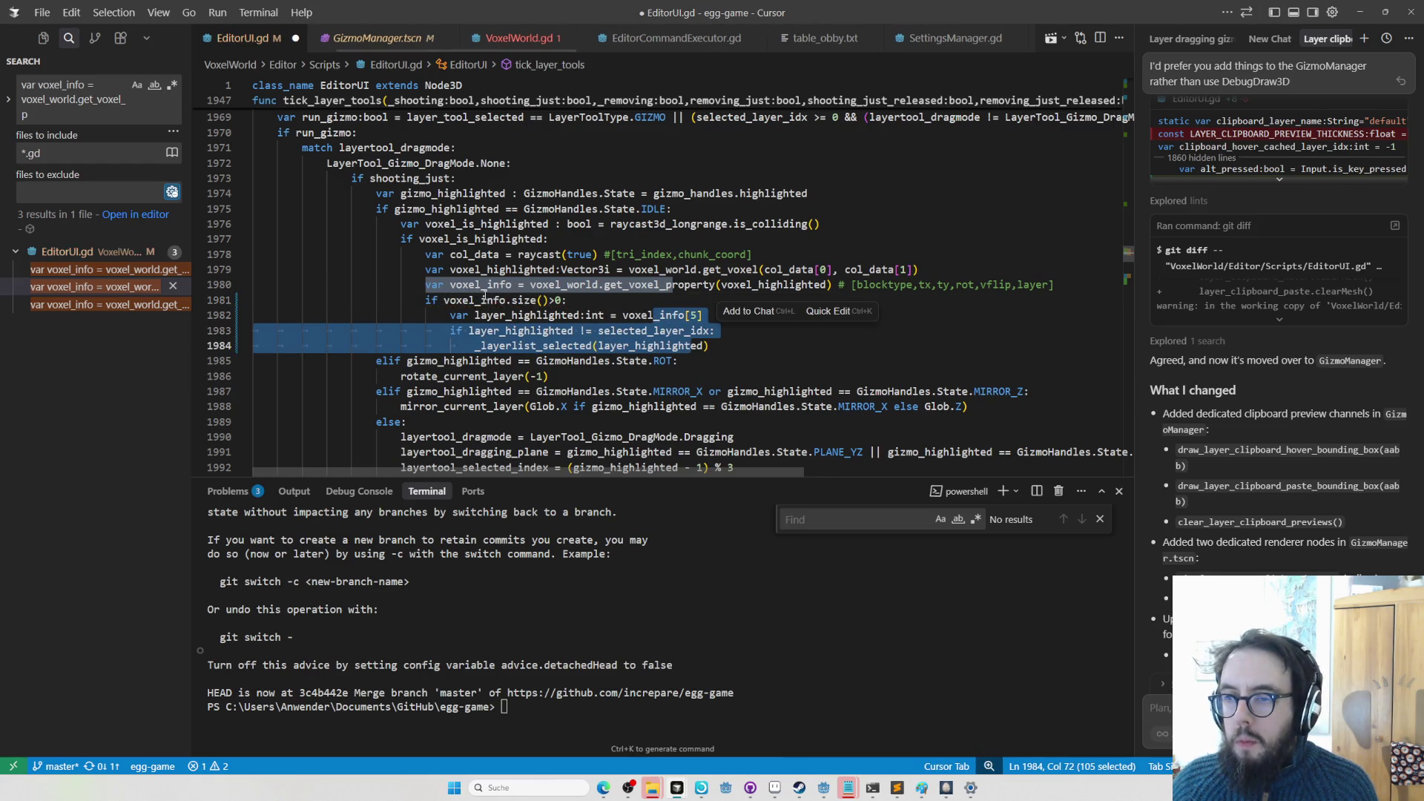
# Add 'if voxel_info.size()>0:' below line 1958, indent the three lines under it, and save
pyautogui.click(85, 306)
pyautogui.click(85, 306)
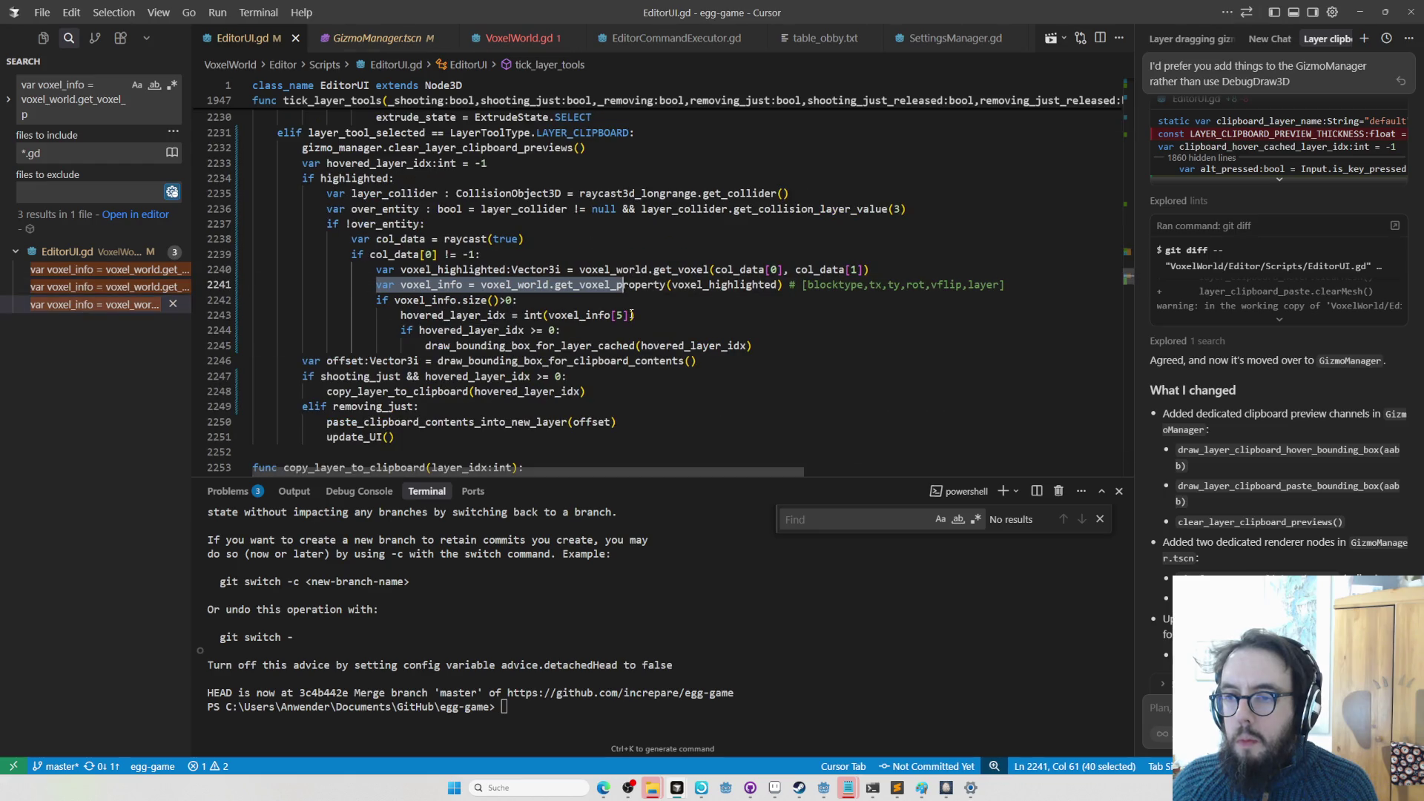
pyautogui.click(85, 269)
pyautogui.click(956, 282)
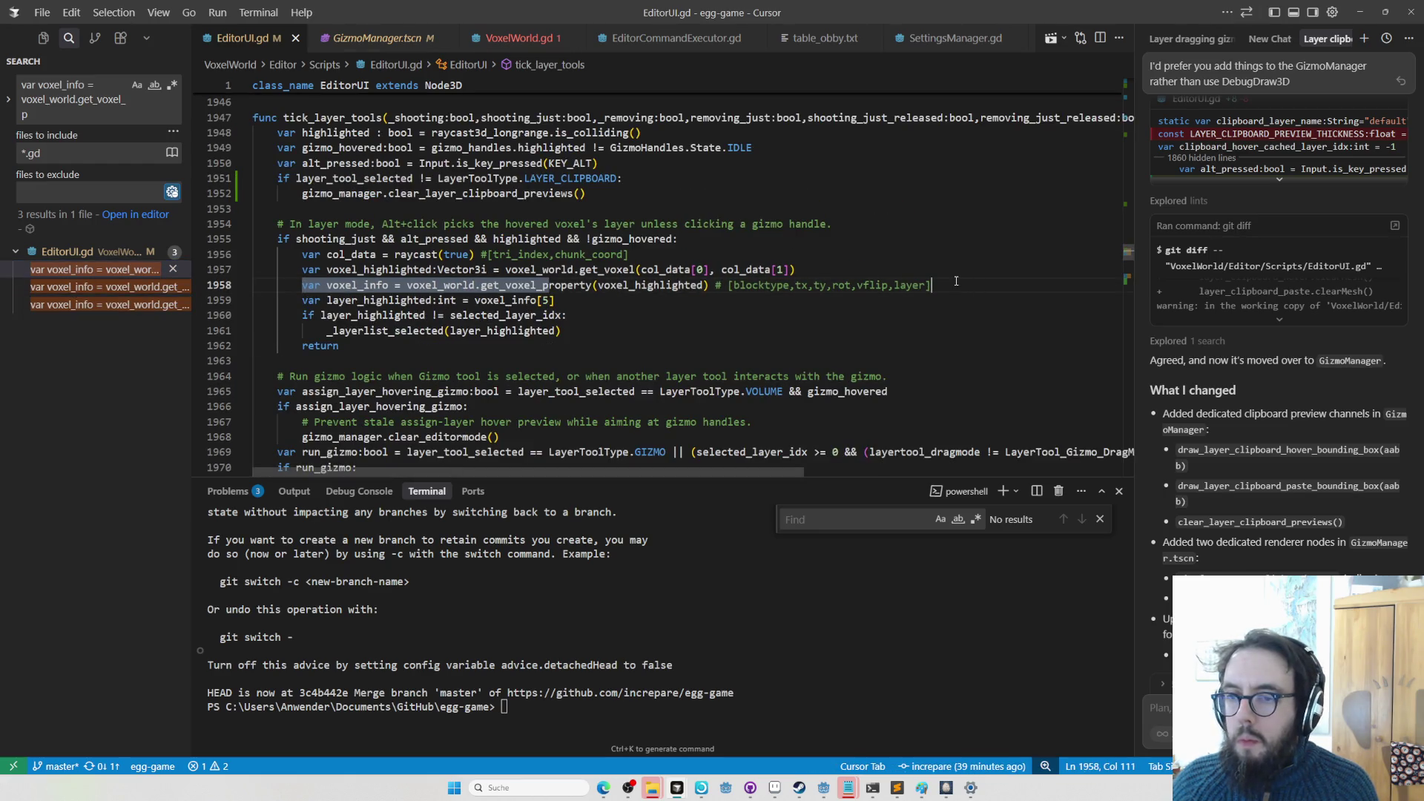
pyautogui.press('Return')
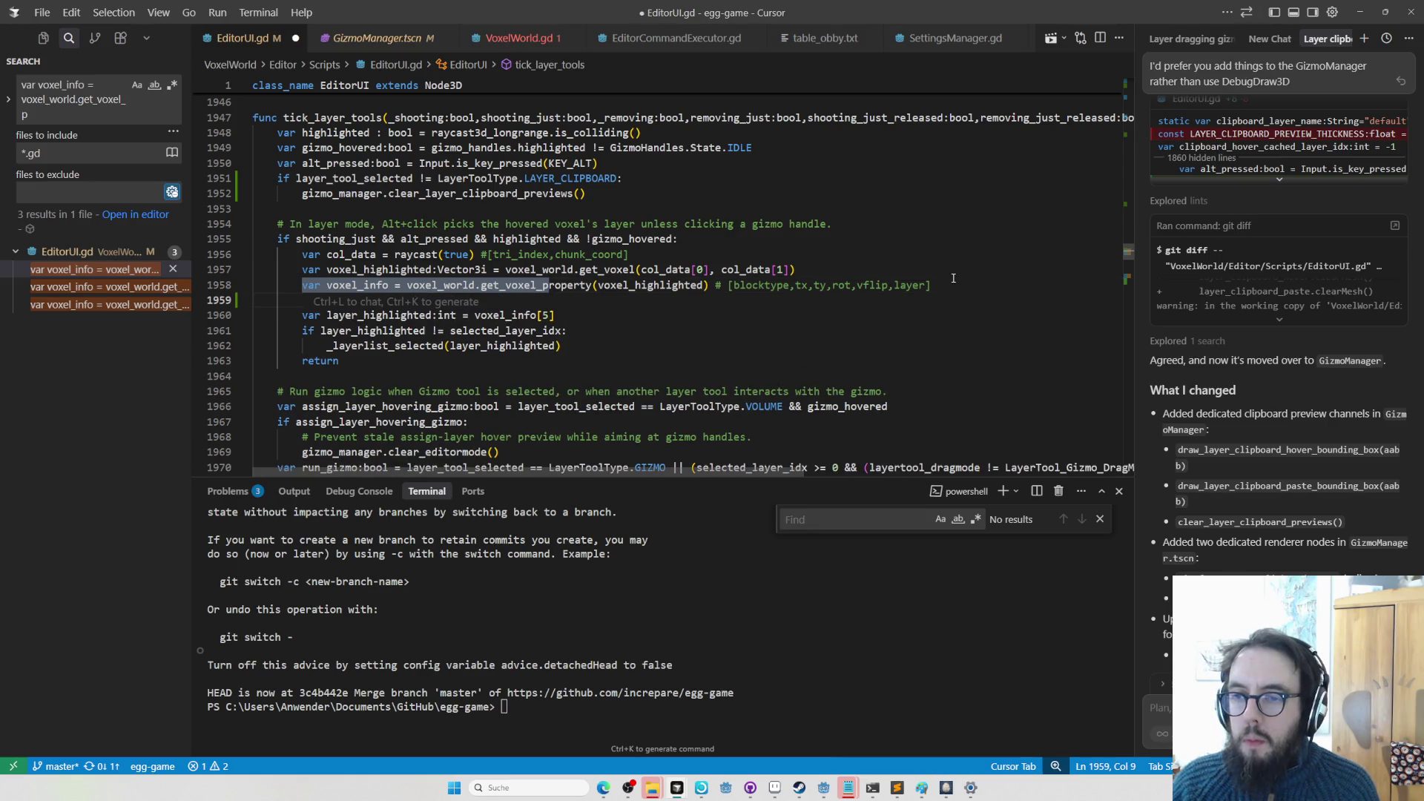
pyautogui.write('if voxel')
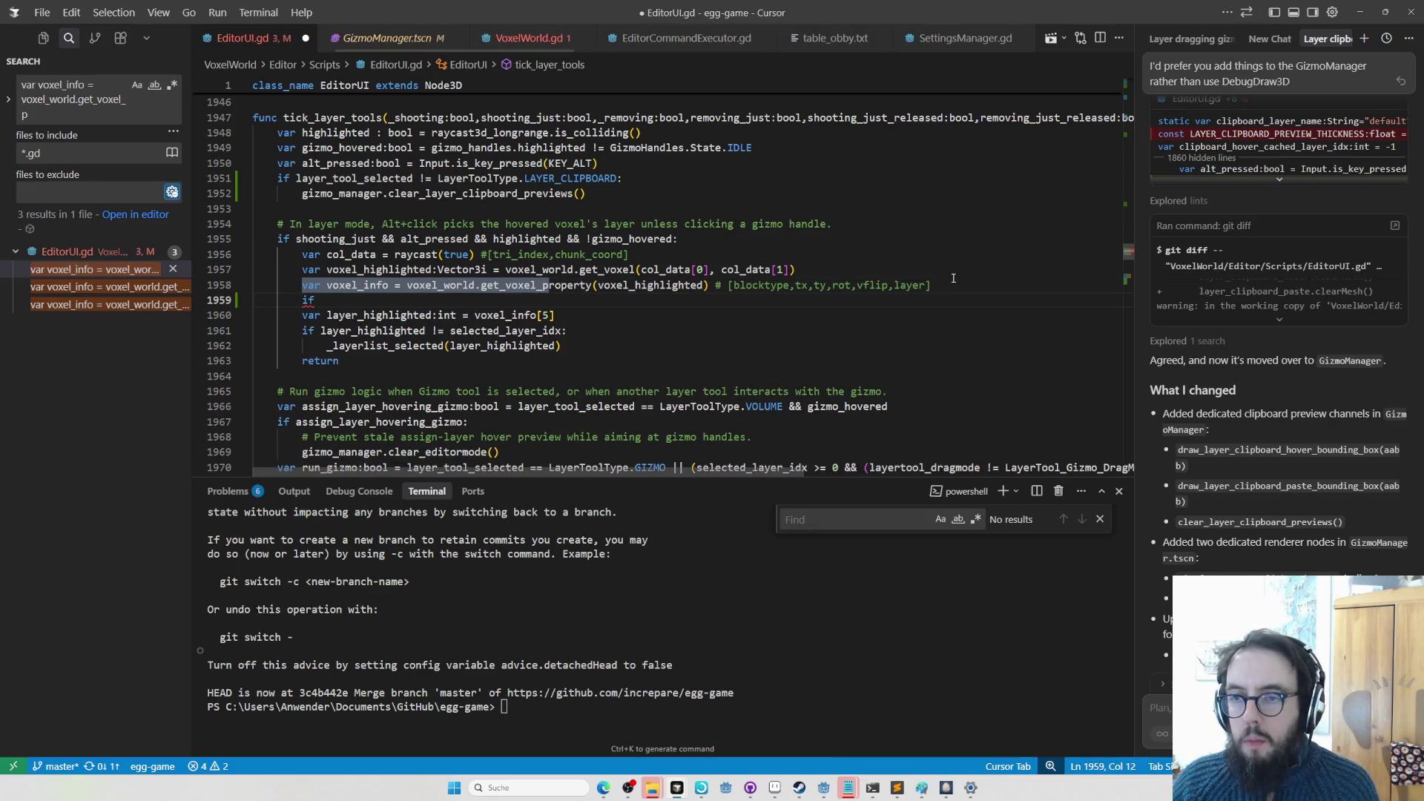
pyautogui.write('_info')
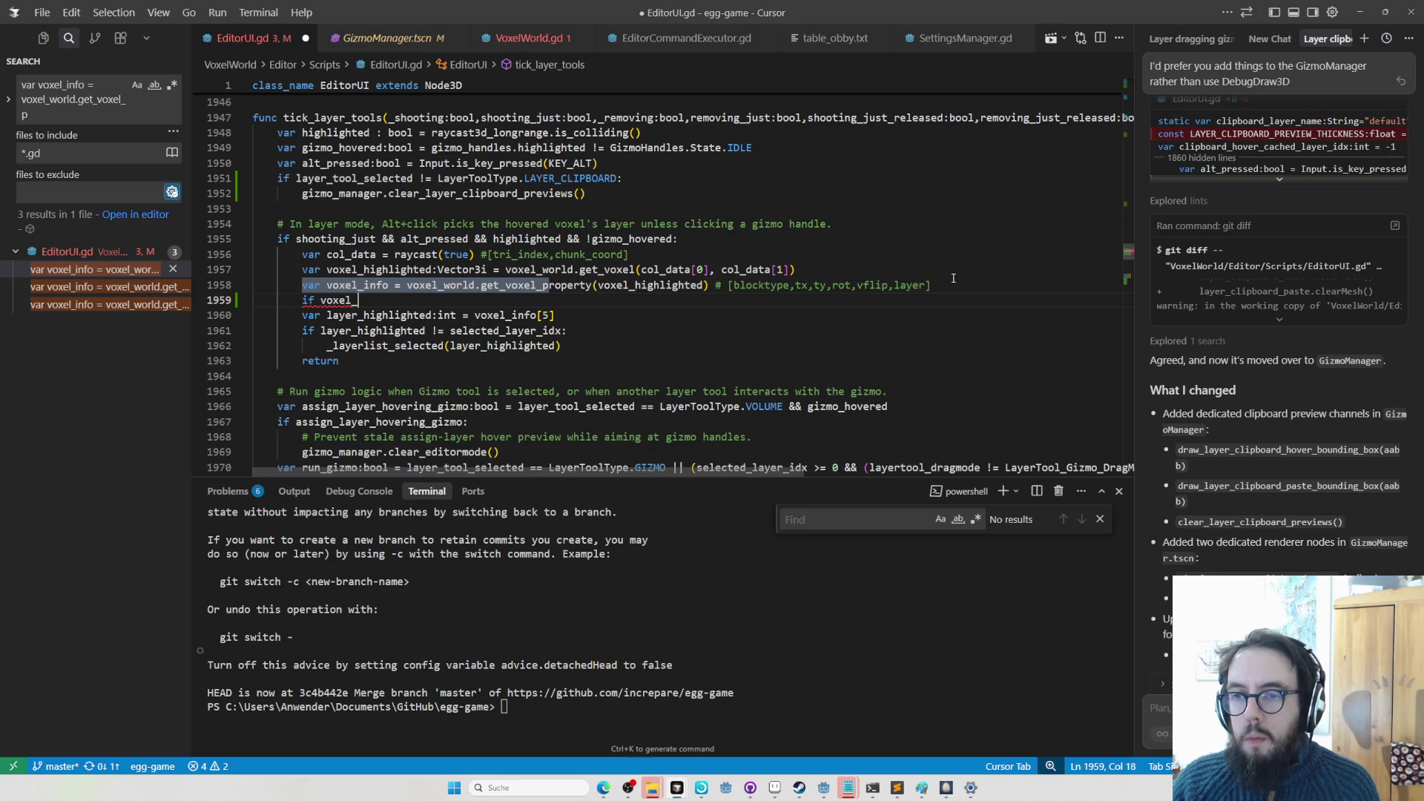
pyautogui.write('.')
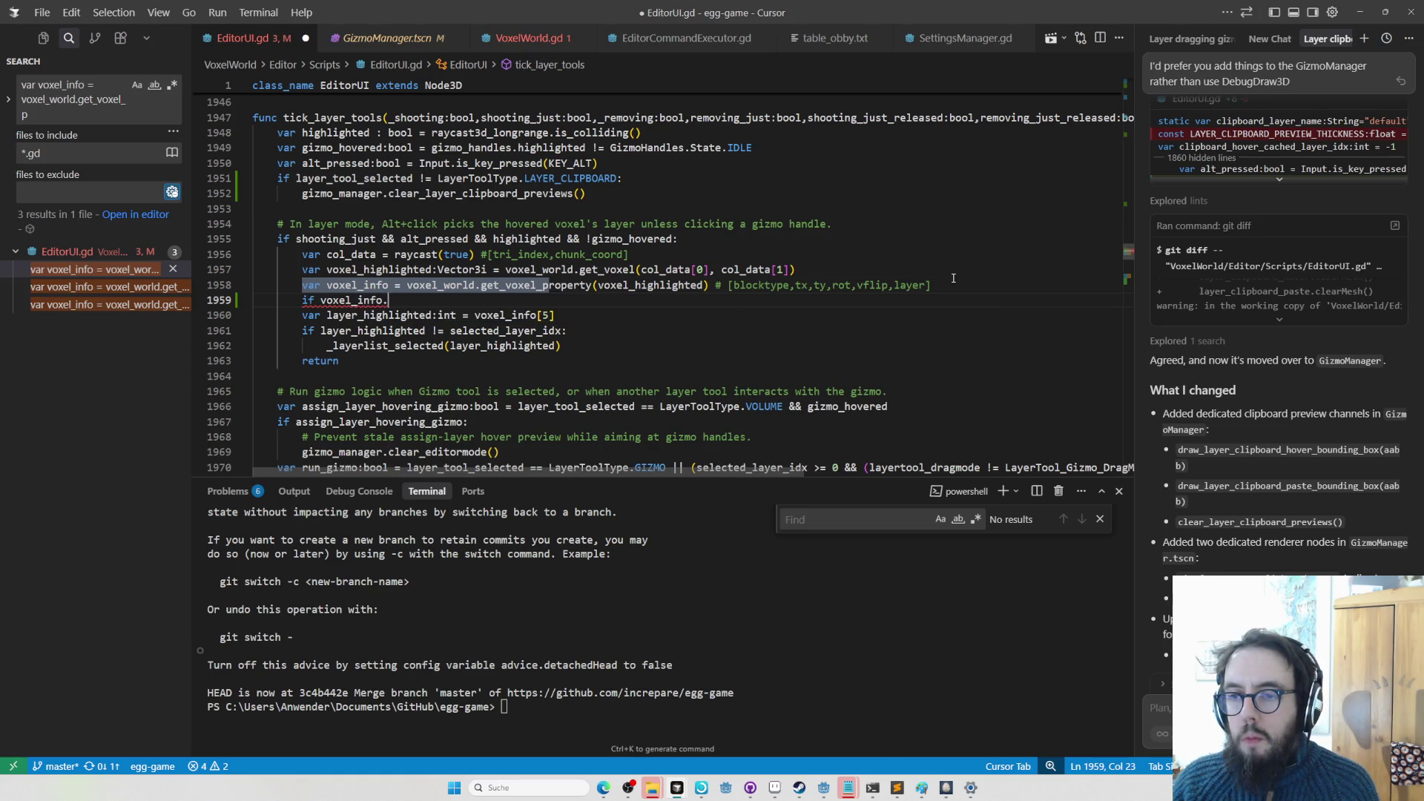
pyautogui.write('size()>0')
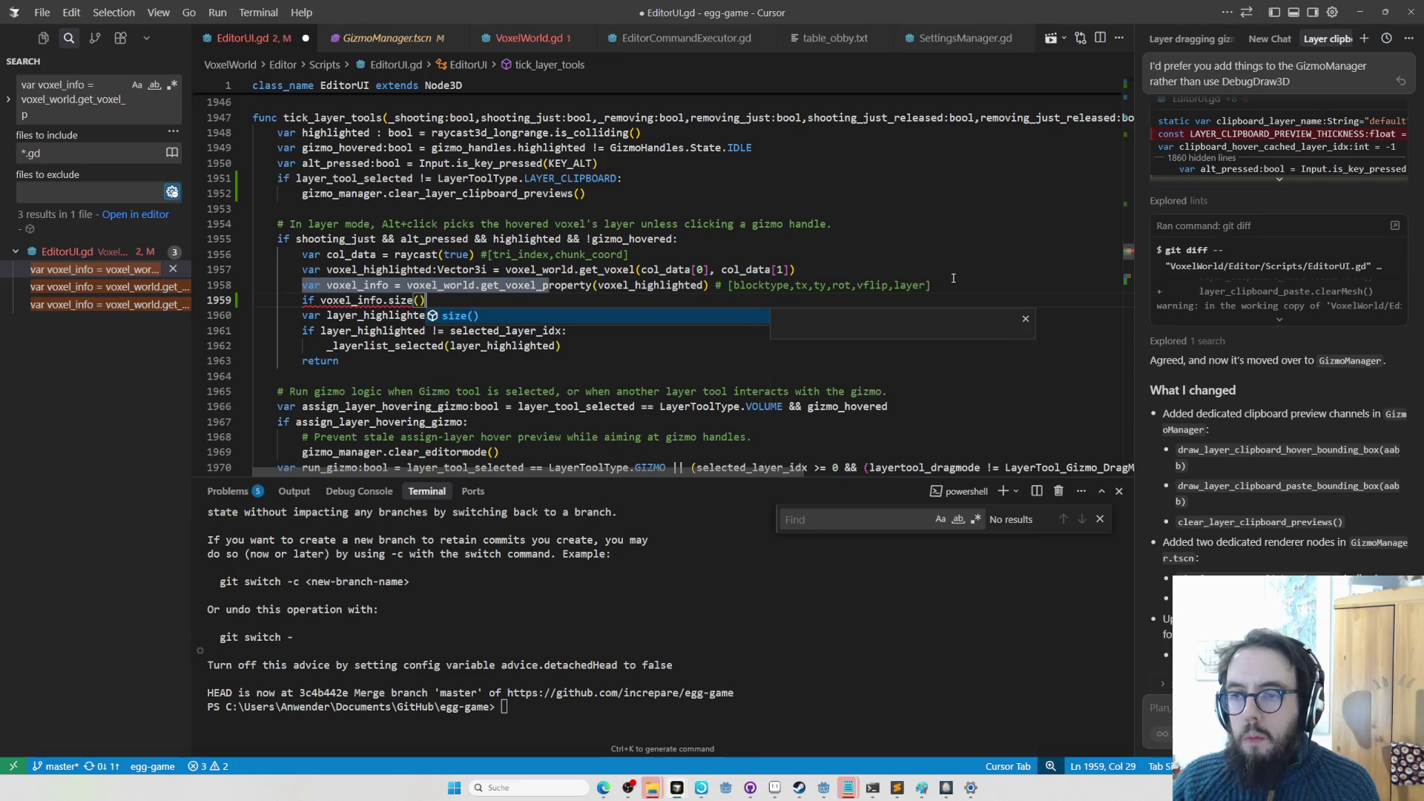
pyautogui.write(':')
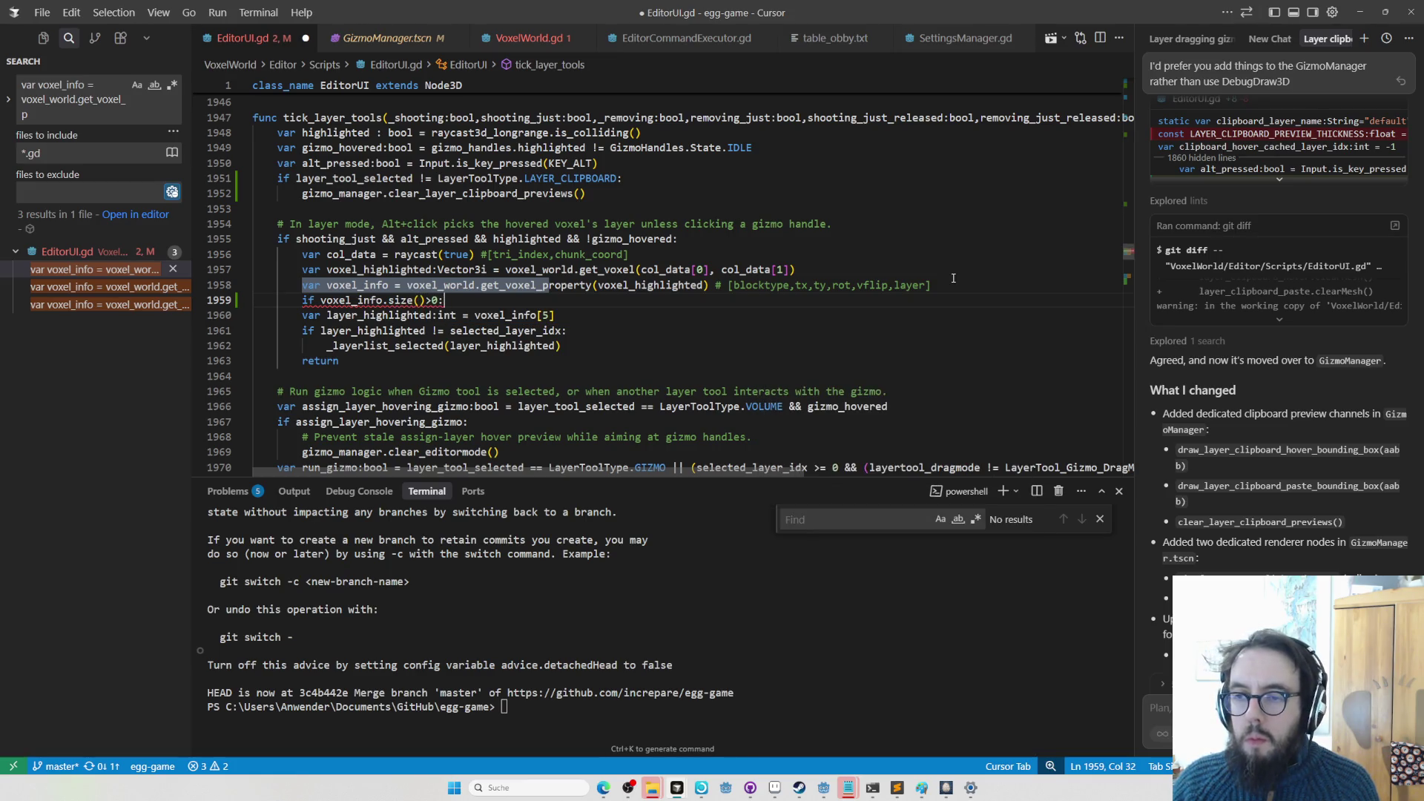
pyautogui.press('Down')
pyautogui.hotkey('shift', 'Down')
pyautogui.hotkey('shift', 'Down')
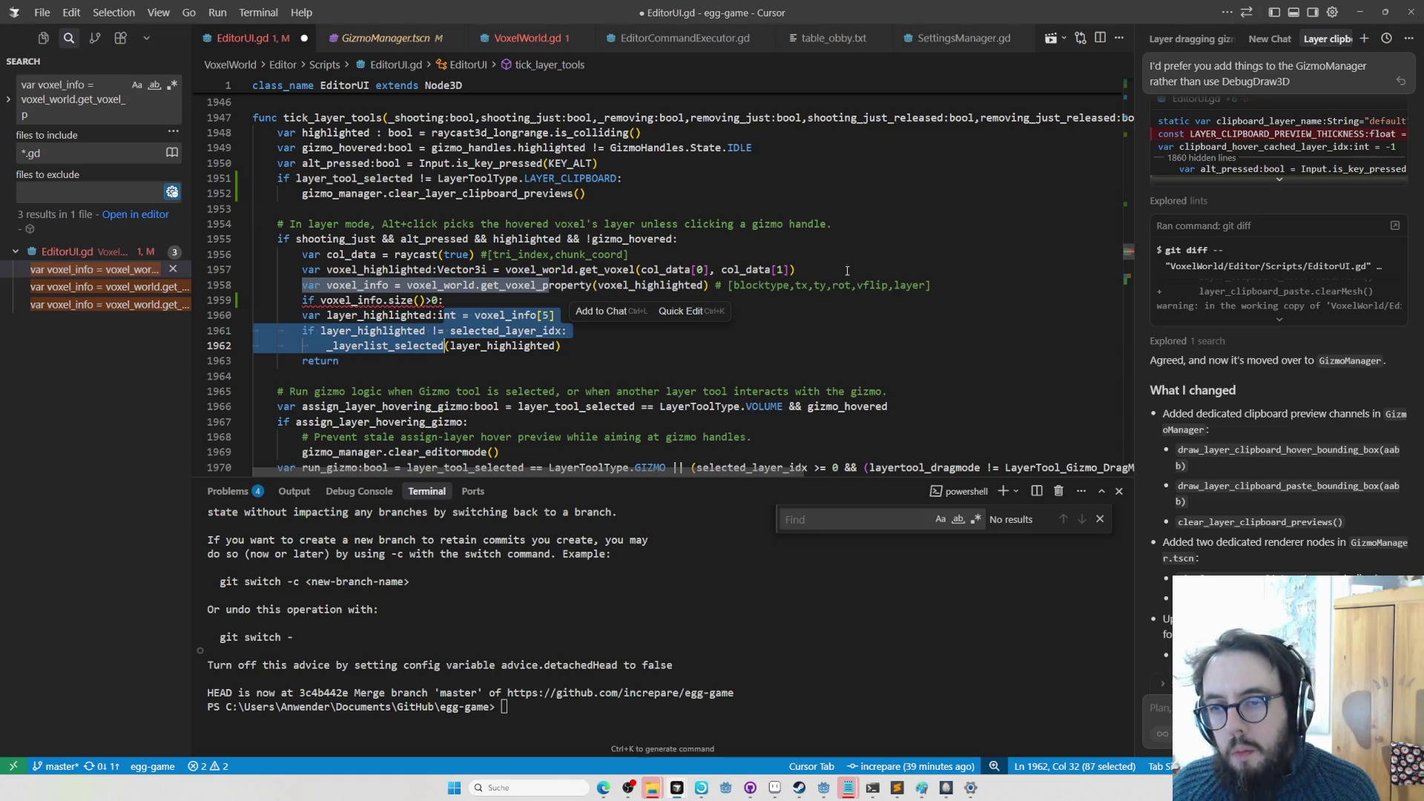
pyautogui.press('Tab')
pyautogui.hotkey('ctrl', 's')
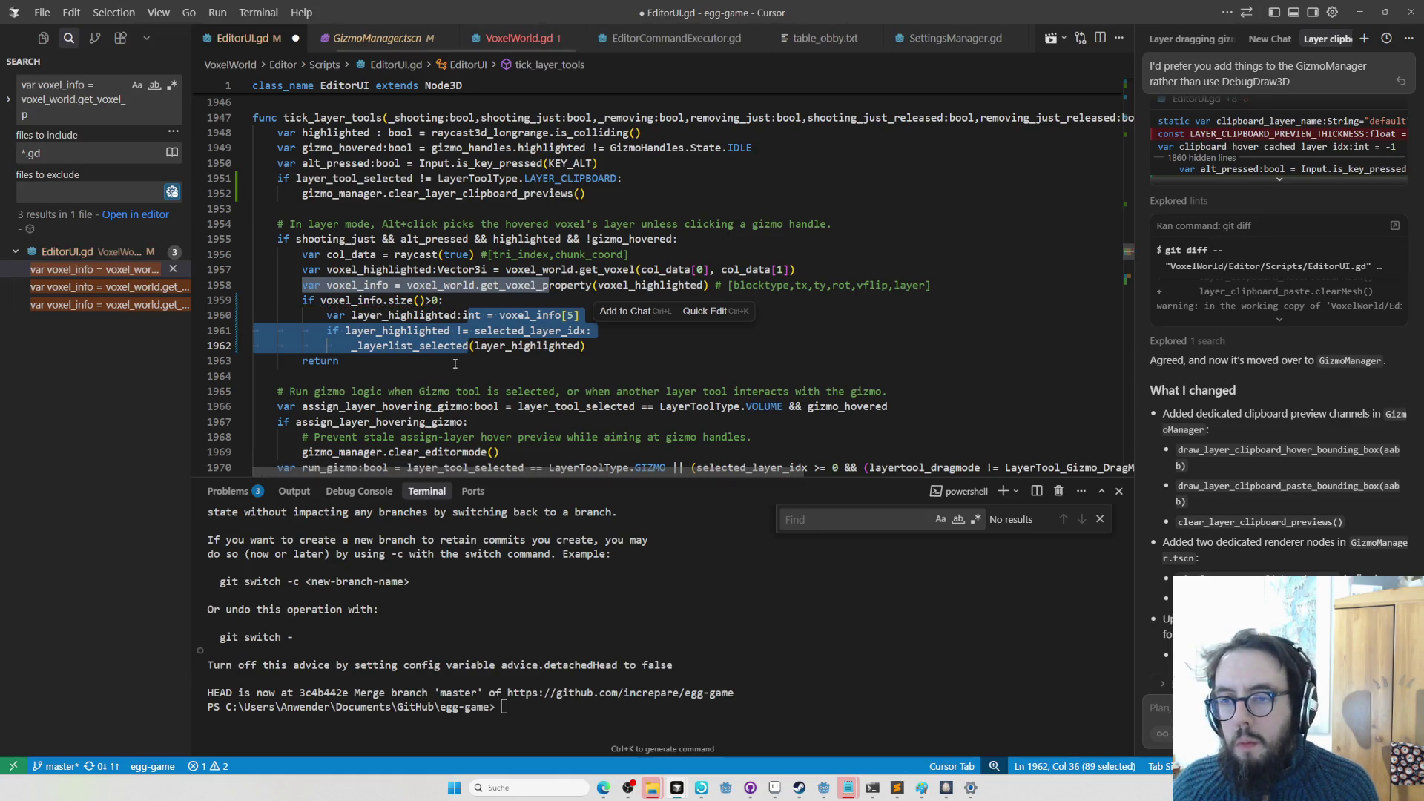
# Check the running map editor game, then stop it with F8
pyautogui.click(454, 377)
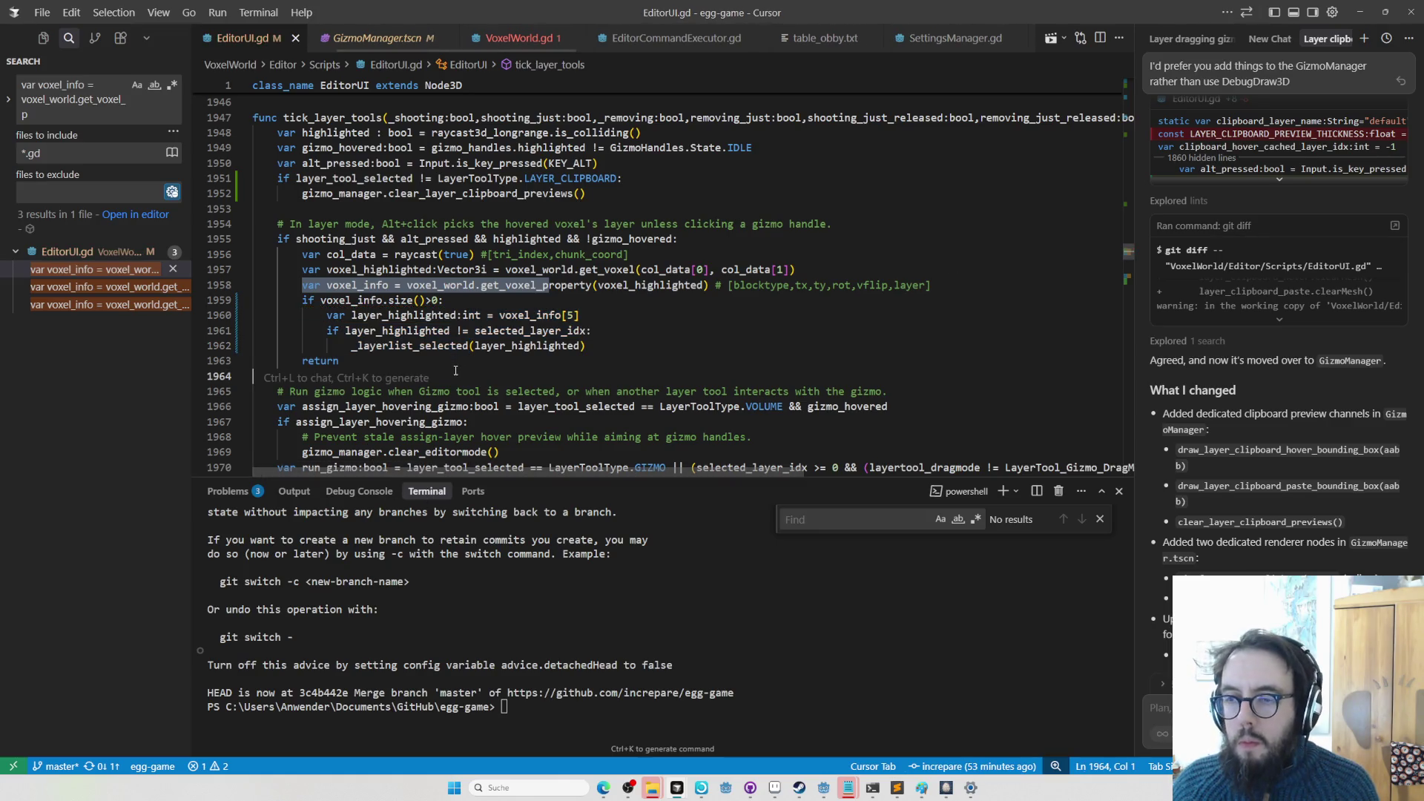
pyautogui.click(845, 267)
pyautogui.hotkey('alt', 'Tab')
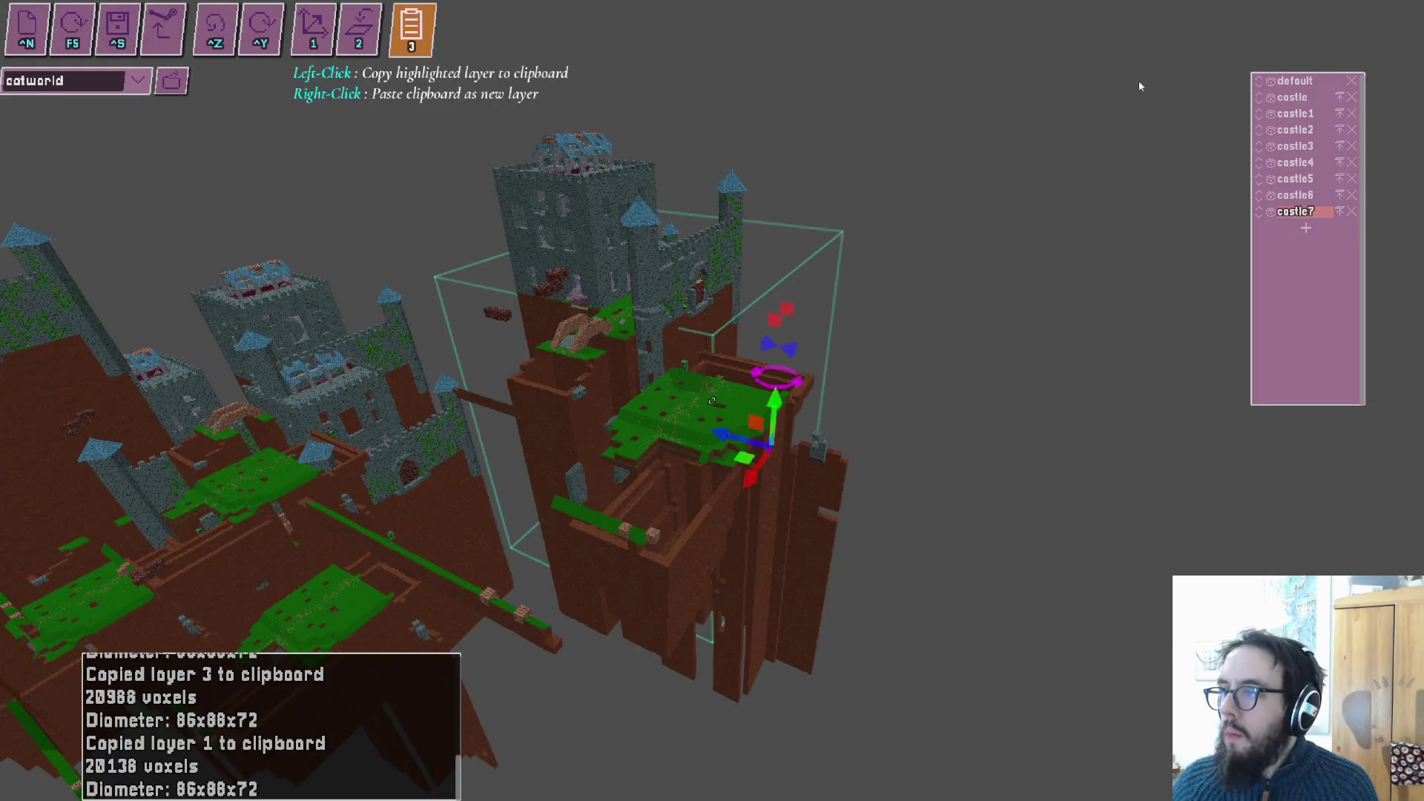
pyautogui.hotkey('alt', 'Tab')
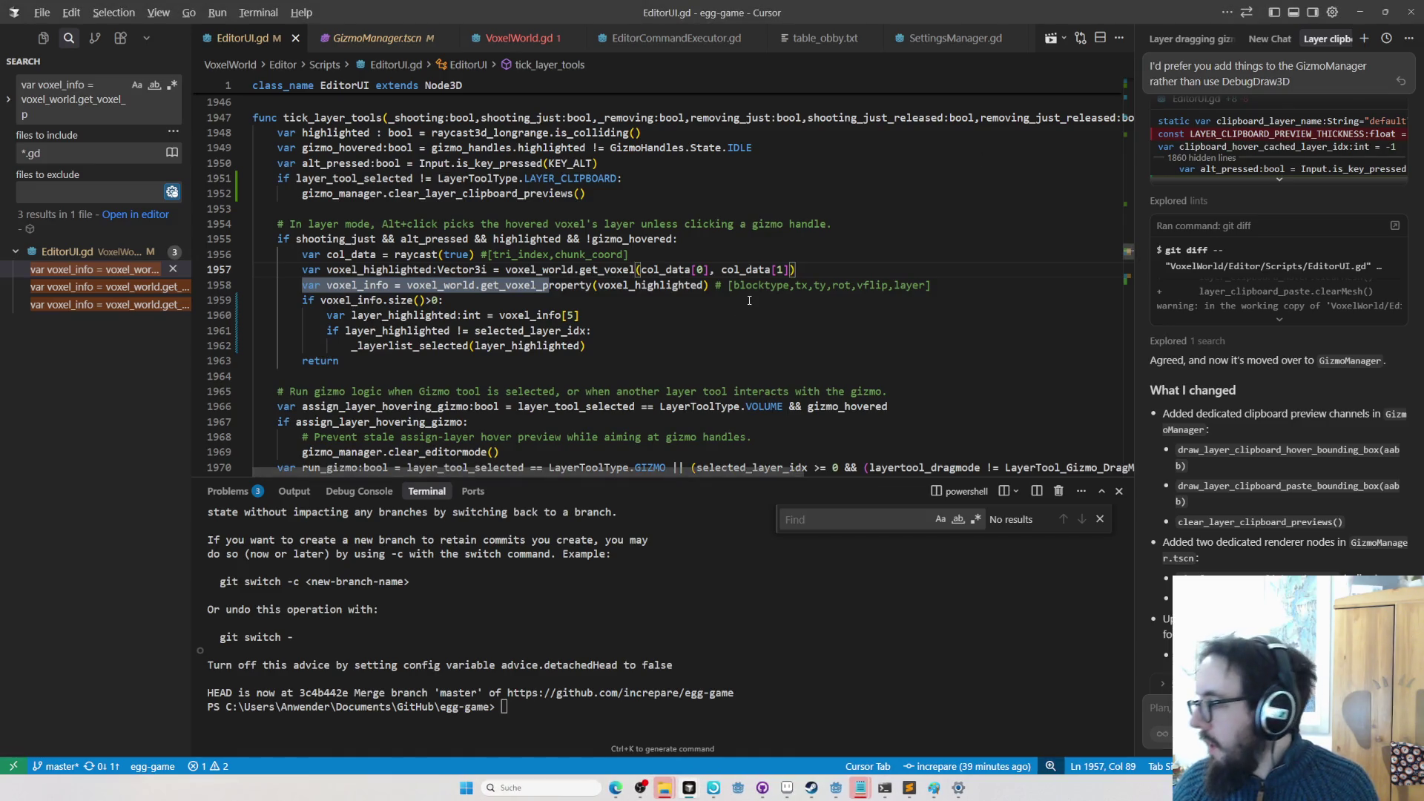
pyautogui.press('F8')
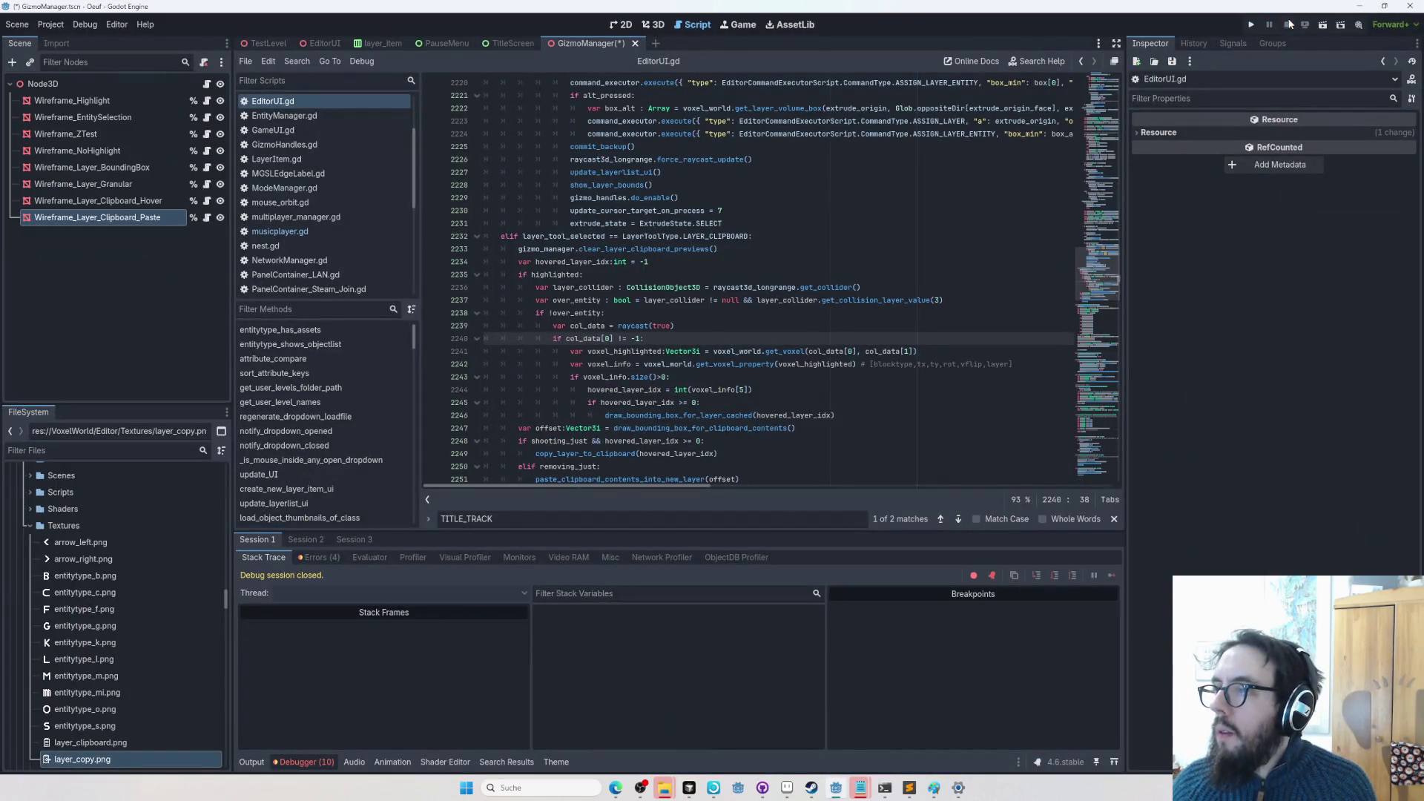
pyautogui.hotkey('alt', 'Tab')
pyautogui.hotkey('alt', 'Tab')
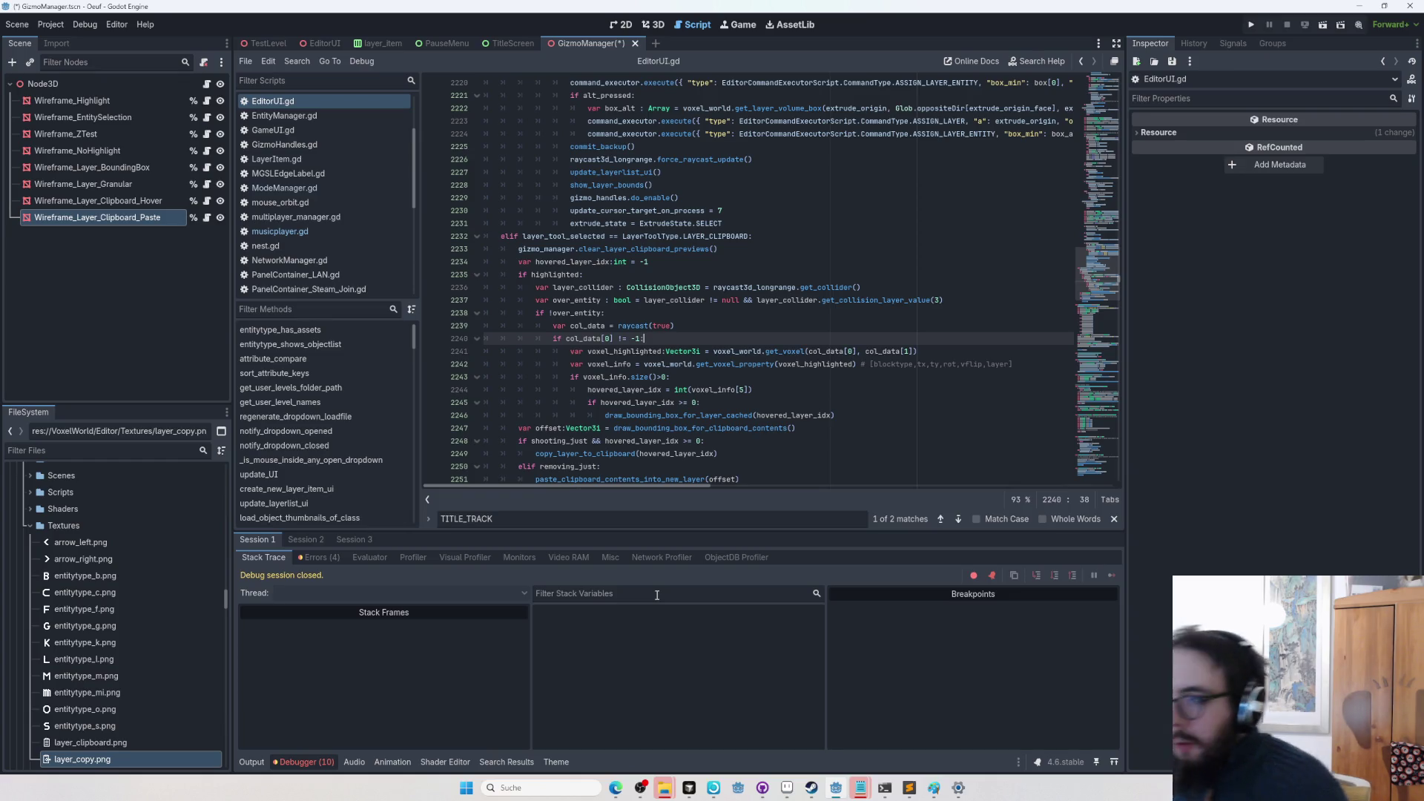
pyautogui.moveTo(674, 288)
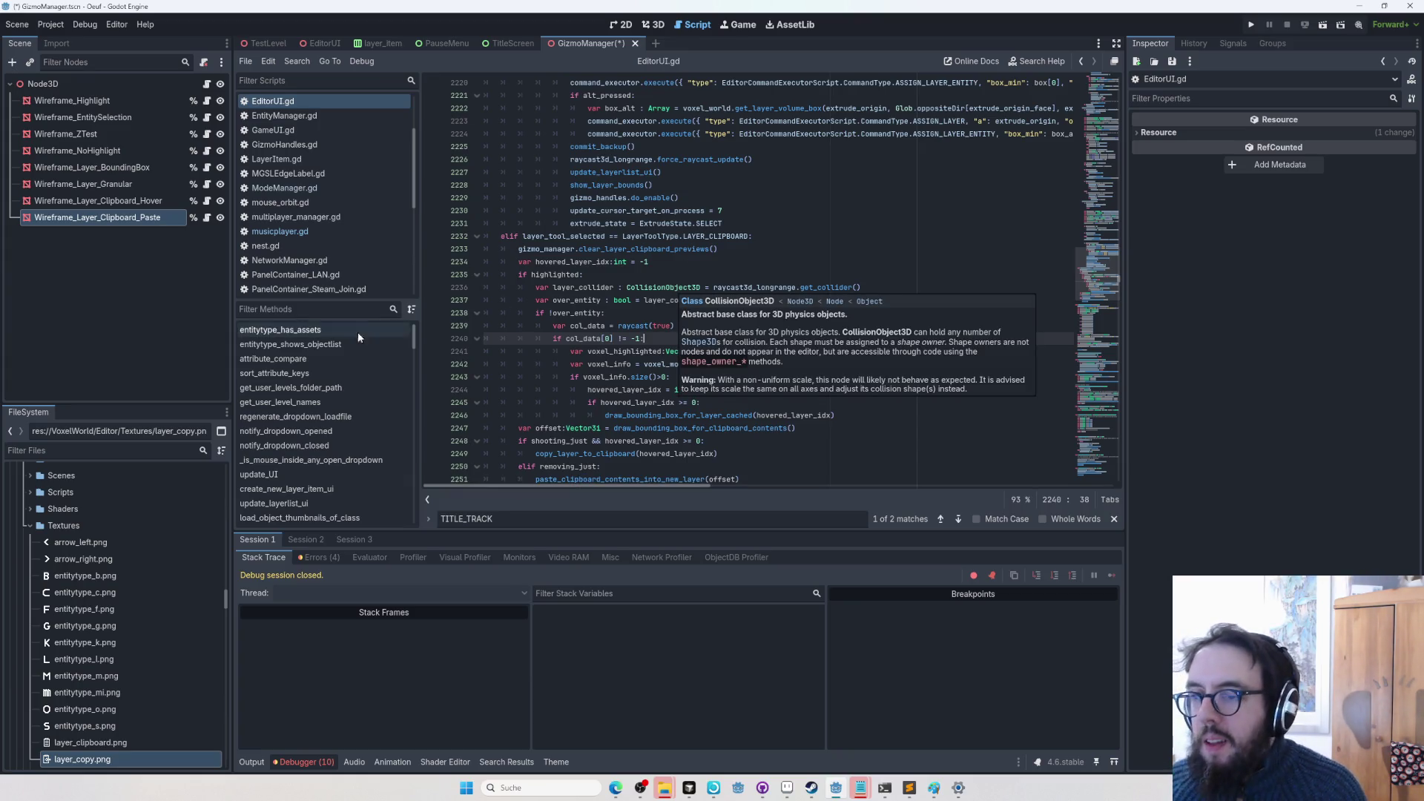
pyautogui.moveTo(747, 288)
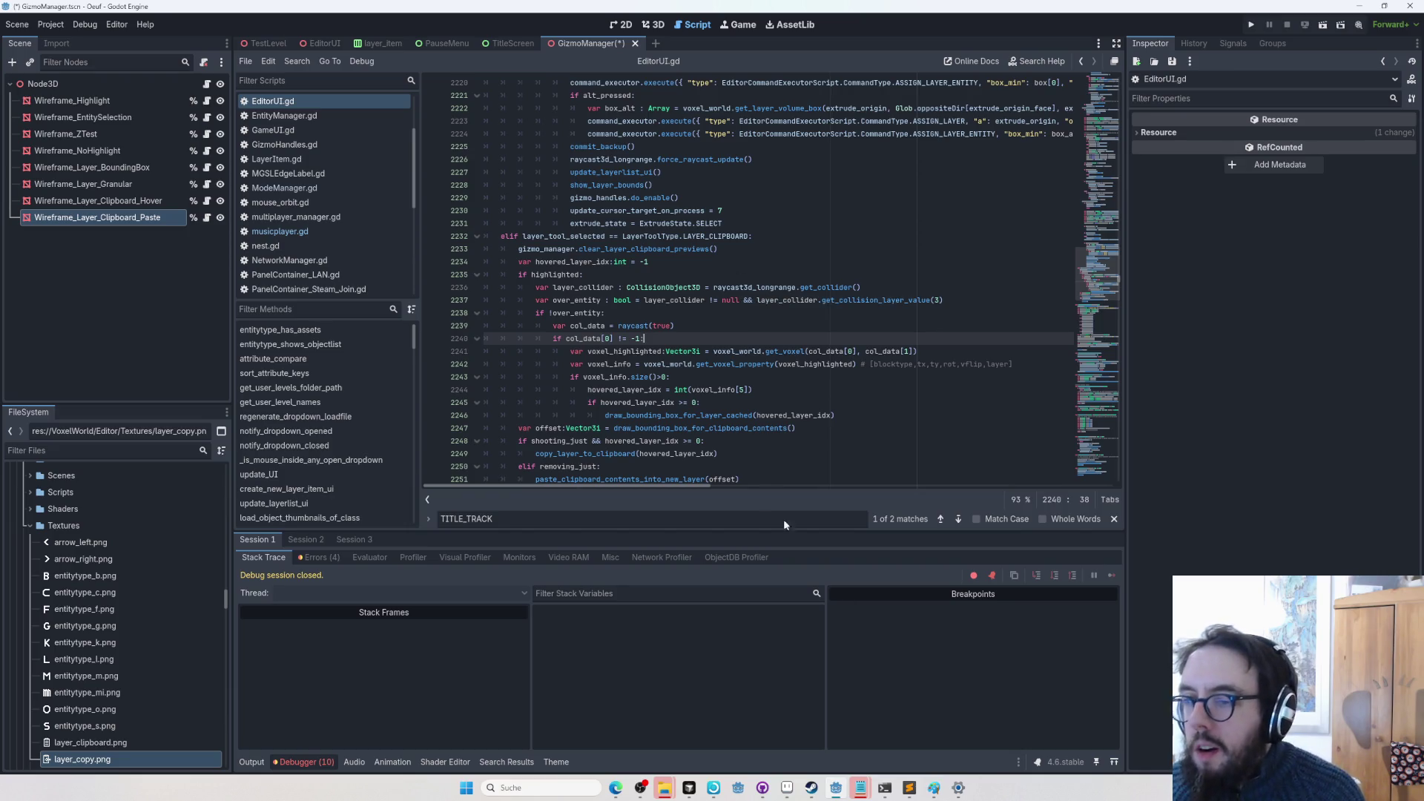
pyautogui.click(798, 401)
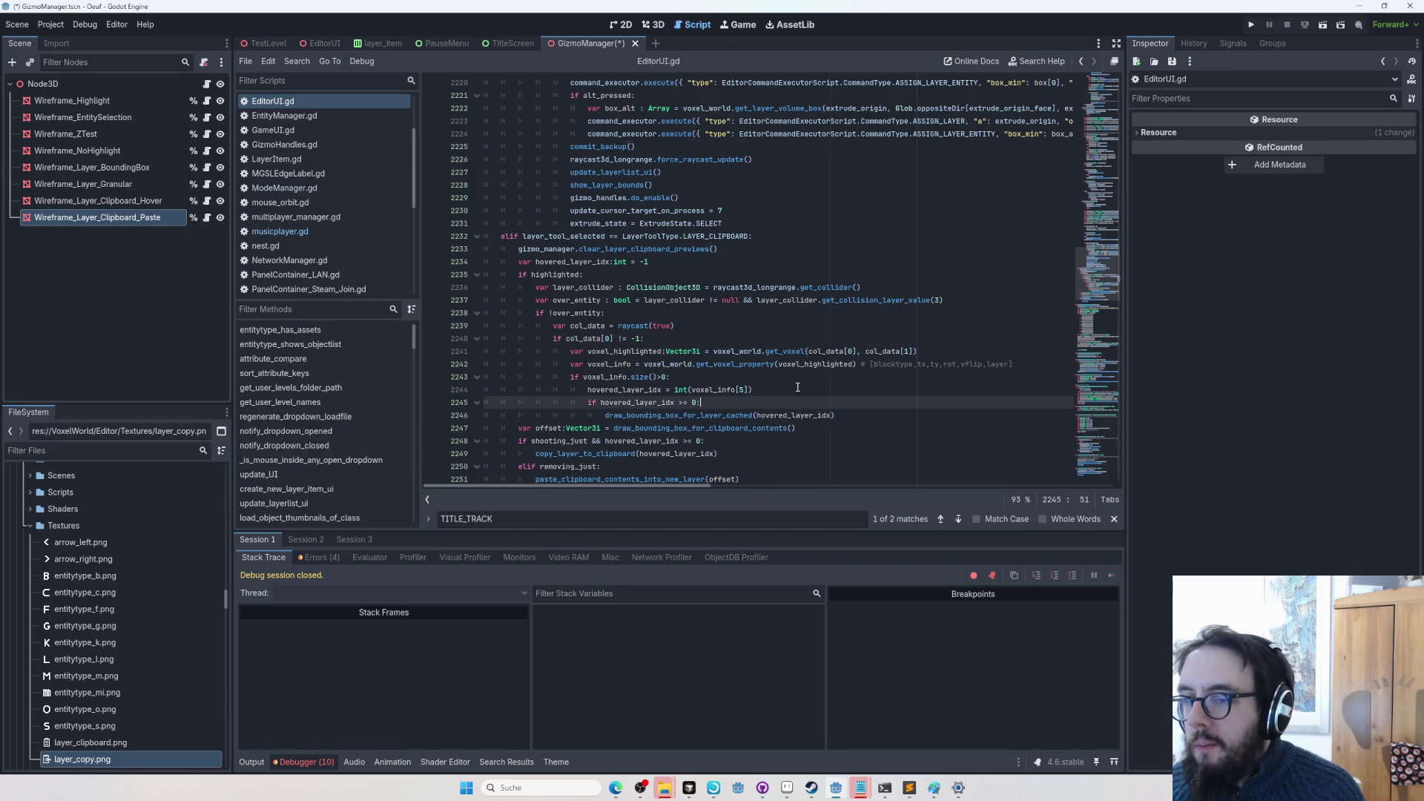
pyautogui.hotkey('alt', 'Tab')
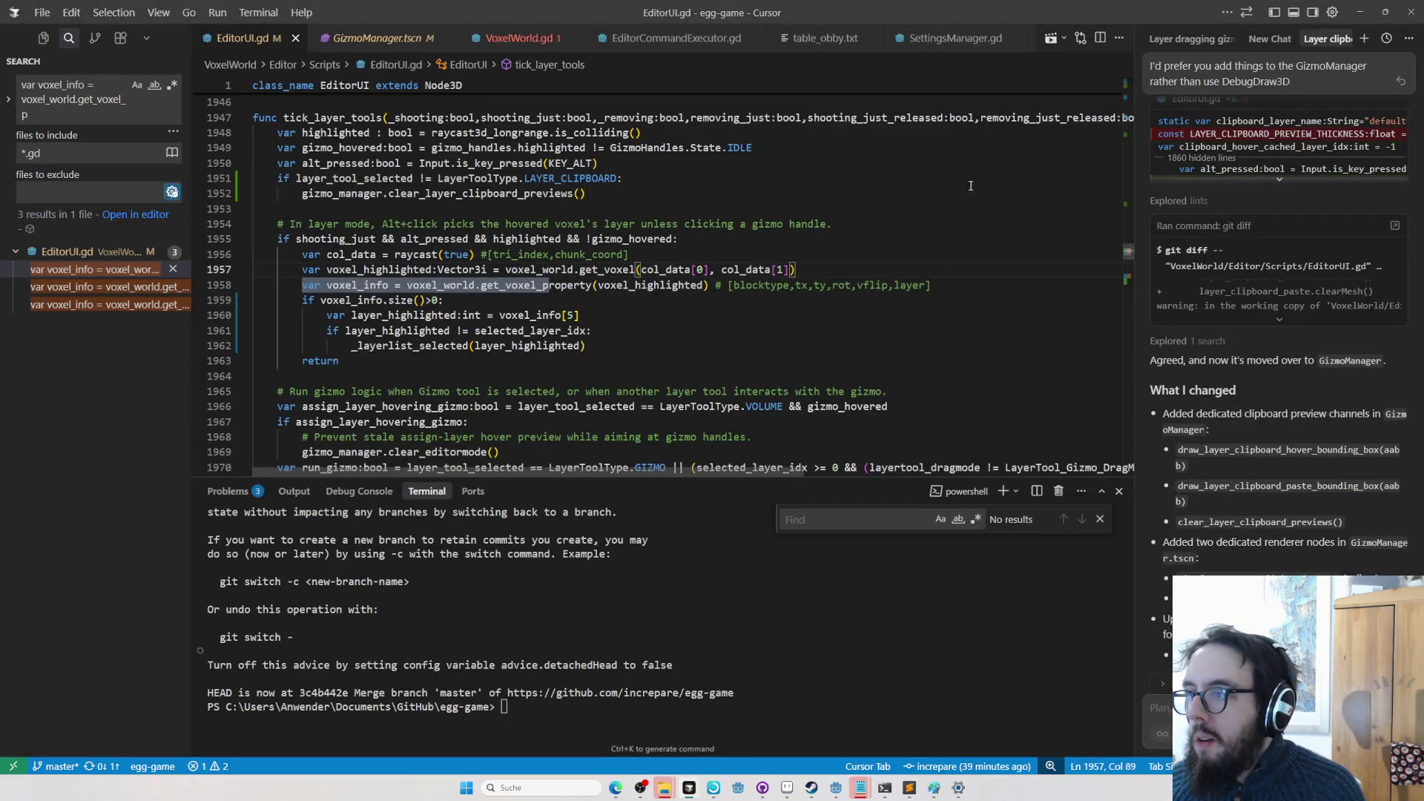
pyautogui.hotkey('alt', 'Tab')
pyautogui.hotkey('alt', 'Tab')
pyautogui.hotkey('alt', 'Tab')
pyautogui.hotkey('alt', 'shift', 'Tab')
pyautogui.hotkey('alt', 'shift', 'Tab')
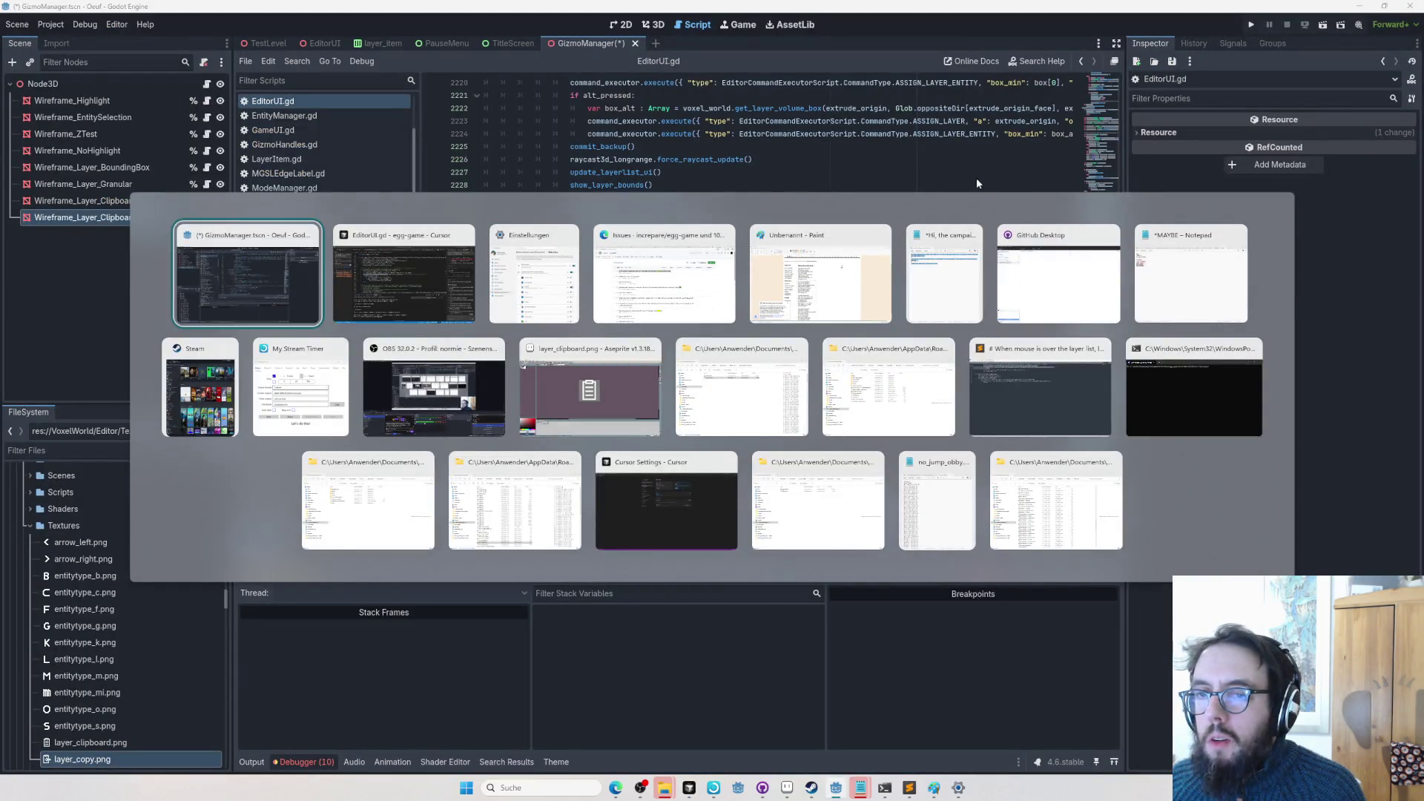
# Set Wireframe_Layer_Clipboard_Paste's Alt Line Color alpha to 255 and save the scene
pyautogui.click(167, 217)
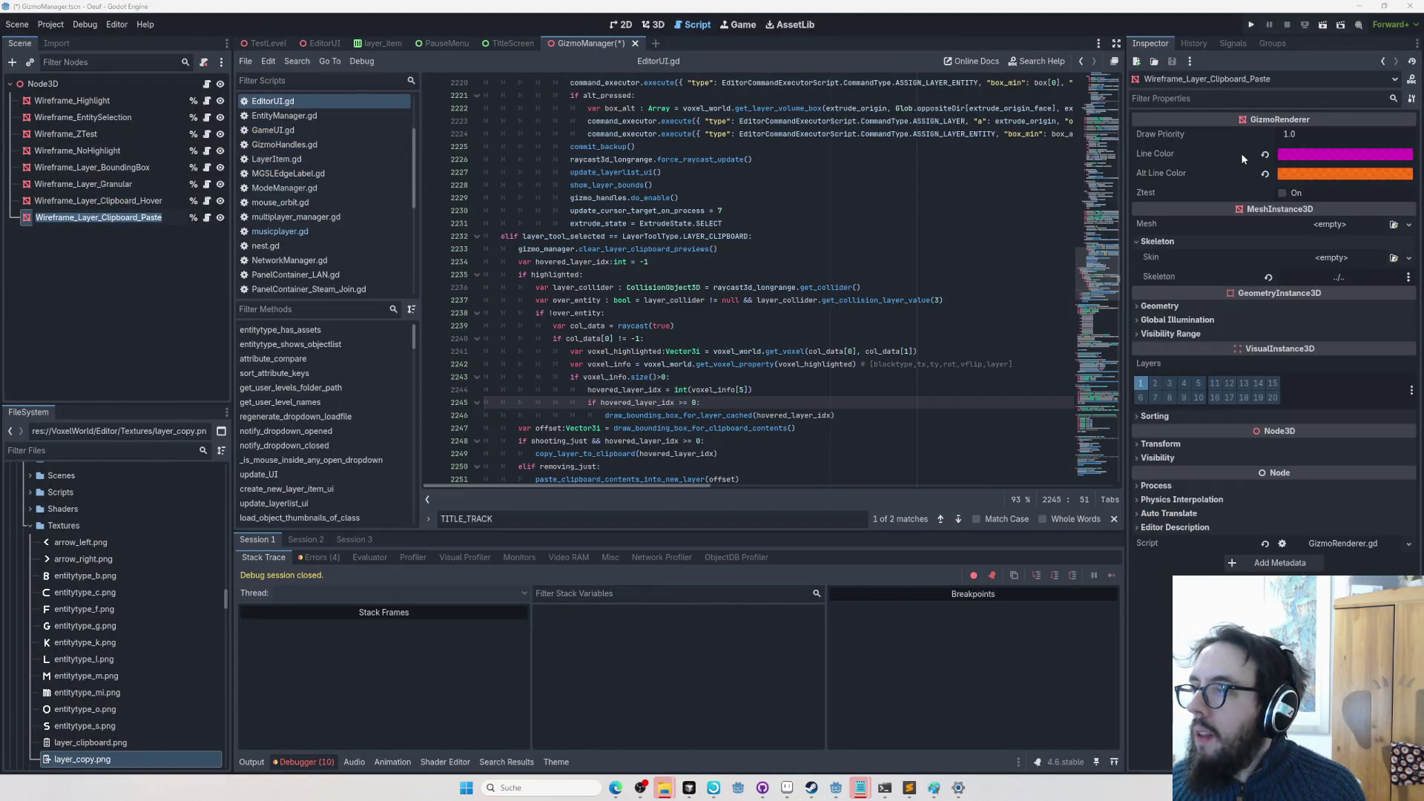
pyautogui.press('Escape')
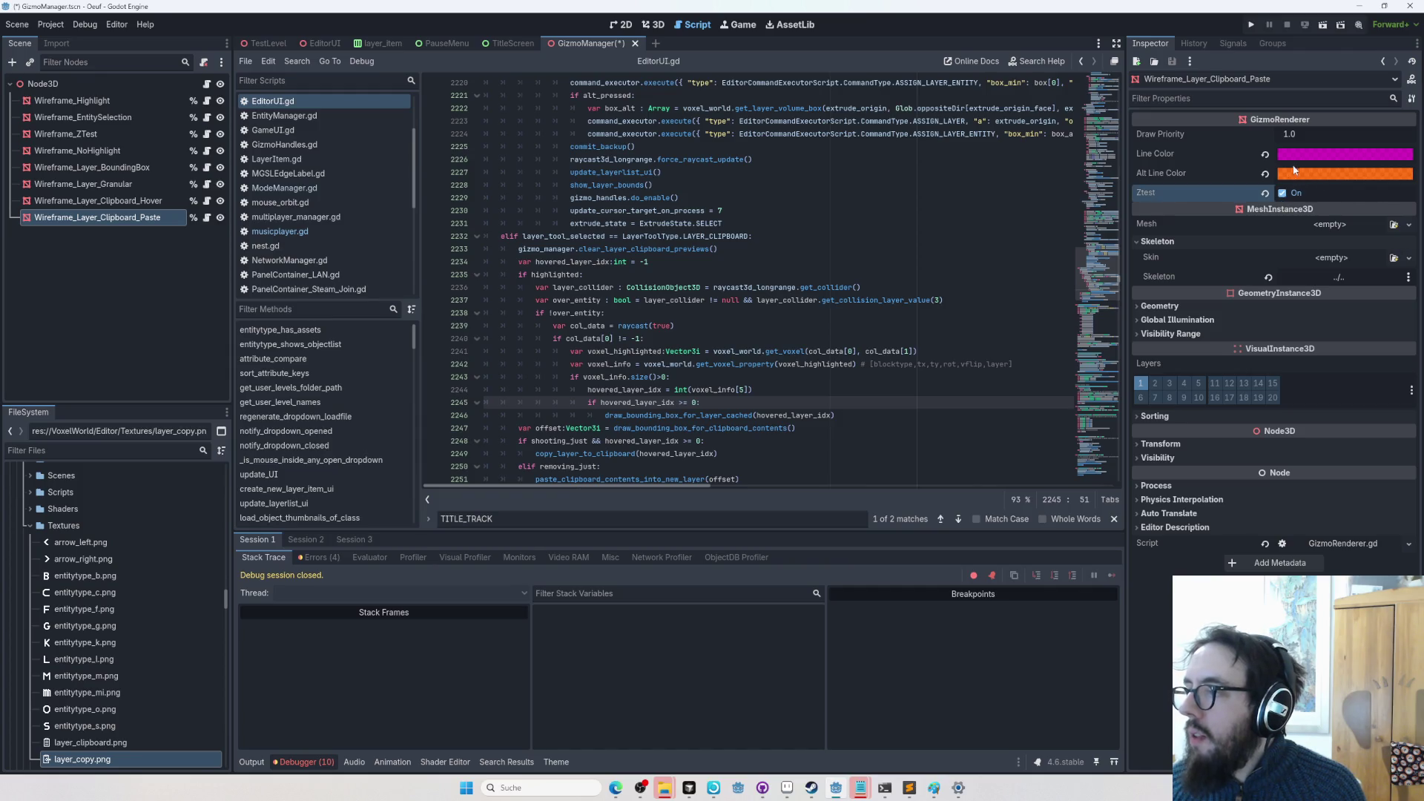
pyautogui.click(1296, 158)
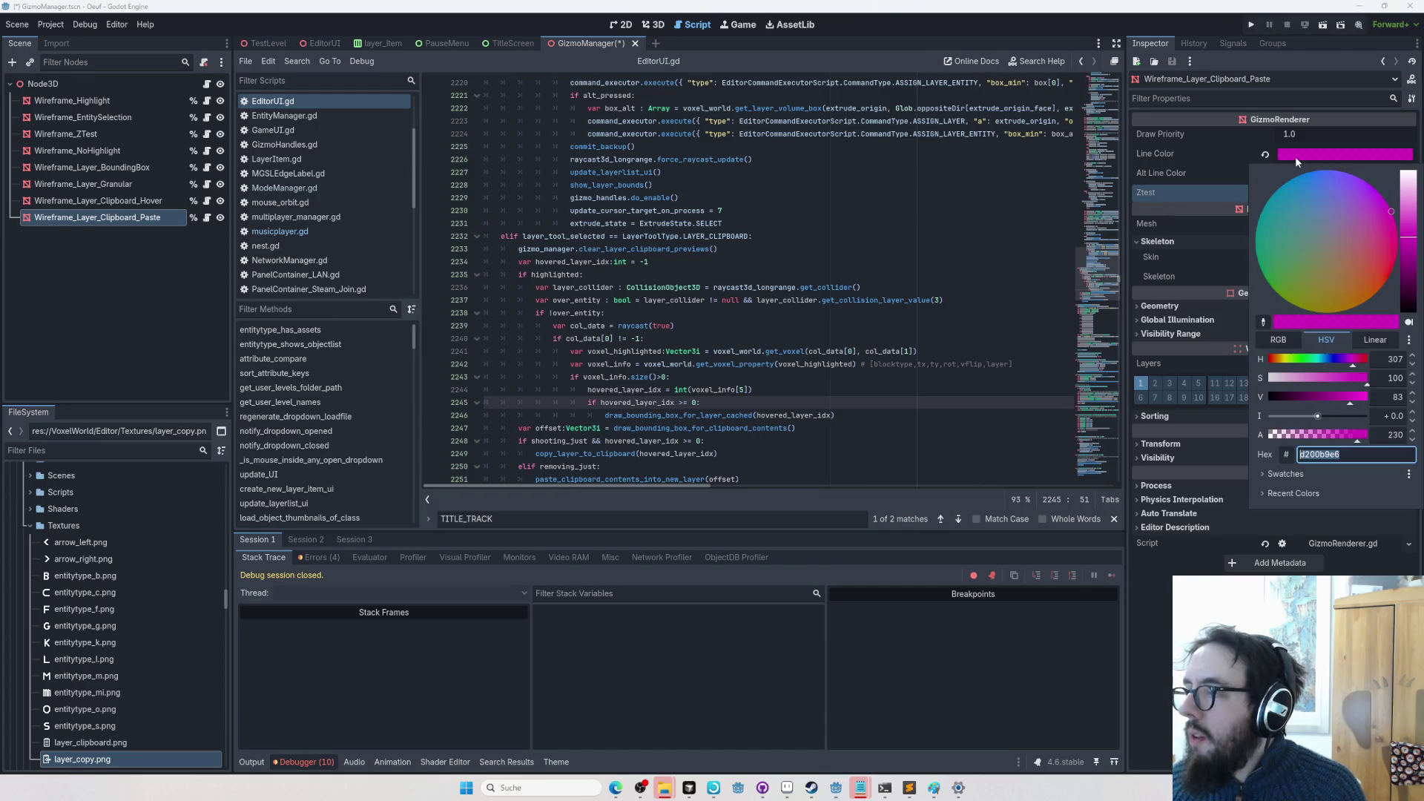
pyautogui.click(1338, 154)
pyautogui.click(1334, 177)
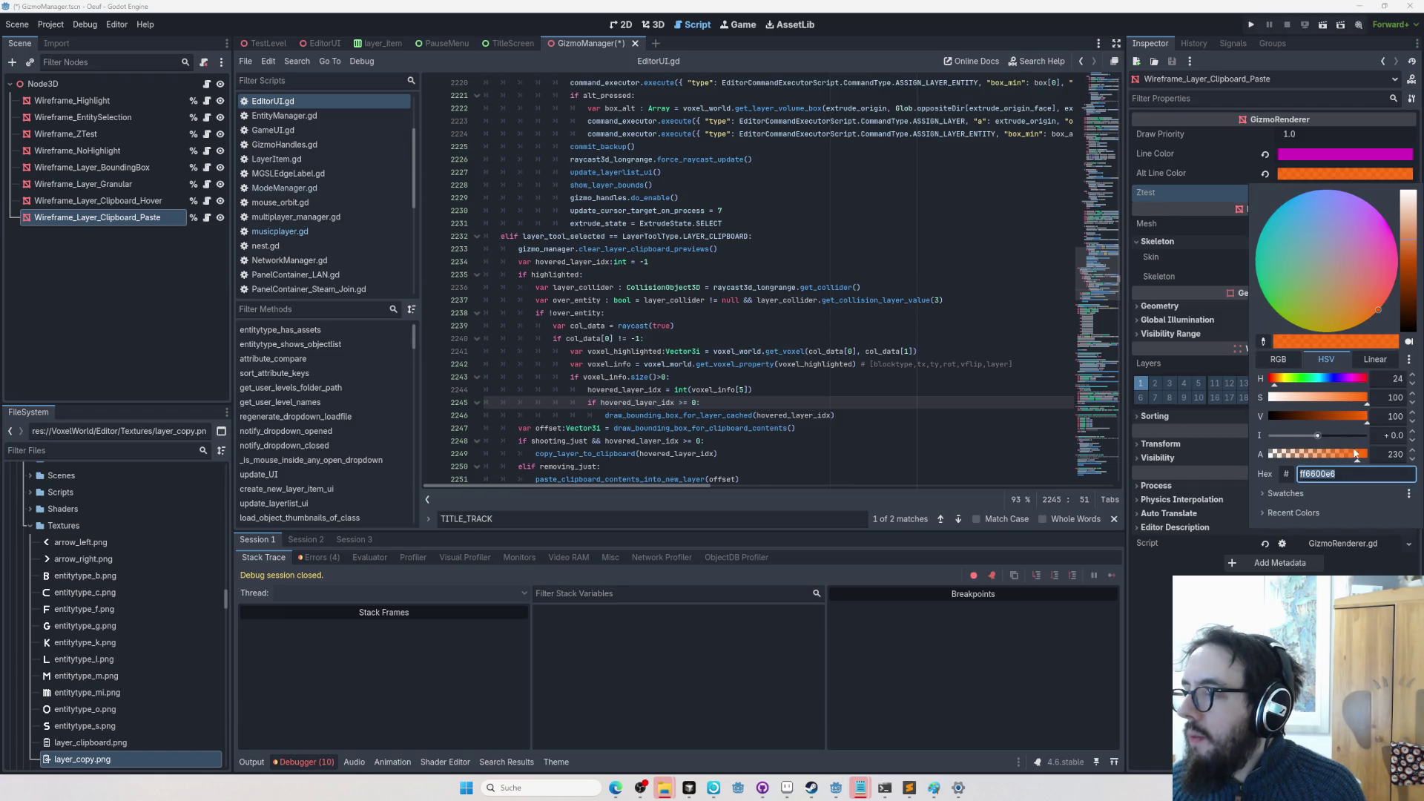
pyautogui.moveTo(1354, 454); pyautogui.dragTo(1365, 454)
pyautogui.click(1352, 180)
pyautogui.hotkey('ctrl', 's')
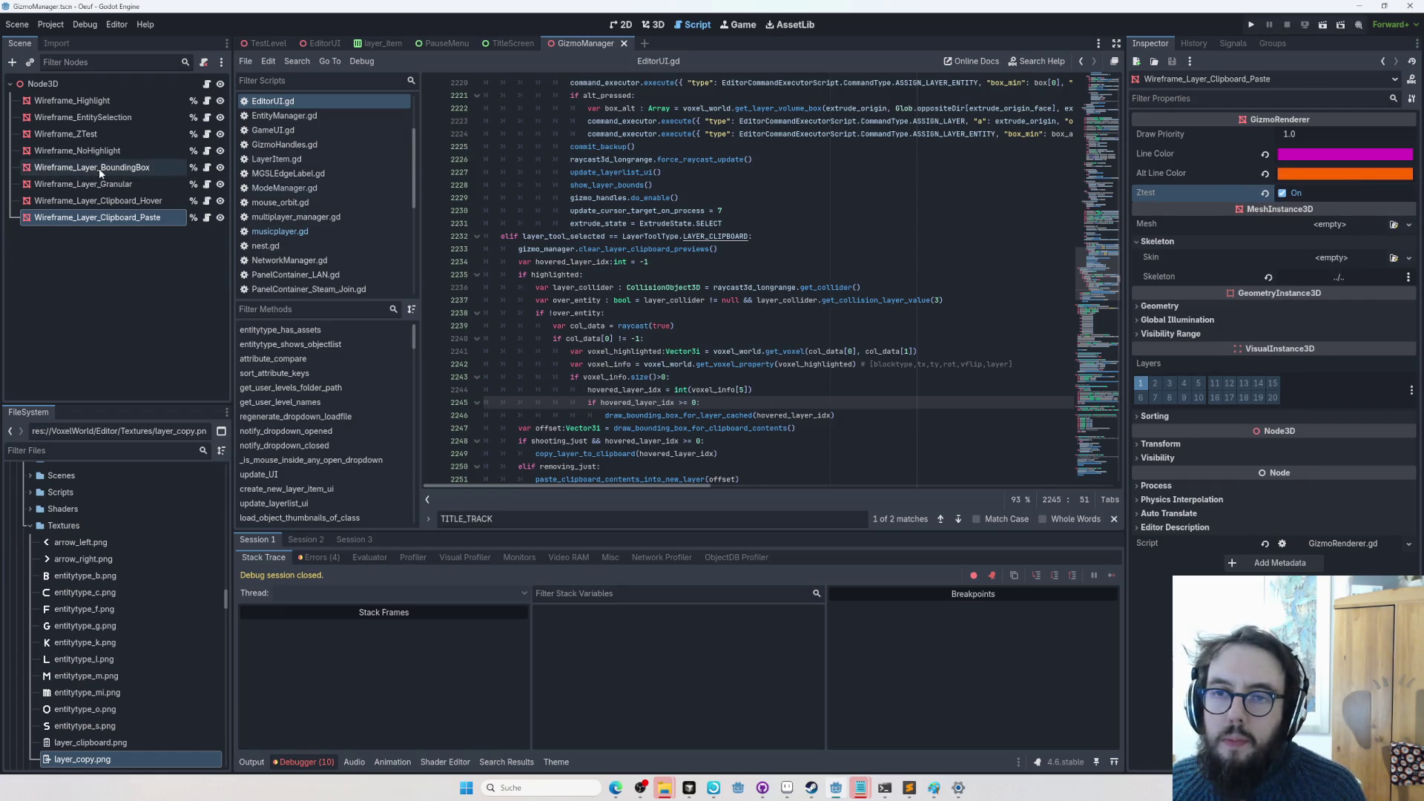
# Inspect Wireframe_Layer_BoundingBox's Line Color without changes and resave the scene
pyautogui.click(116, 170)
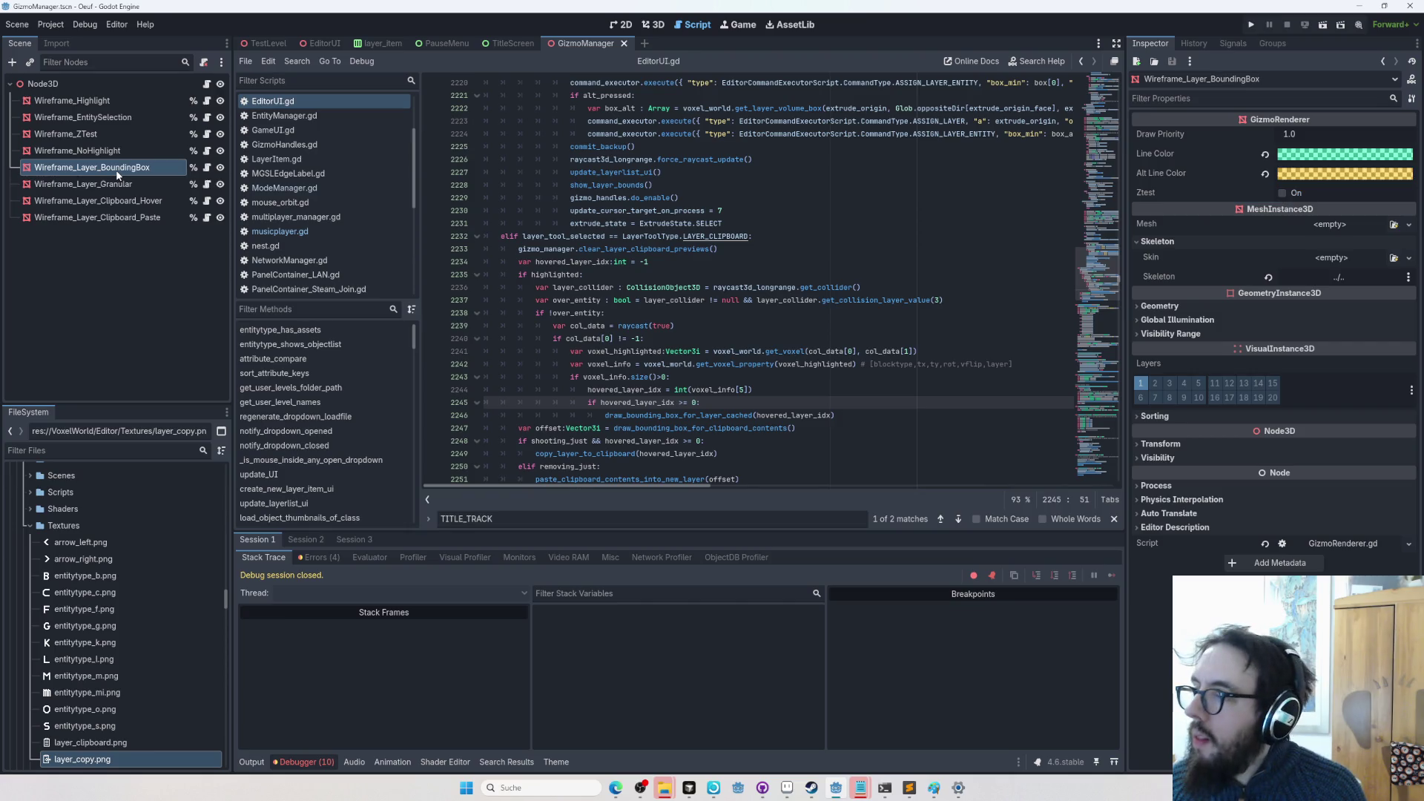
pyautogui.click(1326, 156)
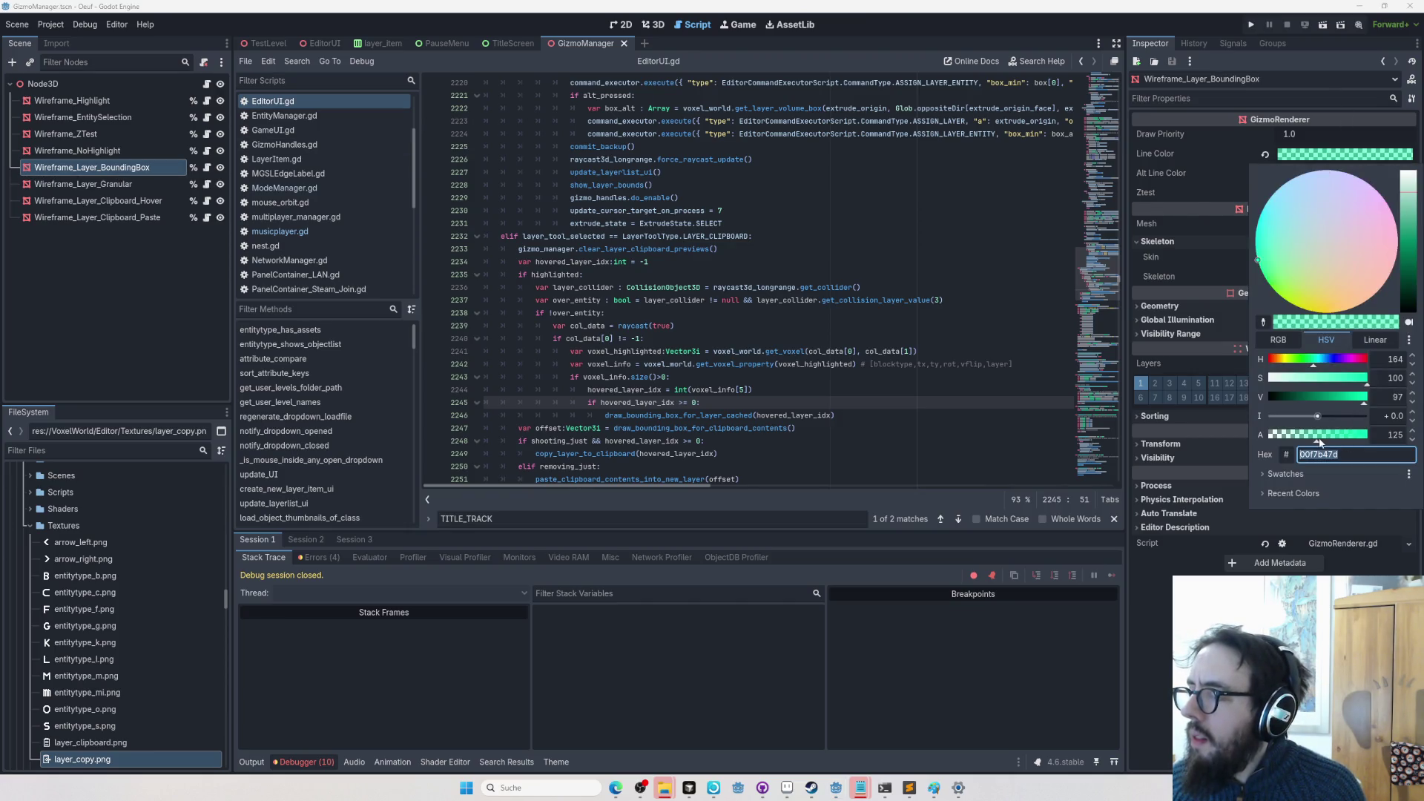
pyautogui.press('Escape')
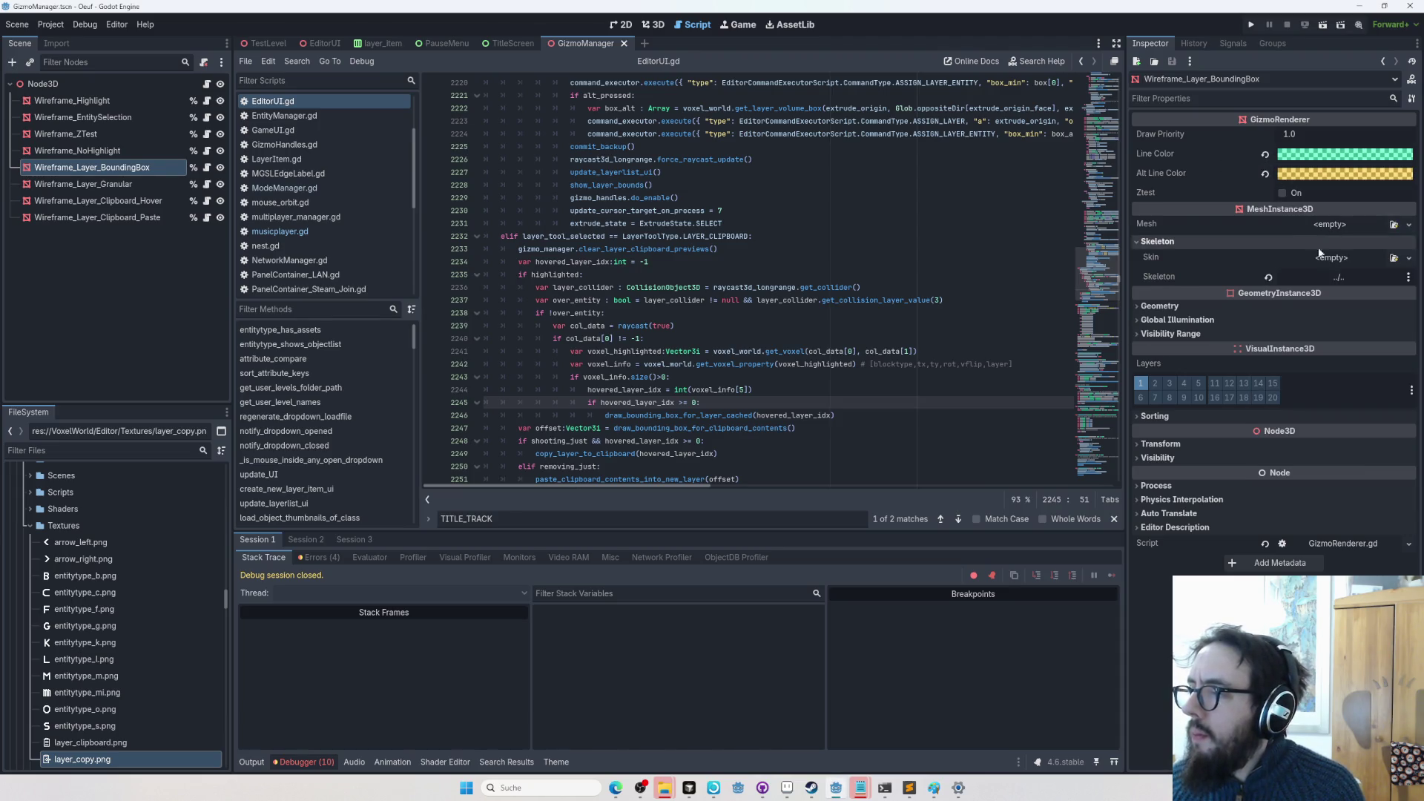
pyautogui.hotkey('ctrl', 's')
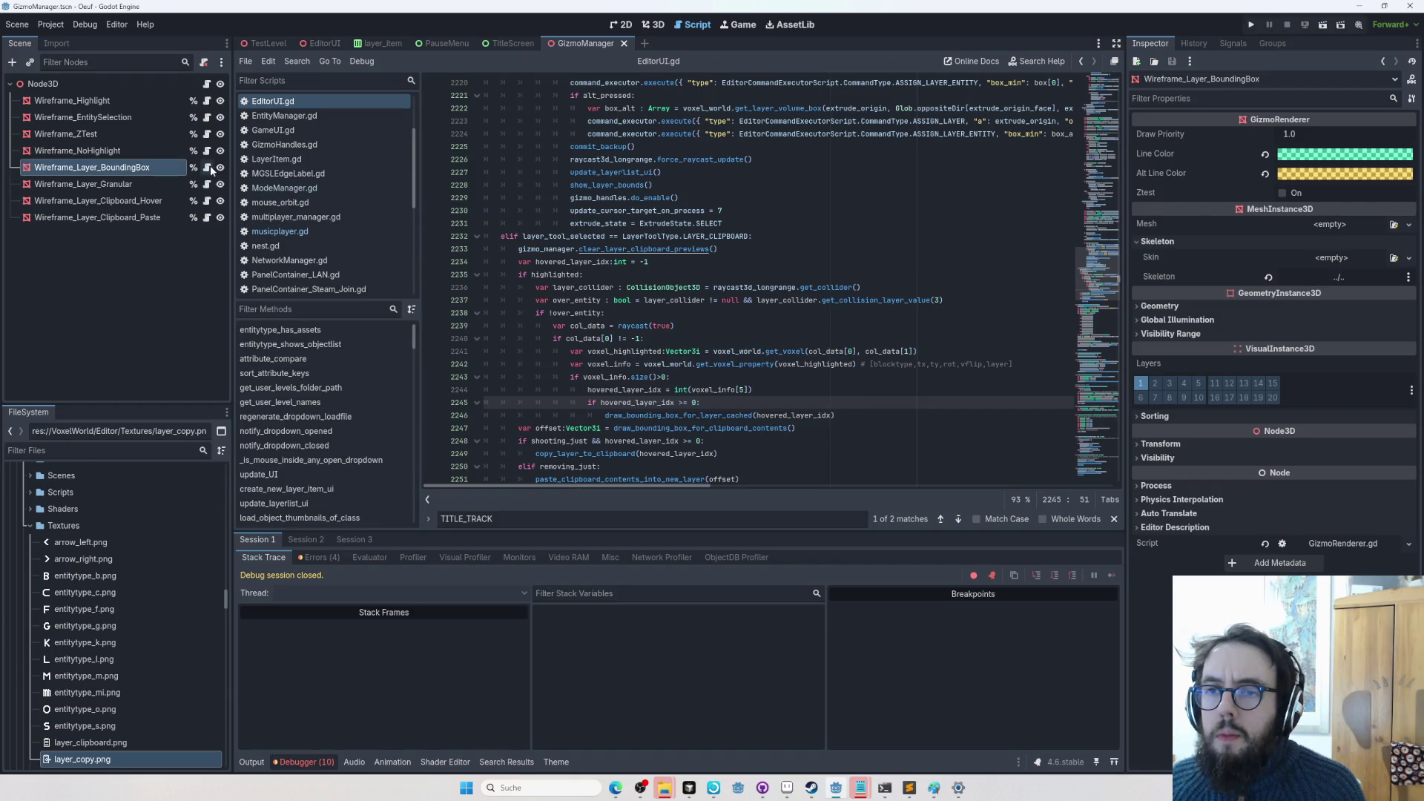
pyautogui.click(208, 167)
# Find the ztest export and its no_depth_test use in _ready
pyautogui.scroll(20, 724, 241)
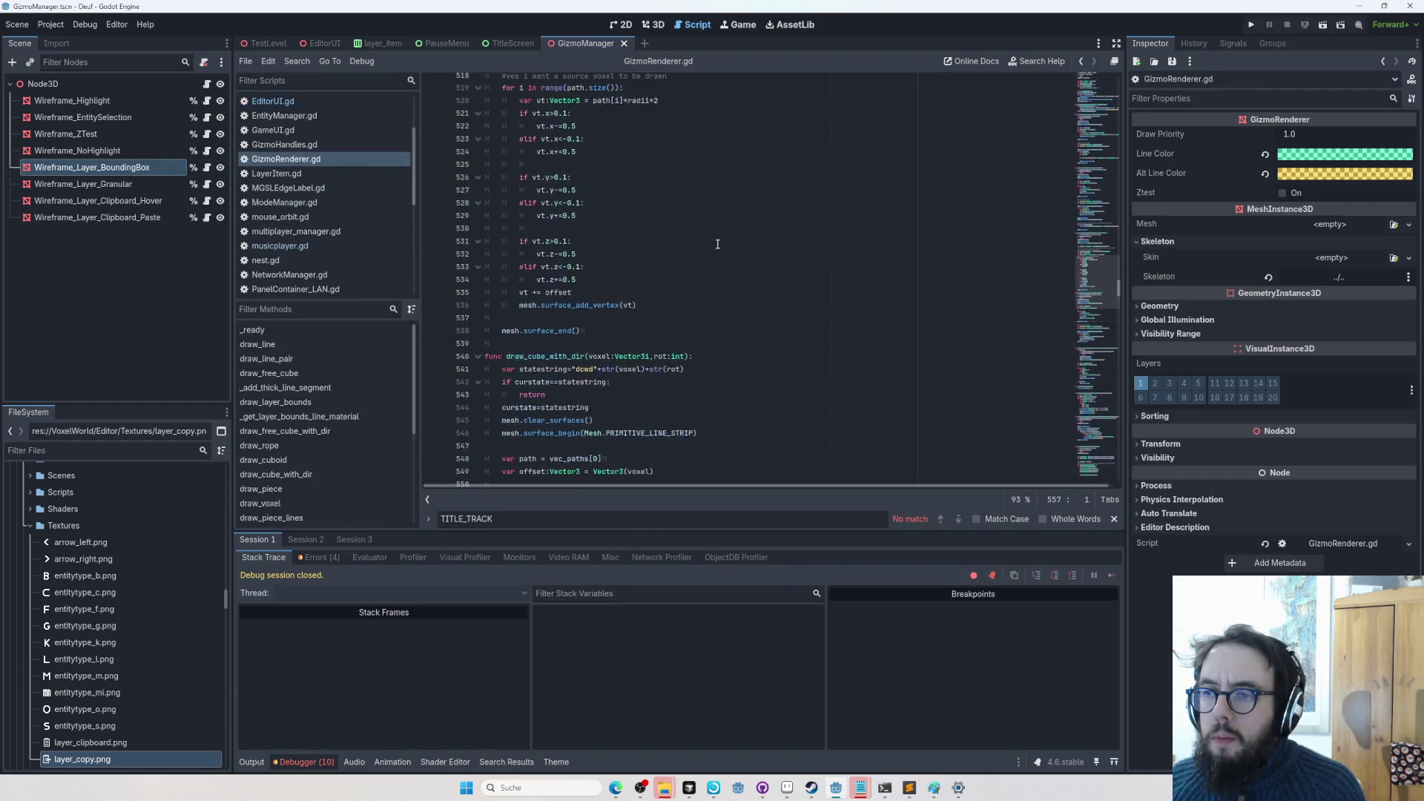
pyautogui.click(679, 256)
pyautogui.hotkey('ctrl', 'Home')
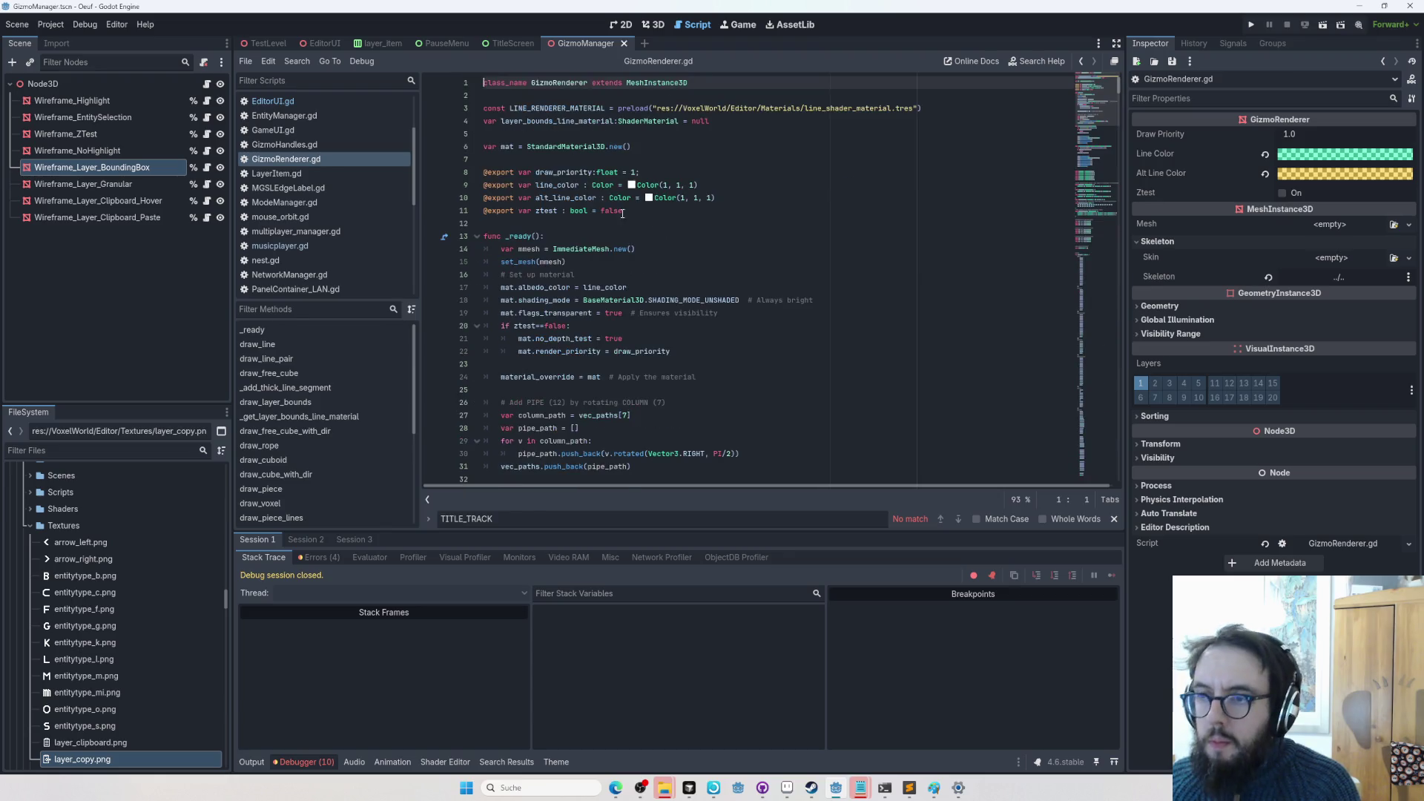
pyautogui.doubleClick(546, 210)
pyautogui.hotkey('ctrl', 'f')
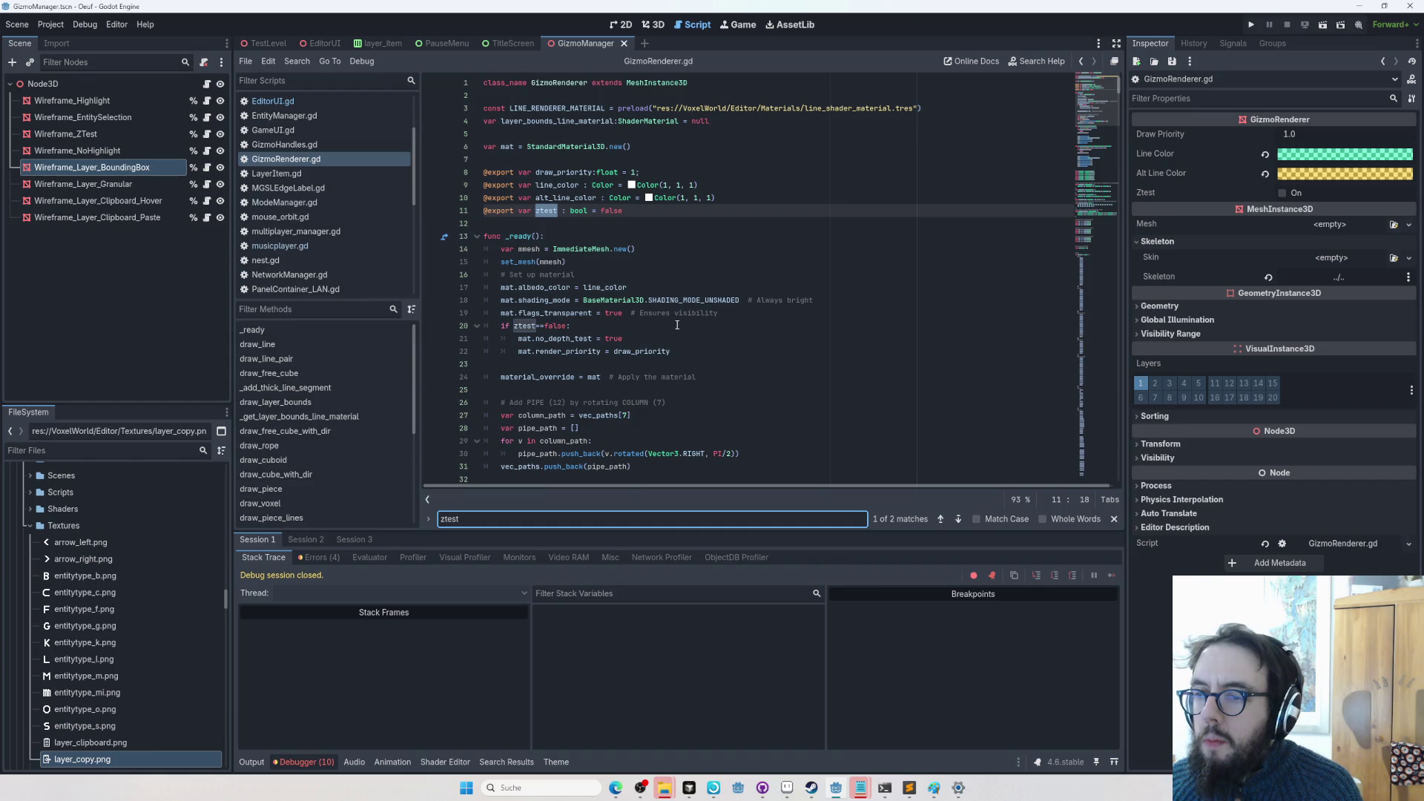
pyautogui.press('Return')
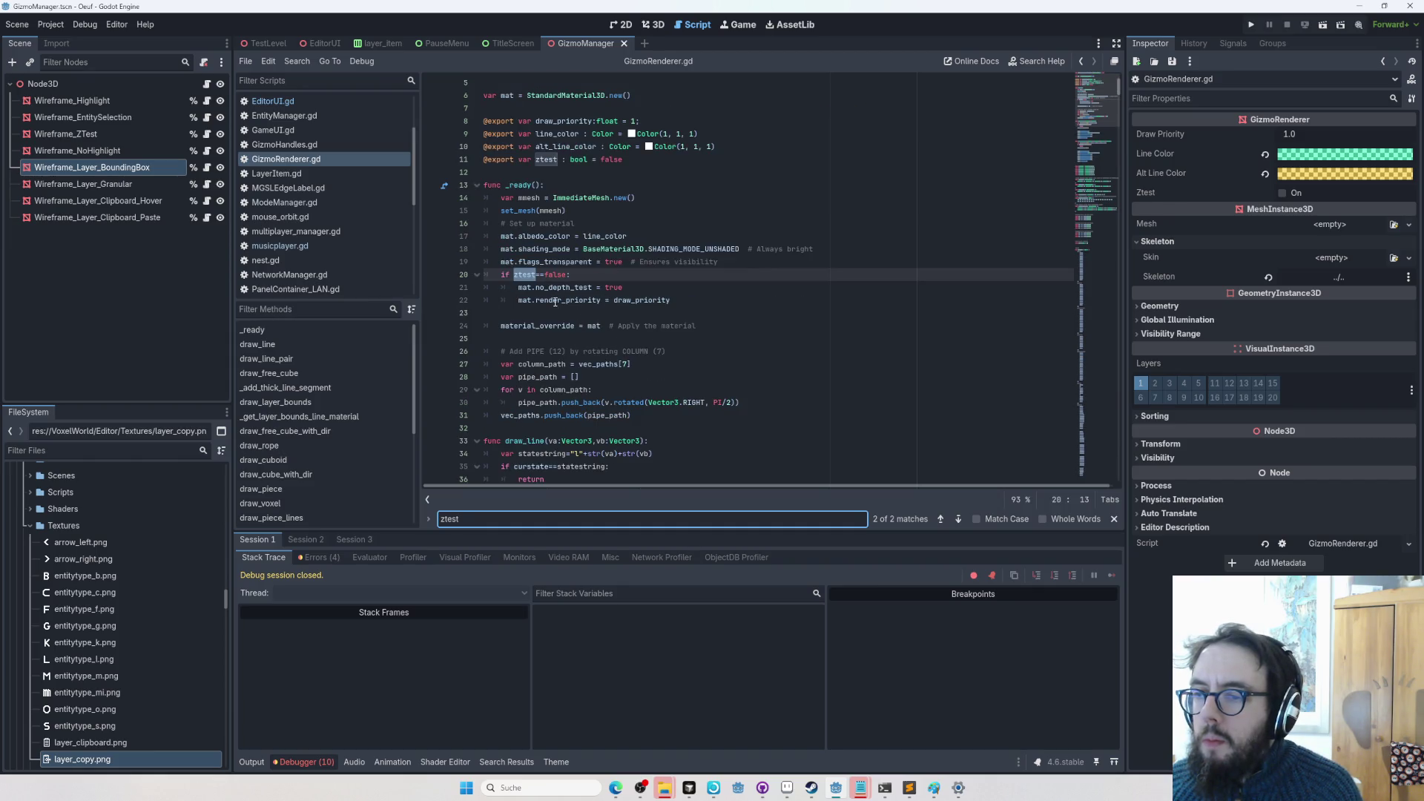
pyautogui.doubleClick(560, 287)
# Try a fog line under the render priority line, then undo it and save
pyautogui.scroll(1, 715, 289)
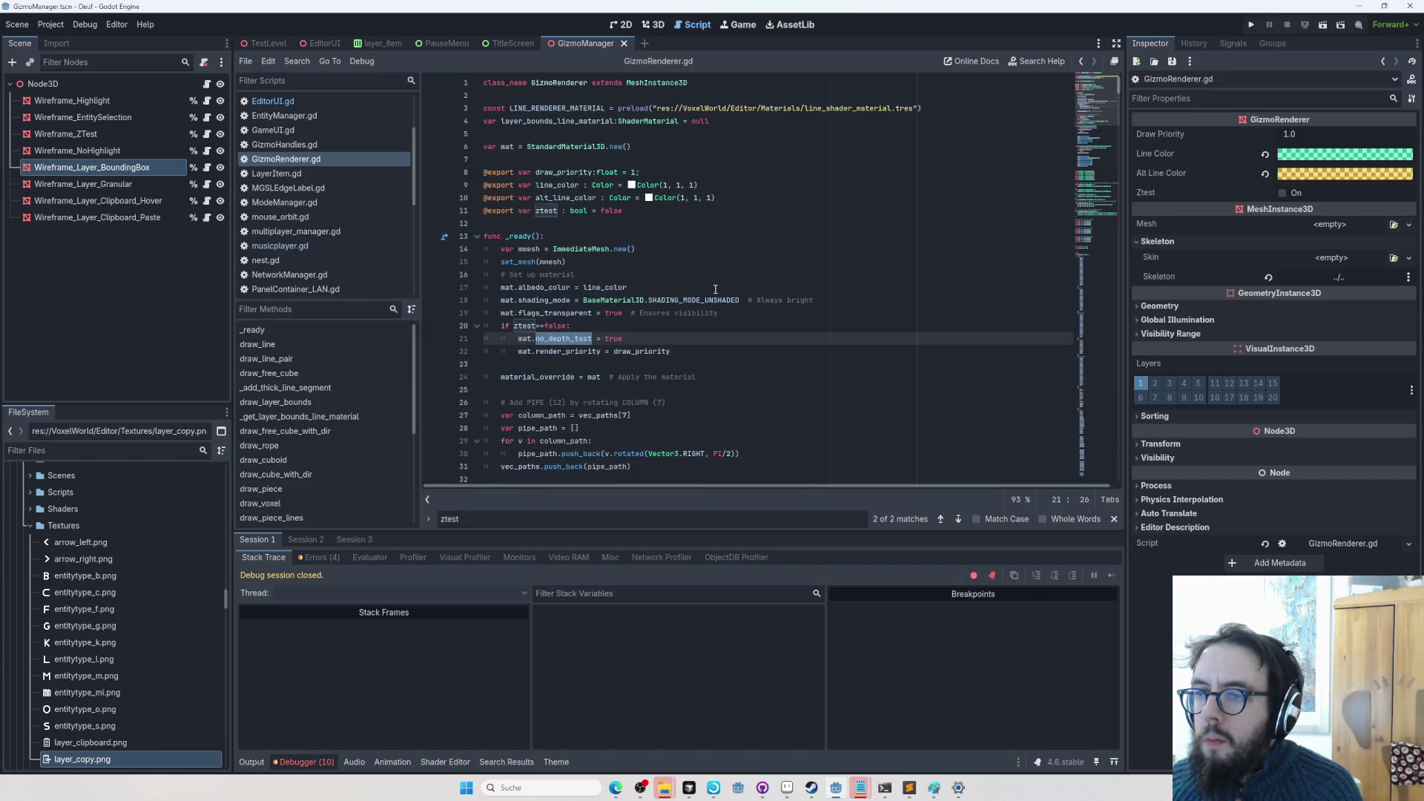
pyautogui.click(710, 354)
pyautogui.press('Return')
pyautogui.write('fog')
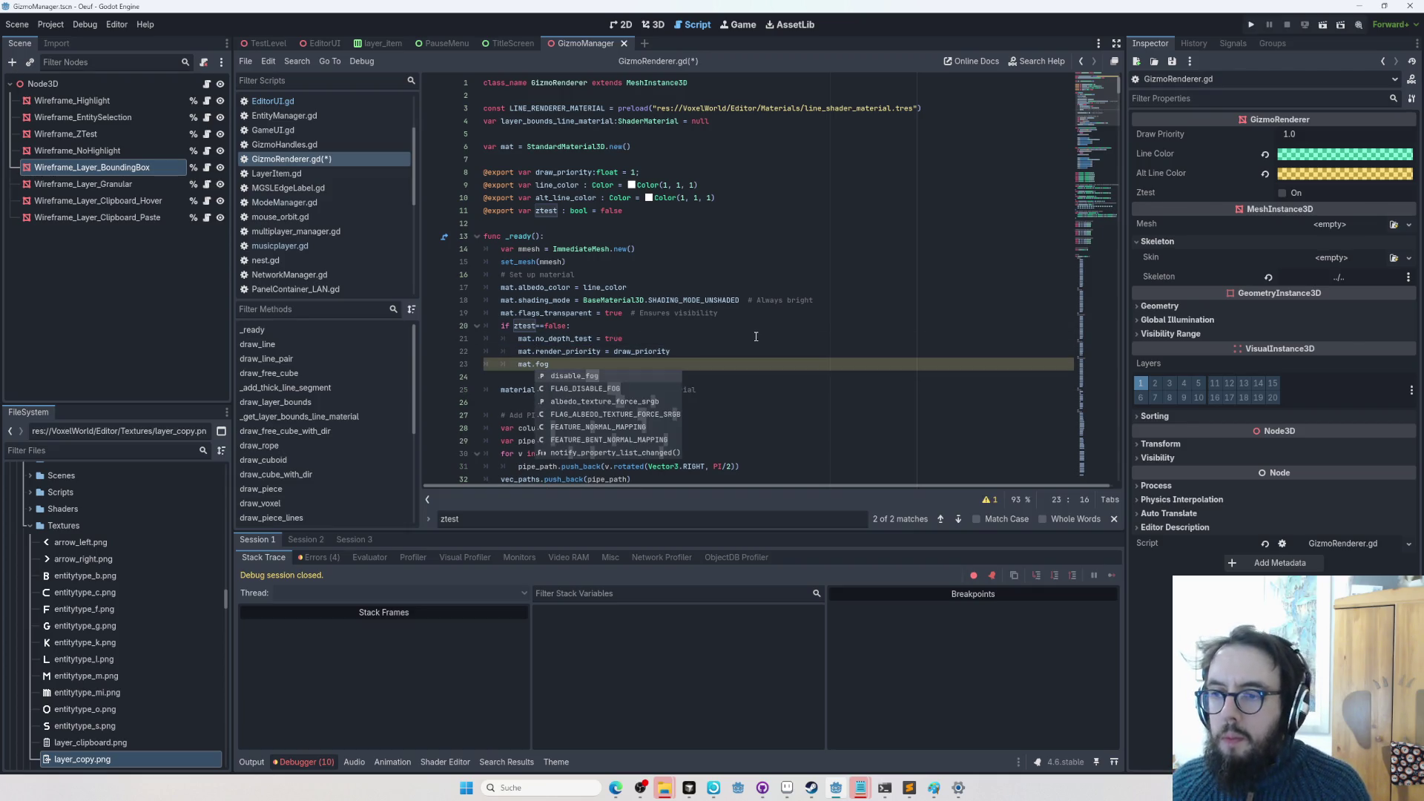
pyautogui.hotkey('ctrl', 'z')
pyautogui.hotkey('ctrl', 'z')
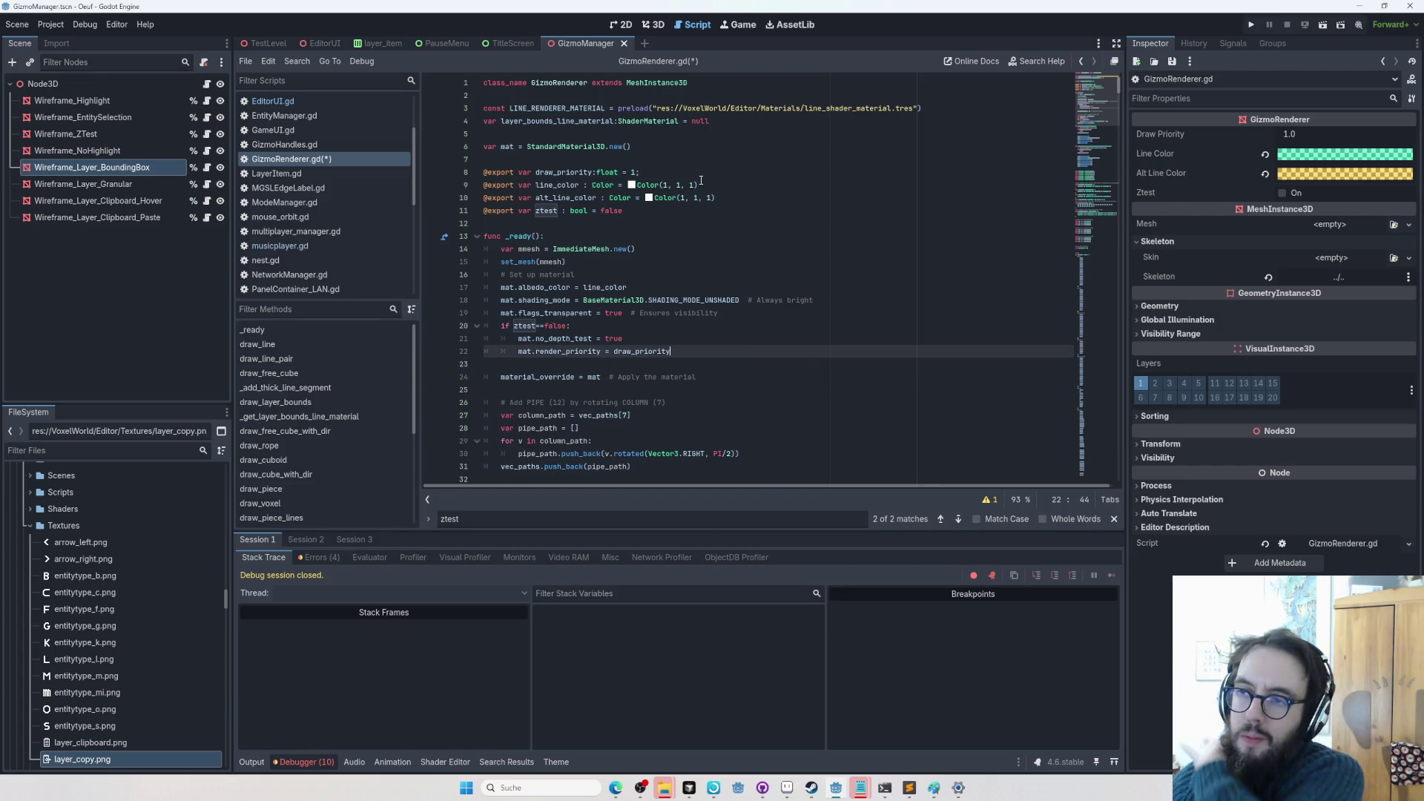
pyautogui.hotkey('ctrl', 's')
pyautogui.click(675, 210)
pyautogui.press('Return')
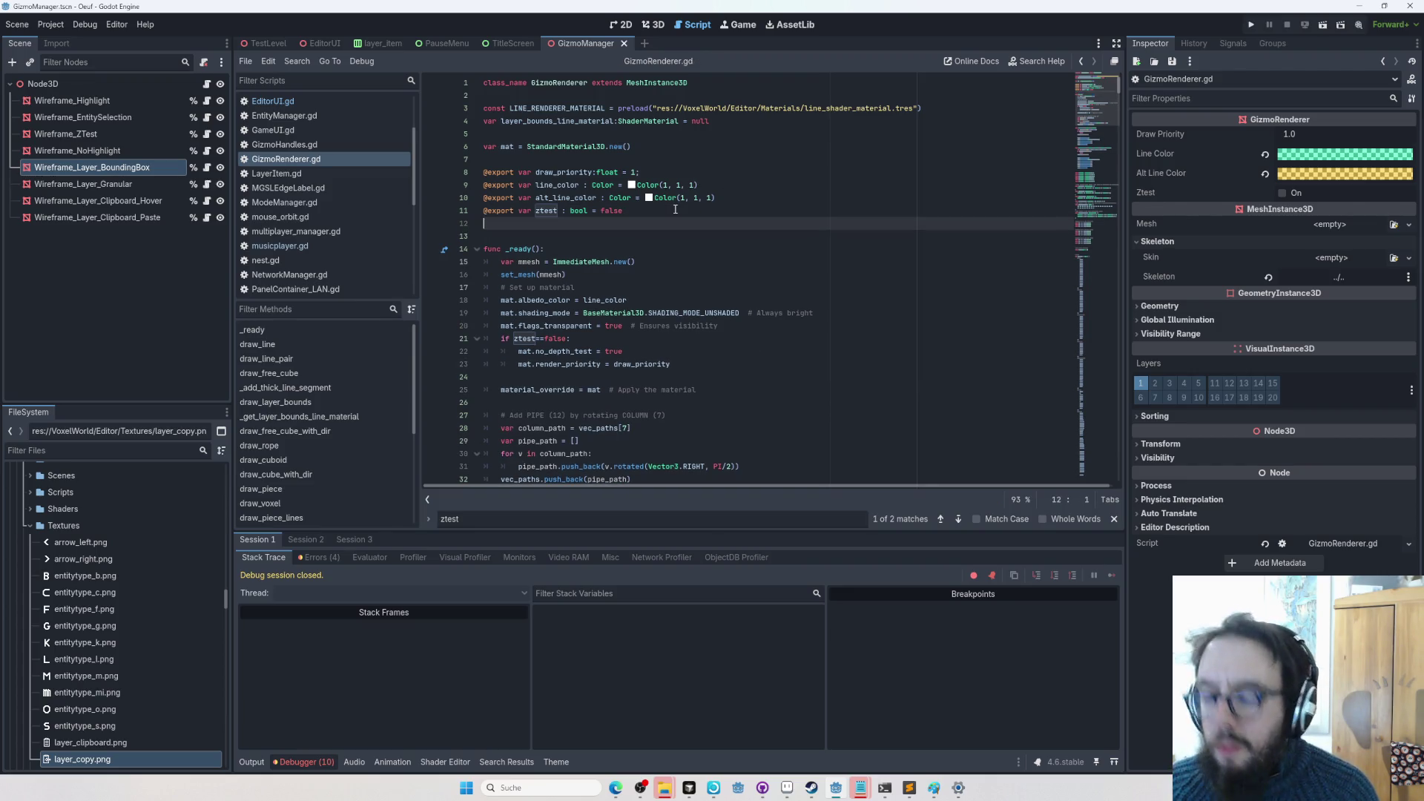
pyautogui.write('@export var f')
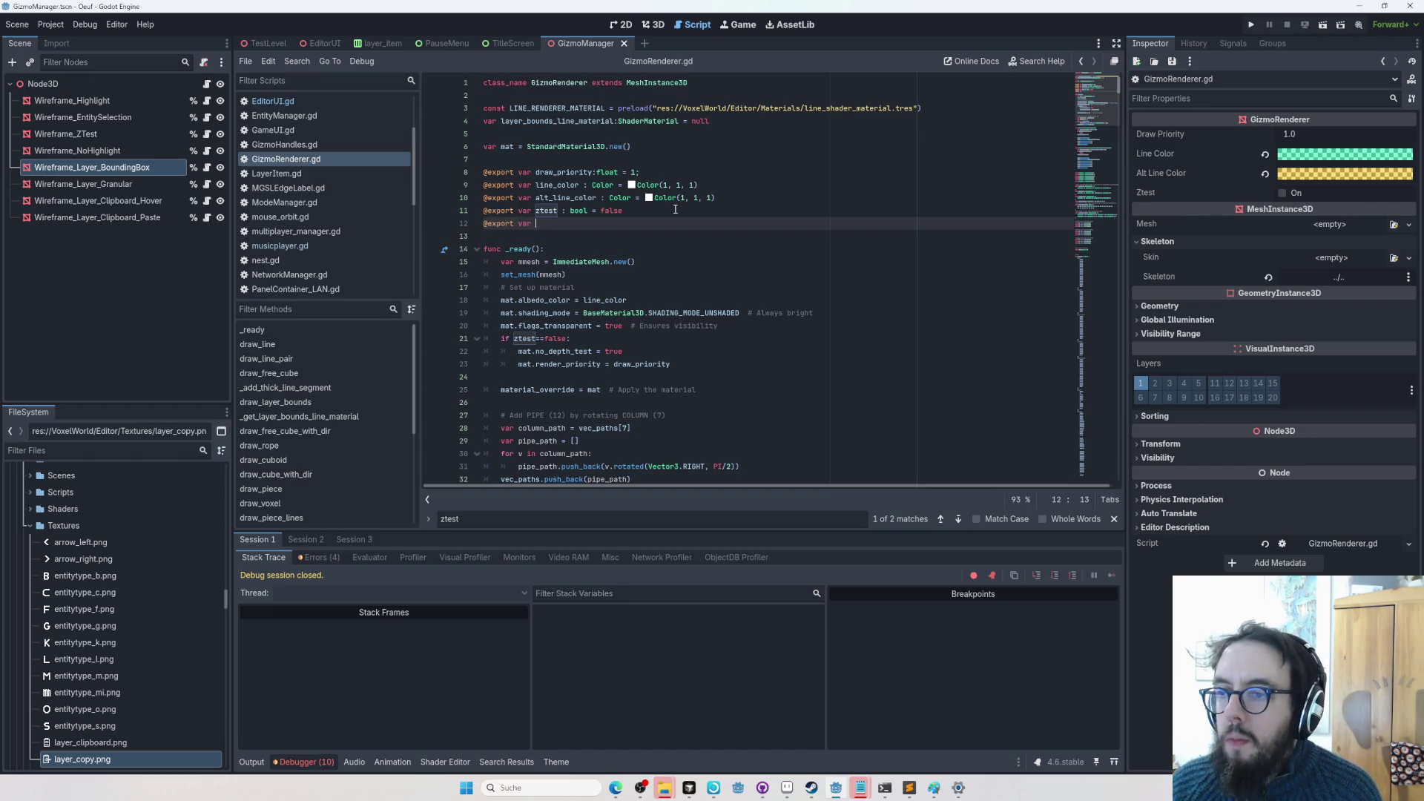
pyautogui.write('og : bool = tr')
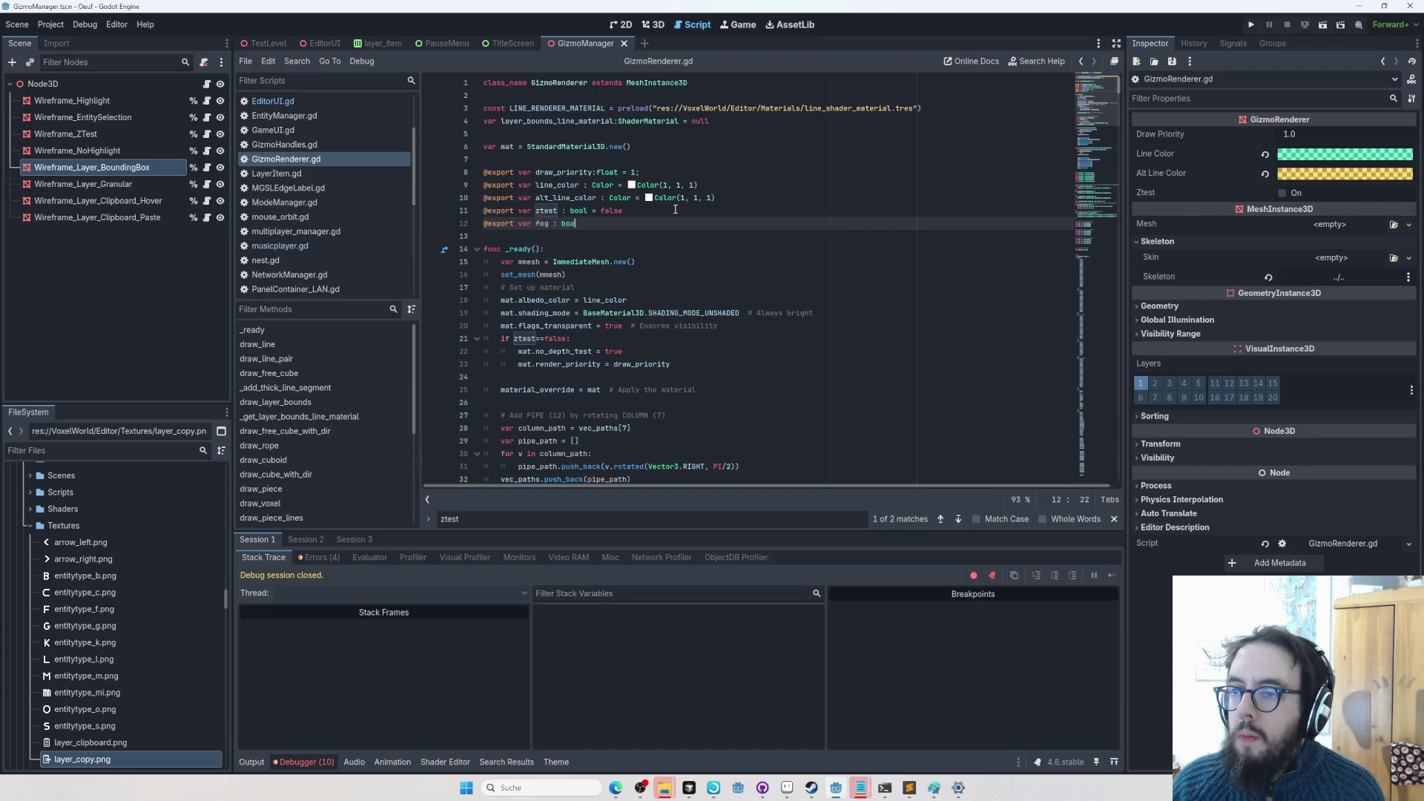
pyautogui.write('ue')
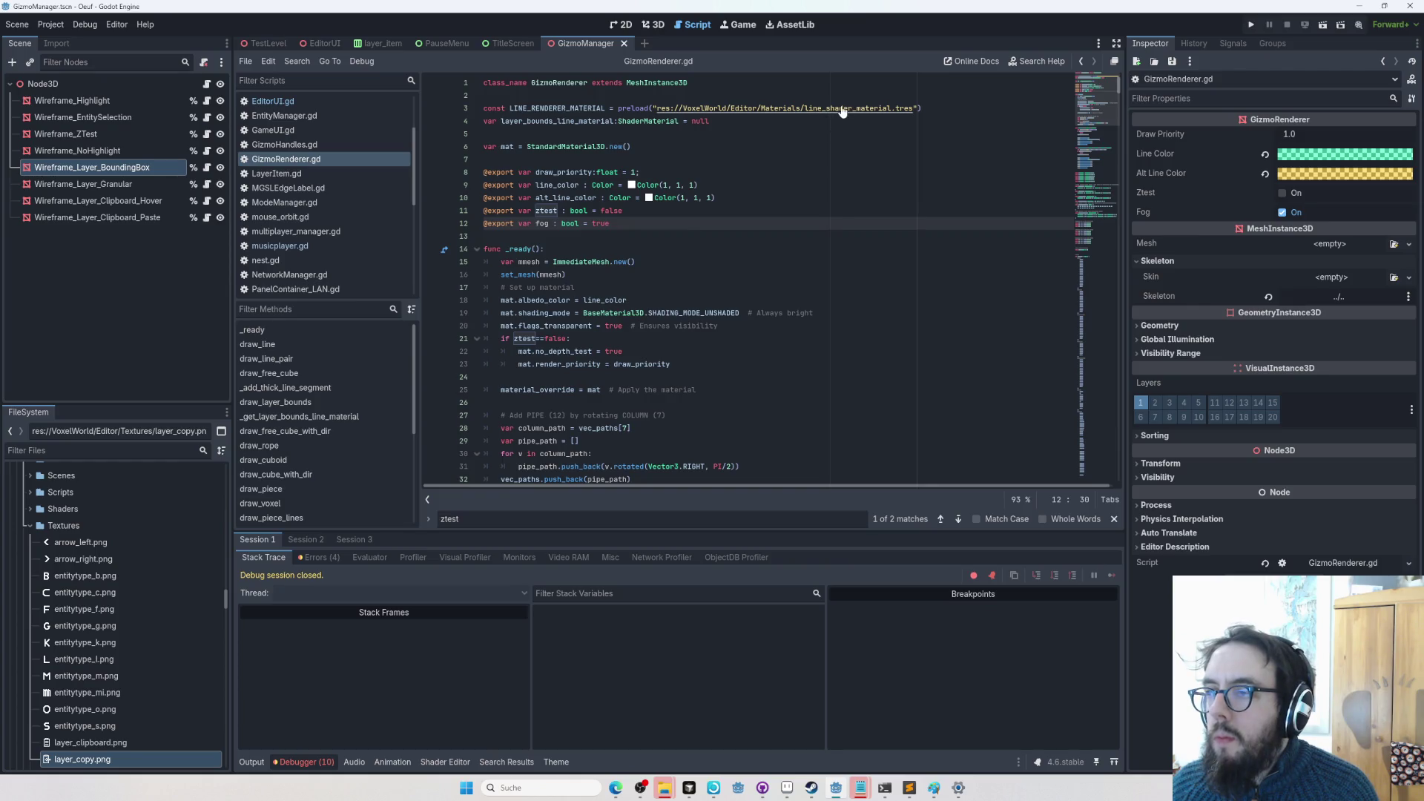
# Filter files for line_shader_, open line_shader_material.gdshader, and show line_shader_material.tres parameters
pyautogui.click(38, 450)
pyautogui.write('line_shader')
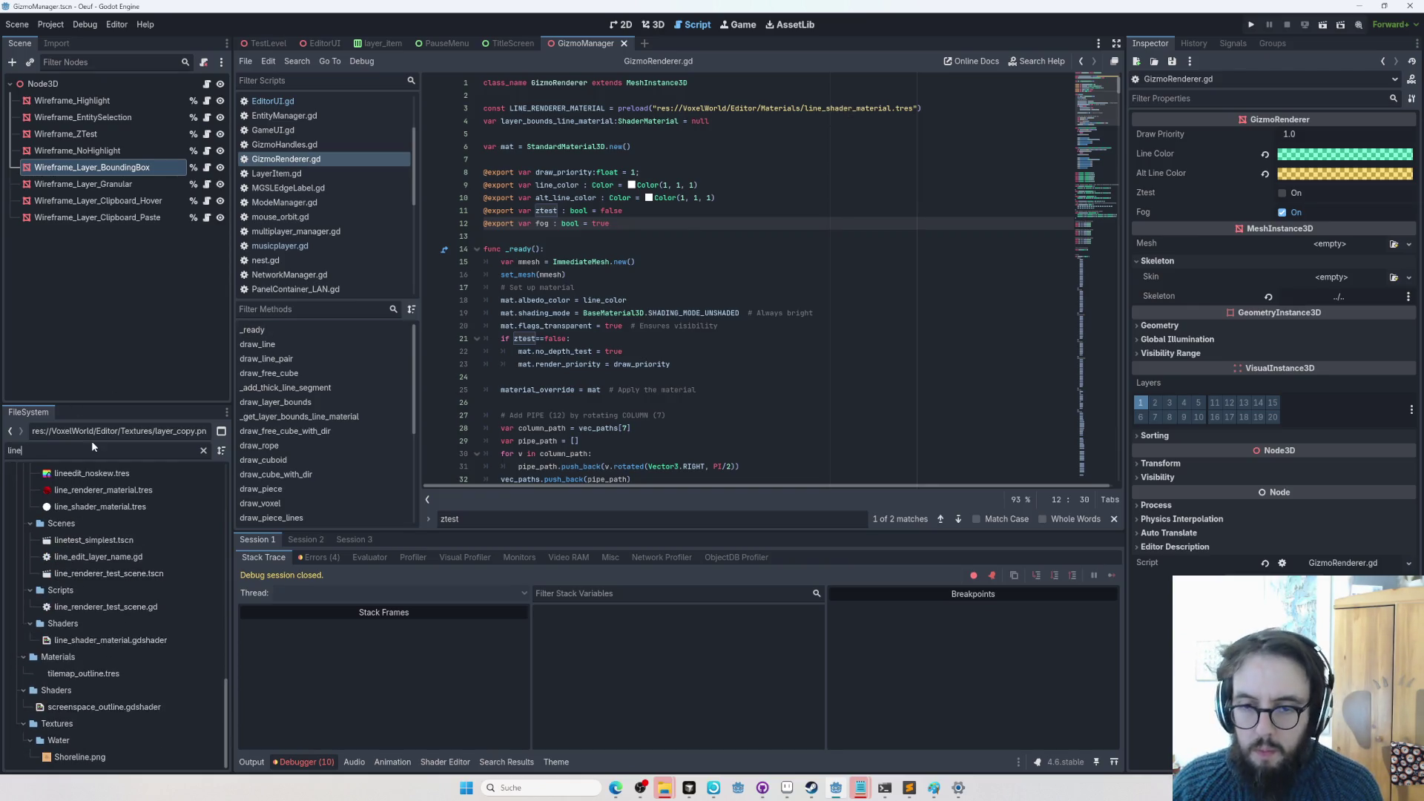
pyautogui.write('_')
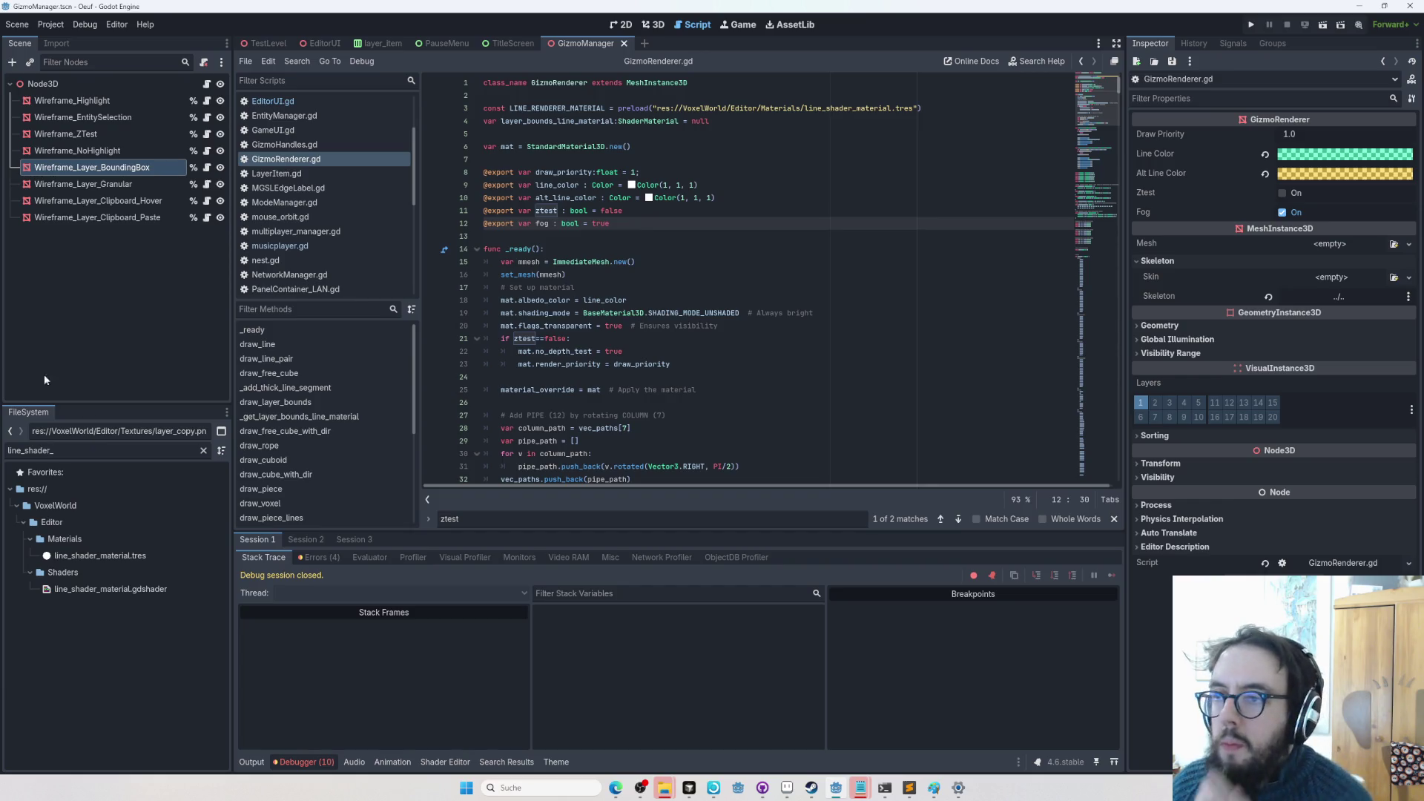
pyautogui.doubleClick(108, 591)
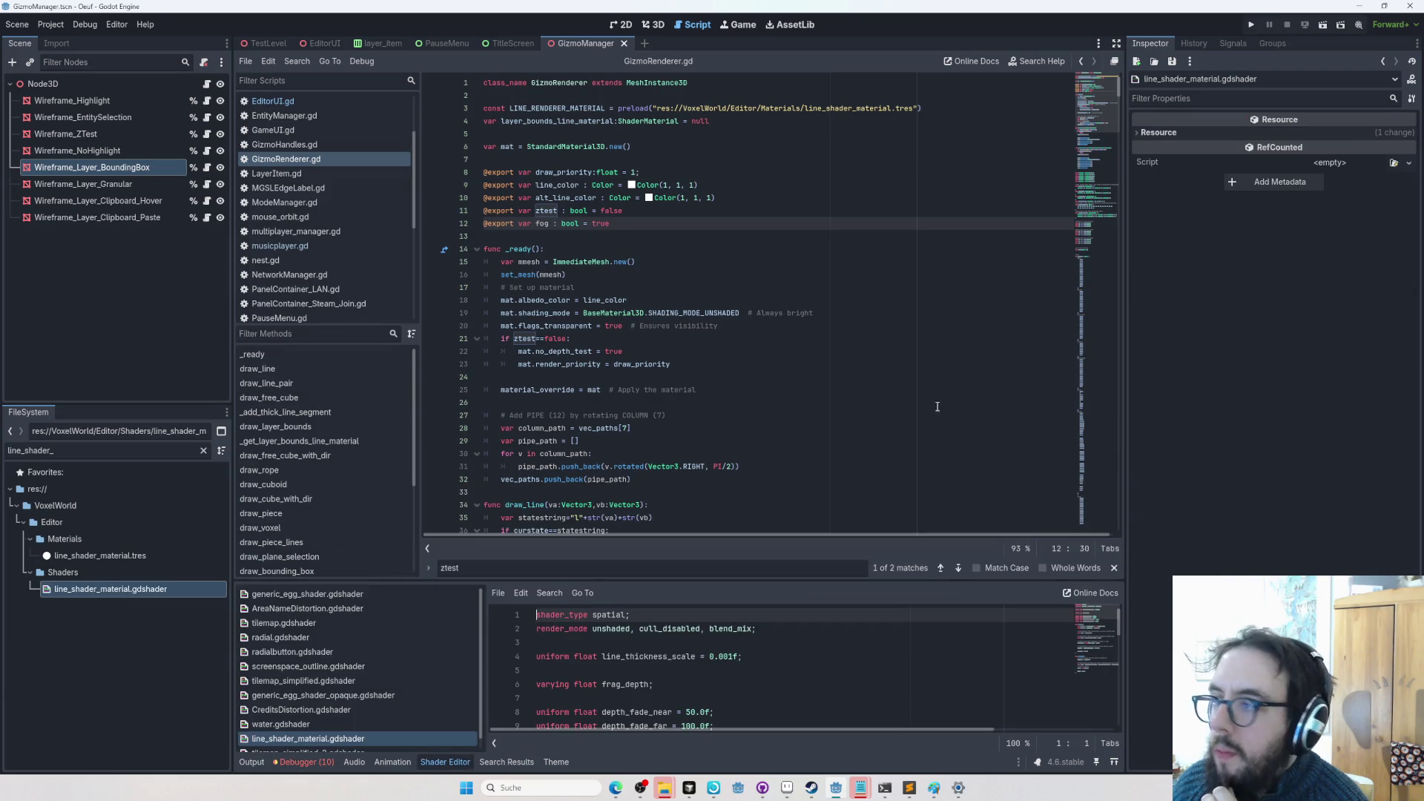
pyautogui.press('Up')
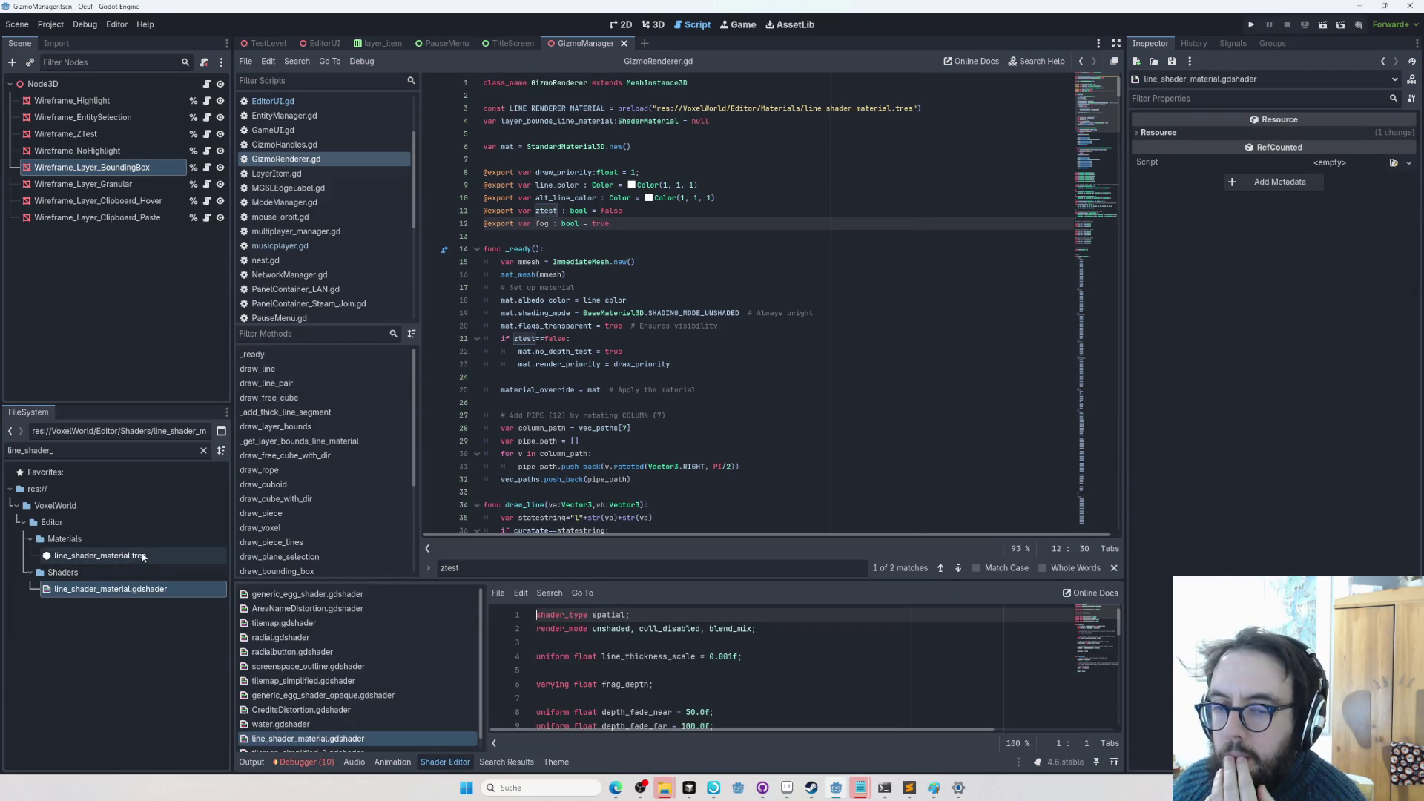
pyautogui.press('Return')
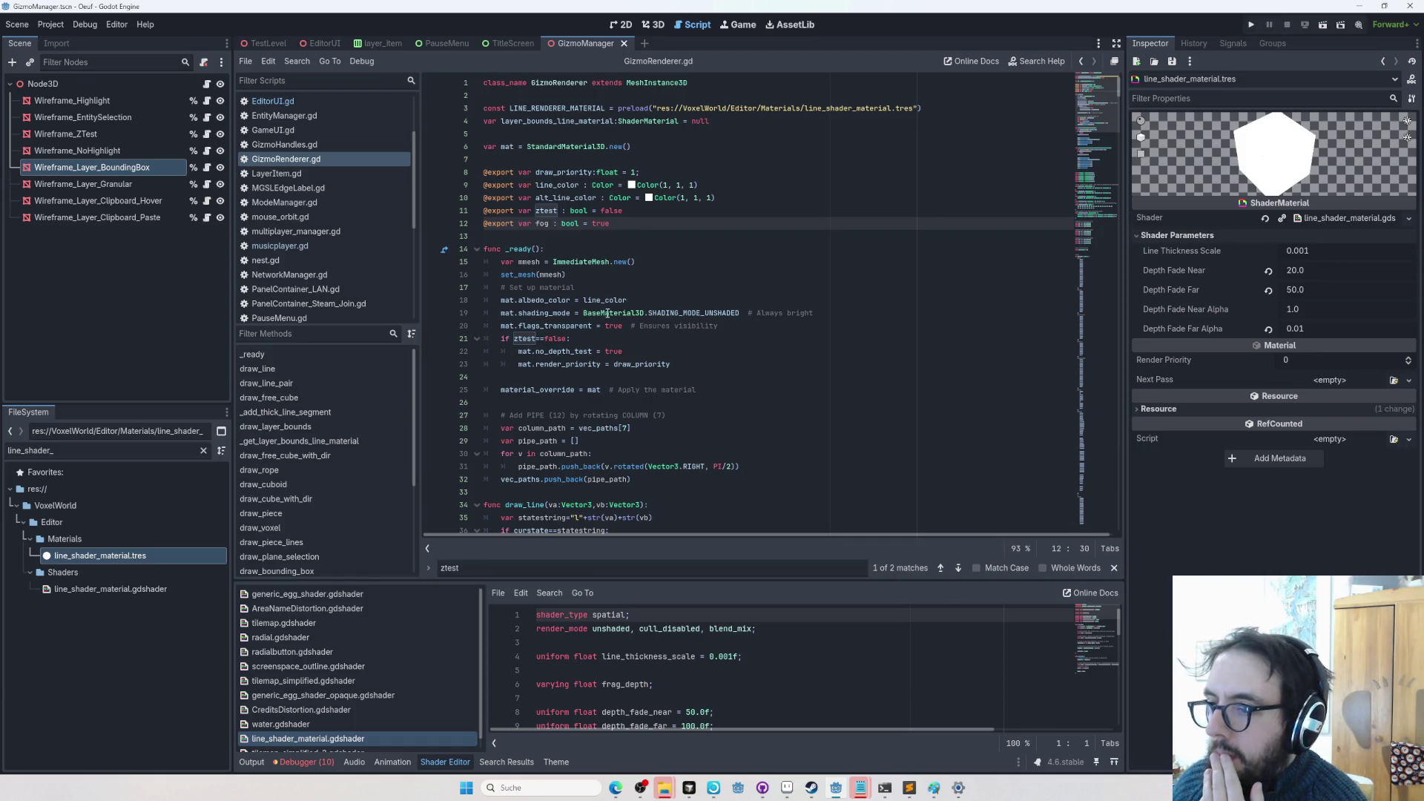
# Look up the info for the script's mat property
pyautogui.moveTo(609, 314)
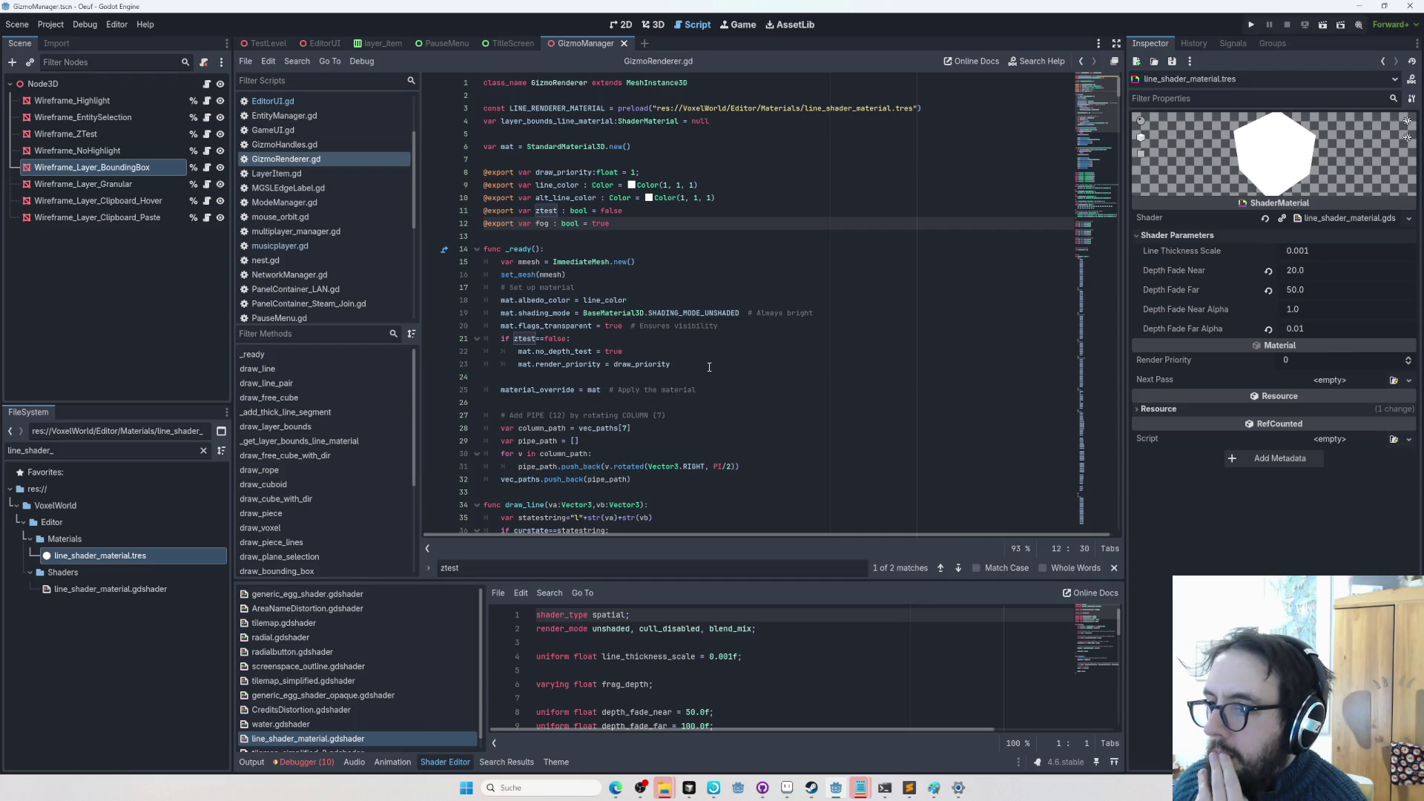
pyautogui.click(506, 304)
pyautogui.moveTo(507, 305)
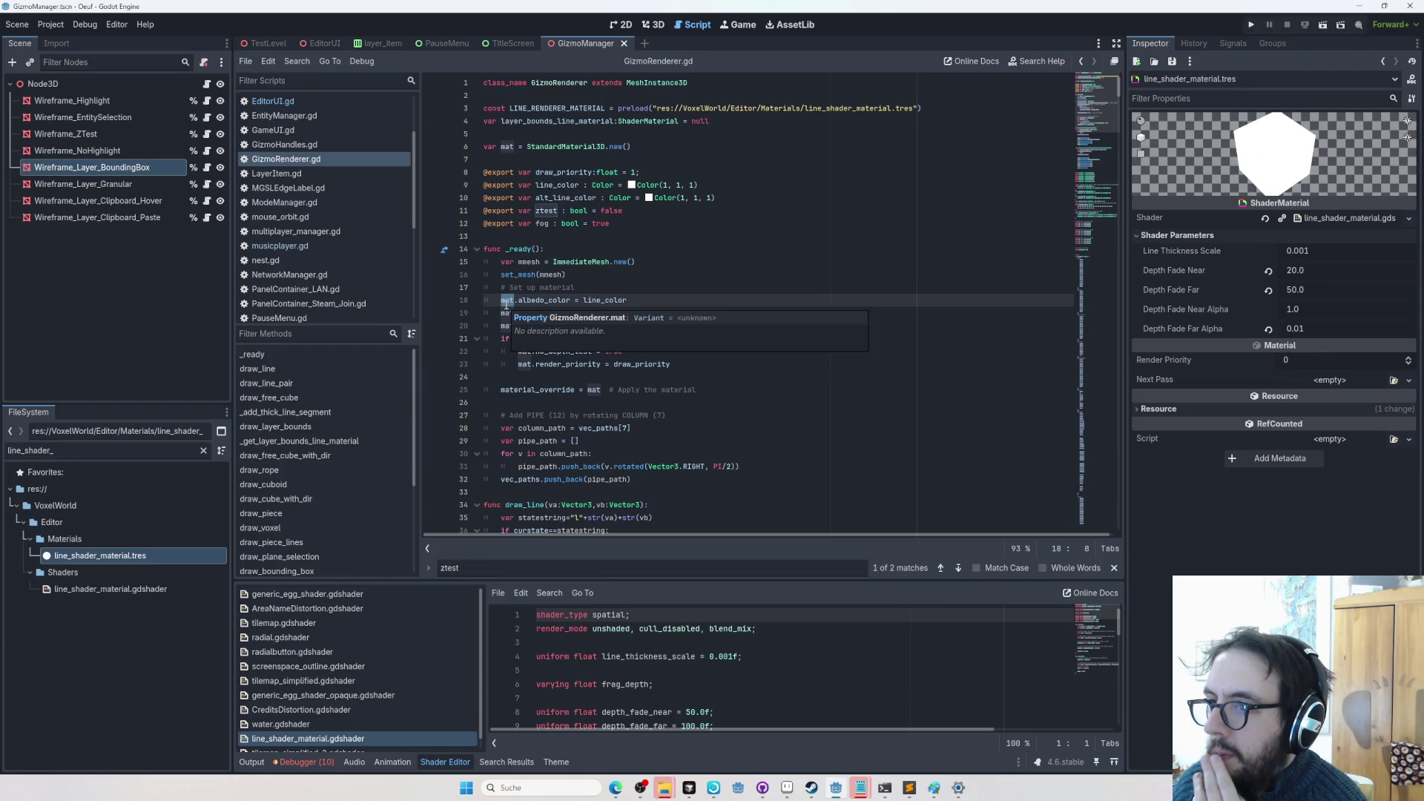
pyautogui.click(704, 364)
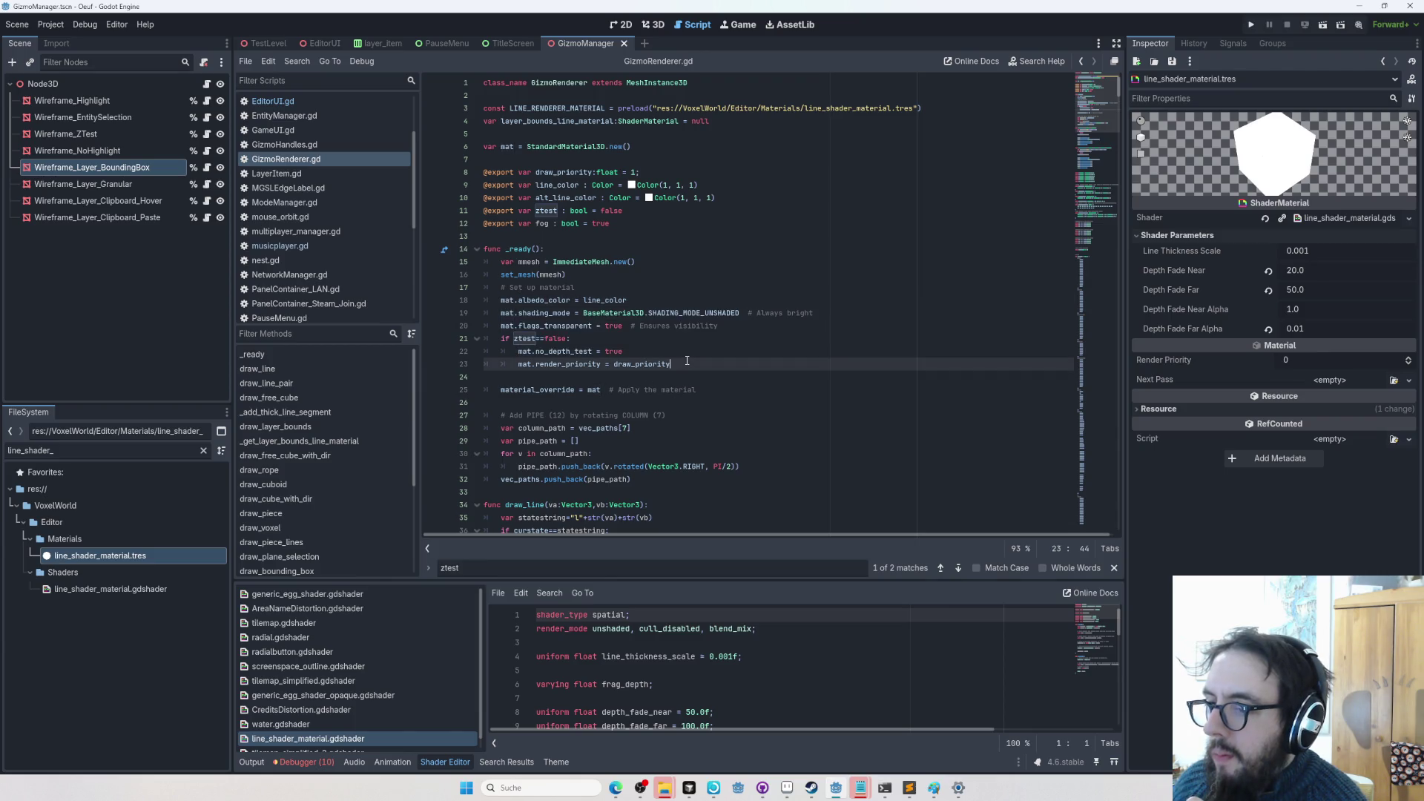
# Search LINE_RENDERER_MATERIAL uses, including _get_layer_bounds_line_material, then return to the script's top
pyautogui.doubleClick(583, 109)
pyautogui.hotkey('ctrl', 'f')
pyautogui.press('Return')
pyautogui.press('Return')
pyautogui.press('Return')
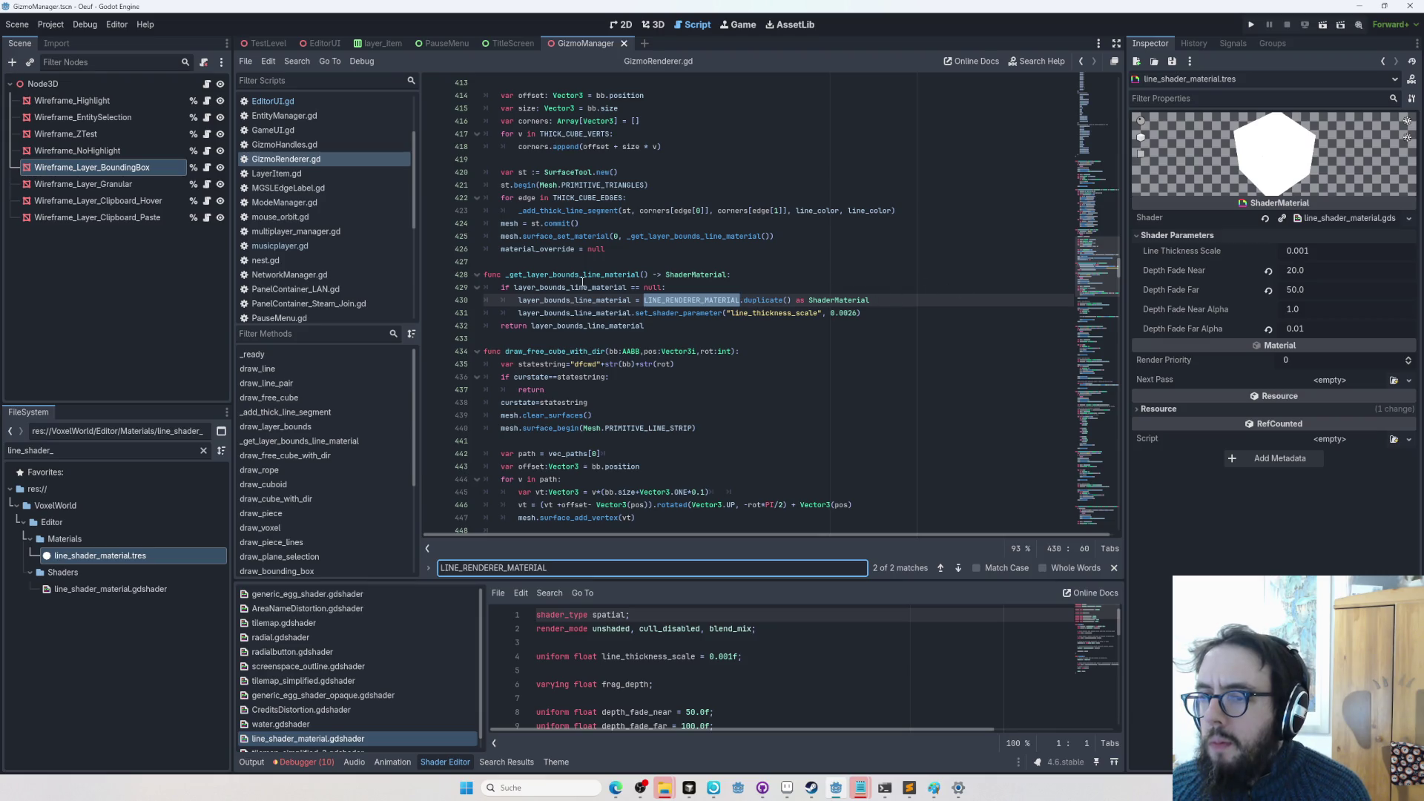
pyautogui.doubleClick(558, 275)
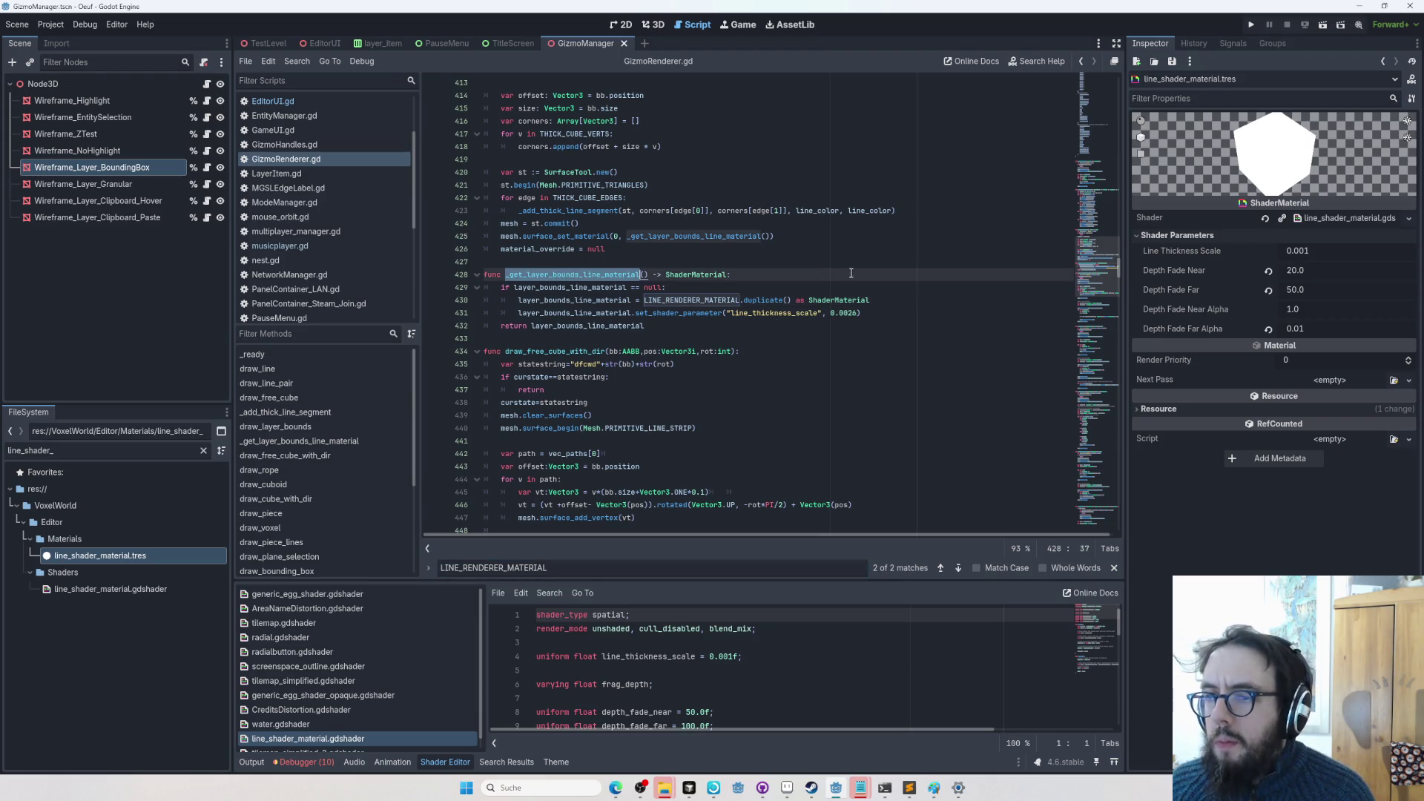
pyautogui.scroll(4, 846, 275)
pyautogui.scroll(3, 814, 275)
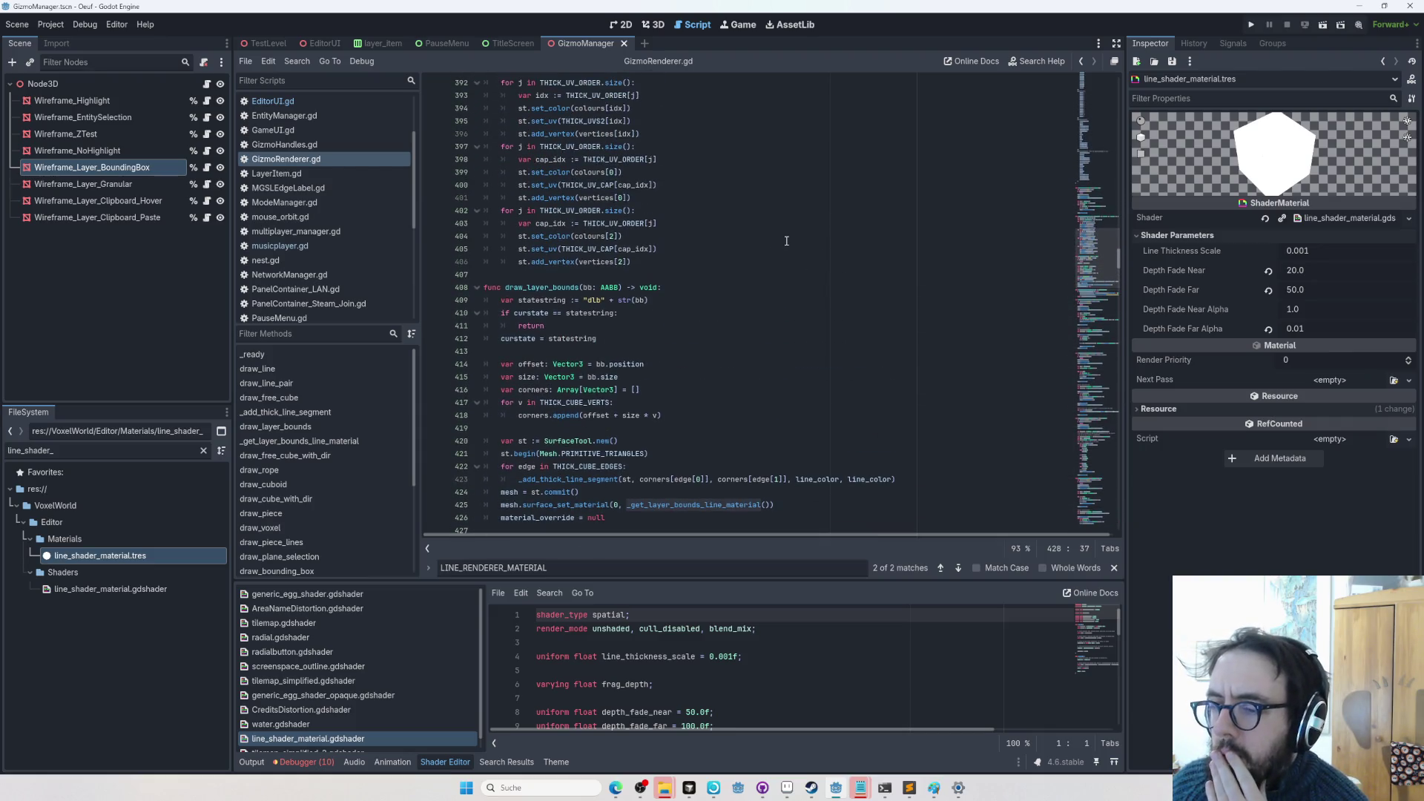
pyautogui.scroll(-4, 667, 295)
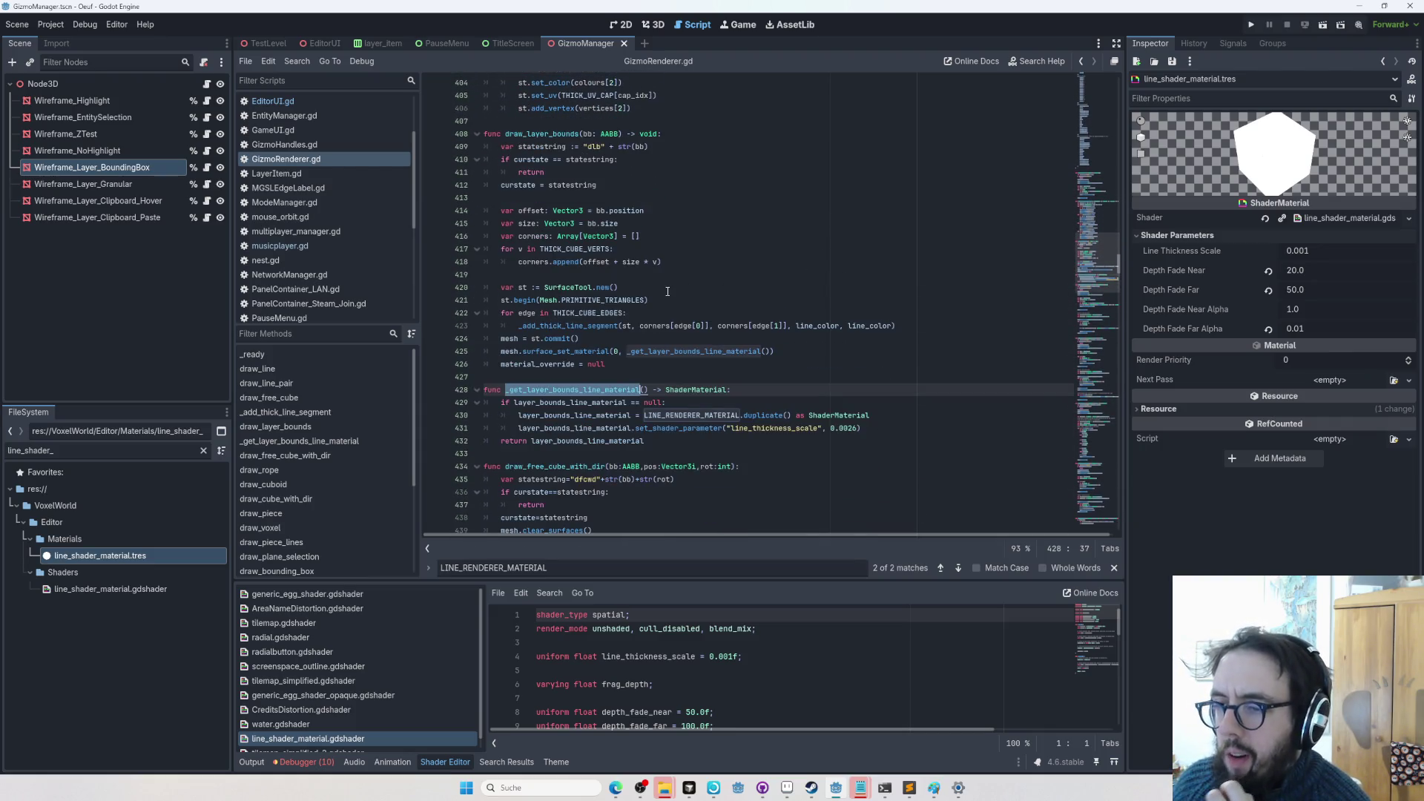
pyautogui.scroll(19, 677, 264)
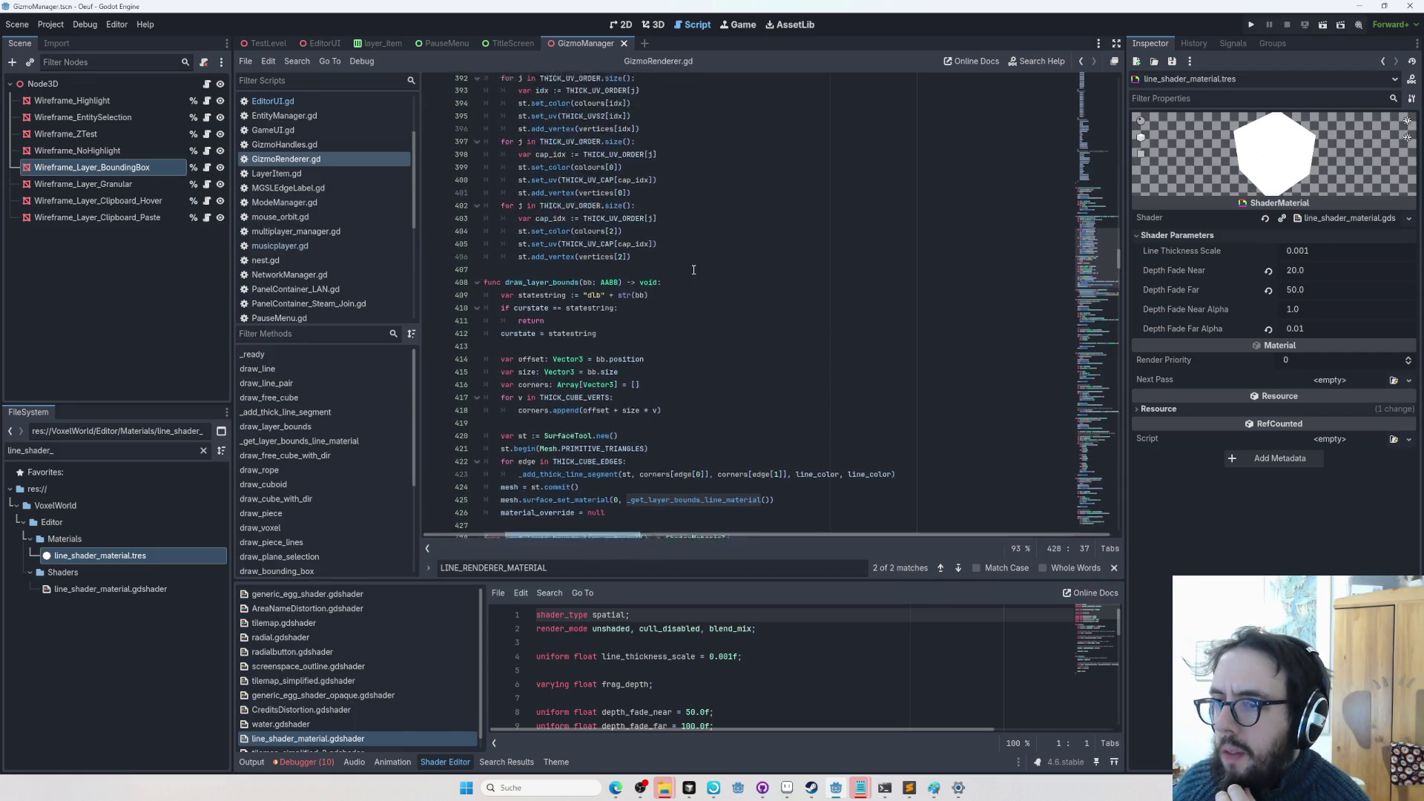
pyautogui.click(696, 261)
pyautogui.hotkey('ctrl', 'Home')
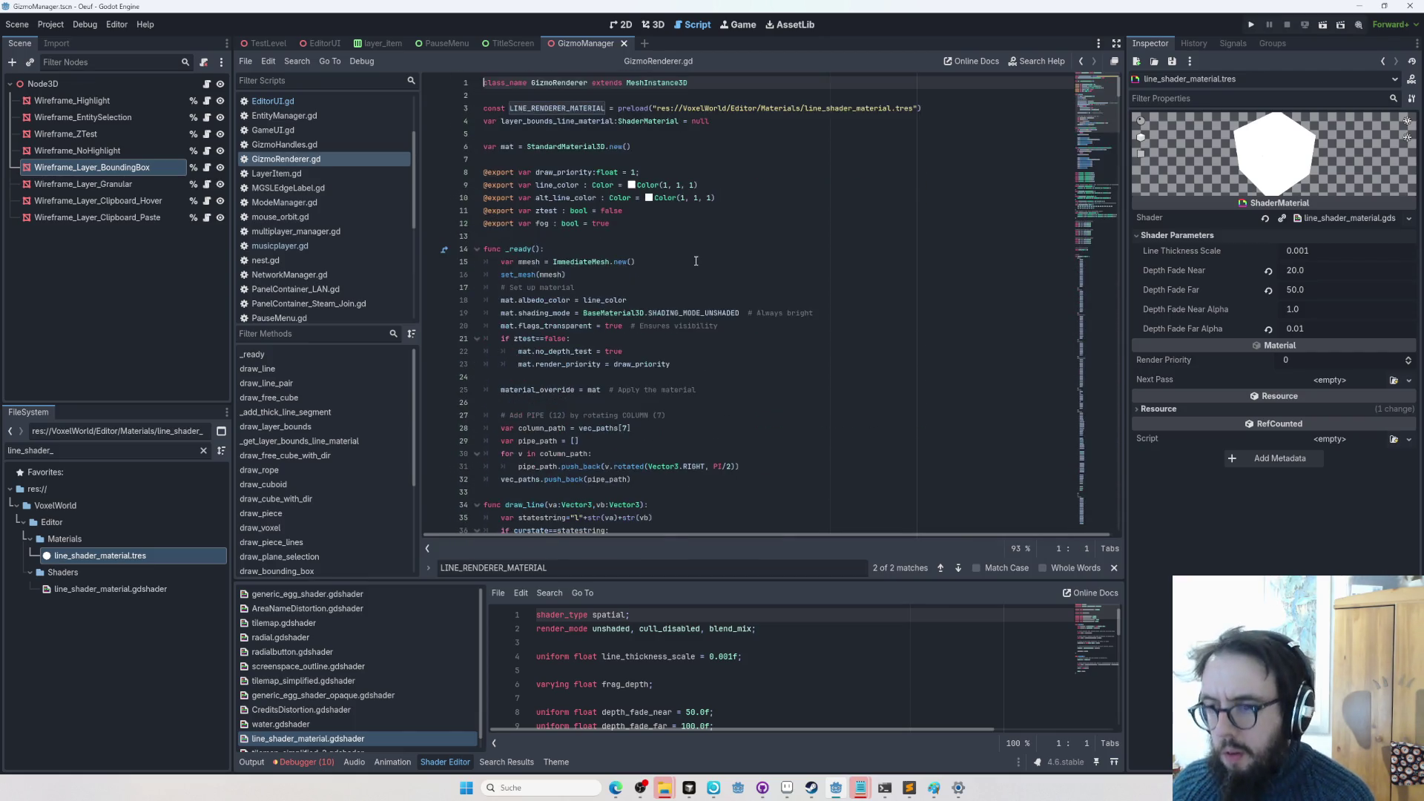
pyautogui.hotkey('alt', 'Tab')
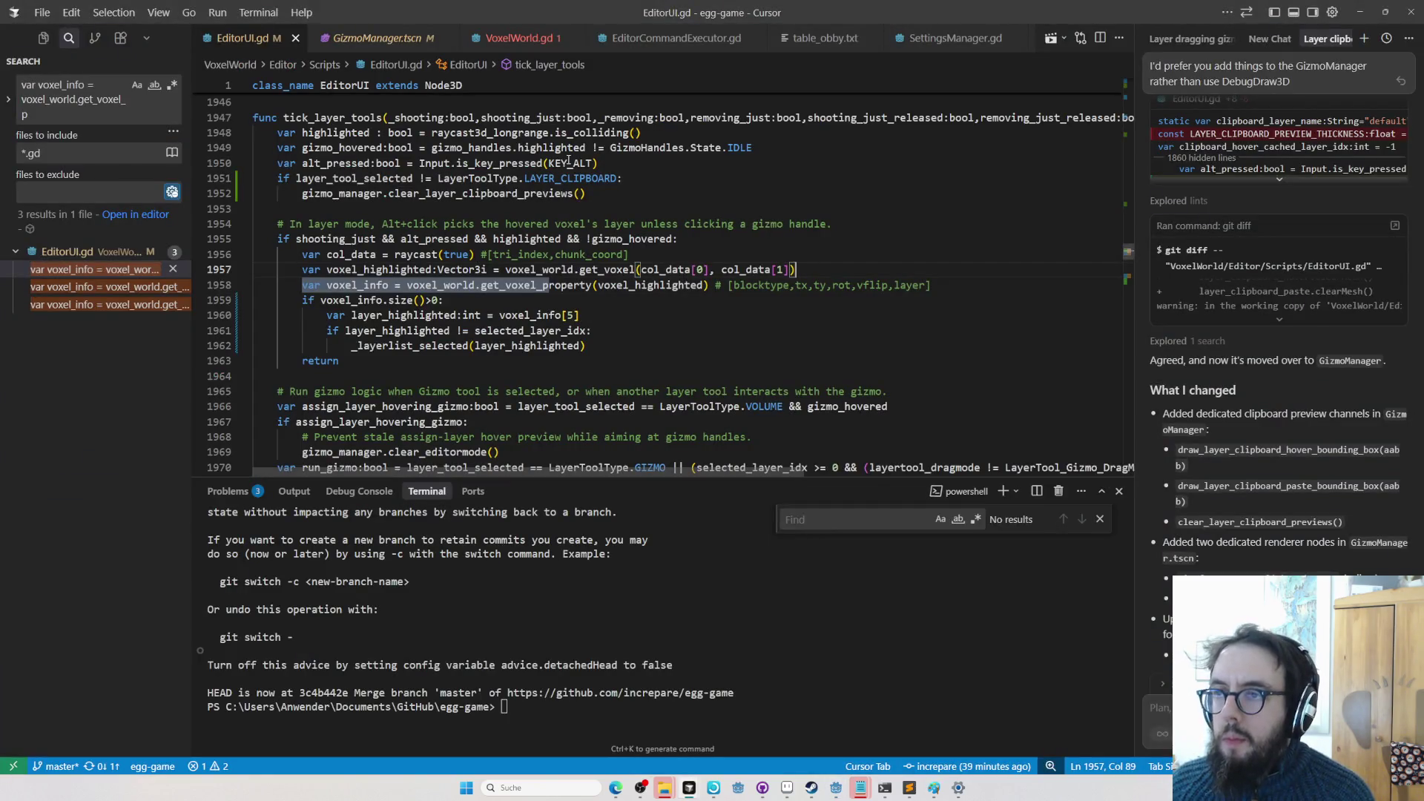
# Open GizmoRenderer.gd in Cursor, add then undo lines after render priority, and save
pyautogui.hotkey('alt', 'Tab')
pyautogui.hotkey('alt', 'Tab')
pyautogui.hotkey('ctrl', 'p')
pyautogui.write('g')
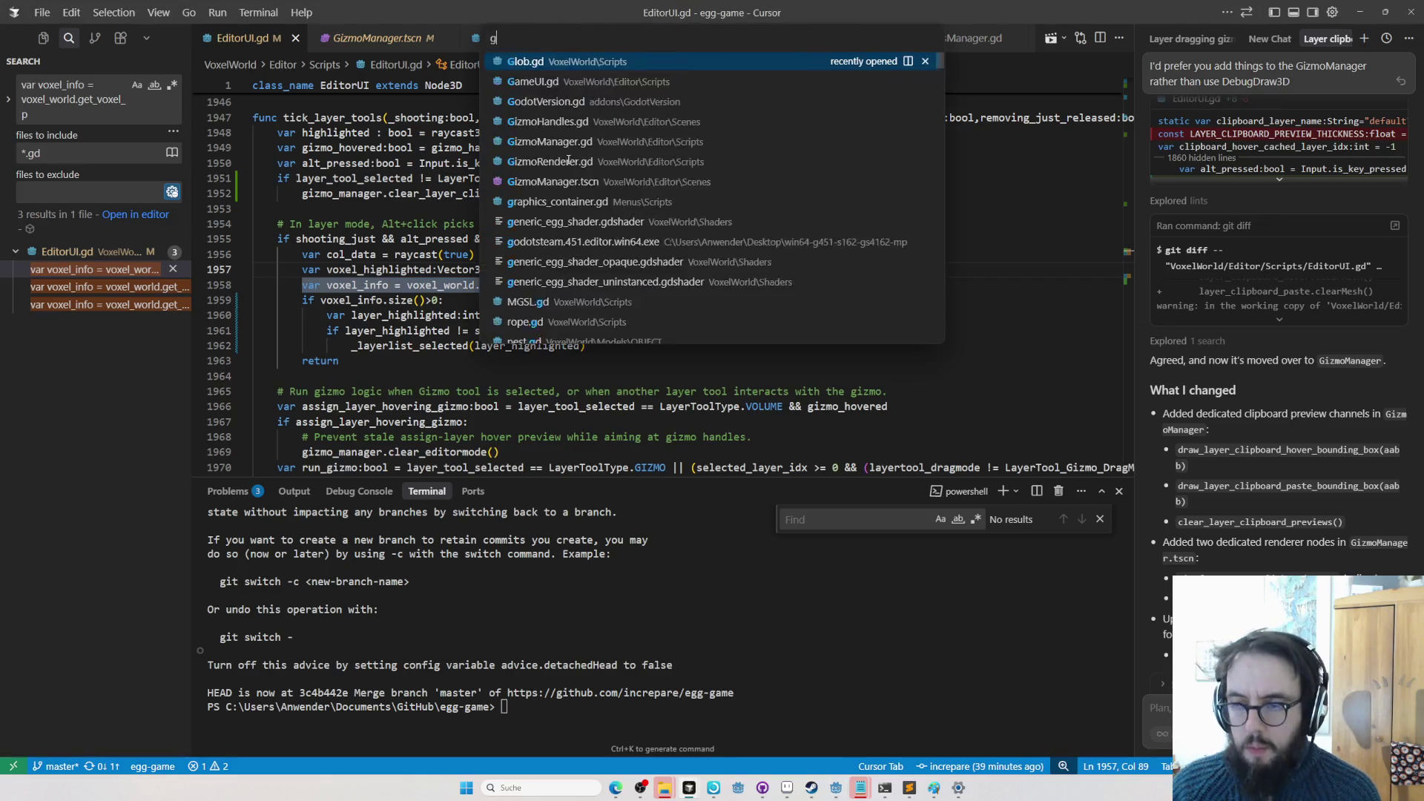
pyautogui.write('izmoren')
pyautogui.press('Return')
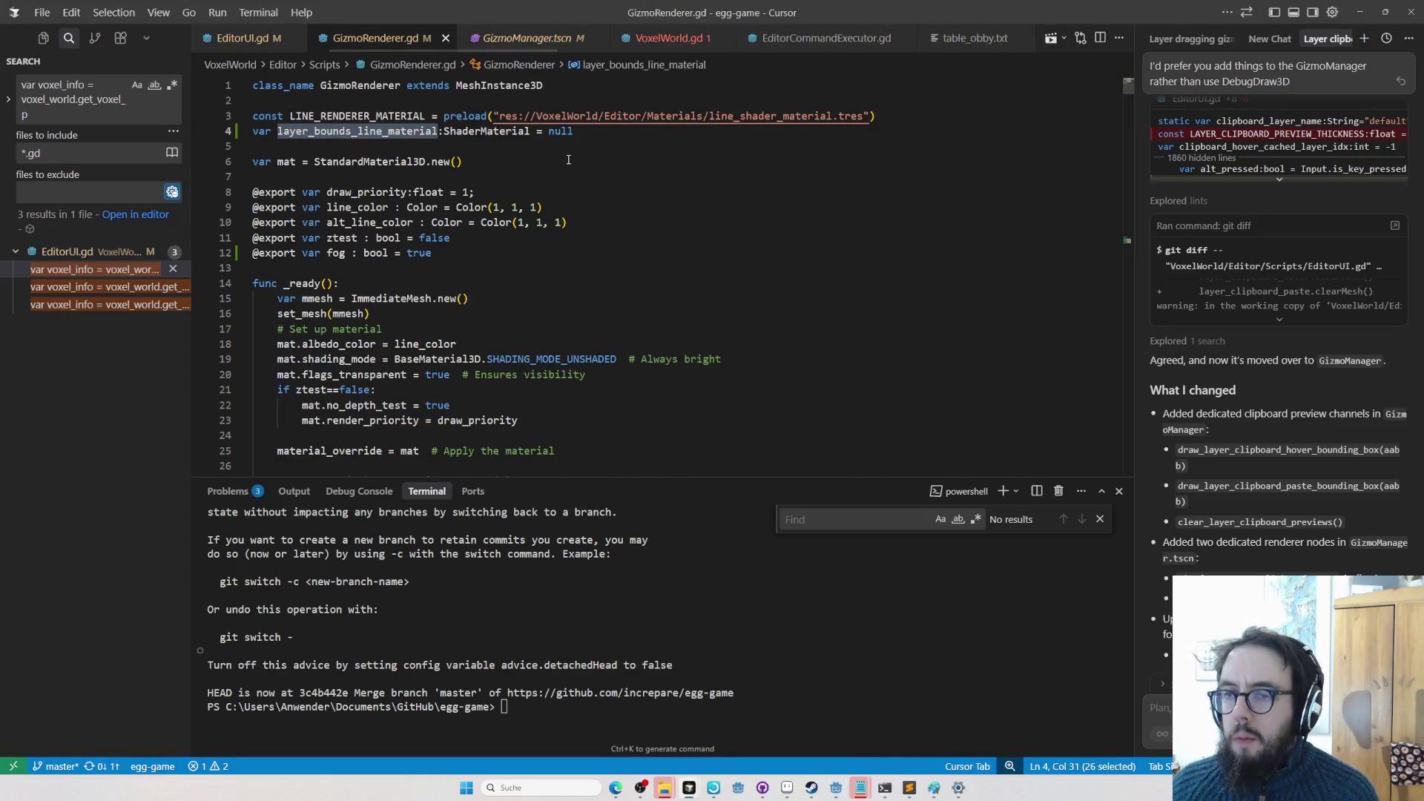
pyautogui.scroll(-3, 564, 185)
pyautogui.click(539, 285)
pyautogui.press('Return')
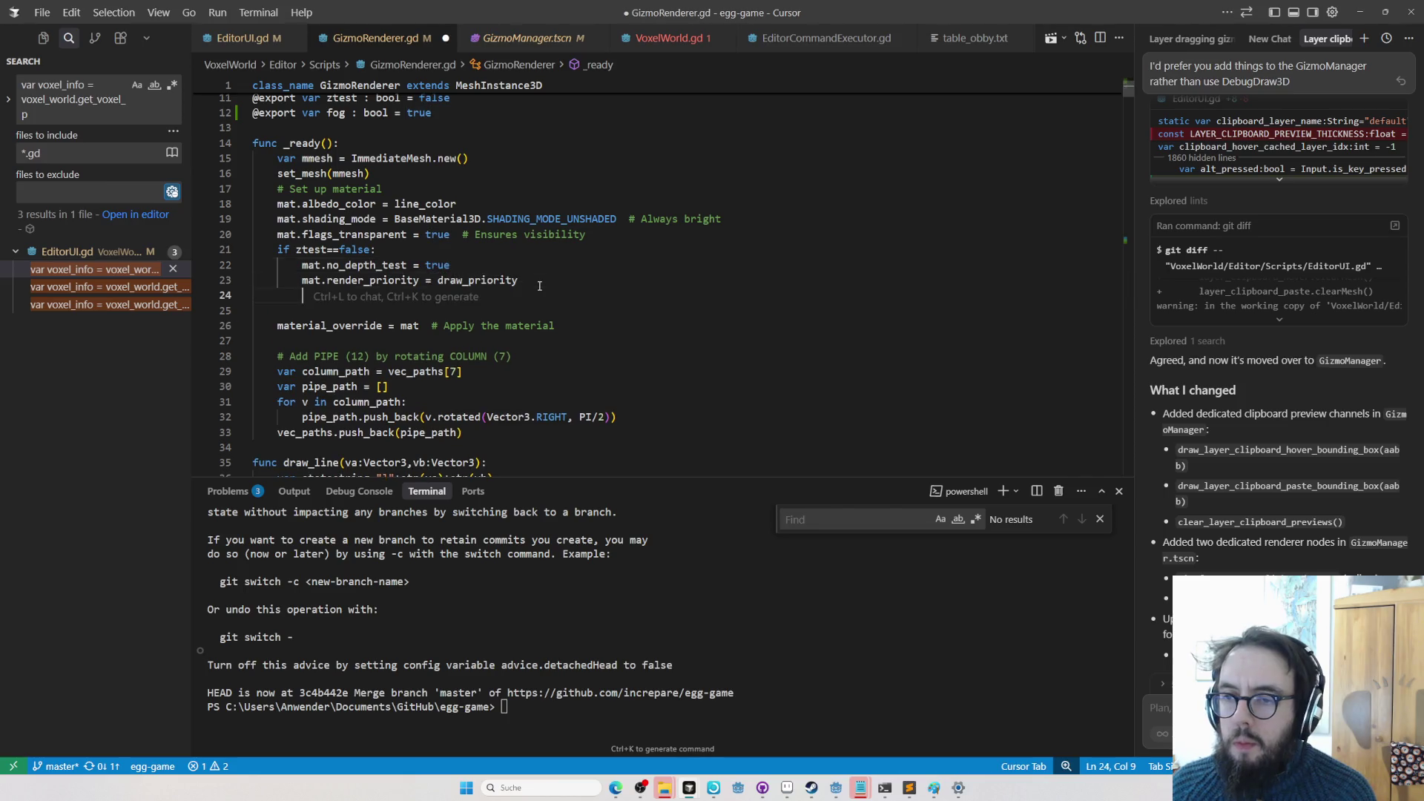
pyautogui.press('Return')
pyautogui.press('BackSpace')
pyautogui.hotkey('ctrl', 'z')
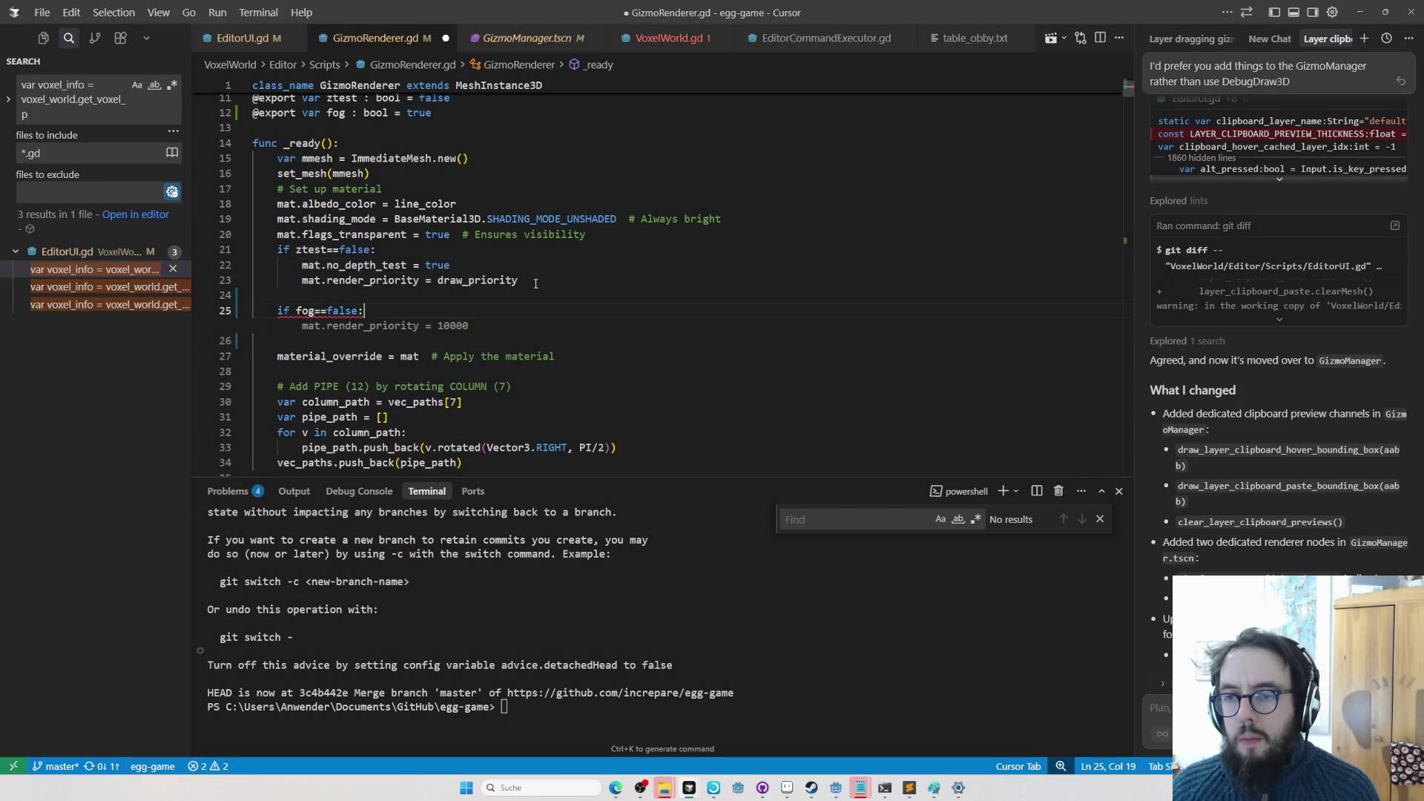
pyautogui.hotkey('ctrl', 's')
# Open the BaseMaterial3D reference from no_depth_test and search it for fog
pyautogui.hotkey('alt', 'Tab')
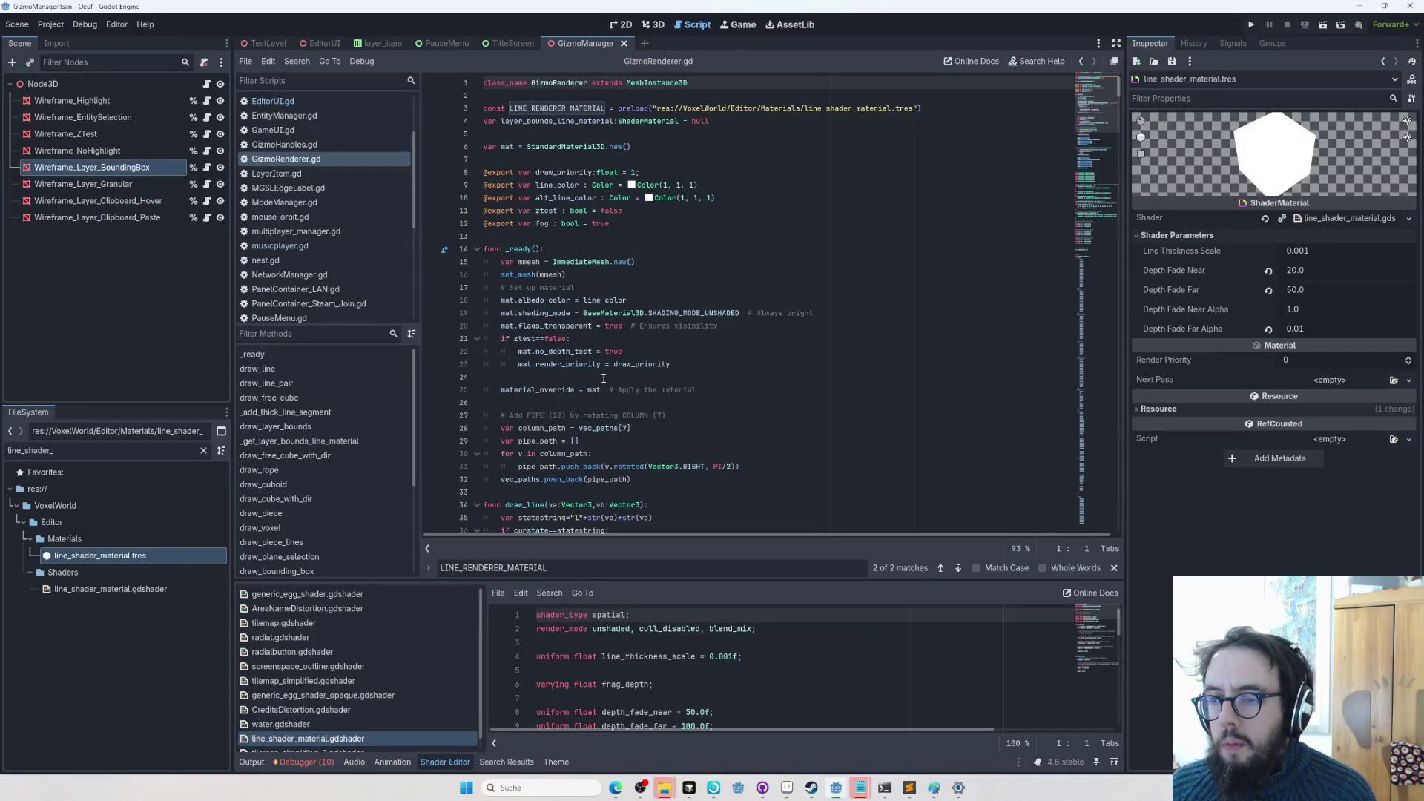
pyautogui.hotkey('alt', 'Tab')
pyautogui.hotkey('alt', 'Tab')
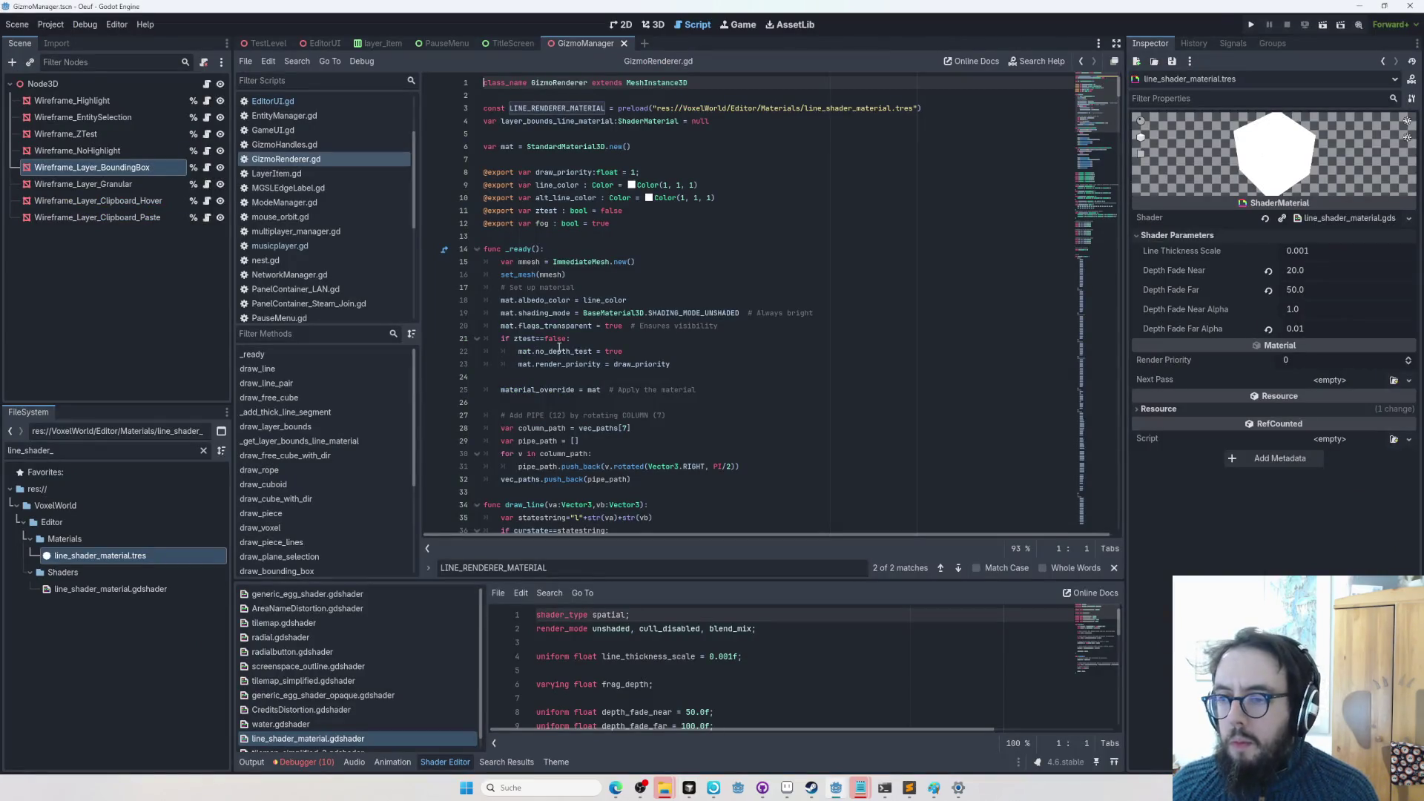
pyautogui.keyDown('ctrl'); pyautogui.click(559, 351); pyautogui.keyUp('ctrl')
pyautogui.hotkey('ctrl', 'f')
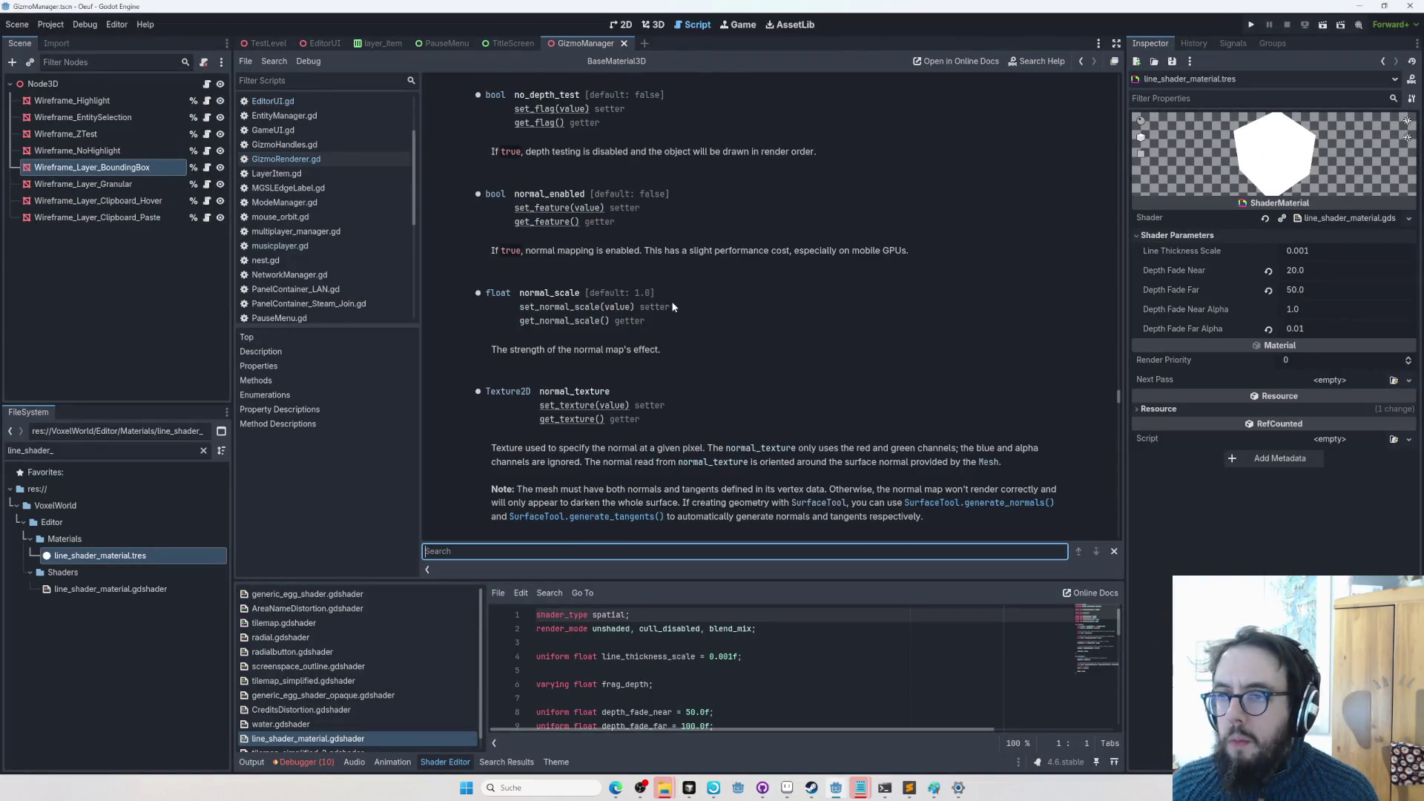
pyautogui.write('fog')
pyautogui.hotkey('alt', 'Tab')
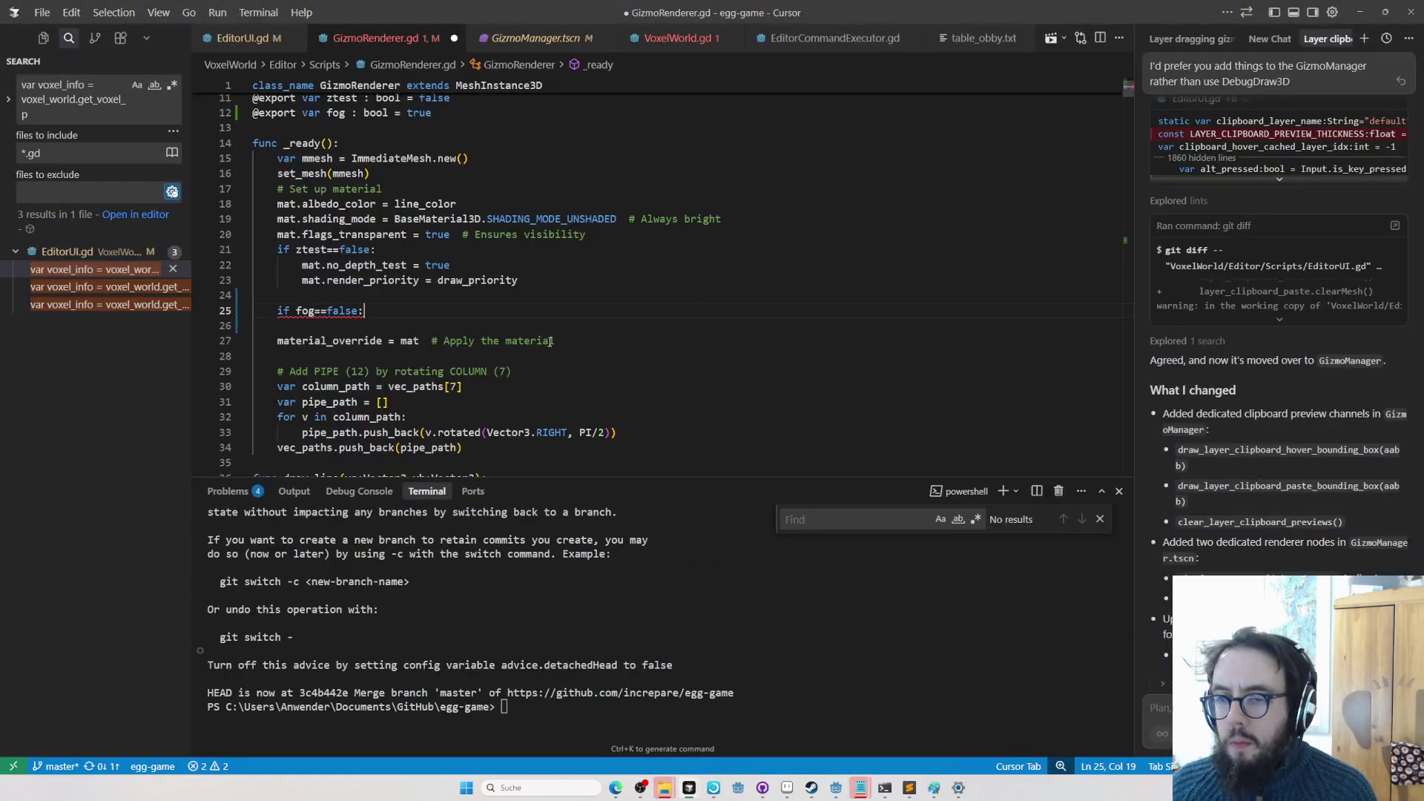
# Add 'mat.disable_fog = true' under the fog==false check and save GizmoRenderer.gd
pyautogui.press('Return')
pyautogui.write('mat.d')
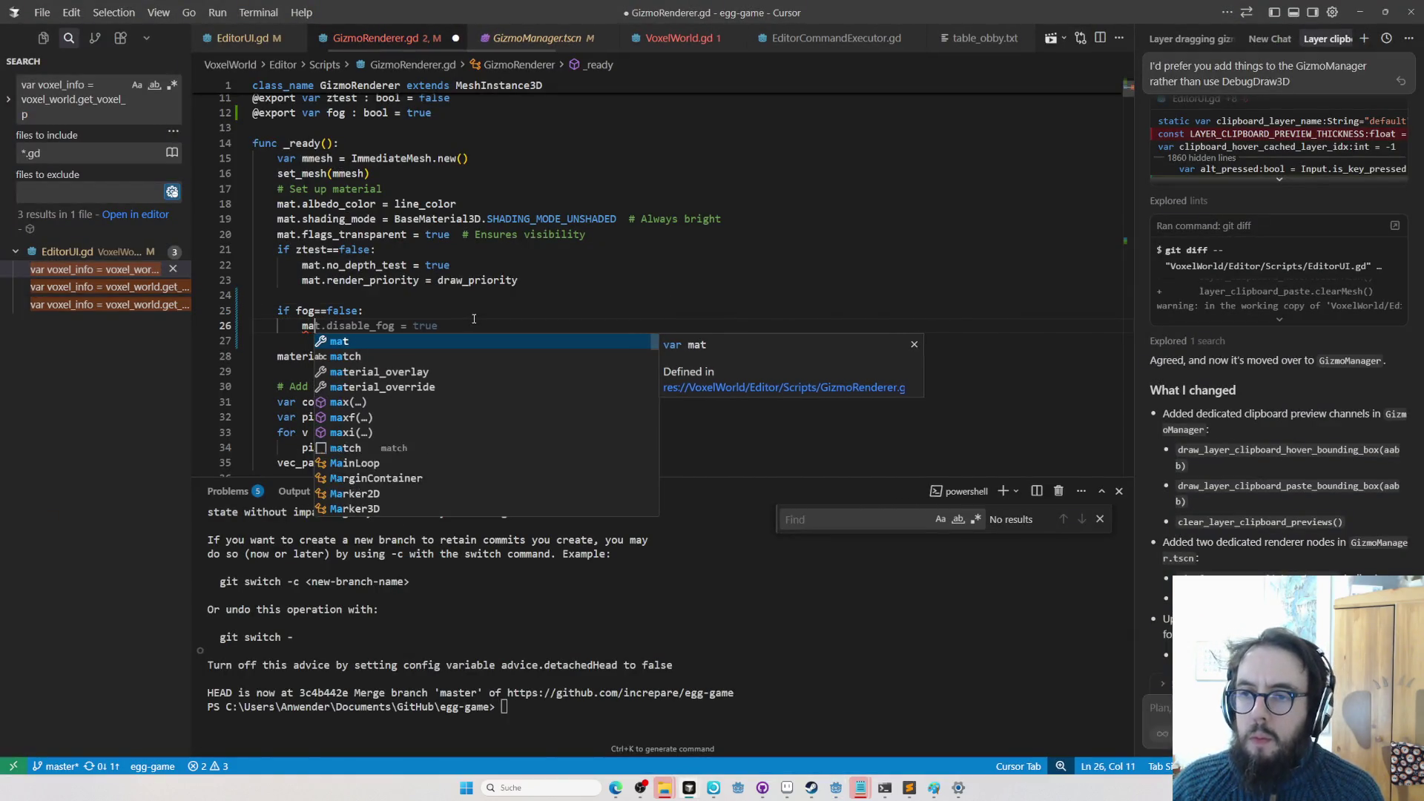
pyautogui.write('isab')
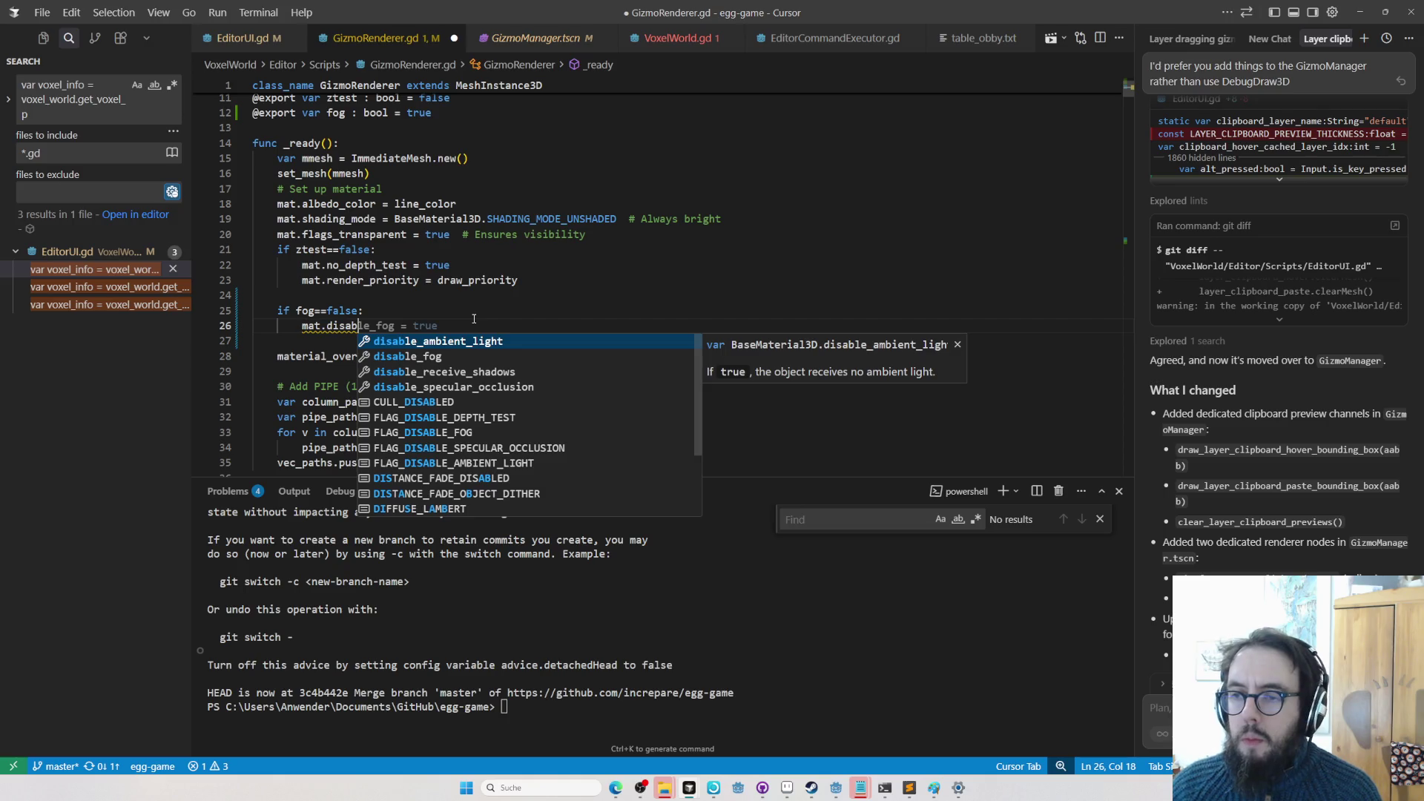
pyautogui.press('Tab')
pyautogui.press('Up')
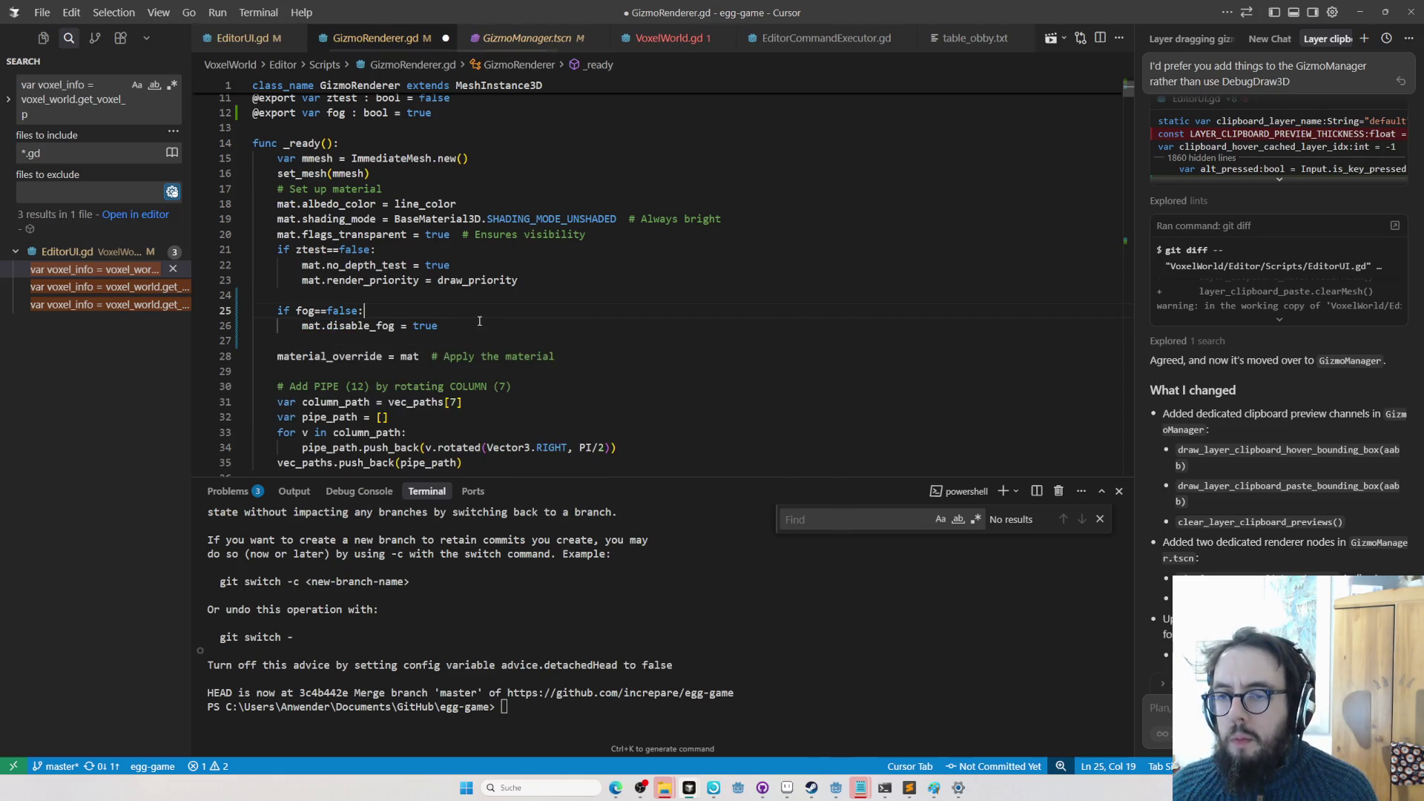
pyautogui.hotkey('ctrl', 's')
pyautogui.hotkey('alt', 'Tab')
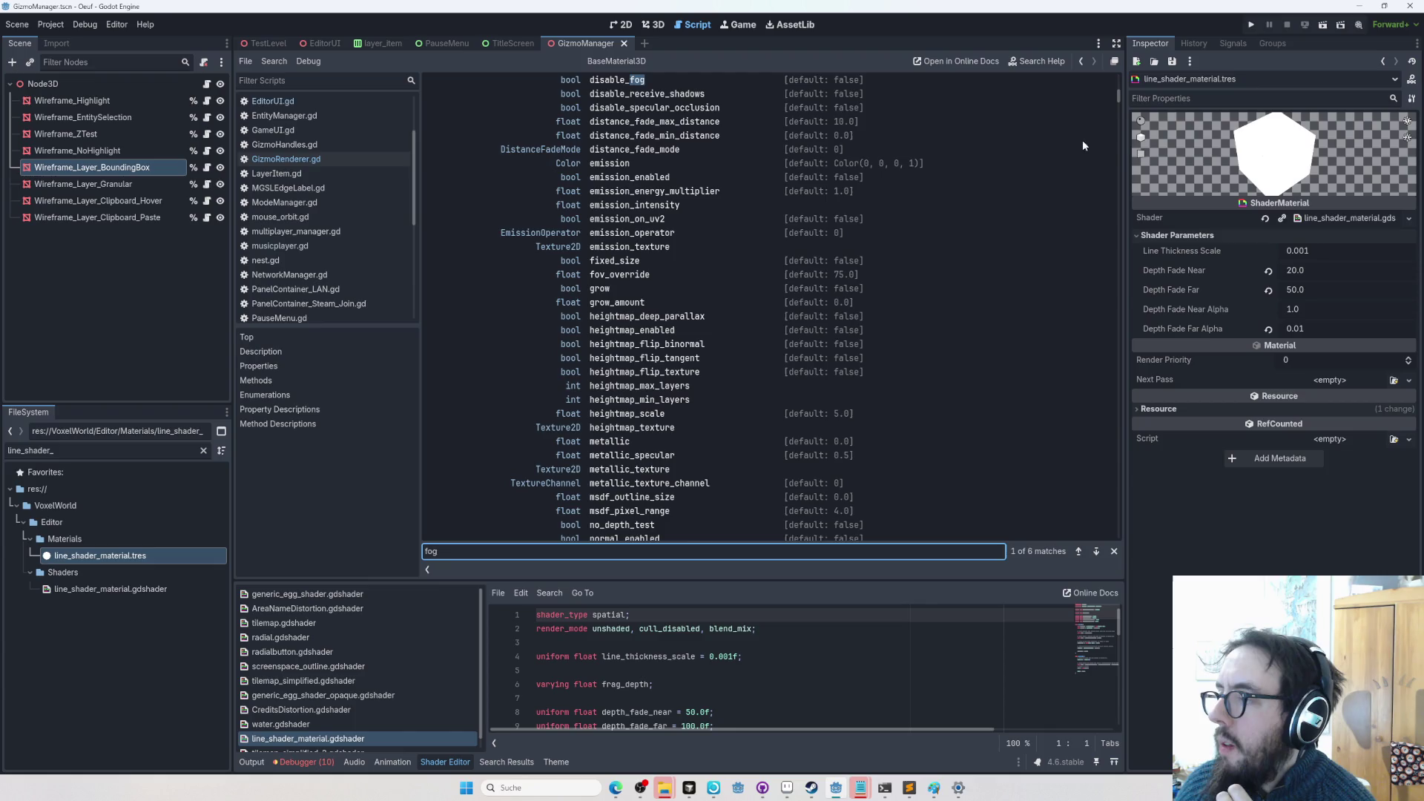
# Toggle depth testing on Wireframe_Layer_BoundingBox and compare it with the clipboard paste wireframe
pyautogui.click(107, 167)
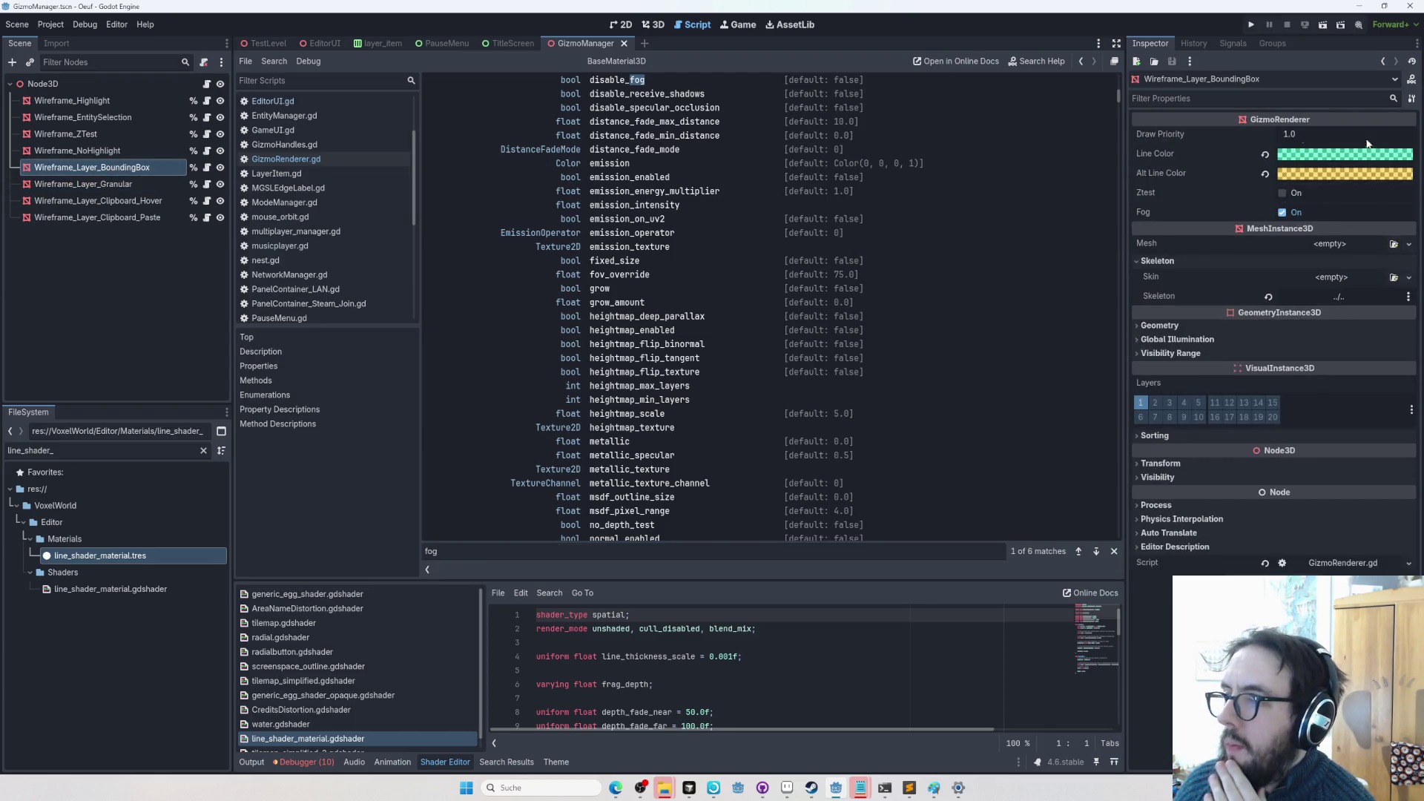
pyautogui.click(1284, 194)
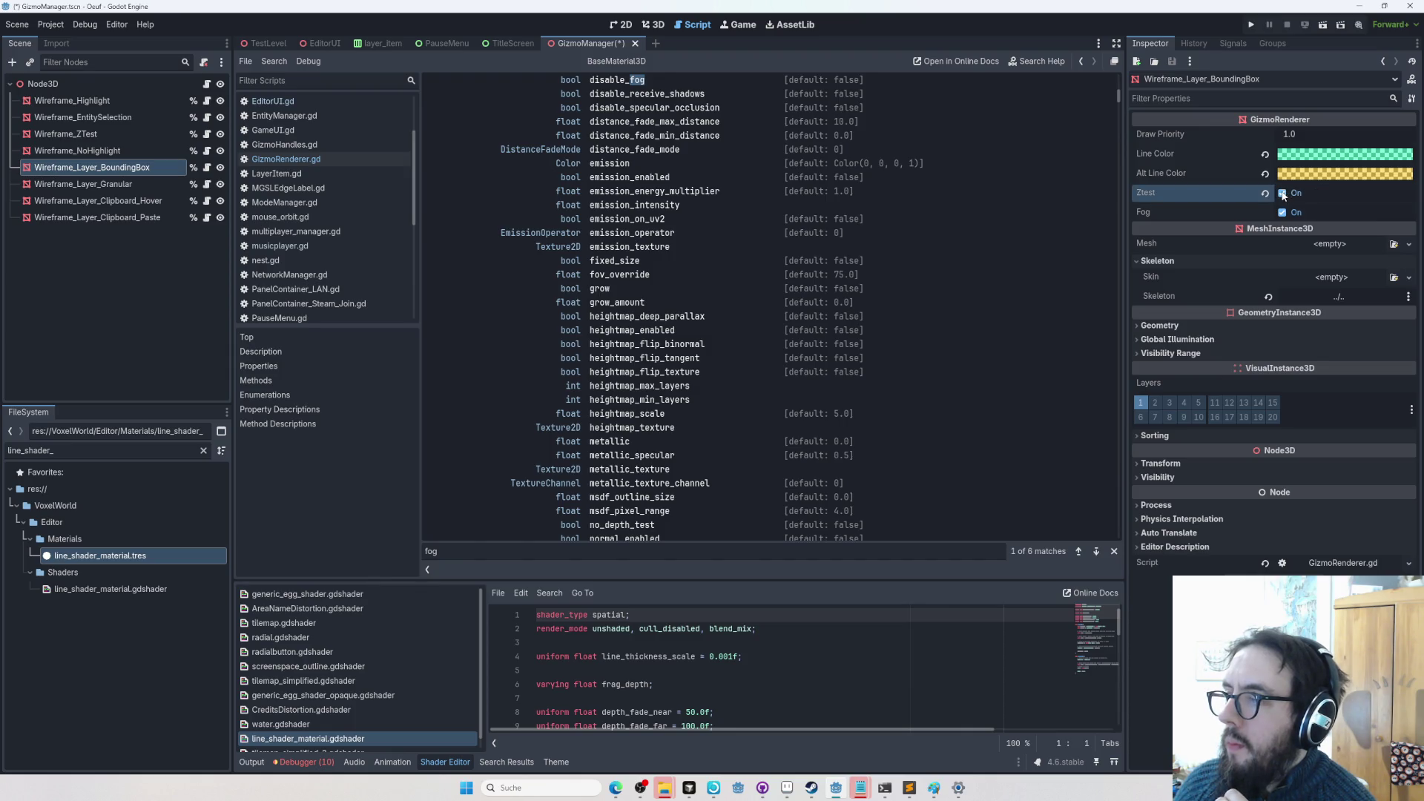
pyautogui.click(111, 217)
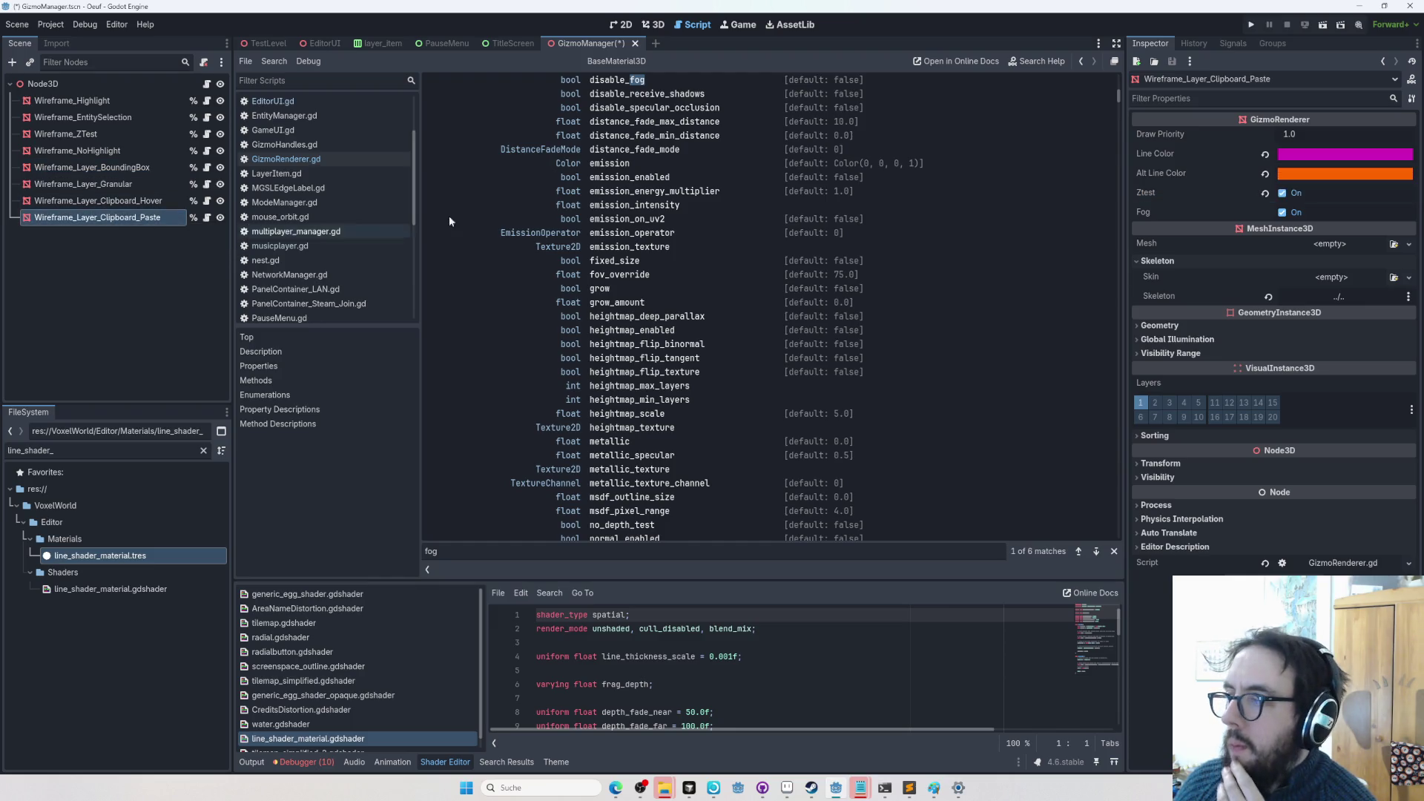
pyautogui.click(127, 167)
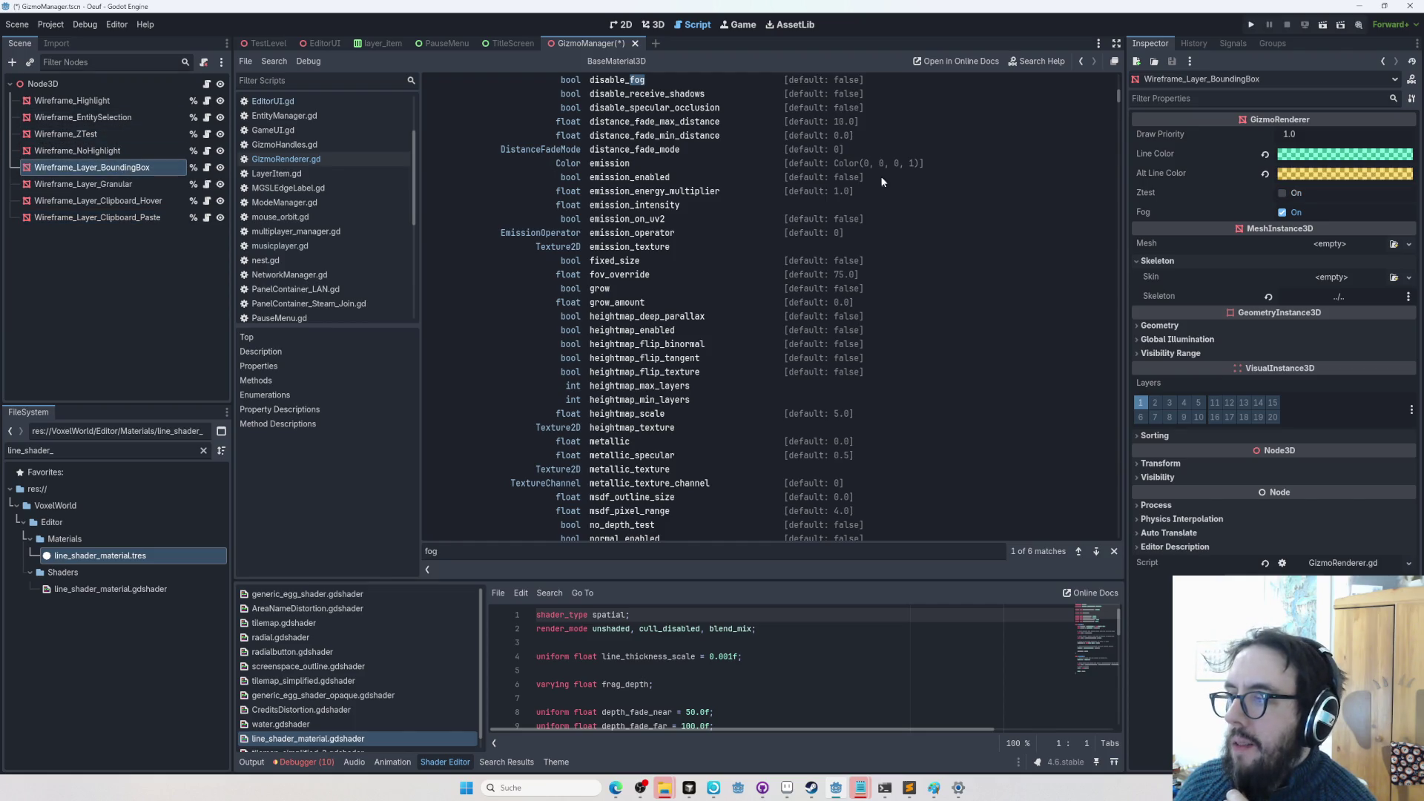
# Turn Fog off for Wireframe_Layer_BoundingBox, save the GizmoManager scene and run the game
pyautogui.click(91, 122)
pyautogui.click(106, 174)
pyautogui.click(1281, 213)
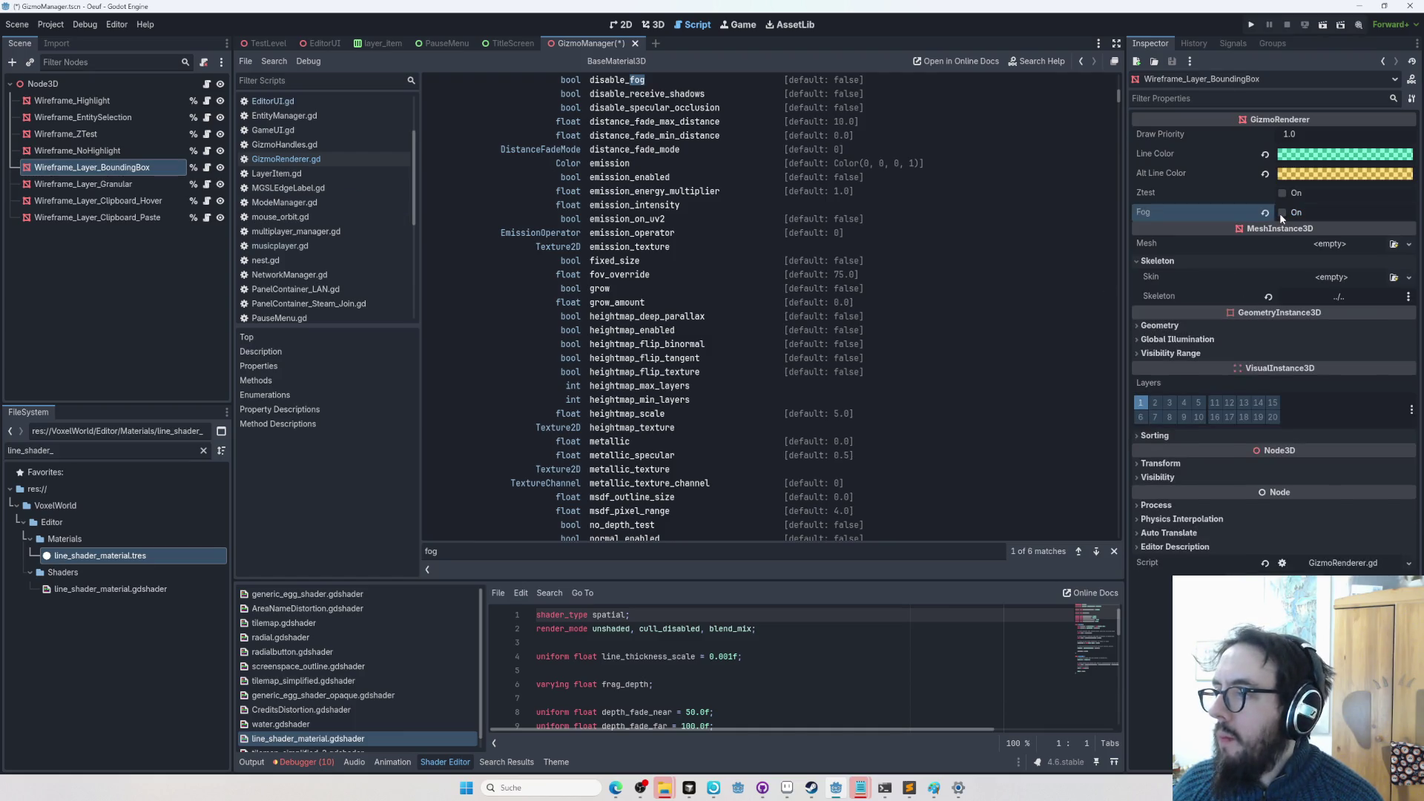
pyautogui.hotkey('ctrl', 's')
pyautogui.click(1251, 26)
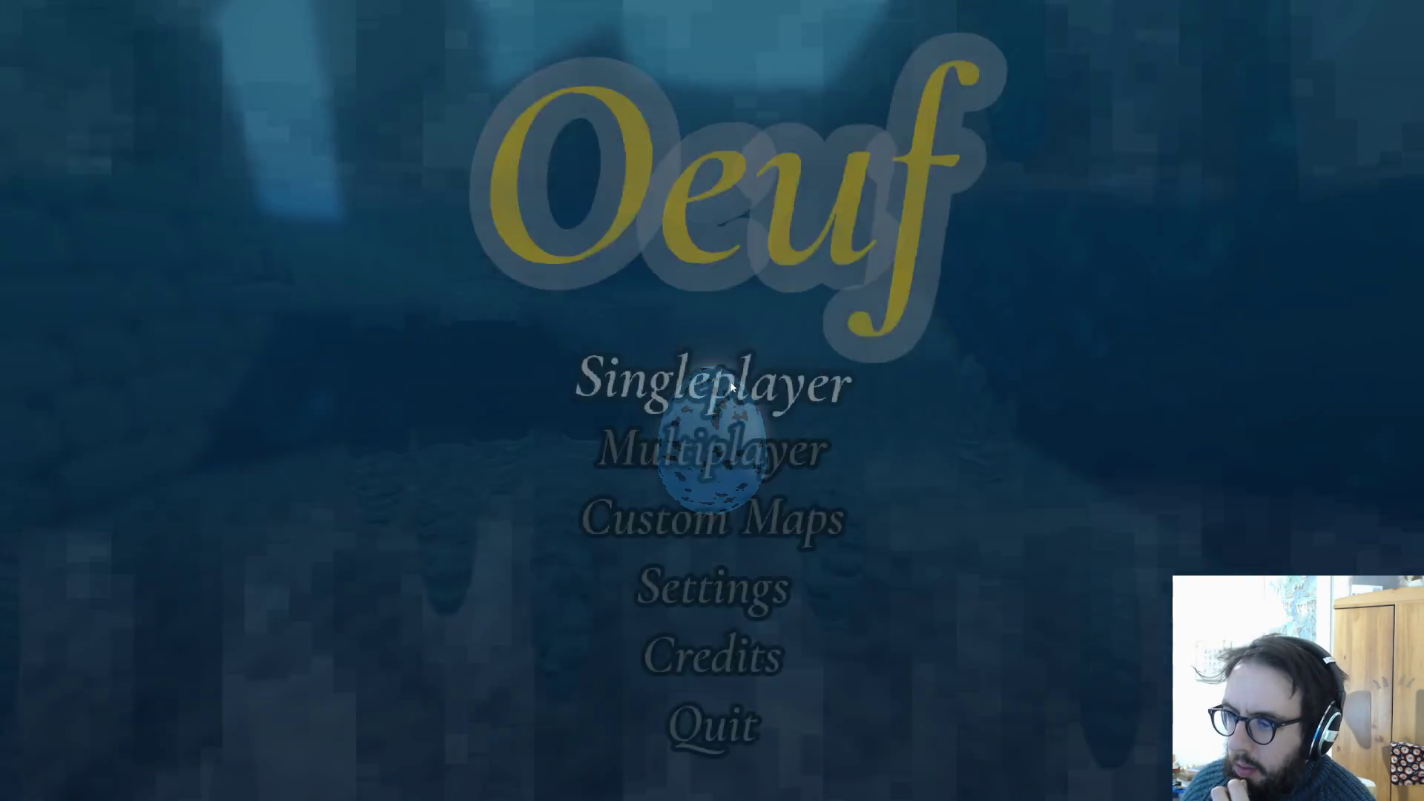
# Start Singleplayer, load a save slot into the eggworld map editor, then return to Godot
pyautogui.click(723, 377)
pyautogui.click(729, 383)
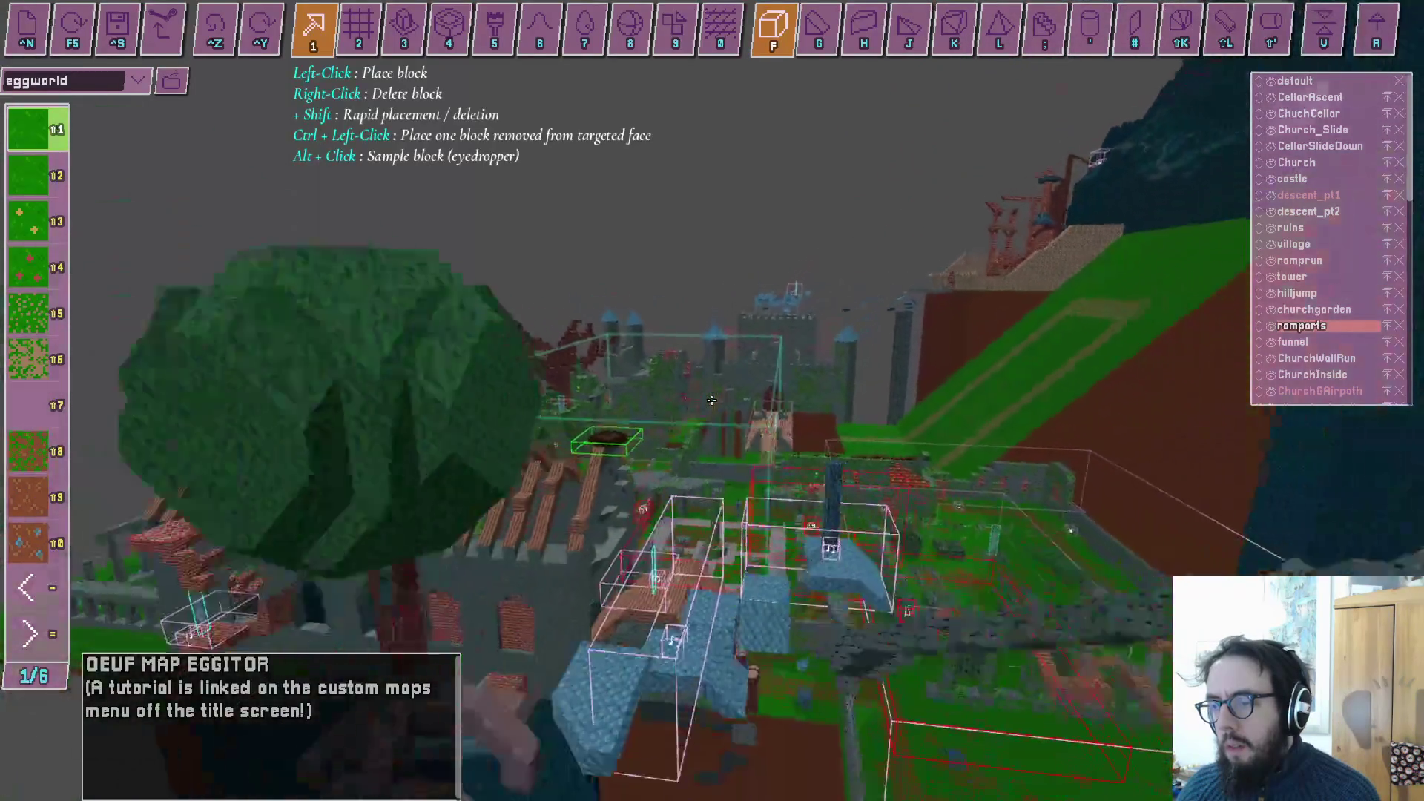
pyautogui.hotkey('alt', 'Tab')
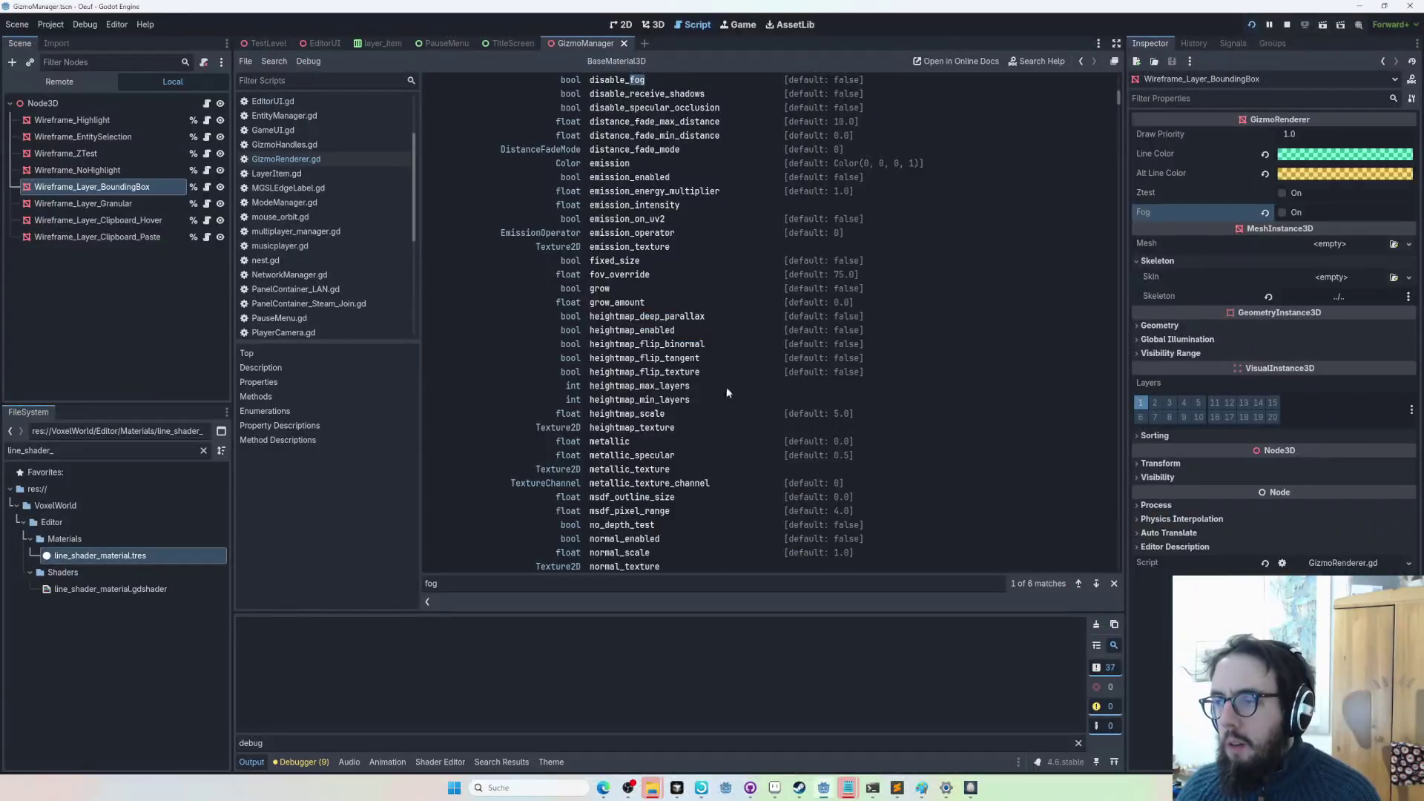
# Stop the game and delete the 'if fog==false:' check from GizmoRenderer.gd, saving it
pyautogui.click(1283, 29)
pyautogui.hotkey('alt', 'Tab')
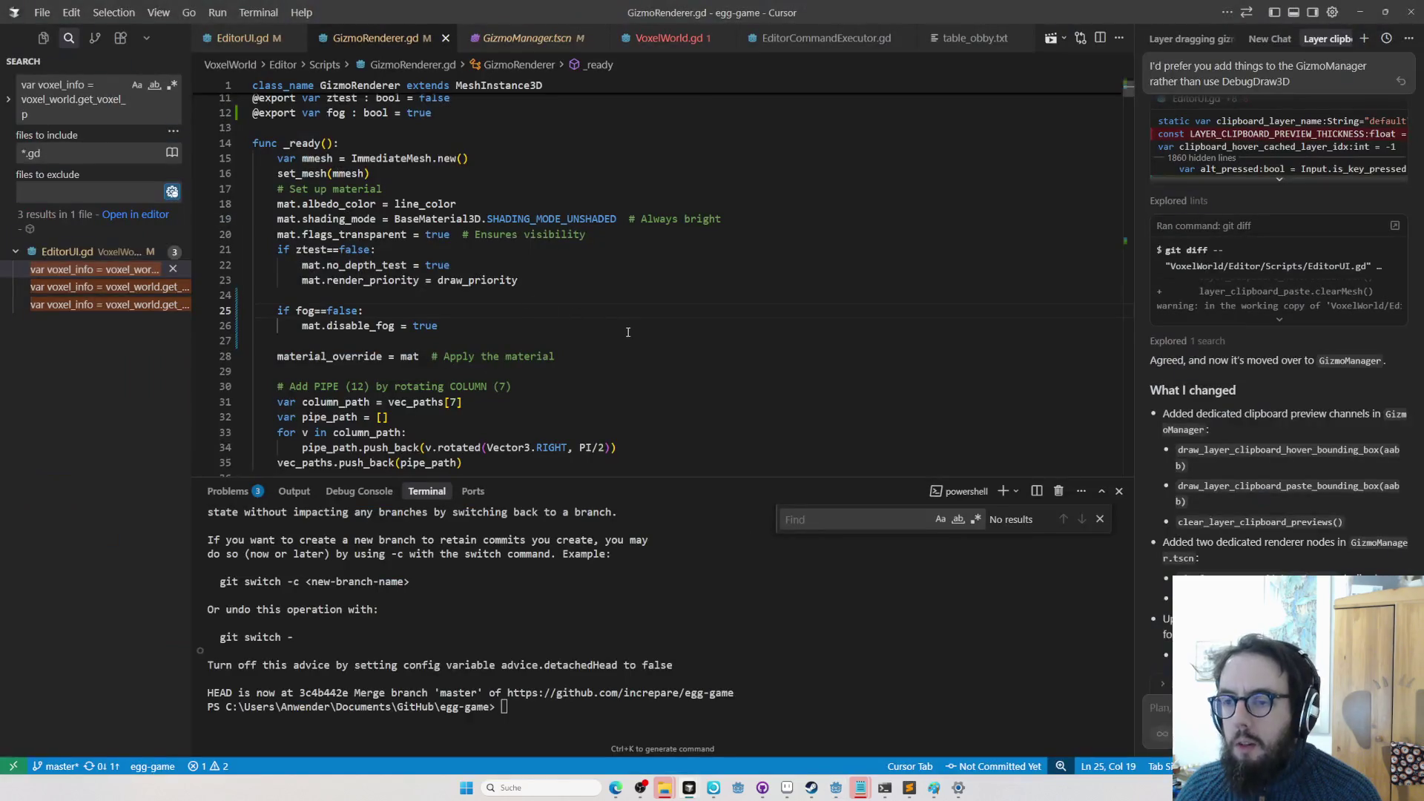
pyautogui.write('m')
pyautogui.hotkey('ctrl', 'z')
pyautogui.hotkey('ctrl', 'z')
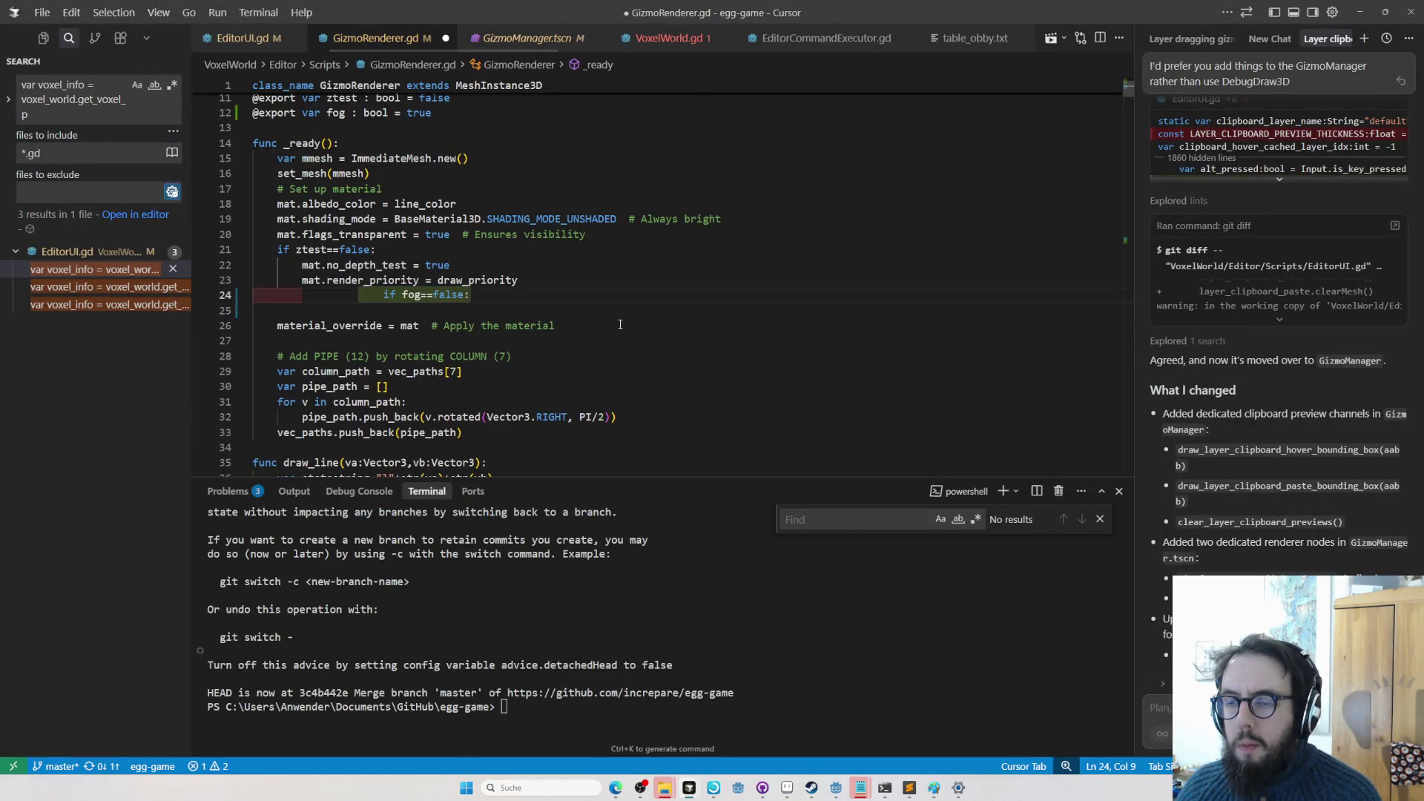
pyautogui.hotkey('ctrl', 's')
# Rename the exported fog option to distance_fade and save the script
pyautogui.scroll(2, 393, 167)
pyautogui.doubleClick(334, 225)
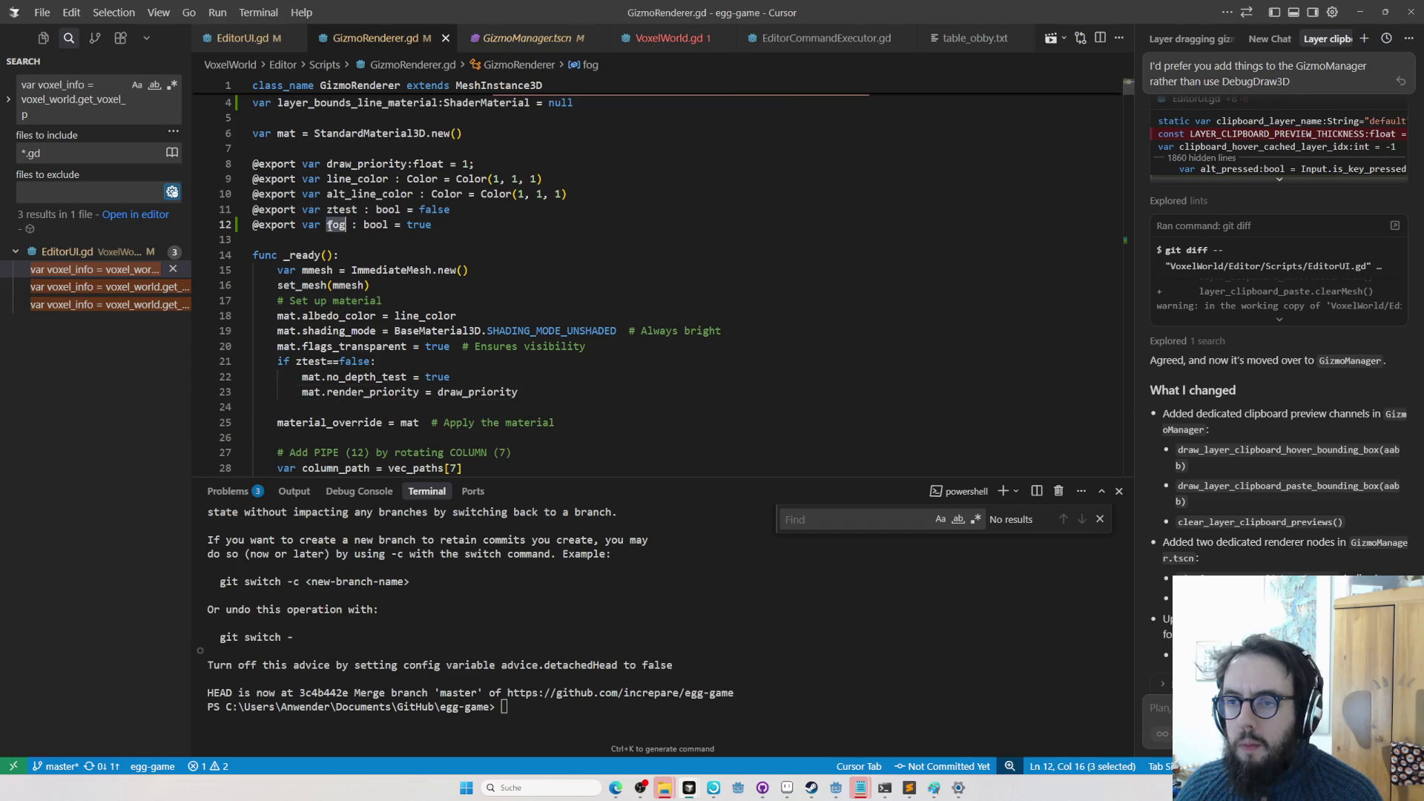
pyautogui.write('fade')
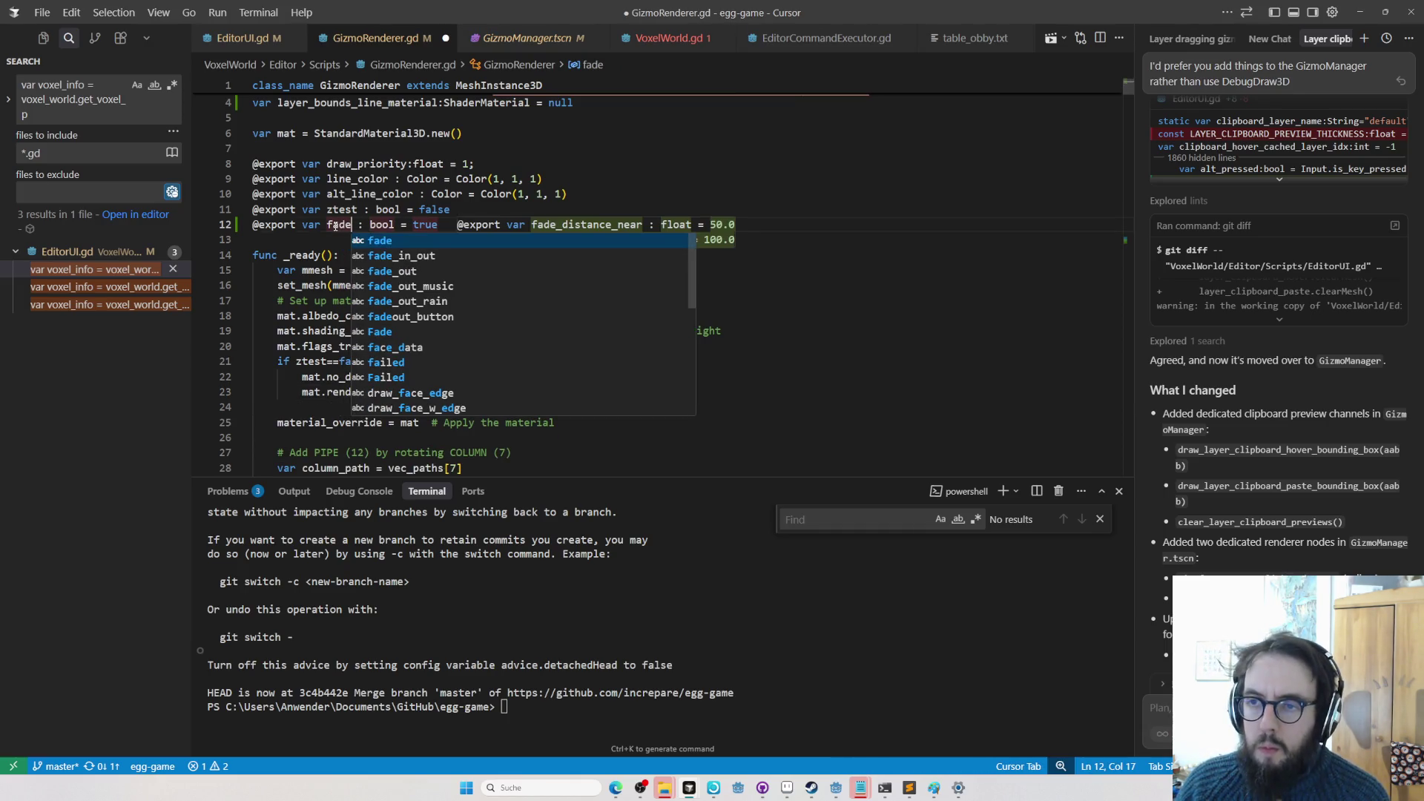
pyautogui.write('_')
pyautogui.press('BackSpace')
pyautogui.press('BackSpace')
pyautogui.press('BackSpace')
pyautogui.write('distan')
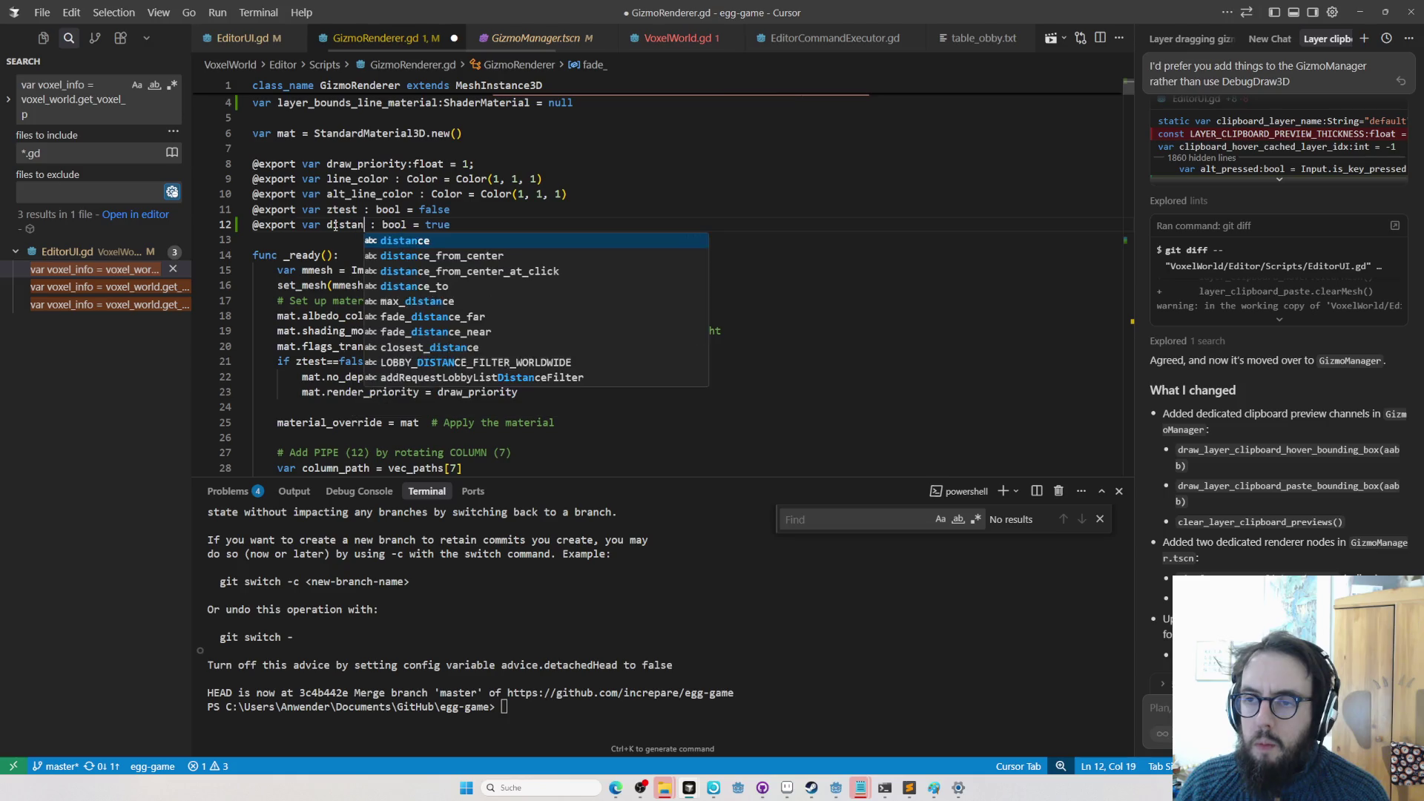
pyautogui.write('ce_fade')
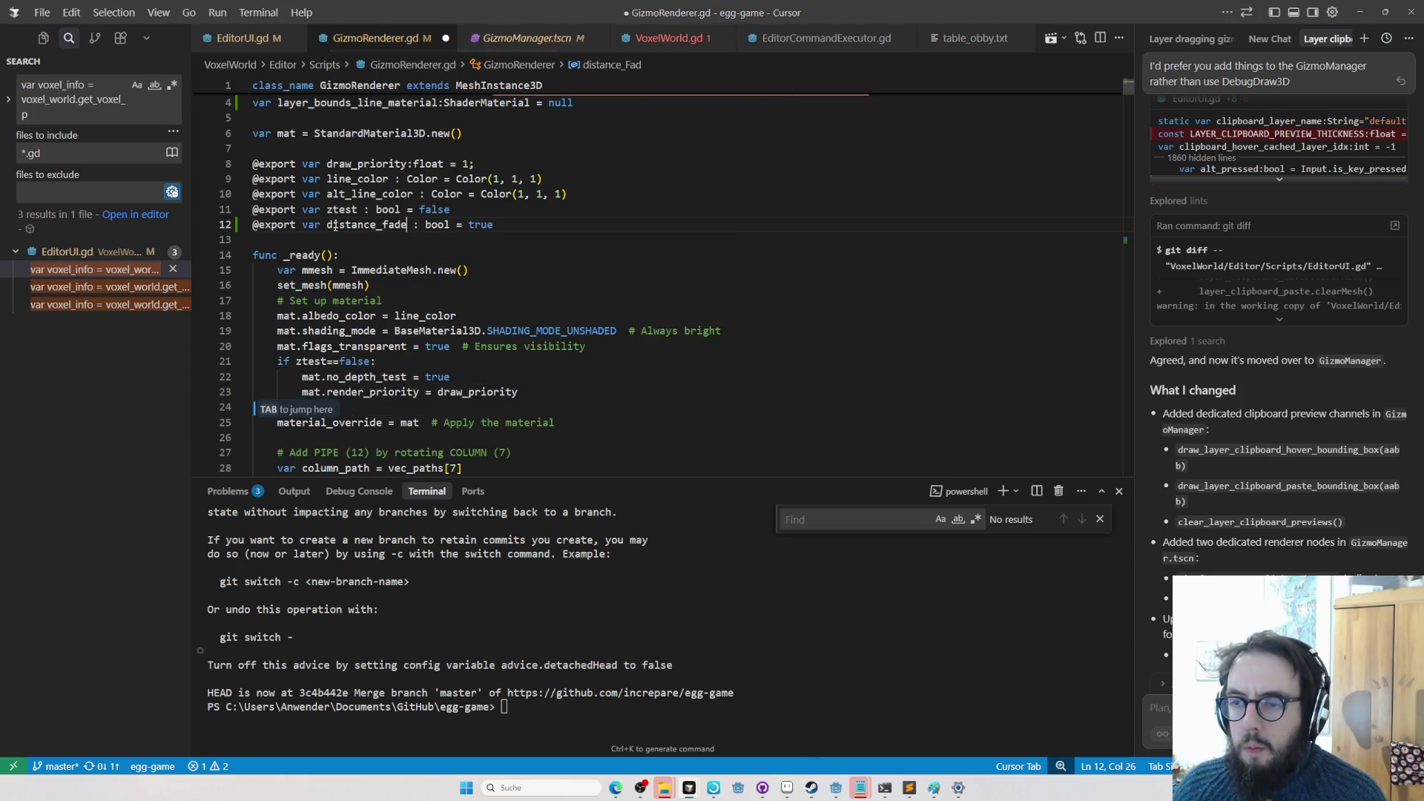
pyautogui.hotkey('ctrl', 's')
# Search the file for draw_priority and jump to where mat is declared
pyautogui.scroll(-8, 515, 264)
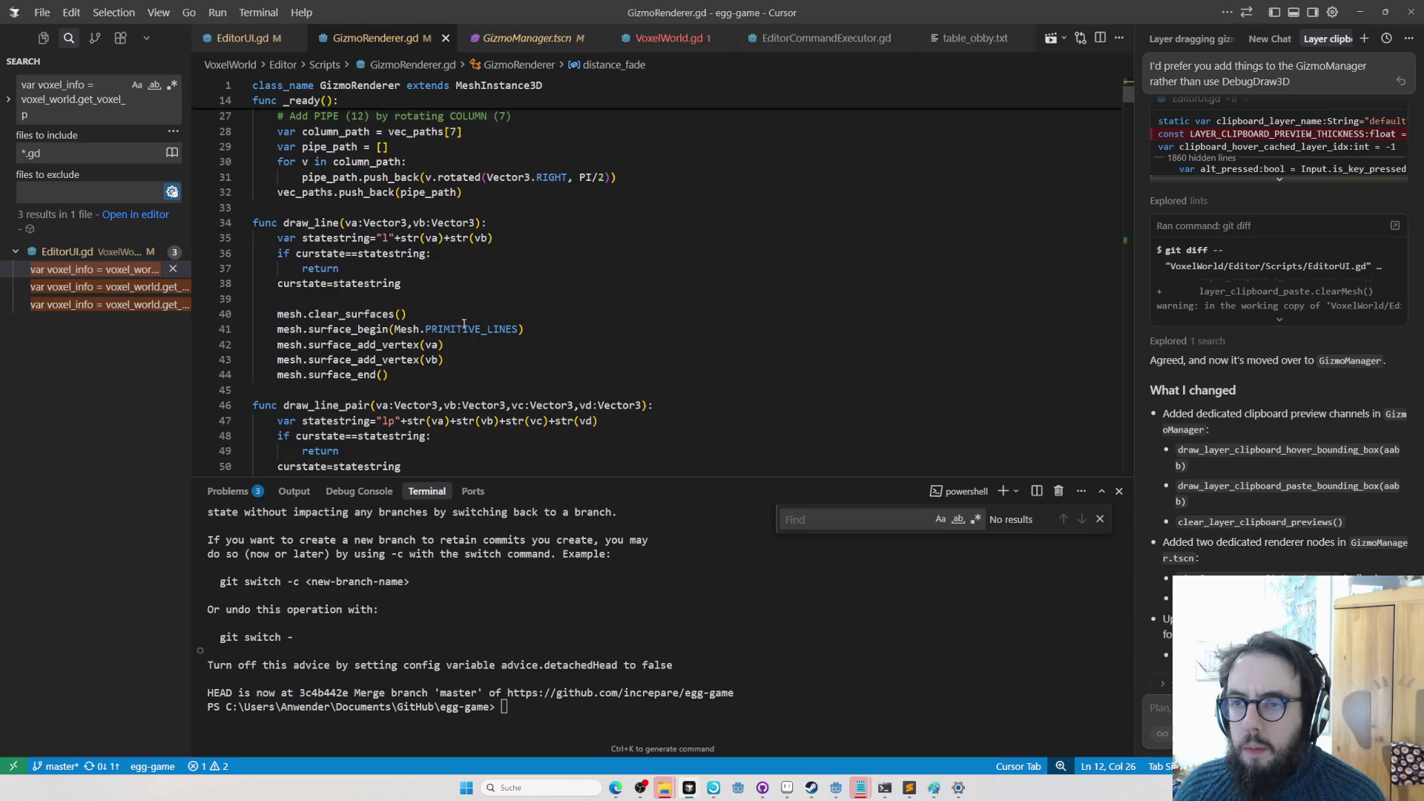
pyautogui.scroll(6, 464, 324)
pyautogui.doubleClick(488, 336)
pyautogui.hotkey('ctrl', 'f')
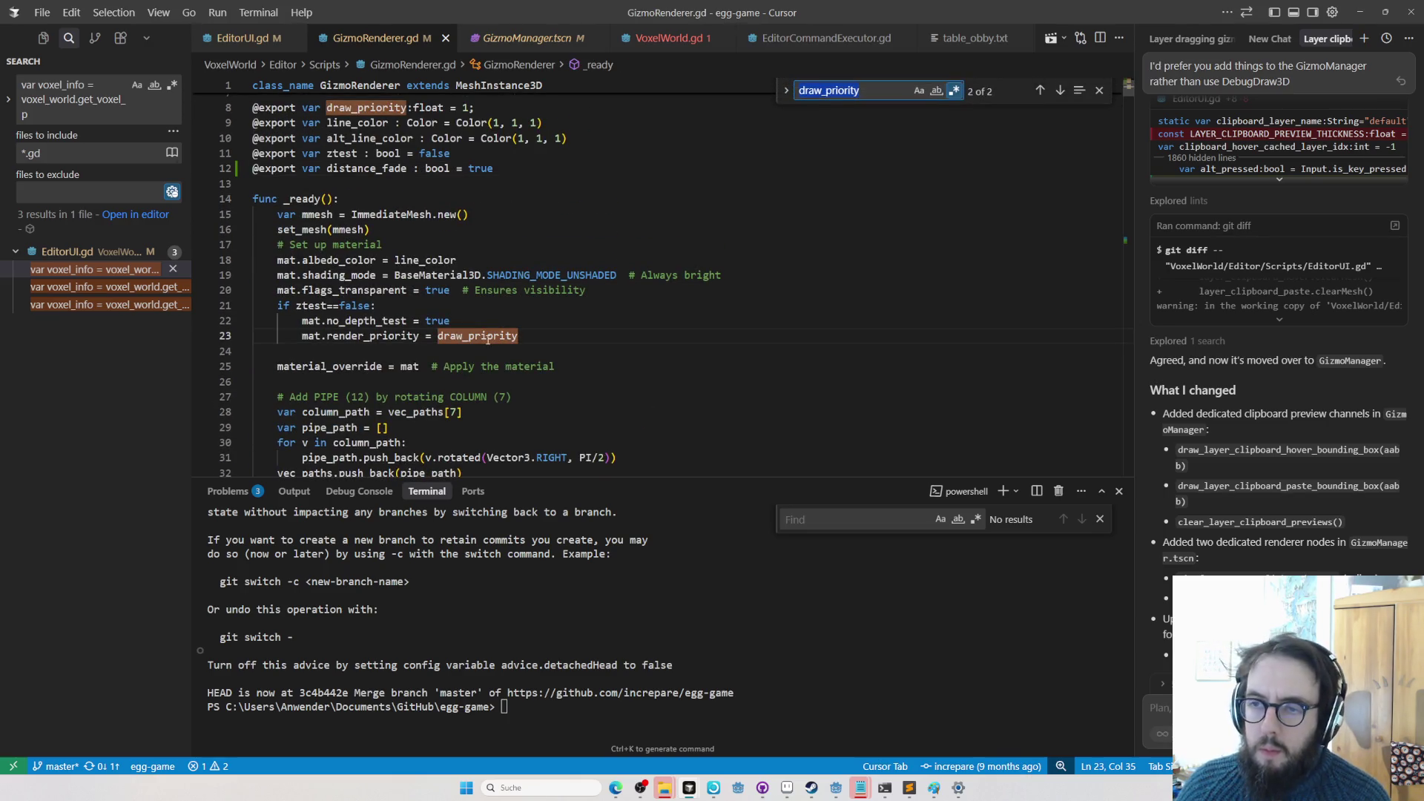
pyautogui.keyDown('ctrl'); pyautogui.click(287, 259); pyautogui.keyUp('ctrl')
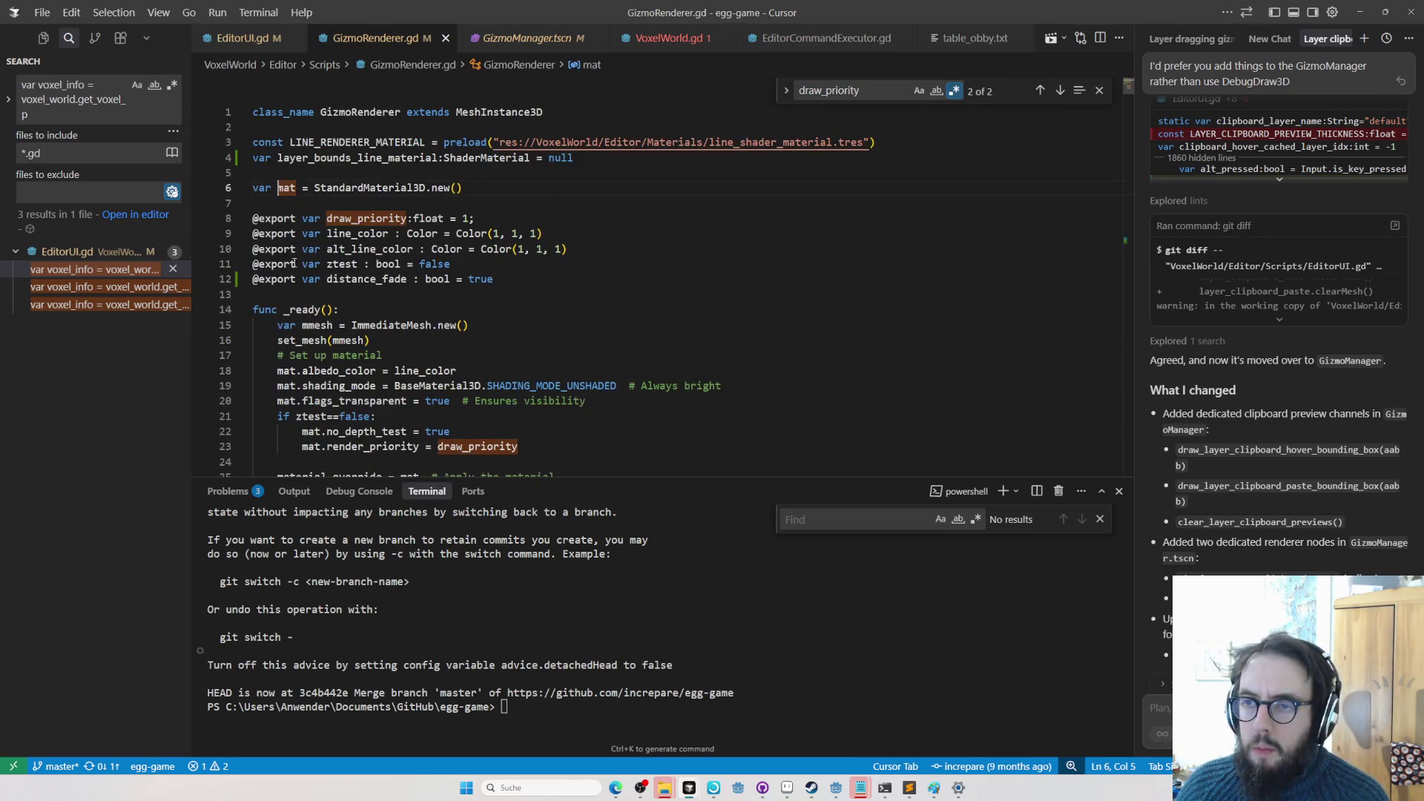
# Look up mat and step through the uses of LINE_RENDERER_MATERIAL in GizmoRenderer.gd
pyautogui.doubleClick(281, 188)
pyautogui.scroll(-2, 607, 317)
pyautogui.scroll(2, 607, 317)
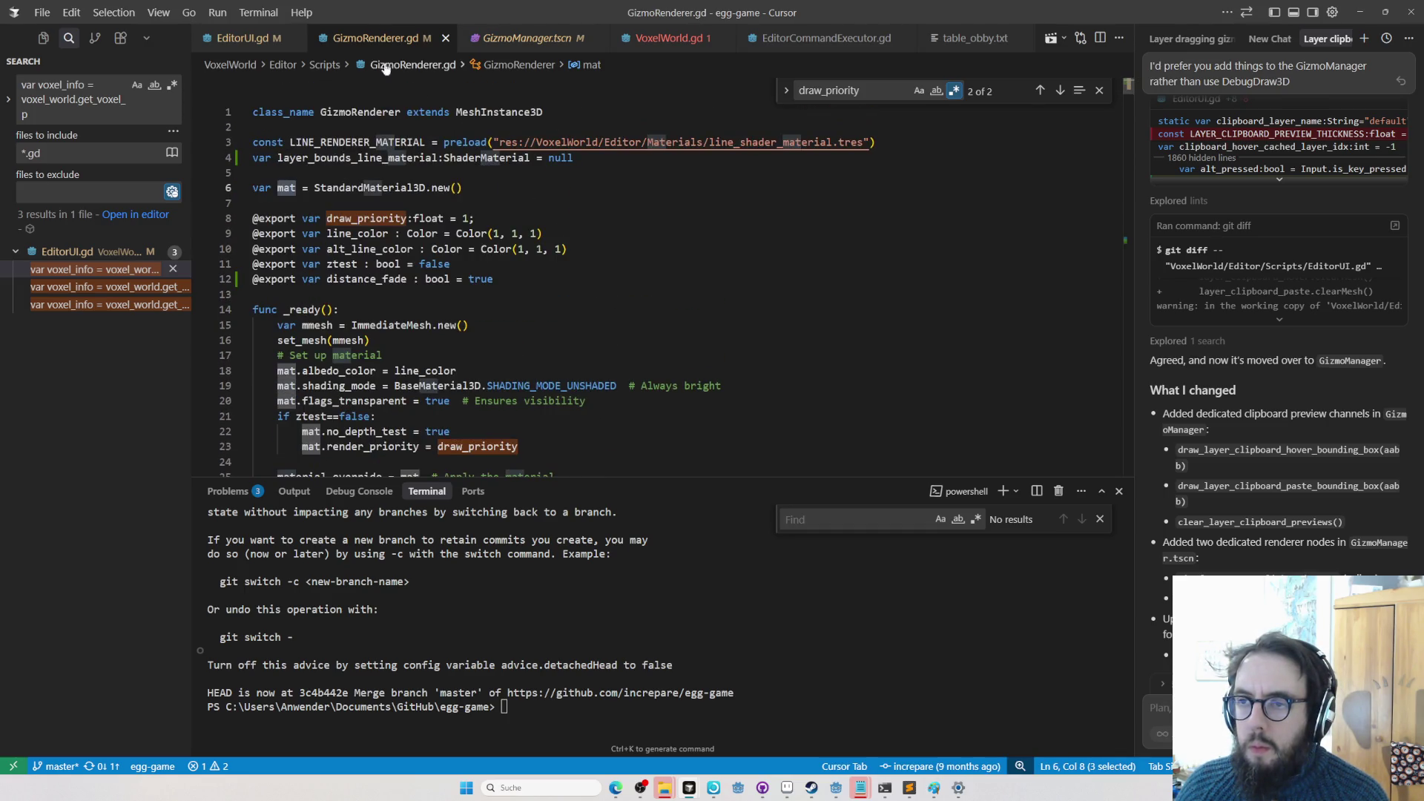
pyautogui.doubleClick(358, 142)
pyautogui.hotkey('ctrl', 'f')
pyautogui.press('Return')
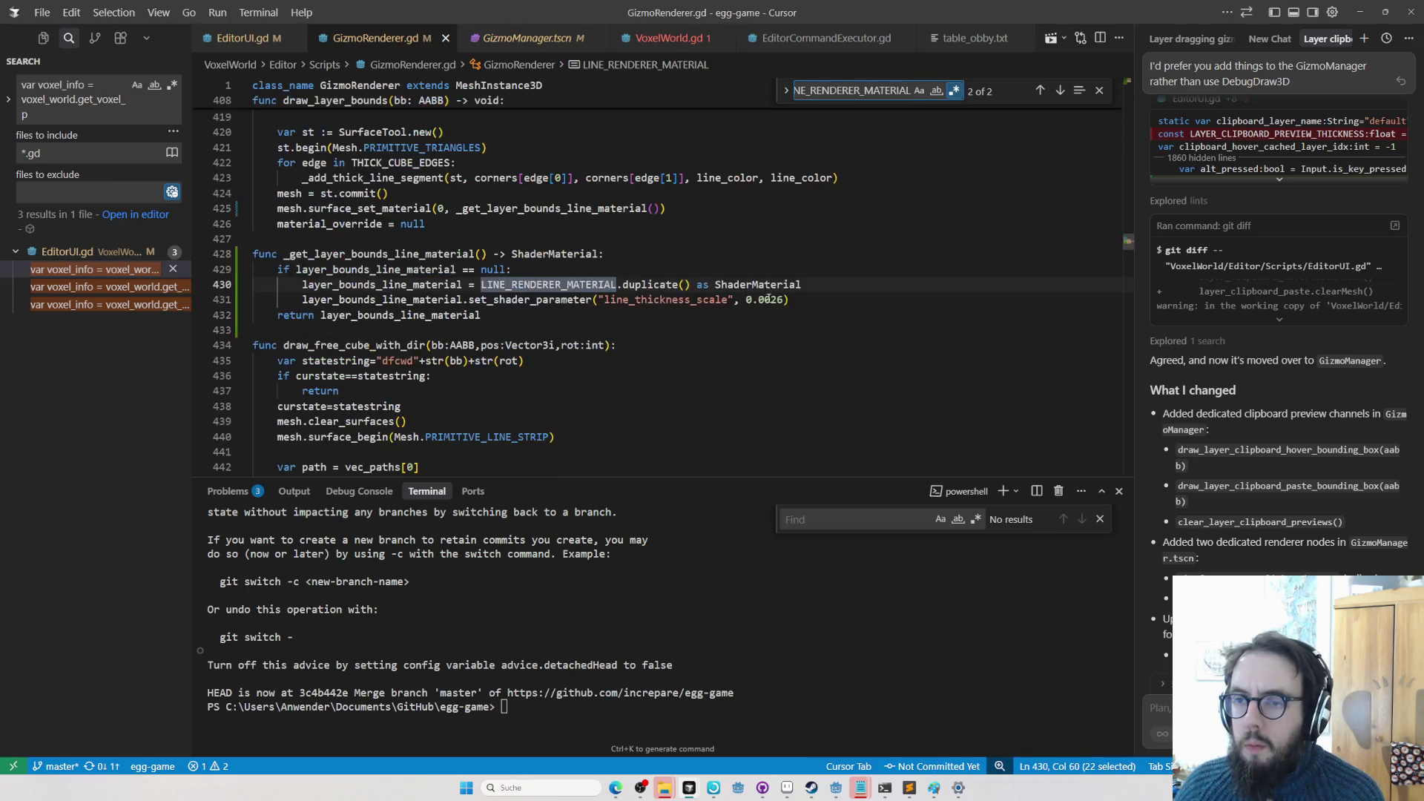
pyautogui.press('Return')
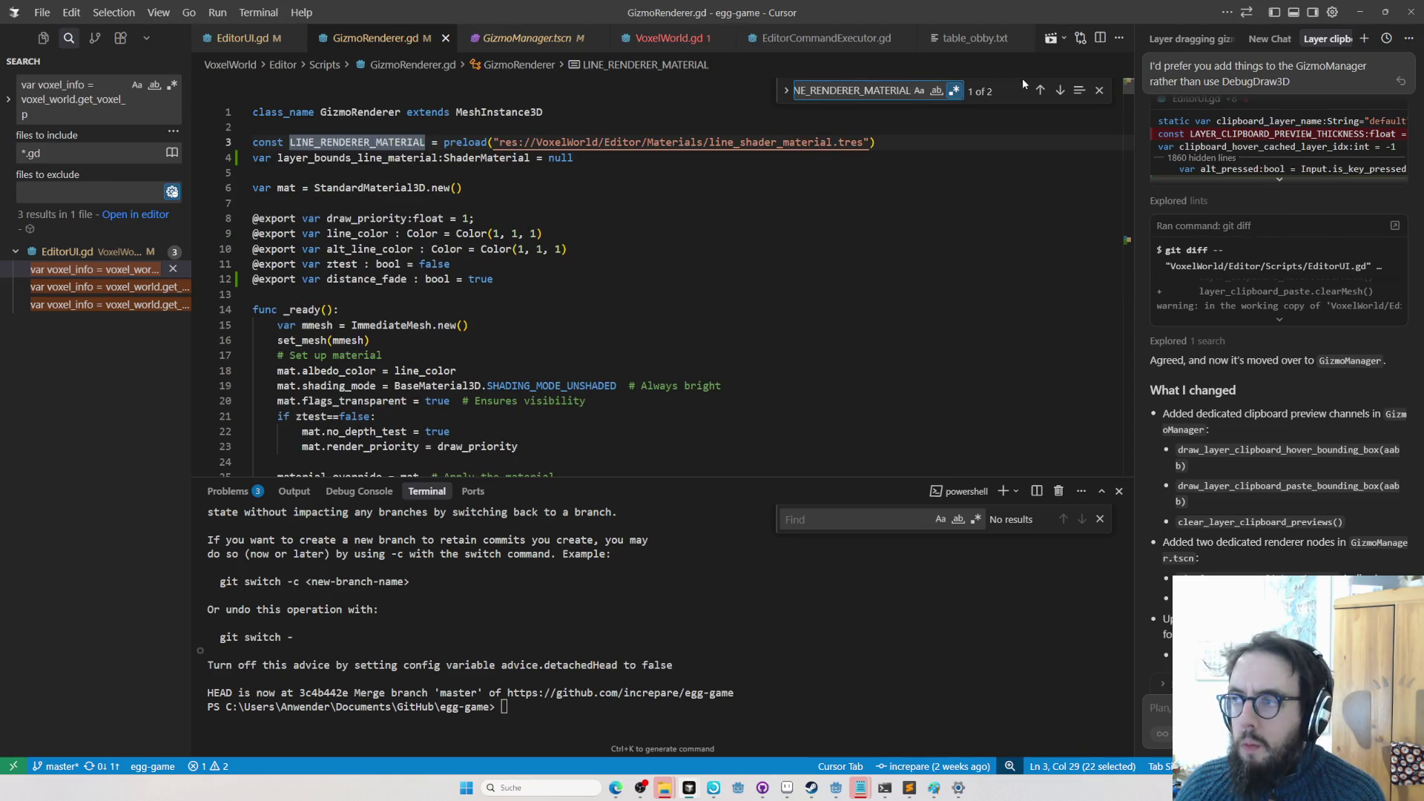
pyautogui.click(1040, 89)
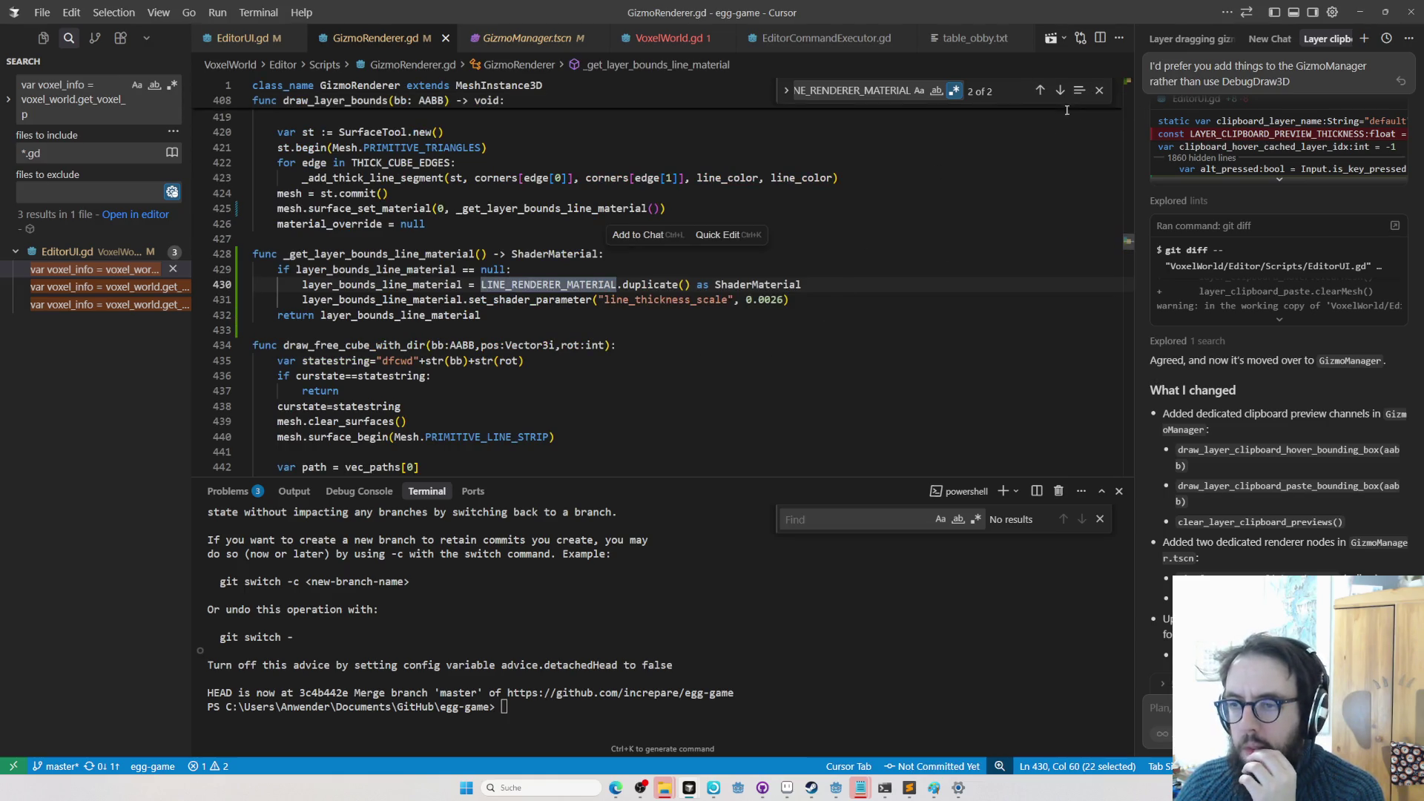
# Search set_shader_parameter and _get_layer_bounds_line_material uses, placing the cursor after line_thickness_scale
pyautogui.doubleClick(552, 300)
pyautogui.hotkey('ctrl', 'f')
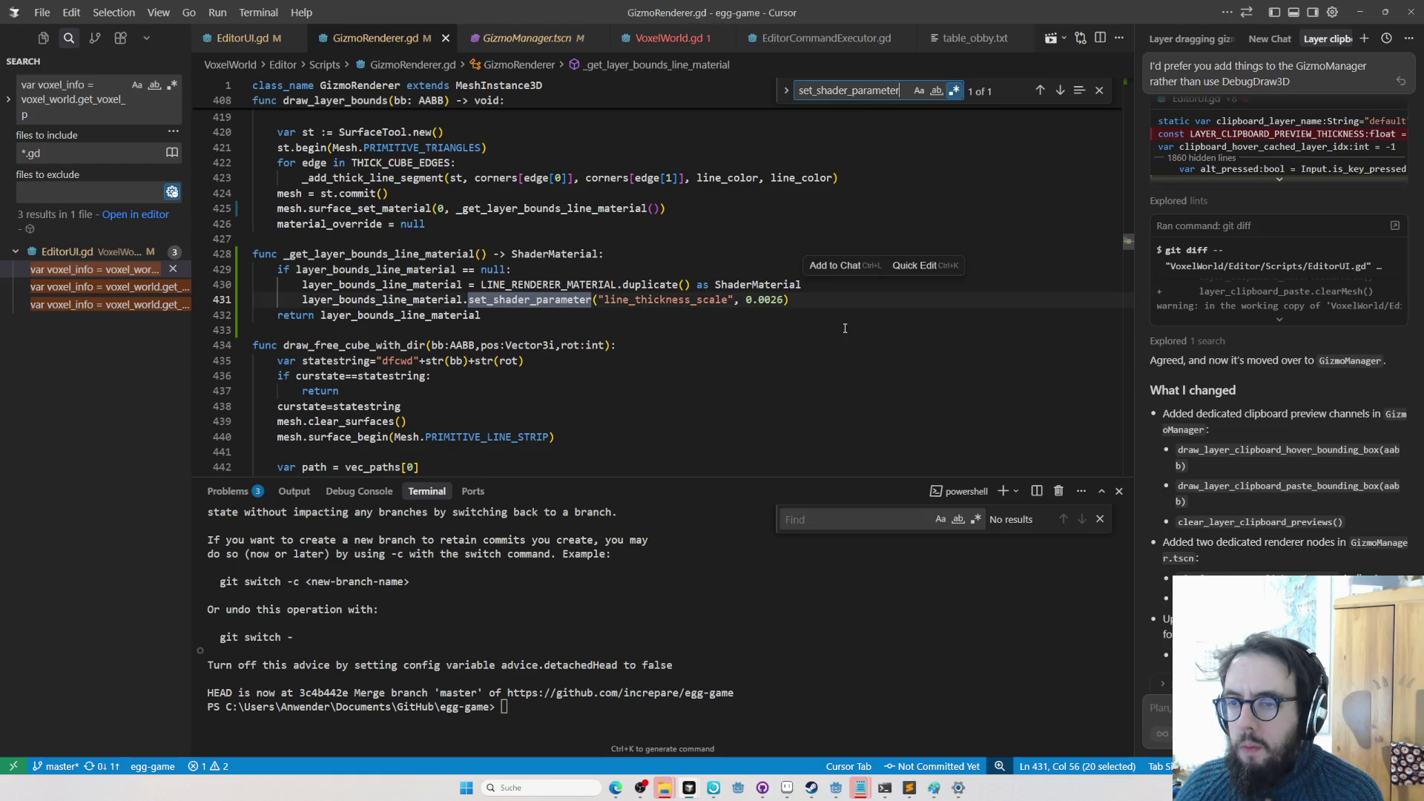
pyautogui.doubleClick(367, 254)
pyautogui.hotkey('ctrl', 'f')
pyautogui.scroll(2, 652, 283)
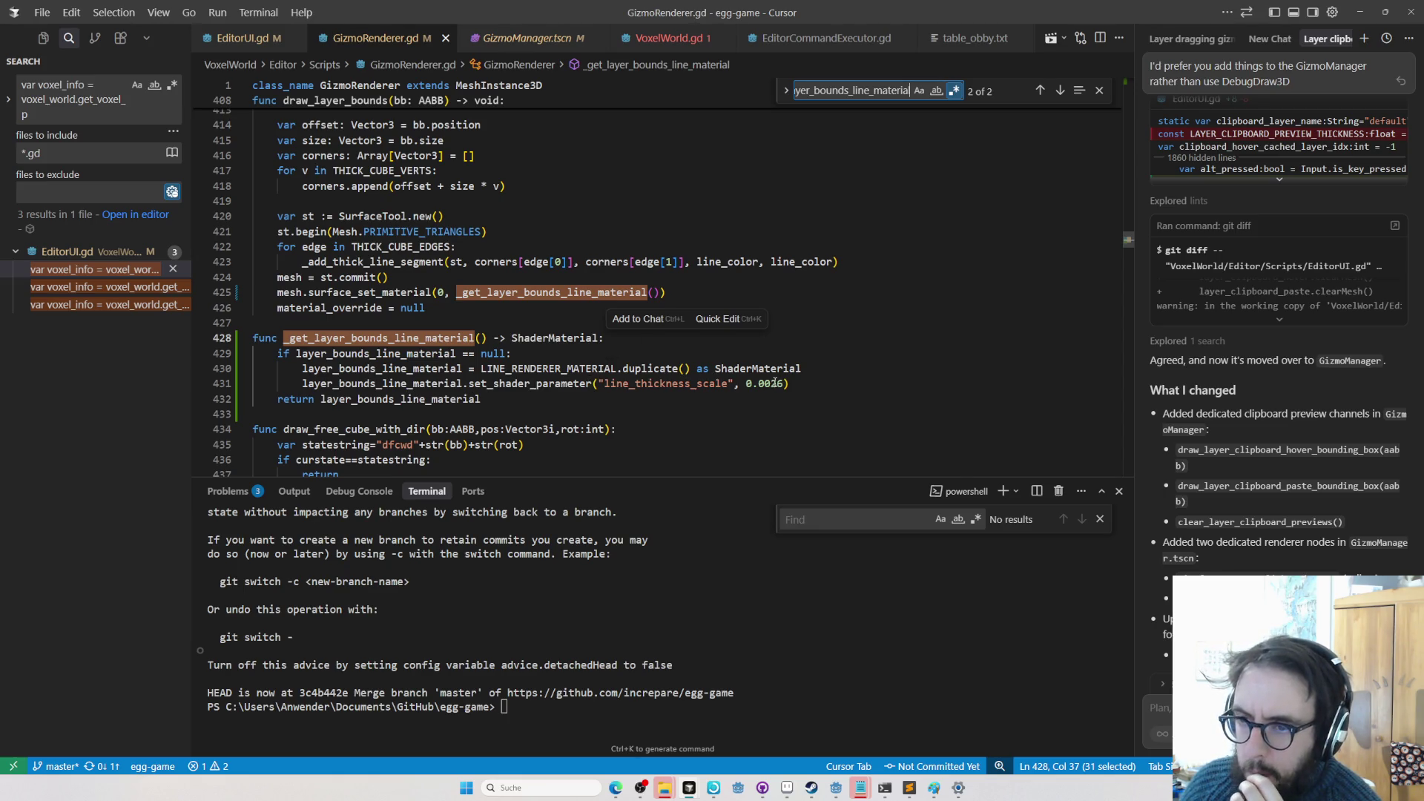
pyautogui.click(801, 385)
pyautogui.scroll(3, 779, 371)
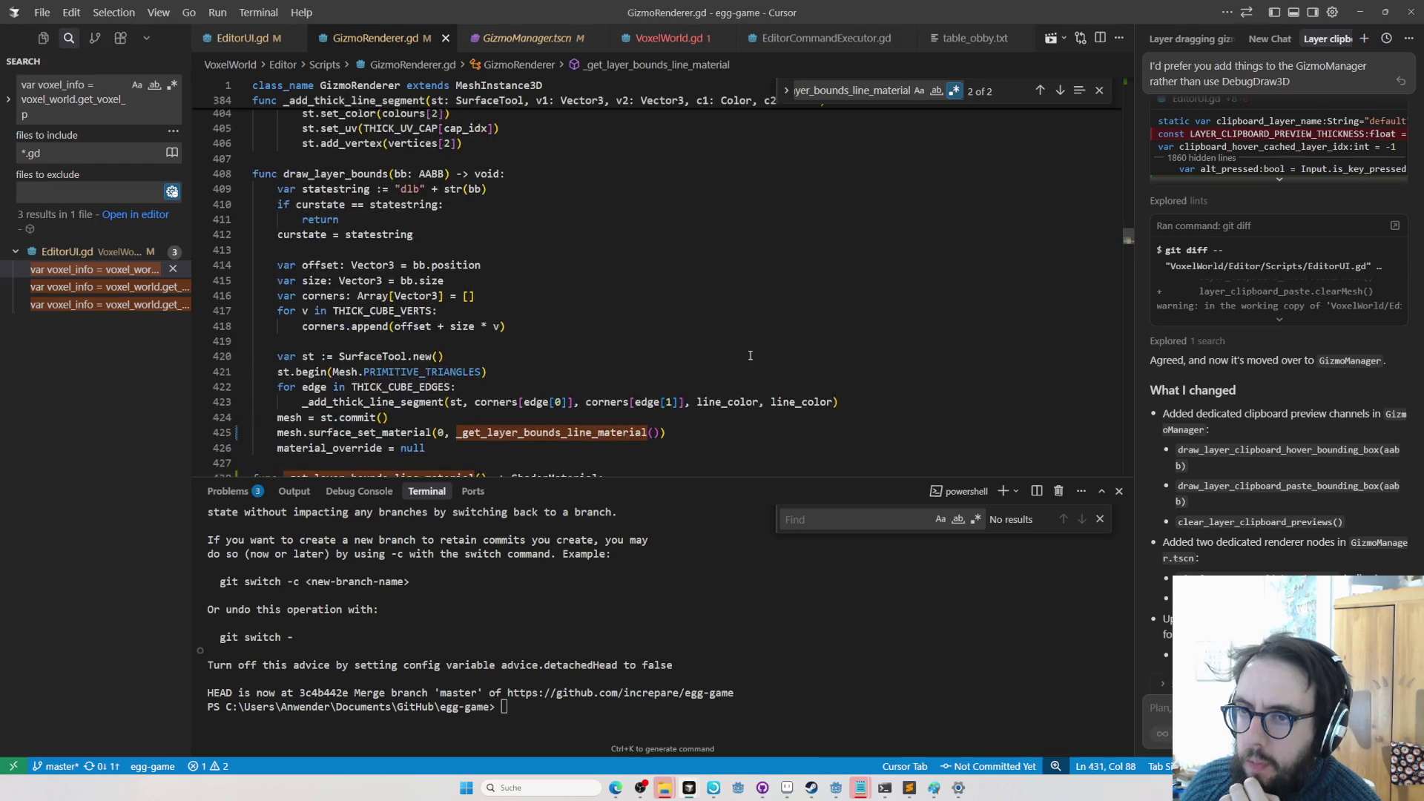
pyautogui.scroll(-4, 749, 359)
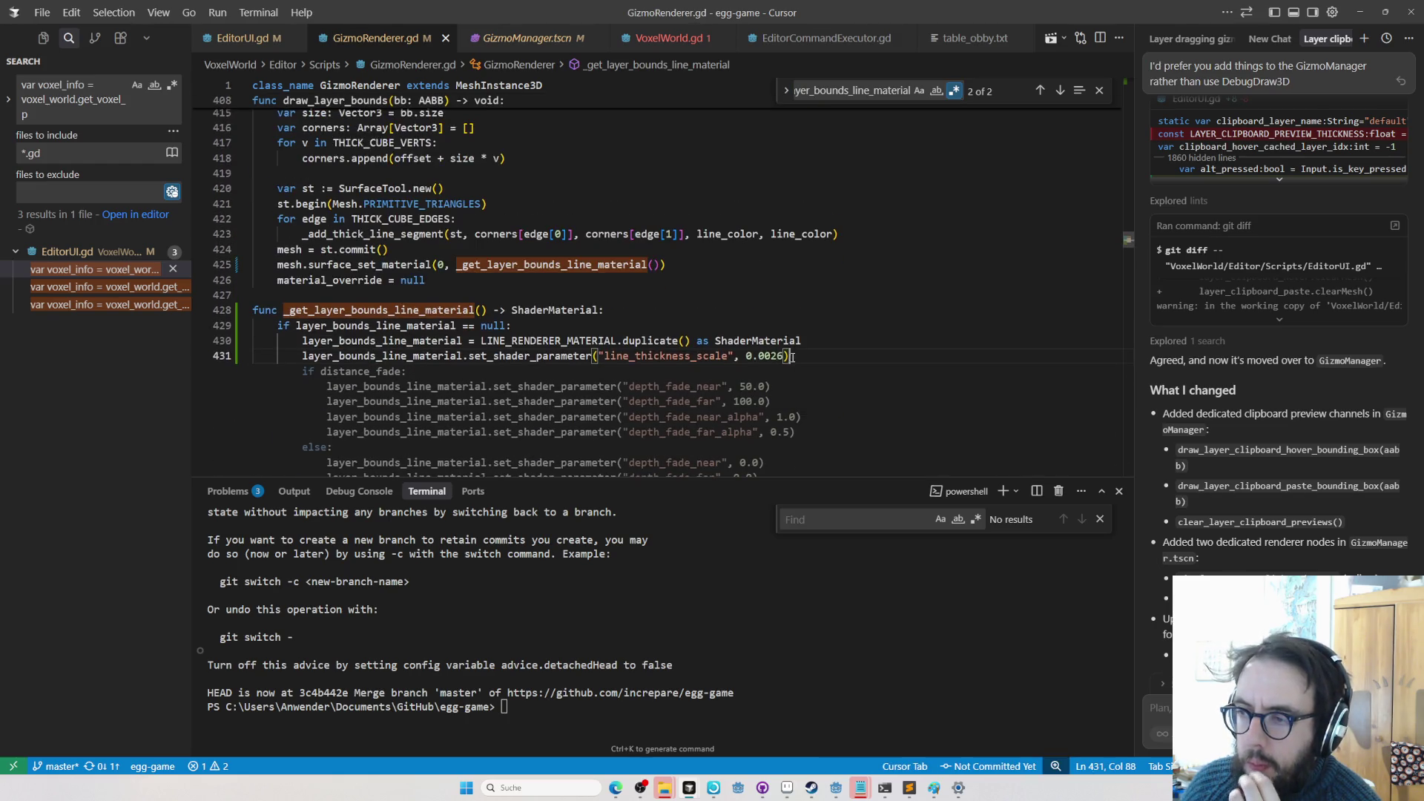
pyautogui.scroll(-3, 802, 348)
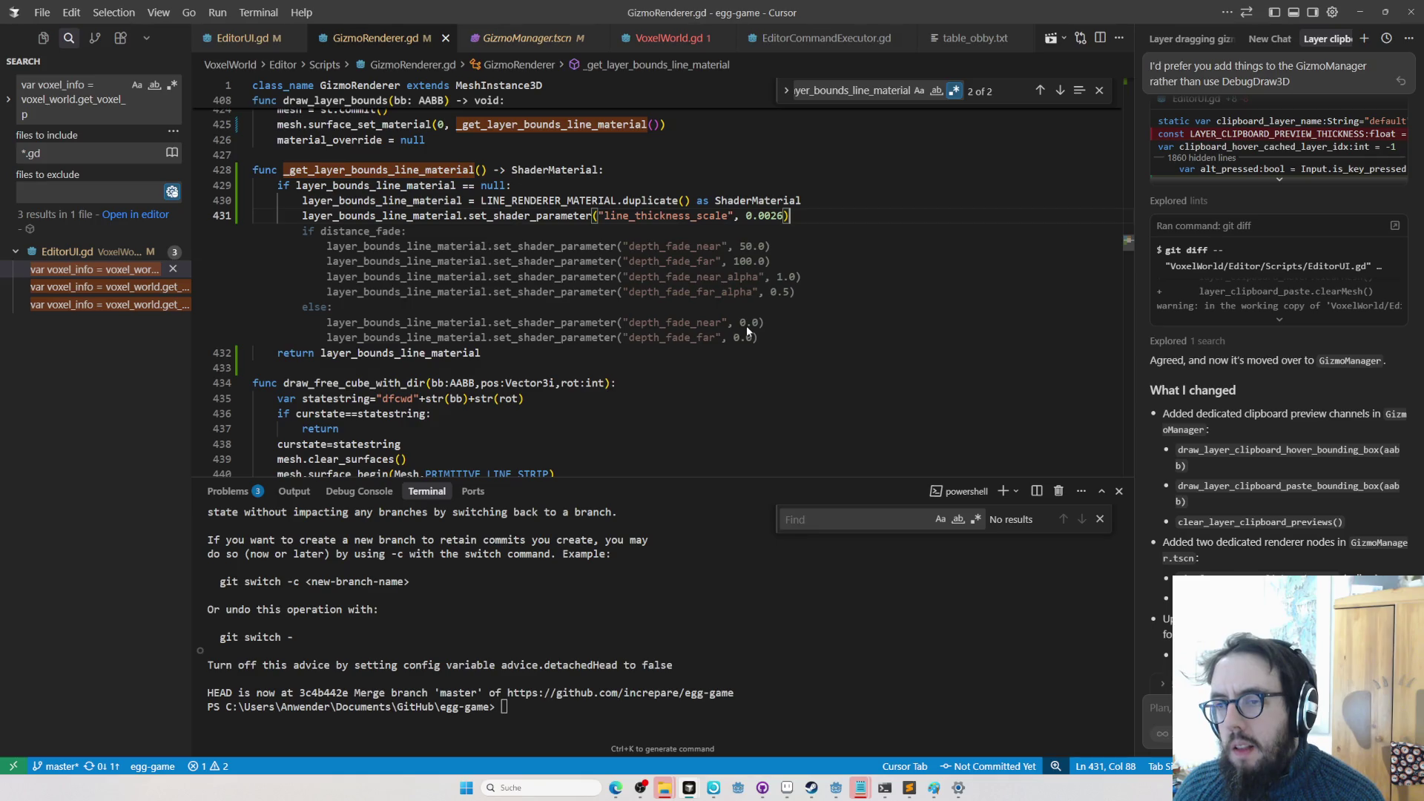
pyautogui.hotkey('alt', 'Tab')
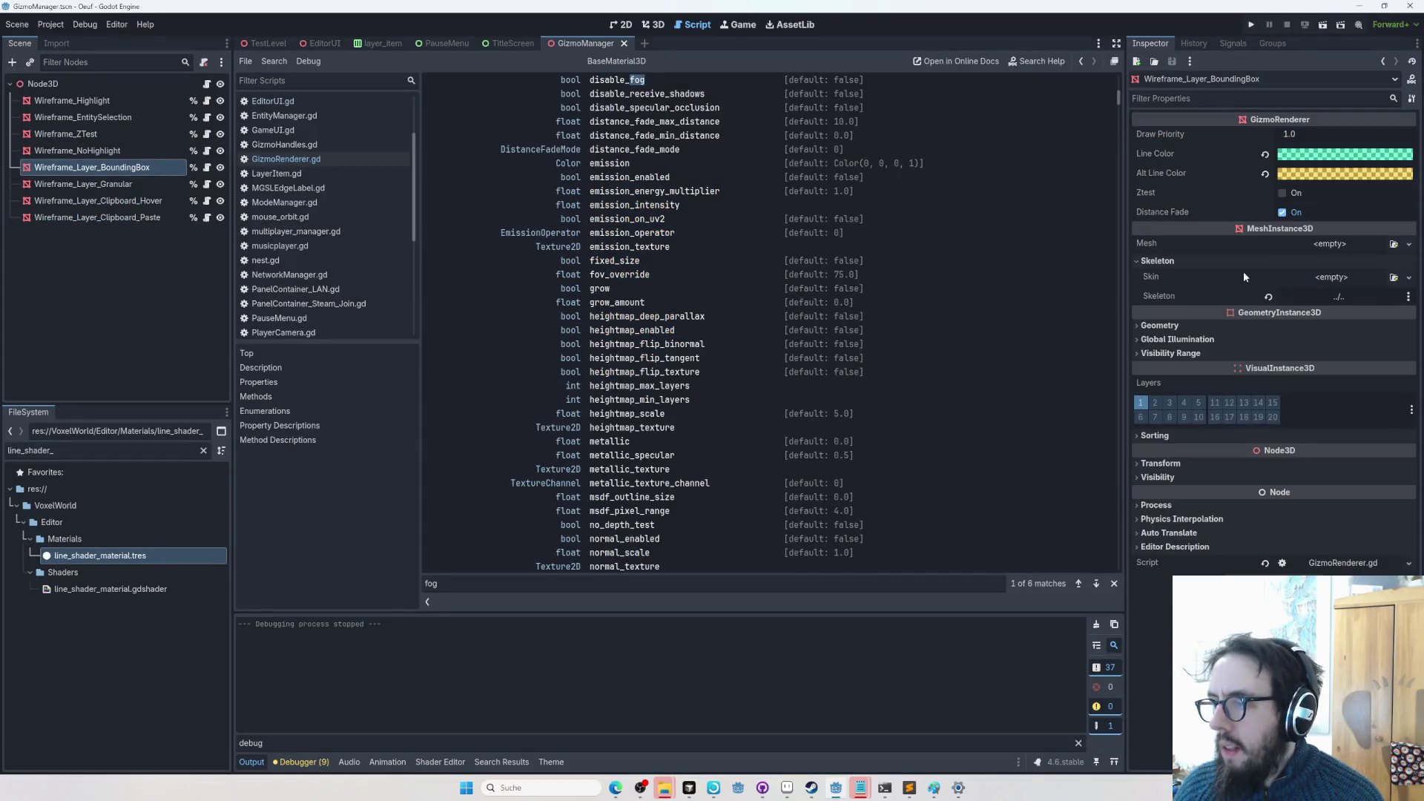
# Open line_shader_material and read its Depth Fade Near value of 20.0 in the Inspector
pyautogui.doubleClick(99, 589)
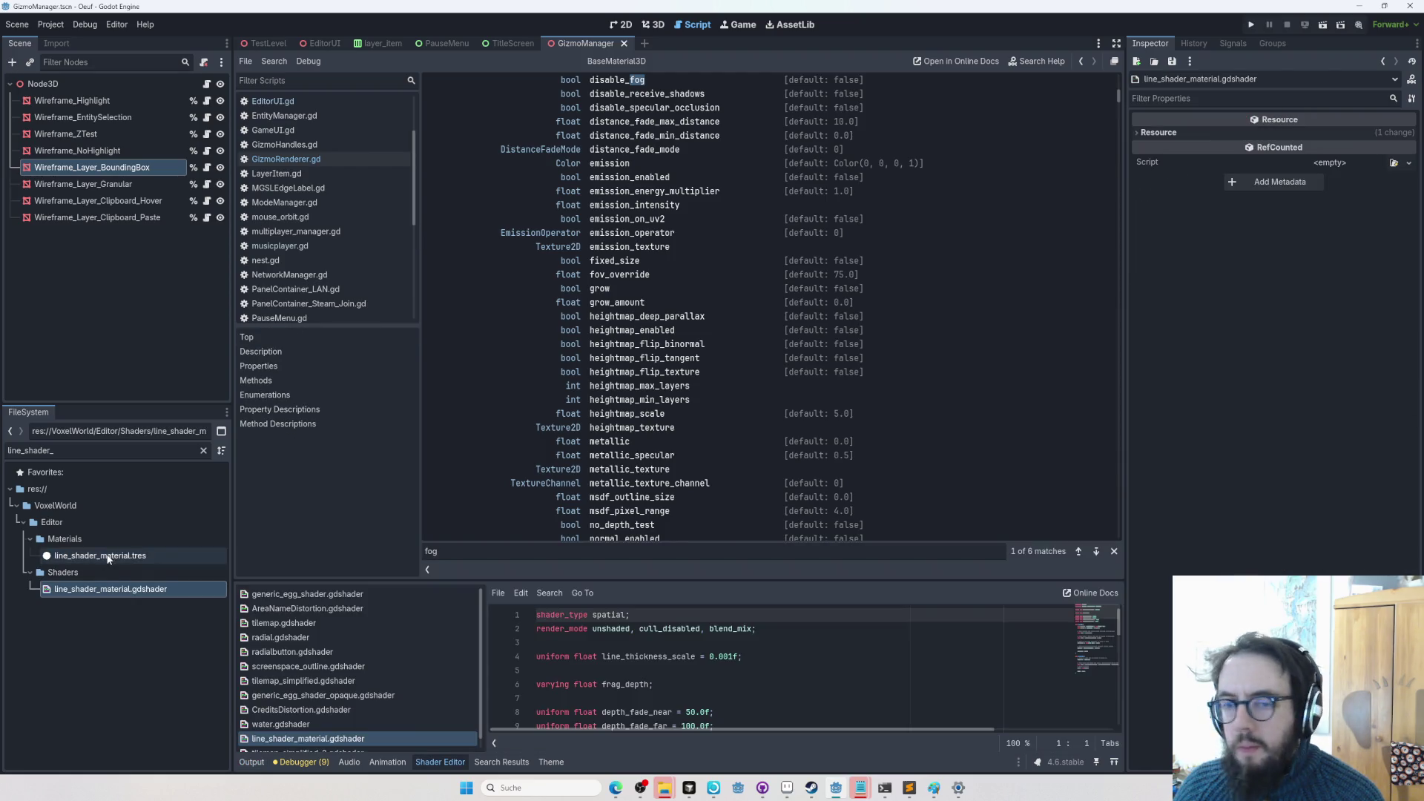
pyautogui.click(107, 561)
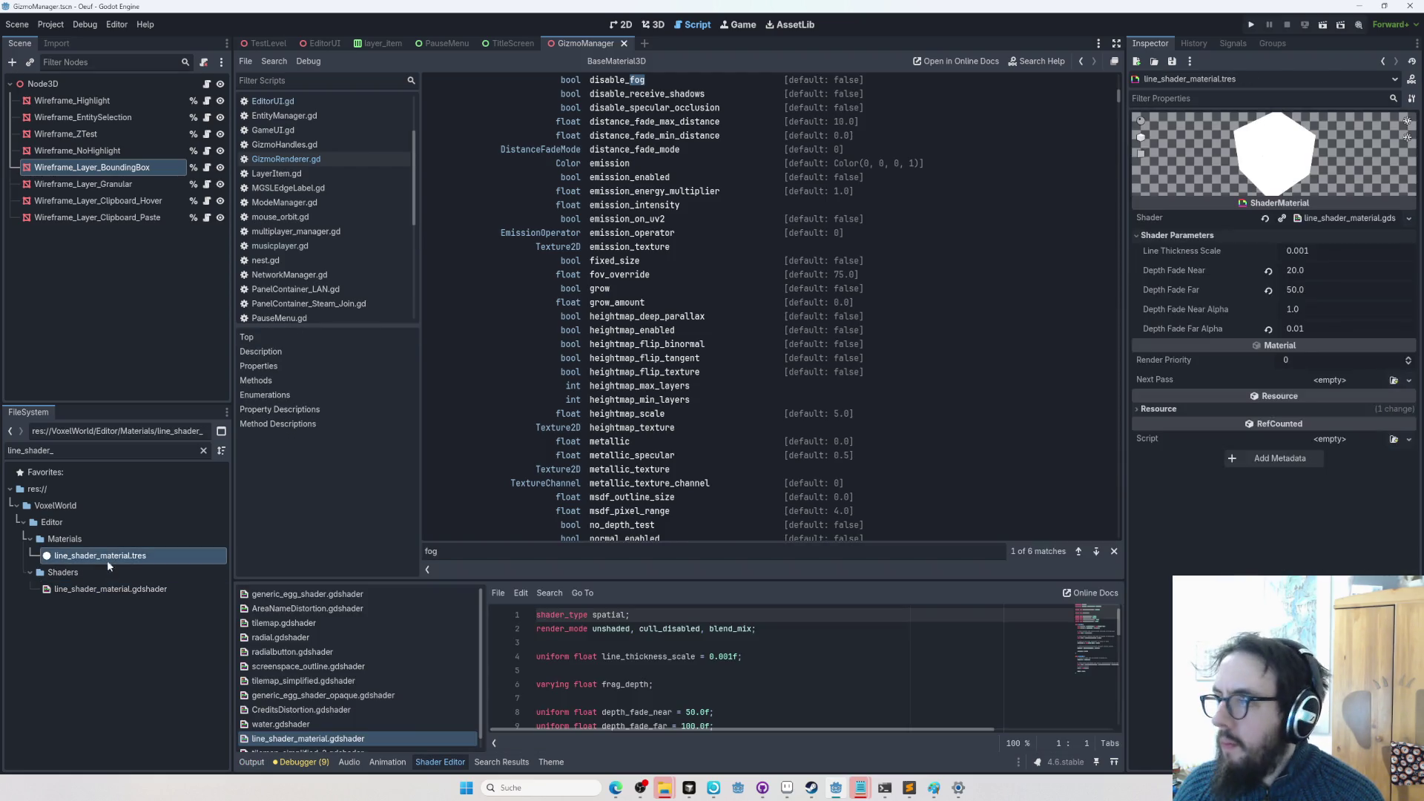
pyautogui.click(1310, 268)
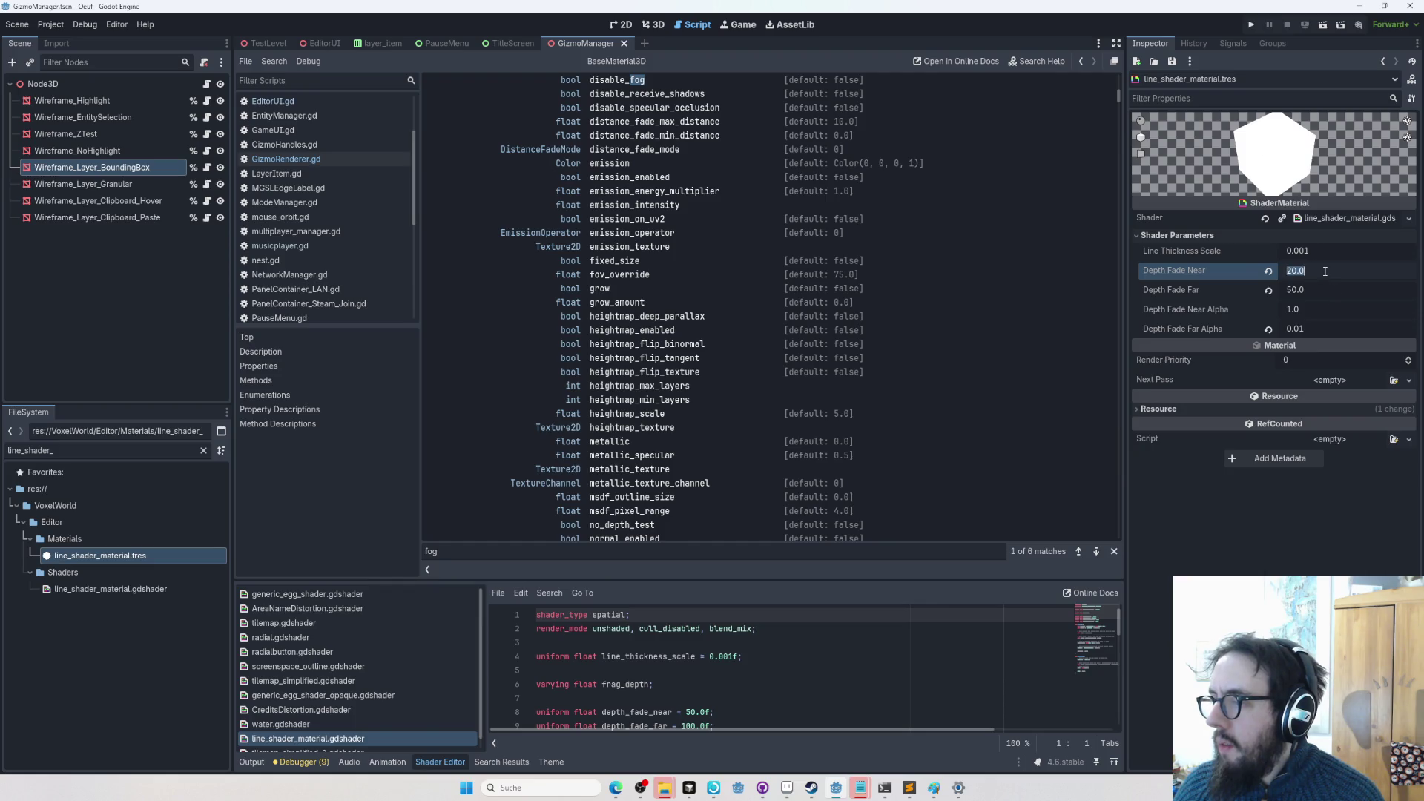
pyautogui.hotkey('alt', 'Tab')
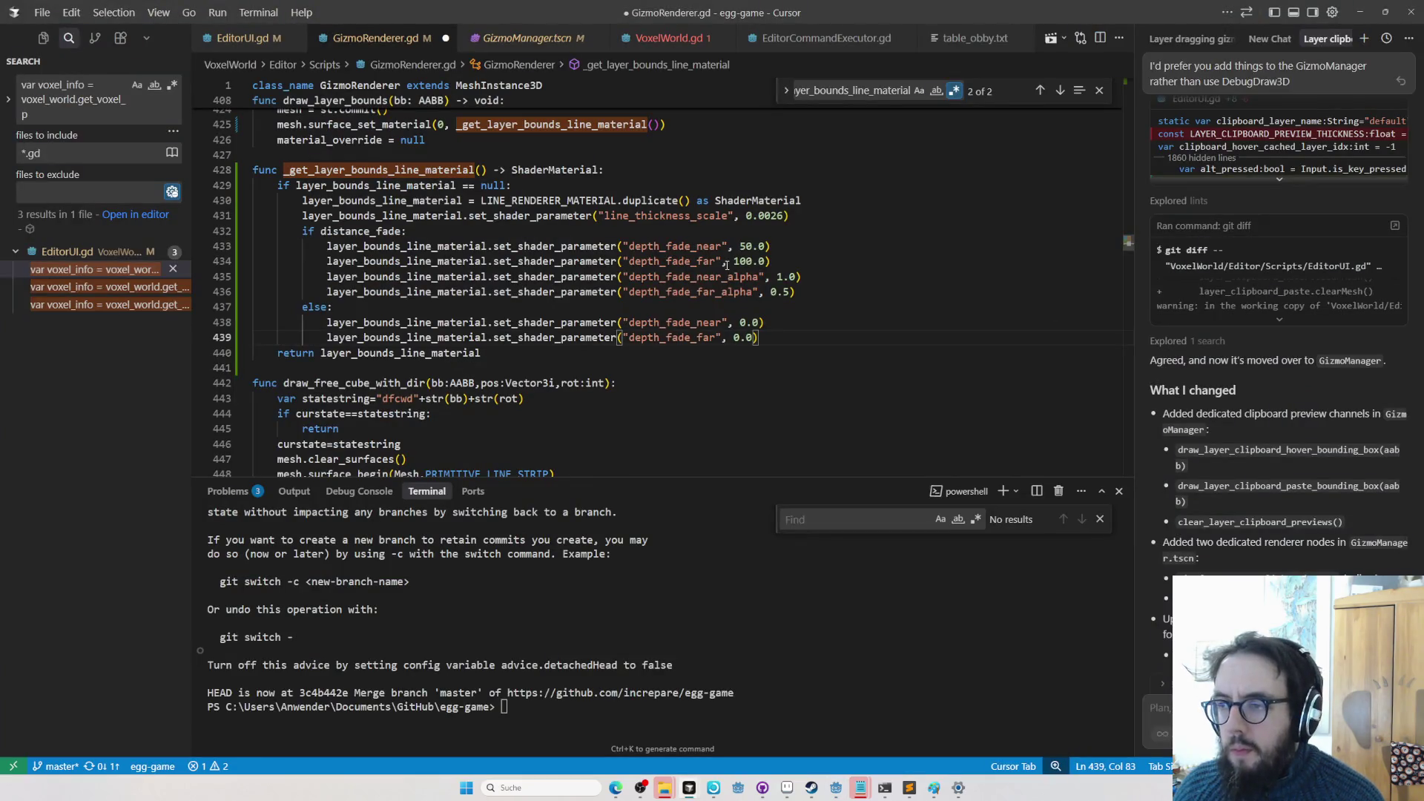
# Set the layer bounds depth_fade_near to 20.0 and depth_fade_far to 50.0
pyautogui.write('20.0')
pyautogui.hotkey('alt', 'Tab')
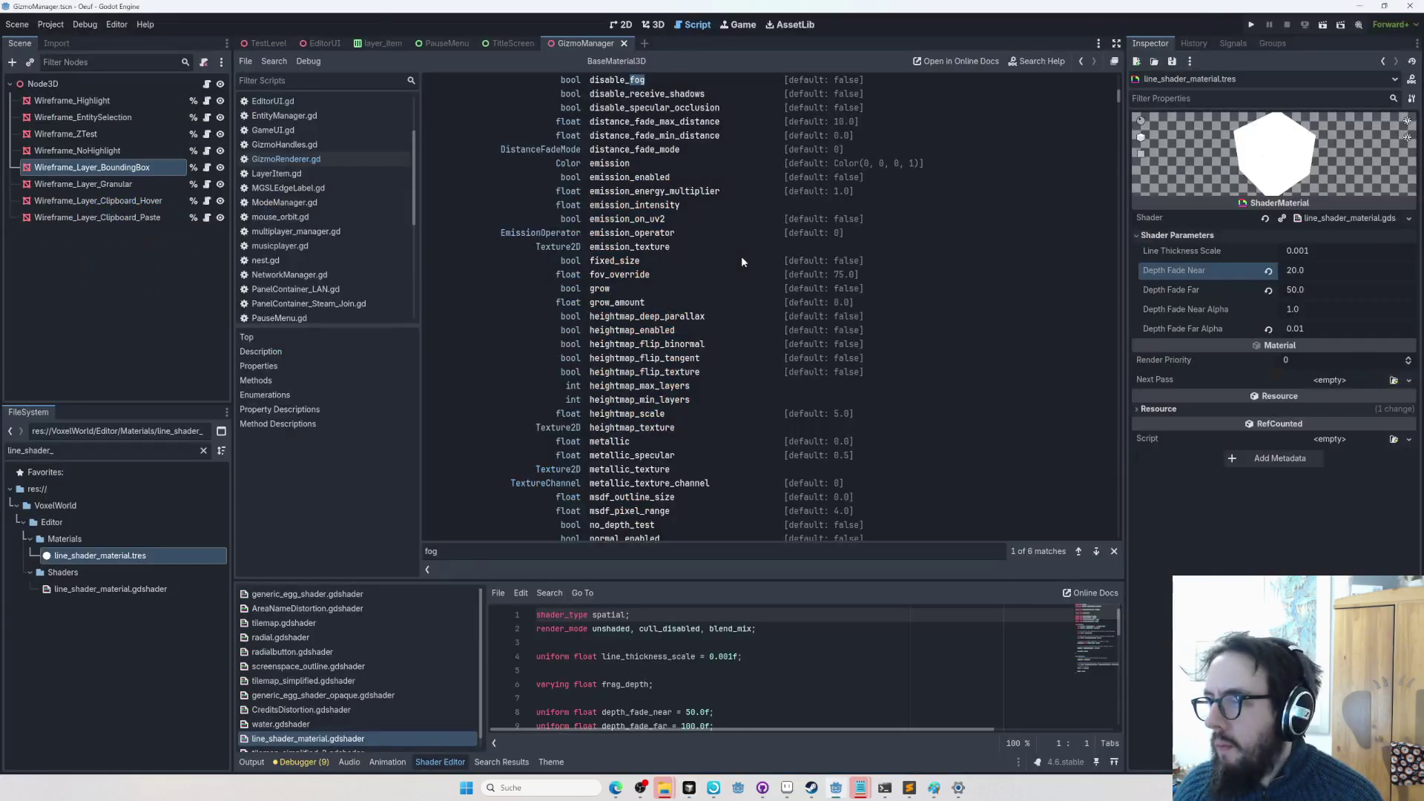
pyautogui.hotkey('alt', 'Tab')
pyautogui.press('BackSpace')
pyautogui.press('BackSpace')
pyautogui.press('BackSpace')
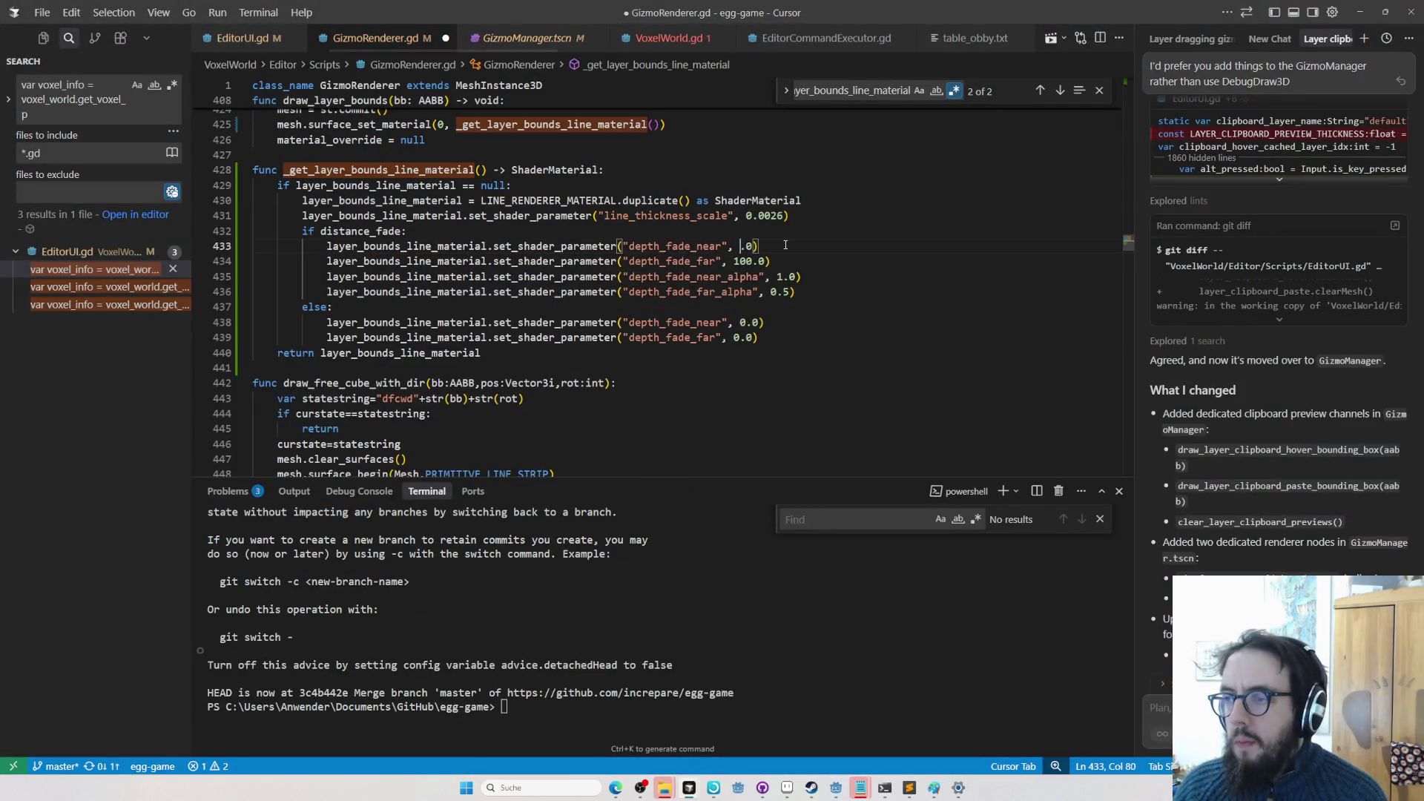
pyautogui.hotkey('alt', 'Tab')
pyautogui.hotkey('alt', 'Tab')
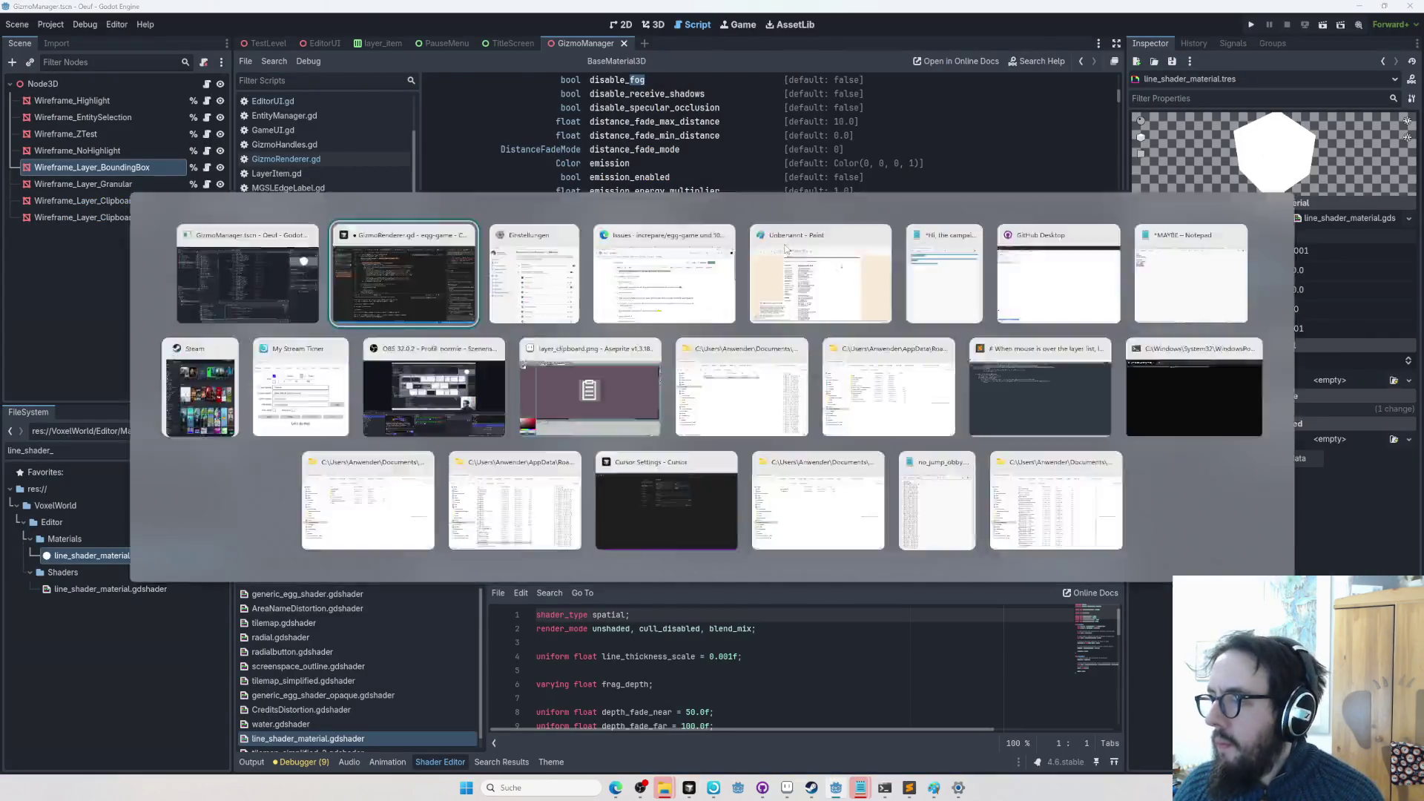
pyautogui.press('Down')
pyautogui.press('Left')
pyautogui.press('Tab')
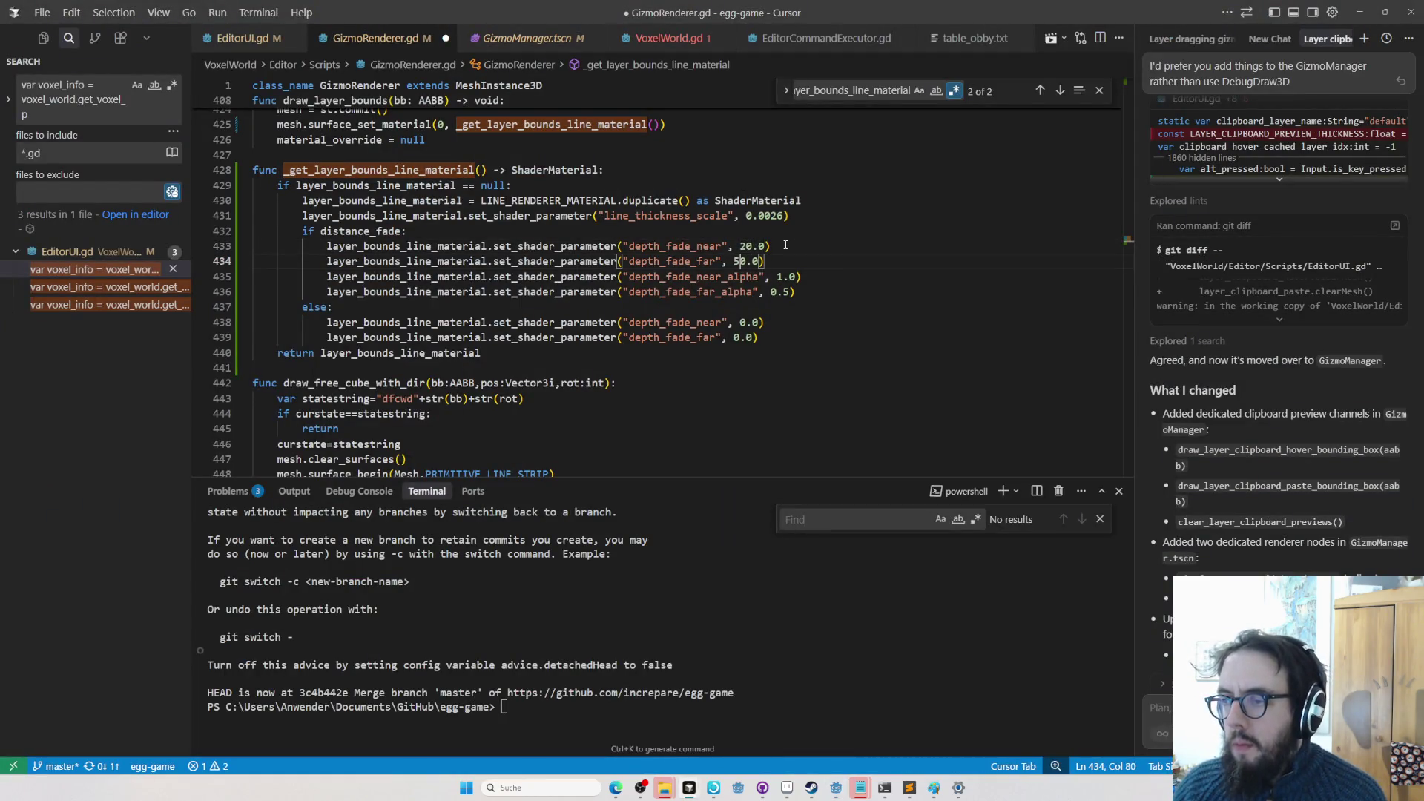
pyautogui.press('Escape')
pyautogui.press('Tab')
# Delete the two alpha fade lines and step through the suggested edits
pyautogui.hotkey('shift', 'Home')
pyautogui.hotkey('shift', 'Home')
pyautogui.hotkey('shift', 'Up')
pyautogui.press('Delete')
pyautogui.press('Delete')
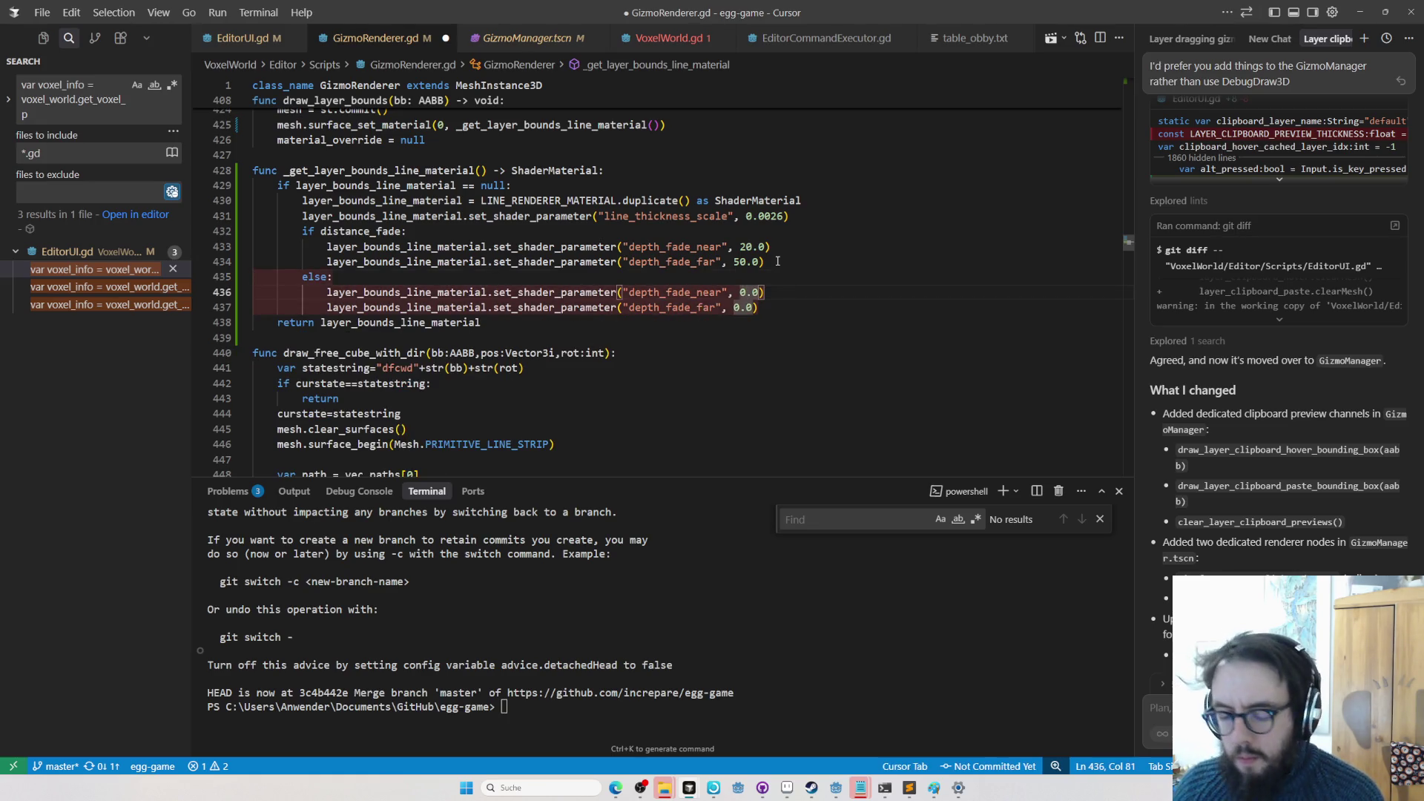
pyautogui.press('Left')
pyautogui.press('Tab')
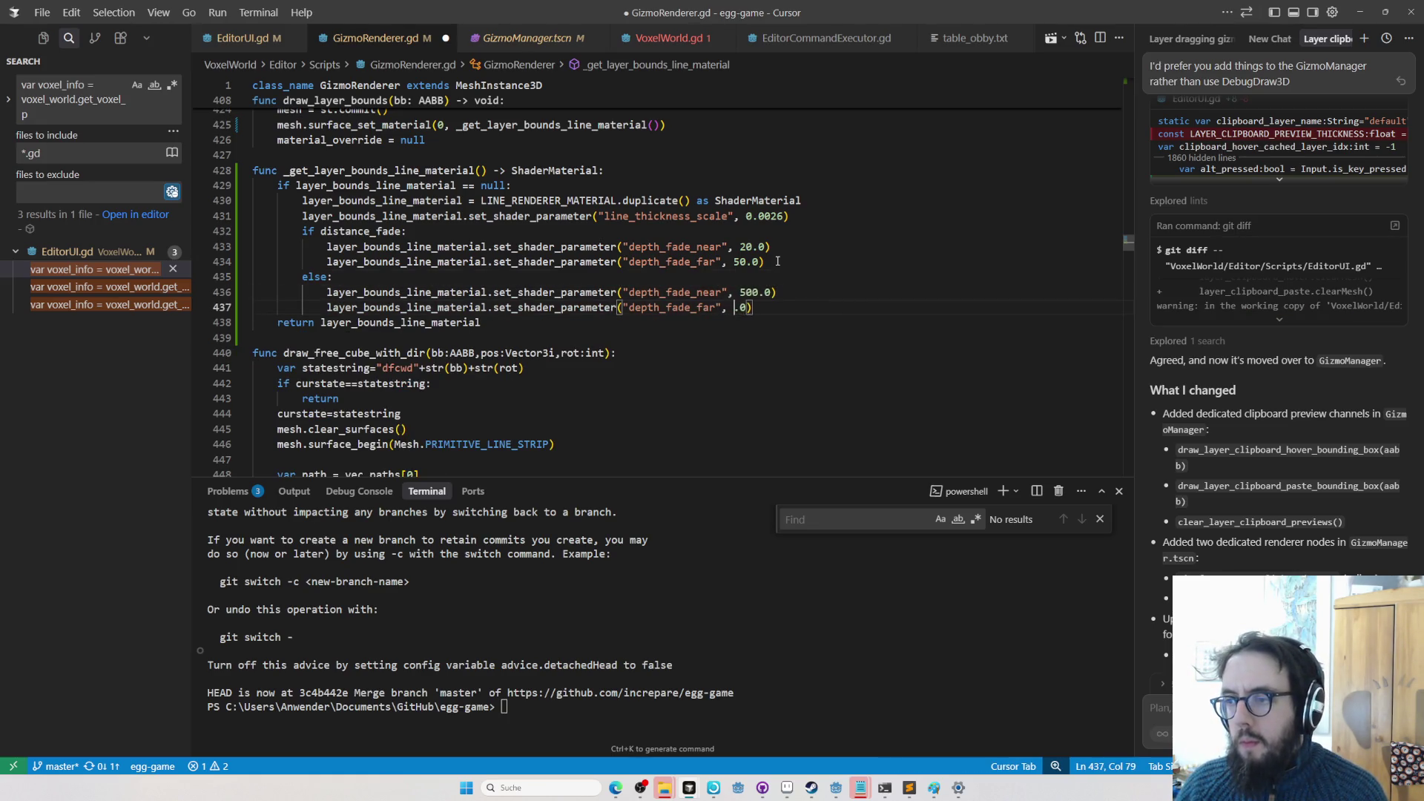
pyautogui.press('Tab')
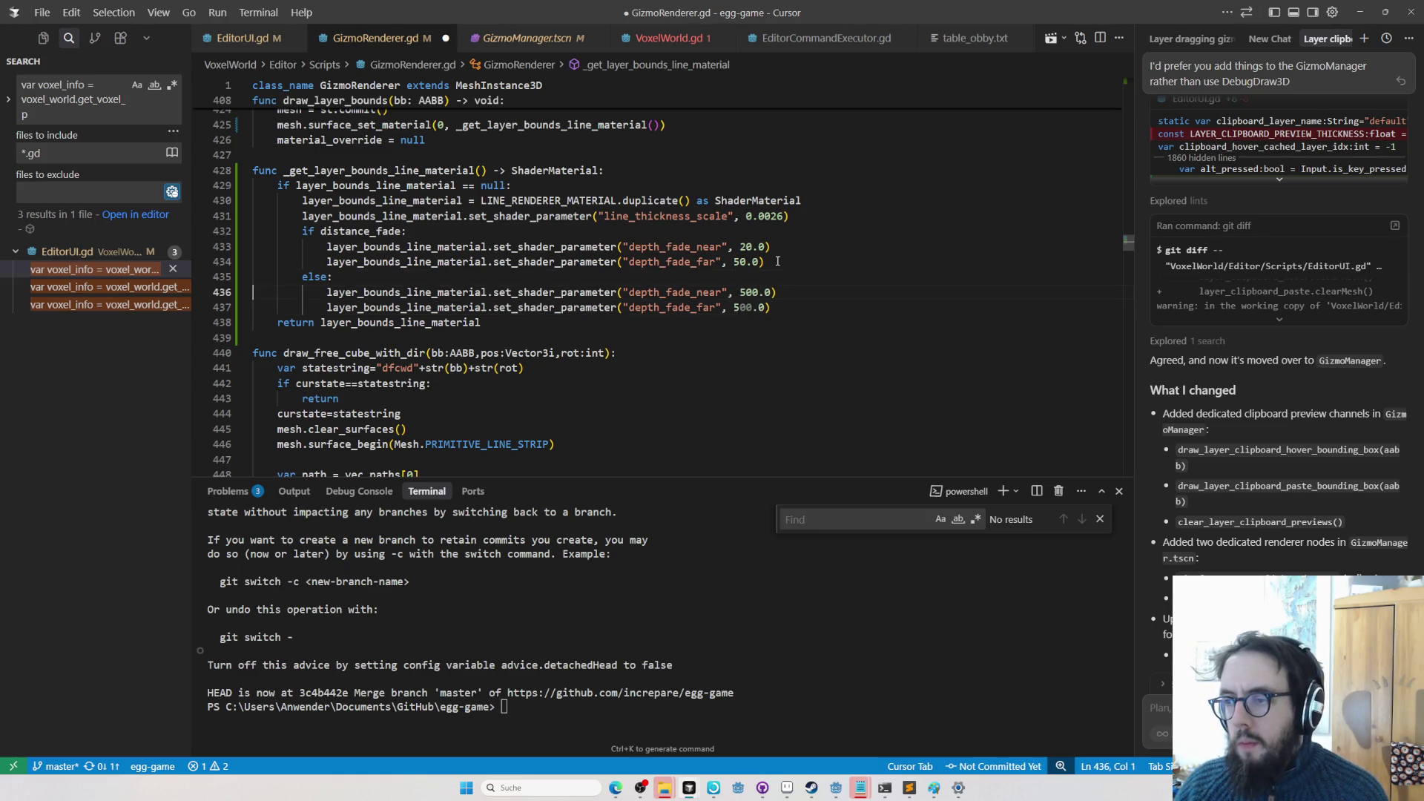
# Set both non-fade distance values to 1000.0 and run the project
pyautogui.click(739, 293)
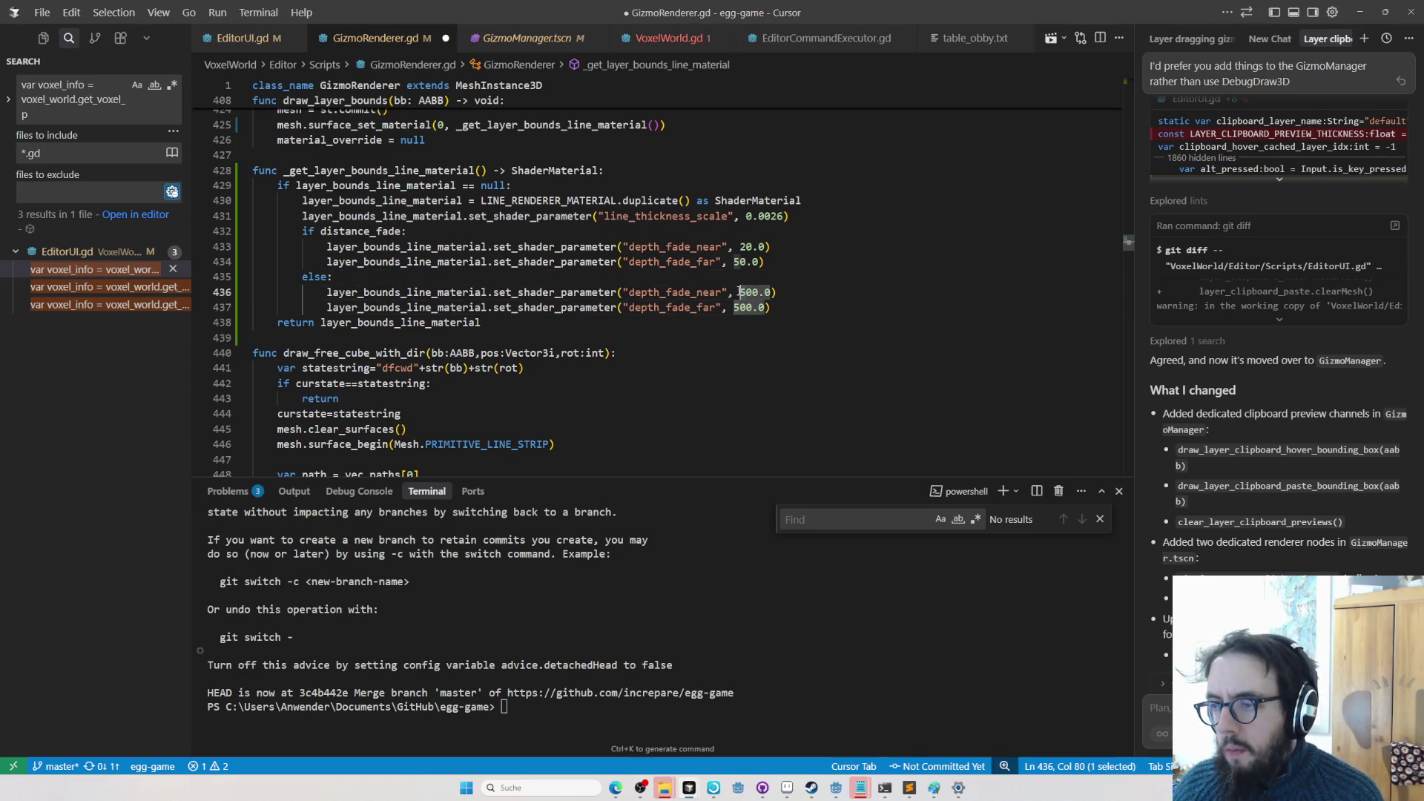
pyautogui.press('Delete')
pyautogui.write('10')
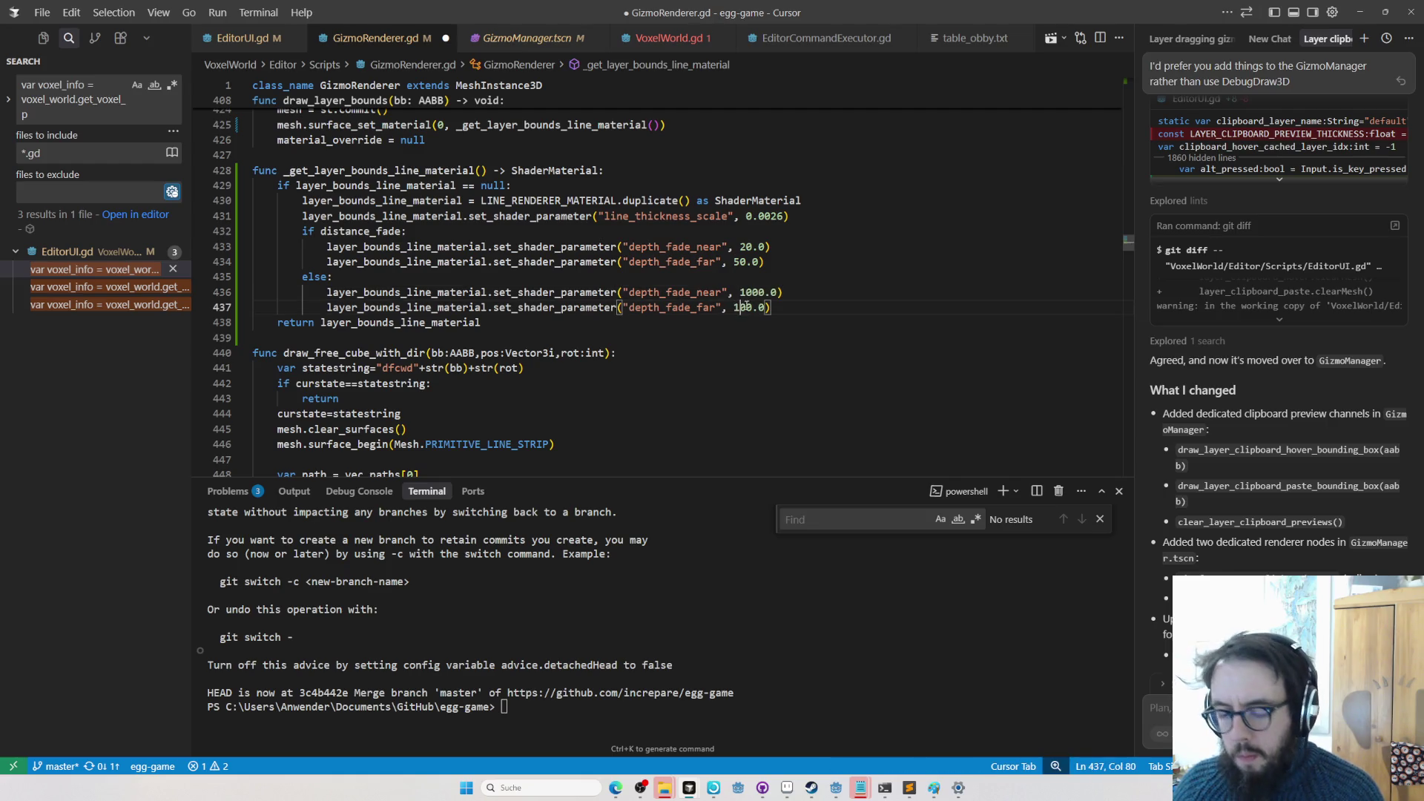
pyautogui.hotkey('alt', 'Tab')
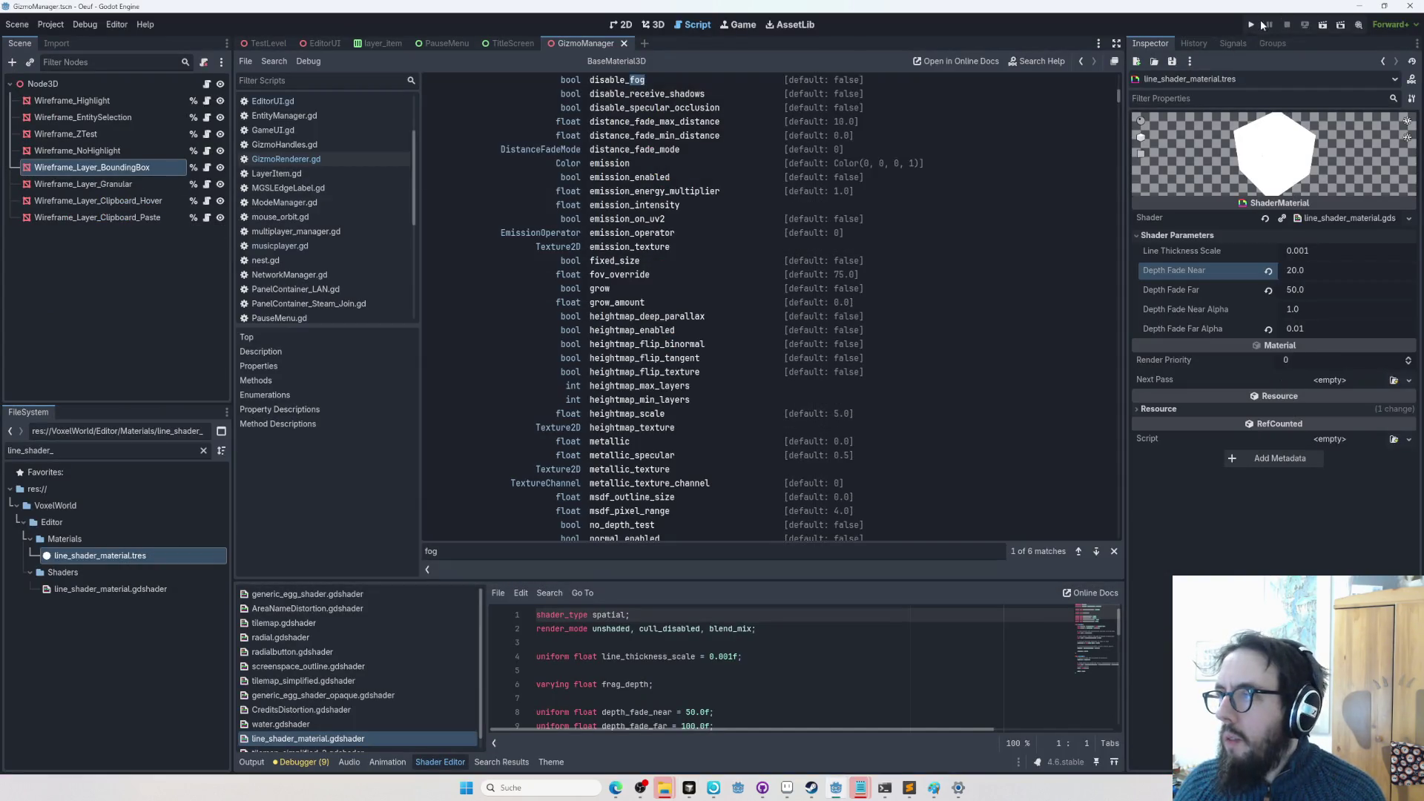
pyautogui.click(1253, 24)
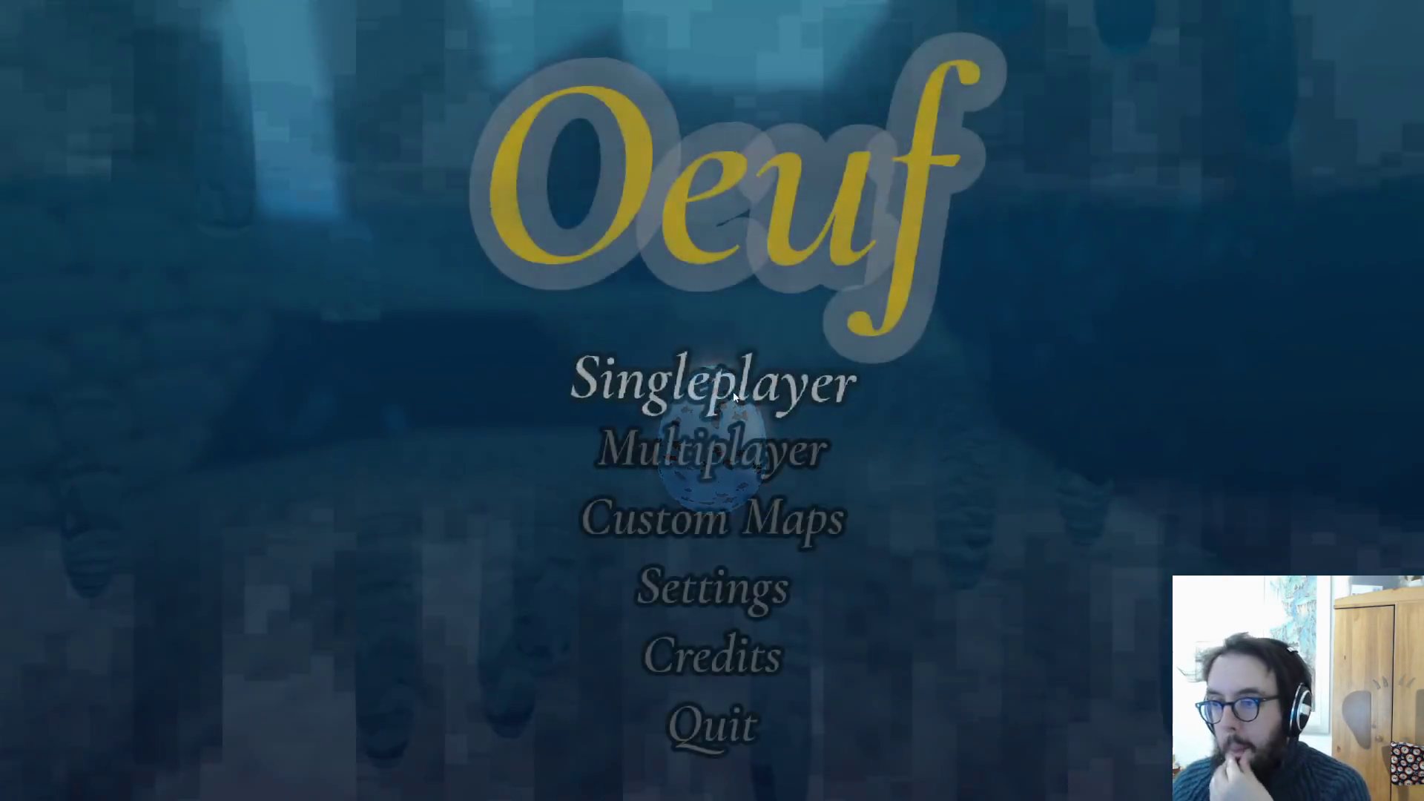
# Start Singleplayer and load the middle save slot into the eggworld map editor
pyautogui.click(715, 372)
pyautogui.click(735, 397)
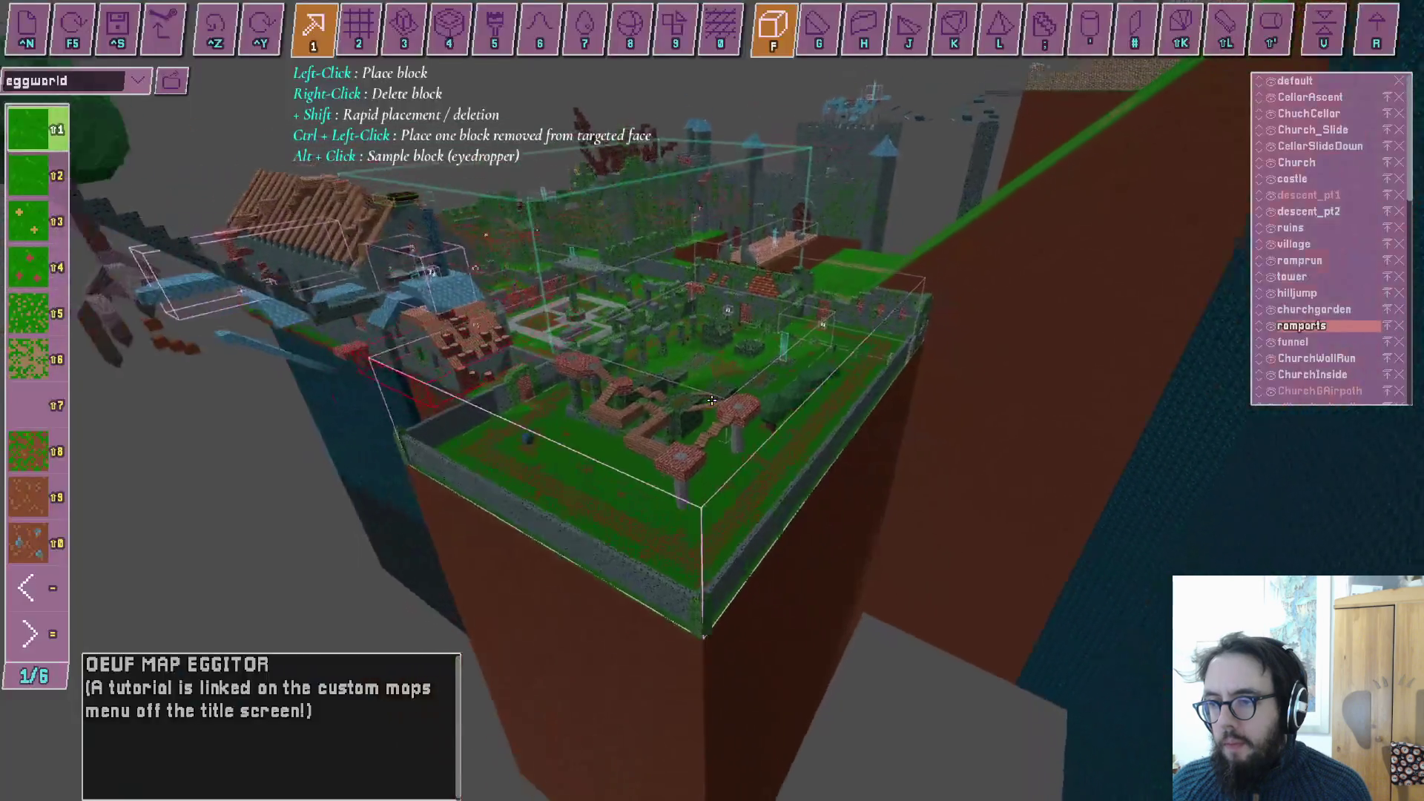
pyautogui.hotkey('alt', 'Tab')
pyautogui.press('Tab')
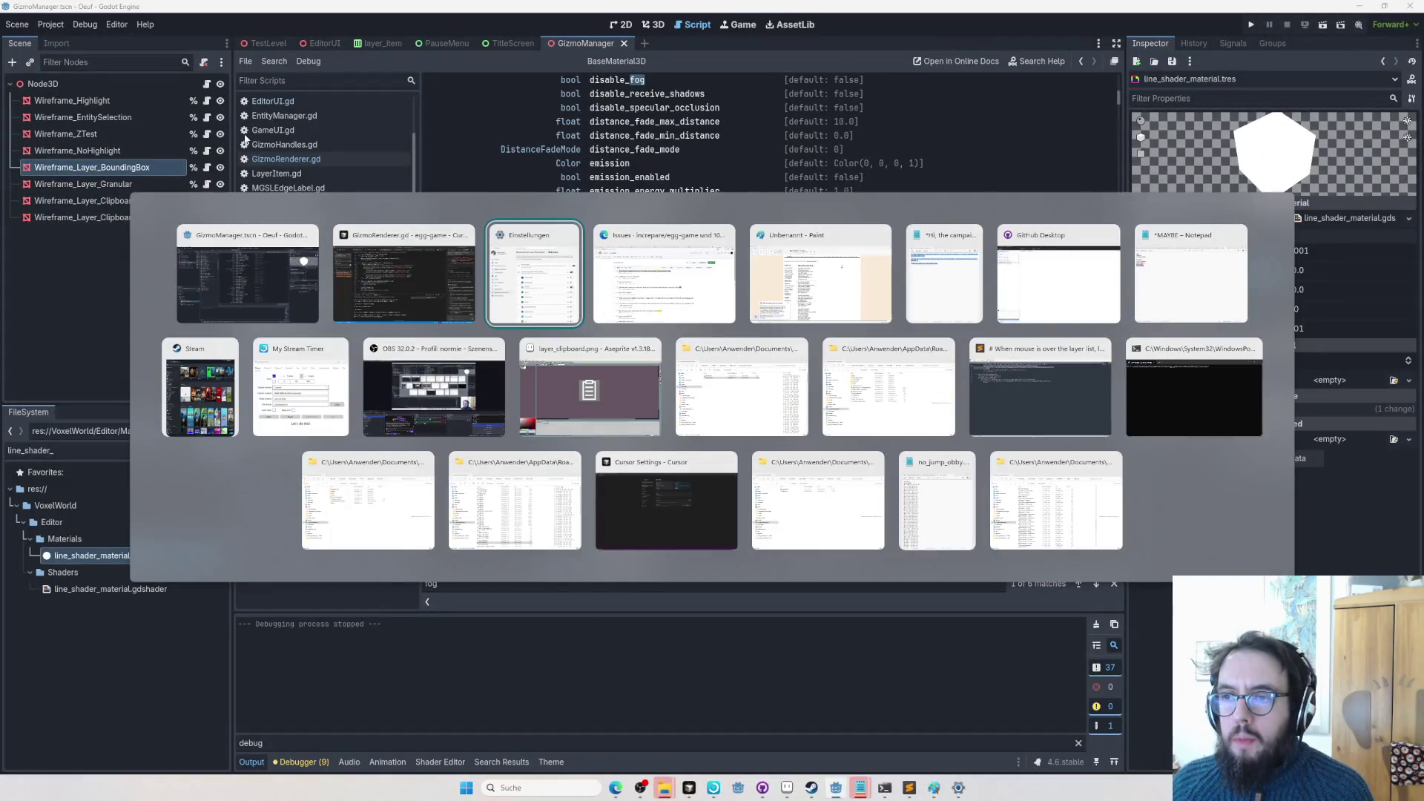
pyautogui.hotkey('alt', 'shift', 'Tab')
pyautogui.hotkey('alt', 'Tab')
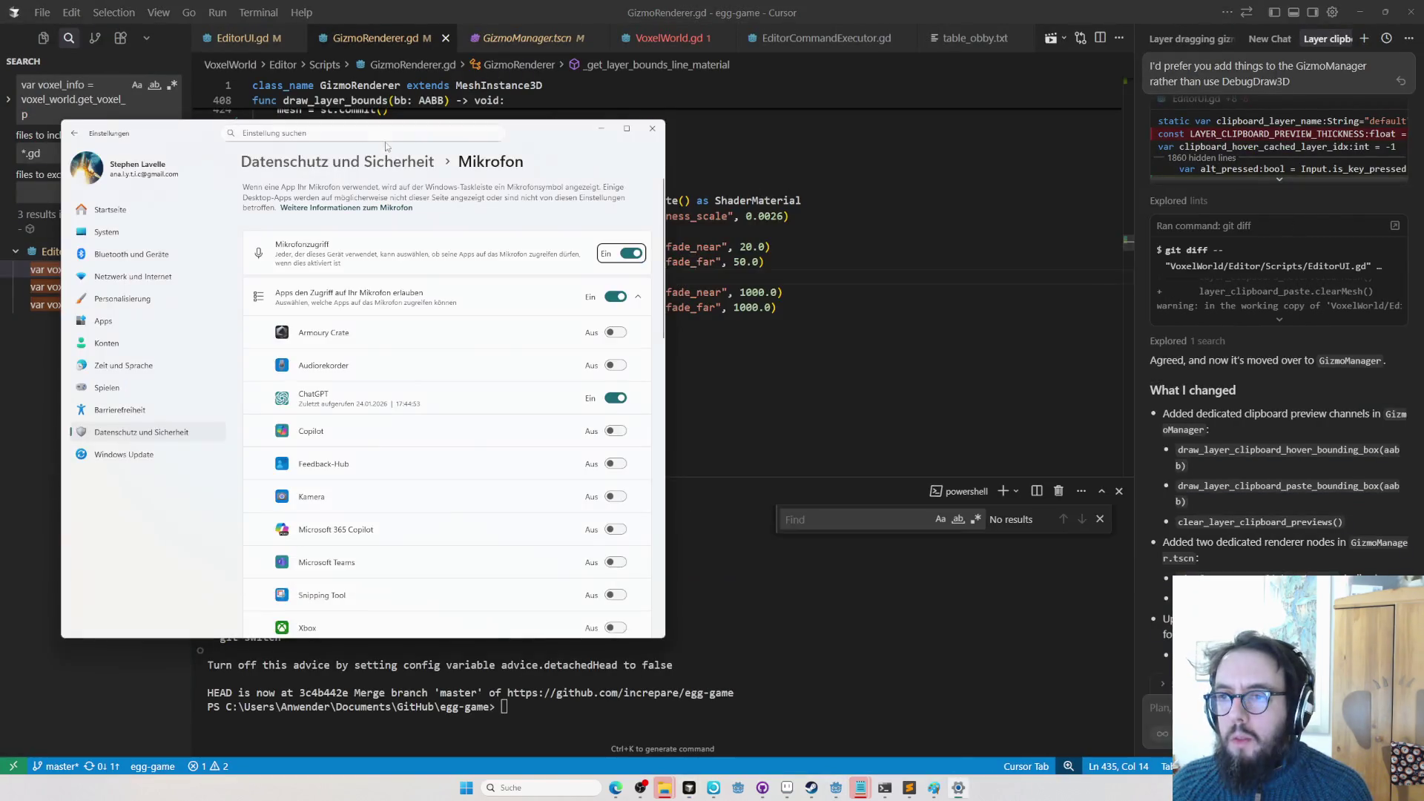
# Back in Godot, browse the Granular, BoundingBox and Clipboard_Paste wireframe renderer settings
pyautogui.hotkey('alt', 'Tab')
pyautogui.hotkey('alt', 'Tab')
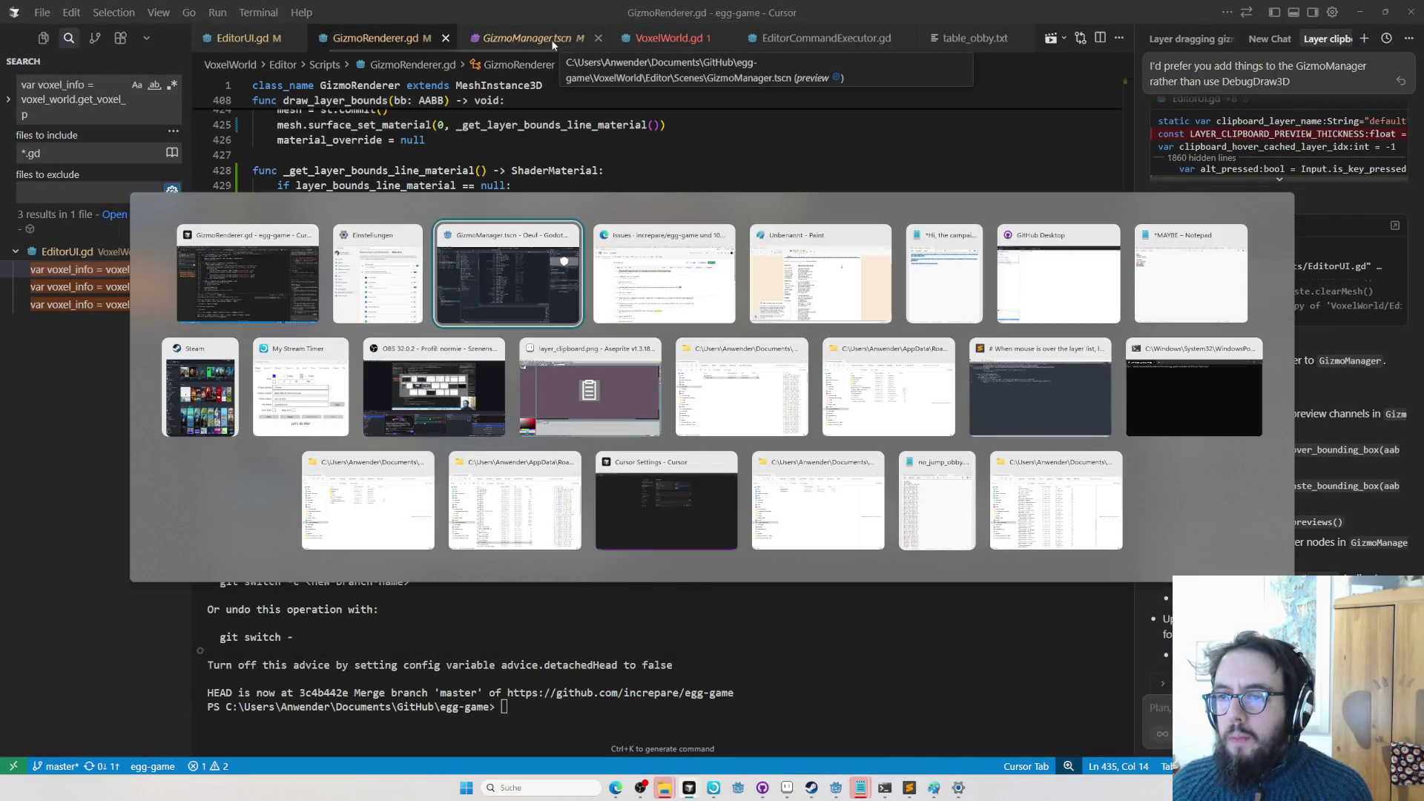
pyautogui.hotkey('alt', 'Tab')
pyautogui.click(127, 182)
pyautogui.click(125, 180)
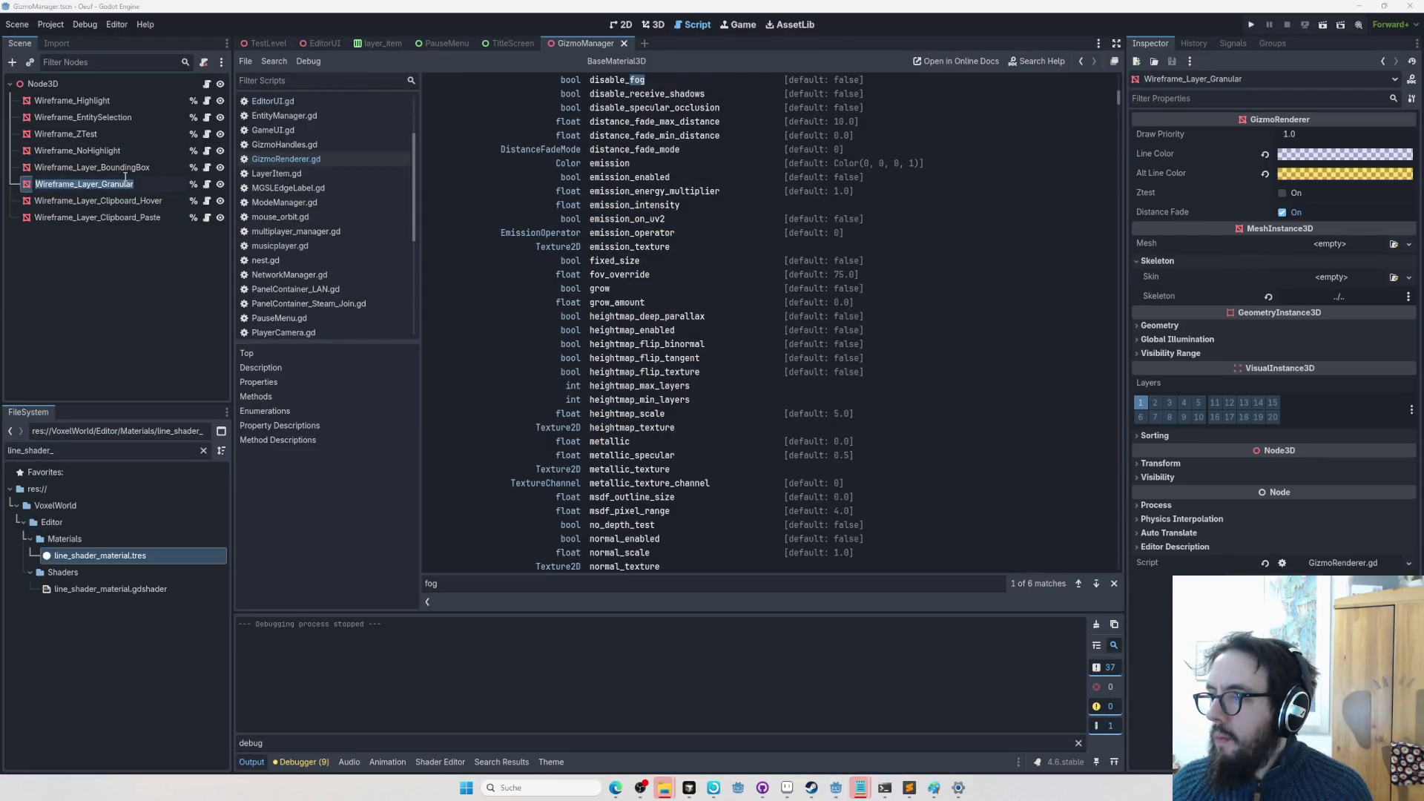
pyautogui.press('Escape')
pyautogui.click(92, 169)
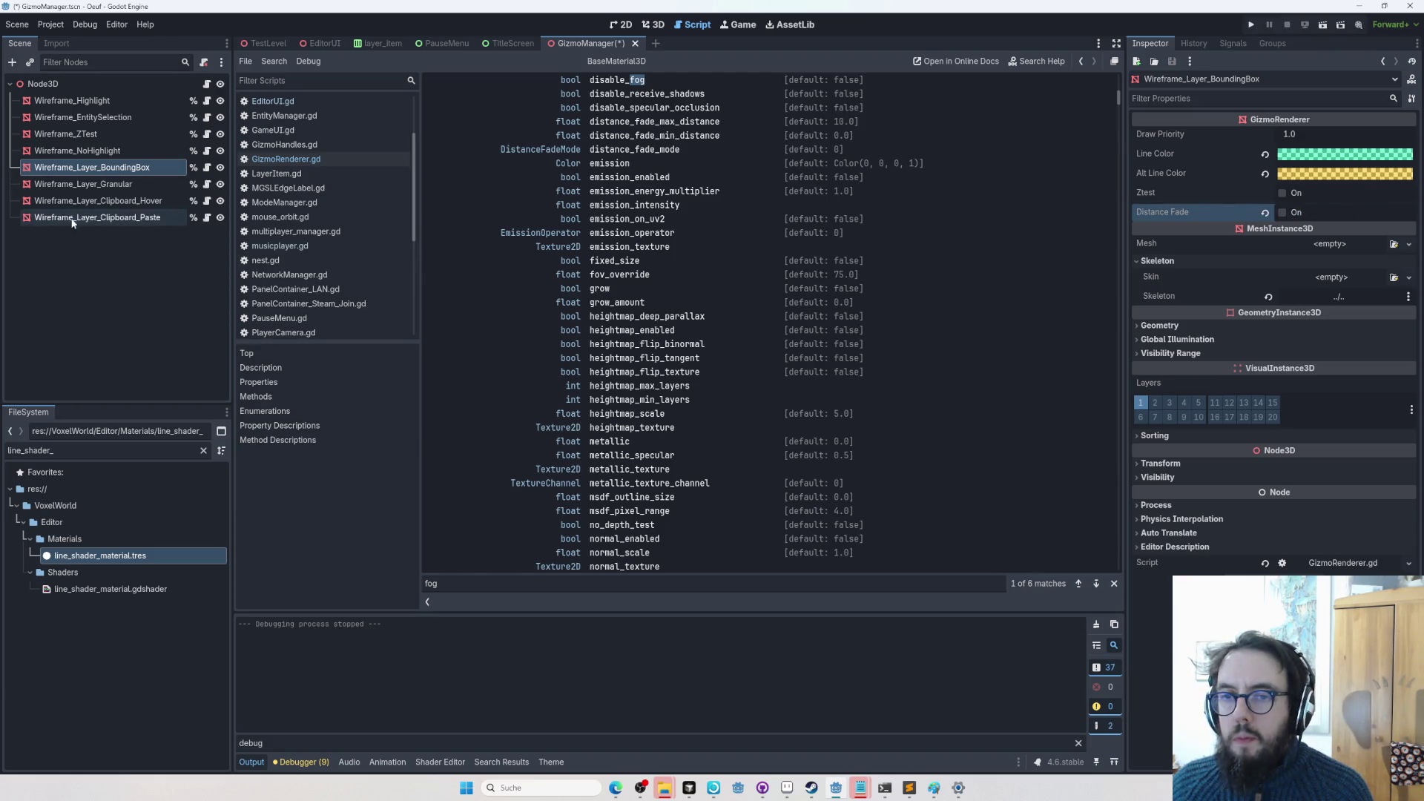
pyautogui.click(104, 216)
# On Wireframe_Layer_Clipboard_Hover, uncheck Distance Fade and check Ztest
pyautogui.click(110, 201)
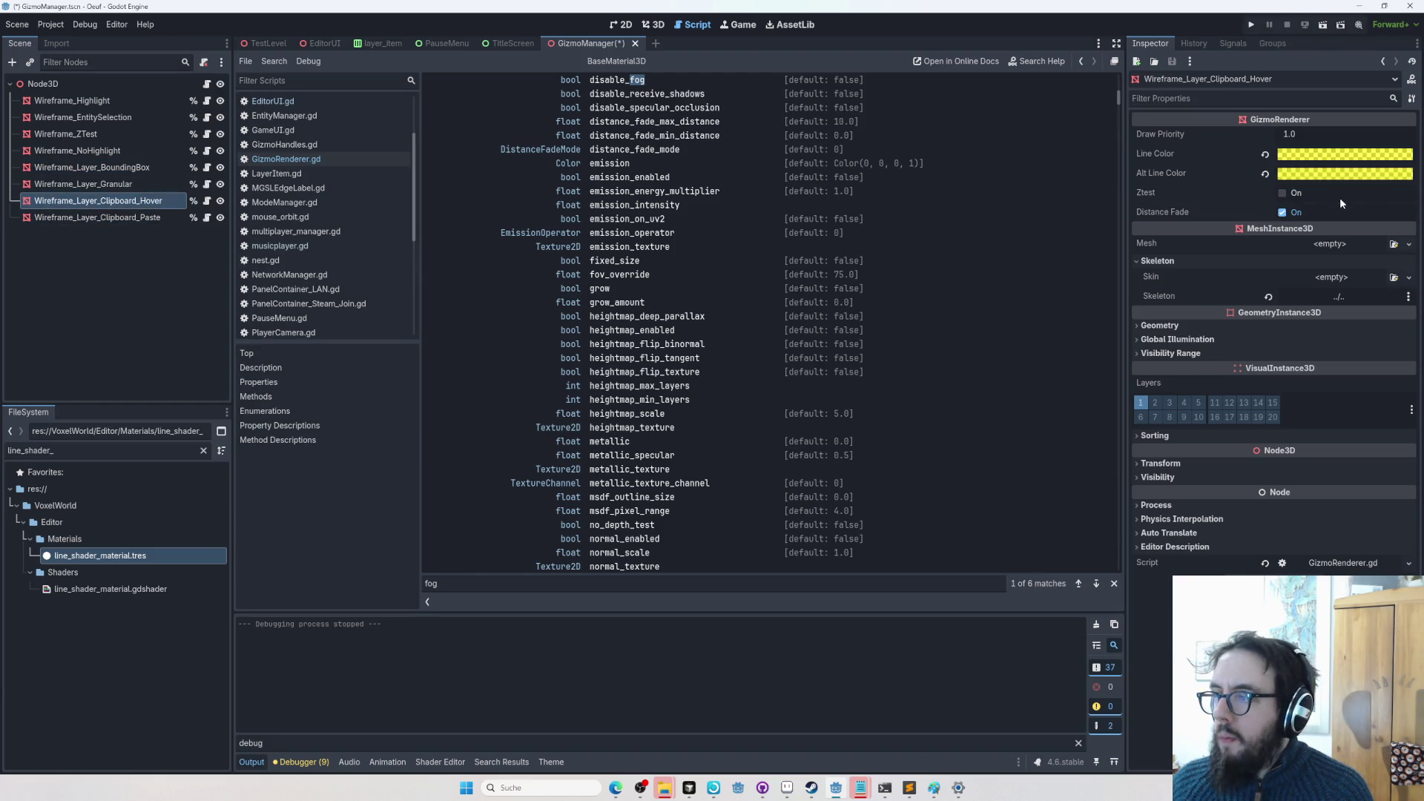
pyautogui.click(1283, 214)
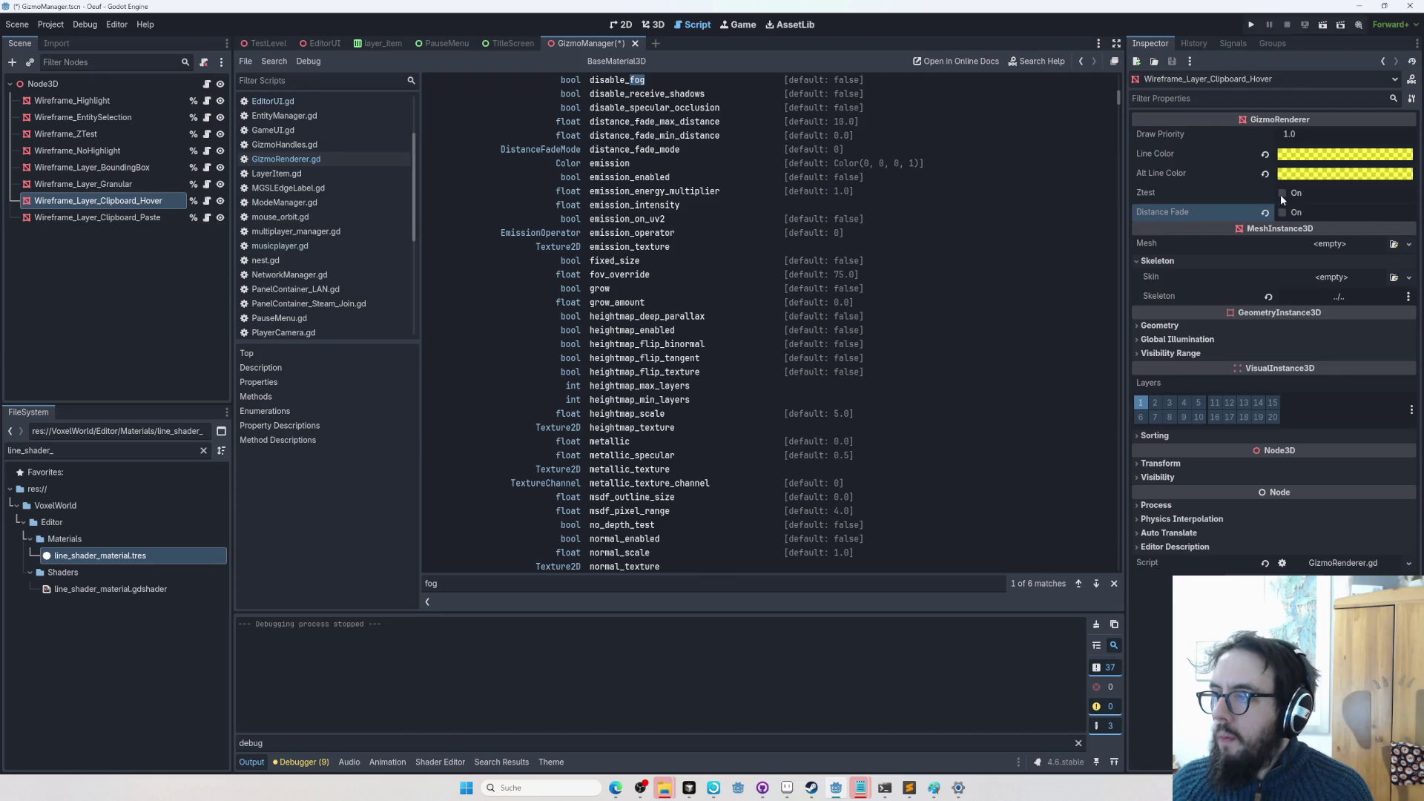
pyautogui.click(1282, 193)
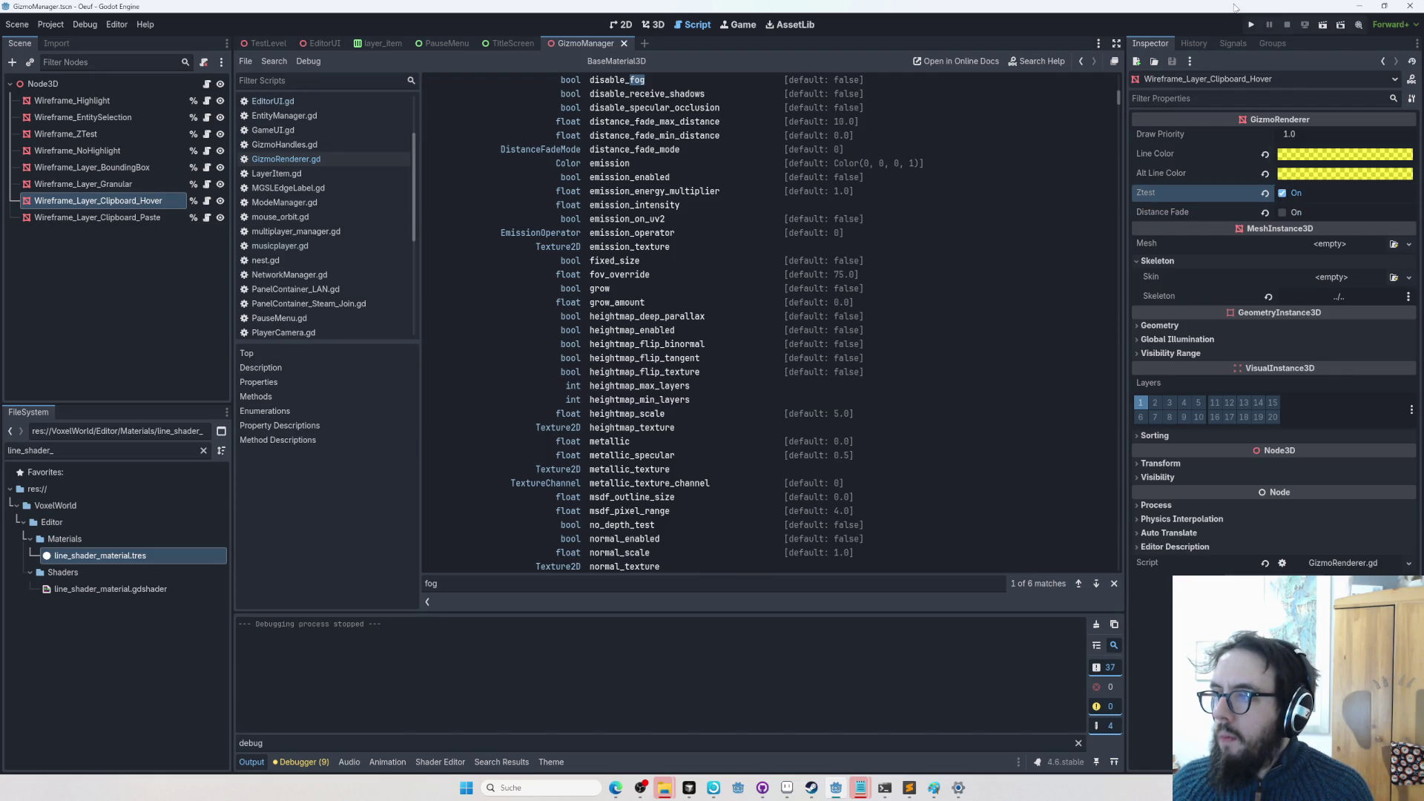
pyautogui.click(63, 219)
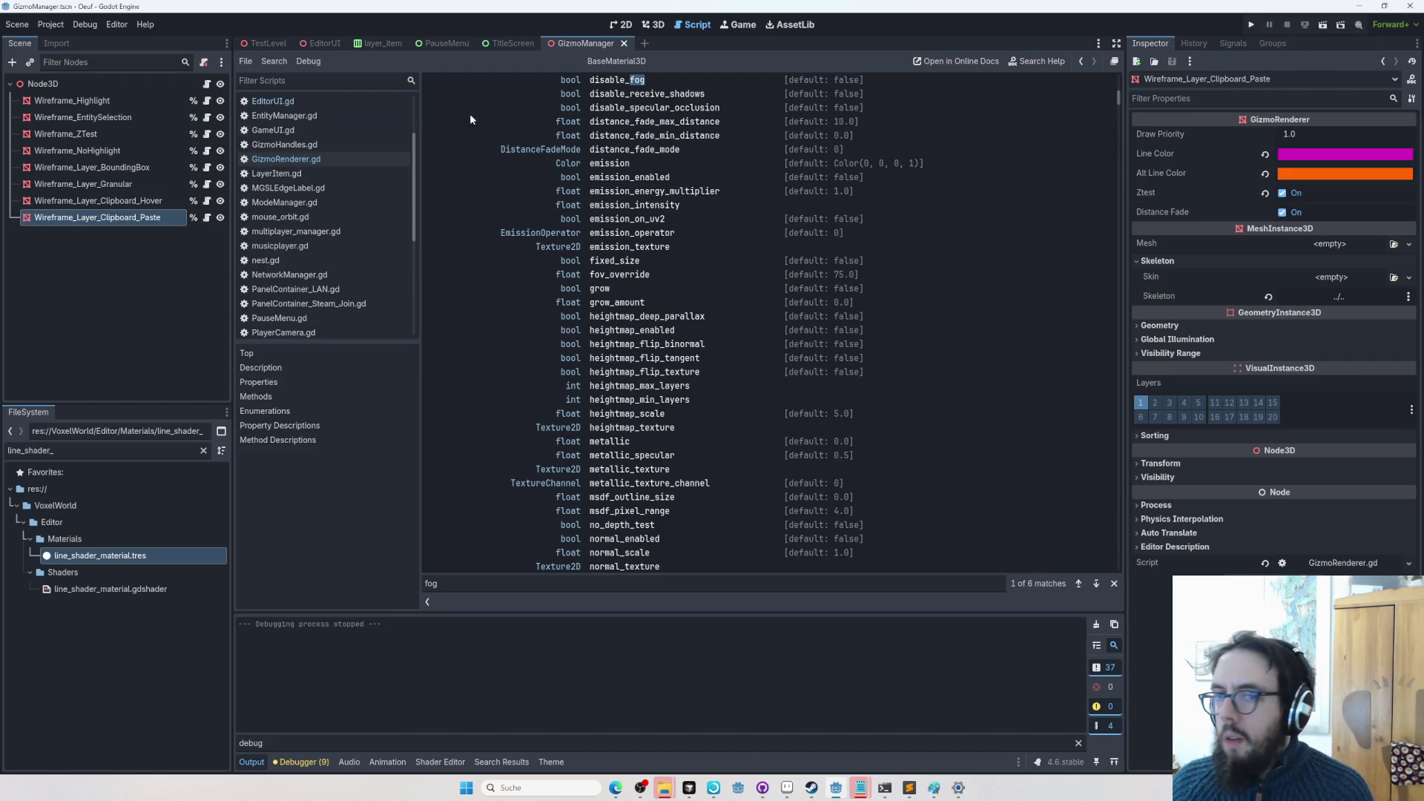
pyautogui.click(108, 202)
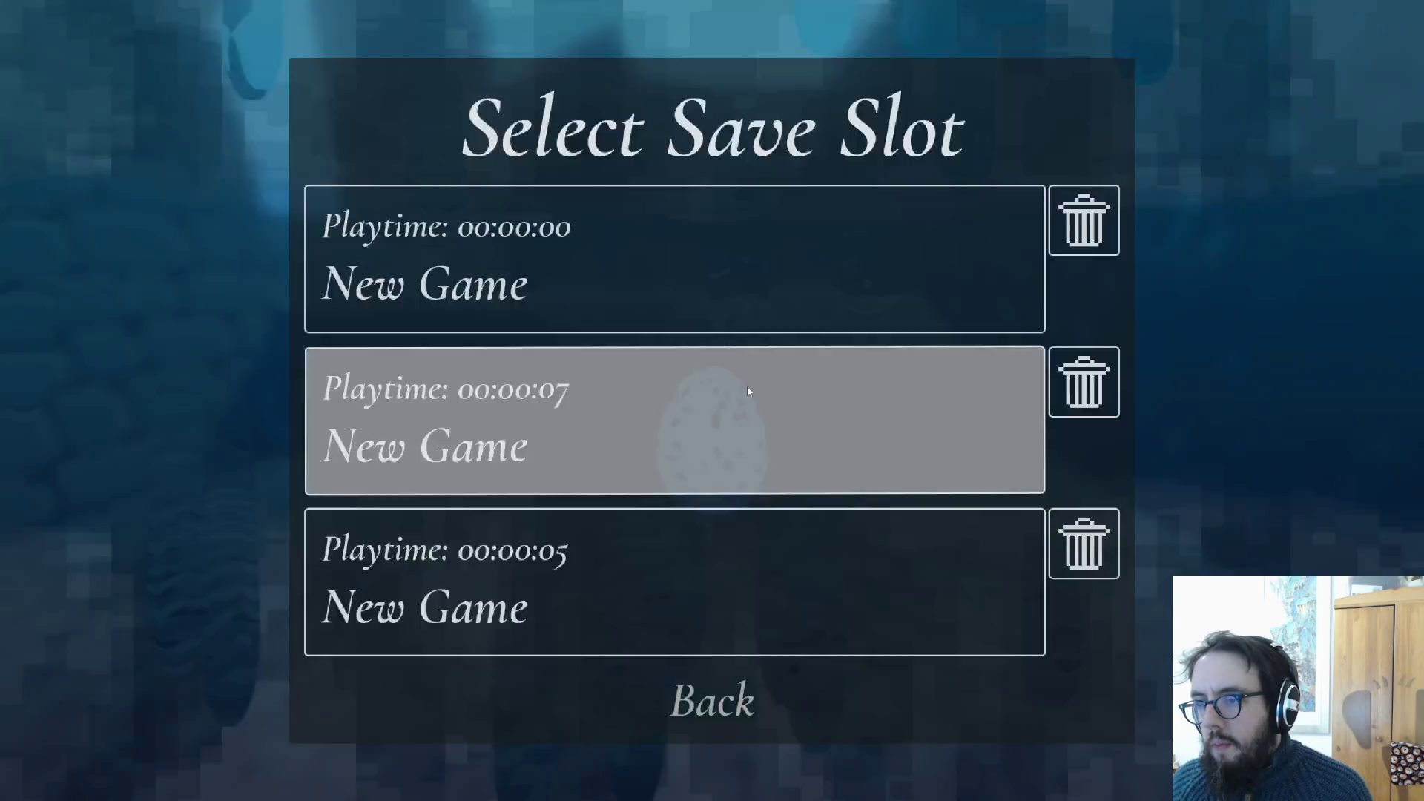
# Load the second save slot, switch to layer mode with Tab, and select the churchgarden layer
pyautogui.click(746, 385)
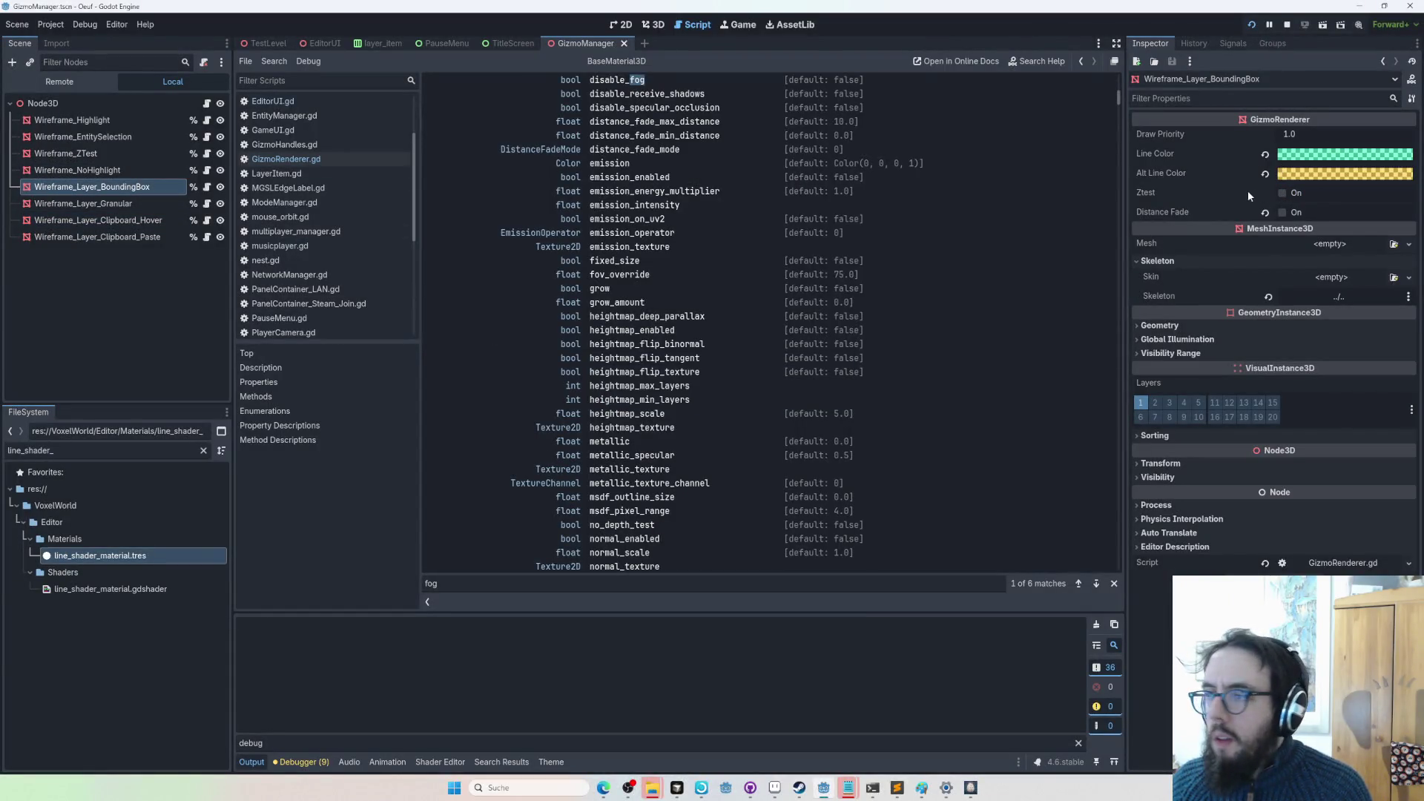
pyautogui.hotkey('alt', 'Tab')
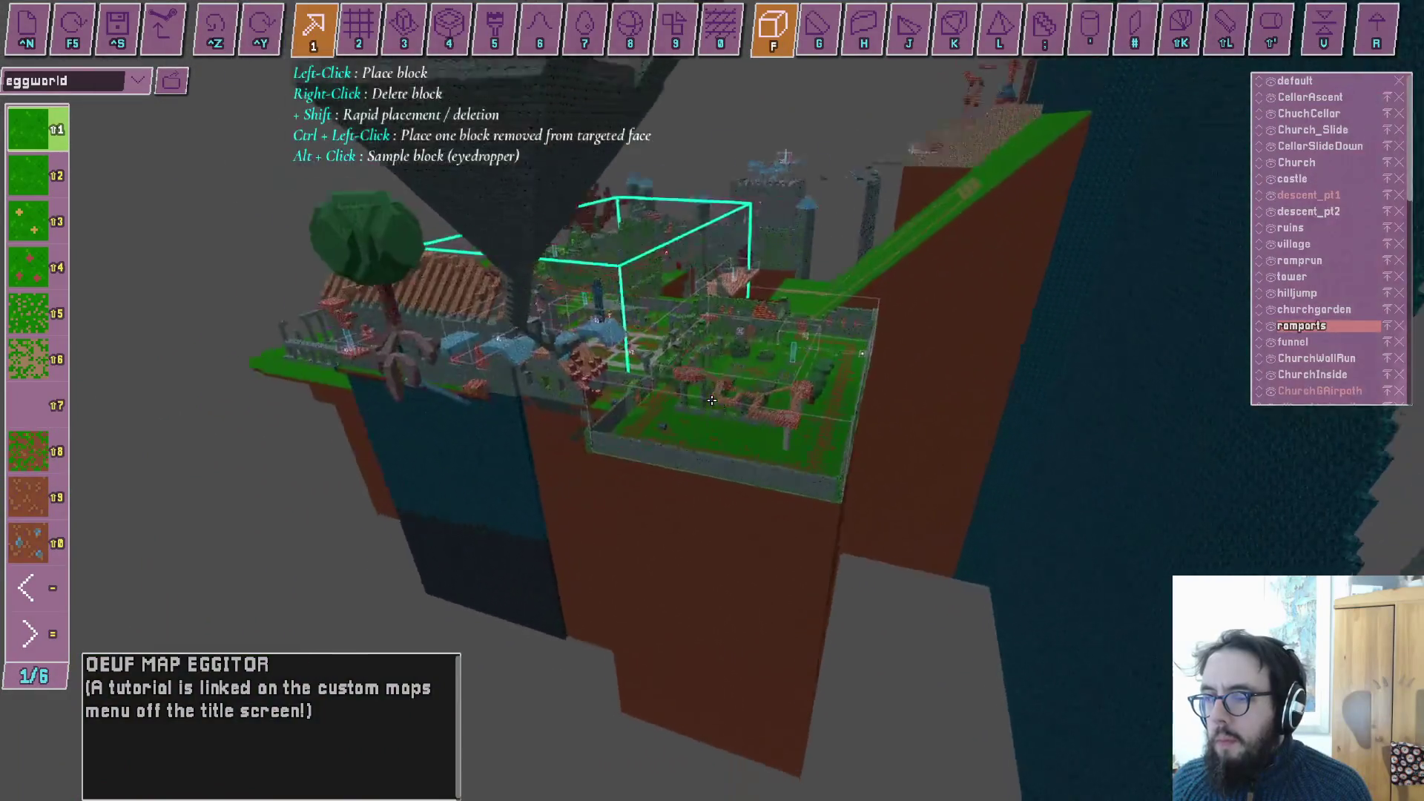
pyautogui.press('Tab')
pyautogui.press('Tab')
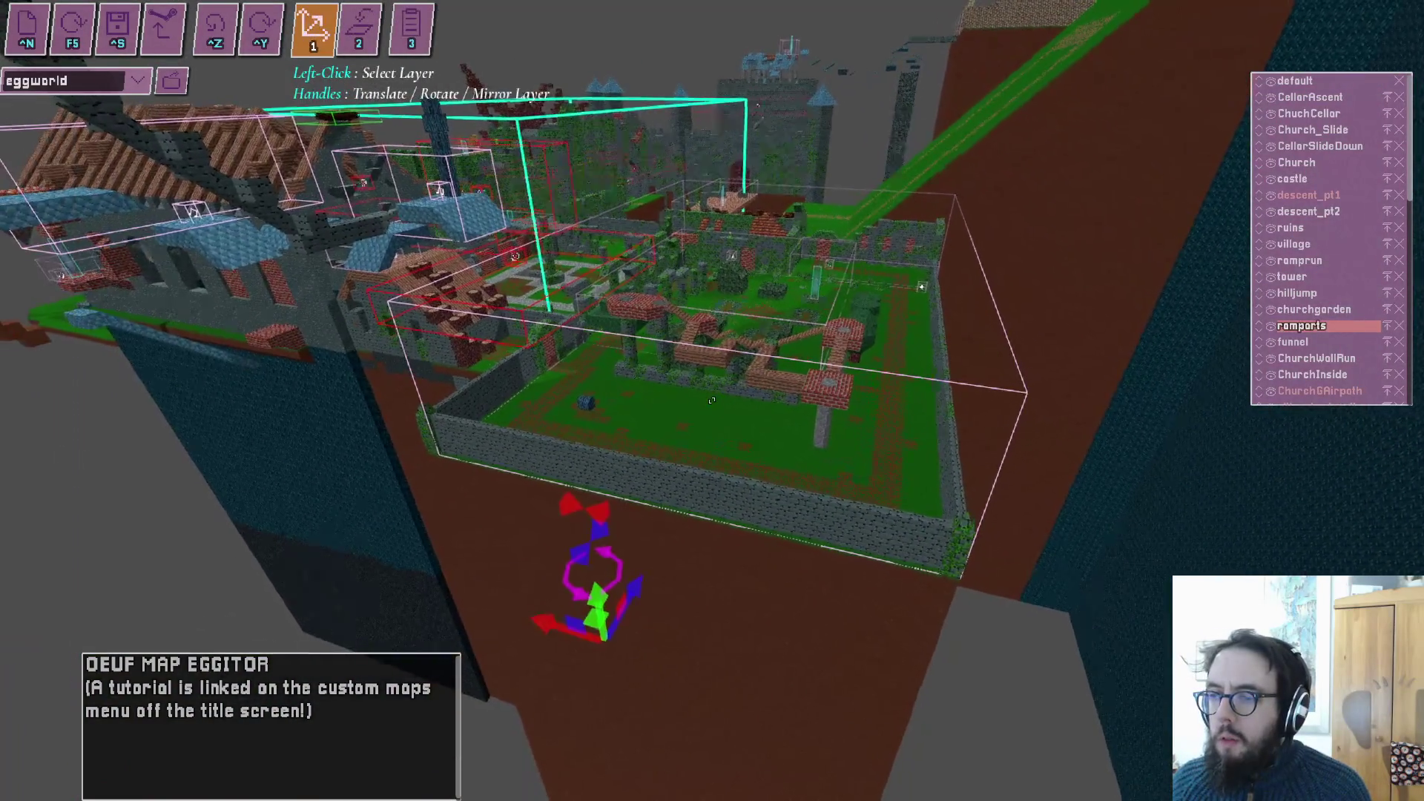
pyautogui.click(712, 401)
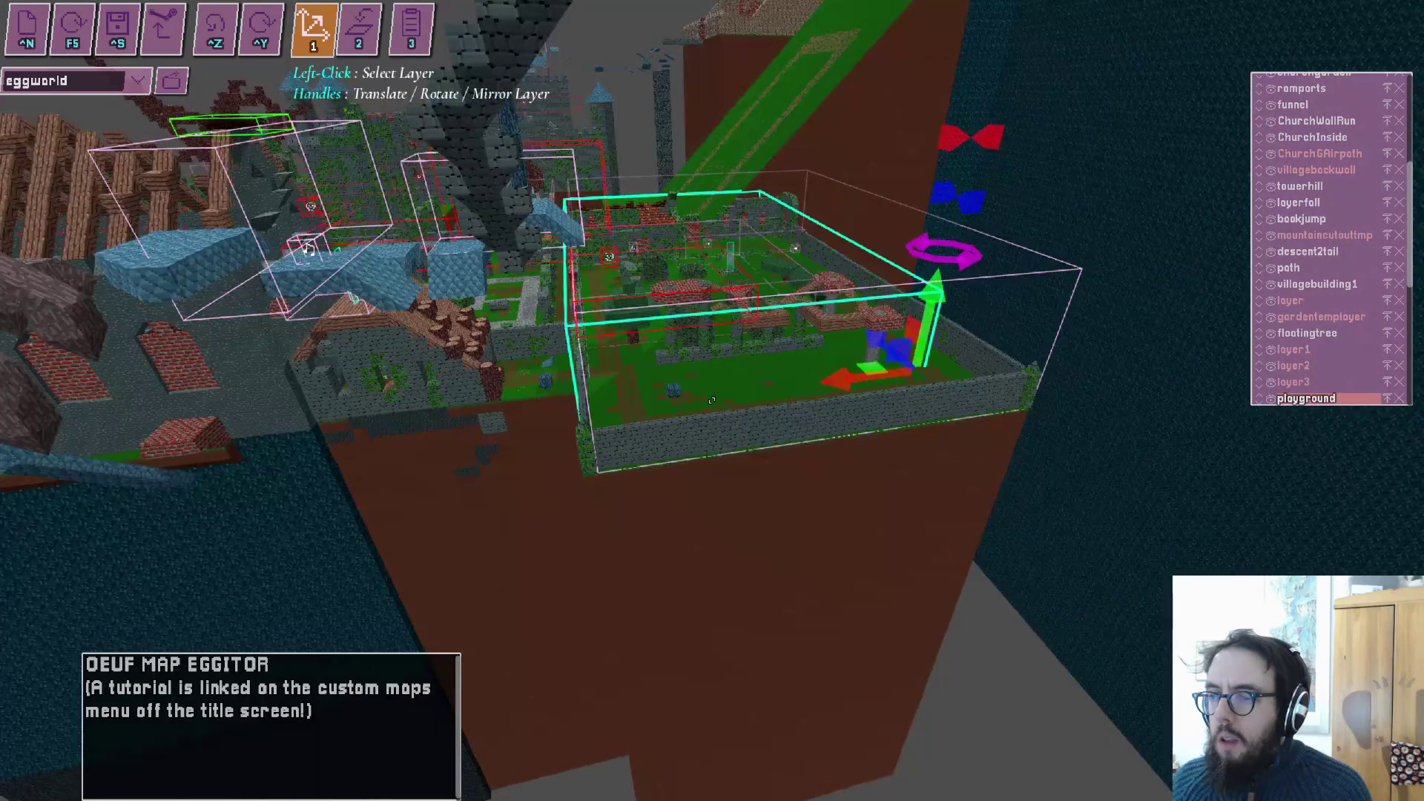
pyautogui.click(712, 400)
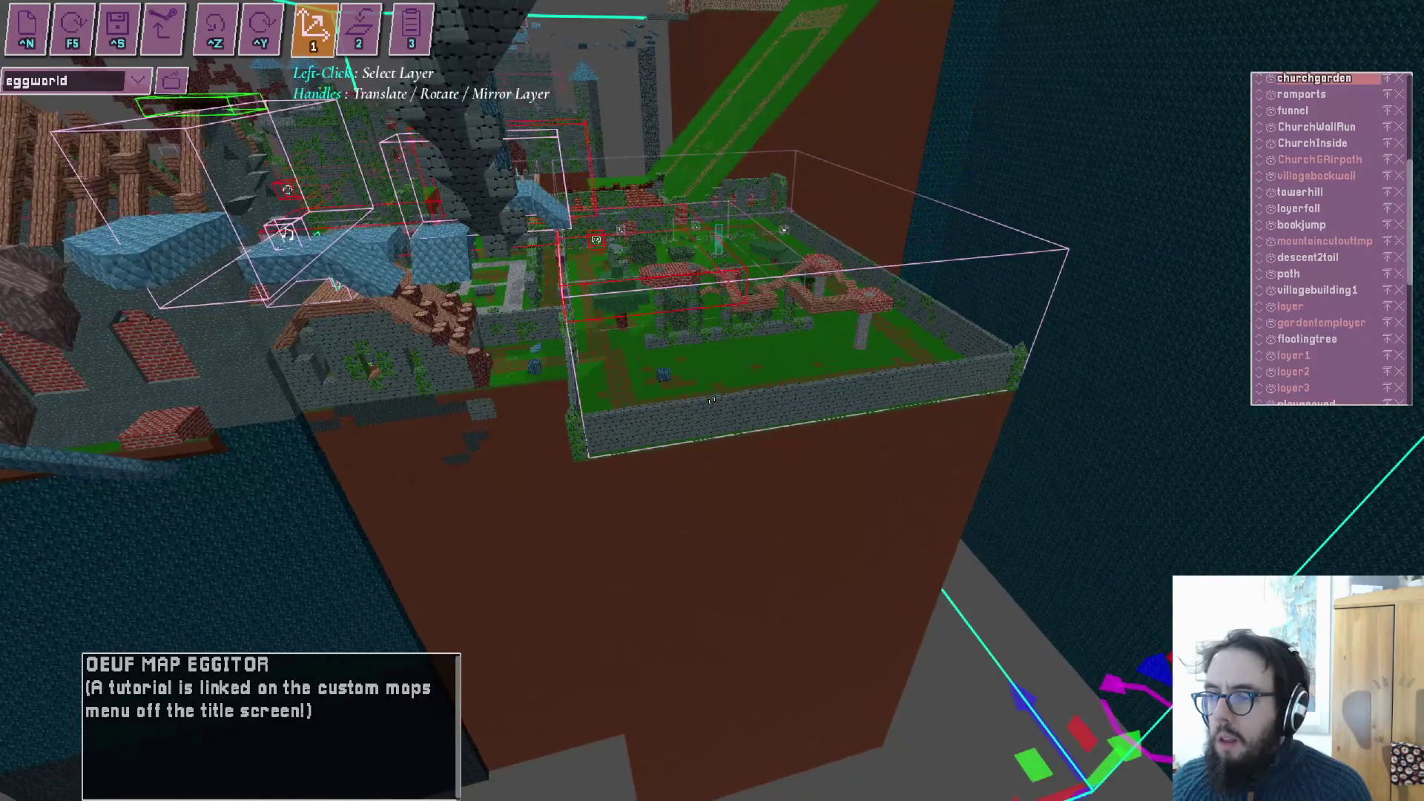
pyautogui.hotkey('alt', 'Tab')
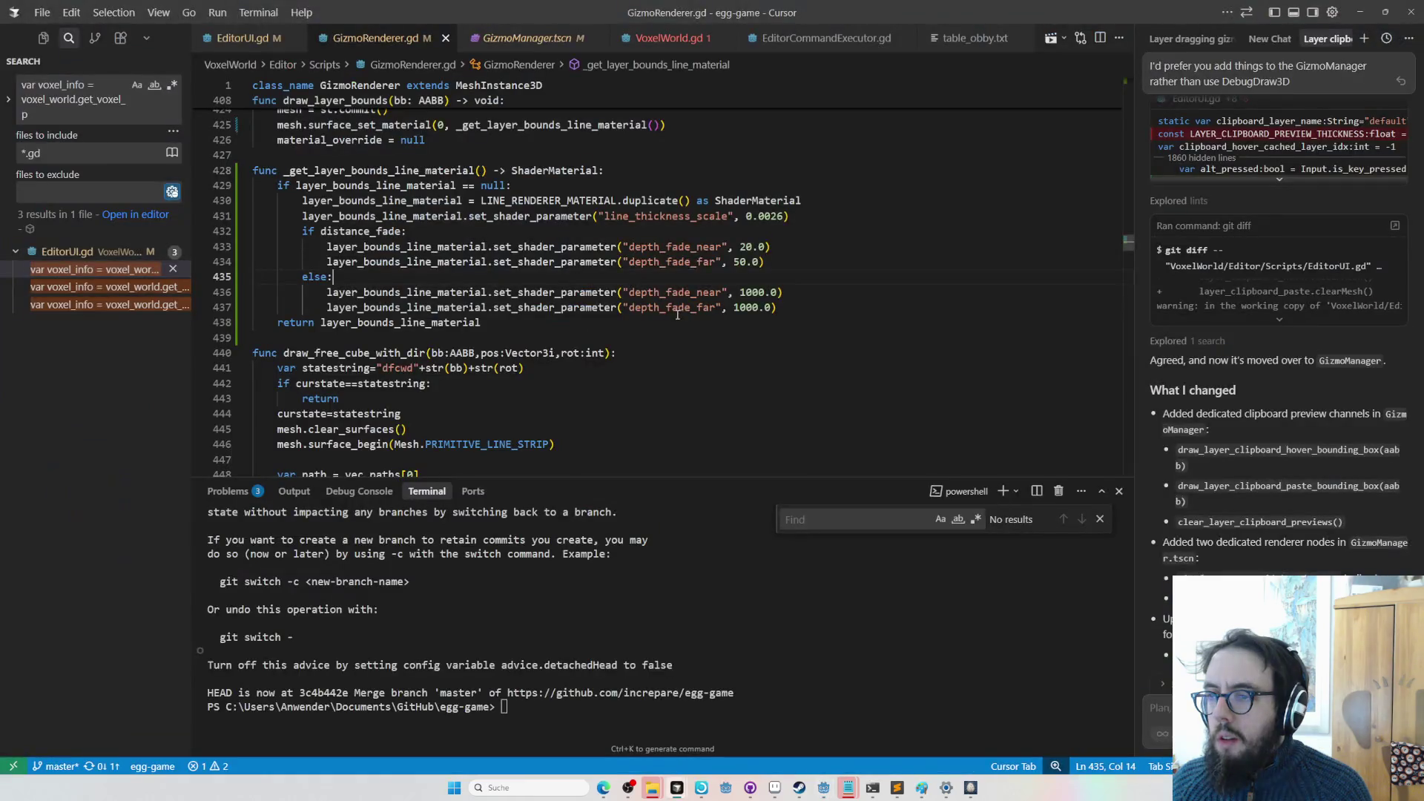
pyautogui.hotkey('ctrl', 'z')
pyautogui.hotkey('ctrl', 'z')
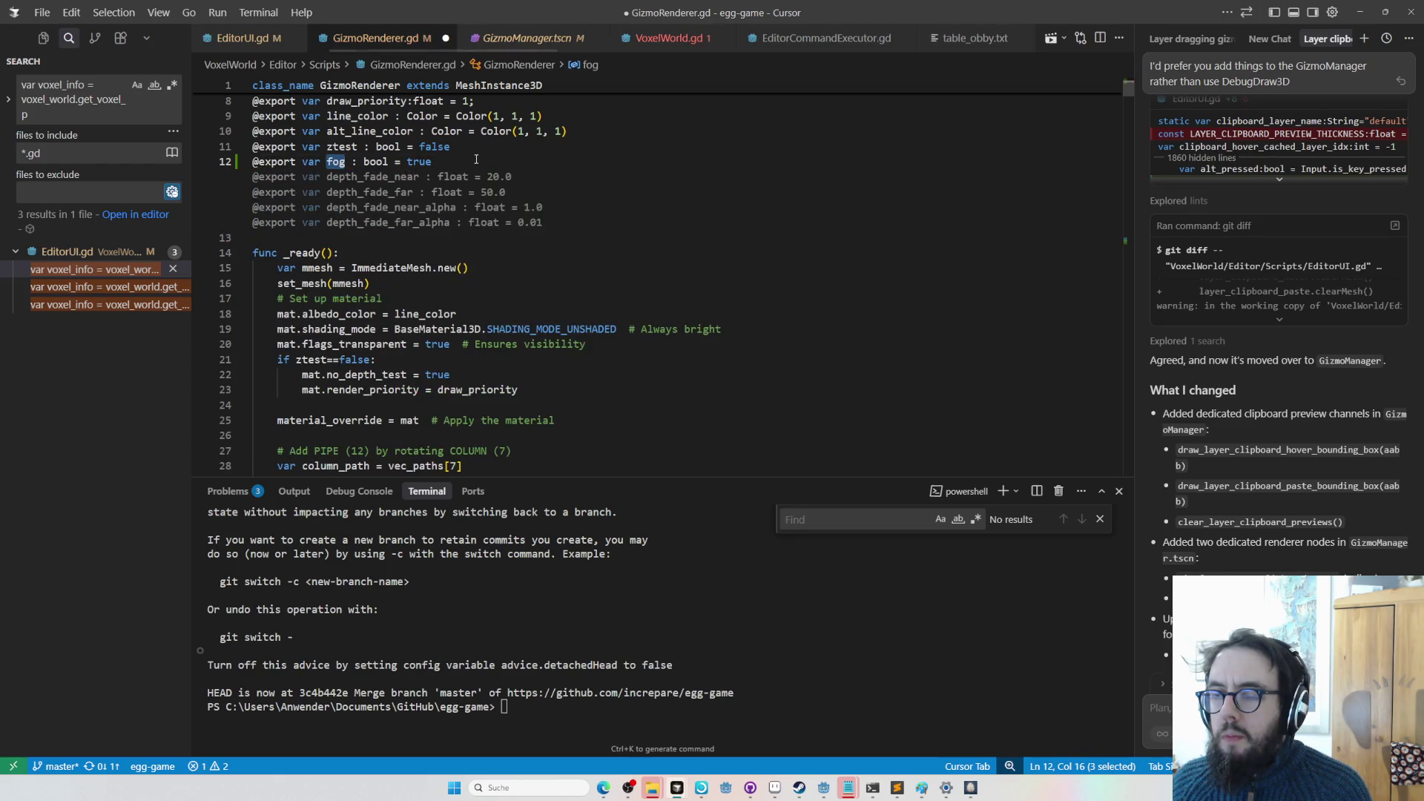
pyautogui.hotkey('ctrl', 'z')
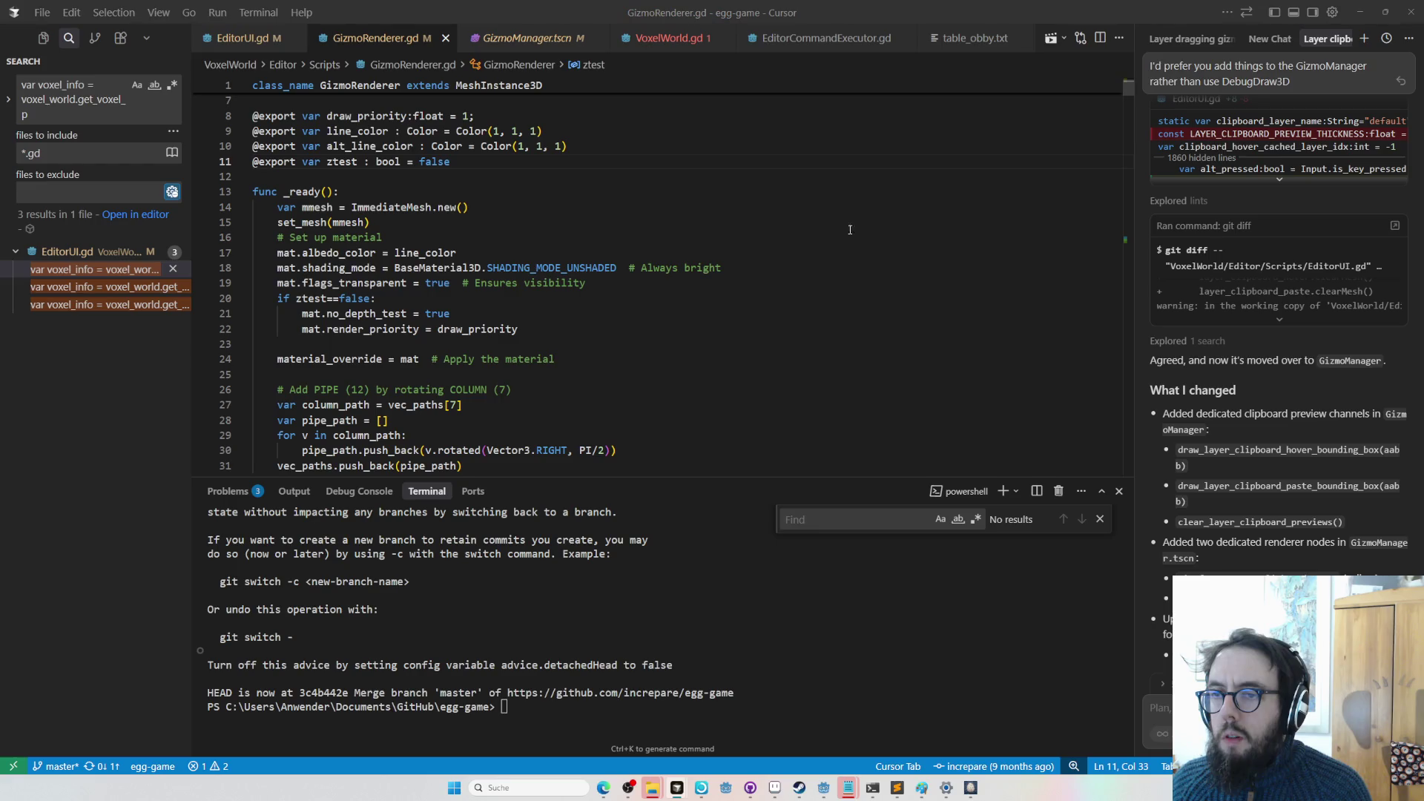
pyautogui.hotkey('alt', 'Tab')
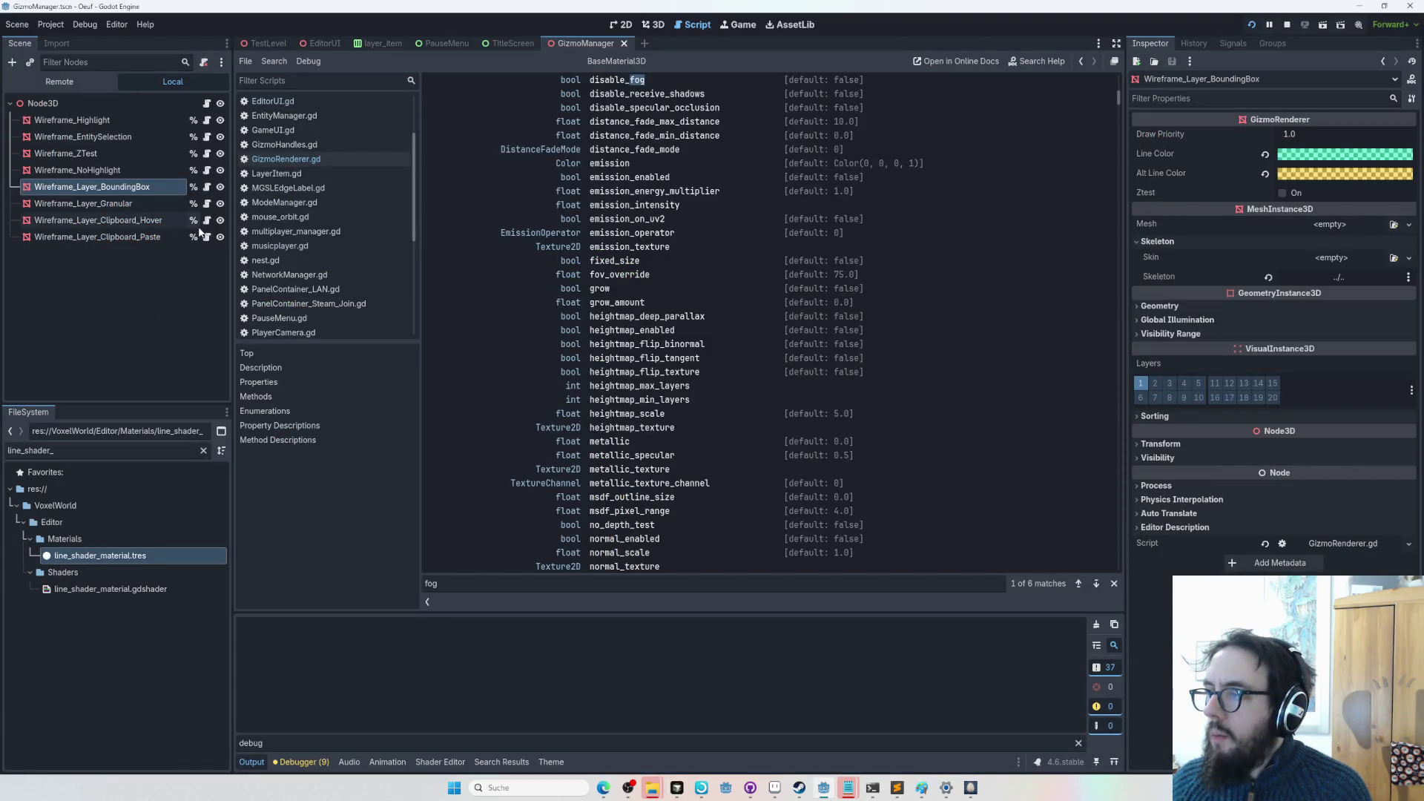
# Stop the game and tick Ztest on the Wireframe_Layer_BoundingBox renderer
pyautogui.click(158, 225)
pyautogui.click(149, 238)
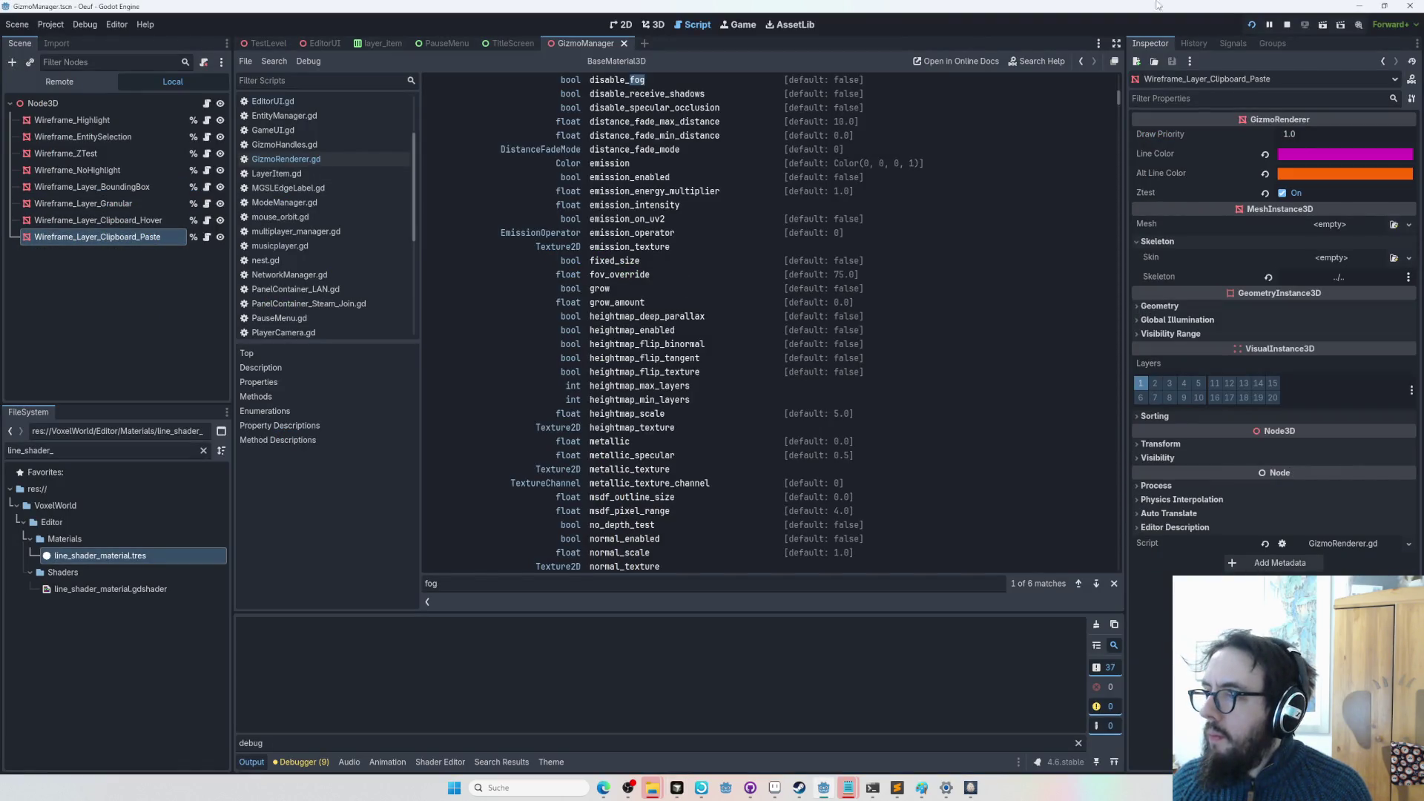
pyautogui.click(1288, 30)
pyautogui.click(128, 146)
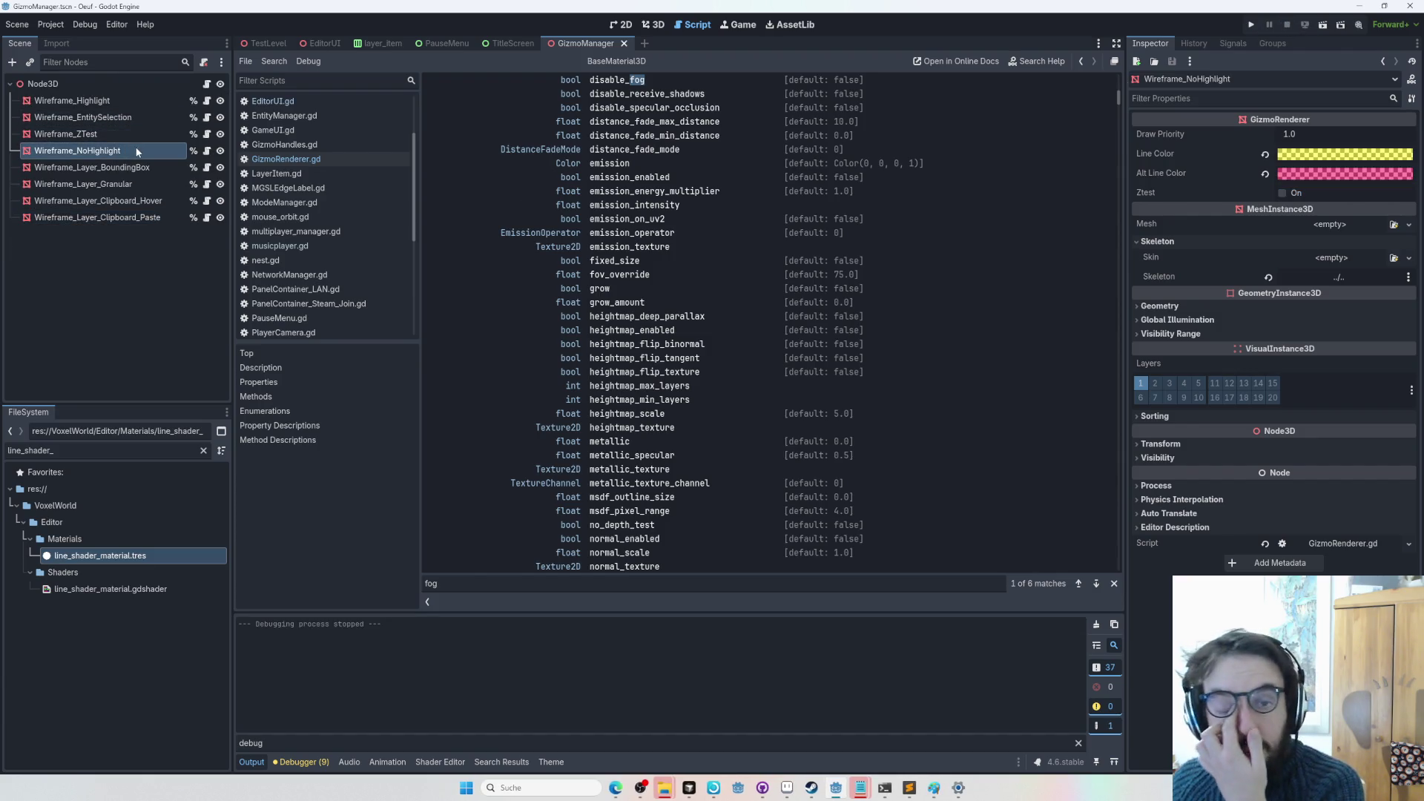
pyautogui.press('Down')
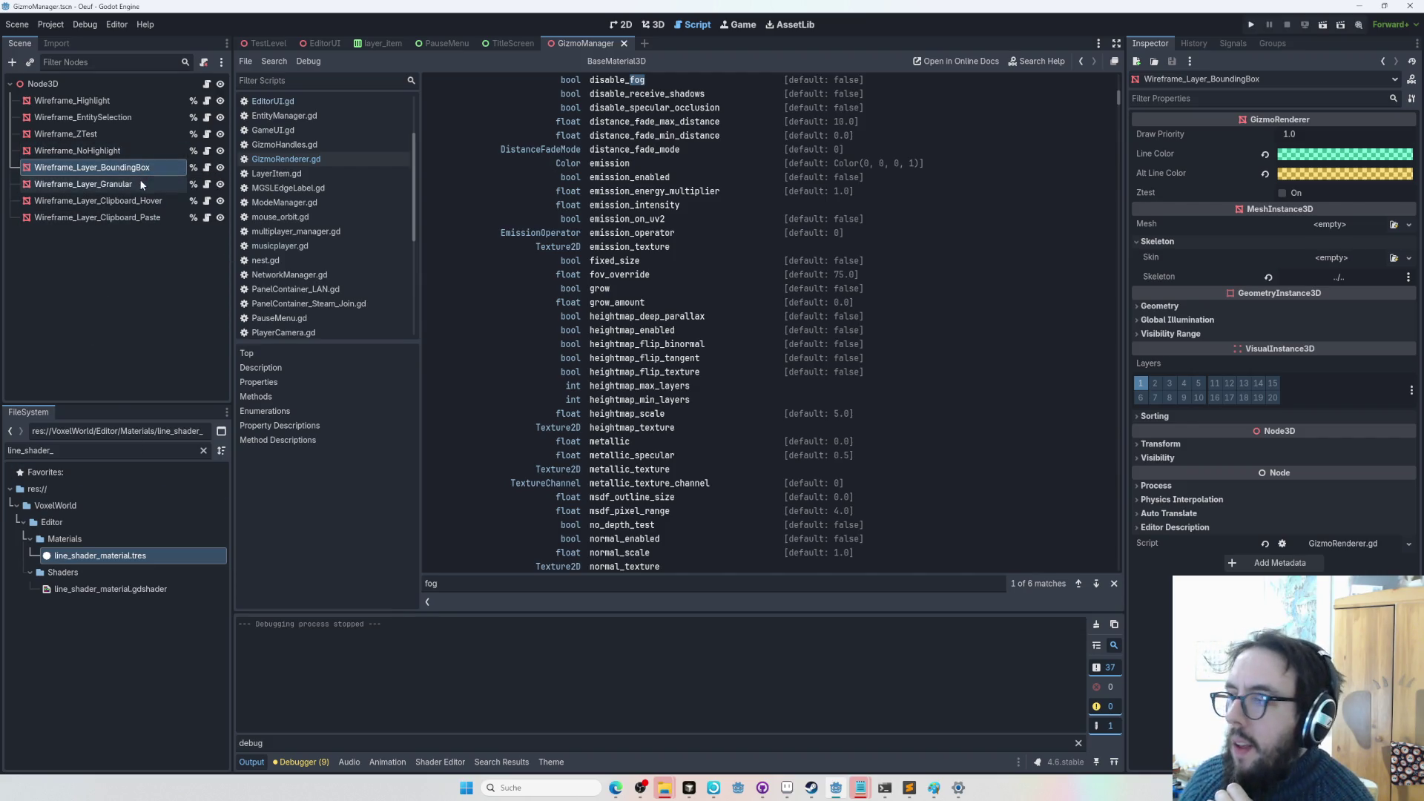
pyautogui.click(138, 183)
pyautogui.click(129, 119)
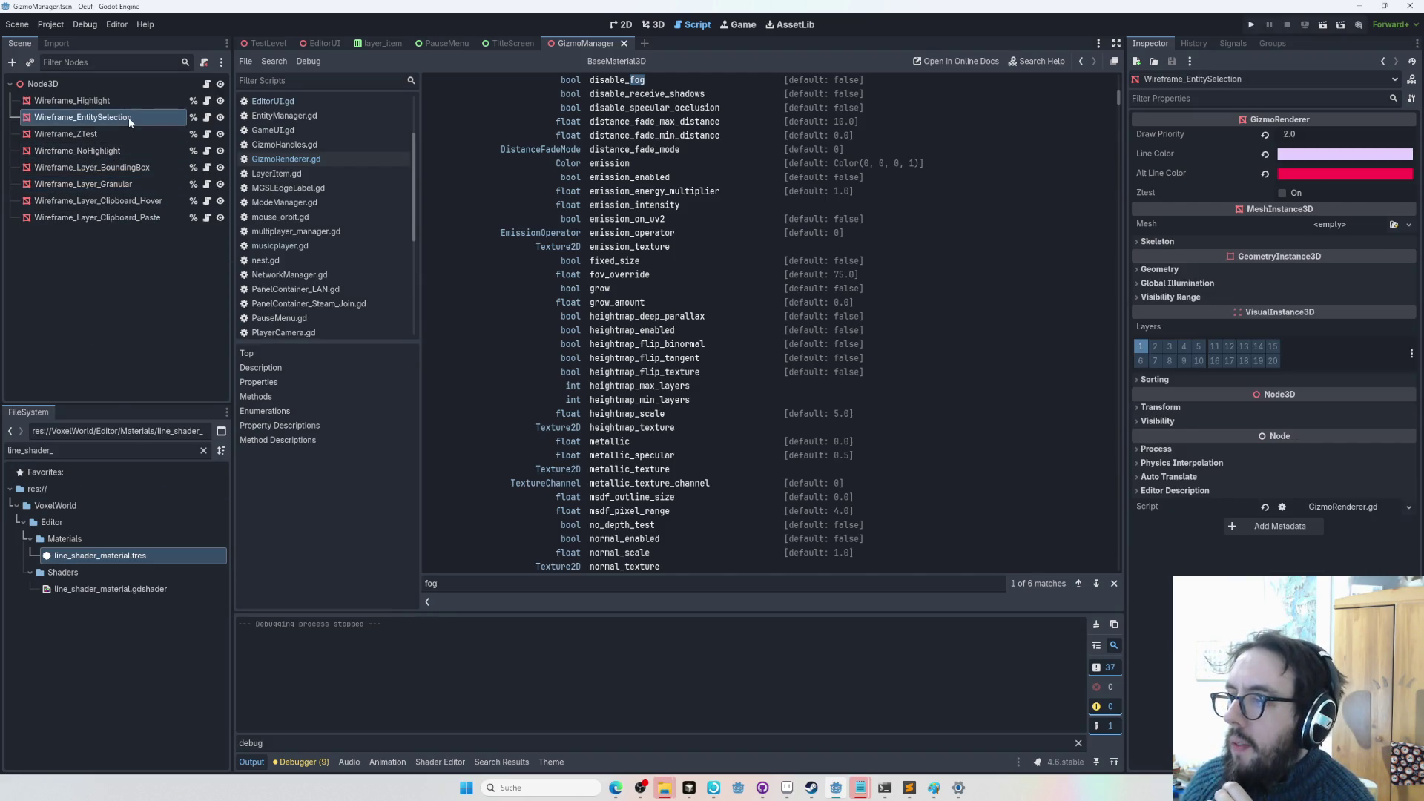
pyautogui.click(131, 166)
pyautogui.click(1284, 192)
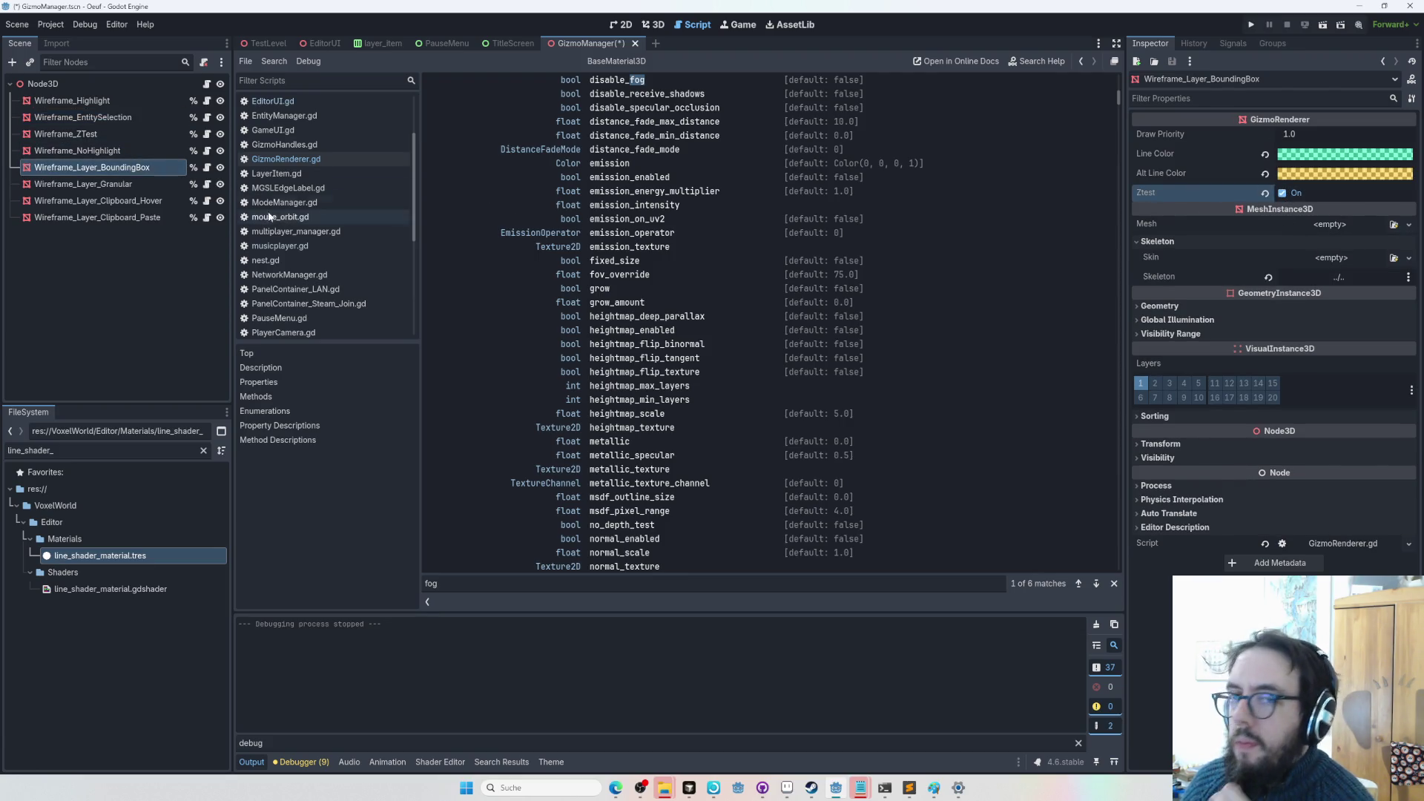
# Review the other gizmo renderers' settings, then run the project again
pyautogui.click(117, 200)
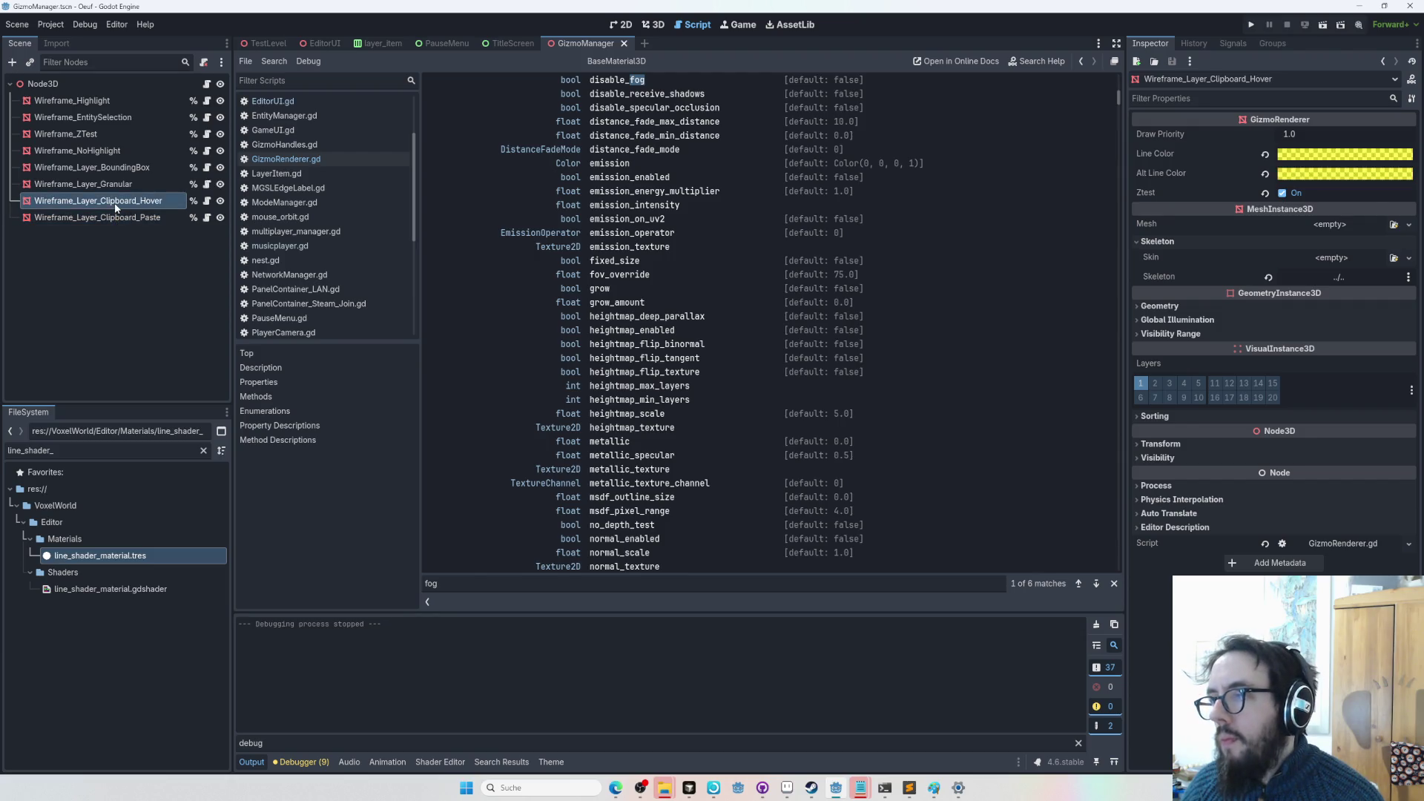
pyautogui.click(120, 185)
pyautogui.click(119, 86)
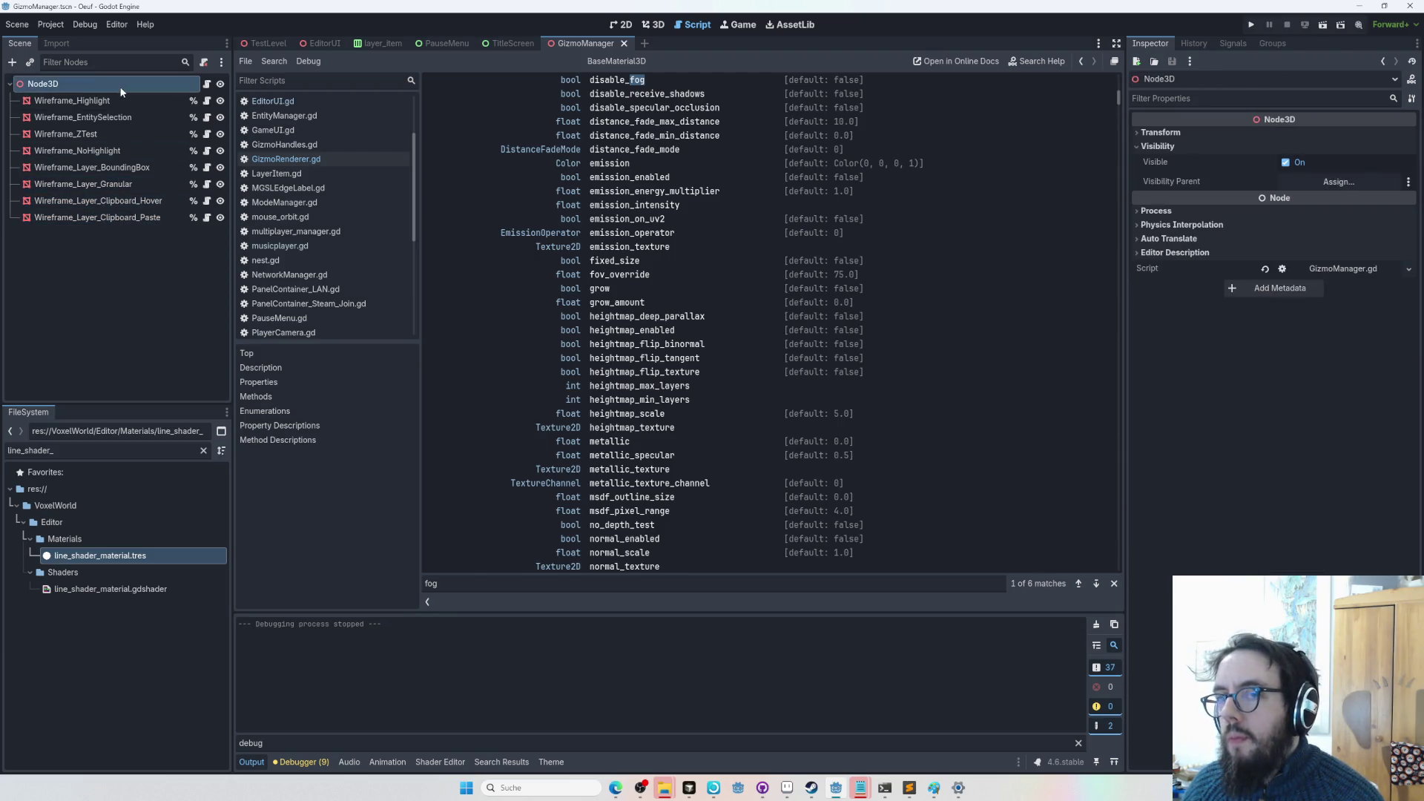
pyautogui.click(122, 104)
pyautogui.click(127, 119)
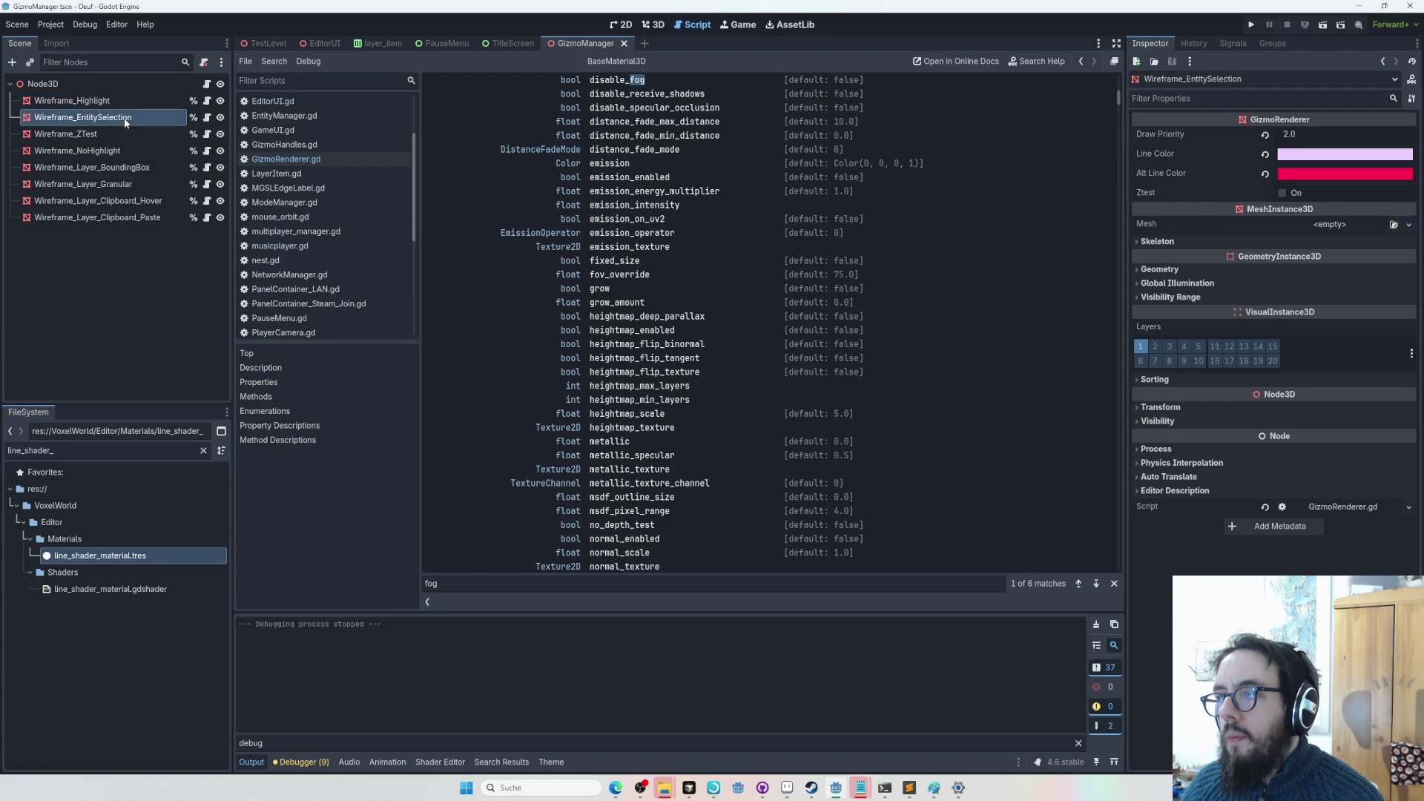
pyautogui.click(128, 136)
pyautogui.click(127, 150)
pyautogui.click(137, 167)
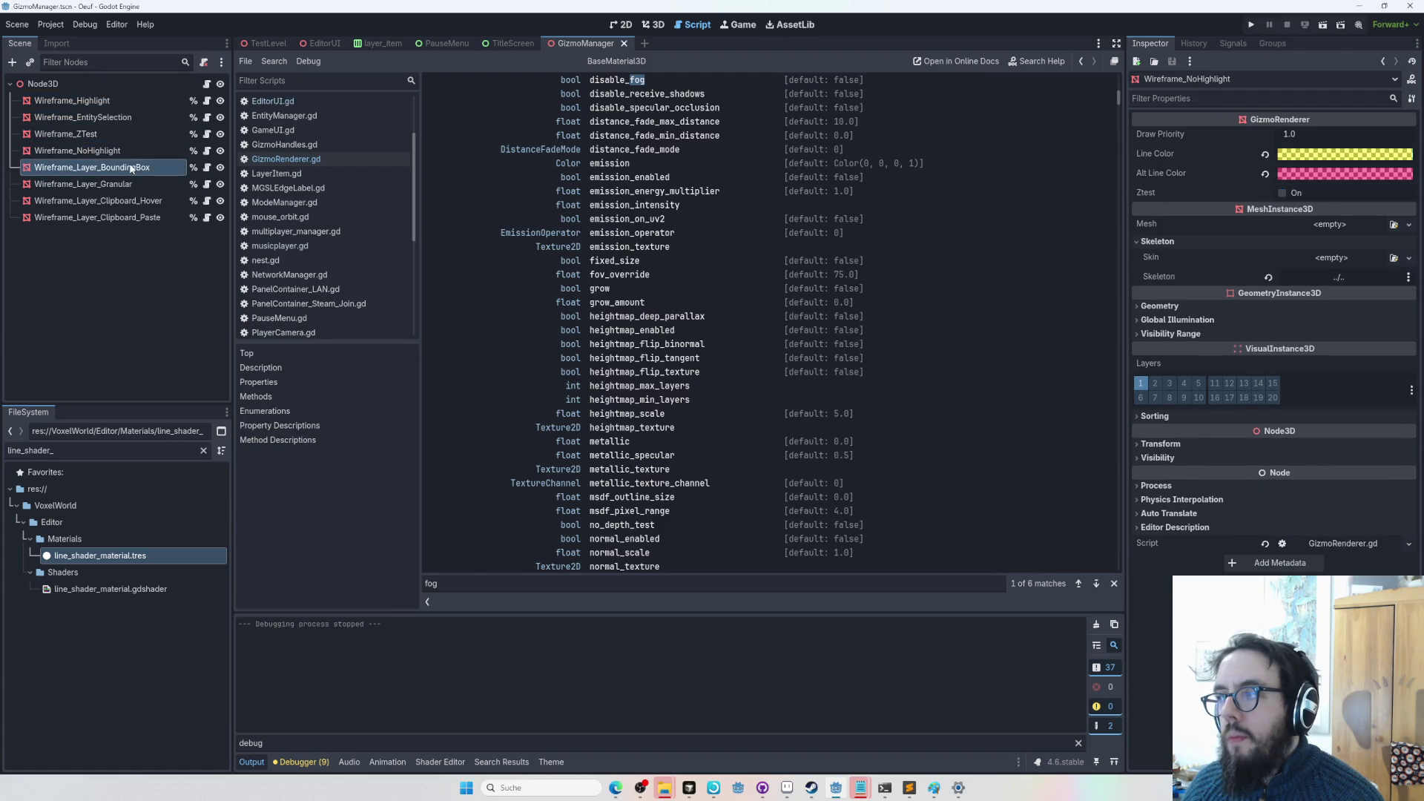
pyautogui.click(1251, 25)
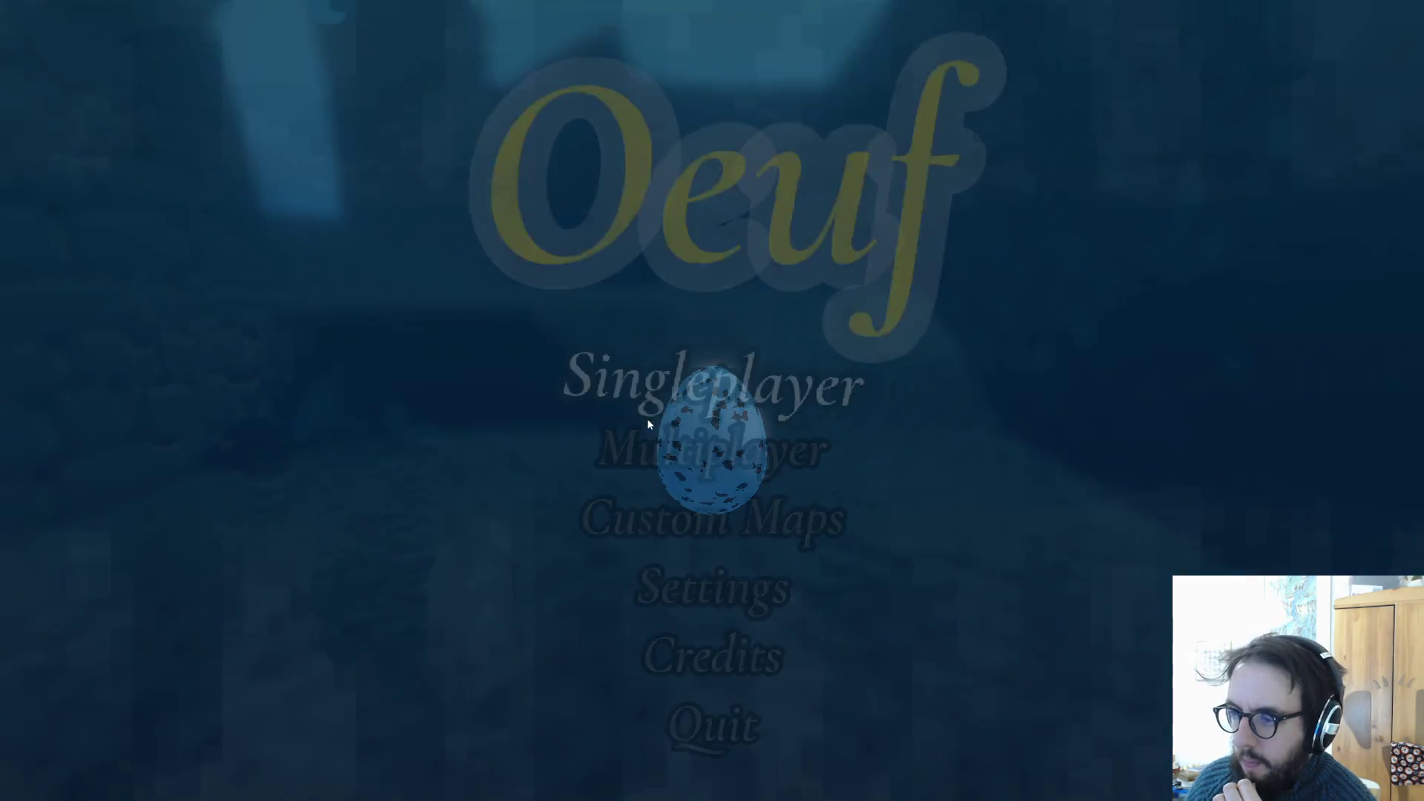
# Load the second save slot, switch to layer mode, and select the Church layer
pyautogui.click(690, 343)
pyautogui.click(687, 385)
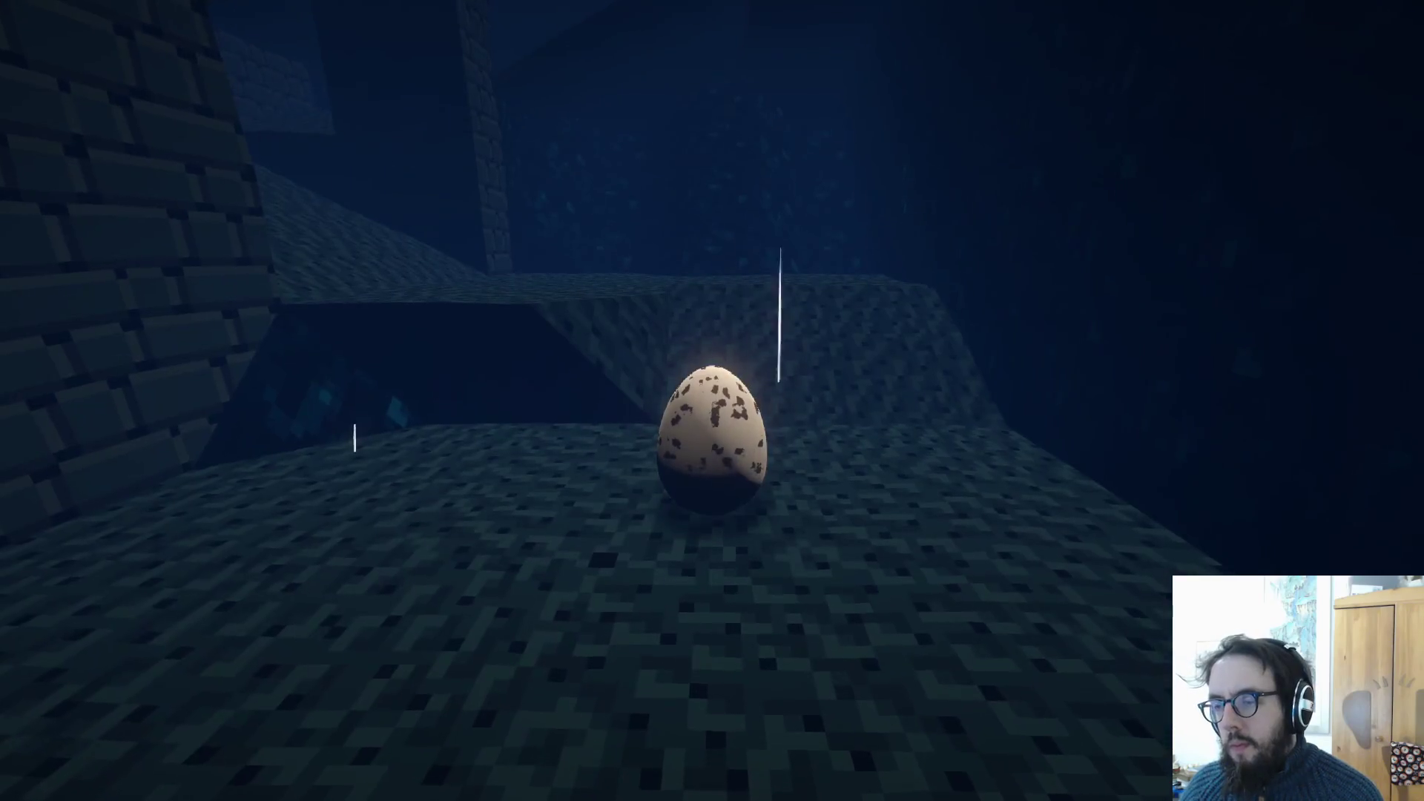
pyautogui.press('f')
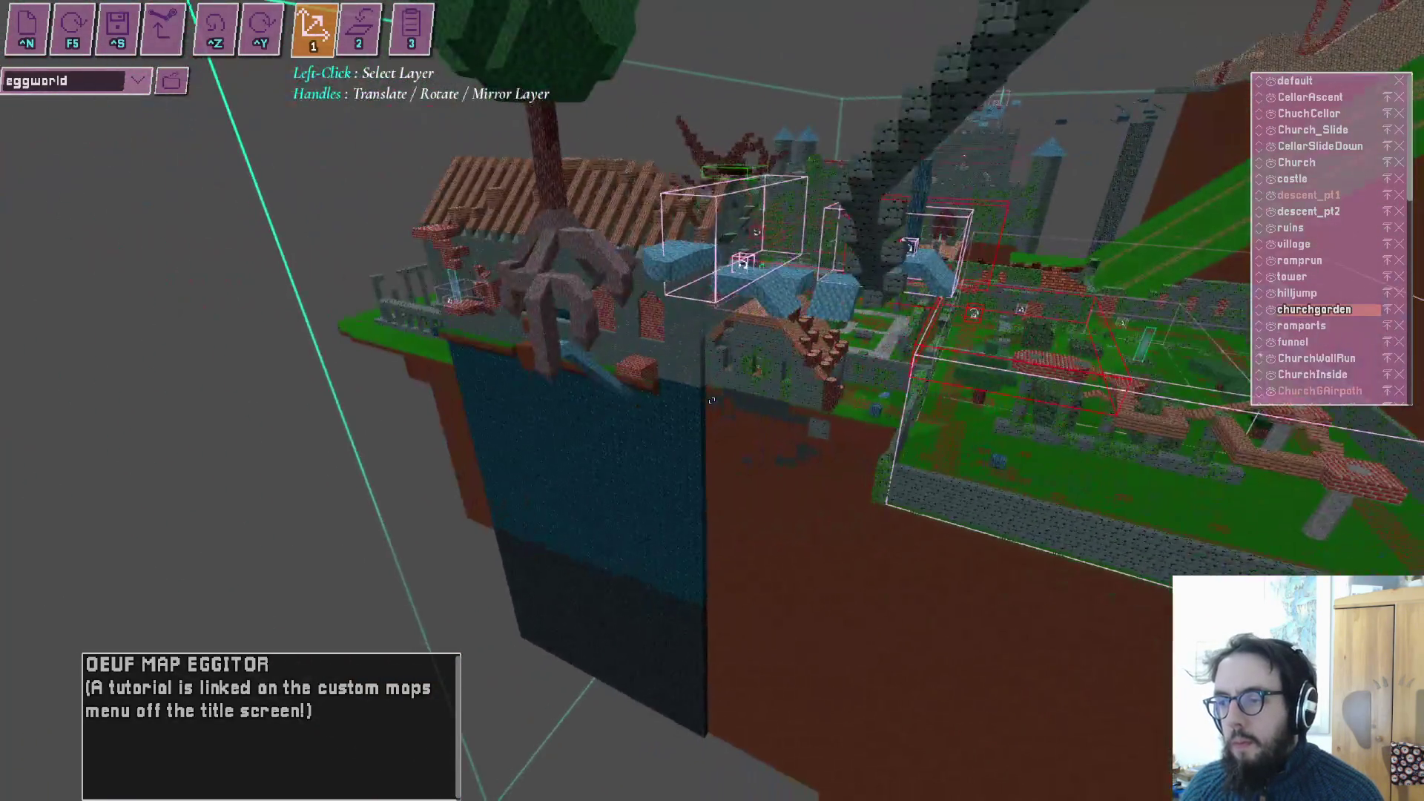
pyautogui.click(711, 400)
pyautogui.click(711, 401)
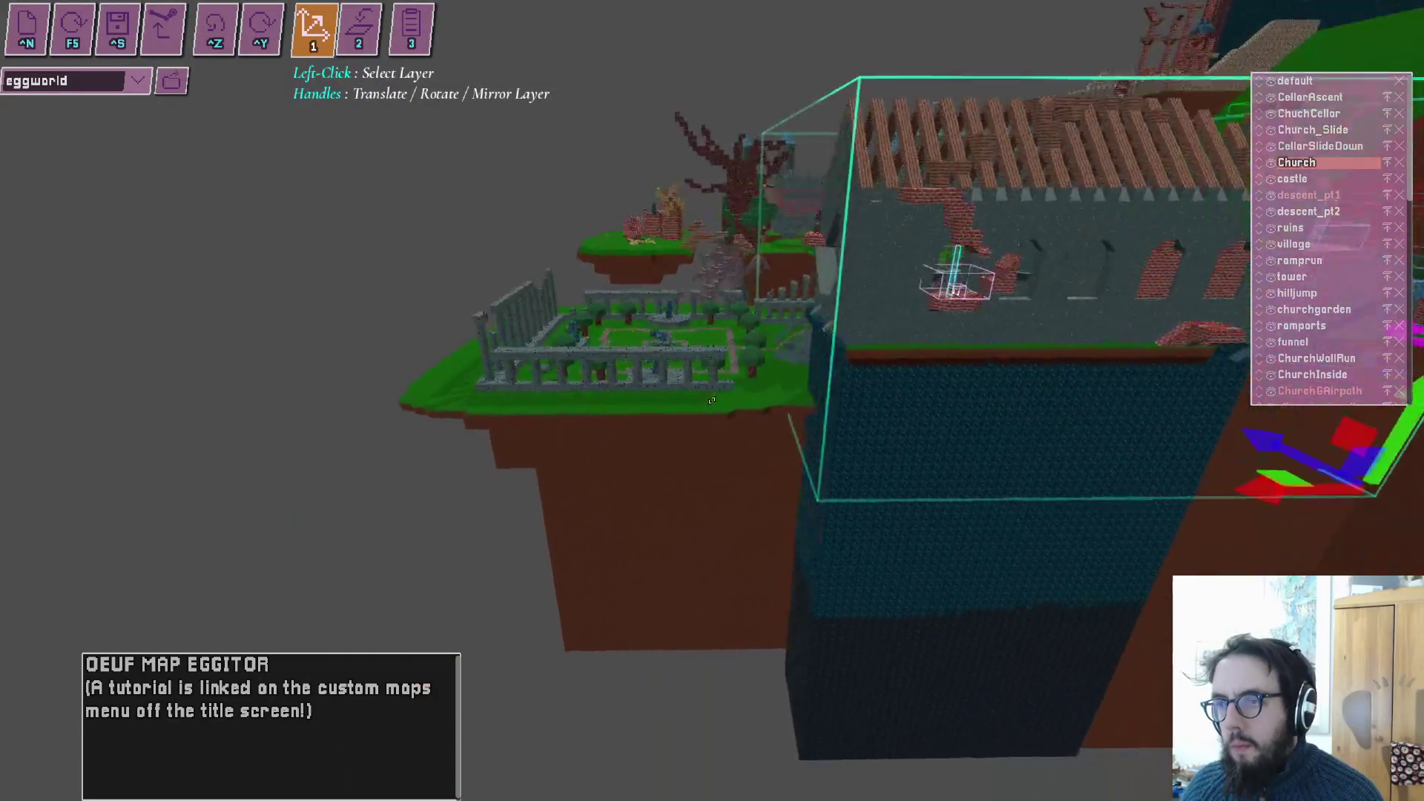
# With clipboard tool 3, copy the church, garden ruins, floating island and large mountain layers, then quit
pyautogui.press('3')
pyautogui.click(712, 400)
pyautogui.click(711, 400)
pyautogui.click(712, 400)
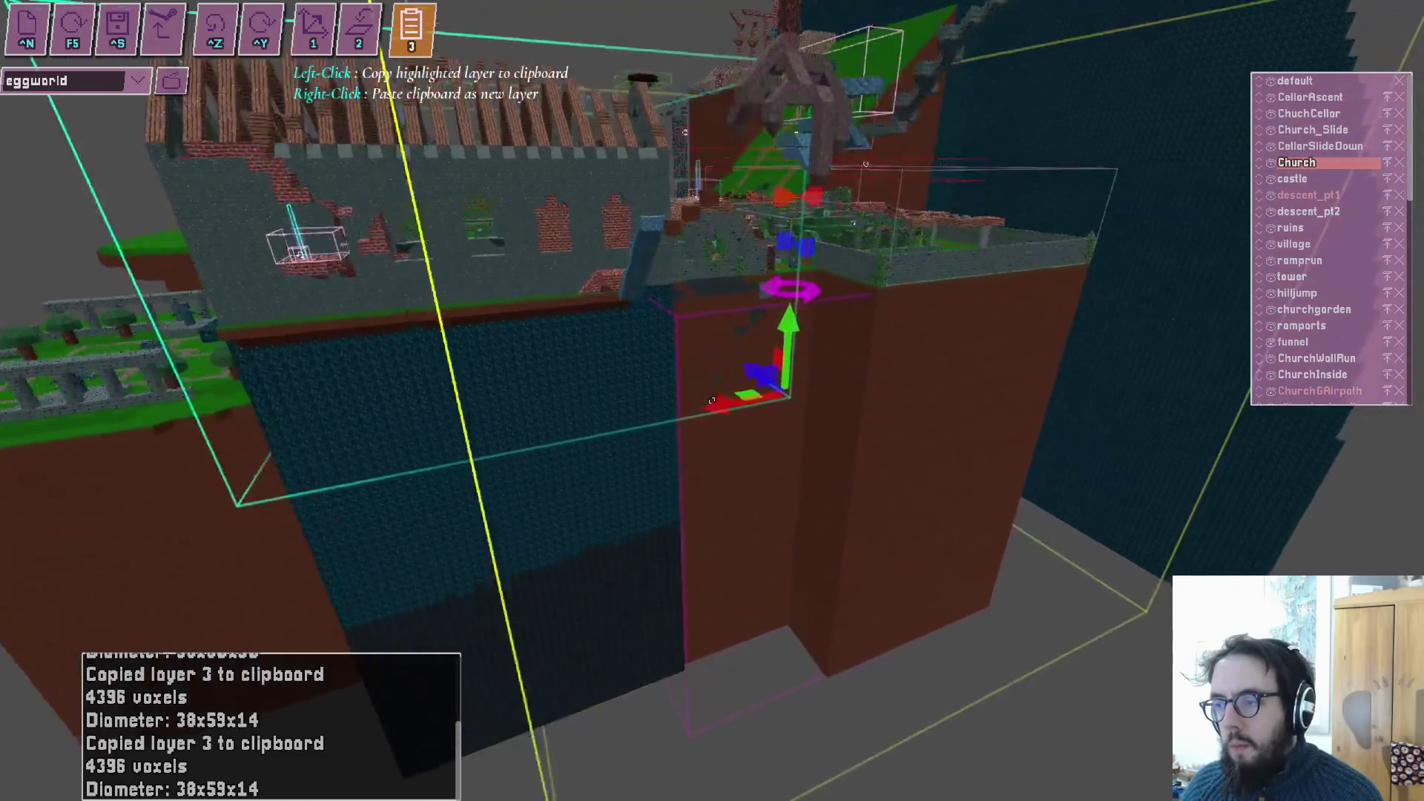
pyautogui.click(712, 401)
pyautogui.click(712, 401)
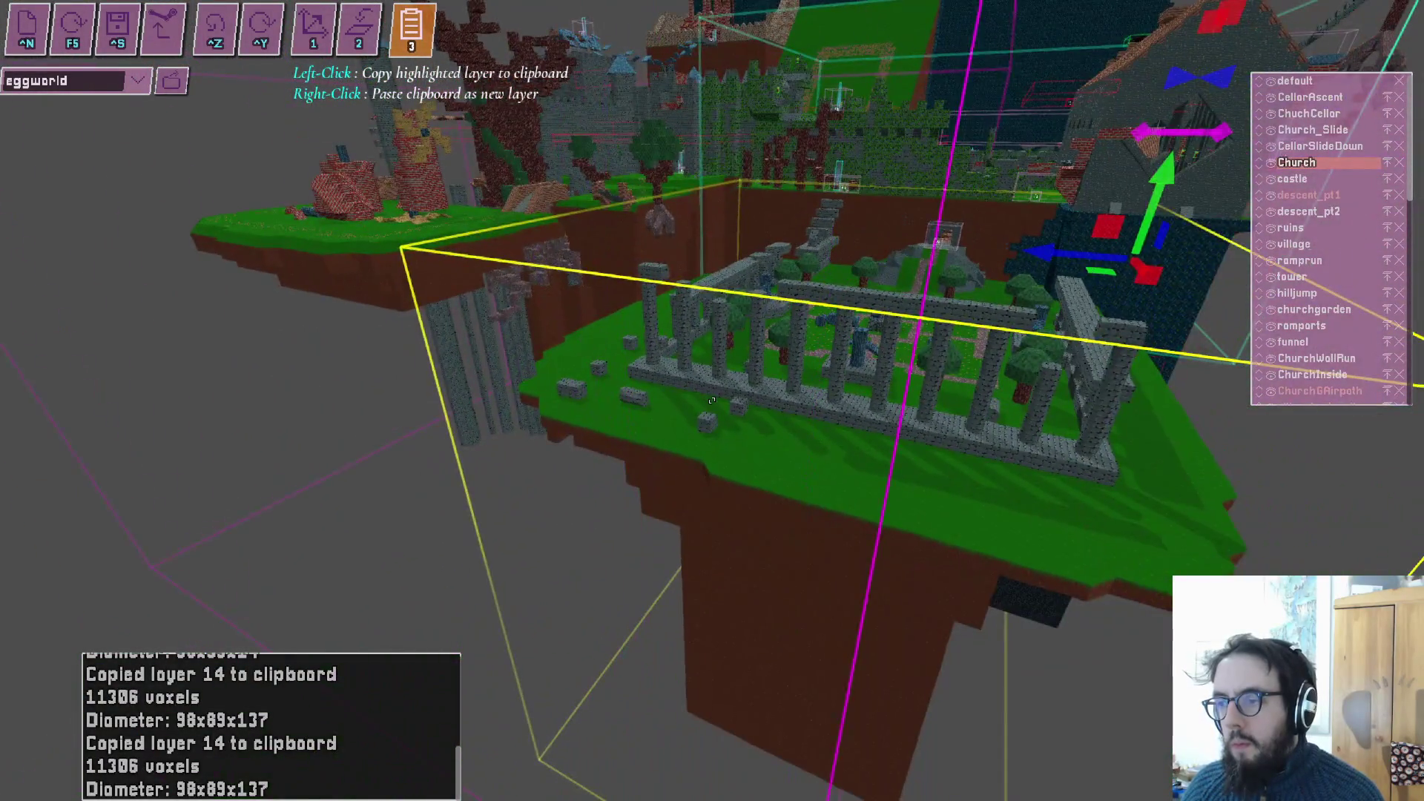
pyautogui.click(712, 401)
pyautogui.click(711, 401)
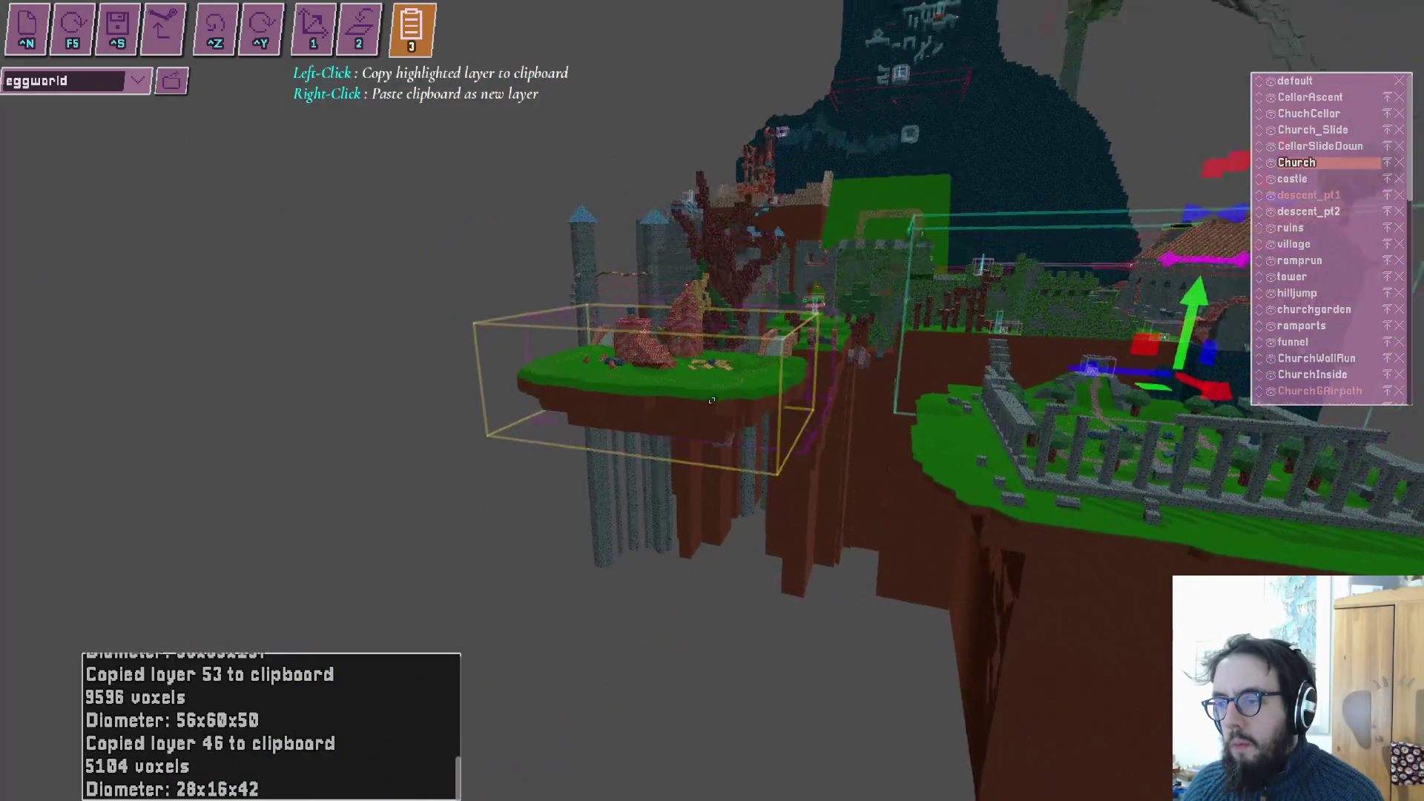
pyautogui.click(711, 401)
pyautogui.click(711, 401)
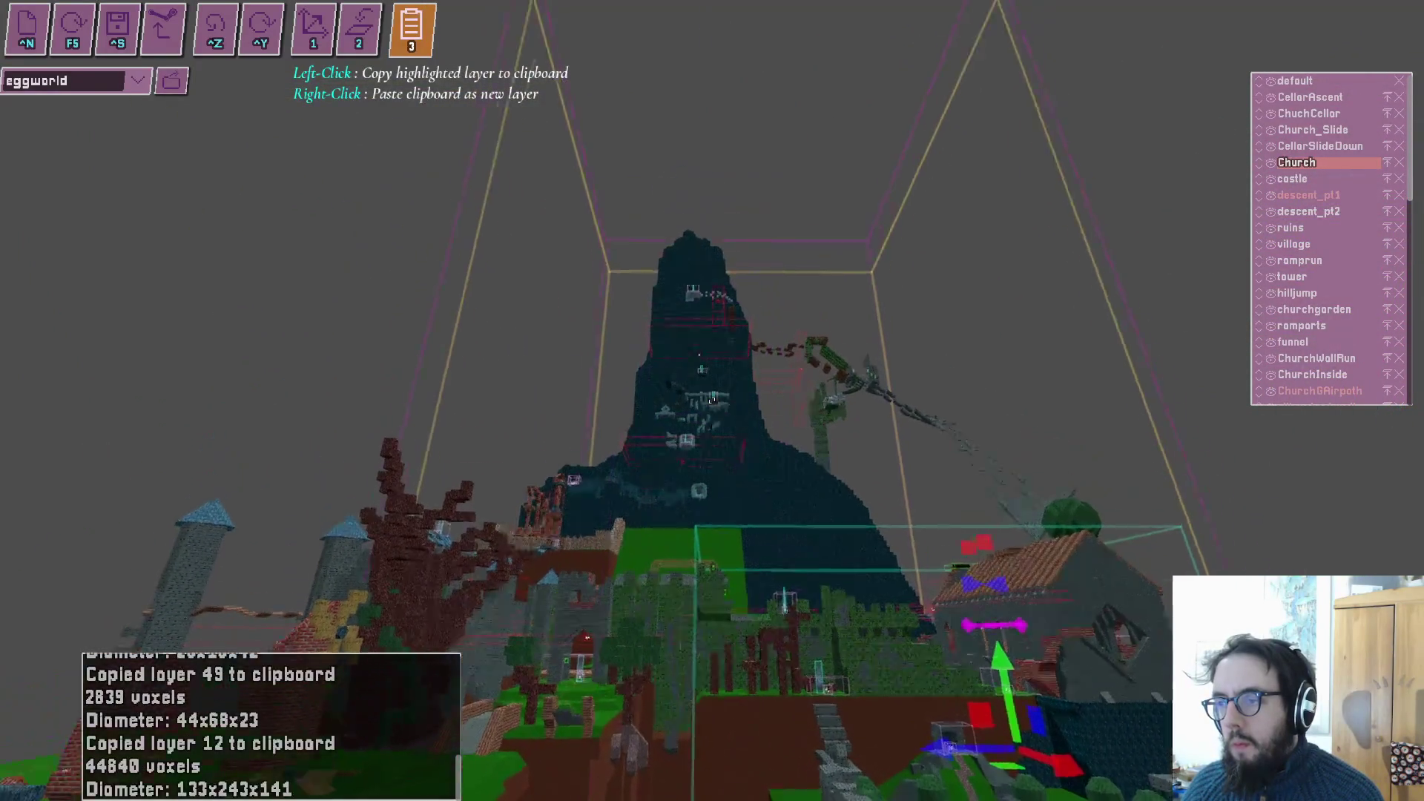
pyautogui.click(712, 400)
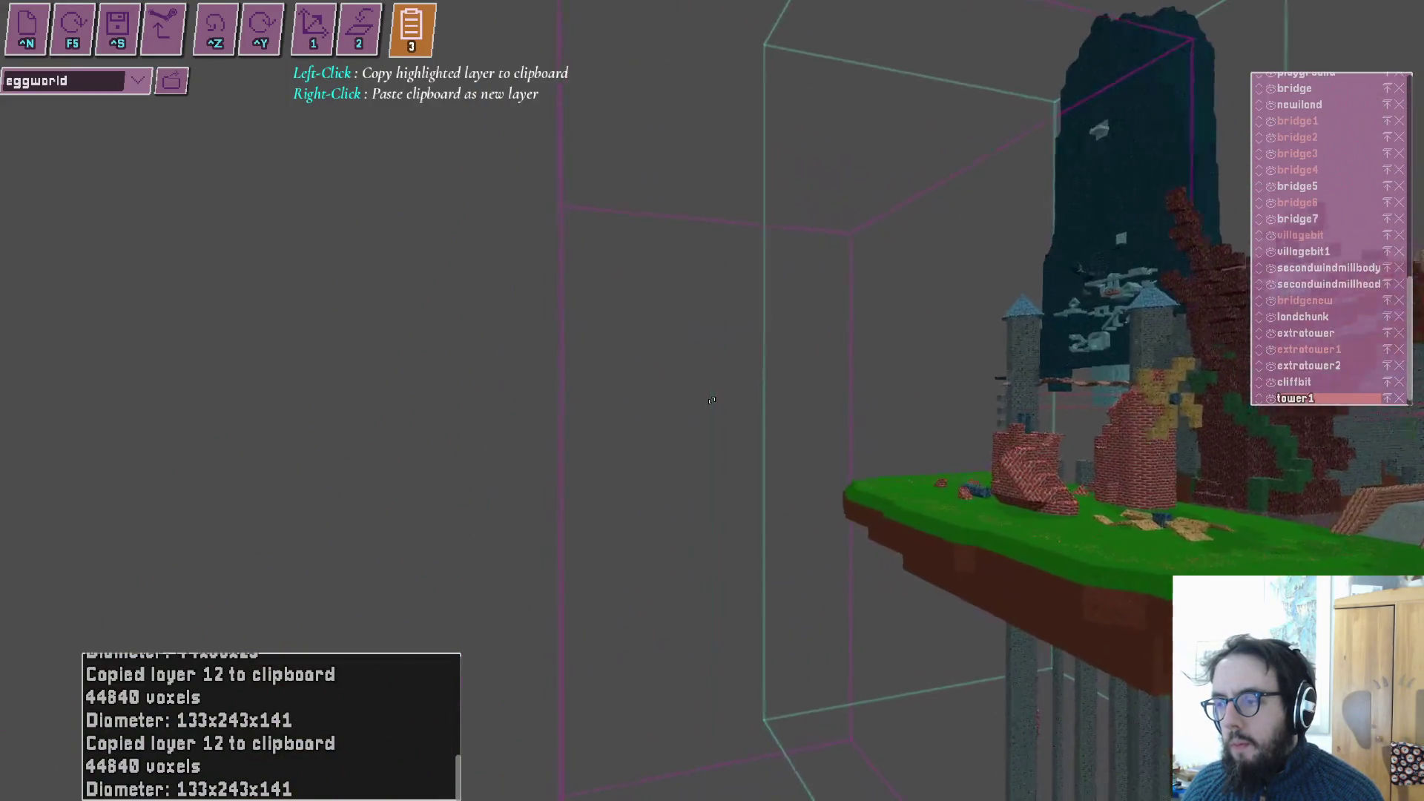
pyautogui.press('Escape')
pyautogui.hotkey('alt', 'Tab')
pyautogui.hotkey('alt', 'Tab')
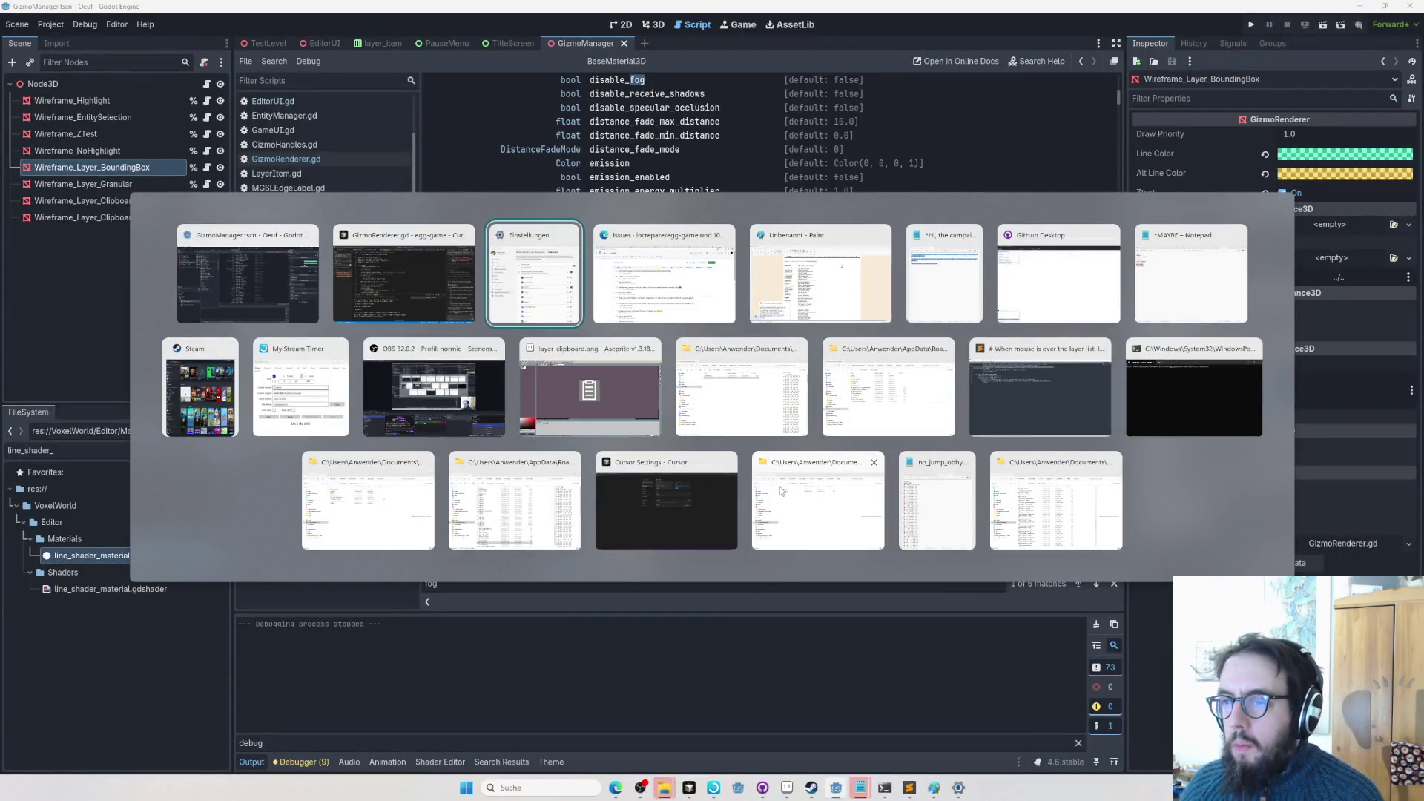
# Read the 'What I changed' summary in Cursor's chat, then relaunch the game from Godot
pyautogui.hotkey('alt', 'shift', 'Tab')
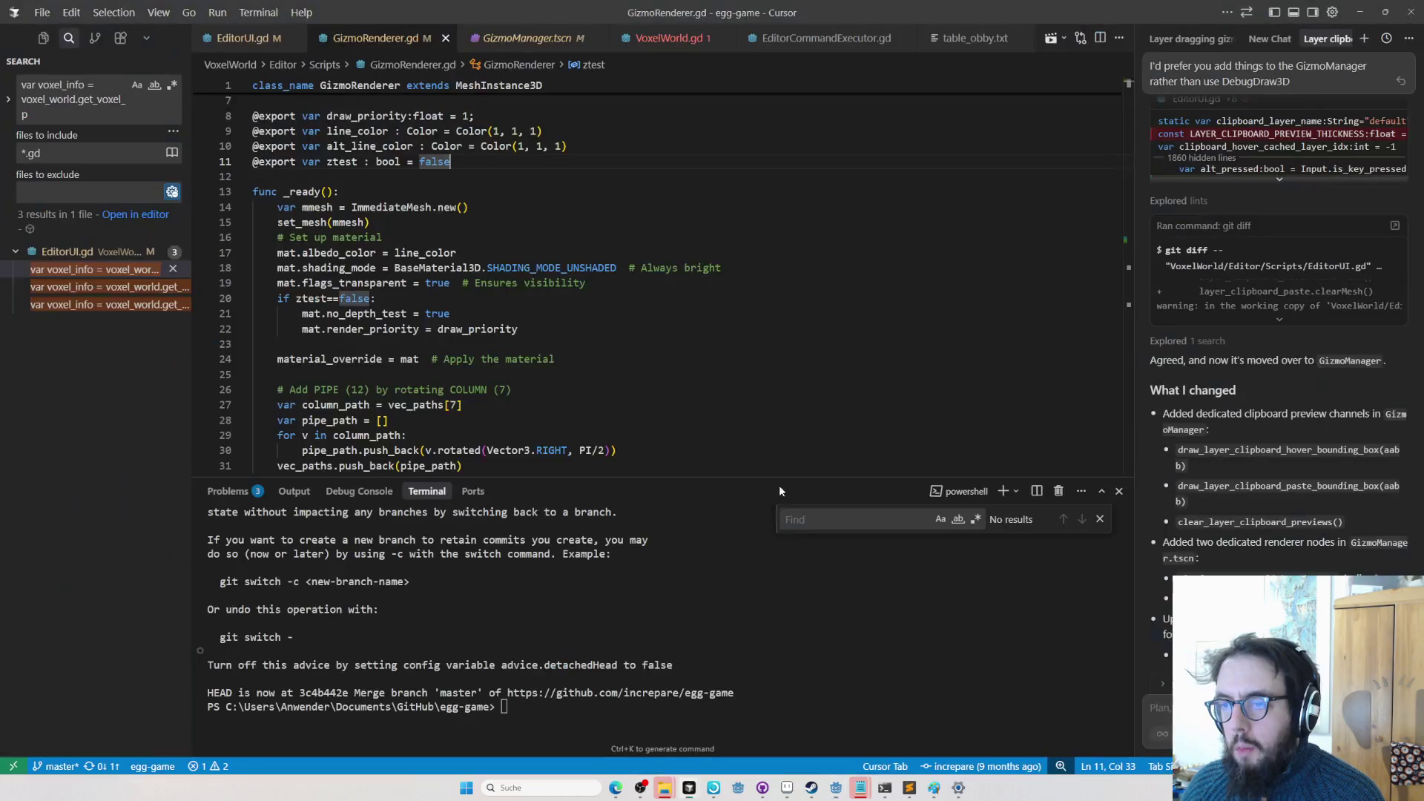
pyautogui.scroll(-4, 1255, 552)
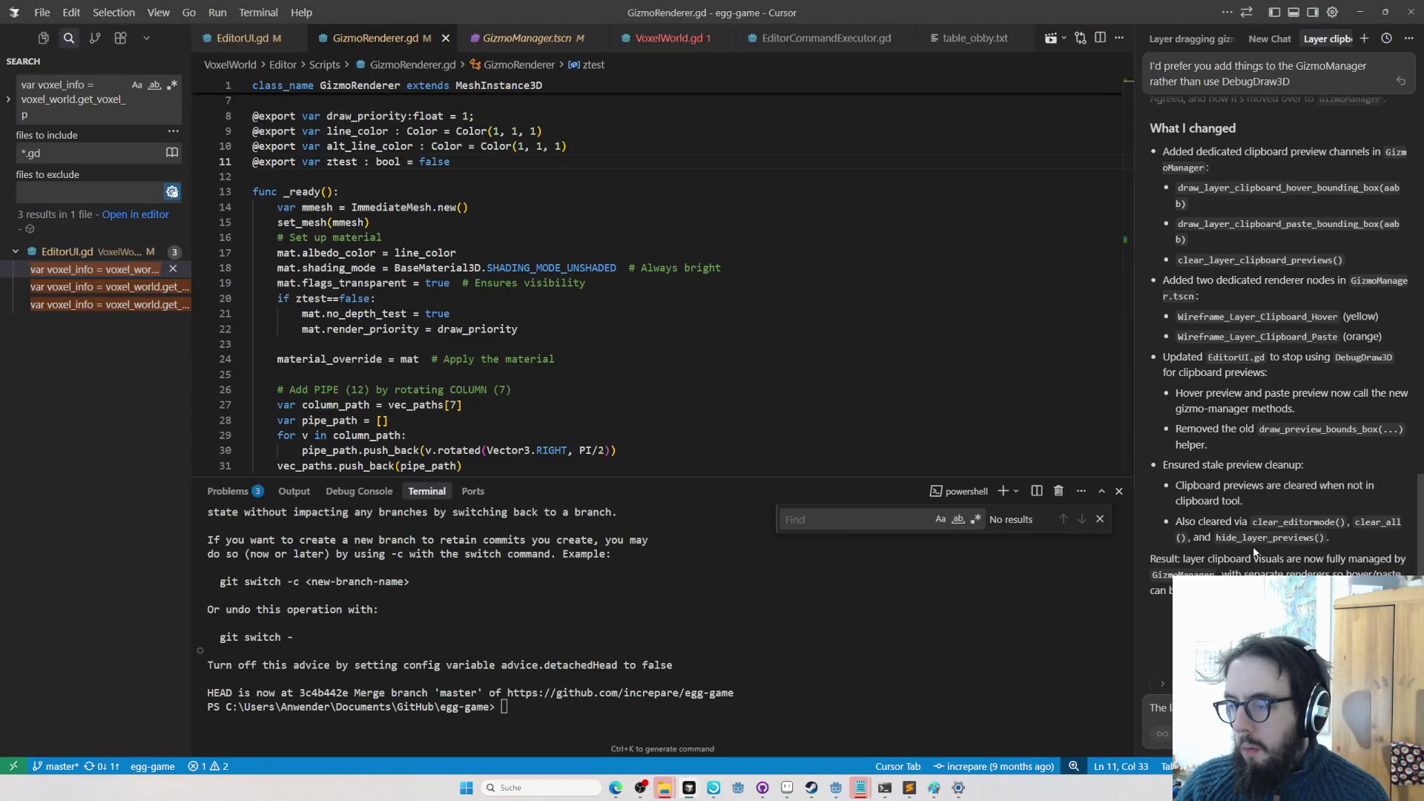
pyautogui.hotkey('alt', 'Tab')
pyautogui.hotkey('alt', 'Tab')
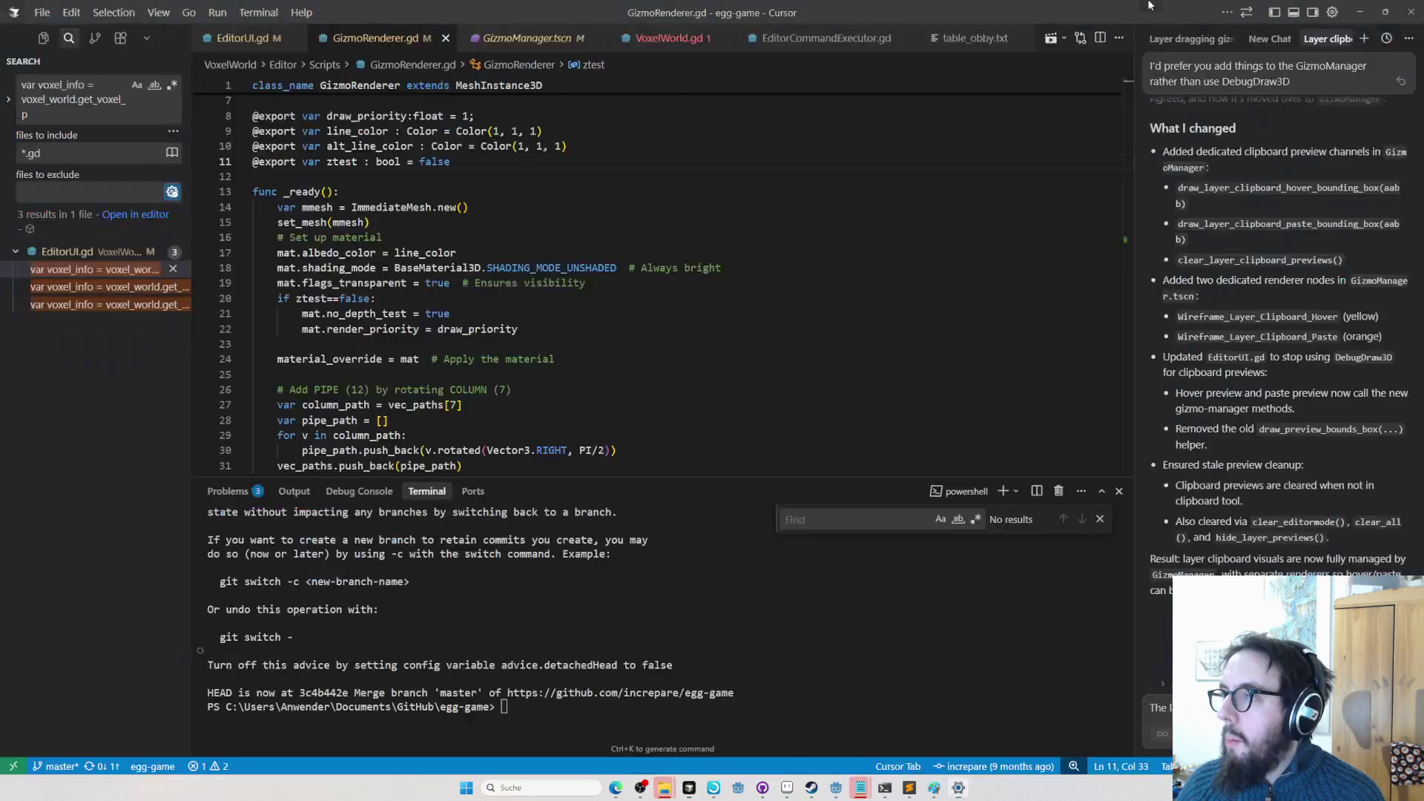
pyautogui.hotkey('alt', 'Tab')
pyautogui.click(1240, 16)
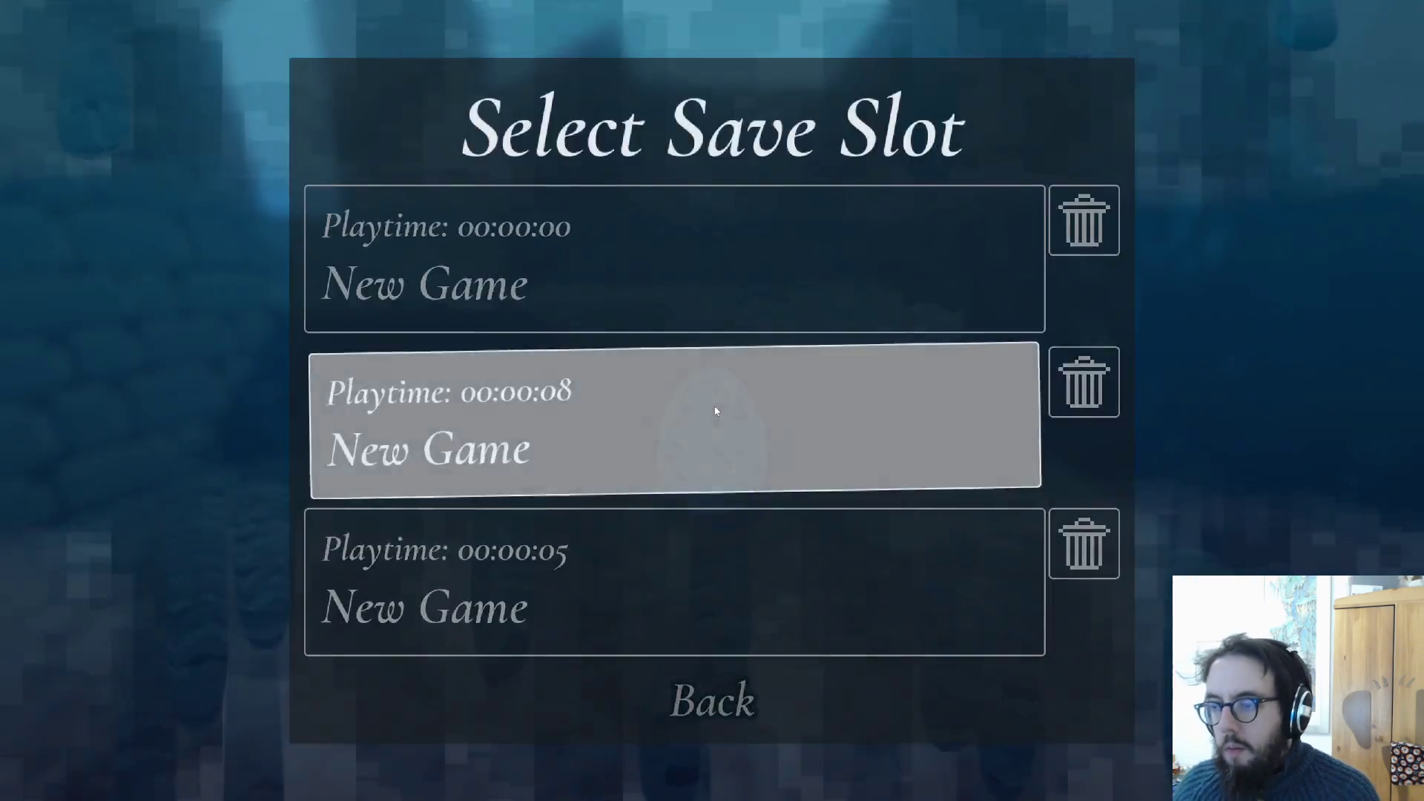
# Load save slot 2, pick layer clipboard tool 3, and fly the camera over the church
pyautogui.click(715, 408)
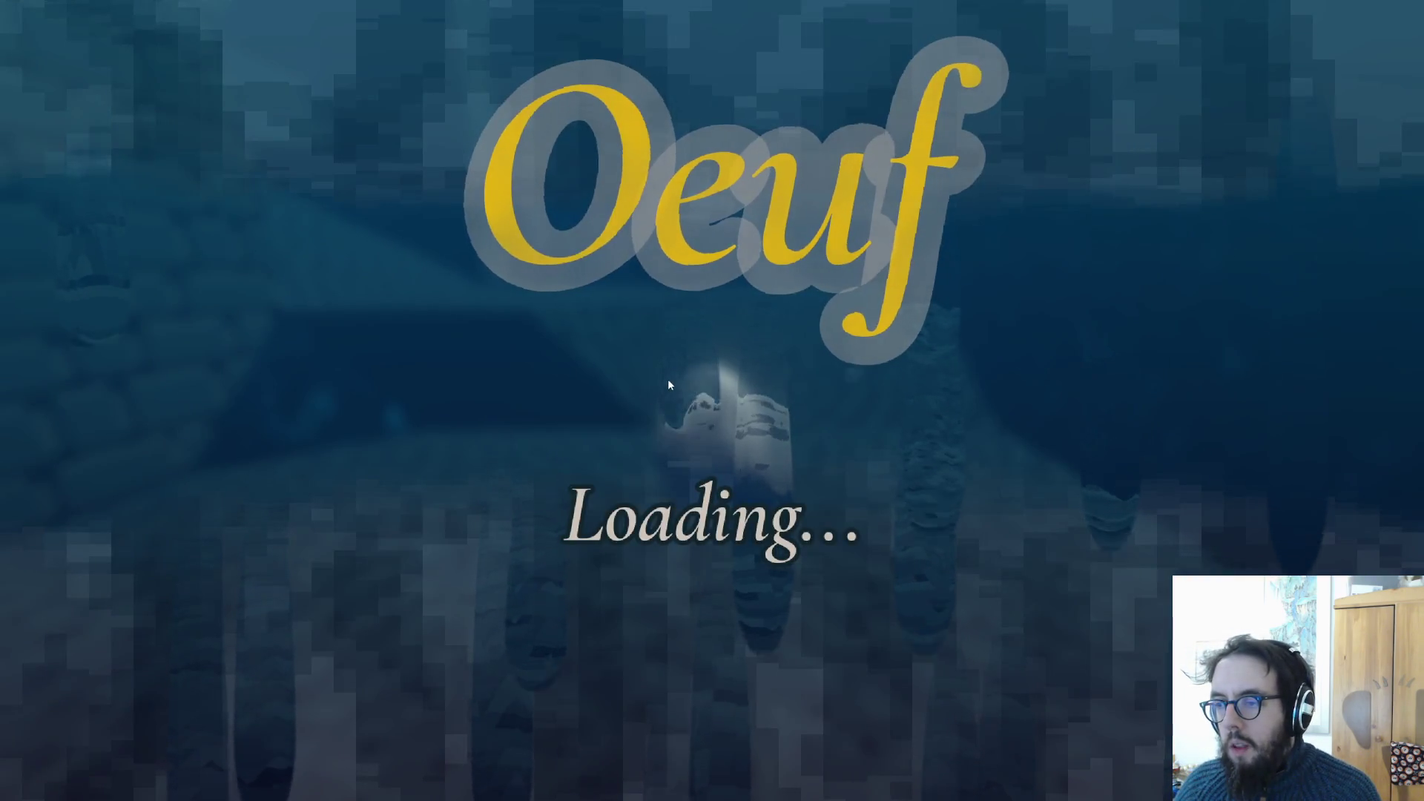
pyautogui.press('Tab')
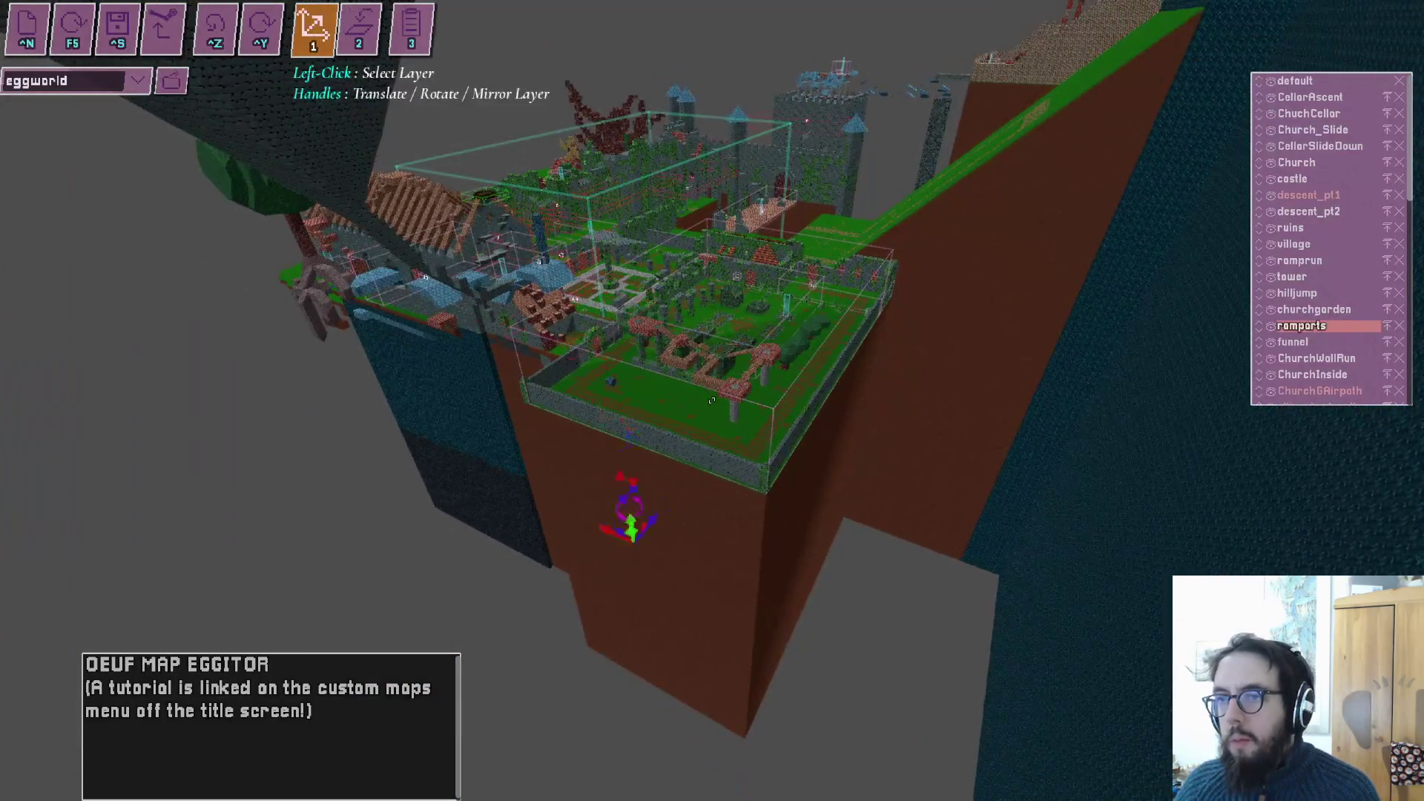
pyautogui.press('3')
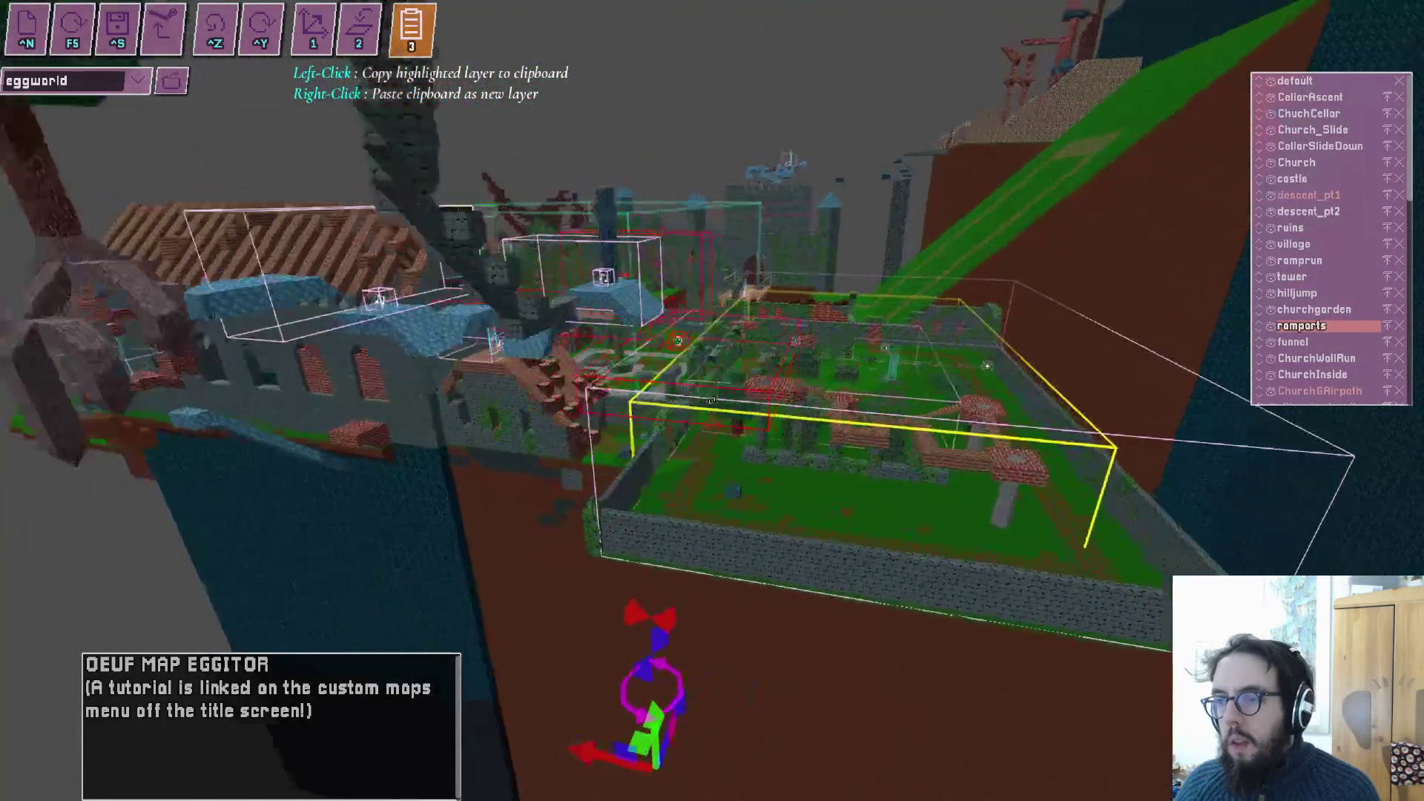
pyautogui.moveTo(711, 401); pyautogui.dragTo(866, 154)
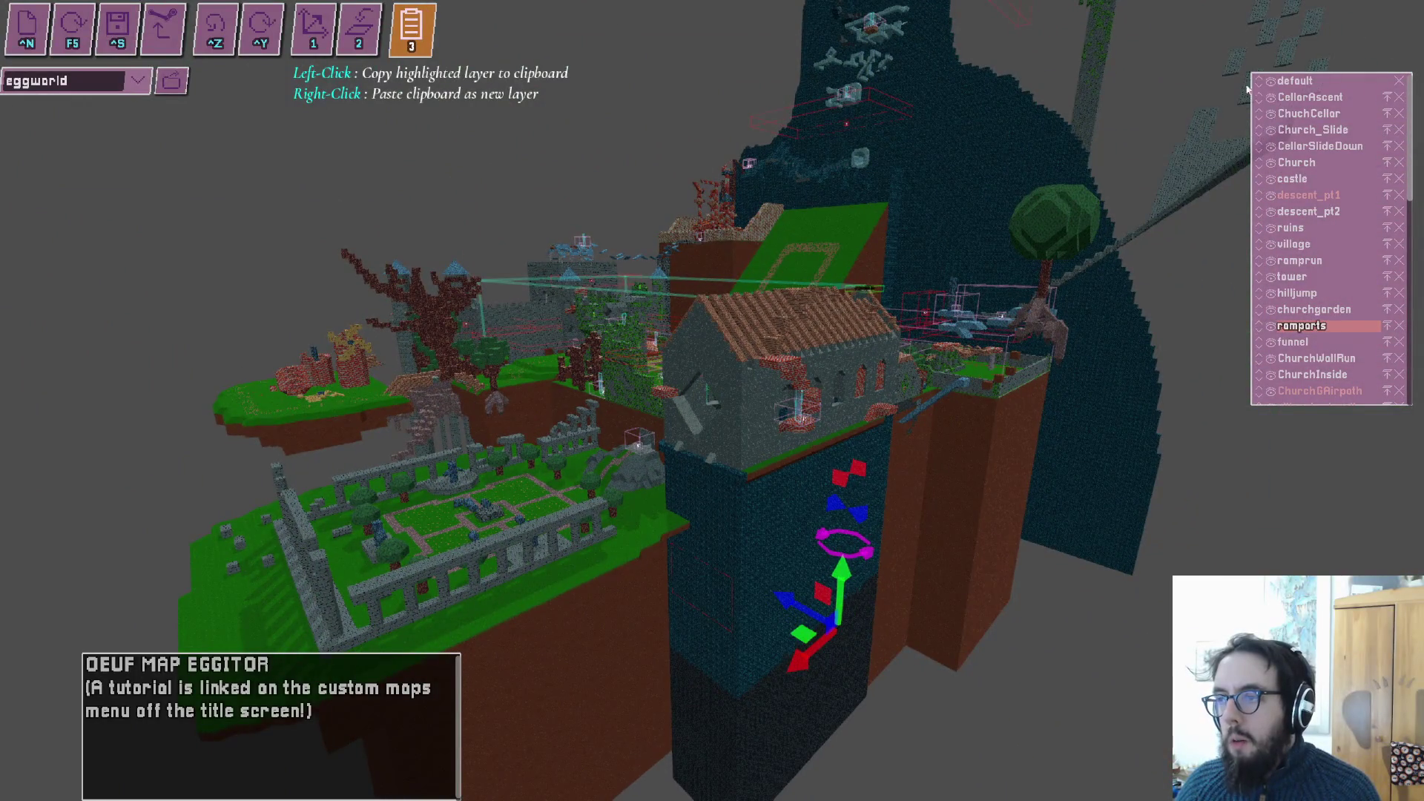
# Restart the project from the Godot editor
pyautogui.hotkey('alt', 'Tab')
pyautogui.hotkey('alt', 'Tab')
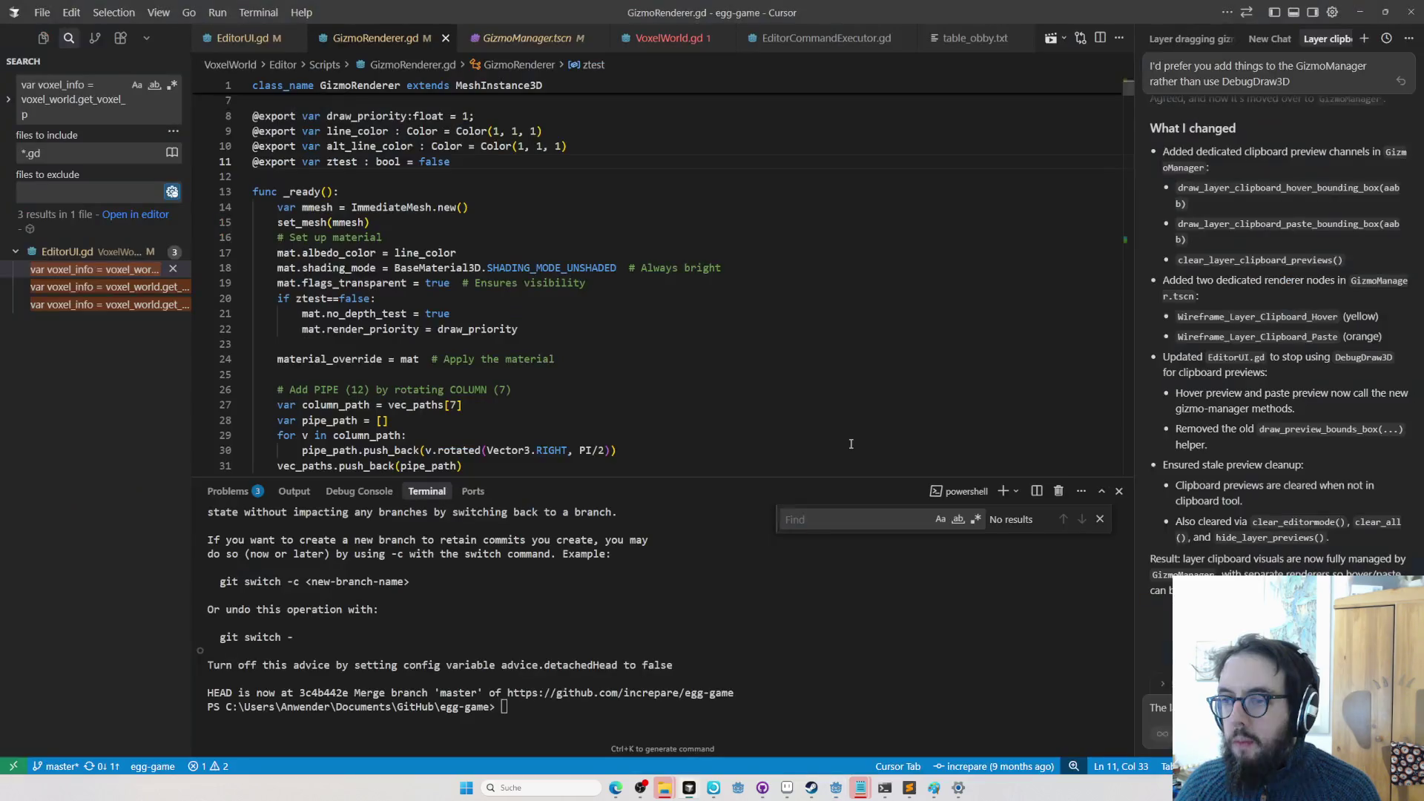
pyautogui.hotkey('alt', 'Tab')
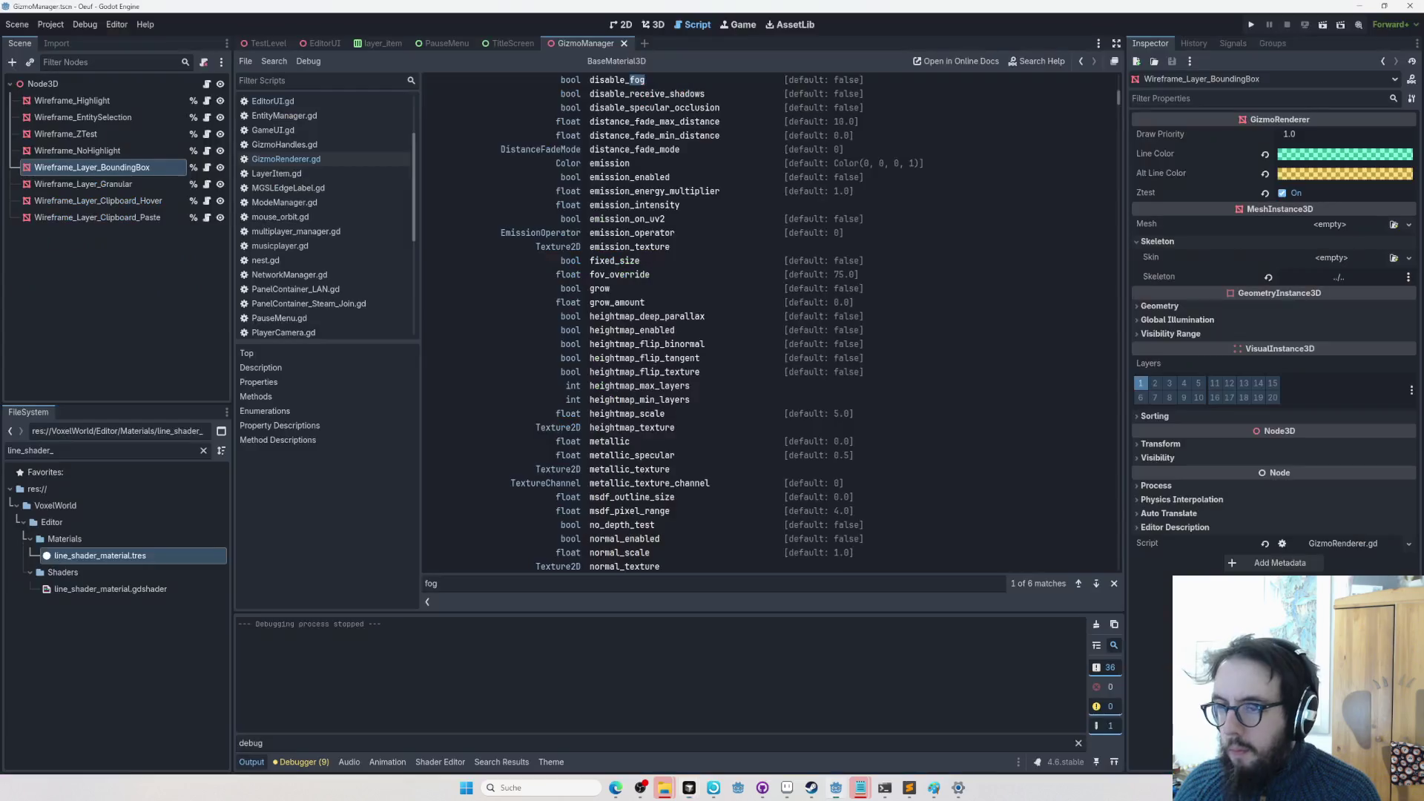
pyautogui.hotkey('alt', 'Tab')
pyautogui.click(1249, 29)
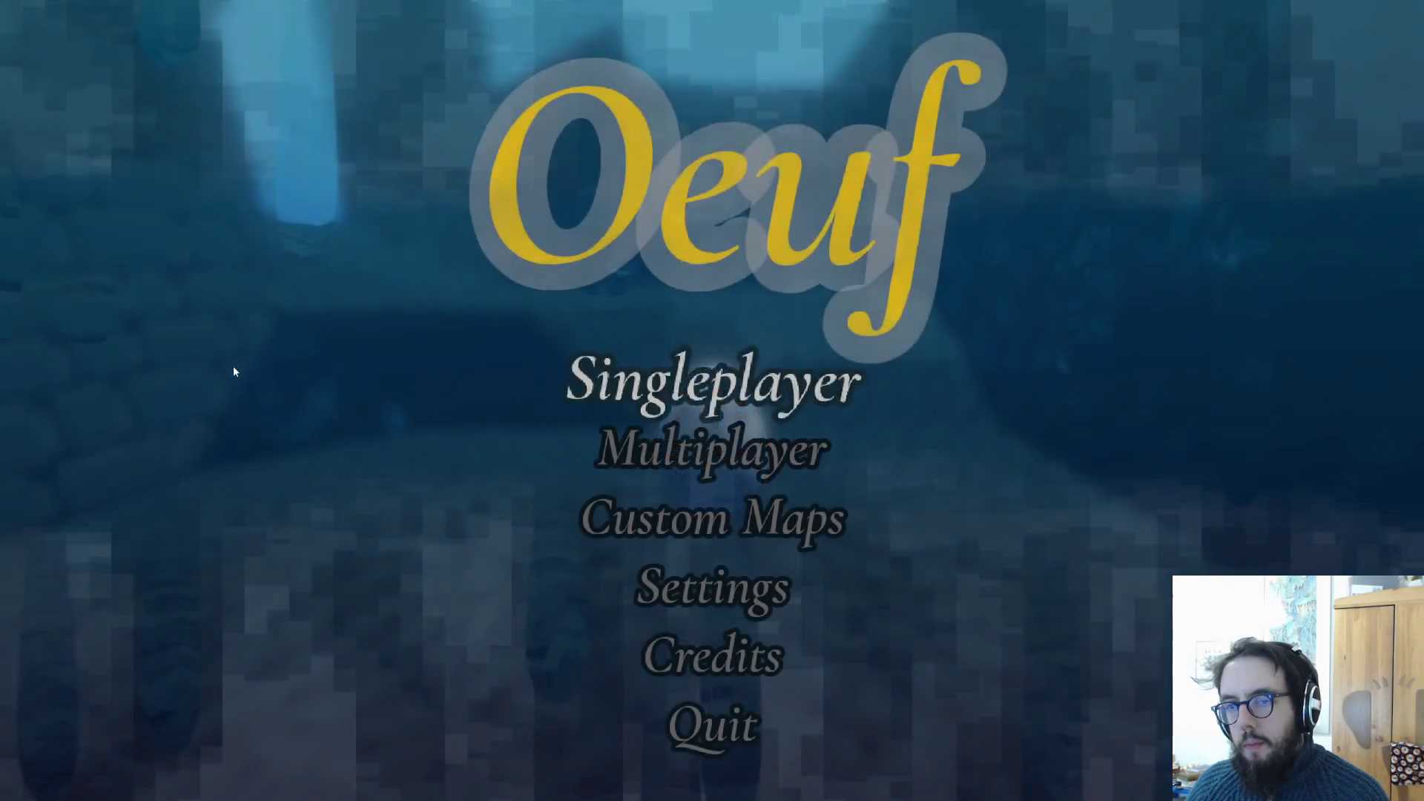
# Start singleplayer on small_track_split with layer clipboard tool 3 and orbit the track
pyautogui.click(605, 375)
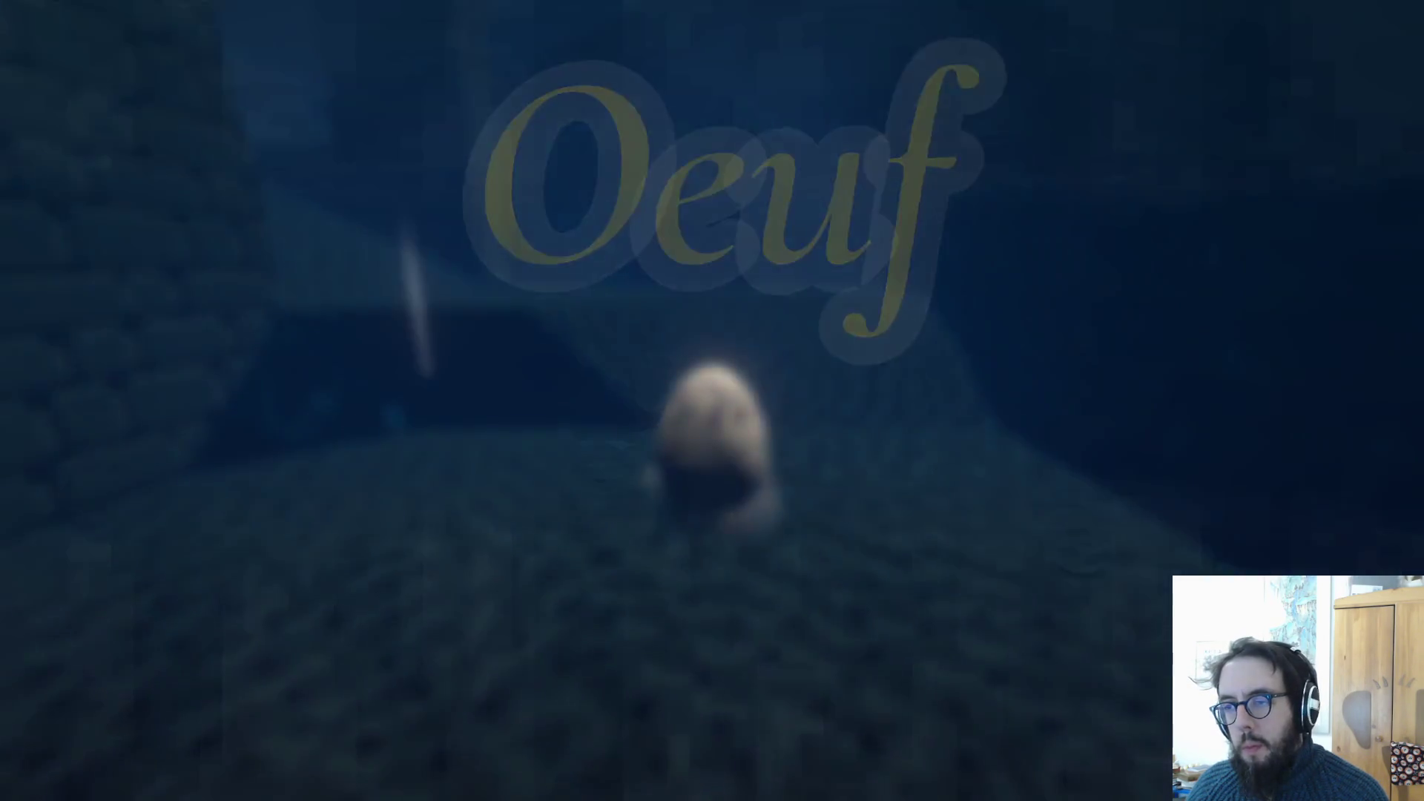
pyautogui.scroll(-7, 345, 386)
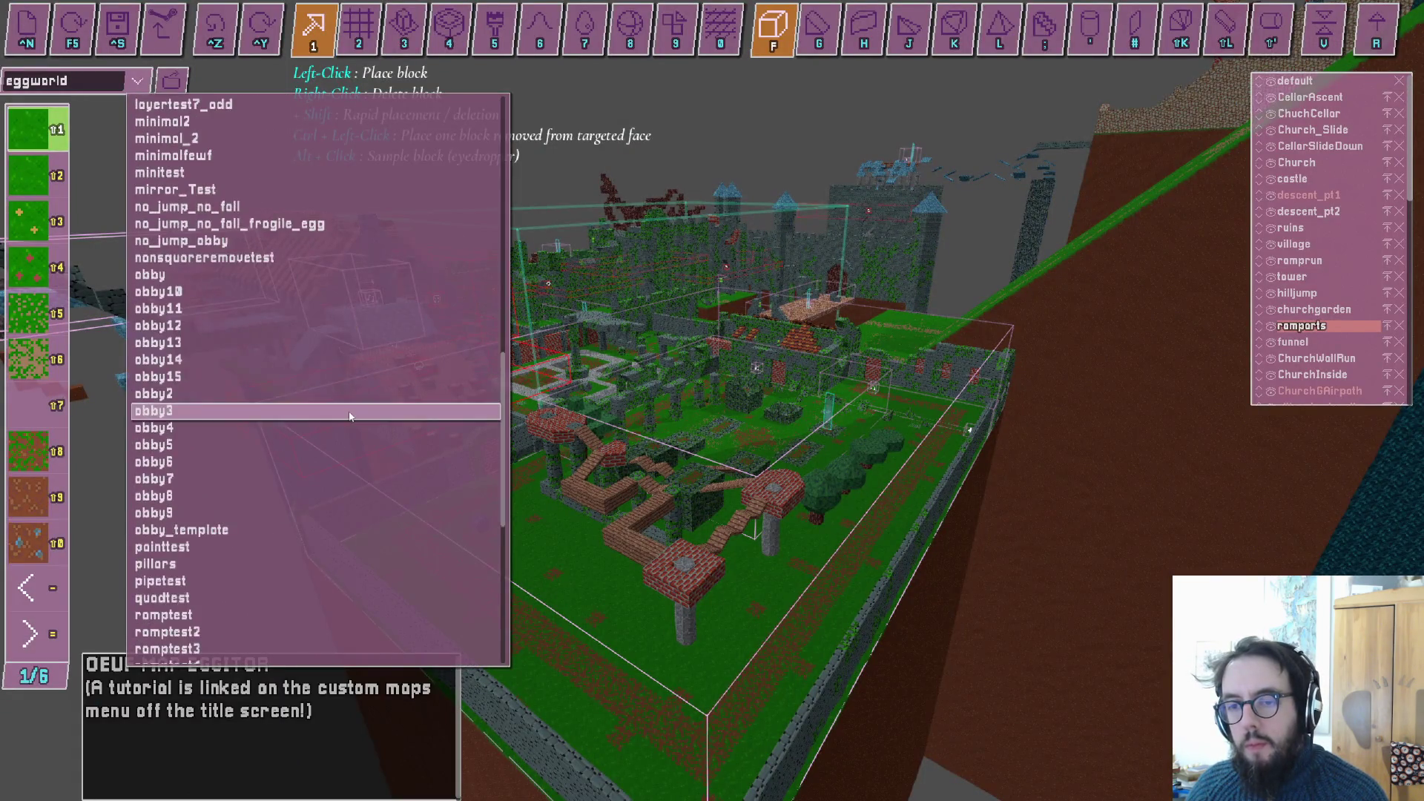
pyautogui.scroll(4, 350, 408)
pyautogui.scroll(-7, 352, 412)
pyautogui.scroll(-6, 350, 411)
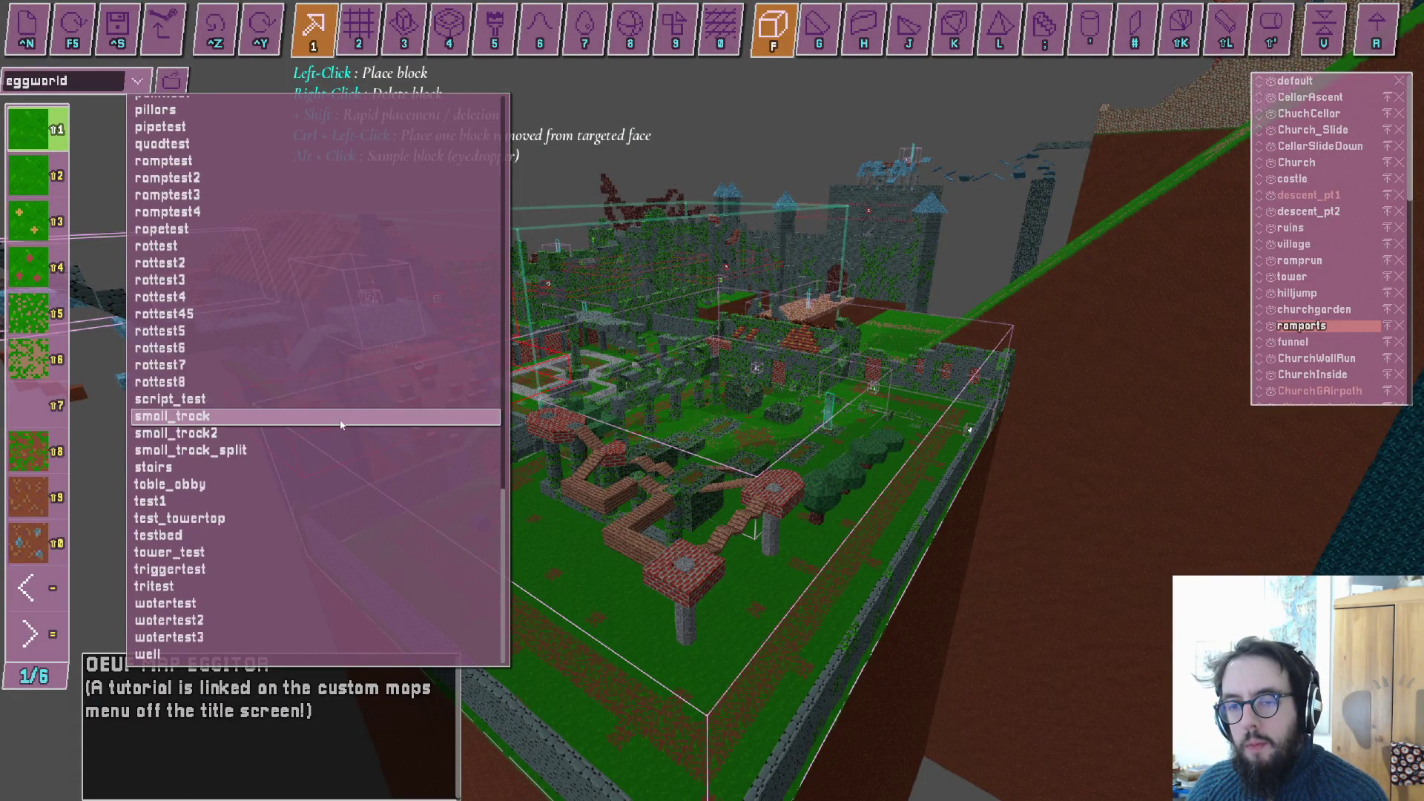
pyautogui.click(319, 450)
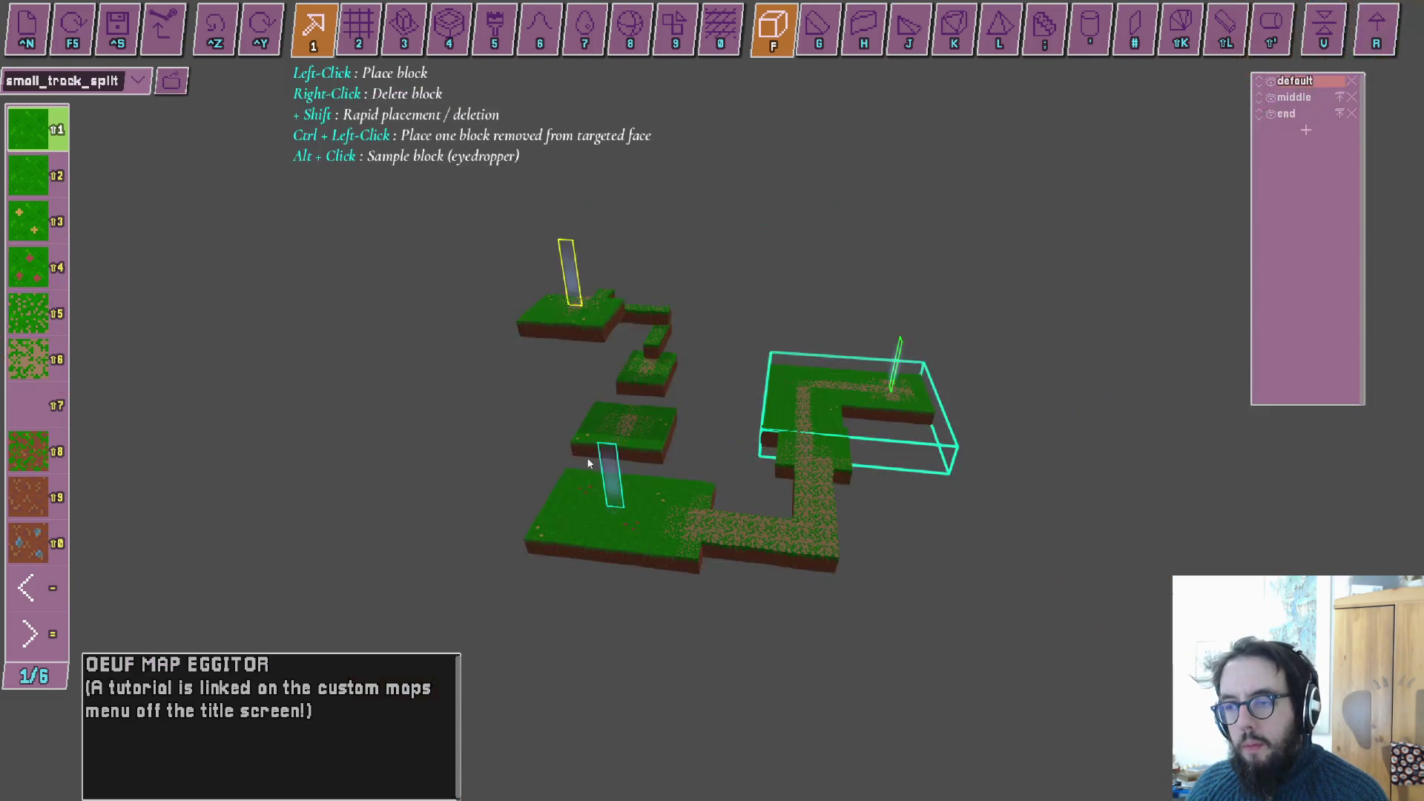
pyautogui.press('Tab')
pyautogui.press('3')
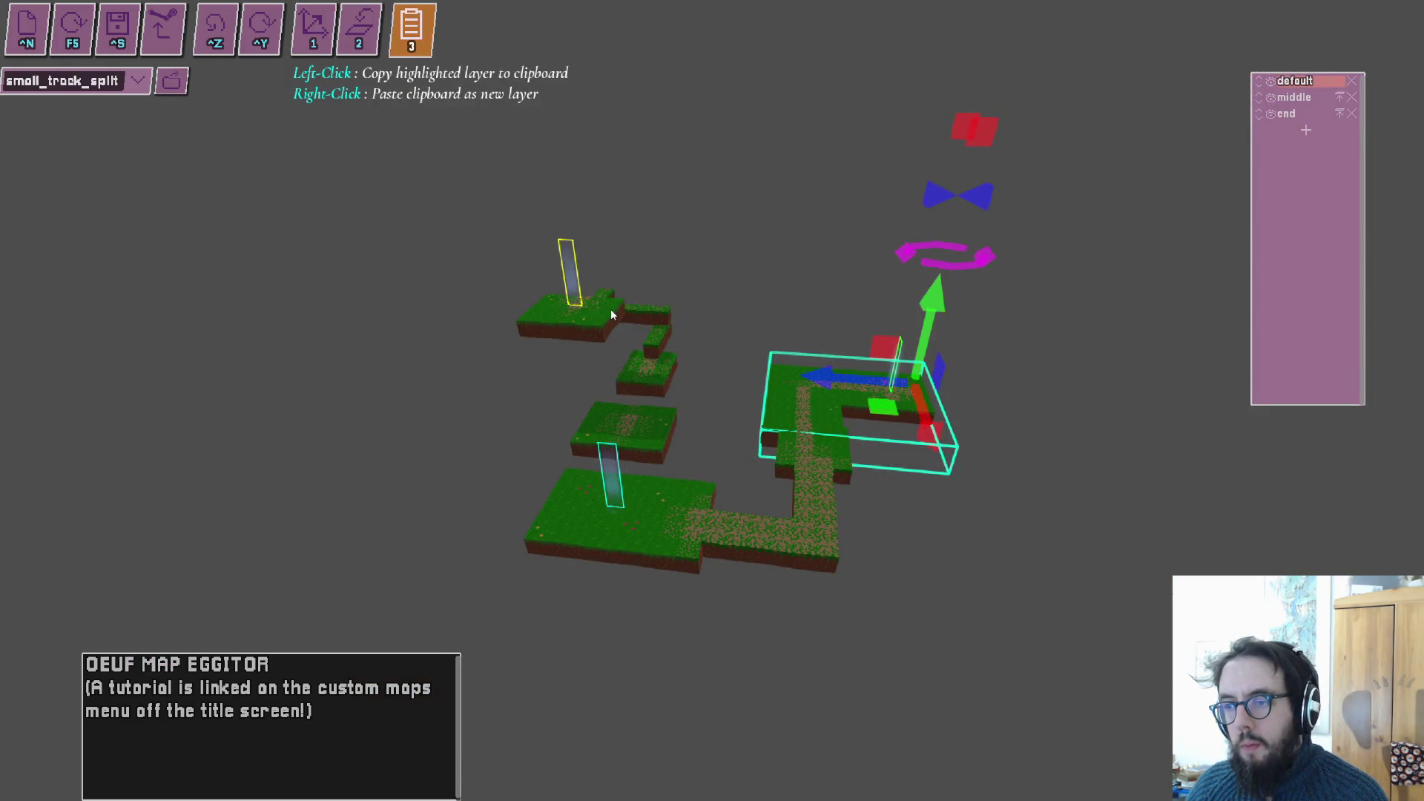
pyautogui.scroll(3, 630, 310)
pyautogui.moveTo(651, 311); pyautogui.dragTo(712, 401)
# Report in Cursor's chat that the layer hover preview fails in free-mouse mode
pyautogui.hotkey('alt', 'Tab')
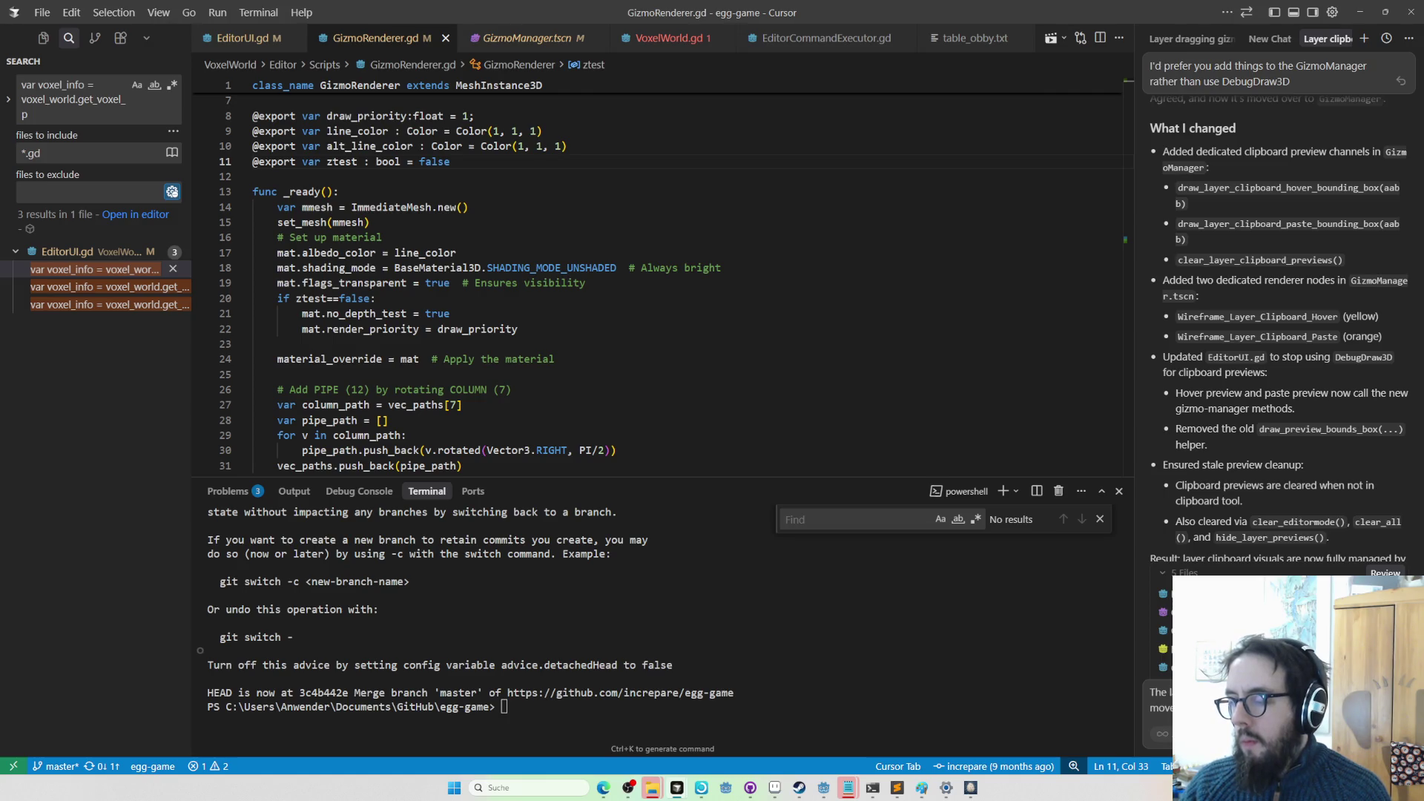
pyautogui.press('Return')
pyautogui.hotkey('alt', 'Tab')
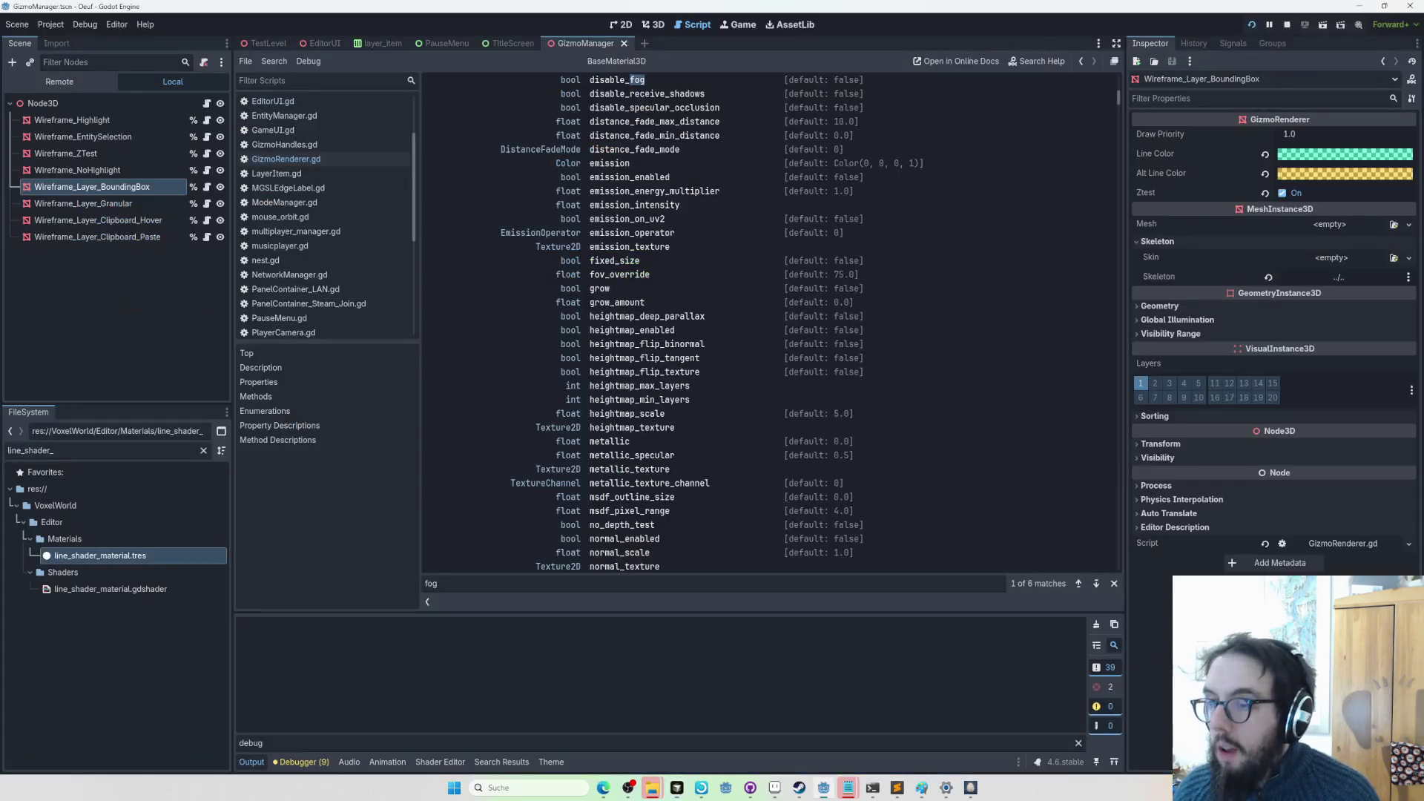
pyautogui.hotkey('alt', 'Tab')
pyautogui.scroll(-3, 711, 401)
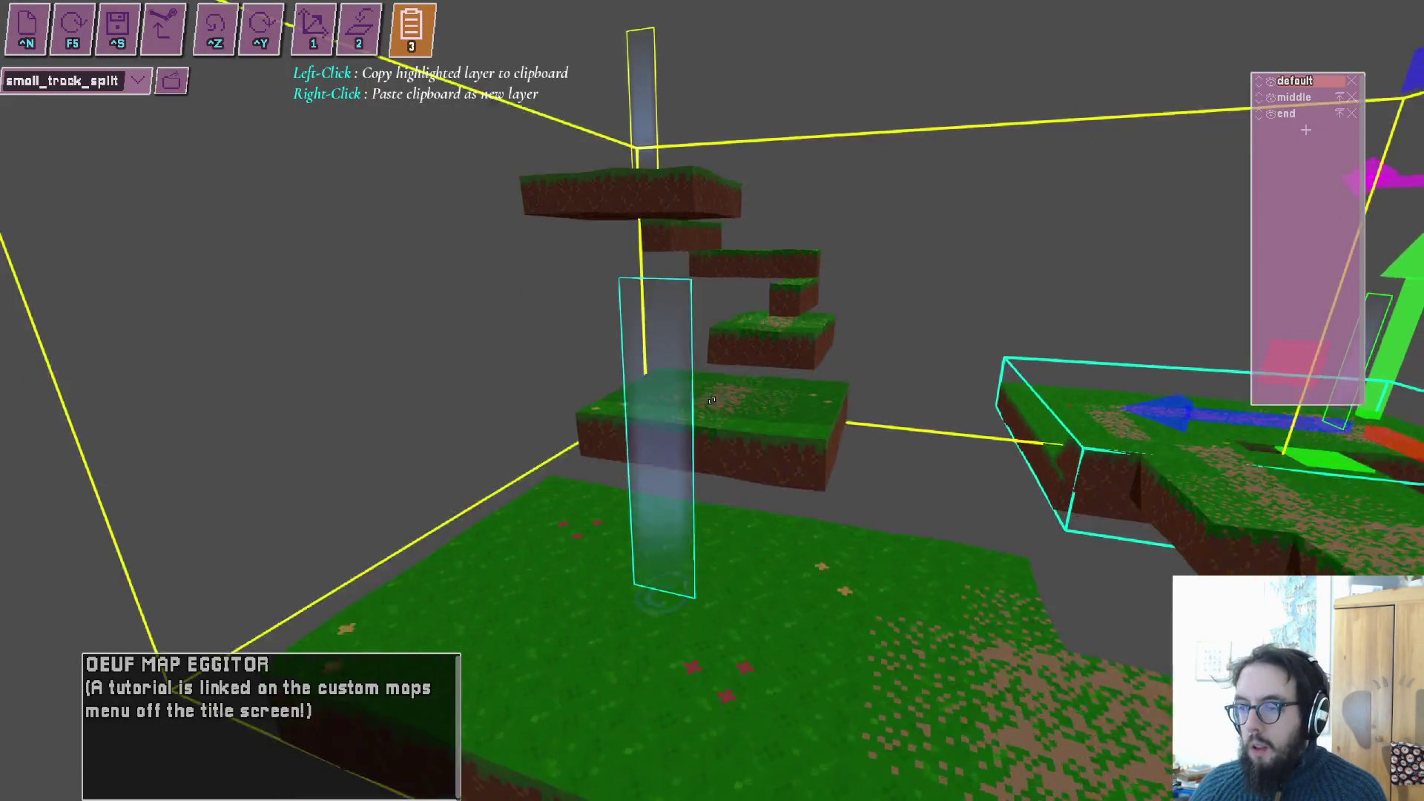
pyautogui.scroll(3, 711, 400)
pyautogui.scroll(5, 711, 401)
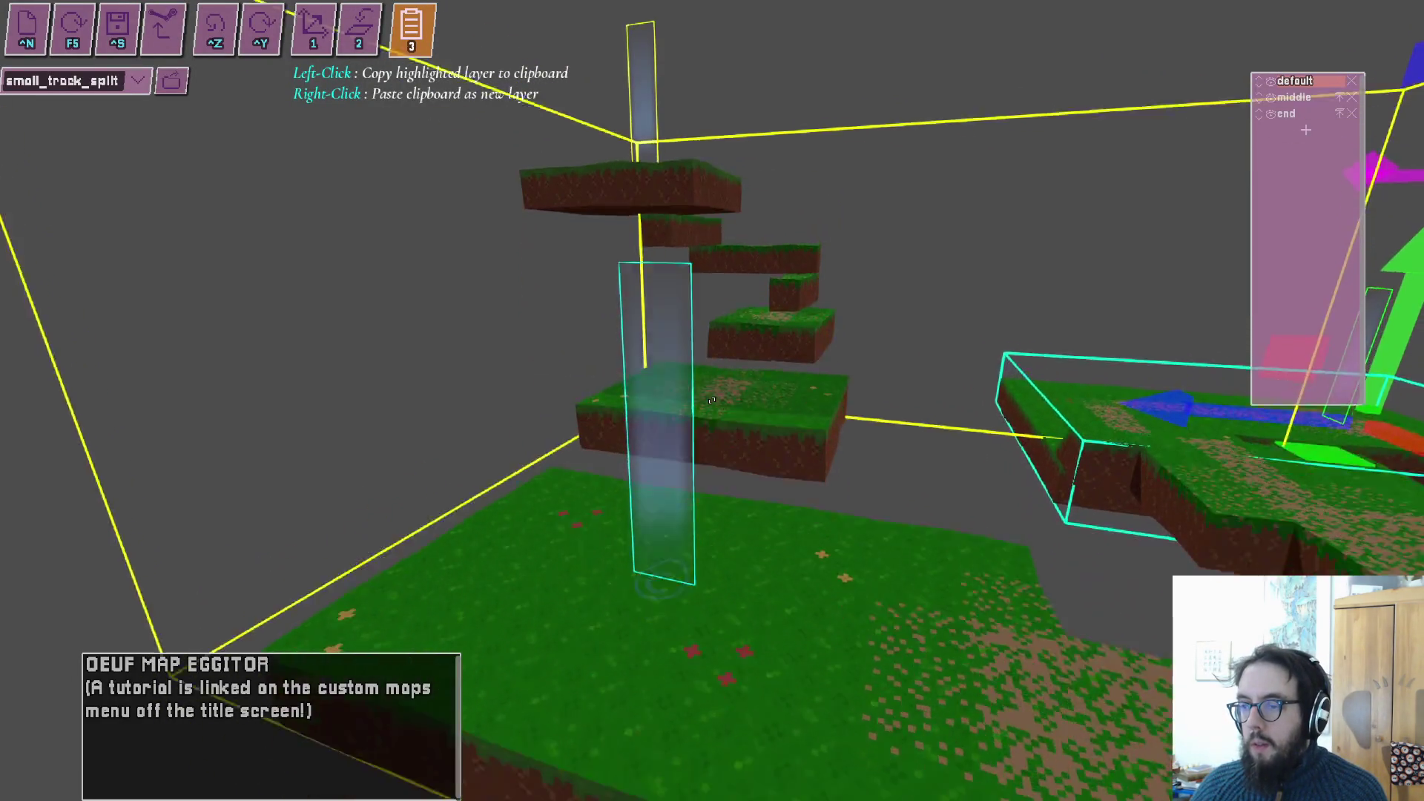
pyautogui.hotkey('alt', 'Tab')
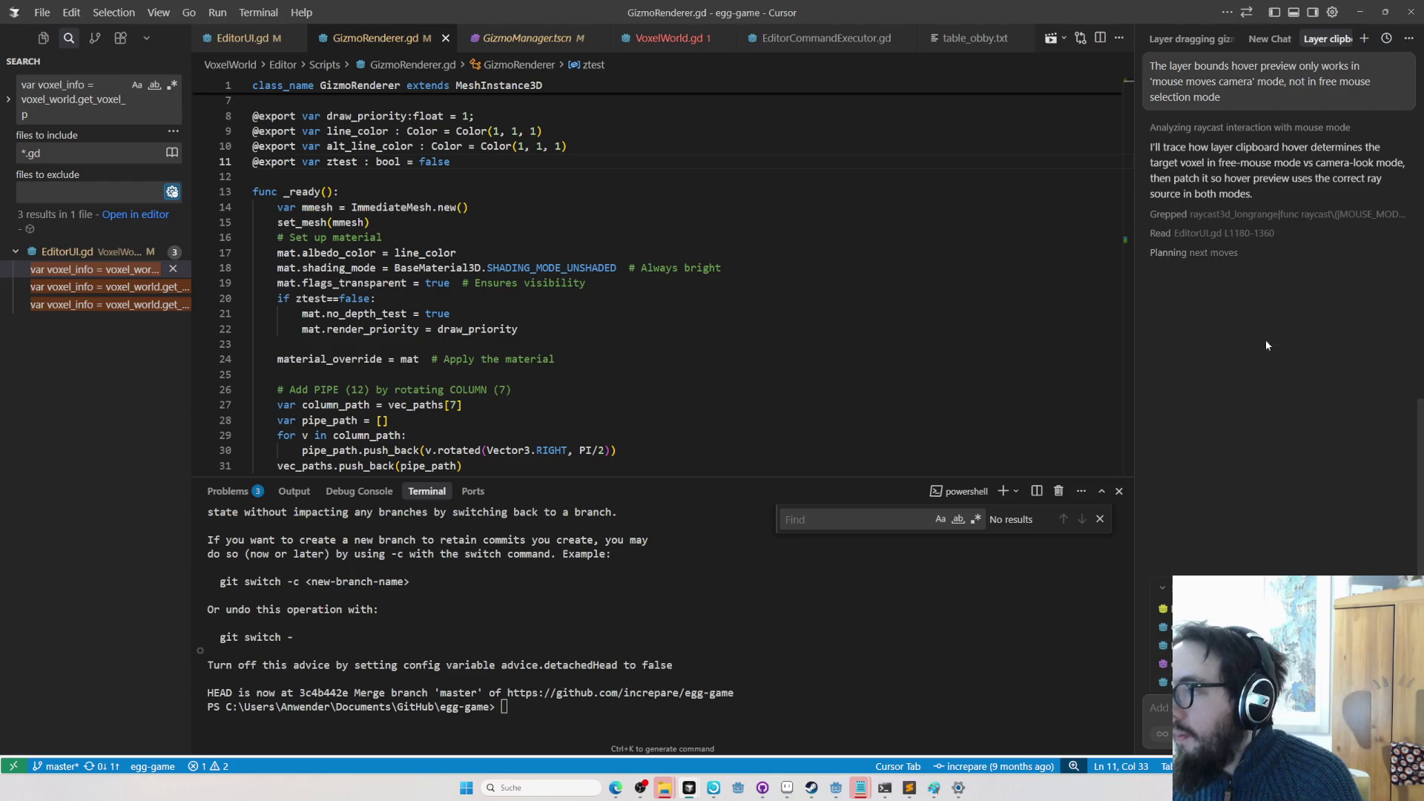
# Amend the chat message, then find the Tab handling and MOUSE_MODE_VISIBLE uses in EditorUI.gd
pyautogui.click(1384, 93)
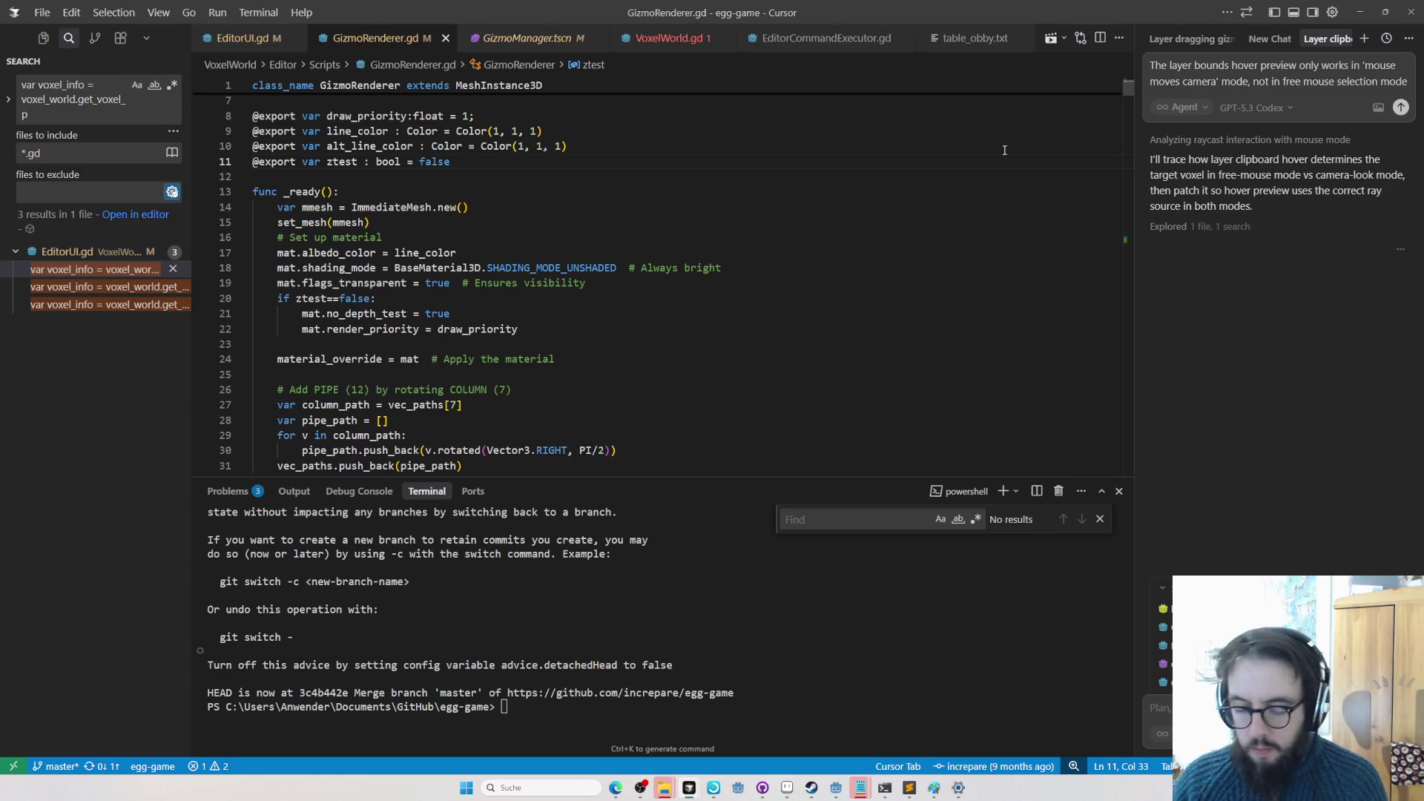
pyautogui.write('- I think mouse')
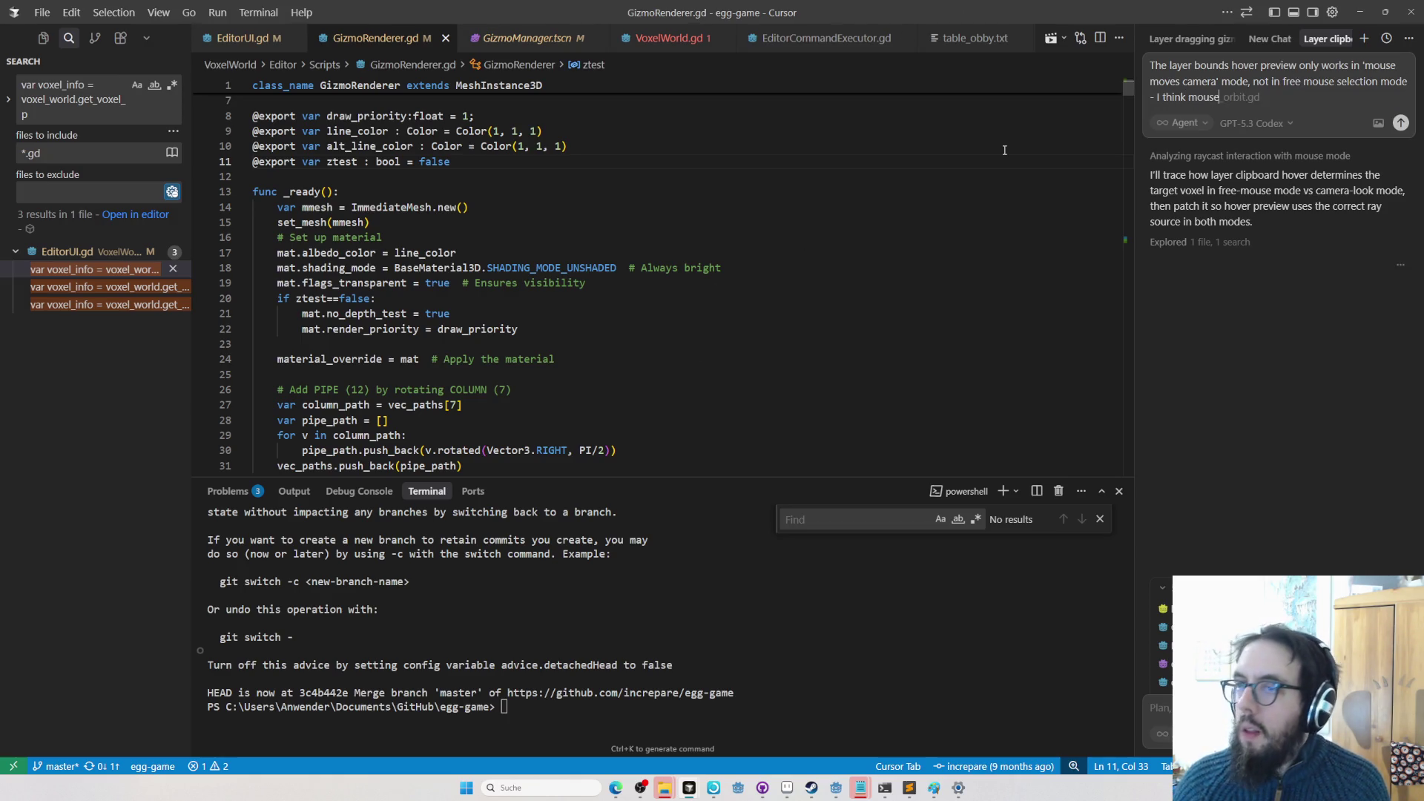
pyautogui.hotkey('ctrl', 'f')
pyautogui.write('tab')
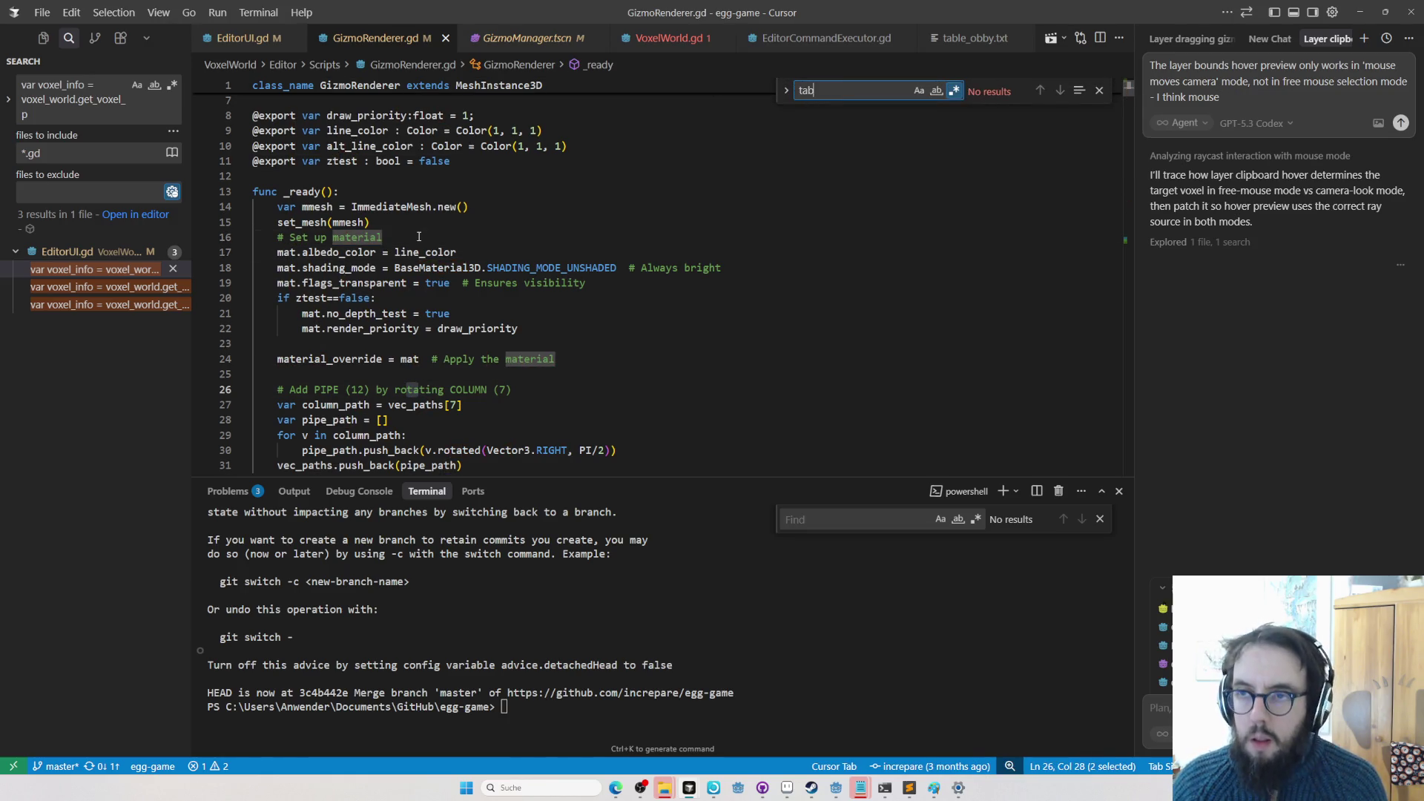
pyautogui.click(239, 38)
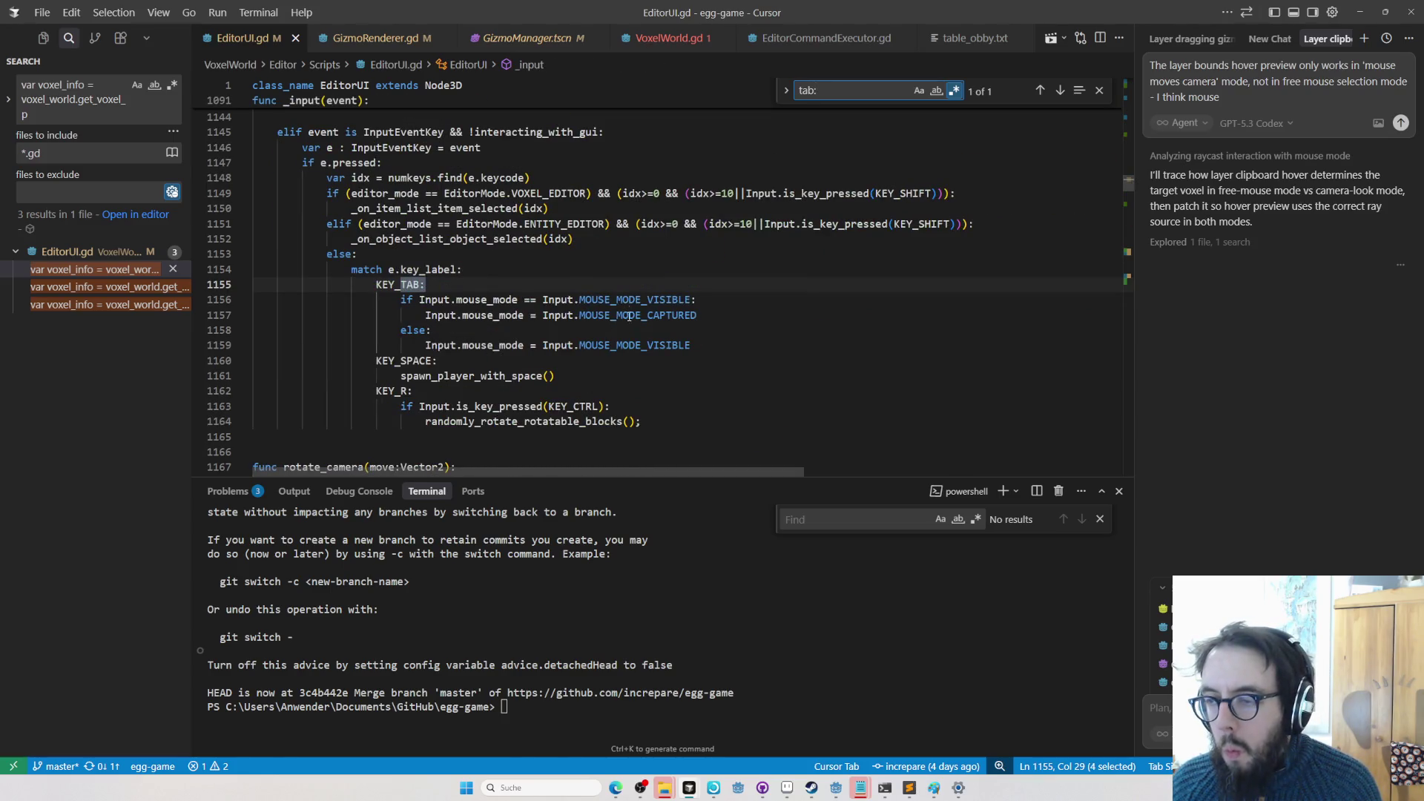
pyautogui.doubleClick(635, 312)
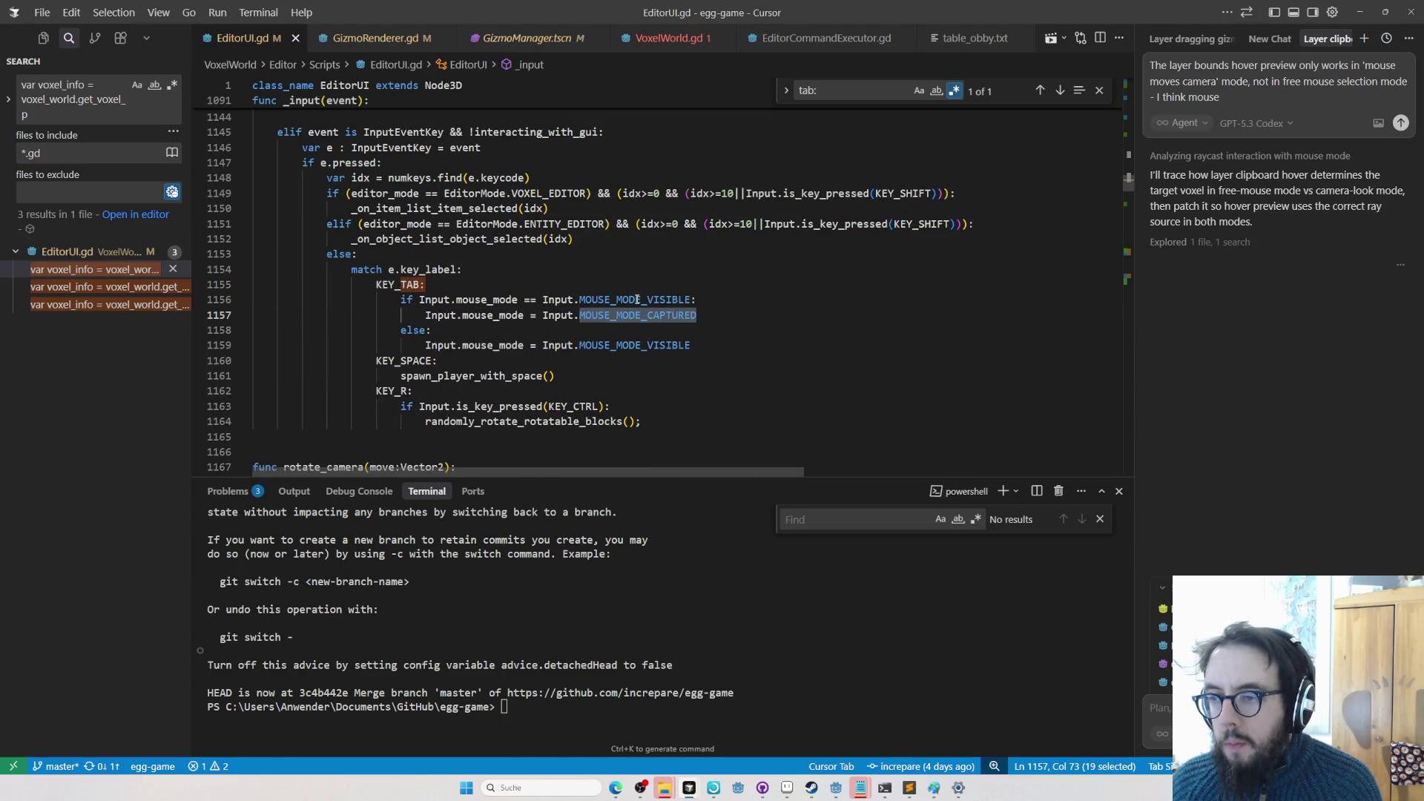
pyautogui.click(636, 299)
pyautogui.press('Return')
pyautogui.press('Return')
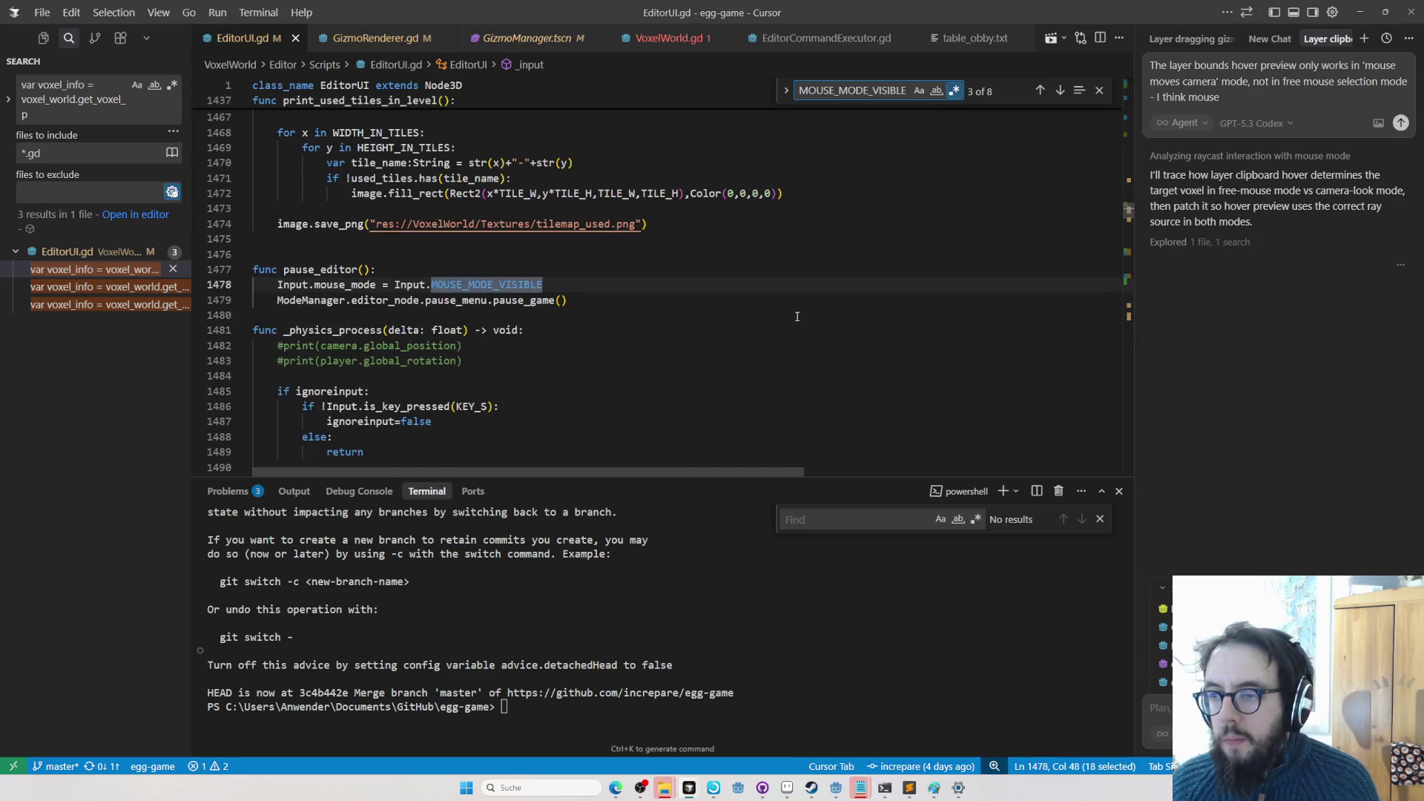
pyautogui.press('Return')
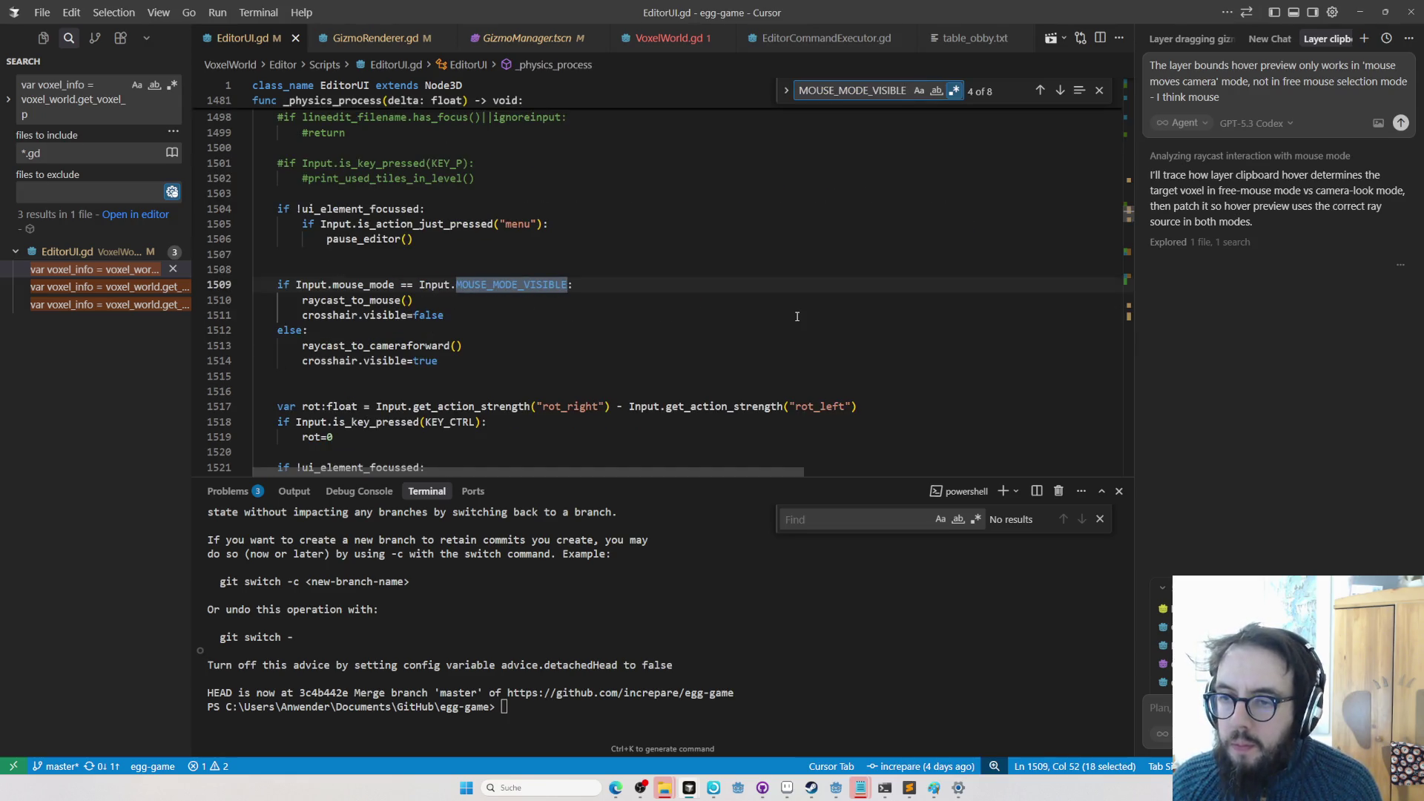
pyautogui.press('Escape')
# In raycast_to_mouse, add raycast3d_longrange look_at_from_position and force_raycast_update lines
pyautogui.keyDown('ctrl'); pyautogui.click(365, 300); pyautogui.keyUp('ctrl')
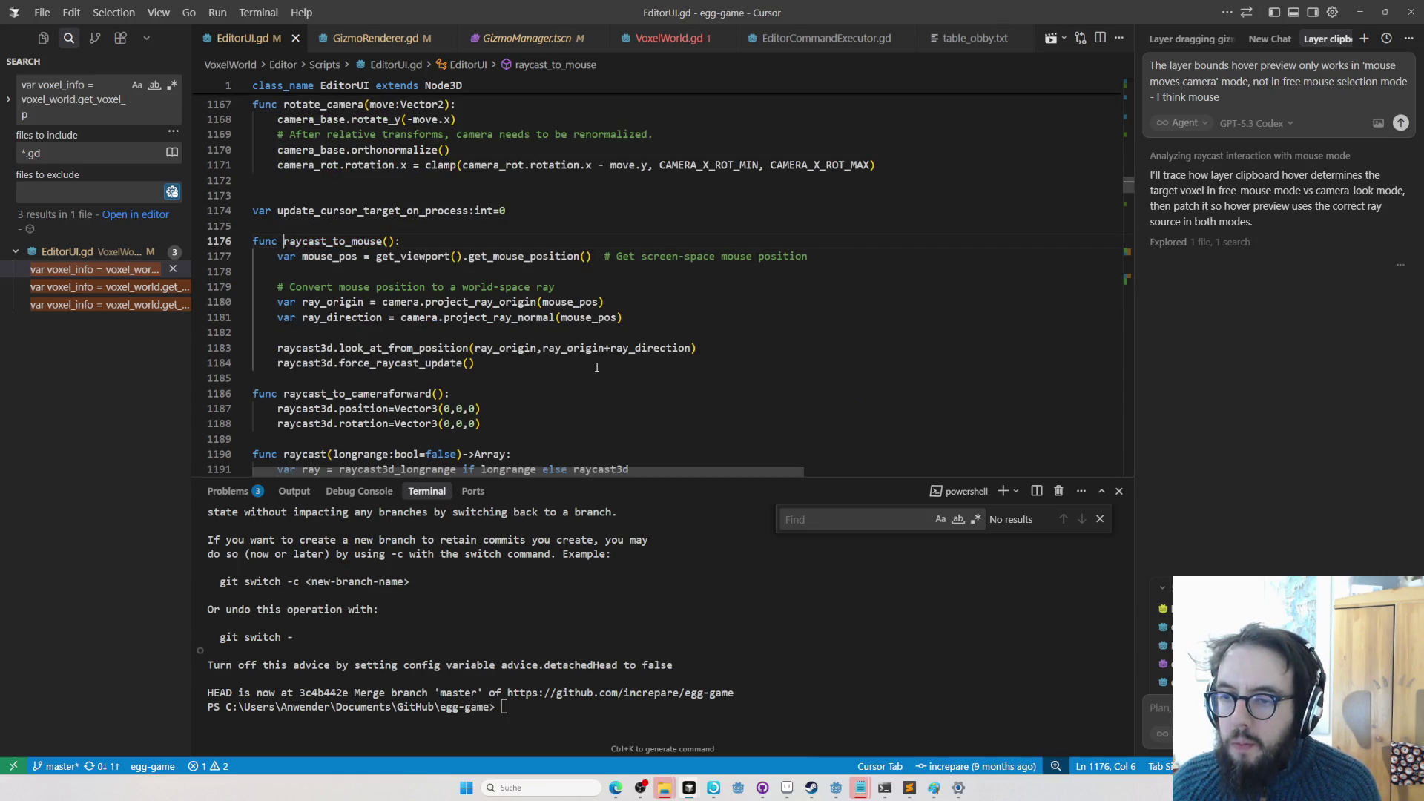
pyautogui.press('Return')
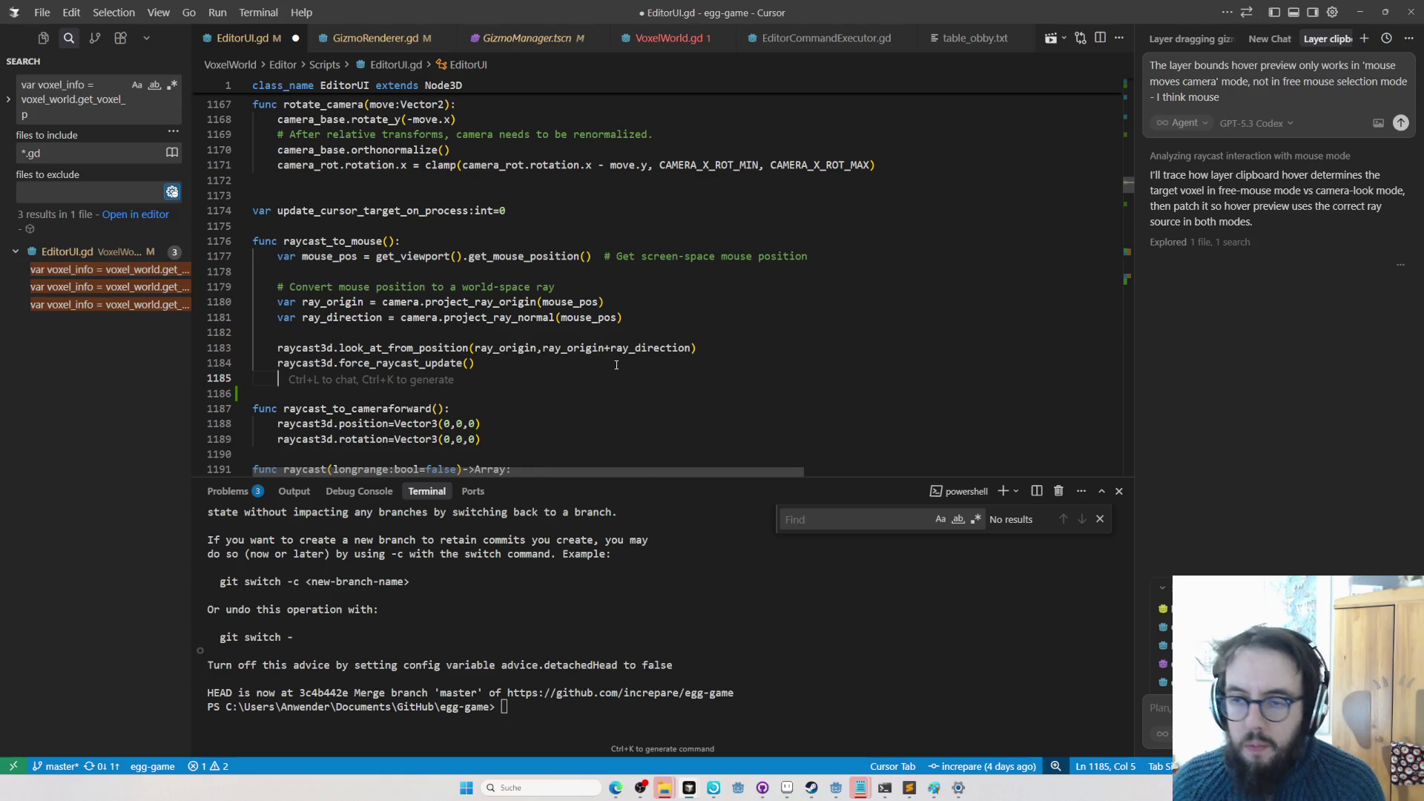
pyautogui.write('raycast')
pyautogui.press('Tab')
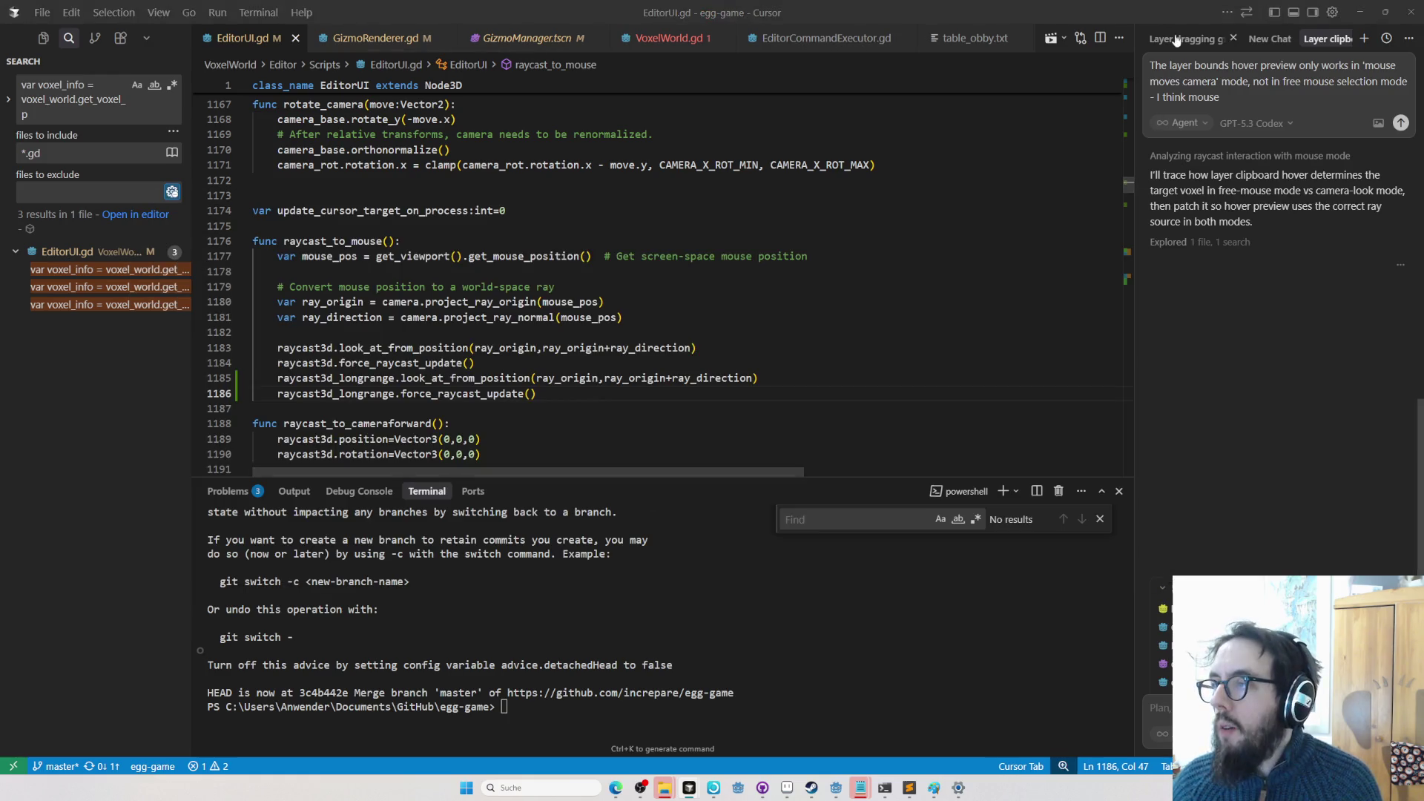
pyautogui.hotkey('alt', 'Tab')
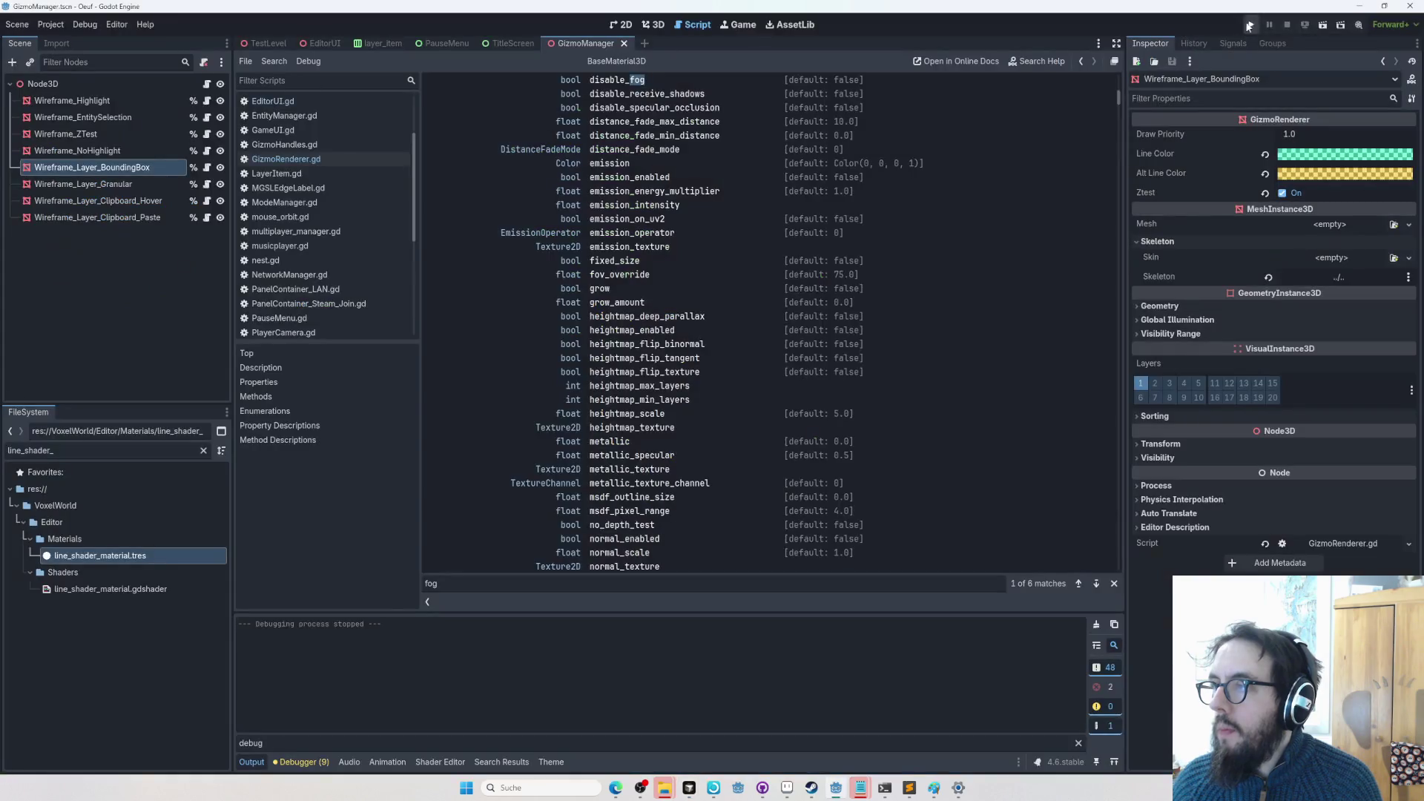
# Launch the game, load save slot 2, and enter layer clipboard mode with the mouse freed
pyautogui.press('F5')
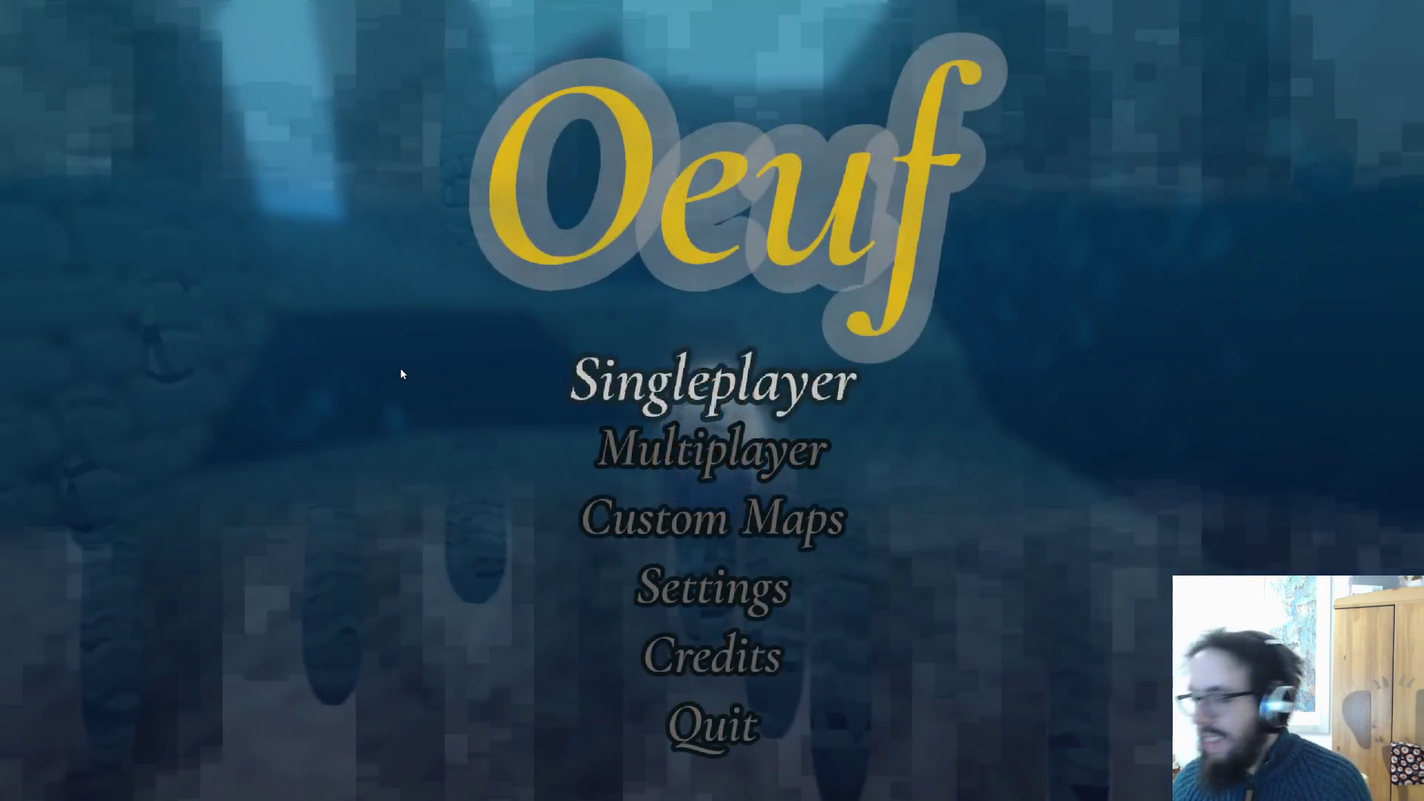
pyautogui.click(632, 377)
pyautogui.click(622, 363)
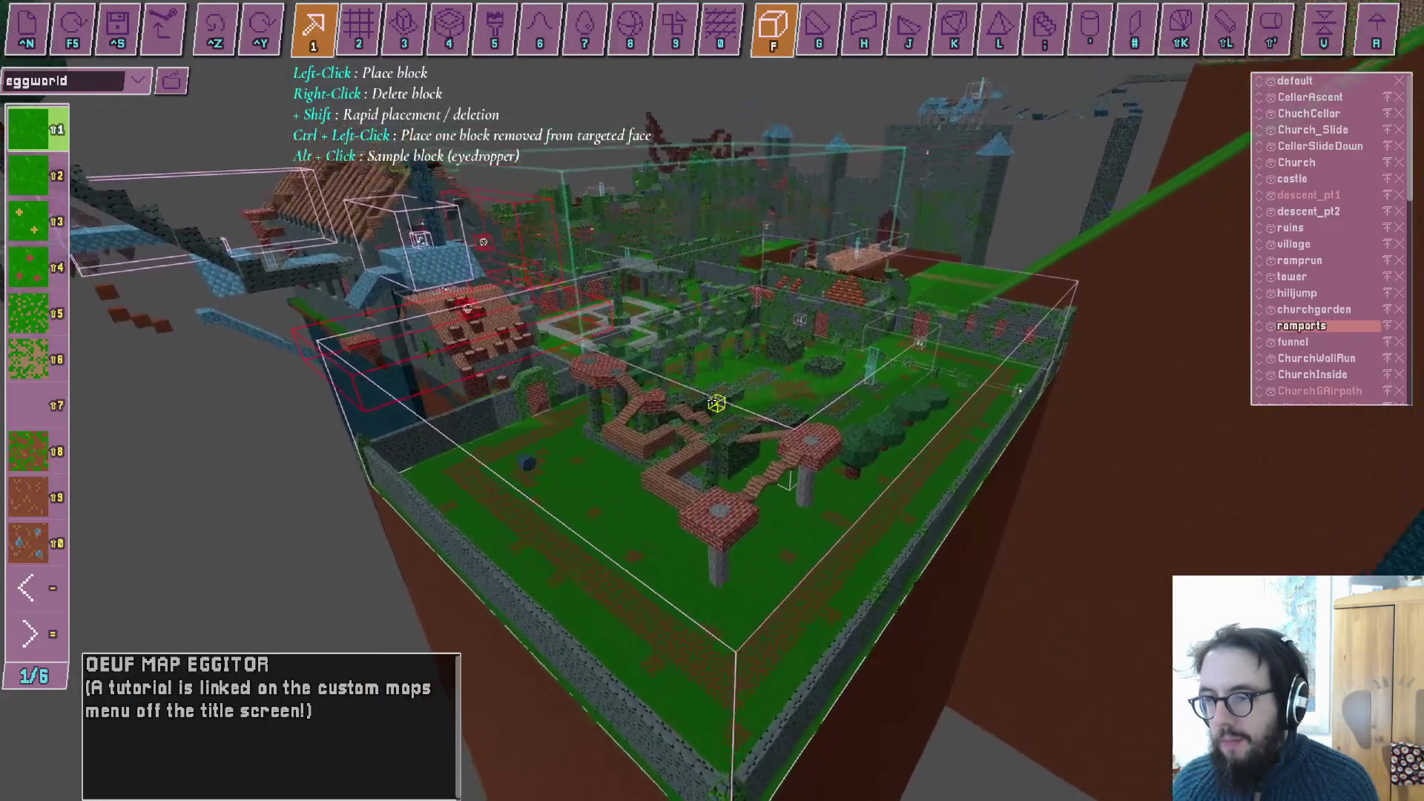
pyautogui.press('Tab')
pyautogui.press('Tab')
pyautogui.press('3')
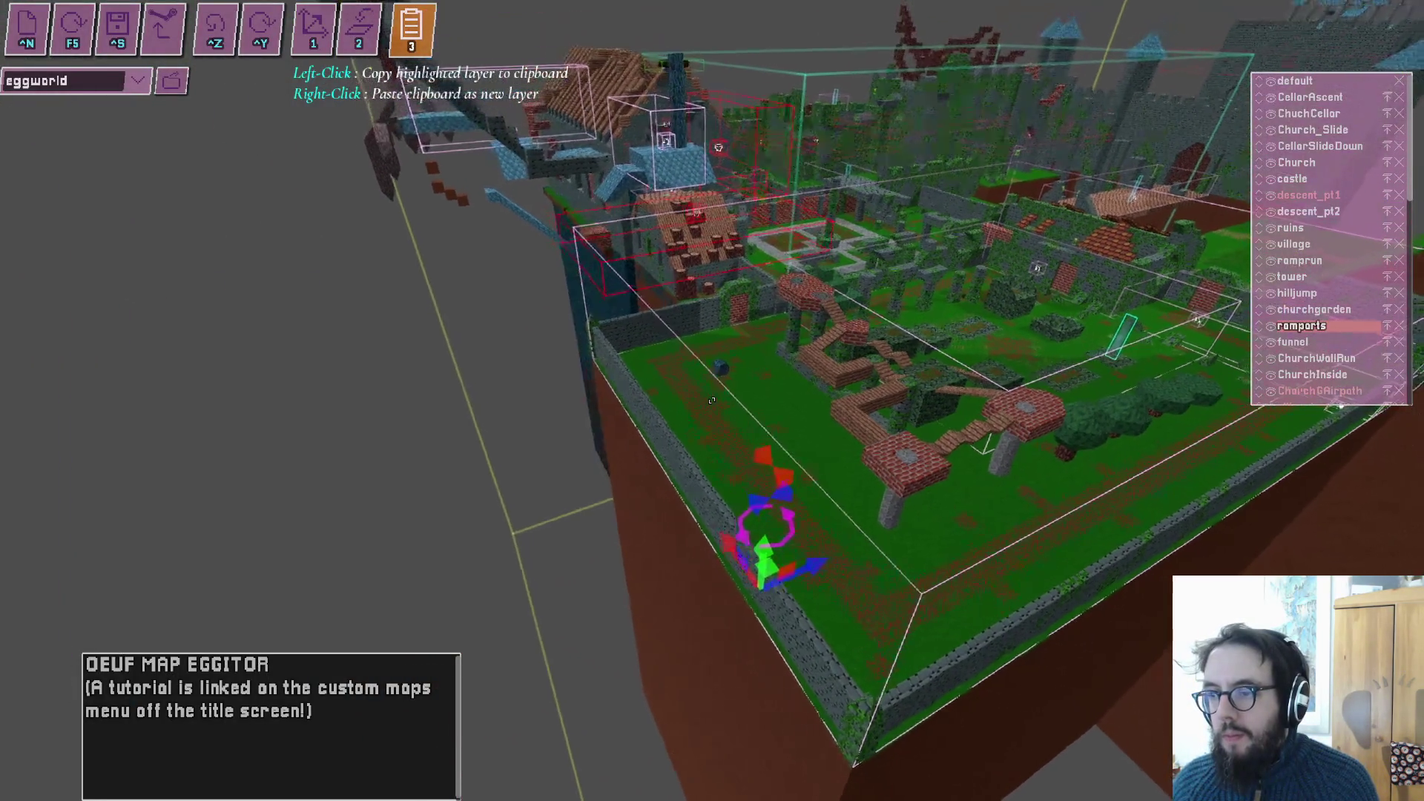
pyautogui.press('w')
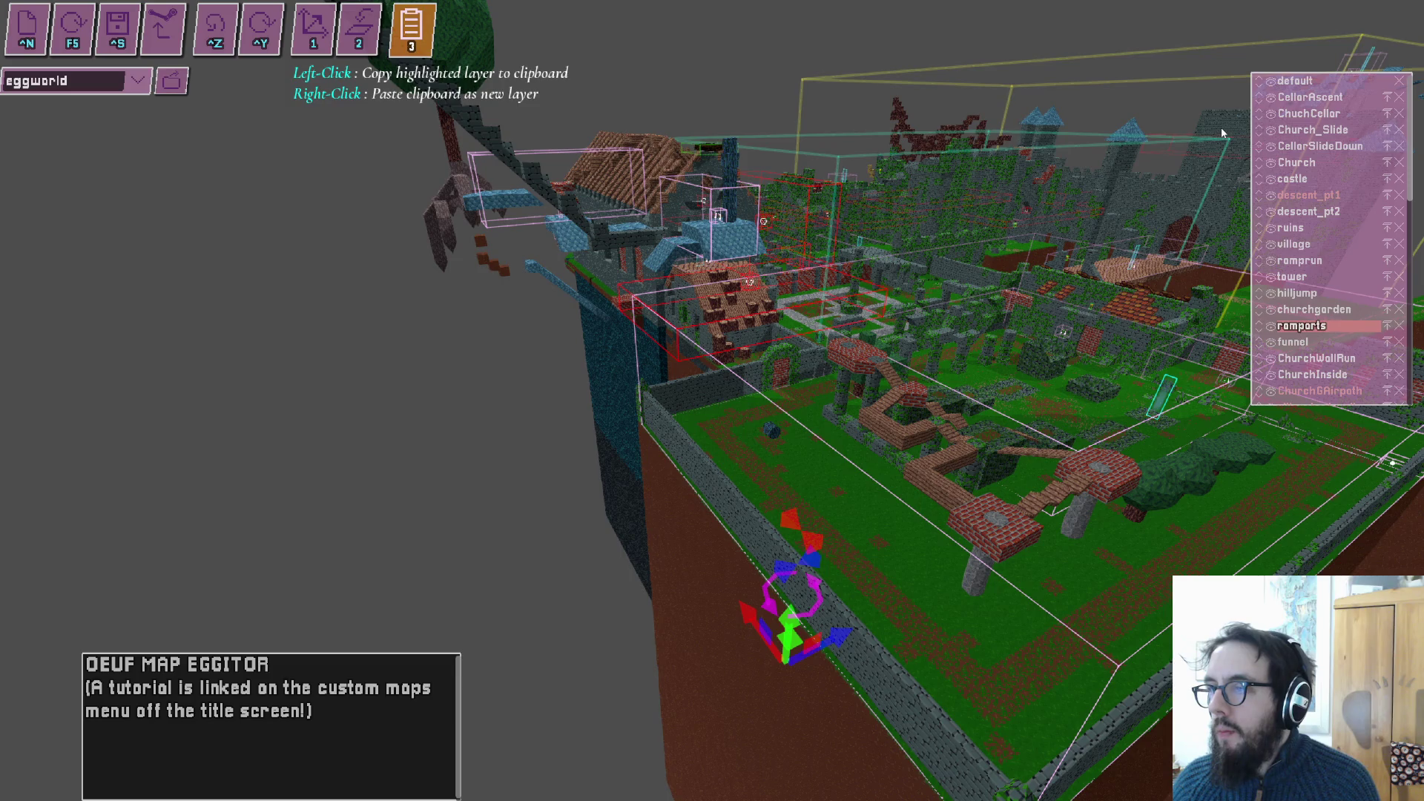
# Copy layers 9, 14 and 34, then paste the clipboard as new layer churchgarden1
pyautogui.click(1219, 151)
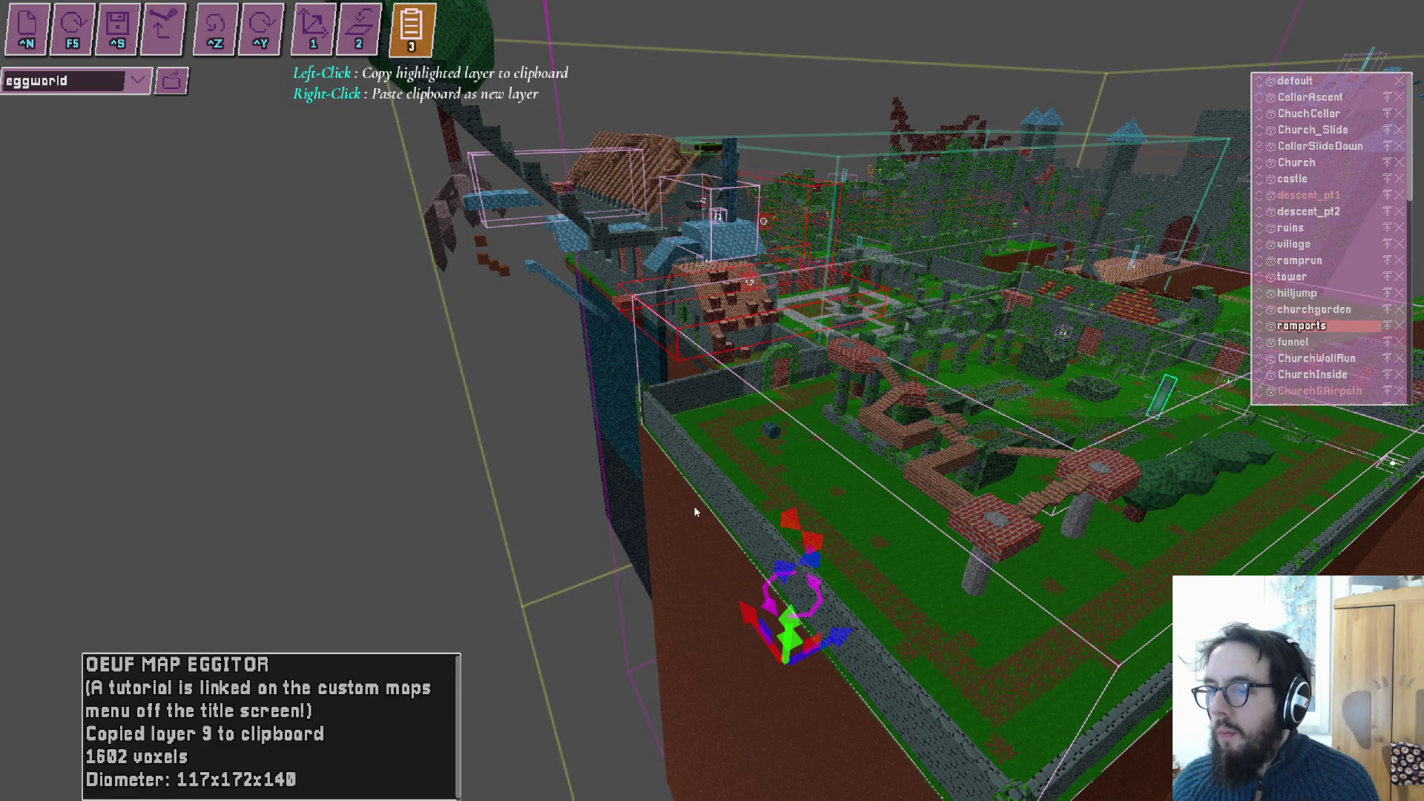
pyautogui.click(941, 433)
pyautogui.click(927, 456)
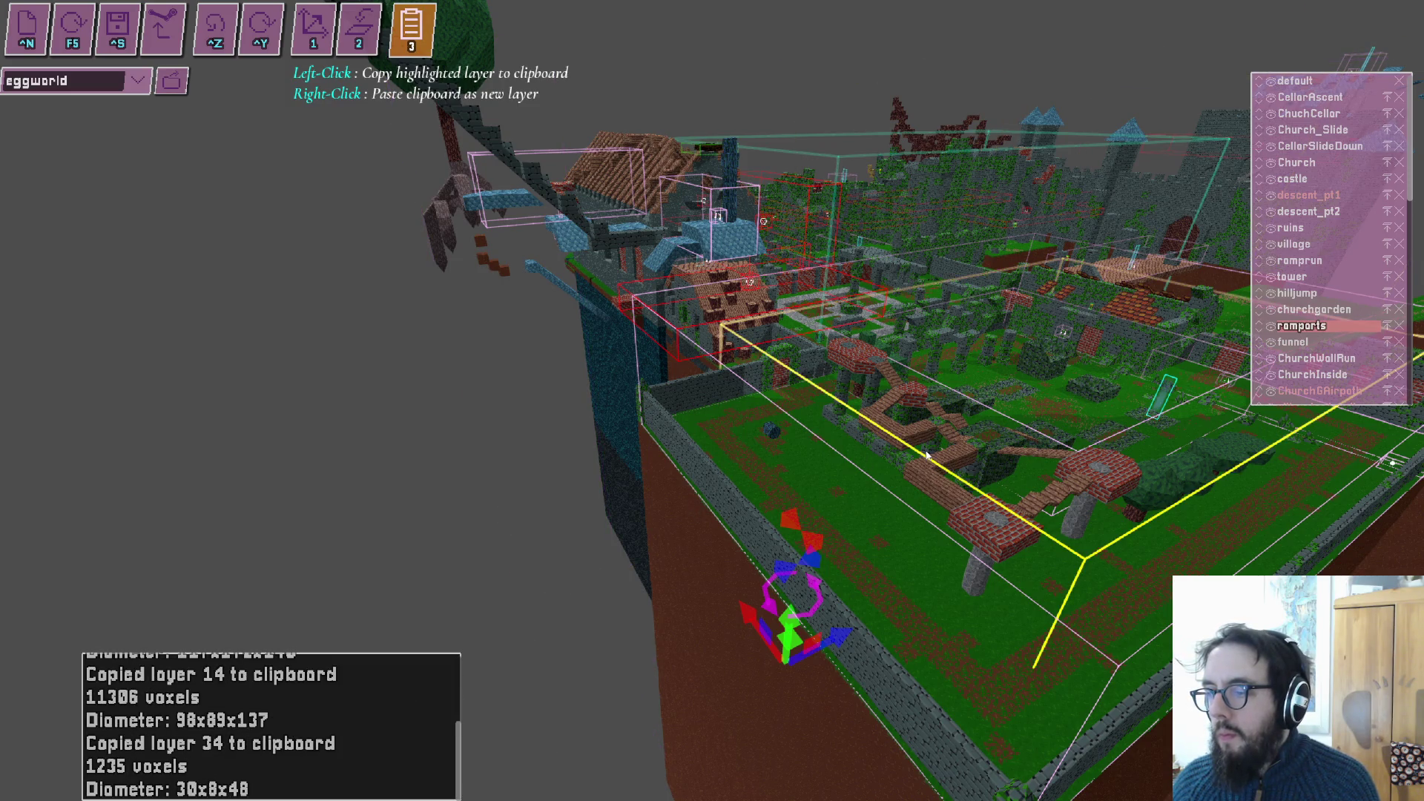
pyautogui.click(718, 567)
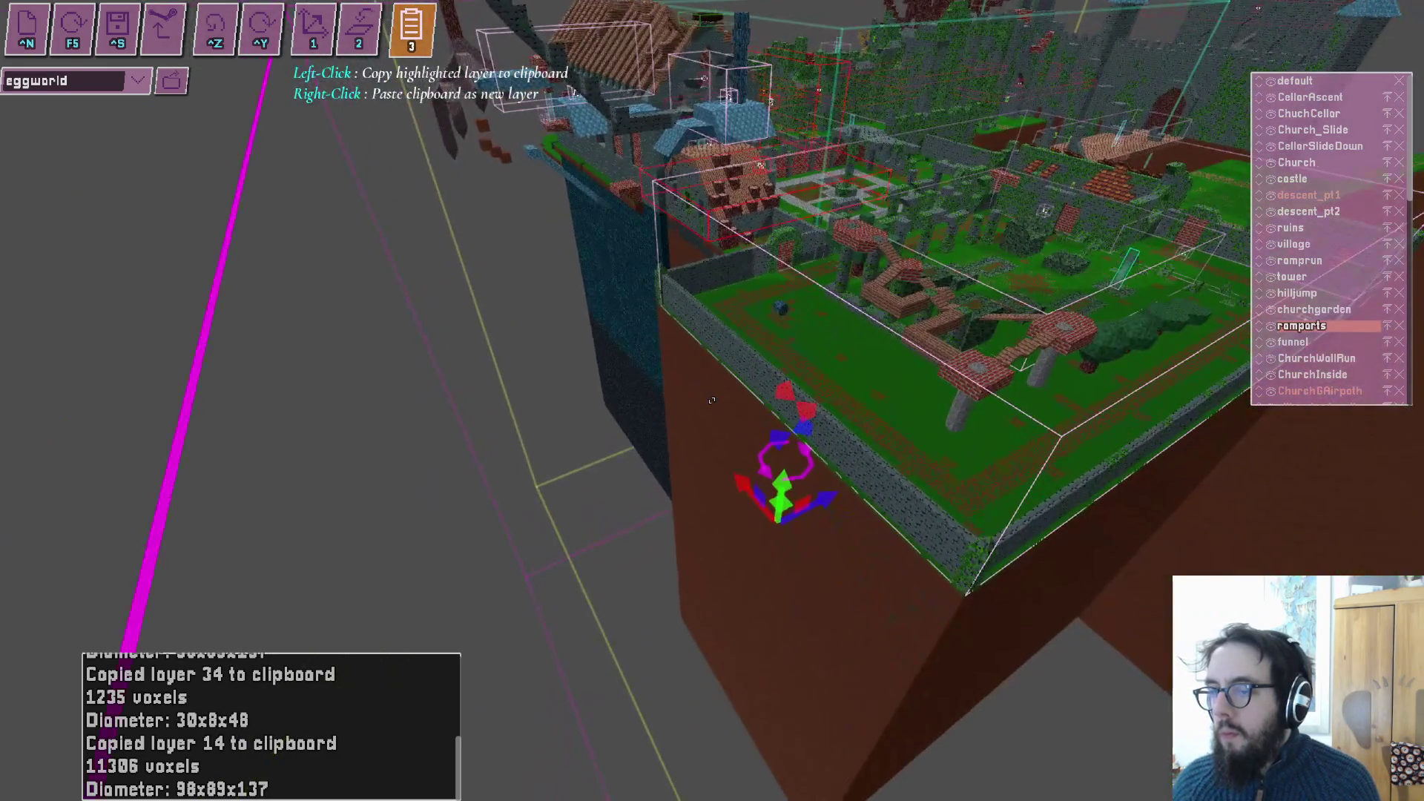
pyautogui.click(712, 400)
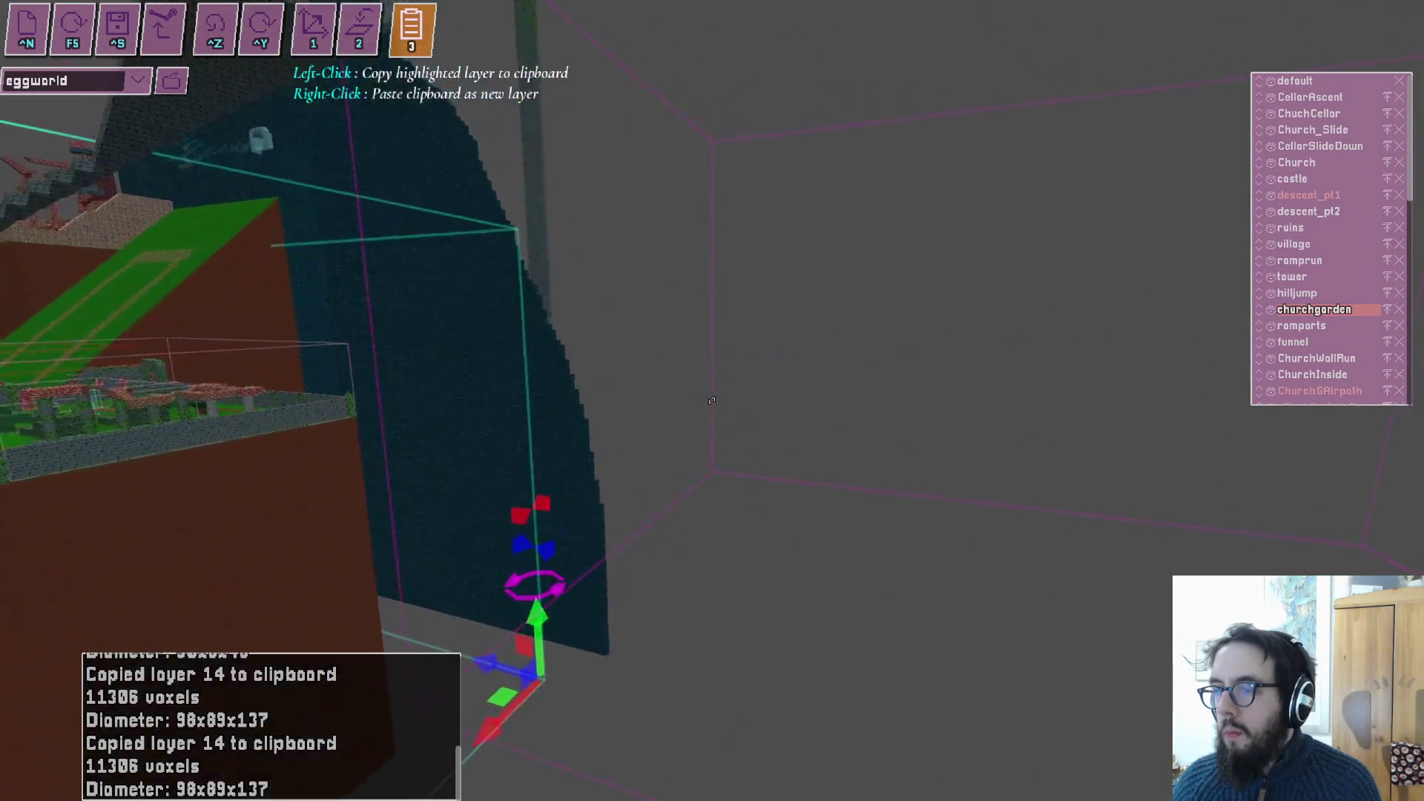
pyautogui.rightClick(712, 401)
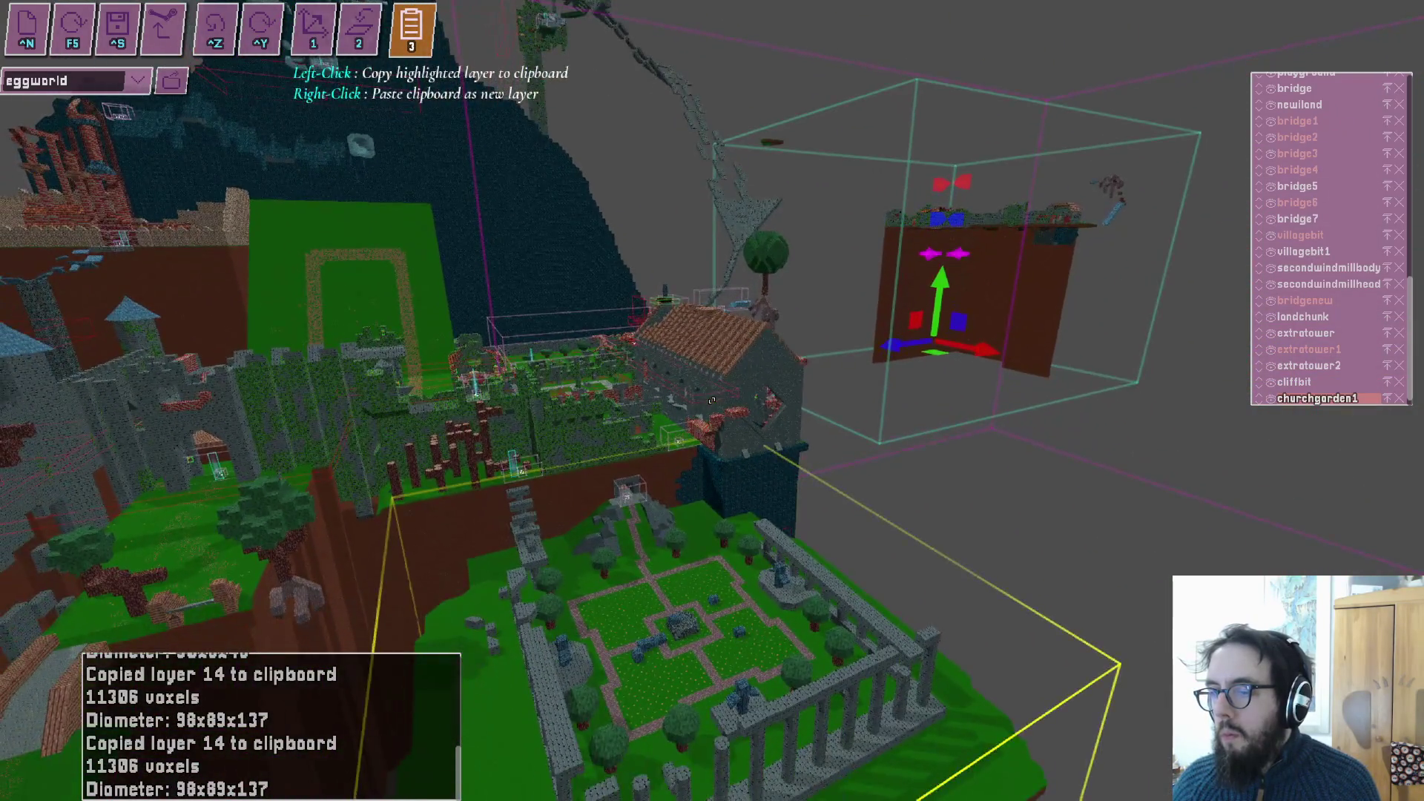
# Copy layer 17, select ChurchWallRun, return to block placement, and open the level list
pyautogui.click(711, 401)
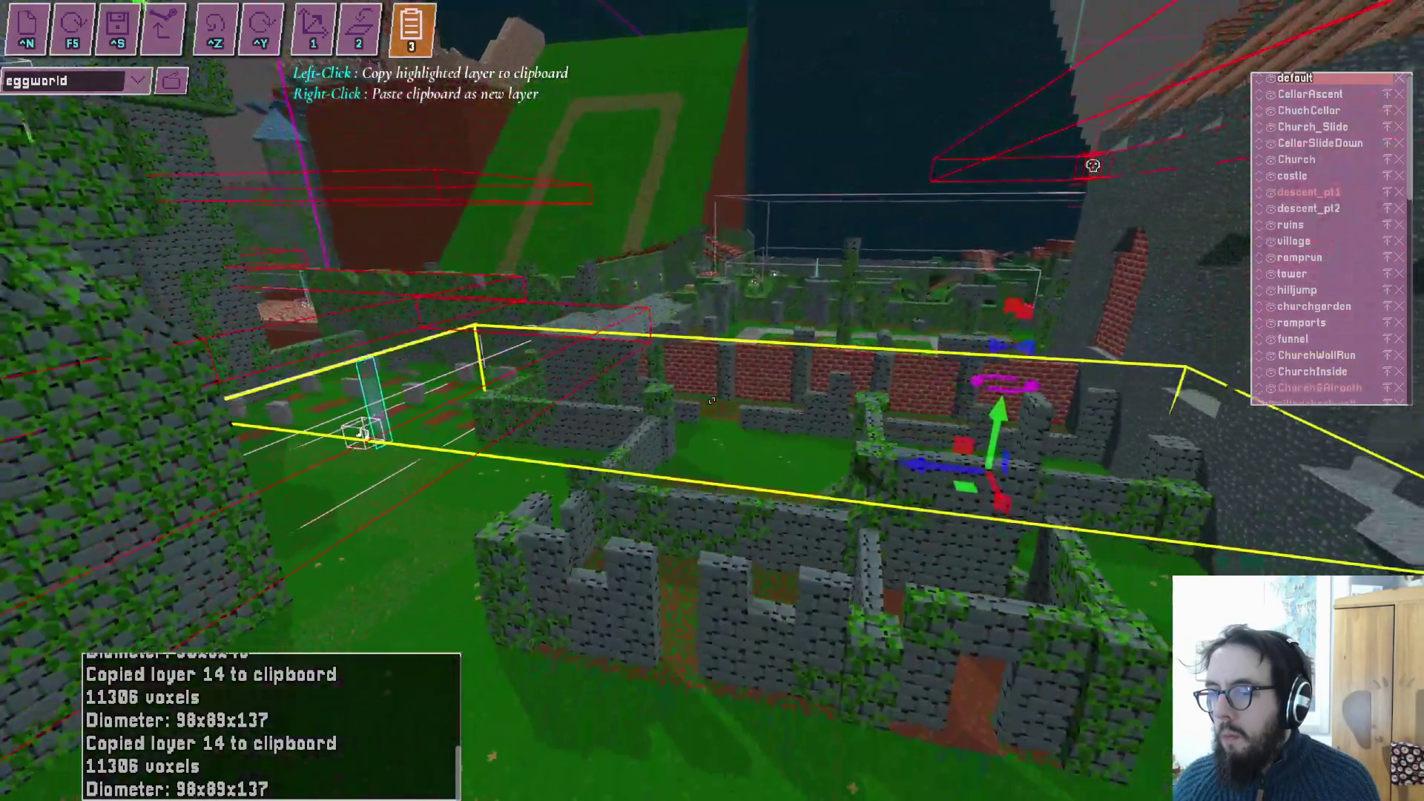
pyautogui.click(711, 401)
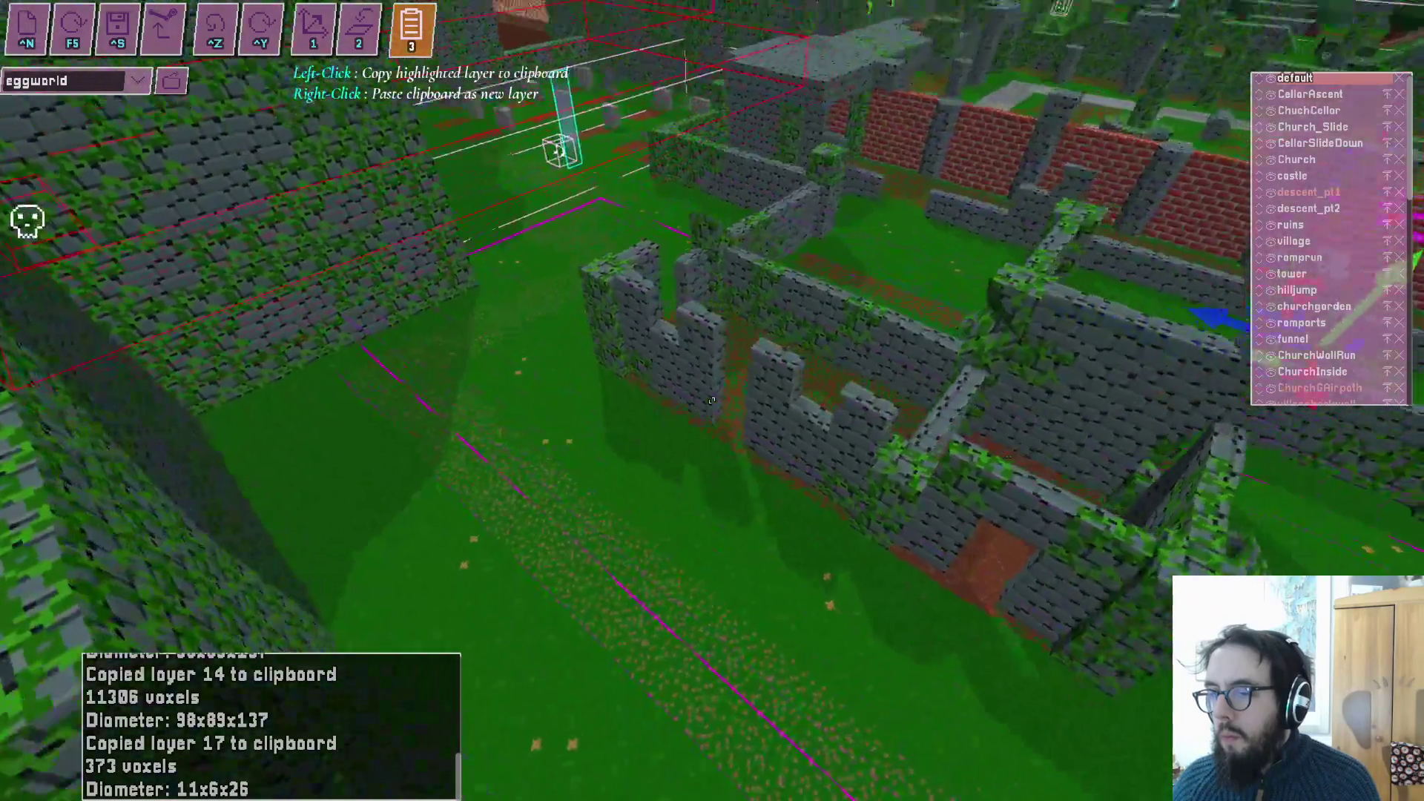
pyautogui.press('1')
pyautogui.press('3')
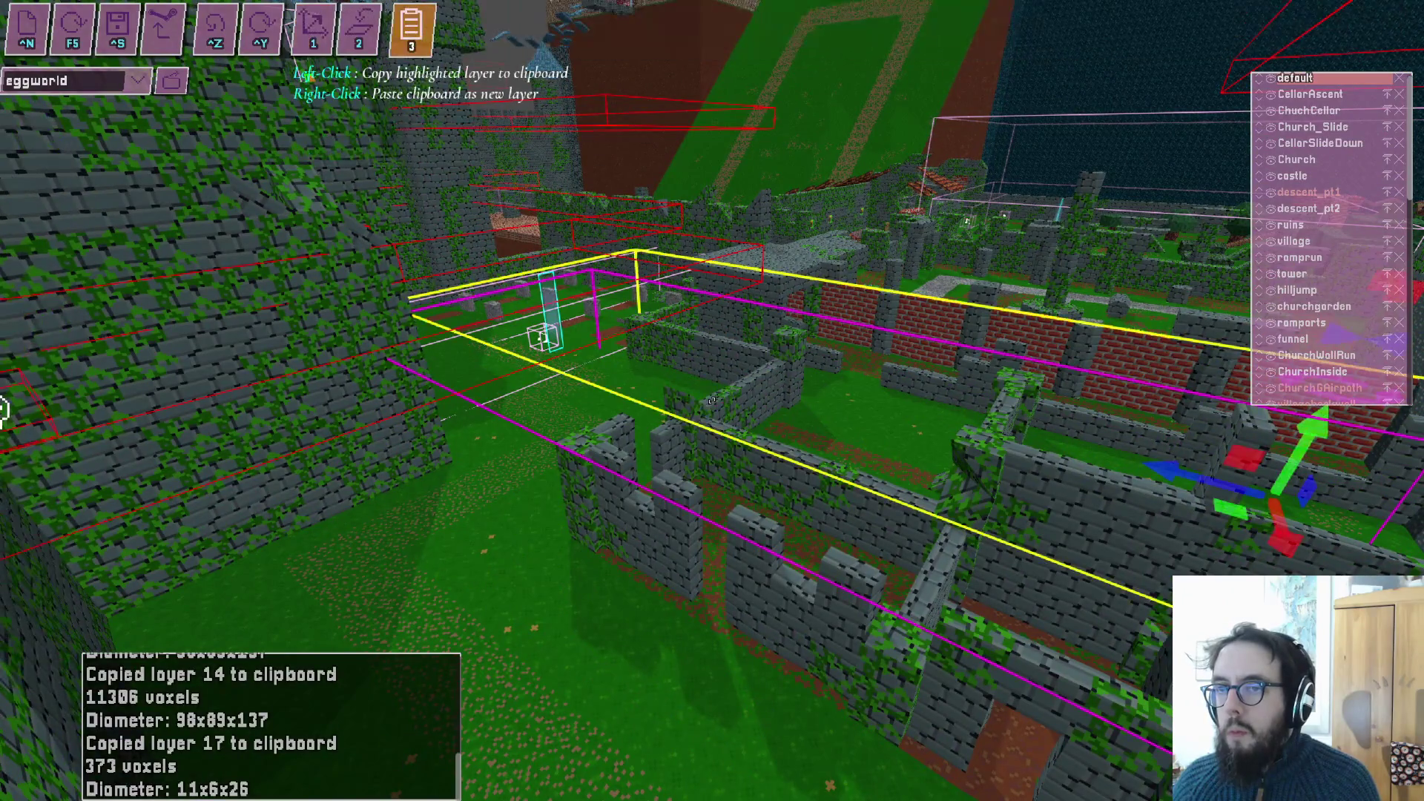
pyautogui.press('2')
pyautogui.click(711, 401)
pyautogui.press('1')
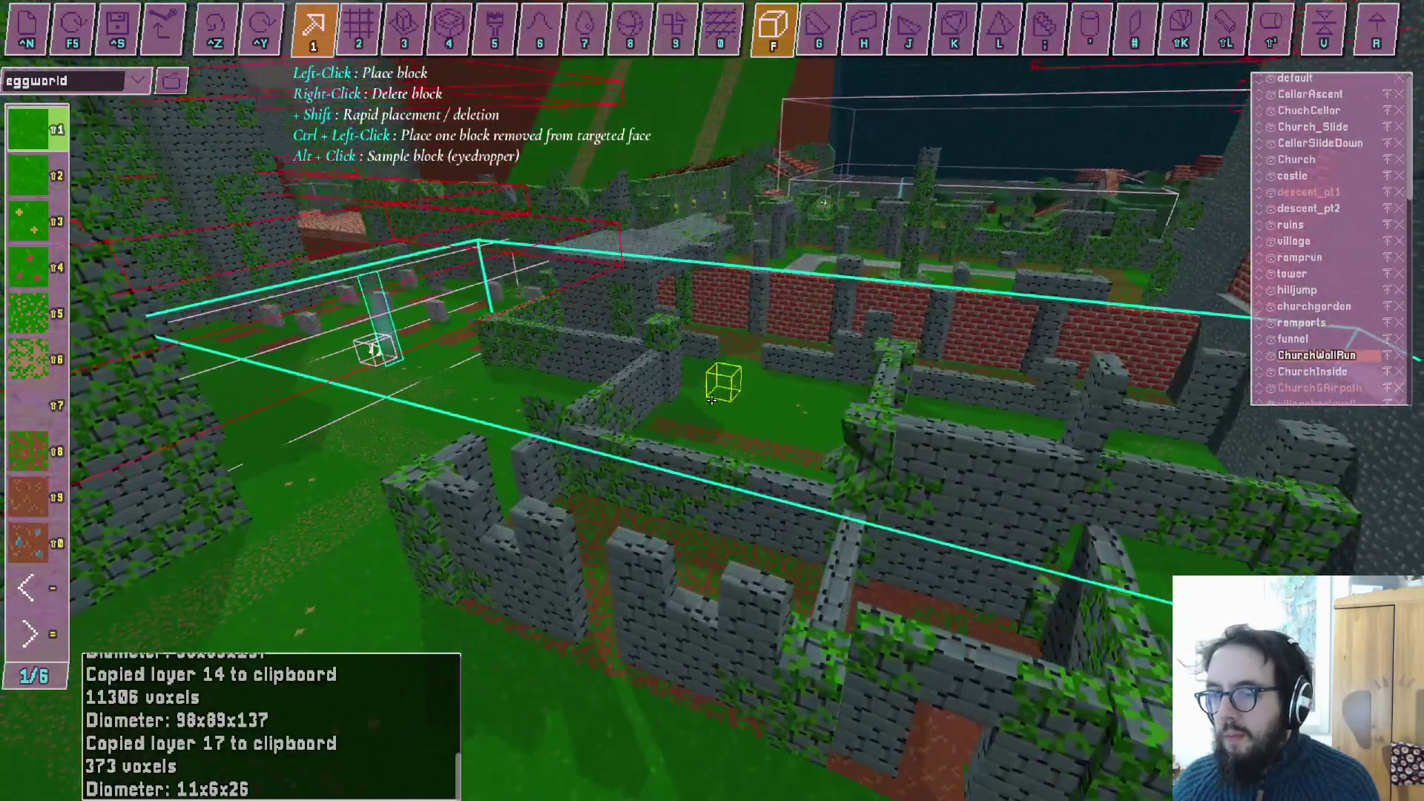
pyautogui.scroll(5, 711, 400)
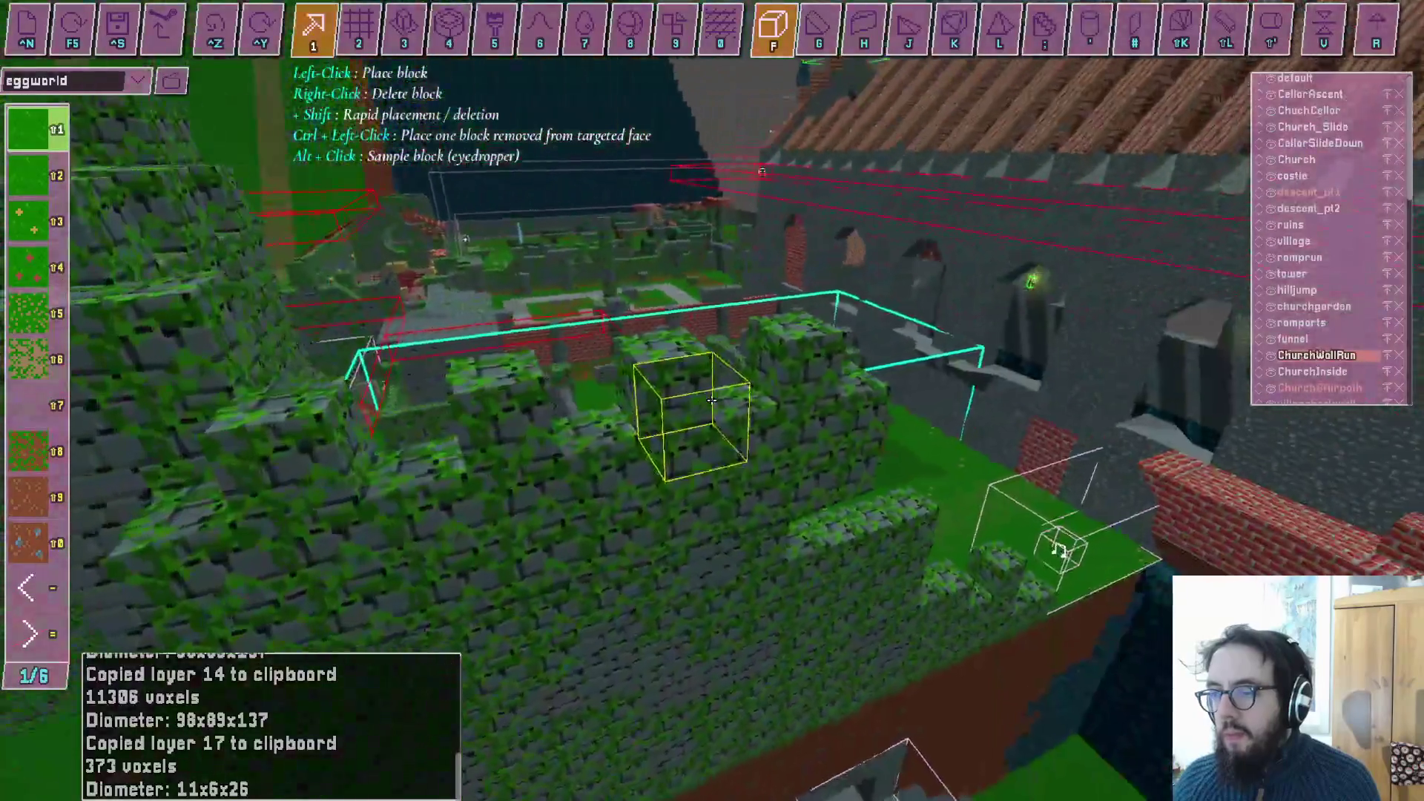
pyautogui.click(137, 80)
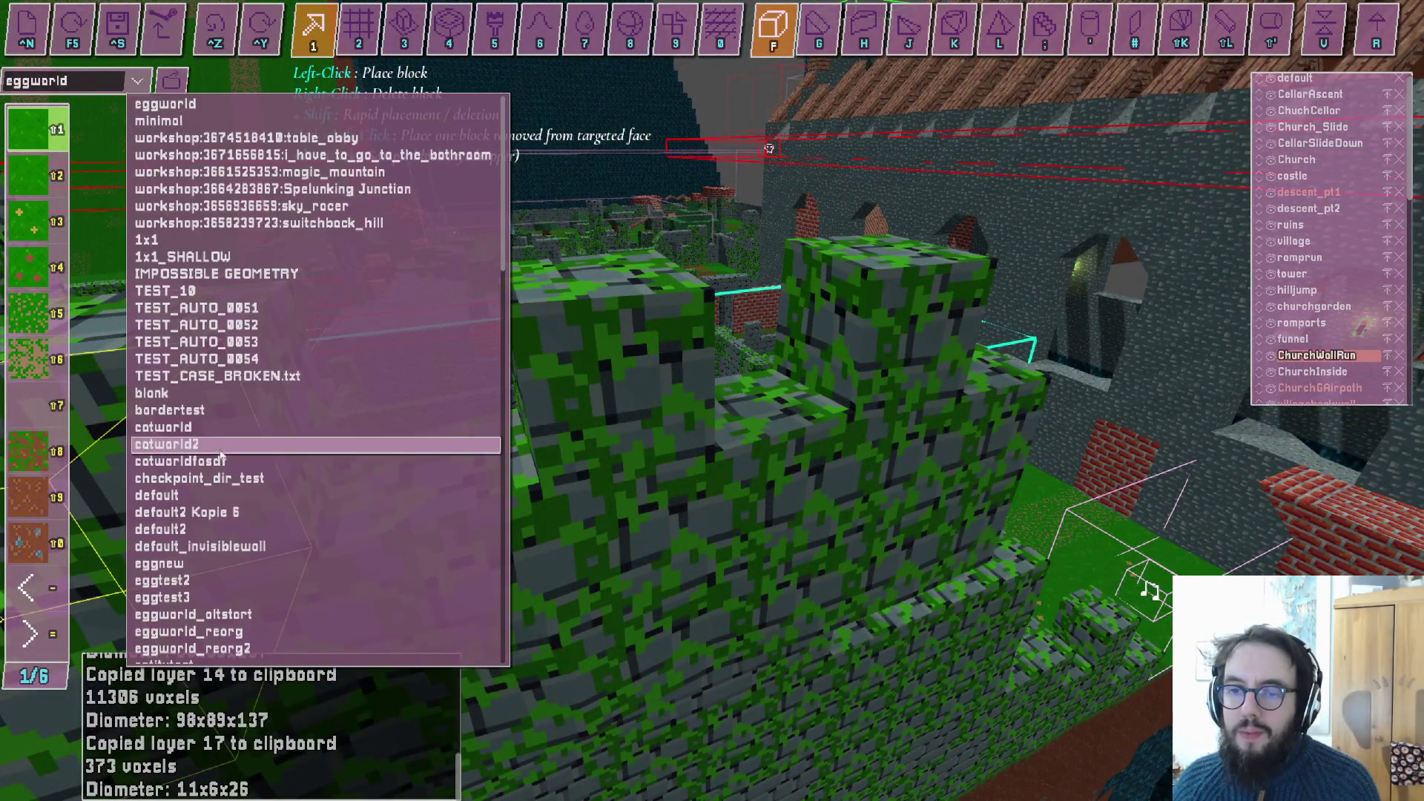
# Load the blank level, then minimal2, and switch to layer editing mode
pyautogui.click(226, 396)
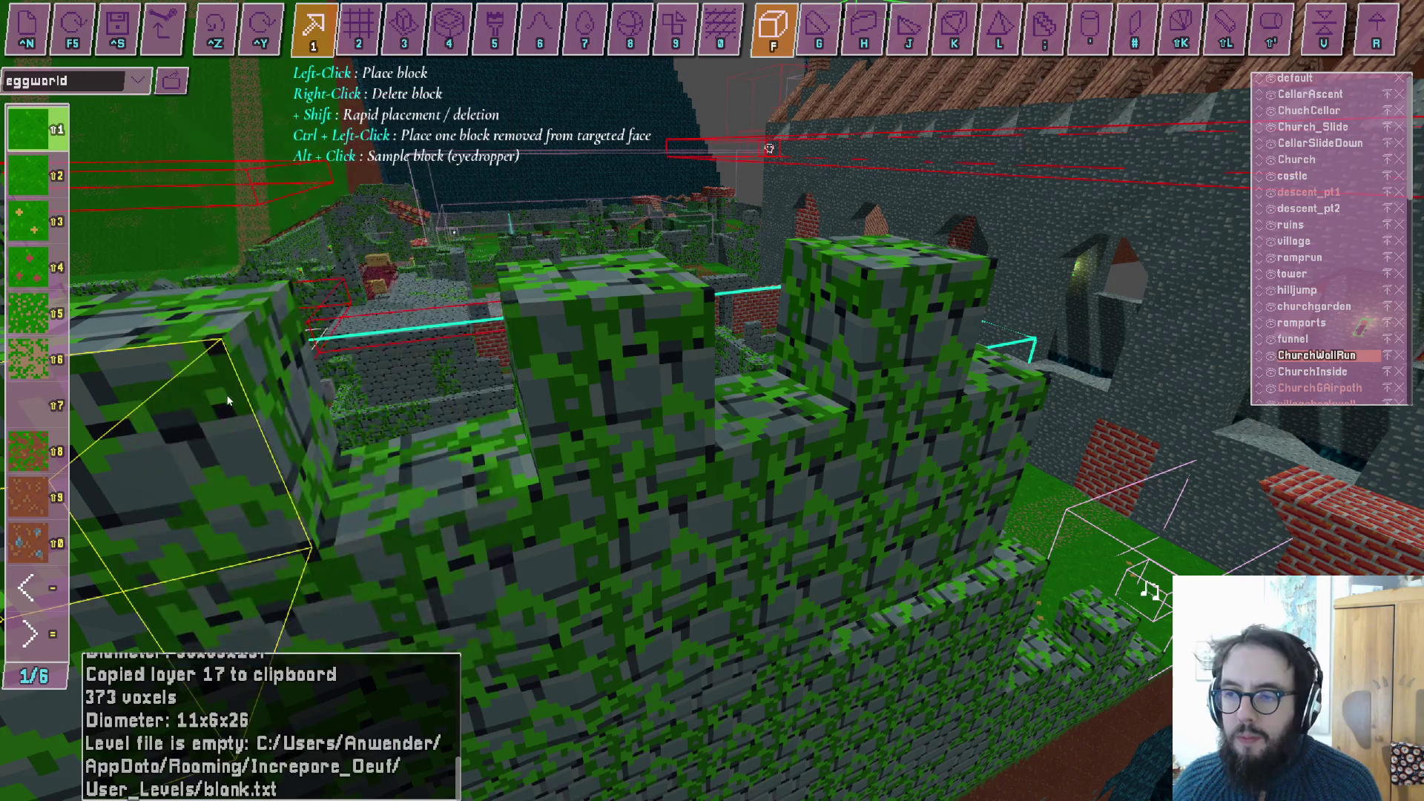
pyautogui.click(137, 80)
pyautogui.scroll(-10, 258, 445)
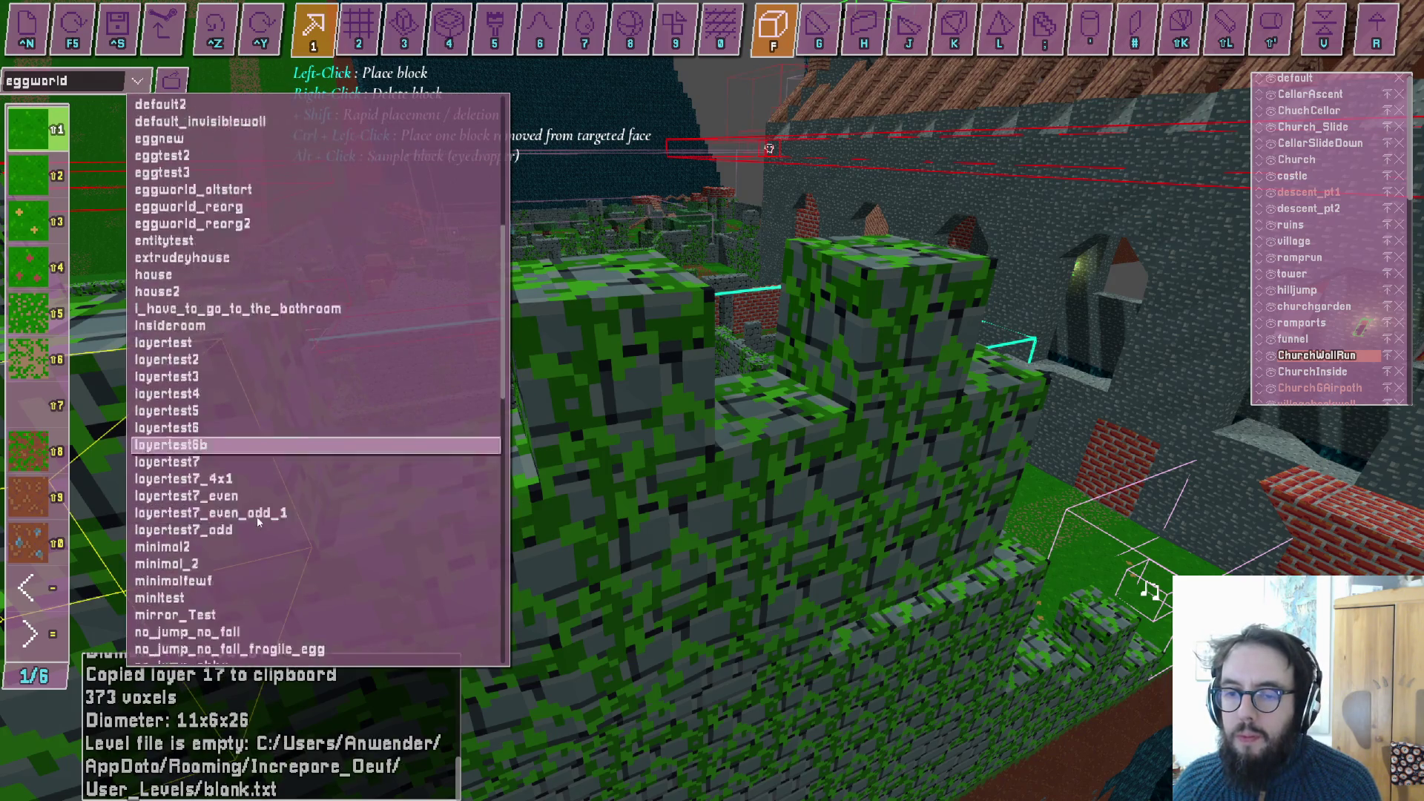
pyautogui.scroll(-12, 257, 516)
pyautogui.scroll(10, 256, 516)
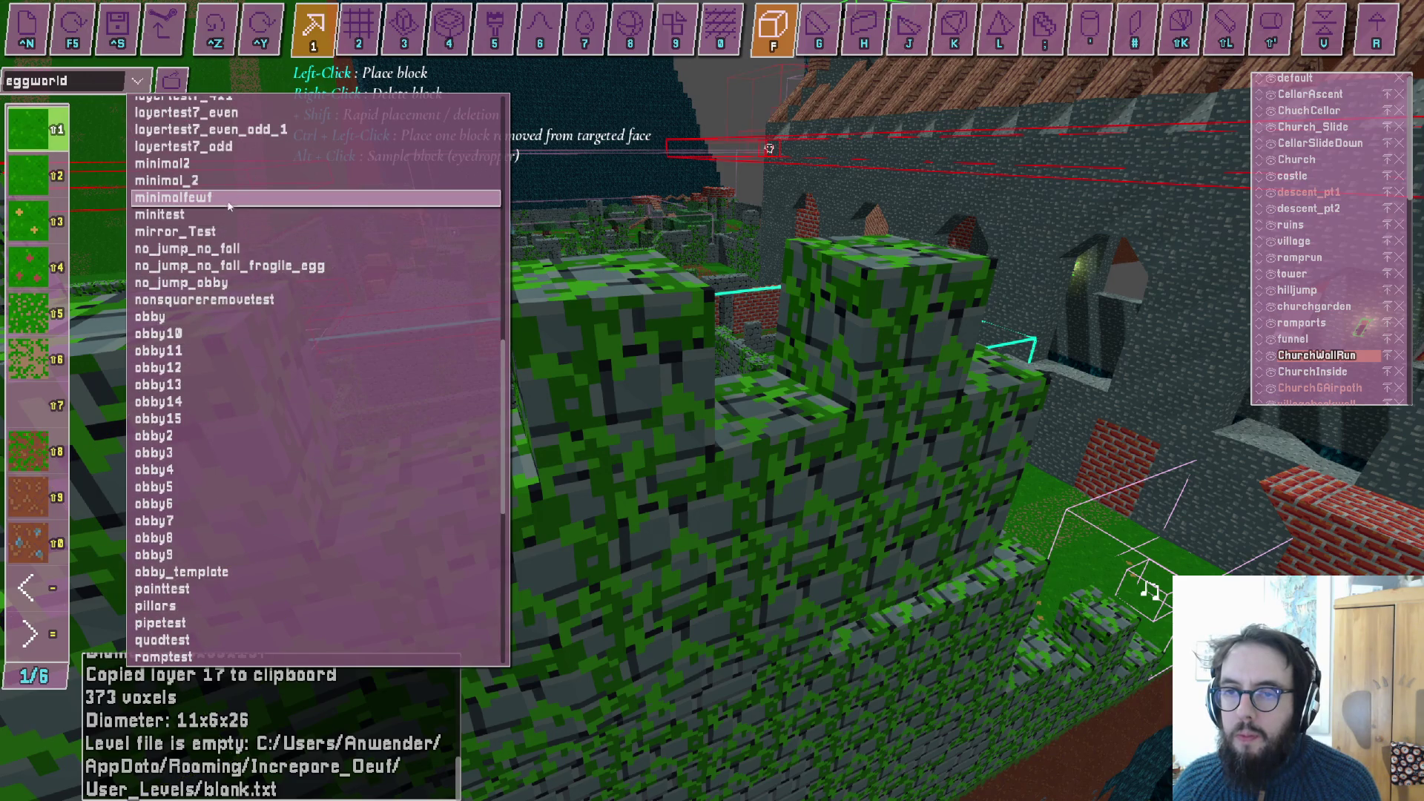
pyautogui.scroll(4, 241, 167)
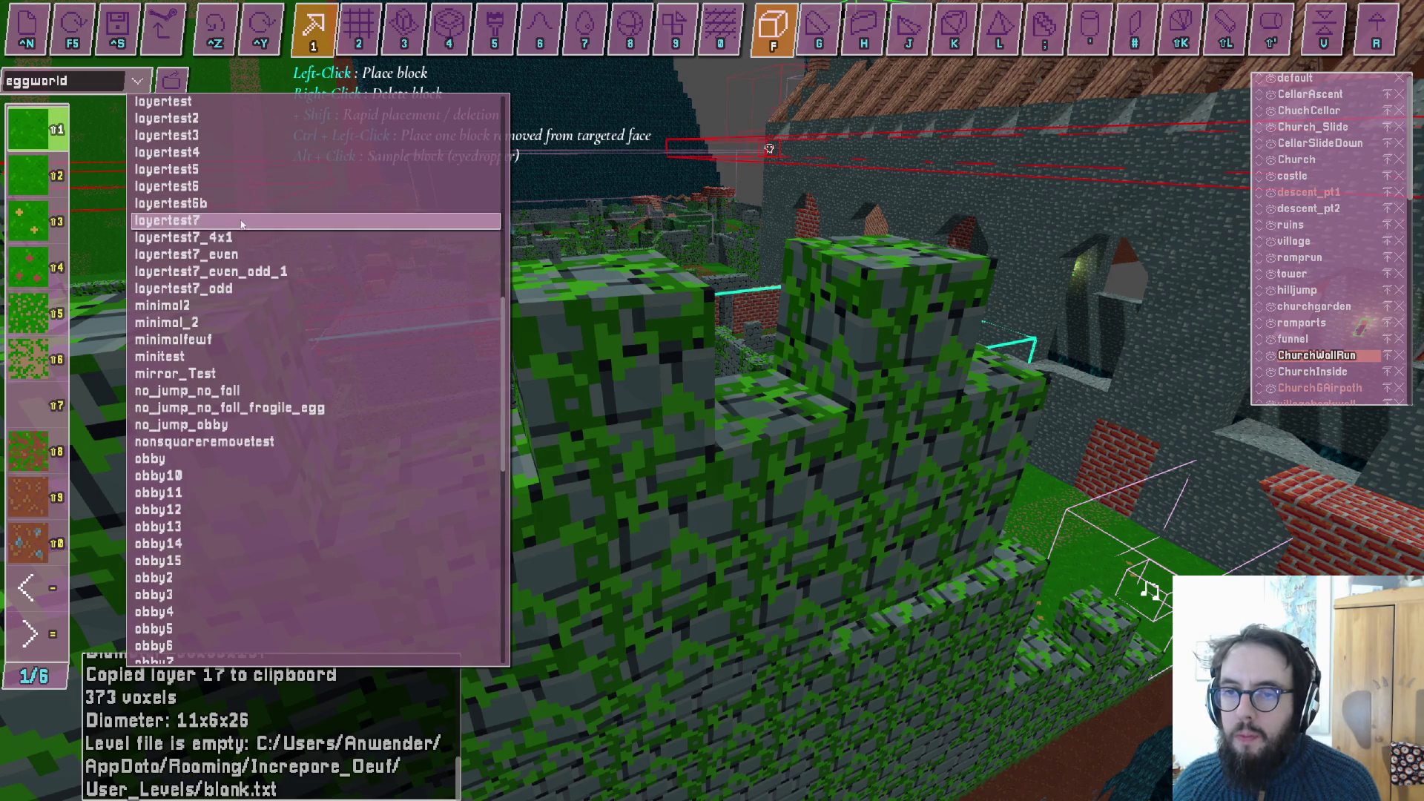
pyautogui.click(239, 312)
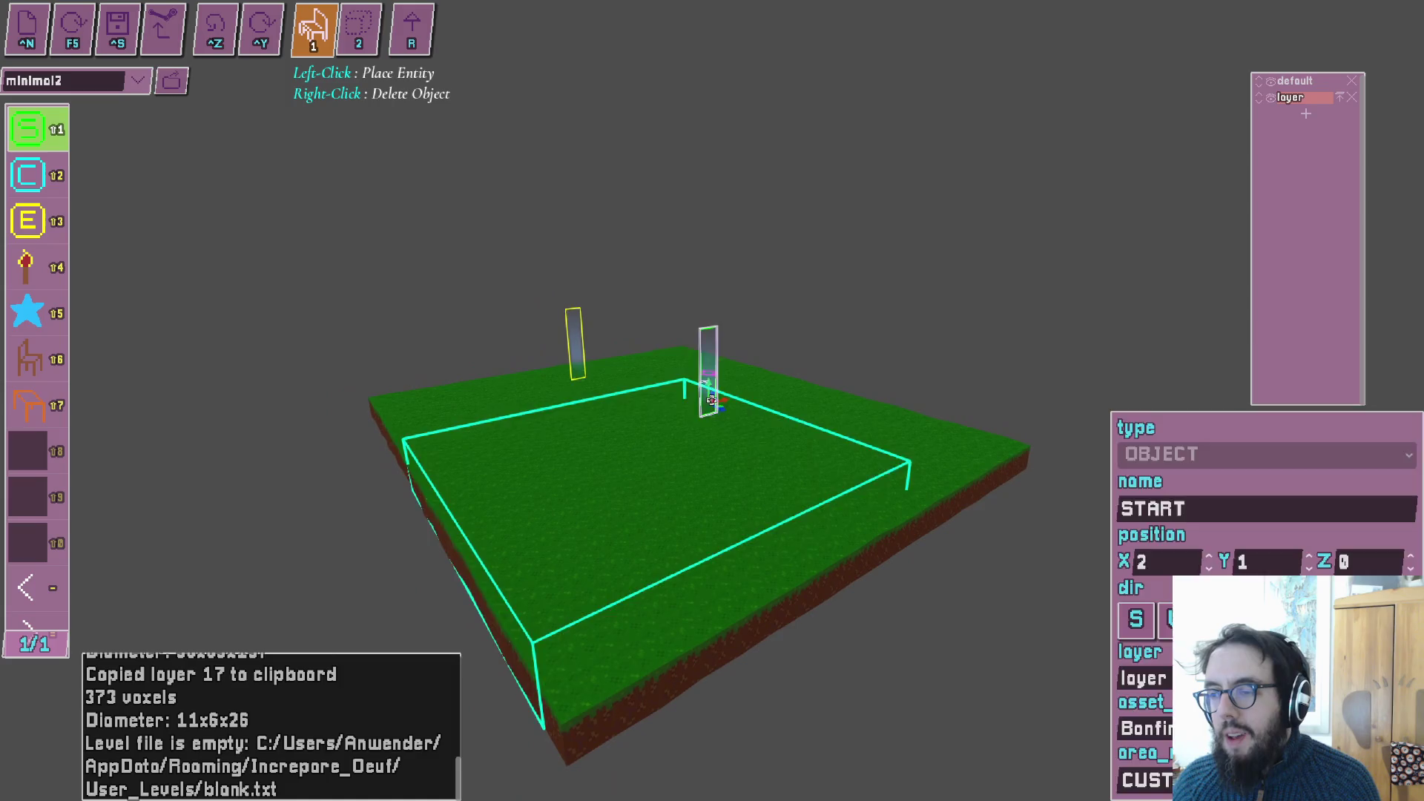
pyautogui.press('Tab')
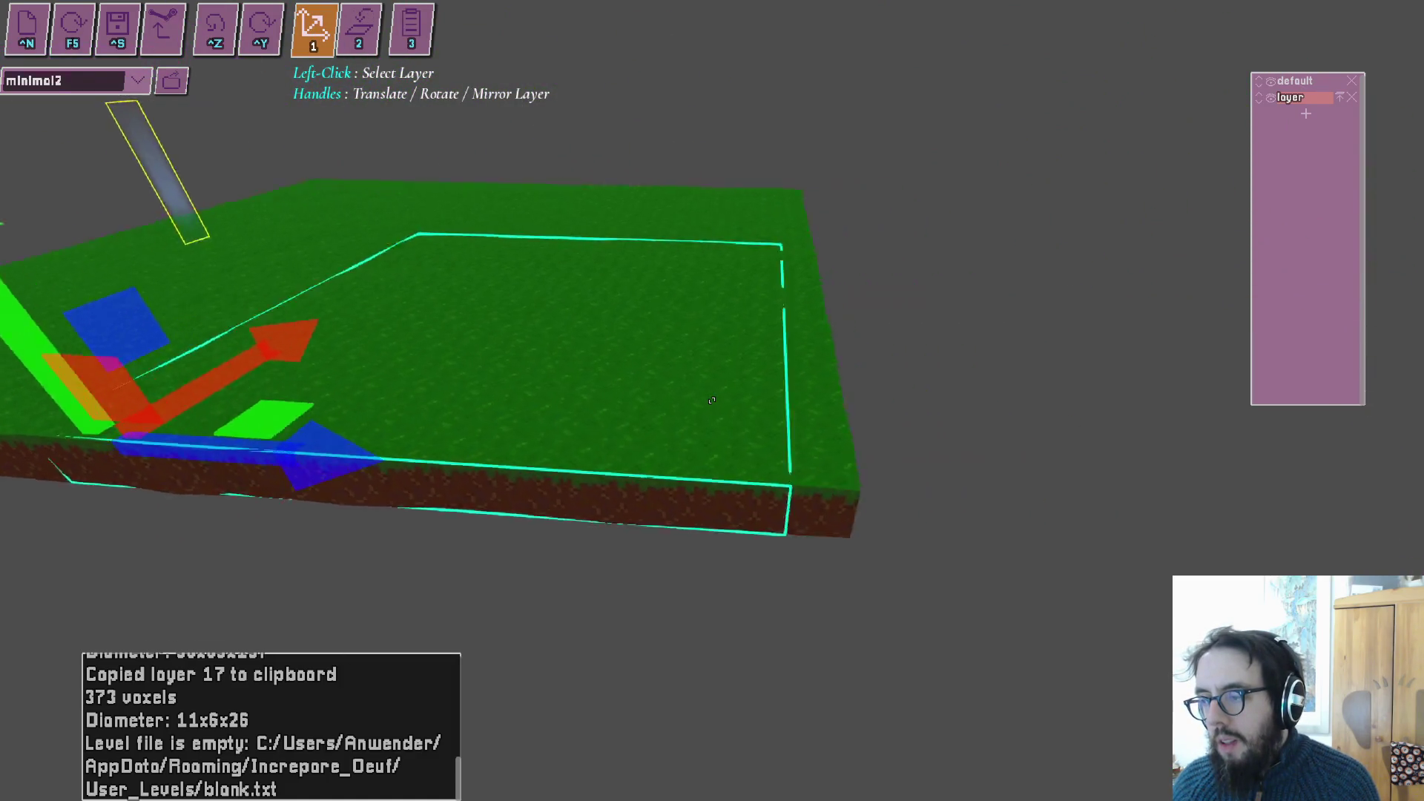
# Check Wireframe_EntitySelection in Godot, then load small_track and orbit to a low side view
pyautogui.hotkey('alt', 'Tab')
pyautogui.hotkey('alt', 'Tab')
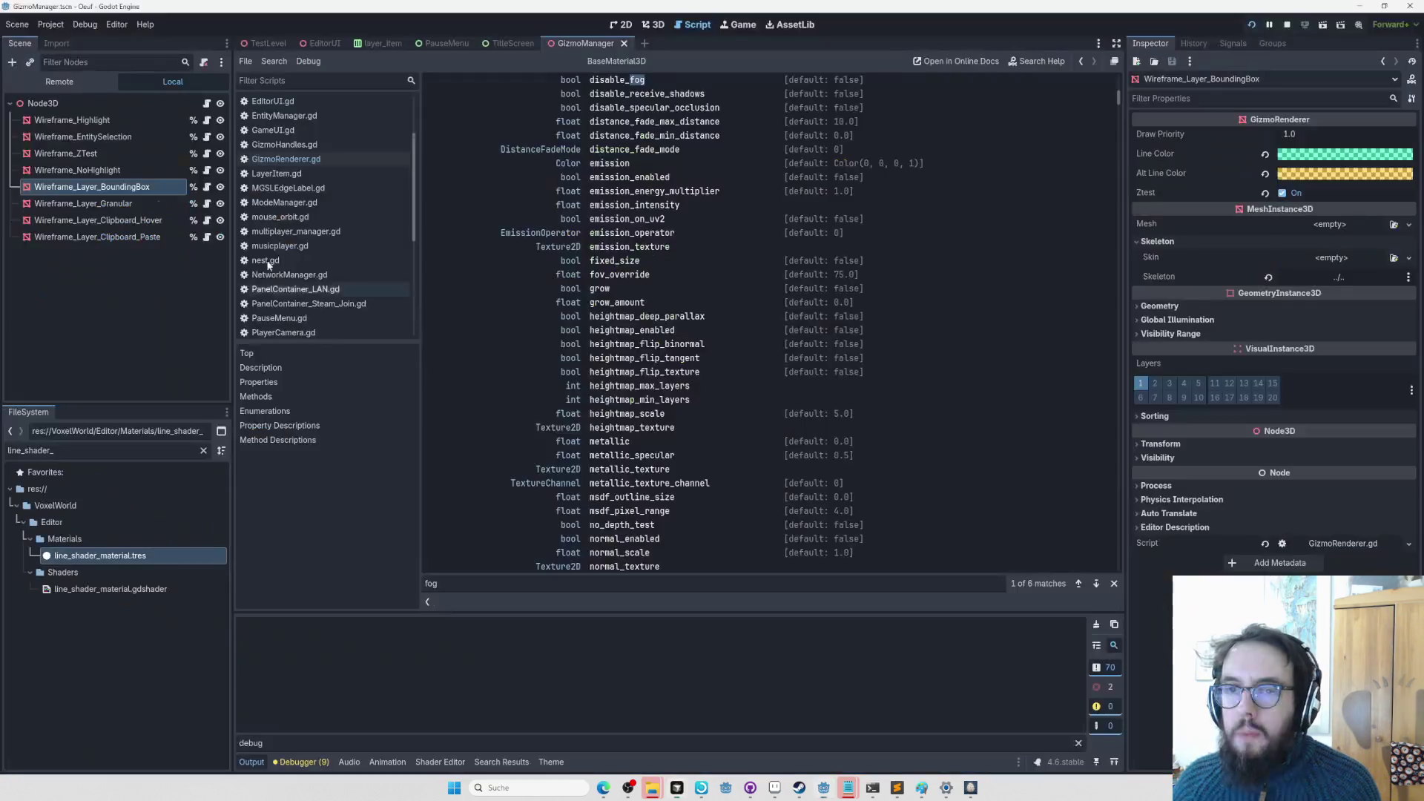
pyautogui.click(100, 137)
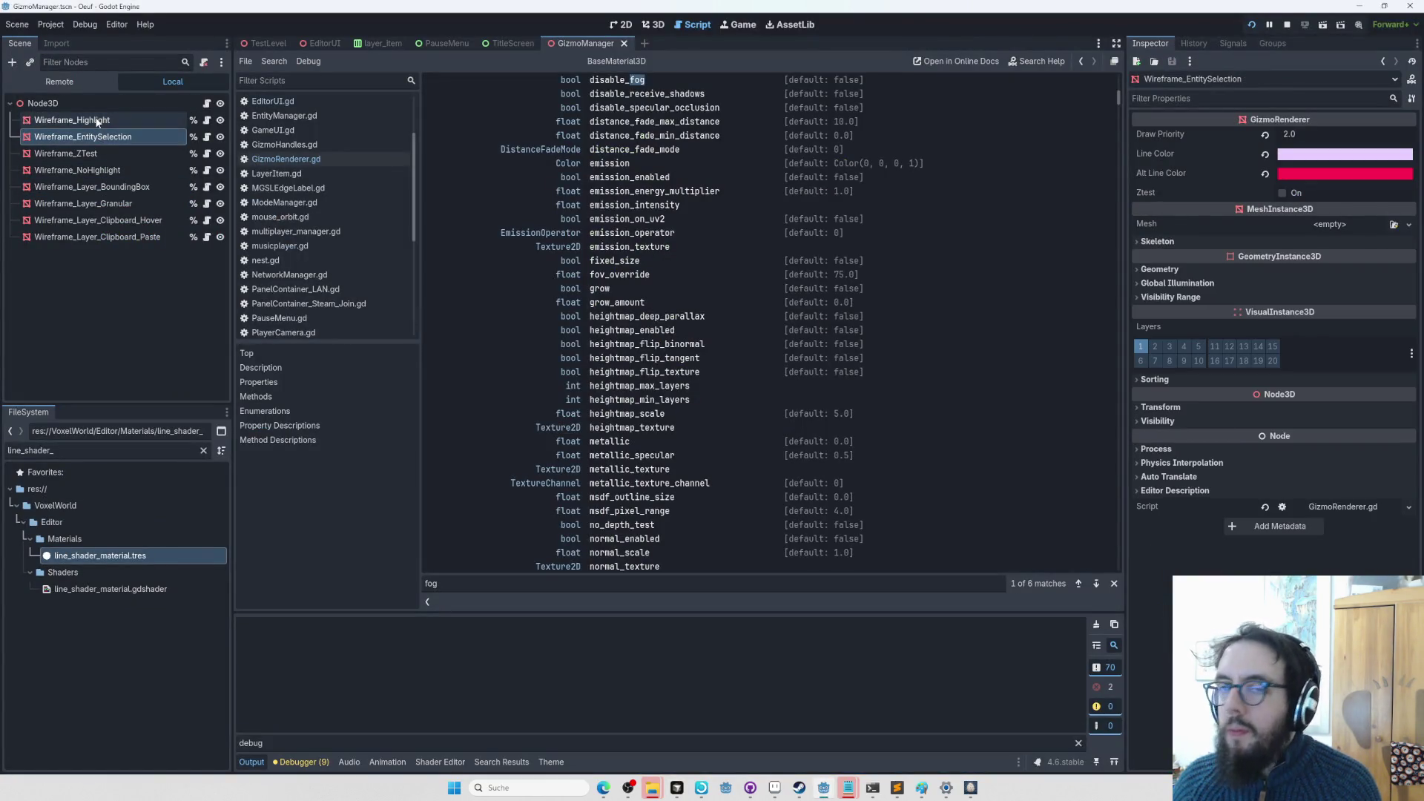
pyautogui.hotkey('alt', 'Tab')
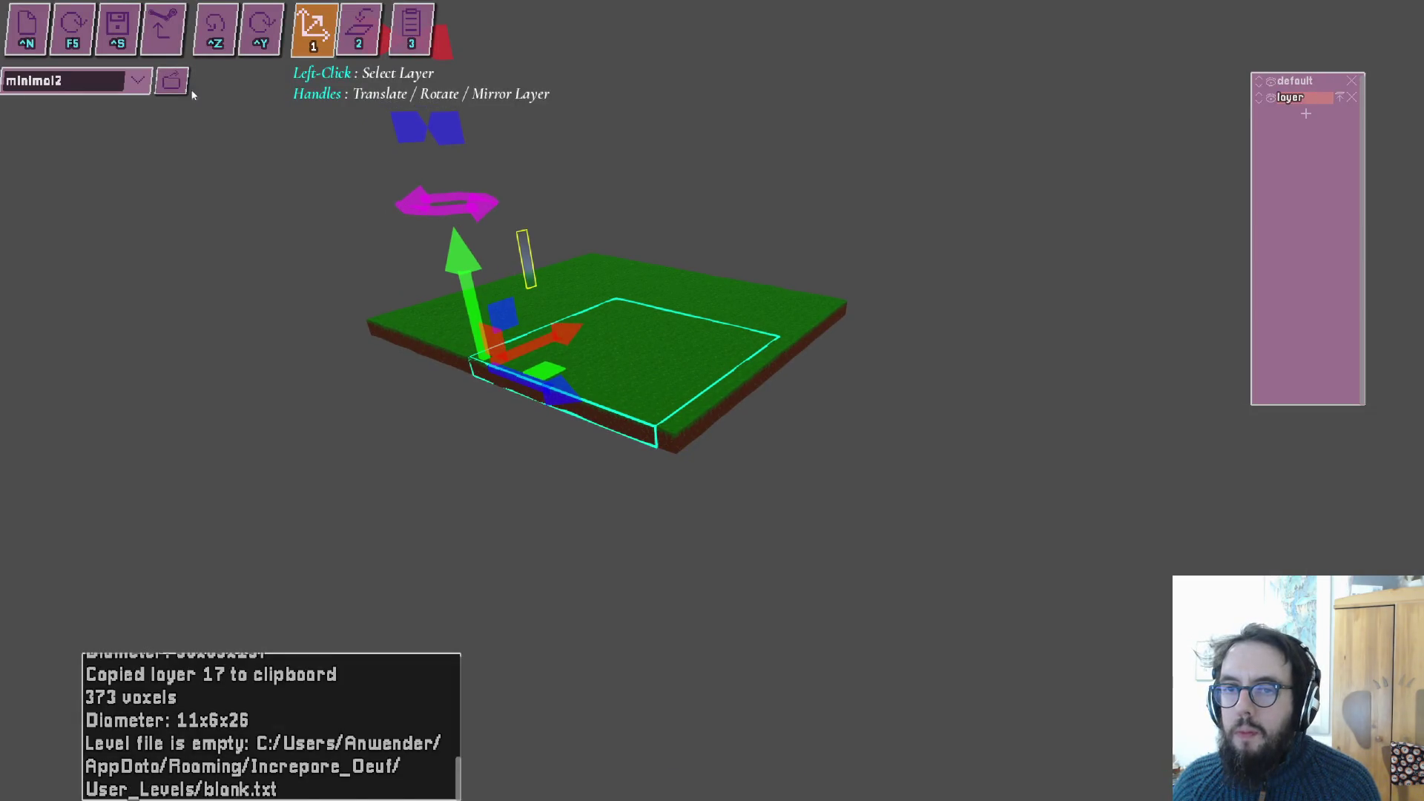
pyautogui.click(138, 81)
pyautogui.scroll(-15, 313, 448)
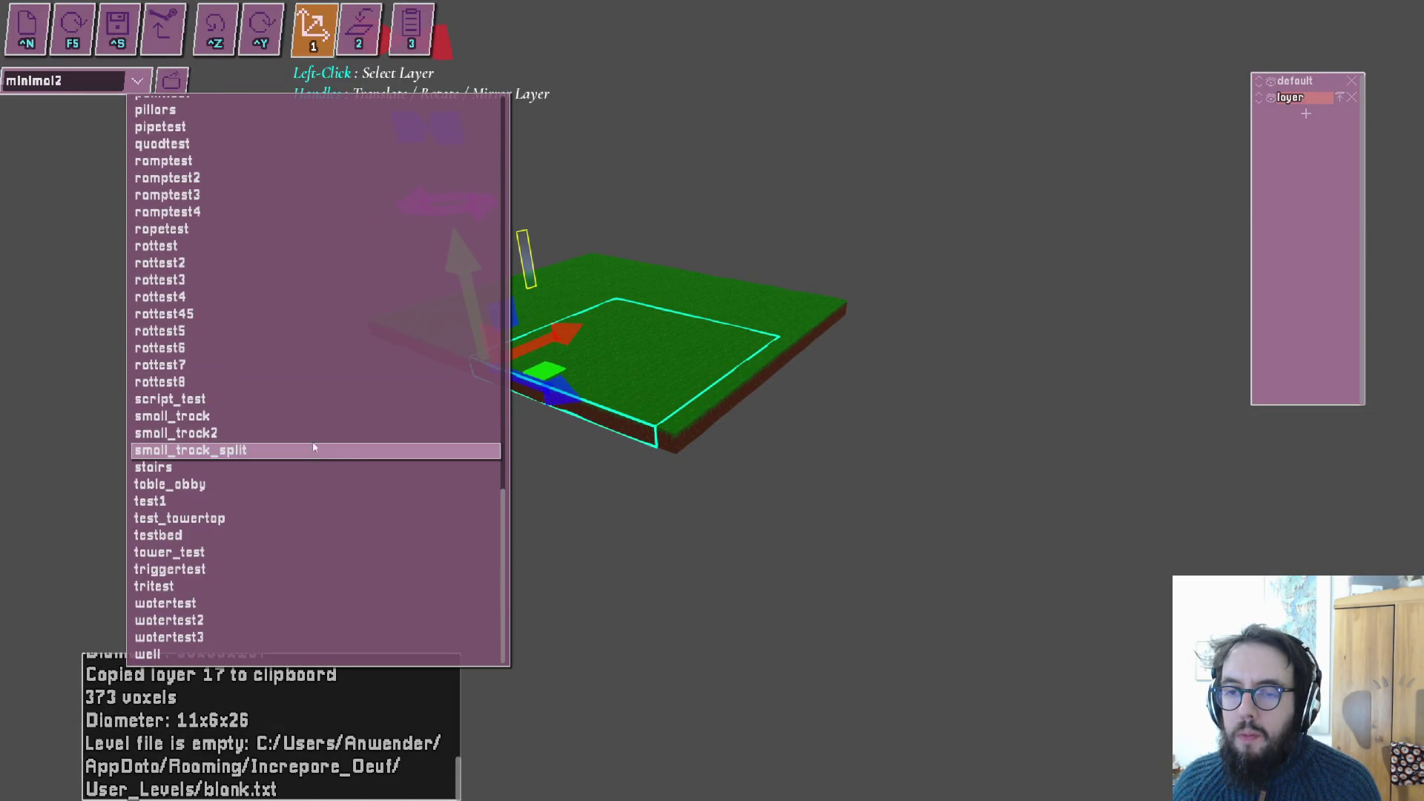
pyautogui.click(300, 417)
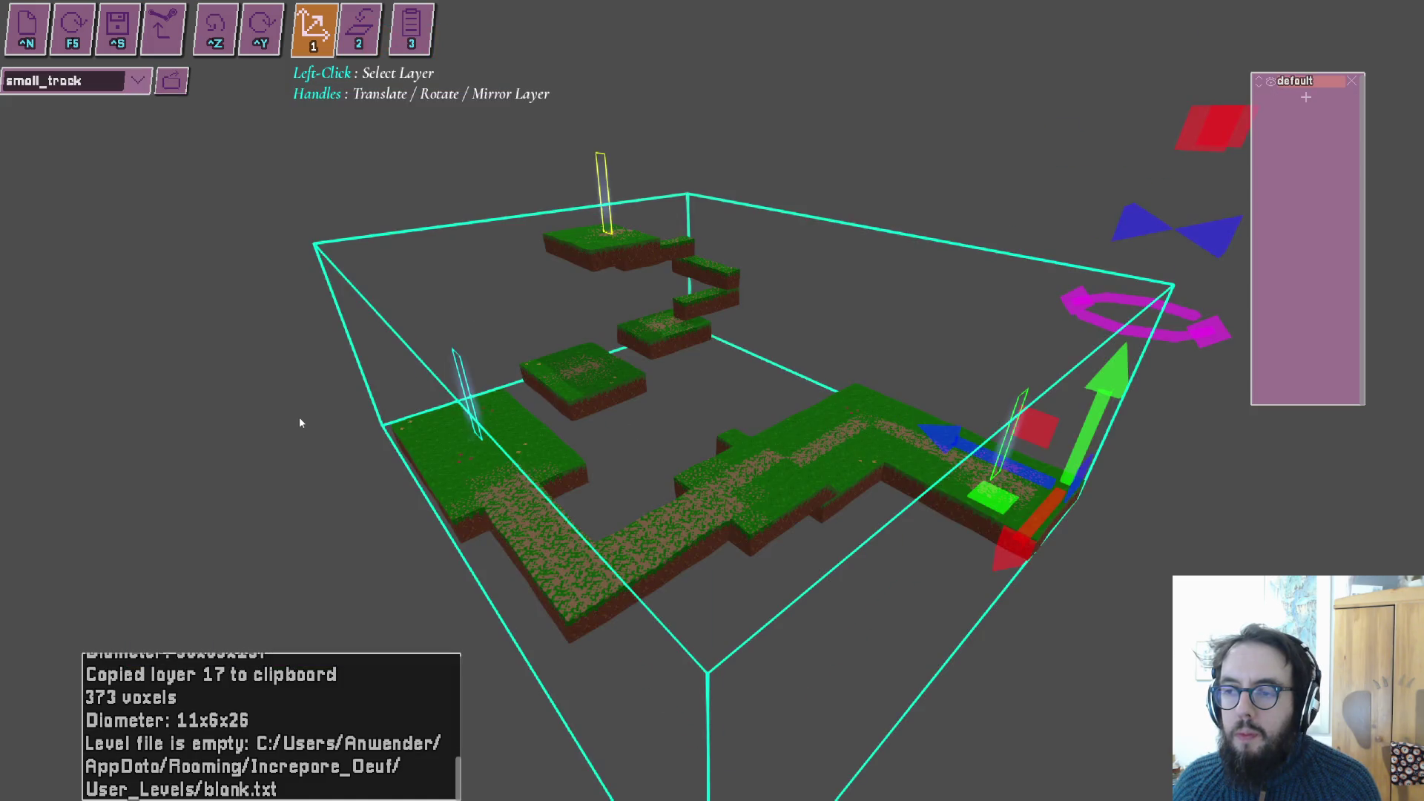
pyautogui.moveTo(371, 437)
pyautogui.mouseDown()
pyautogui.moveTo(564, 446)
pyautogui.moveTo(713, 401)
pyautogui.mouseUp()
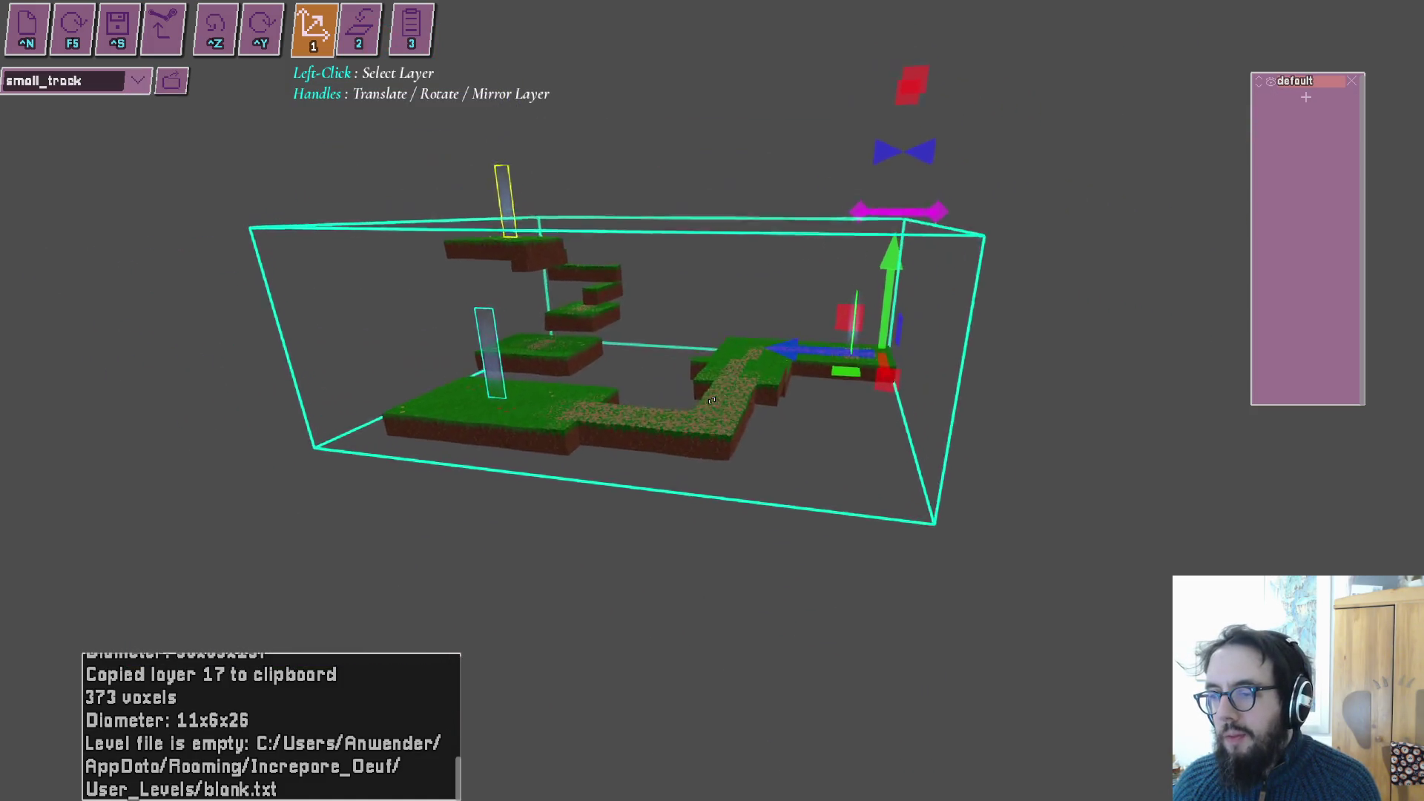
# In Godot, inspect the Wireframe_ZTest and Wireframe_Layer_BoundingBox line settings
pyautogui.hotkey('alt', 'Tab')
pyautogui.hotkey('alt', 'Tab')
pyautogui.press('Tab')
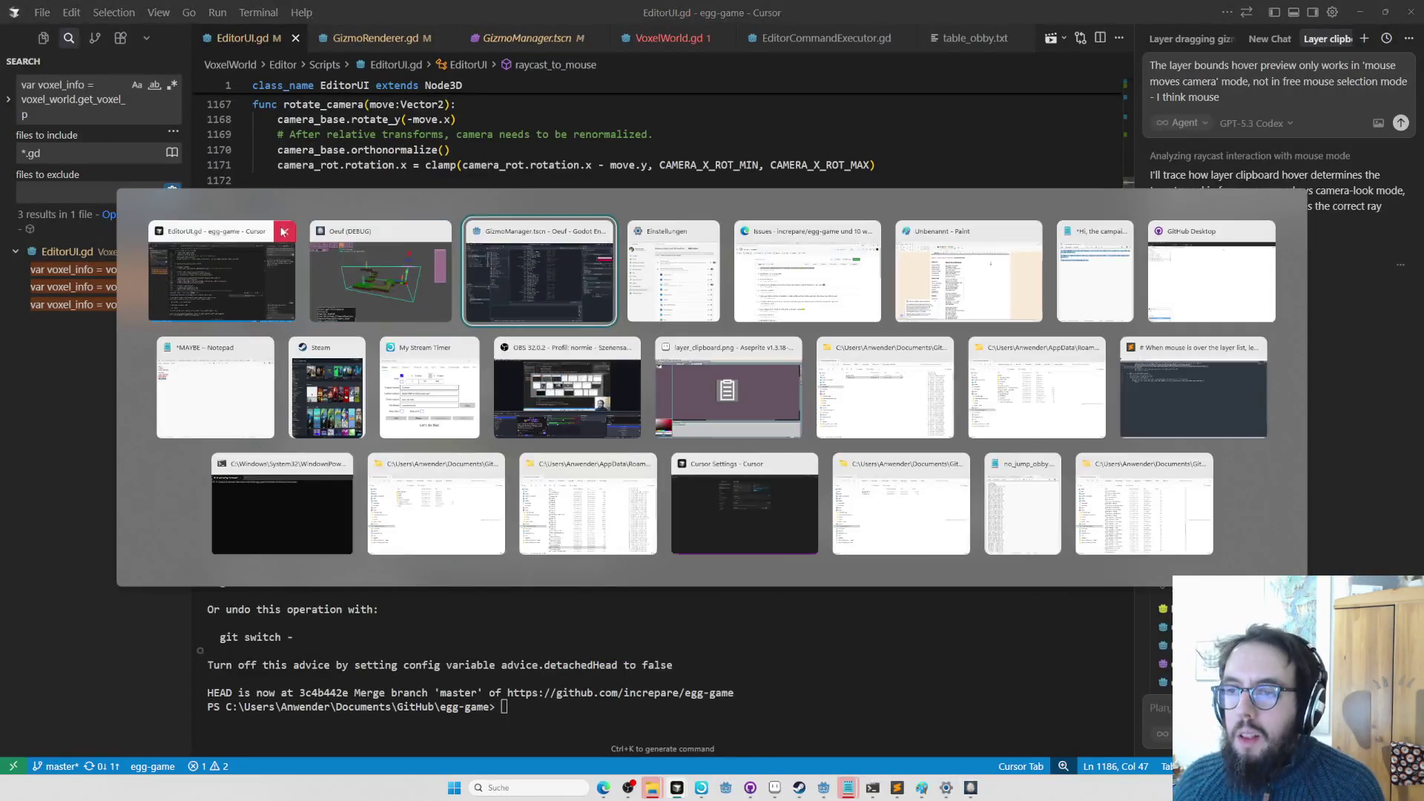
pyautogui.click(162, 153)
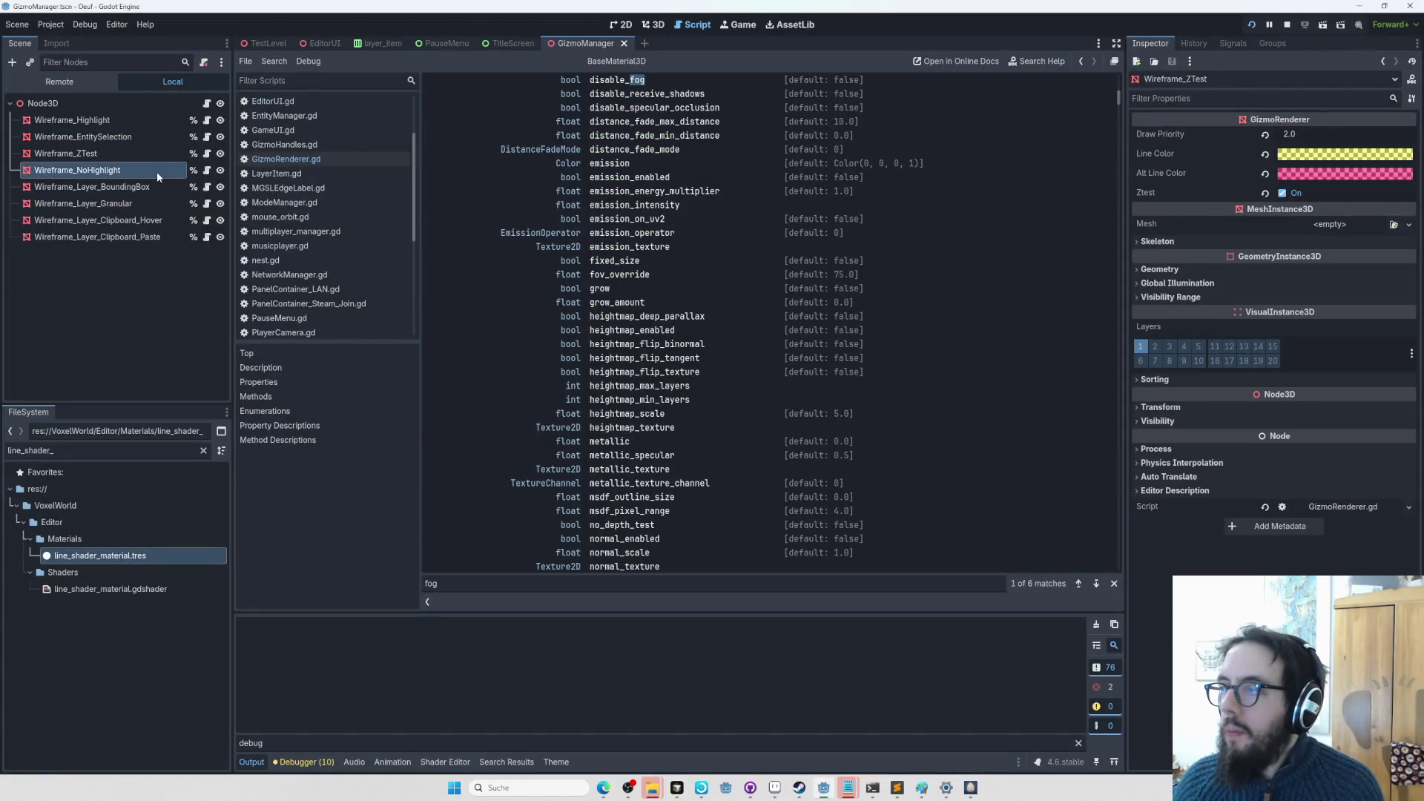
pyautogui.click(156, 187)
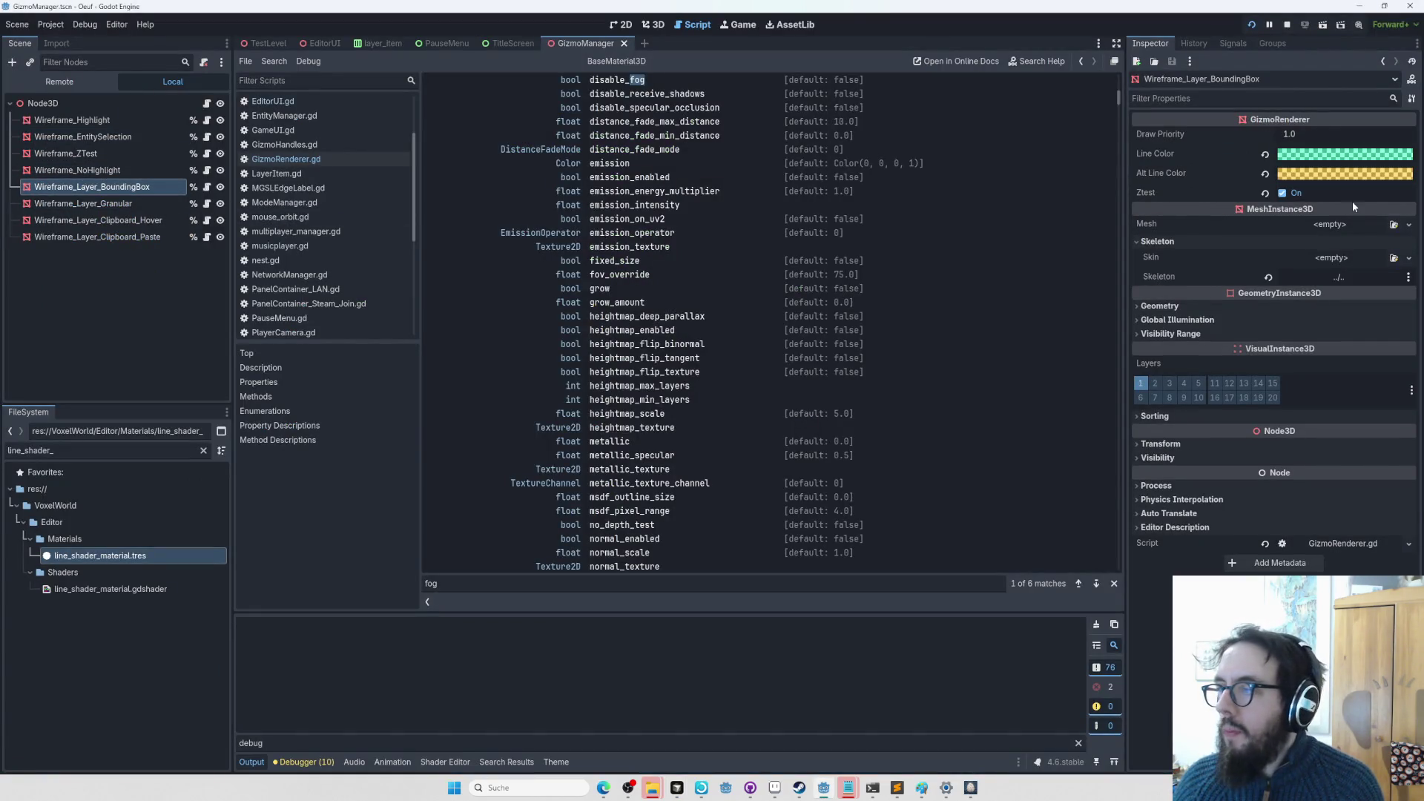
# Save GizmoManager.tscn and review each Wireframe node, from Clipboard_Hover to Clipboard_Paste
pyautogui.hotkey('ctrl', 's')
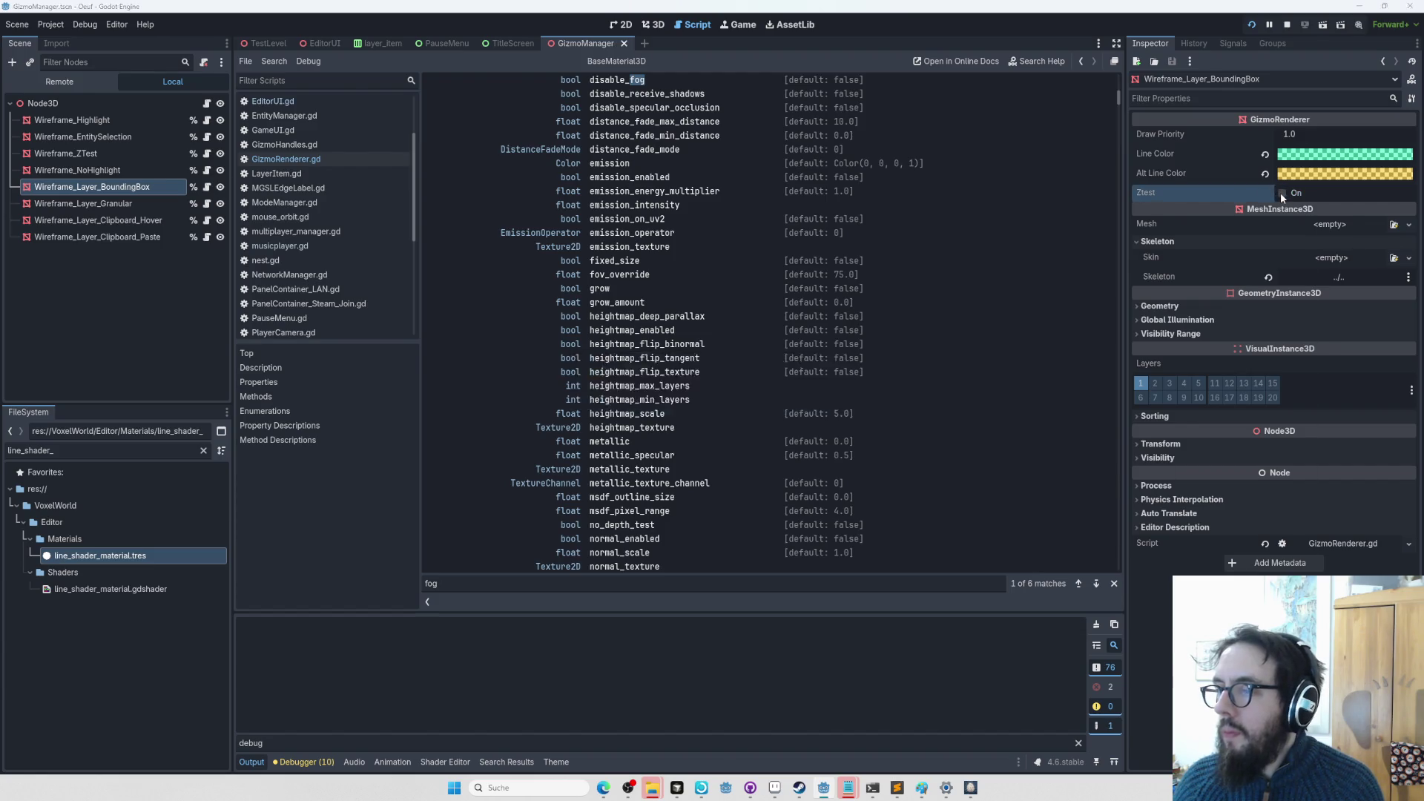
pyautogui.hotkey('alt', 'Tab')
pyautogui.hotkey('alt', 'Tab')
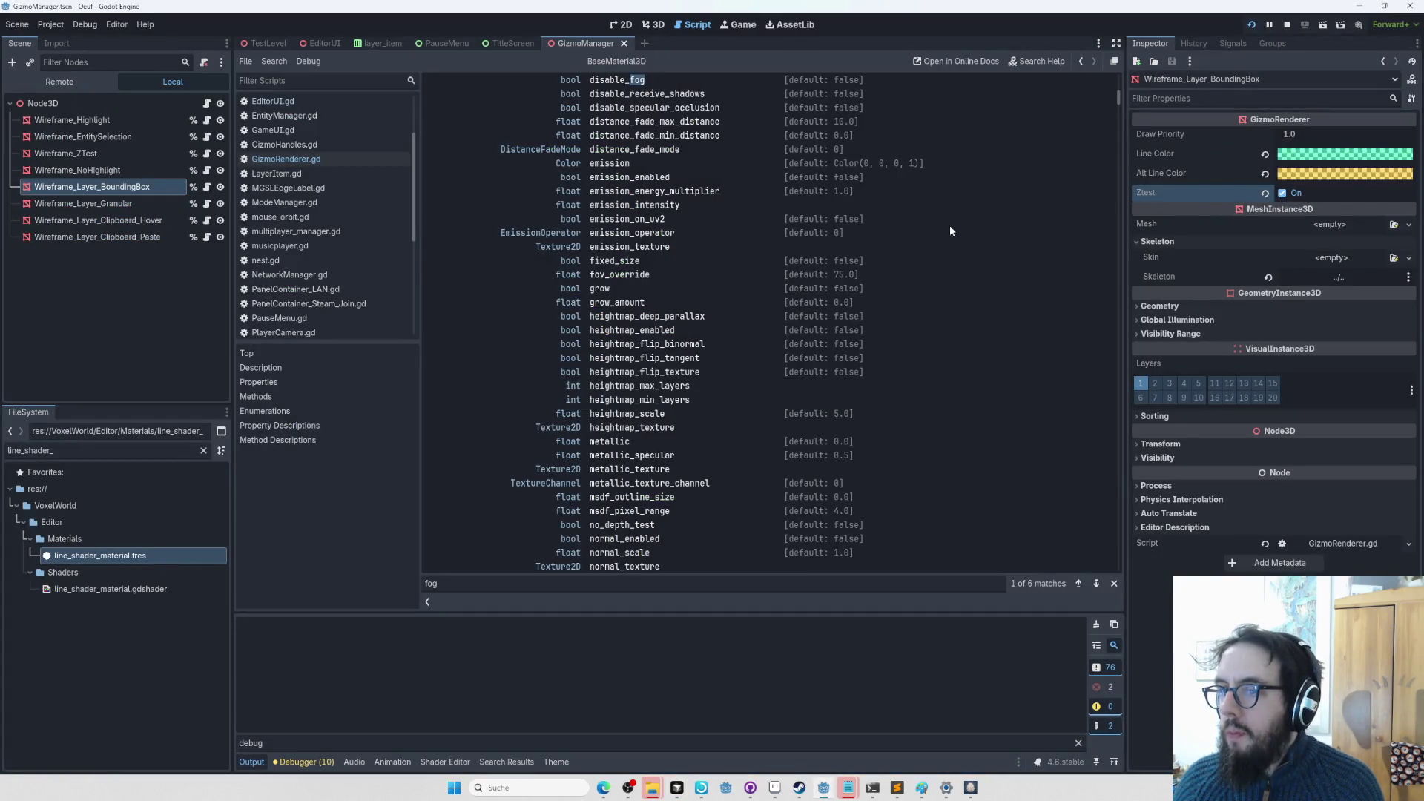
pyautogui.click(63, 220)
pyautogui.click(64, 175)
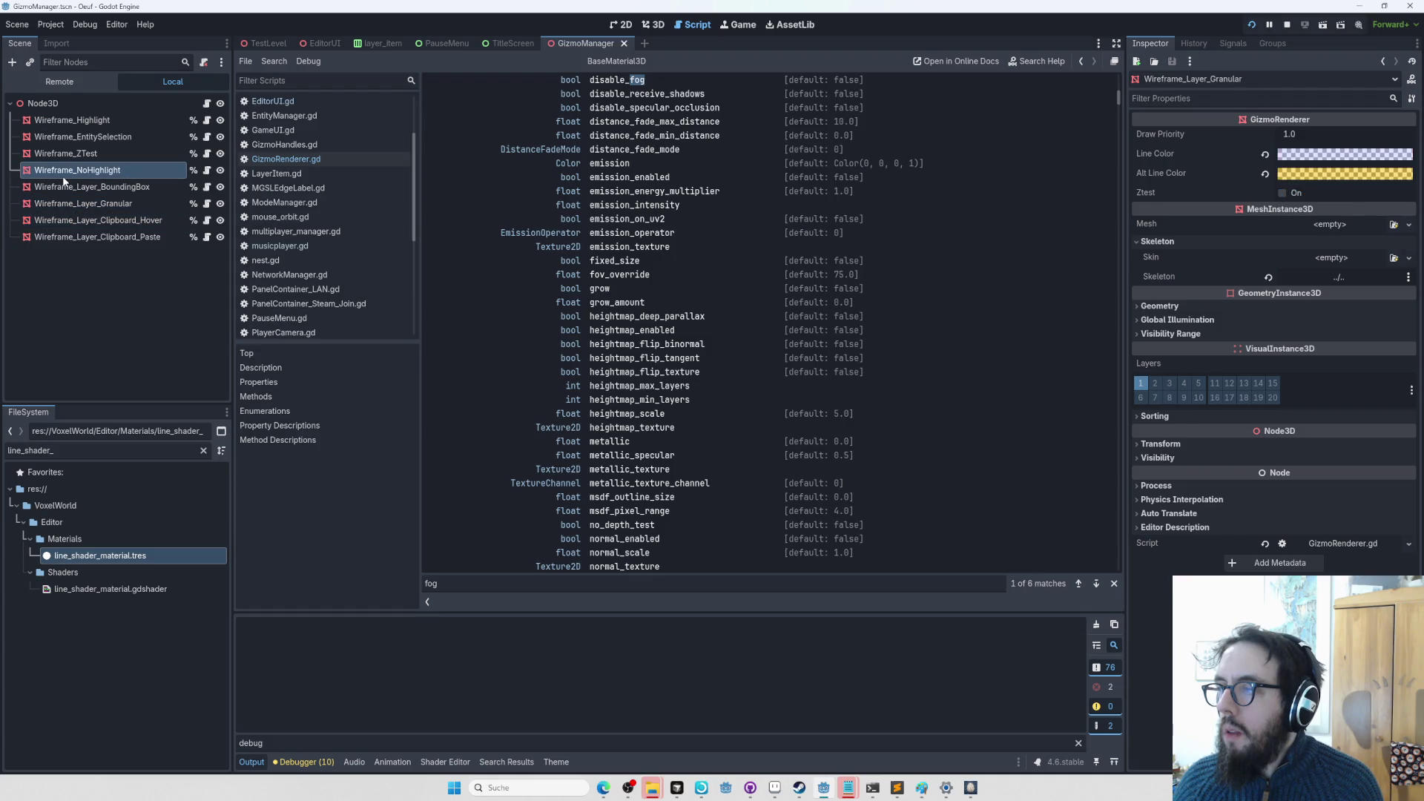
pyautogui.click(64, 156)
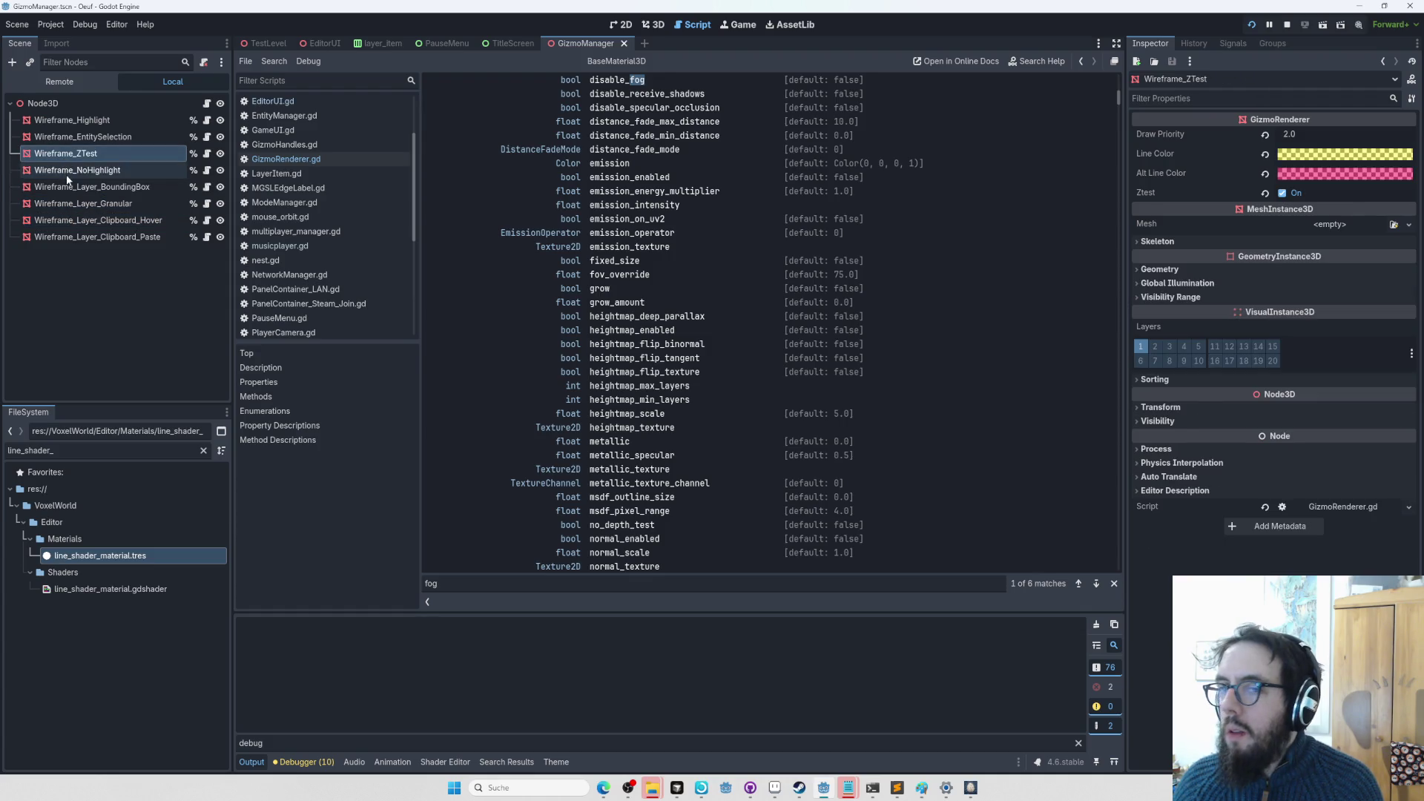
pyautogui.click(67, 172)
pyautogui.click(79, 138)
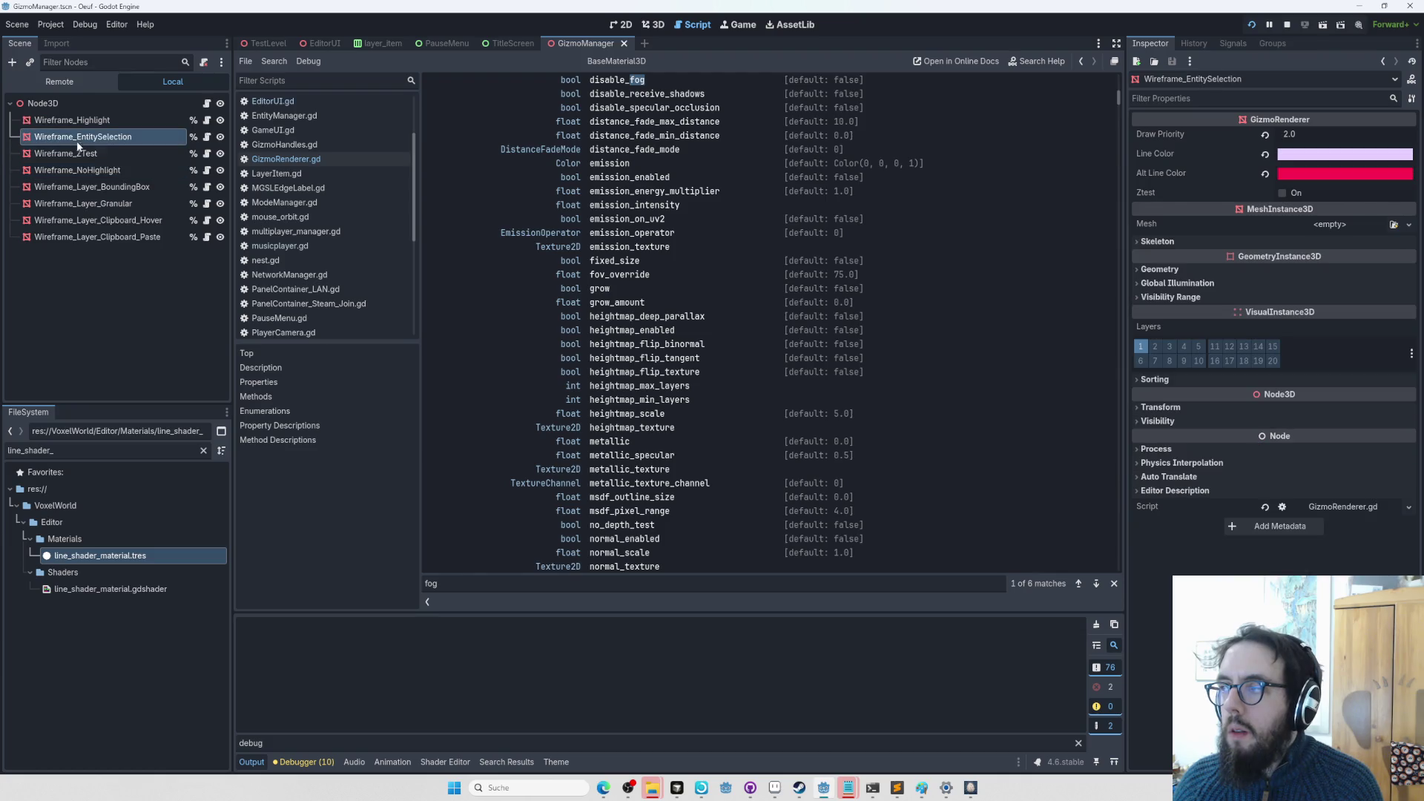
pyautogui.click(82, 202)
pyautogui.click(90, 238)
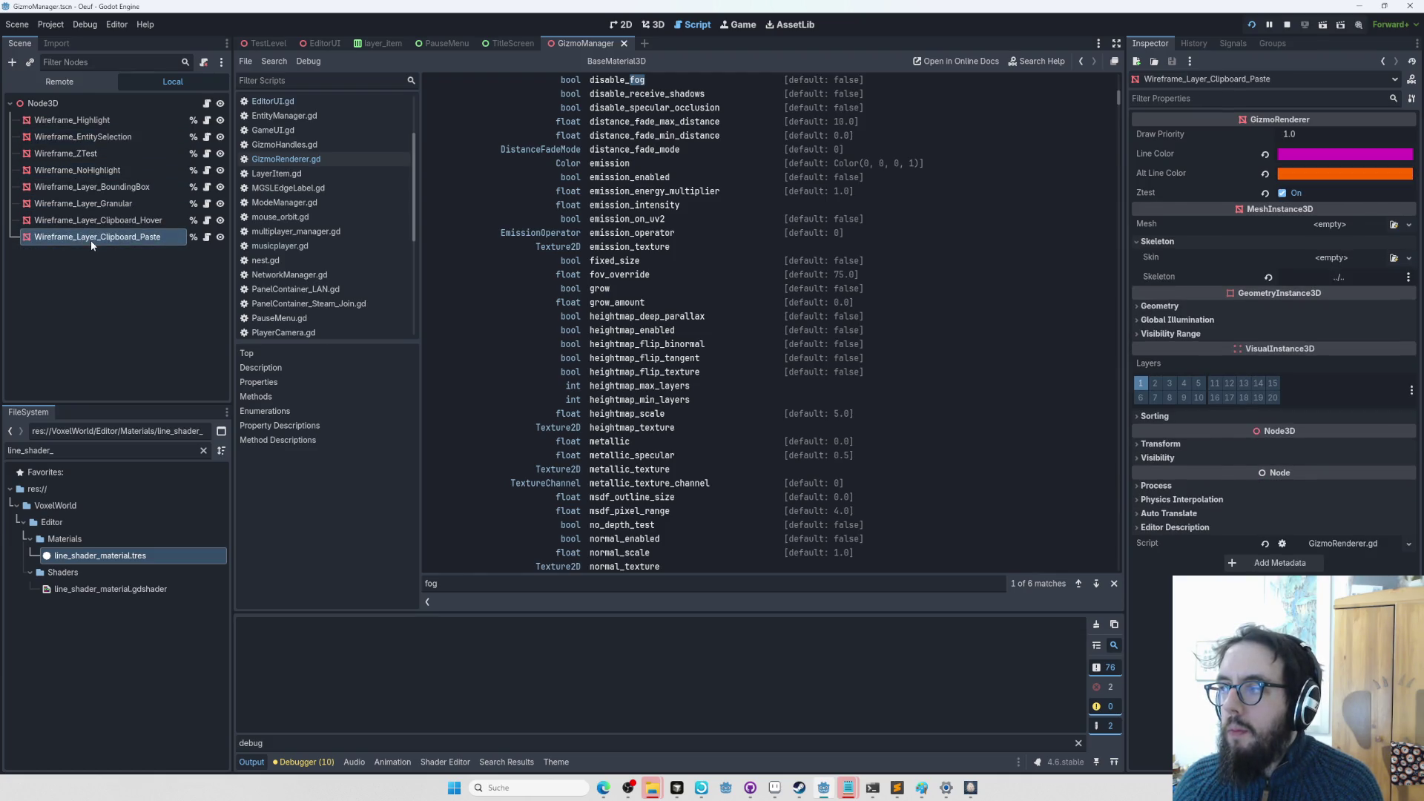
# Check the cyan layer bounding box around small_track in the map editor
pyautogui.hotkey('alt', 'Tab')
pyautogui.scroll(3, 711, 400)
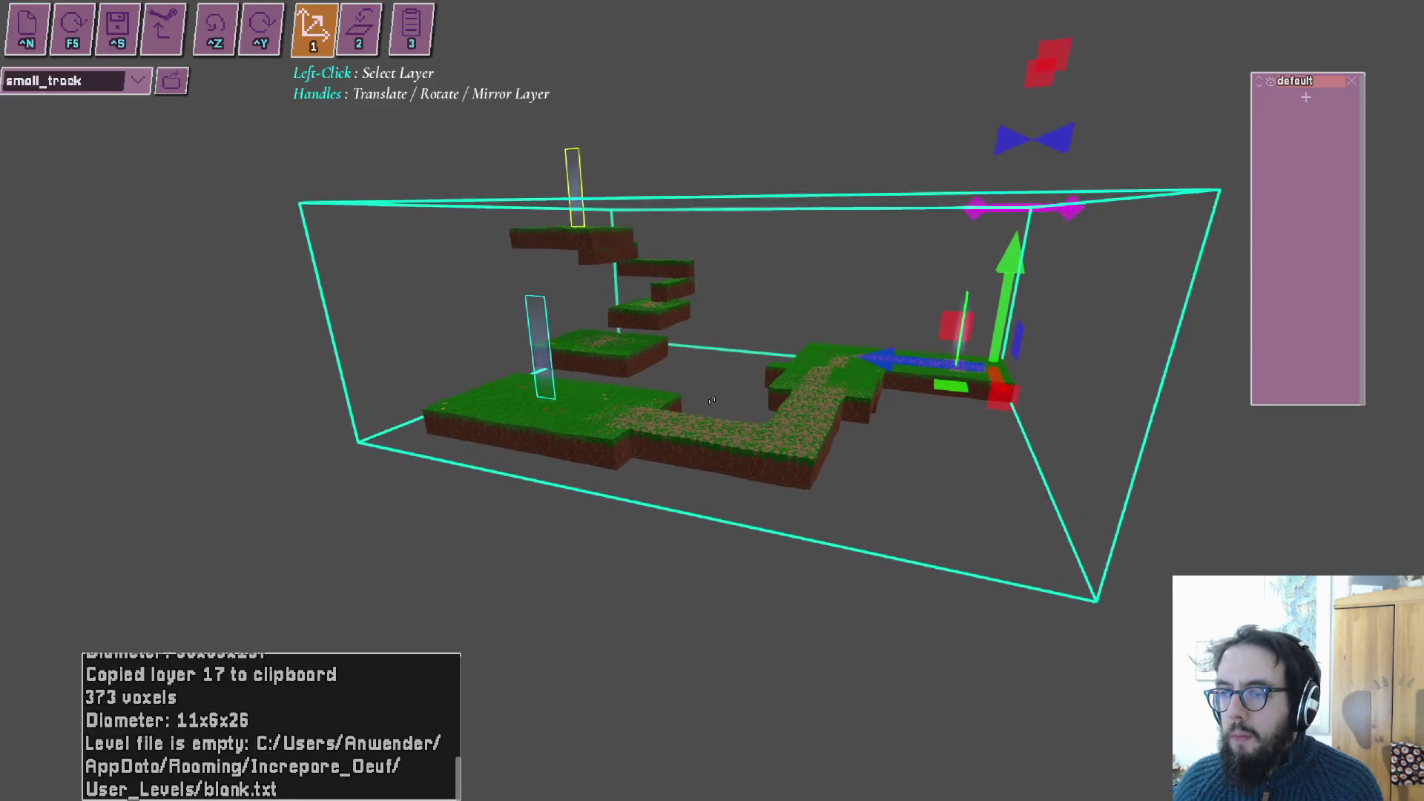
pyautogui.scroll(-5, 712, 401)
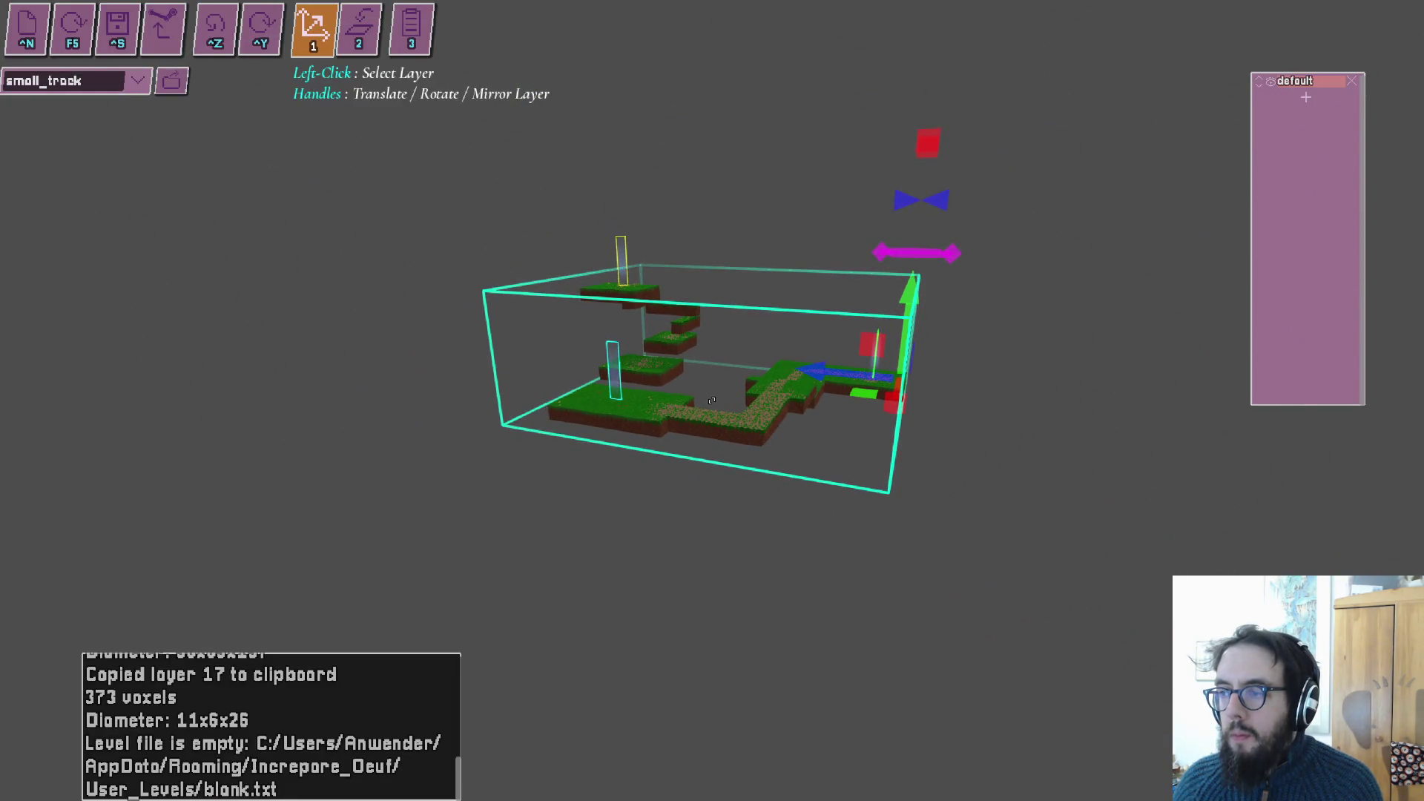
pyautogui.hotkey('alt', 'Tab')
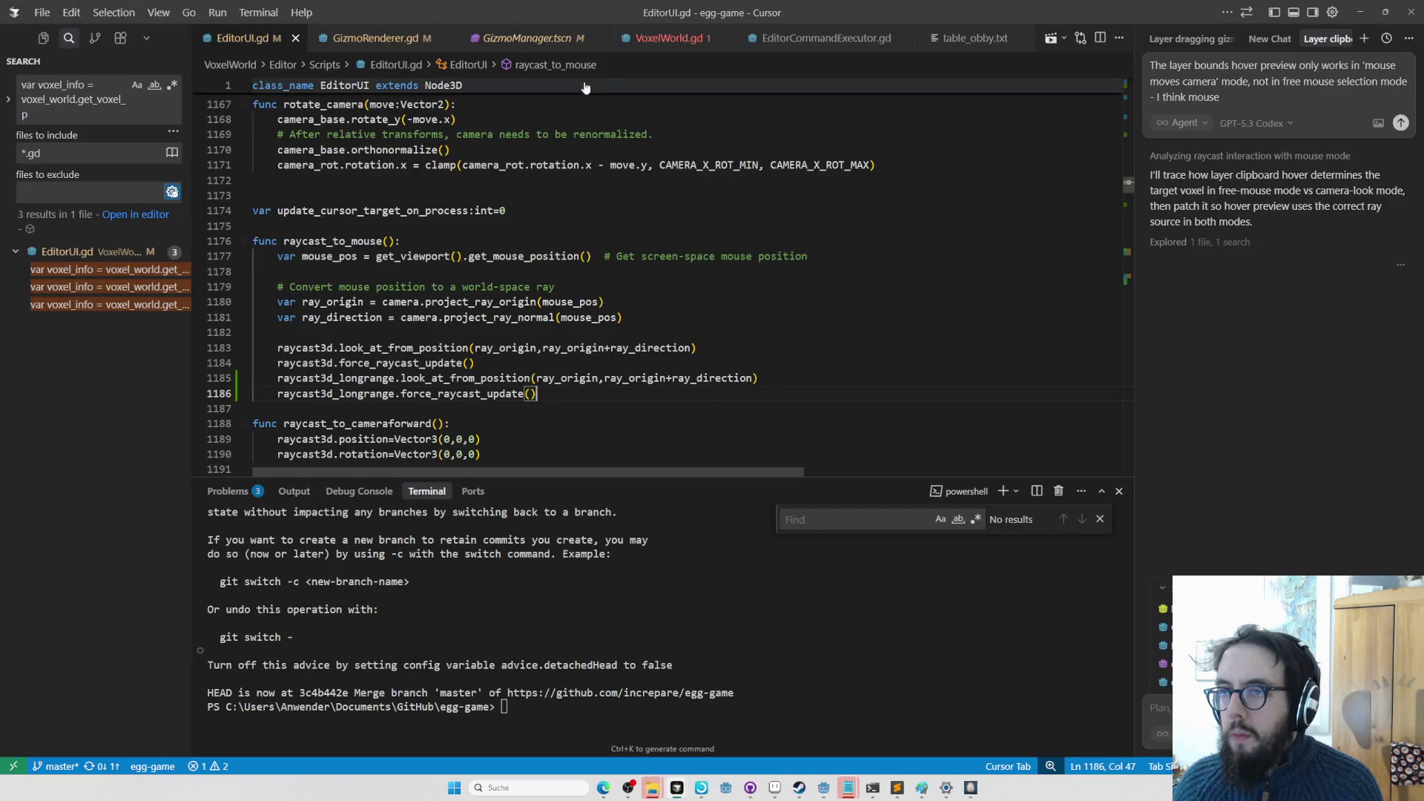
pyautogui.scroll(6, 483, 140)
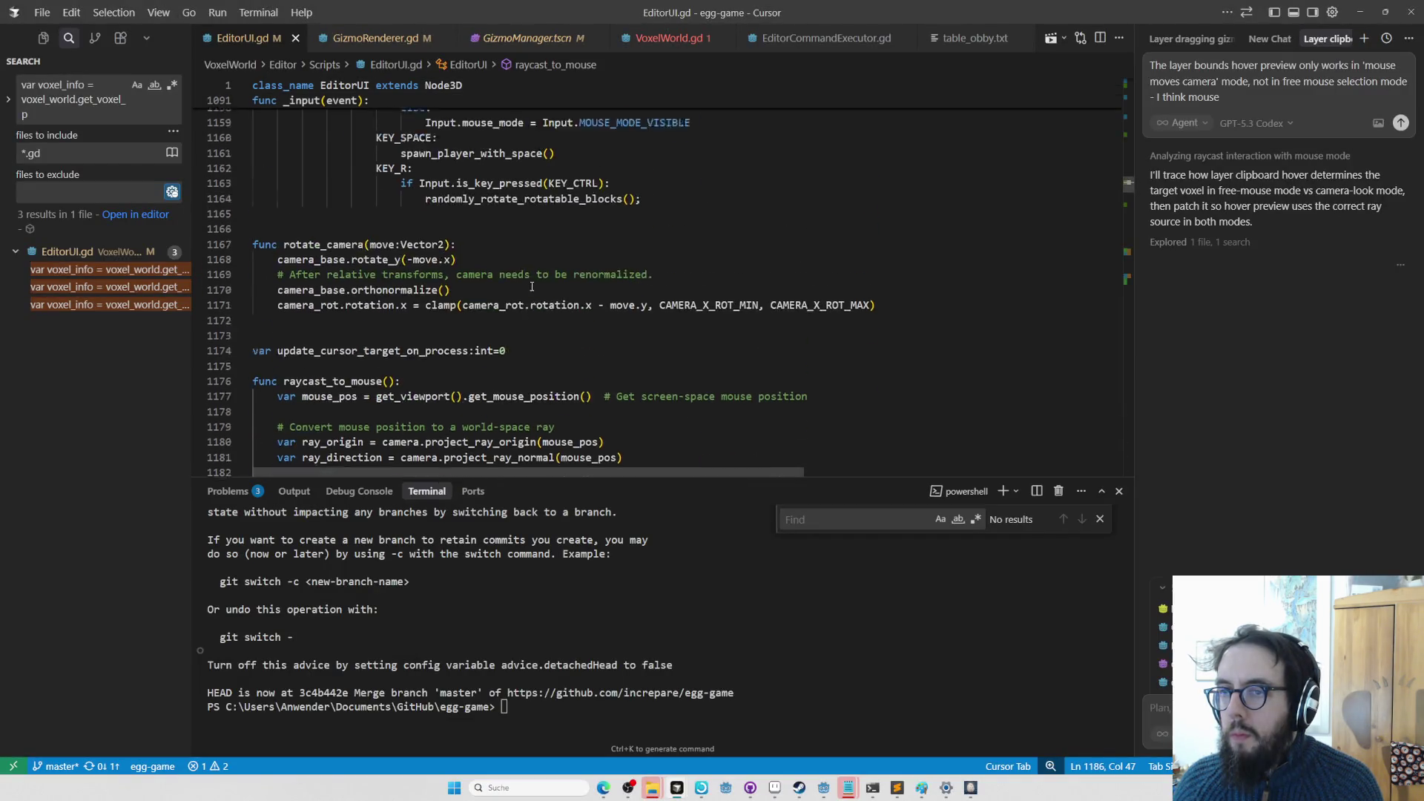
pyautogui.click(385, 38)
pyautogui.hotkey('ctrl', 'f')
pyautogui.write('thick')
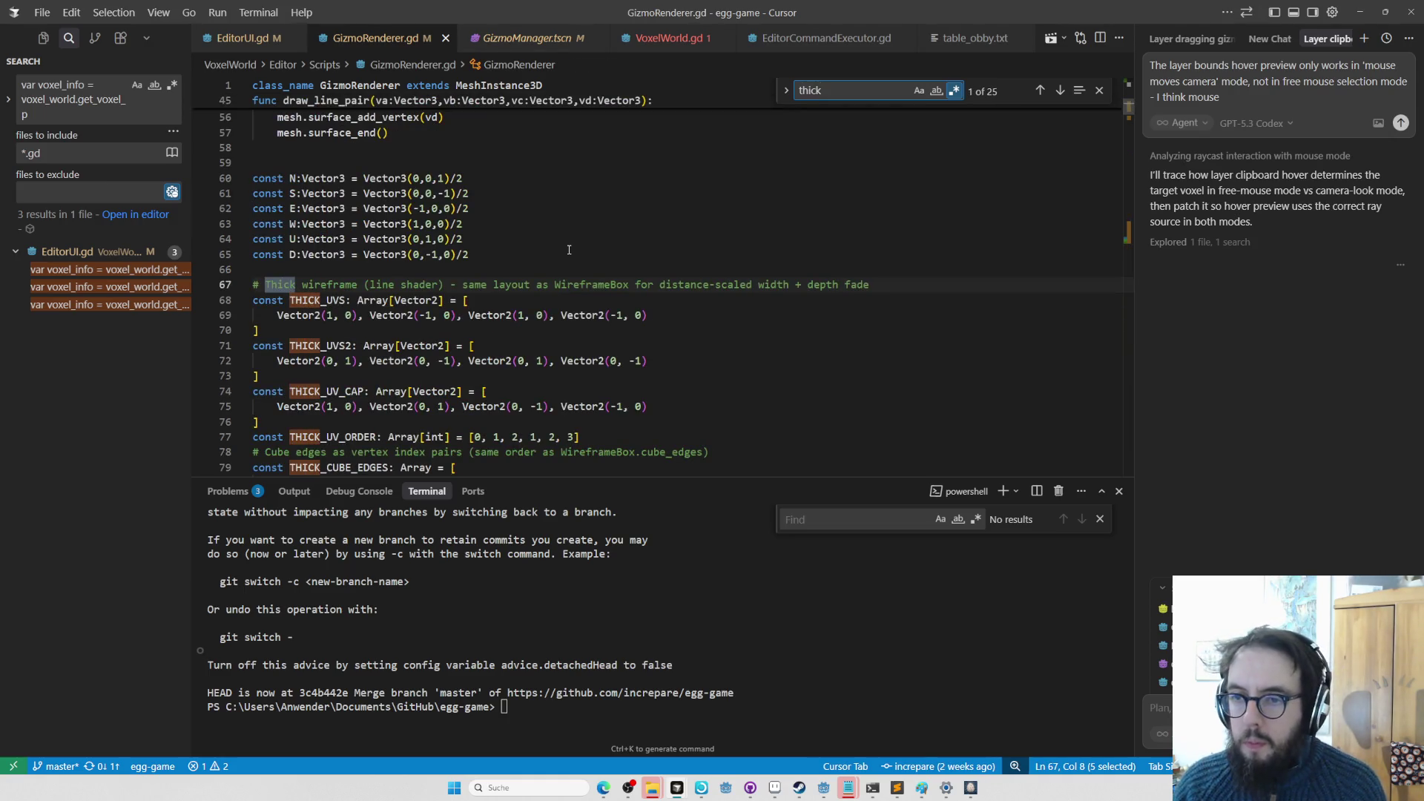
pyautogui.scroll(-2, 569, 250)
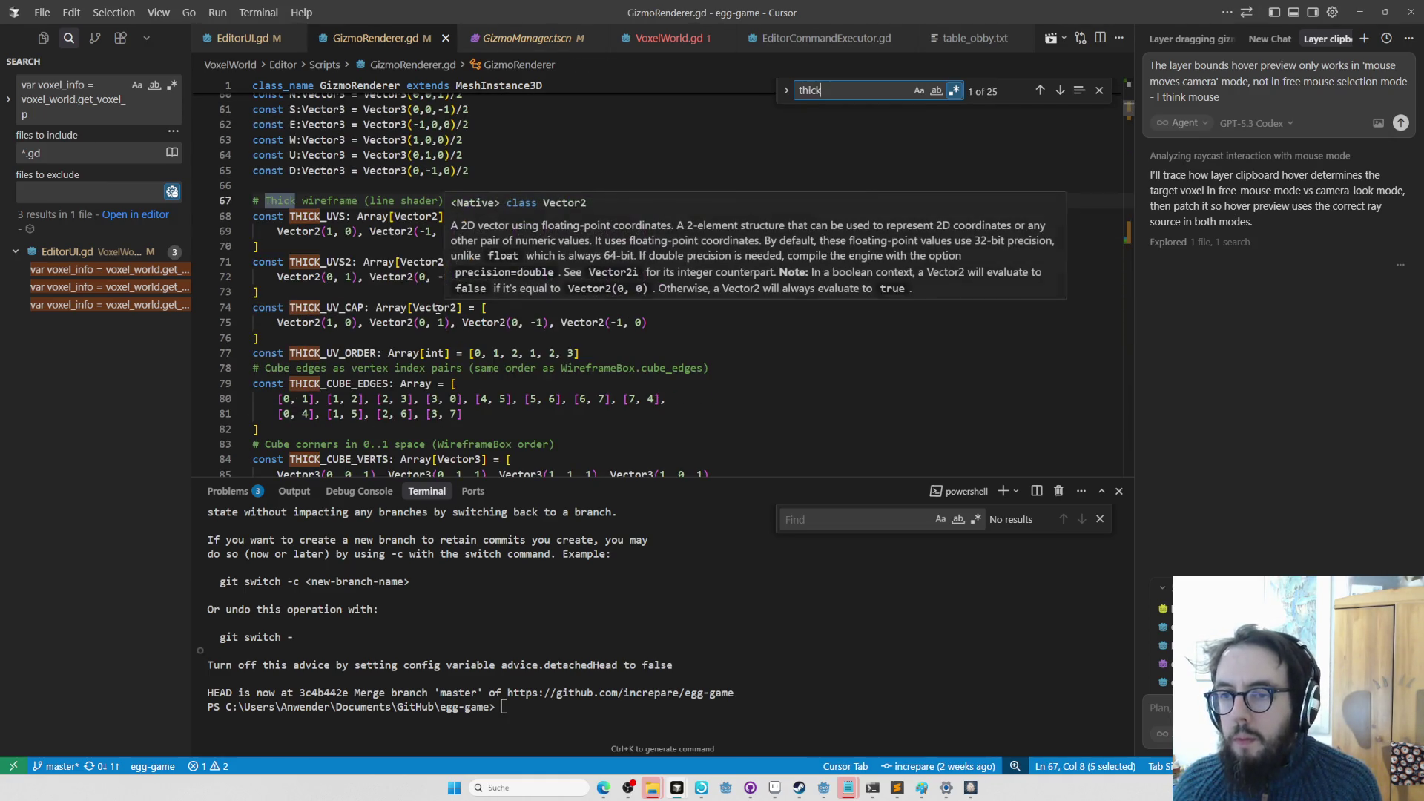
pyautogui.press('Return')
pyautogui.press('Return')
pyautogui.press('Return')
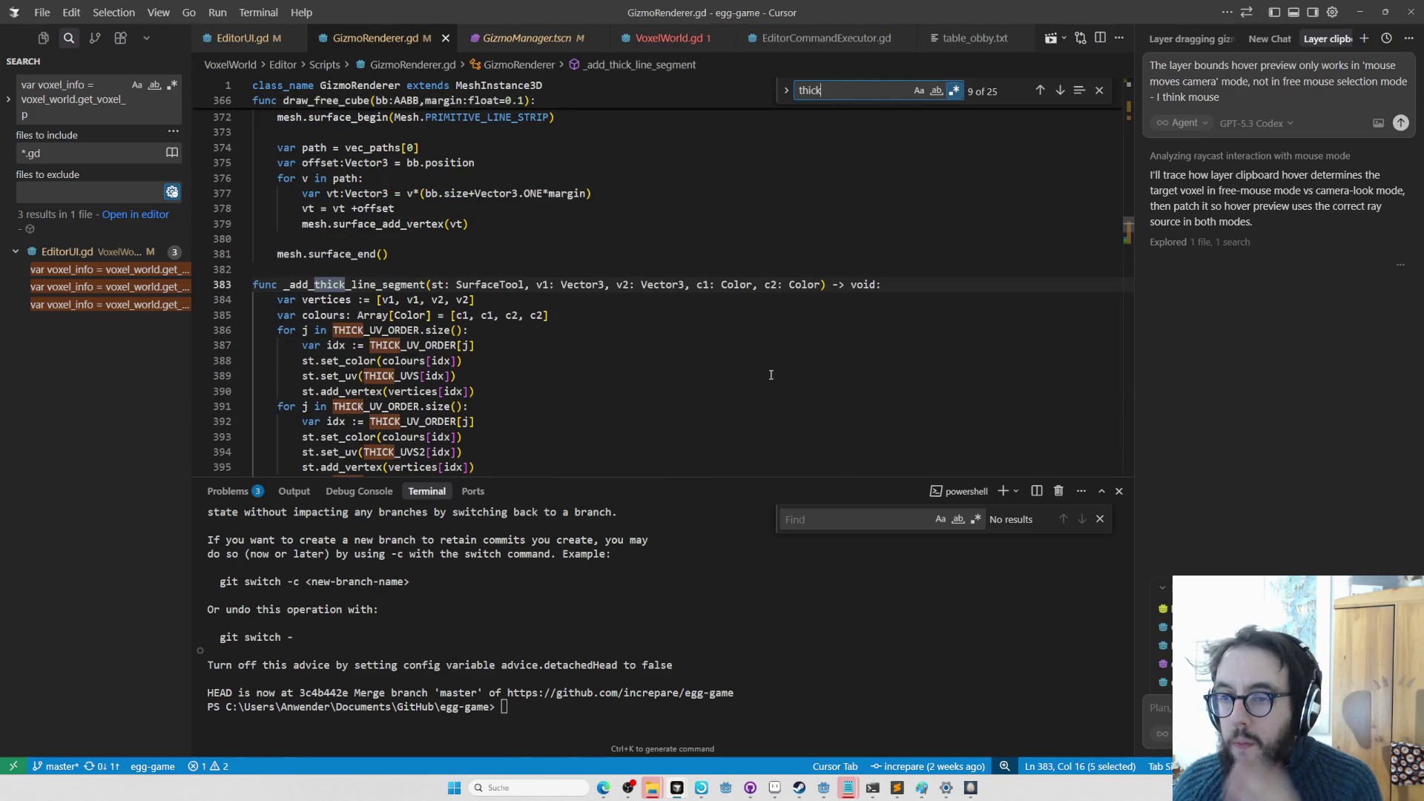
pyautogui.scroll(-2, 635, 349)
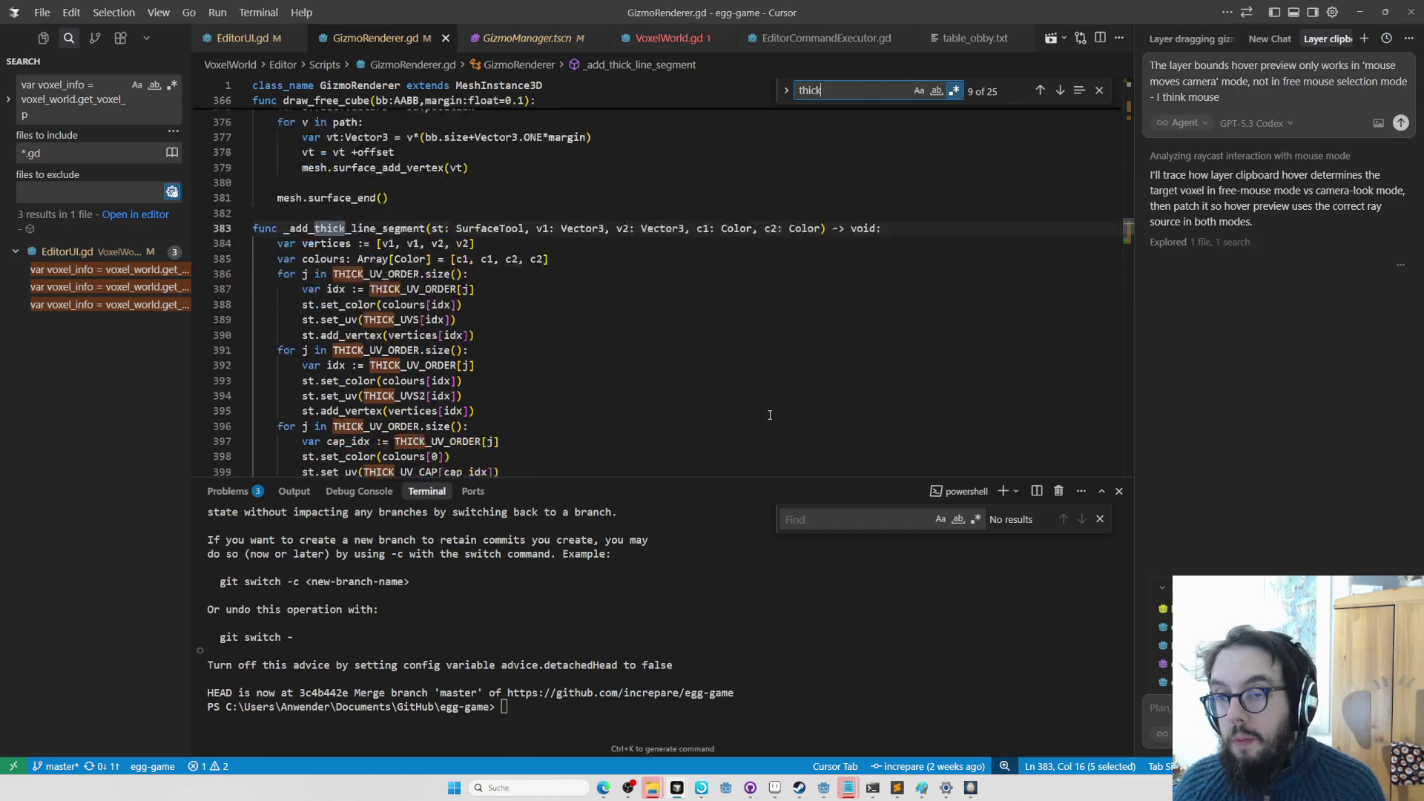
pyautogui.doubleClick(406, 203)
pyautogui.hotkey('ctrl', 'f')
pyautogui.press('Return')
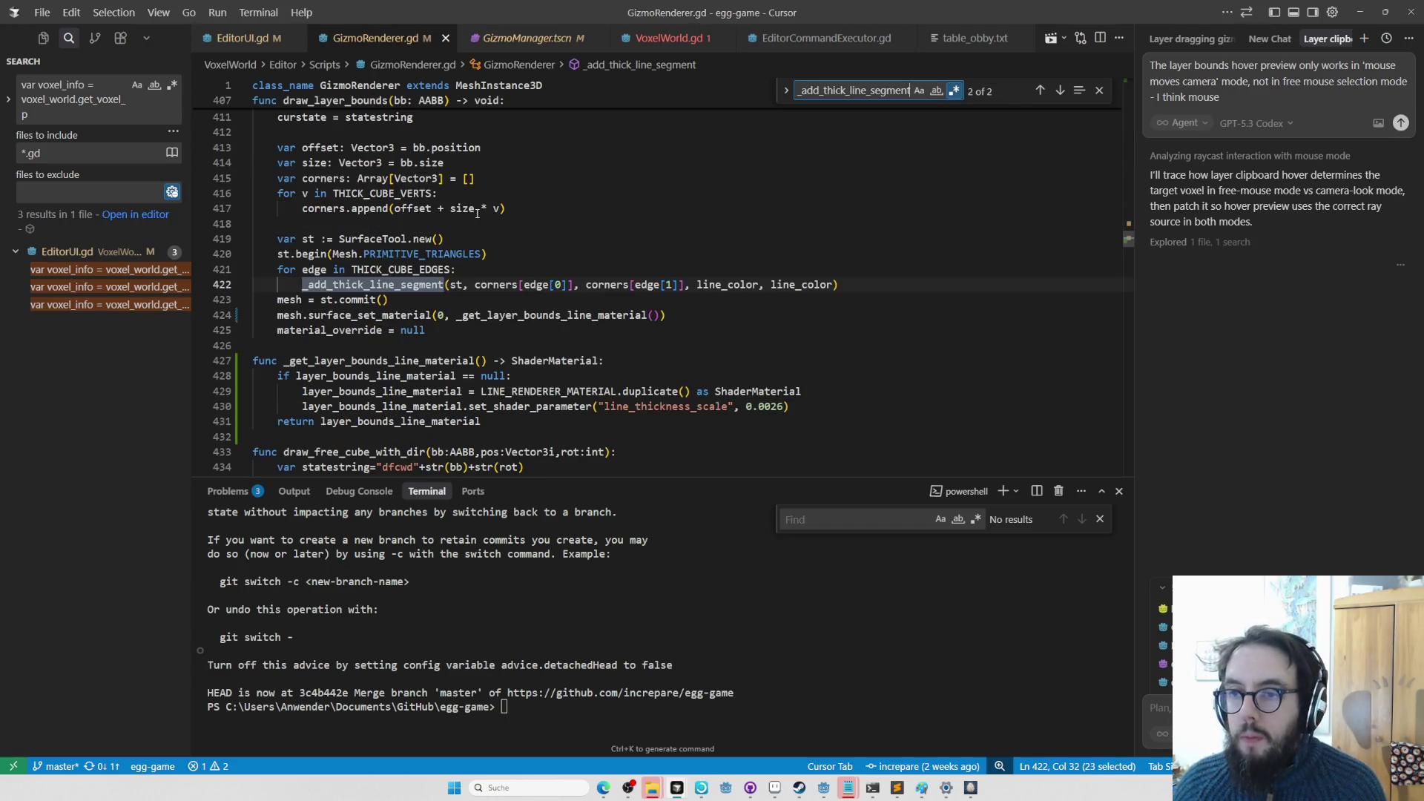
pyautogui.scroll(3, 926, 417)
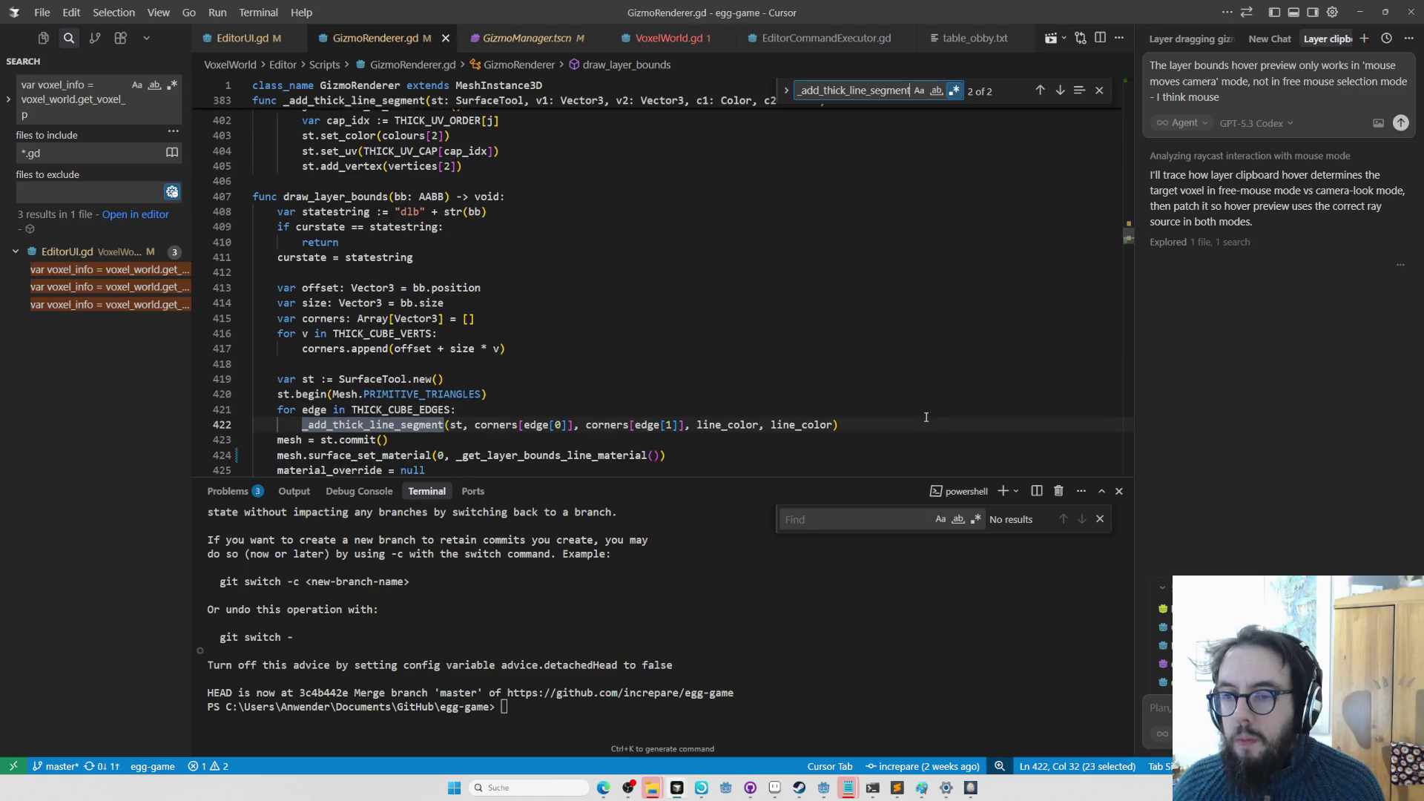
pyautogui.scroll(-2, 927, 417)
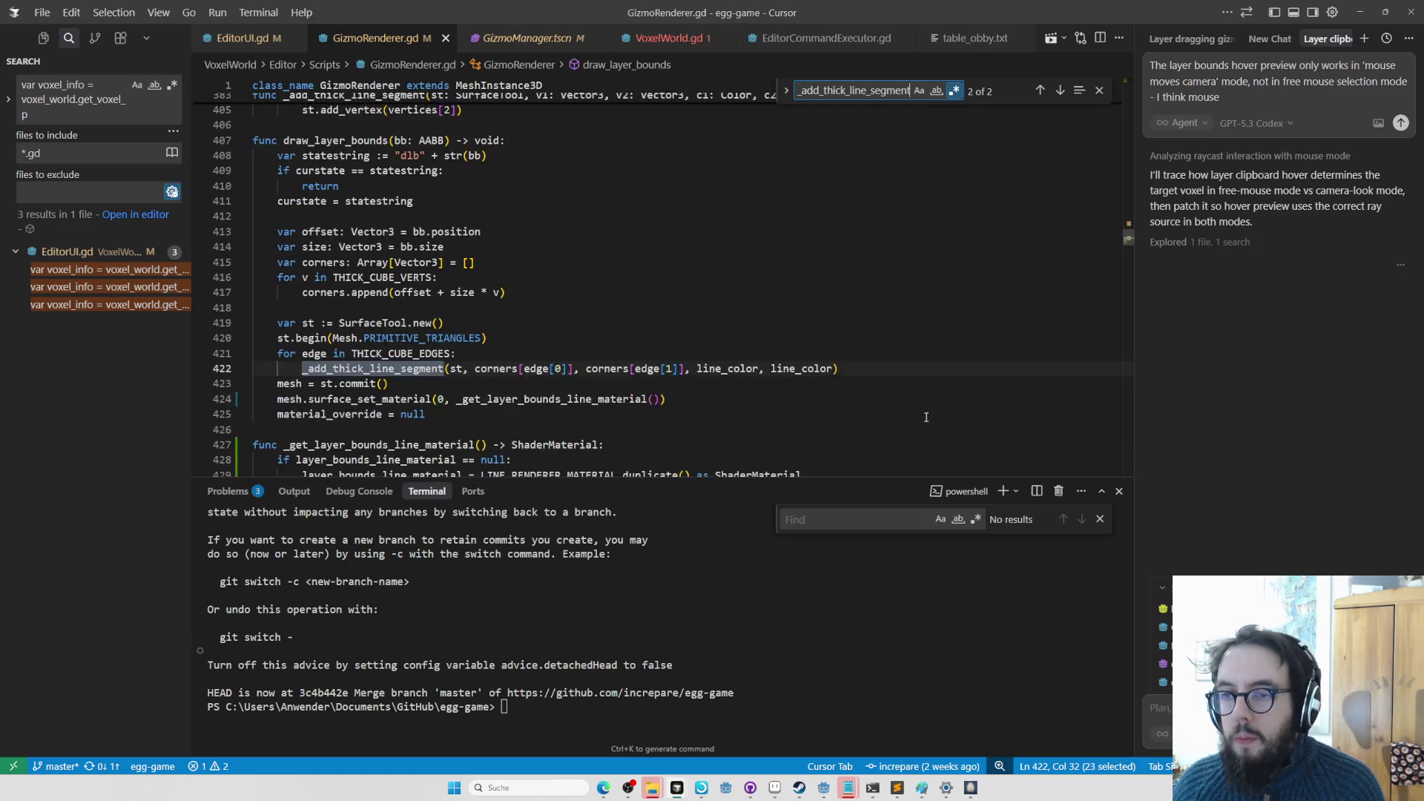
pyautogui.keyDown('ctrl'); pyautogui.click(413, 325); pyautogui.keyUp('ctrl')
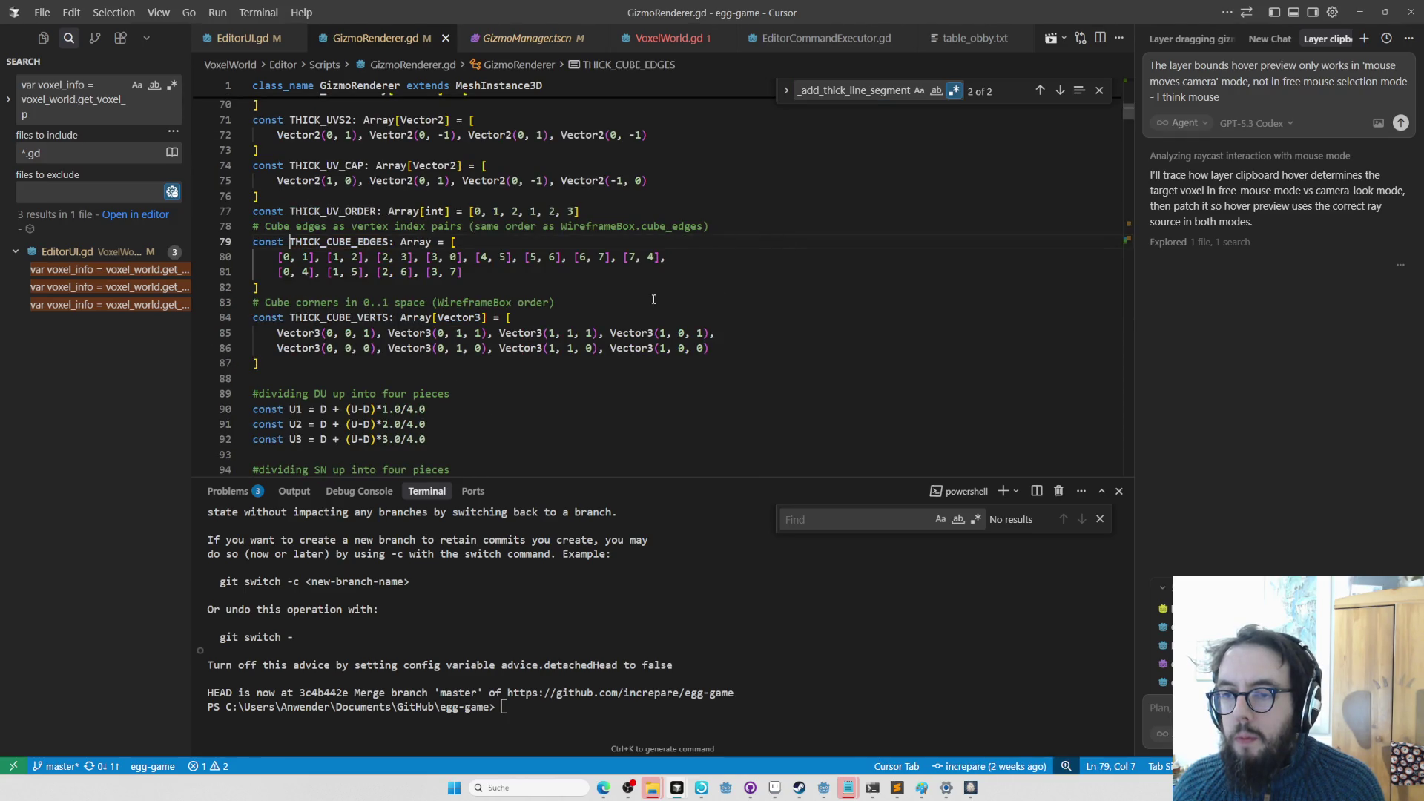
pyautogui.scroll(2, 801, 299)
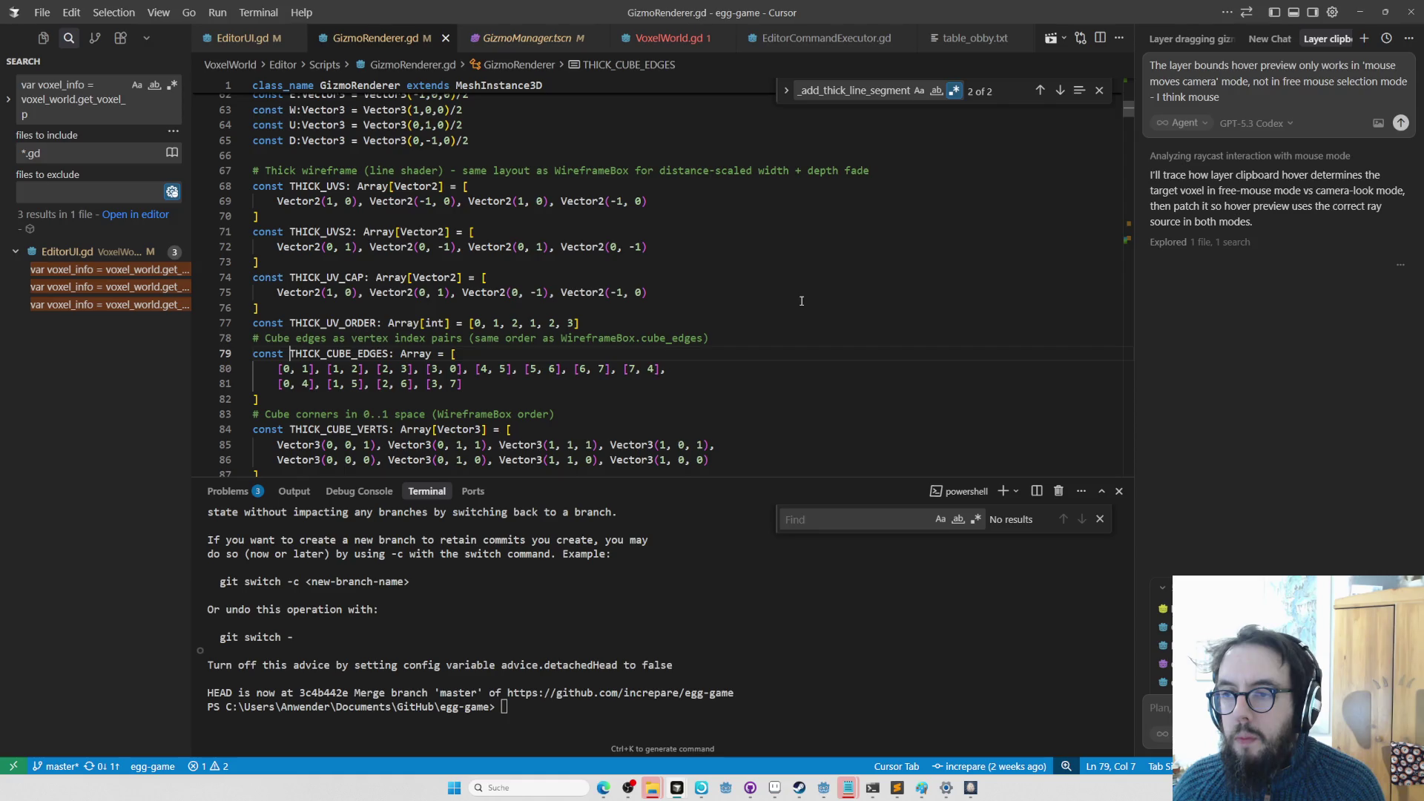
pyautogui.scroll(2, 790, 305)
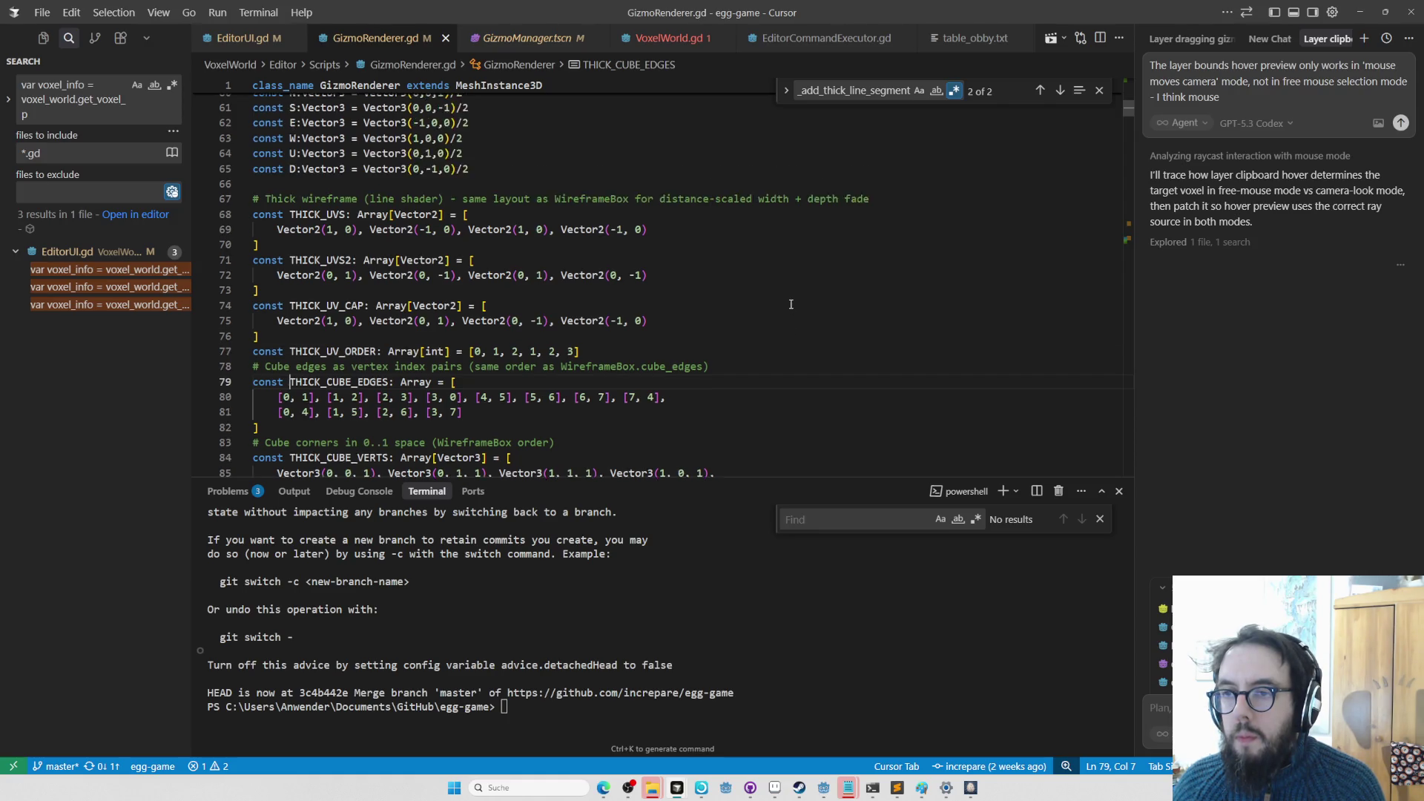
pyautogui.scroll(-3, 790, 305)
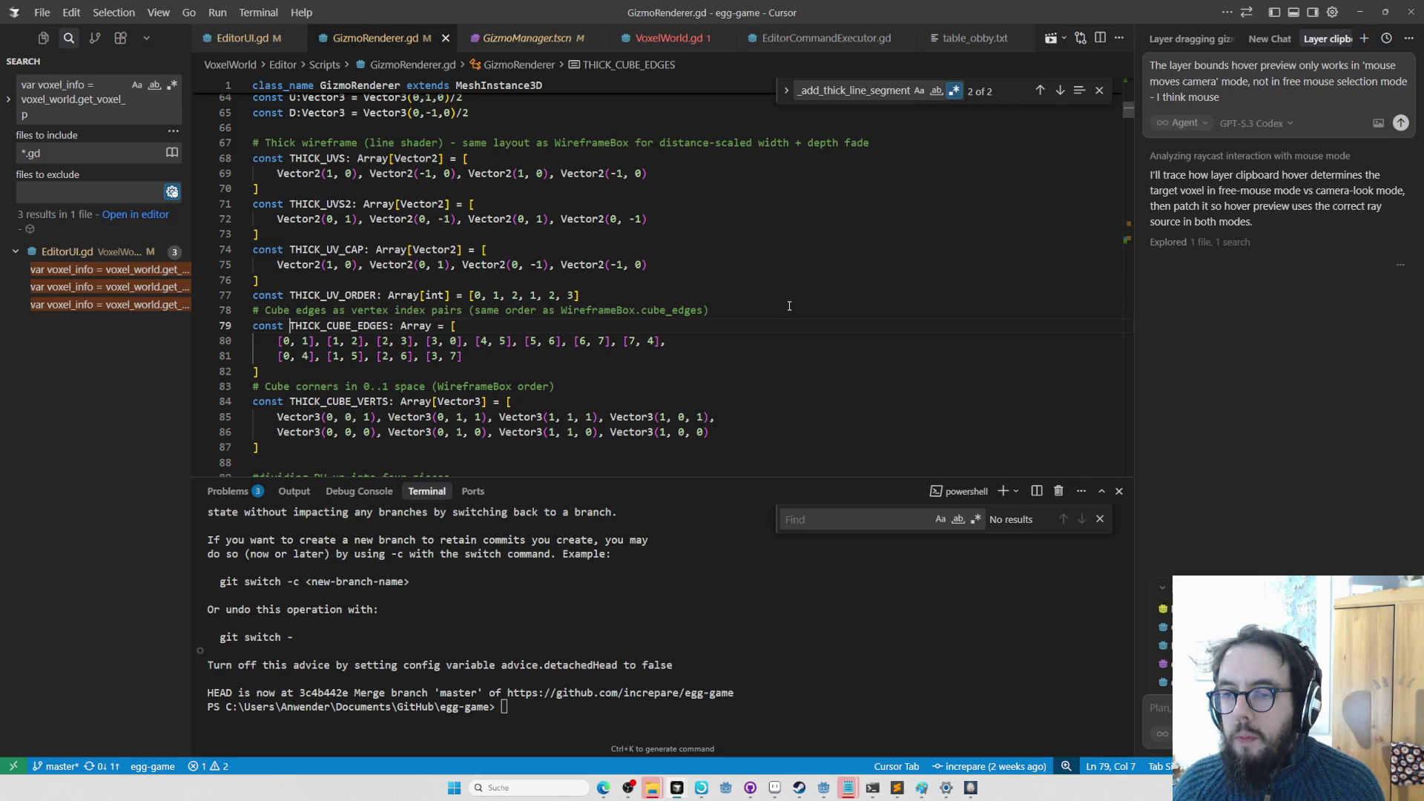
pyautogui.hotkey('alt', 'Tab')
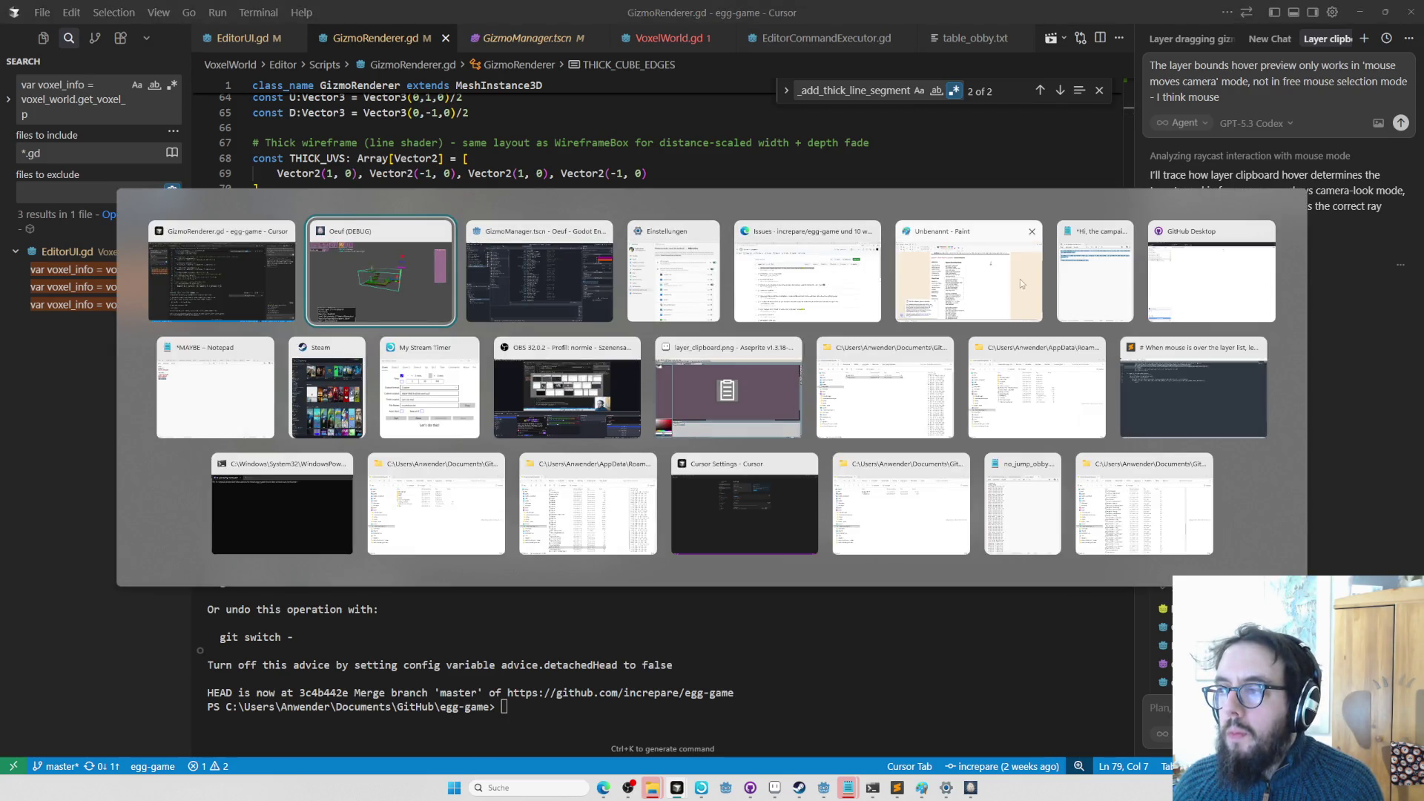
pyautogui.click(549, 305)
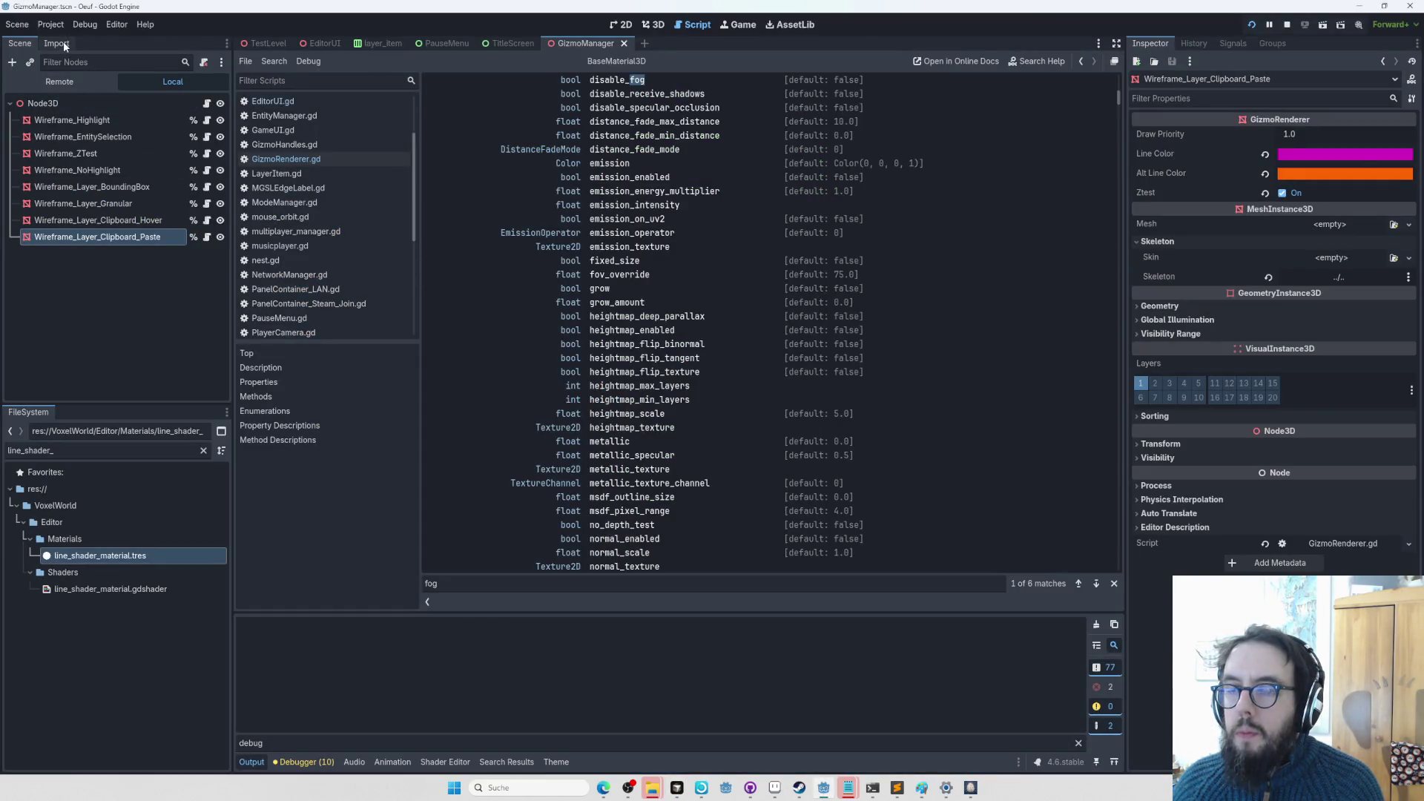
pyautogui.hotkey('alt', 'Tab')
pyautogui.scroll(-3, 386, 355)
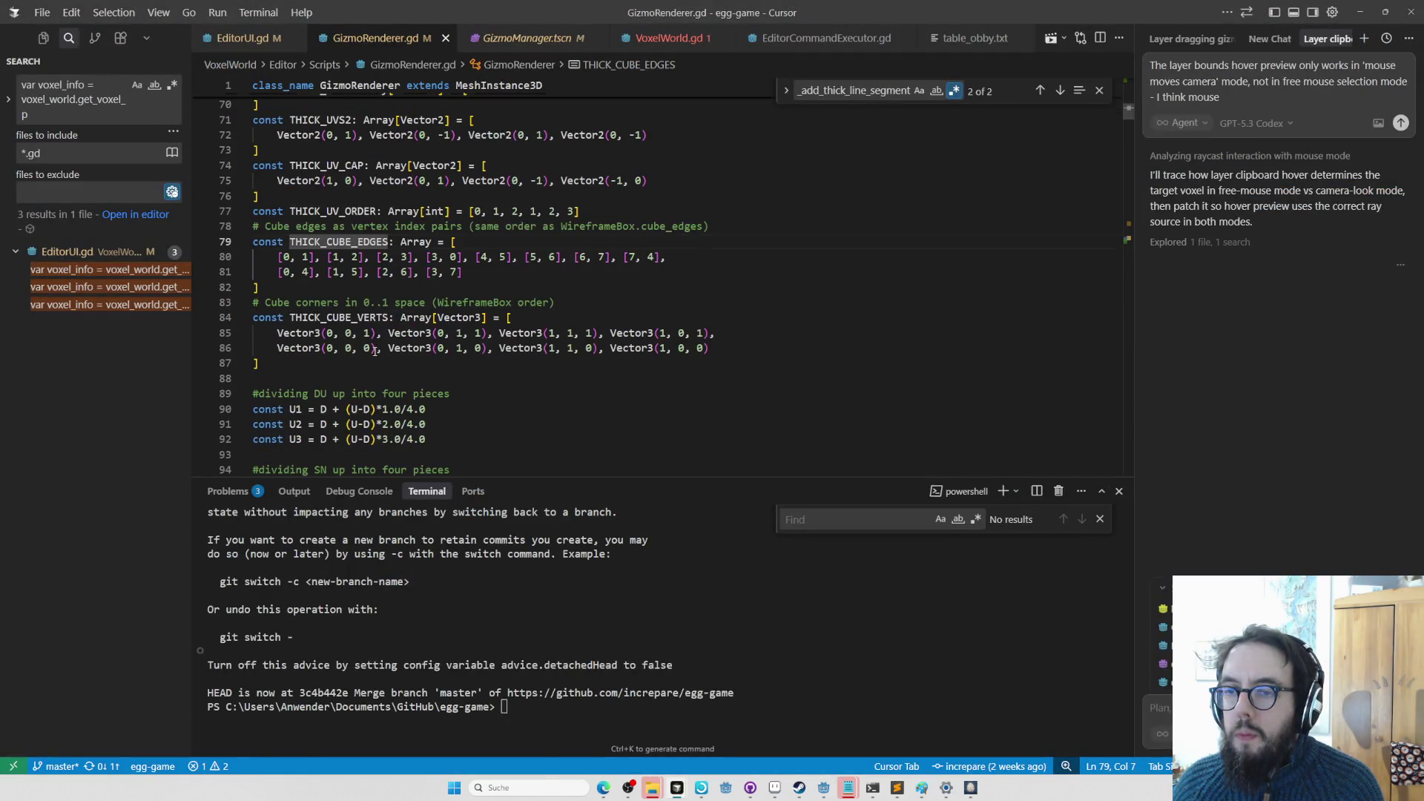
pyautogui.press('Return')
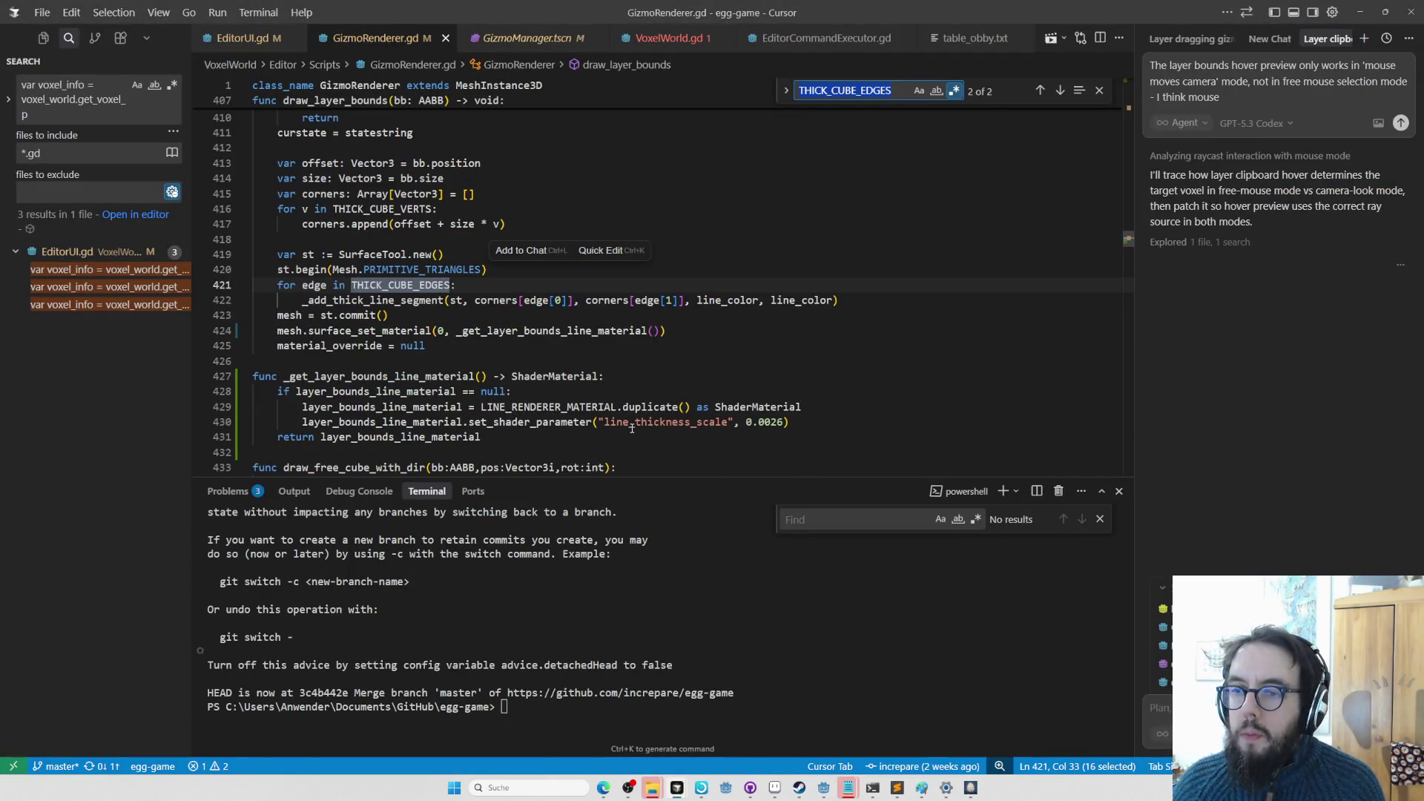
# Select the _add_thick_line_segment function name and look over the surrounding code
pyautogui.scroll(5, 579, 400)
pyautogui.scroll(-4, 519, 364)
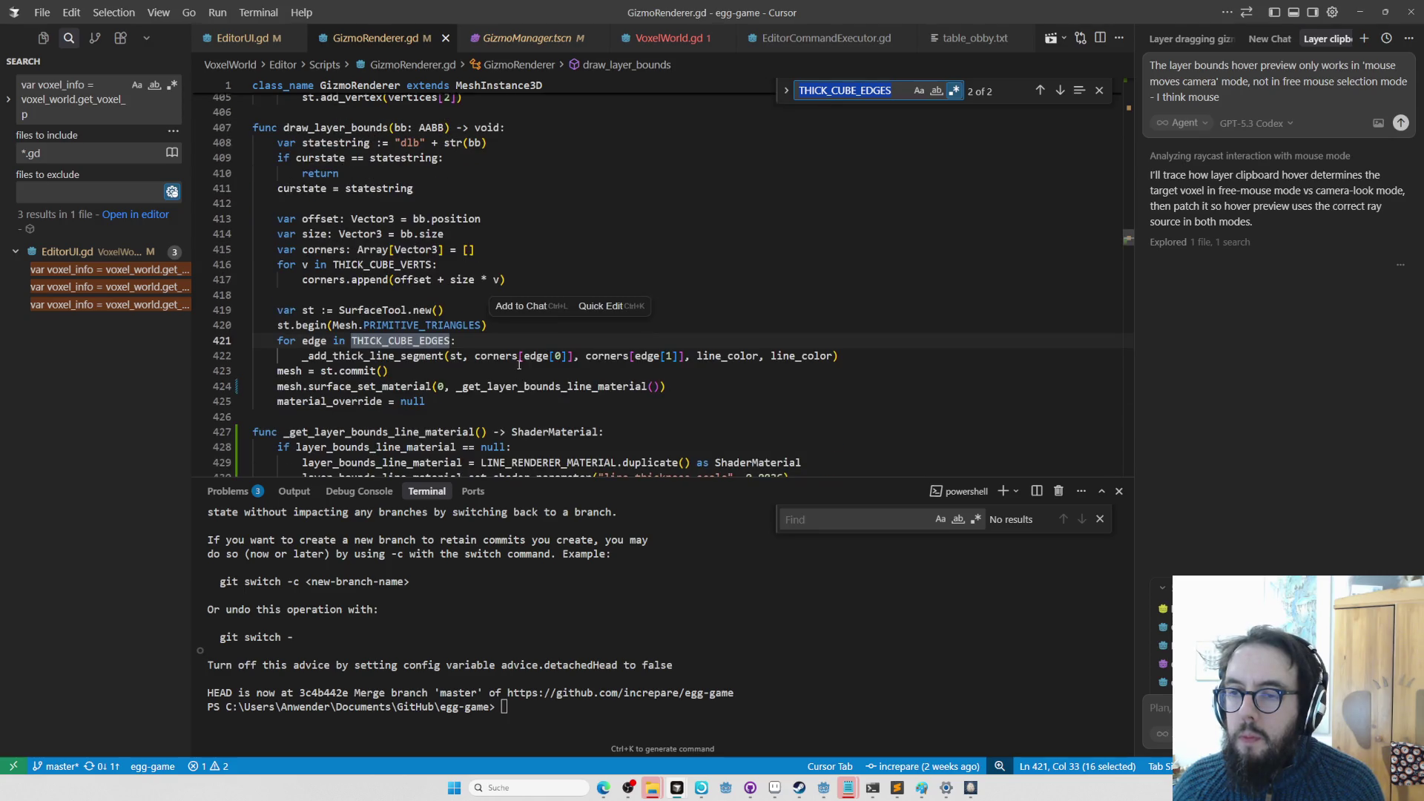
pyautogui.doubleClick(403, 356)
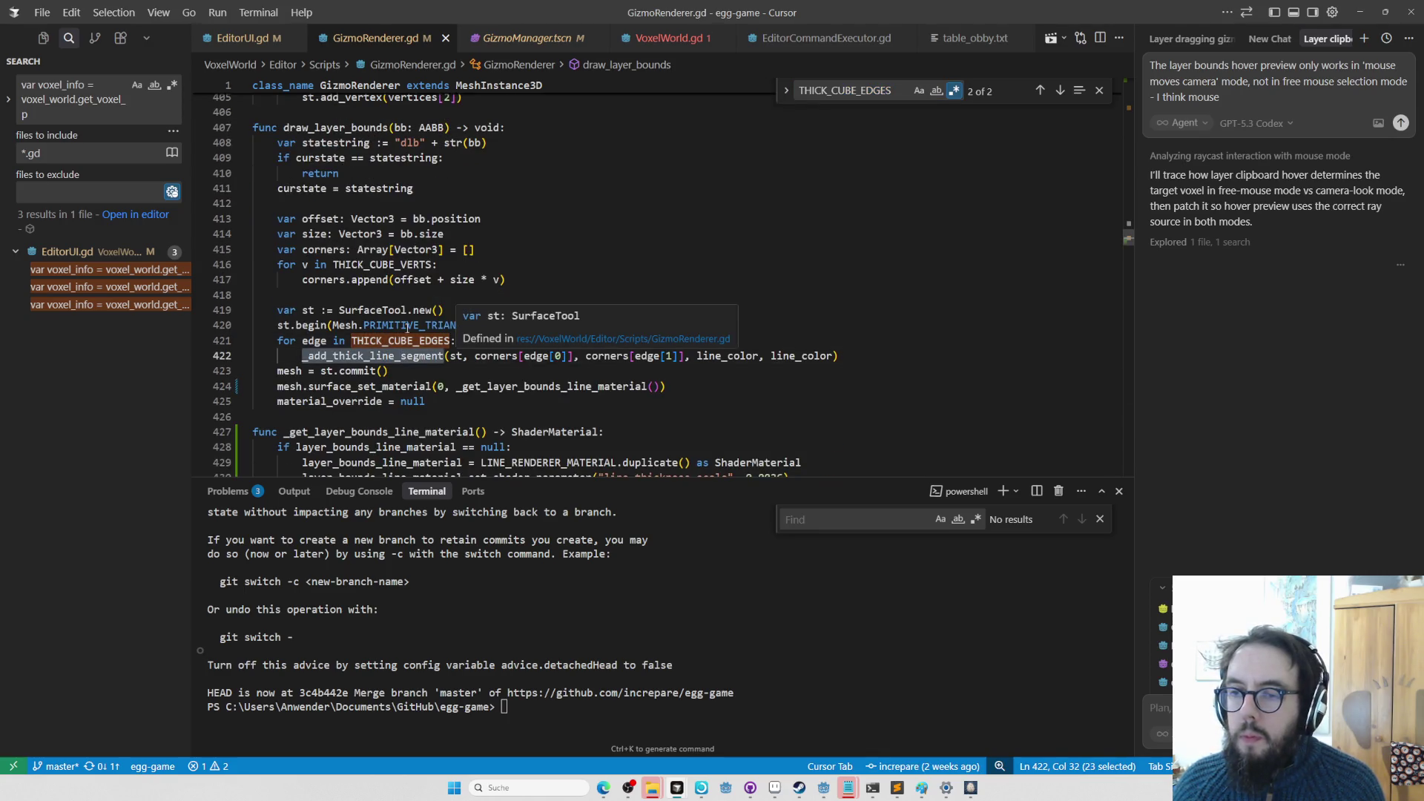
pyautogui.scroll(3, 413, 343)
pyautogui.scroll(-4, 413, 343)
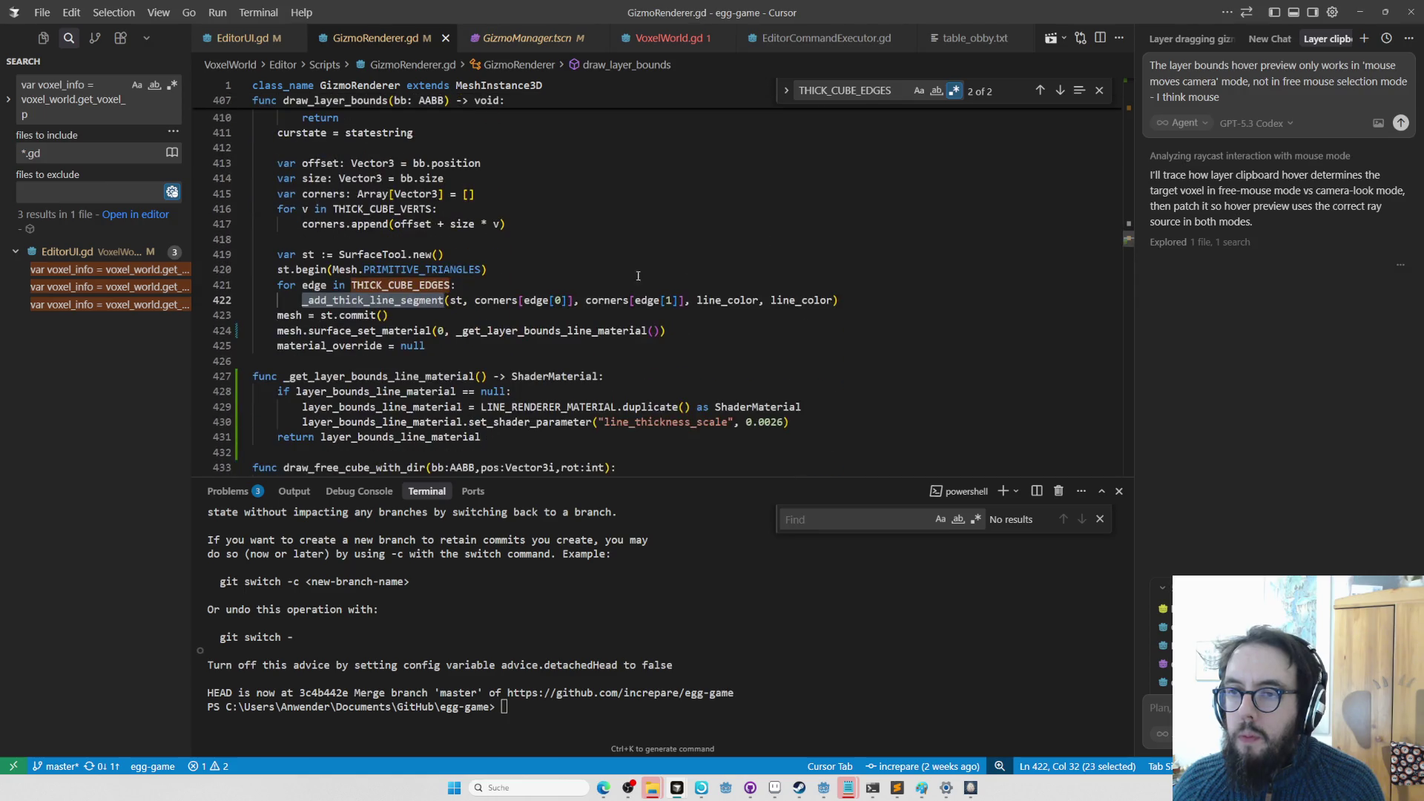
pyautogui.scroll(8, 791, 345)
pyautogui.scroll(4, 791, 345)
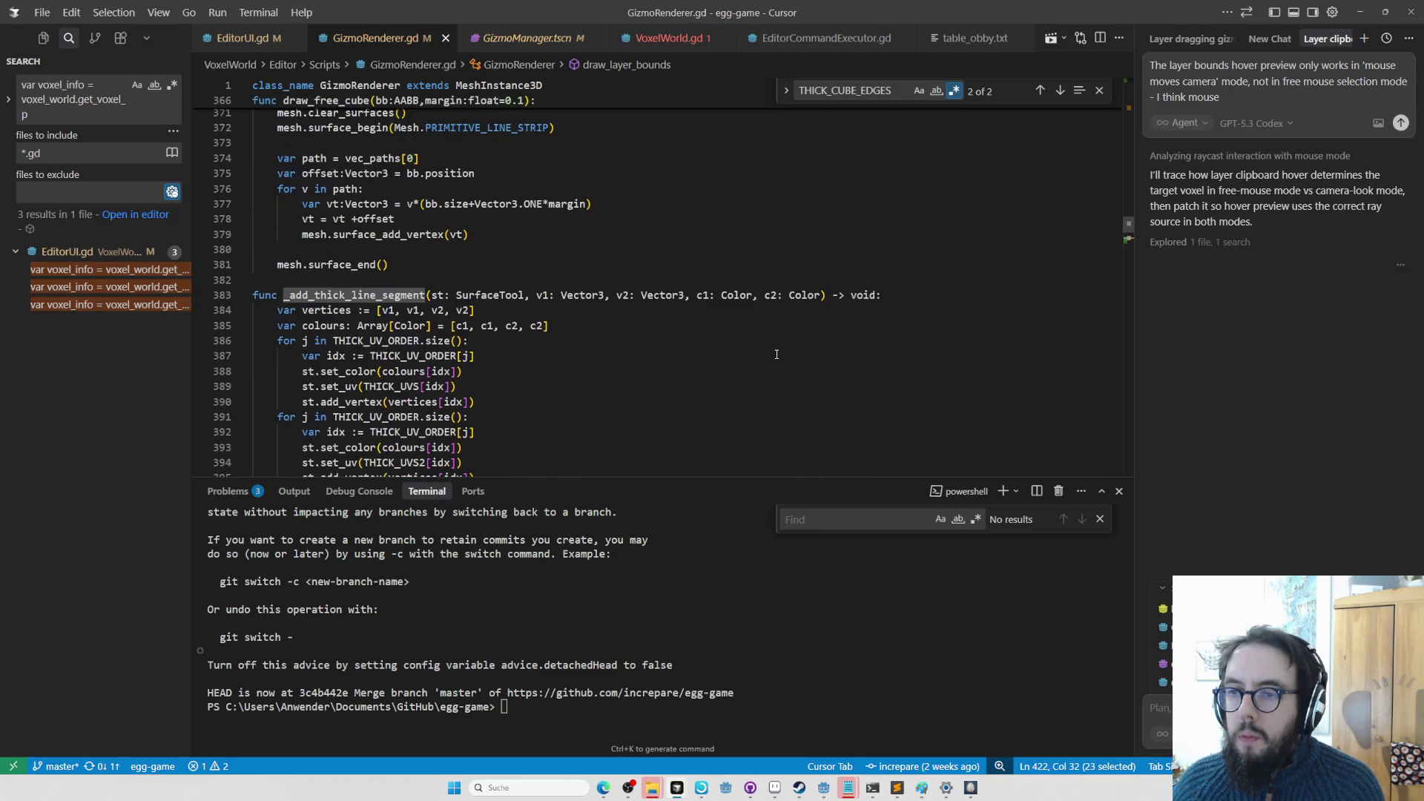
pyautogui.scroll(4, 780, 354)
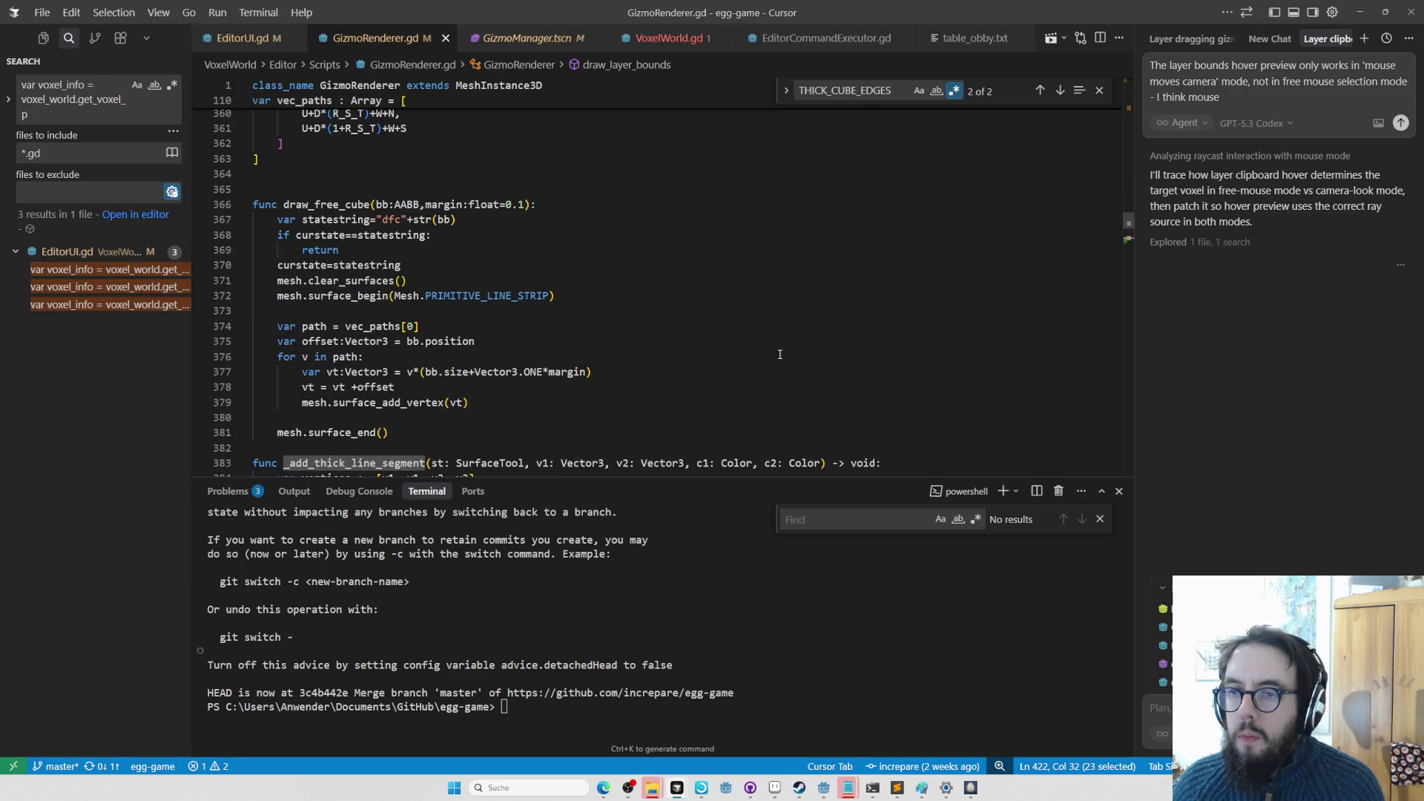
pyautogui.scroll(4, 775, 348)
pyautogui.scroll(-12, 742, 379)
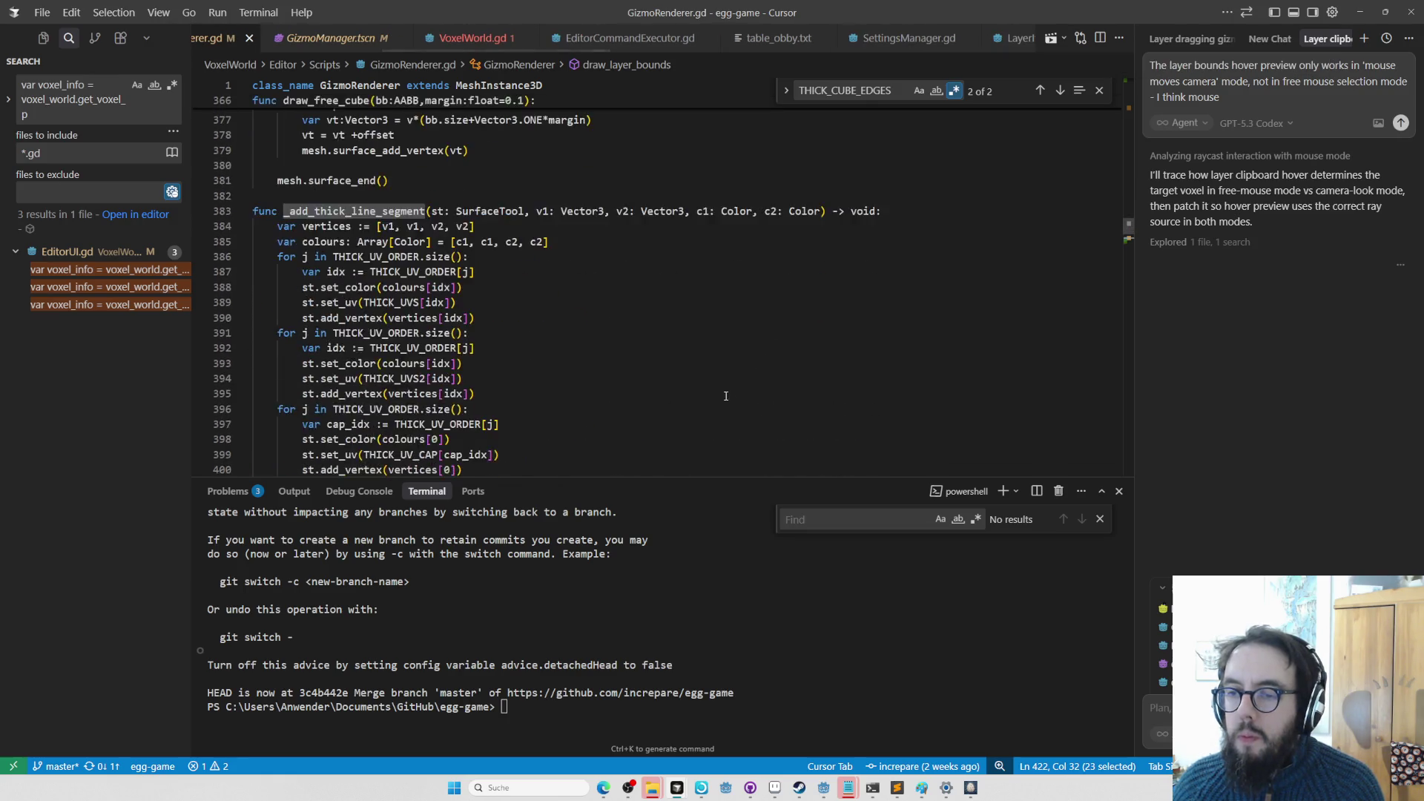
pyautogui.scroll(-8, 705, 409)
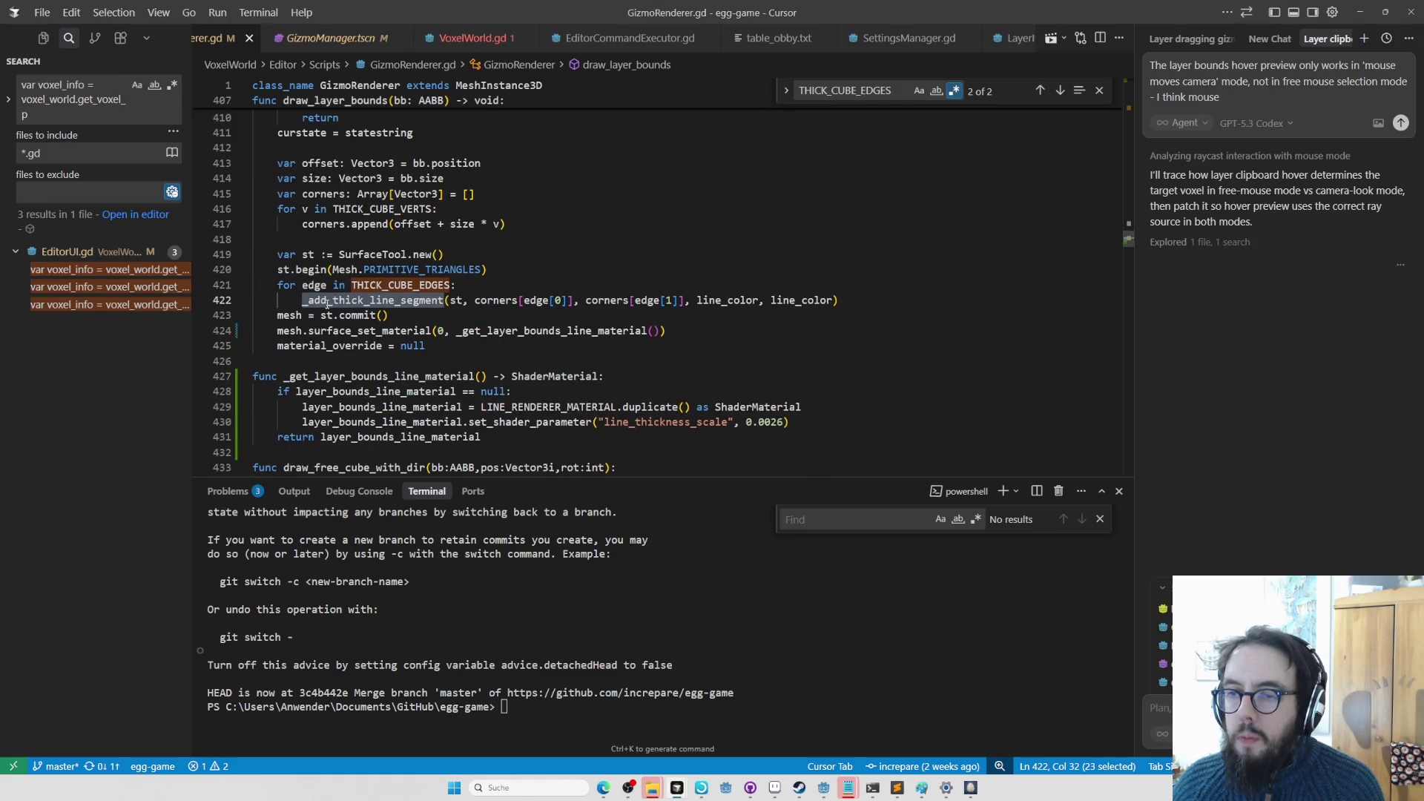
# Jump to the _add_thick_line_segment definition and search for its st.add_vertex calls
pyautogui.click(327, 304)
pyautogui.keyDown('ctrl'); pyautogui.click(361, 302); pyautogui.keyUp('ctrl')
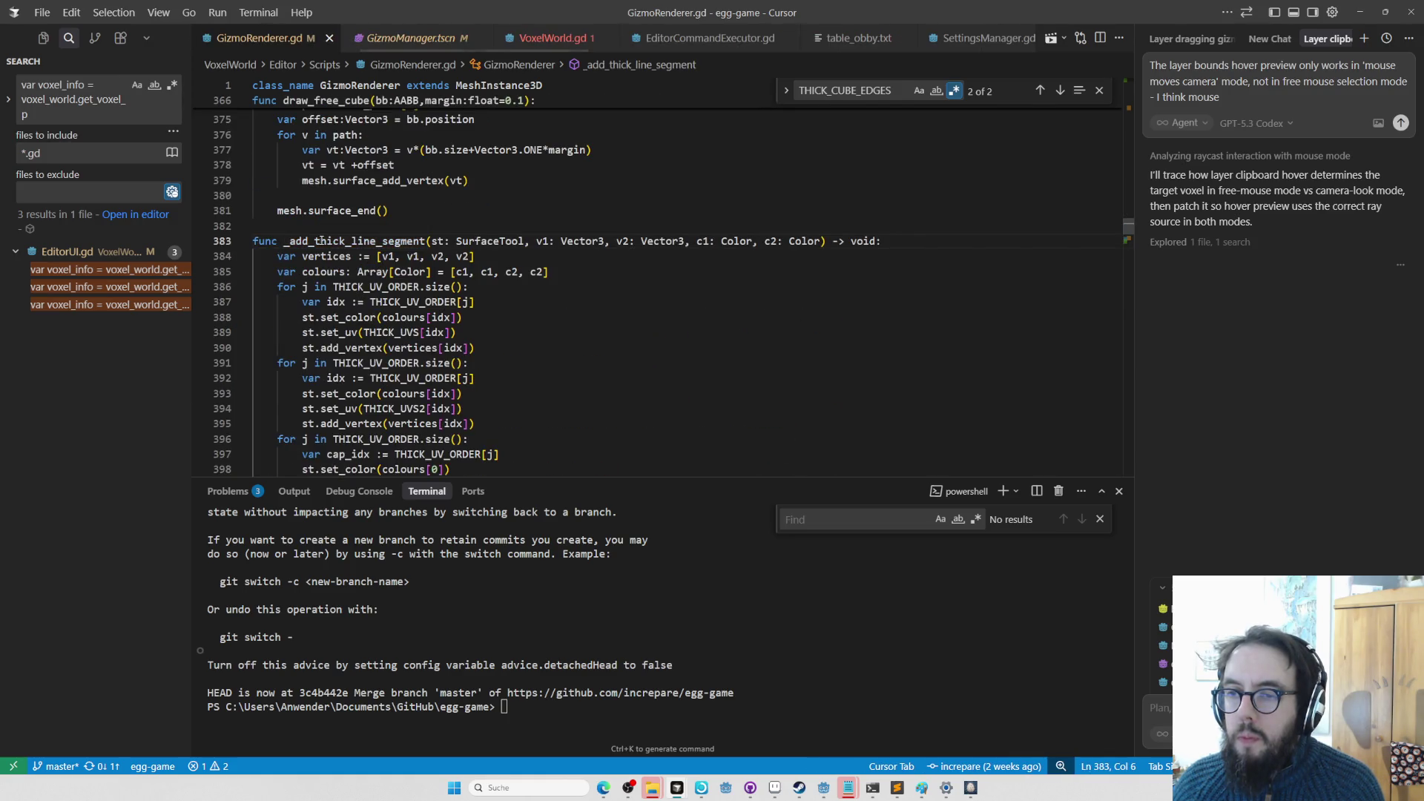
pyautogui.scroll(-5, 321, 240)
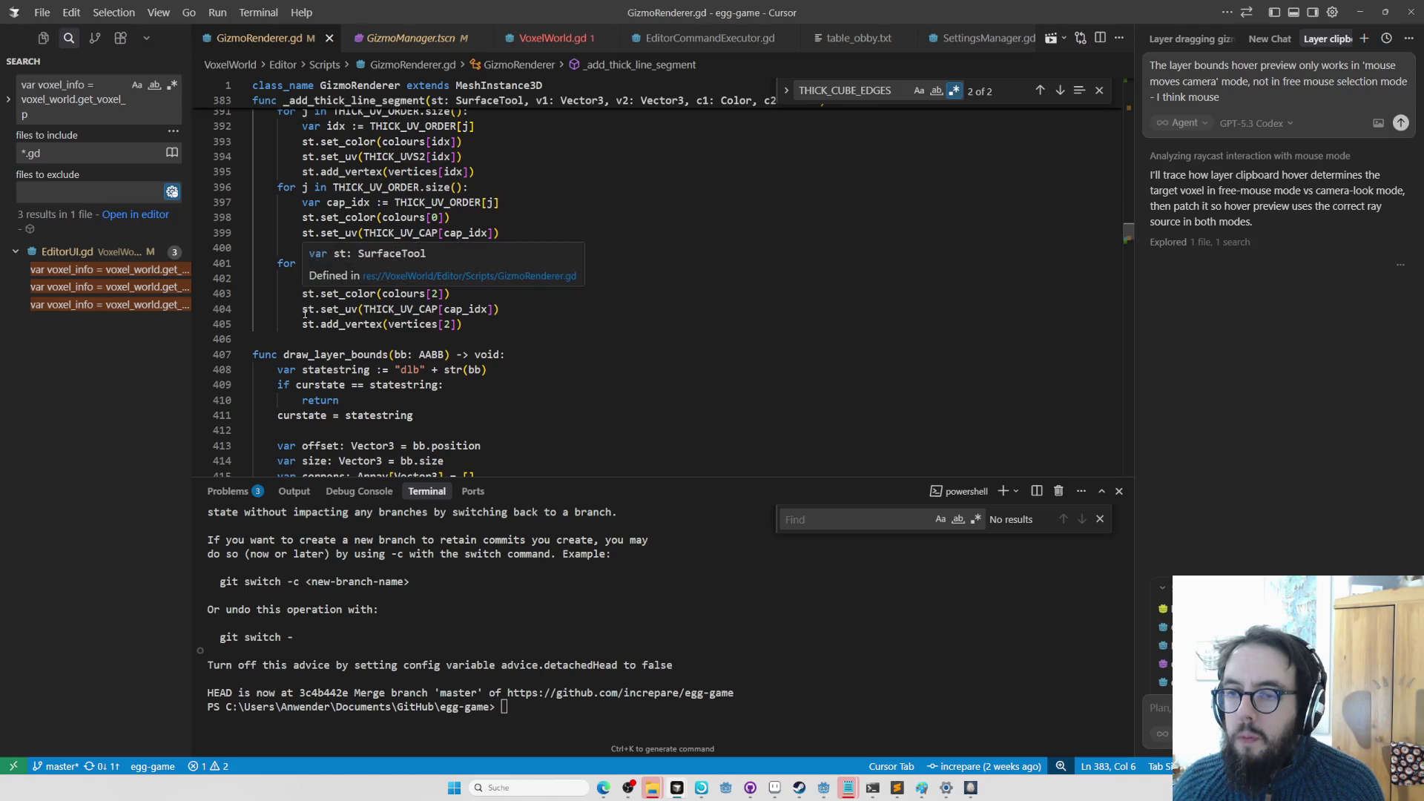
pyautogui.moveTo(302, 324); pyautogui.dragTo(365, 327)
pyautogui.hotkey('ctrl', 'f')
pyautogui.press('Return')
pyautogui.press('Return')
pyautogui.press('Return')
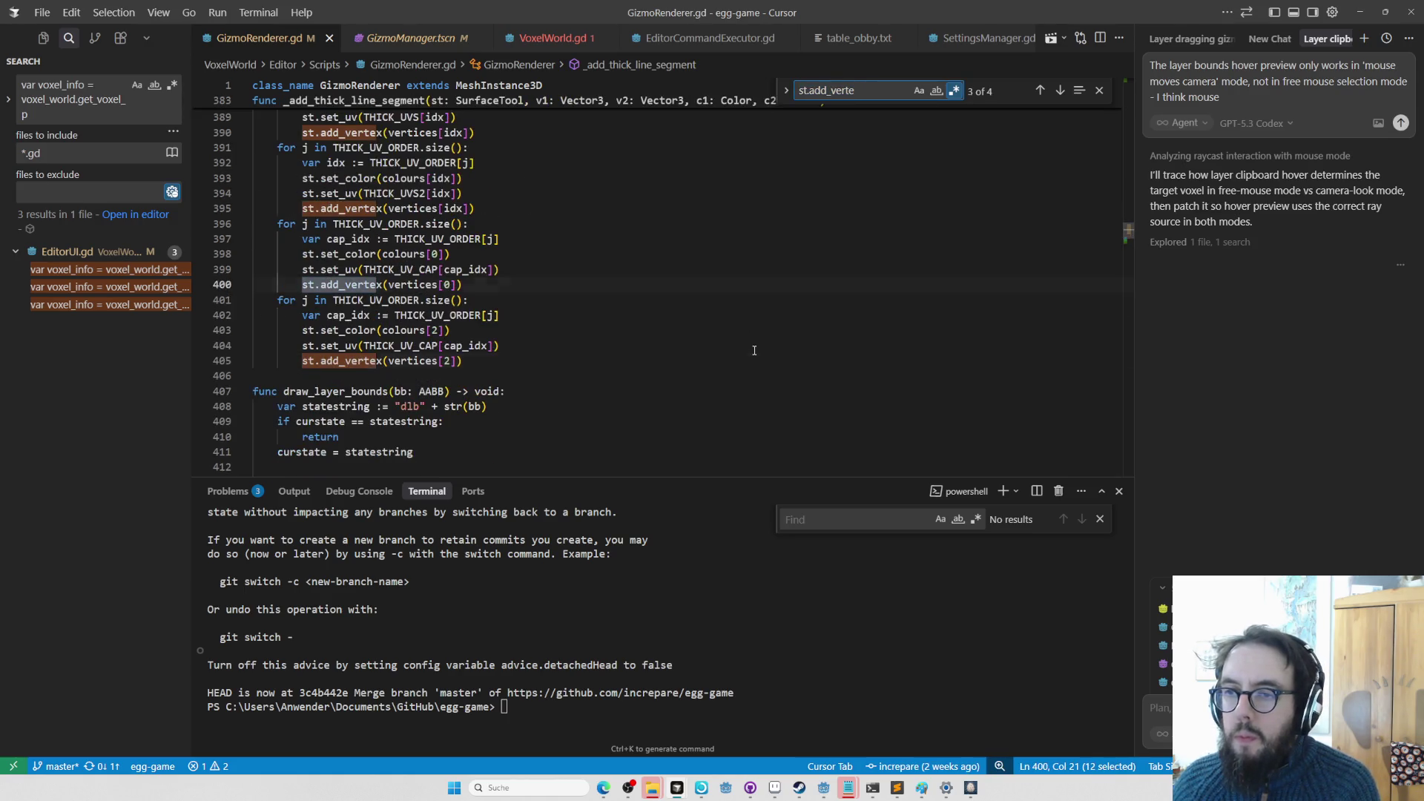
pyautogui.press('Return')
pyautogui.press('Return')
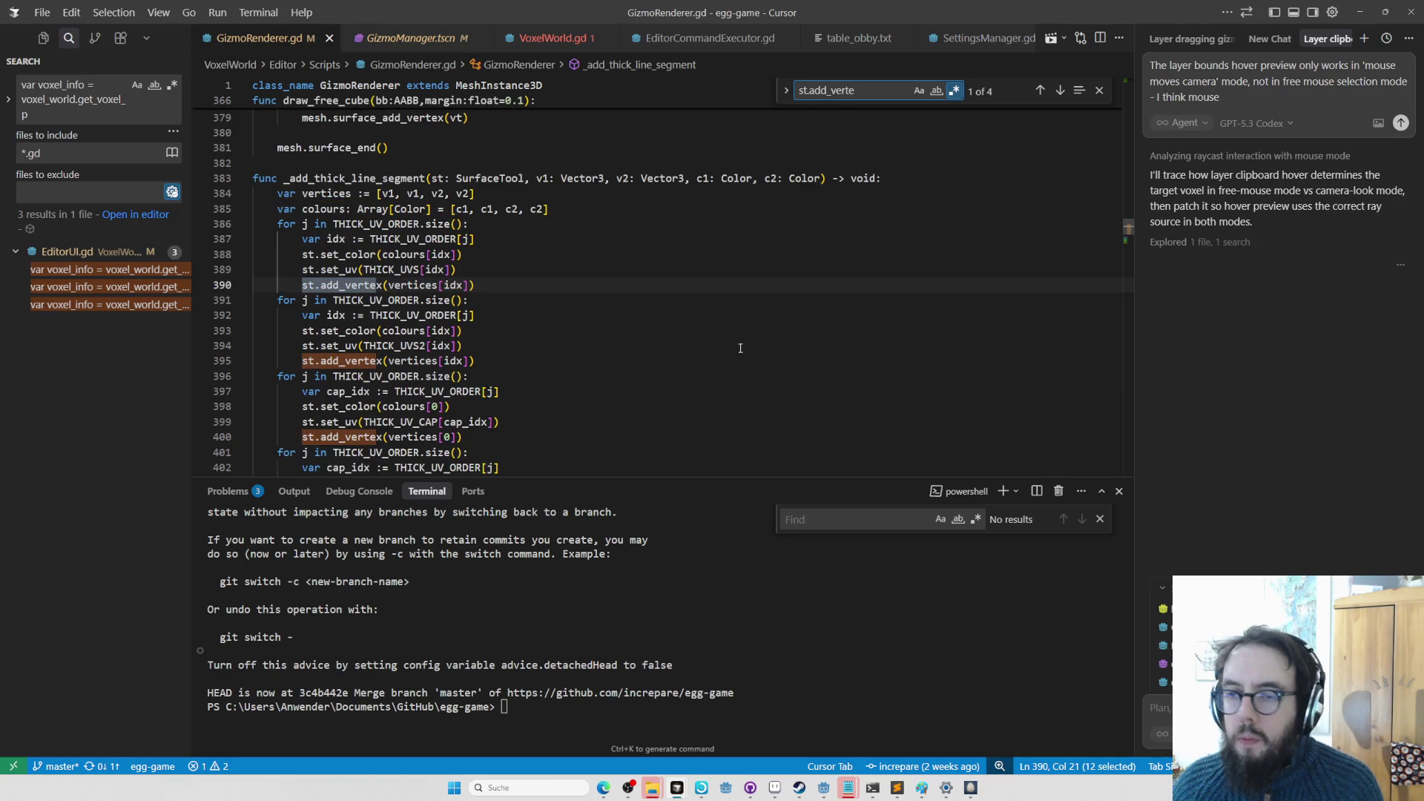
pyautogui.press('Escape')
# Scroll through the function body and step to the second st.add_vertex match
pyautogui.scroll(-10, 740, 348)
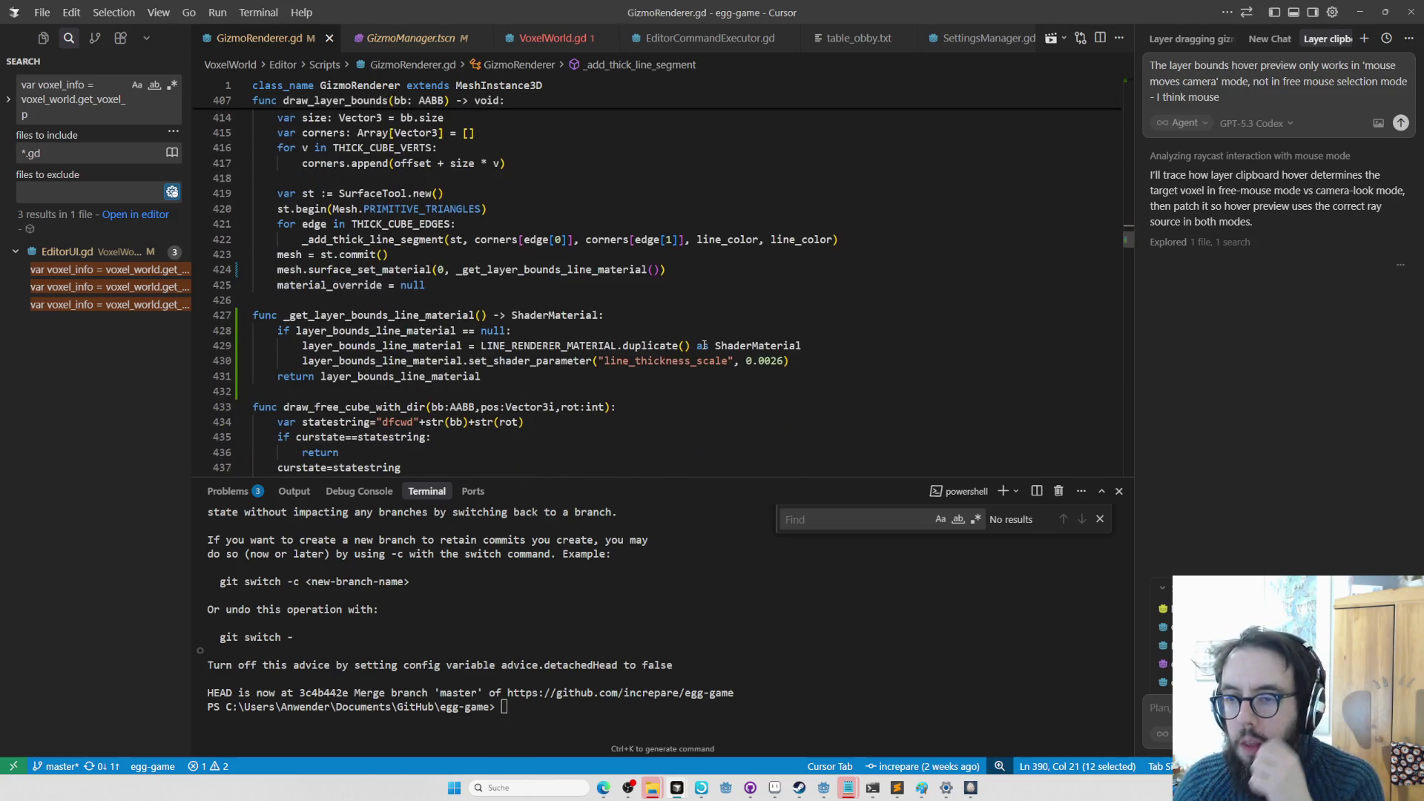
pyautogui.scroll(-3, 705, 346)
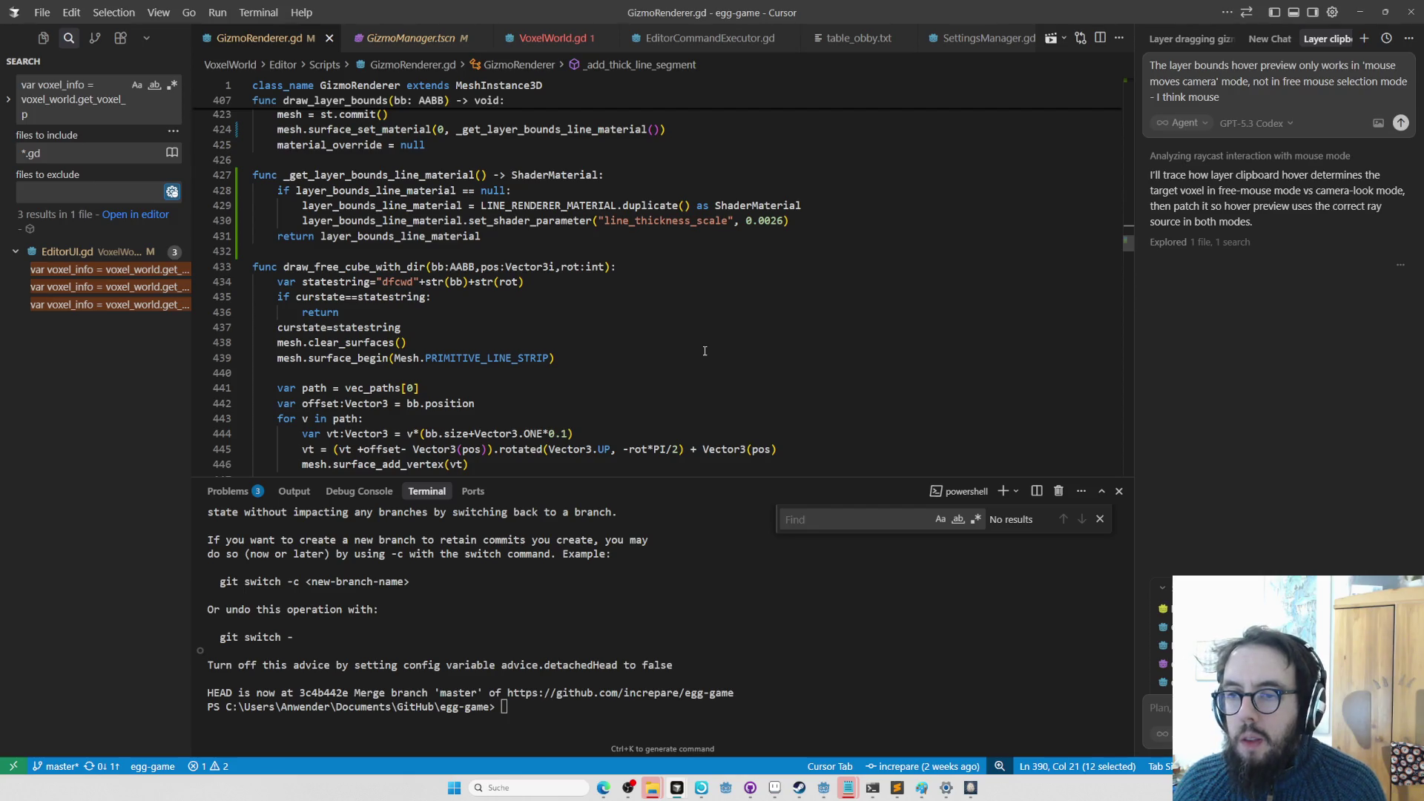
pyautogui.scroll(-4, 705, 351)
pyautogui.scroll(13, 701, 359)
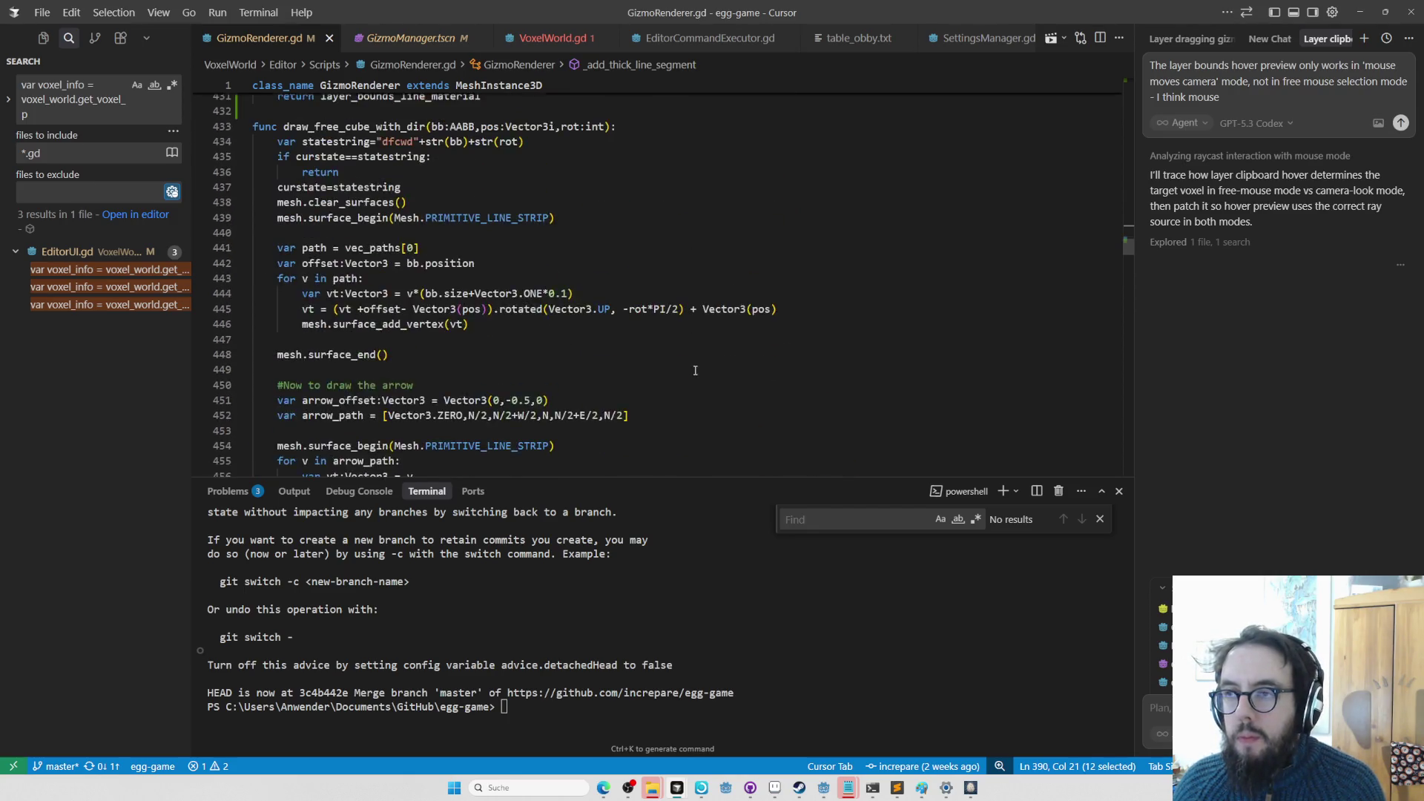
pyautogui.hotkey('ctrl', 'f')
pyautogui.press('Return')
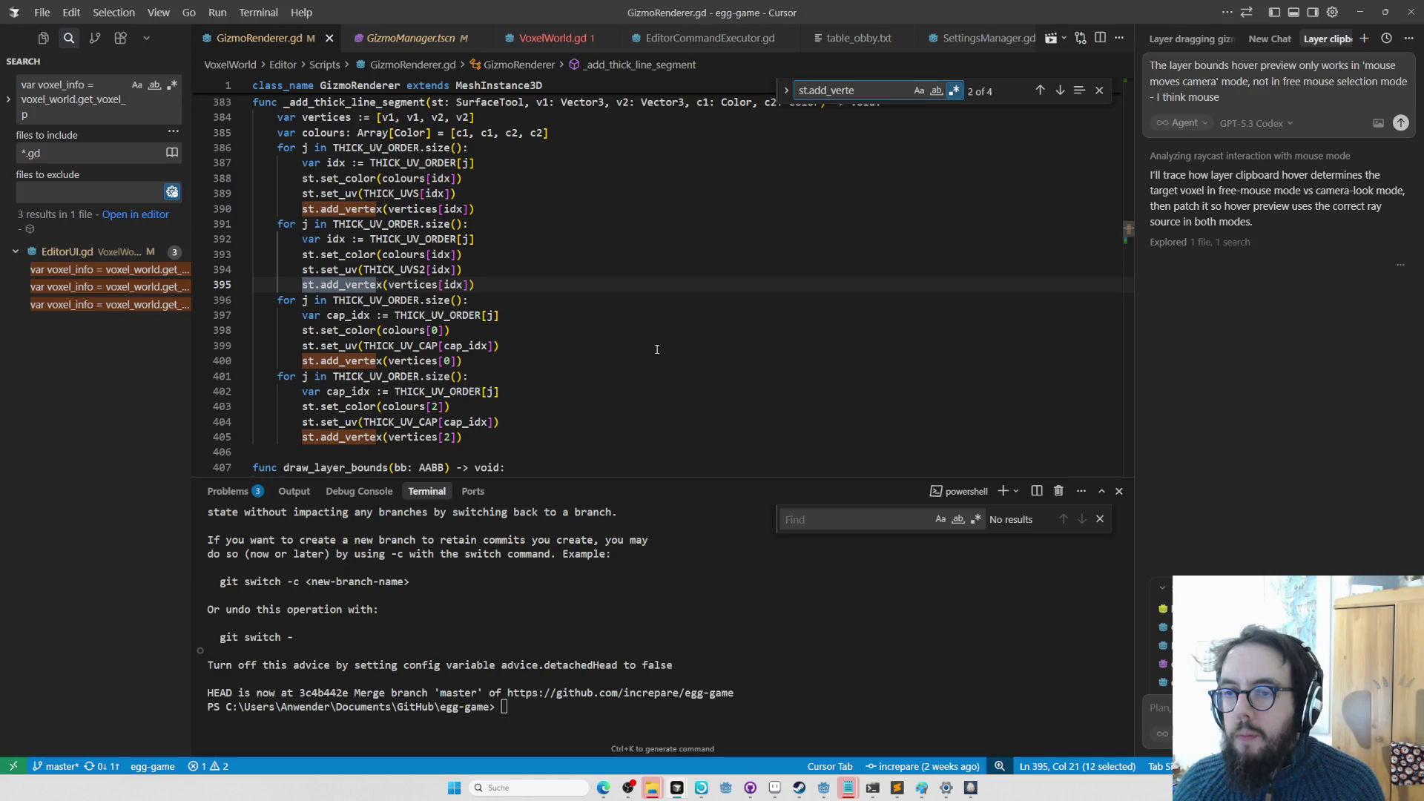
# Search for 'thickne' to reach line 430, where line_thickness_scale is set to 0.0026
pyautogui.press('BackSpace')
pyautogui.write('TH')
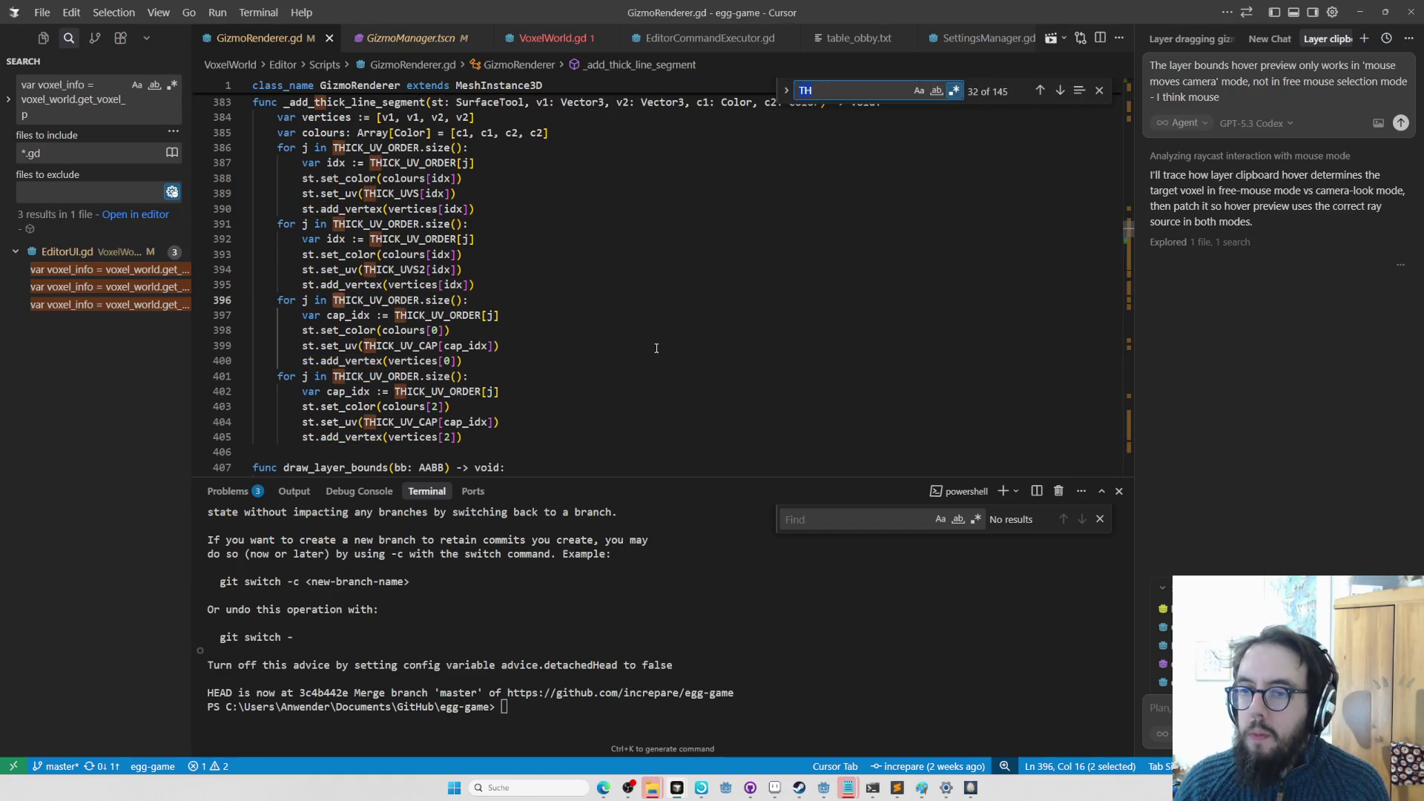
pyautogui.press('BackSpace')
pyautogui.press('BackSpace')
pyautogui.write('thickne')
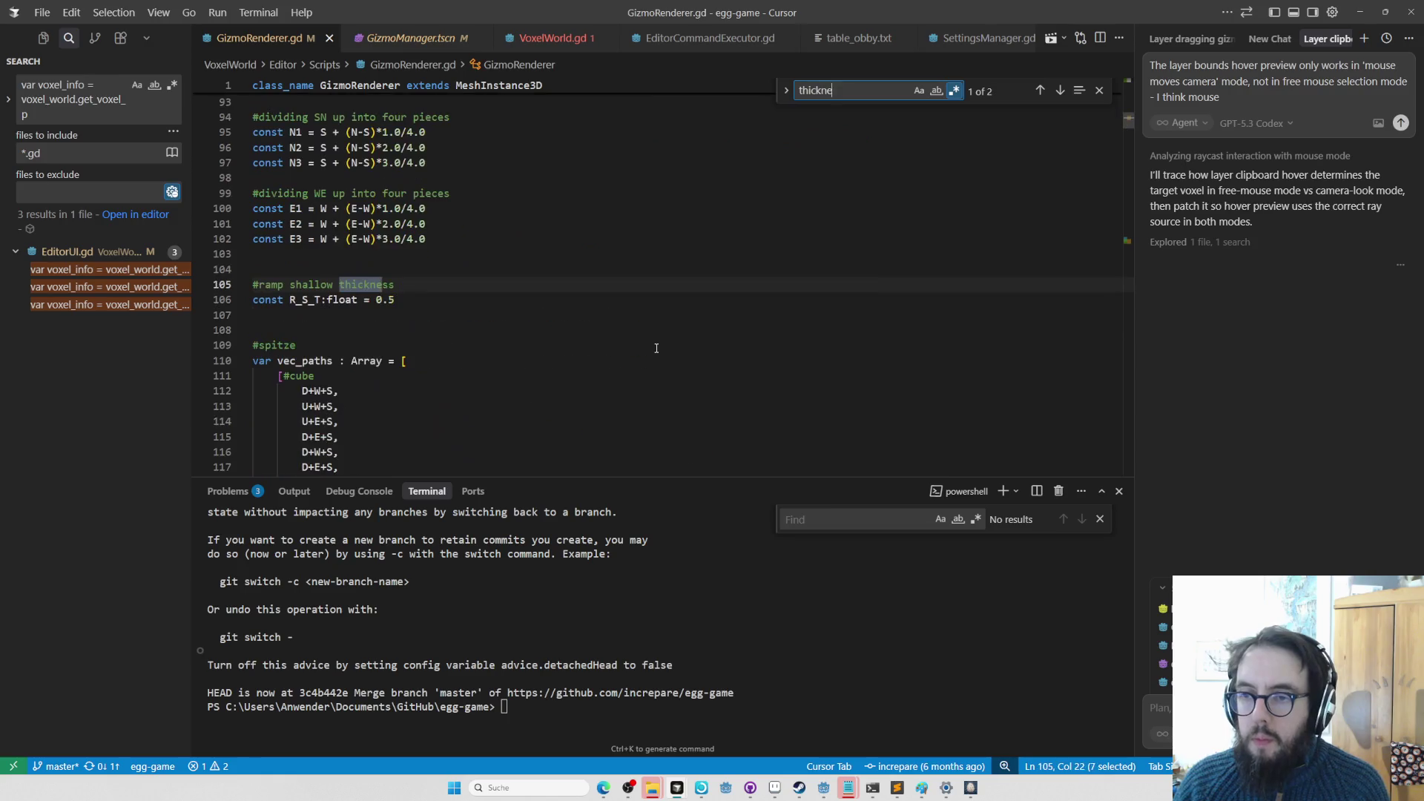
pyautogui.press('Return')
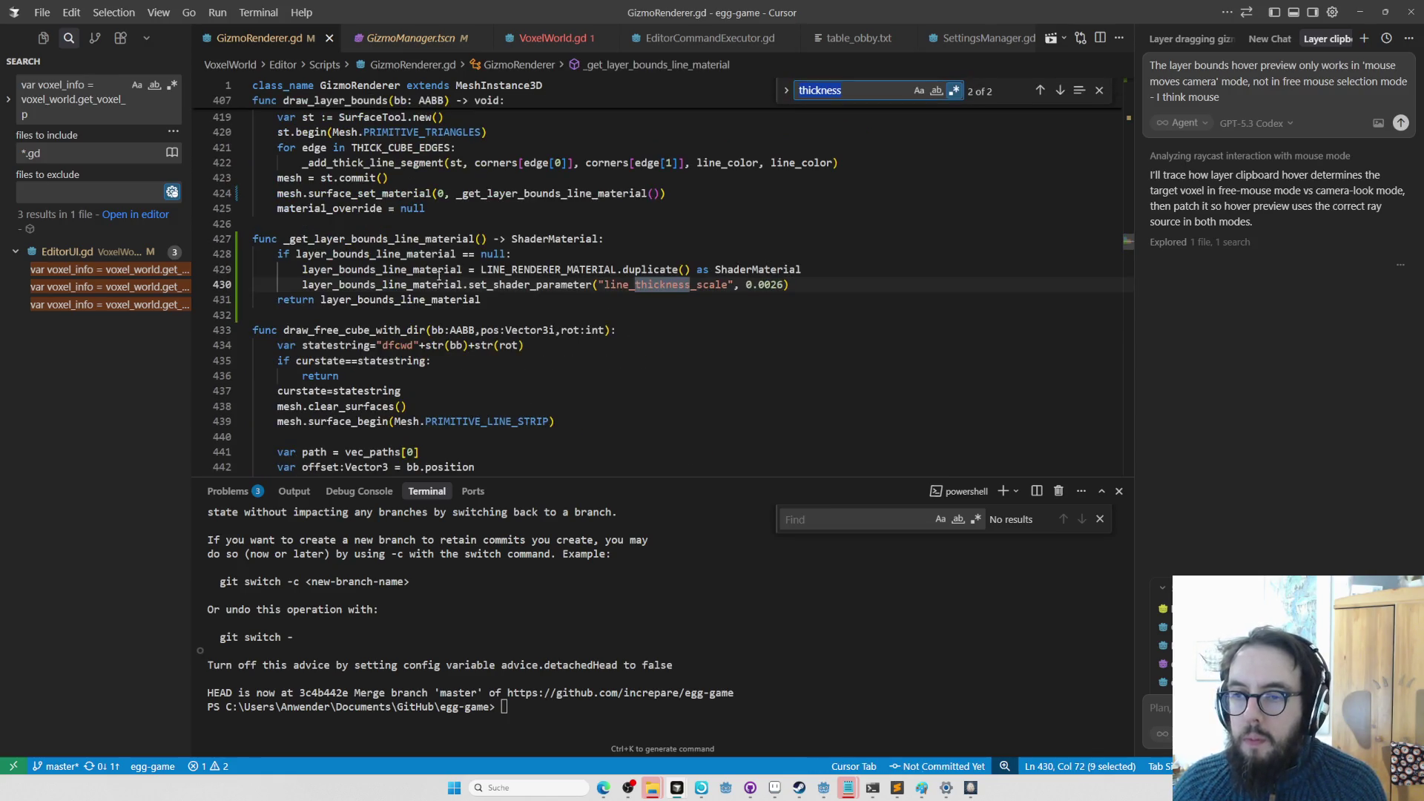
pyautogui.press('Return')
pyautogui.press('Return')
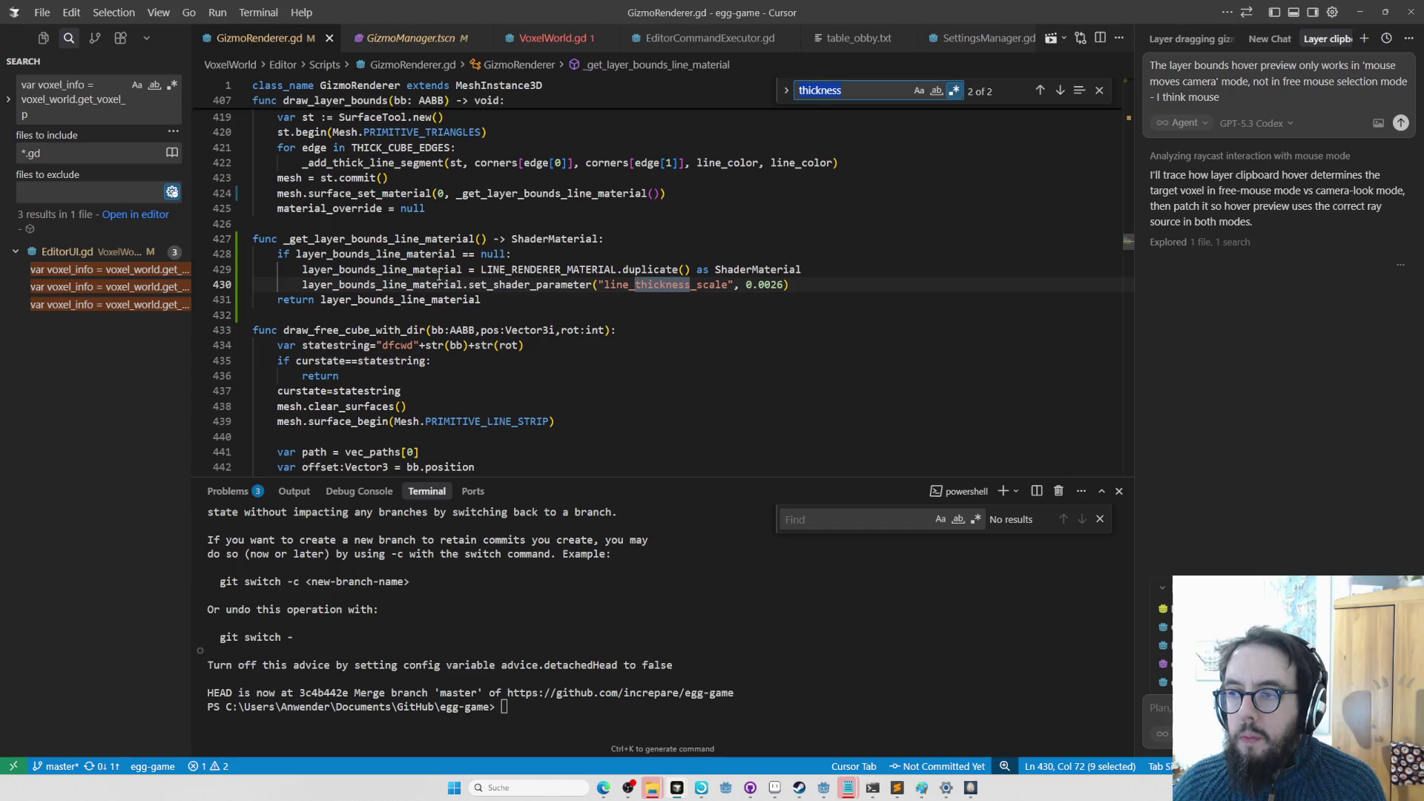
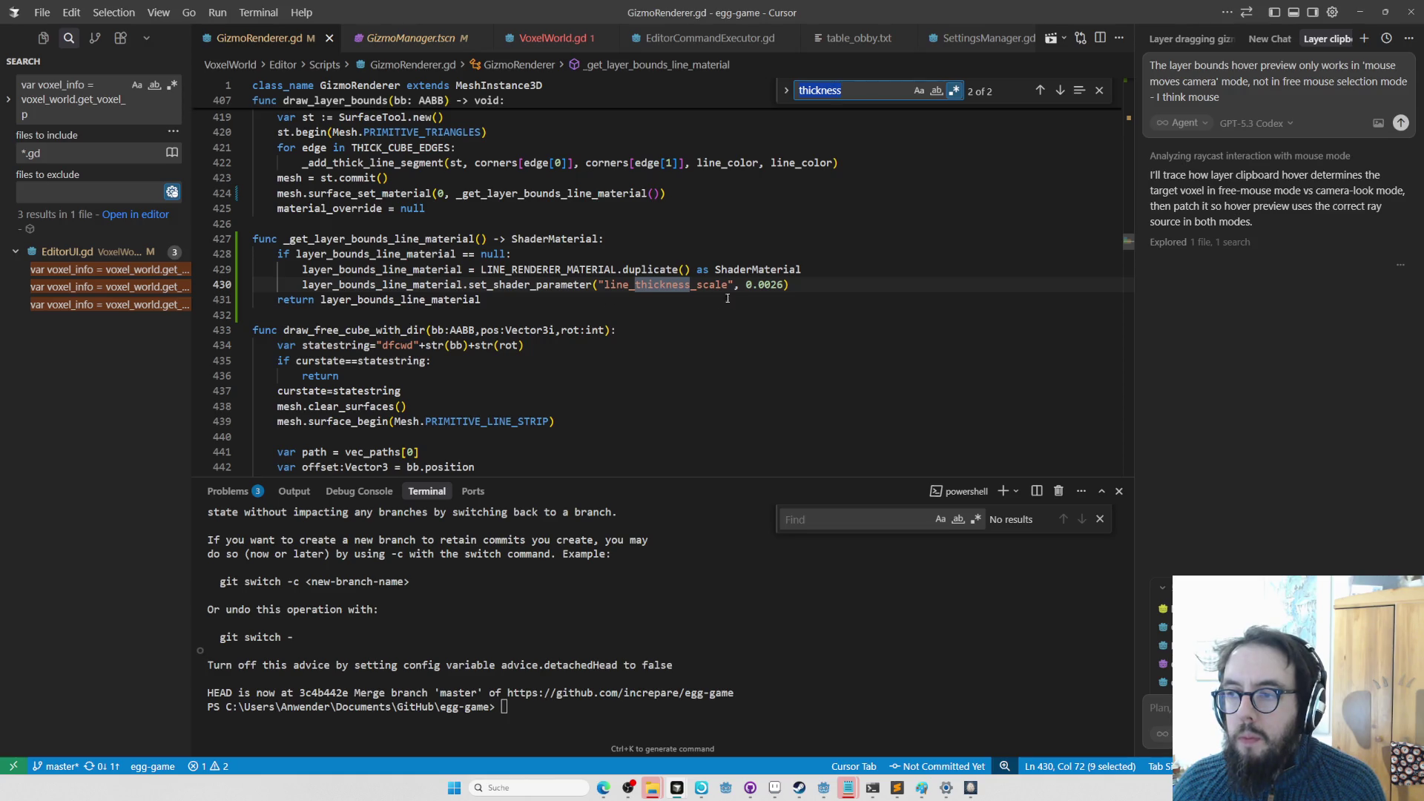
# Search the code for thickness matches and find where THICK_UVS is defined
pyautogui.press('Return')
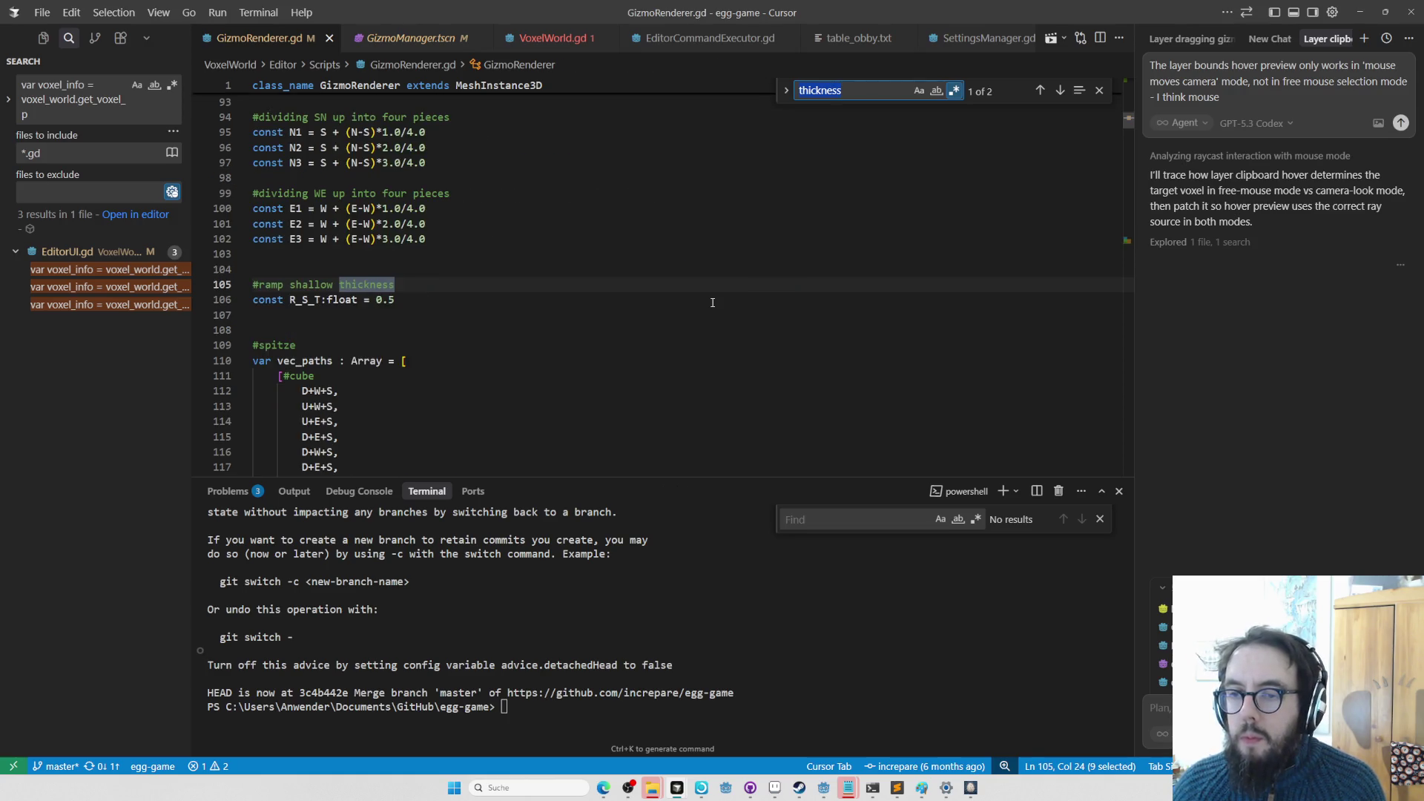
pyautogui.write('thi')
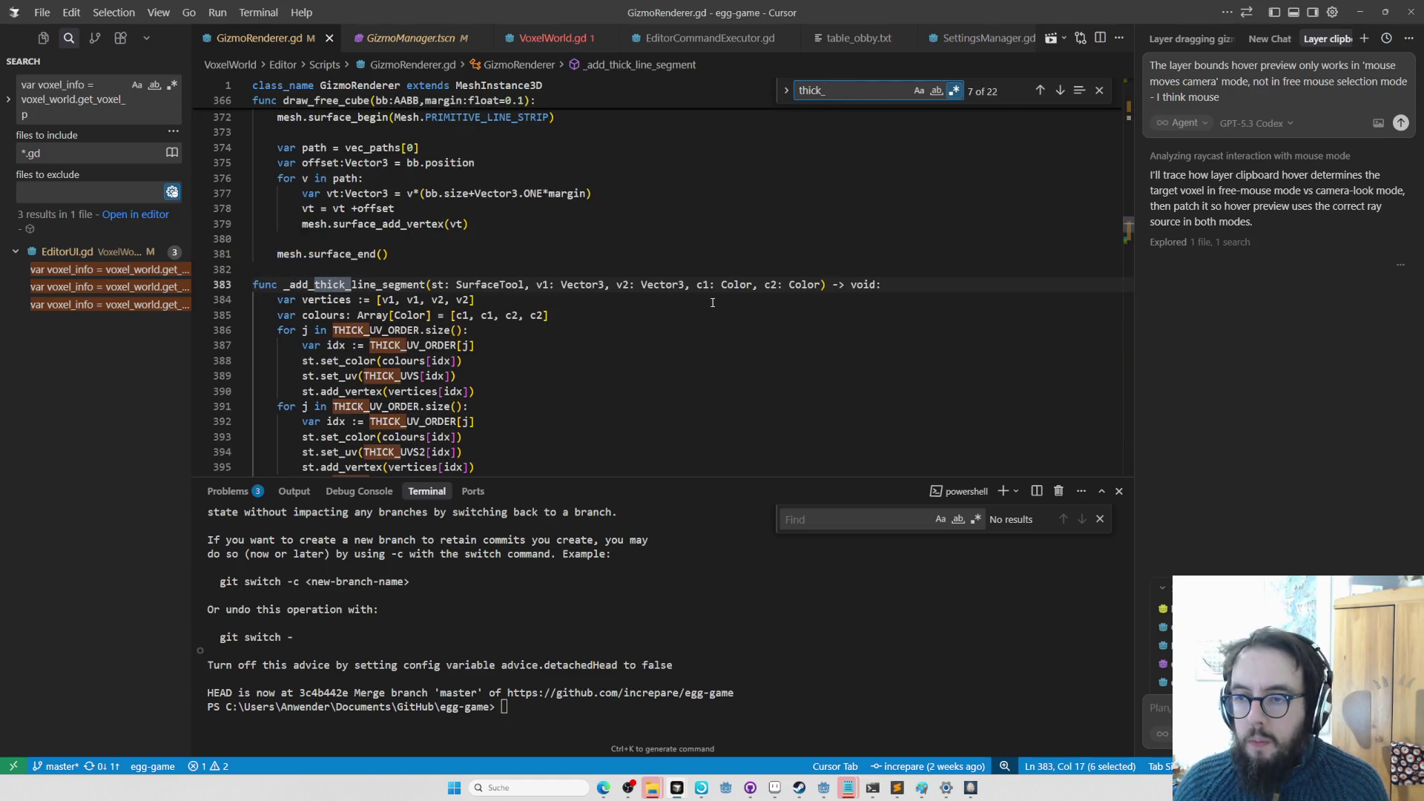
pyautogui.scroll(-3, 692, 345)
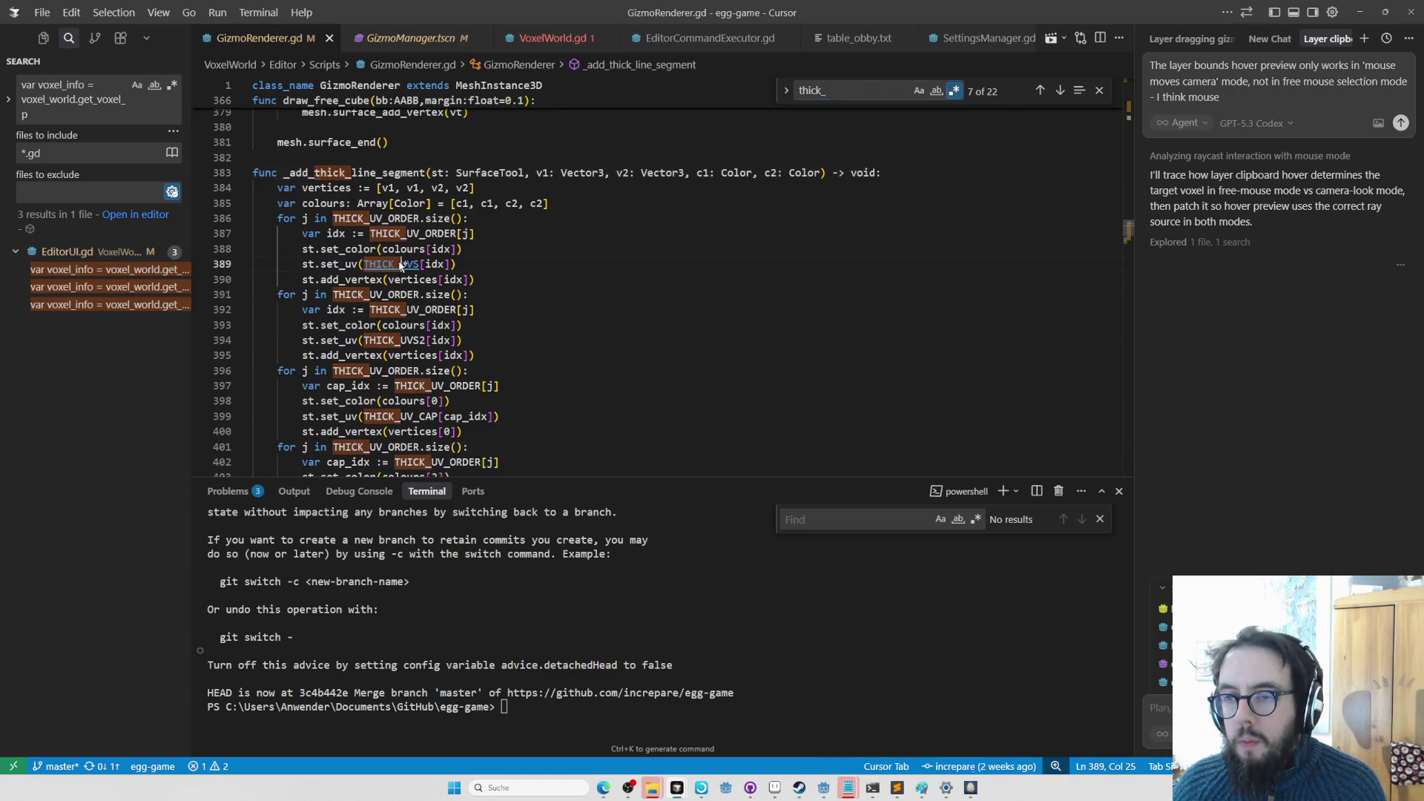
pyautogui.keyDown('ctrl'); pyautogui.click(487, 241); pyautogui.keyUp('ctrl')
pyautogui.scroll(15, 668, 280)
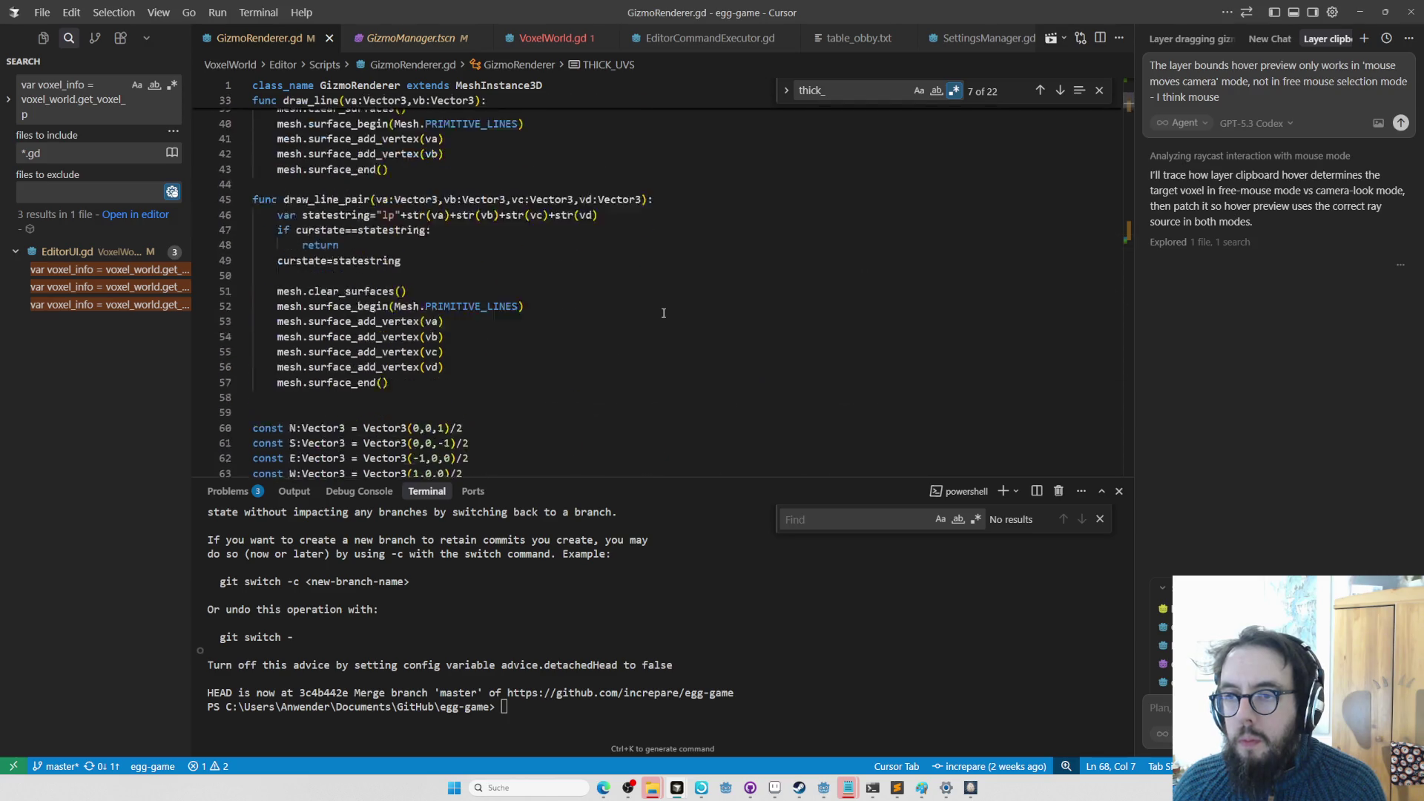
pyautogui.moveTo(1129, 239)
pyautogui.mouseDown()
pyautogui.moveTo(1131, 89)
pyautogui.moveTo(1145, 217)
pyautogui.moveTo(1143, 83)
pyautogui.moveTo(1147, 333)
pyautogui.mouseUp()
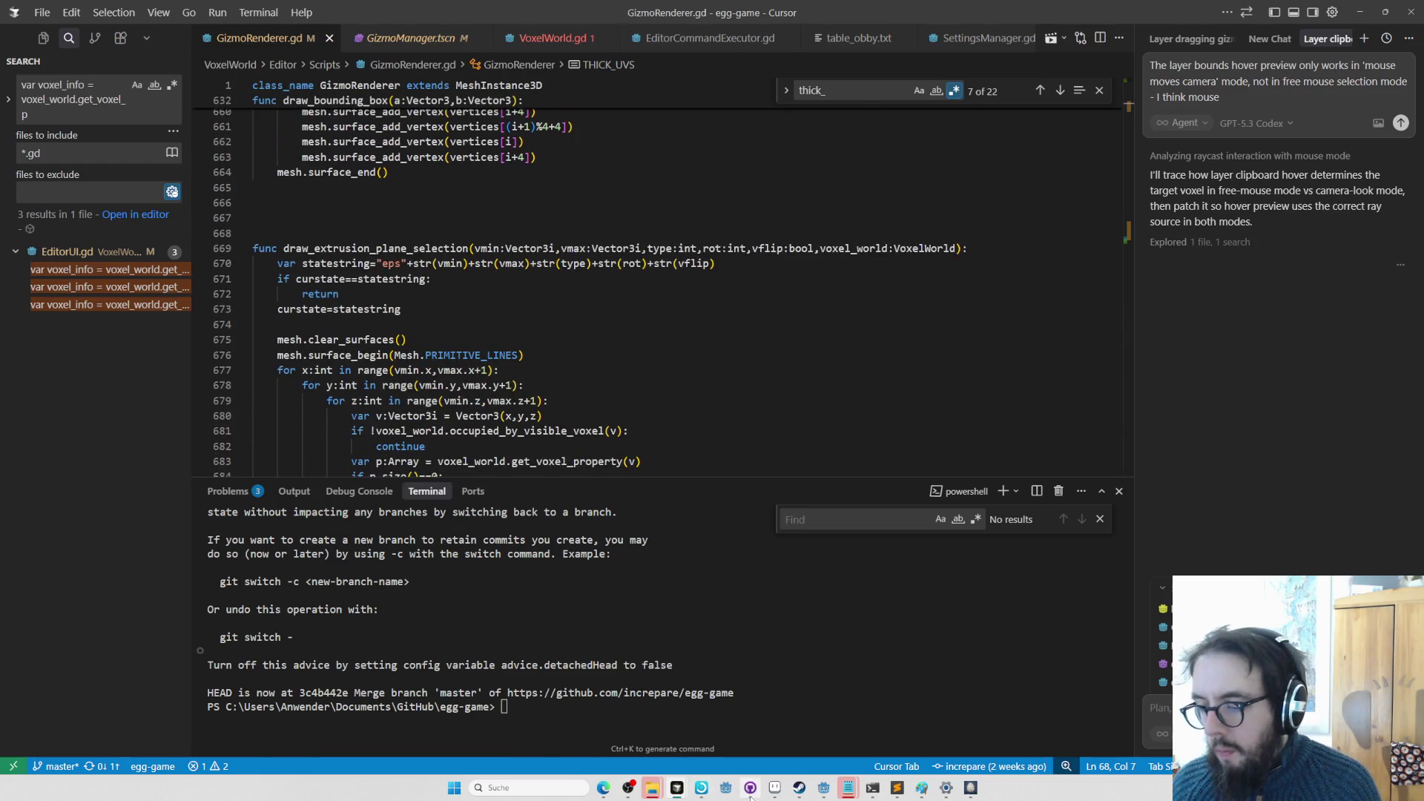
# Review the GizmoManager.tscn and GizmoManager.gd diffs in GitHub Desktop
pyautogui.click(750, 793)
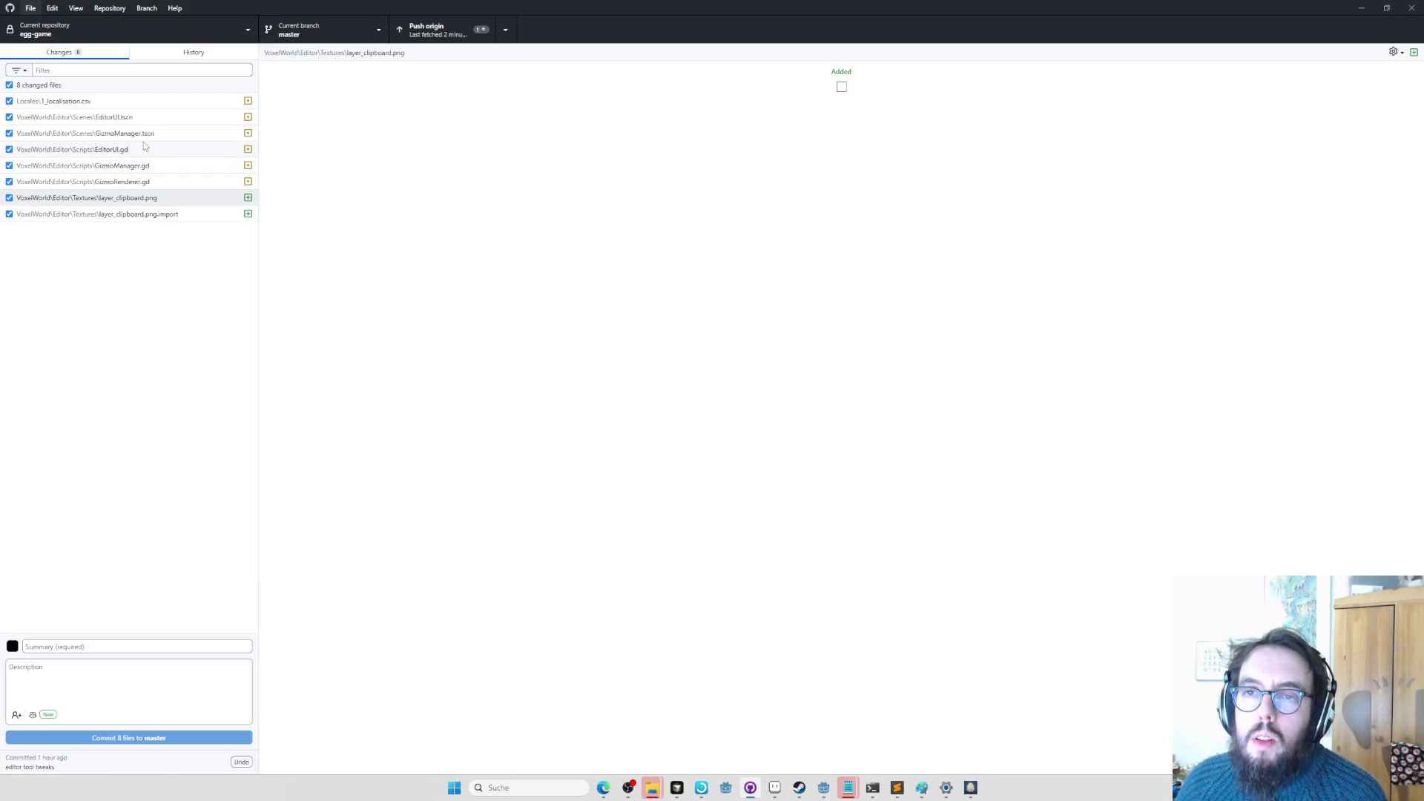
pyautogui.click(146, 135)
pyautogui.click(165, 169)
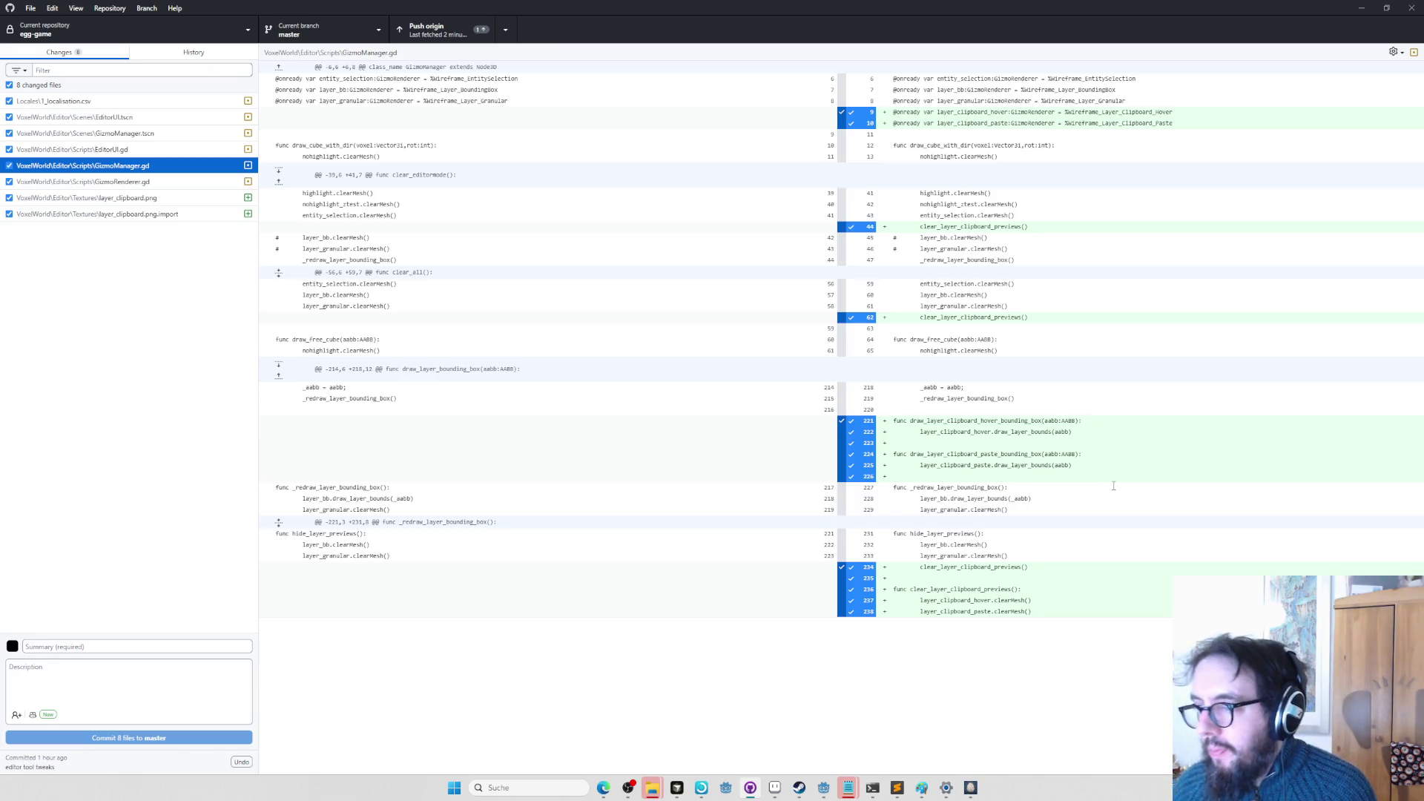
# Switch to Godot's GizmoManager scene and select the Wireframe_Layer_BoundingBox node
pyautogui.hotkey('alt', 'Tab')
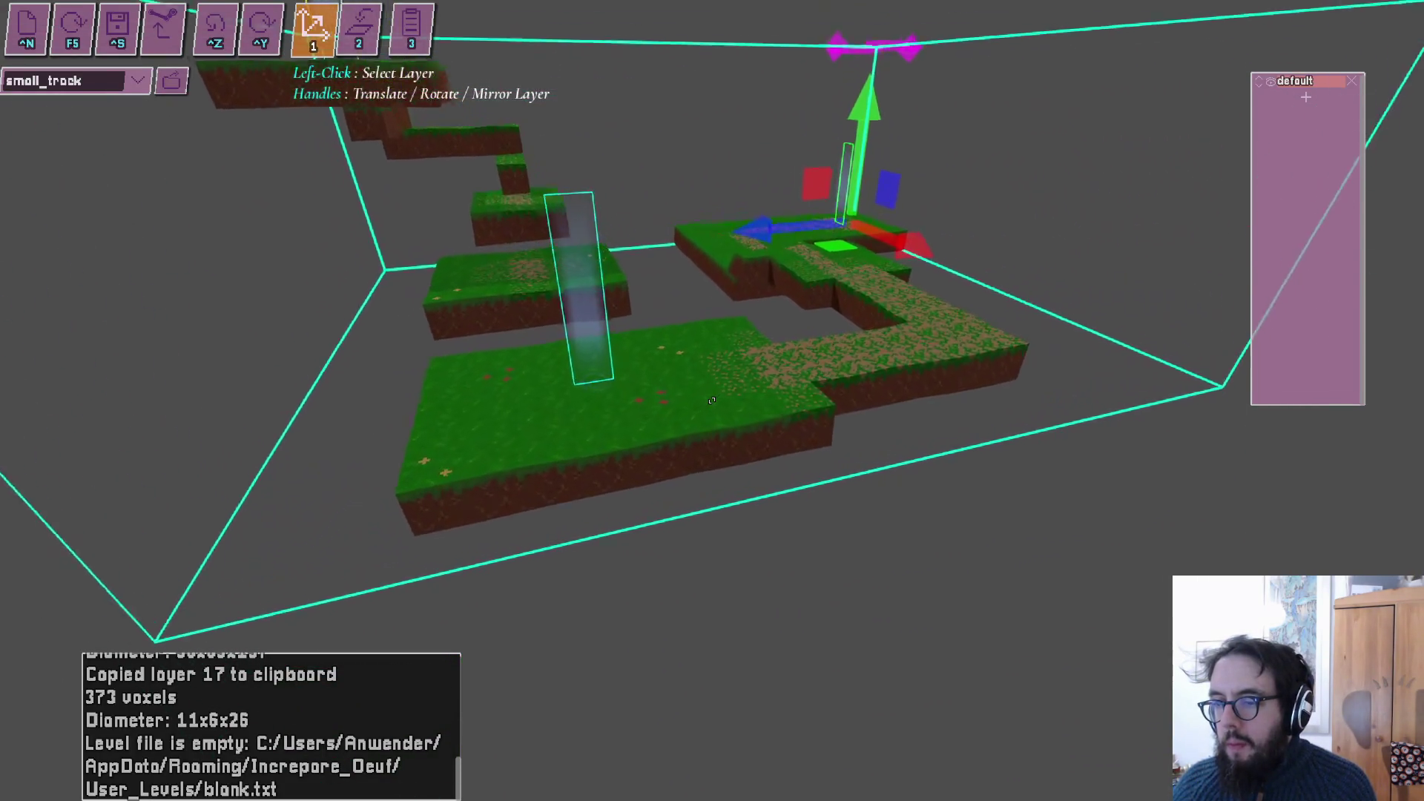
pyautogui.hotkey('alt', 'Tab')
pyautogui.press('Tab')
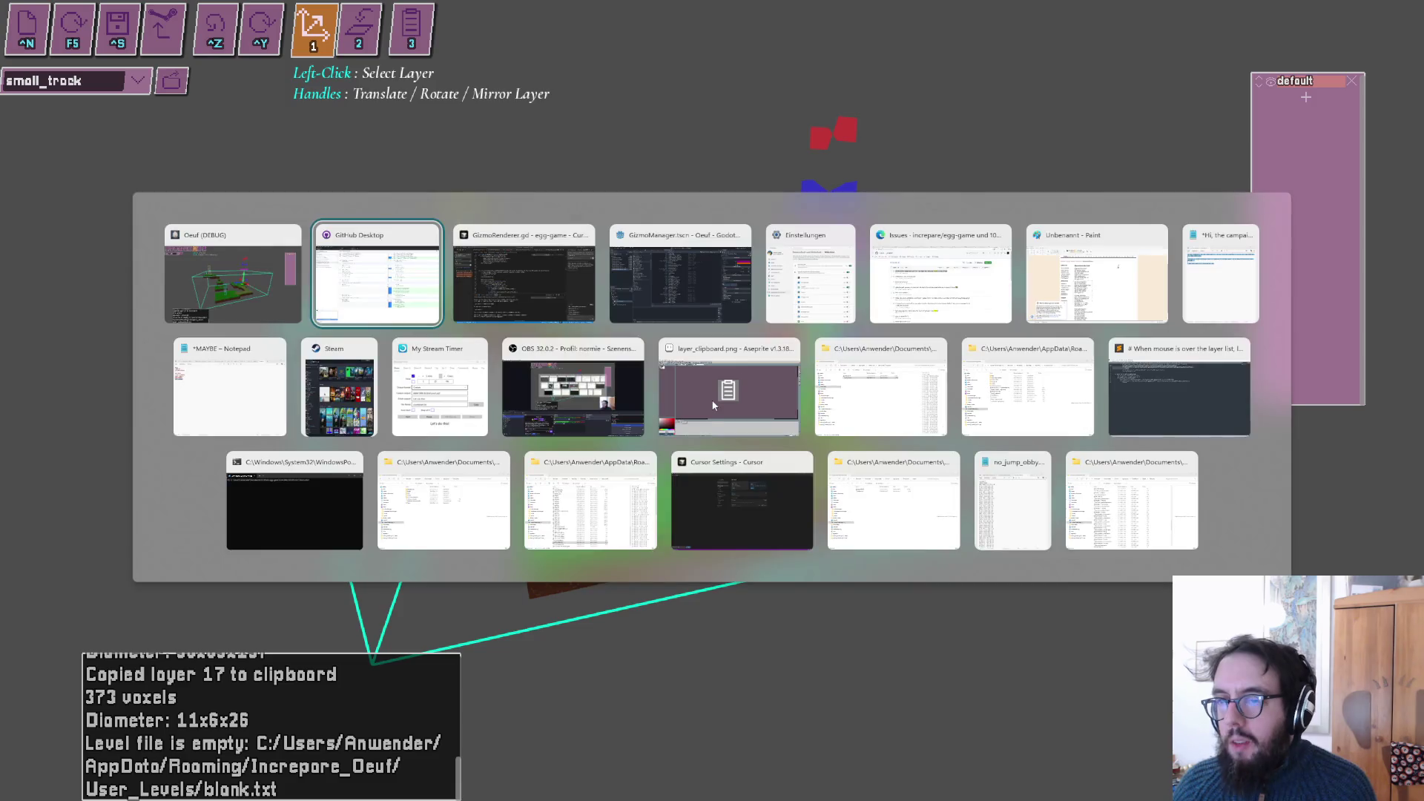
pyautogui.hotkey('alt', 'Tab')
pyautogui.hotkey('alt', 'Tab')
pyautogui.press('Tab')
pyautogui.press('Tab')
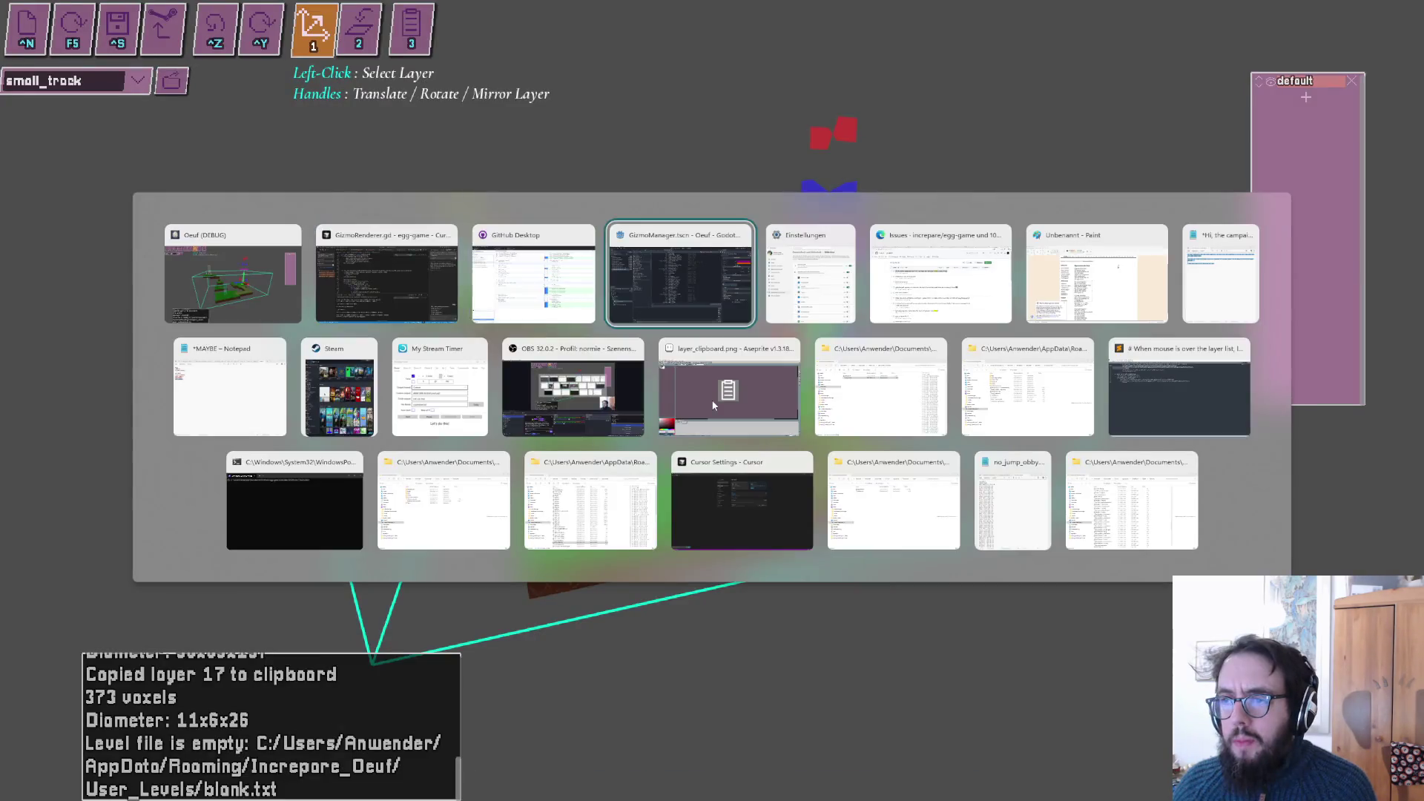
pyautogui.click(72, 156)
pyautogui.click(92, 187)
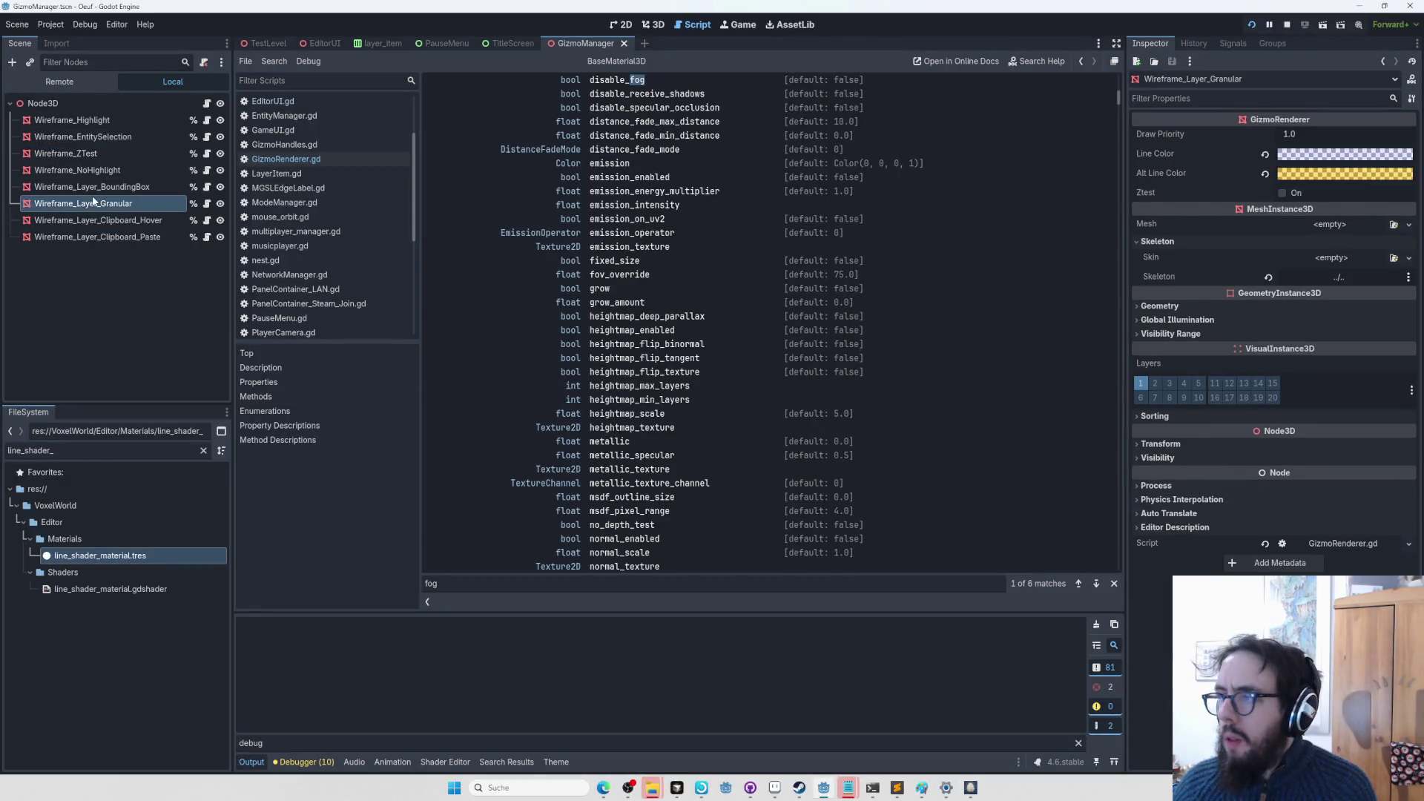
# Compare the Clipboard_Hover, Granular and BoundingBox wireframe layers' Inspector settings
pyautogui.click(95, 221)
pyautogui.click(95, 215)
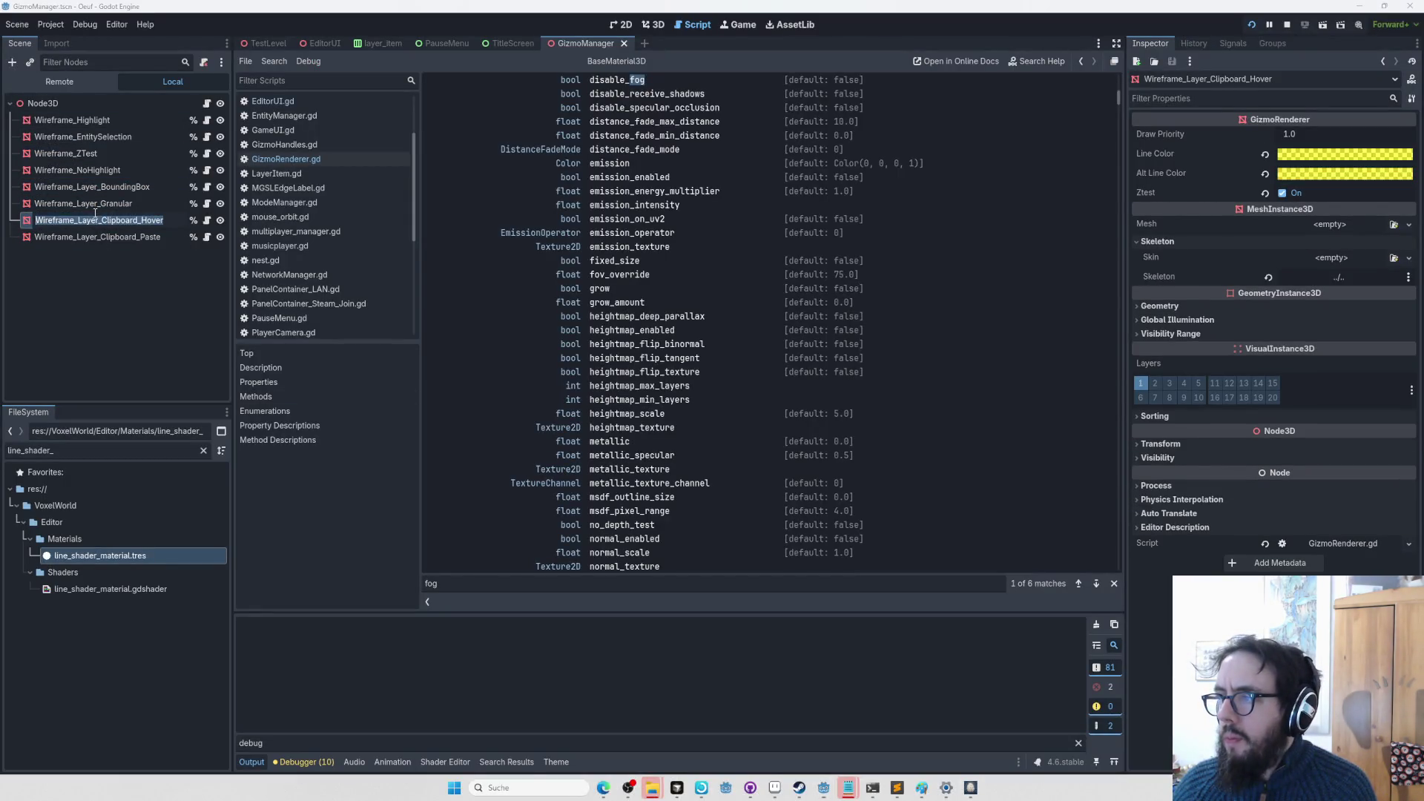
pyautogui.click(95, 203)
pyautogui.click(95, 187)
pyautogui.click(95, 203)
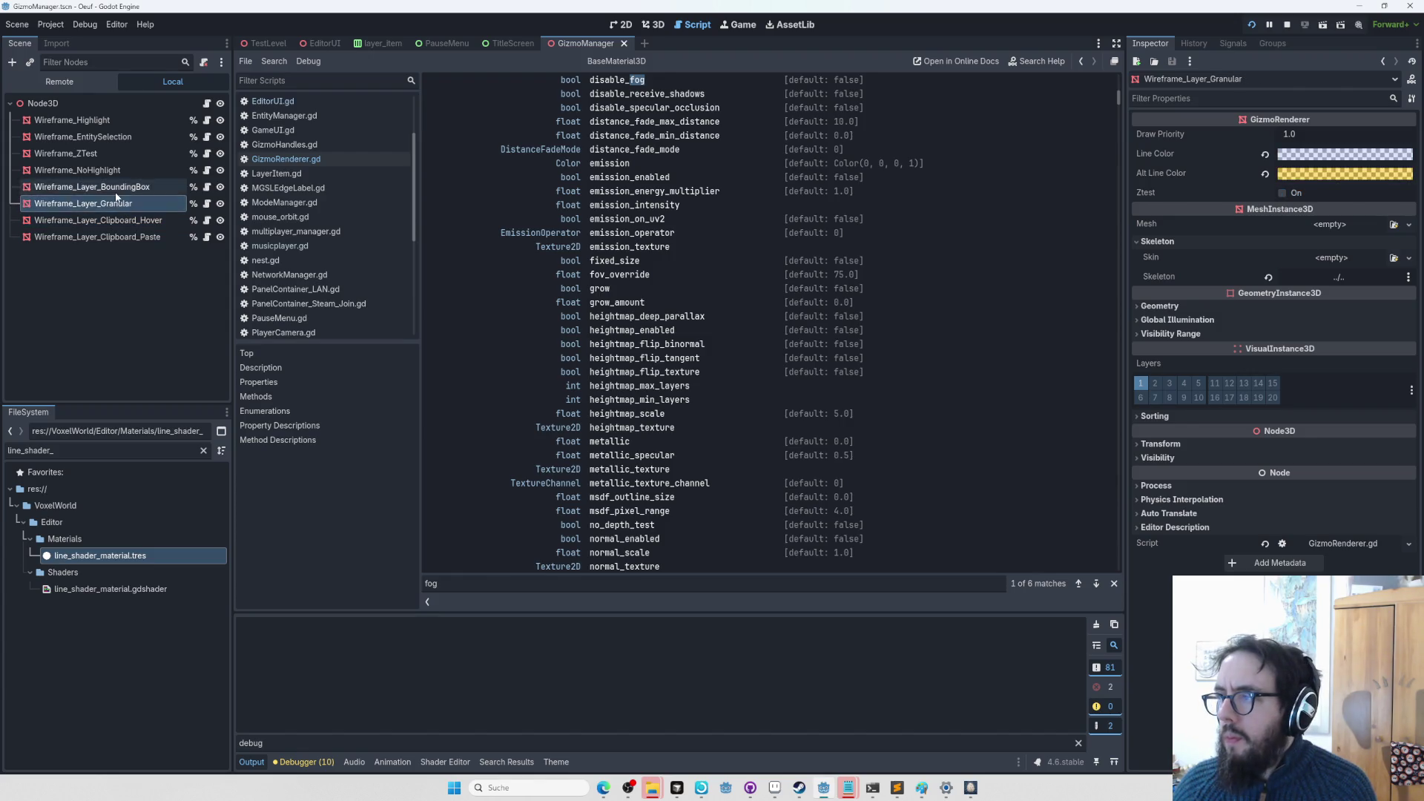
pyautogui.click(95, 187)
# Save the GizmoManager scene and restart the game
pyautogui.hotkey('ctrl', 's')
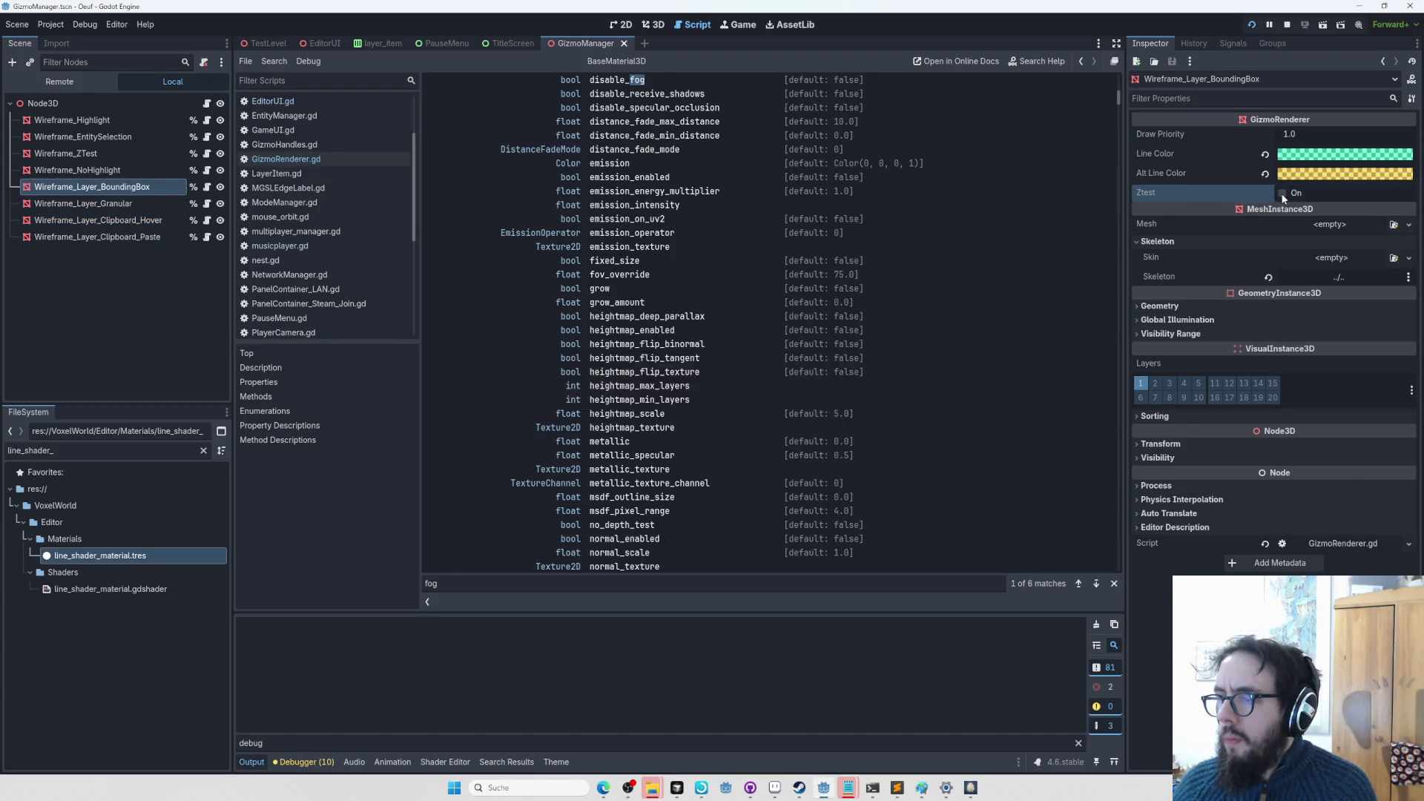
pyautogui.hotkey('alt', 'Tab')
pyautogui.hotkey('alt', 'Tab')
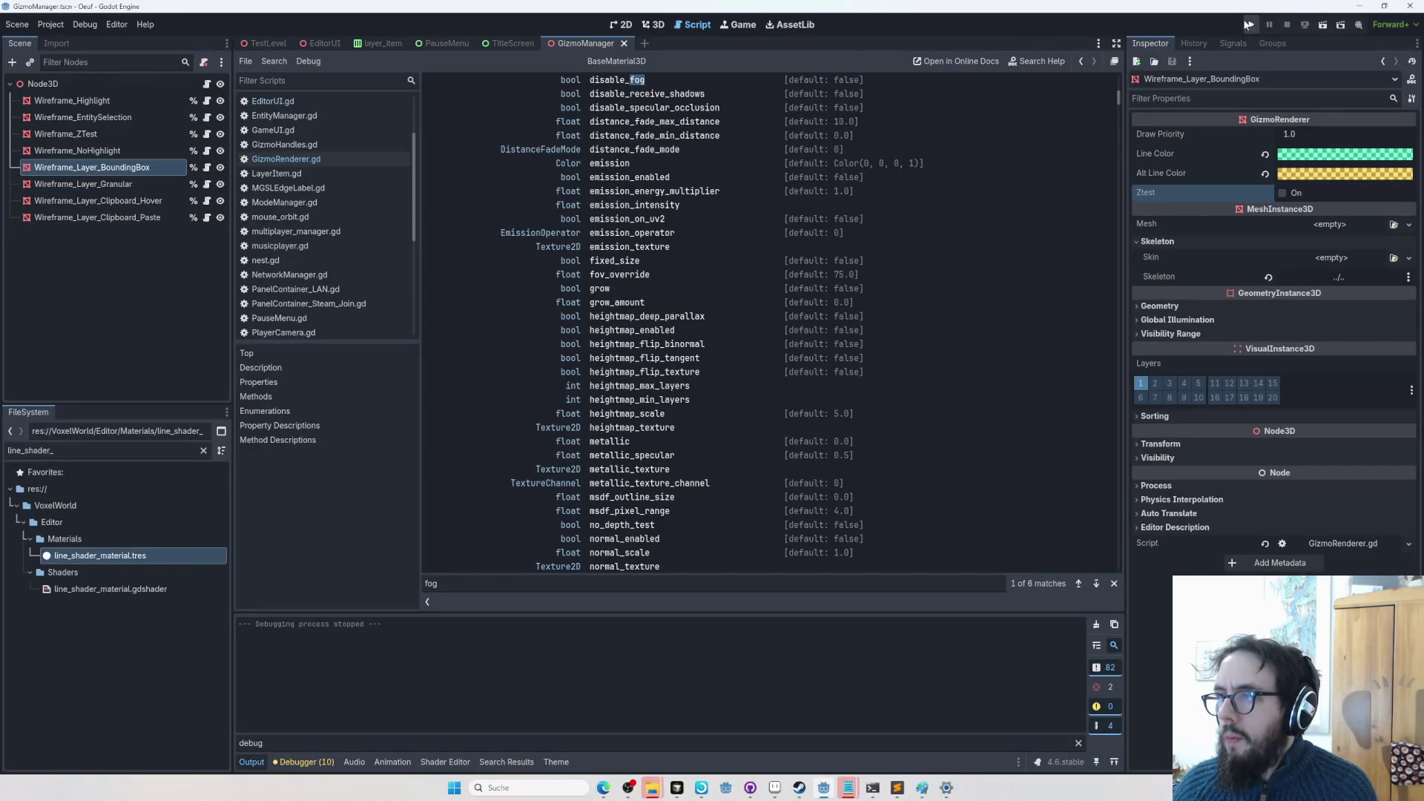
pyautogui.click(1252, 24)
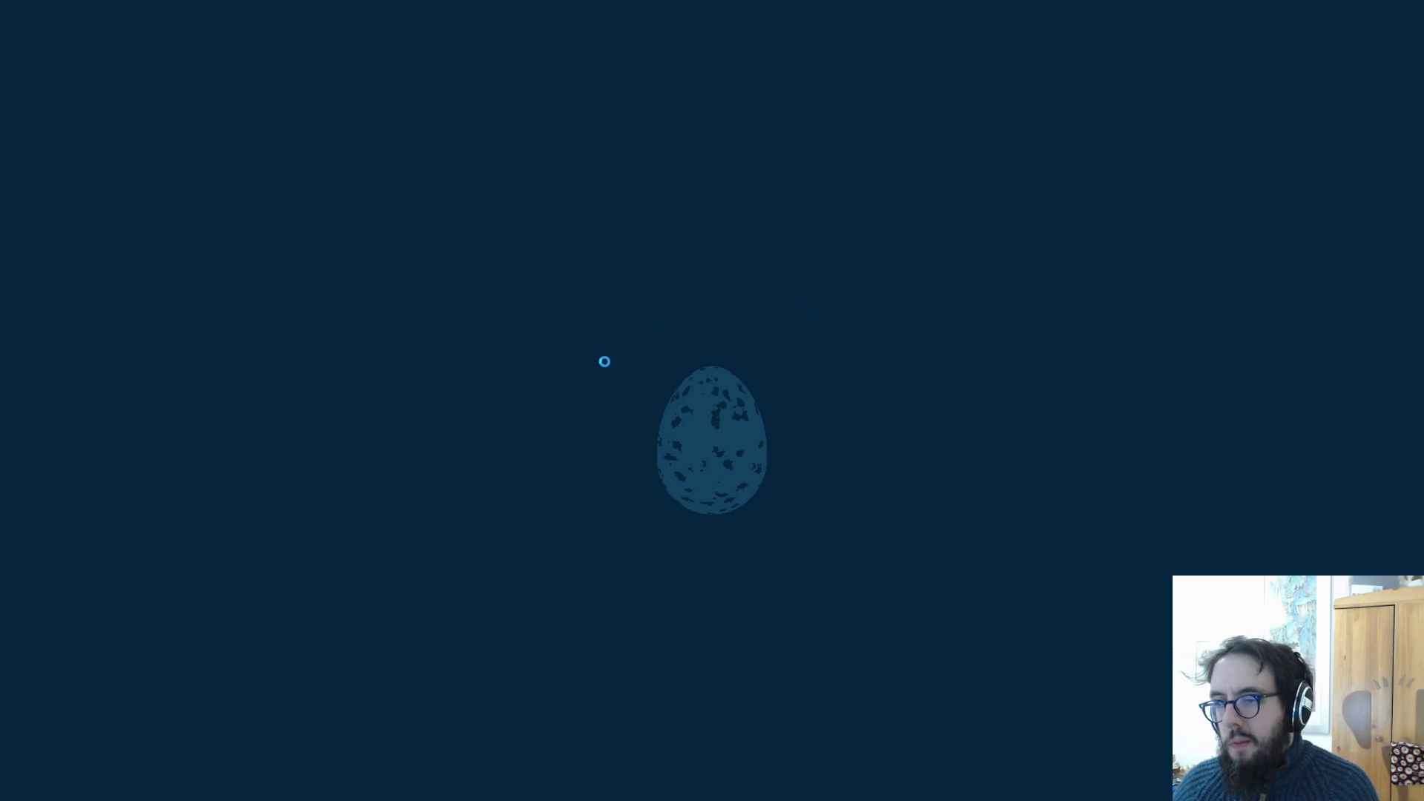
pyautogui.hotkey('alt', 'Tab')
# Recheck the three wireframe layer nodes, then start singleplayer on save slot 2
pyautogui.click(138, 213)
pyautogui.click(138, 203)
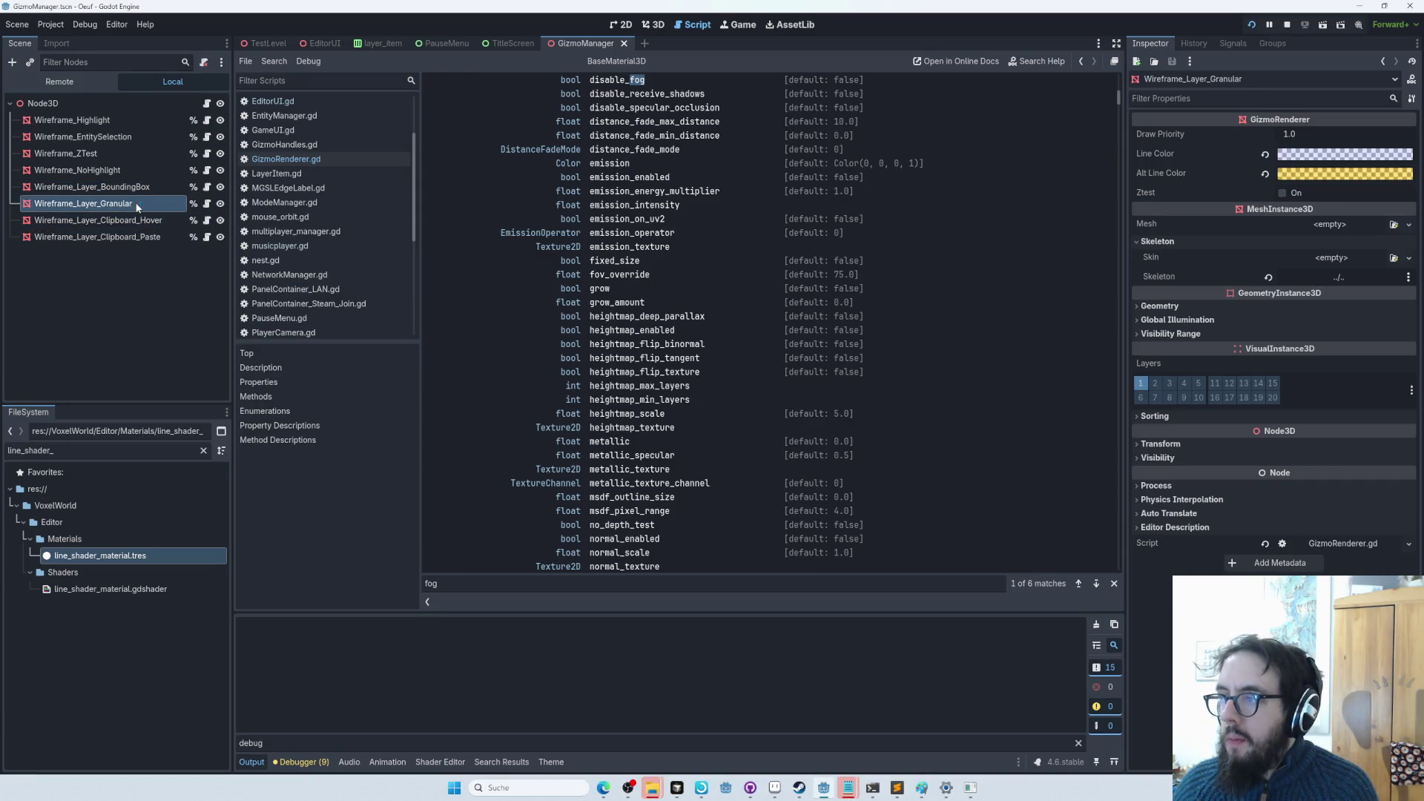
pyautogui.click(140, 188)
pyautogui.hotkey('alt', 'Tab')
pyautogui.click(795, 390)
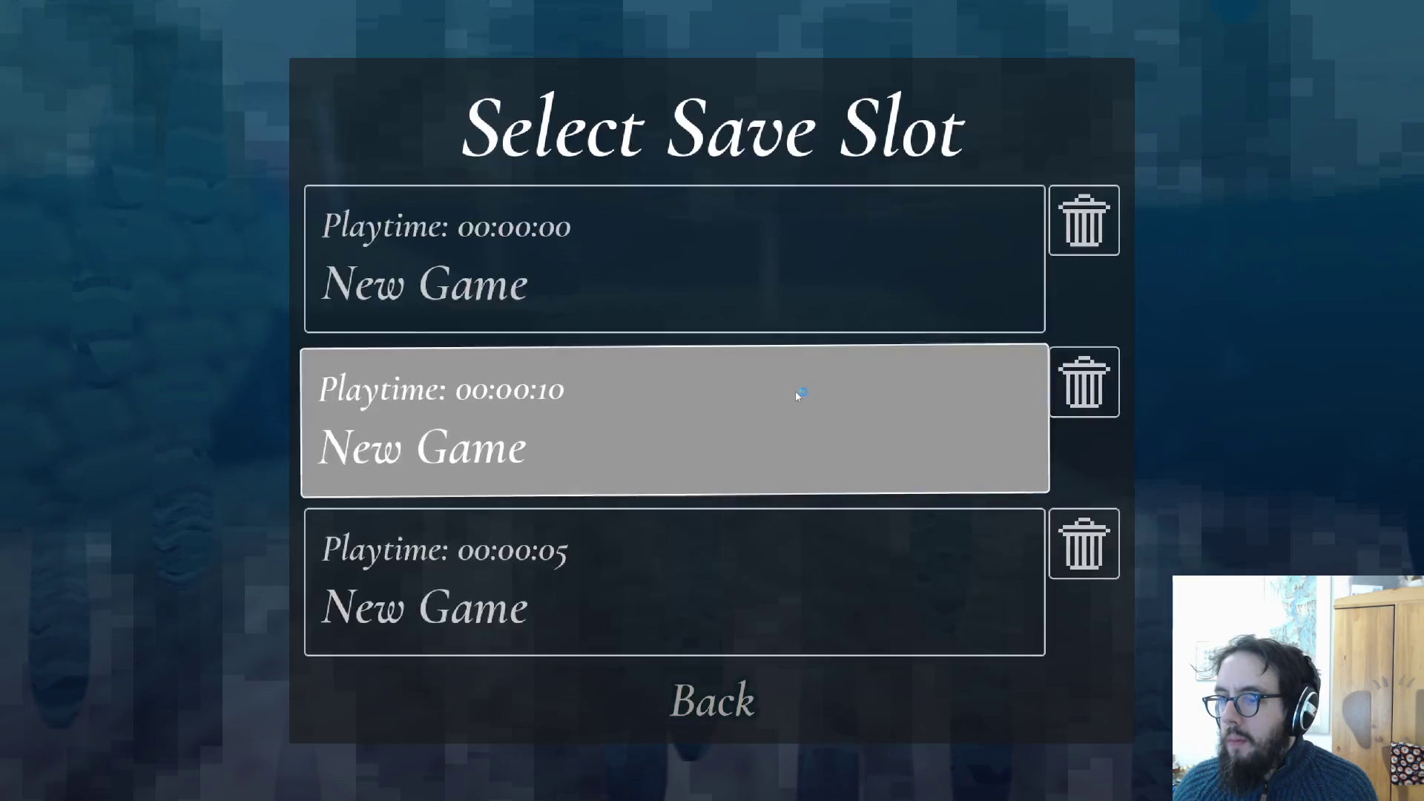
pyautogui.click(795, 390)
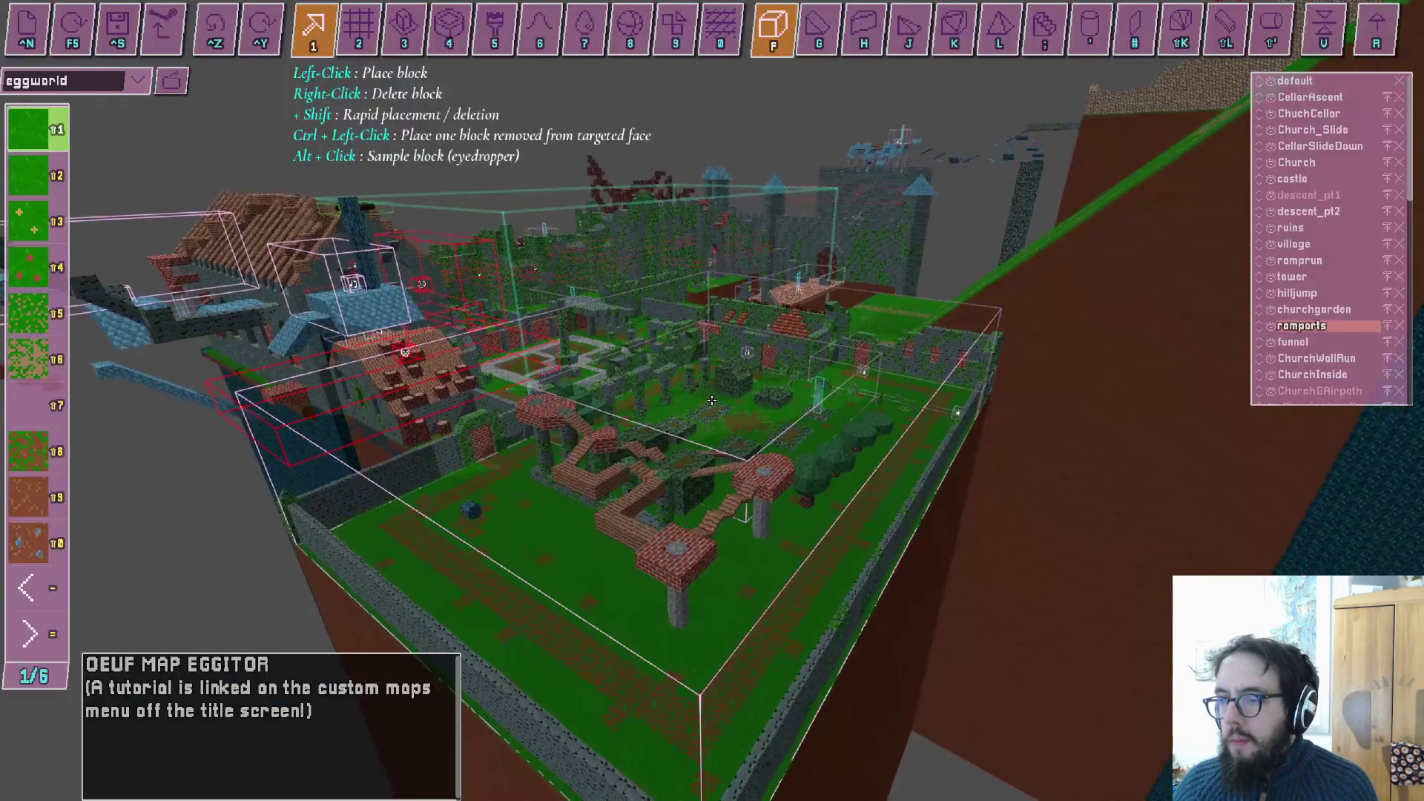
# Remove the 'var mat' StandardMaterial3D declaration from GizmoRenderer.gd
pyautogui.scroll(-2, 664, 318)
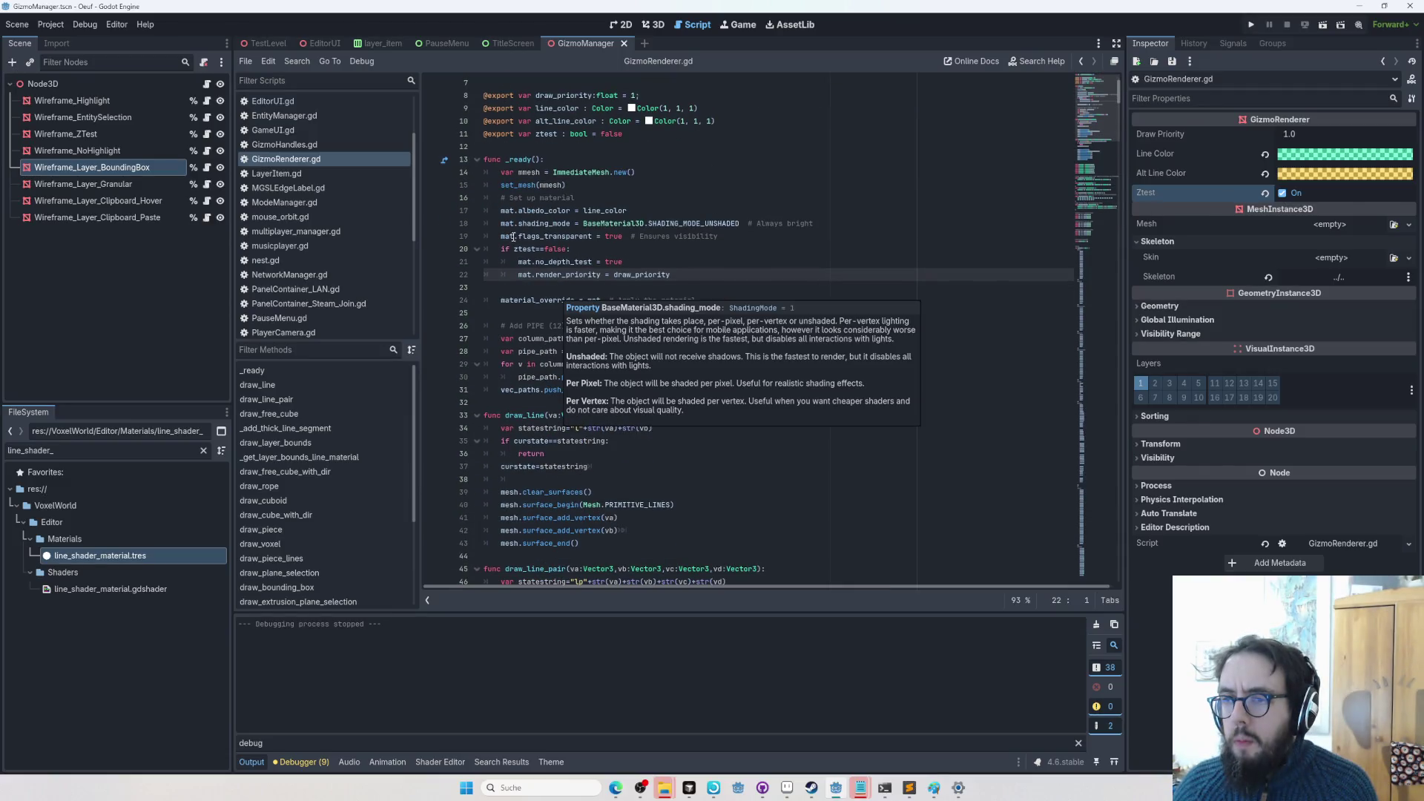
pyautogui.doubleClick(507, 212)
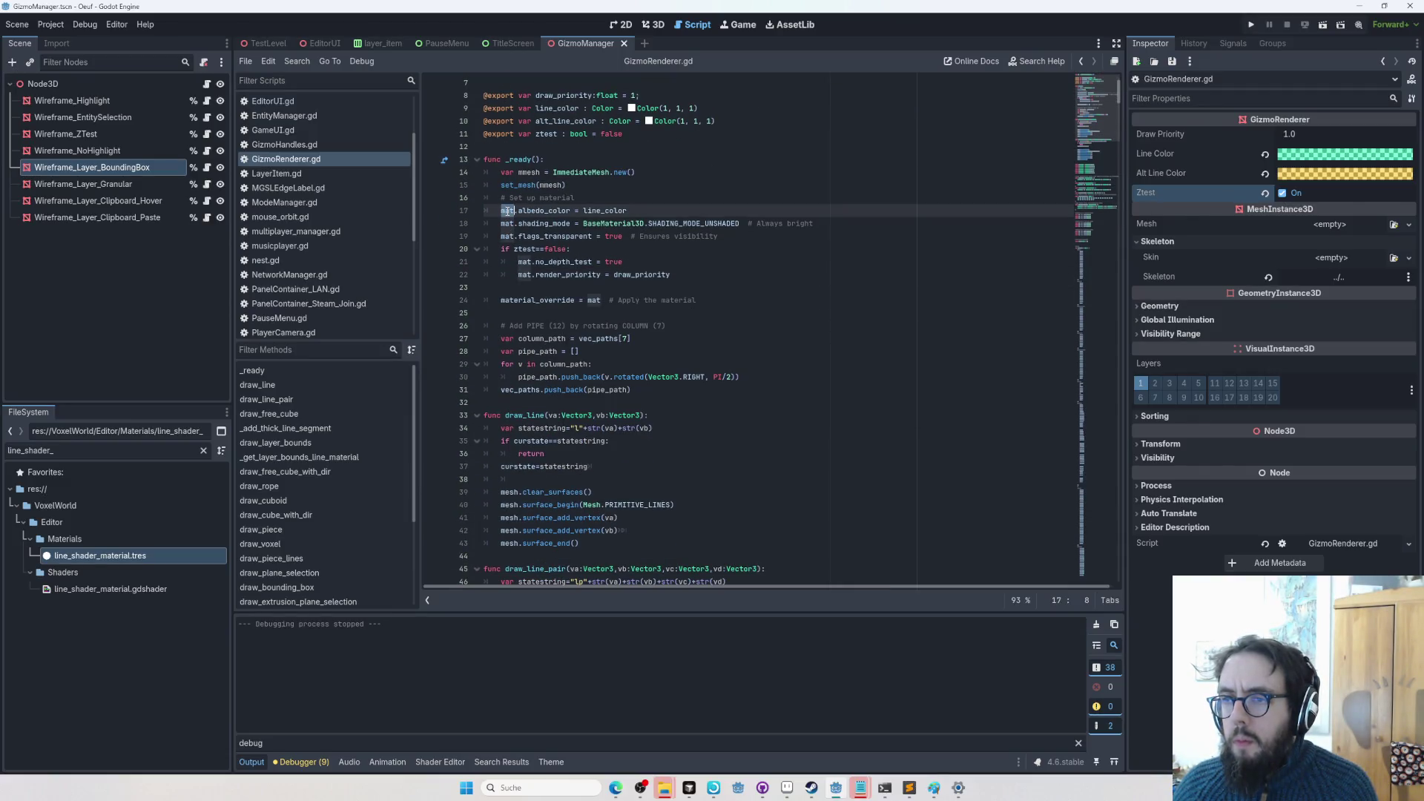
pyautogui.scroll(2, 723, 226)
pyautogui.tripleClick(566, 147)
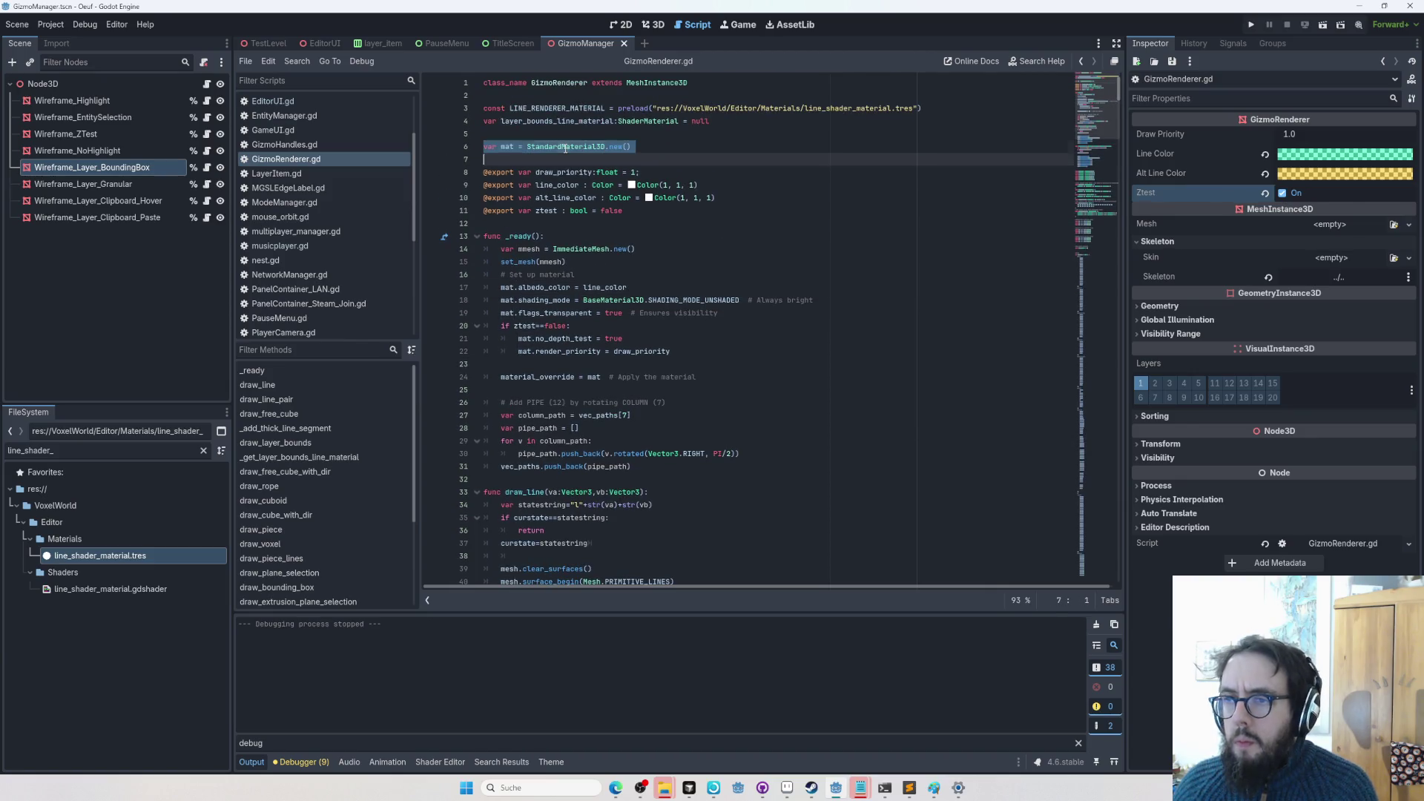
pyautogui.hotkey('ctrl', 'x')
pyautogui.click(502, 274)
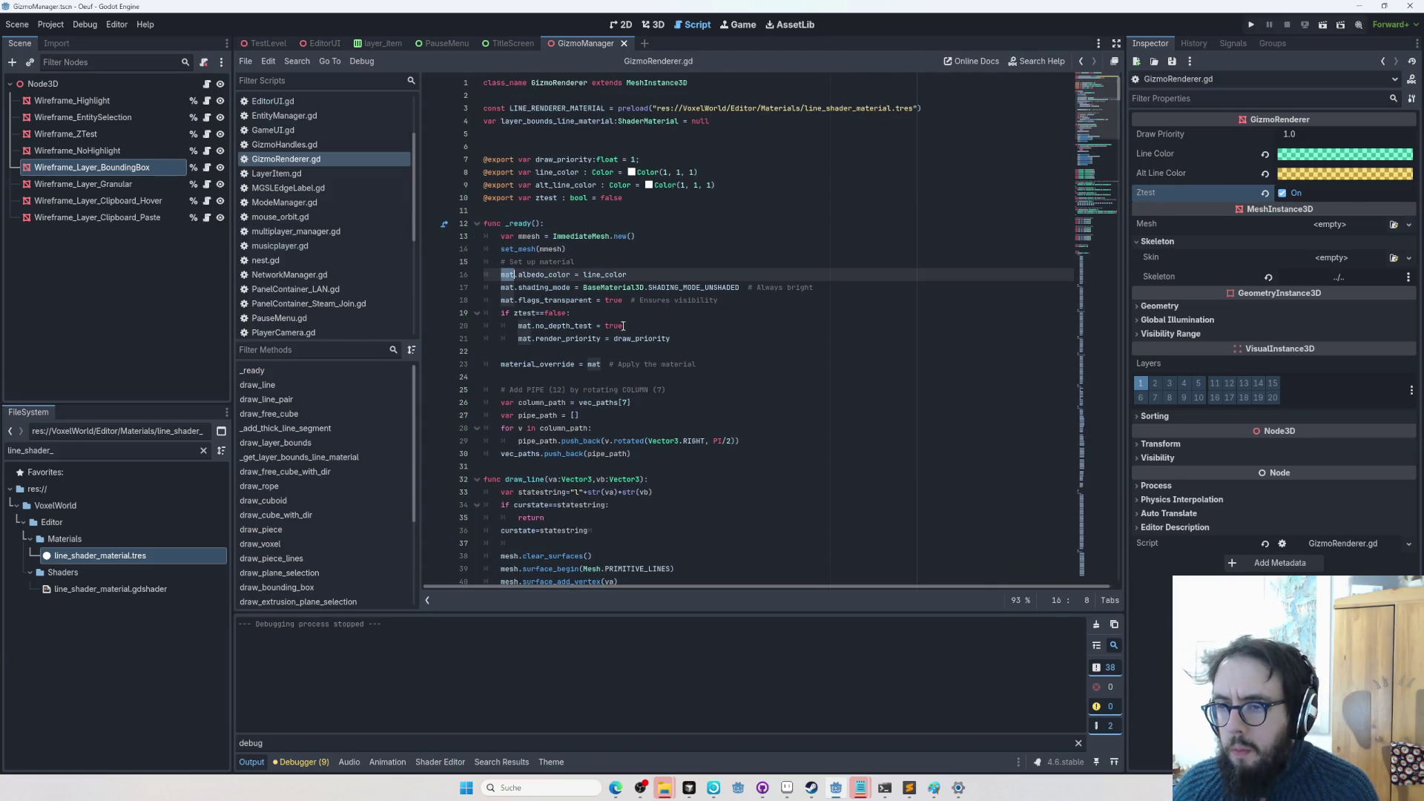
pyautogui.hotkey('shift', 'Down')
pyautogui.hotkey('shift', 'Down')
pyautogui.hotkey('shift', 'Down')
pyautogui.press('Delete')
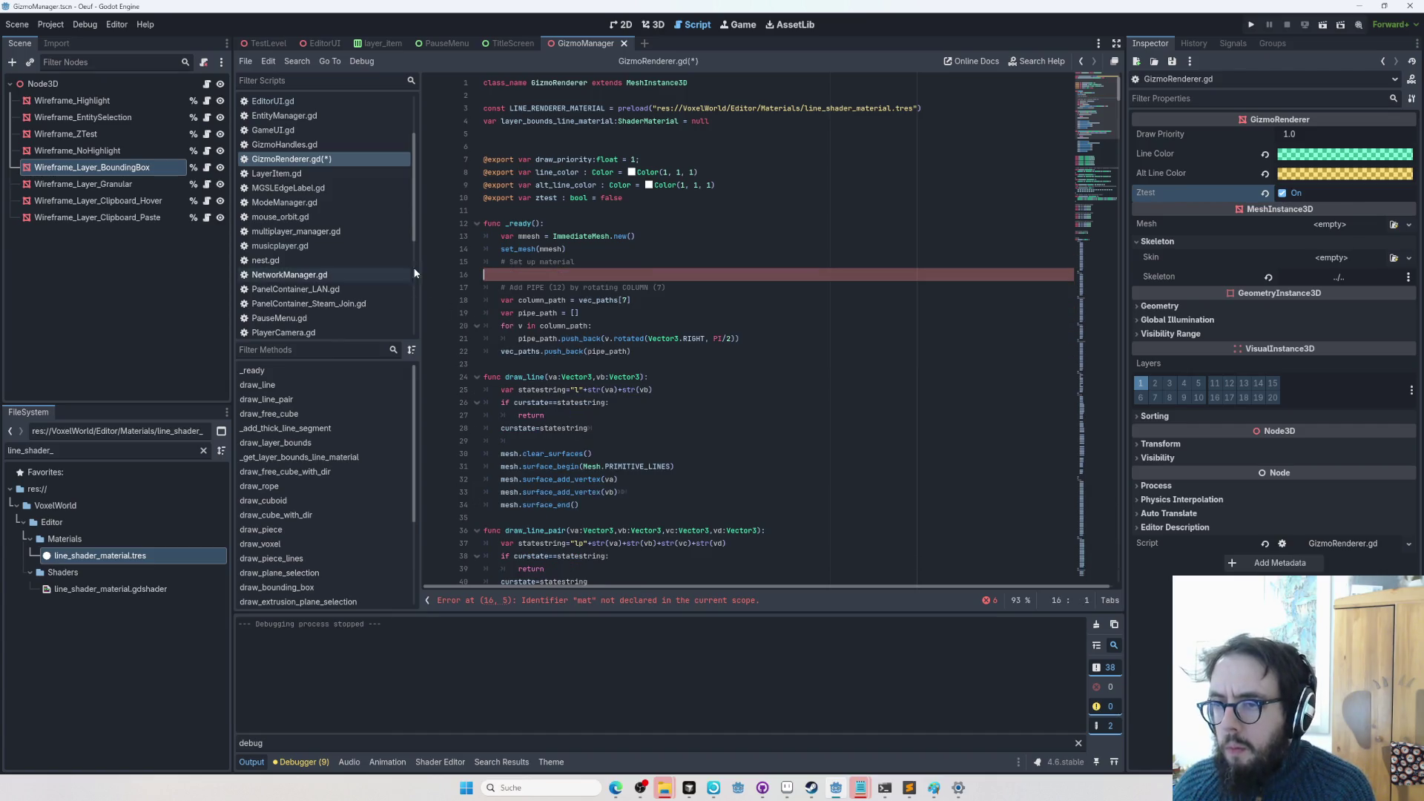
pyautogui.hotkey('shift', 'Up')
pyautogui.press('Delete')
pyautogui.hotkey('ctrl', 's')
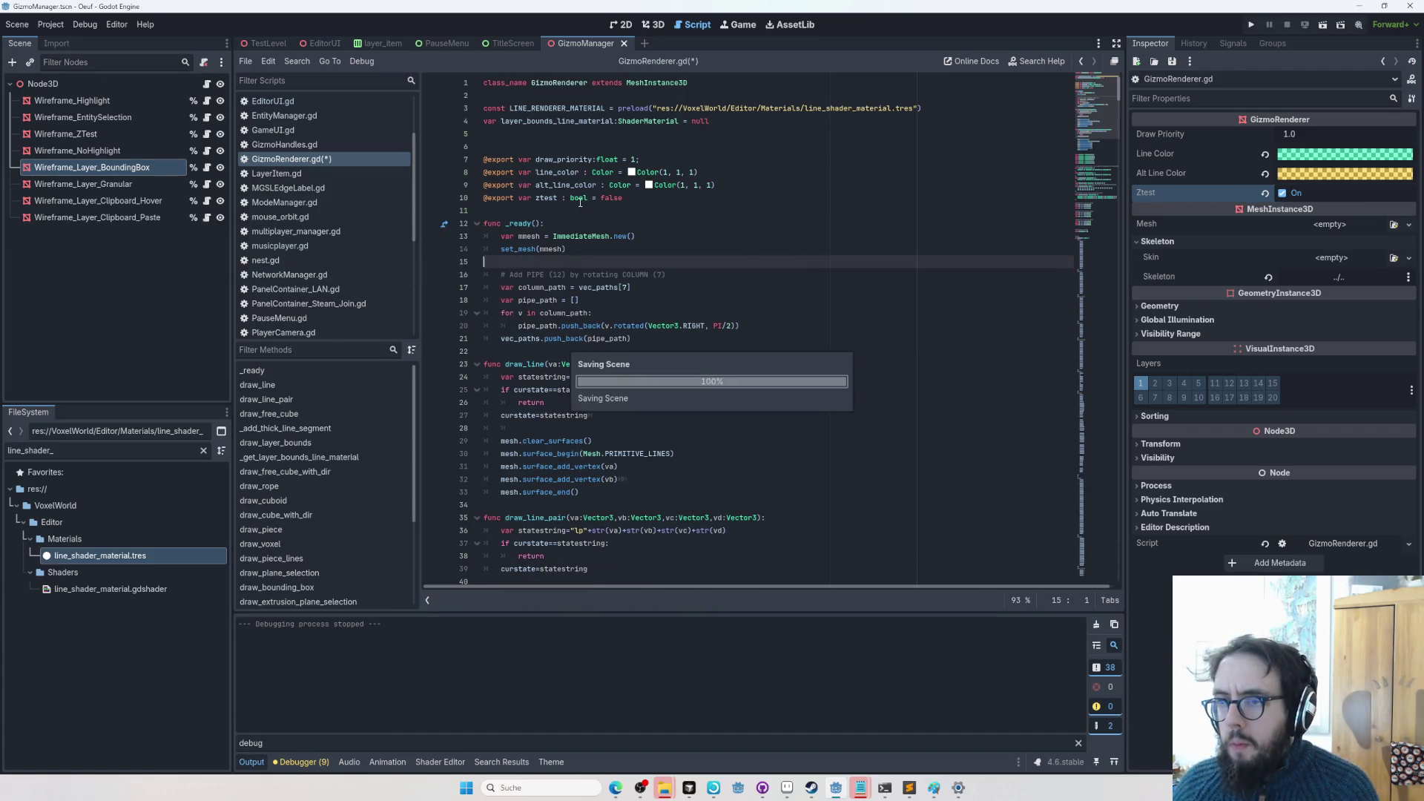
pyautogui.tripleClick(580, 199)
pyautogui.press('Delete')
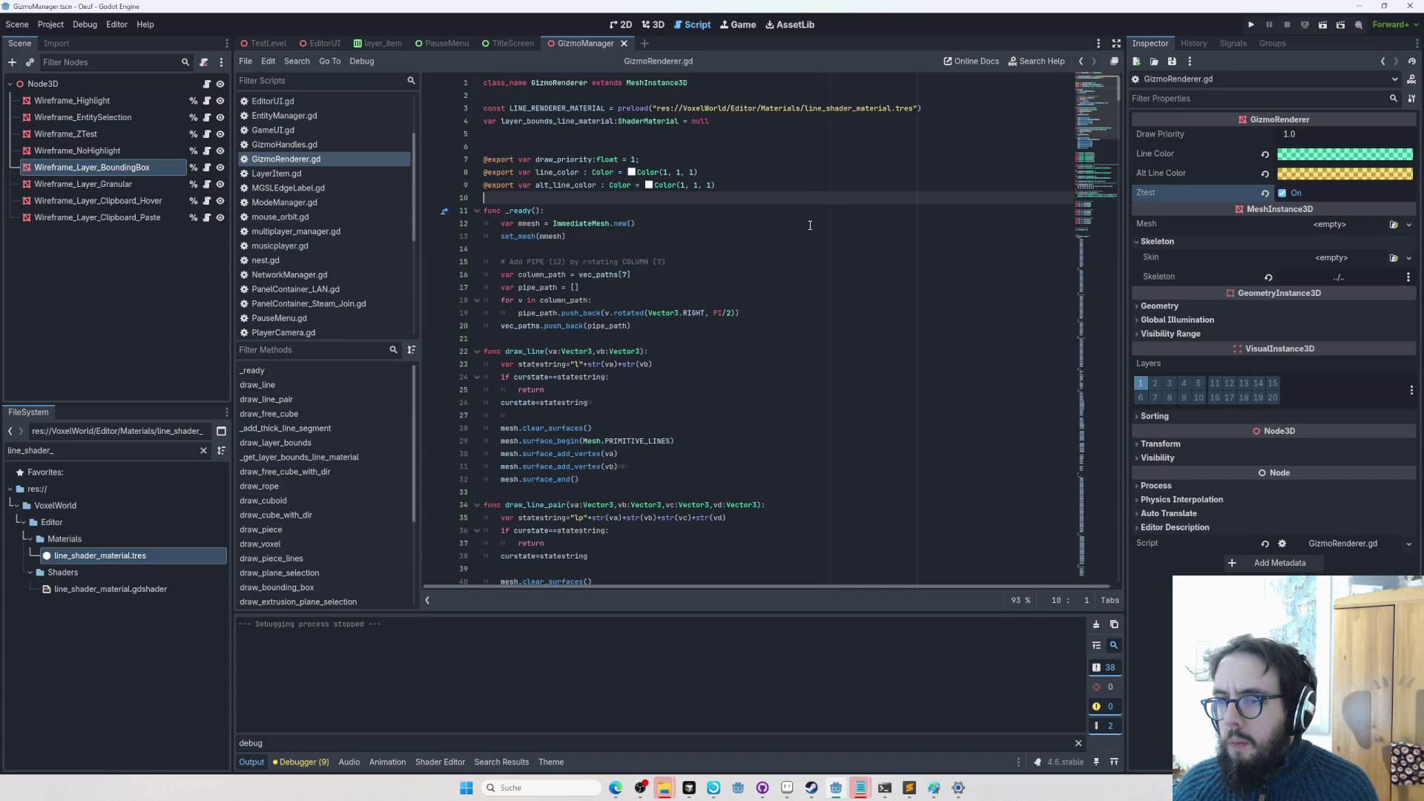
pyautogui.hotkey('ctrl', 's')
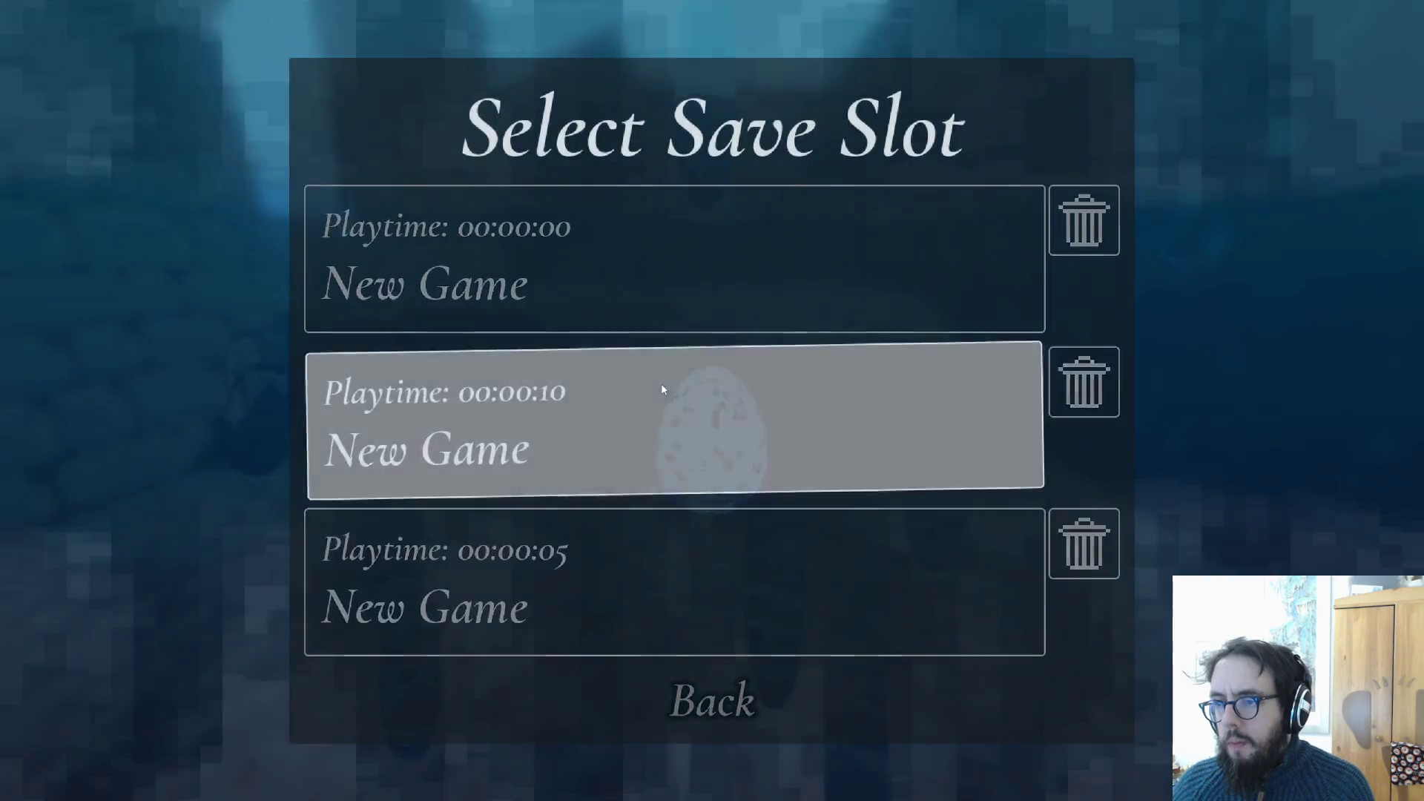
# Load save slot 2, open the small_track map and fly around it
pyautogui.click(661, 383)
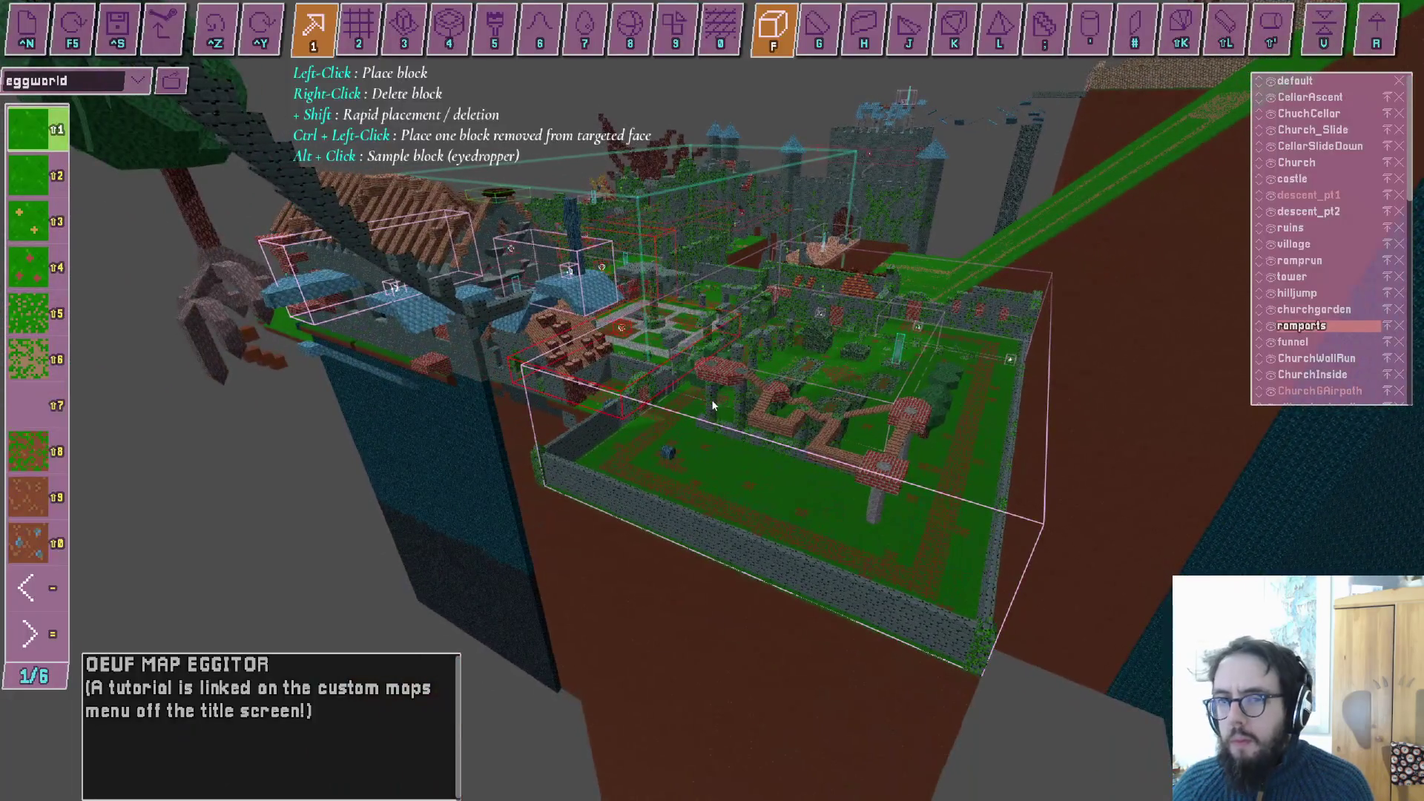
pyautogui.click(137, 80)
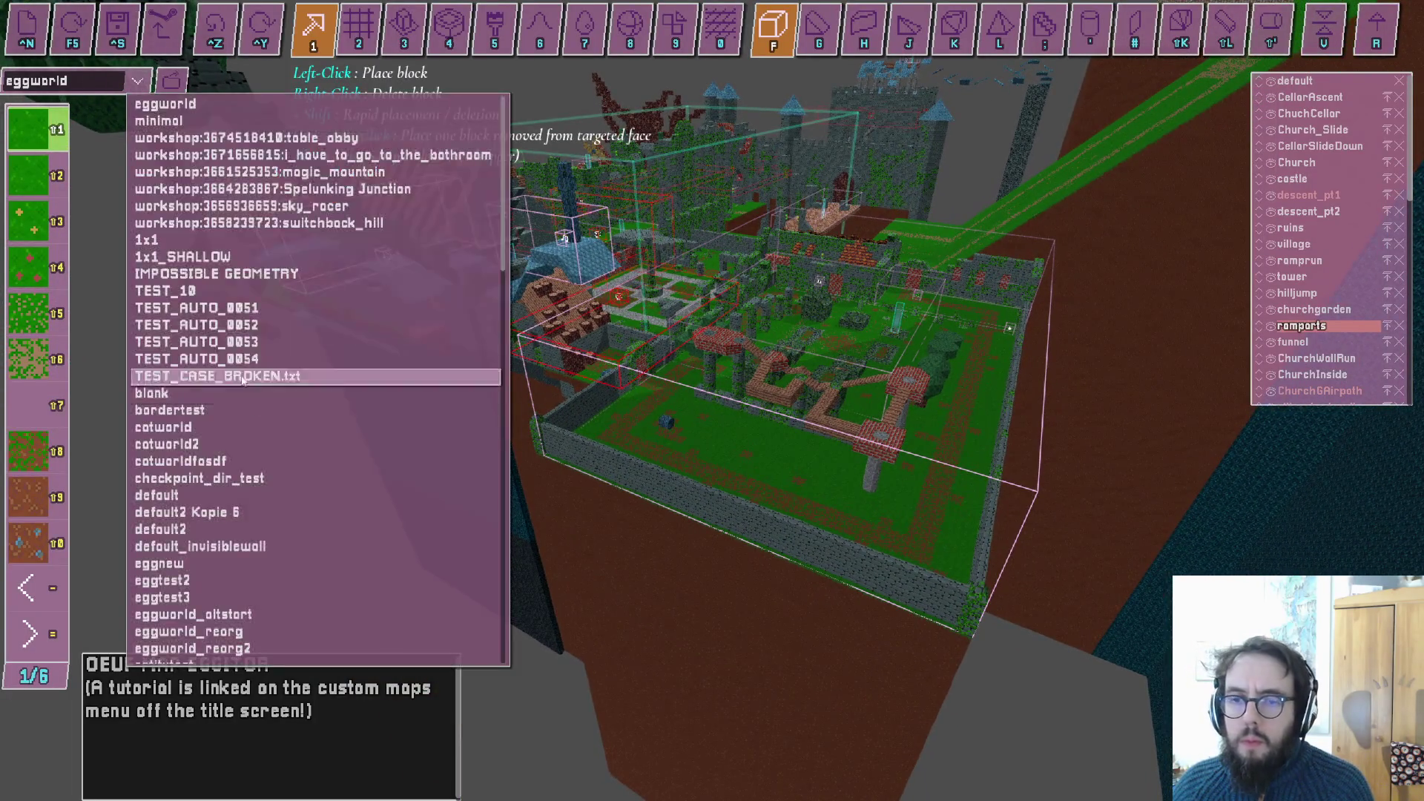
pyautogui.scroll(-15, 279, 510)
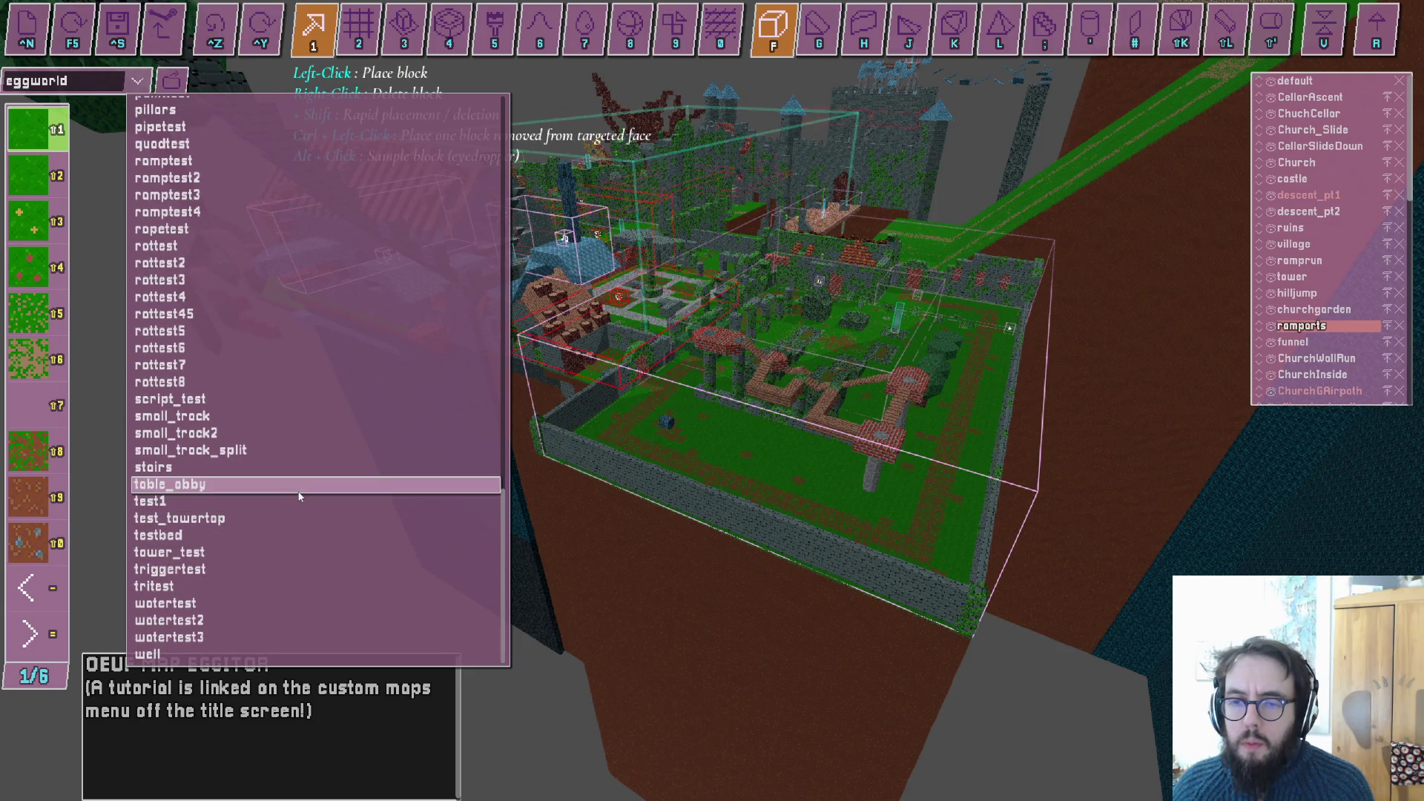
pyautogui.scroll(3, 299, 531)
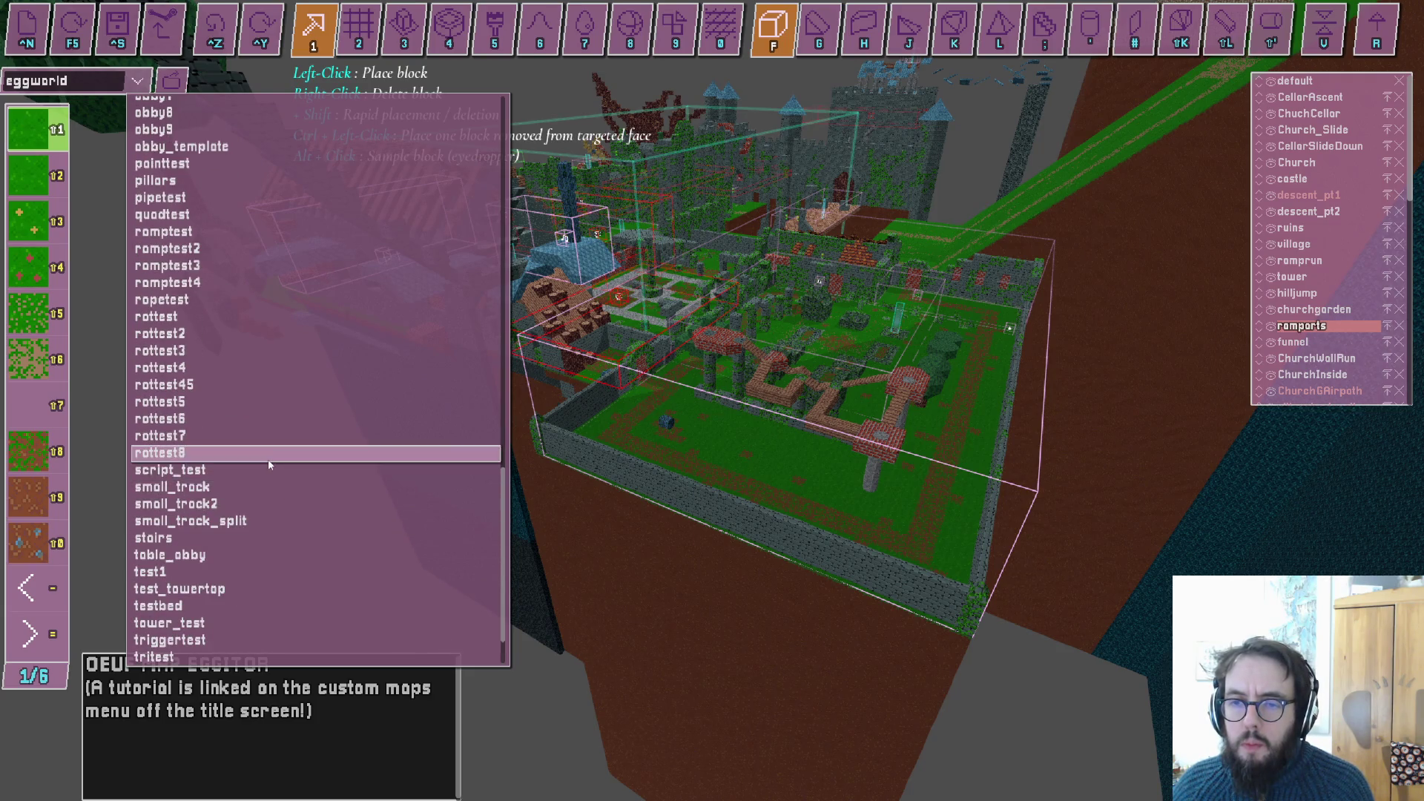
pyautogui.click(270, 486)
pyautogui.press('w')
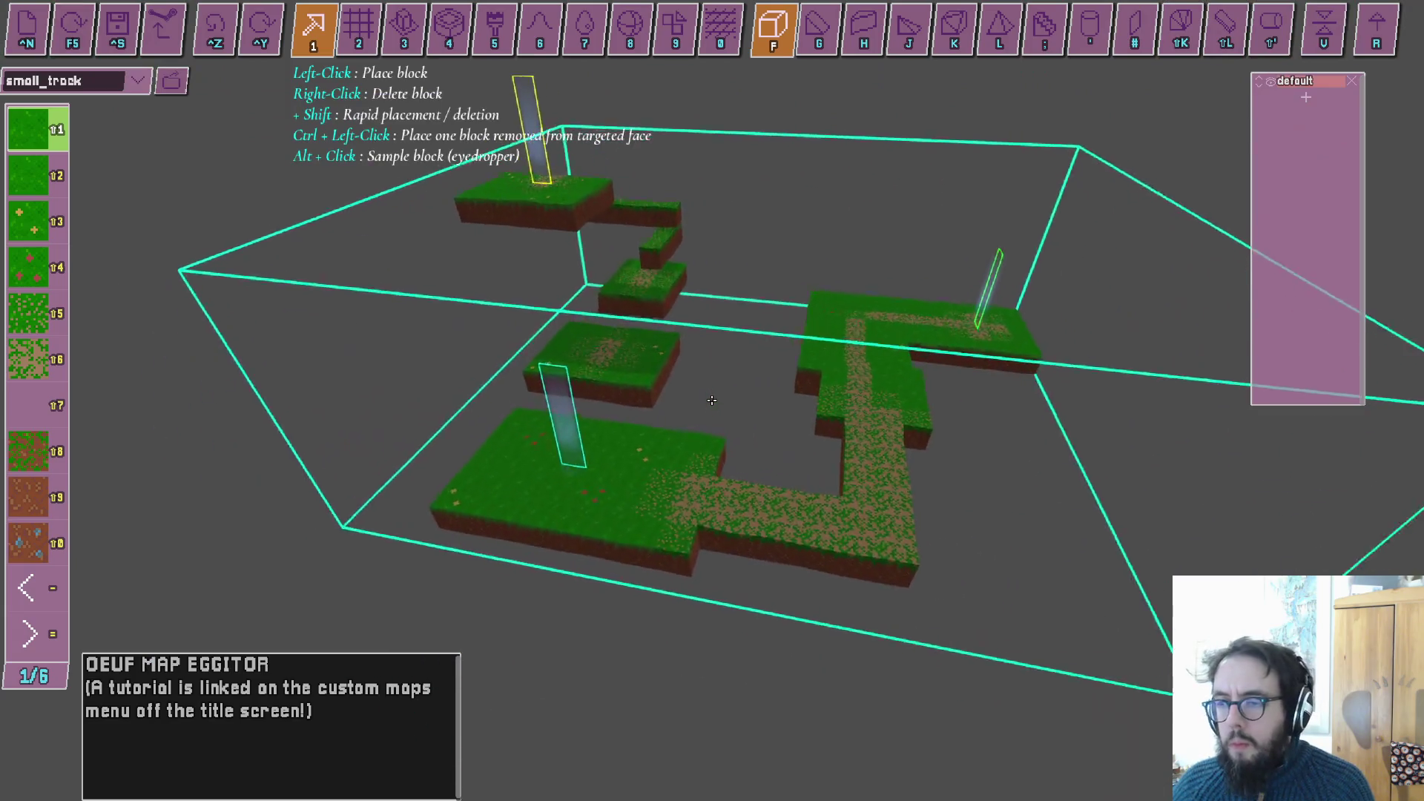
pyautogui.scroll(-5, 712, 400)
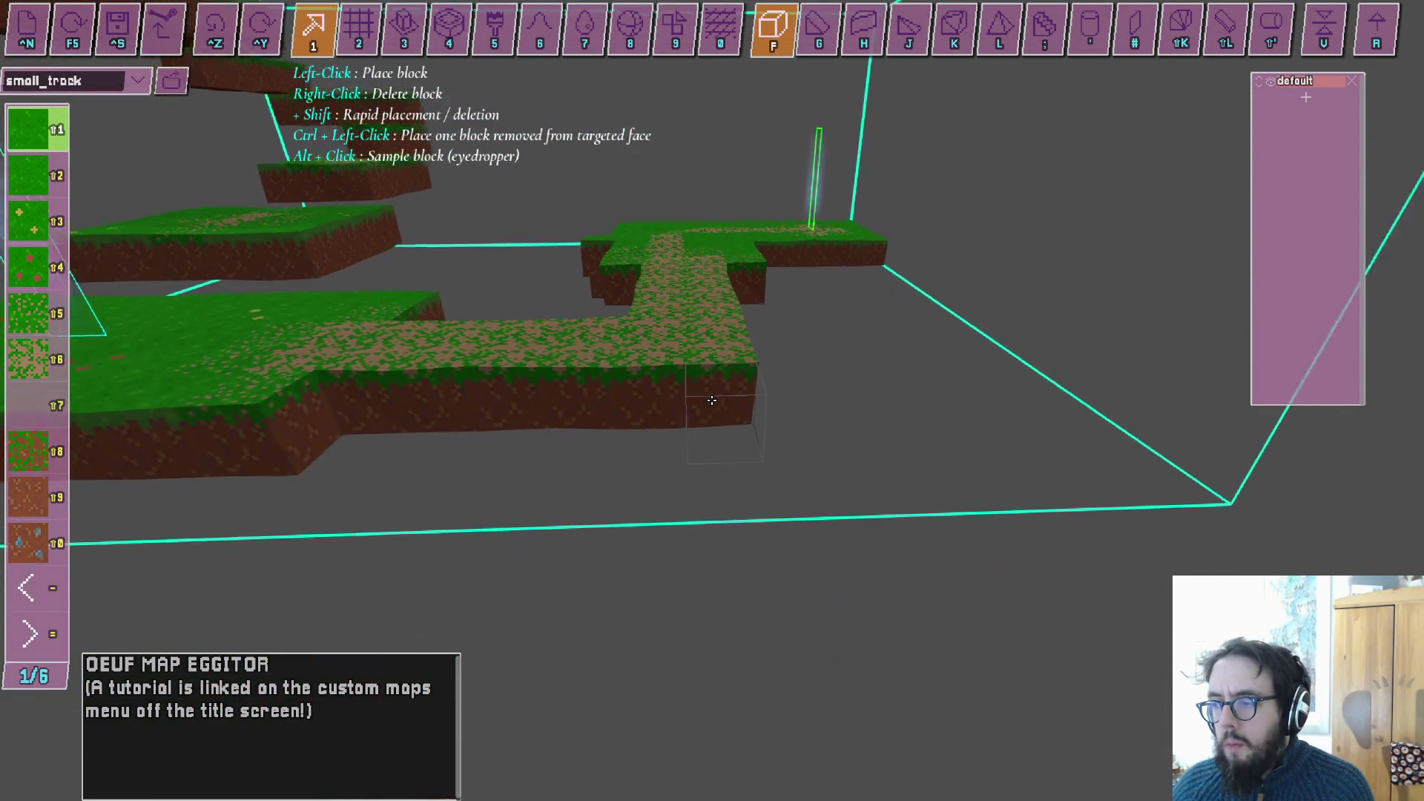
pyautogui.scroll(5, 712, 400)
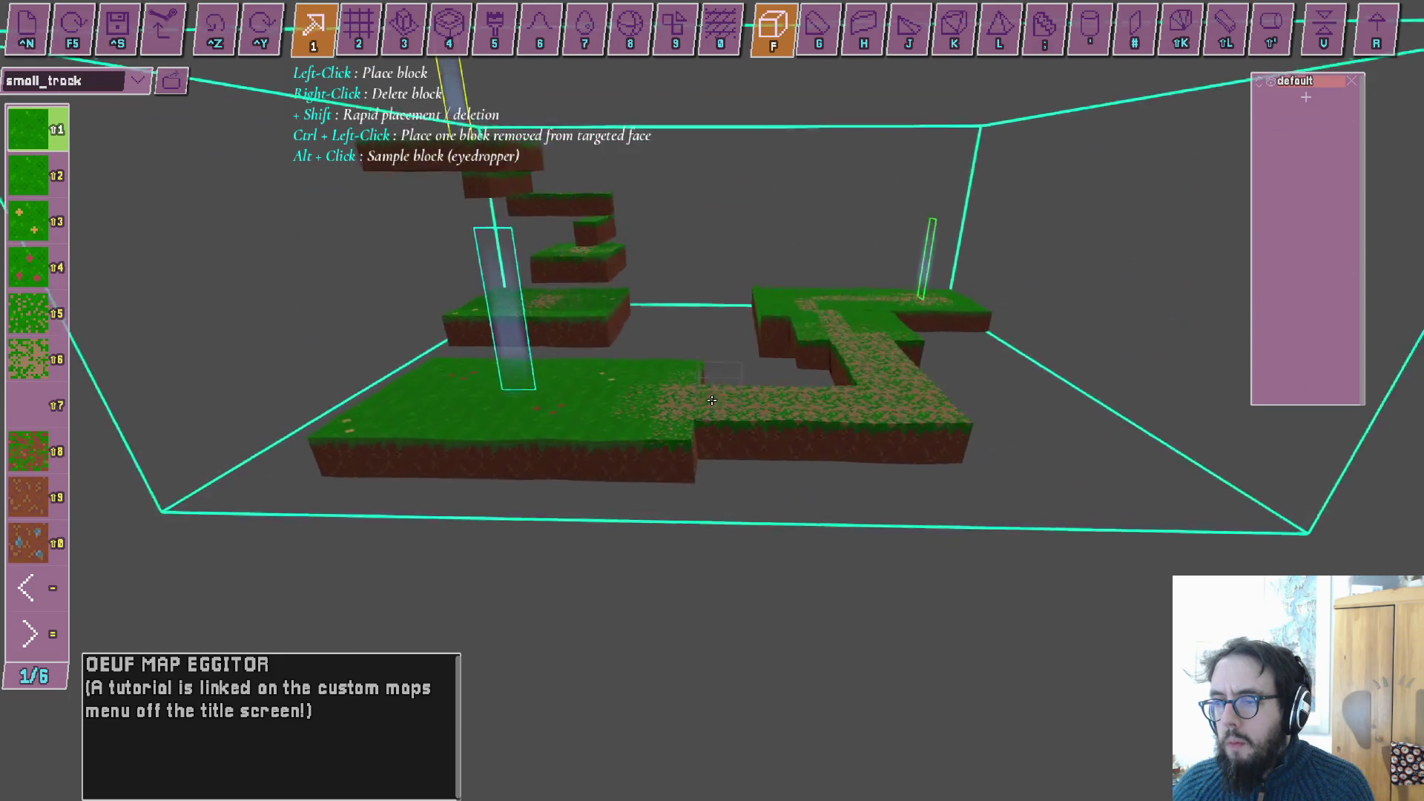
pyautogui.press('q')
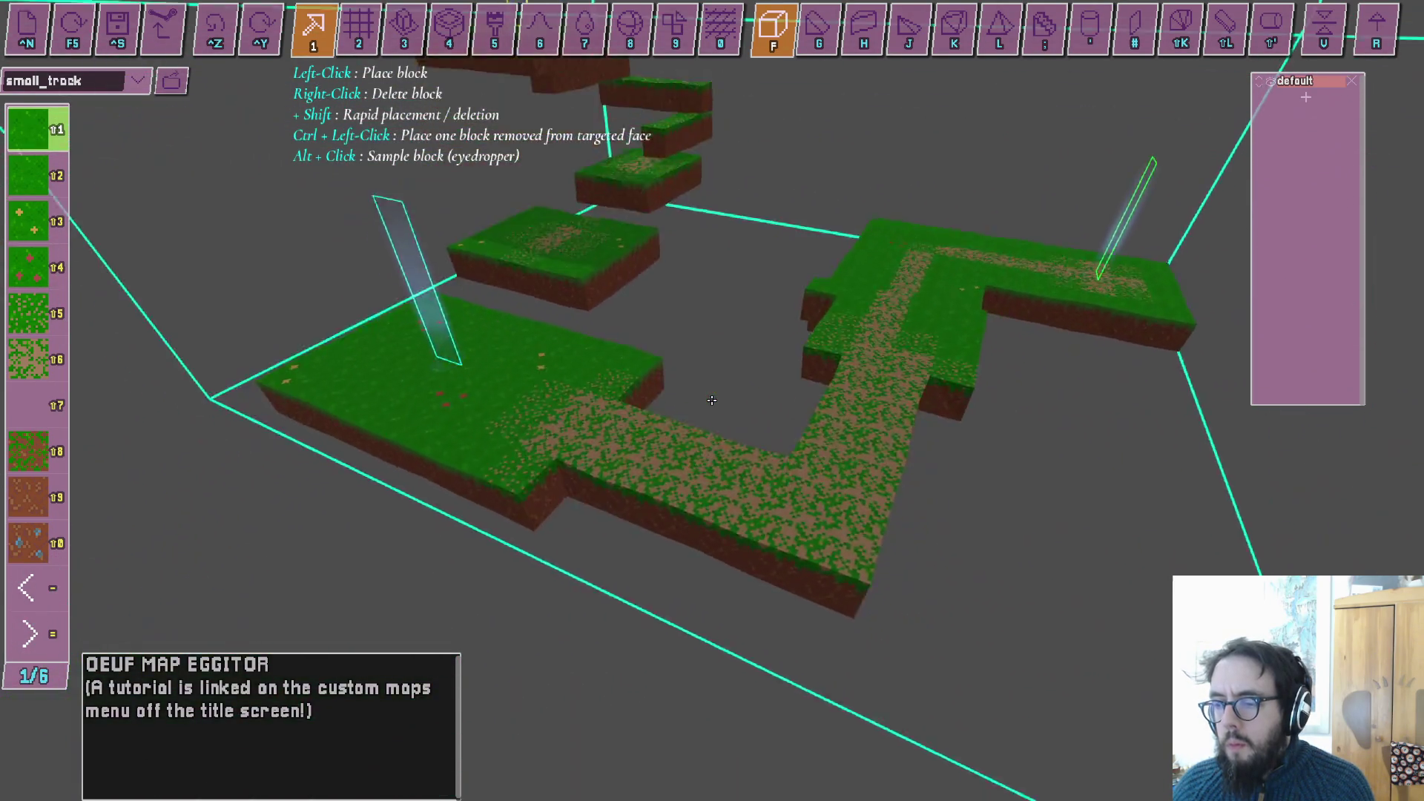
pyautogui.scroll(-3, 712, 400)
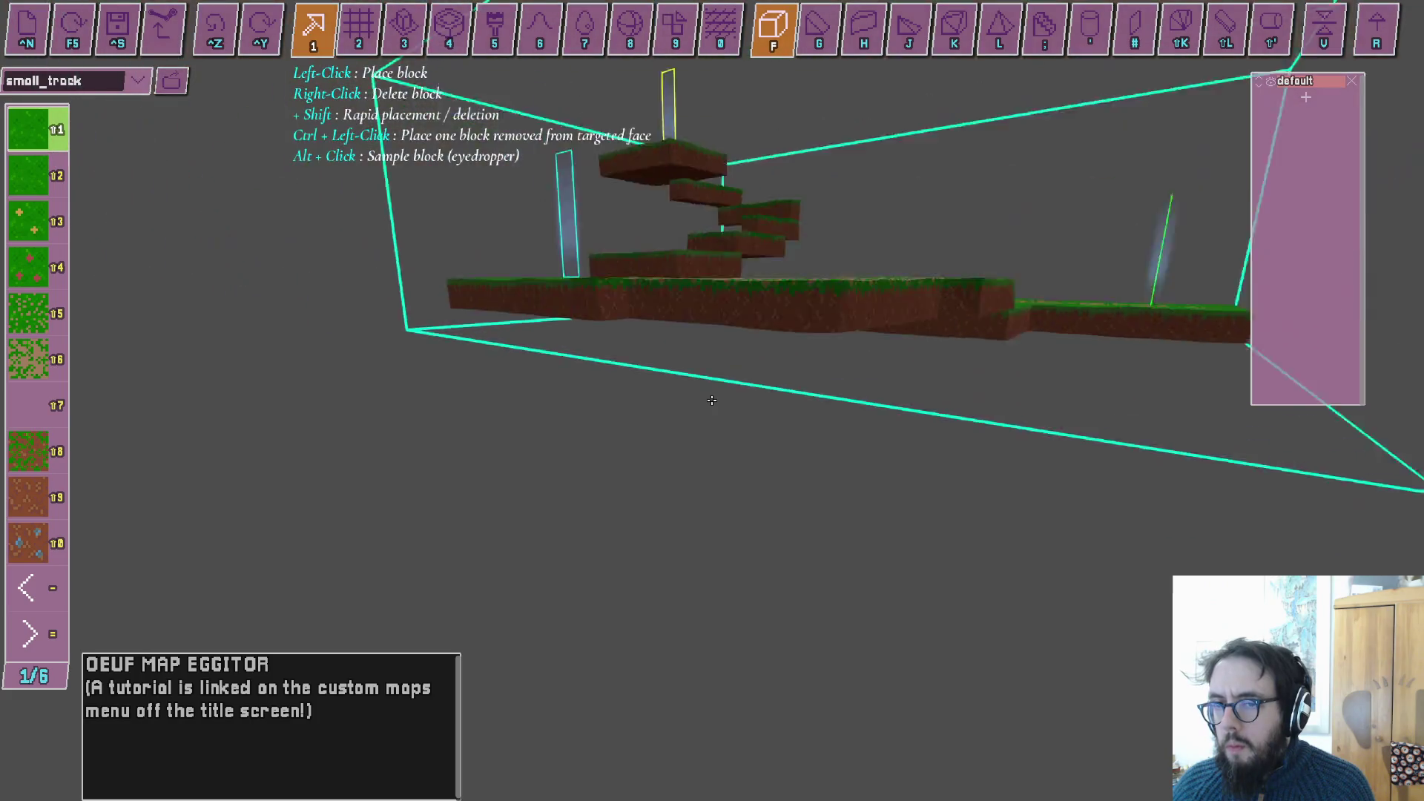
pyautogui.scroll(3, 712, 401)
pyautogui.press('e')
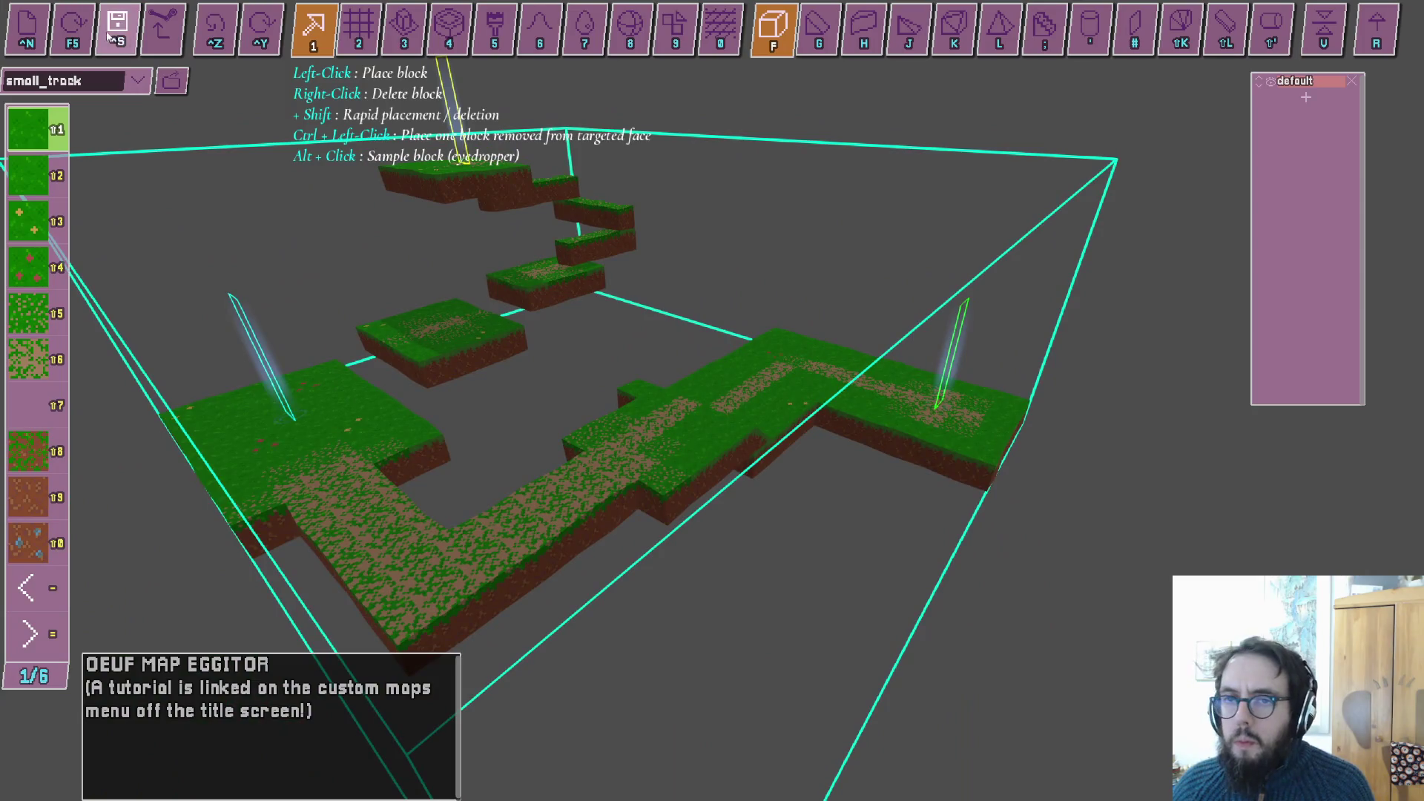
# Load the minimal map and orbit the camera around its grass platform
pyautogui.click(139, 78)
pyautogui.scroll(10, 304, 341)
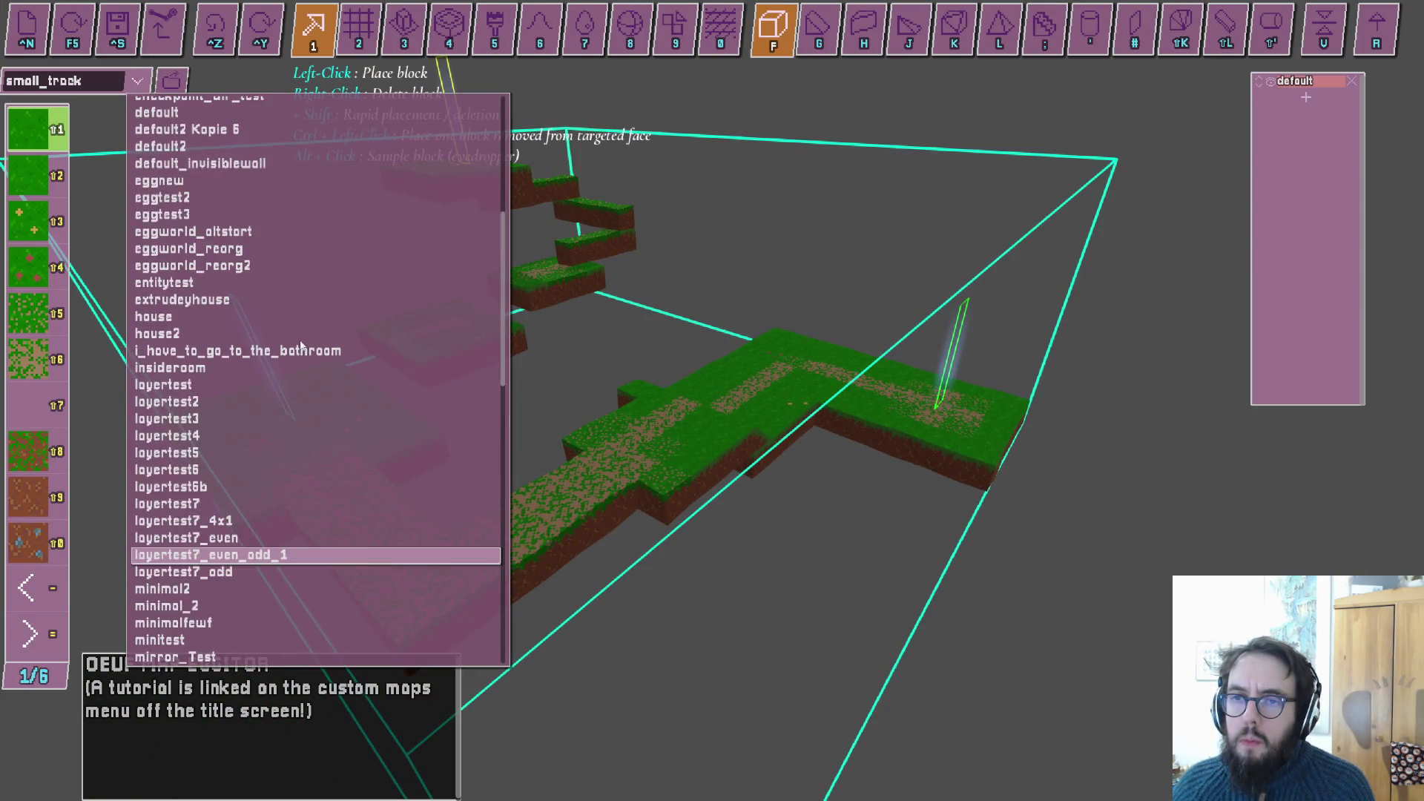
pyautogui.scroll(-3, 302, 343)
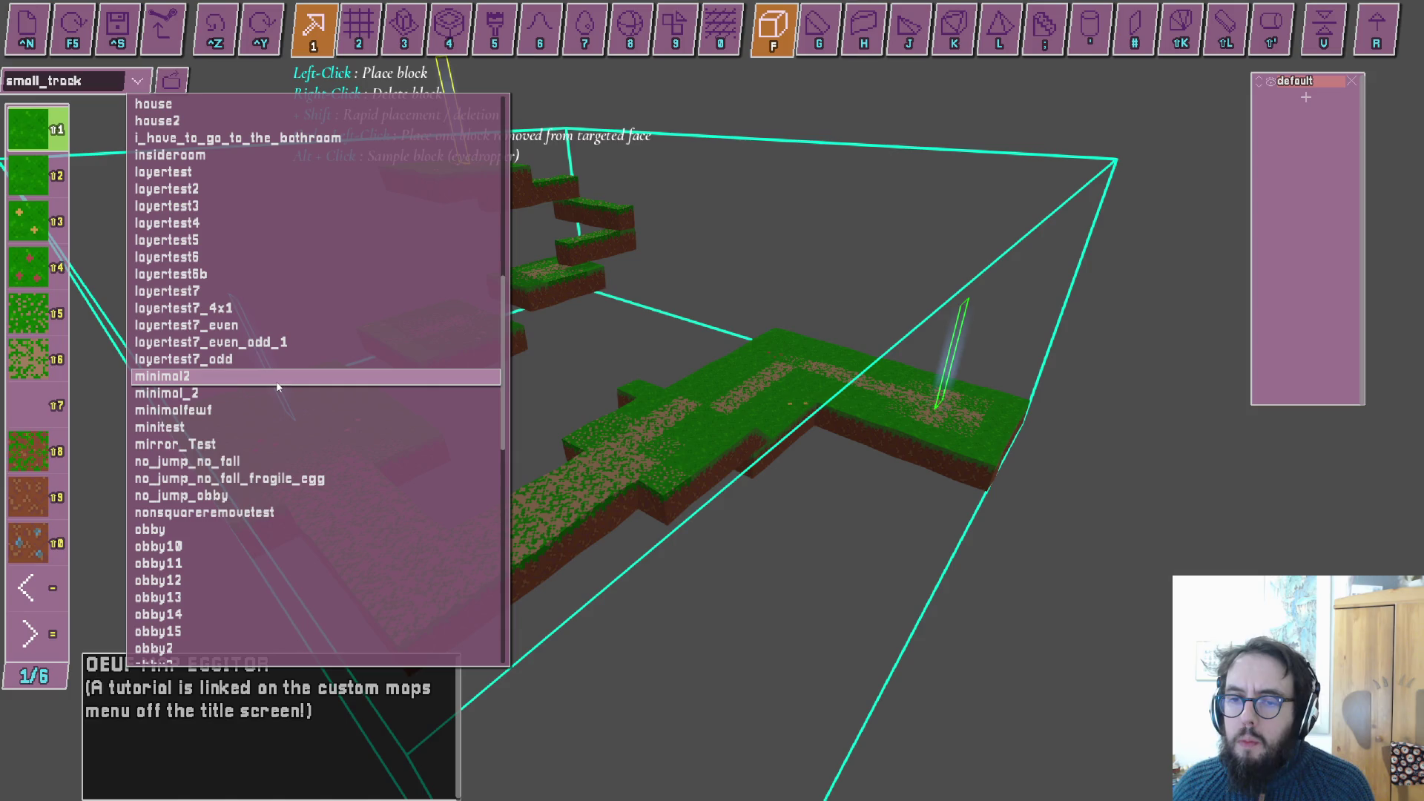
pyautogui.scroll(10, 278, 386)
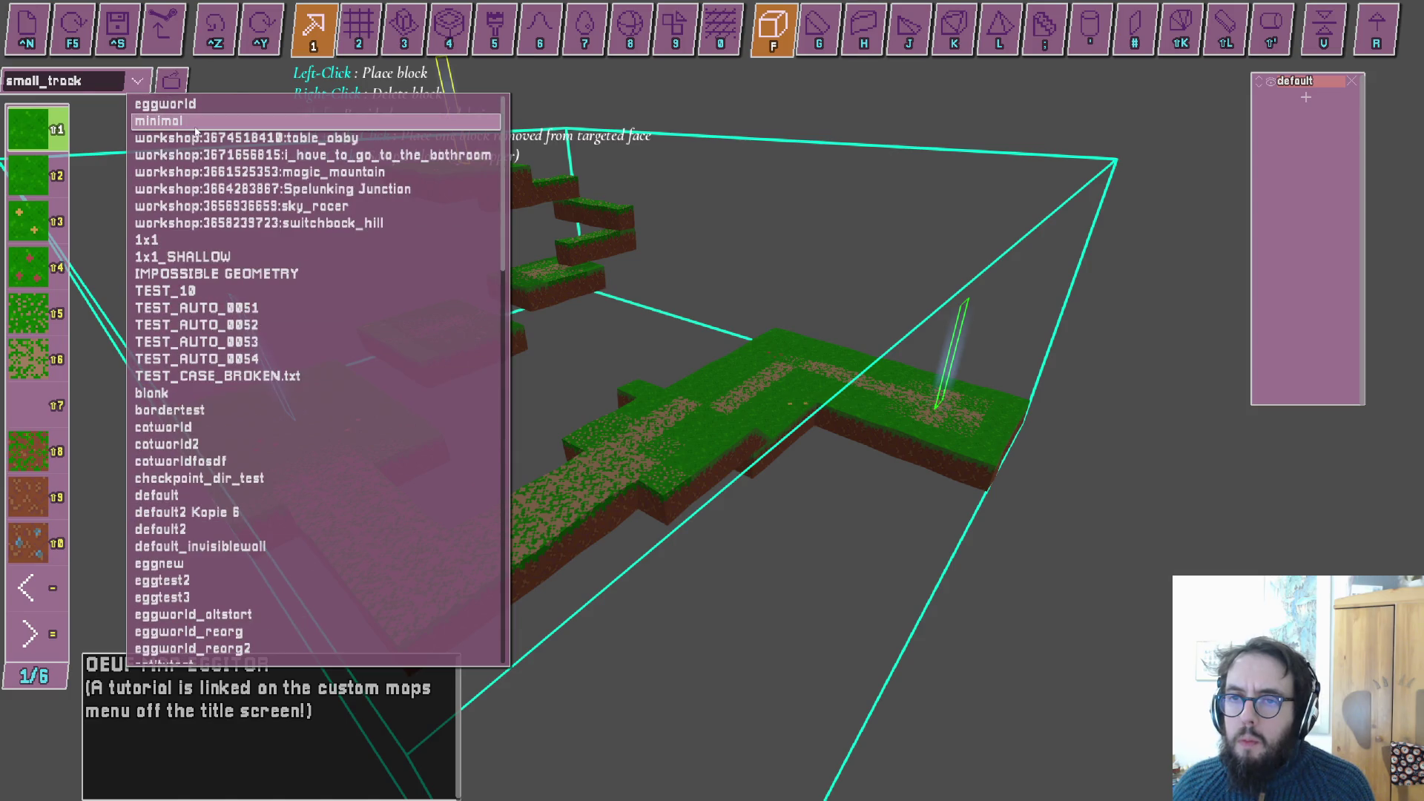
pyautogui.click(197, 127)
pyautogui.press('e')
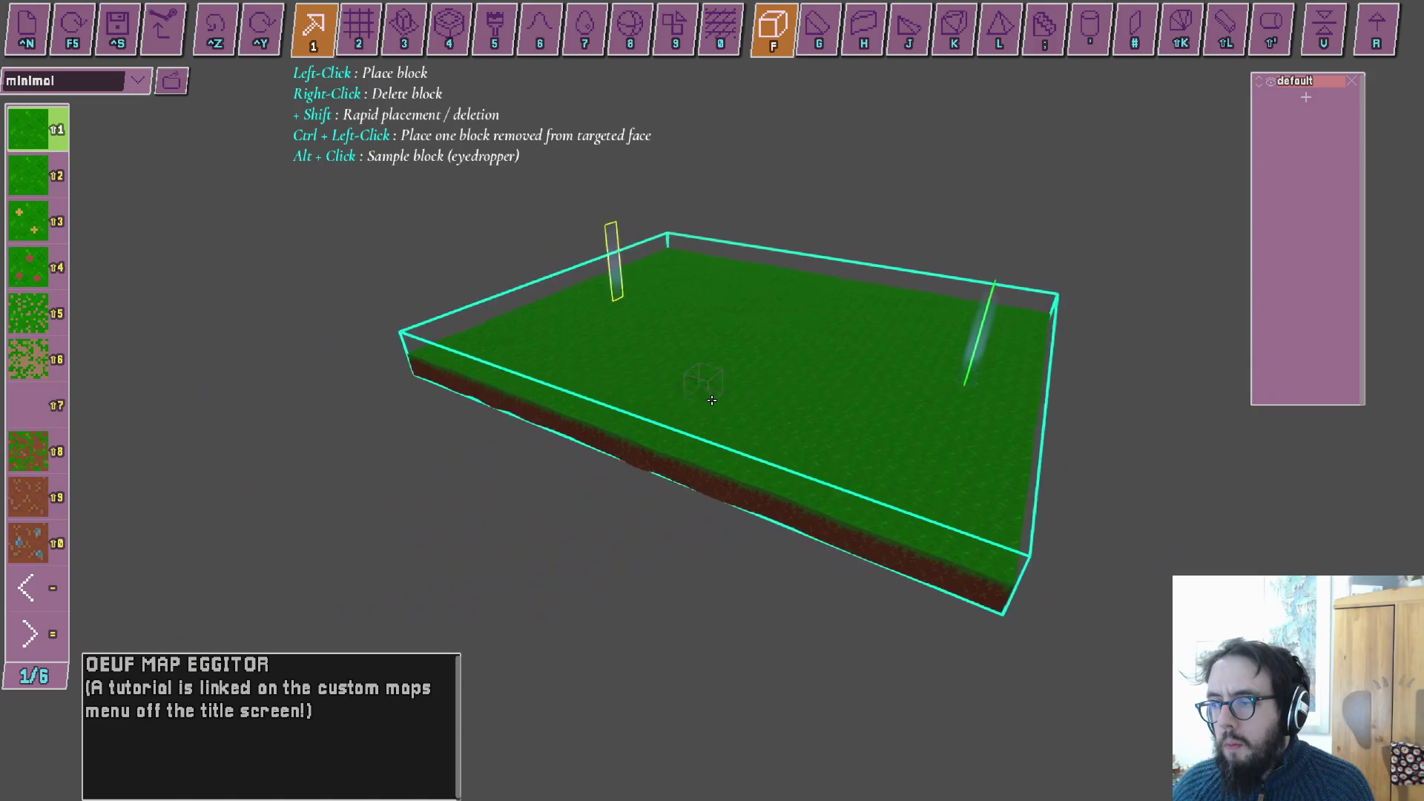
pyautogui.press('e')
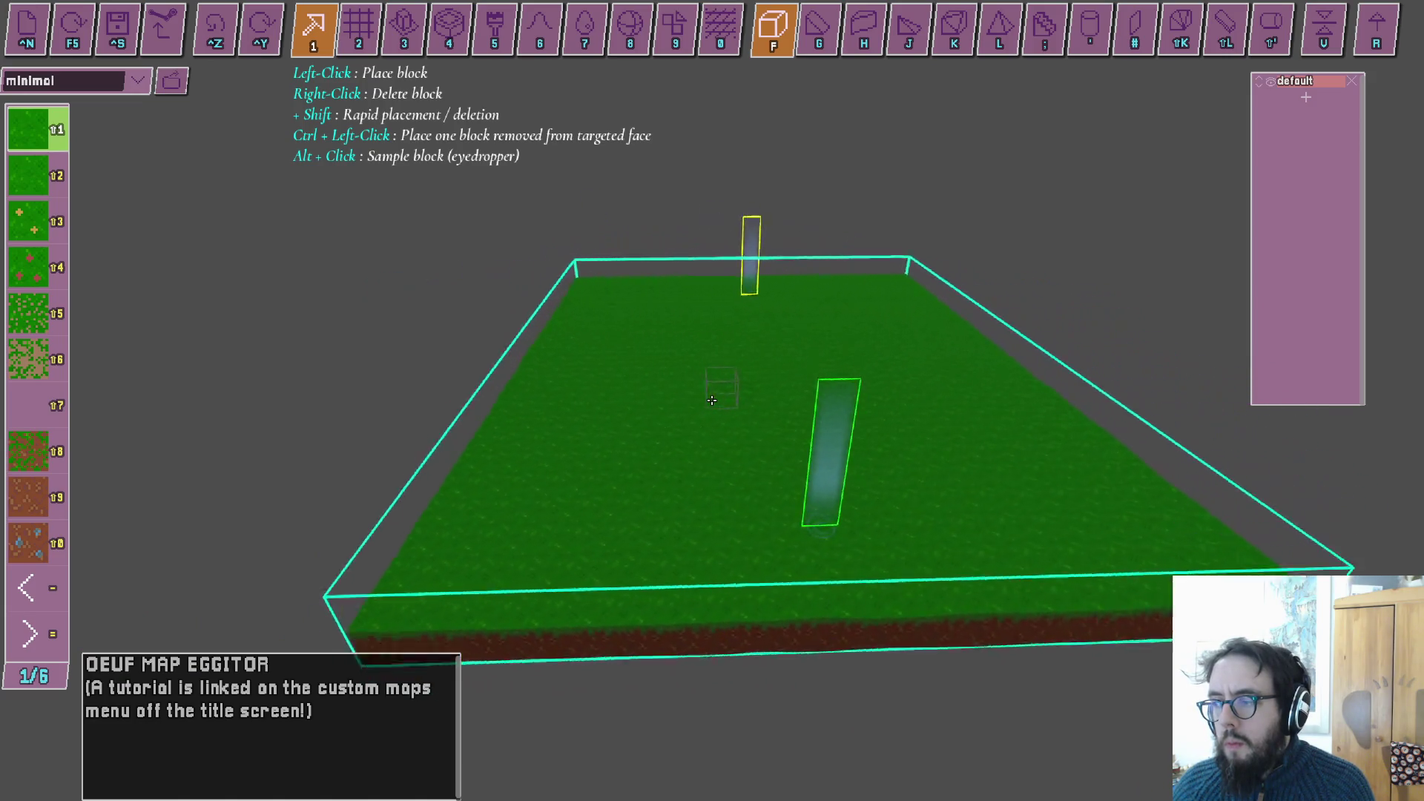
# Glance at GizmoRenderer.gd in the code editor, then return to the map editor
pyautogui.hotkey('alt', 'Tab')
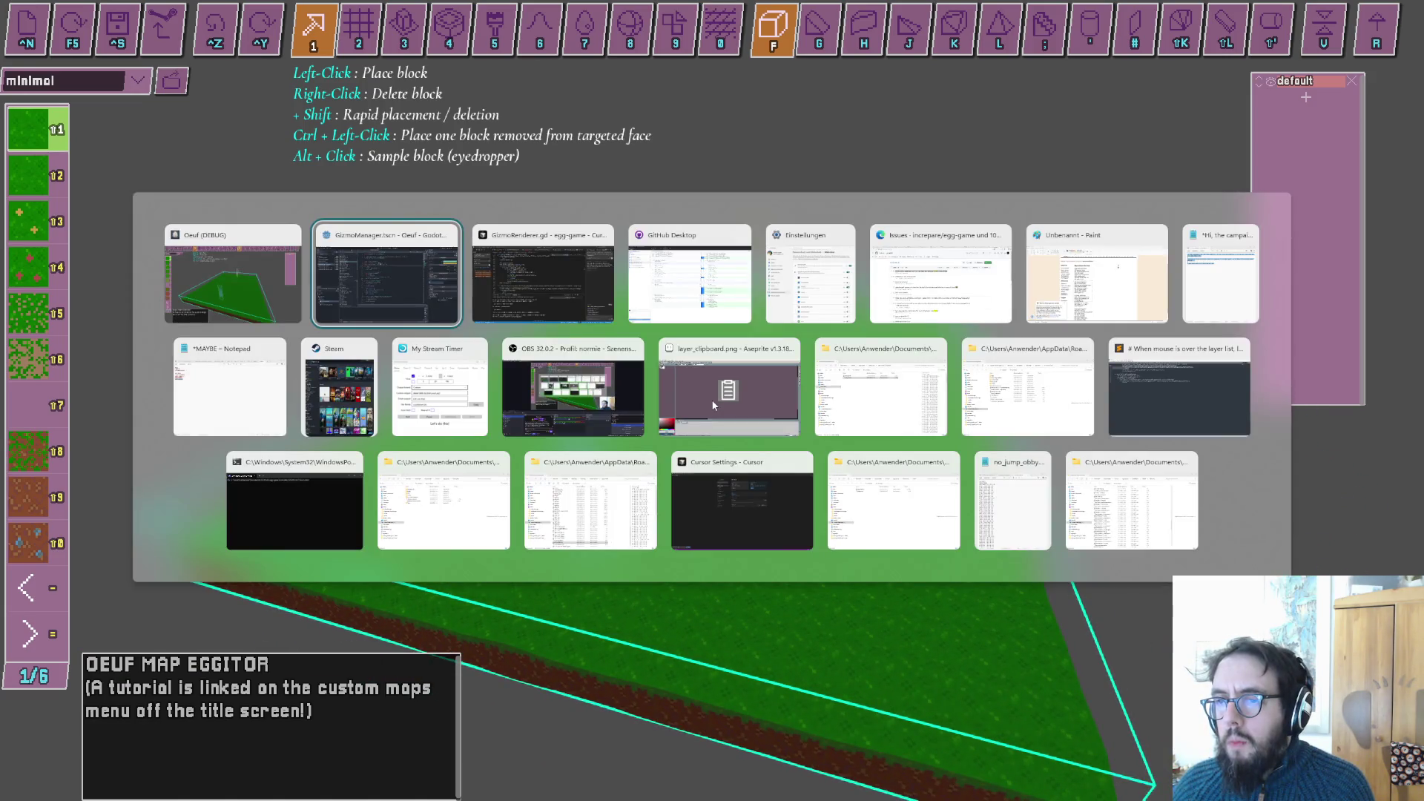
pyautogui.hotkey('alt', 'Tab')
pyautogui.scroll(10, 595, 341)
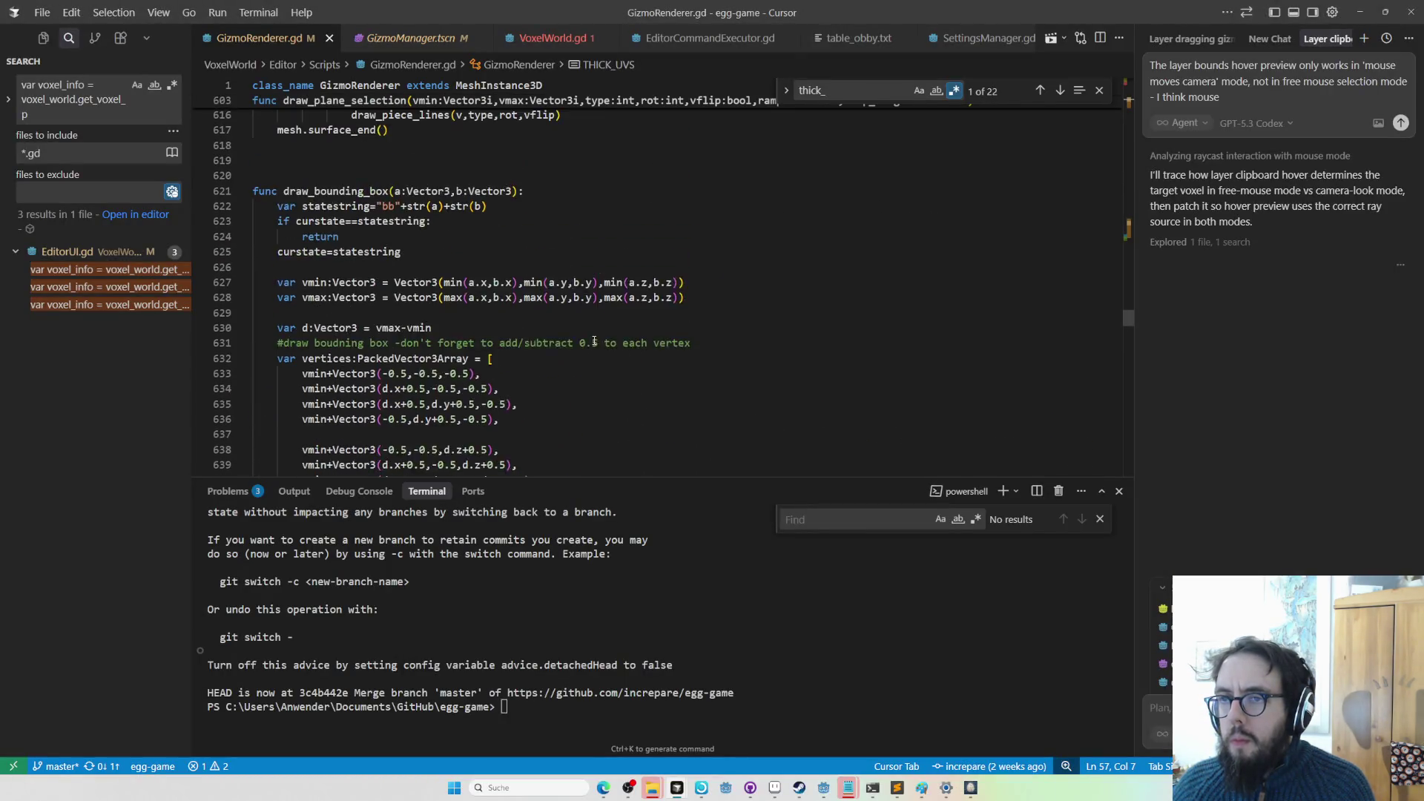
pyautogui.scroll(4, 595, 341)
pyautogui.hotkey('alt', 'Tab')
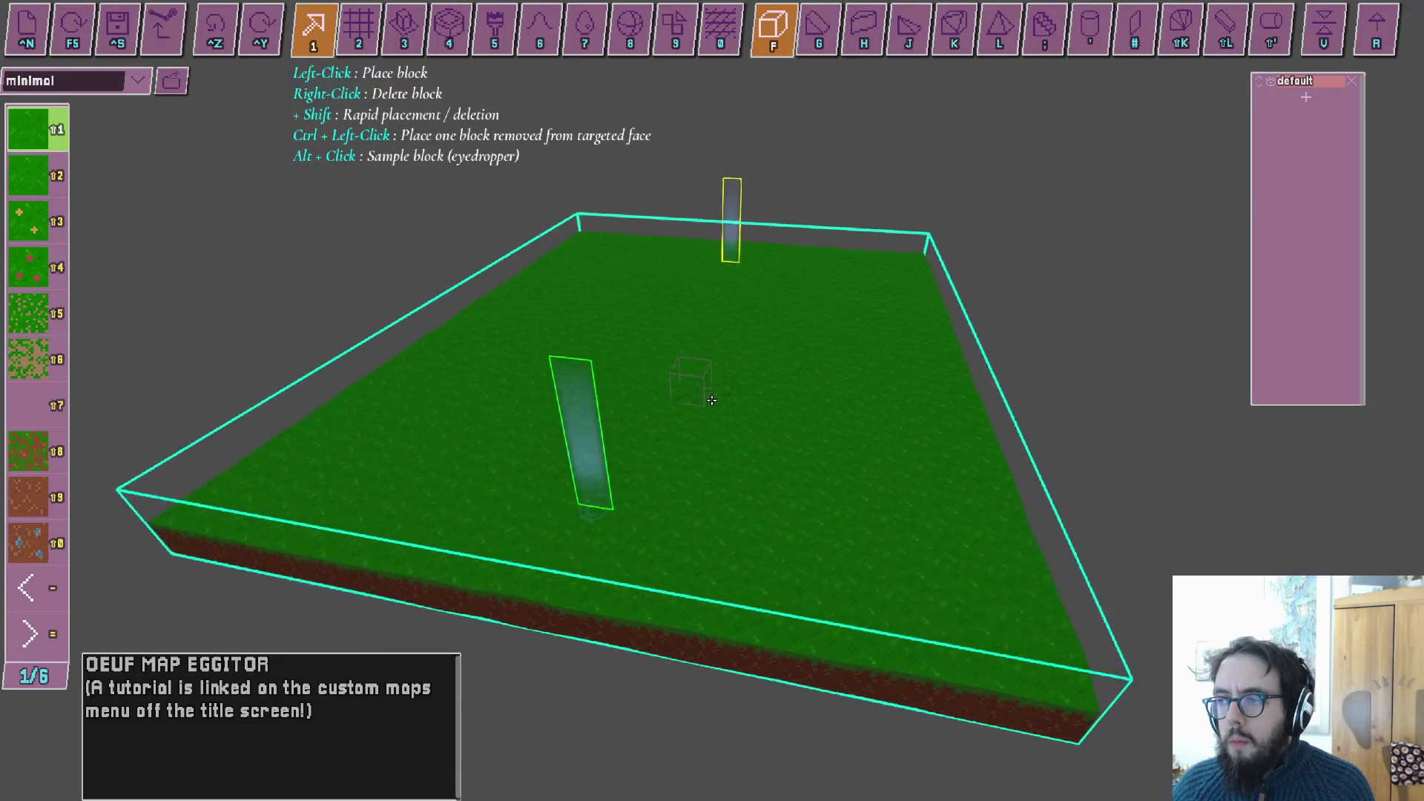
# Fly close to the wireframe block on the minimal map and press Tab for entity placement
pyautogui.press('w')
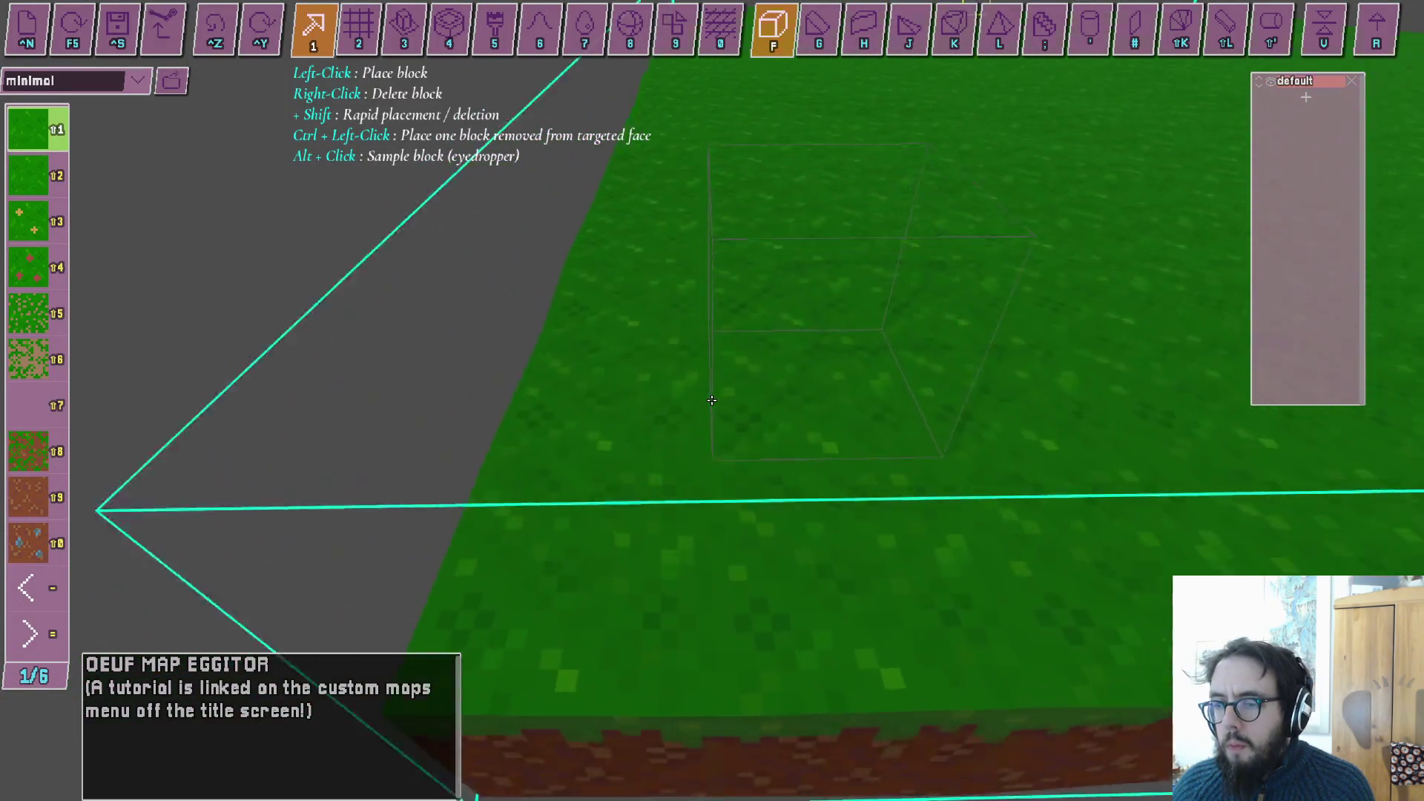
pyautogui.scroll(-10, 713, 401)
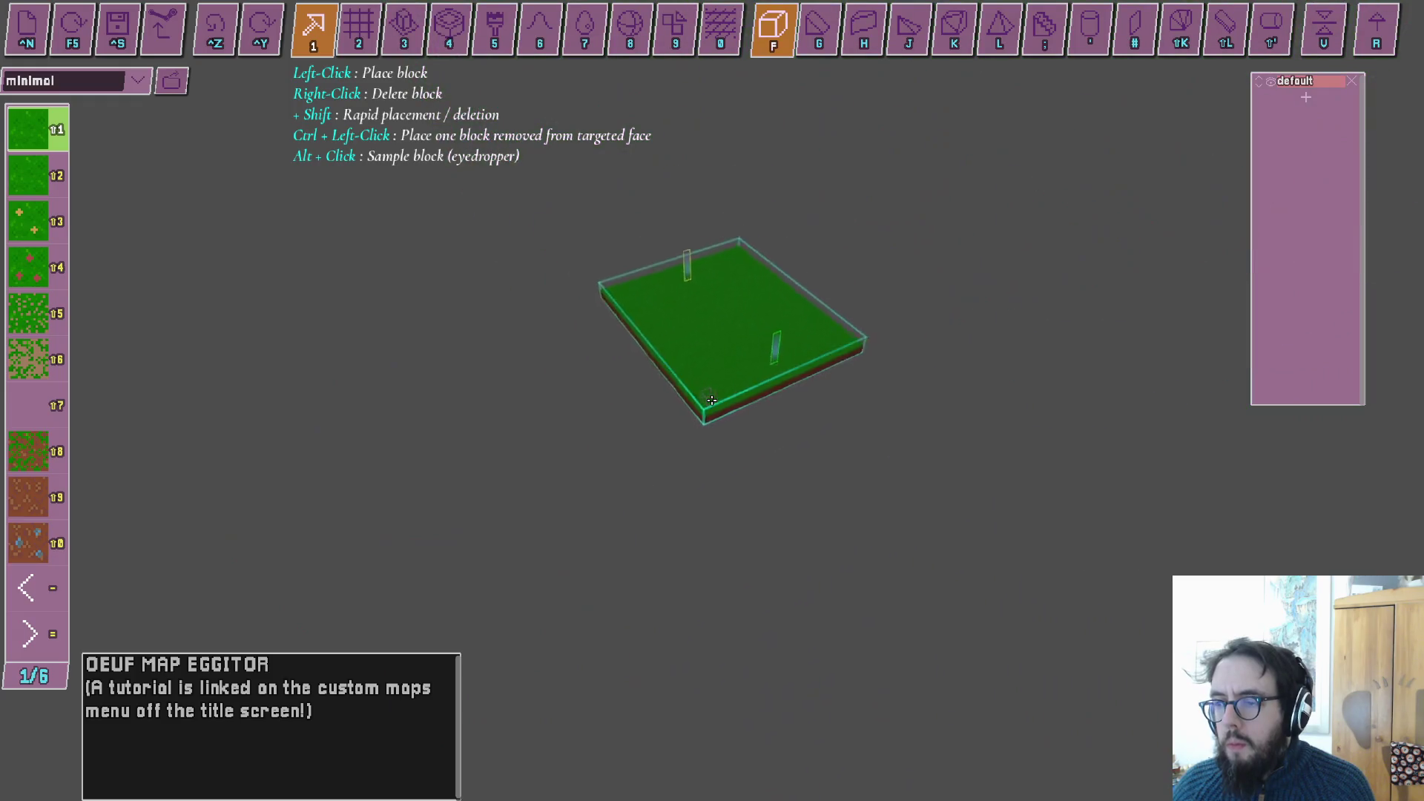
pyautogui.scroll(3, 713, 401)
pyautogui.scroll(-3, 712, 401)
pyautogui.scroll(8, 712, 400)
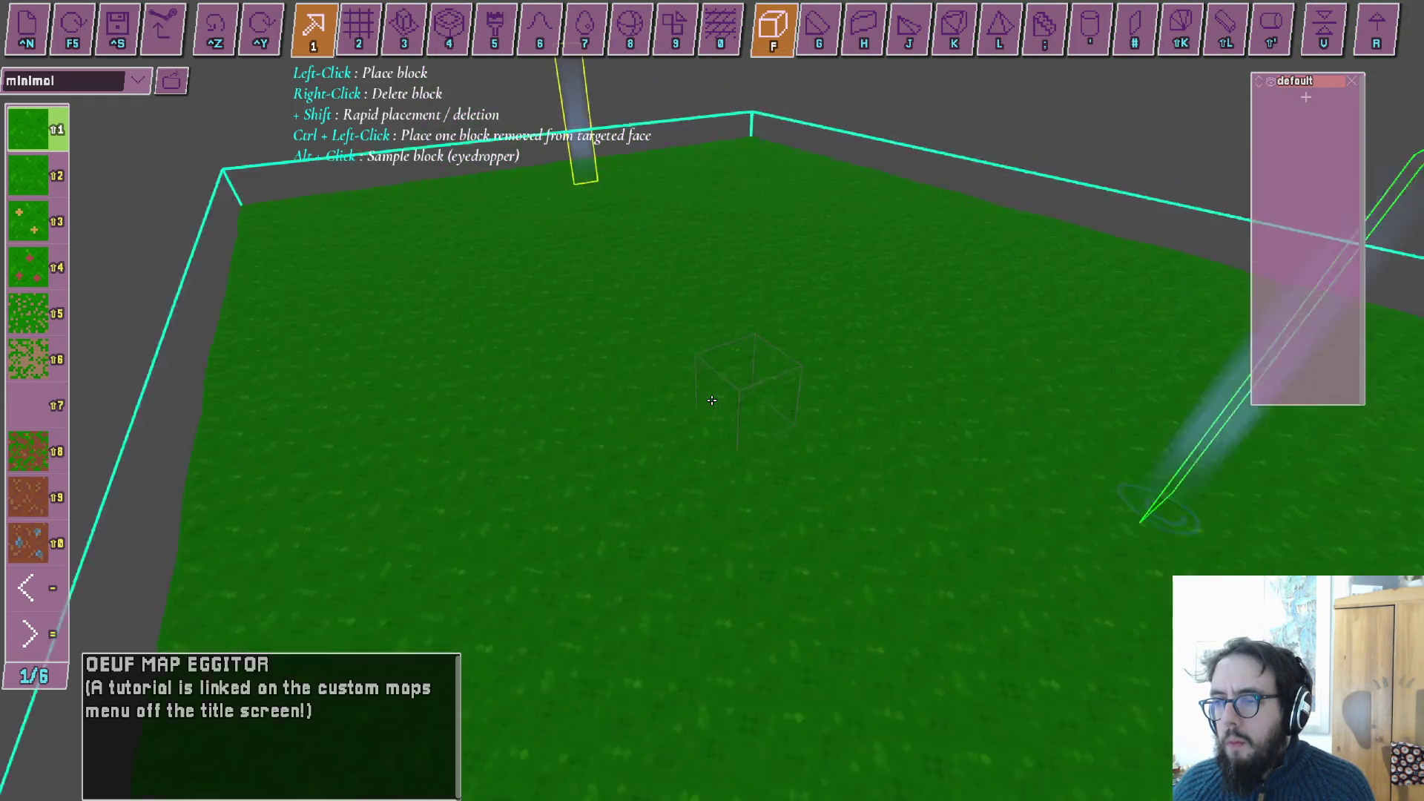
pyautogui.scroll(-5, 712, 401)
pyautogui.press('Tab')
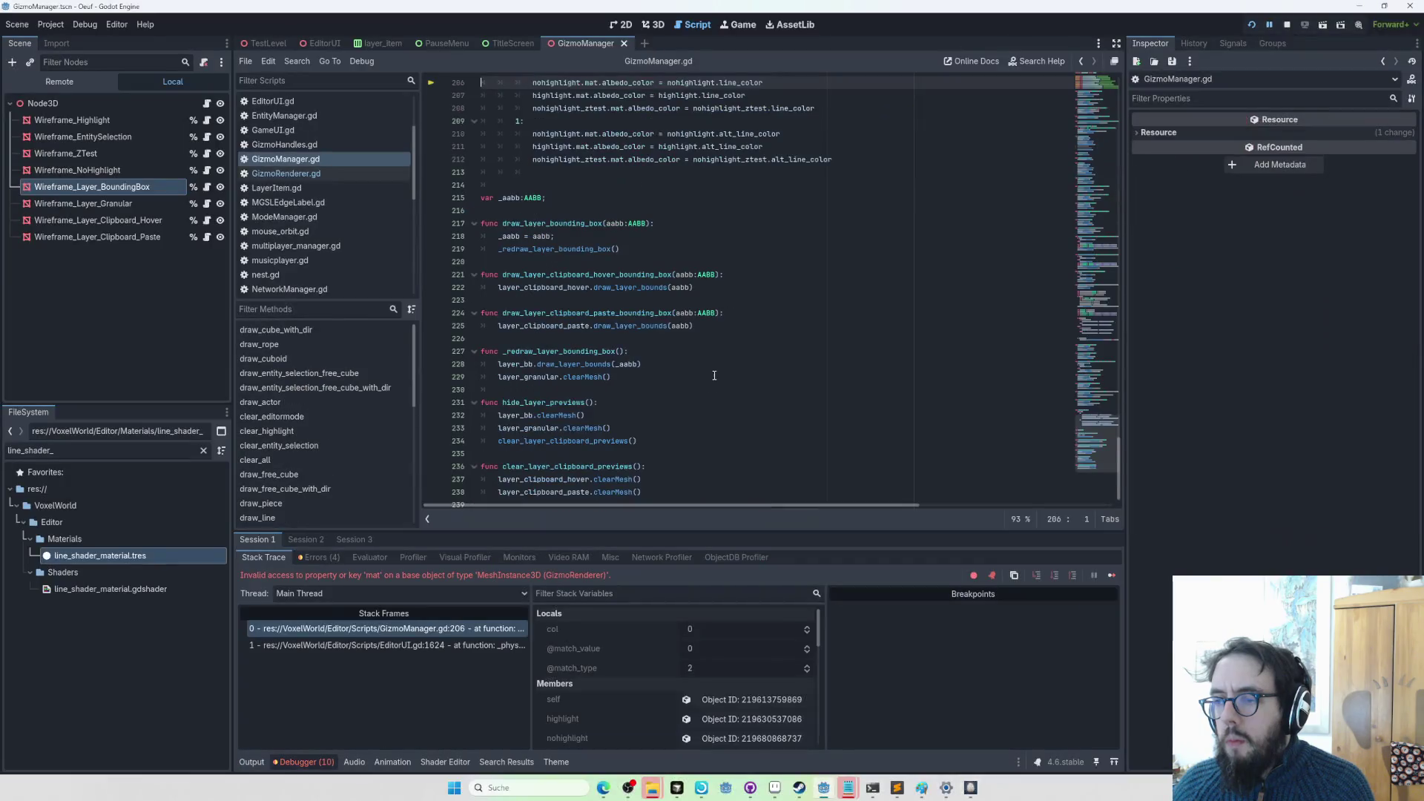
# Inspect the line 206 error and its EditorUI.gd line 1624 caller, then resume with F12
pyautogui.click(427, 629)
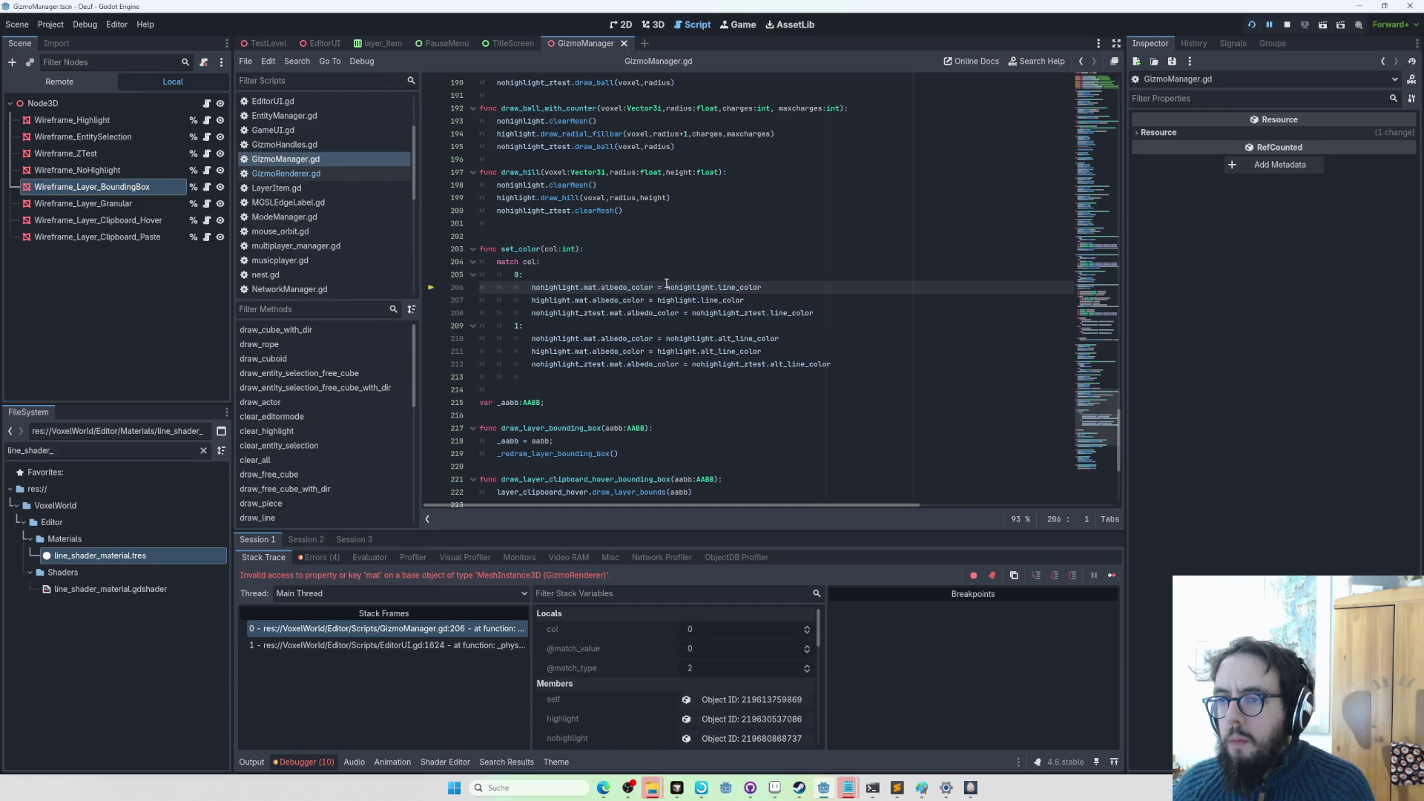
pyautogui.moveTo(666, 284)
pyautogui.moveTo(549, 286)
pyautogui.click(452, 640)
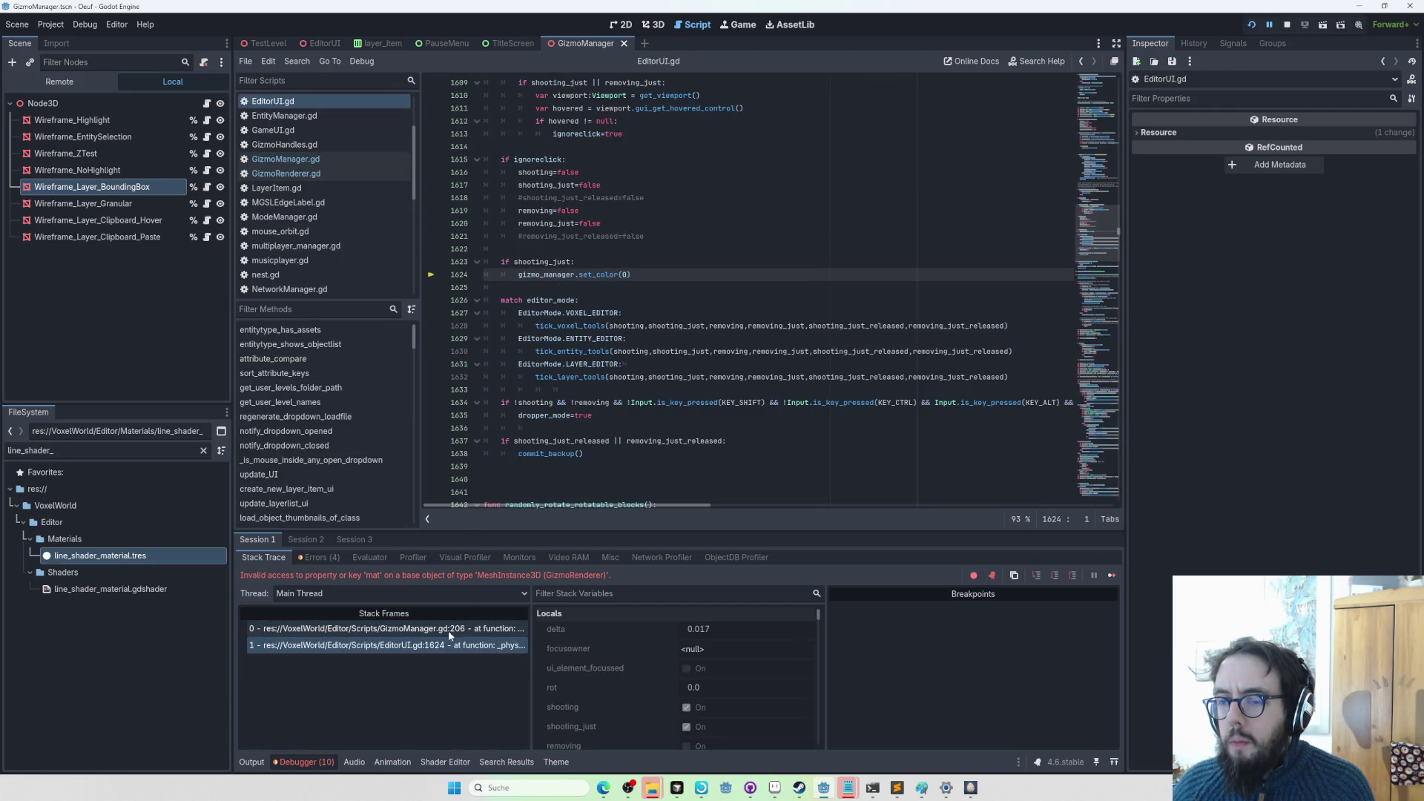
pyautogui.click(447, 629)
pyautogui.scroll(3, 578, 311)
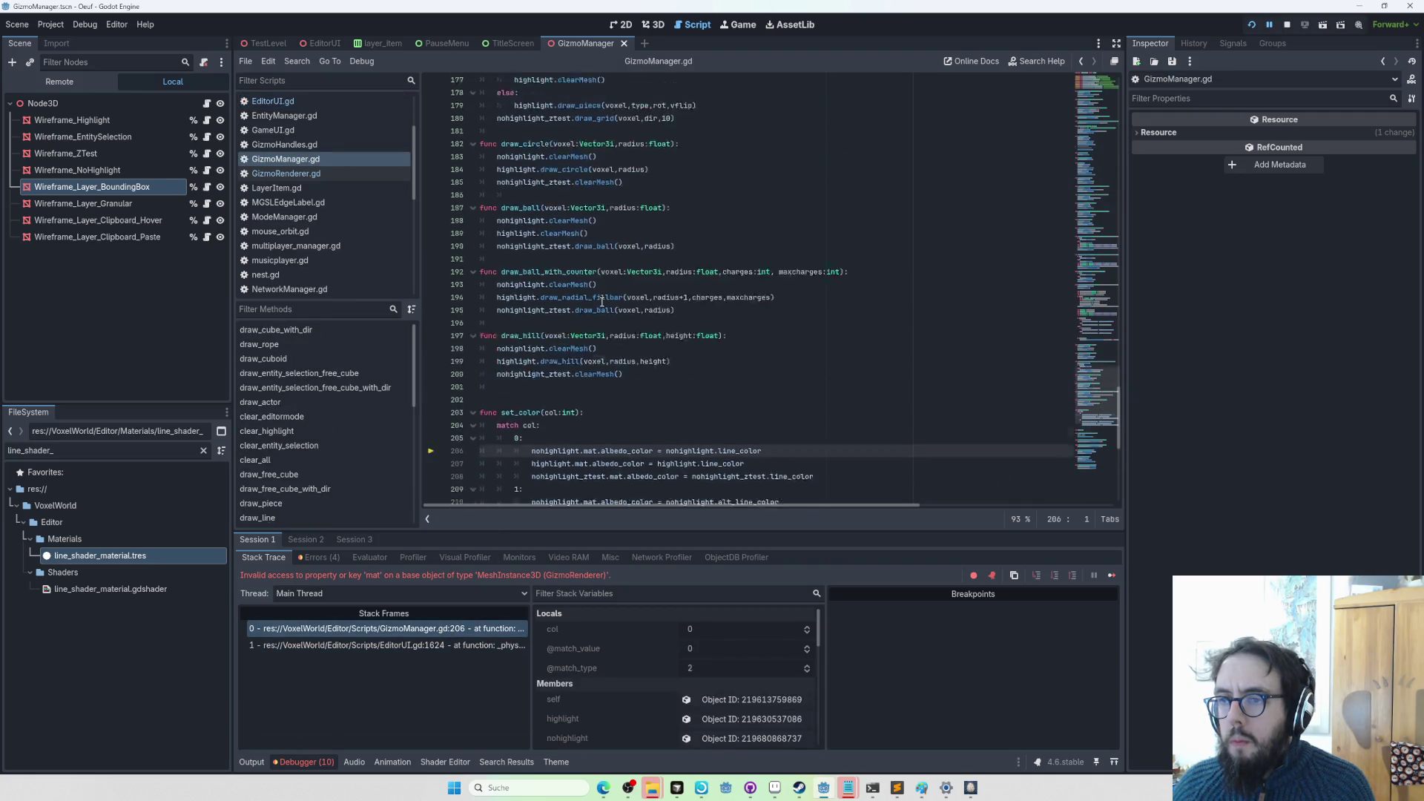
pyautogui.press('F12')
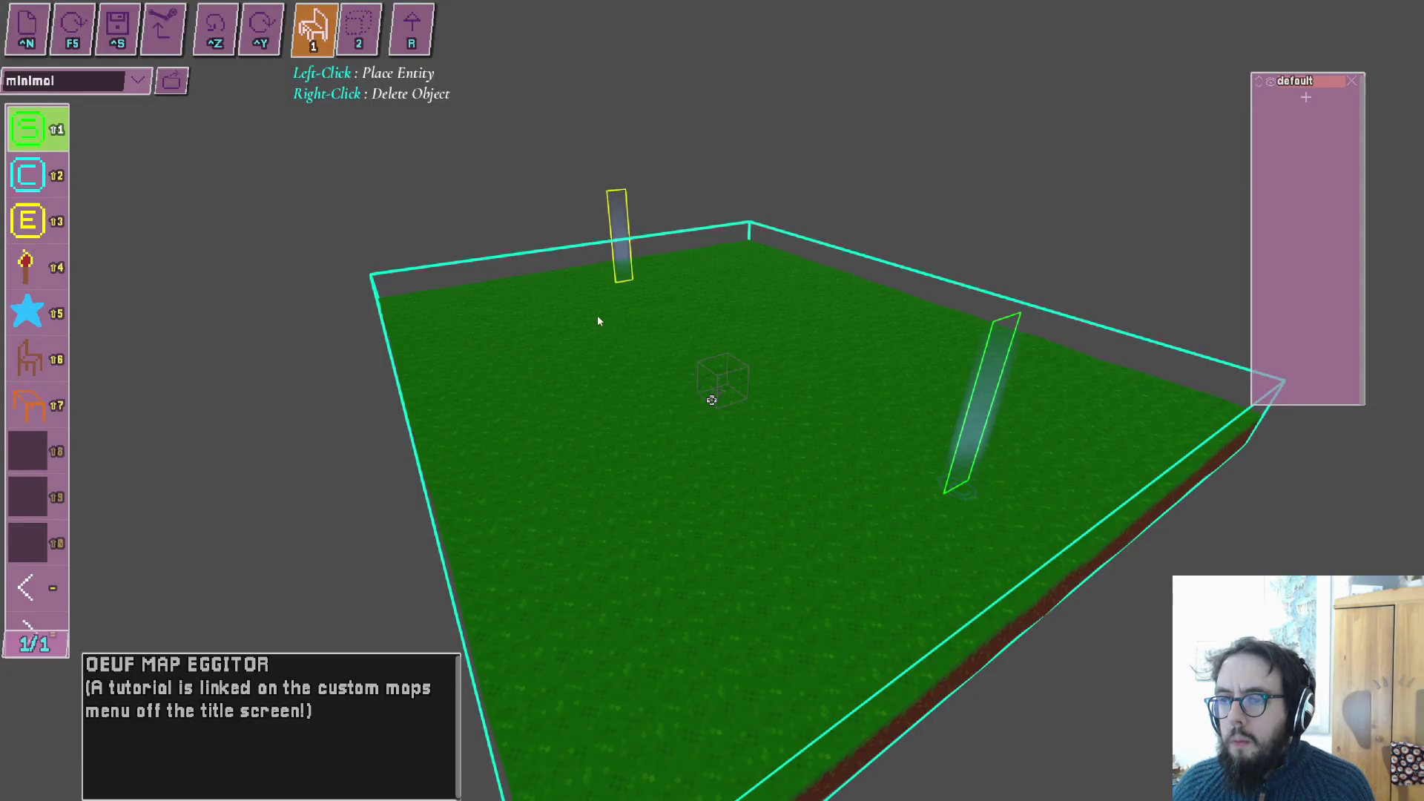
# Save GizmoRenderer.gd, then undo to restore the exported ztest and fog settings
pyautogui.hotkey('alt', 'Tab')
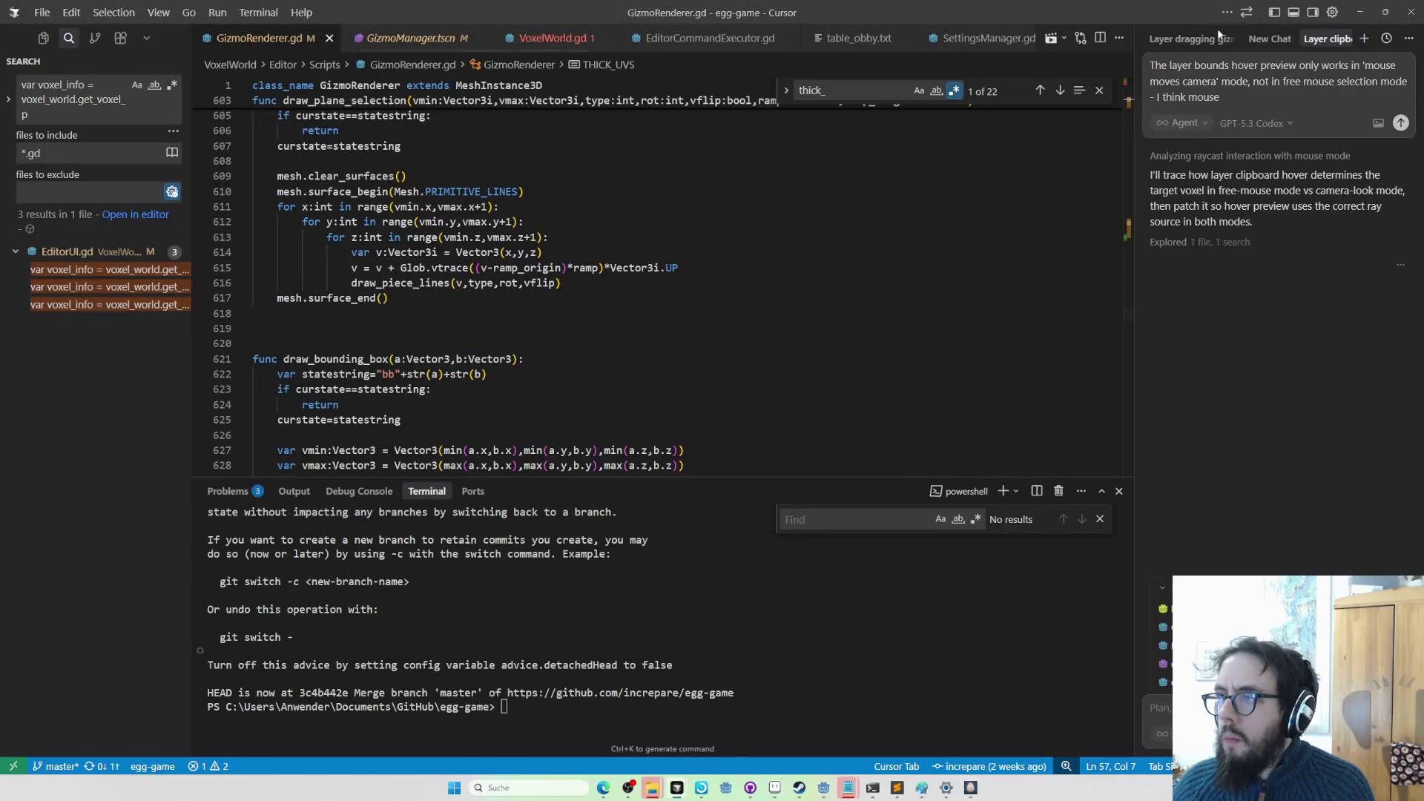
pyautogui.hotkey('alt', 'Tab')
pyautogui.hotkey('alt', 'Tab')
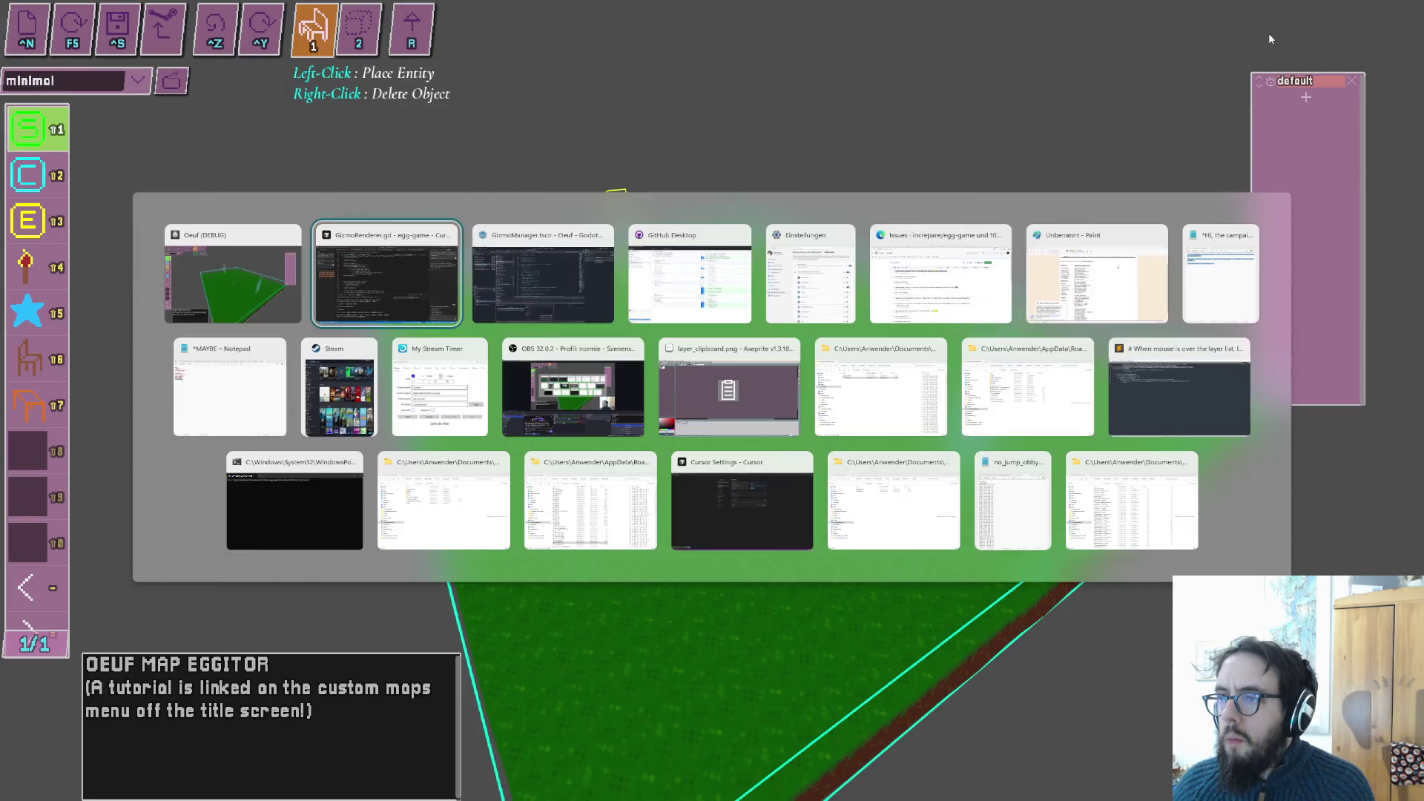
pyautogui.hotkey('alt', 'Tab')
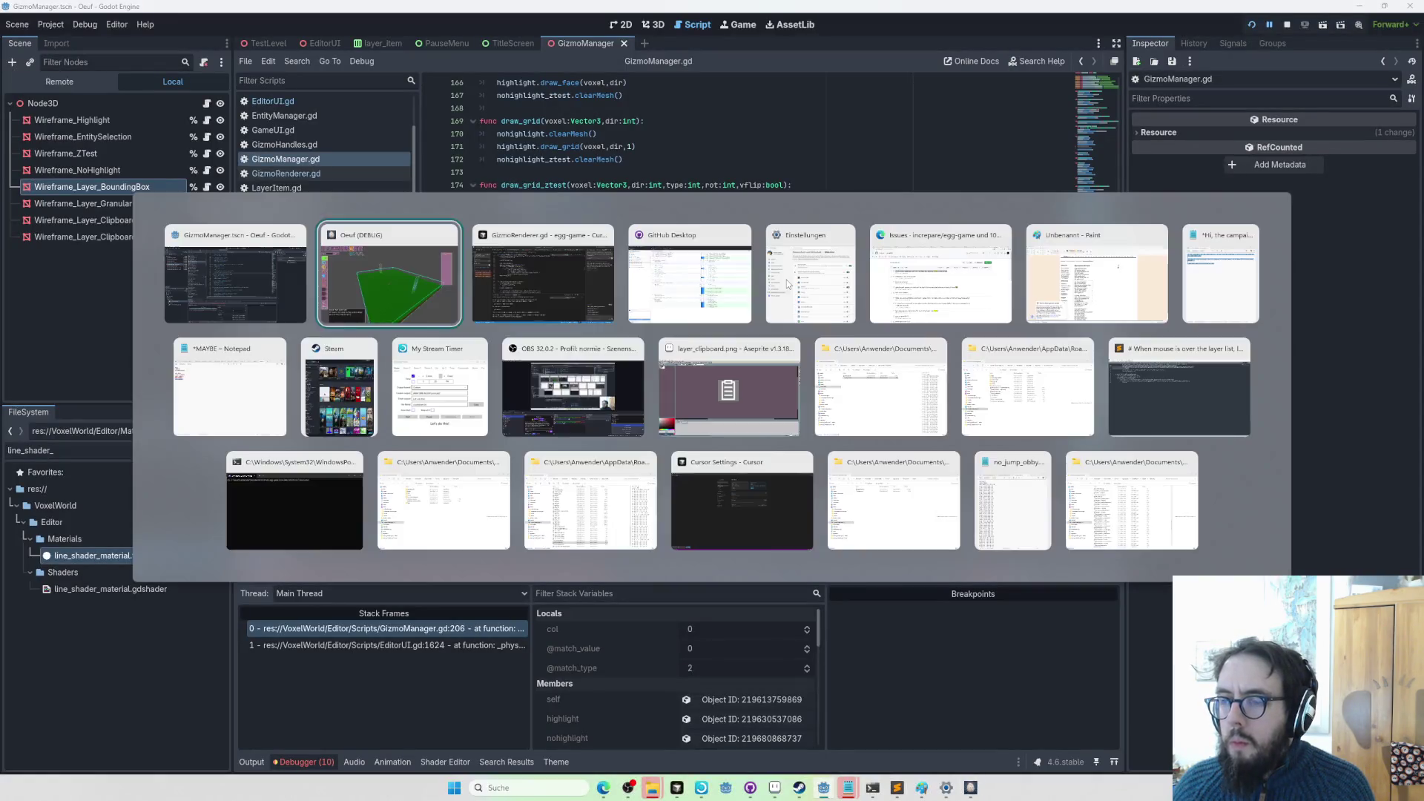
pyautogui.hotkey('ctrl', 's')
pyautogui.scroll(5, 681, 299)
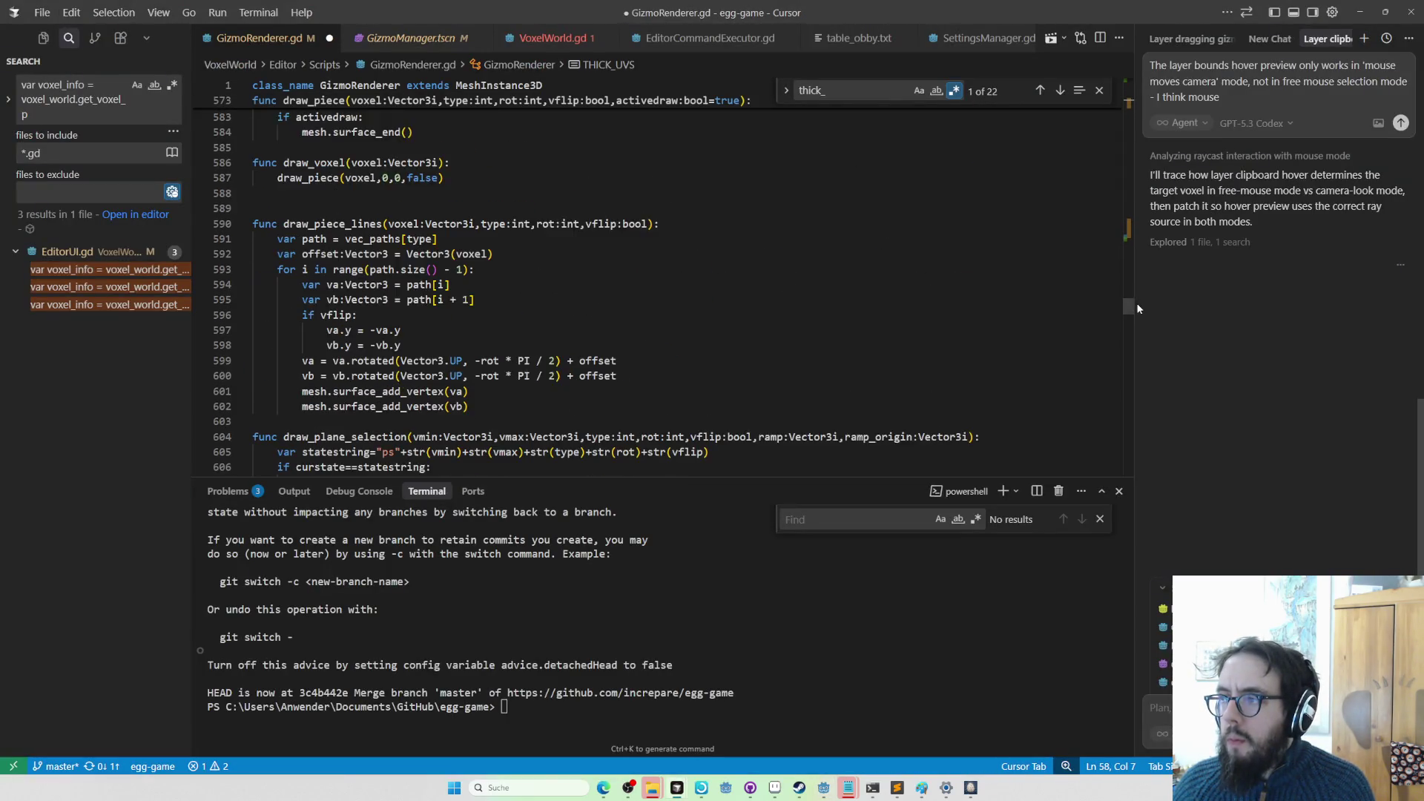
pyautogui.moveTo(1129, 304); pyautogui.dragTo(1115, 51)
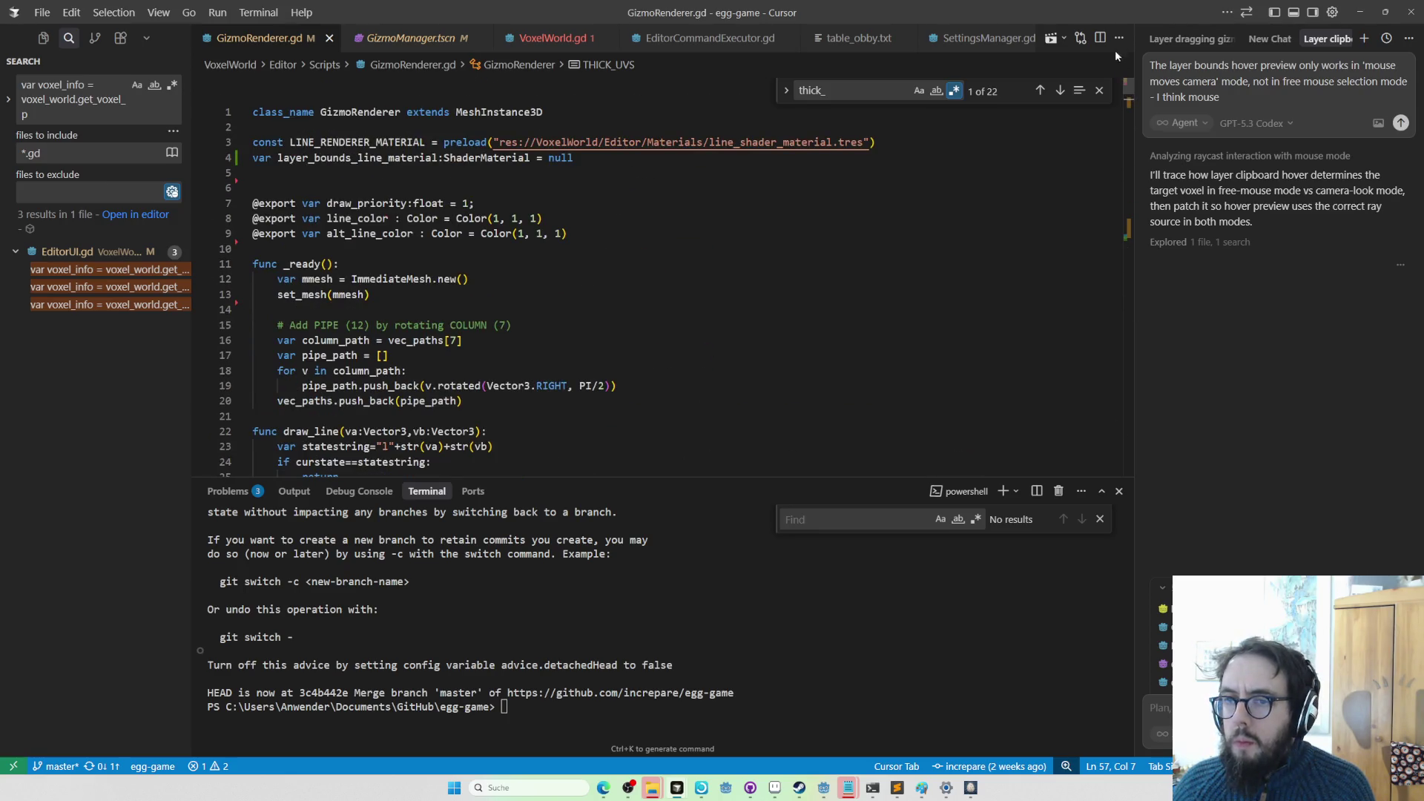
pyautogui.click(331, 233)
pyautogui.hotkey('ctrl', 'z')
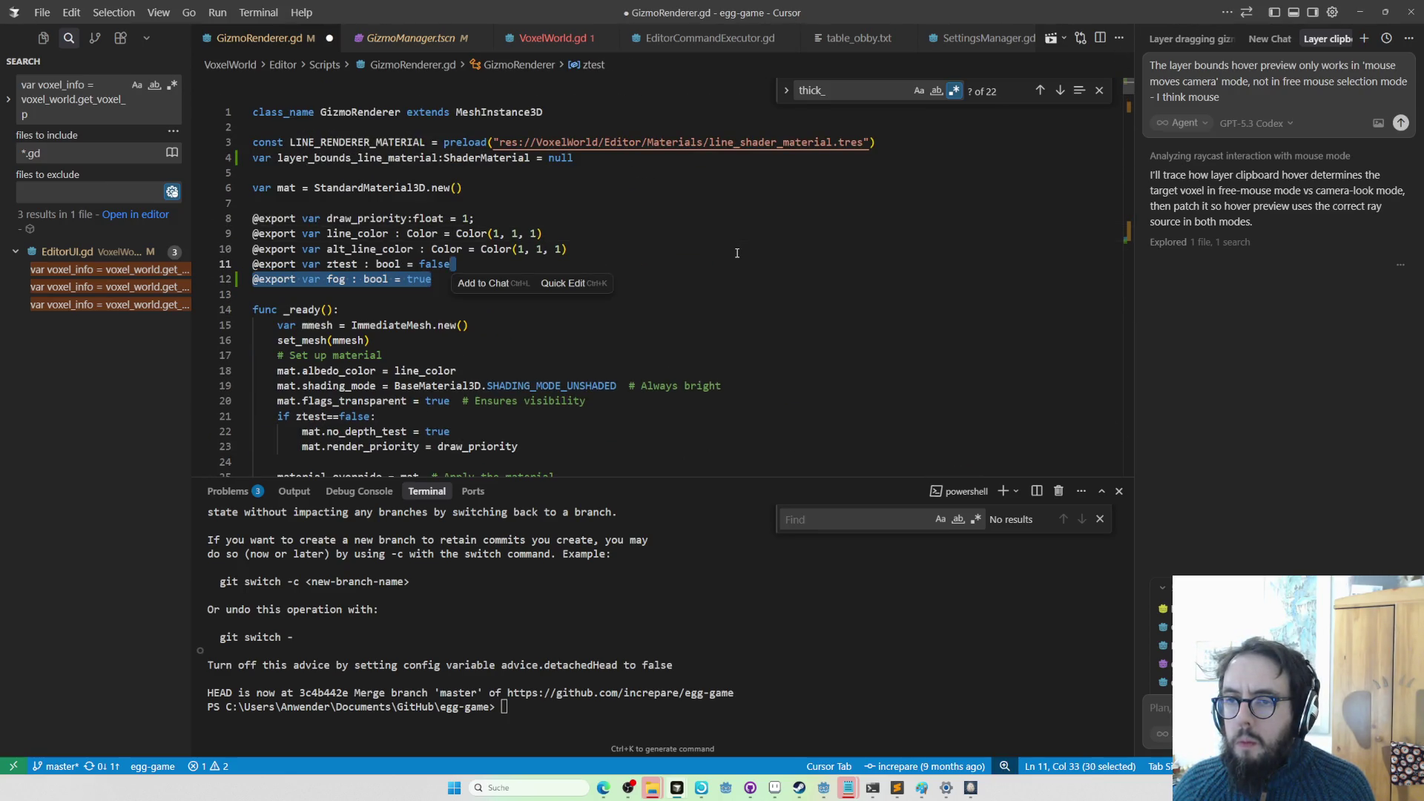
# Highlight the uses of material_override and the mat variable in GizmoRenderer.gd
pyautogui.scroll(-4, 737, 253)
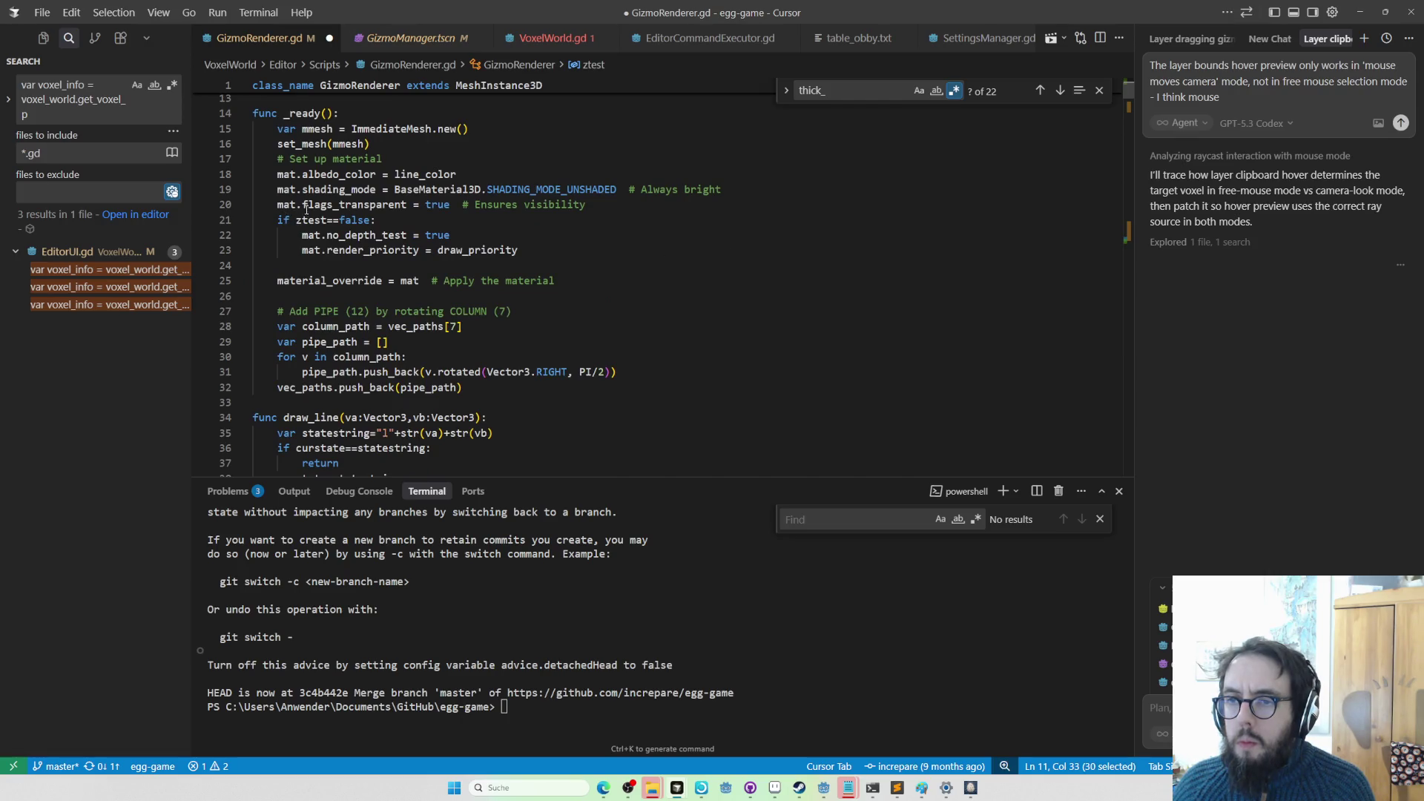
pyautogui.doubleClick(348, 281)
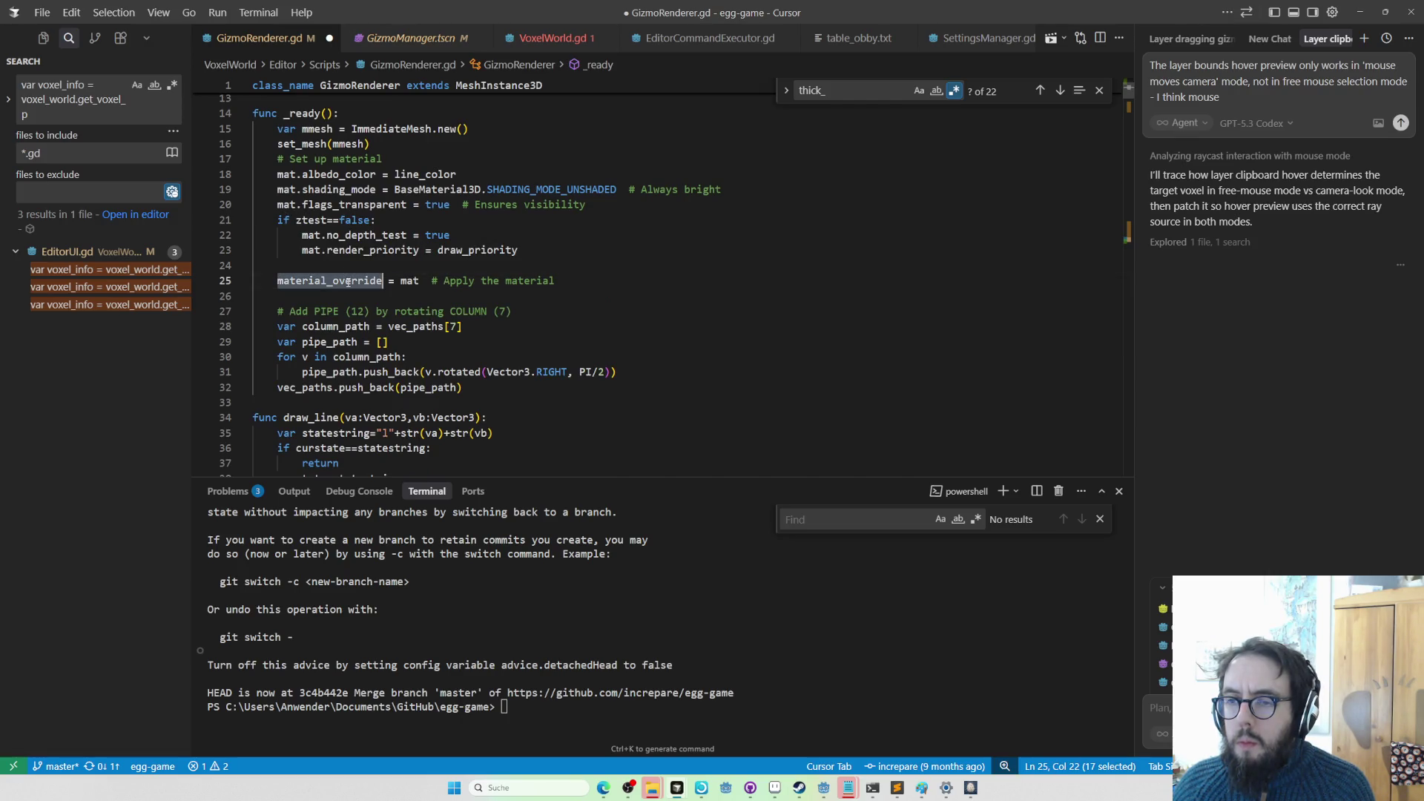
pyautogui.scroll(2, 445, 304)
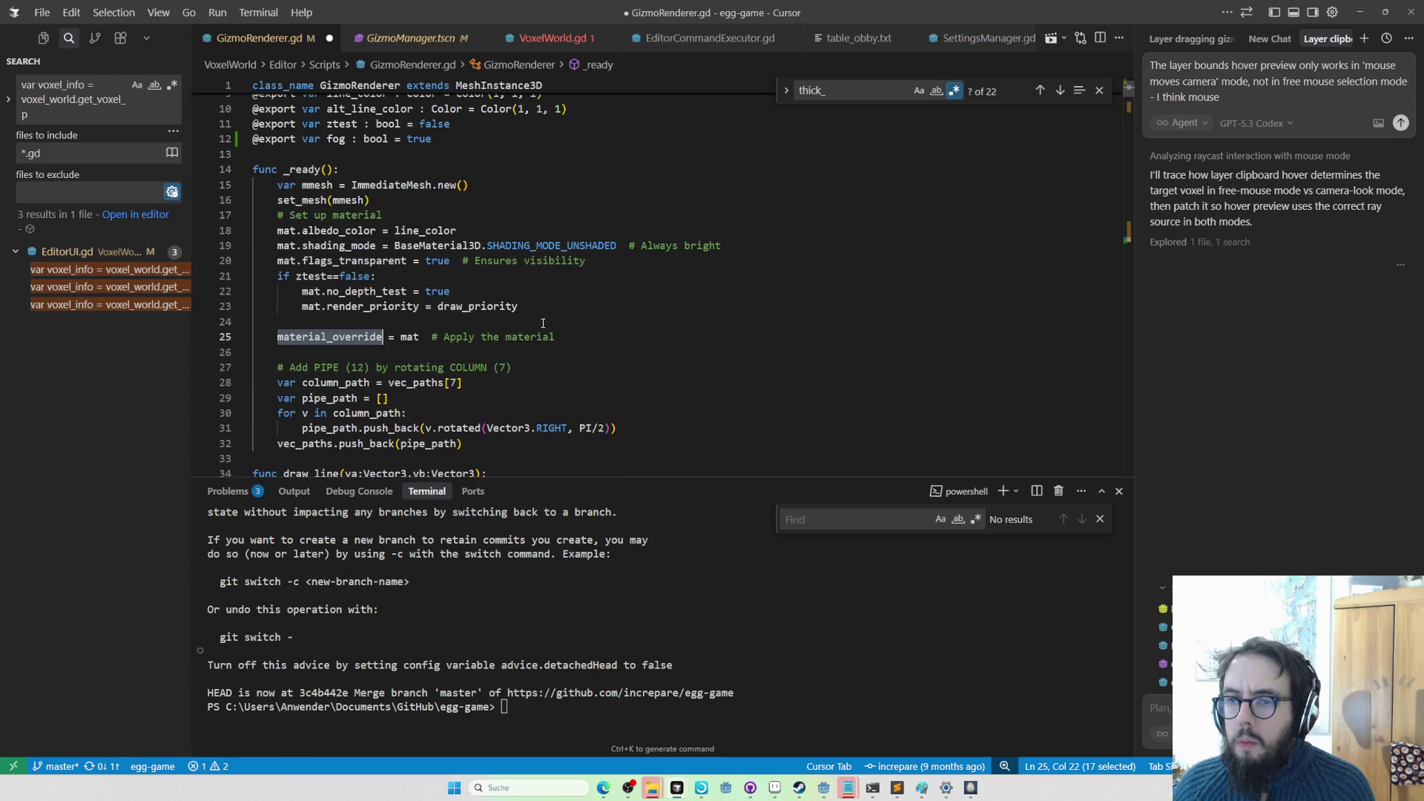
pyautogui.hotkey('ctrl', 'z')
pyautogui.hotkey('ctrl', 'z')
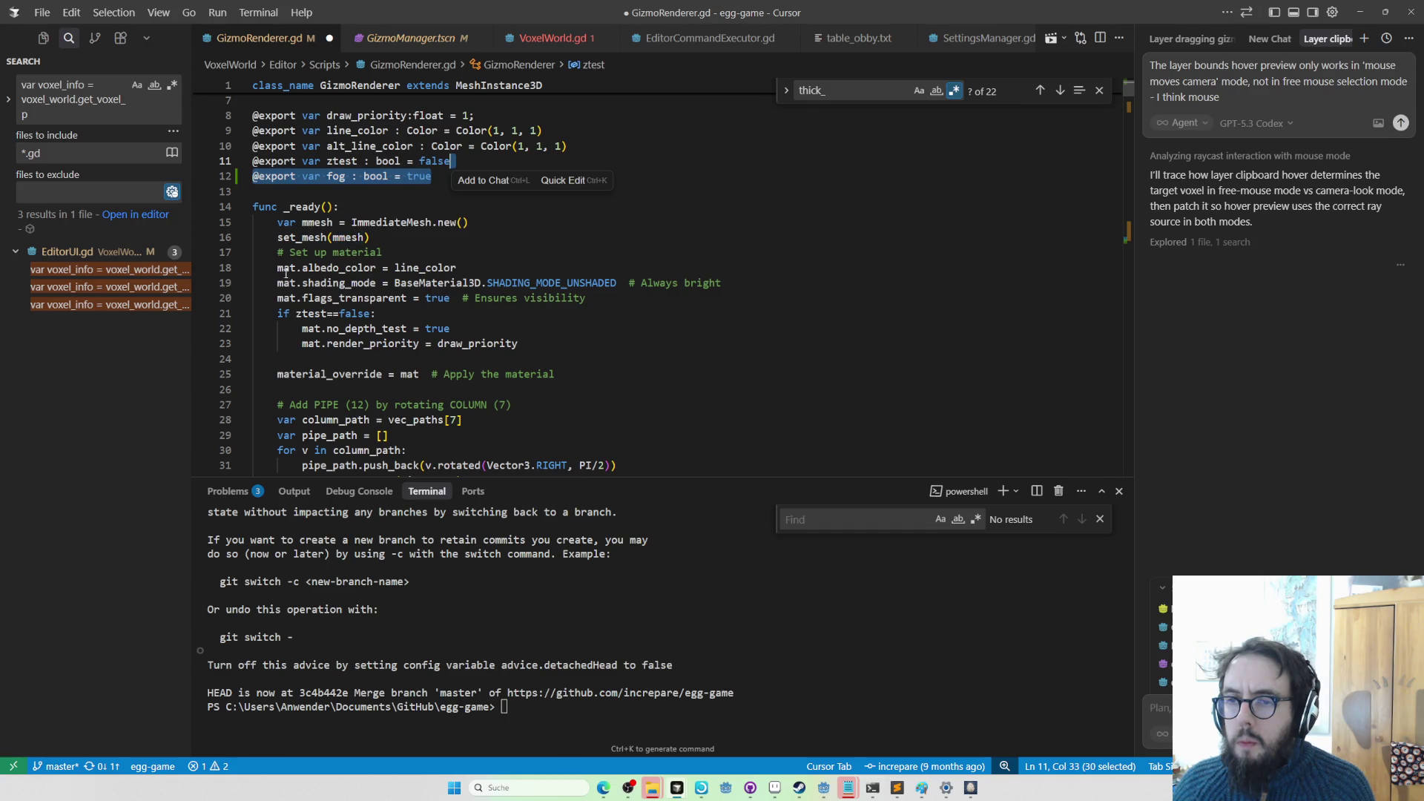
pyautogui.click(286, 270)
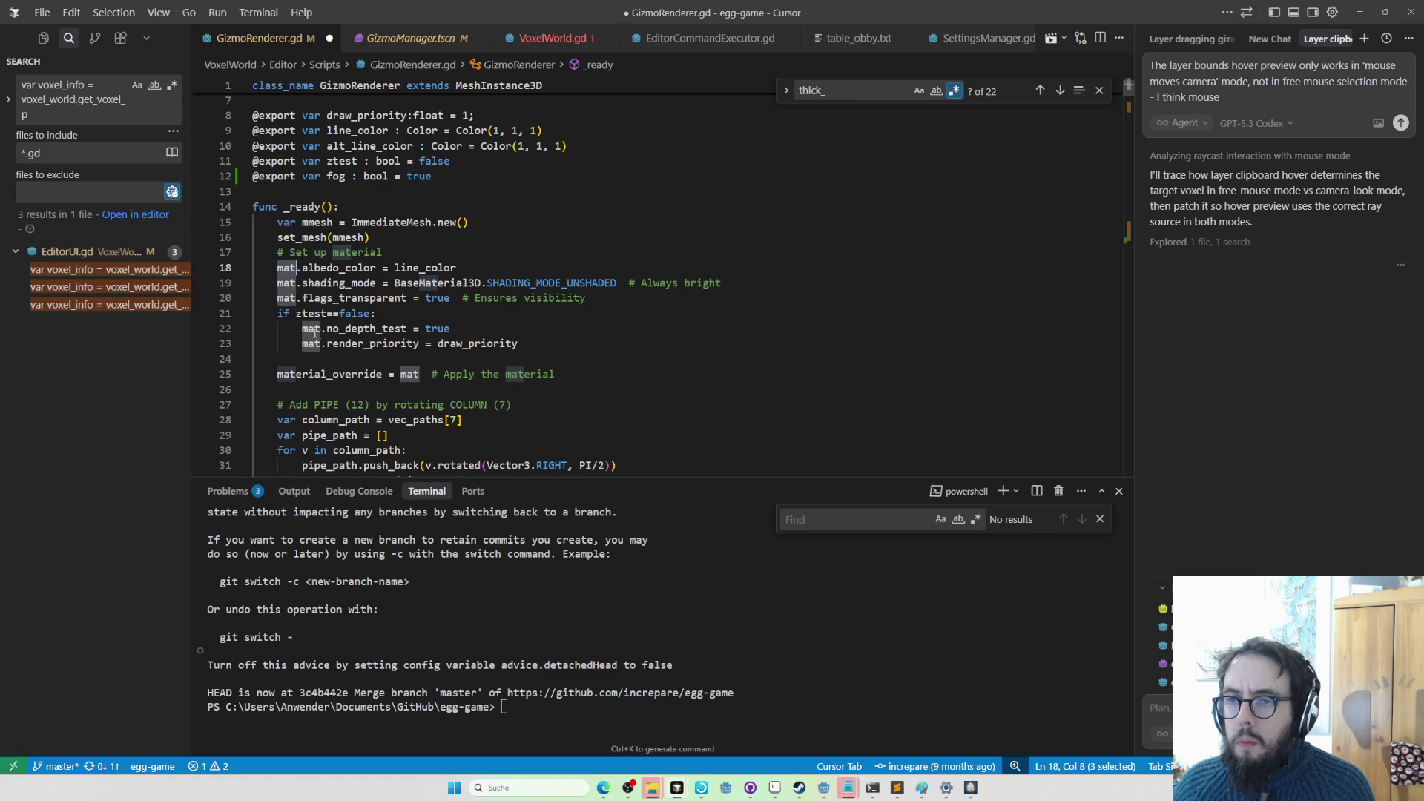
pyautogui.scroll(2, 314, 333)
pyautogui.scroll(-3, 519, 349)
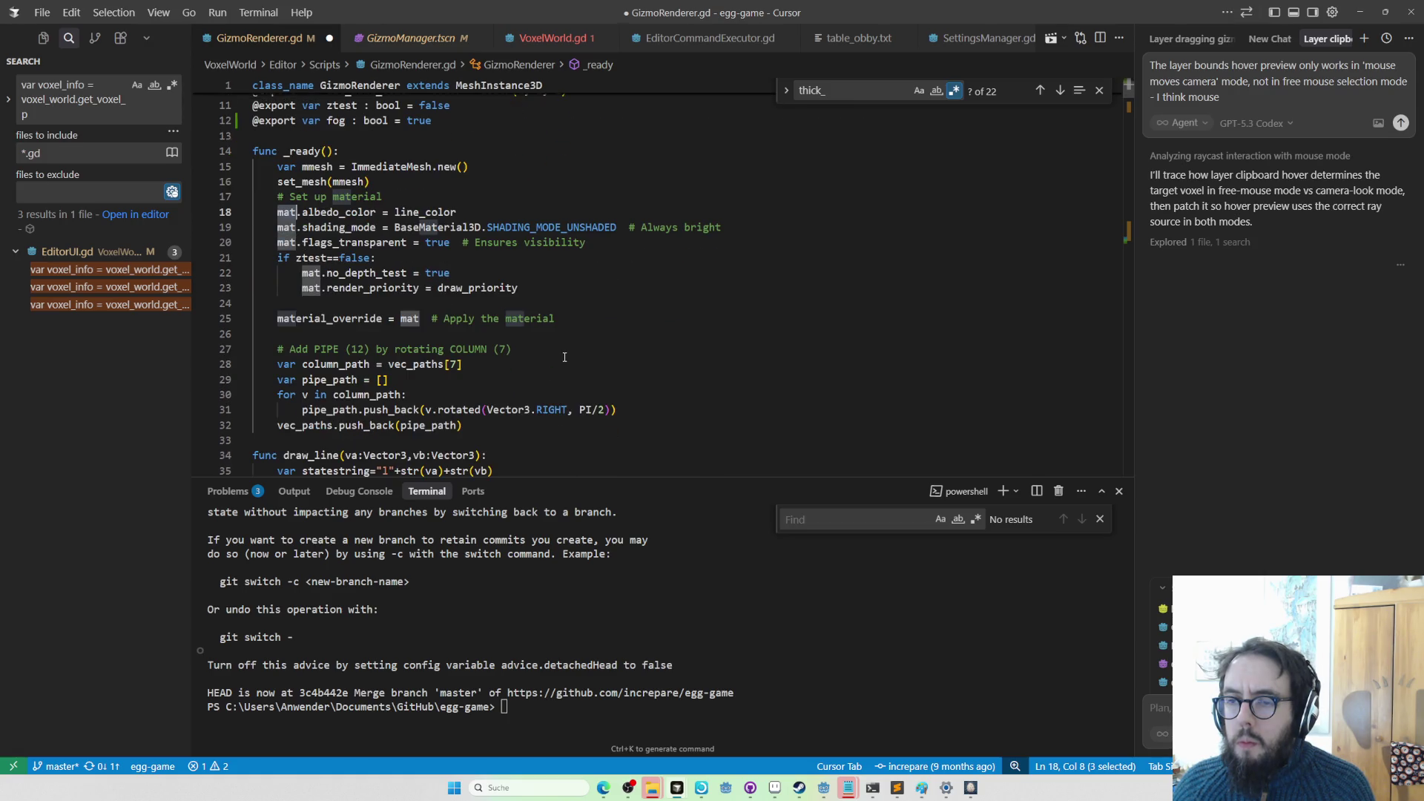
# Search for material_override and jump to its next use
pyautogui.doubleClick(330, 319)
pyautogui.scroll(-9, 708, 357)
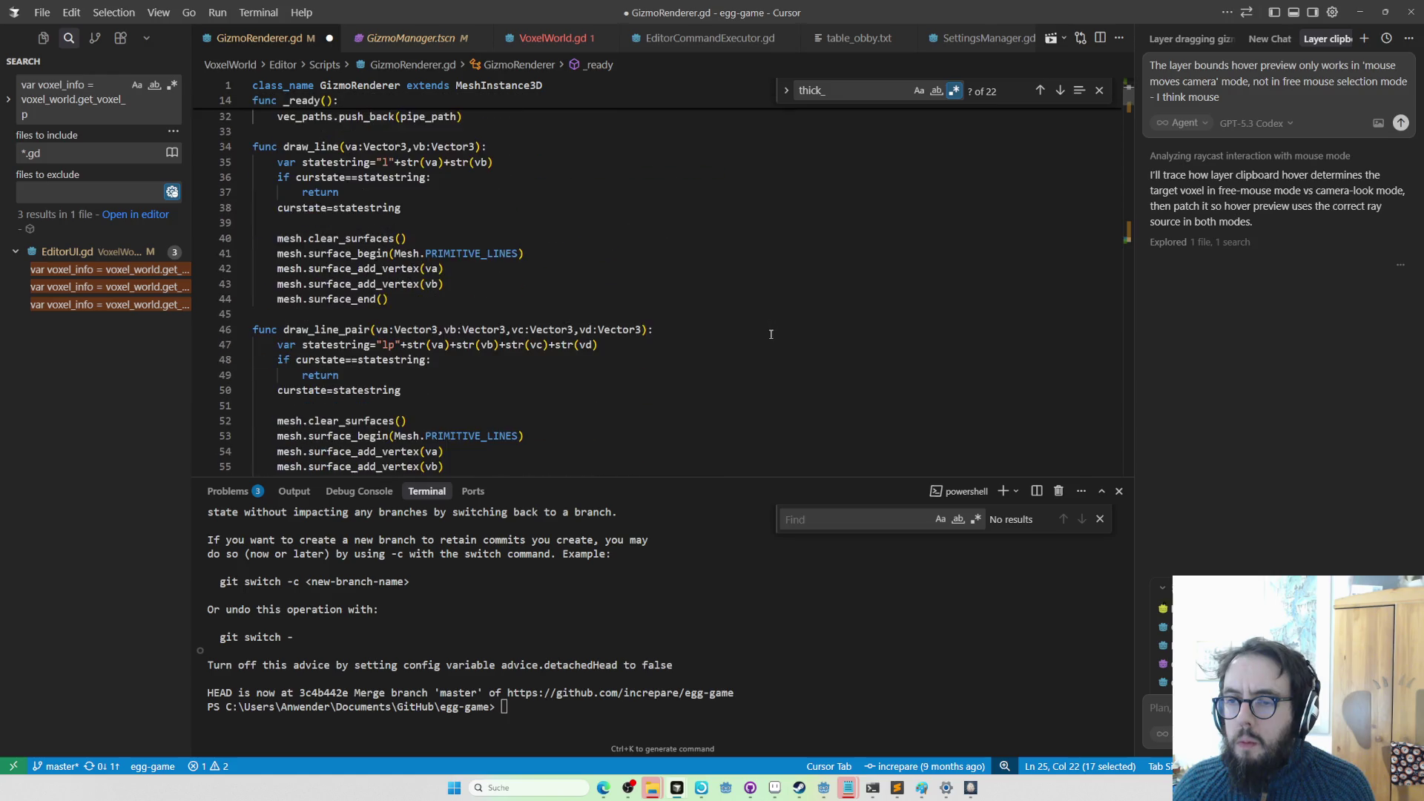
pyautogui.scroll(-5, 708, 358)
pyautogui.scroll(10, 481, 381)
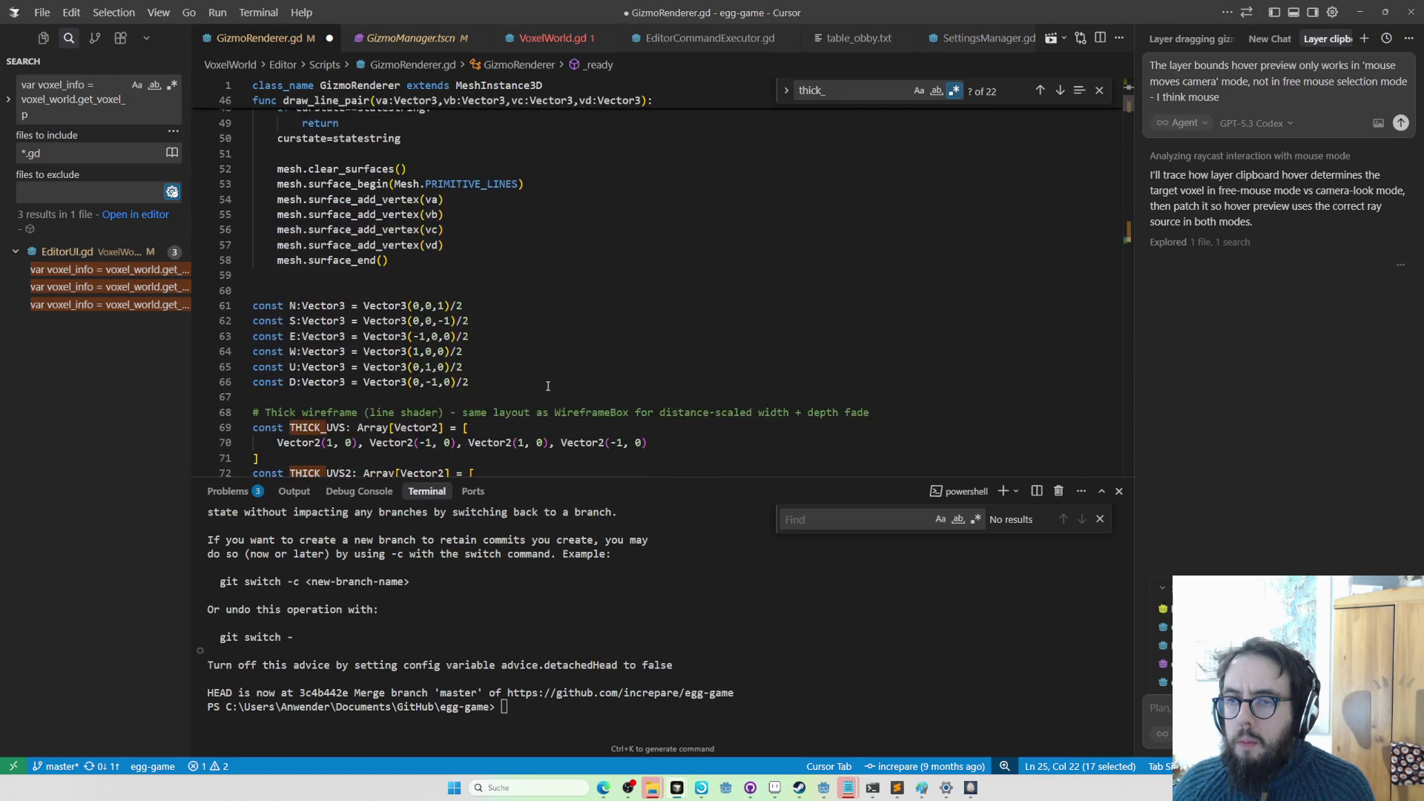
pyautogui.scroll(3, 481, 381)
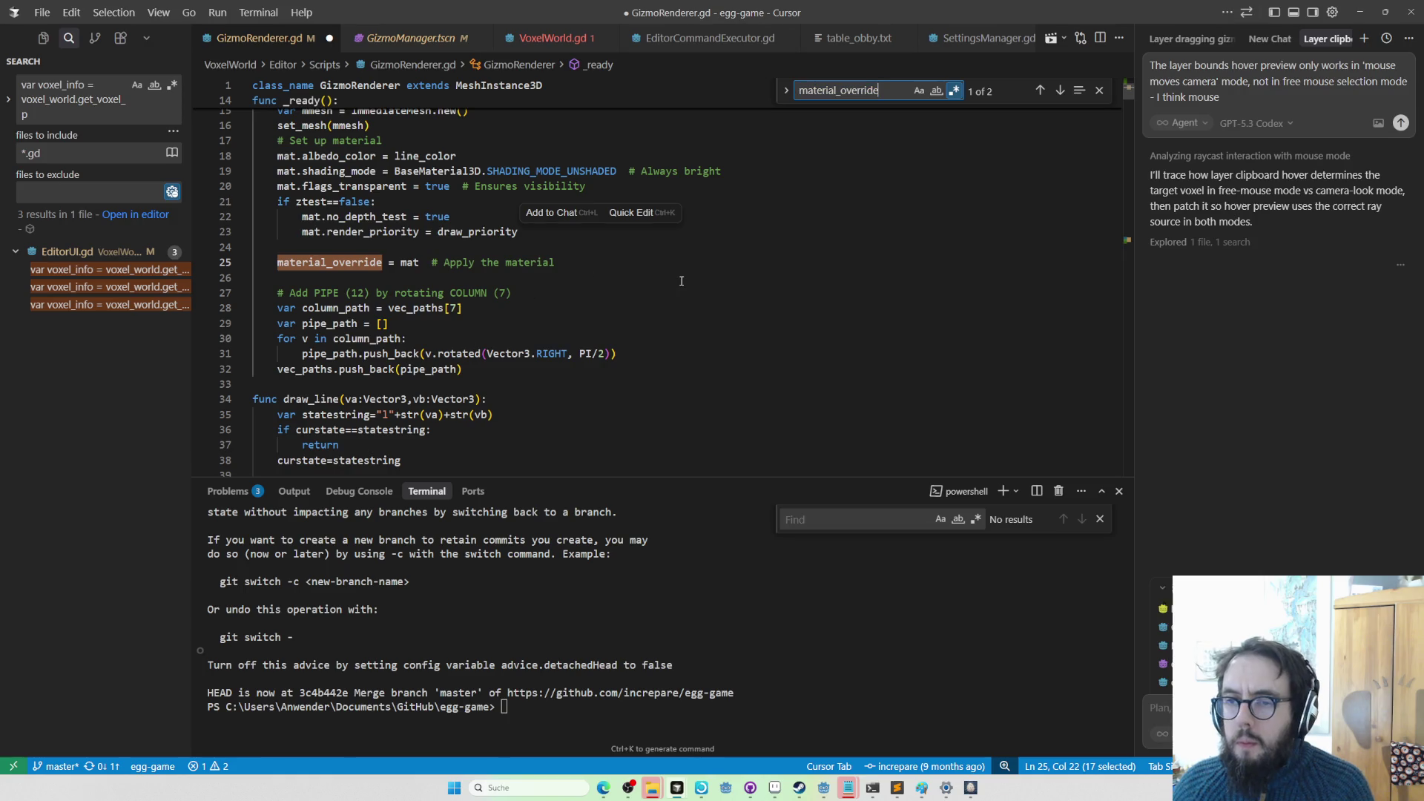
pyautogui.press('Return')
pyautogui.press('Return')
pyautogui.press('Return')
pyautogui.press('Return')
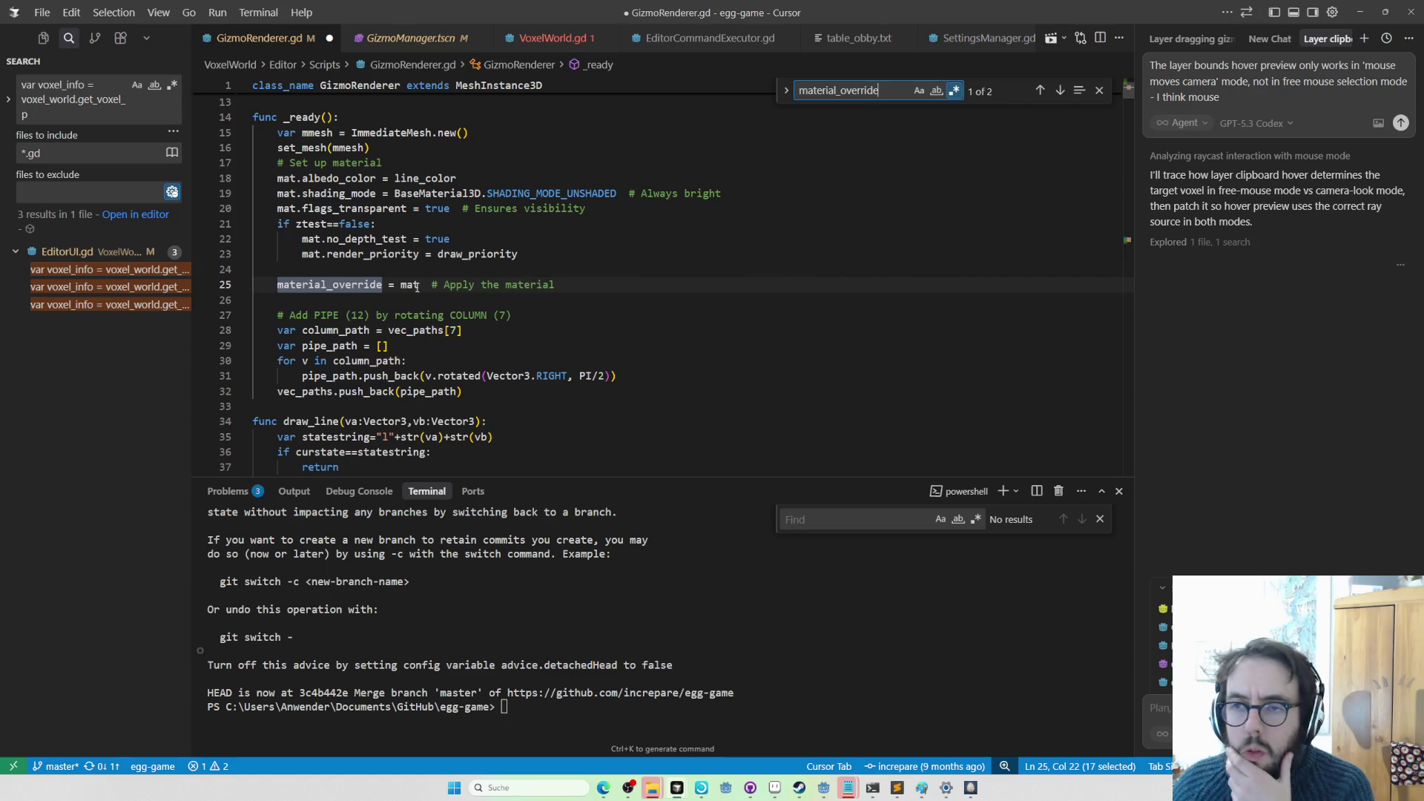
pyautogui.scroll(-2, 552, 284)
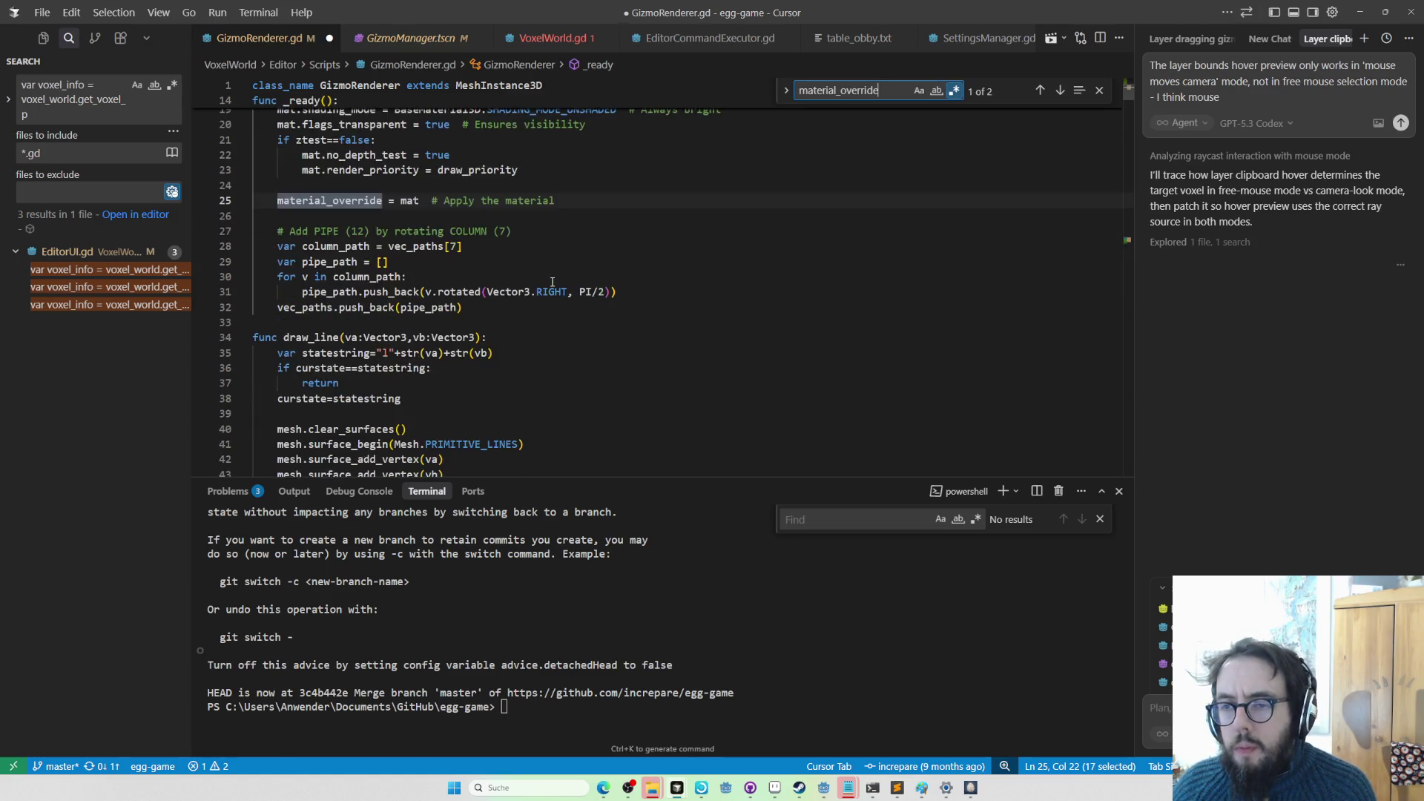
pyautogui.scroll(1, 553, 283)
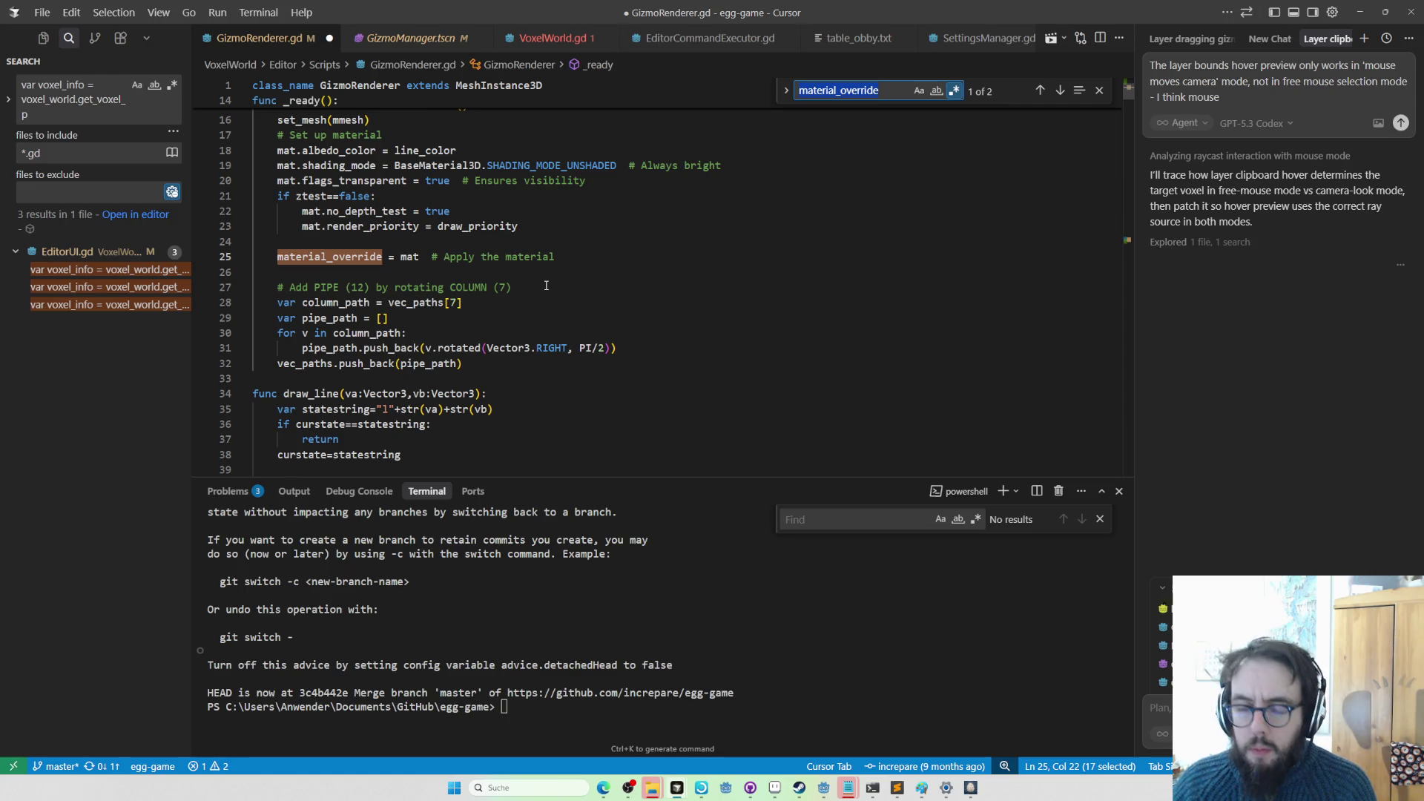
# Search 'material' to find _get_layer_bounds_line_material's line_thickness_scale of 0.0026
pyautogui.write('material')
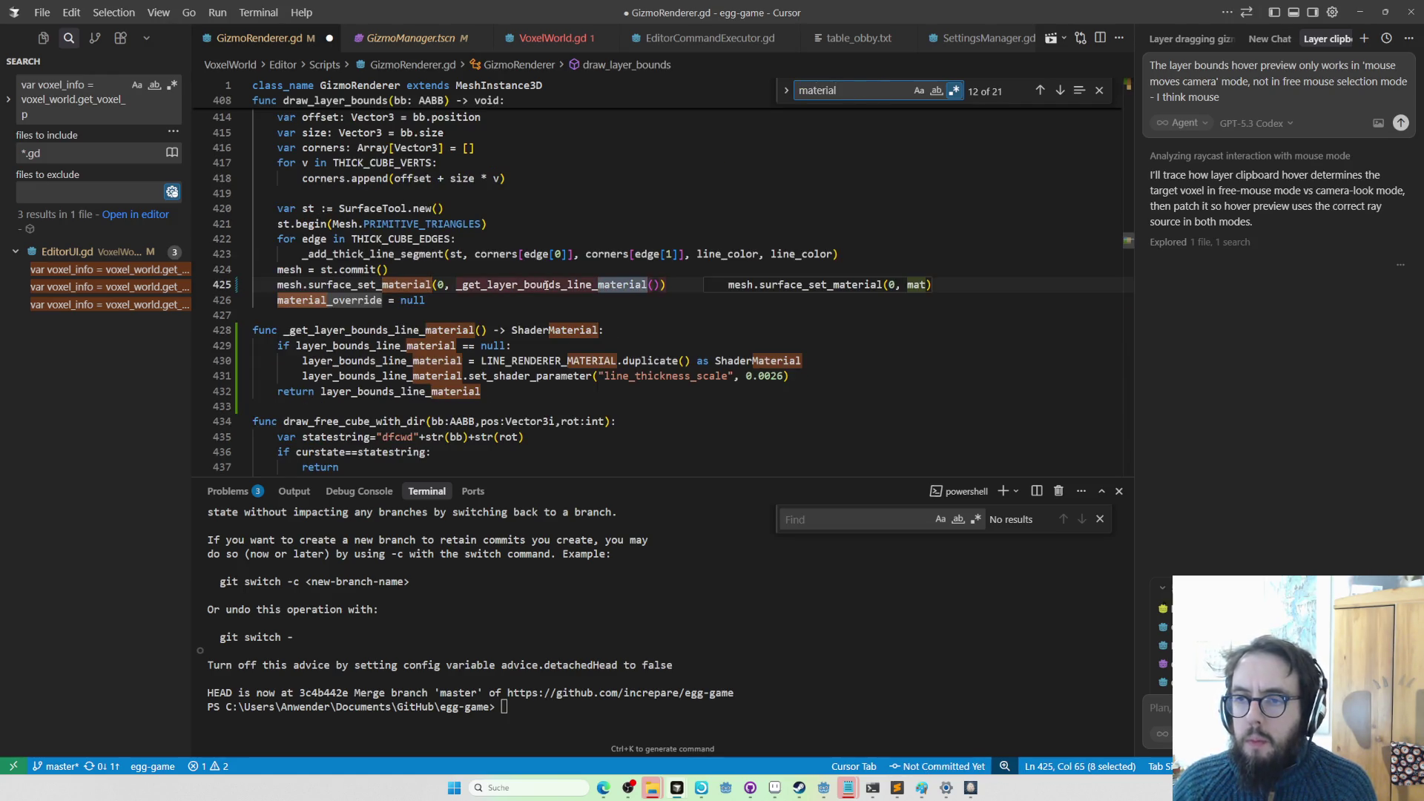
pyautogui.scroll(5, 546, 285)
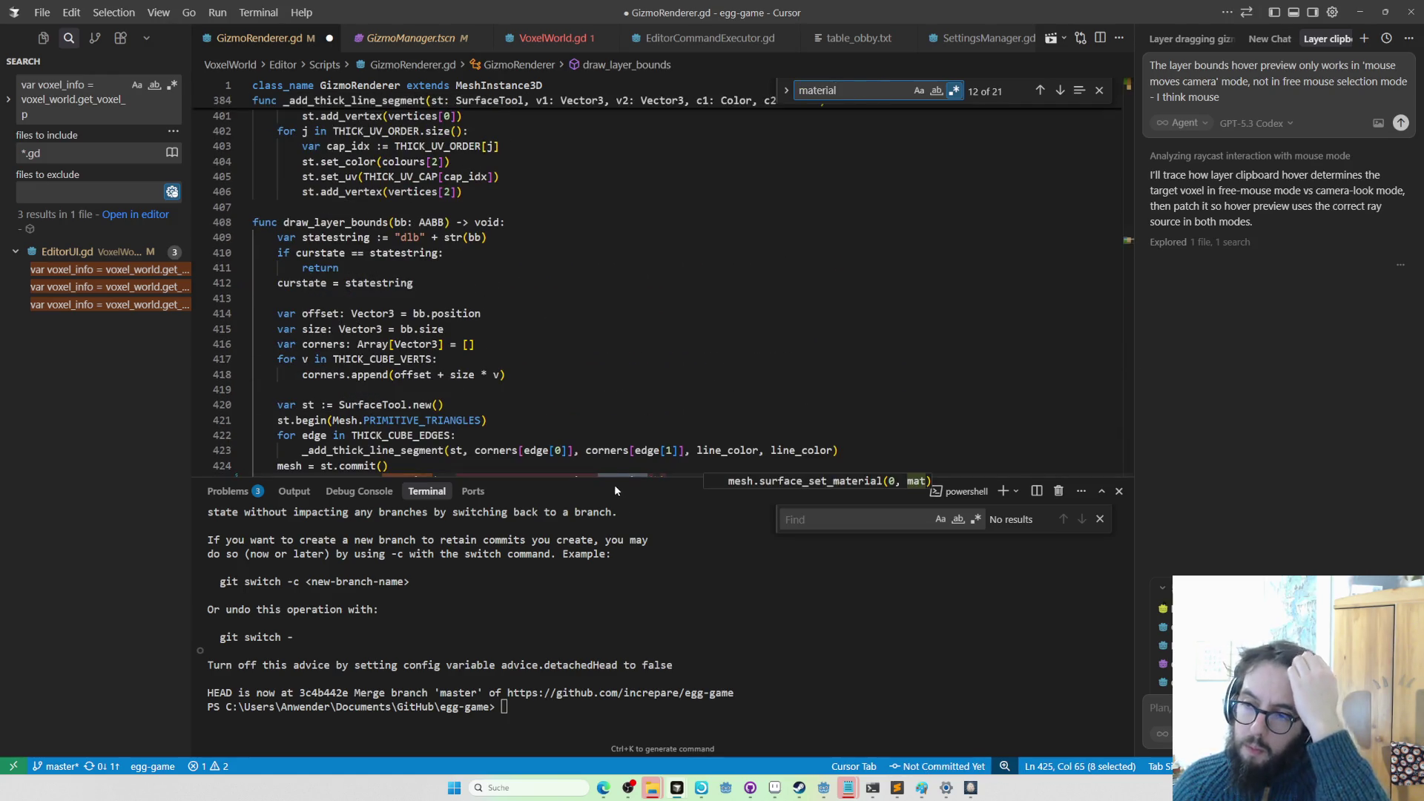
pyautogui.moveTo(614, 477); pyautogui.dragTo(629, 636)
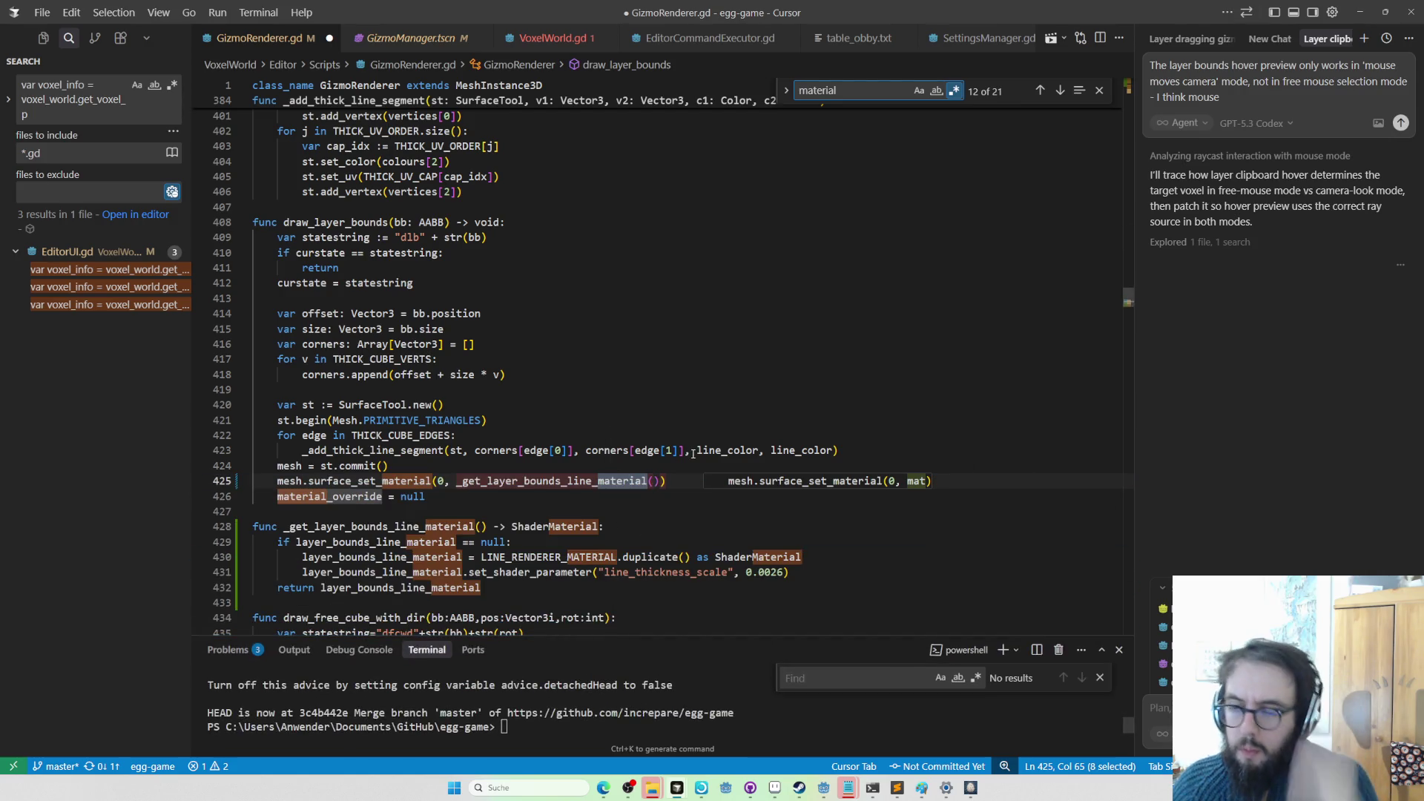
pyautogui.press('Return')
pyautogui.press('Return')
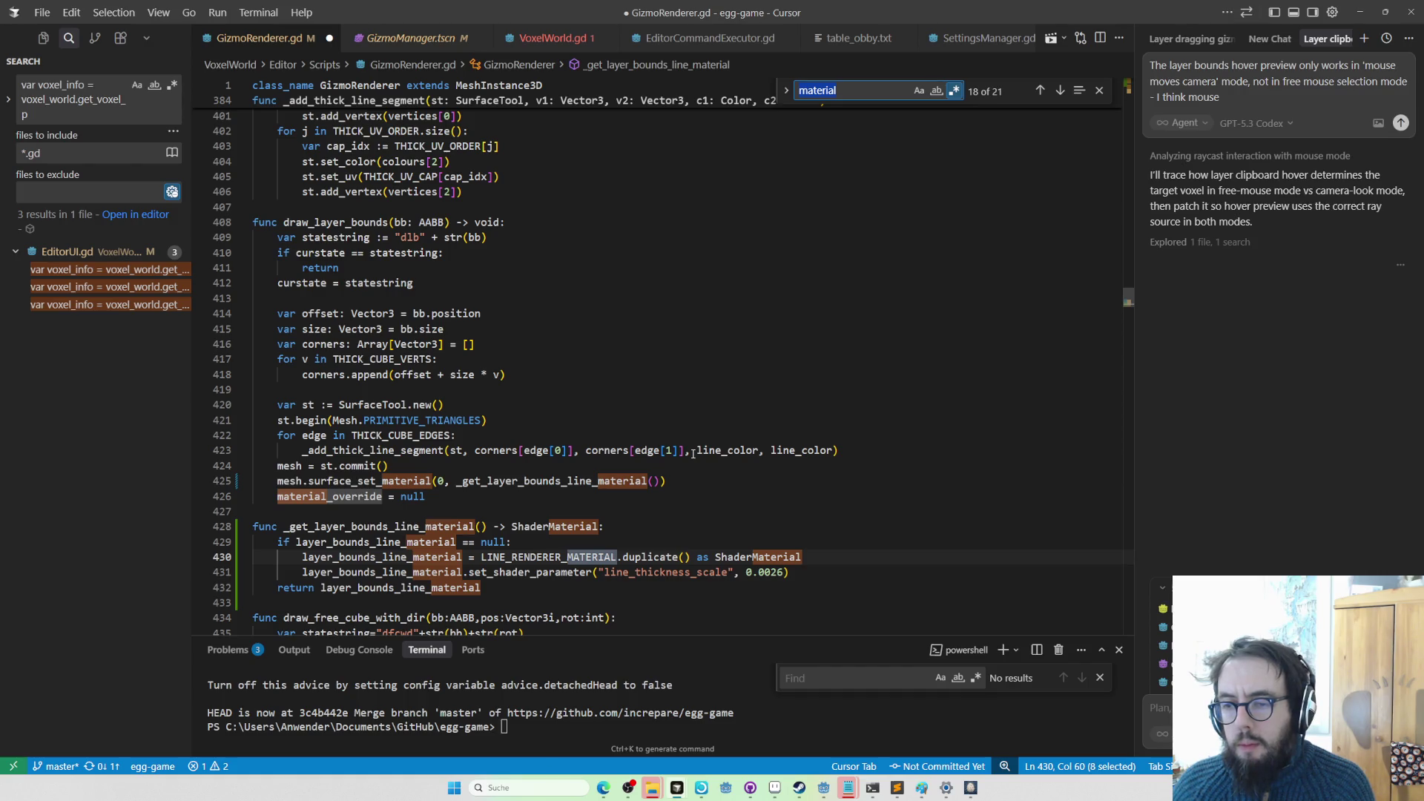
pyautogui.press('Escape')
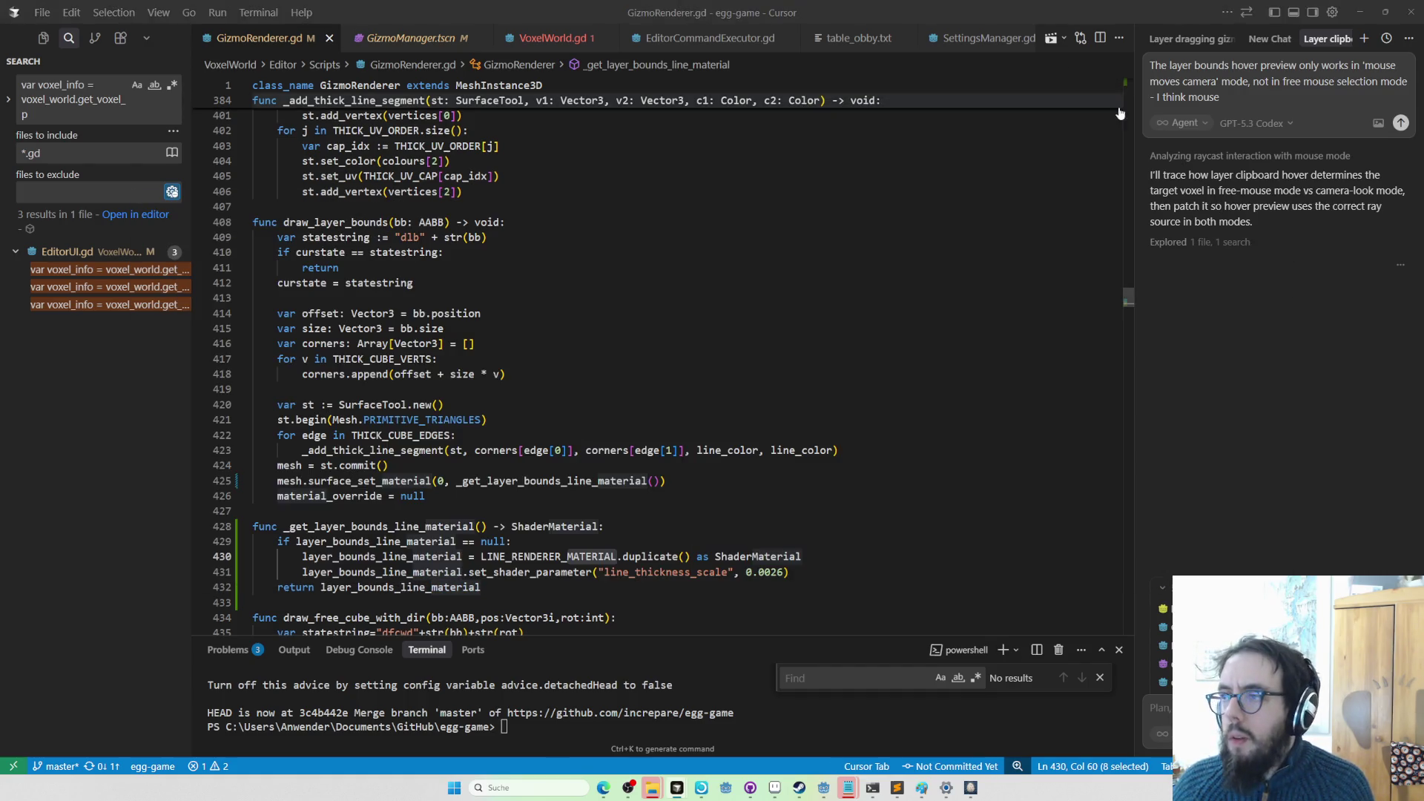
# Close the running map editor with Alt+F4 and return to Godot
pyautogui.hotkey('alt', 'Tab')
pyautogui.hotkey('alt', 'F4')
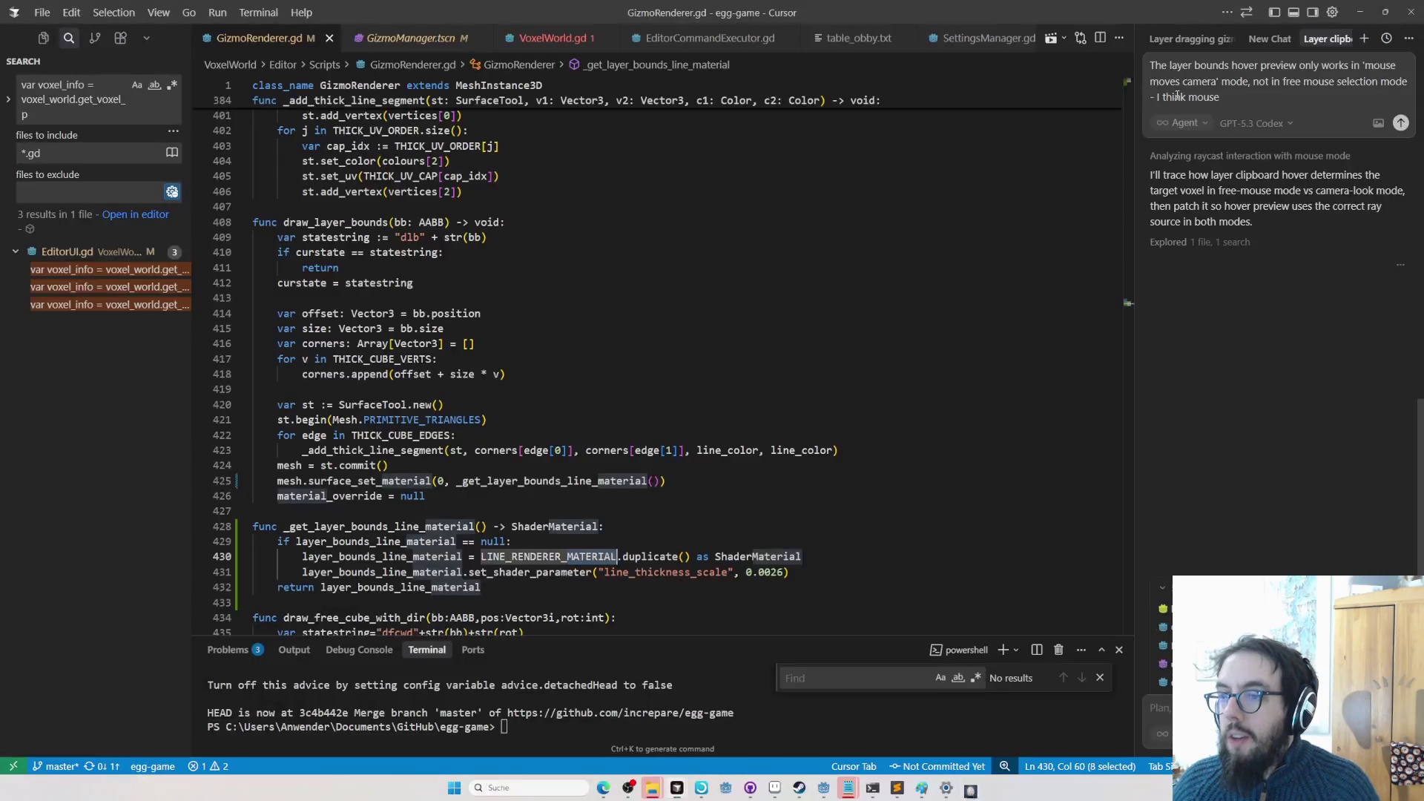
pyautogui.hotkey('alt', 'Tab')
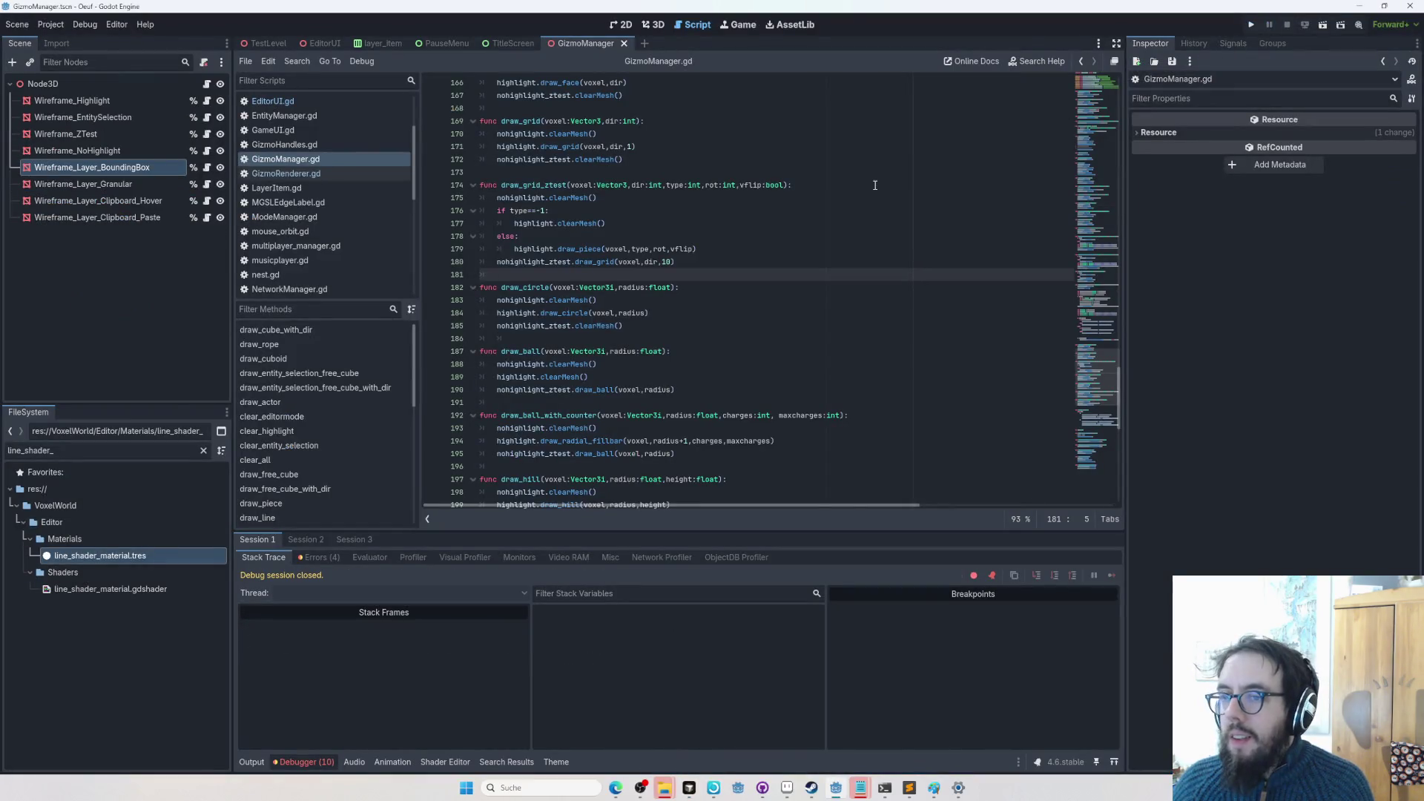
# Review the settings of several Wireframe nodes, including Wireframe_Layer_Clipboard_Hover
pyautogui.hotkey('alt', 'Tab')
pyautogui.press('Escape')
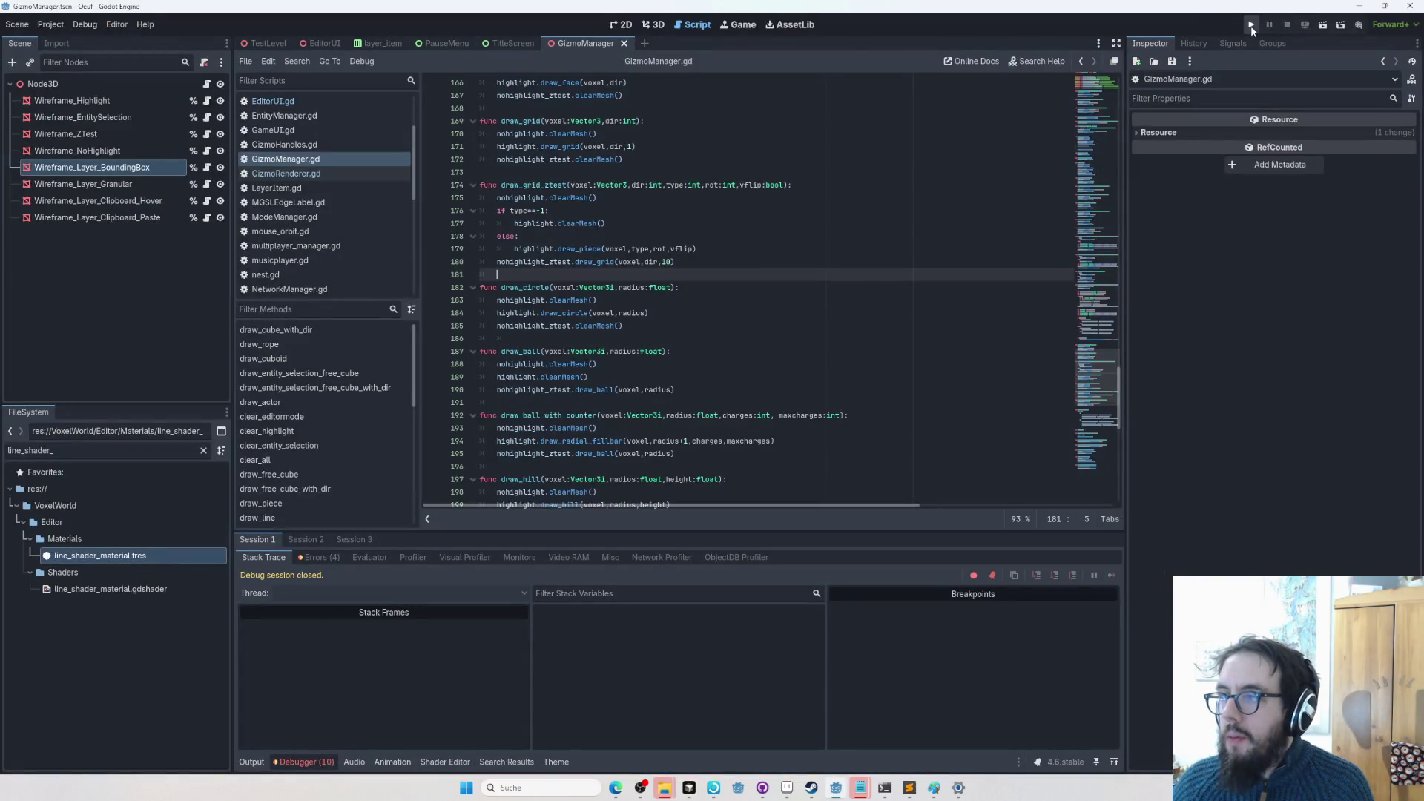
pyautogui.click(116, 132)
pyautogui.click(111, 184)
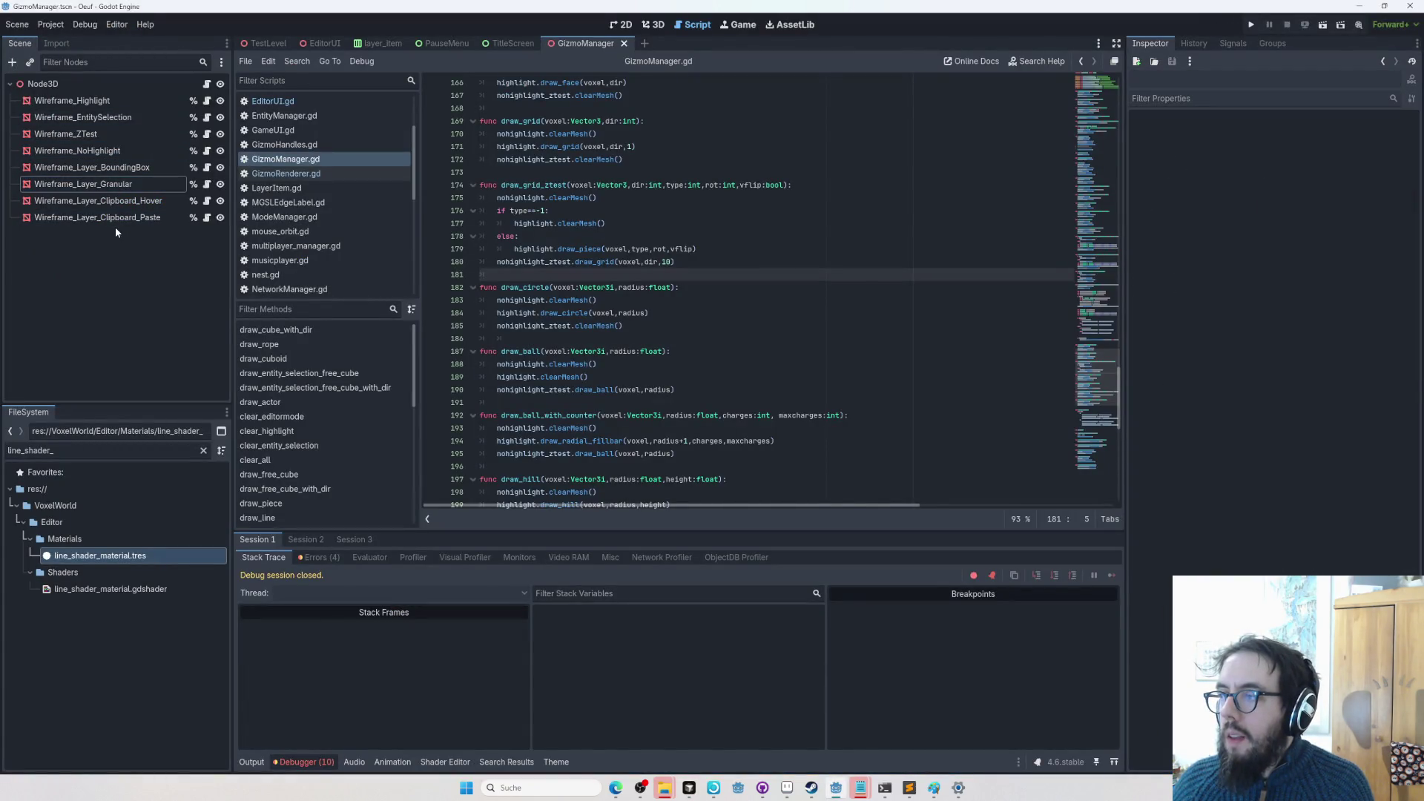
pyautogui.click(106, 200)
pyautogui.click(106, 217)
pyautogui.click(104, 184)
# Undo the added fog export line in GizmoRenderer.gd and save the script
pyautogui.hotkey('alt', 'Tab')
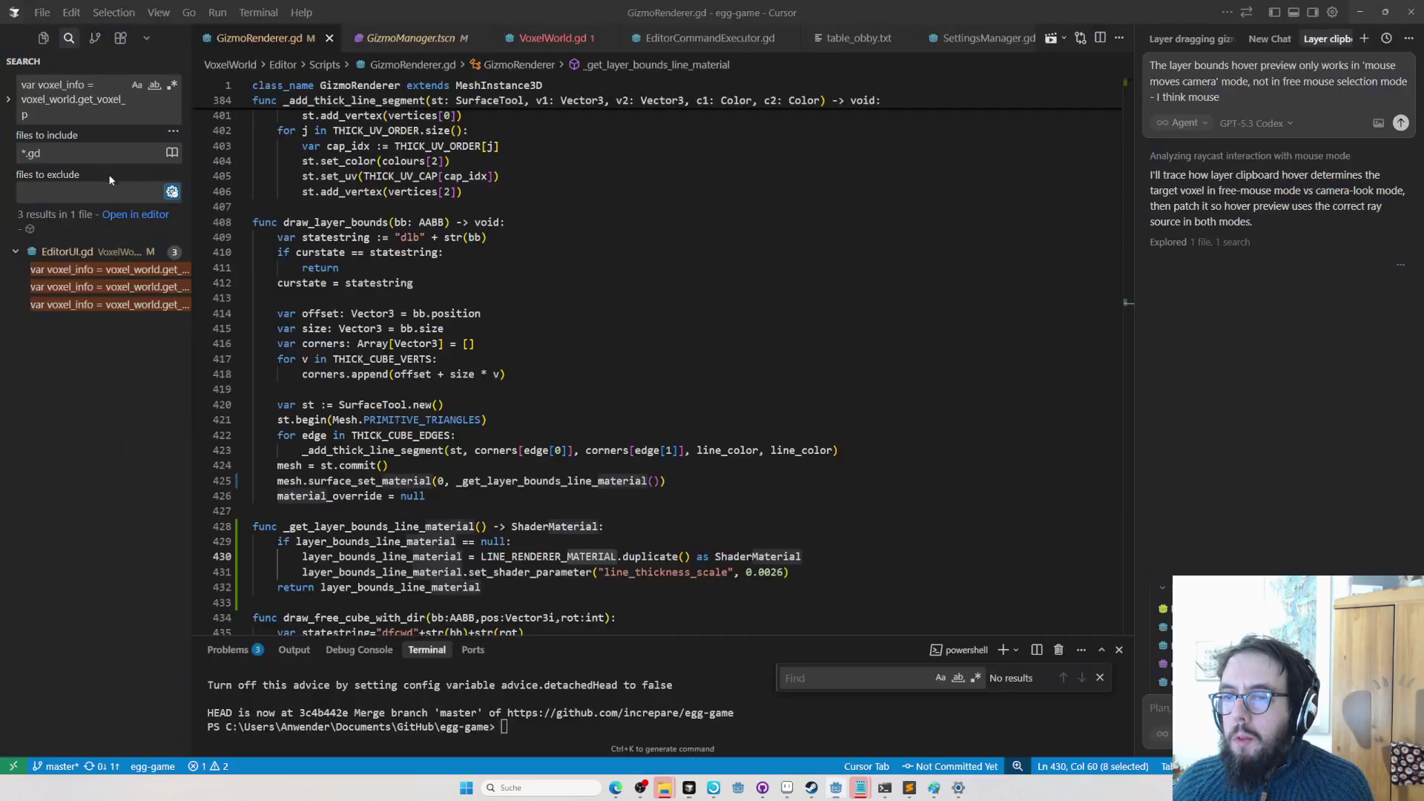
pyautogui.scroll(4, 555, 316)
pyautogui.click(552, 315)
pyautogui.hotkey('ctrl', 'z')
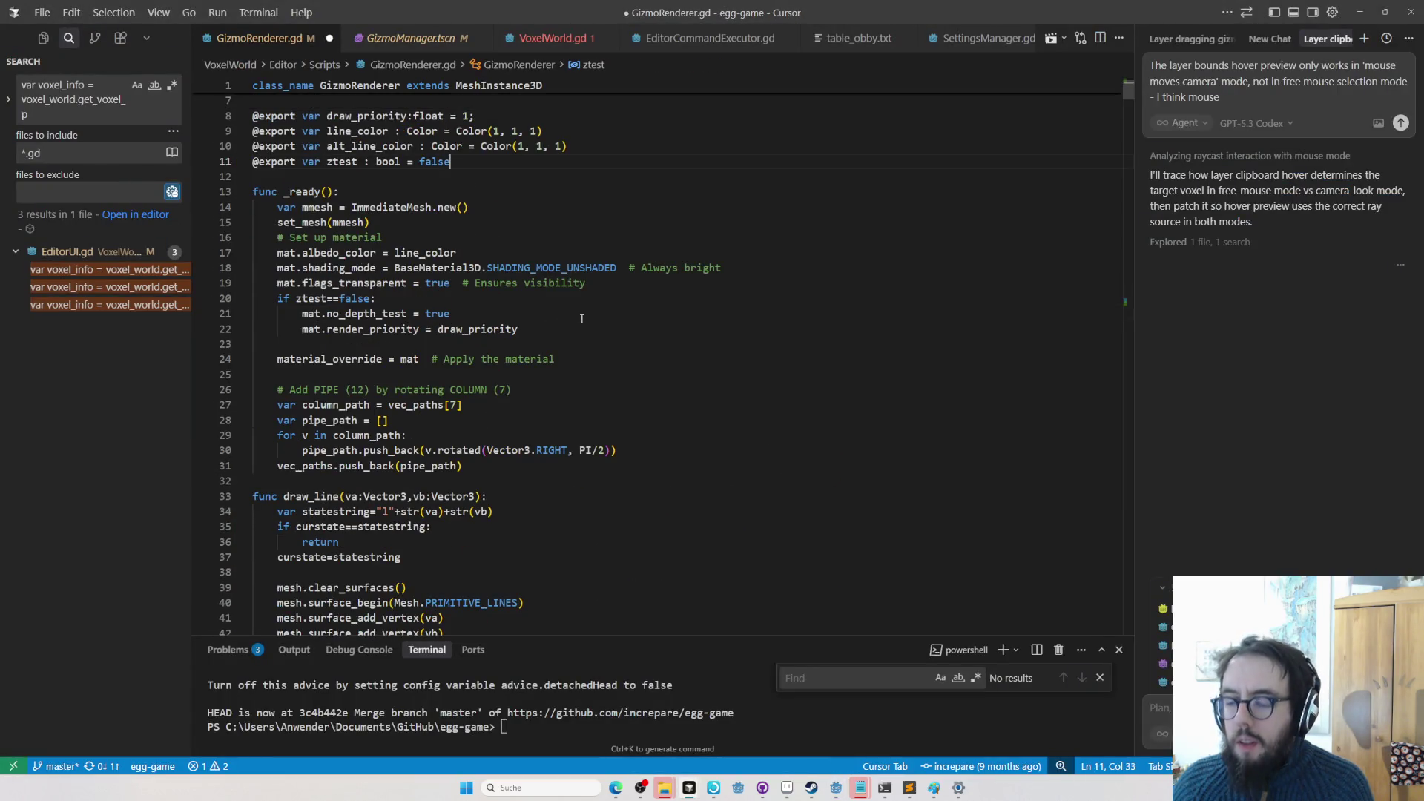
pyautogui.hotkey('ctrl', 's')
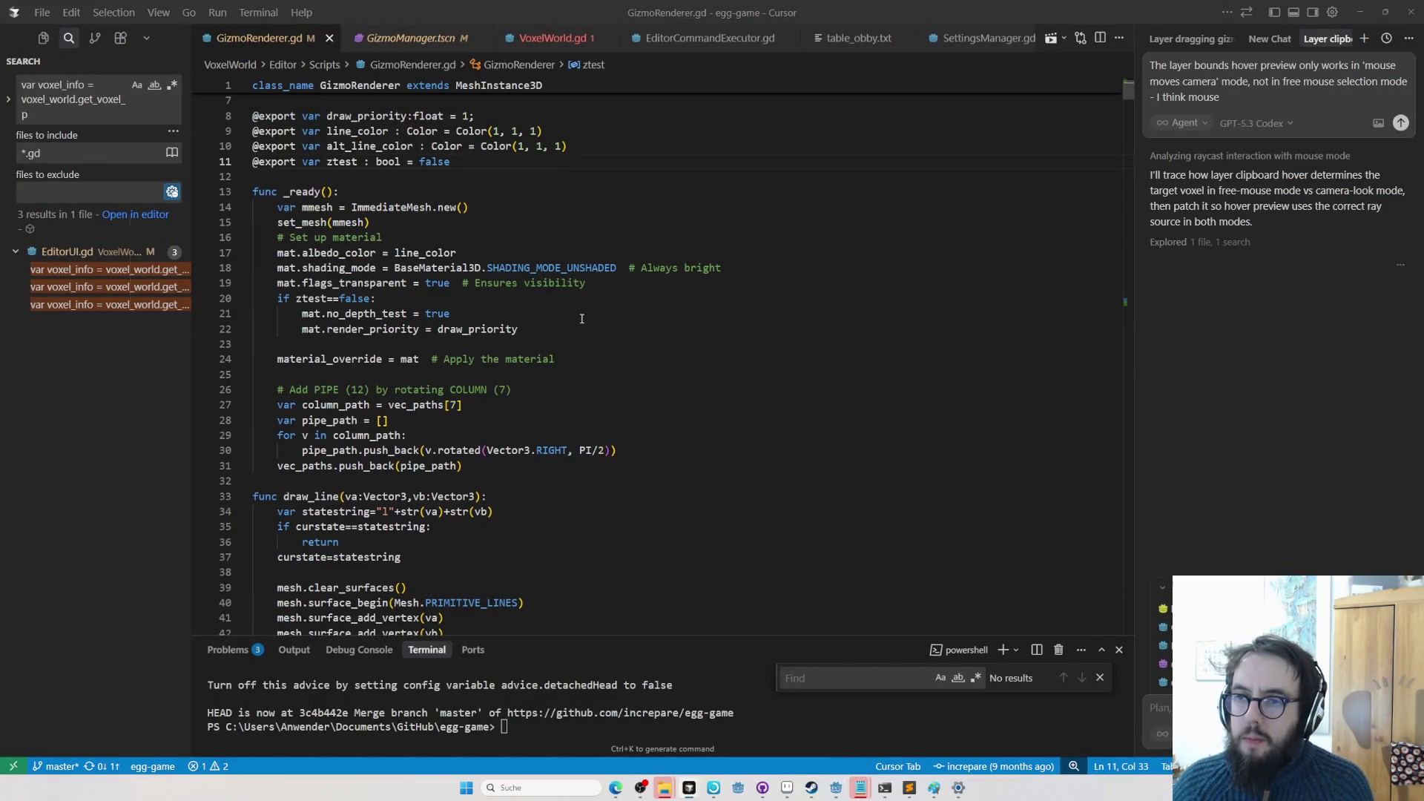
# Check each Wireframe node's colours and settings, EntitySelection through Highlight, then save the GizmoManager scene
pyautogui.hotkey('alt', 'Tab')
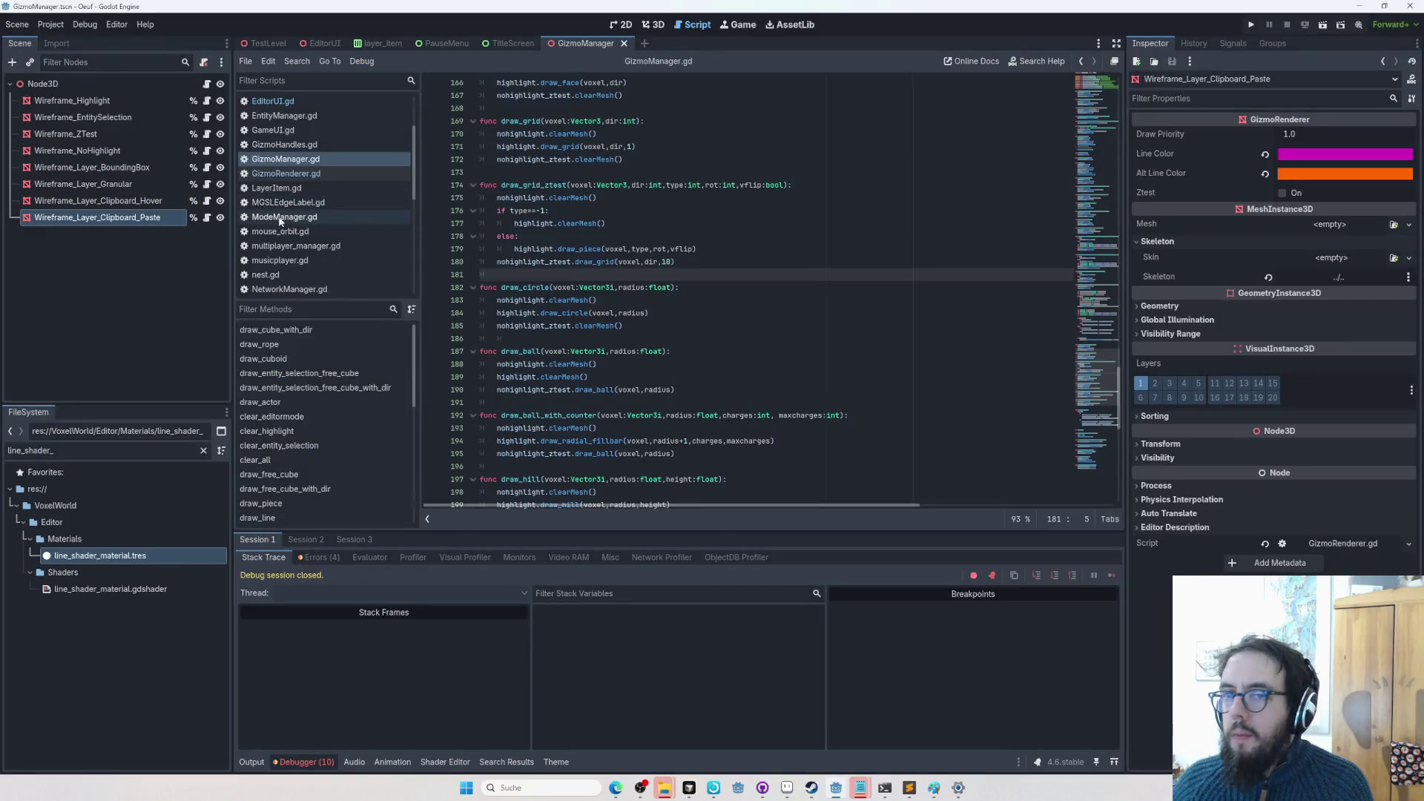
pyautogui.click(99, 117)
pyautogui.click(100, 135)
pyautogui.click(119, 167)
pyautogui.click(104, 150)
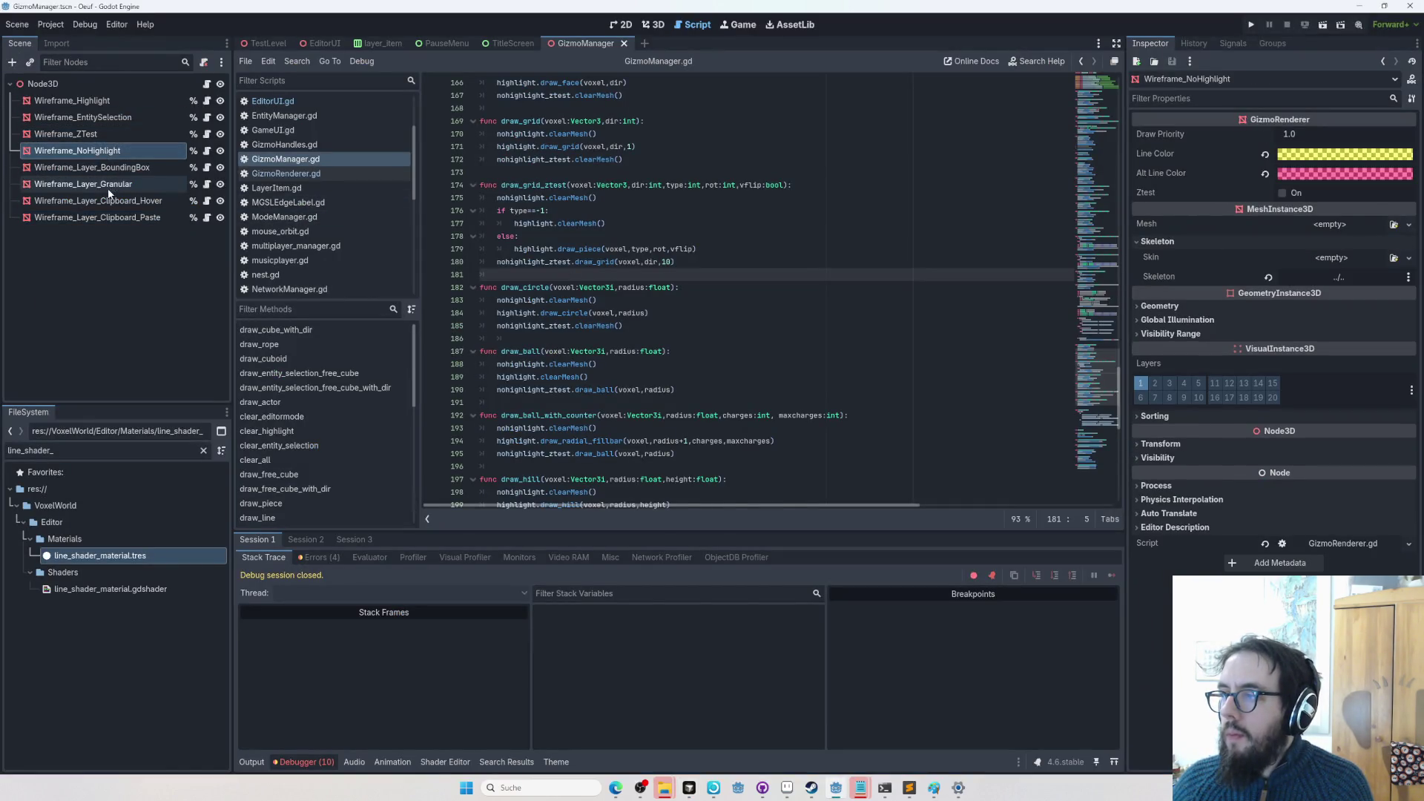
pyautogui.click(109, 186)
pyautogui.click(104, 217)
pyautogui.click(104, 184)
pyautogui.click(104, 151)
pyautogui.click(110, 132)
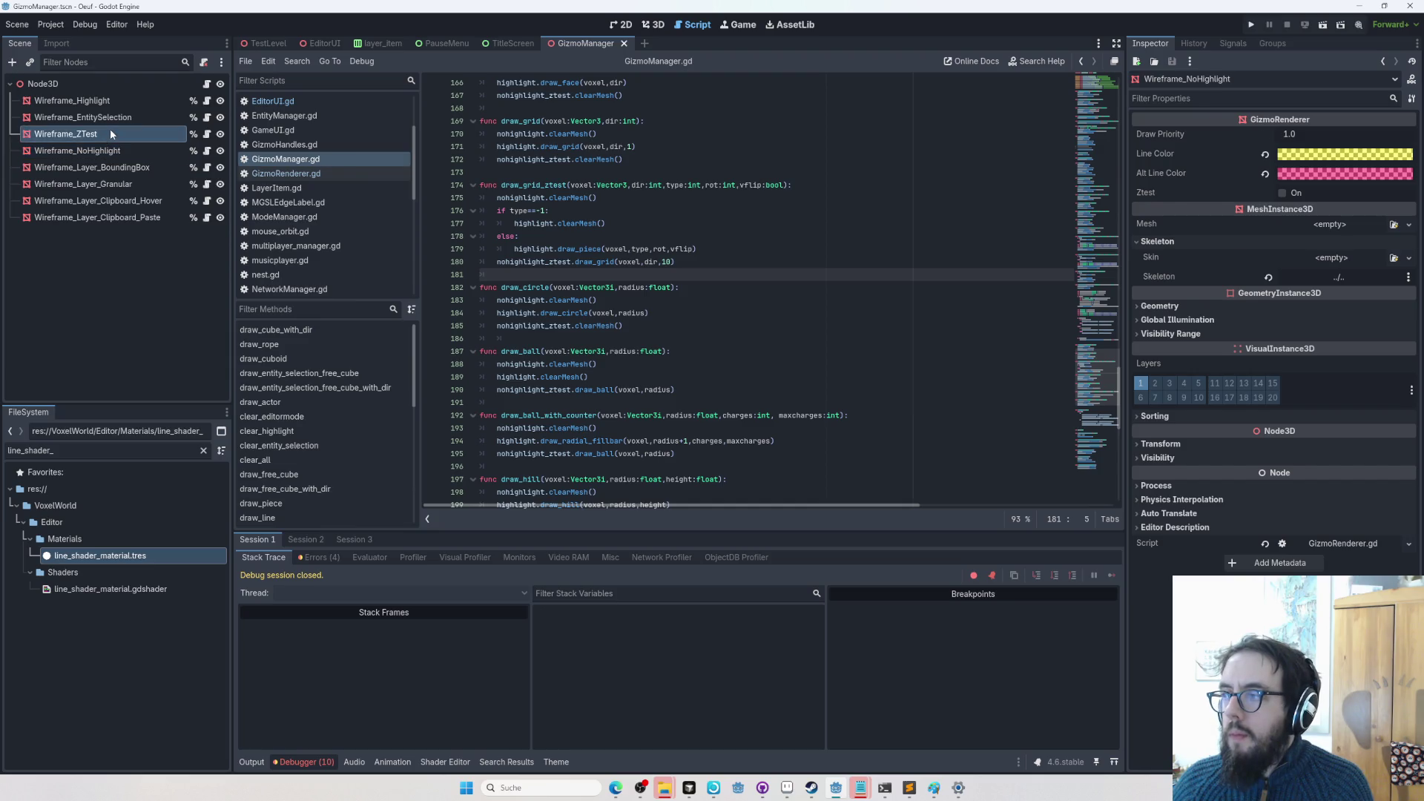
pyautogui.click(99, 117)
pyautogui.click(82, 100)
pyautogui.hotkey('alt', 'Tab')
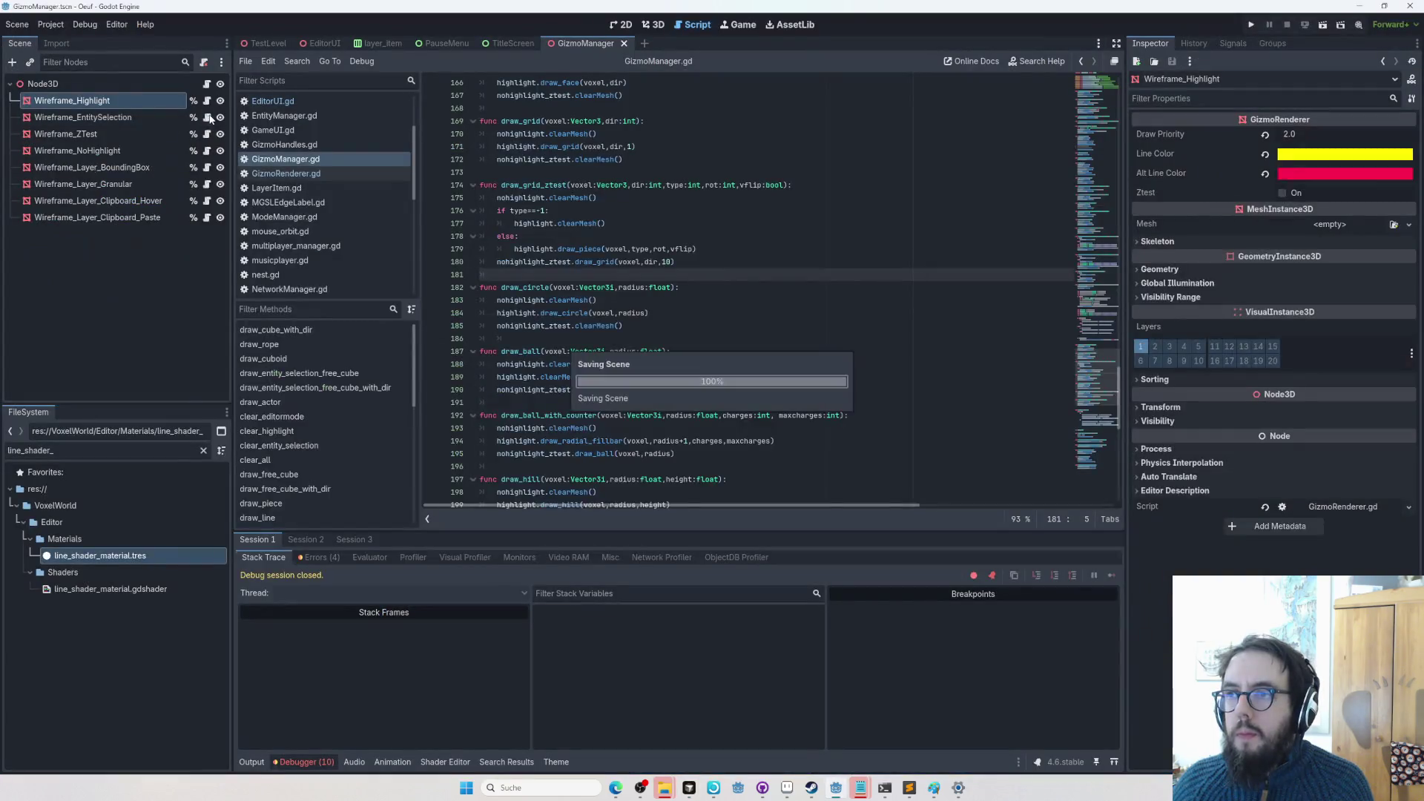
# Review the GizmoManager.tscn diff in GitHub Desktop
pyautogui.hotkey('alt', 'Tab')
pyautogui.click(551, 284)
pyautogui.click(119, 135)
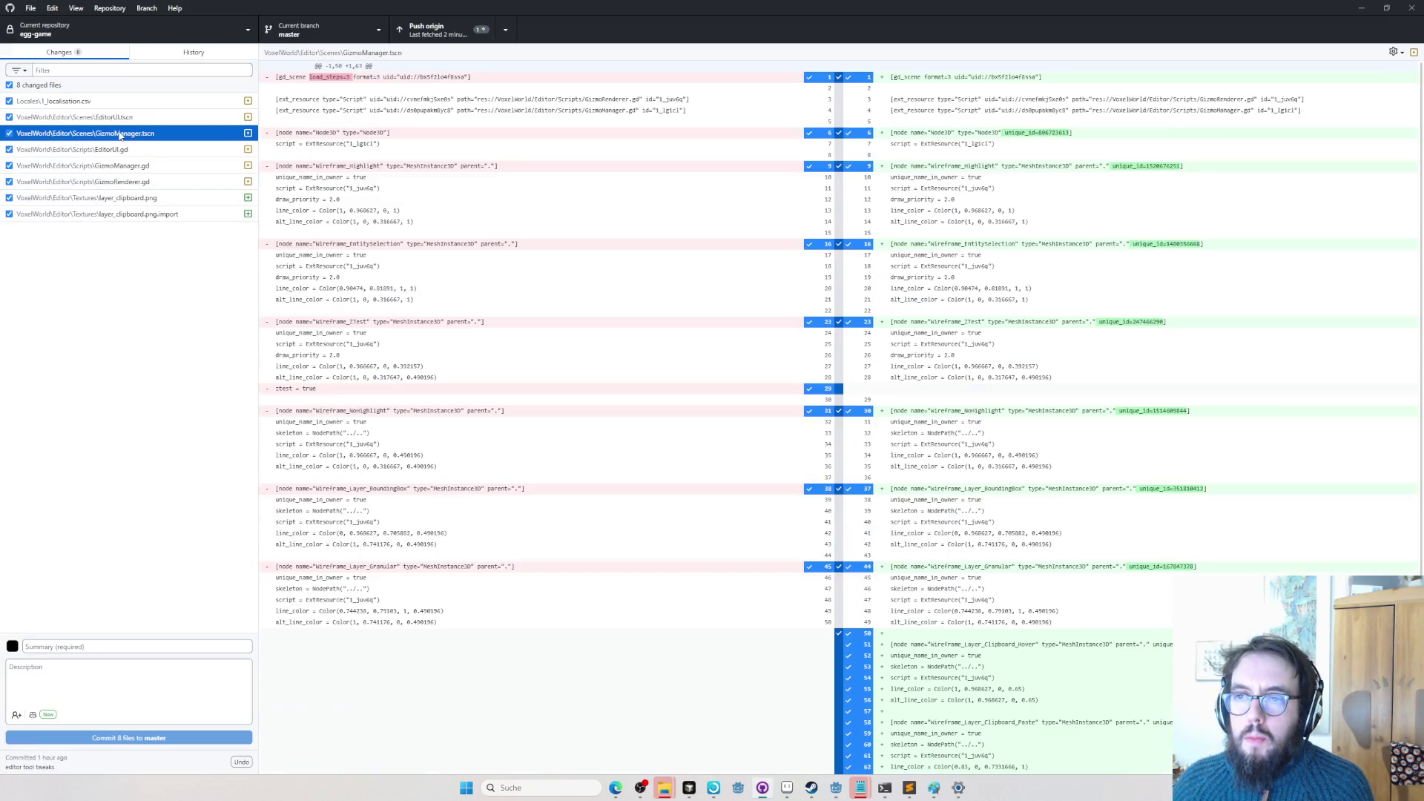
pyautogui.scroll(-1, 1099, 393)
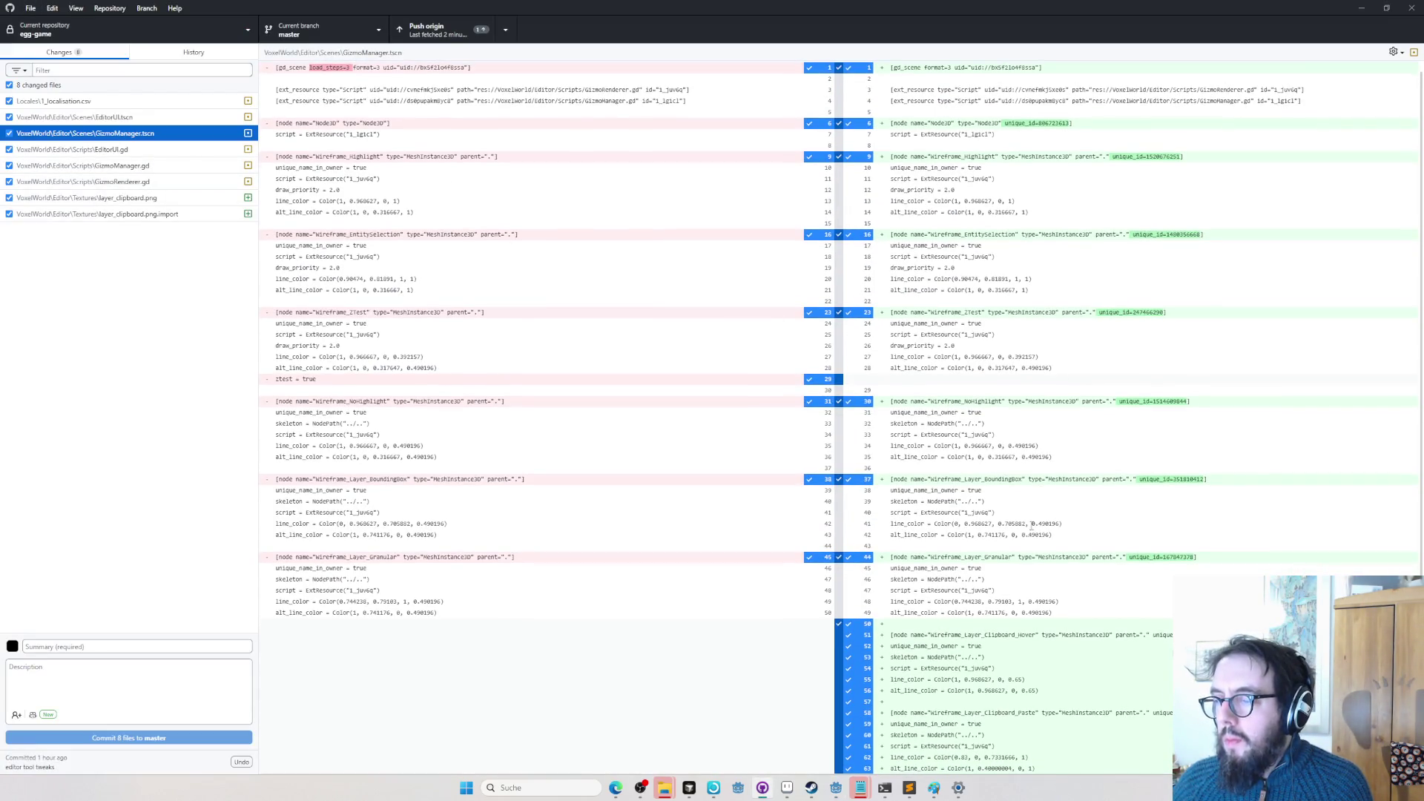
pyautogui.hotkey('alt', 'Tab')
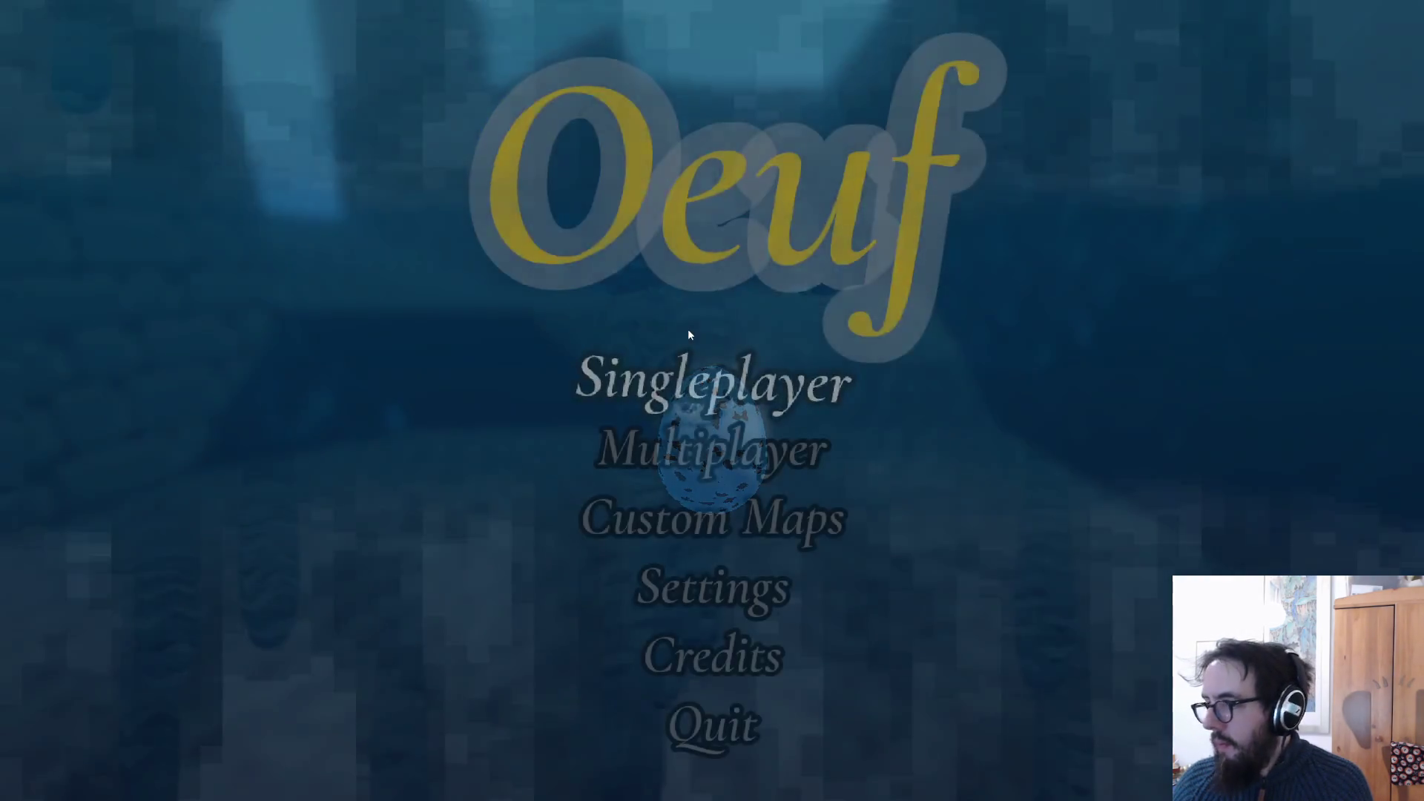
# Load Singleplayer save slot 2, toggle entity/block modes, switch block tool, and zoom onto the garden wall
pyautogui.click(687, 328)
pyautogui.click(689, 366)
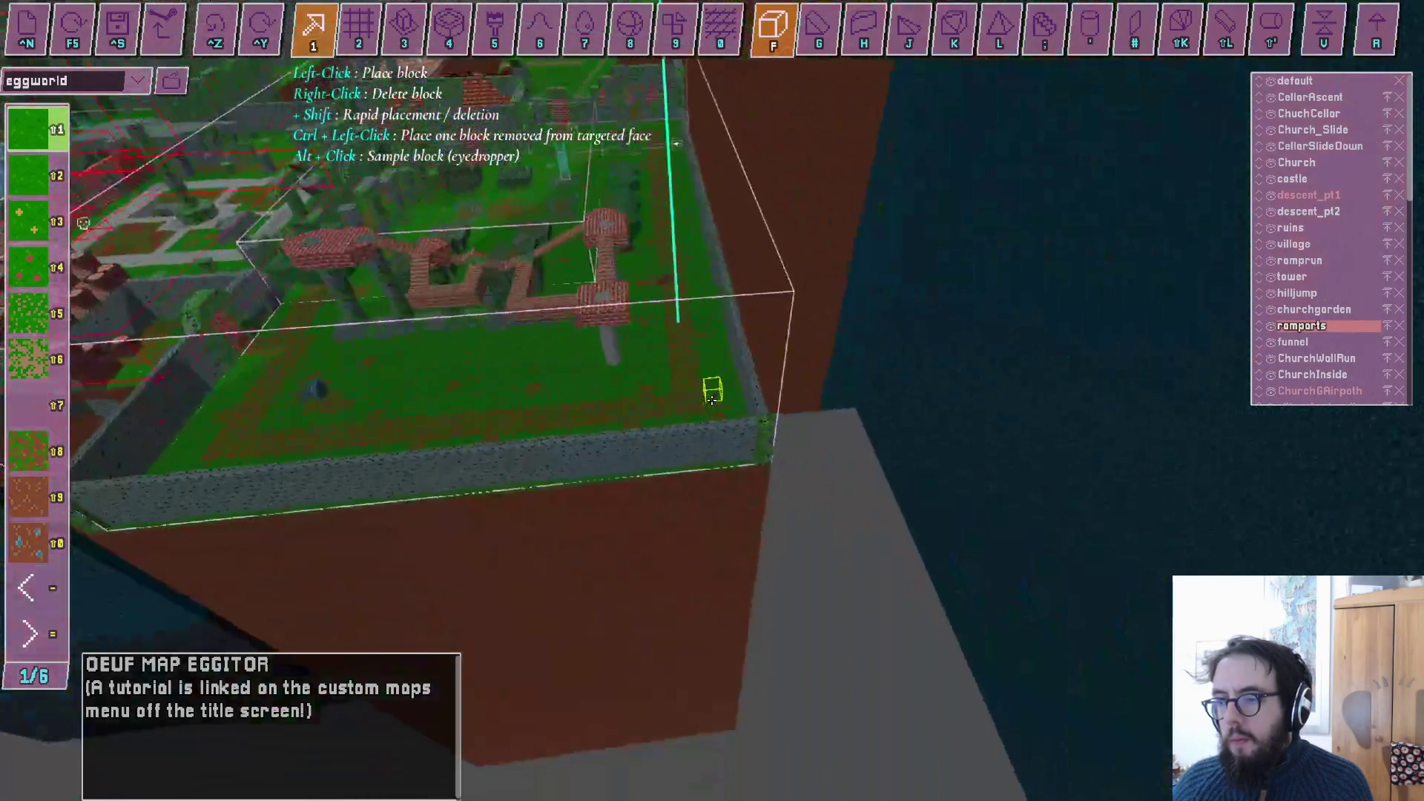
pyautogui.press('Tab')
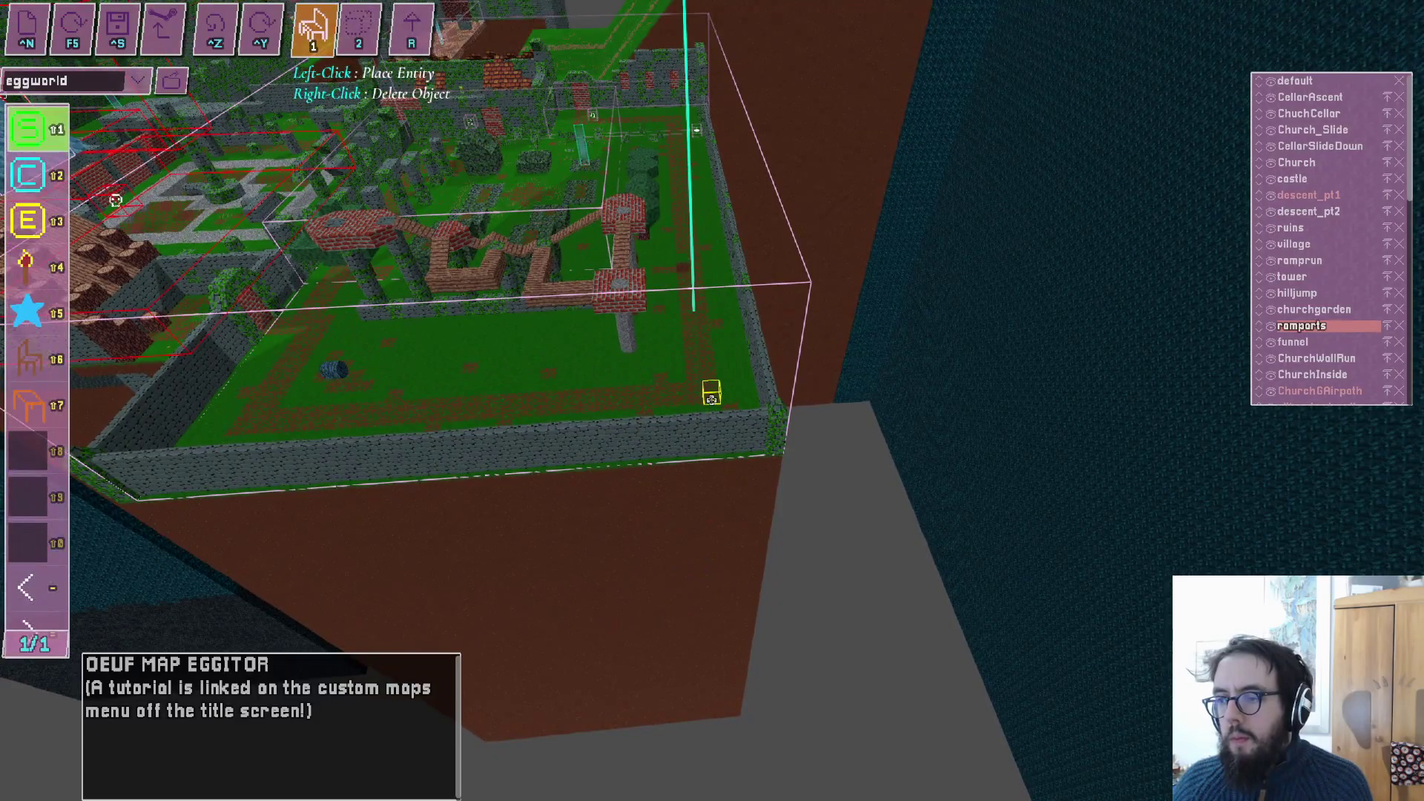
pyautogui.press('Tab')
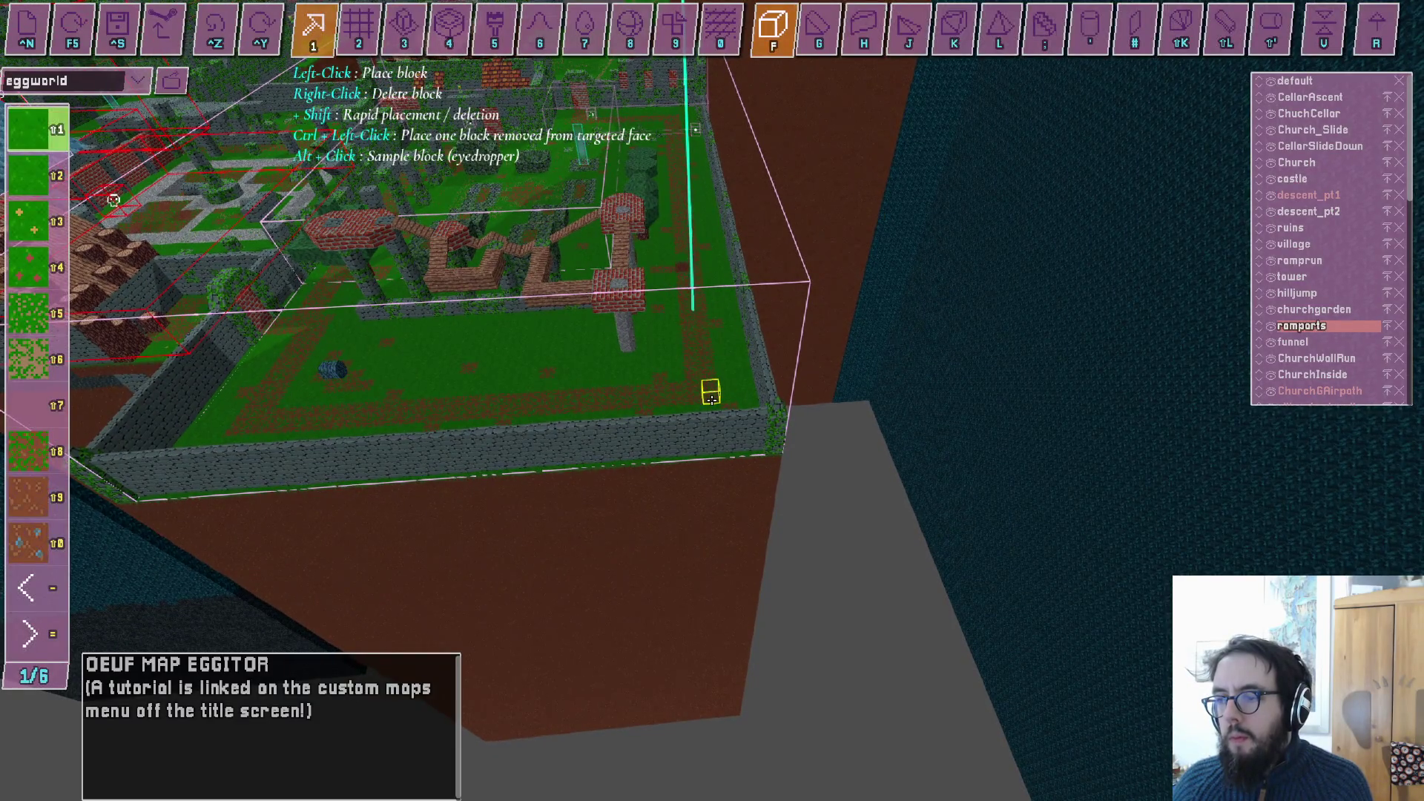
pyautogui.scroll(5, 711, 400)
pyautogui.press('g')
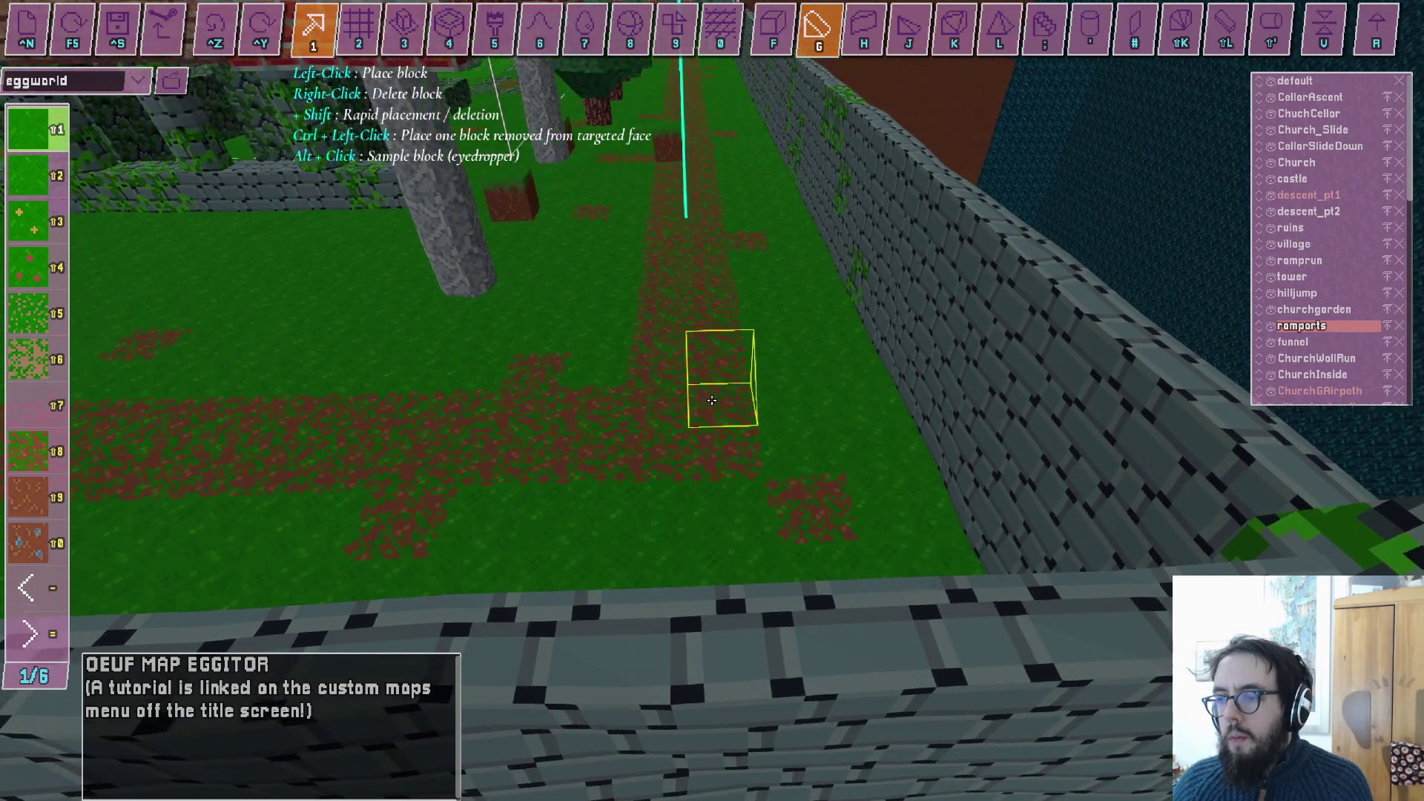
pyautogui.scroll(-8, 712, 400)
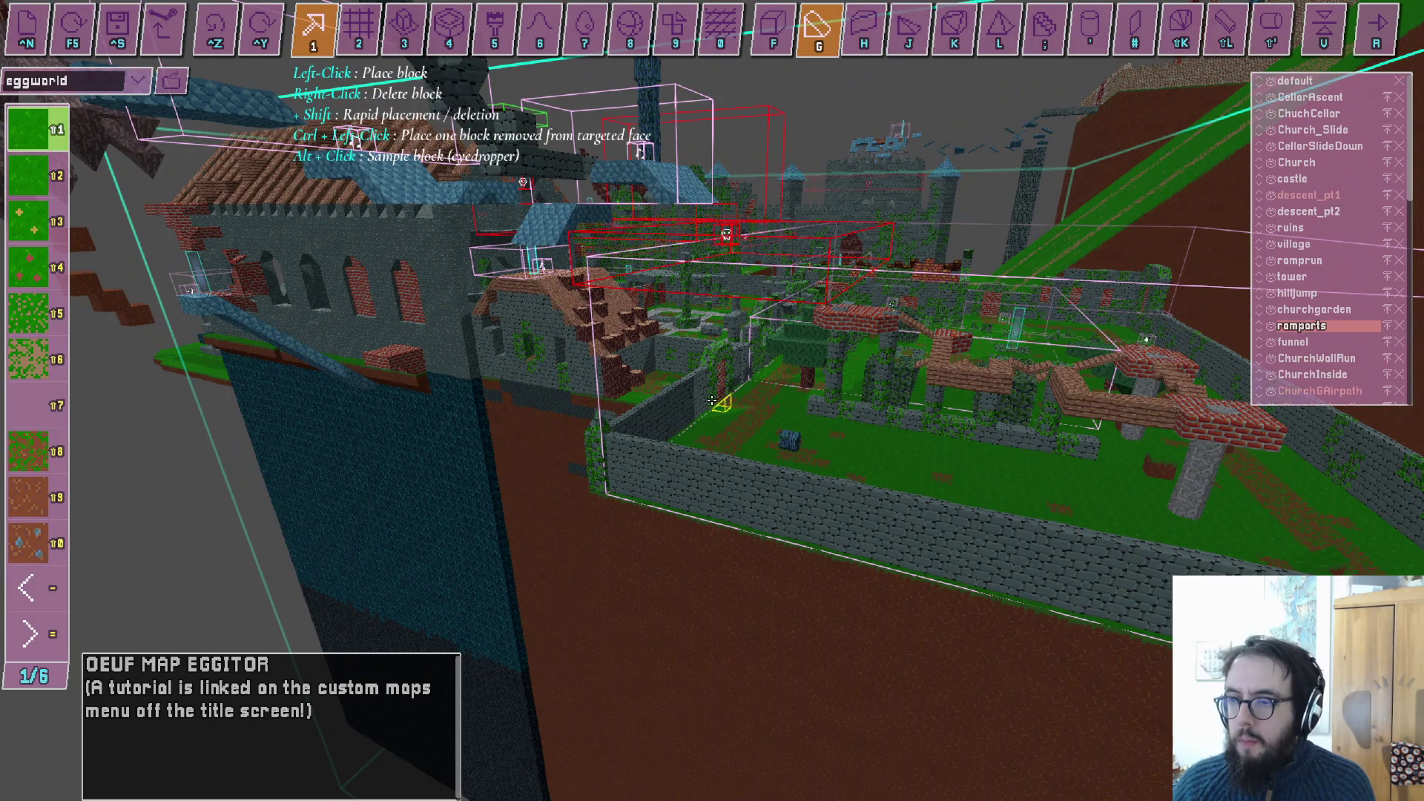
pyautogui.scroll(5, 711, 401)
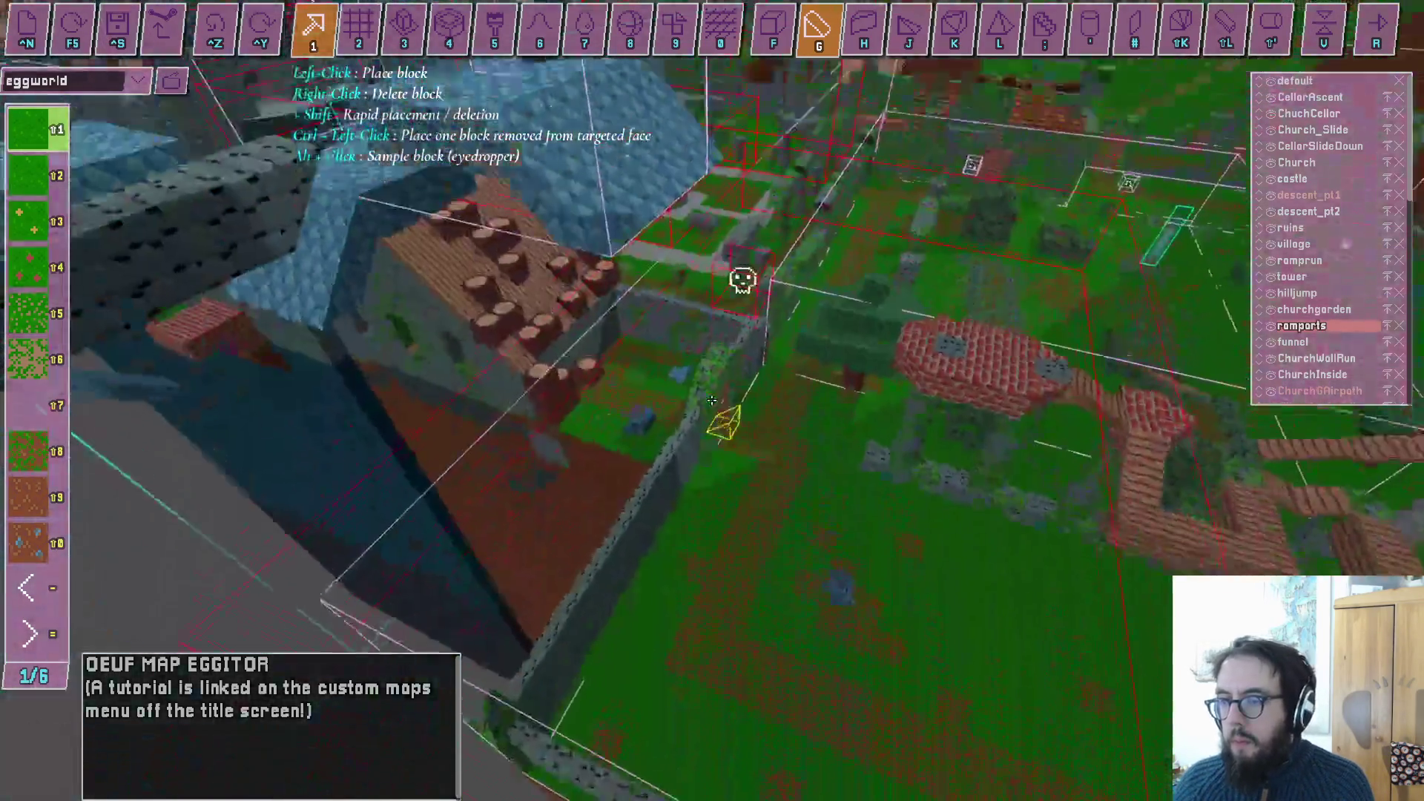
# Spawn the egg, roll it along the wall, forest floor and mossy blocks, respawn, then quit with F8
pyautogui.press('r')
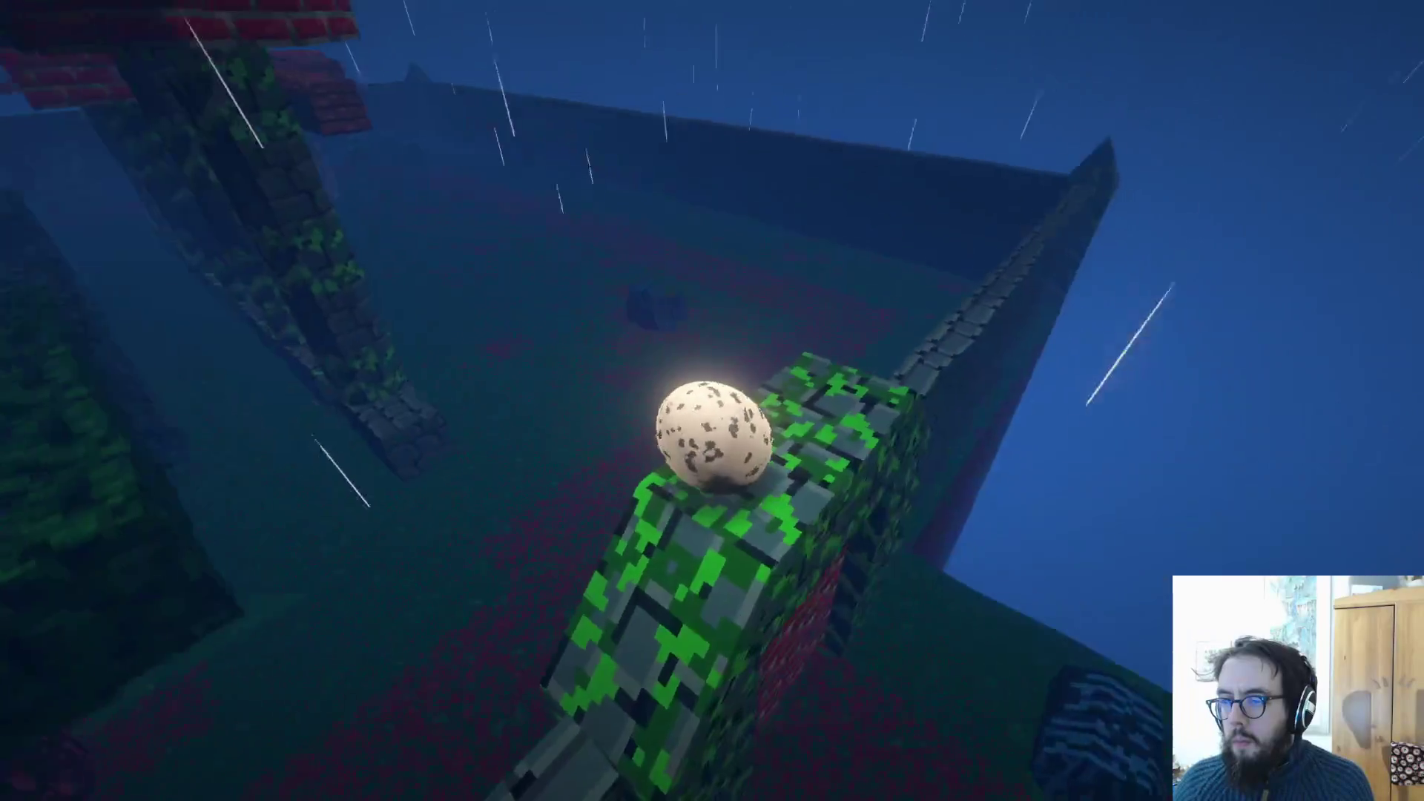
pyautogui.press('w')
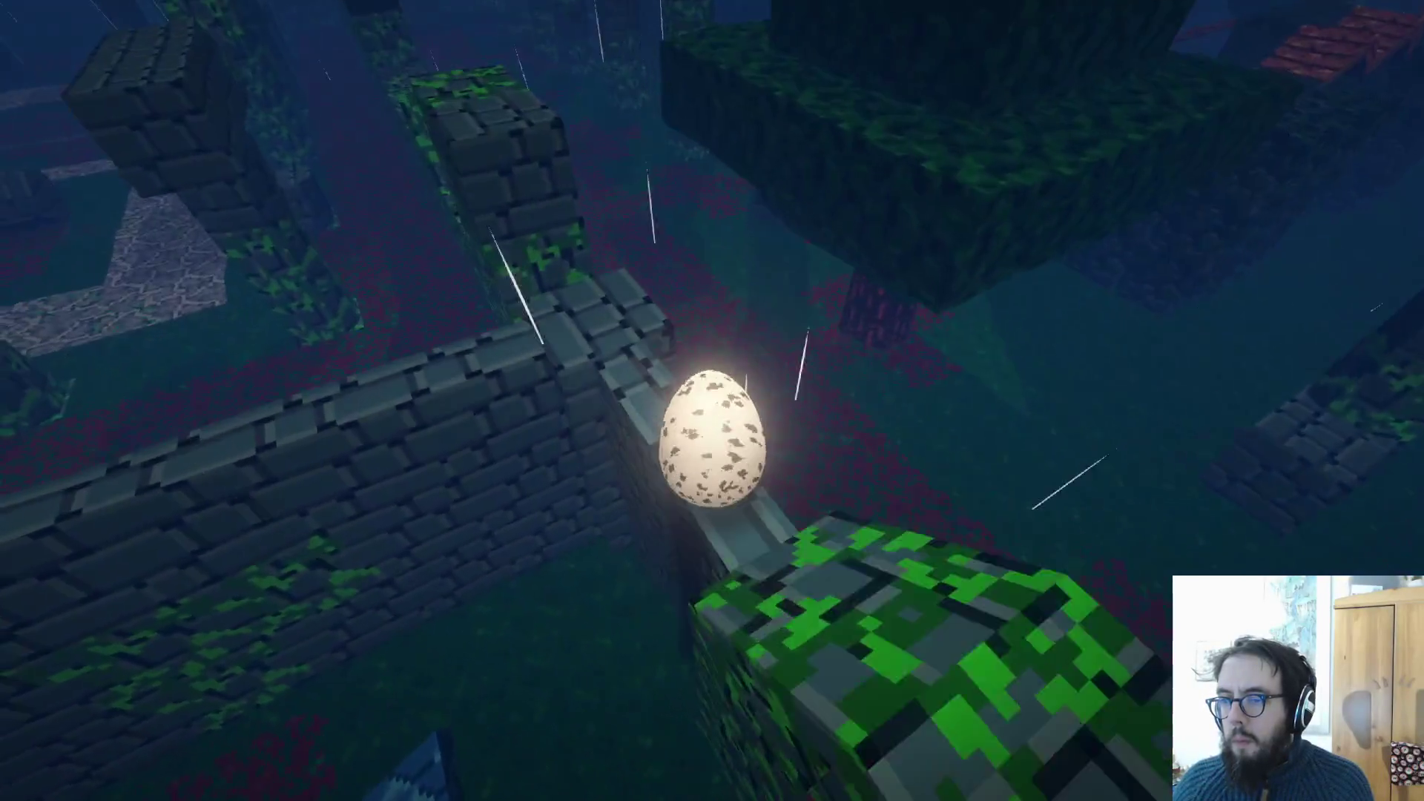
pyautogui.press('w')
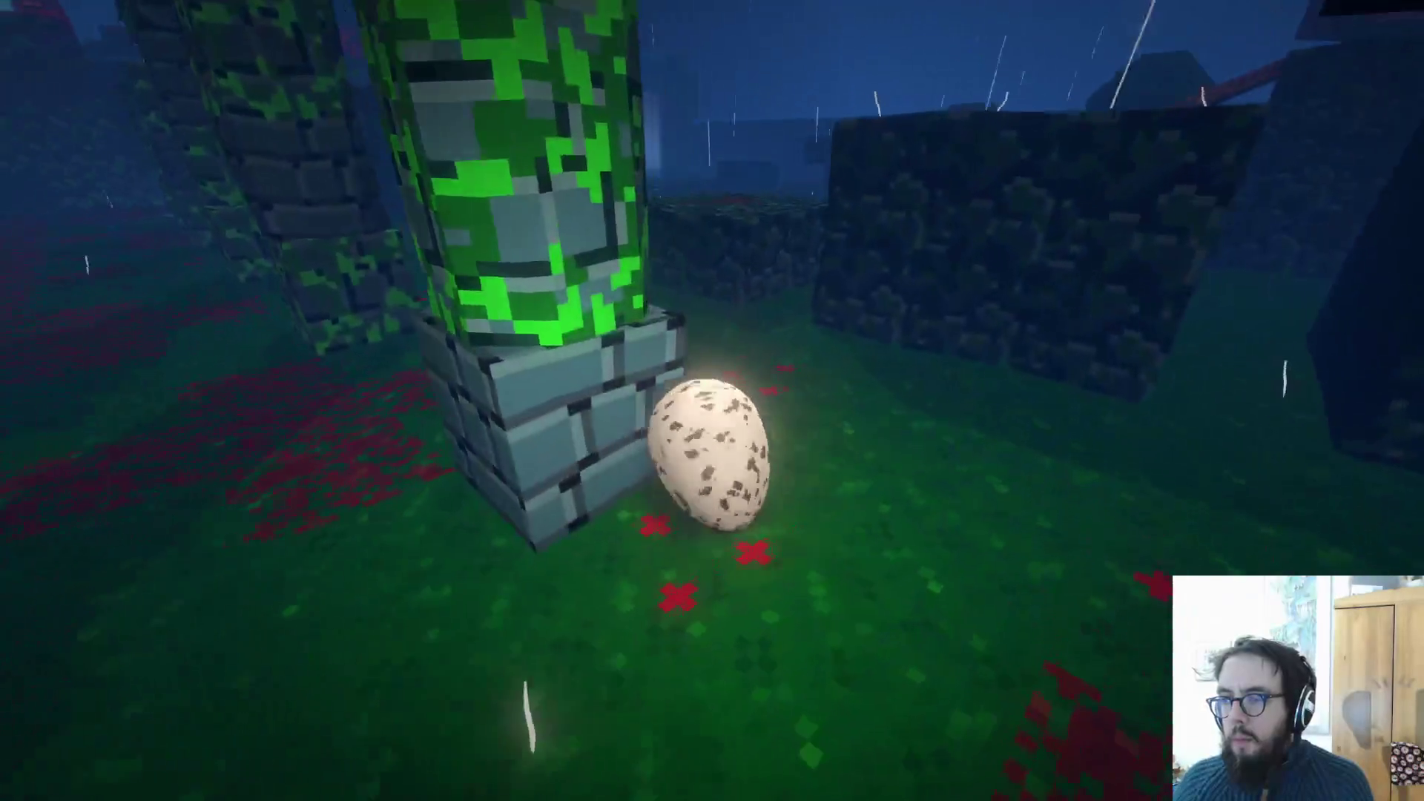
pyautogui.press('w')
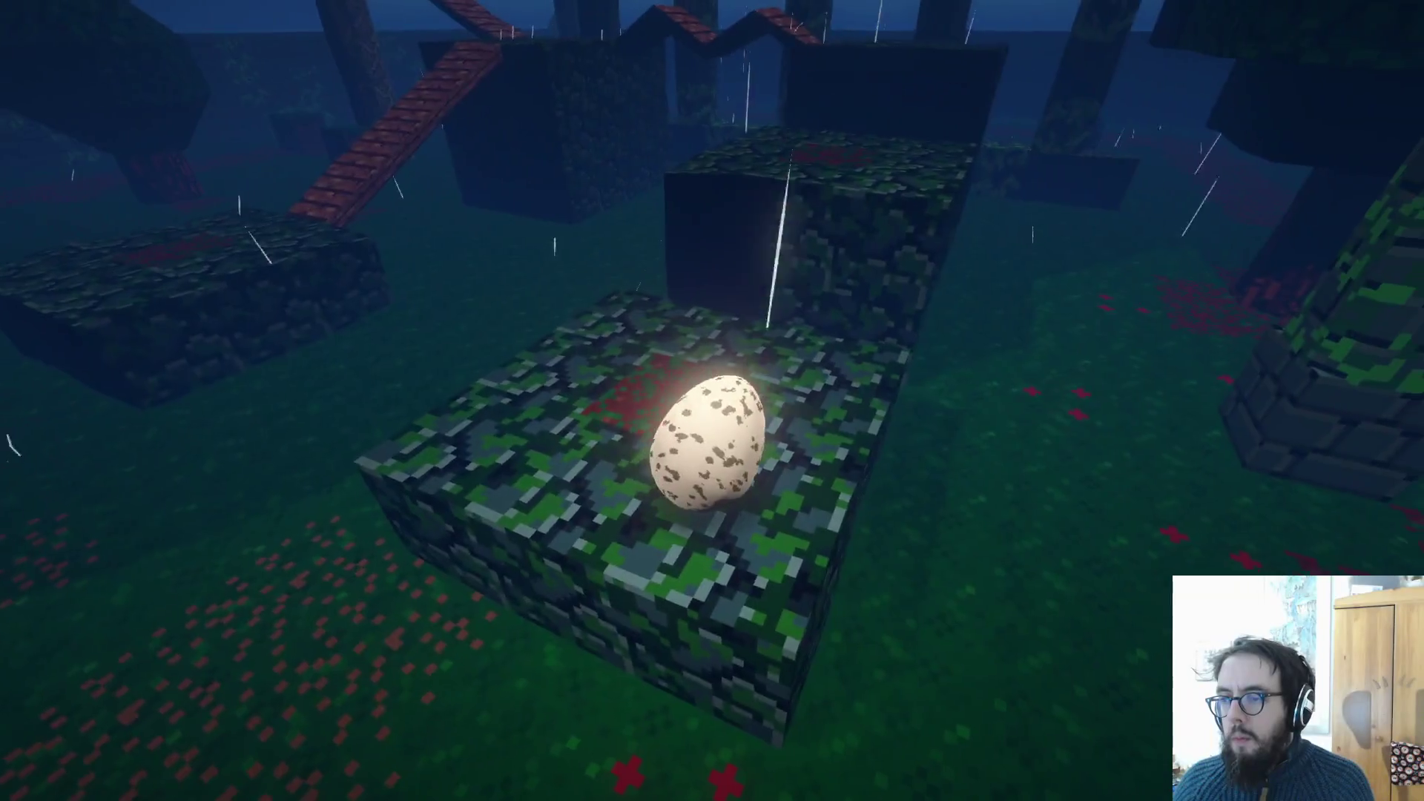
pyautogui.press('w')
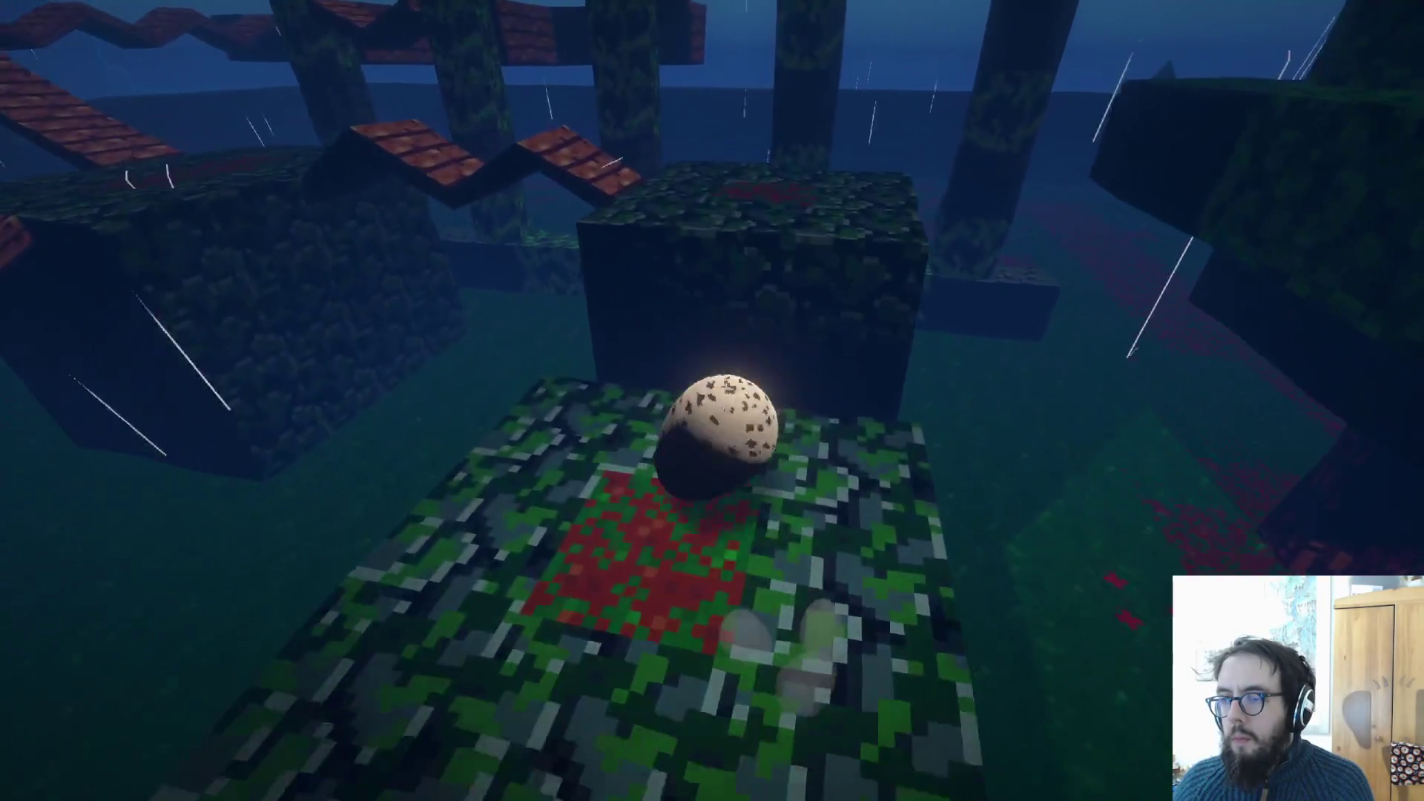
pyautogui.press('w')
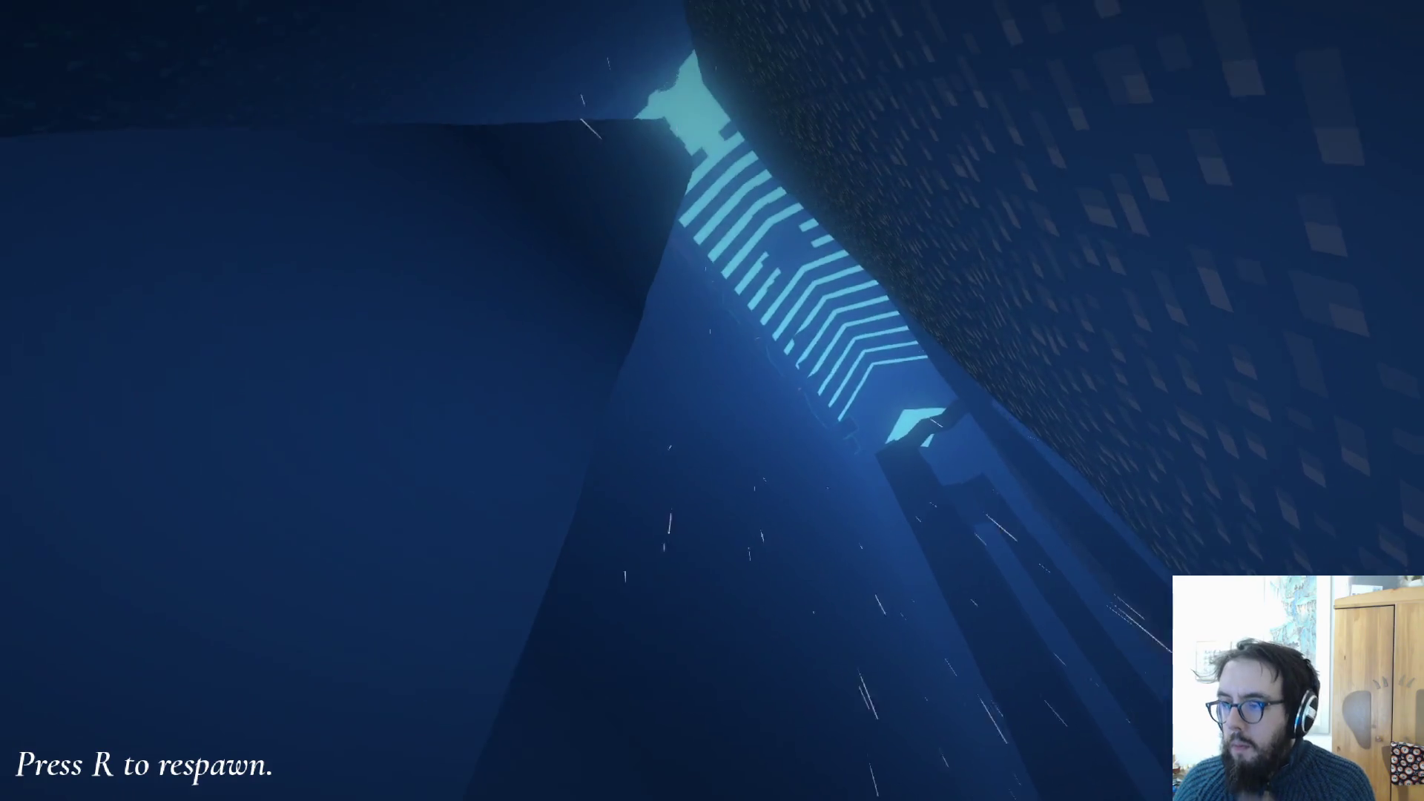
pyautogui.press('r')
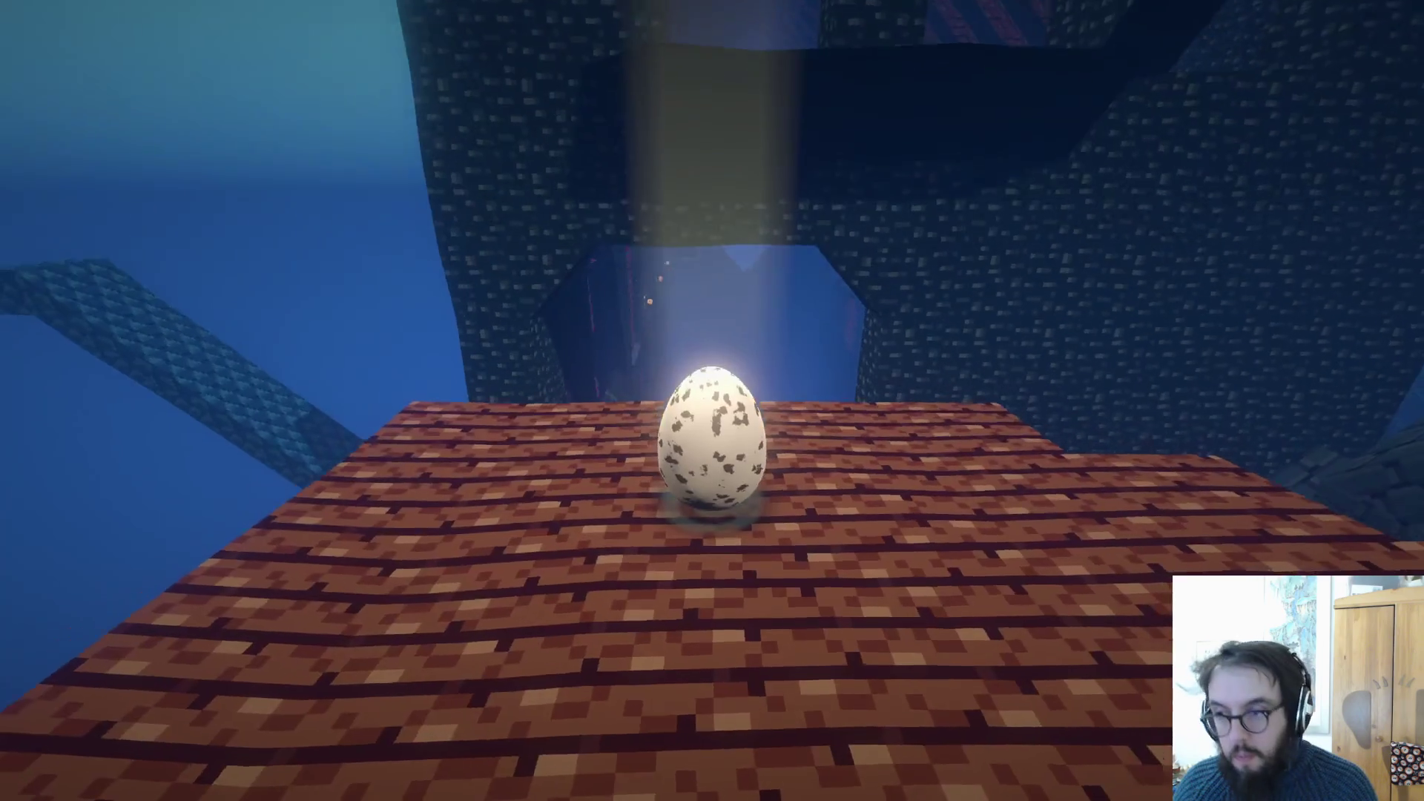
pyautogui.press('F8')
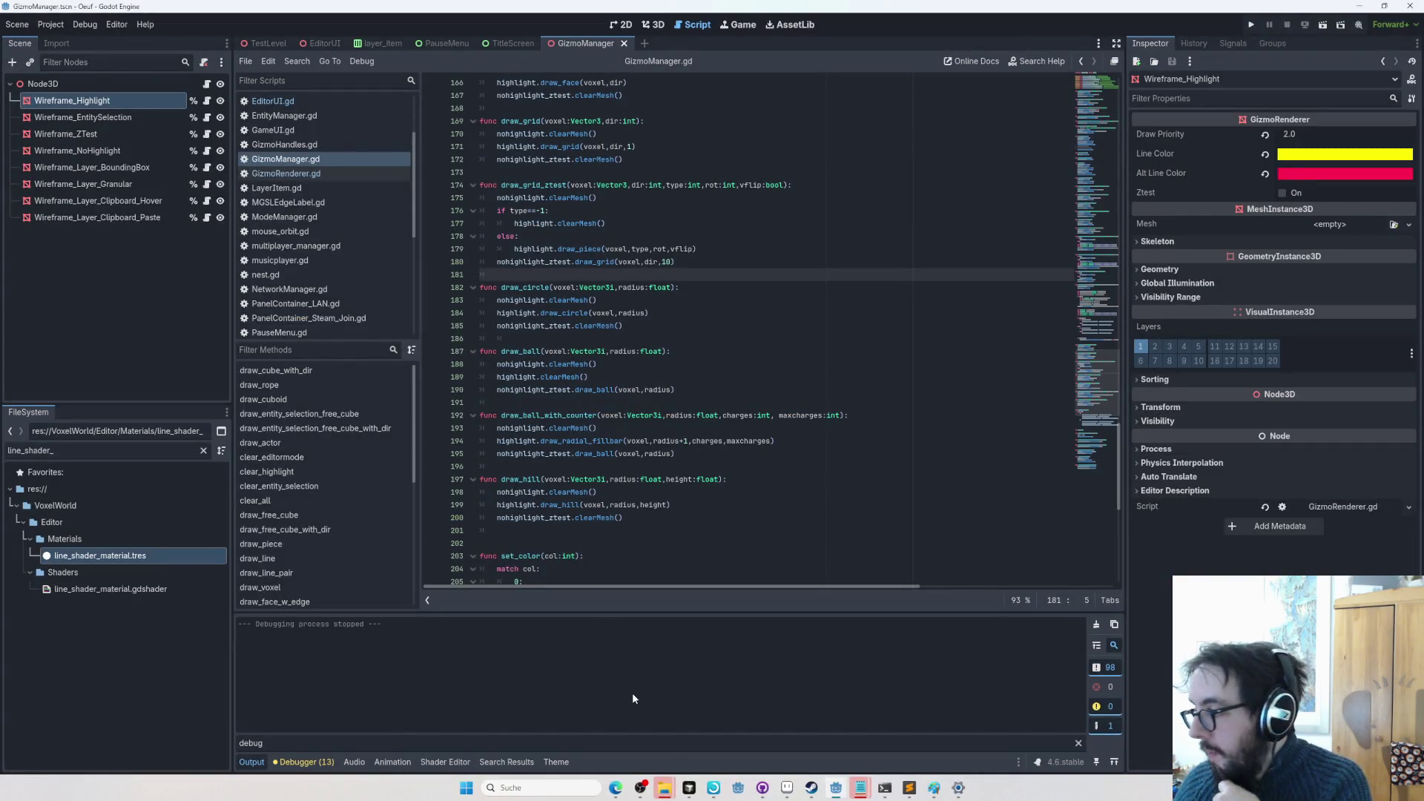
# Glance at the egg-game issues in Edge, then rerun the project with F5
pyautogui.click(616, 788)
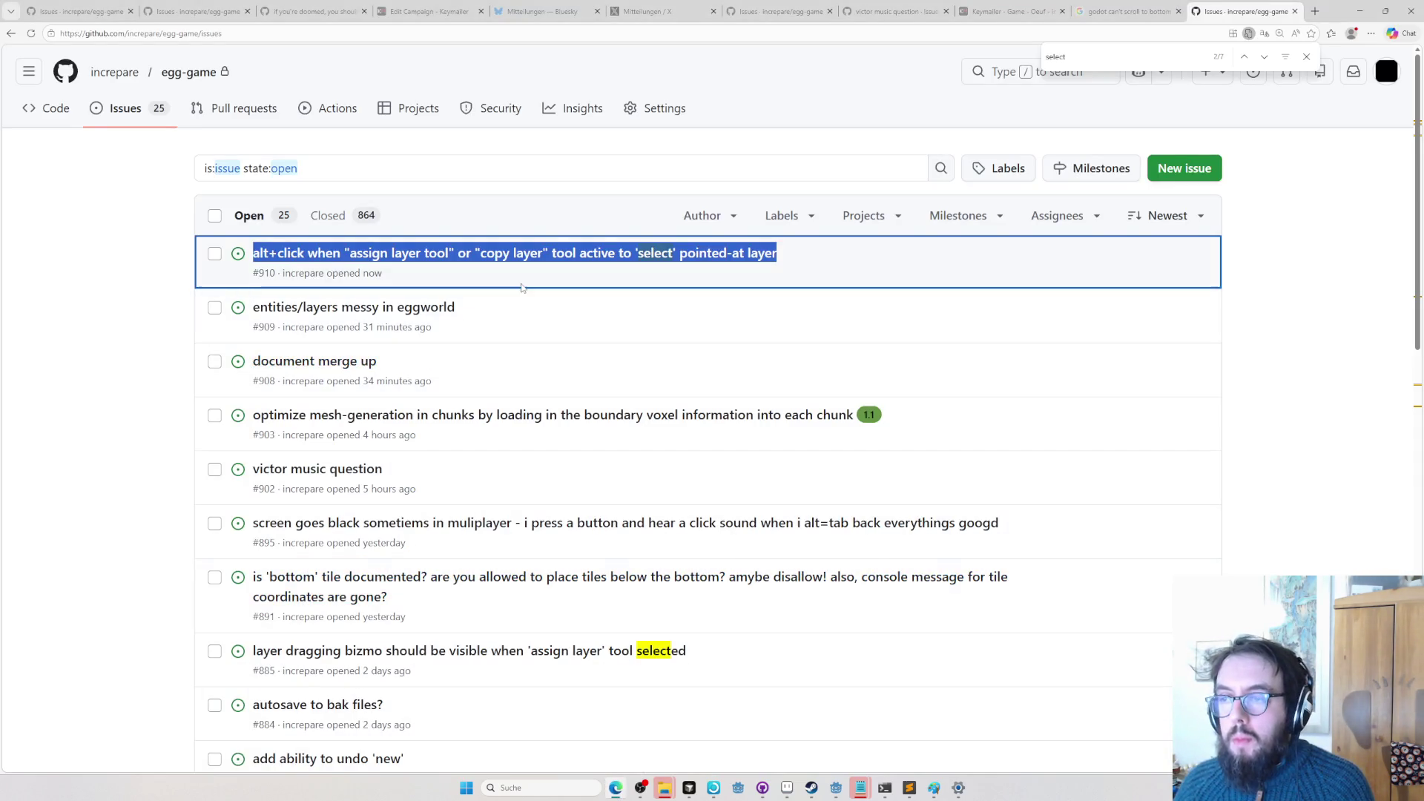
pyautogui.hotkey('alt', 'Tab')
pyautogui.hotkey('alt', 'Tab')
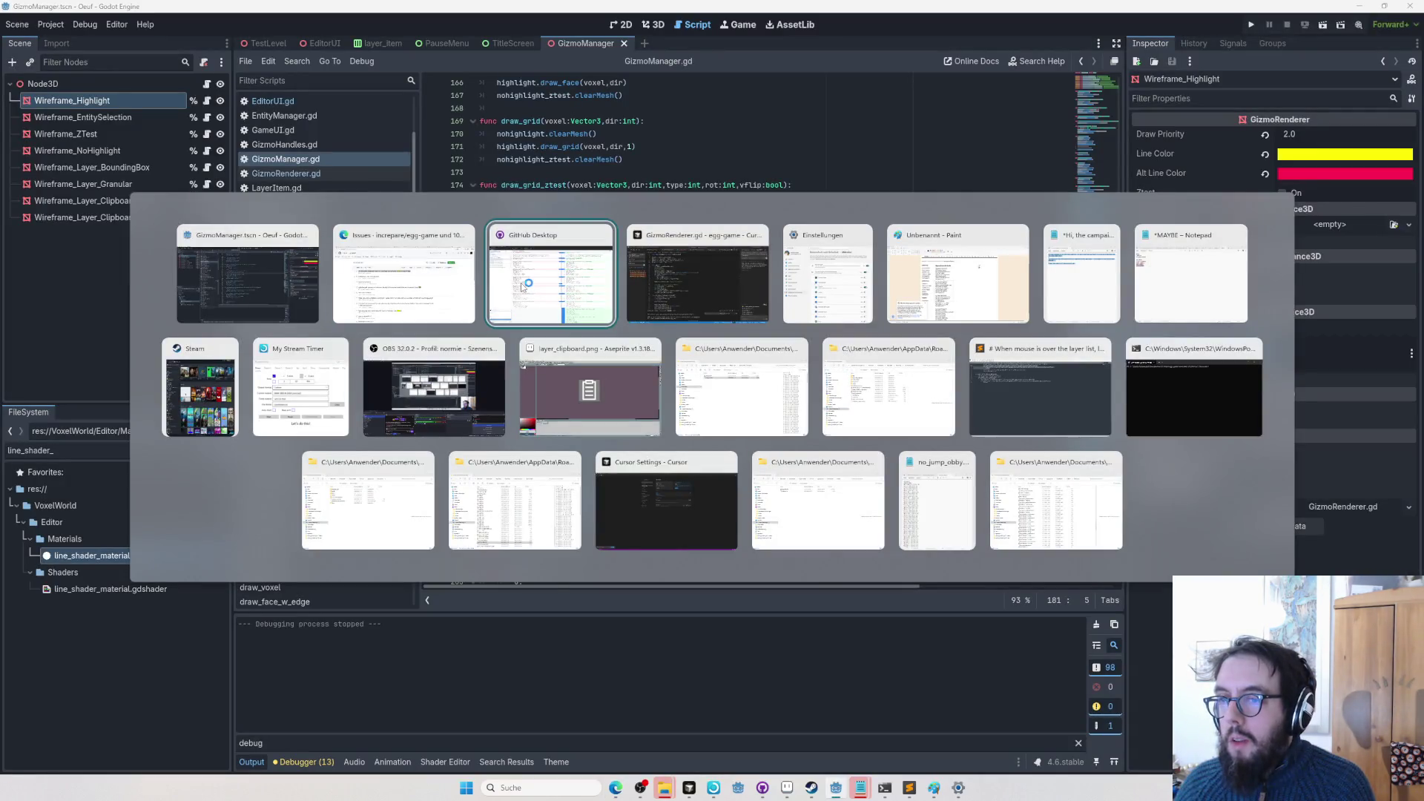
pyautogui.hotkey('alt', 'shift', 'Tab')
pyautogui.hotkey('alt', 'shift', 'Tab')
pyautogui.press('F5')
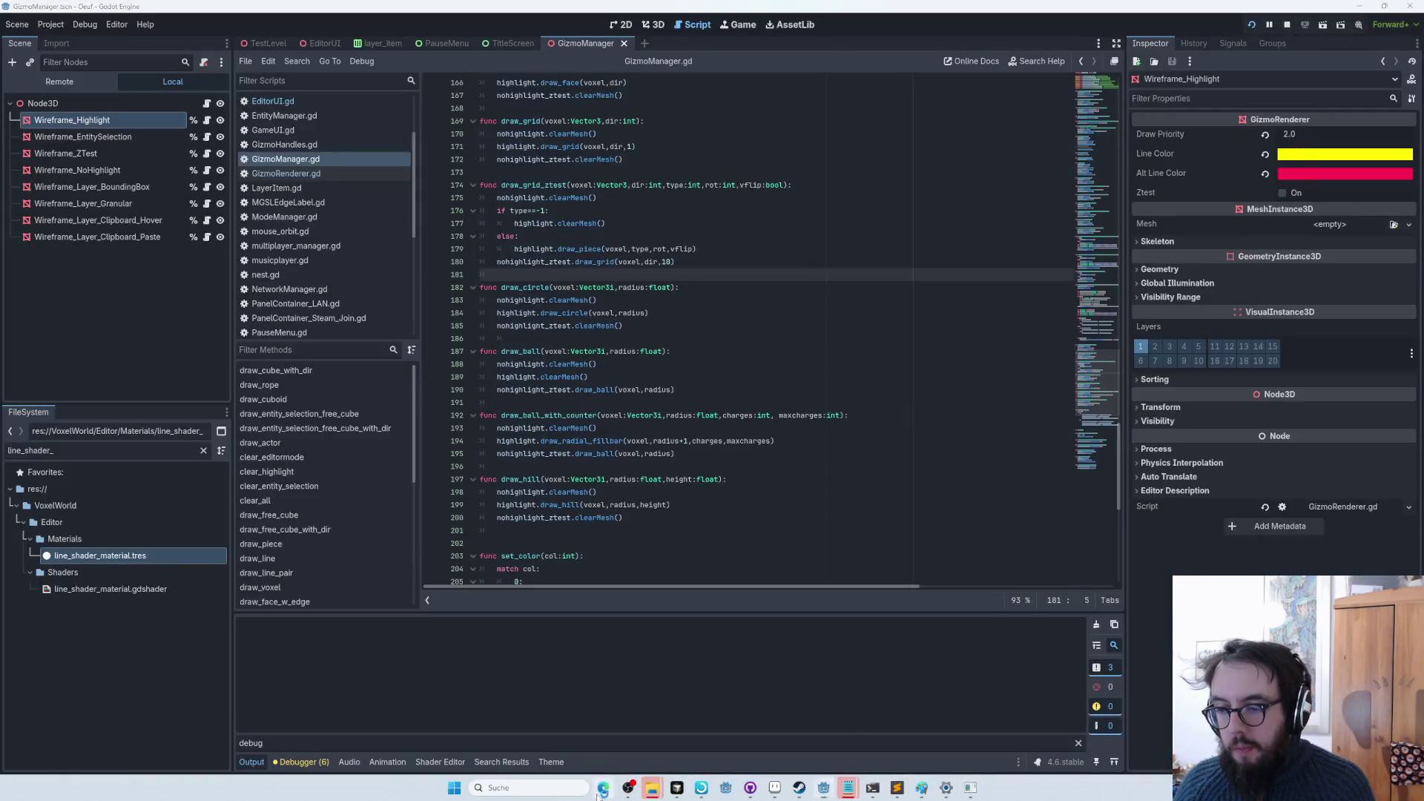
# Start entering an 'egg' address in a new browser tab
pyautogui.click(603, 787)
pyautogui.hotkey('ctrl', 't')
pyautogui.write('egg')
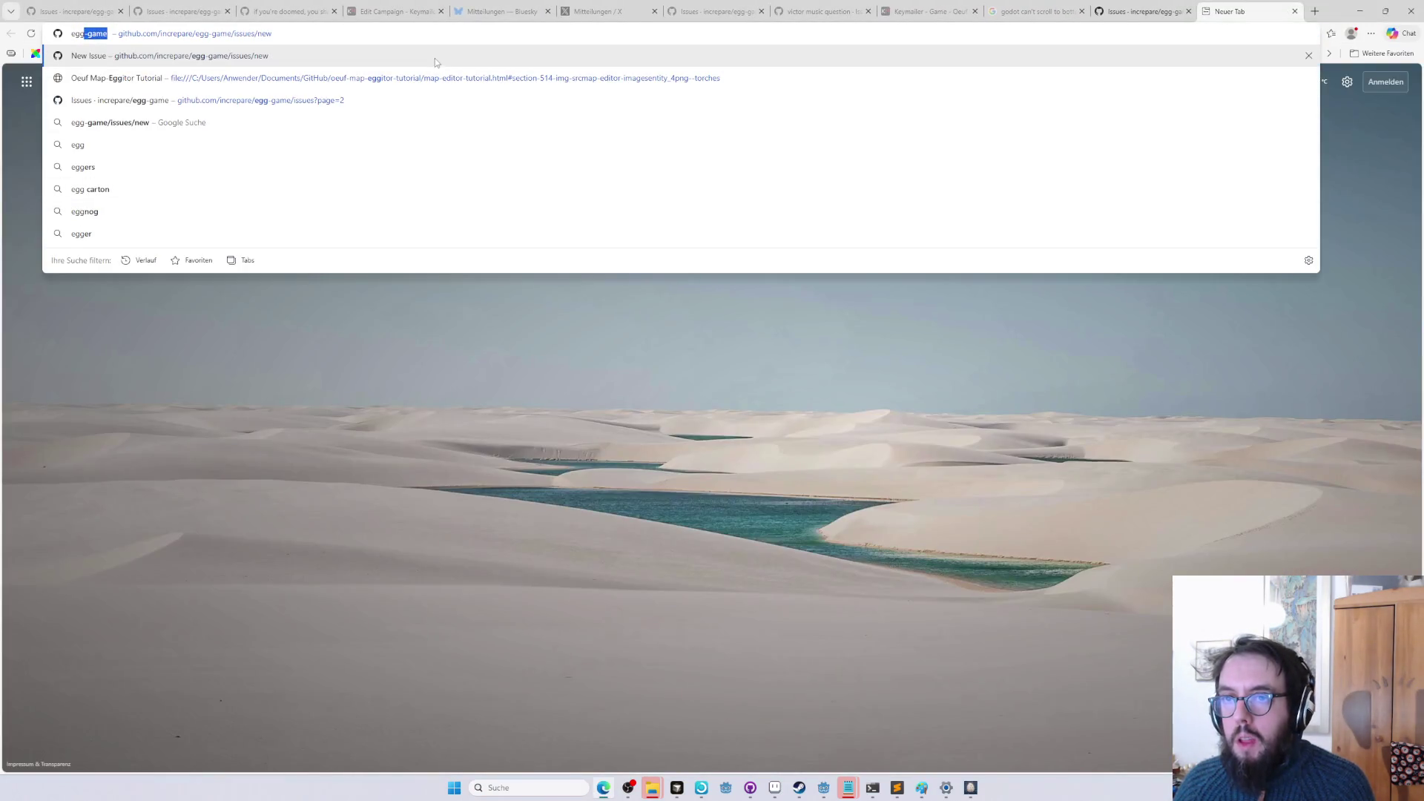
# Go to the Oeuf documentation's Map-Eggitor tutorial page via the address bar
pyautogui.click(435, 58)
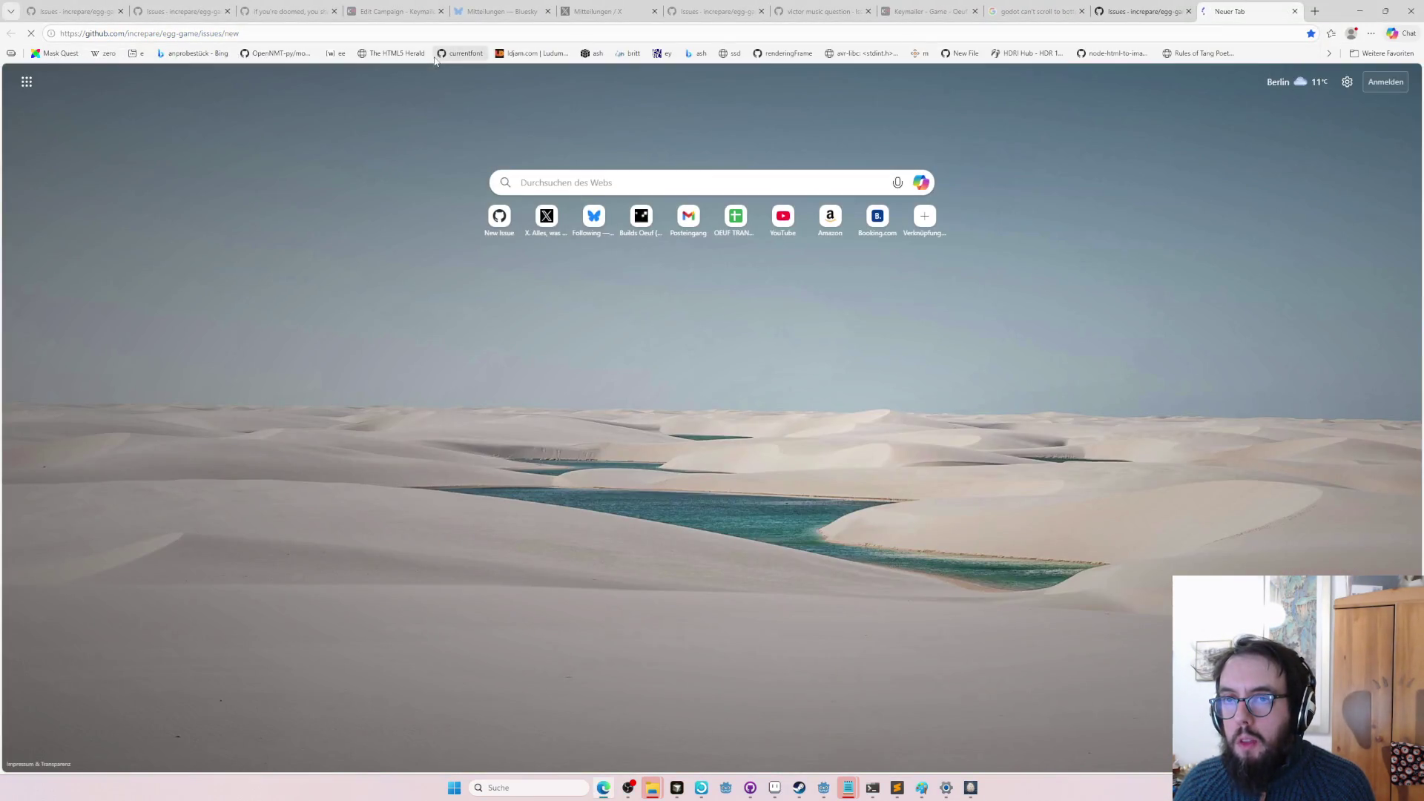
pyautogui.hotkey('ctrl', 'l')
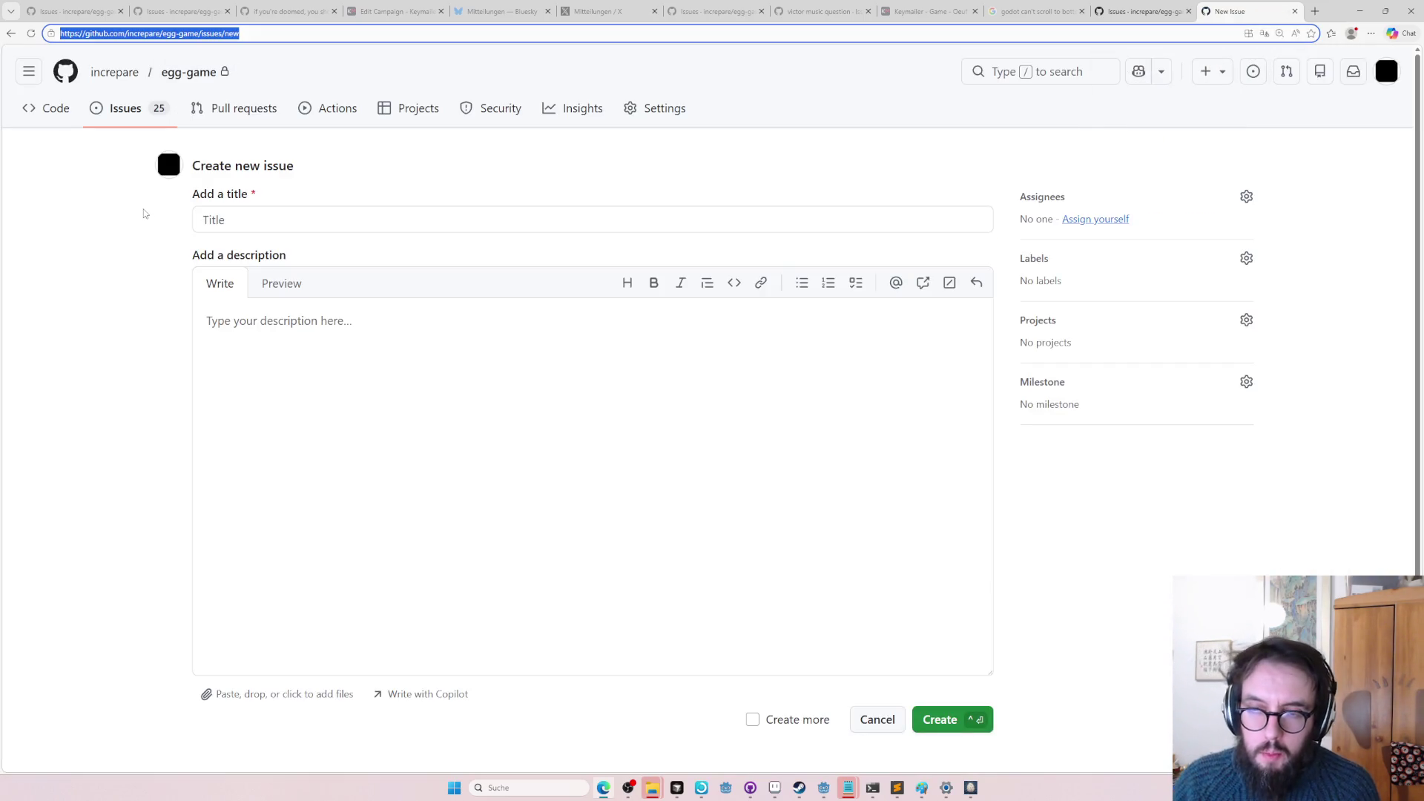
pyautogui.write('oeuf_documen')
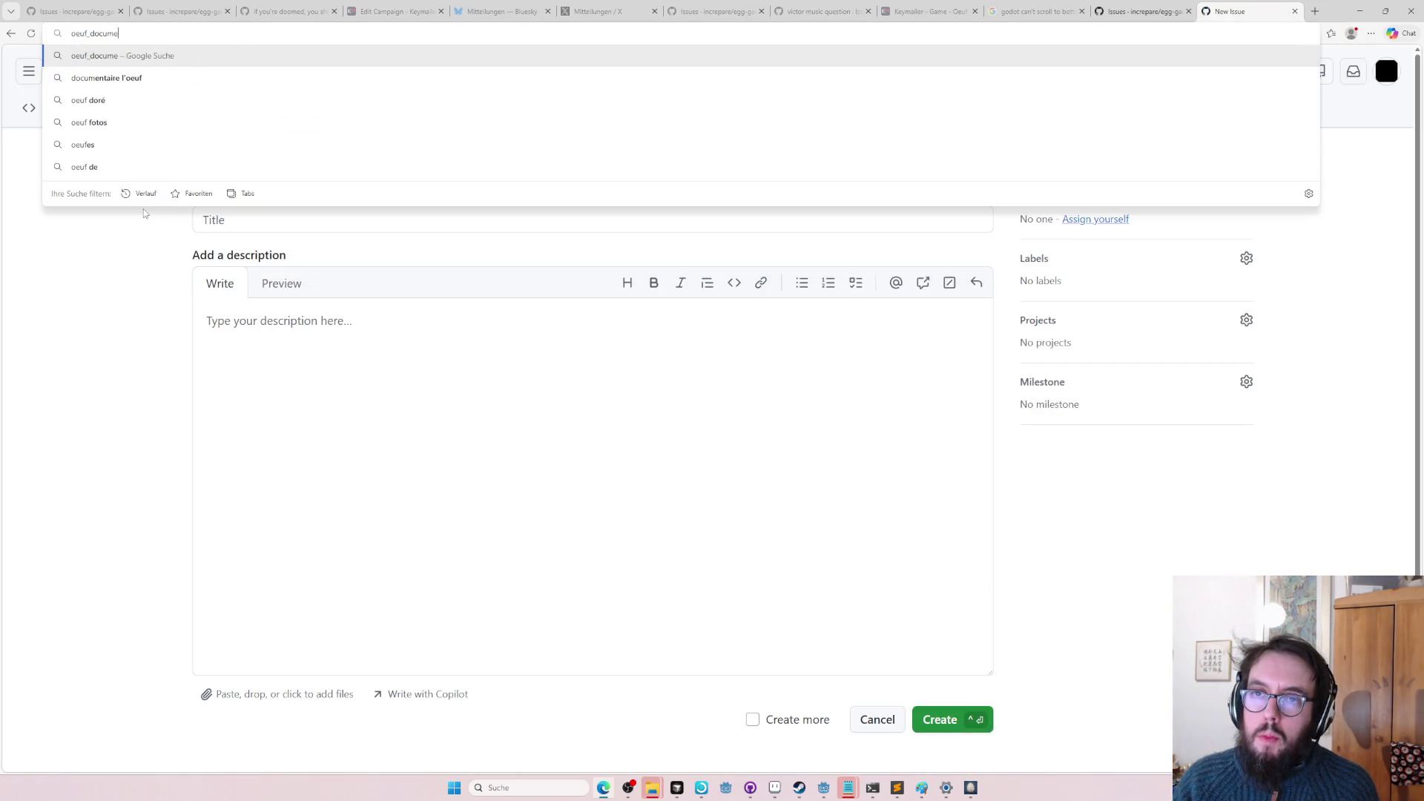
pyautogui.hotkey('ctrl', 'a')
pyautogui.write('documentat')
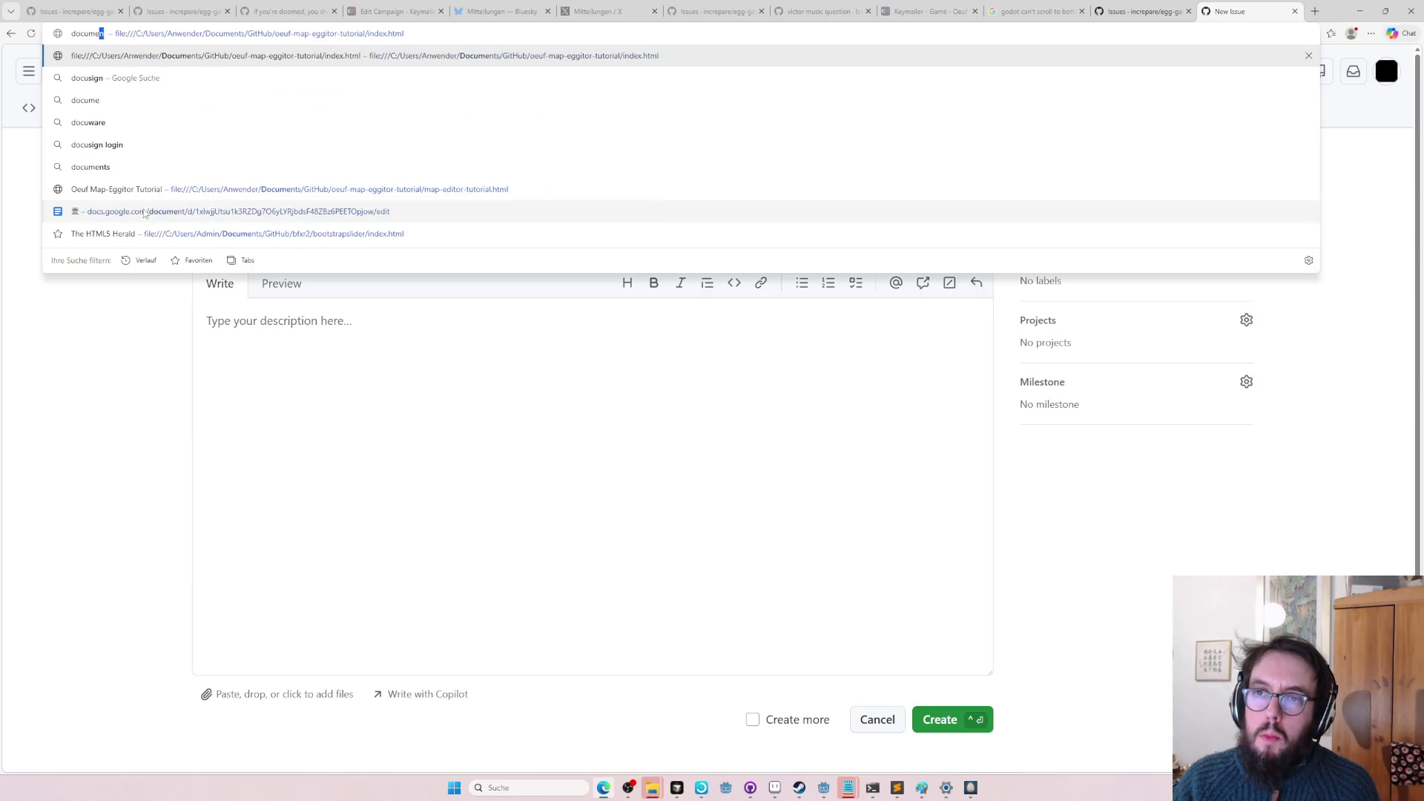
pyautogui.press('Return')
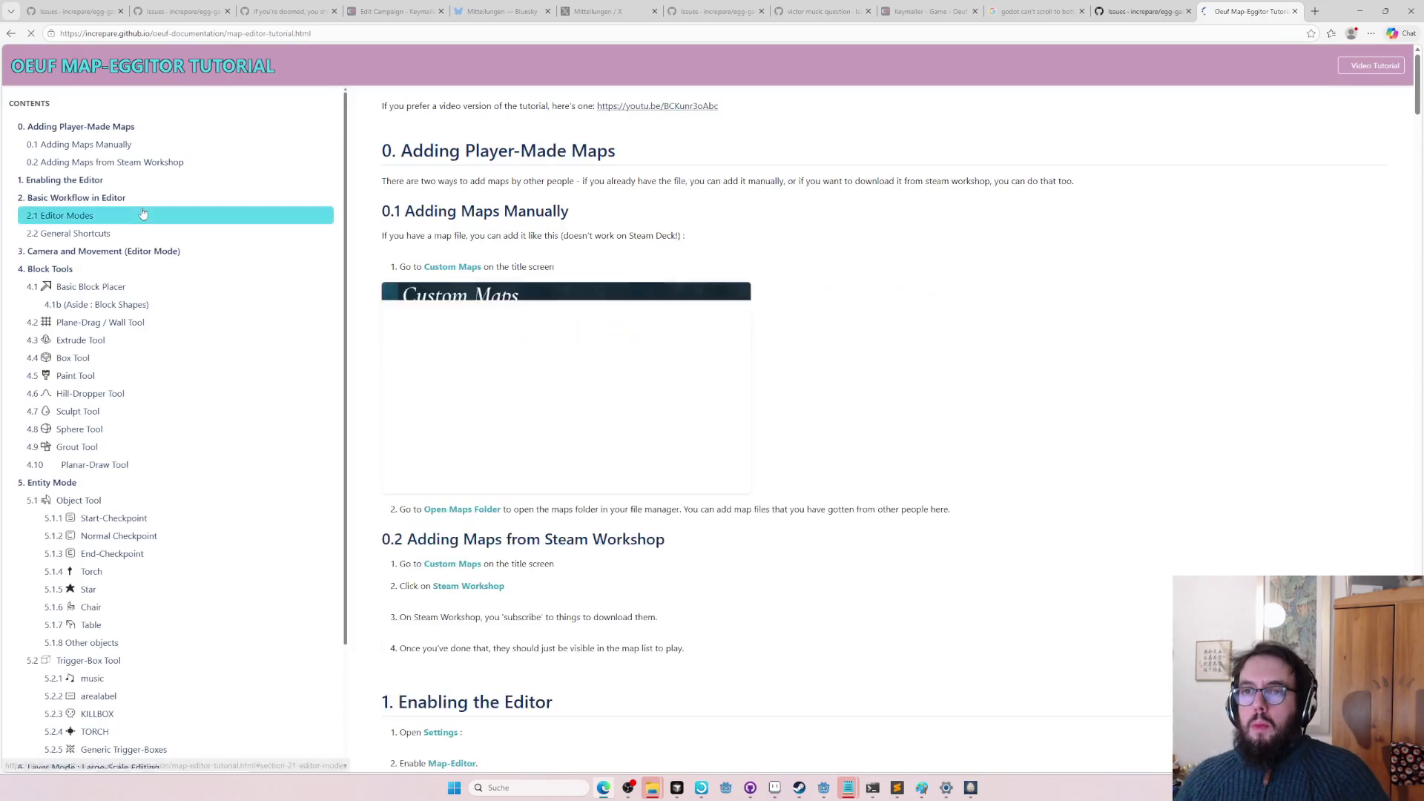
# Open the map_editor_opened.png screenshot in its own tab and view it full size
pyautogui.scroll(-5, 717, 451)
pyautogui.scroll(-15, 717, 451)
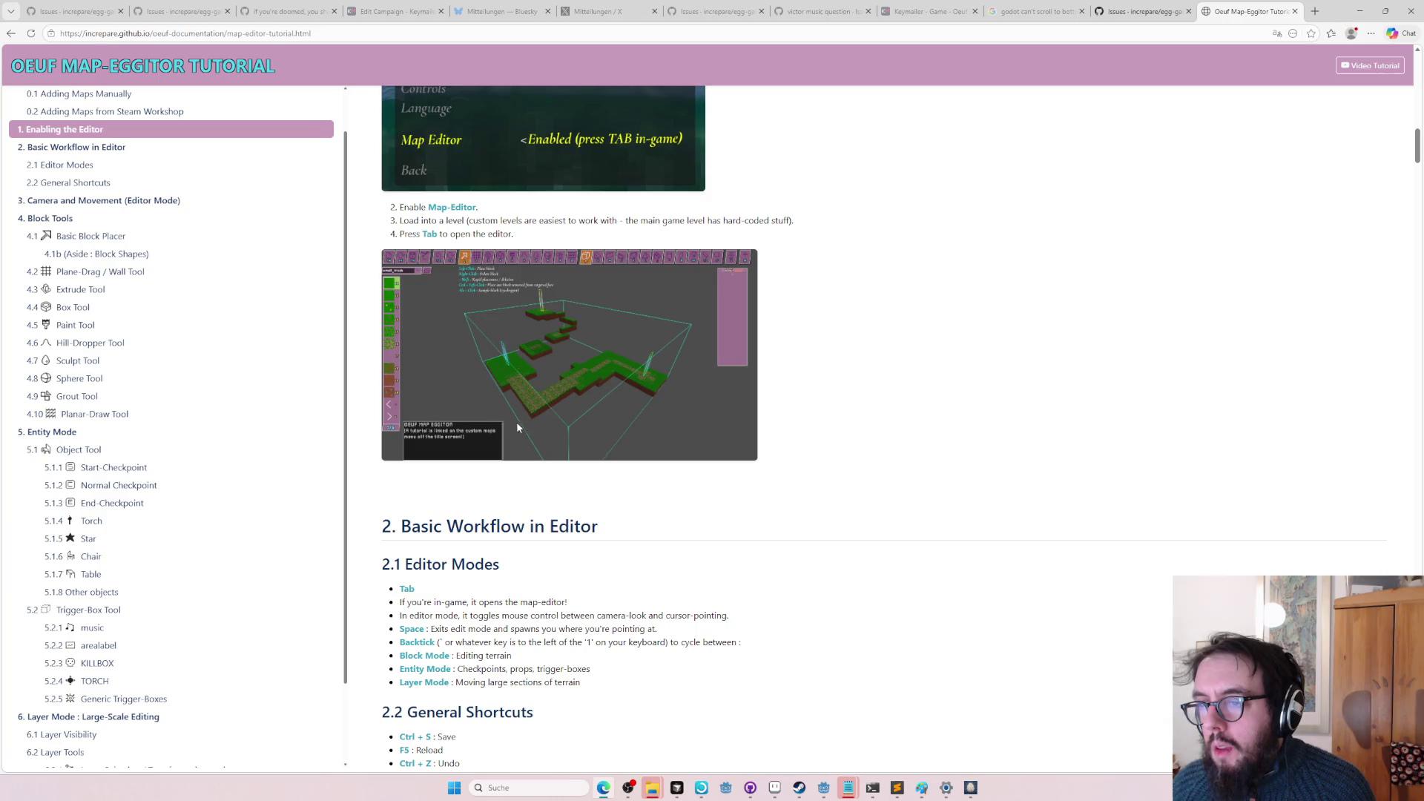
pyautogui.keyDown('ctrl'); pyautogui.scroll(1, 547, 424); pyautogui.keyUp('ctrl')
pyautogui.rightClick(562, 363)
pyautogui.click(623, 376)
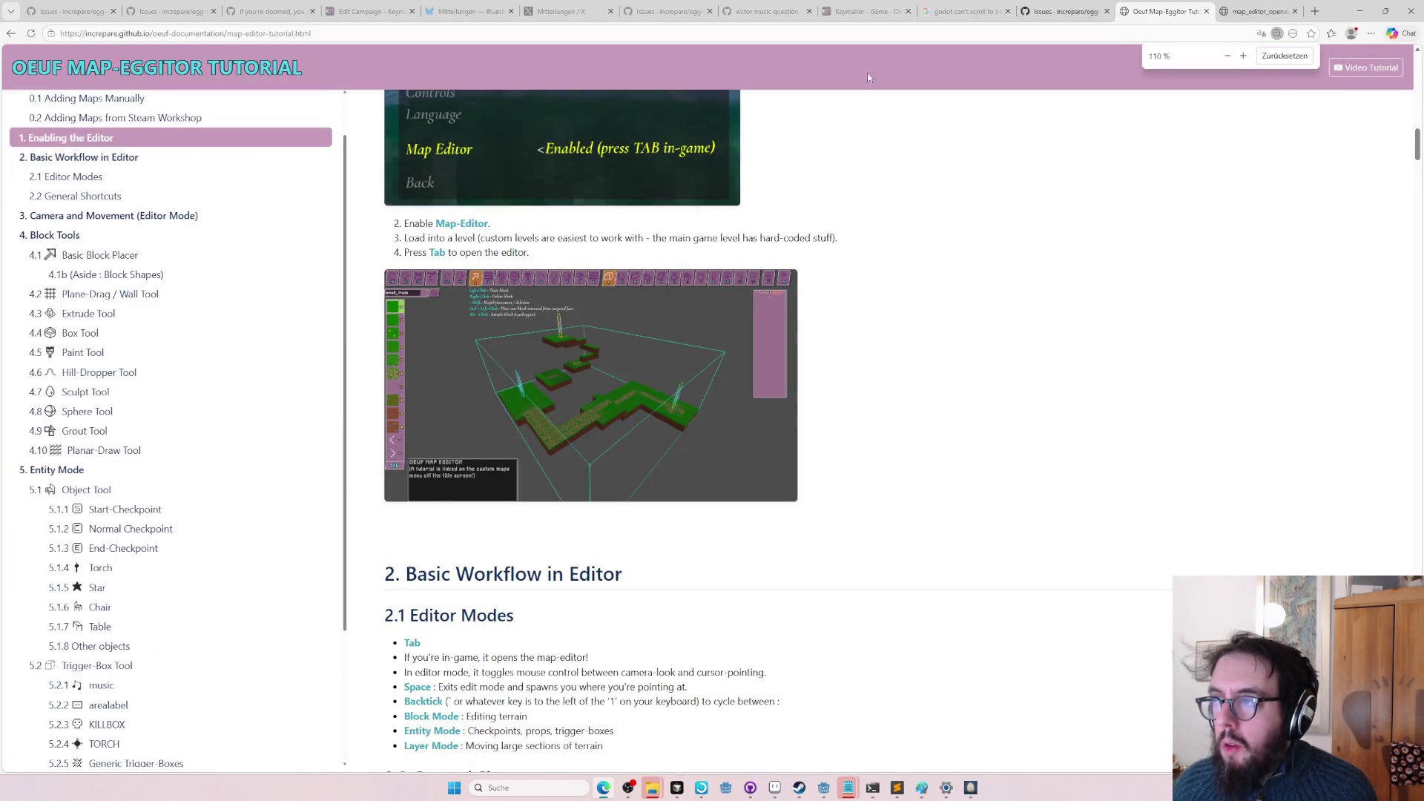
pyautogui.click(1254, 11)
pyautogui.click(772, 334)
pyautogui.hotkey('alt', 'Tab')
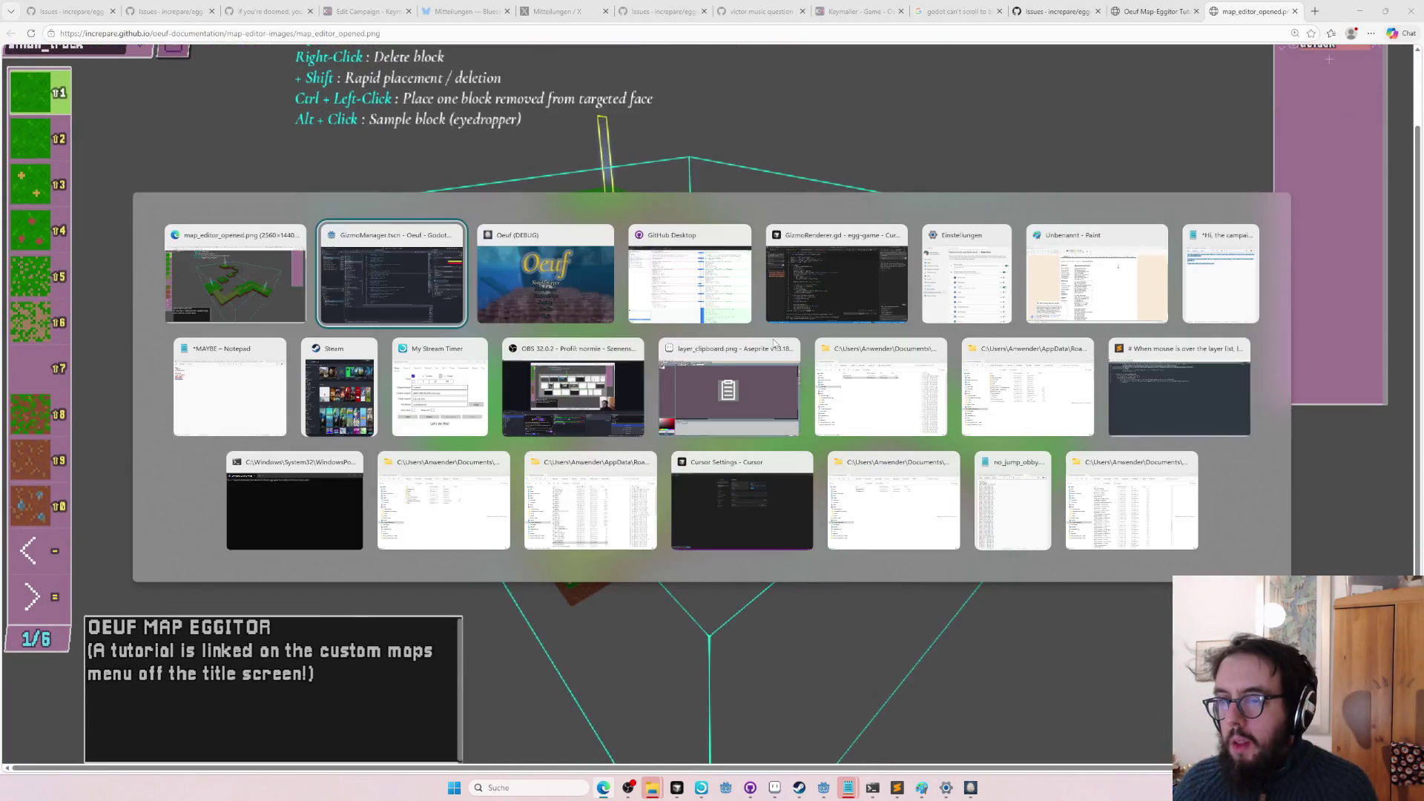
# In the running game, load small_track from The Hut Roof save, then exit the screenshot's fullscreen
pyautogui.hotkey('alt', 'Tab')
pyautogui.click(734, 382)
pyautogui.click(736, 391)
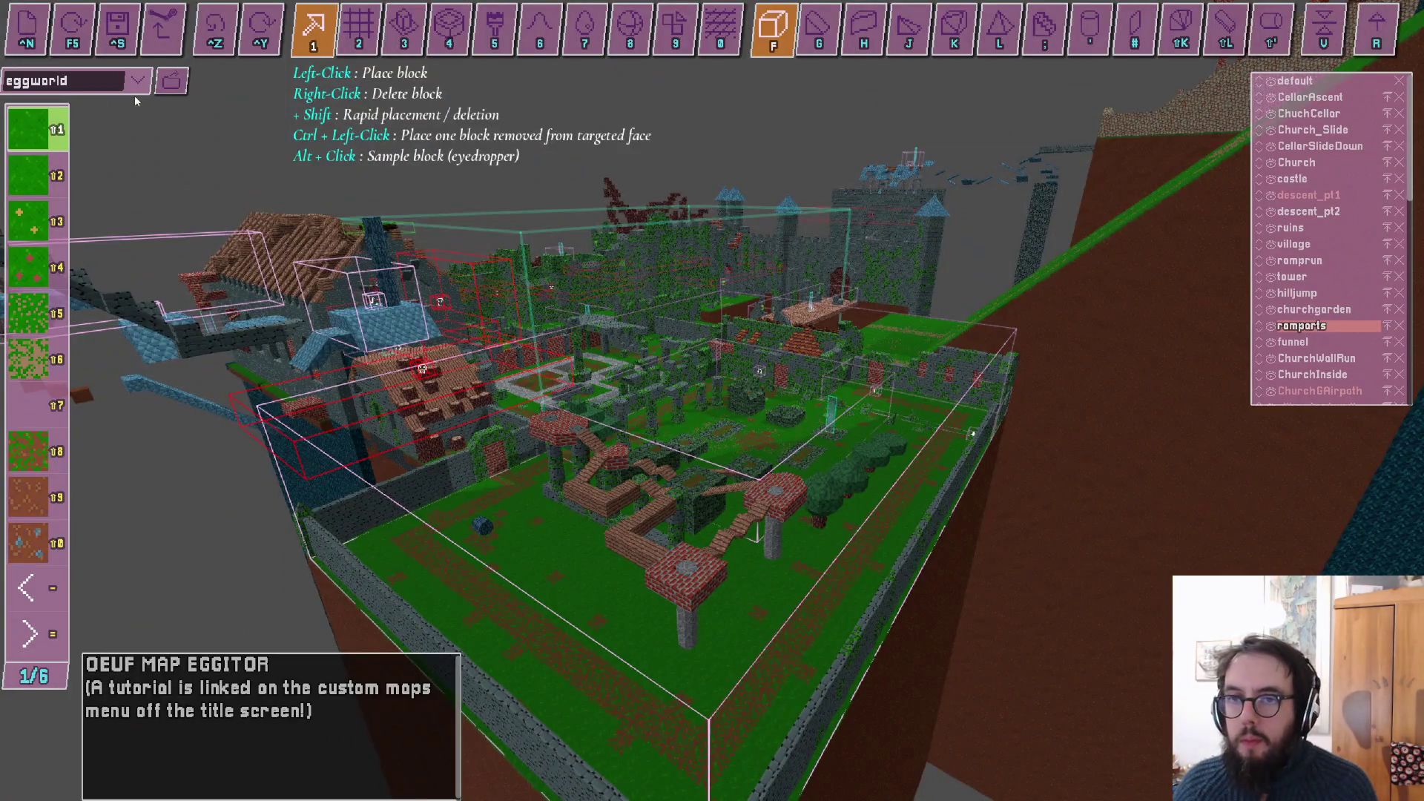
pyautogui.click(137, 81)
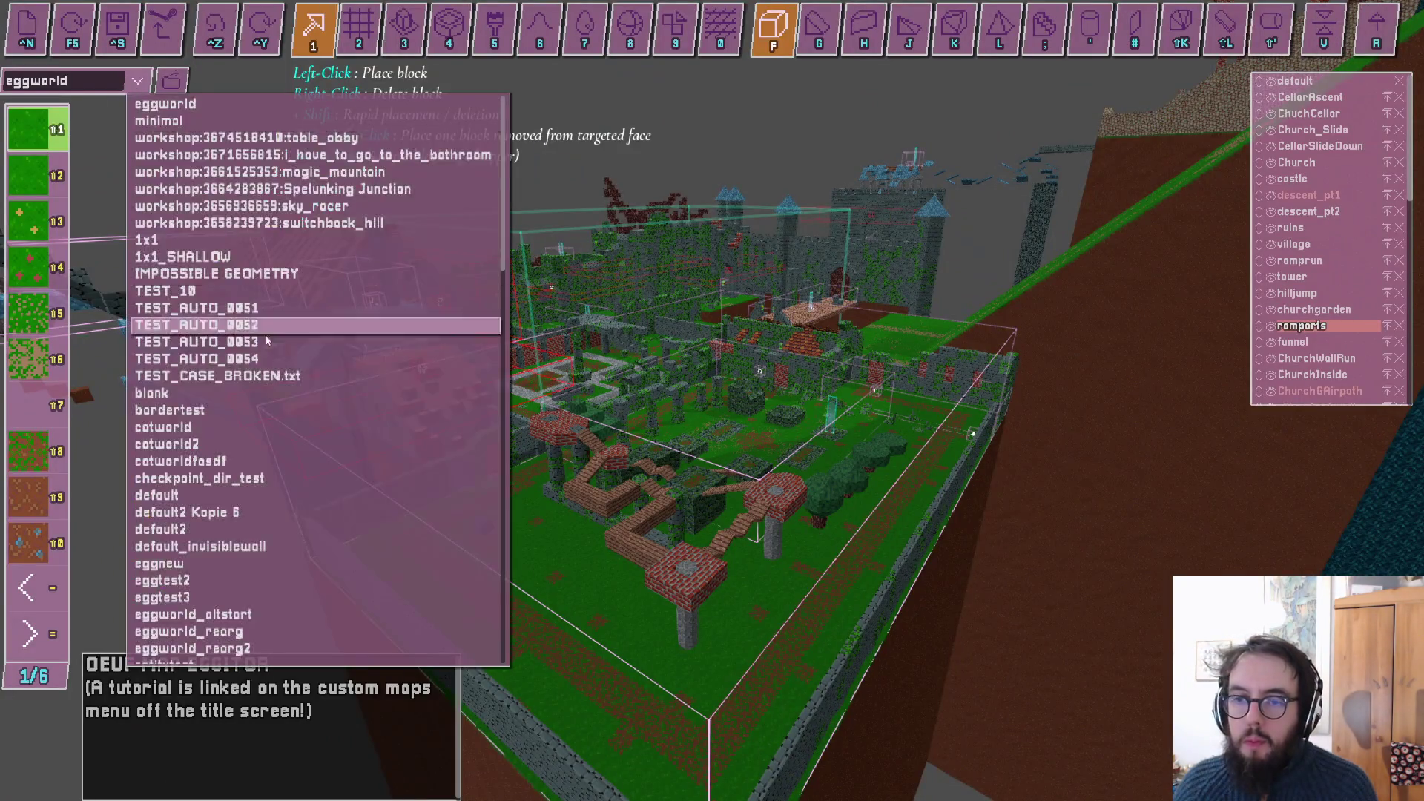
pyautogui.scroll(-15, 282, 438)
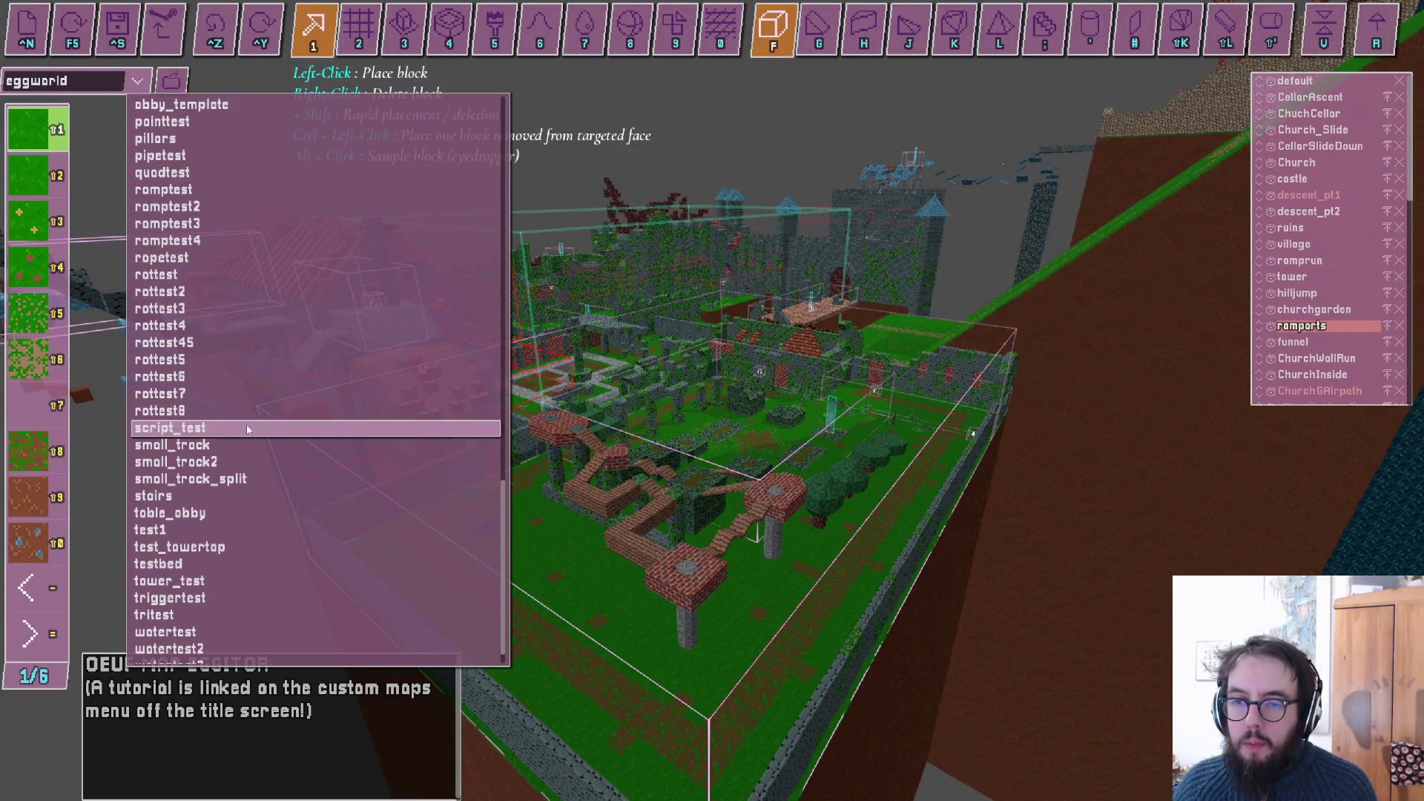
pyautogui.click(252, 445)
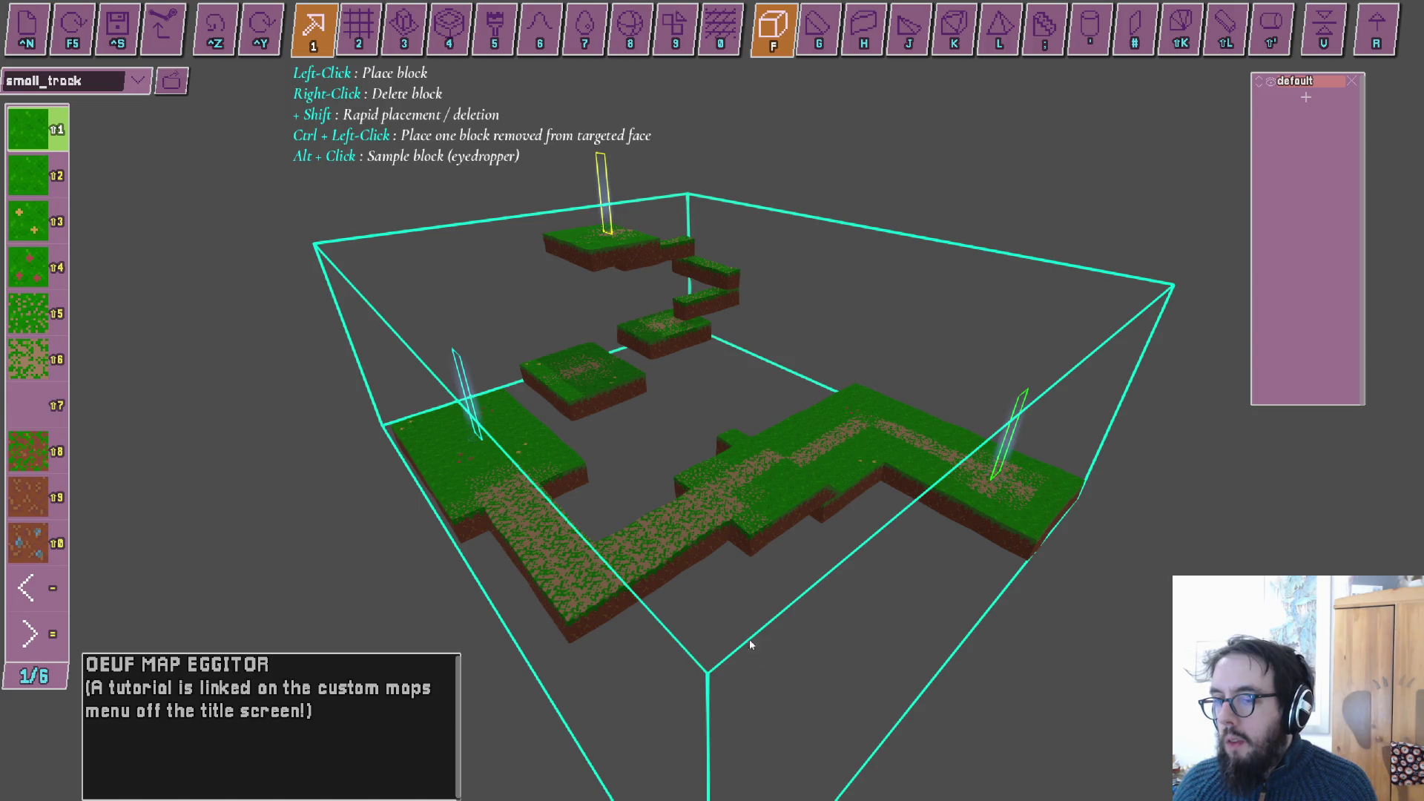
pyautogui.press('F11')
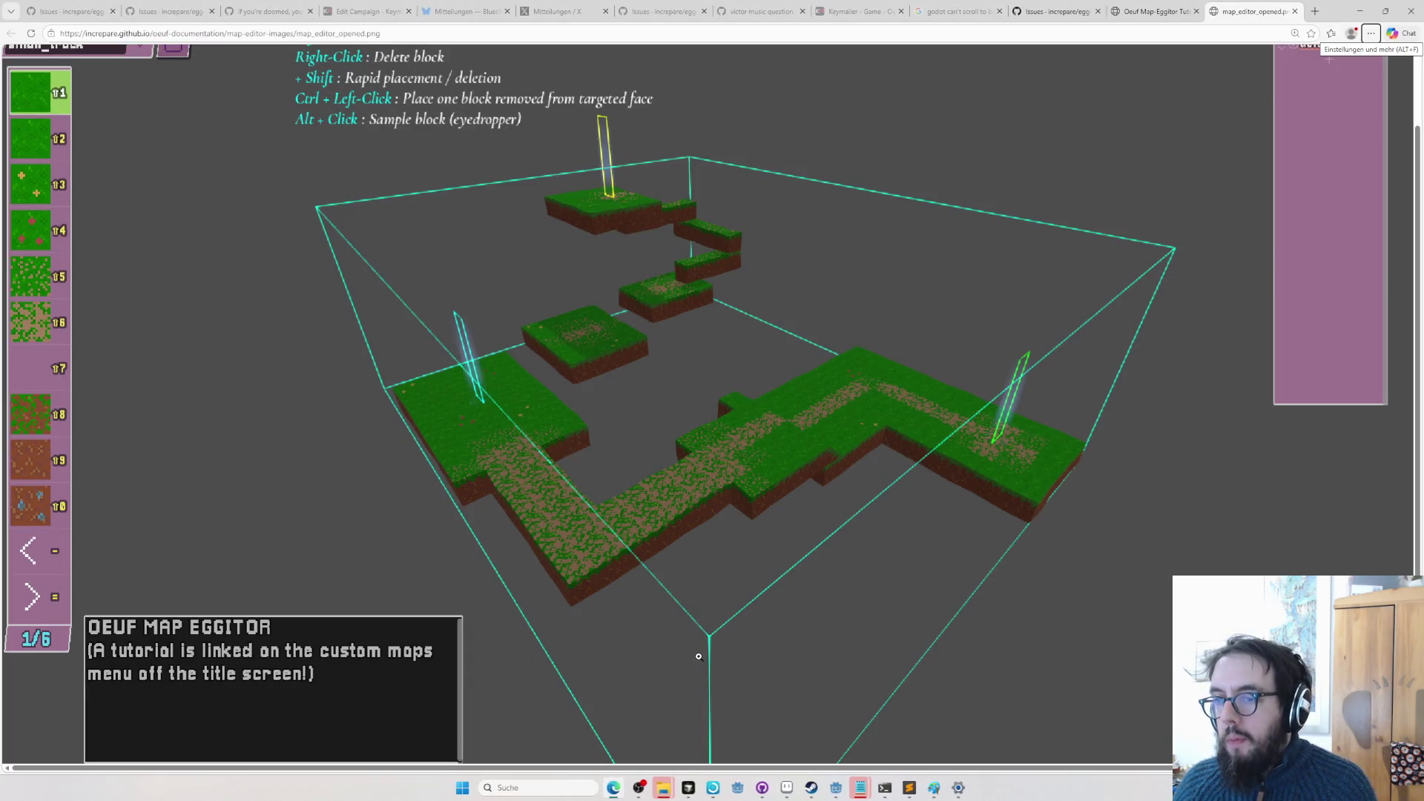
# Zoom the screenshot in and out, close the tab, and answer the 'Website verlassen?' prompt
pyautogui.click(699, 655)
pyautogui.click(698, 656)
pyautogui.hotkey('ctrl', 'w')
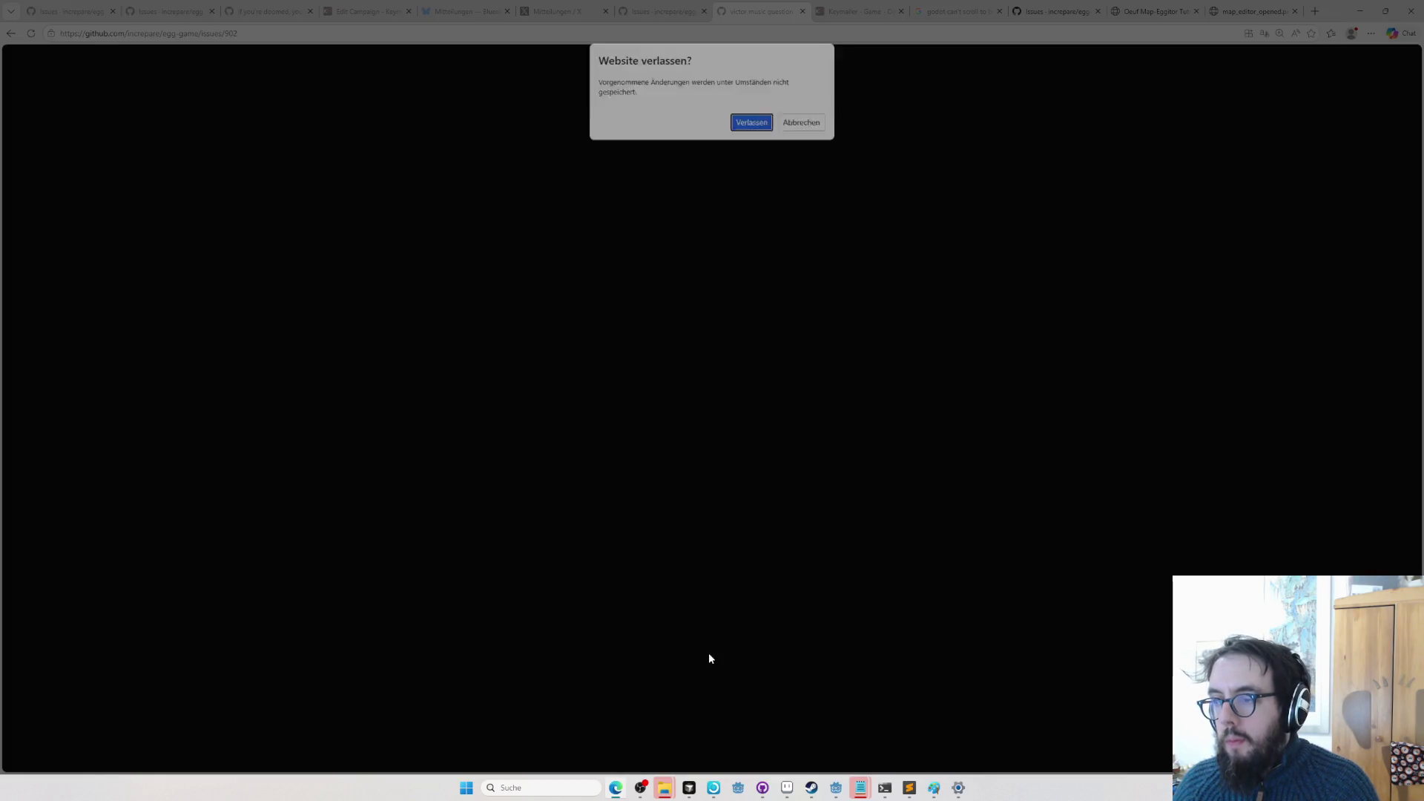
pyautogui.hotkey('alt', 'Tab')
pyautogui.hotkey('alt', 'Tab')
pyautogui.hotkey('alt', 'Tab')
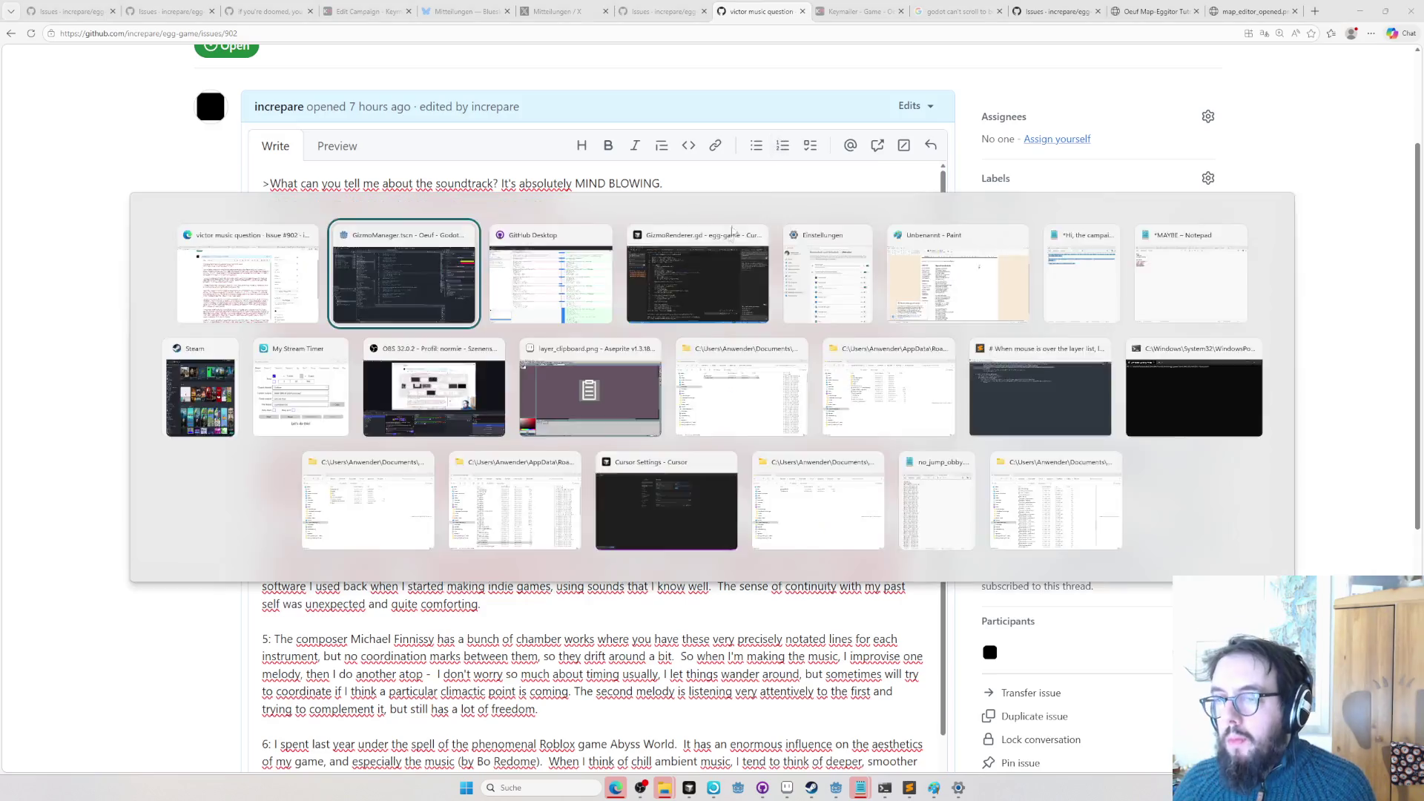
pyautogui.hotkey('alt', 'Tab')
pyautogui.hotkey('alt', 'Tab')
pyautogui.hotkey('alt', 'Tab')
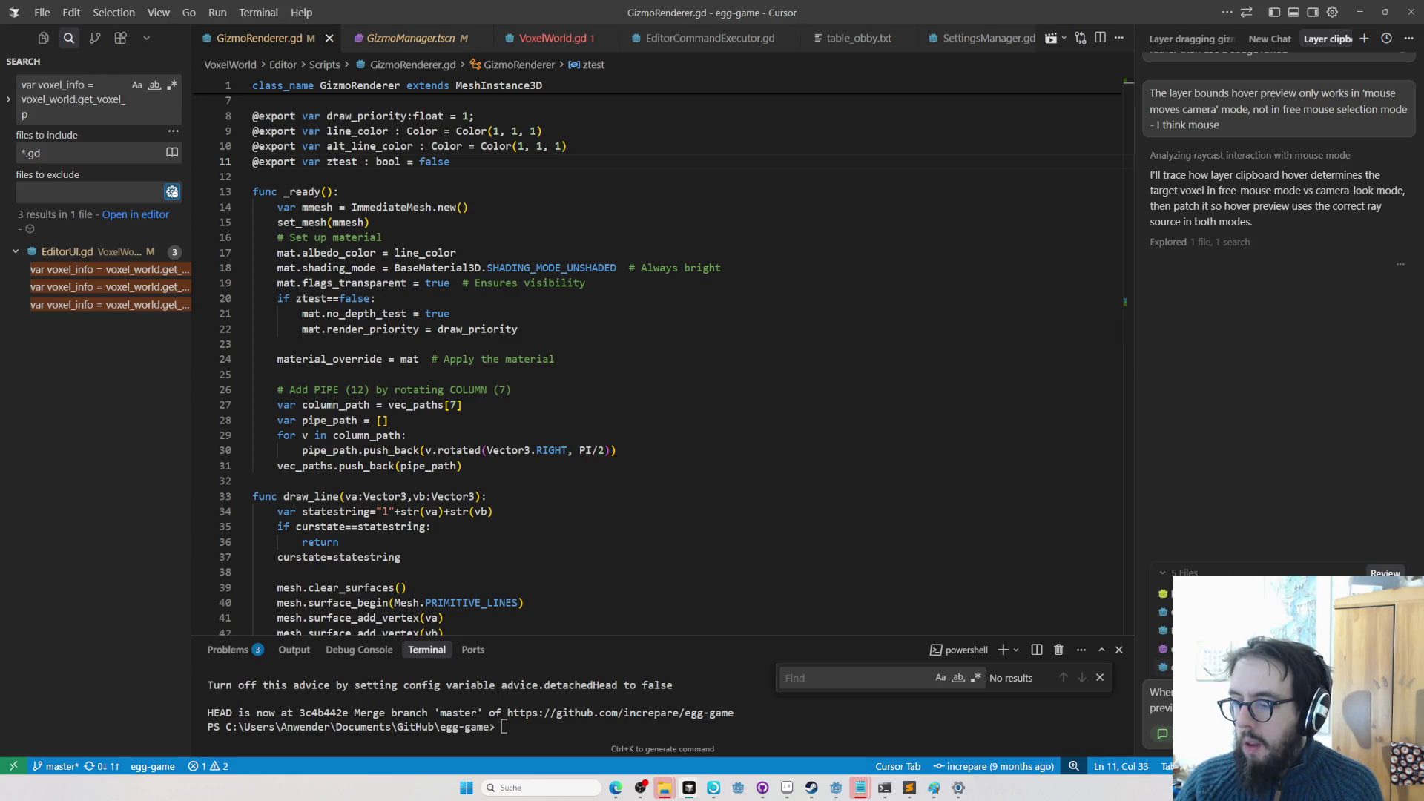
# Set Wireframe_Layer_BoundingBox's Line Color from cyan to pink, then run the project
pyautogui.hotkey('alt', 'Tab')
pyautogui.hotkey('alt', 'Tab')
pyautogui.hotkey('alt', 'Tab')
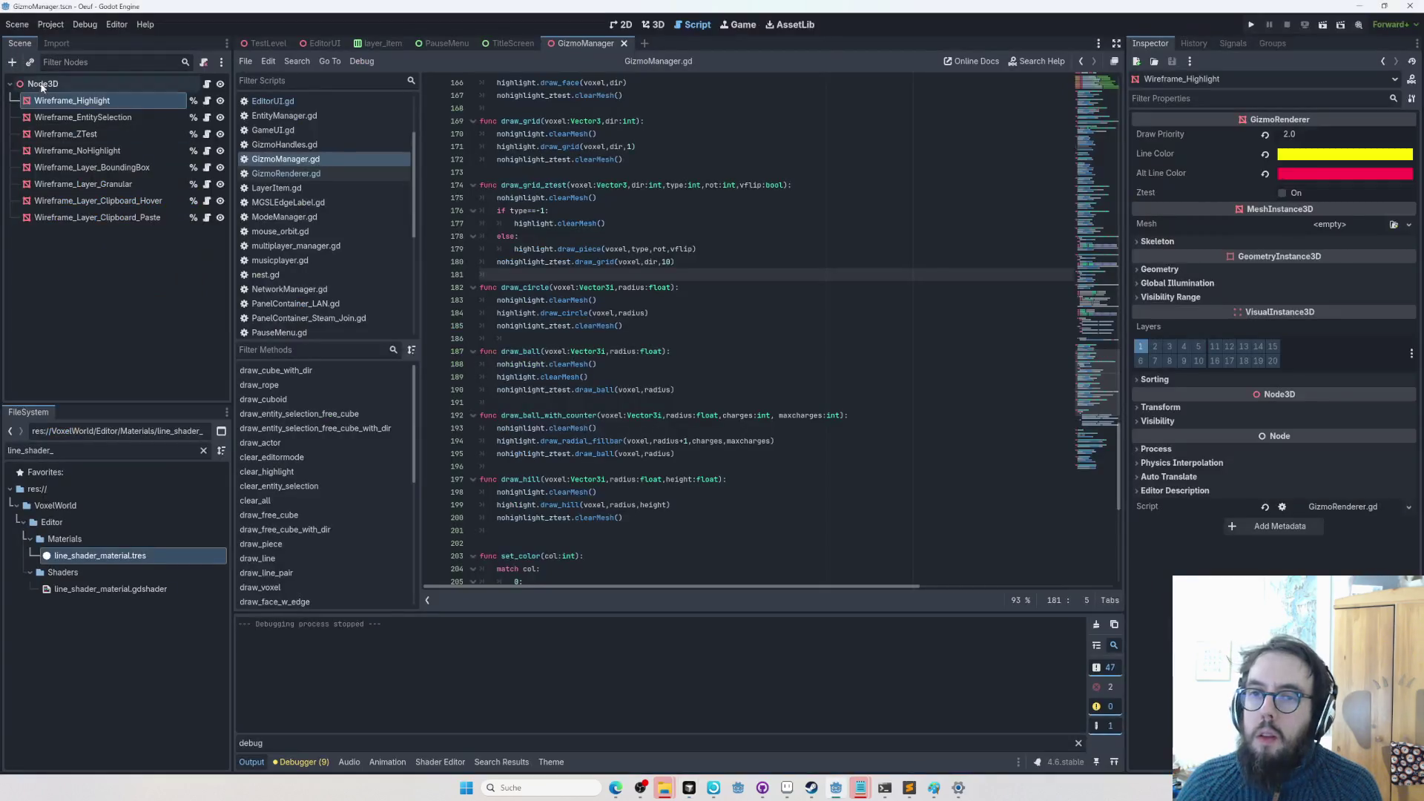
pyautogui.click(82, 135)
pyautogui.click(82, 151)
pyautogui.click(89, 184)
pyautogui.click(89, 167)
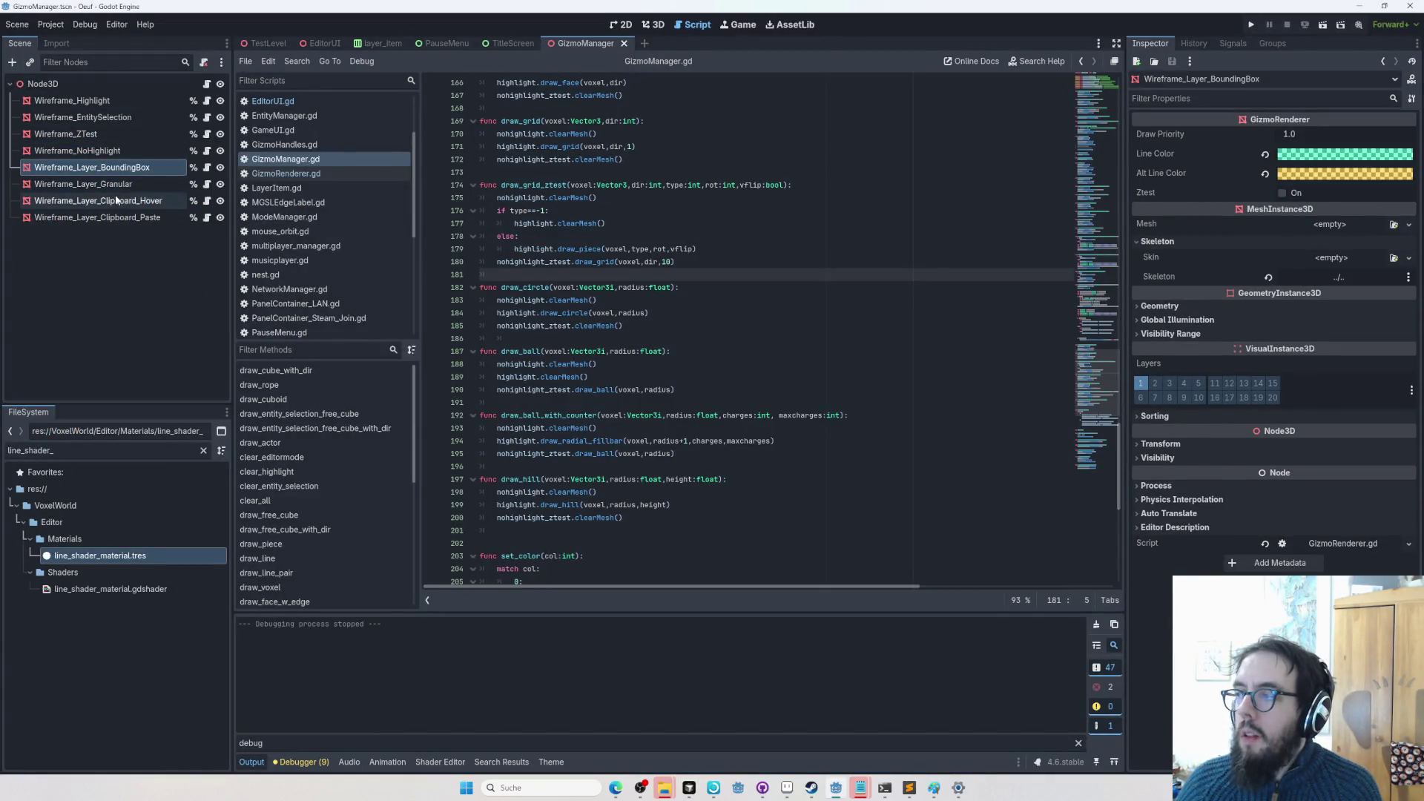
pyautogui.doubleClick(112, 168)
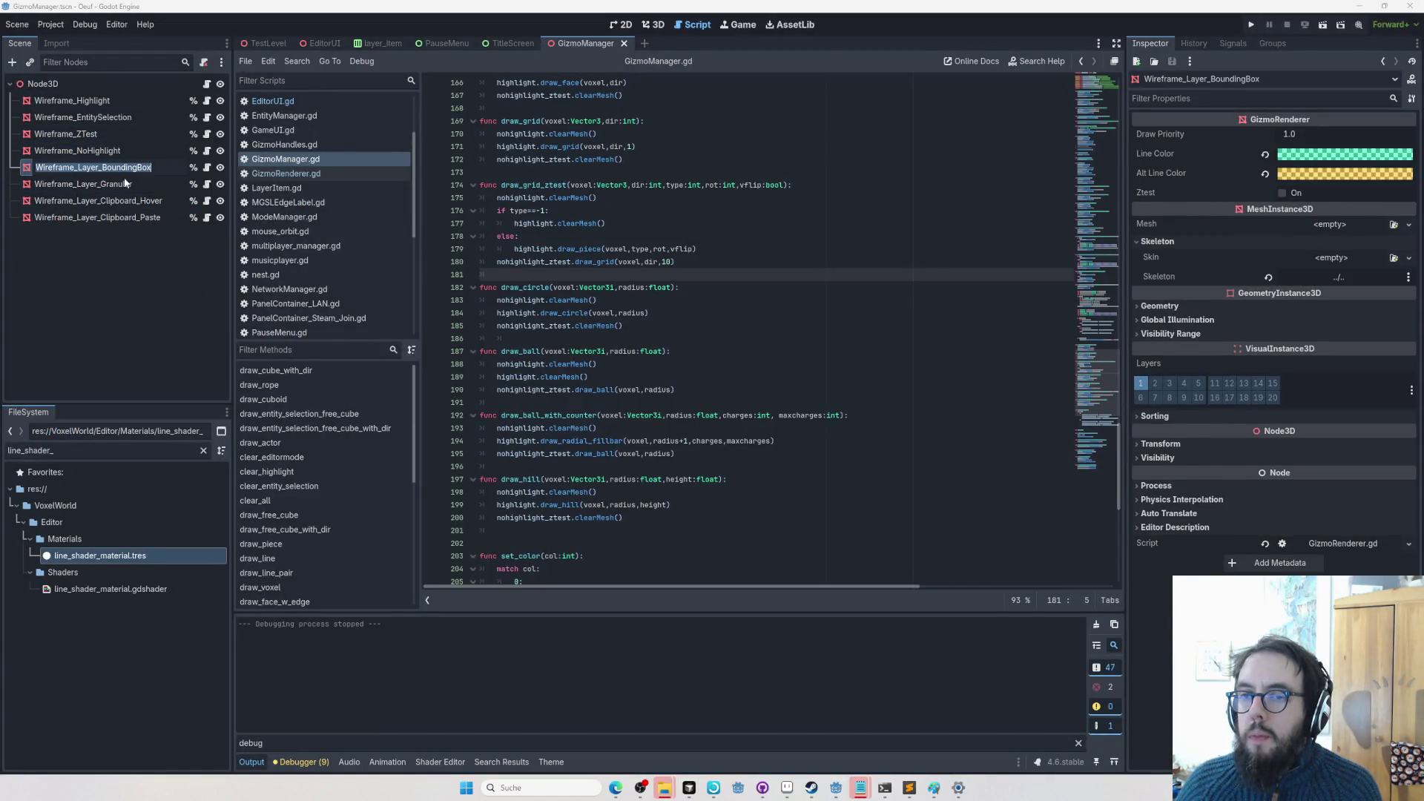
pyautogui.click(1282, 155)
pyautogui.click(1409, 223)
pyautogui.click(1002, 78)
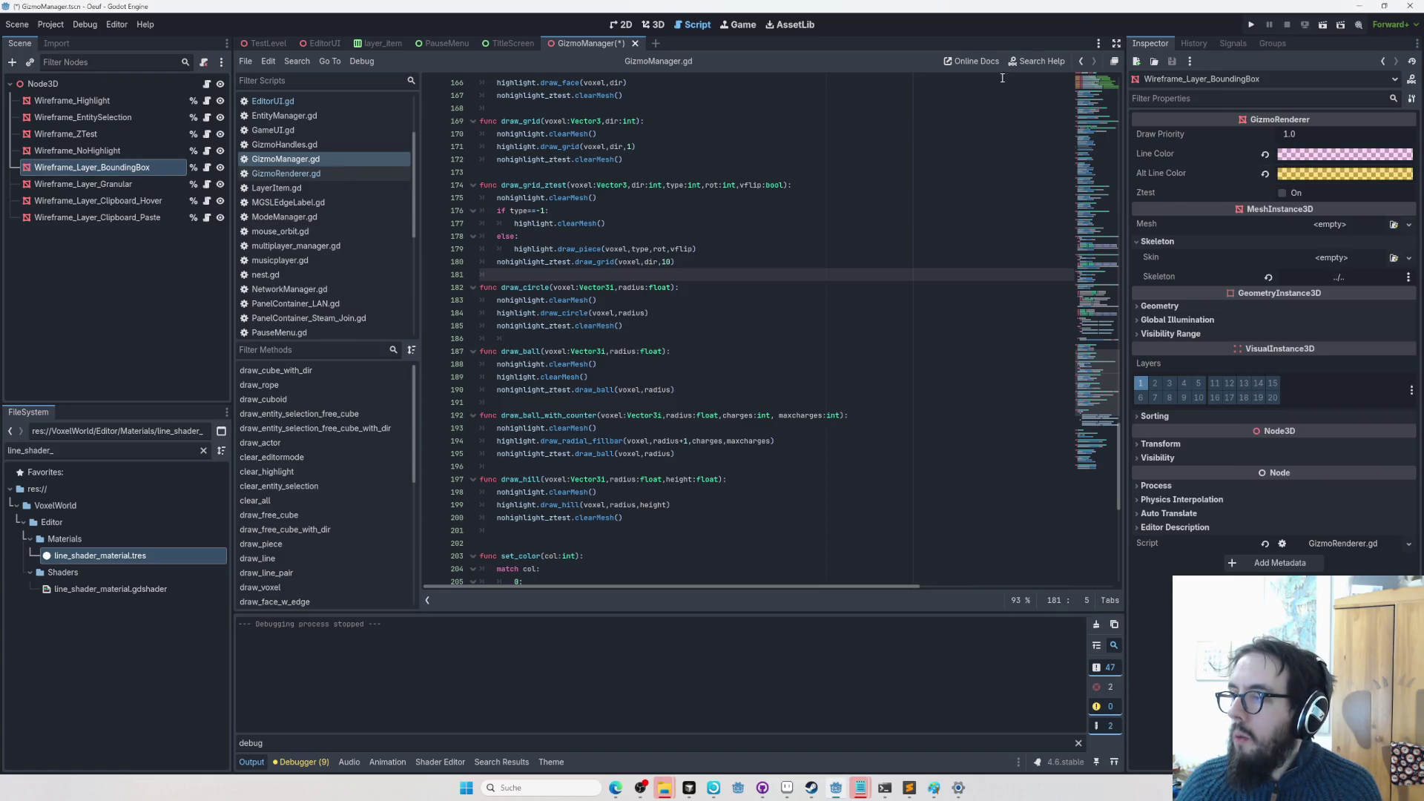
pyautogui.click(1252, 25)
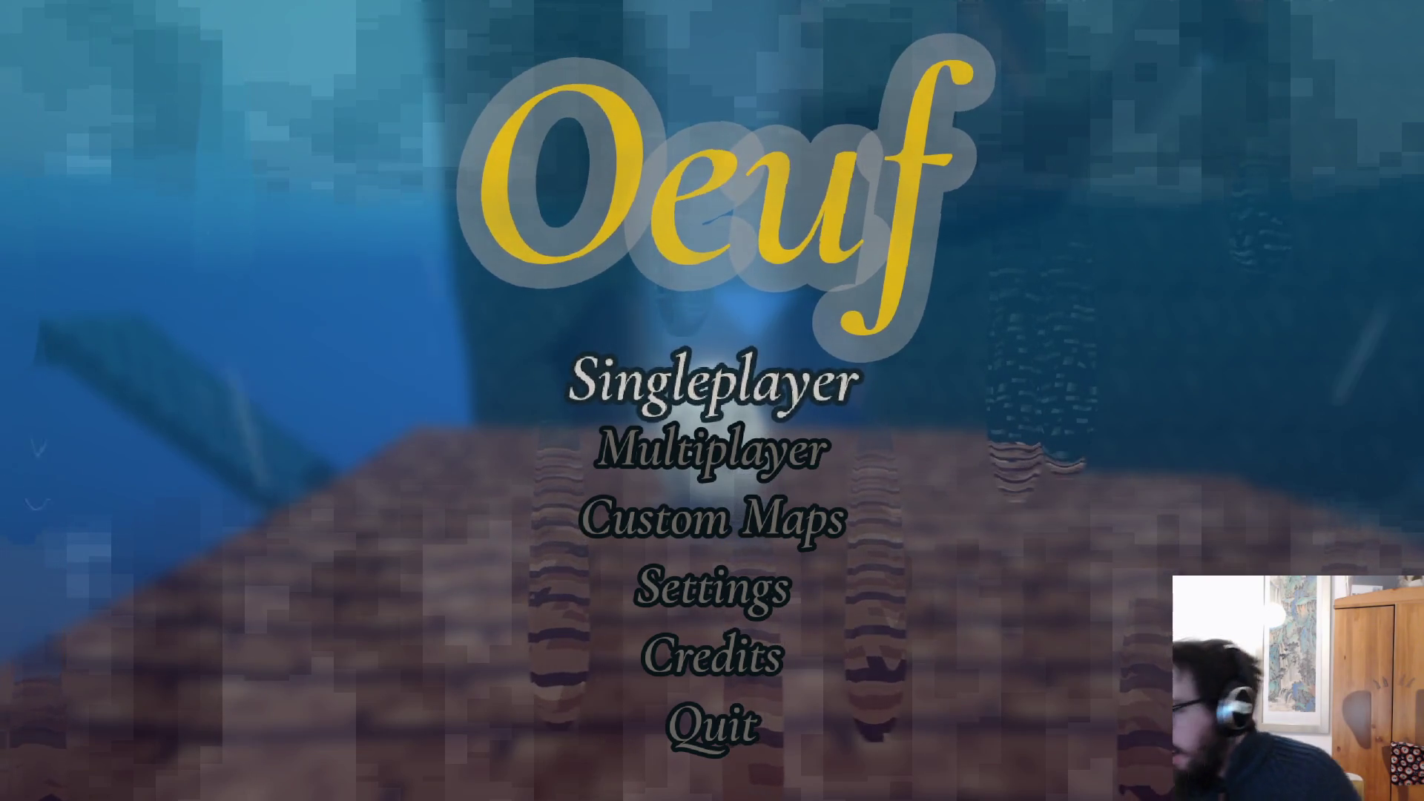
# Open The Hut Roof save, load small_track to view the pink bounding box, then quit with F8
pyautogui.click(688, 382)
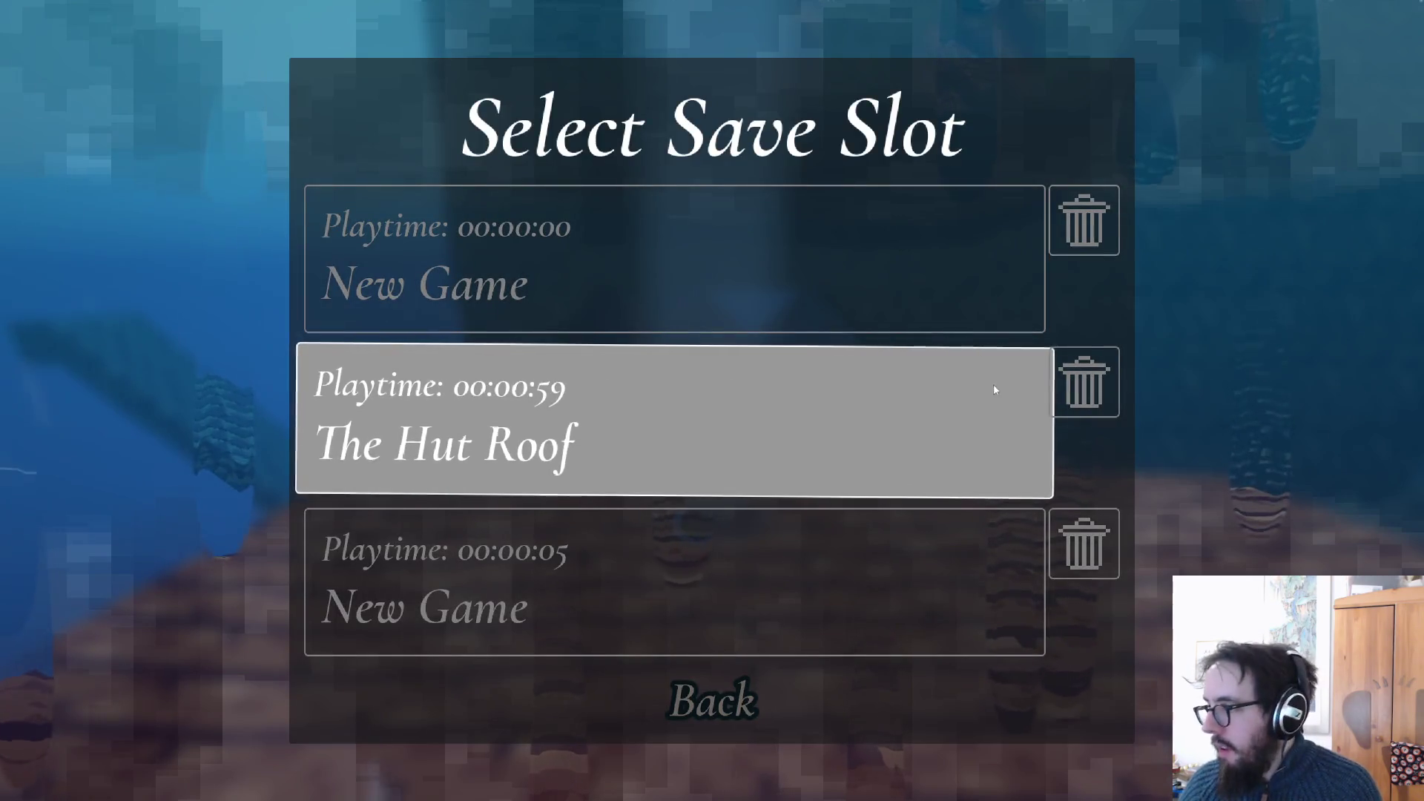
pyautogui.click(794, 411)
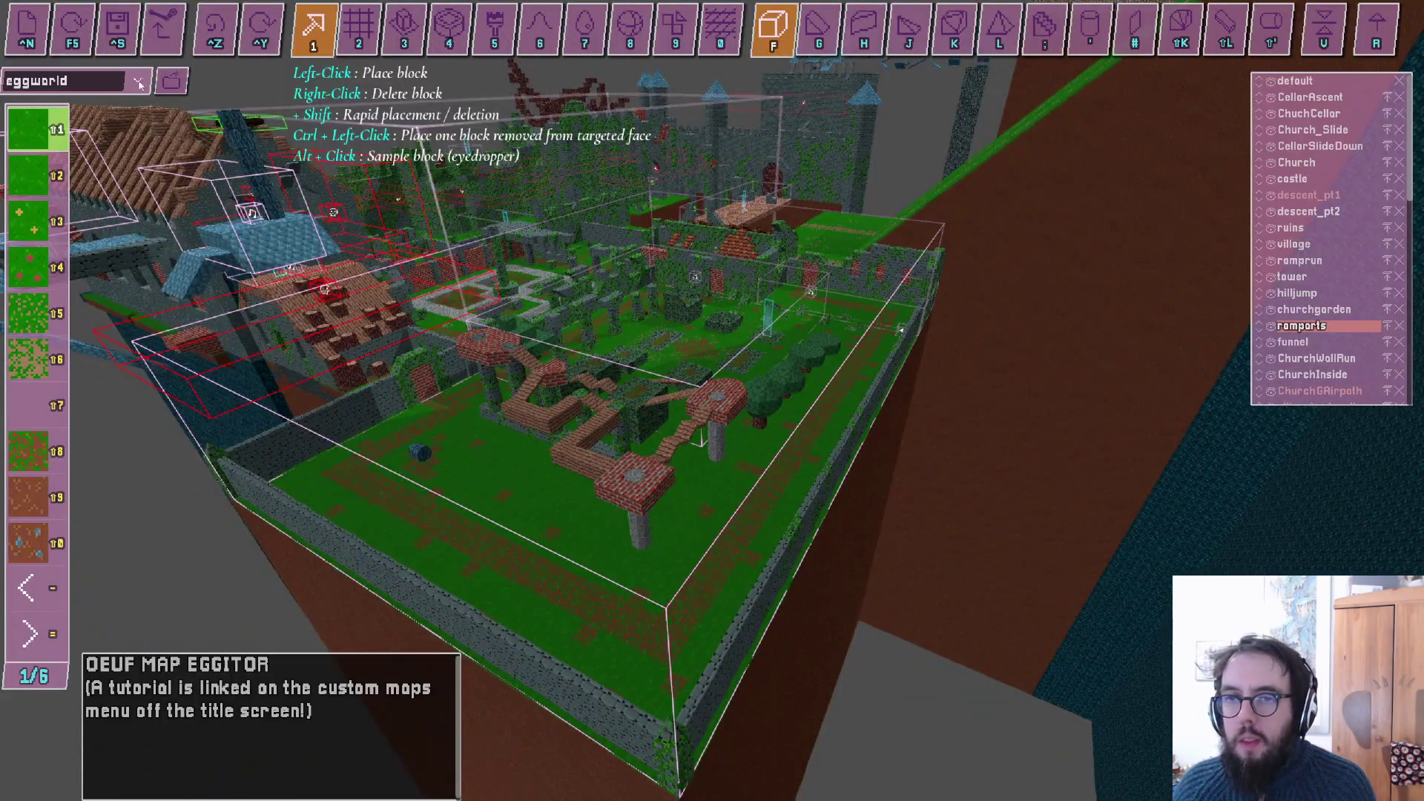
pyautogui.click(138, 82)
pyautogui.scroll(-15, 311, 571)
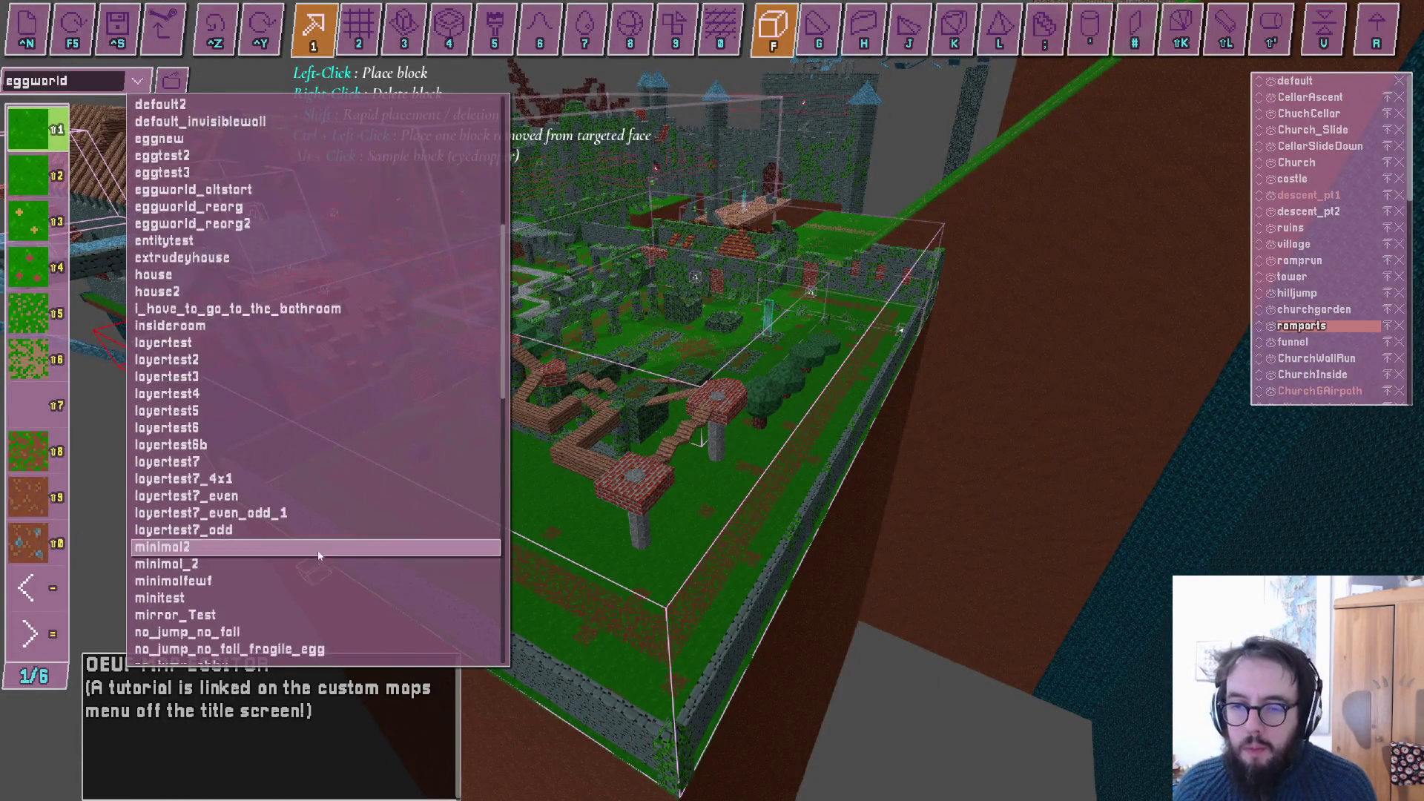
pyautogui.scroll(-6, 304, 568)
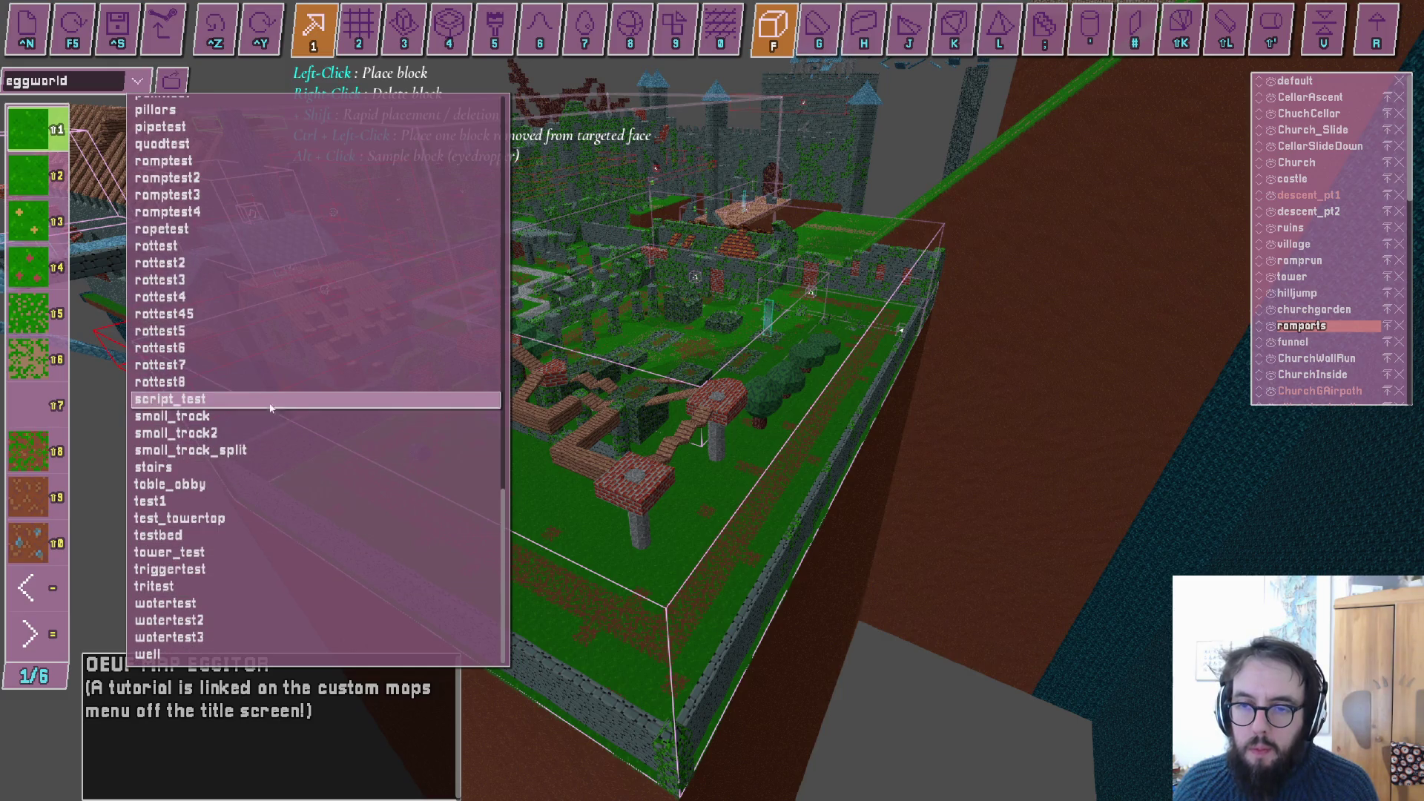
pyautogui.click(263, 421)
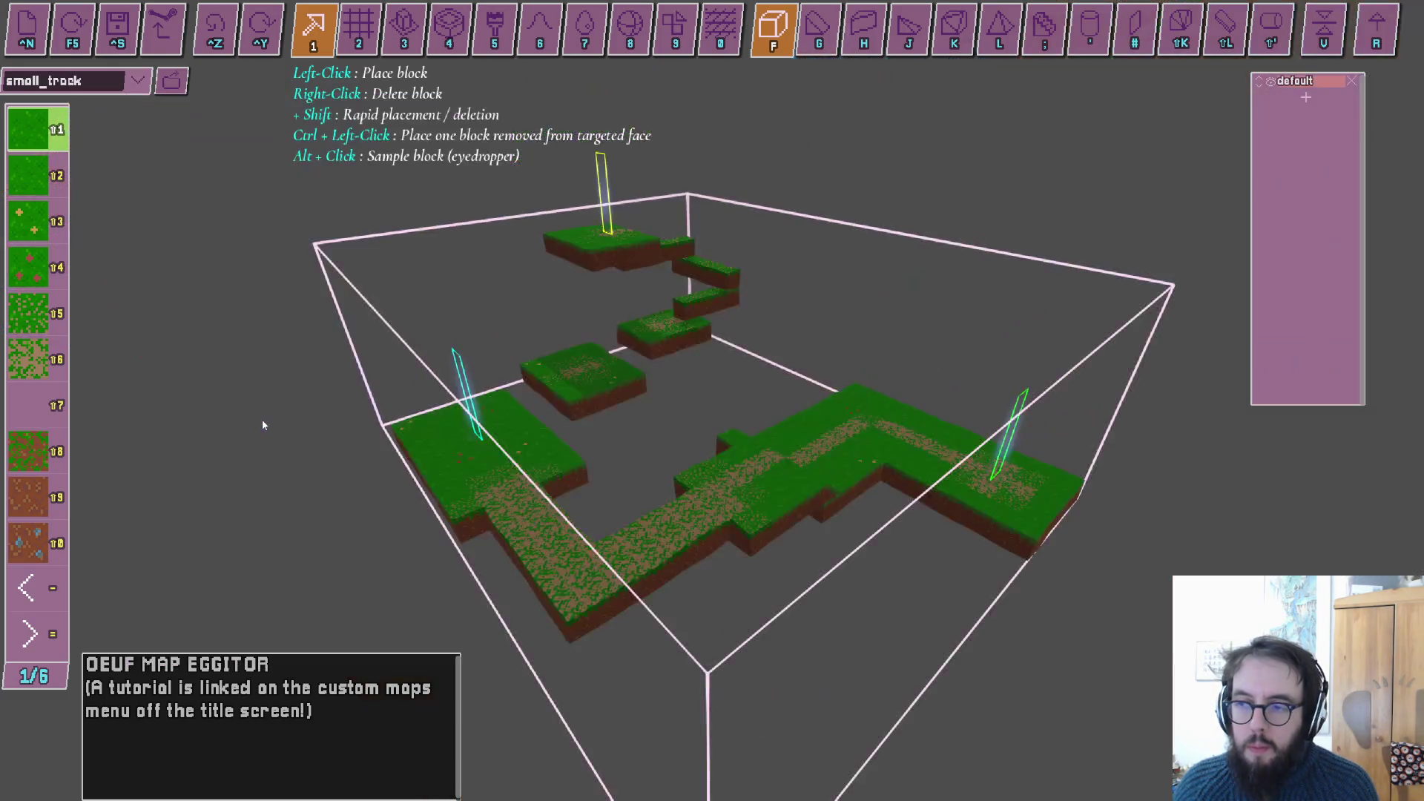
pyautogui.press('F8')
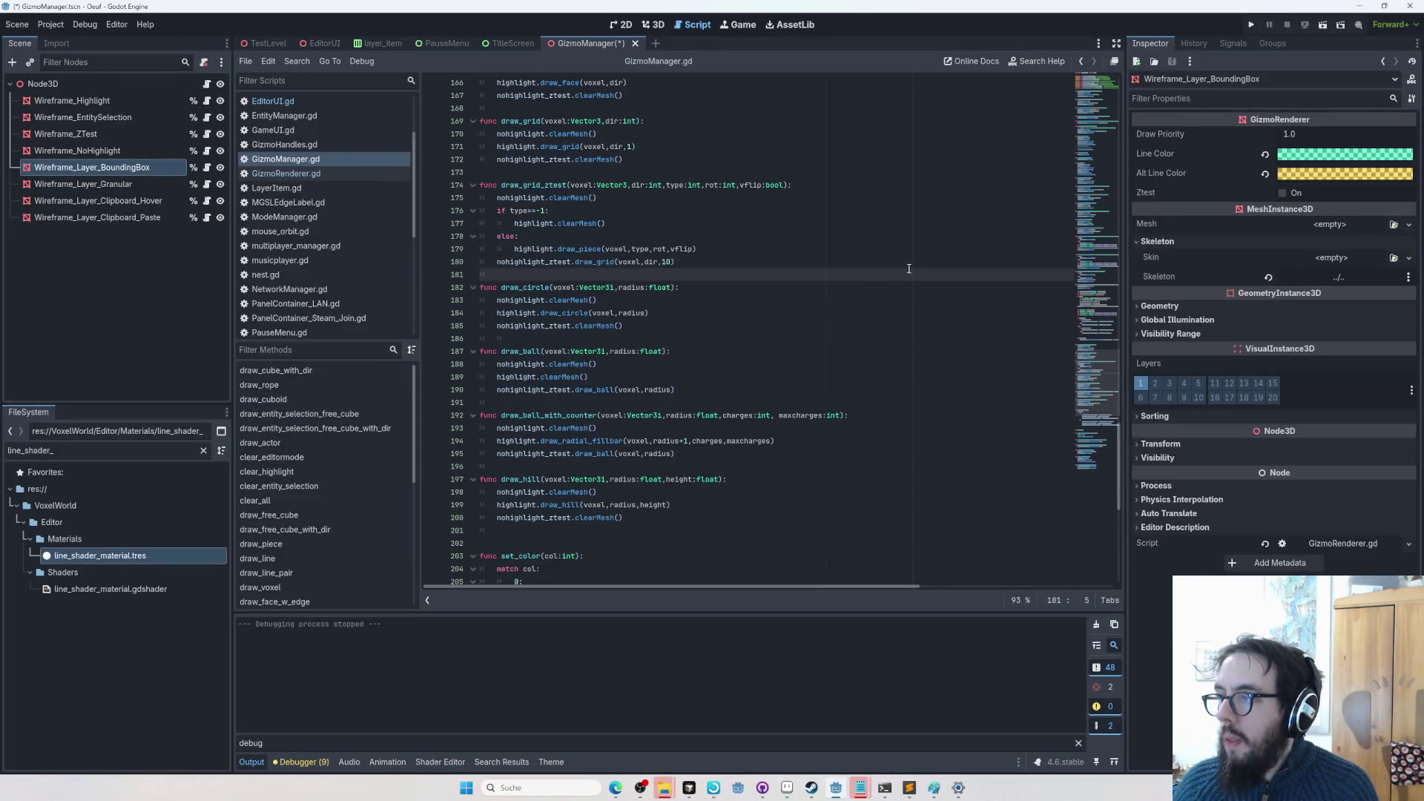
# Save the GizmoManager scene with Ctrl+S, check GizmoRenderer.gd in Cursor, and return to Godot
pyautogui.hotkey('ctrl', 's')
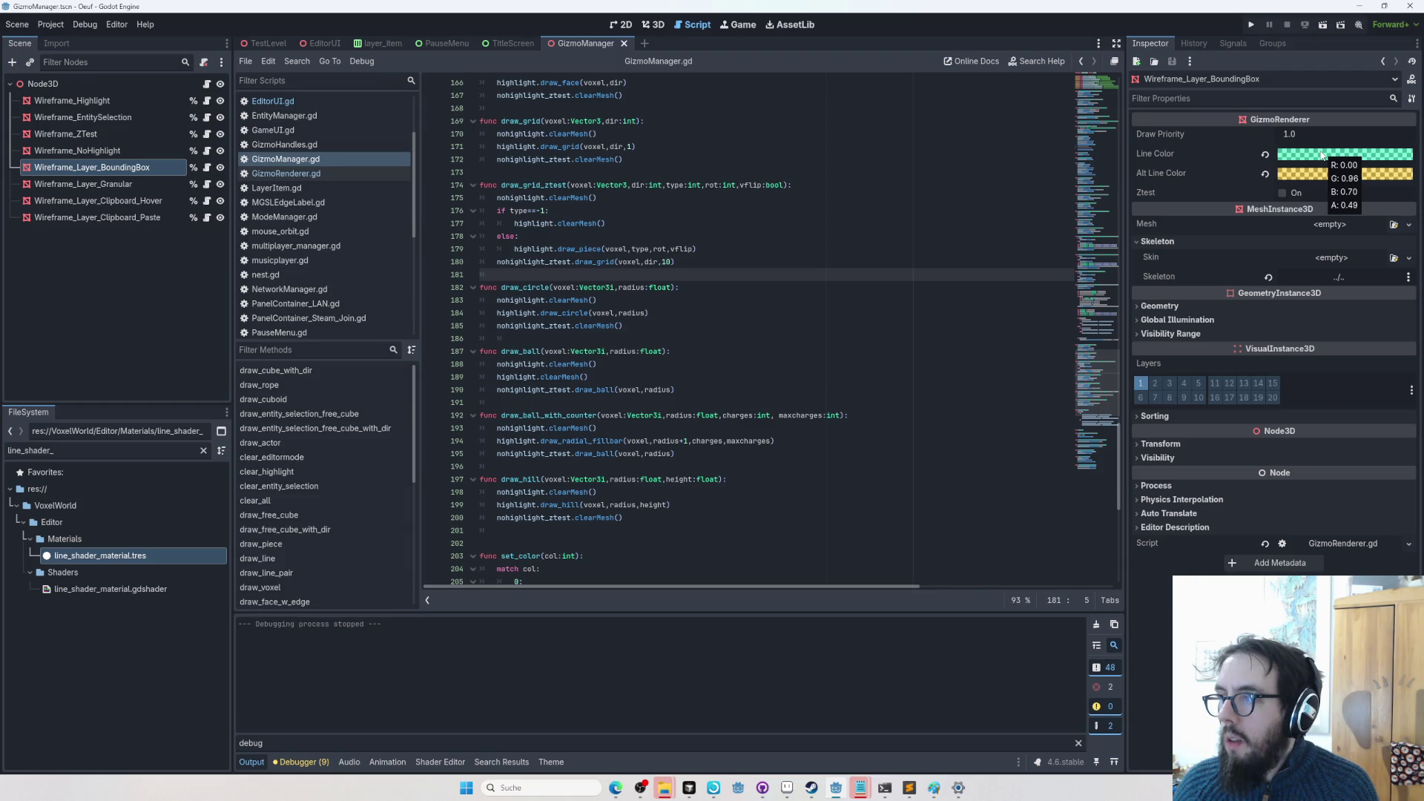
pyautogui.hotkey('alt', 'Tab')
pyautogui.hotkey('alt', 'Tab')
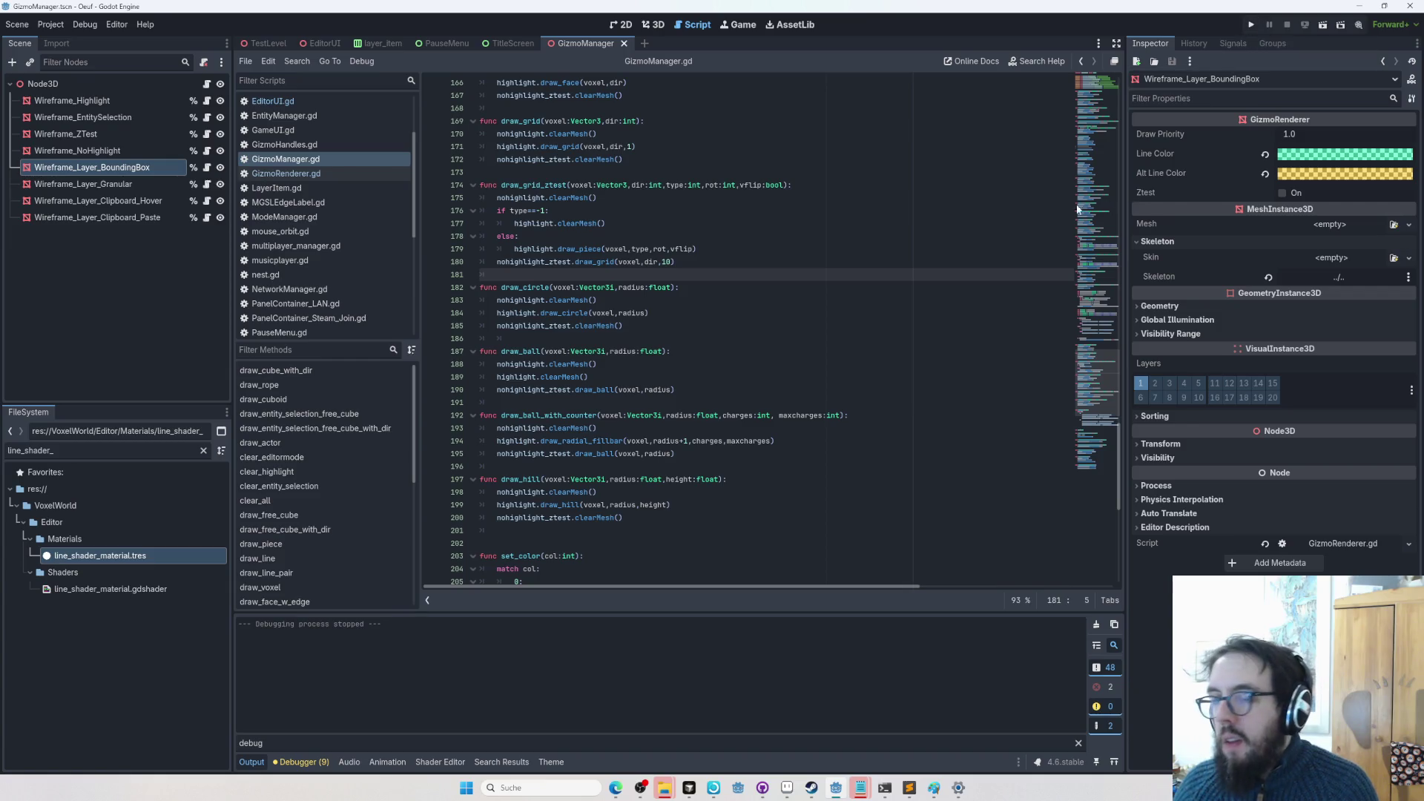
pyautogui.hotkey('alt', 'Tab')
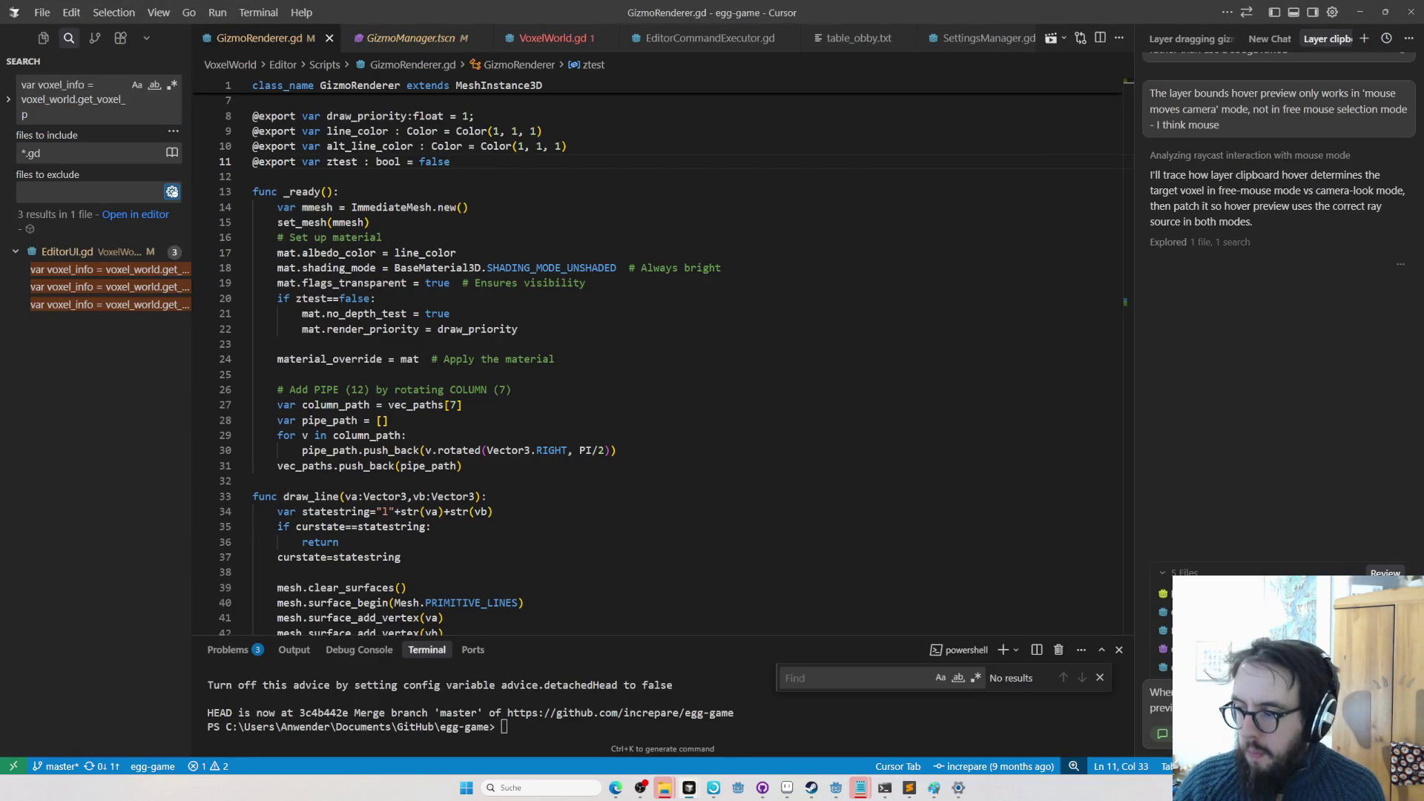
pyautogui.hotkey('alt', 'Tab')
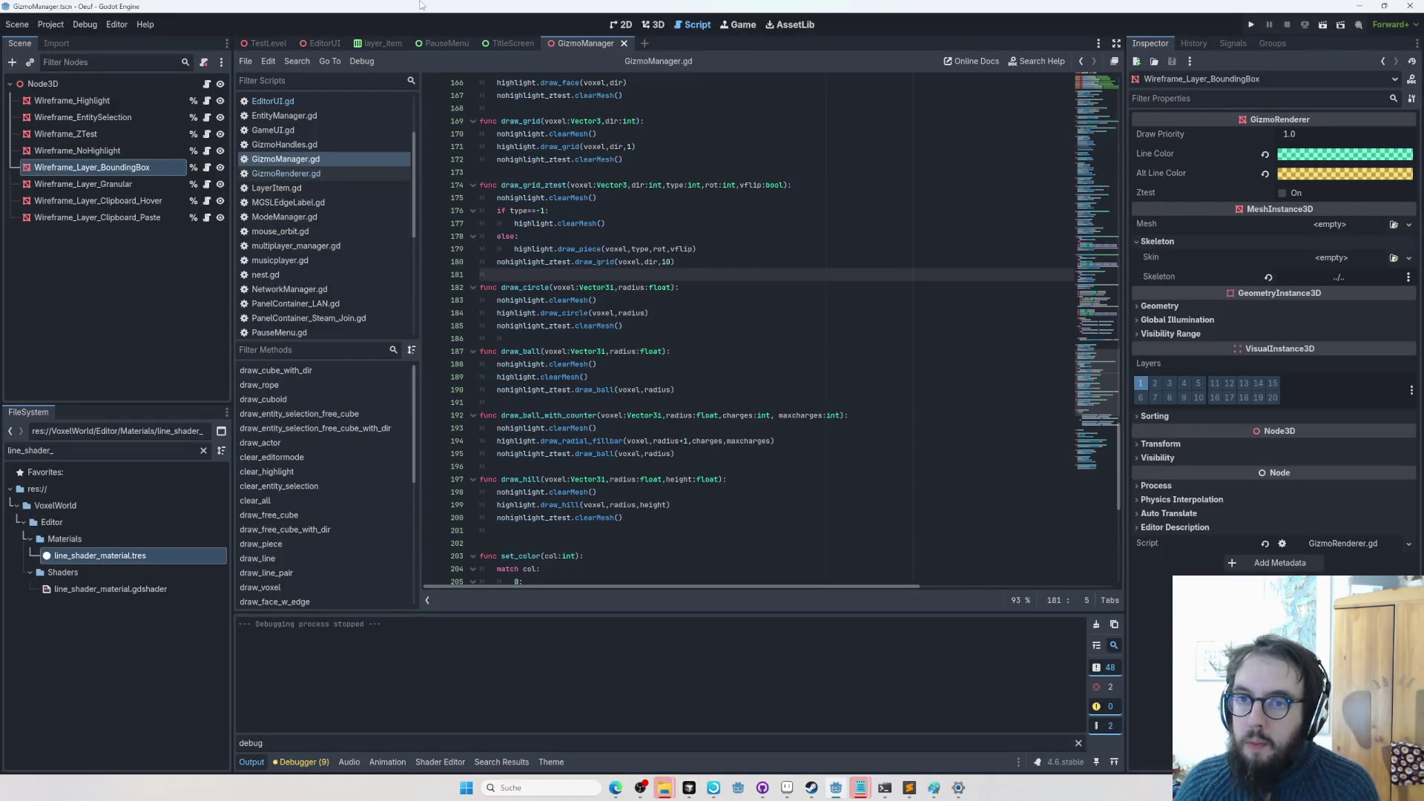
# Open line_shader_material.gdshader and enlarge the shader editor to show the whole shader
pyautogui.doubleClick(111, 589)
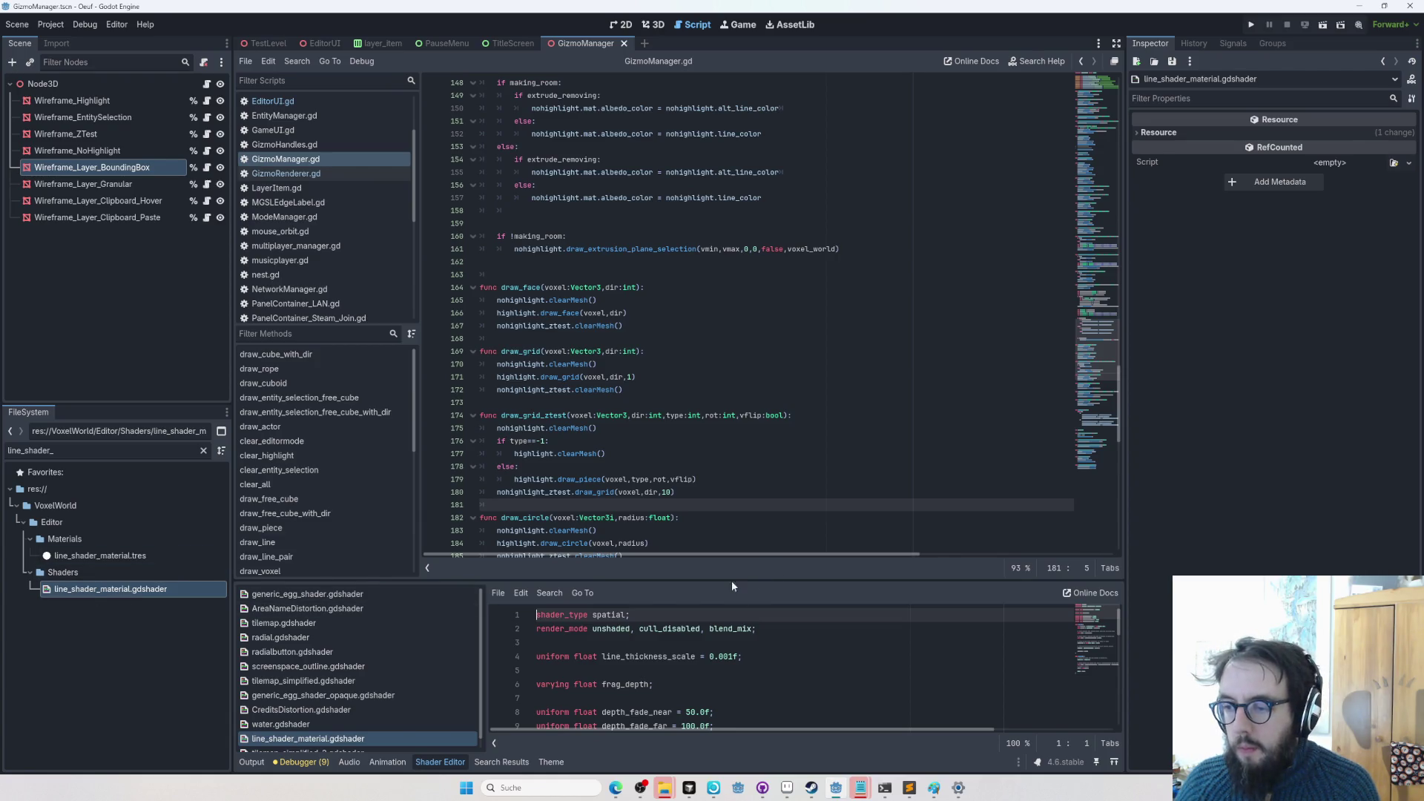
pyautogui.moveTo(731, 586); pyautogui.dragTo(734, 185)
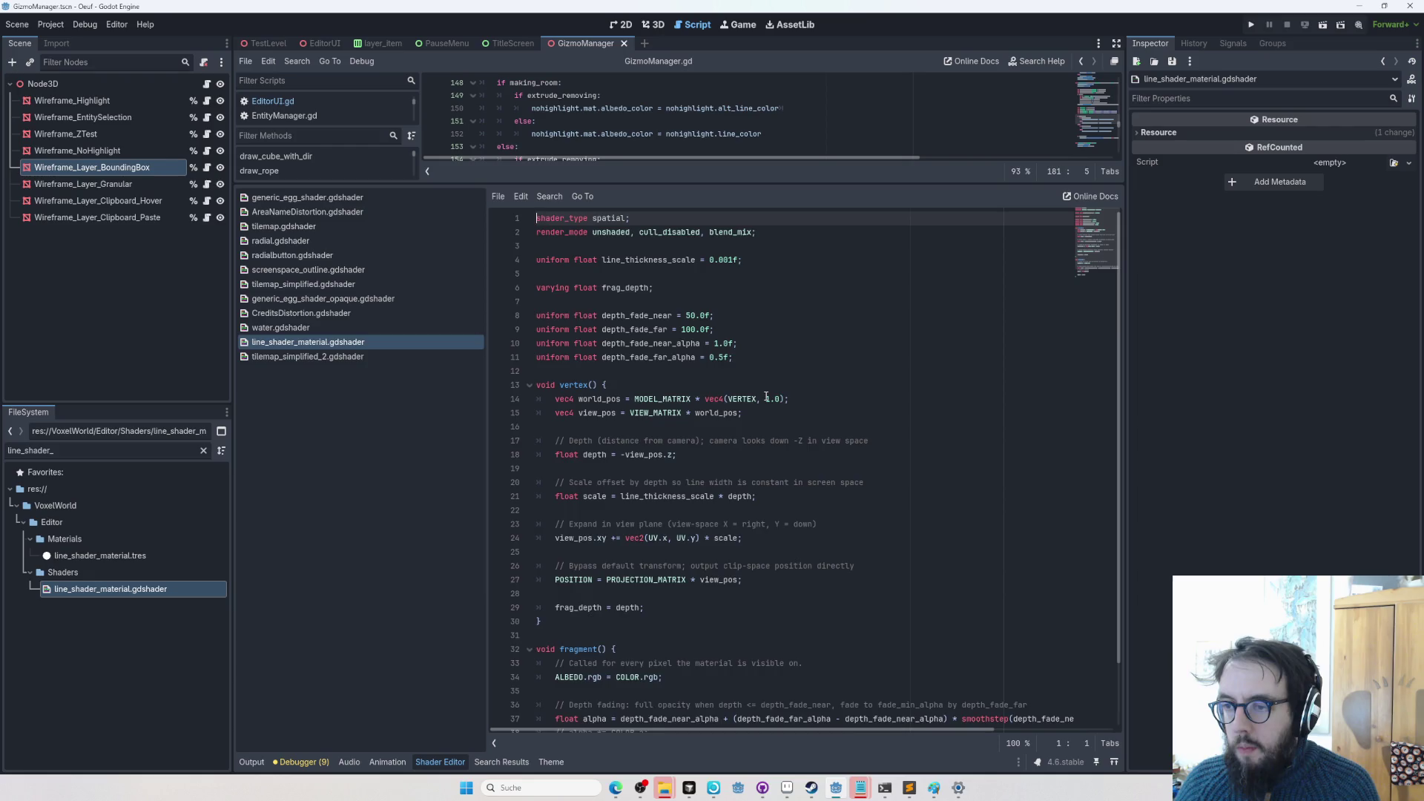
pyautogui.scroll(-3, 766, 397)
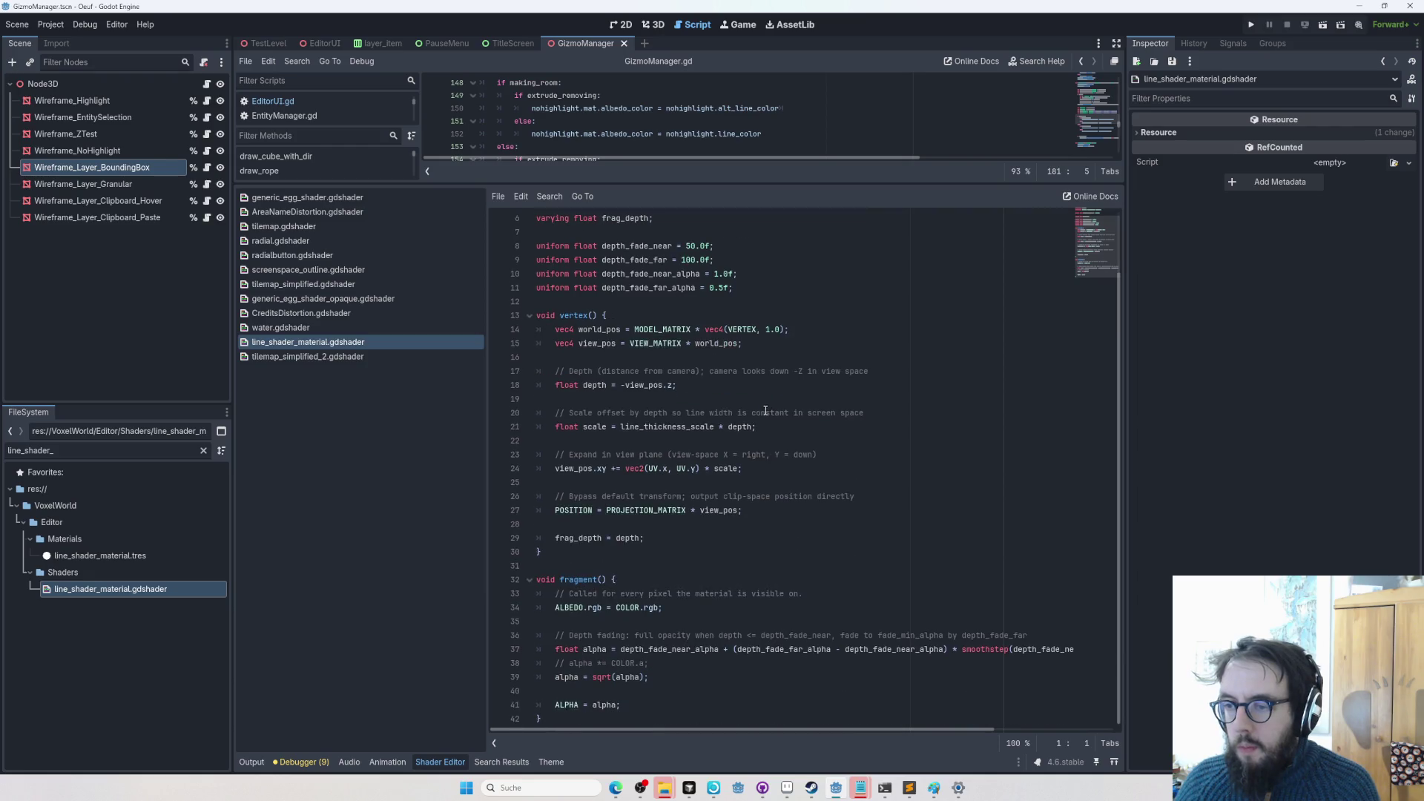
# Select 'alpha' on line 41 of the shader's fragment code
pyautogui.doubleClick(601, 706)
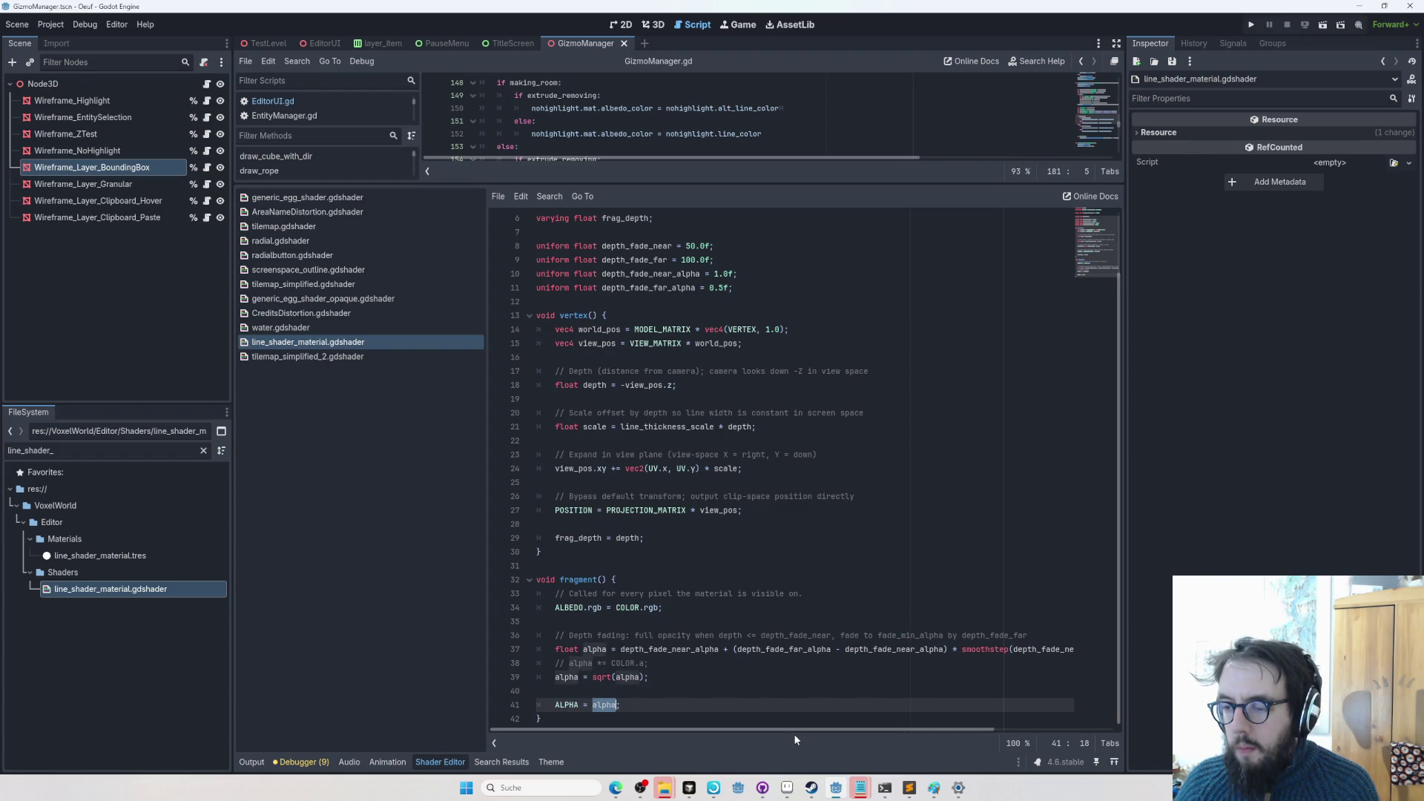
pyautogui.moveTo(794, 731); pyautogui.dragTo(887, 730)
pyautogui.moveTo(991, 731); pyautogui.dragTo(588, 741)
pyautogui.hotkey('alt', 'Tab')
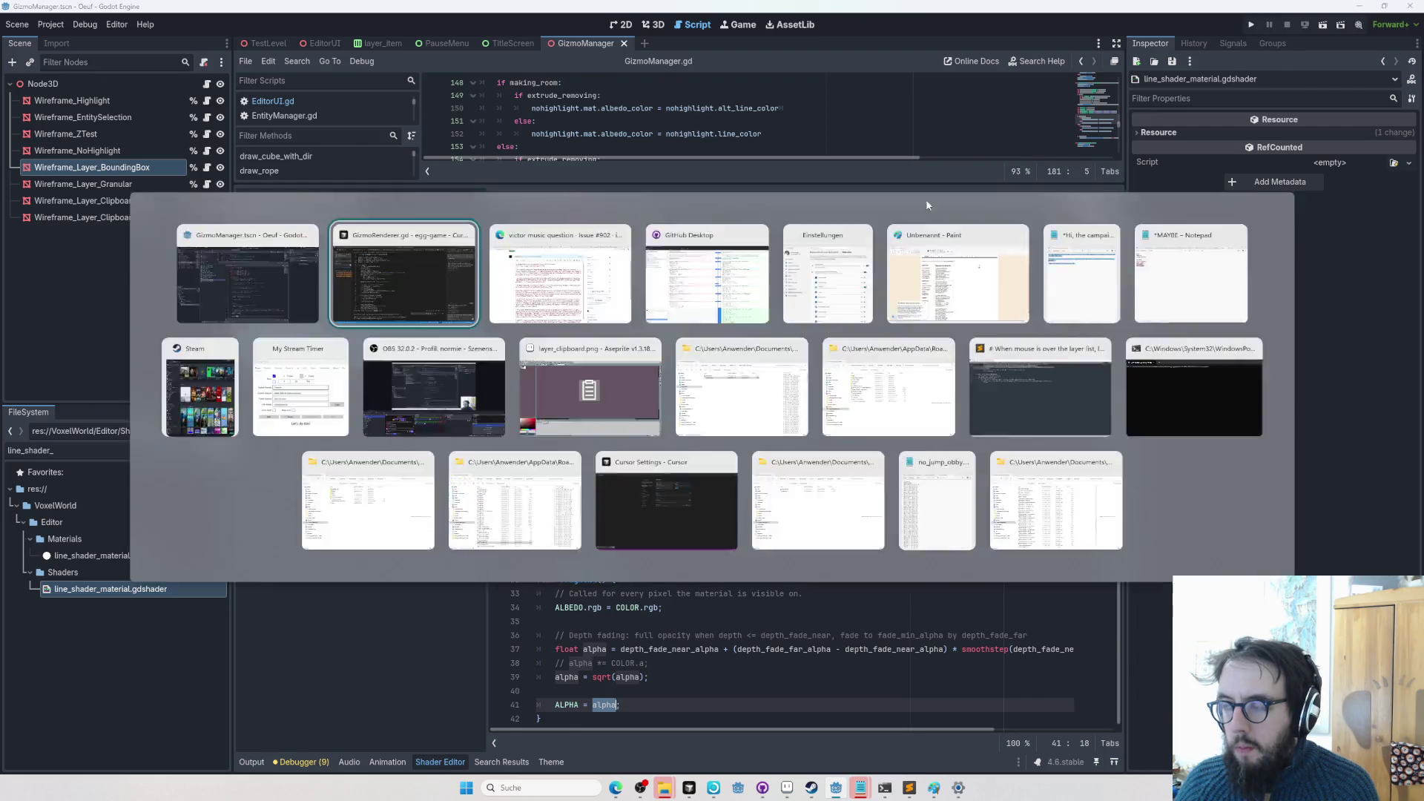
# Send Cursor's chat the question about the cyan layer boundary preview's line thickness
pyautogui.hotkey('alt', 'Tab')
pyautogui.hotkey('alt', 'Tab')
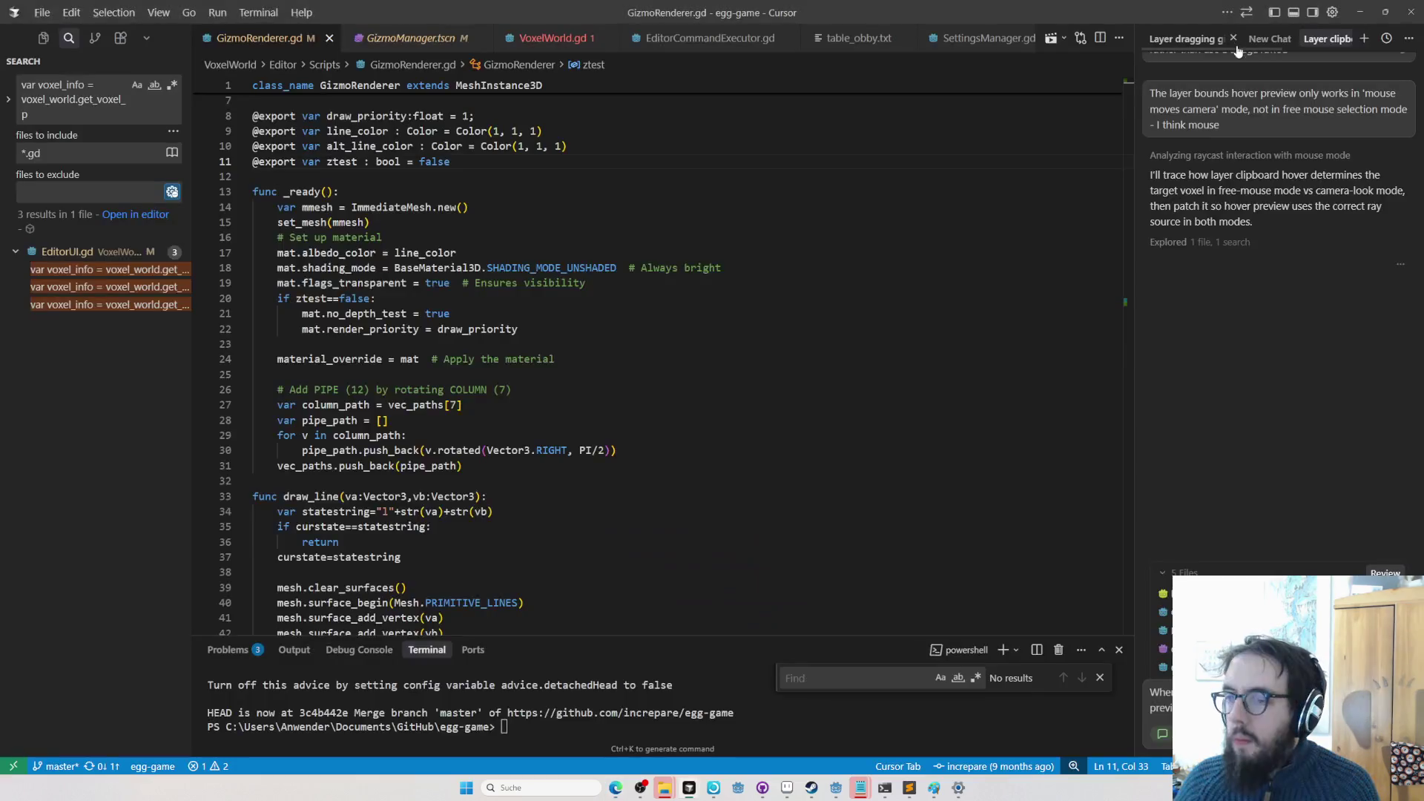
pyautogui.hotkey('alt', 'Tab')
pyautogui.hotkey('alt', 'Tab')
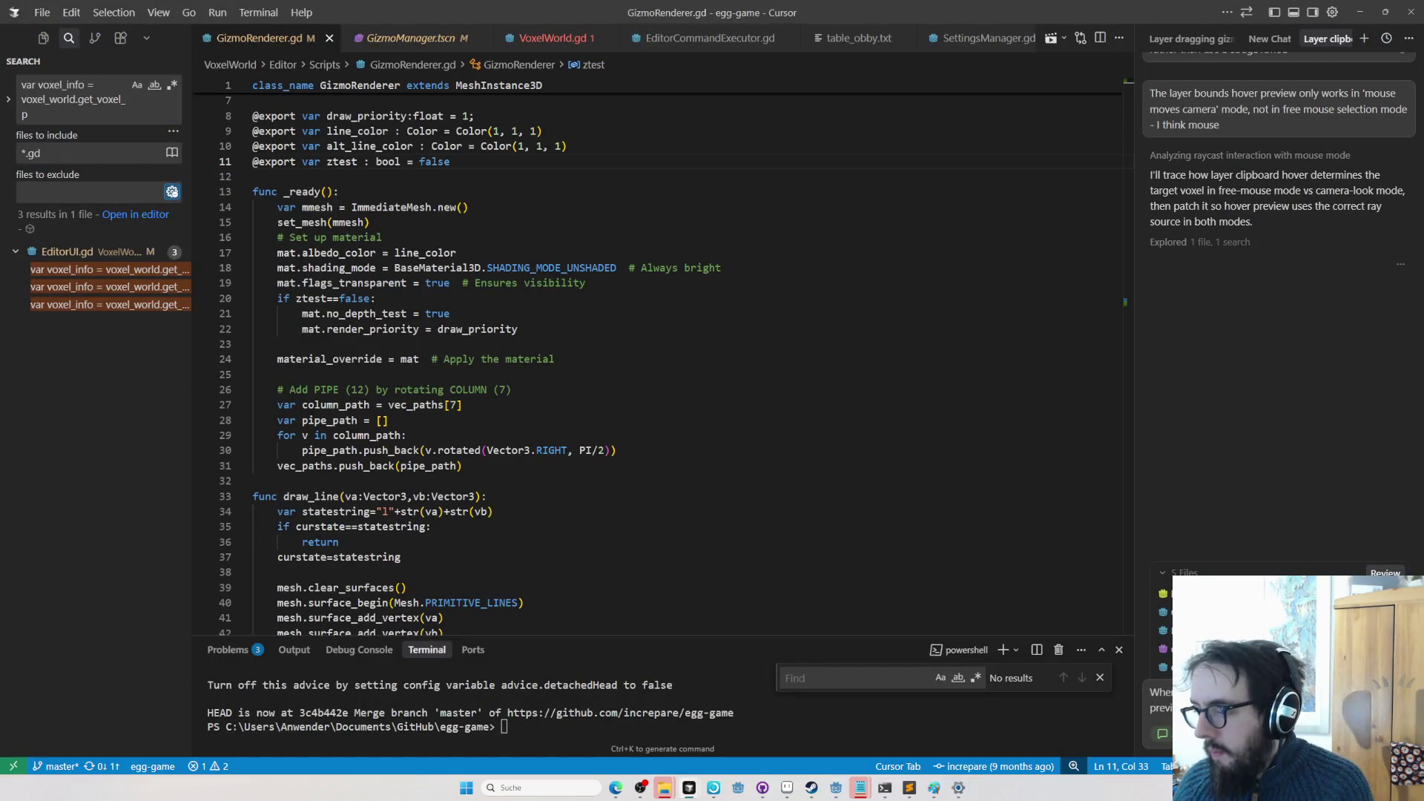
pyautogui.press('Return')
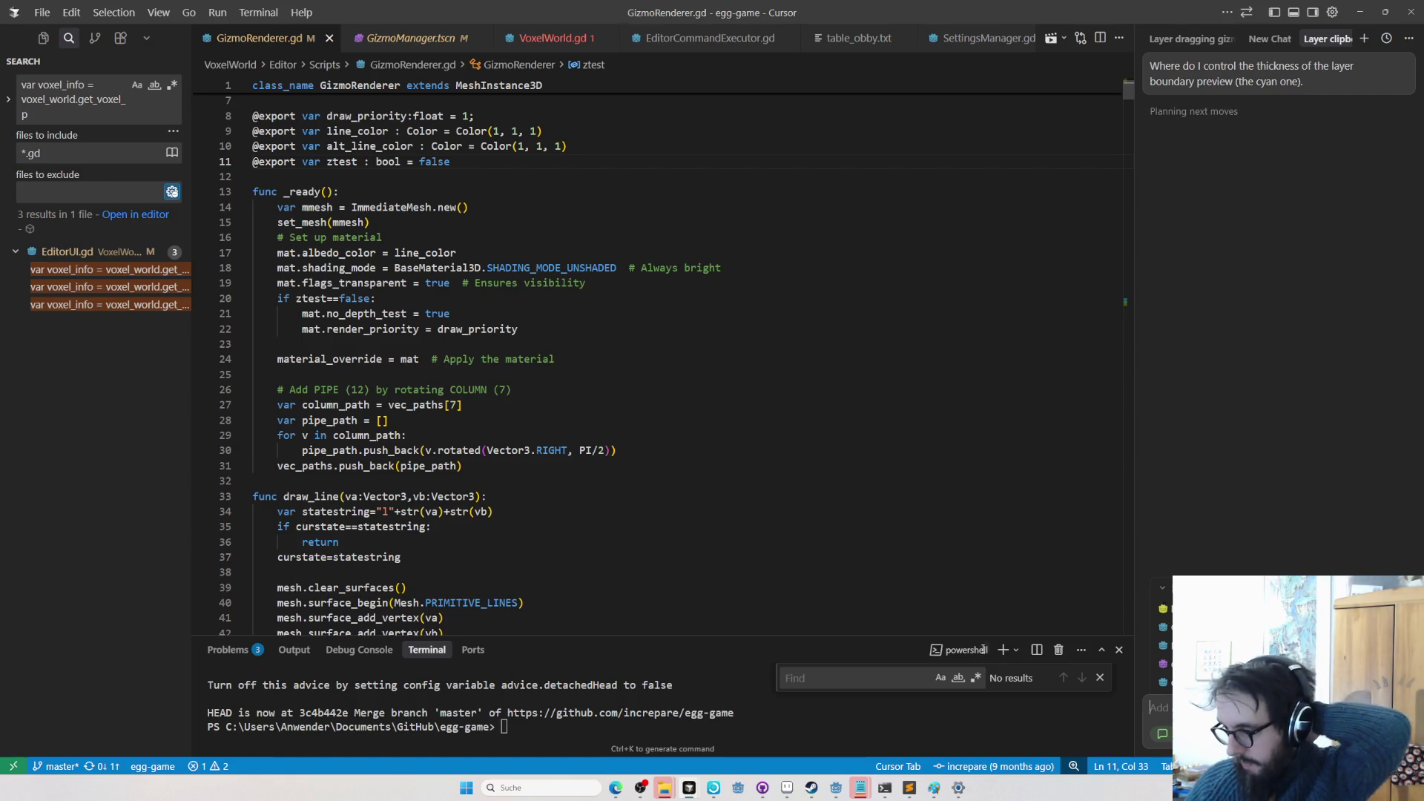
# Look over the AI model choices, then open GizmoManager.tscn
pyautogui.click(1187, 733)
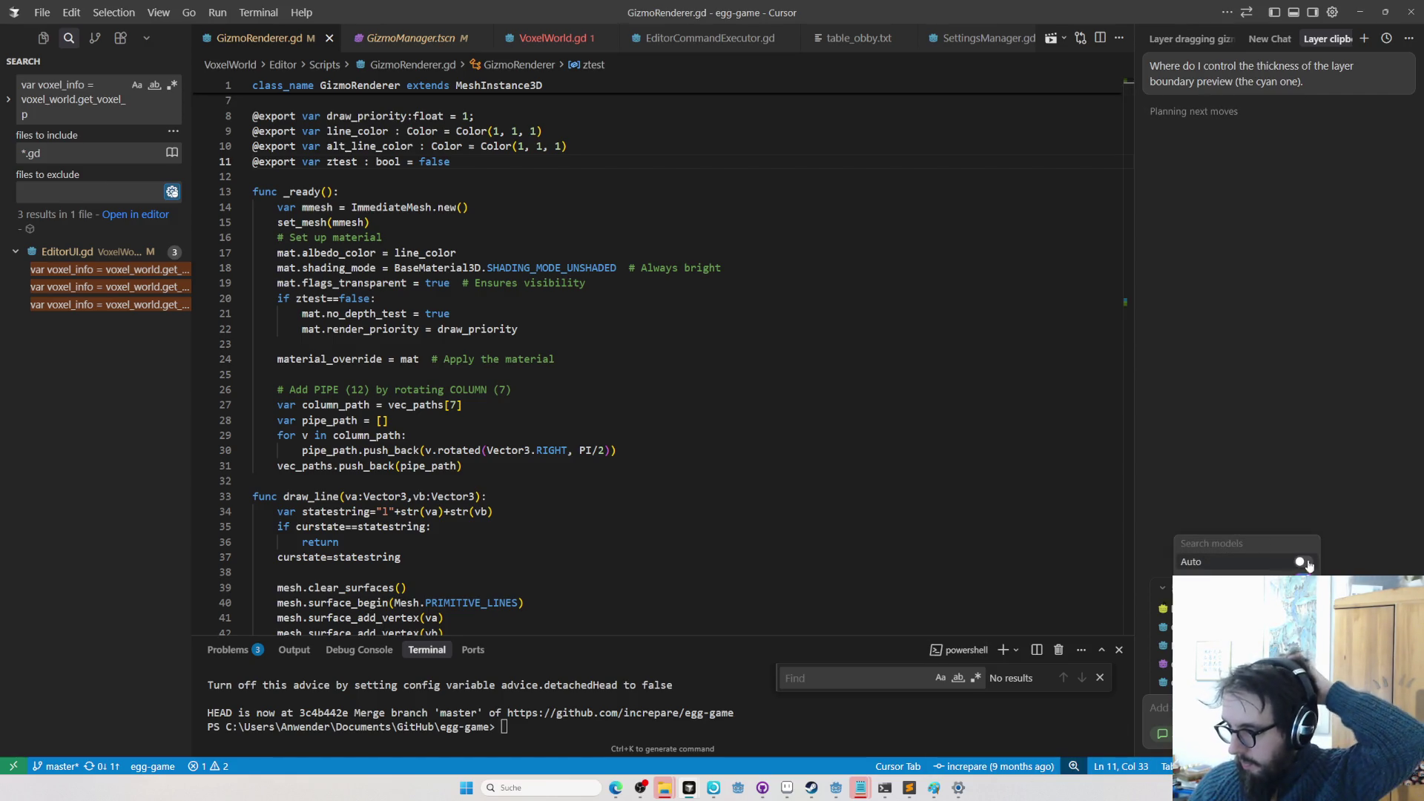
pyautogui.click(1308, 565)
pyautogui.click(1324, 236)
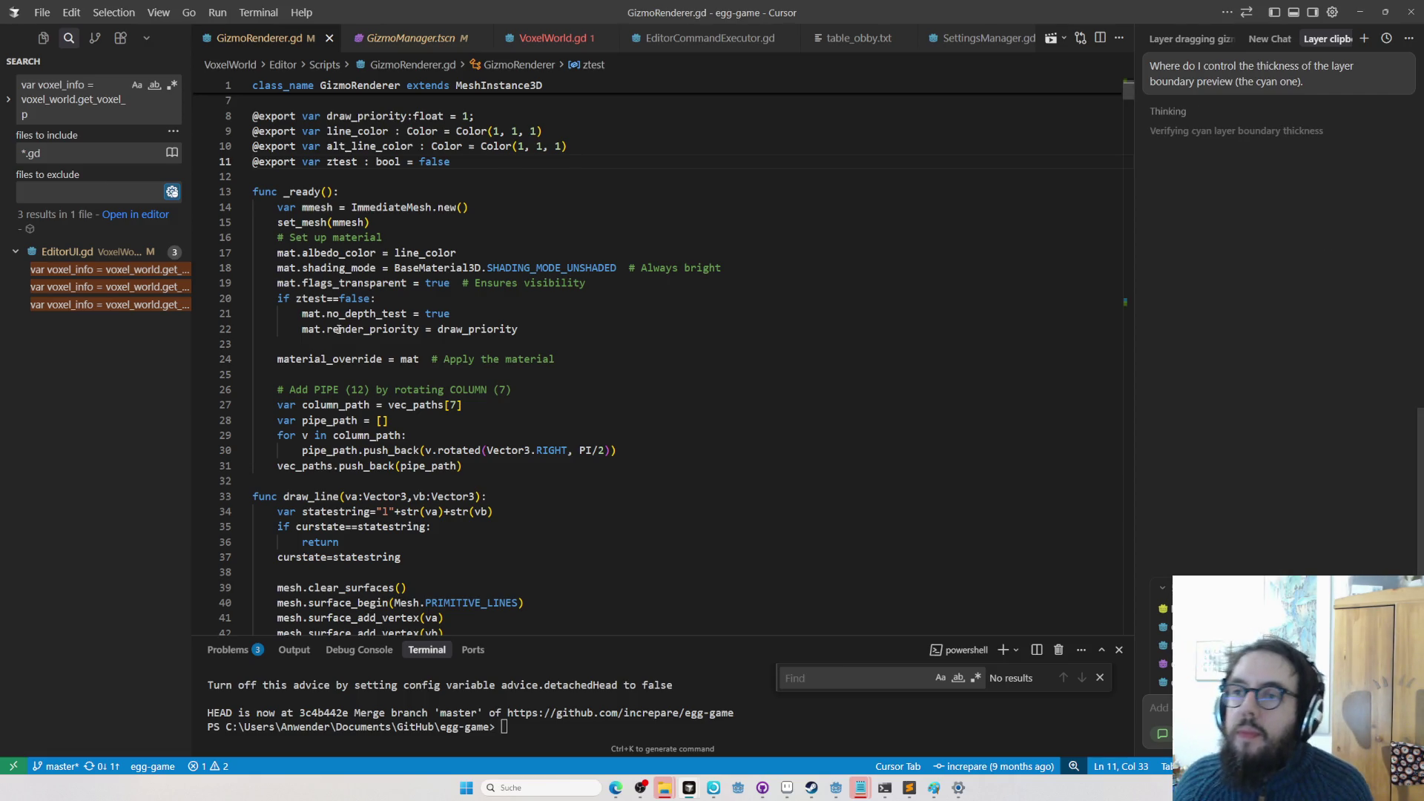
pyautogui.click(412, 37)
pyautogui.scroll(3, 481, 127)
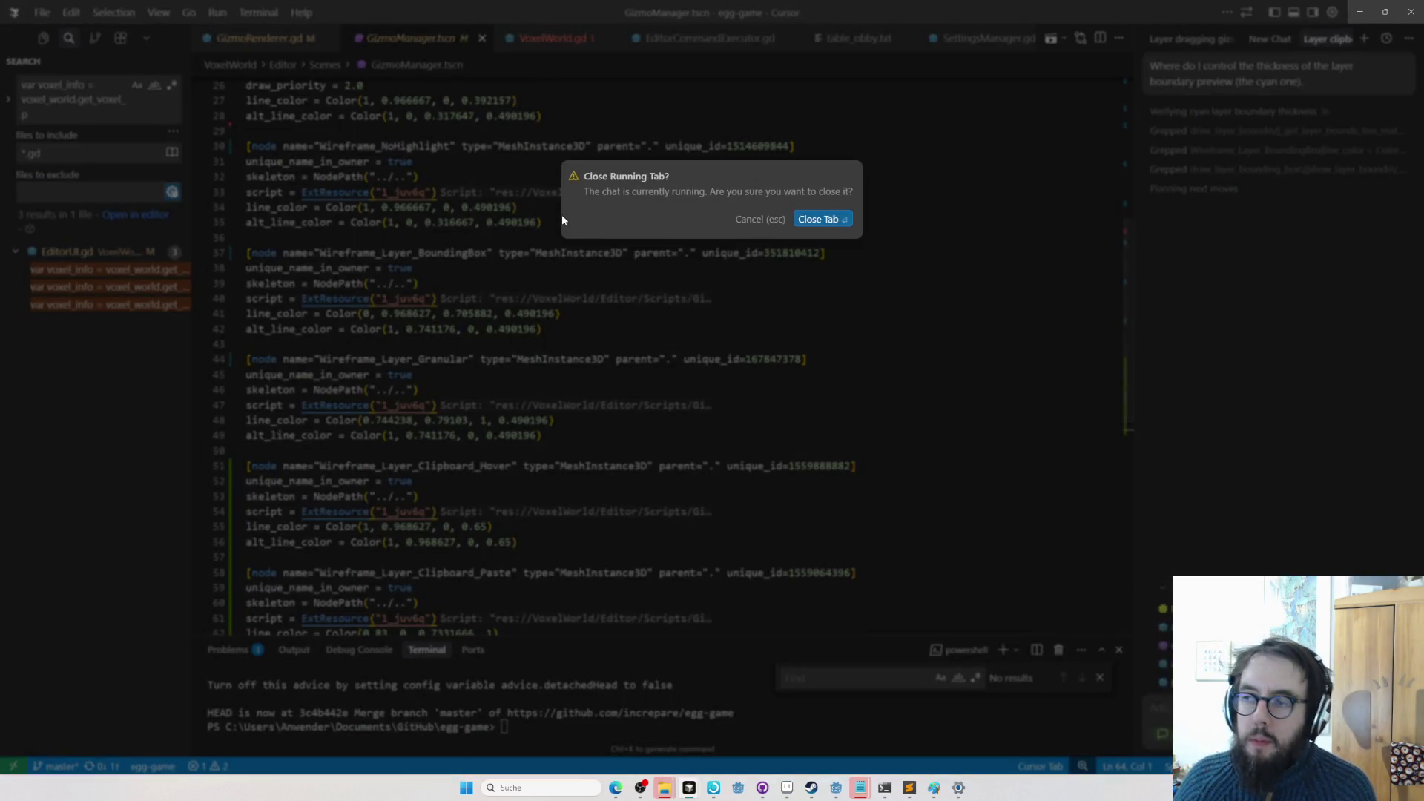
# Open GizmoManager.gd through the quick file search for 'gizmoman'
pyautogui.hotkey('ctrl', 'p')
pyautogui.write('gizmomanag')
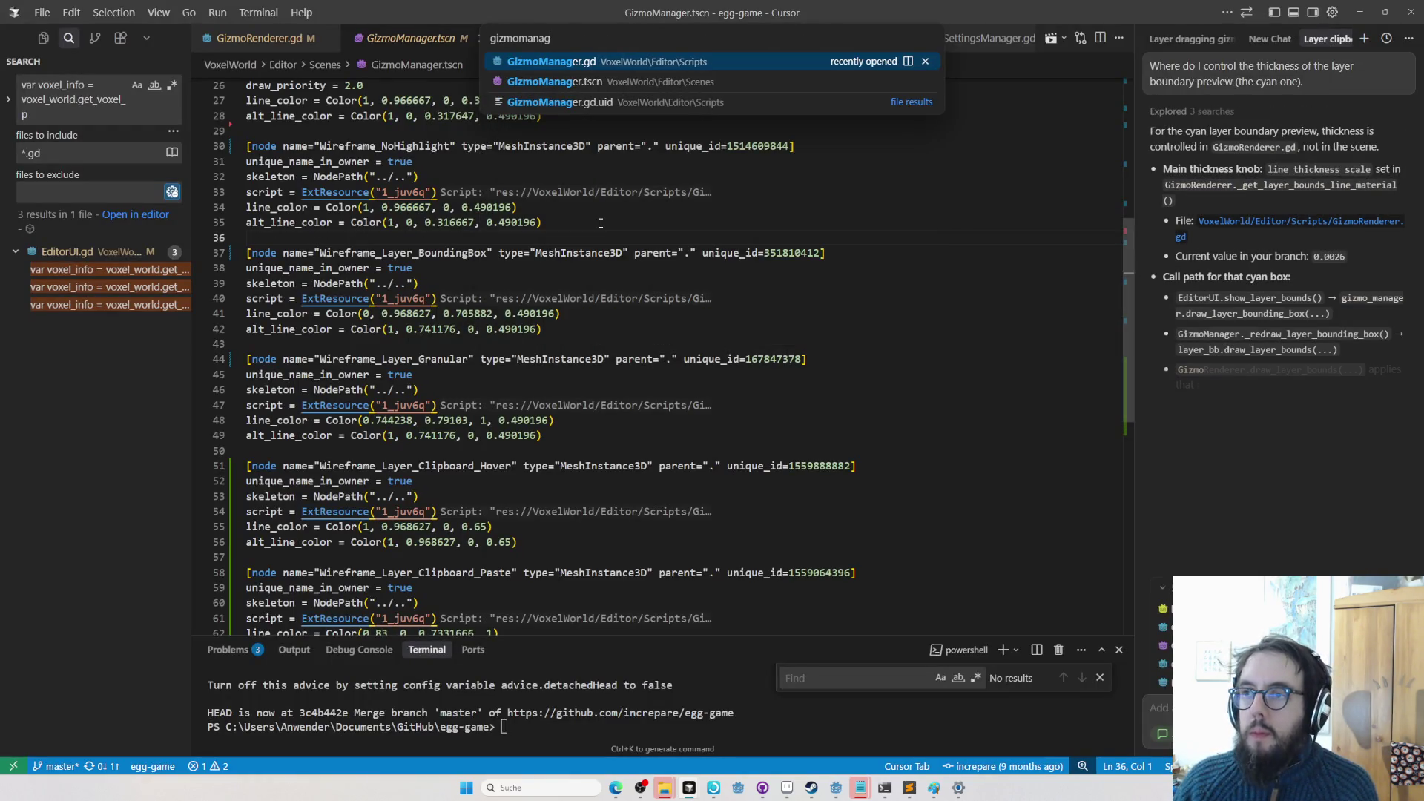
pyautogui.press('Return')
pyautogui.scroll(5, 1231, 349)
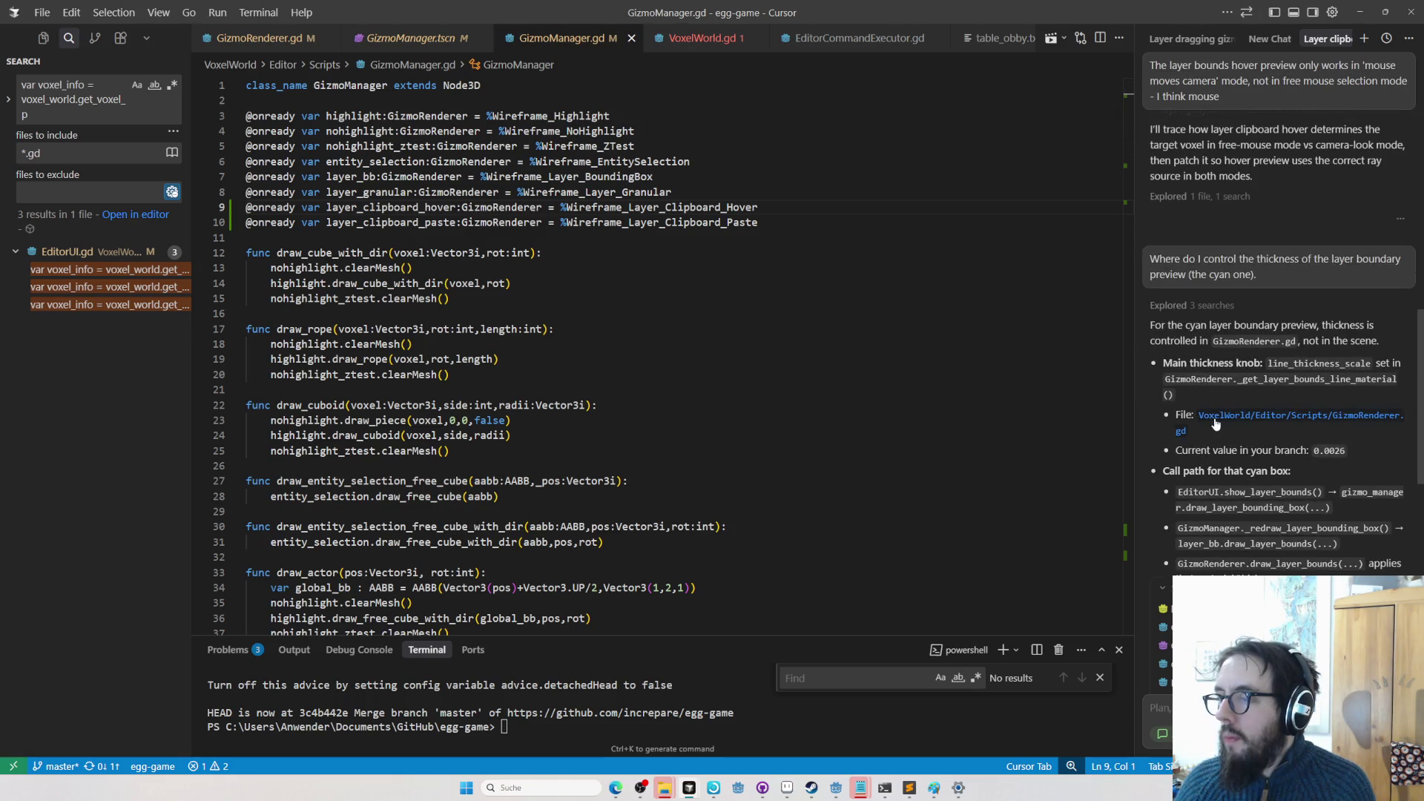
# Open GizmoRenderer.gd from the chat answer and search it for 0.0026
pyautogui.click(1216, 421)
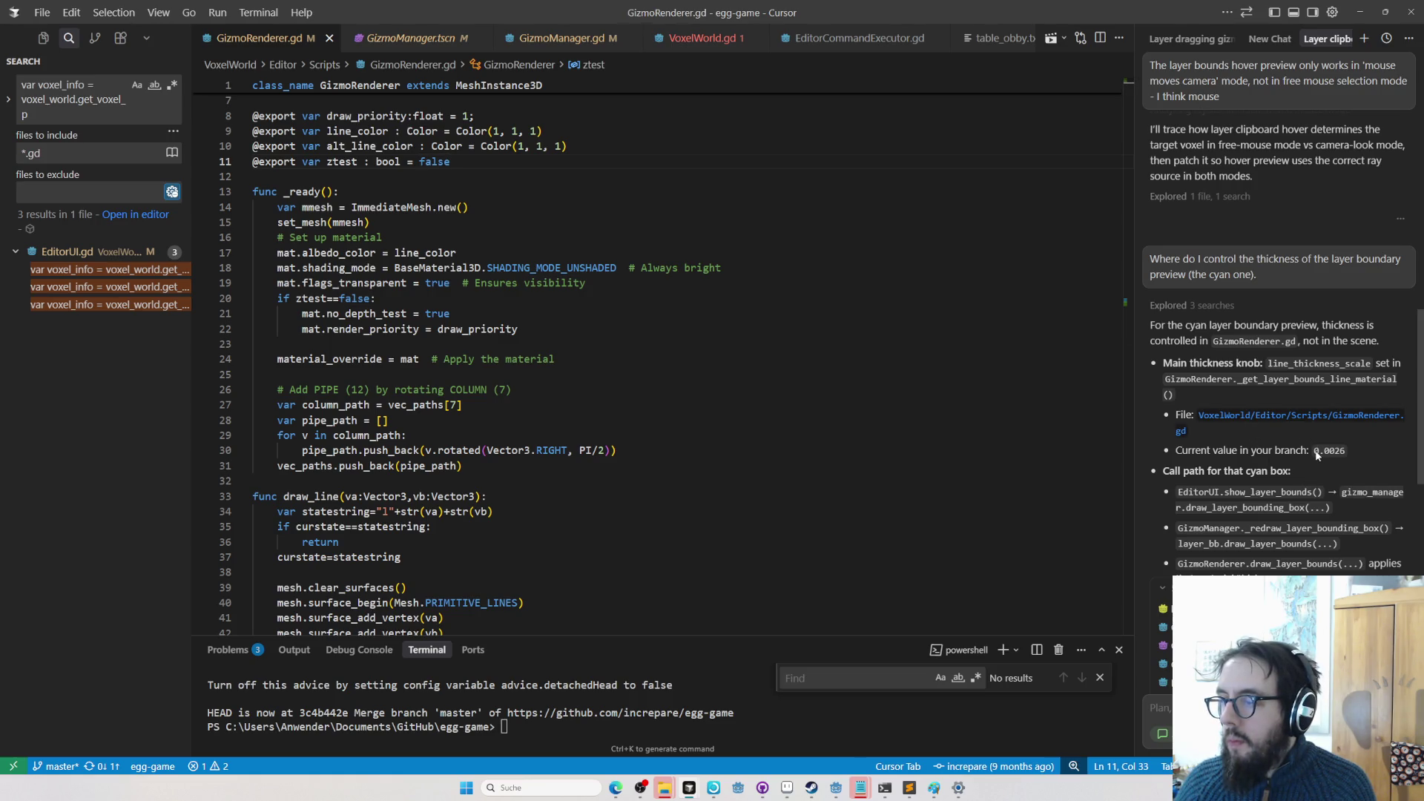
pyautogui.scroll(-20, 802, 480)
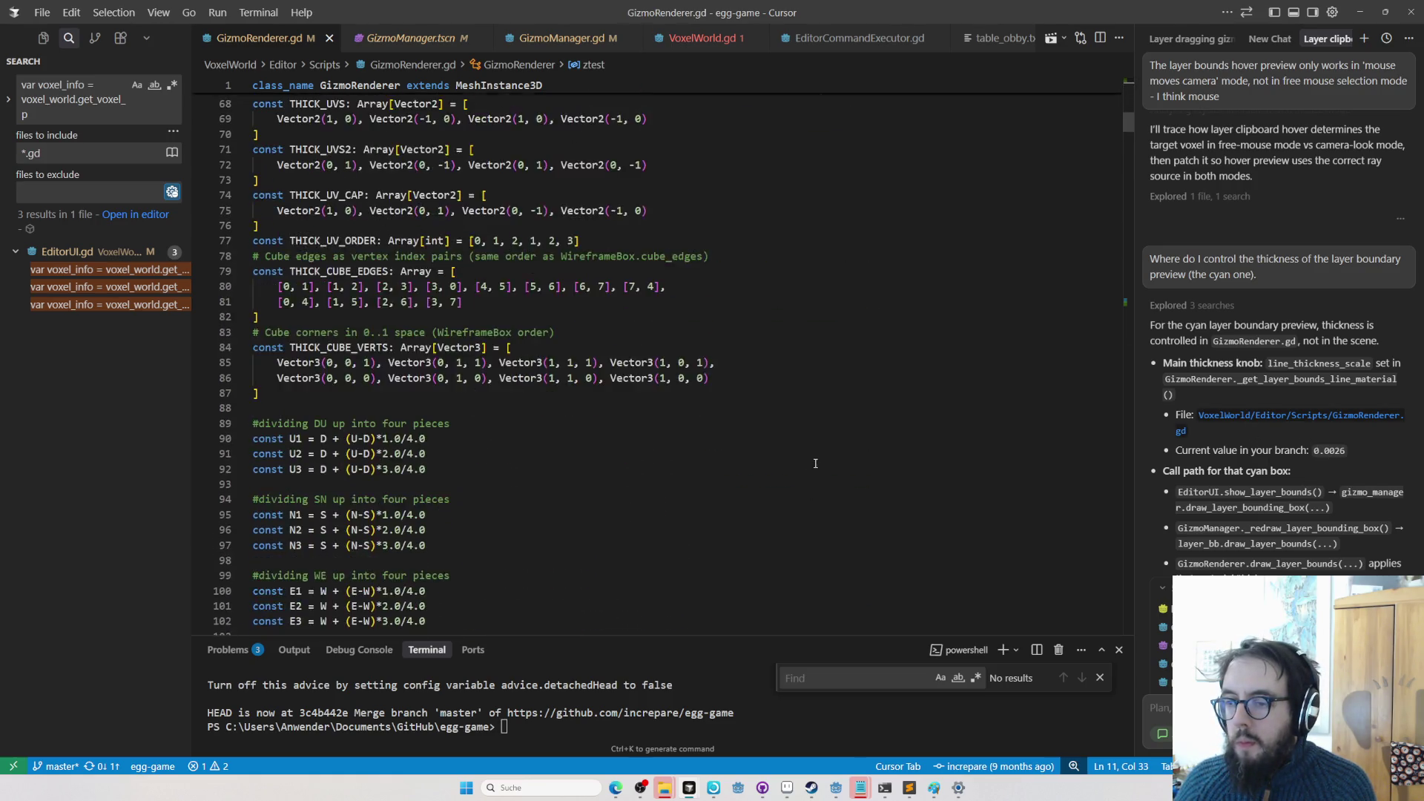
pyautogui.scroll(-8, 926, 227)
pyautogui.click(1004, 401)
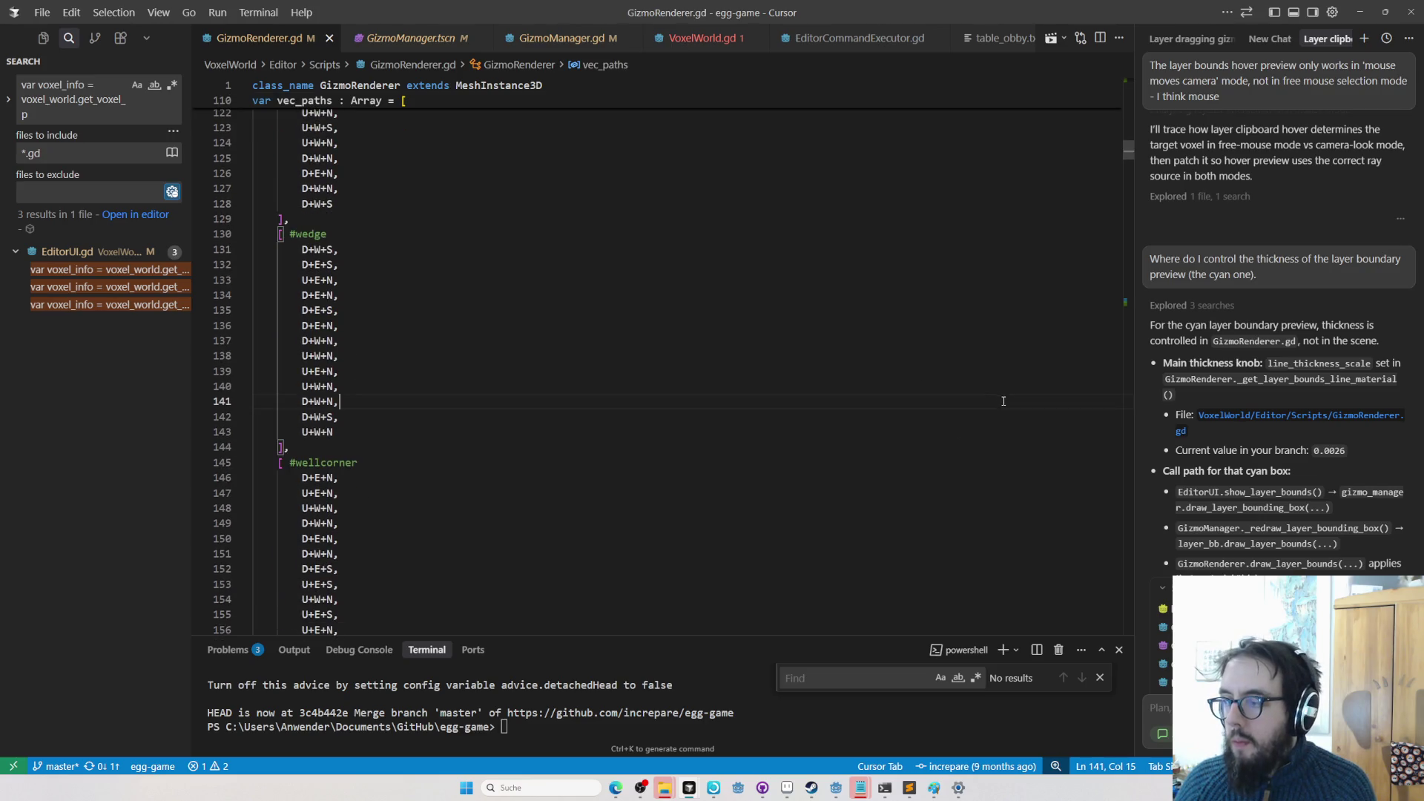
pyautogui.hotkey('ctrl', 'f')
pyautogui.write('0.0026')
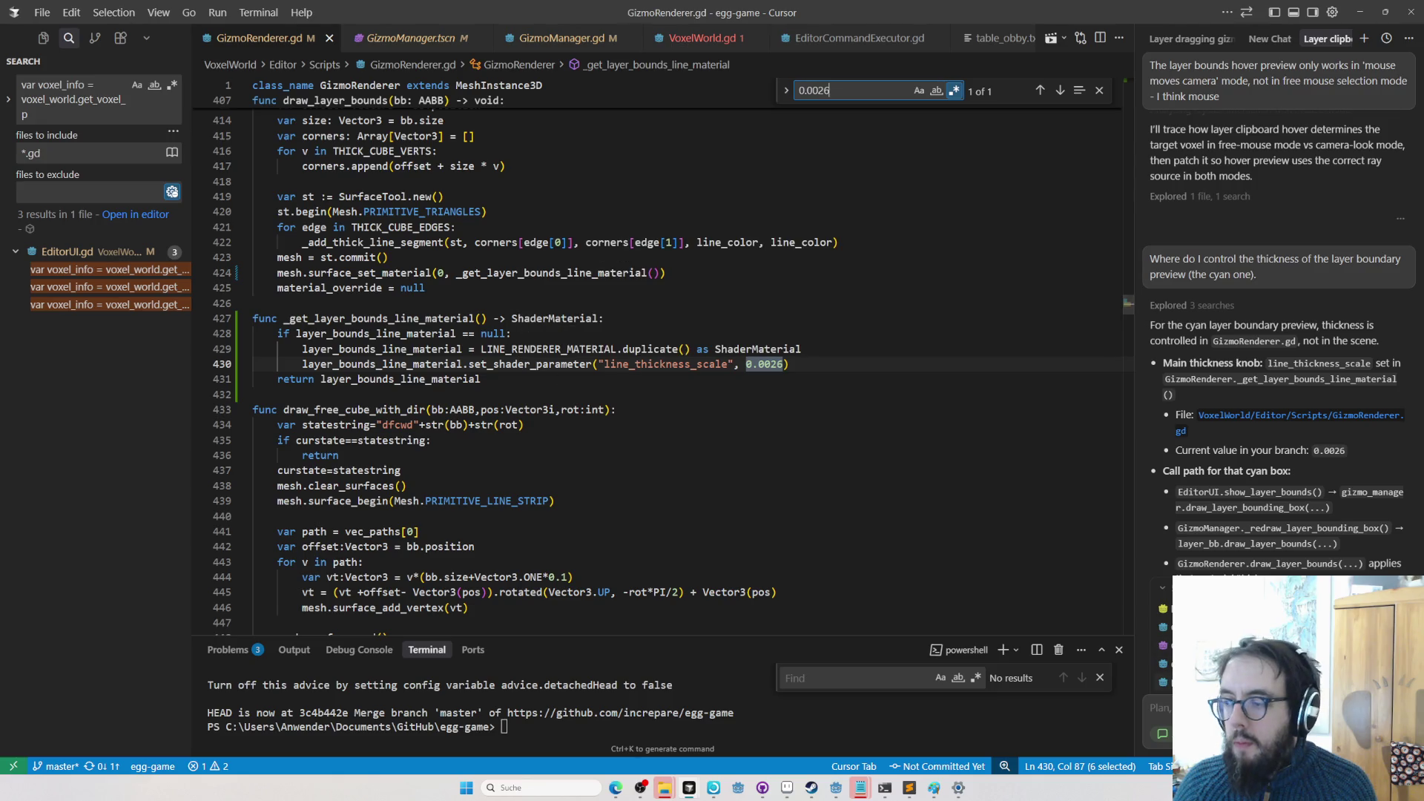
# Draft a follow-up message in Cursor's chat
pyautogui.click(1157, 707)
pyautogui.write('turn')
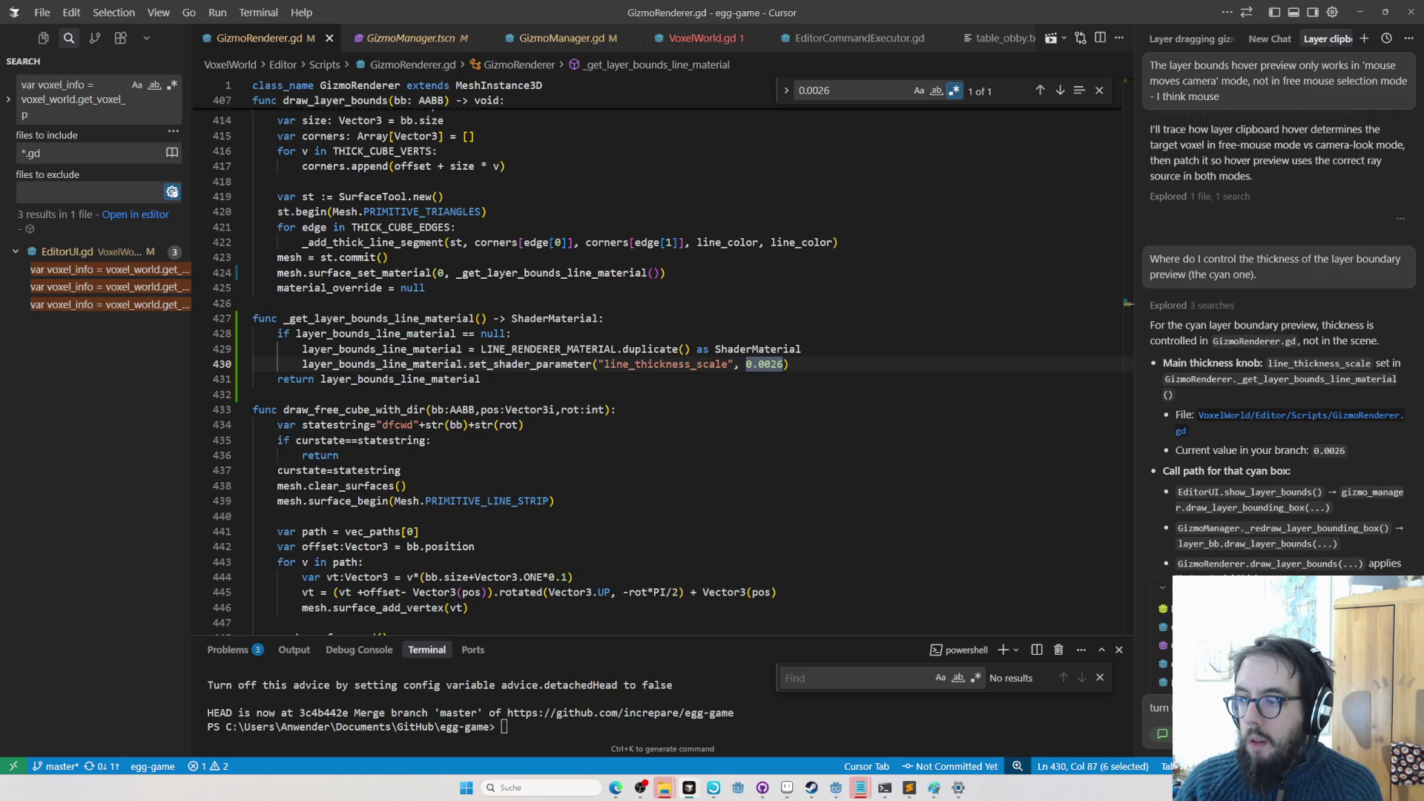
pyautogui.write('per')
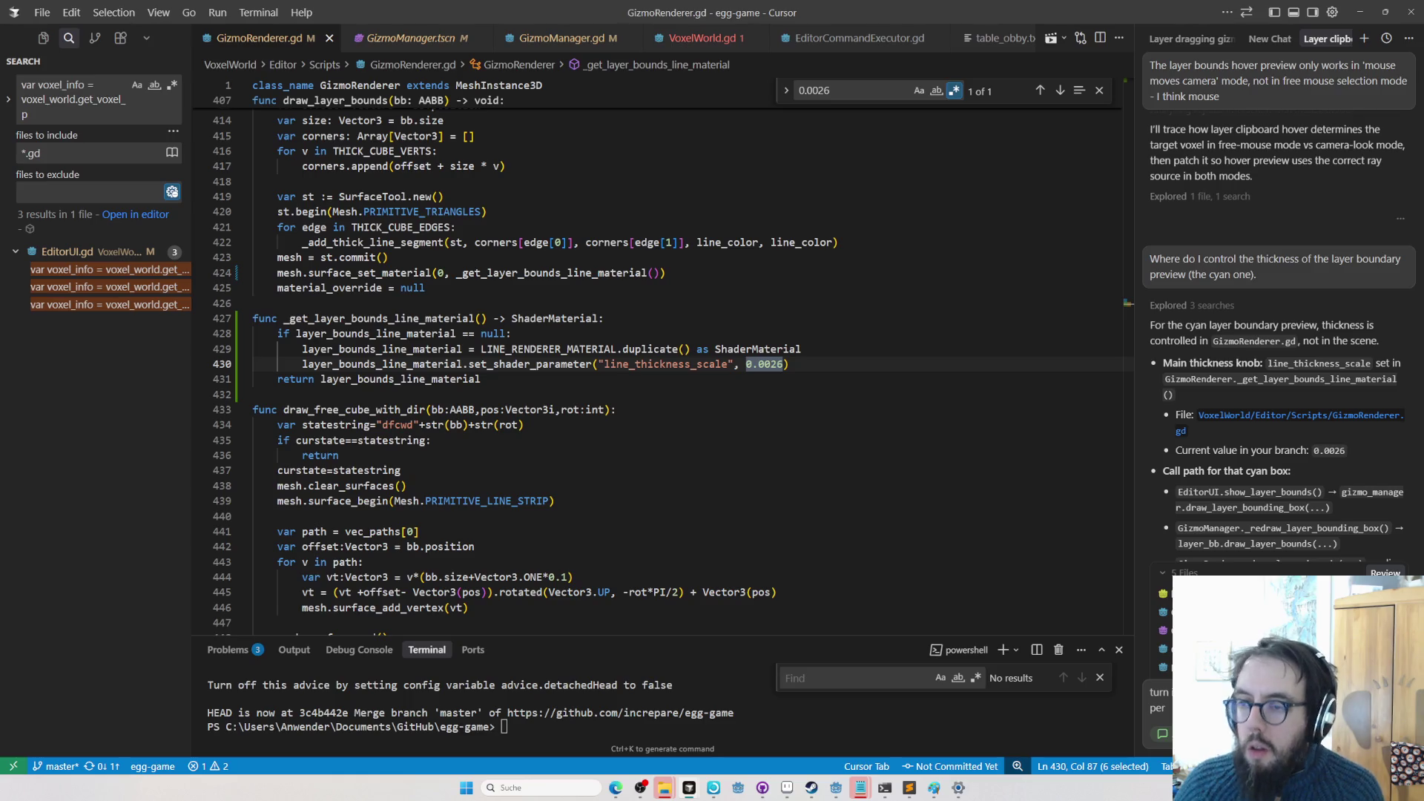
pyautogui.hotkey('ctrl', 'a')
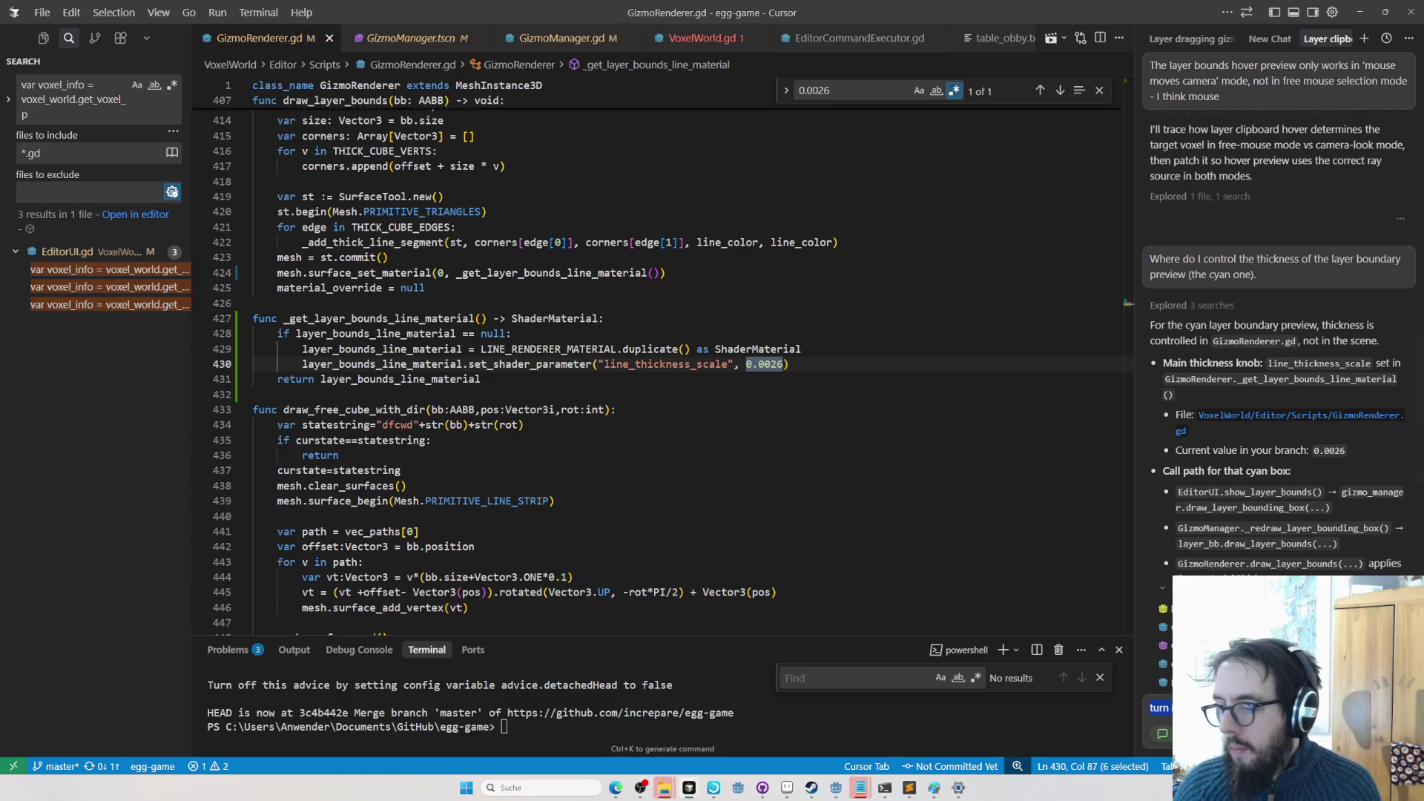
pyautogui.write('e')
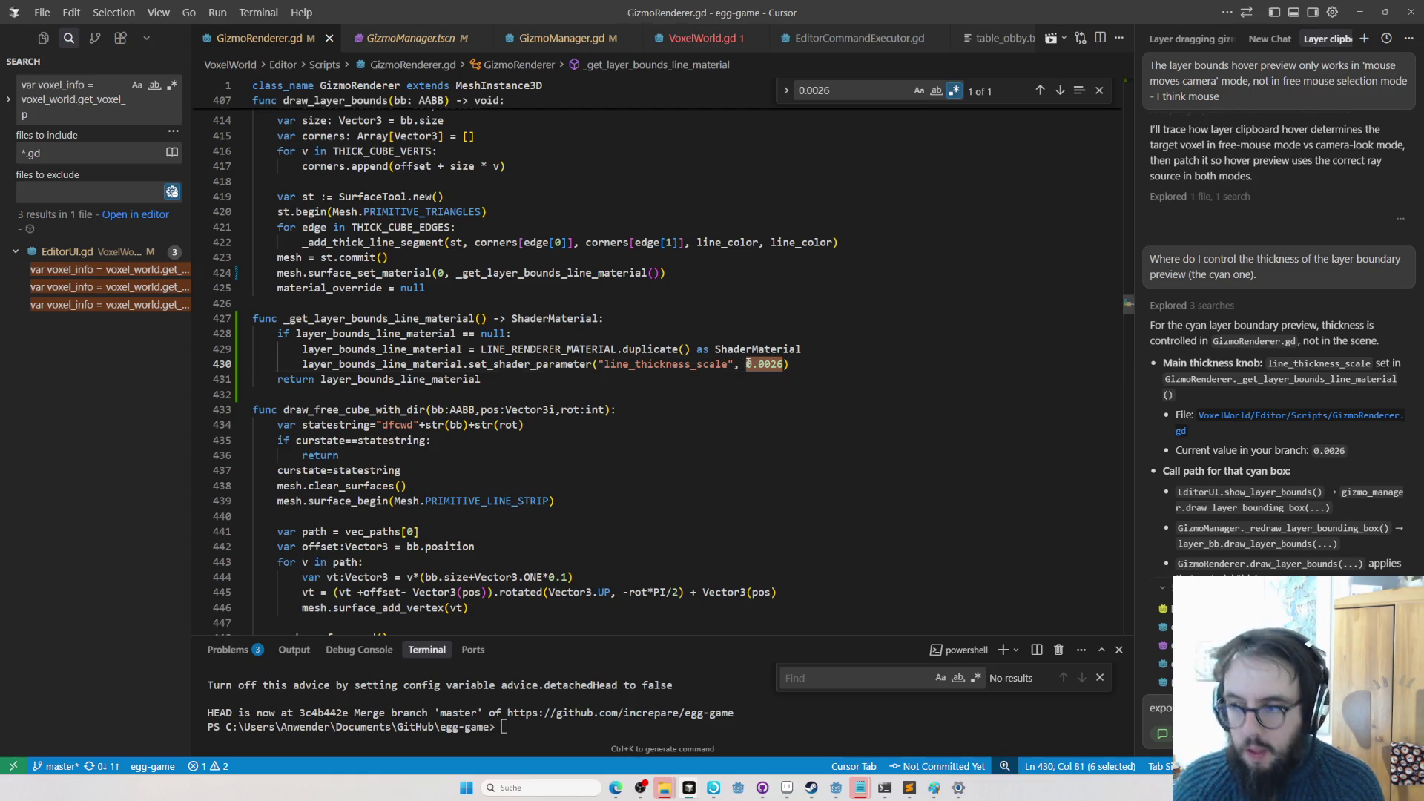
pyautogui.write('line_t')
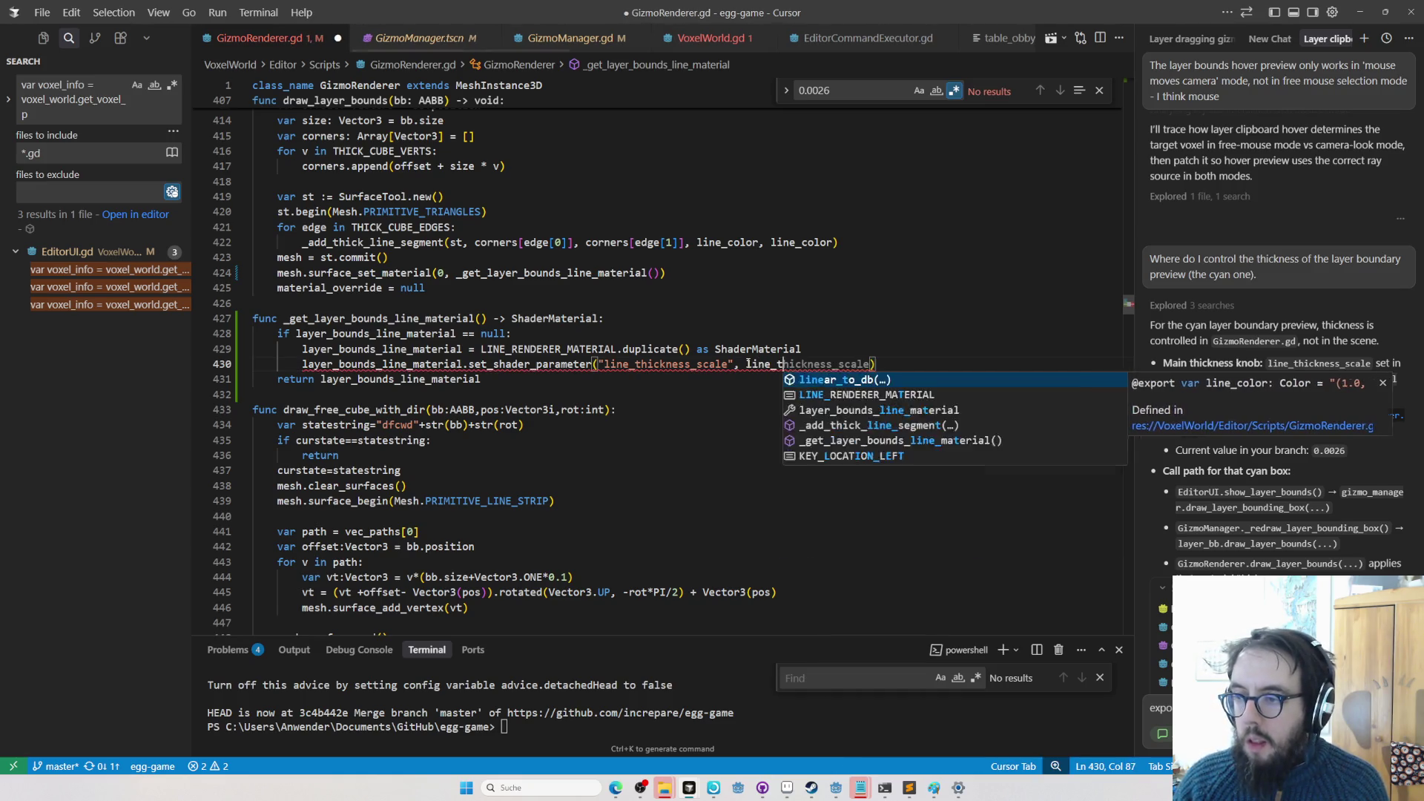
pyautogui.write('hickness_scale')
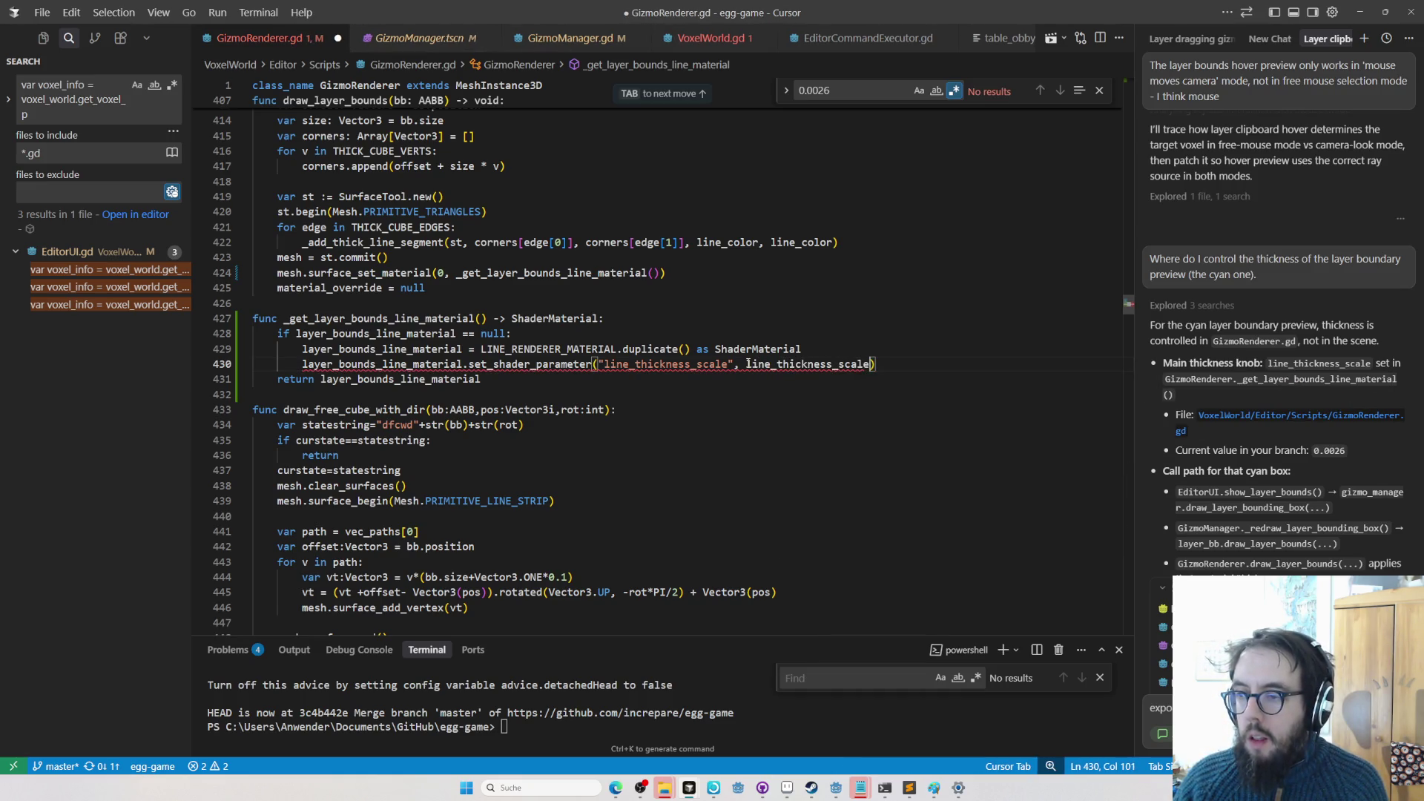
pyautogui.hotkey('ctrl', 'Home')
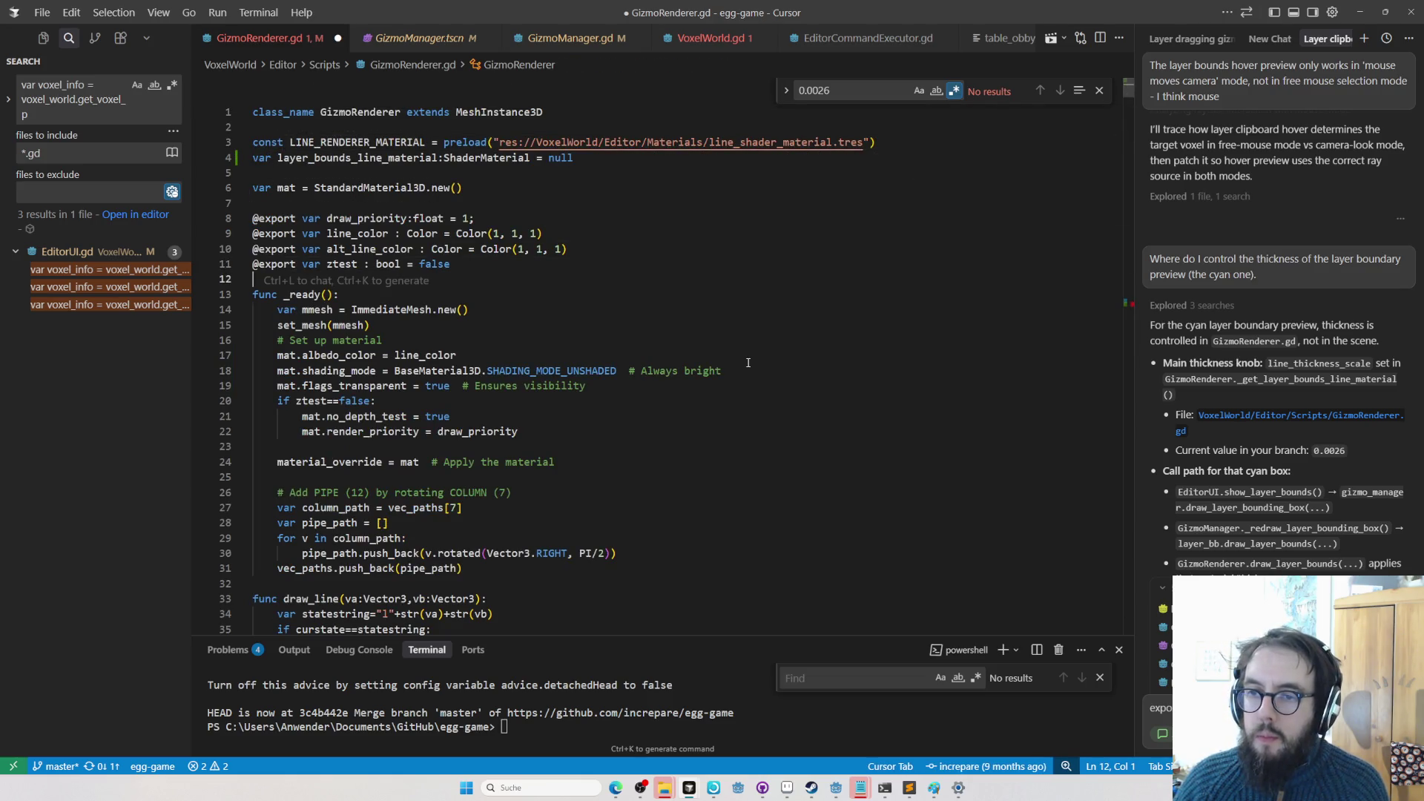
pyautogui.write('@export')
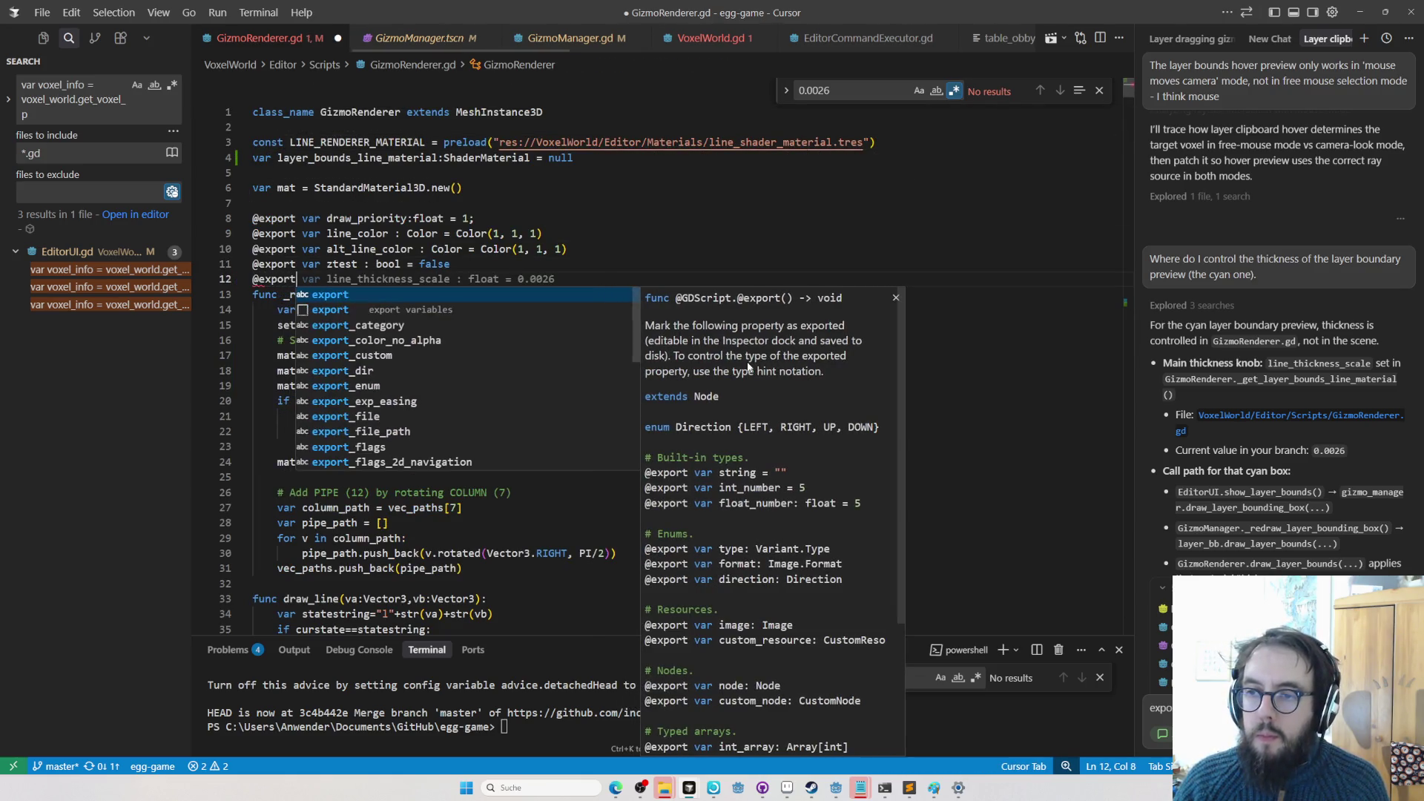
pyautogui.press('Tab')
# Save GizmoRenderer.gd and inspect Wireframe_Layer_BoundingBox's new property in Godot
pyautogui.press('Return')
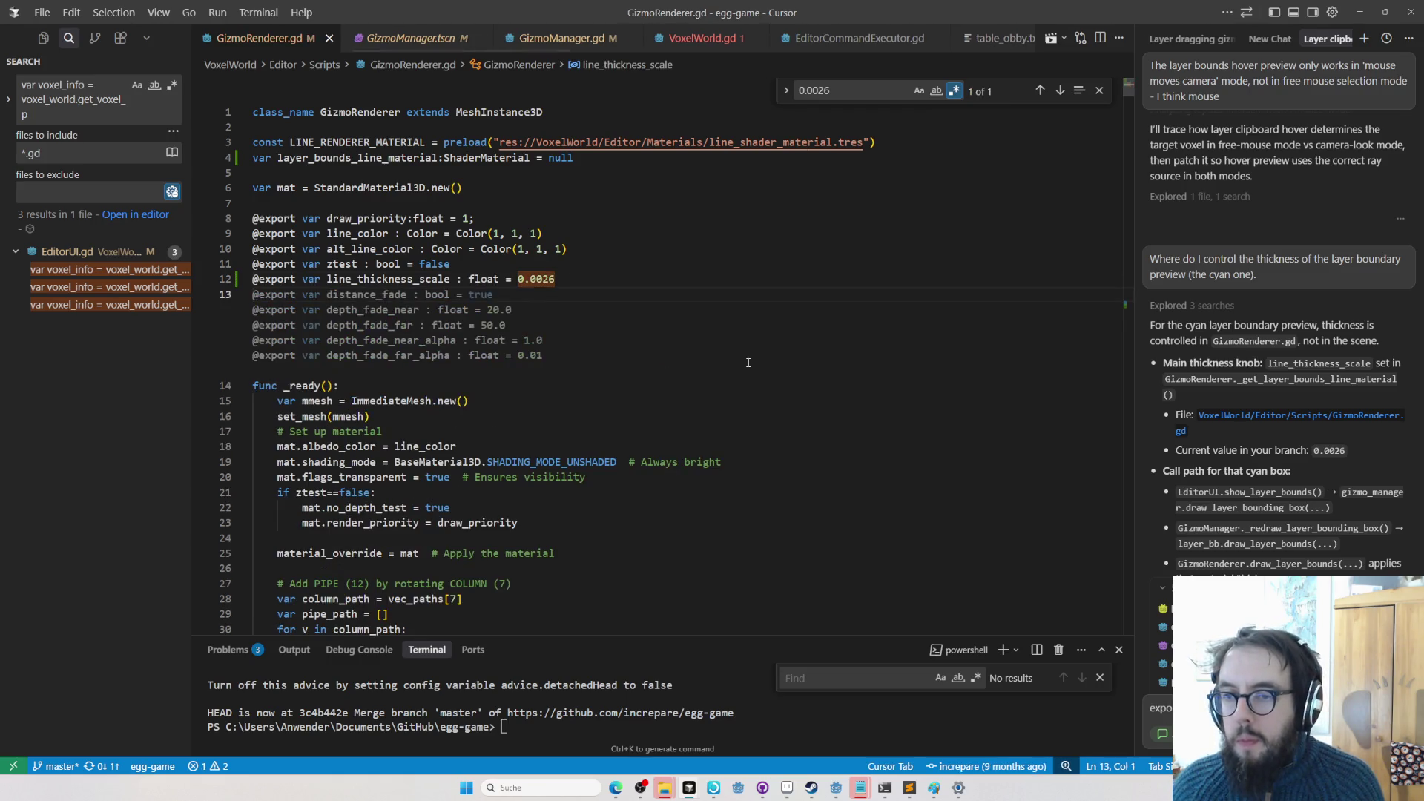
pyautogui.press('Up')
pyautogui.press('Up')
pyautogui.press('Up')
pyautogui.press('End')
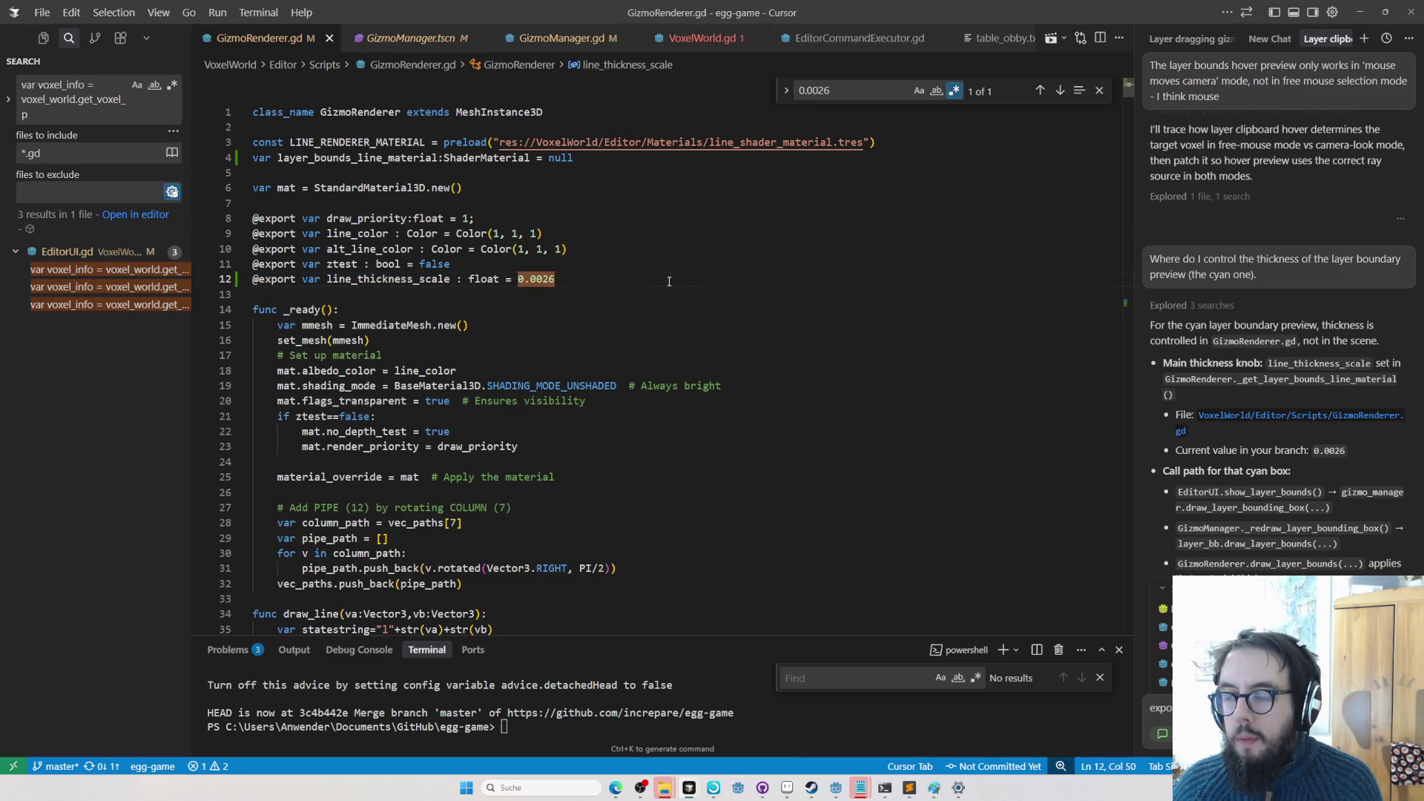
pyautogui.hotkey('alt', 'Tab')
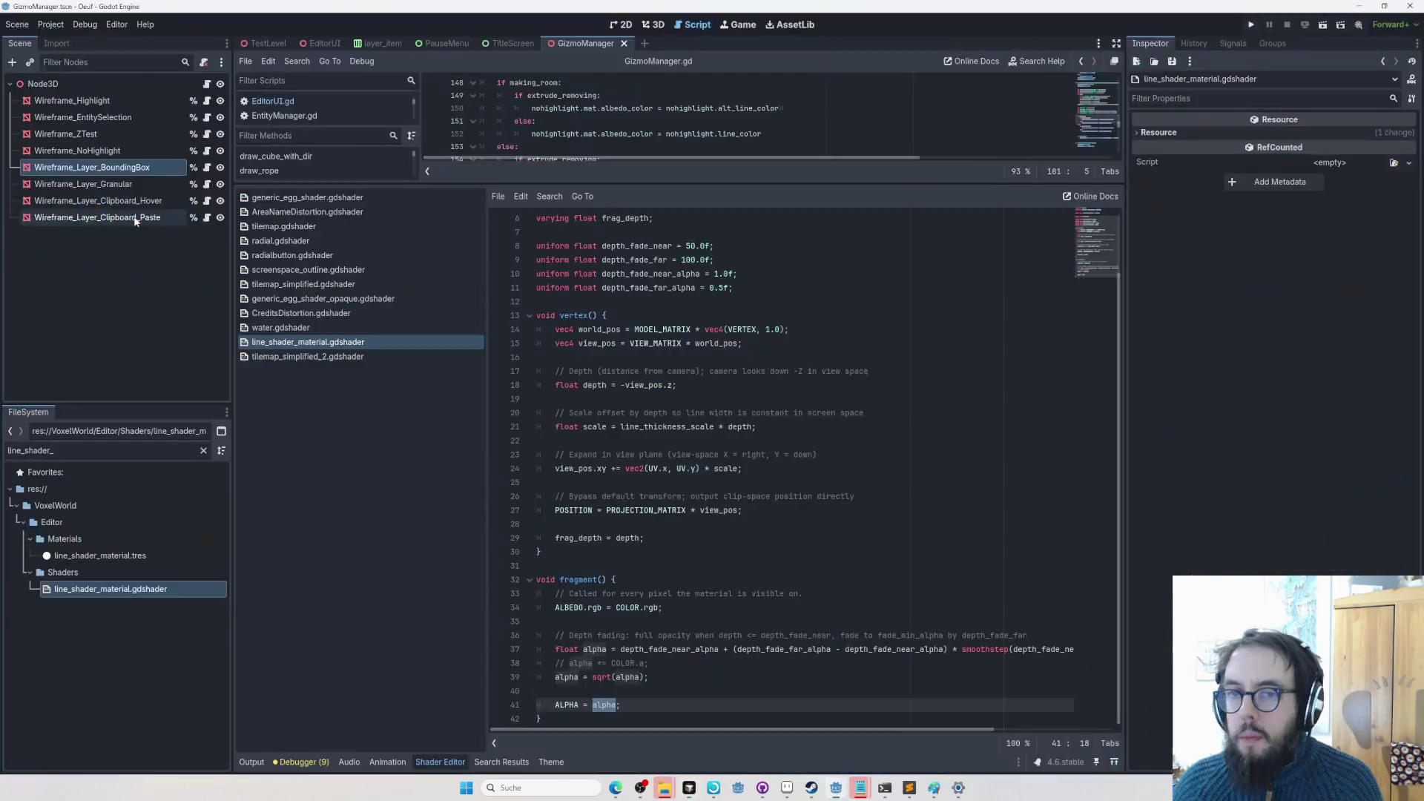
pyautogui.click(116, 172)
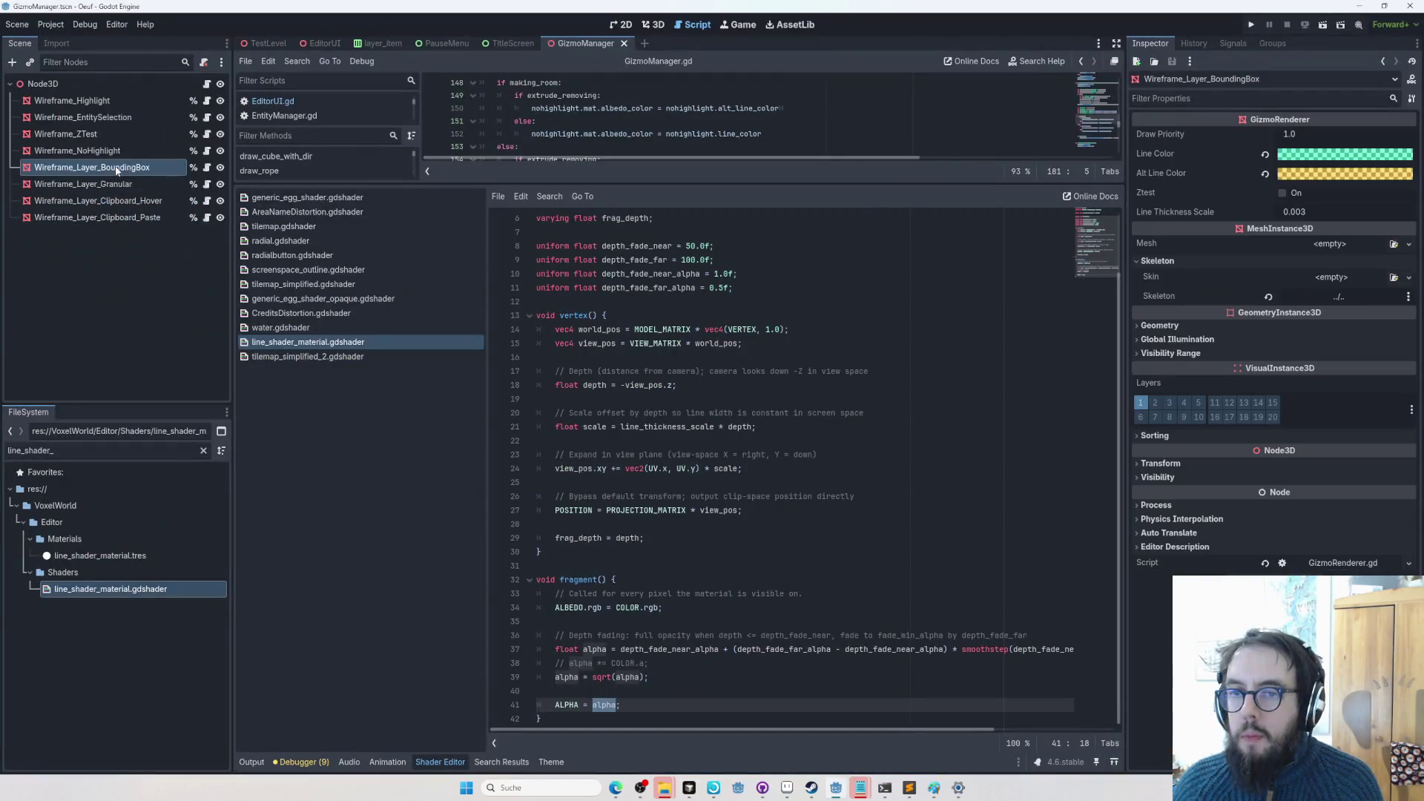
# Check Line Thickness Scale 0.003 on Wireframe_Layer_Granular, Clipboard_Hover, ZTest and the other wireframe nodes
pyautogui.click(126, 187)
pyautogui.click(111, 200)
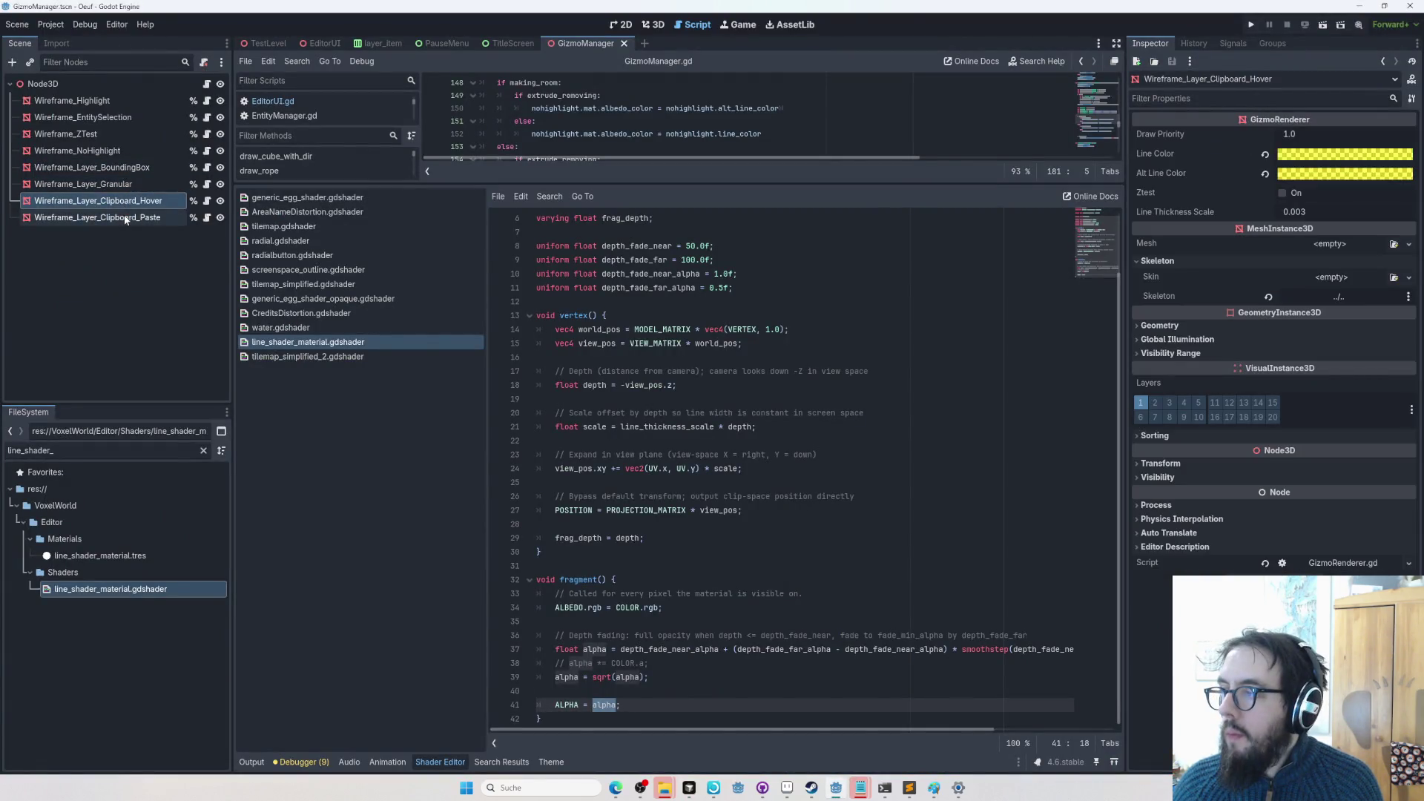
pyautogui.click(112, 217)
pyautogui.click(111, 150)
pyautogui.click(110, 135)
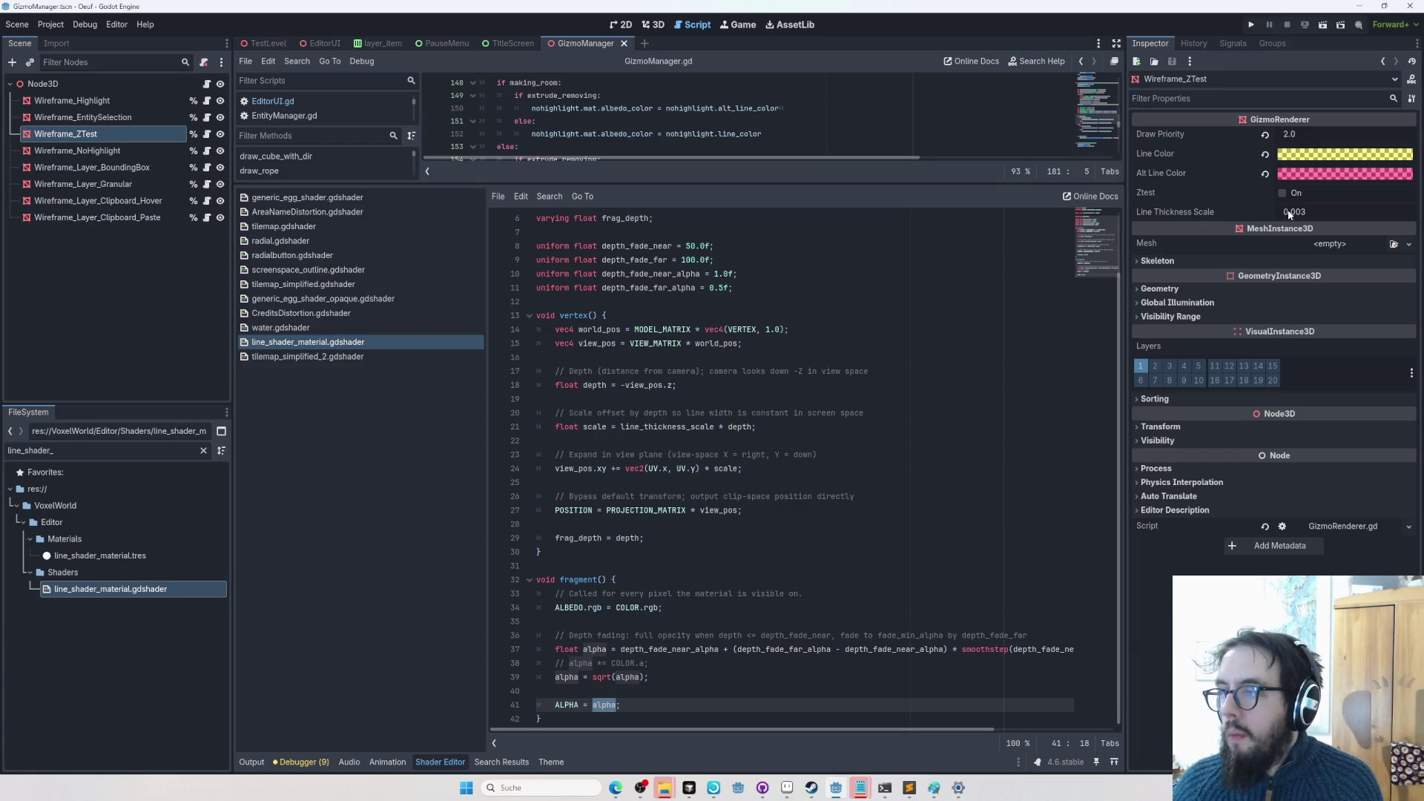
pyautogui.hotkey('alt', 'Tab')
pyautogui.hotkey('alt', 'Tab')
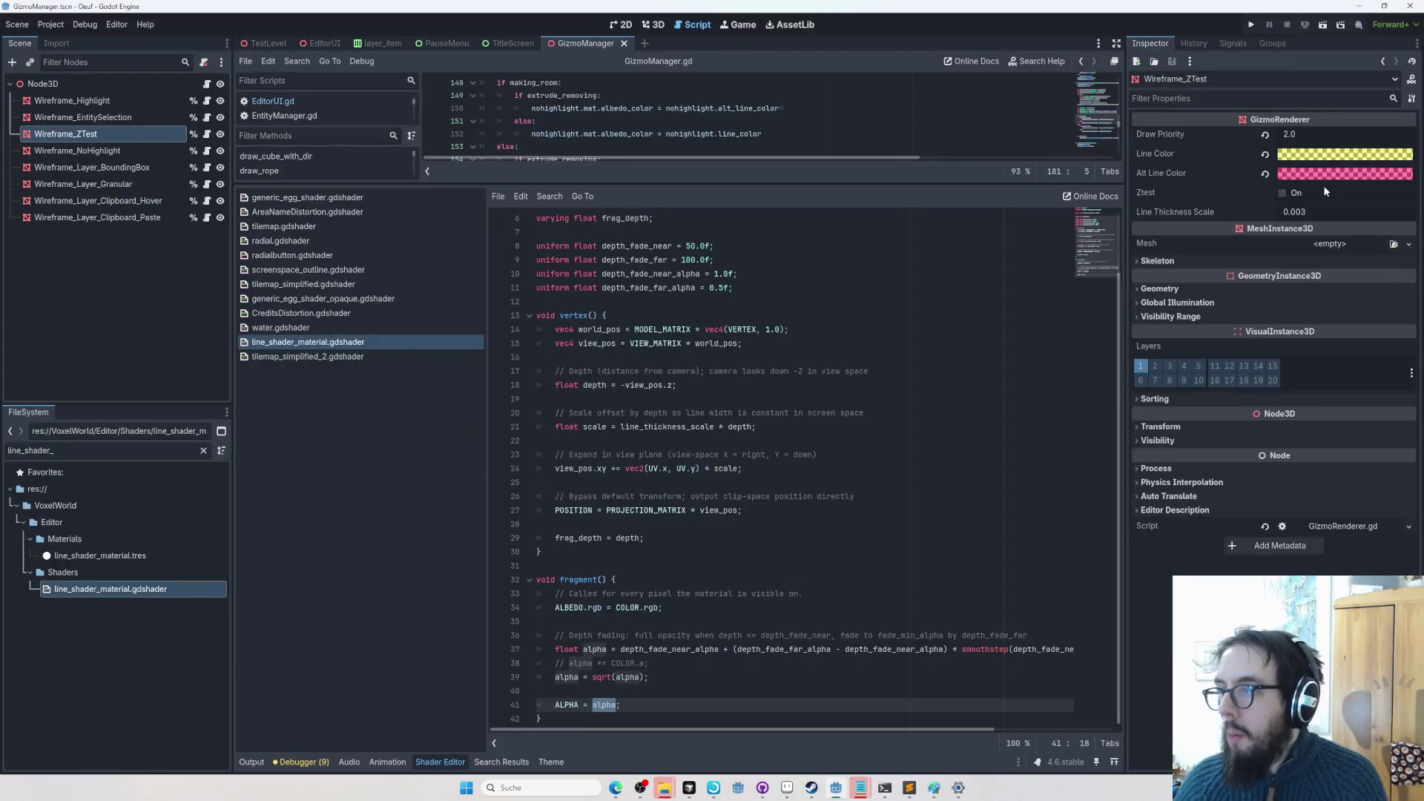
pyautogui.hotkey('alt', 'Tab')
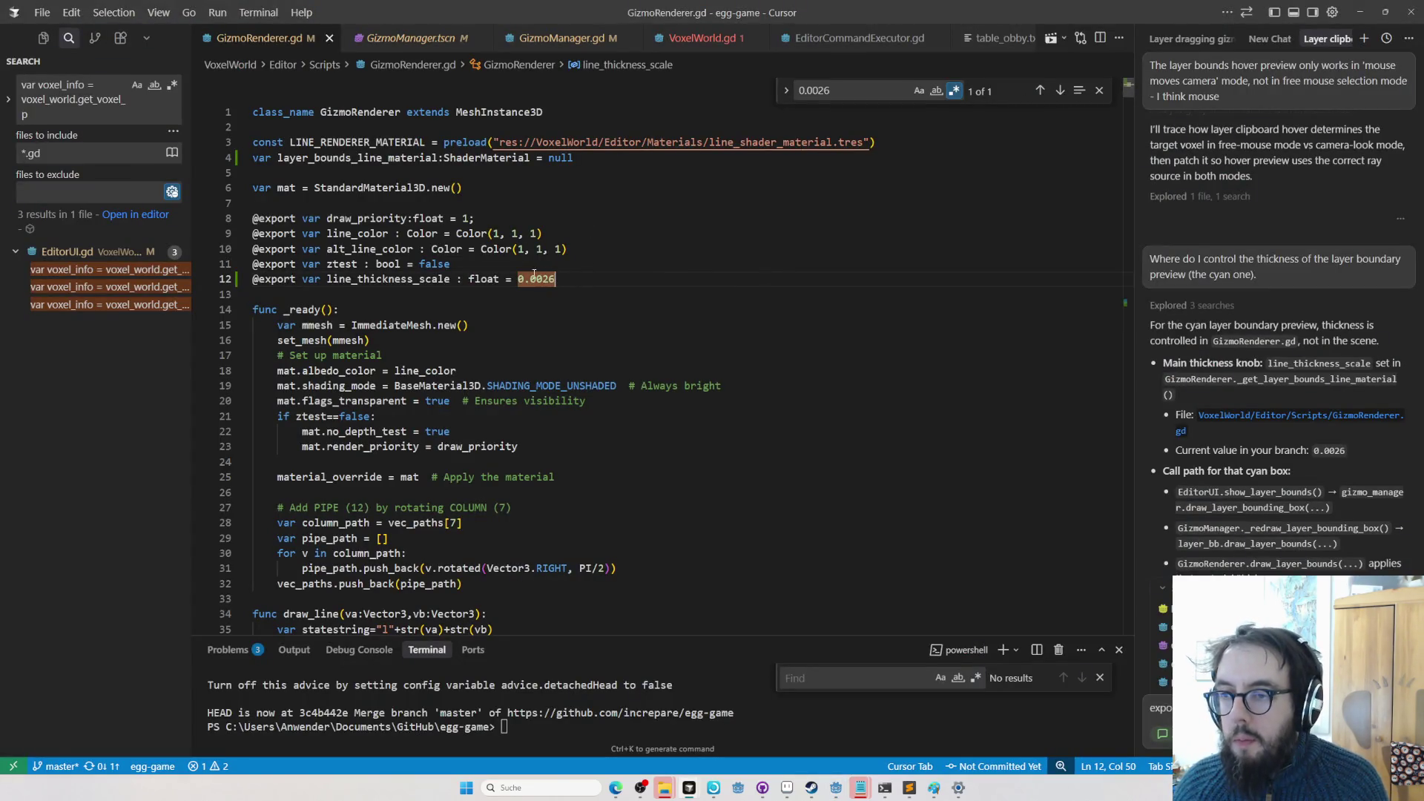
# Change the line_thickness_scale default to 1 and pass line_thickness_scale*0.0026 to the shader
pyautogui.write('1')
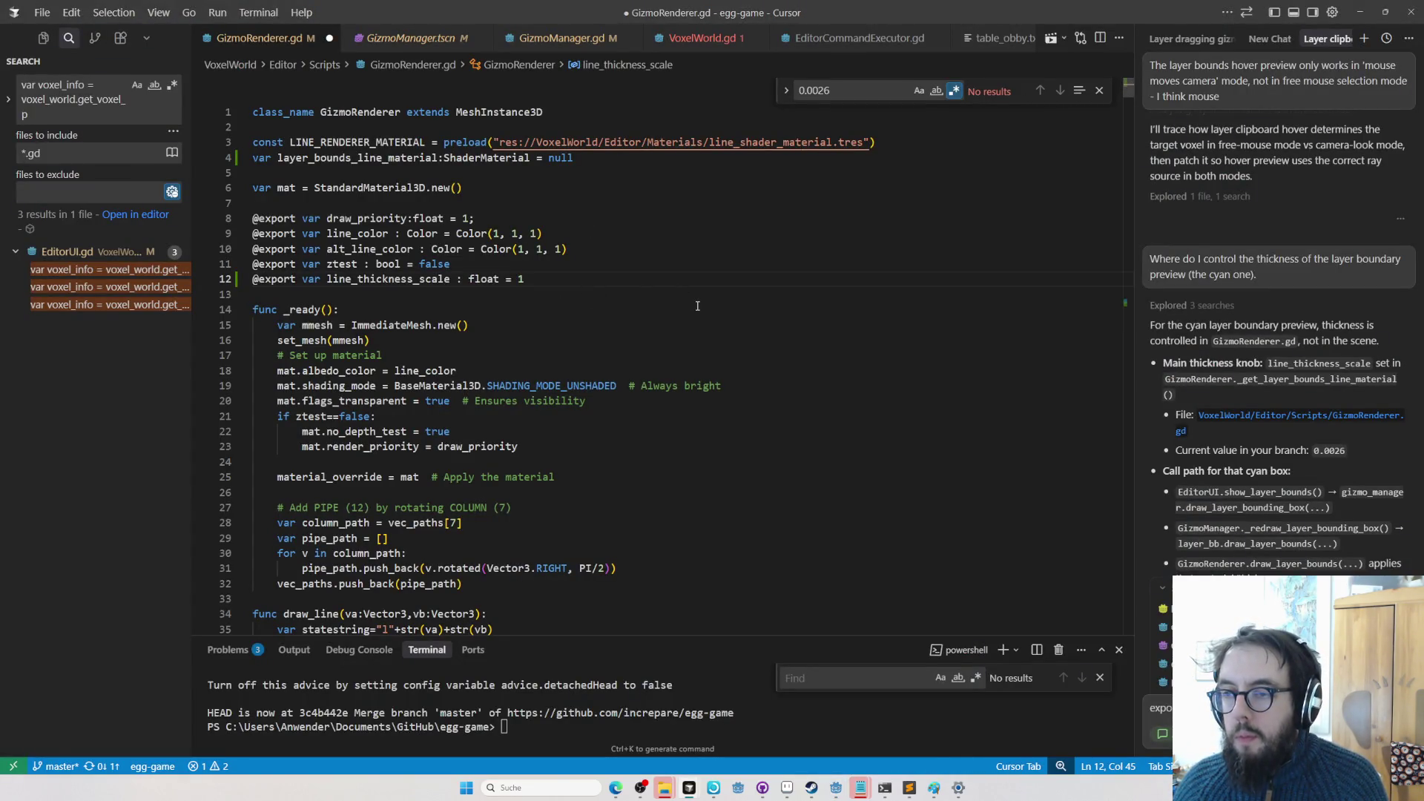
pyautogui.scroll(-20, 697, 304)
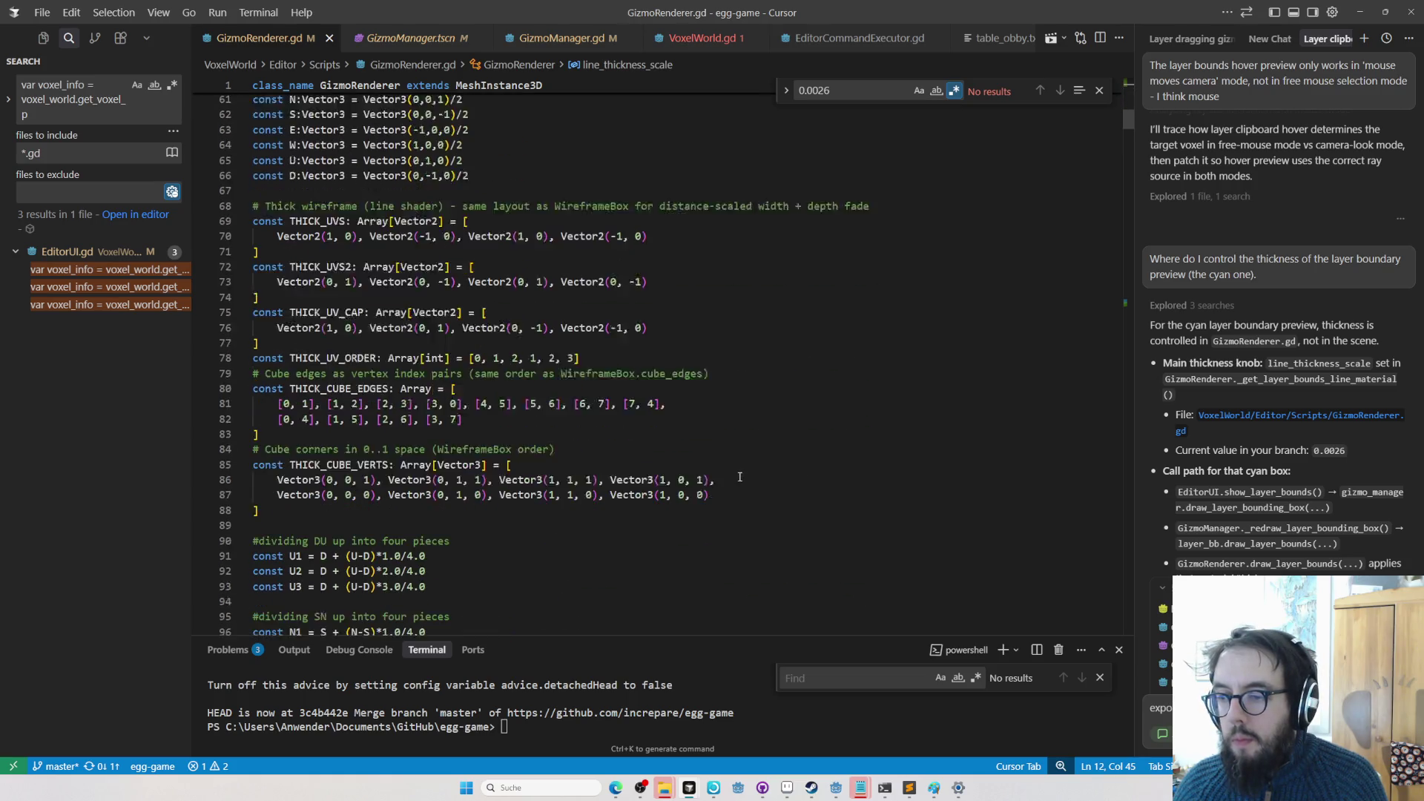
pyautogui.hotkey('ctrl', 'f')
pyautogui.write('line_thicknes')
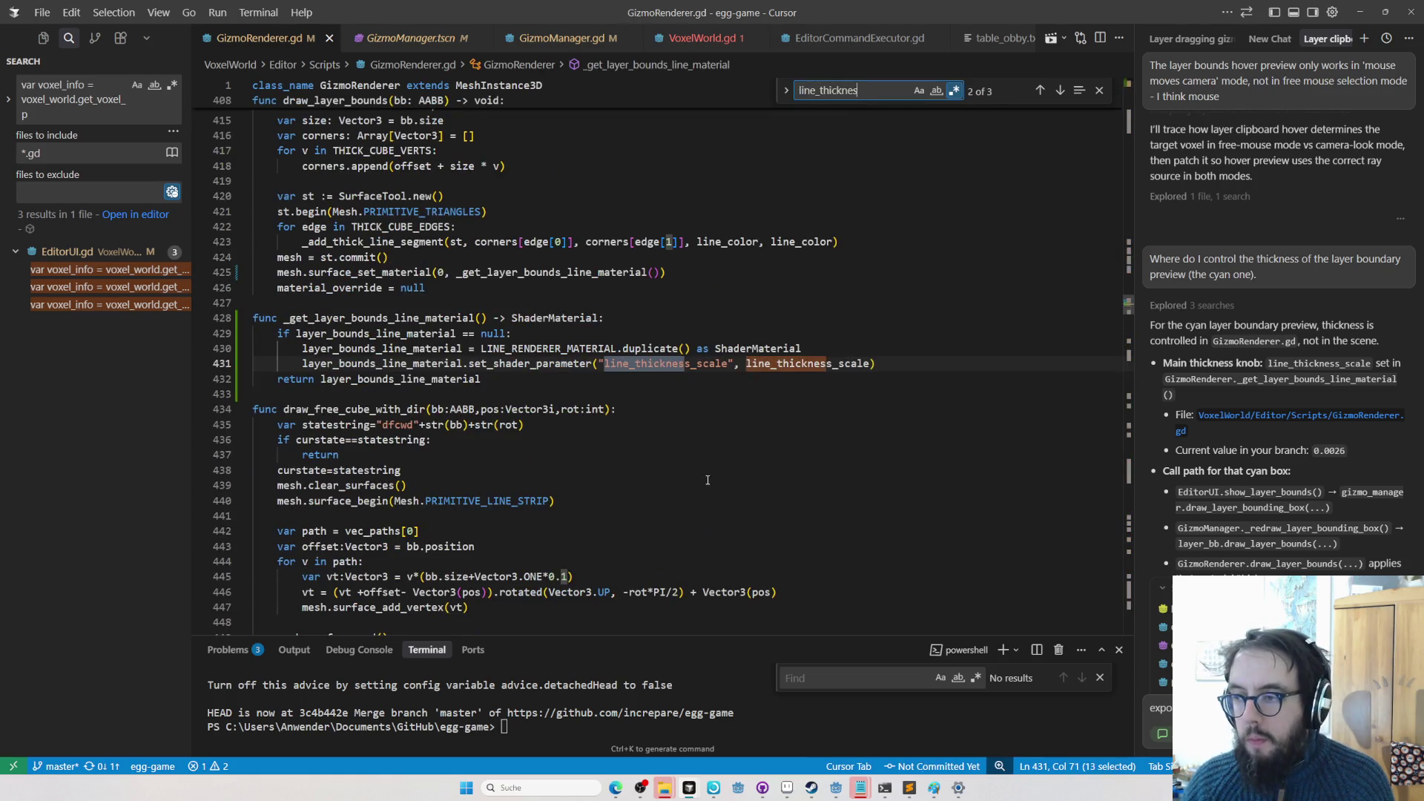
pyautogui.press('Escape')
pyautogui.press('End')
pyautogui.press('Left')
pyautogui.write('*')
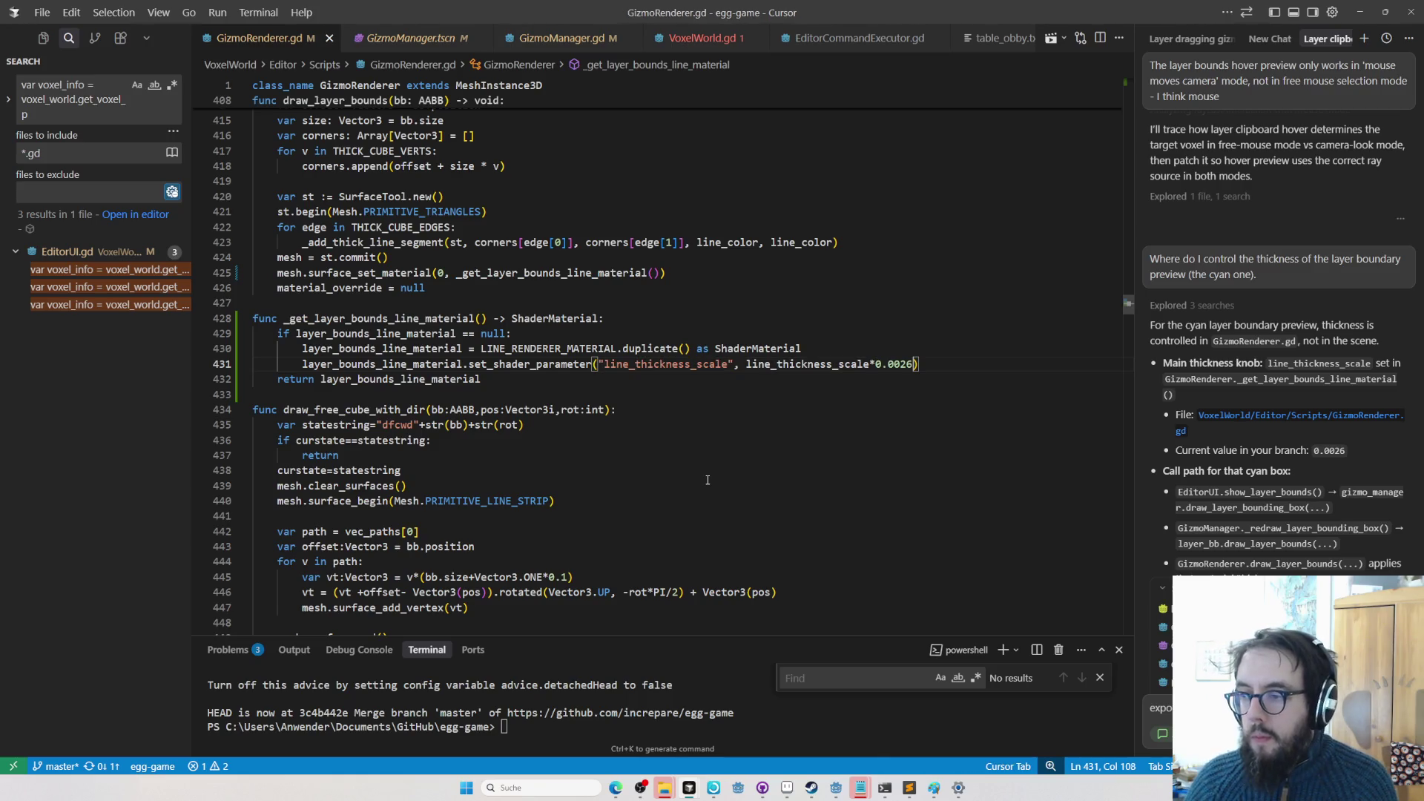
pyautogui.hotkey('alt', 'Tab')
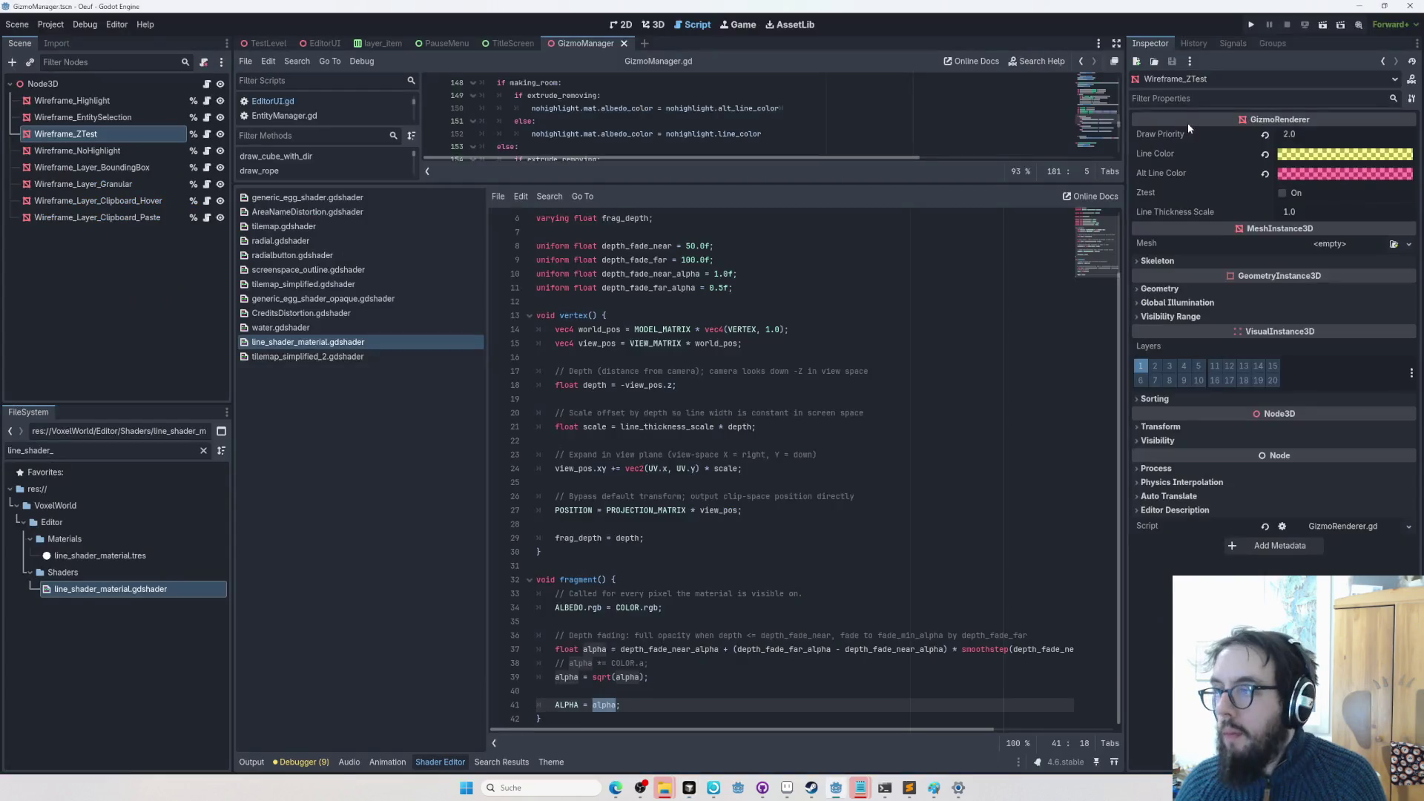
# Verify Line Thickness Scale 1.0 on NoHighlight, Layer_Granular and Layer_BoundingBox, then run Oeuf
pyautogui.click(122, 149)
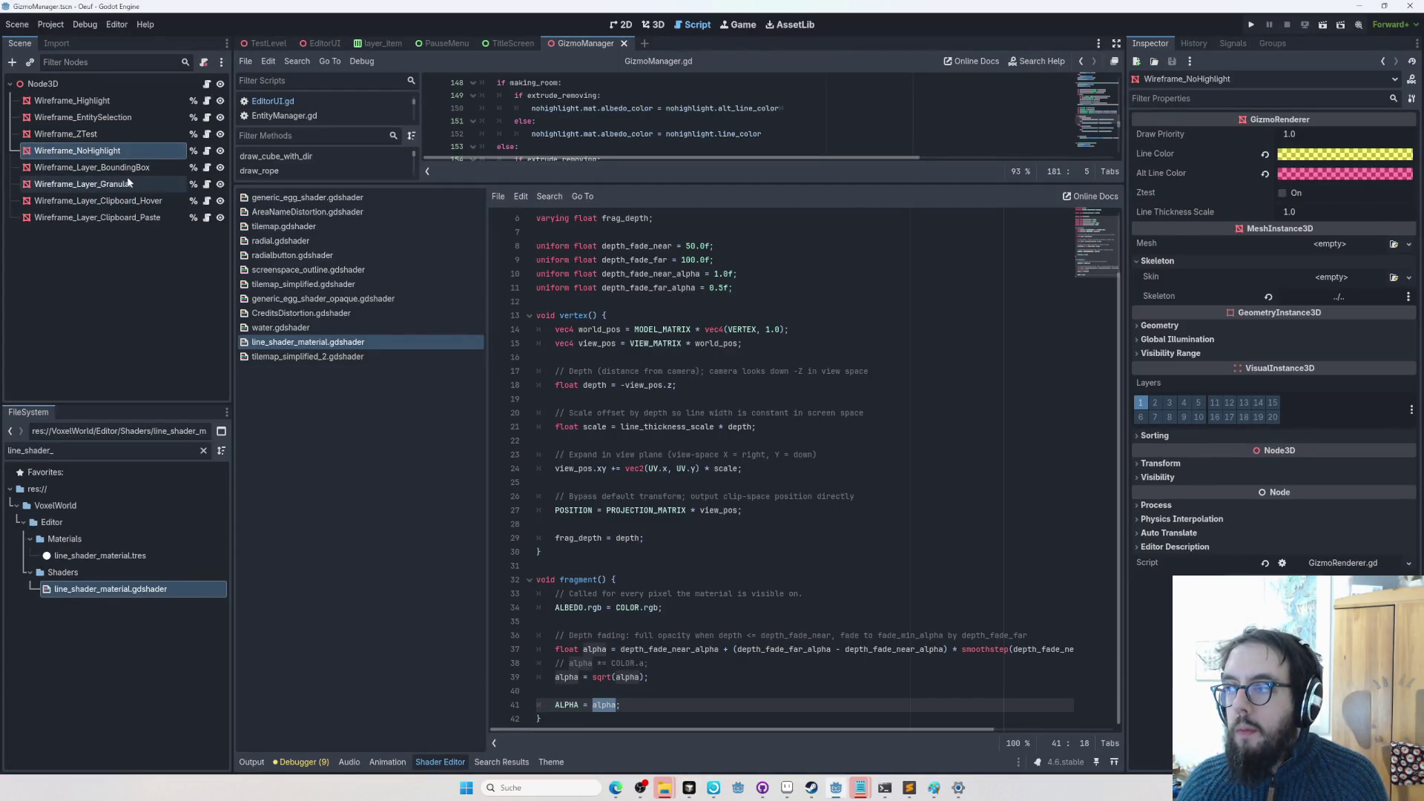
pyautogui.click(83, 184)
pyautogui.hotkey('alt', 'Tab')
pyautogui.hotkey('alt', 'Tab')
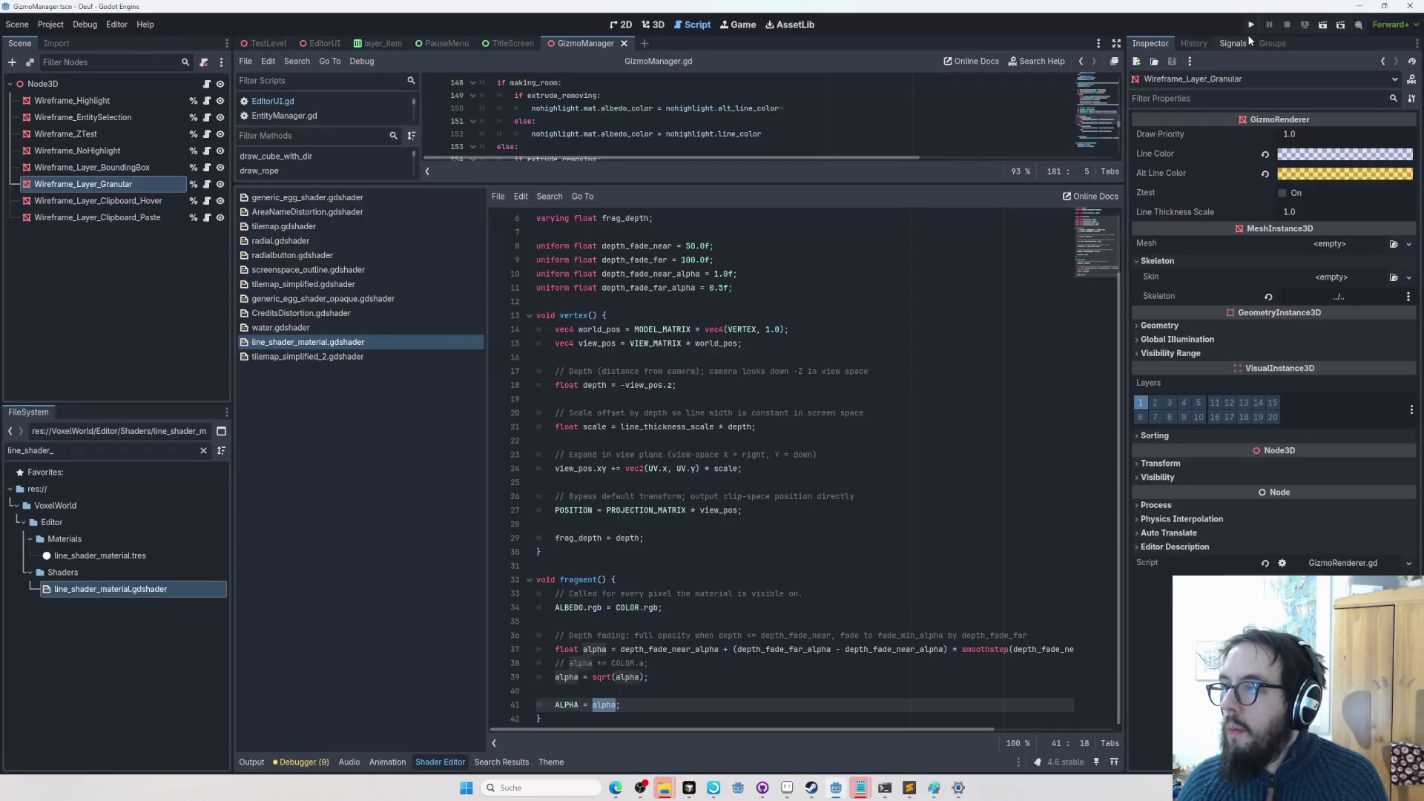
pyautogui.click(96, 169)
pyautogui.click(98, 152)
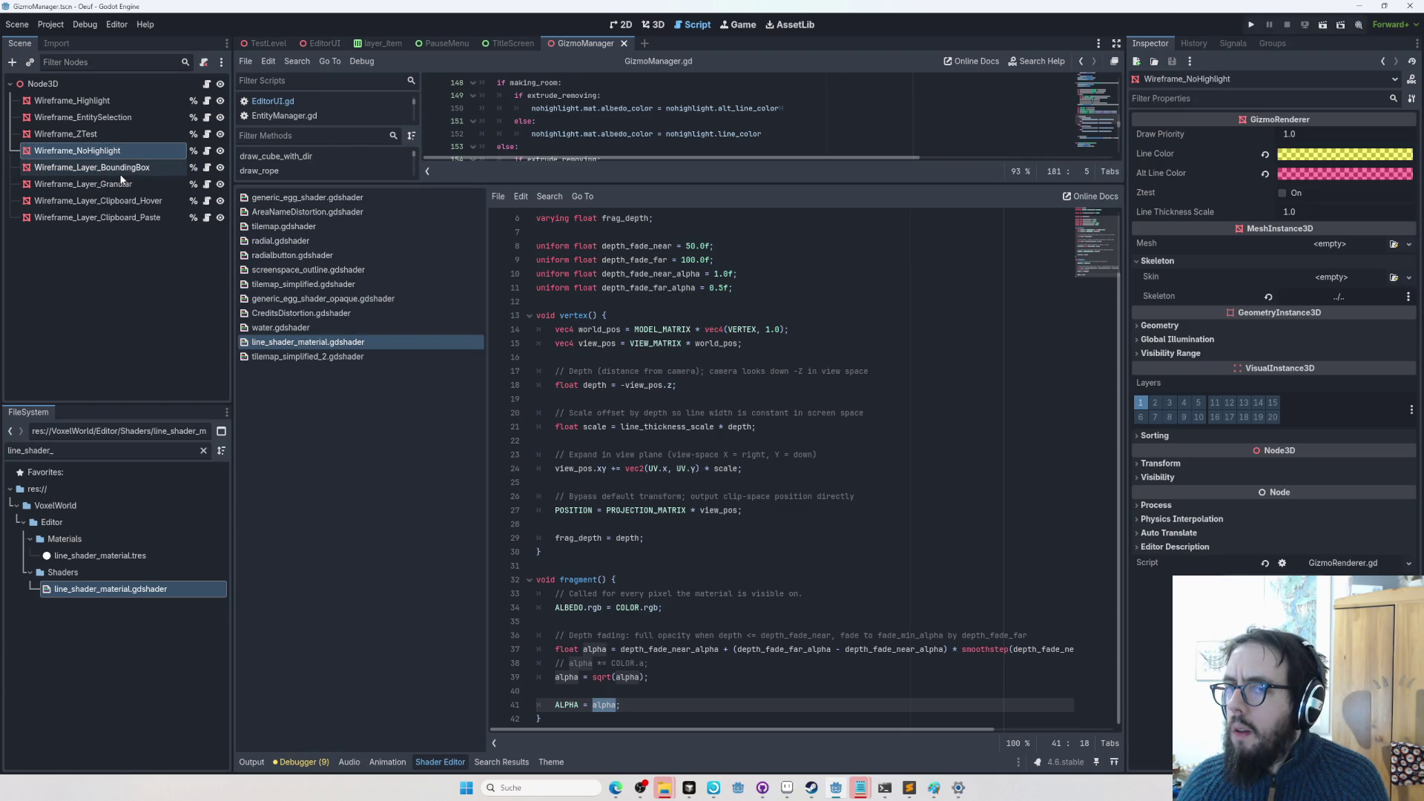
pyautogui.click(1250, 25)
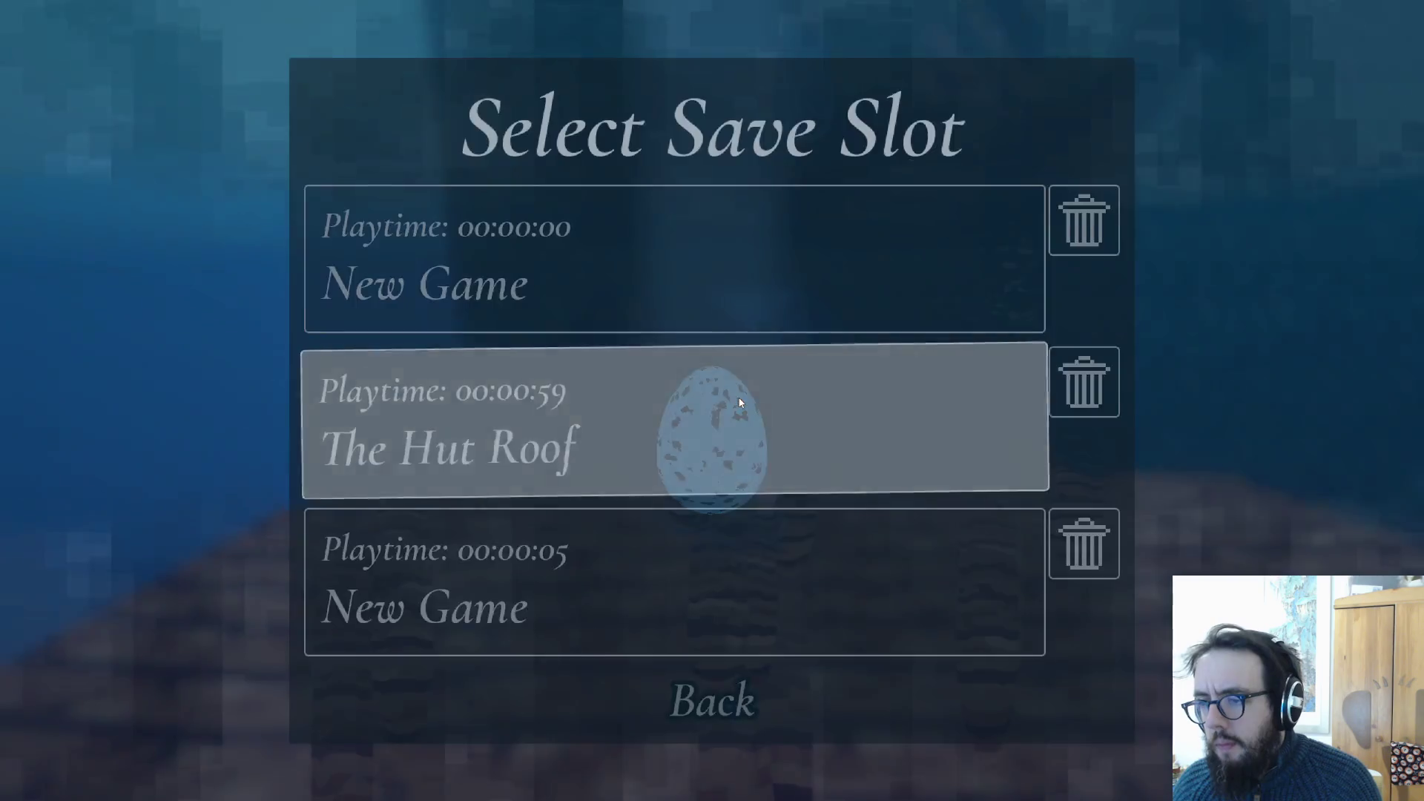
# Load a save slot into the map editor and cycle through its editing modes
pyautogui.click(735, 405)
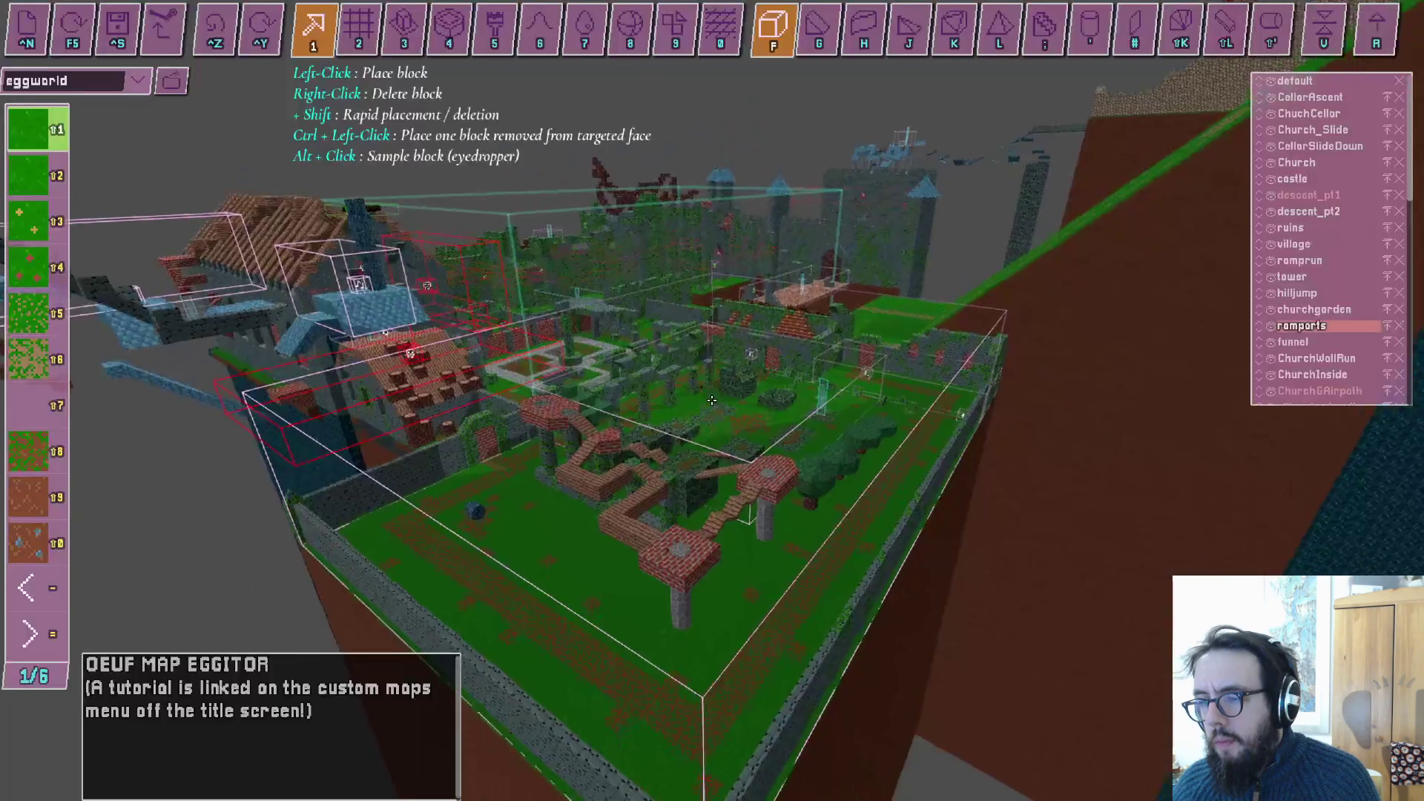
pyautogui.scroll(5, 712, 401)
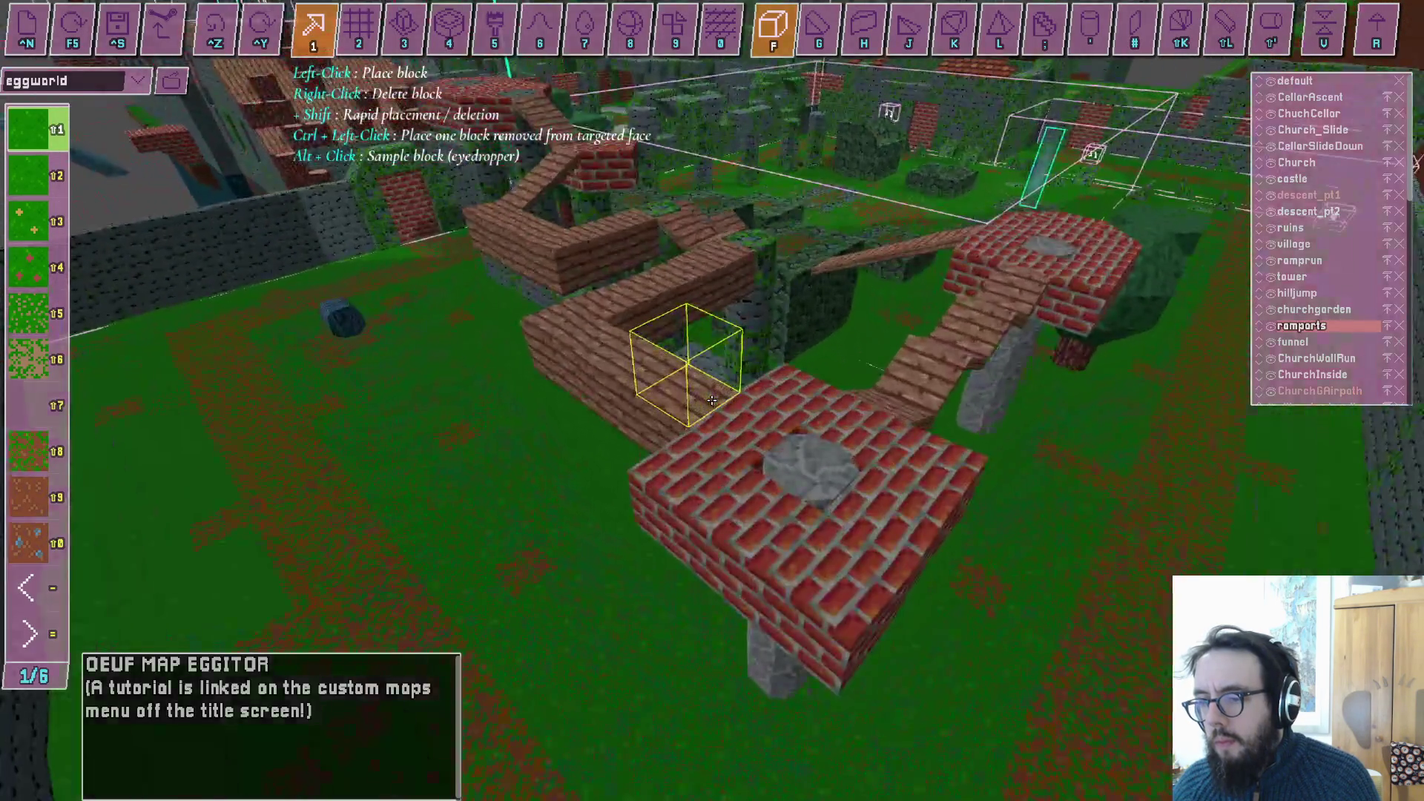
pyautogui.press('Tab')
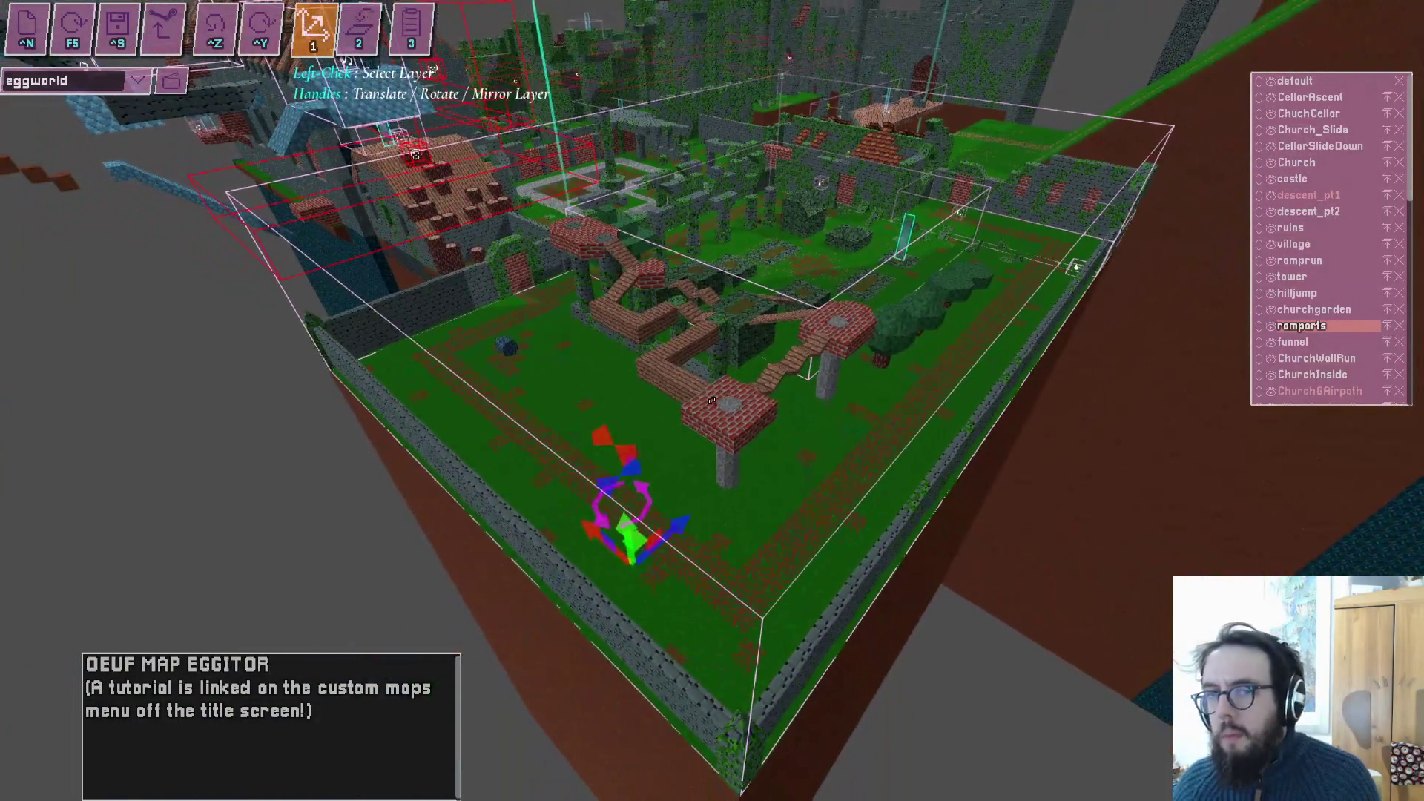
pyautogui.press('2')
pyautogui.press('Tab')
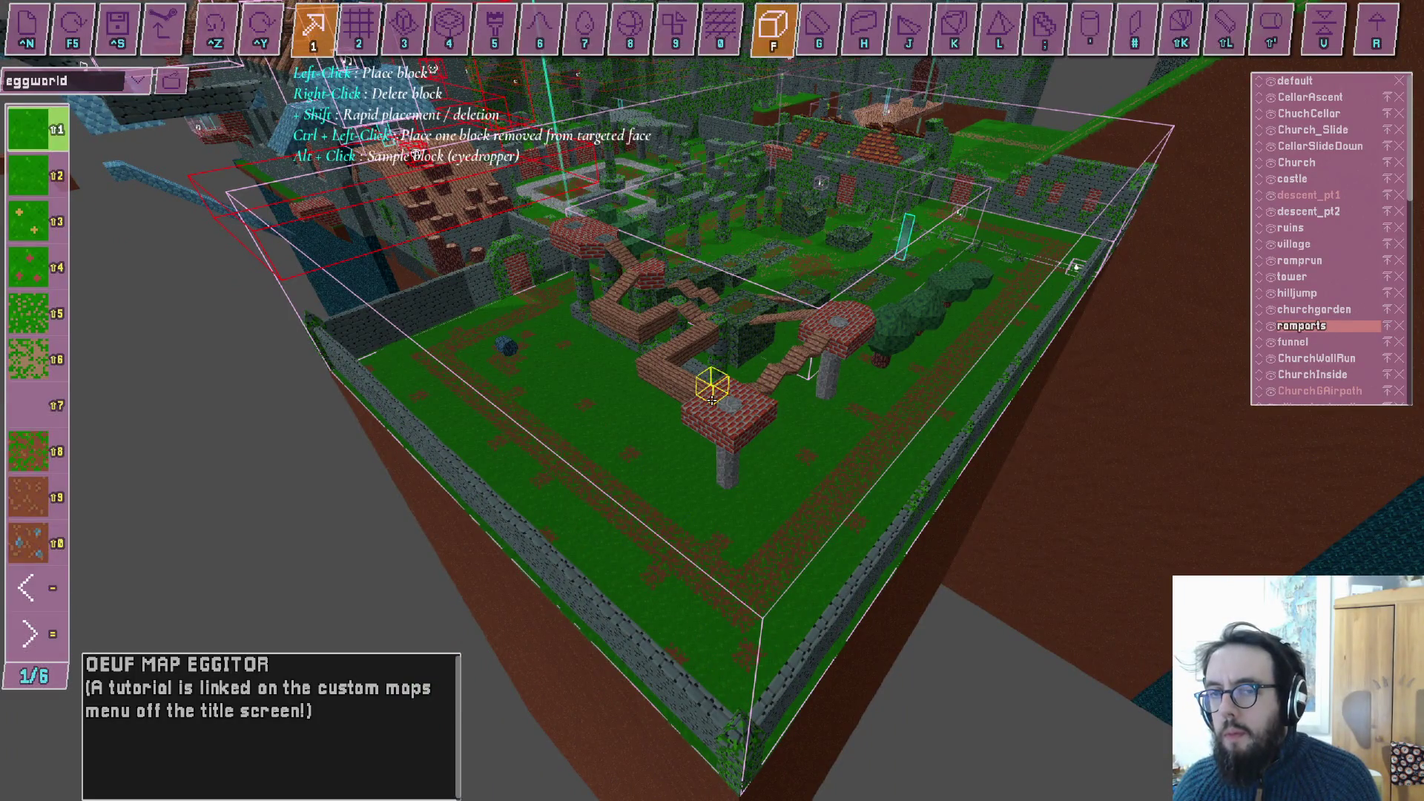
pyautogui.press('Tab')
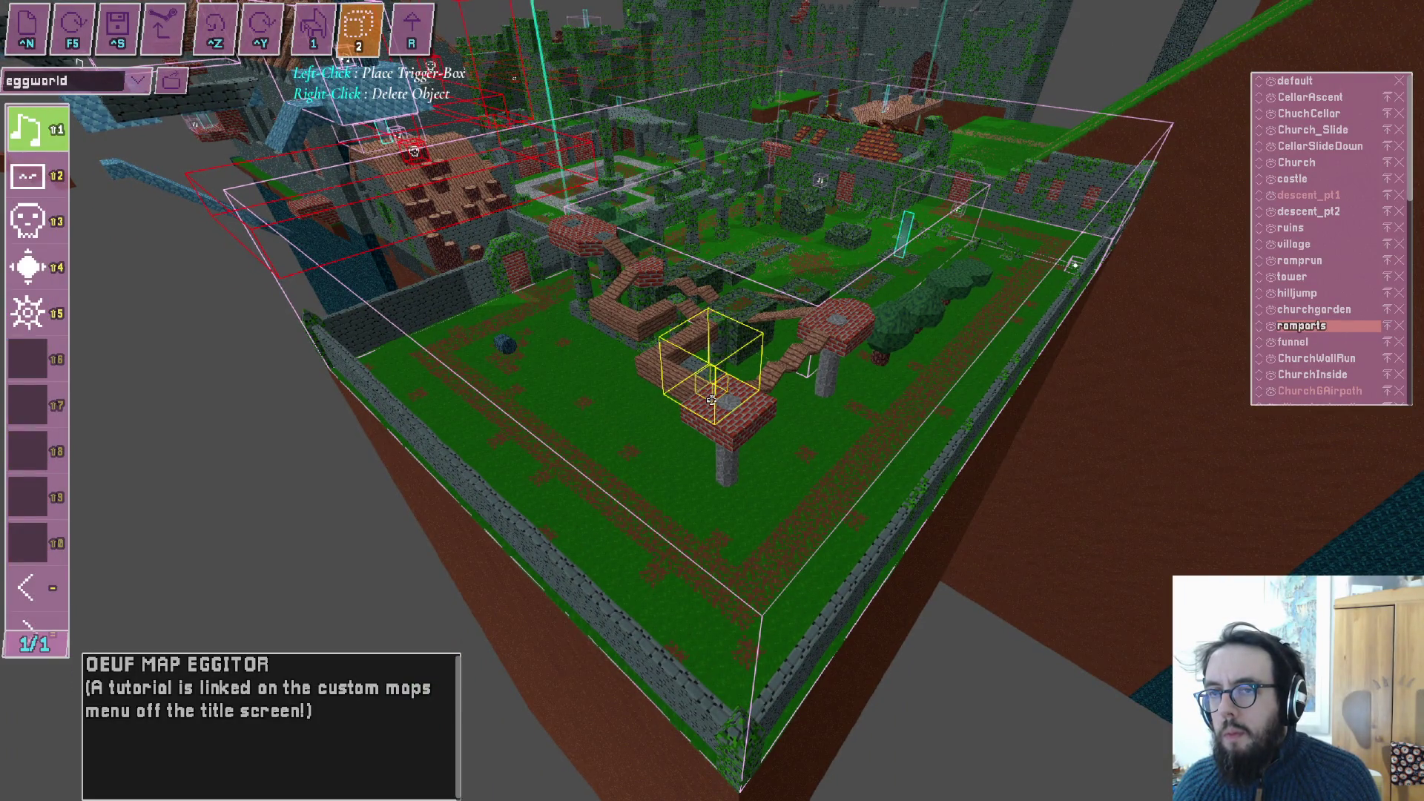
# Switch to layer mode and select the playground layer to view its wireframes
pyautogui.press('Tab')
pyautogui.click(711, 401)
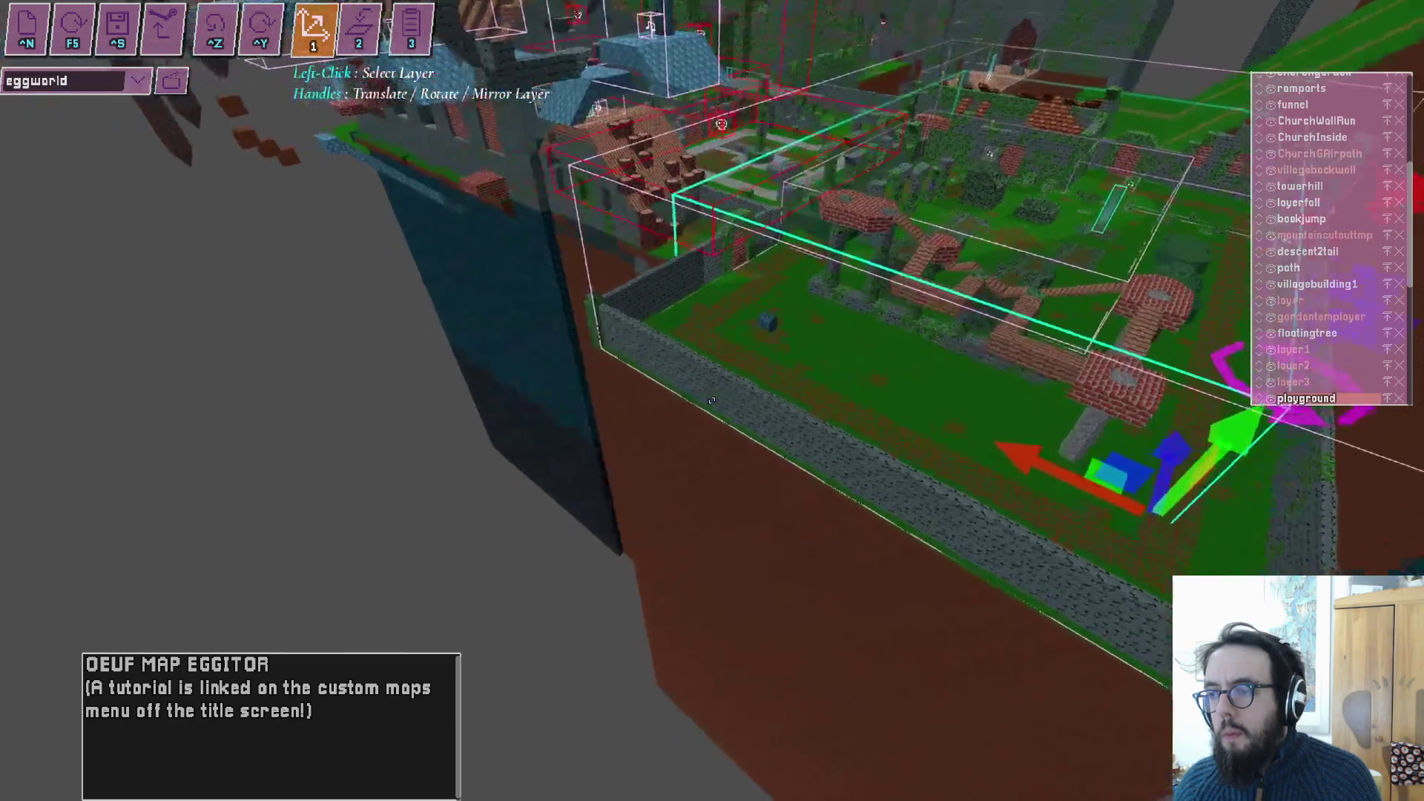
pyautogui.hotkey('alt', 'Tab')
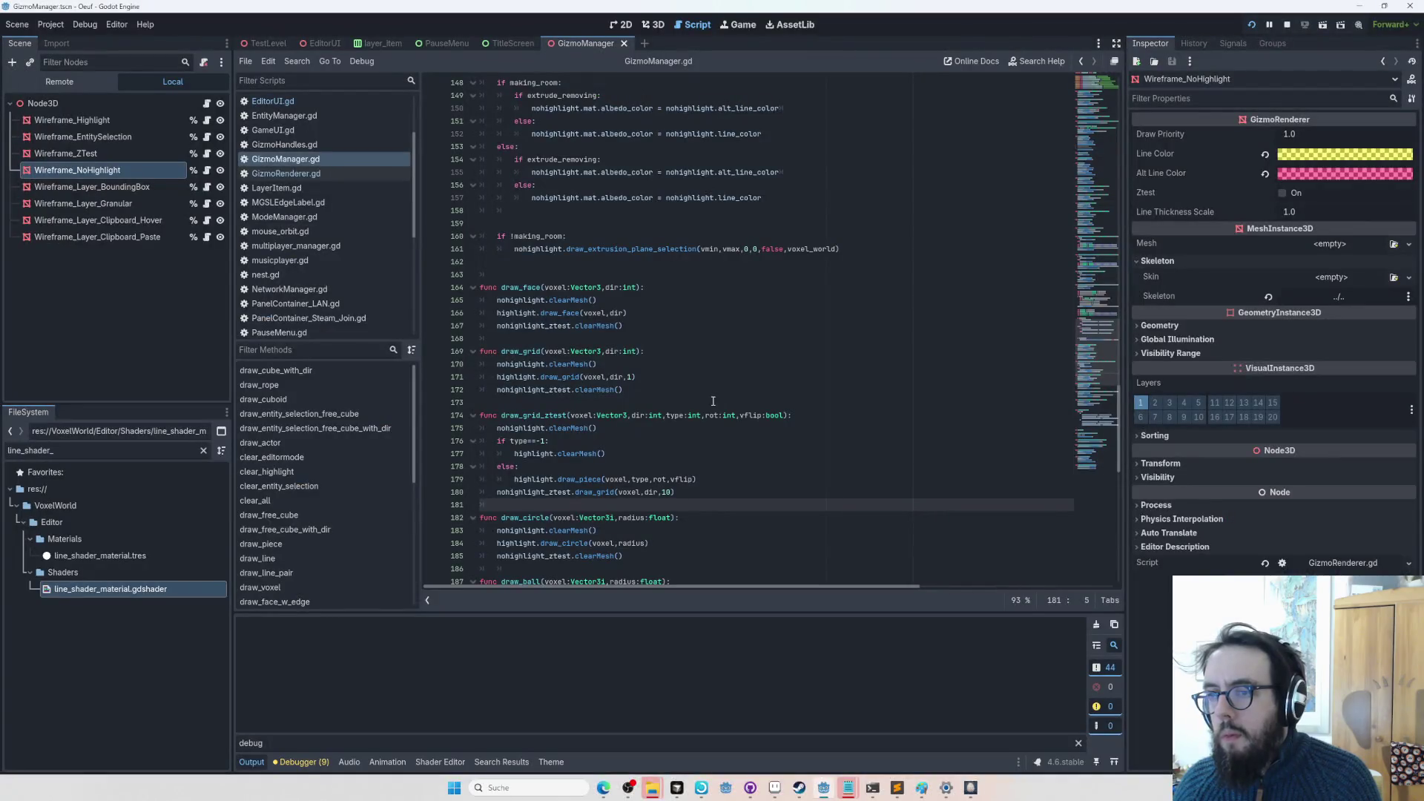
# Set Line Thickness Scale to 0.2 on Wireframe_Layer_BoundingBox and Wireframe_Layer_Clipboard_Hover
pyautogui.click(119, 206)
pyautogui.click(121, 189)
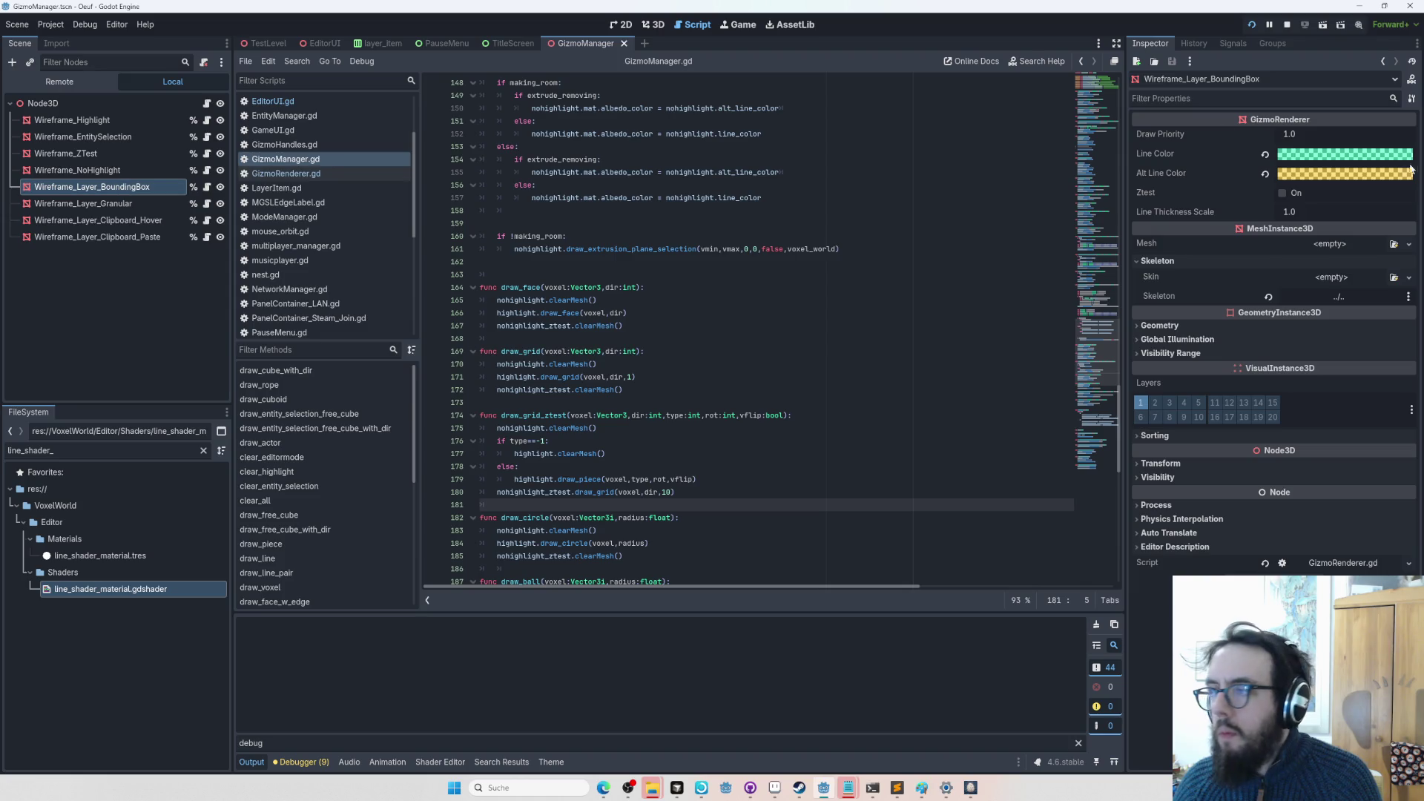
pyautogui.click(1310, 214)
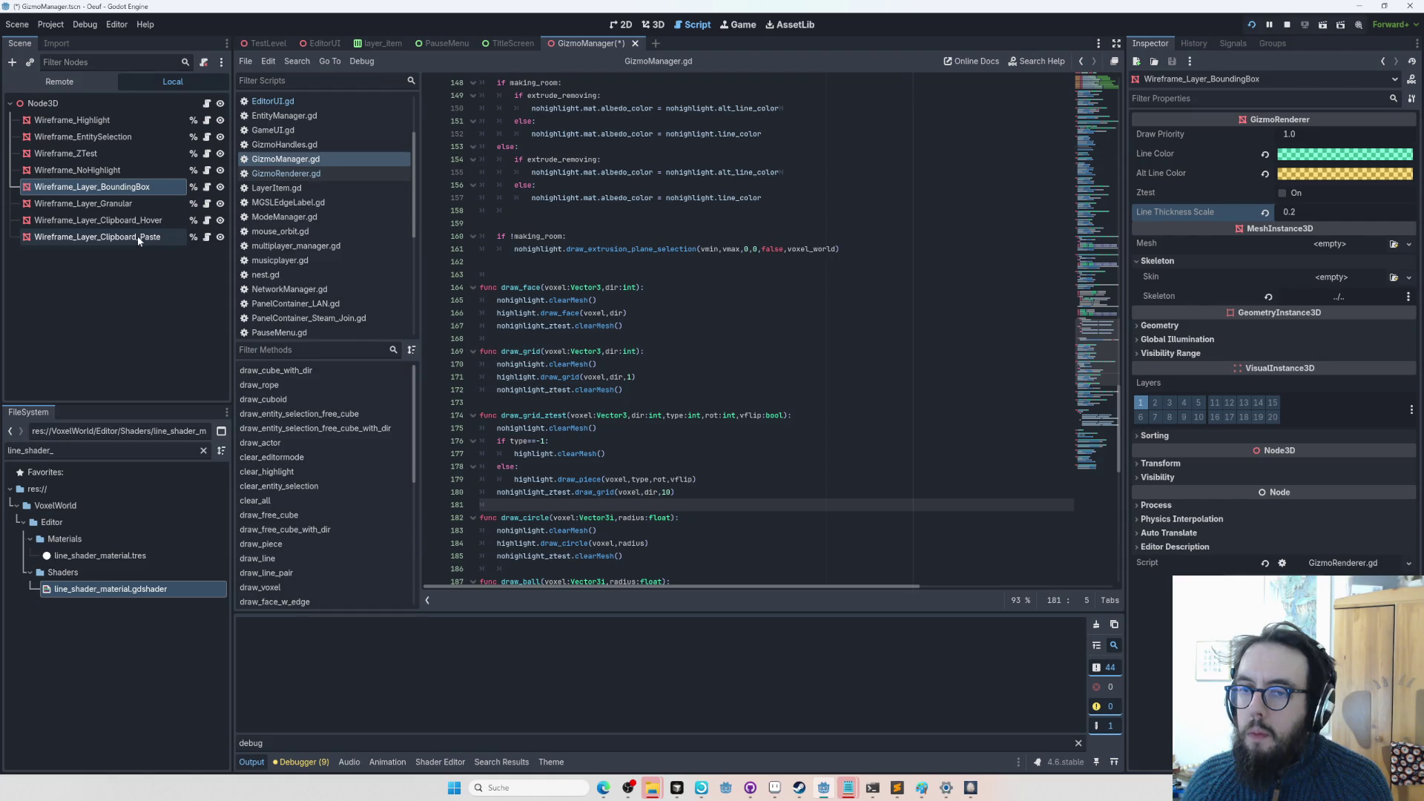
pyautogui.click(63, 220)
pyautogui.click(1302, 214)
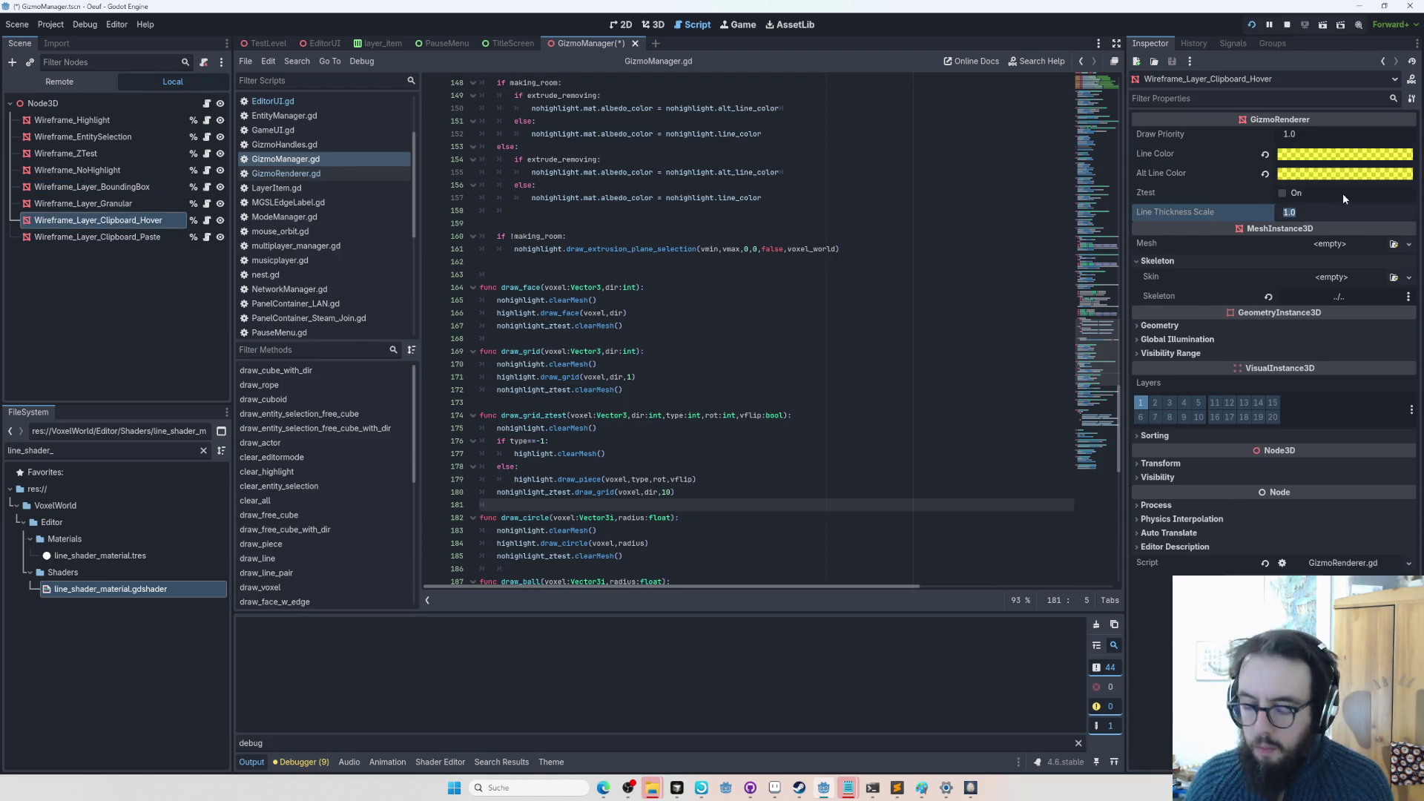
pyautogui.write('0.2')
pyautogui.press('Return')
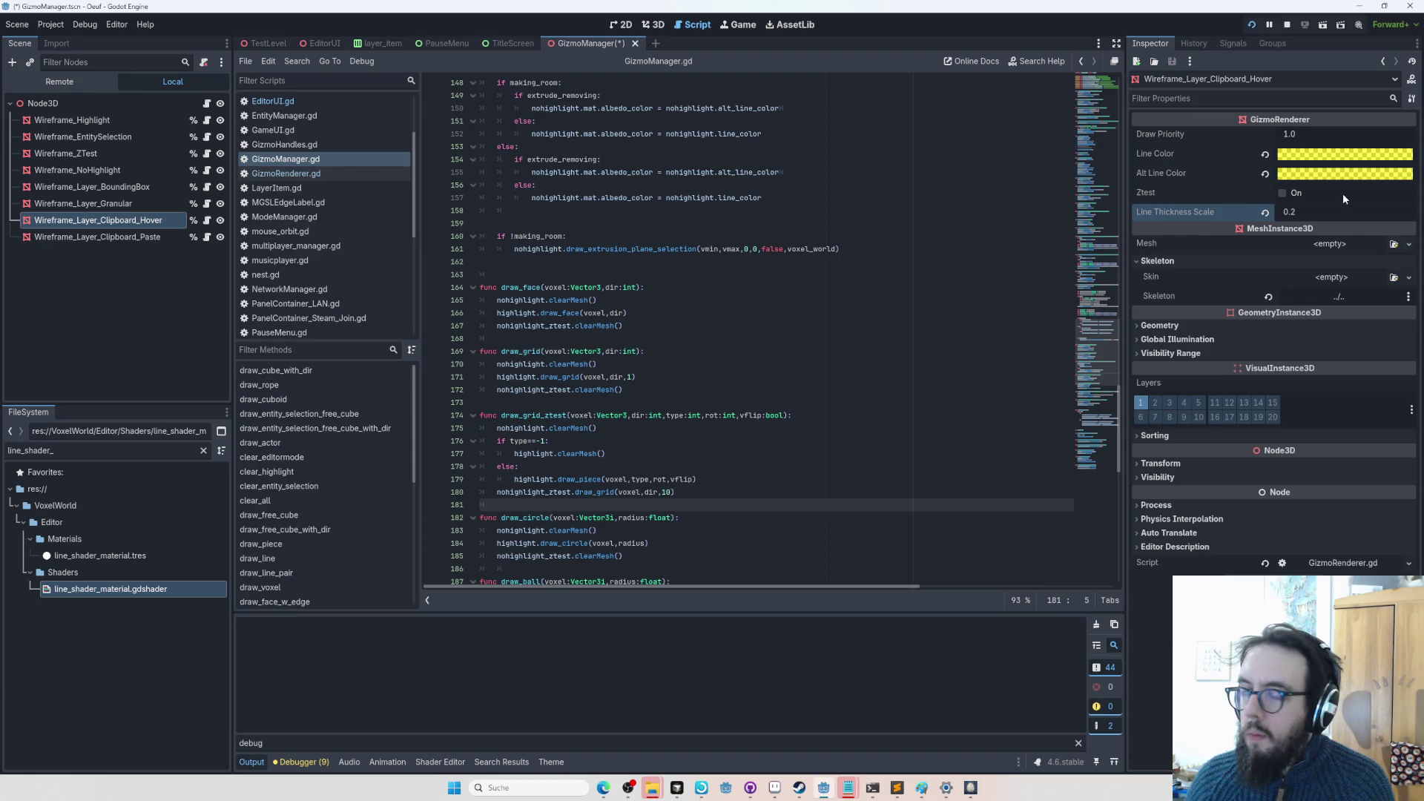
# Set Wireframe_Layer_Clipboard_Paste's Line Thickness Scale to 0.2 and run the game with F5
pyautogui.click(103, 236)
pyautogui.click(1333, 211)
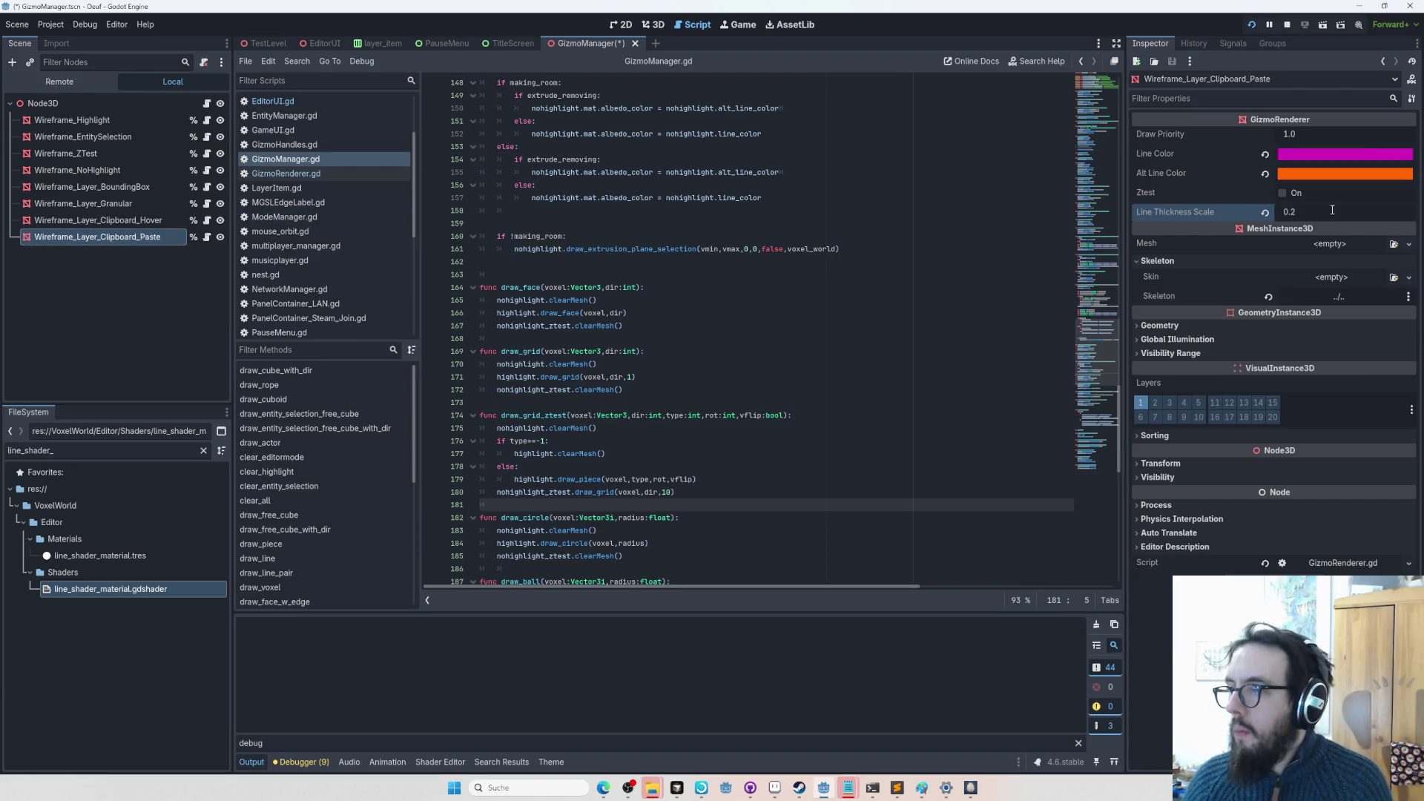
pyautogui.press('F5')
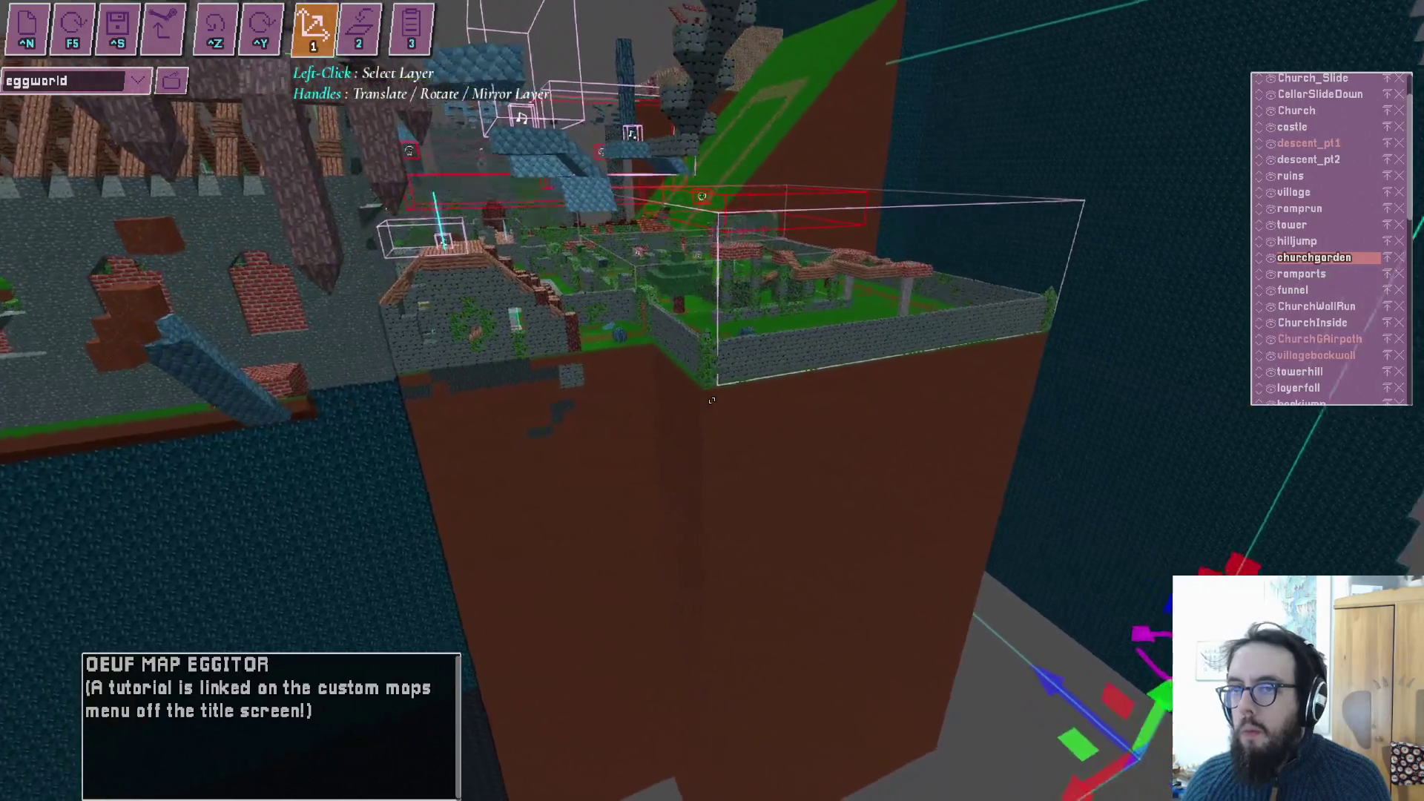
# Copy layer 14 with the clipboard tool, then select Wireframe_Layer_Clipboard_Hover back in Godot
pyautogui.press('3')
pyautogui.click(712, 401)
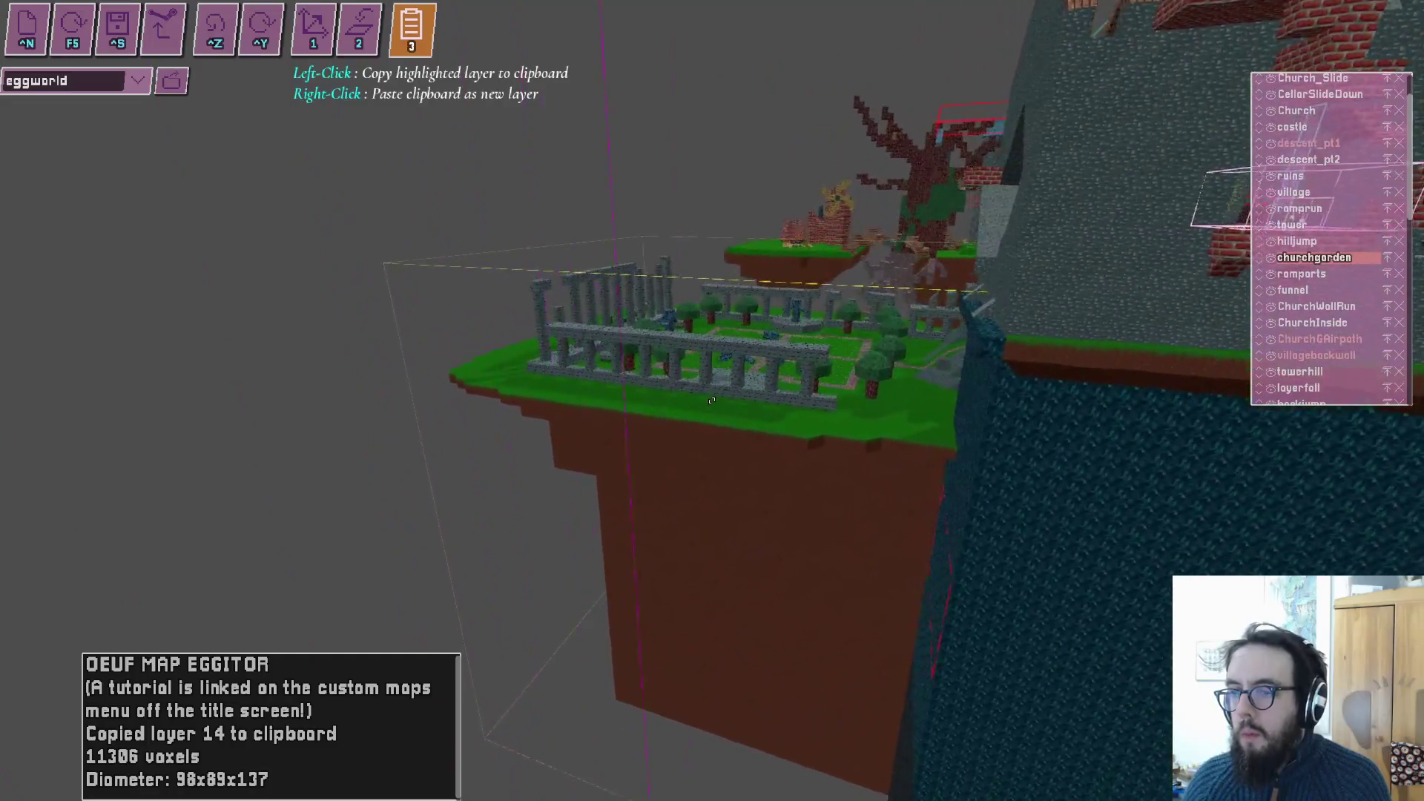
pyautogui.hotkey('alt', 'Tab')
pyautogui.click(158, 220)
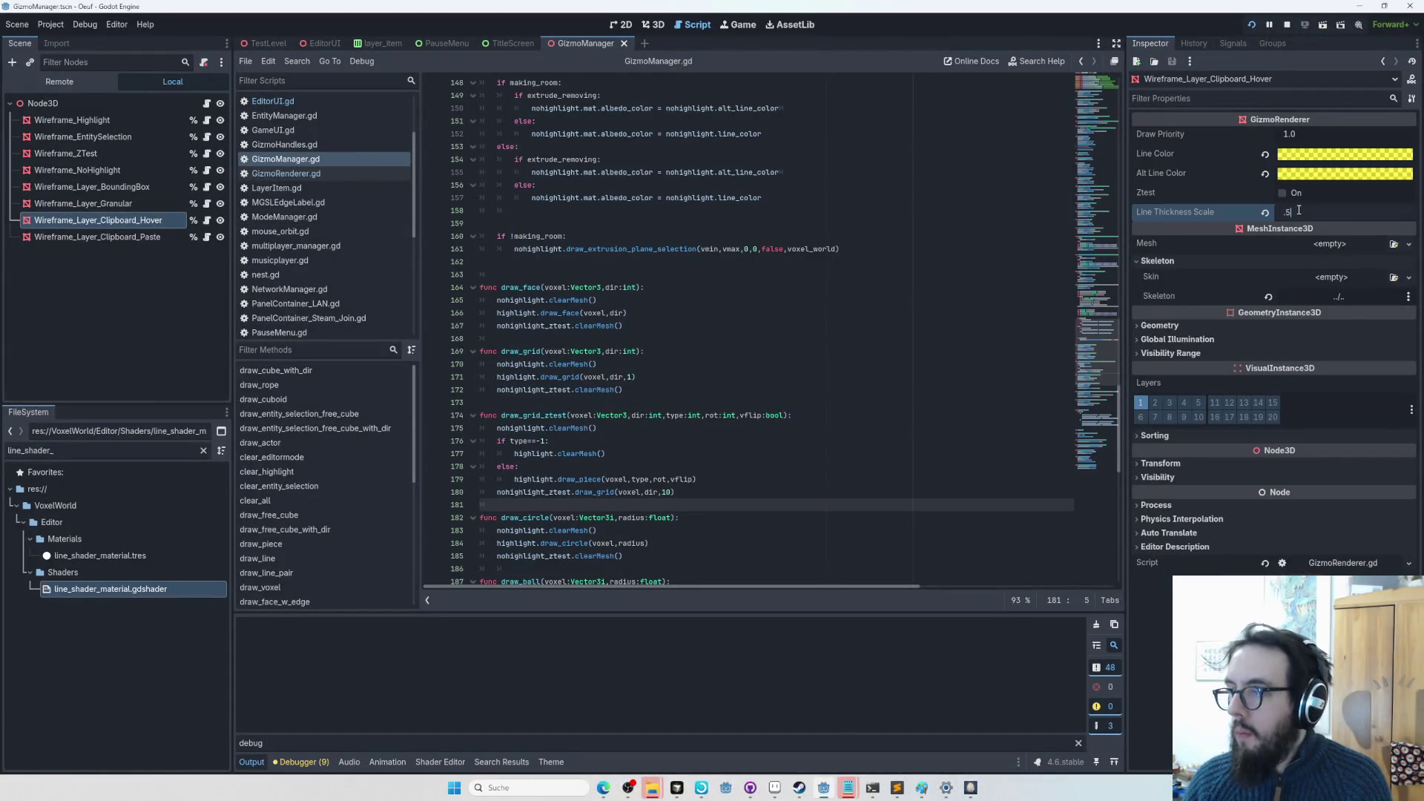
# Set Wireframe_Layer_Clipboard_Paste's Line Thickness Scale to 0.5 and save the gizmo scene
pyautogui.click(141, 237)
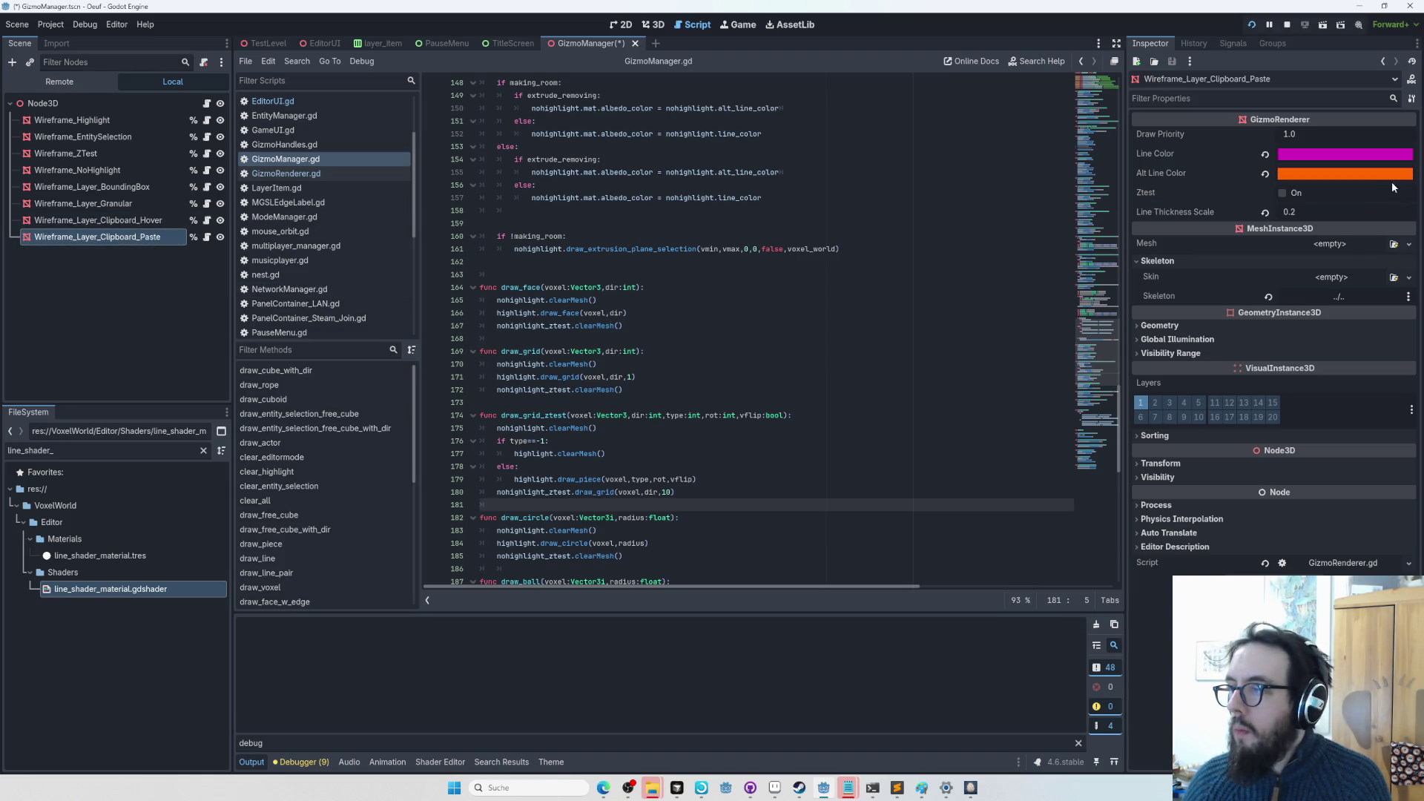
pyautogui.click(1383, 213)
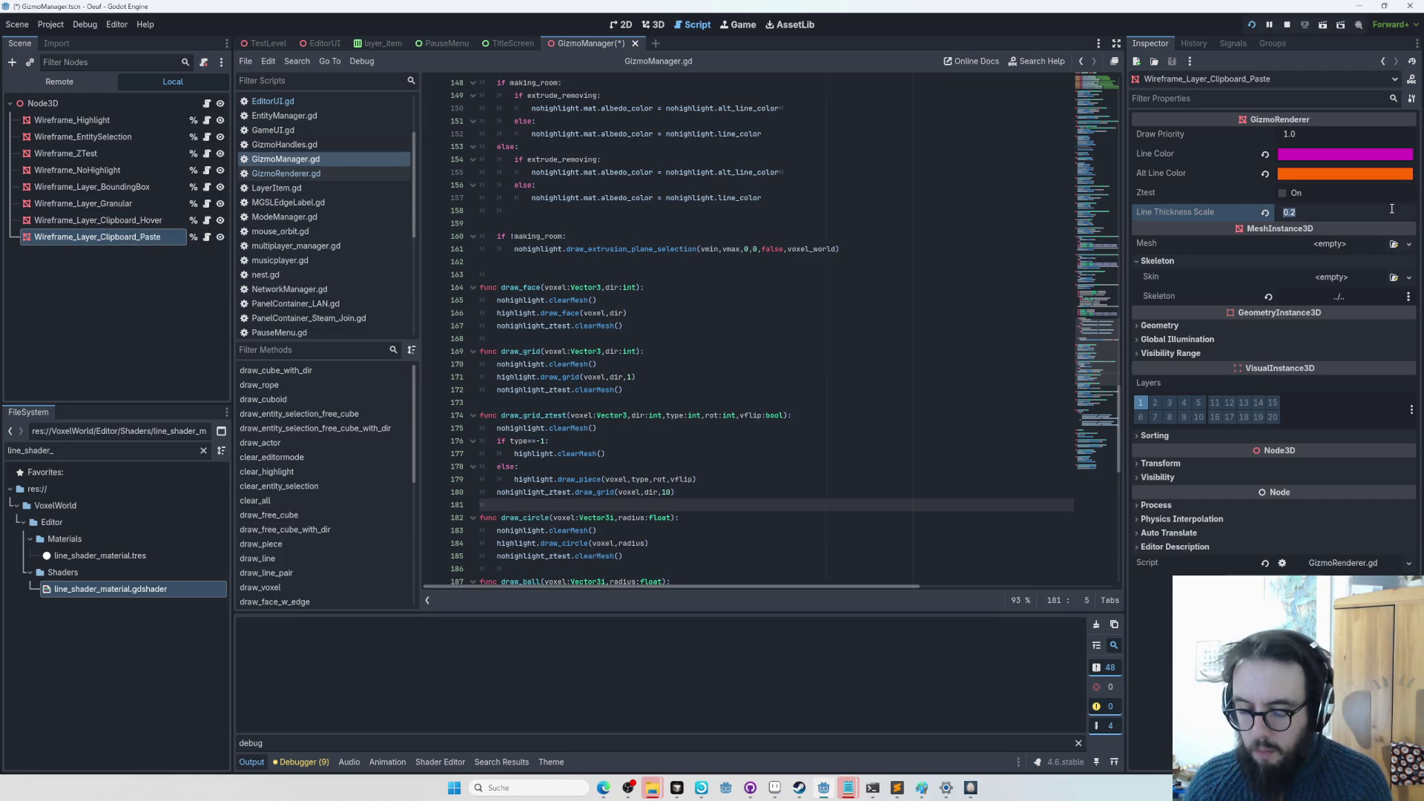
pyautogui.hotkey('ctrl', 's')
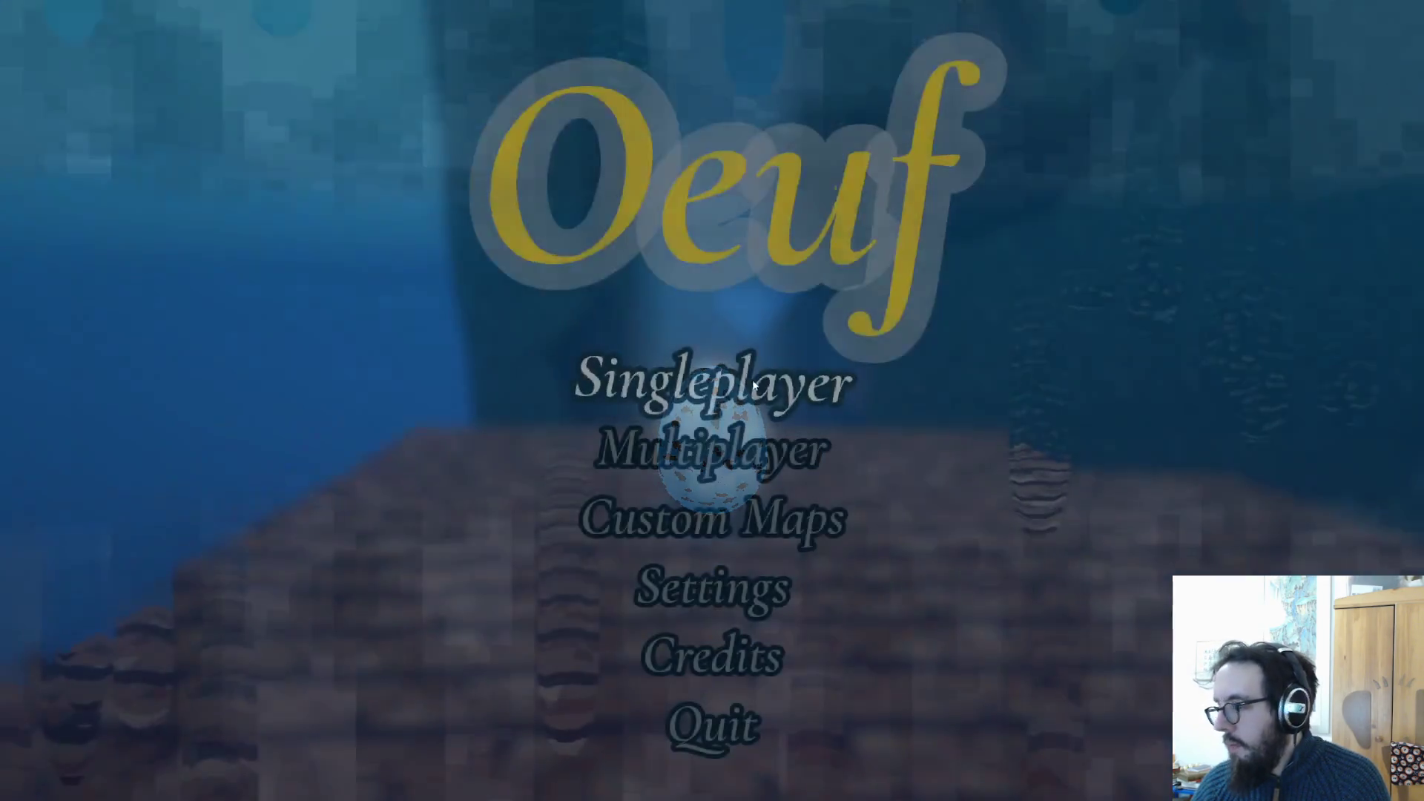
# Load the save slot and switch the map editor to the layer clipboard tool
pyautogui.click(736, 394)
pyautogui.click(736, 394)
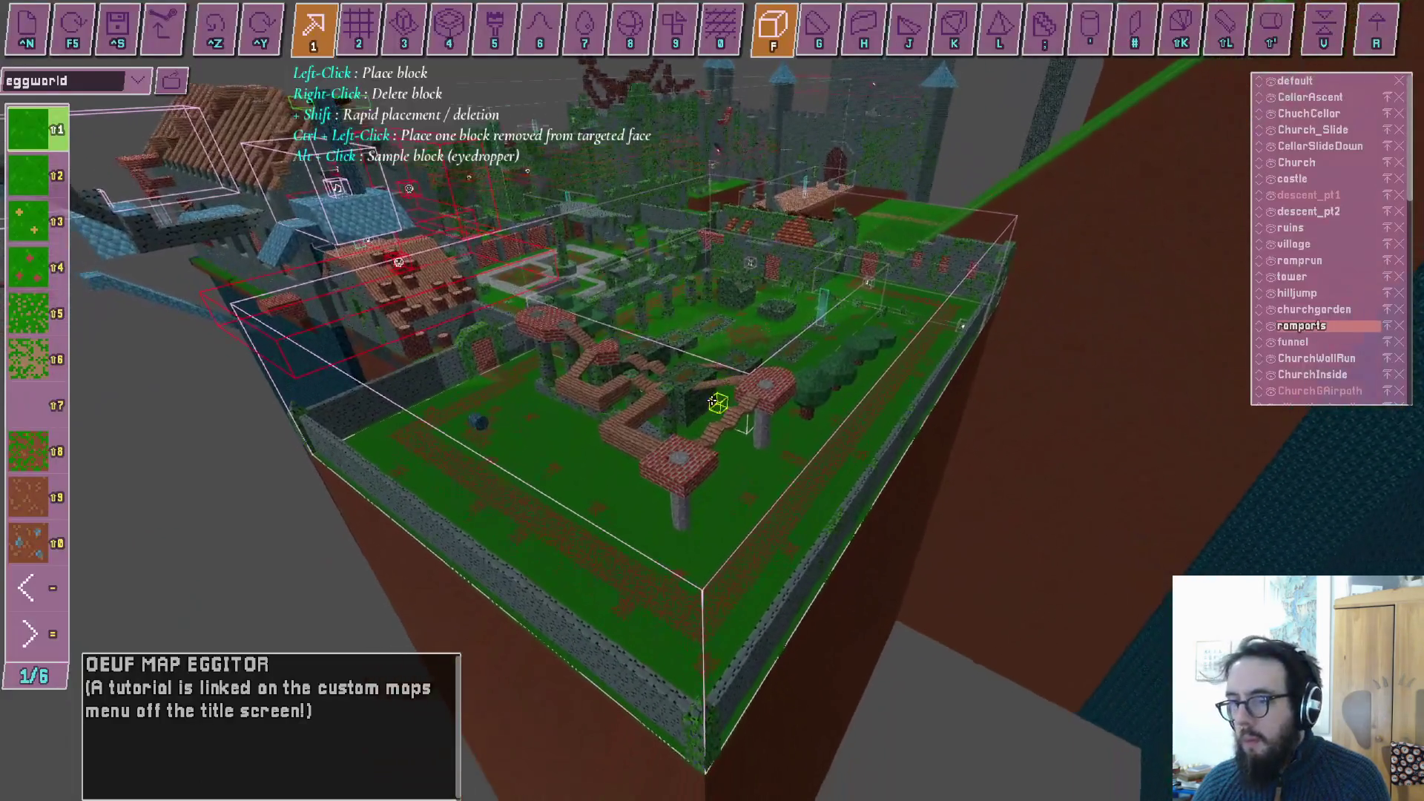
pyautogui.press('1')
pyautogui.press('Tab')
pyautogui.press('3')
# Copy layers 34, 14, 53, 46, 52, 6, 53, 14, 14 and 13 to the clipboard in turn
pyautogui.click(712, 402)
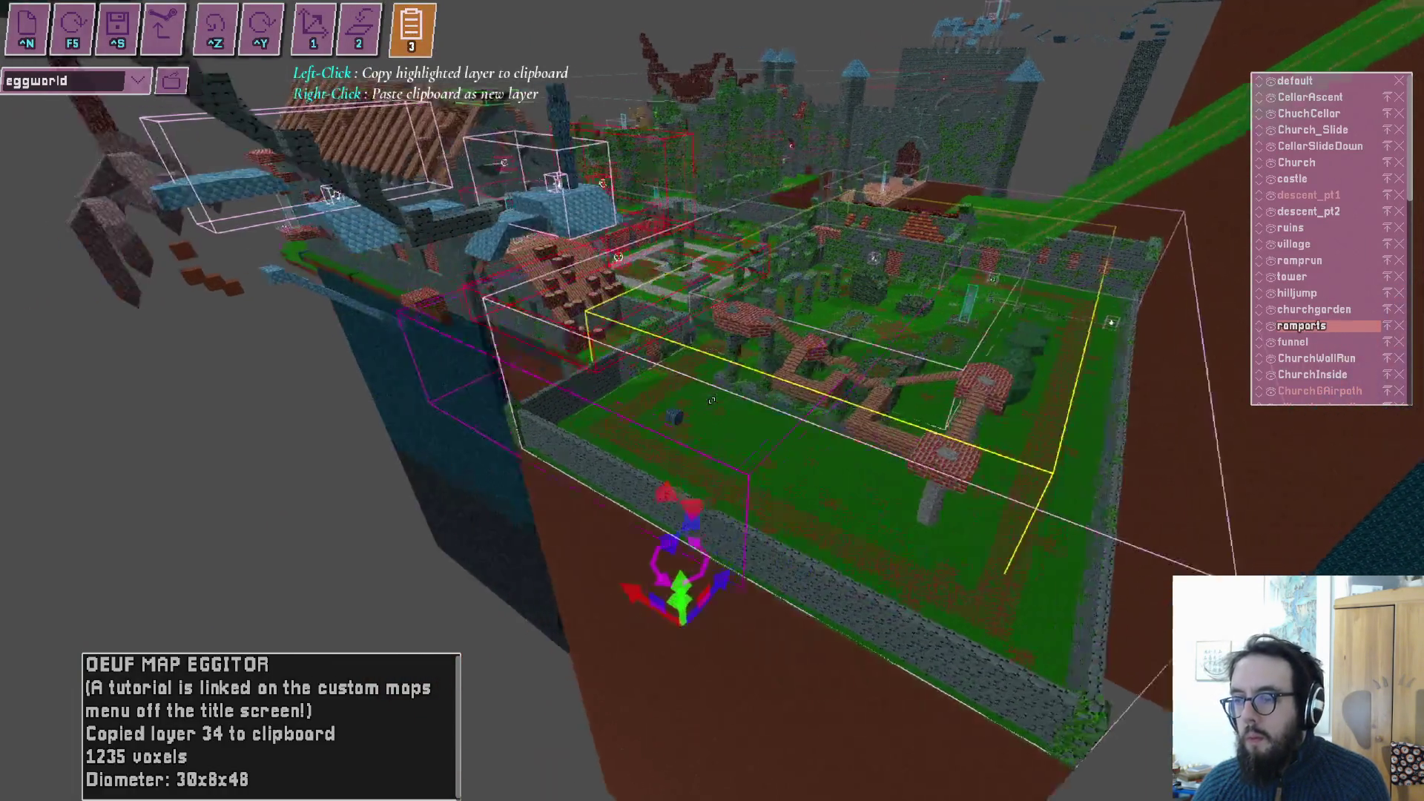
pyautogui.click(712, 401)
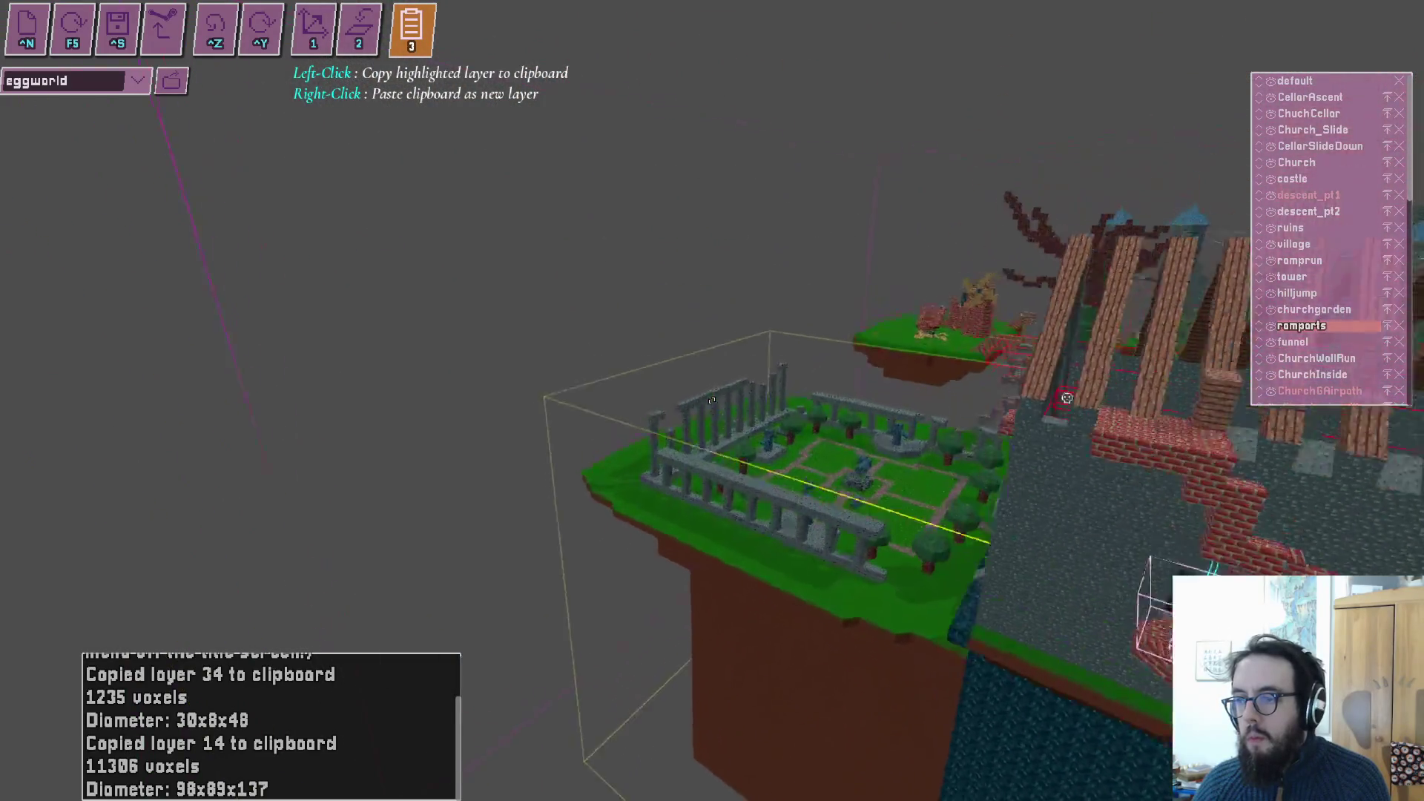
pyautogui.click(712, 400)
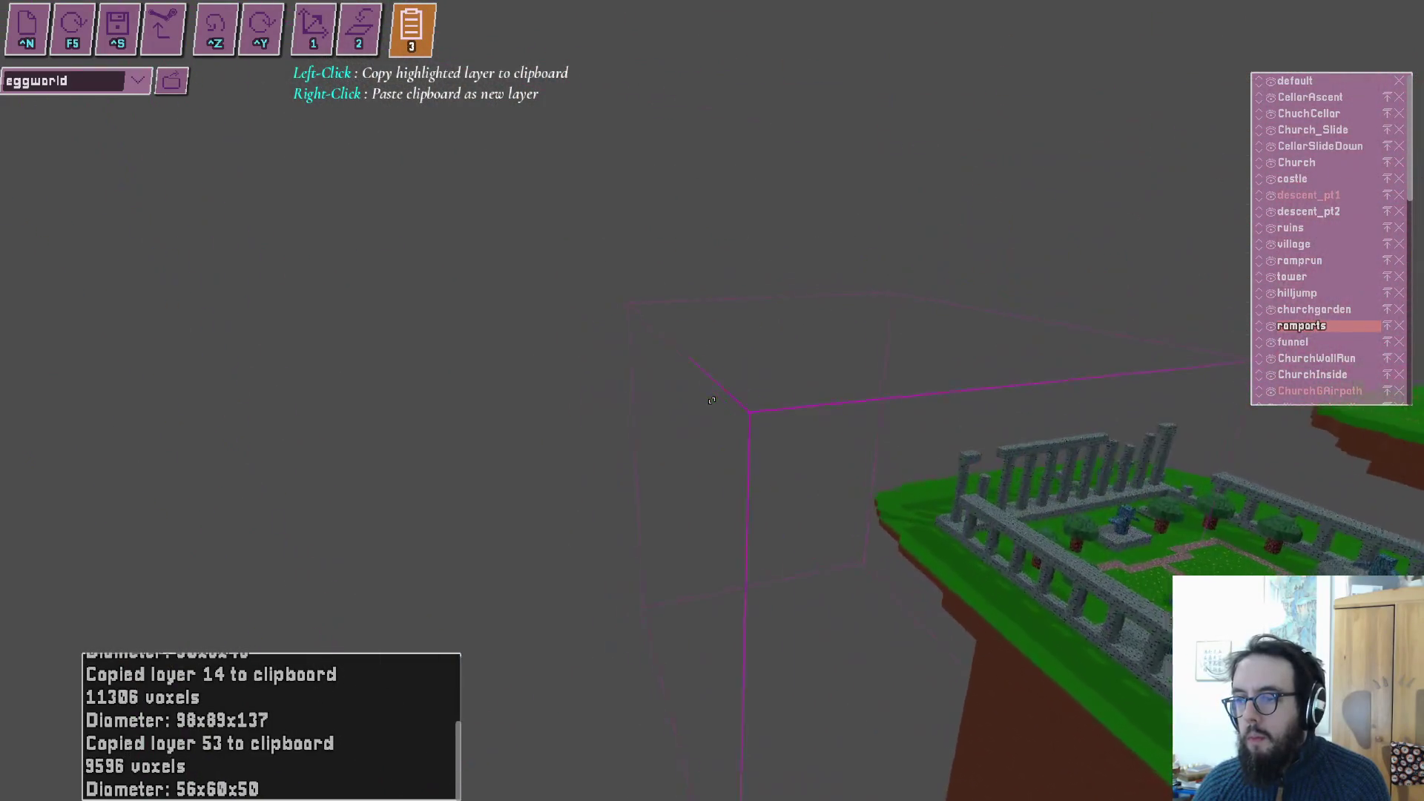
pyautogui.click(712, 400)
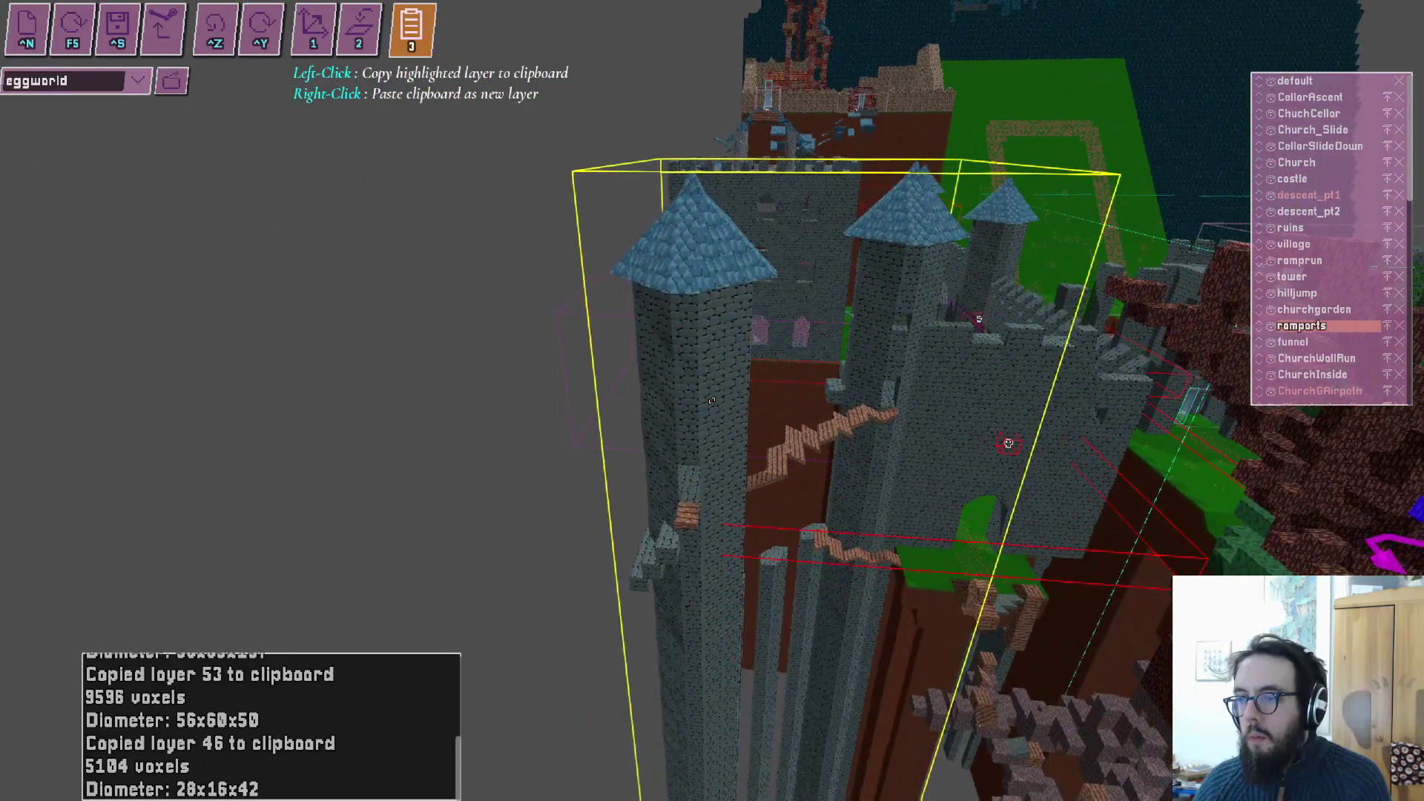
pyautogui.click(711, 401)
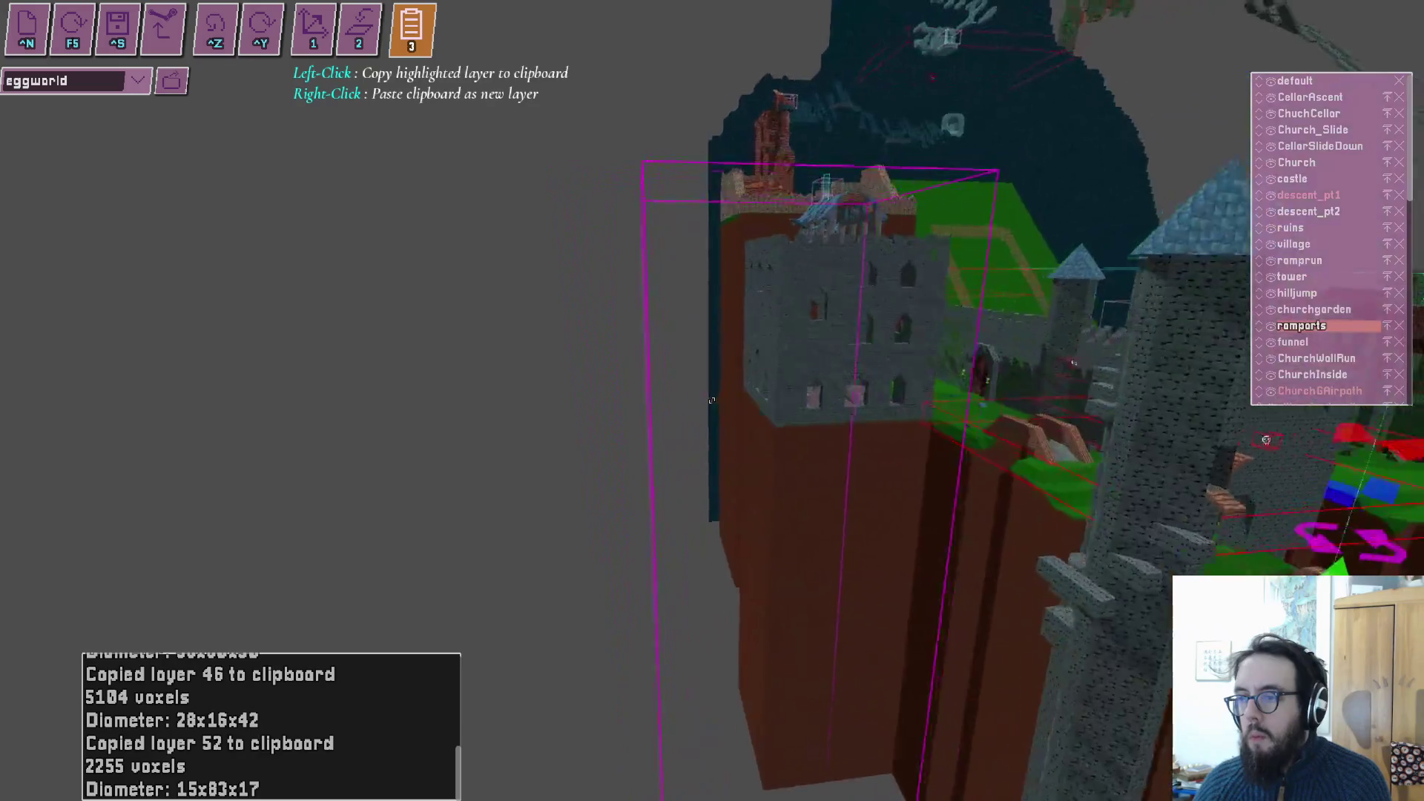
pyautogui.click(712, 400)
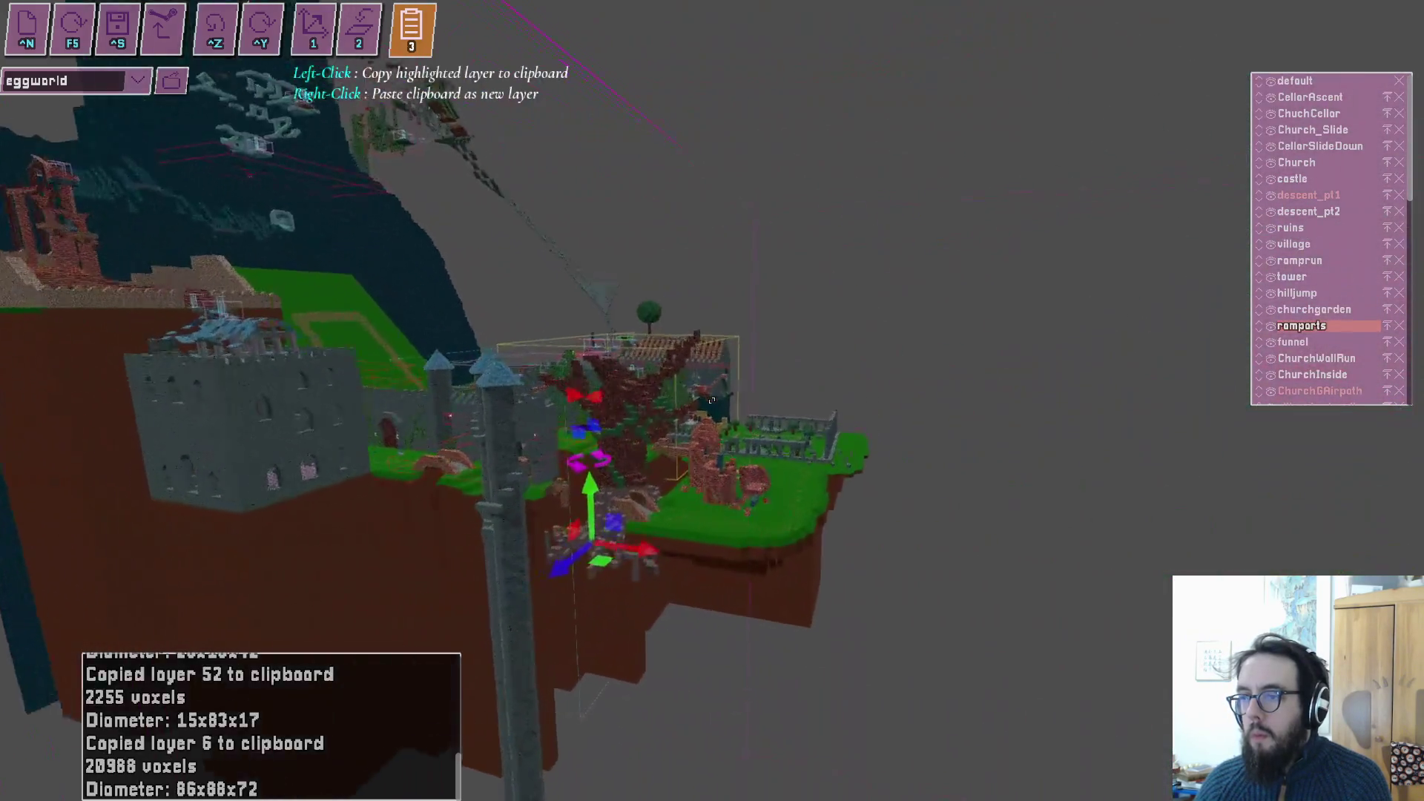
pyautogui.click(712, 400)
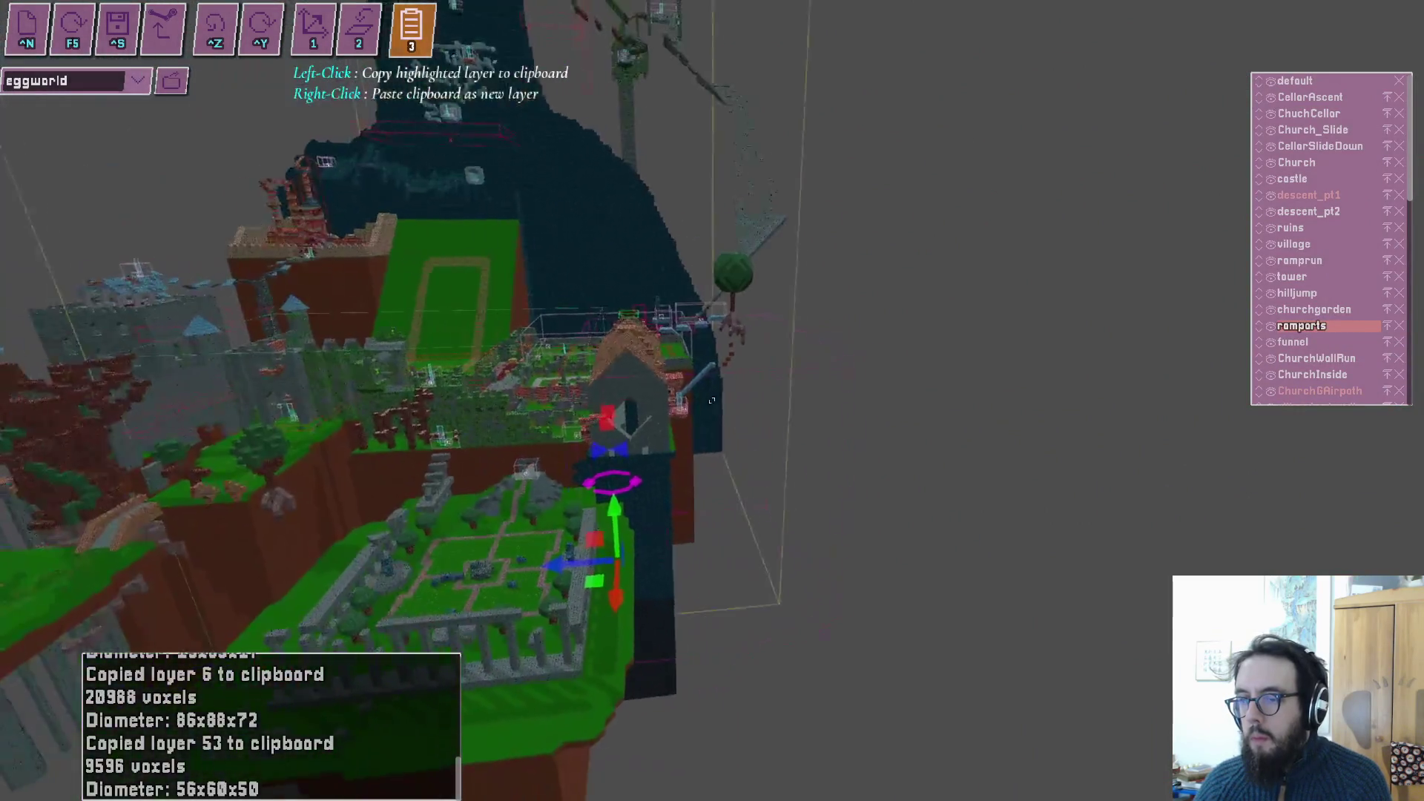
pyautogui.click(711, 400)
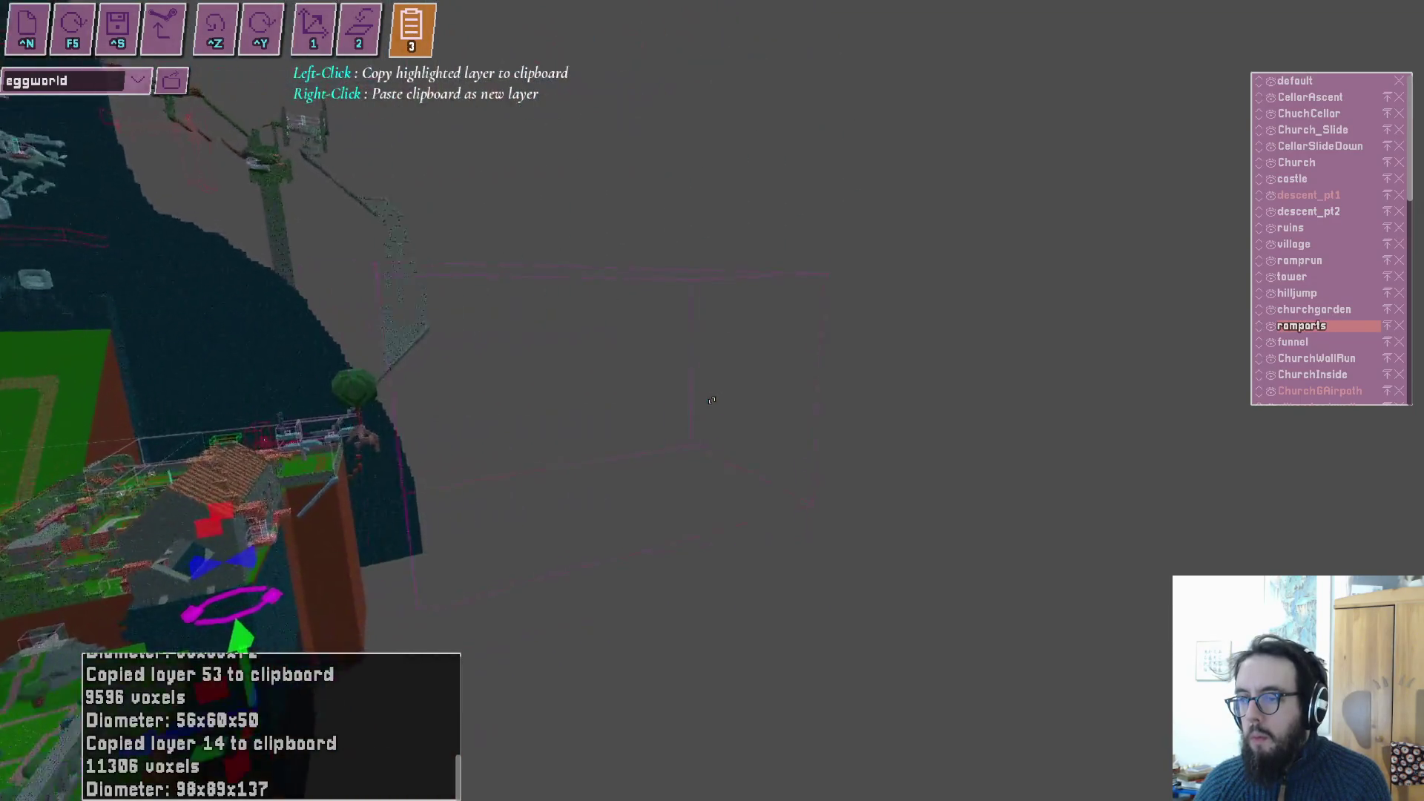
pyautogui.click(712, 401)
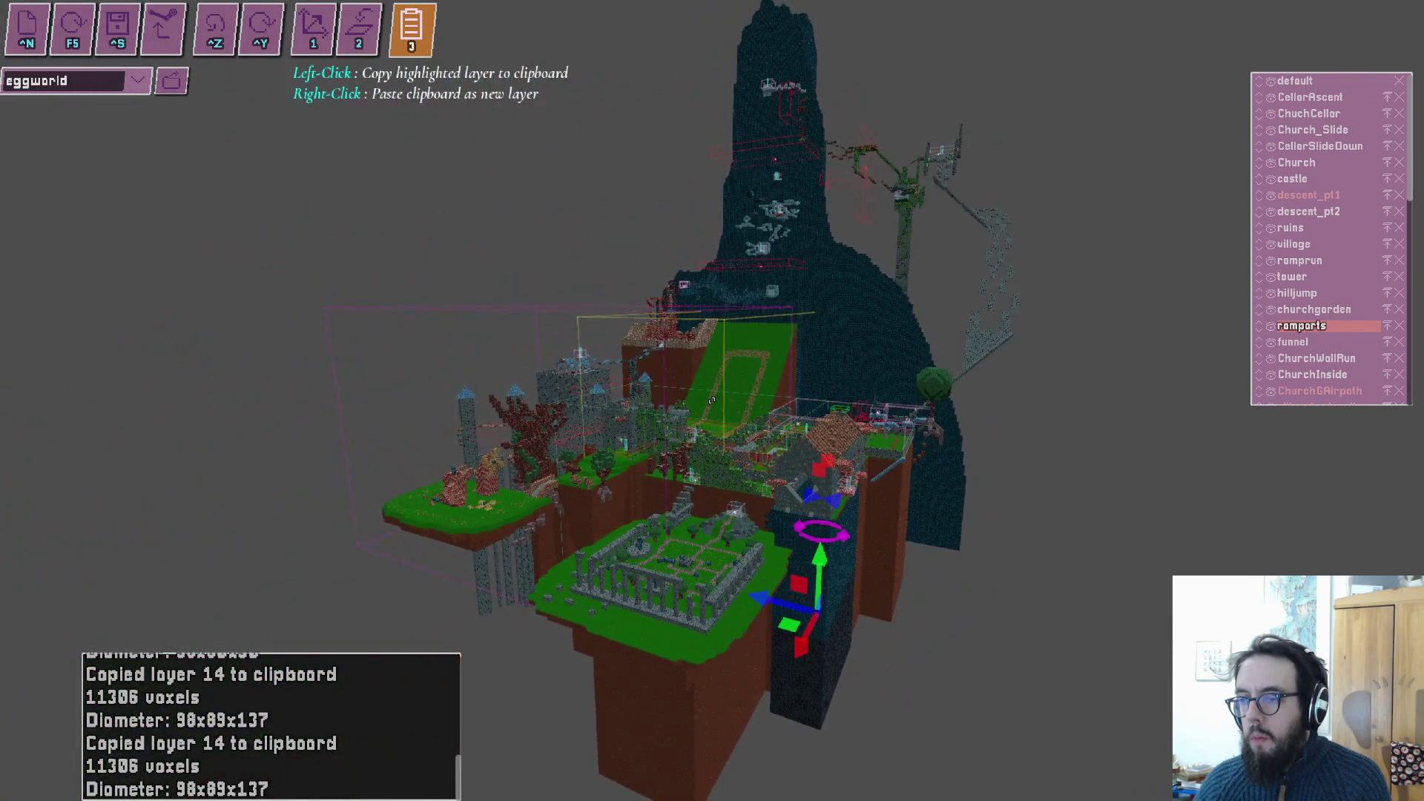
pyautogui.click(712, 401)
# Return to layer selection and fly over the island past the cliff, village and stone wall
pyautogui.press('1')
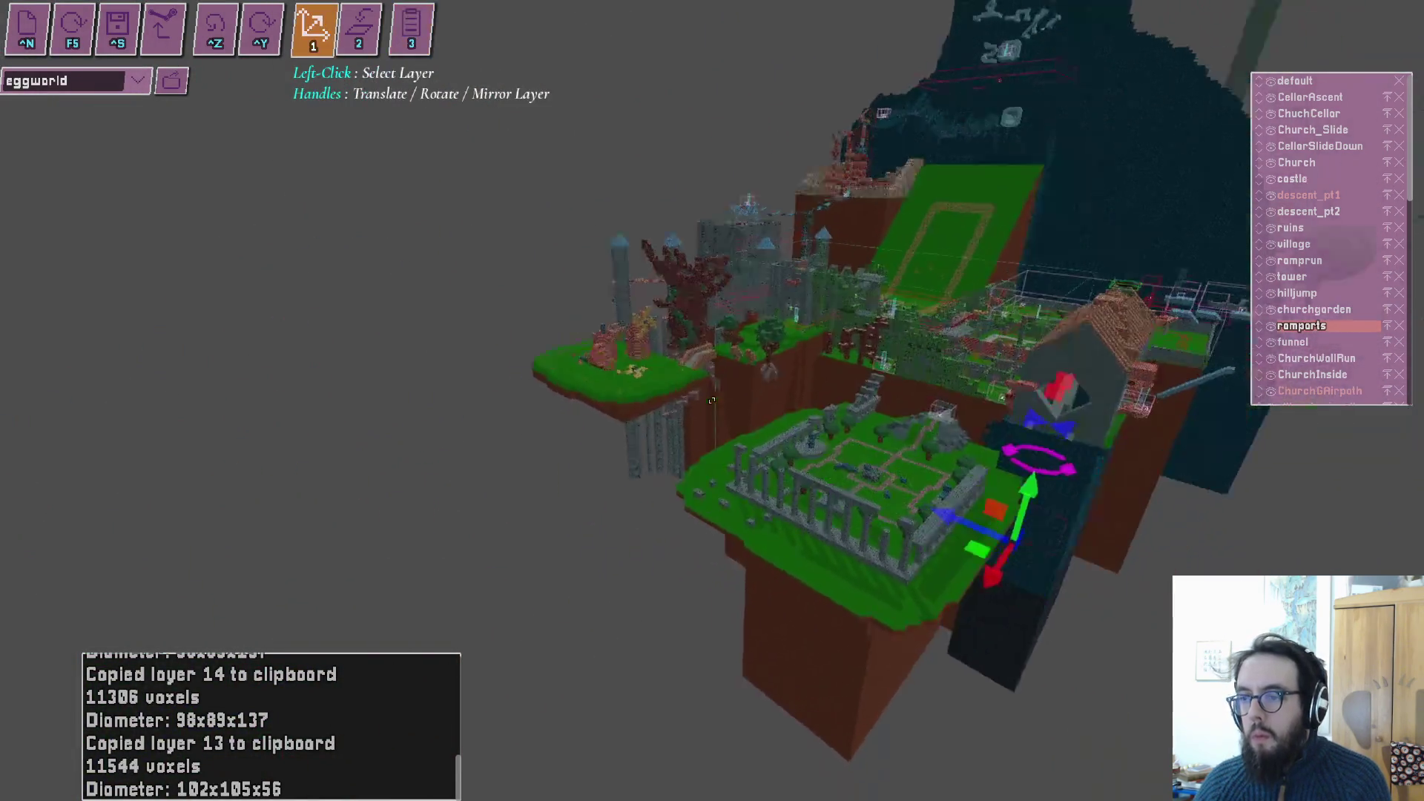
pyautogui.press('w')
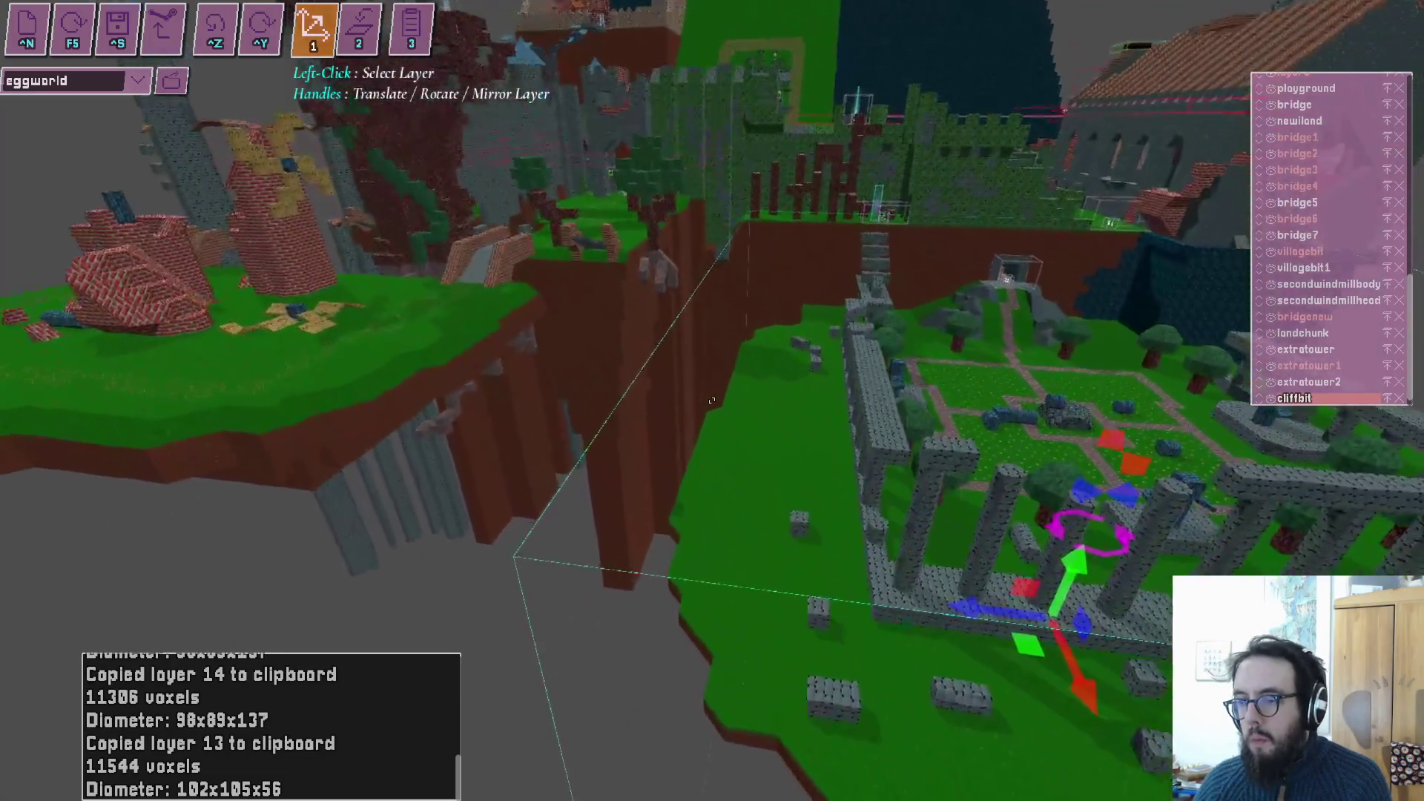
pyautogui.press('w')
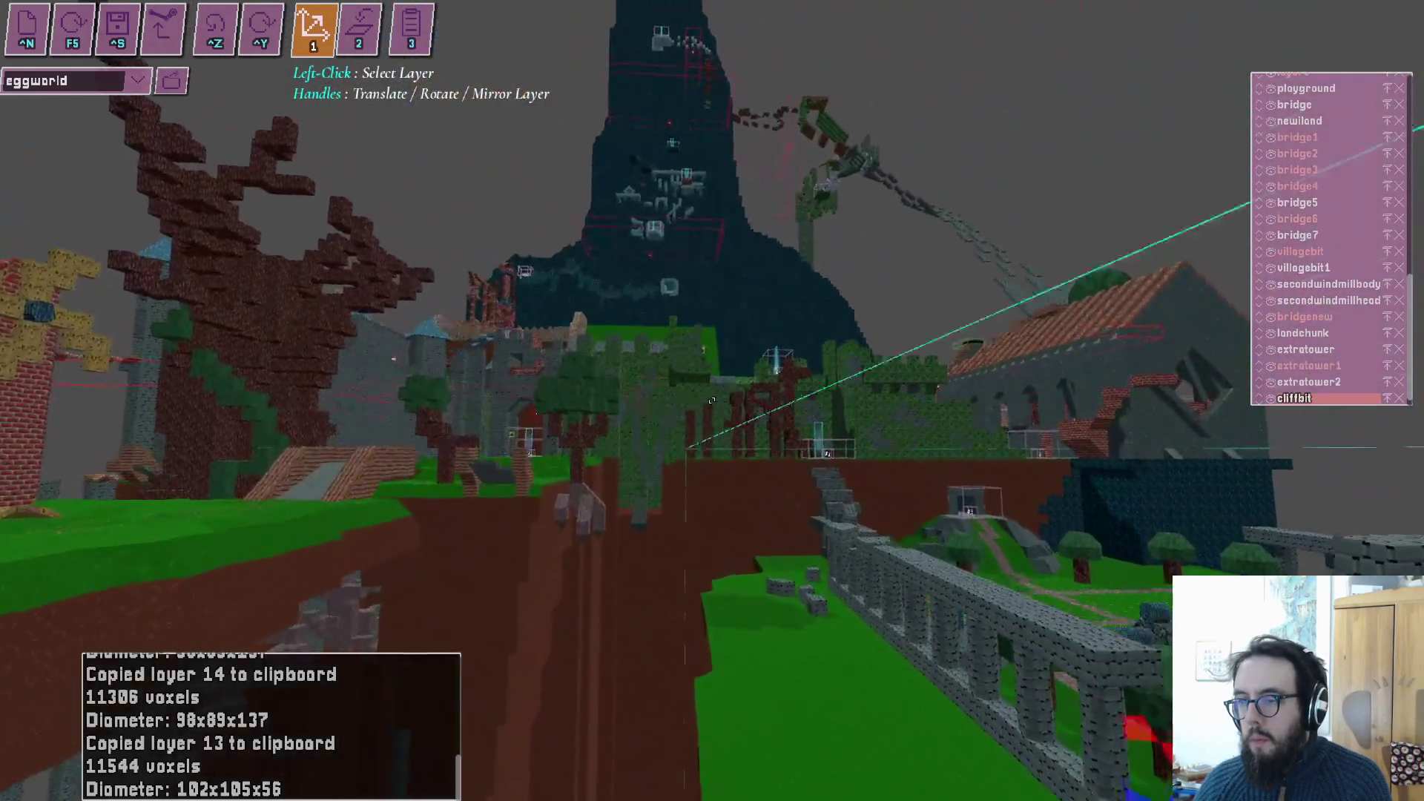
pyautogui.press('w')
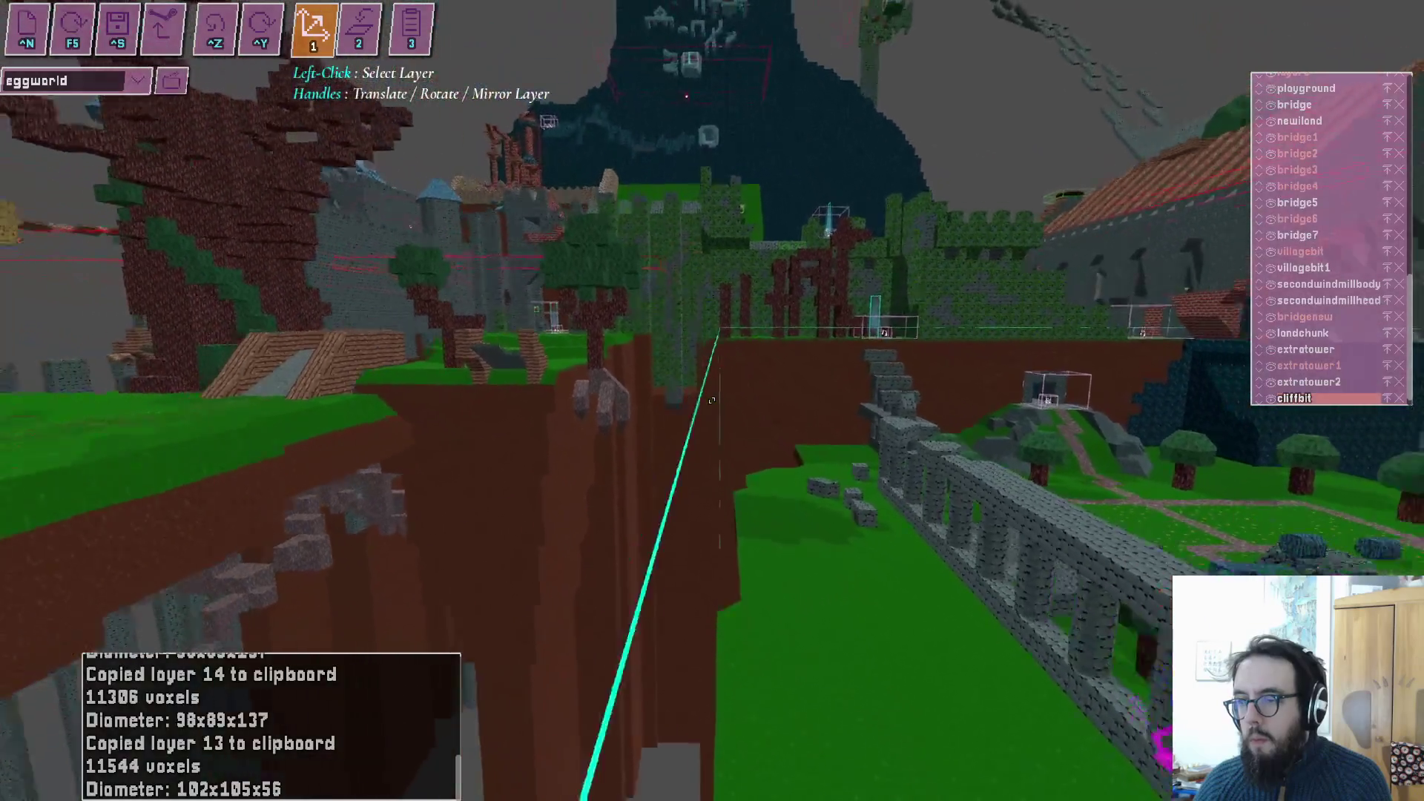
pyautogui.press('w')
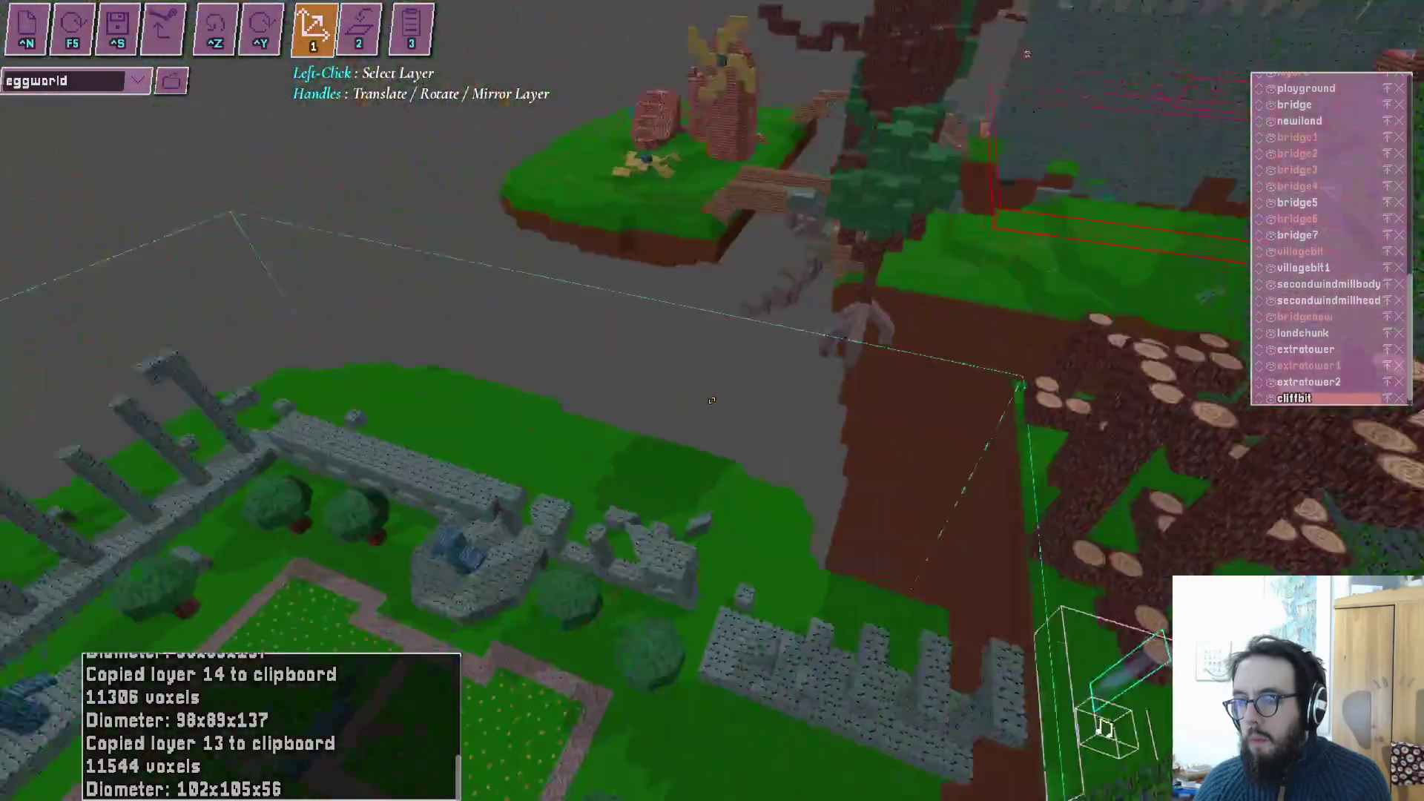
pyautogui.press('w')
pyautogui.hotkey('alt', 'Tab')
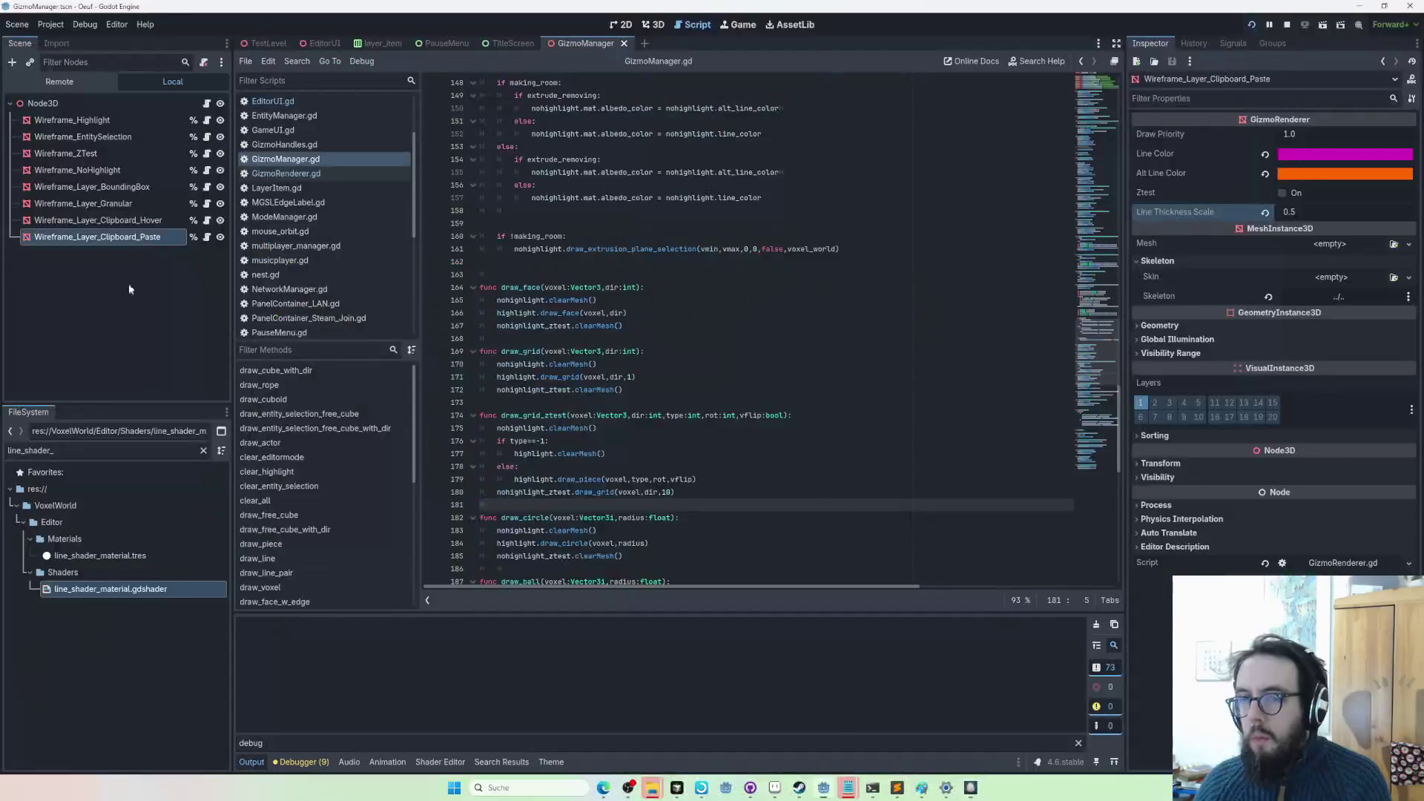
# Inspect the NoHighlight, ZTest, Granular and BoundingBox nodes, adjust BoundingBox's thickness, and test-run the game
pyautogui.click(102, 170)
pyautogui.click(100, 154)
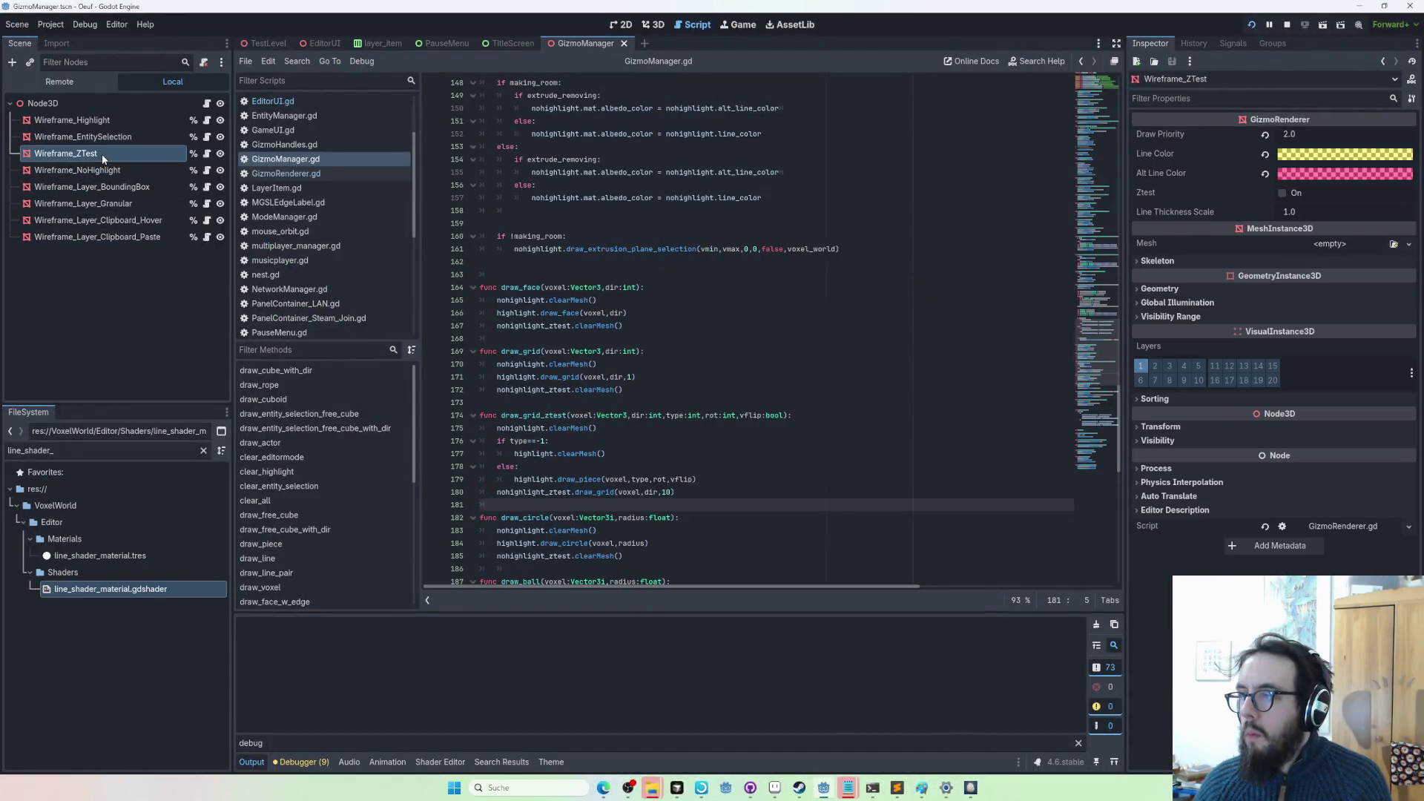
pyautogui.click(107, 203)
pyautogui.click(112, 188)
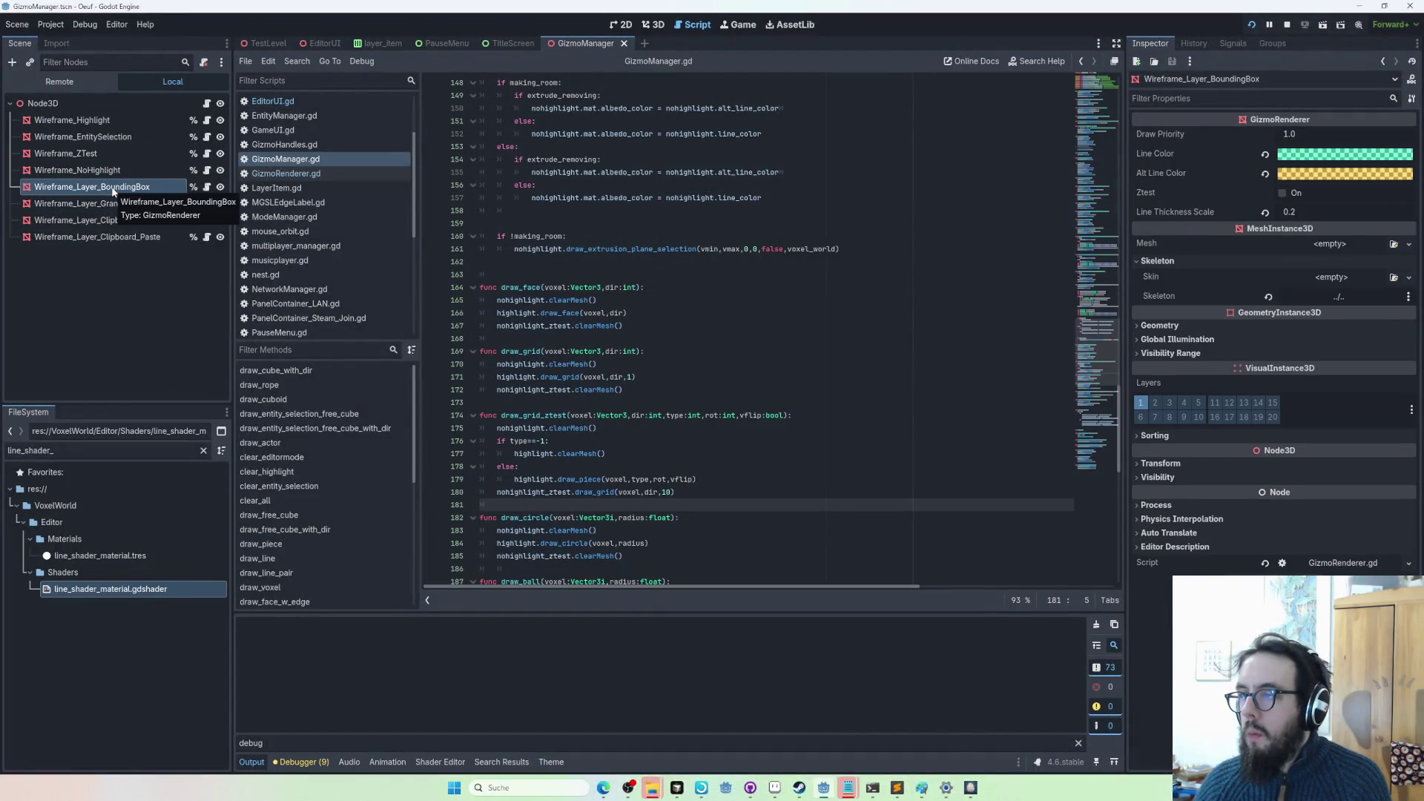
pyautogui.click(77, 175)
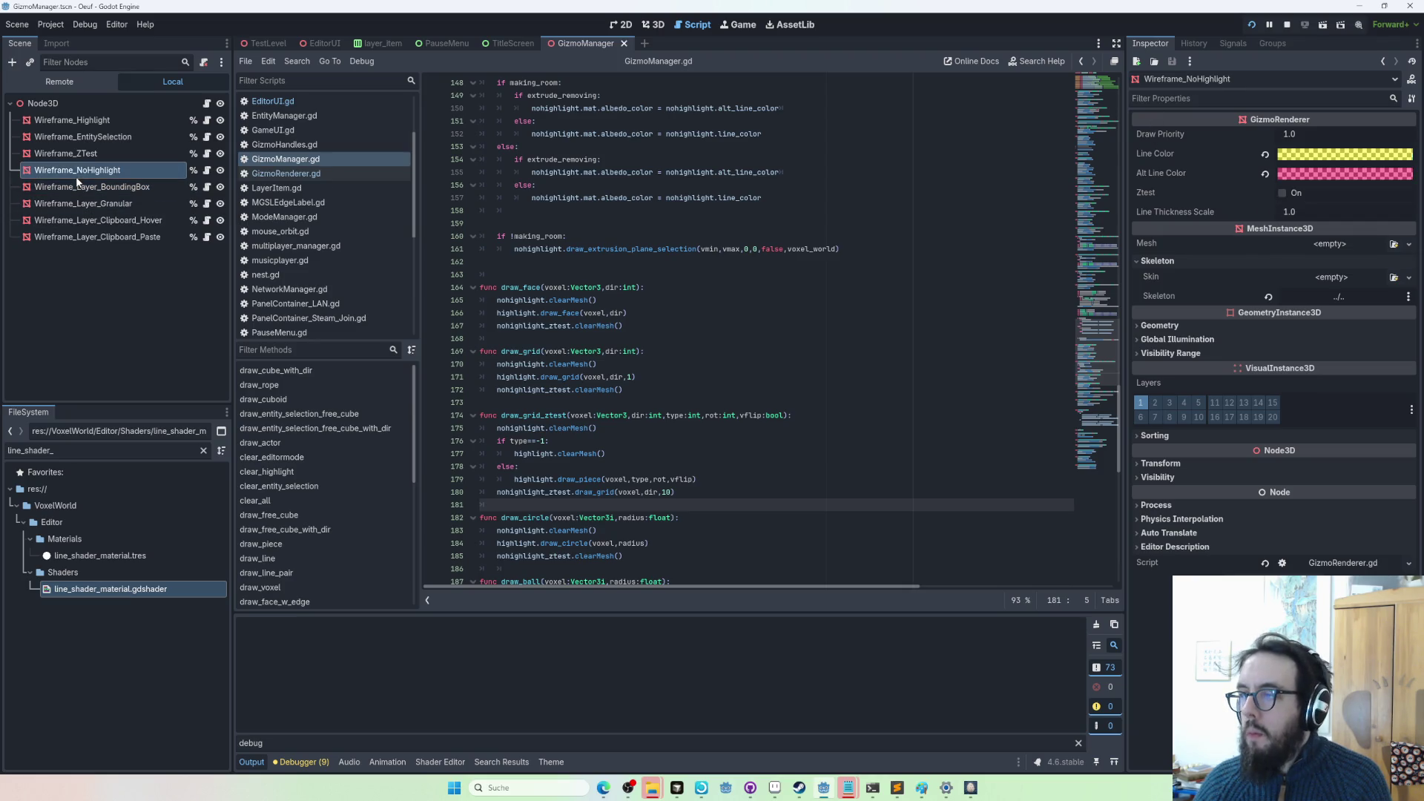
pyautogui.click(84, 171)
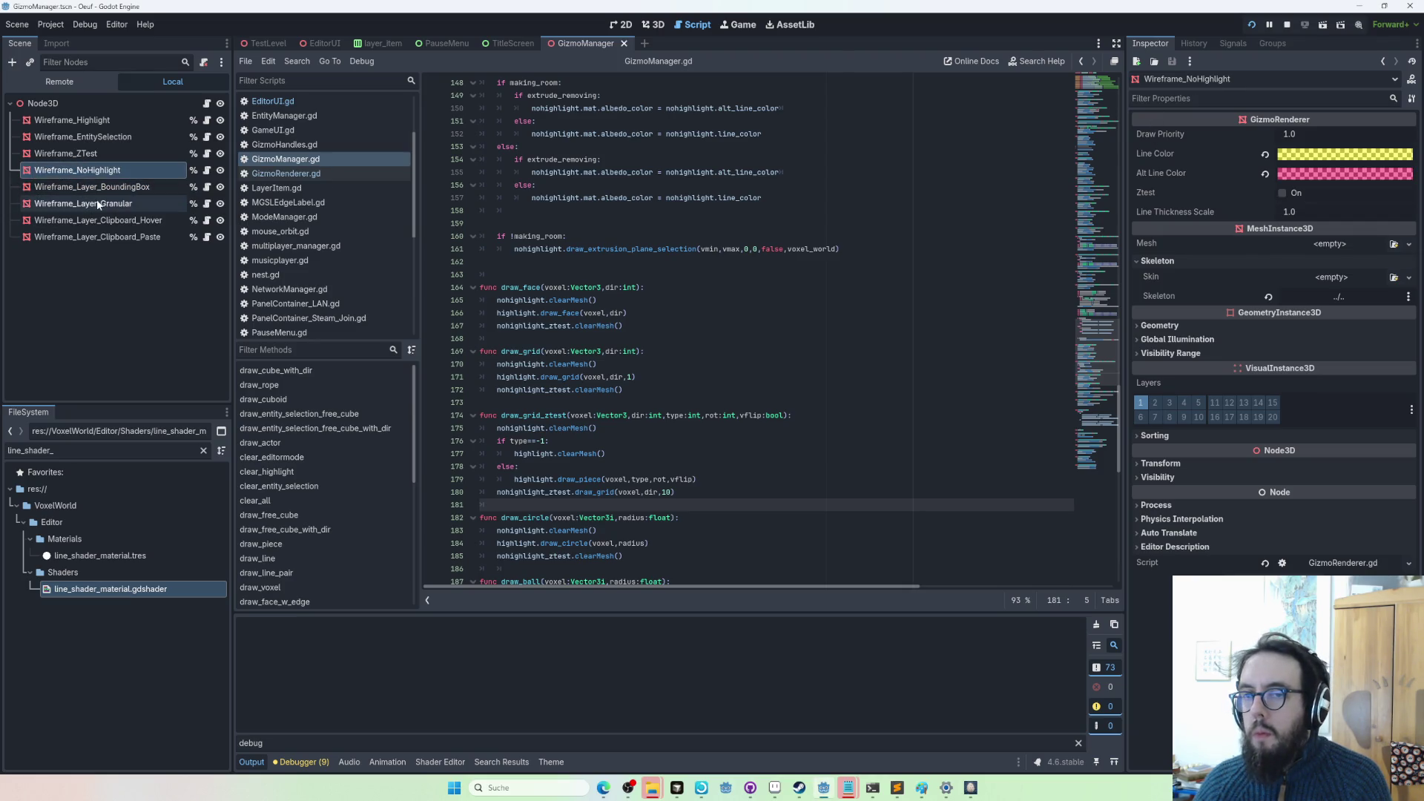
pyautogui.click(95, 187)
pyautogui.click(1311, 211)
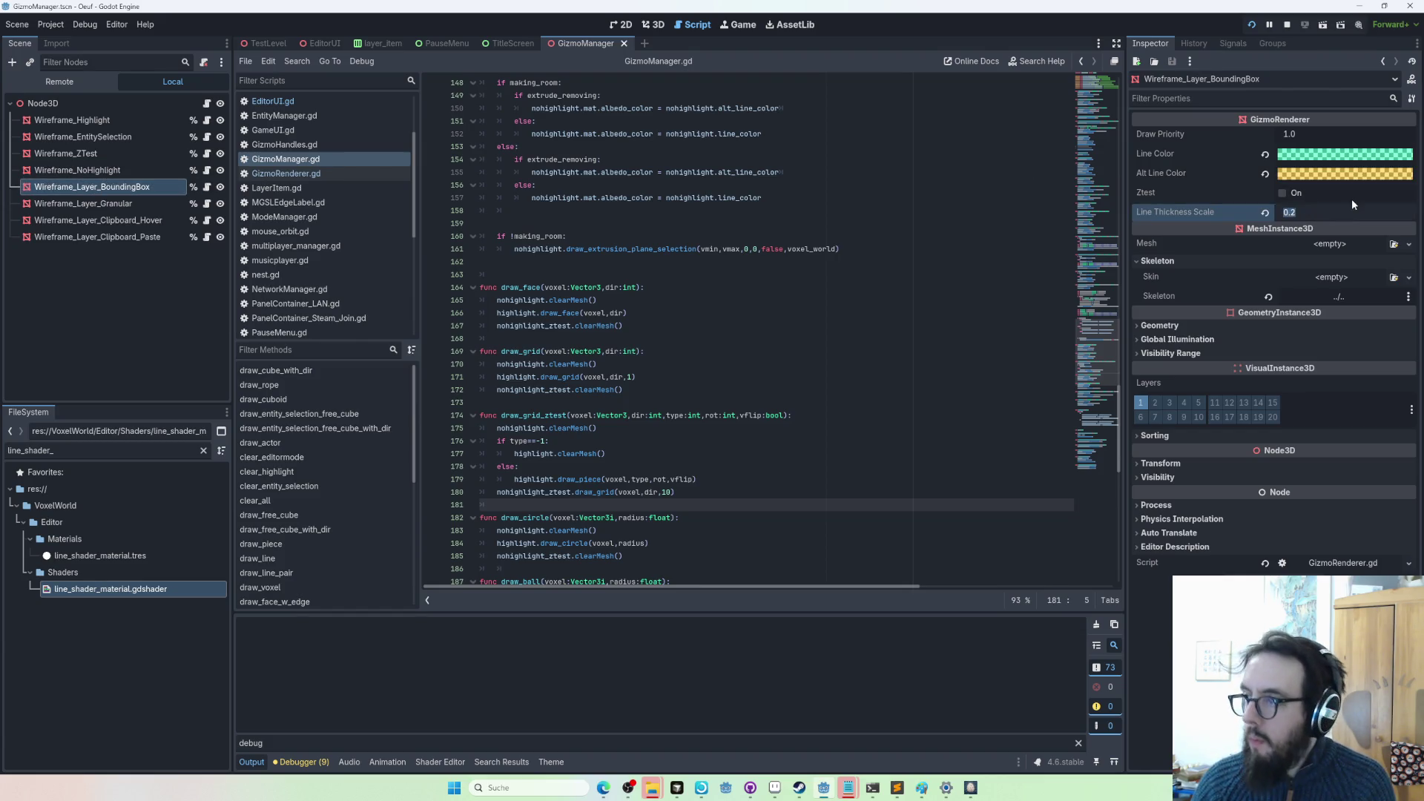
pyautogui.press('F5')
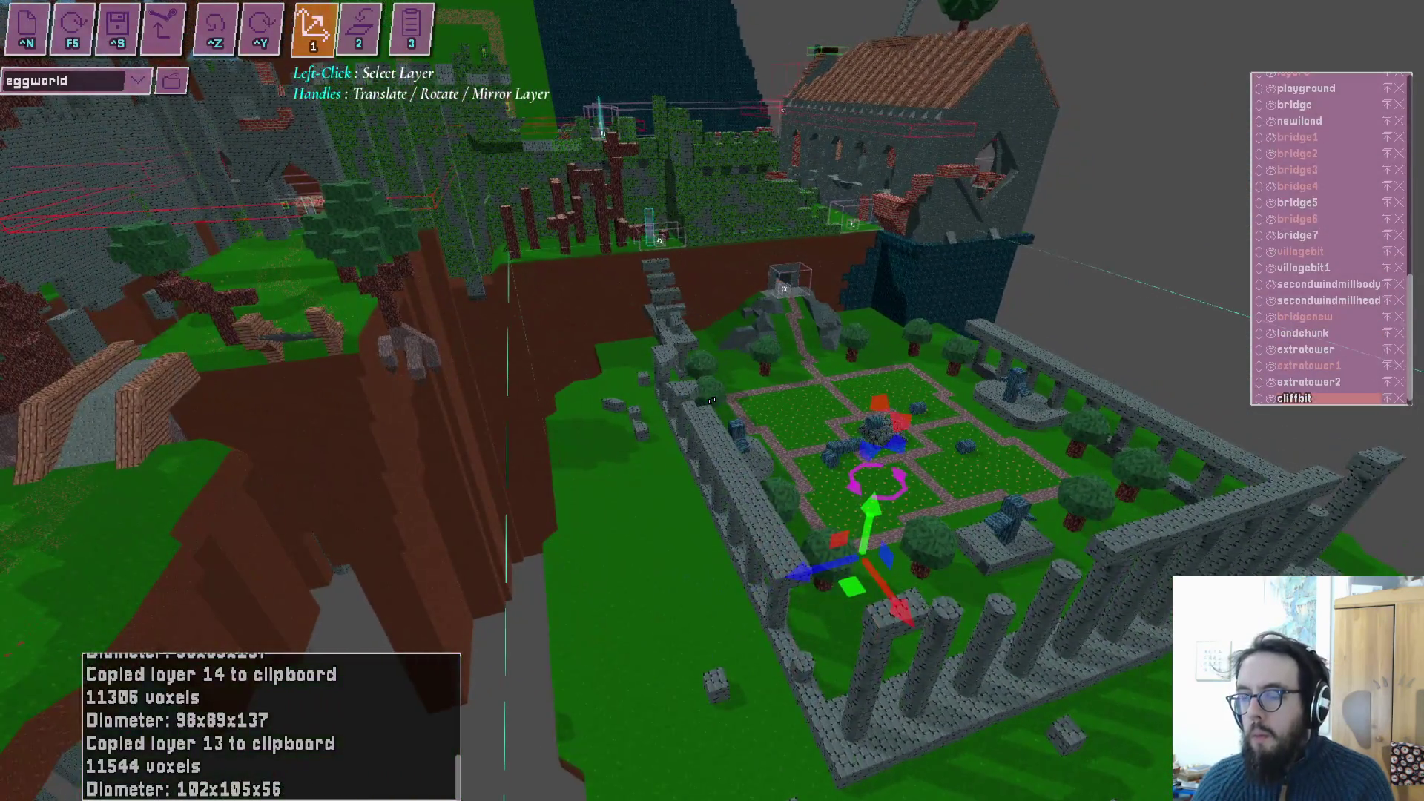
pyautogui.press('F8')
# Review the Clipboard_Paste, Clipboard_Hover, Granular and BoundingBox thickness settings, glance at the code, and relaunch
pyautogui.click(60, 218)
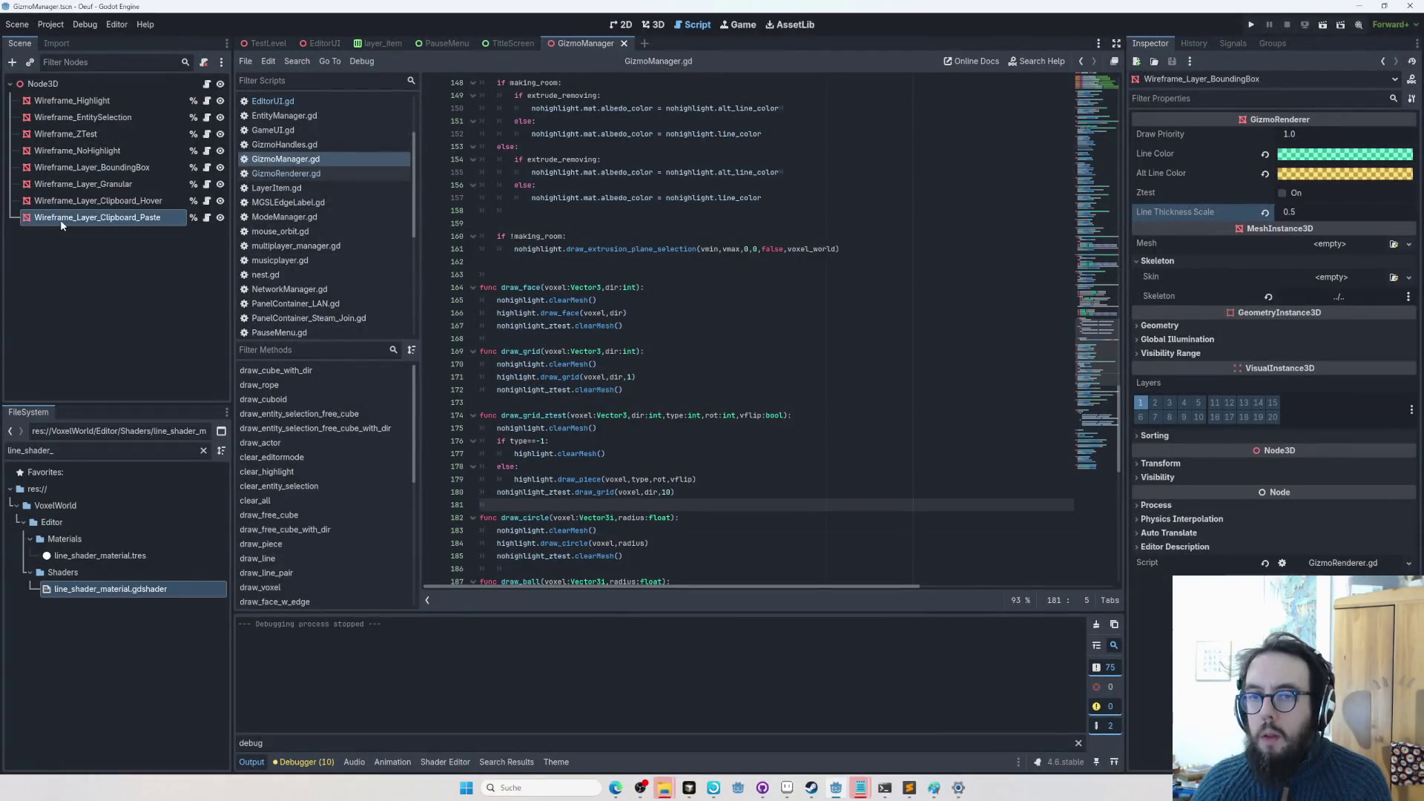
pyautogui.click(104, 202)
pyautogui.click(96, 184)
pyautogui.click(93, 168)
pyautogui.hotkey('alt', 'Tab')
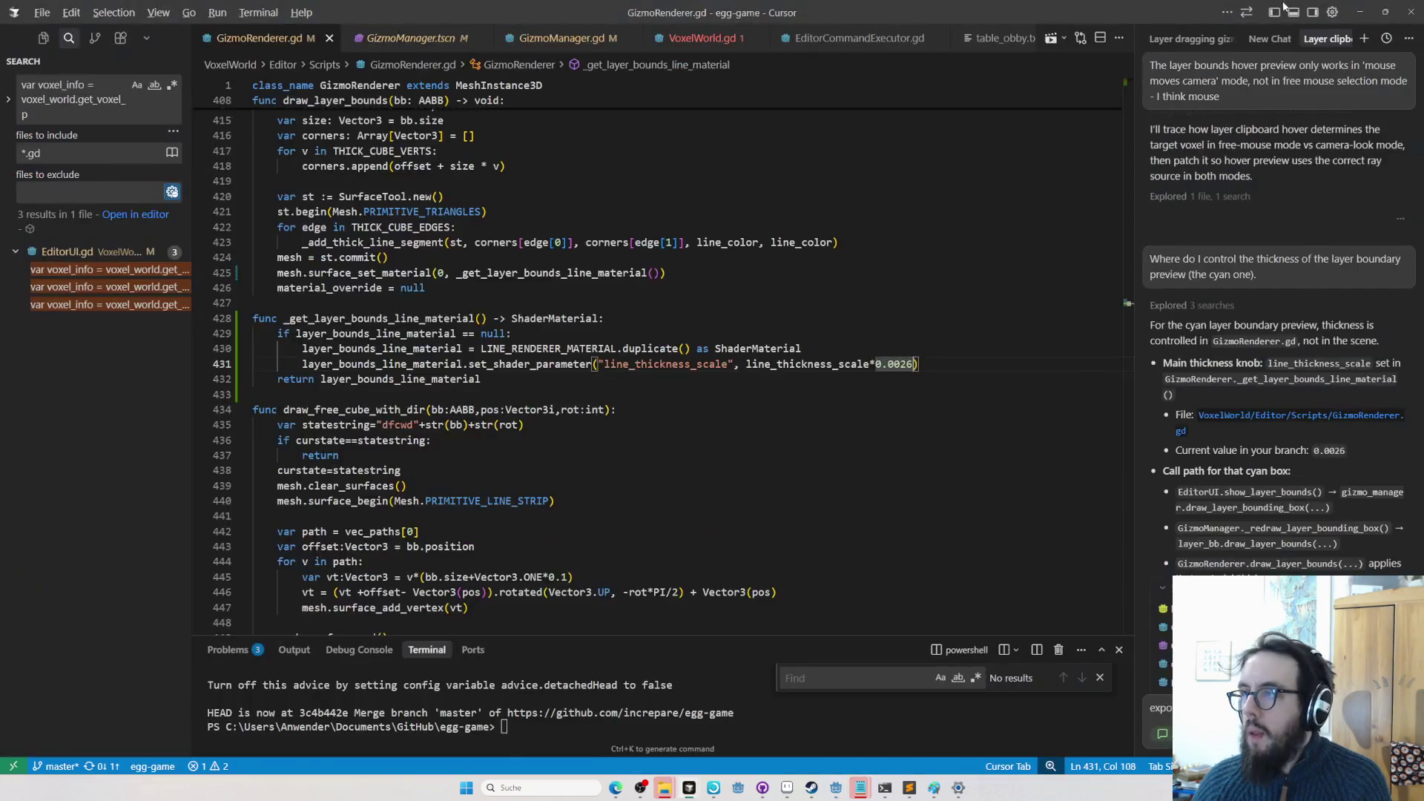
pyautogui.hotkey('alt', 'Tab')
pyautogui.press('F5')
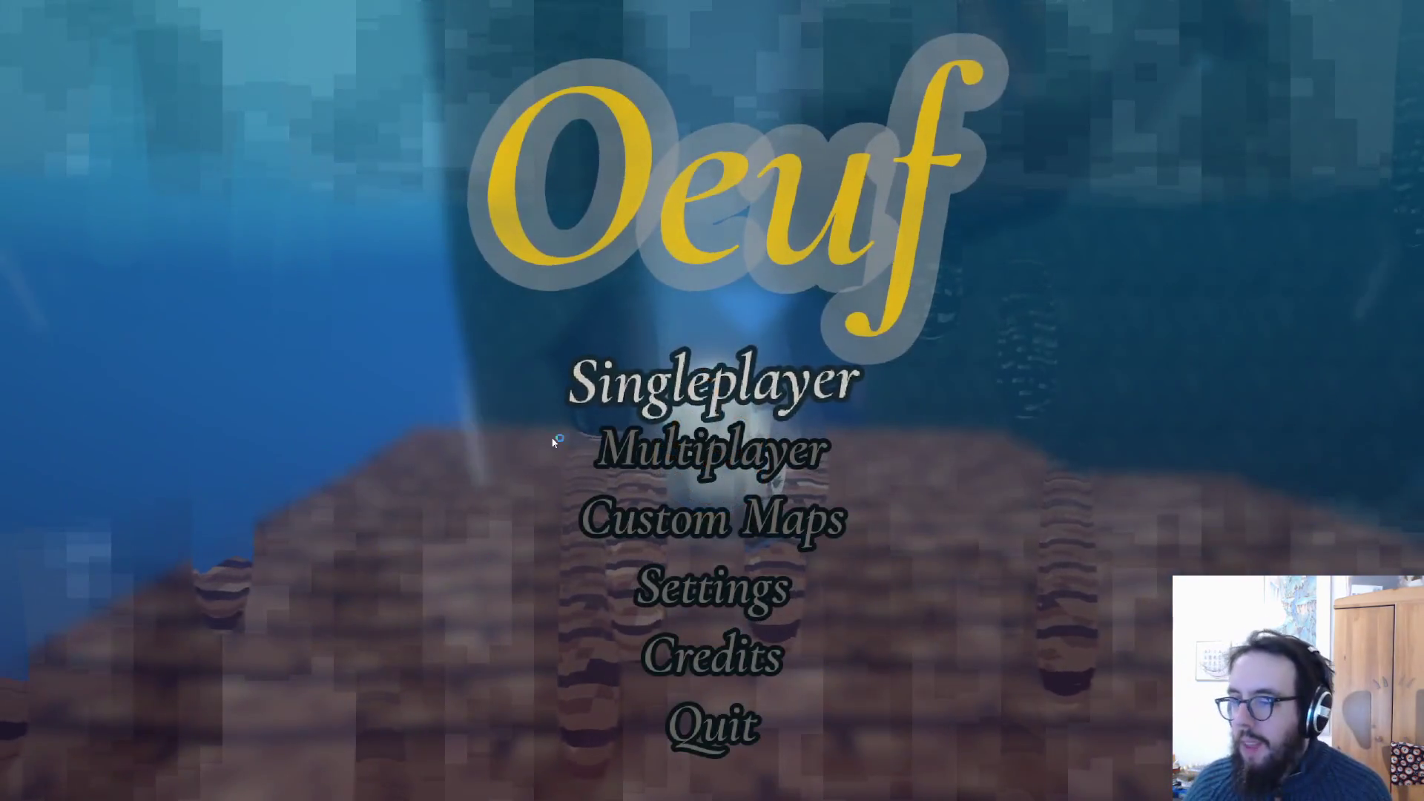
# Load the save slot into the map editor and zoom around in entity placement mode
pyautogui.click(614, 381)
pyautogui.click(614, 380)
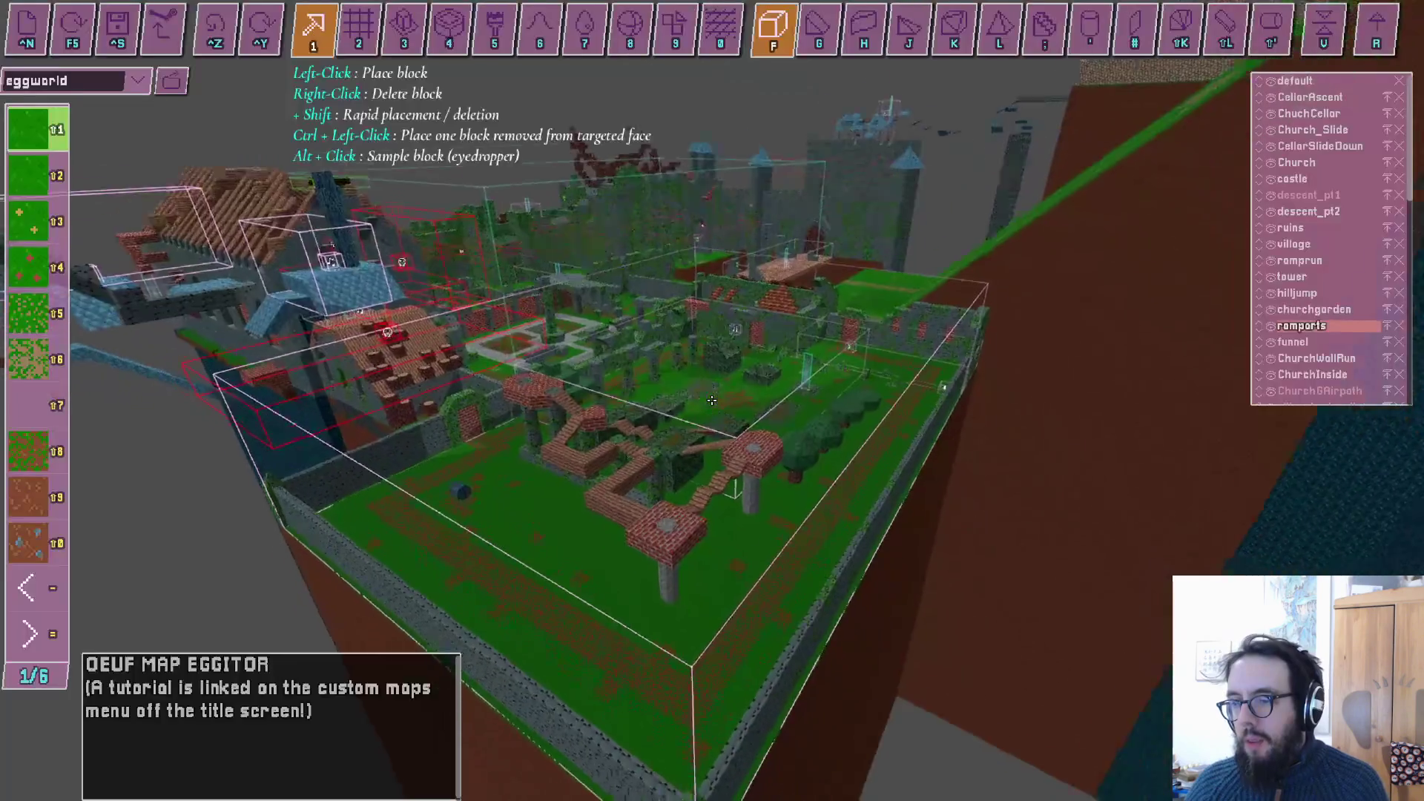
pyautogui.press('Tab')
pyautogui.scroll(5, 711, 397)
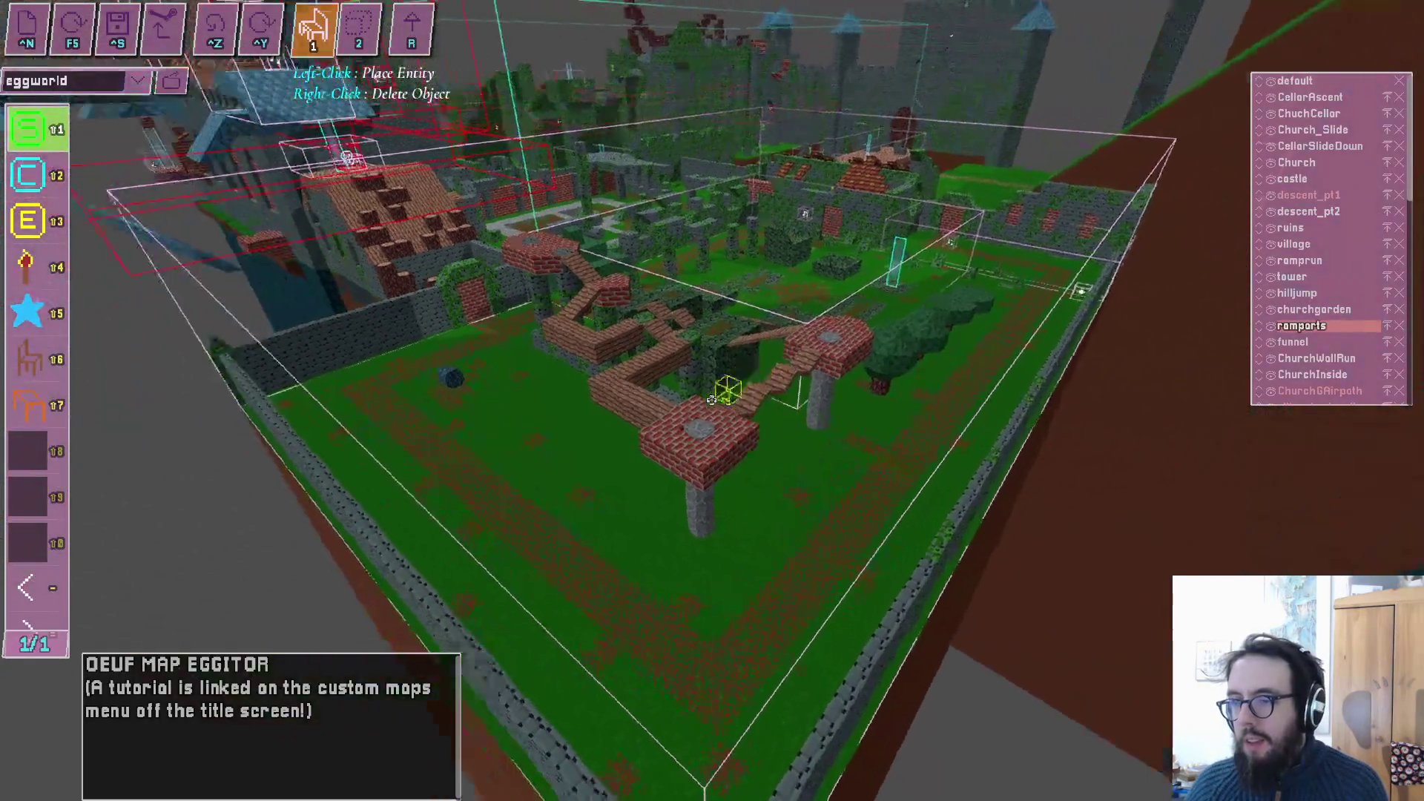
pyautogui.scroll(-5, 711, 399)
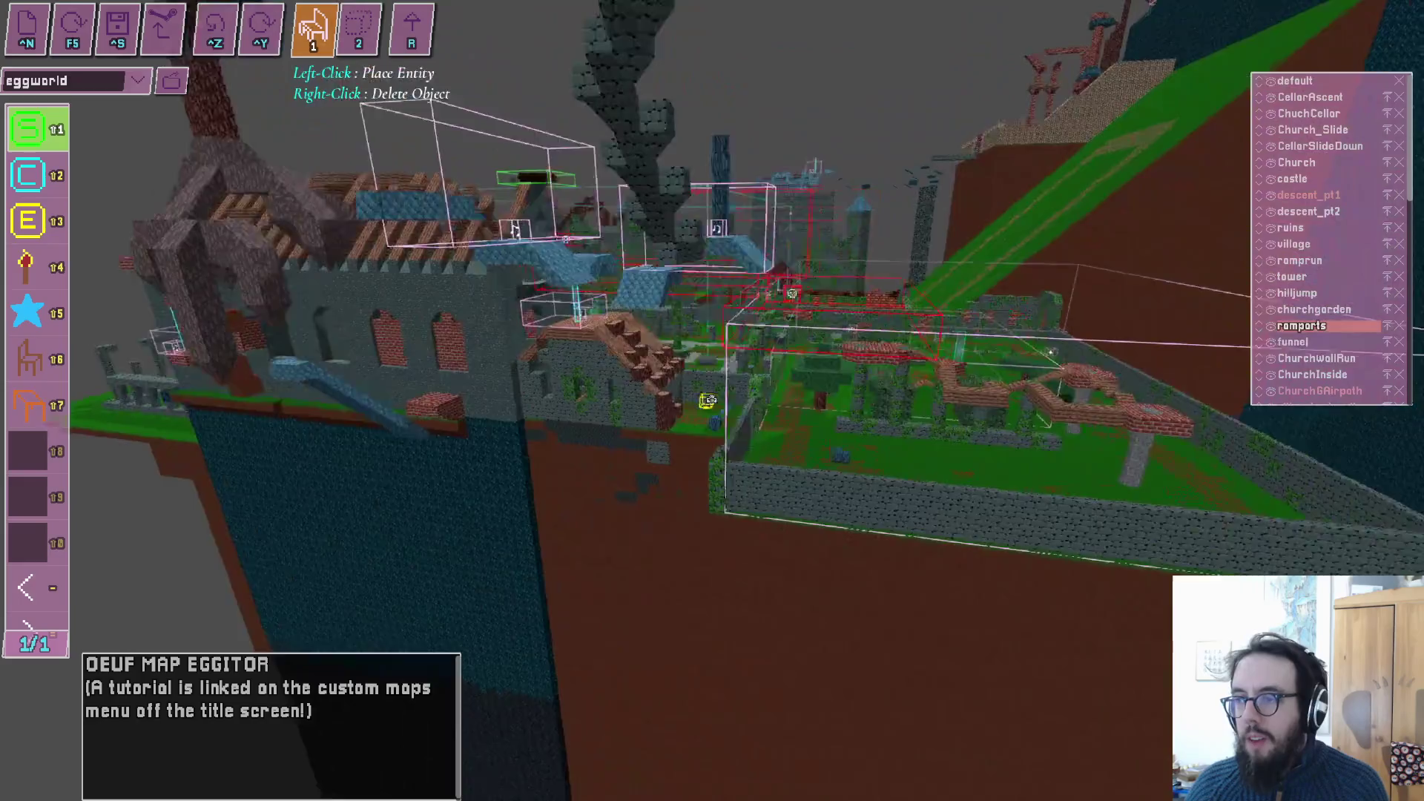
pyautogui.scroll(5, 711, 399)
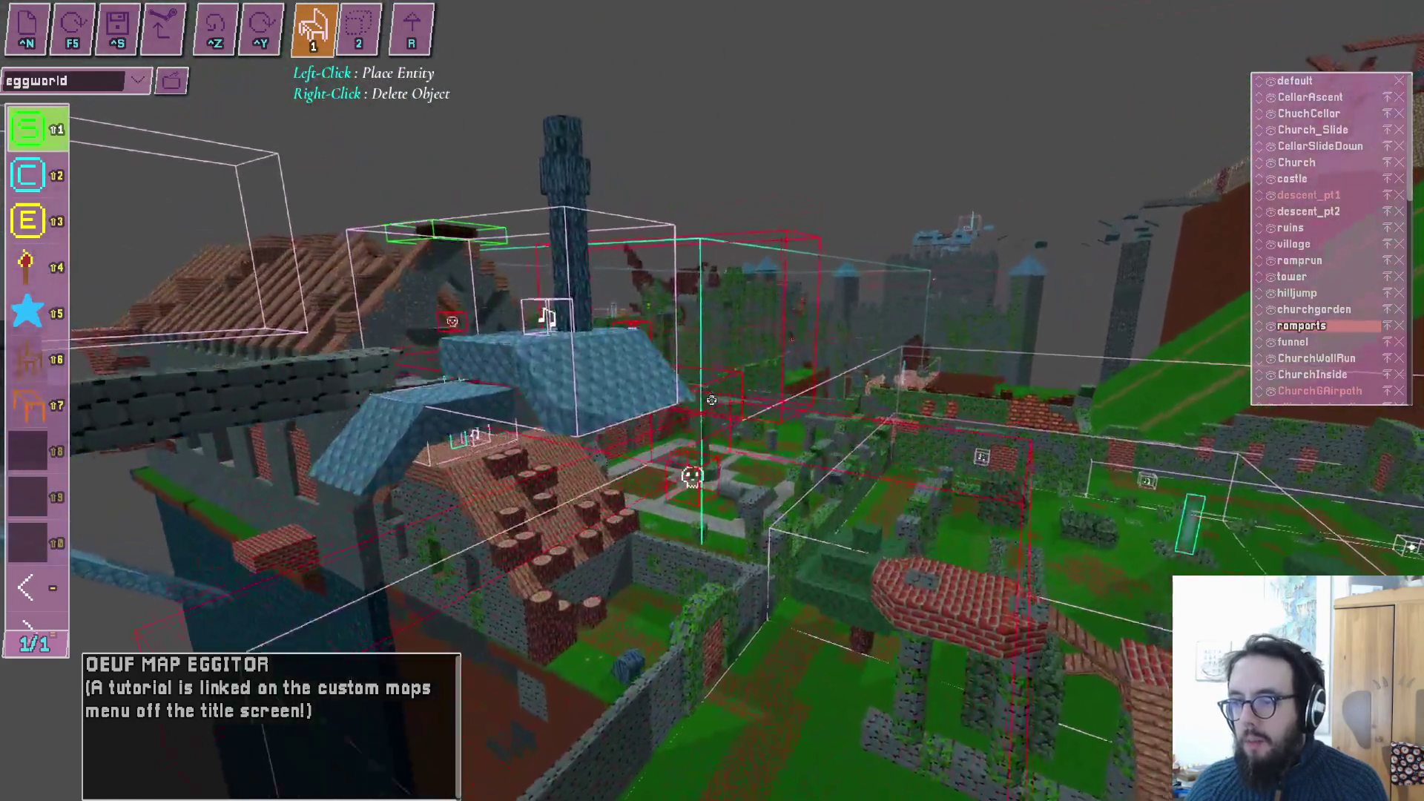
pyautogui.scroll(5, 712, 400)
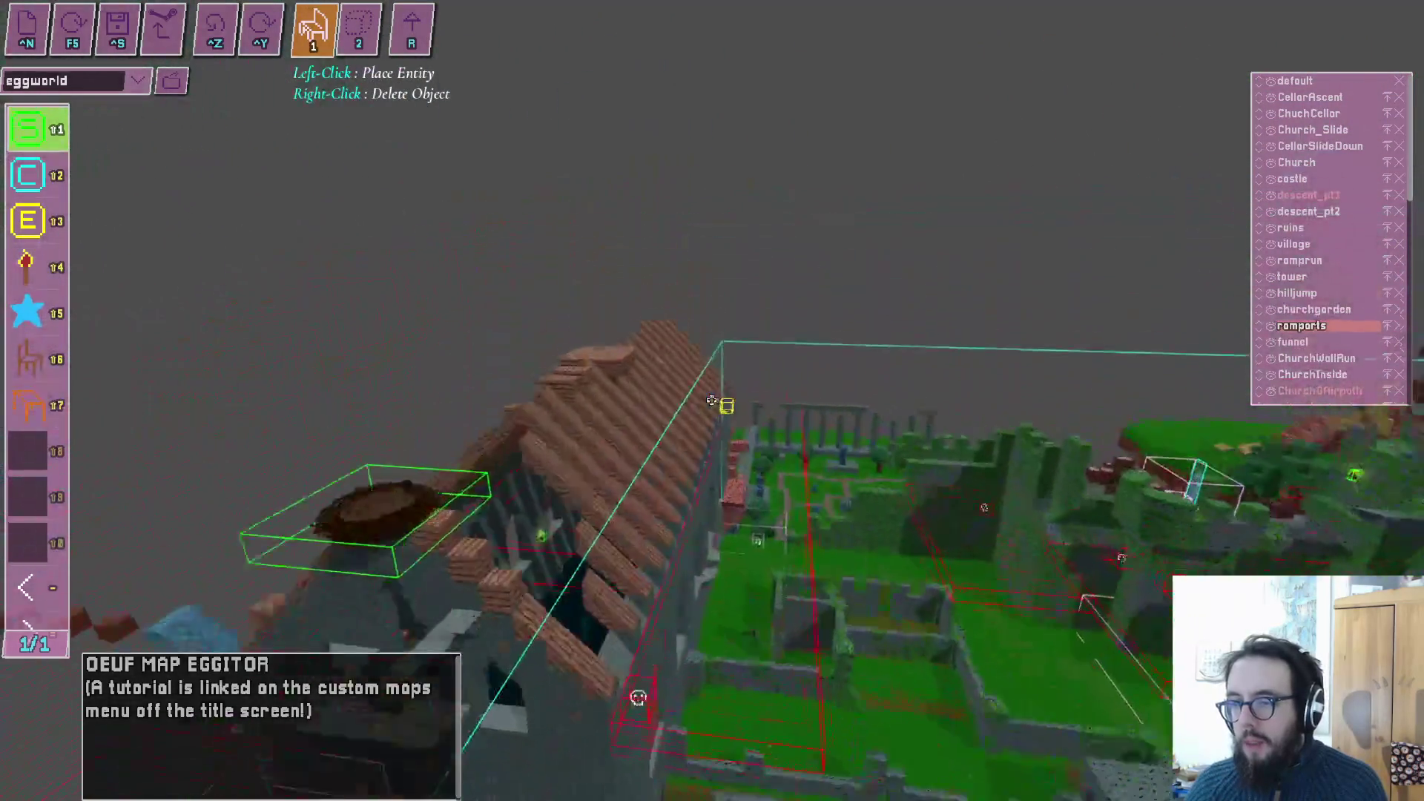
pyautogui.scroll(5, 711, 400)
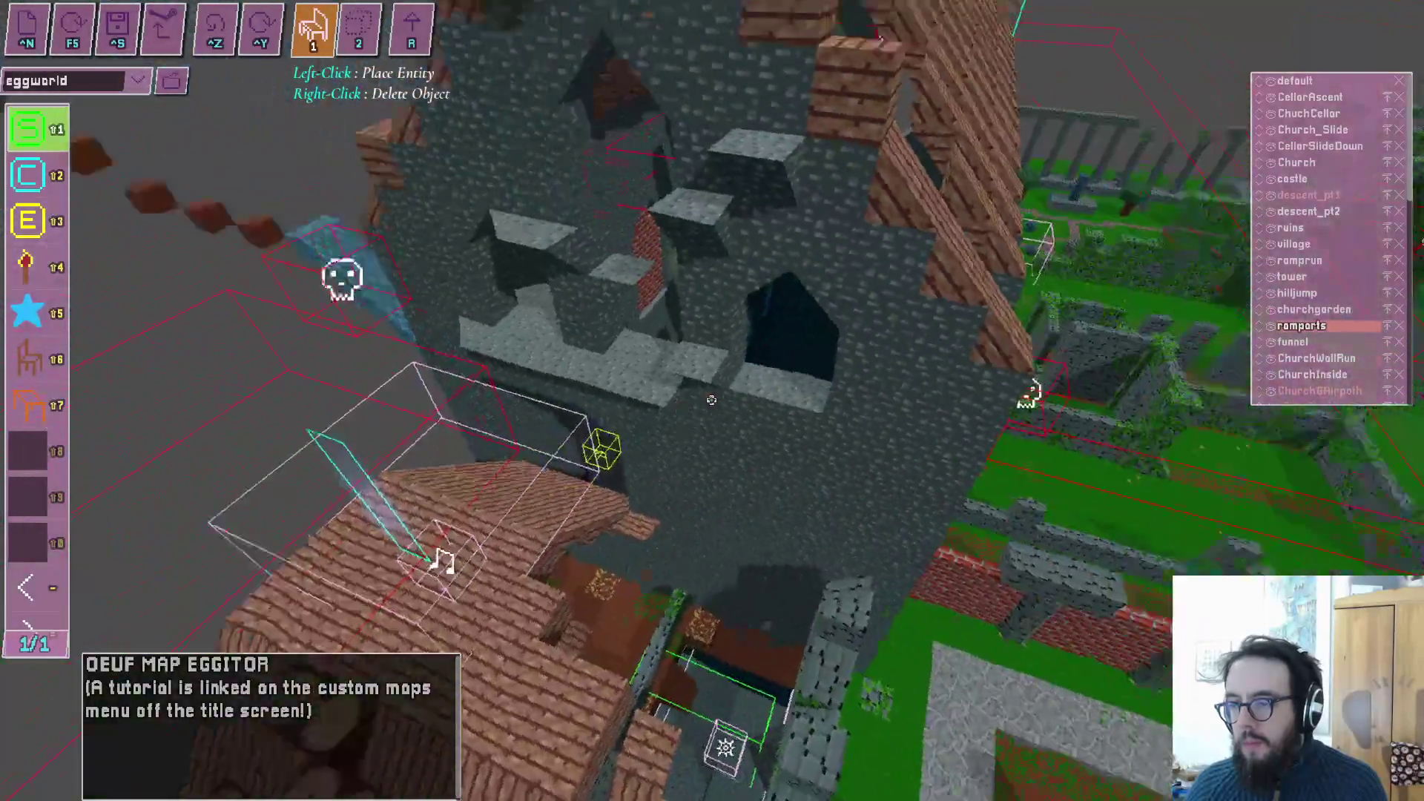
pyautogui.scroll(5, 711, 400)
# Switch to layer editing, select the cliffbit layer, and browse the list of maps
pyautogui.press('Tab')
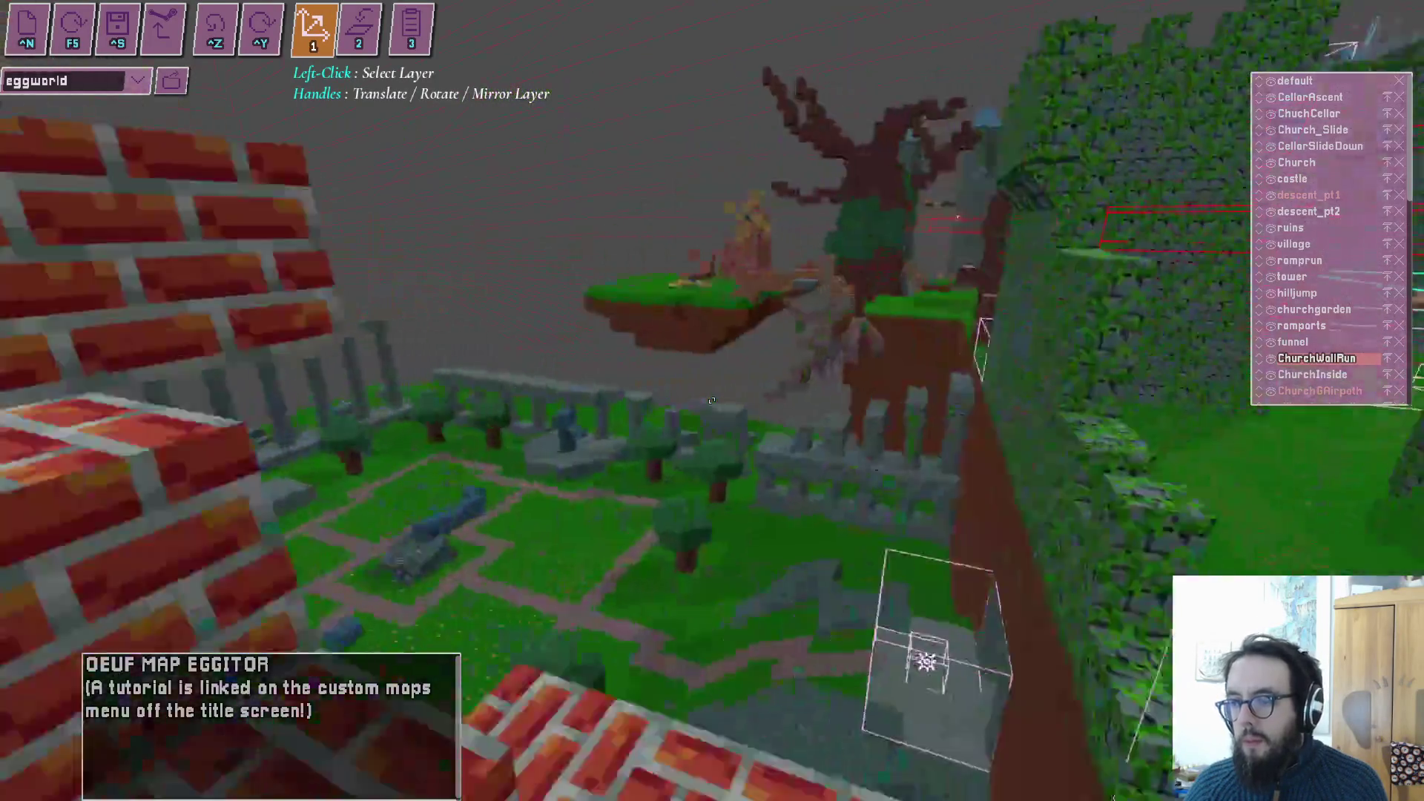
pyautogui.click(711, 400)
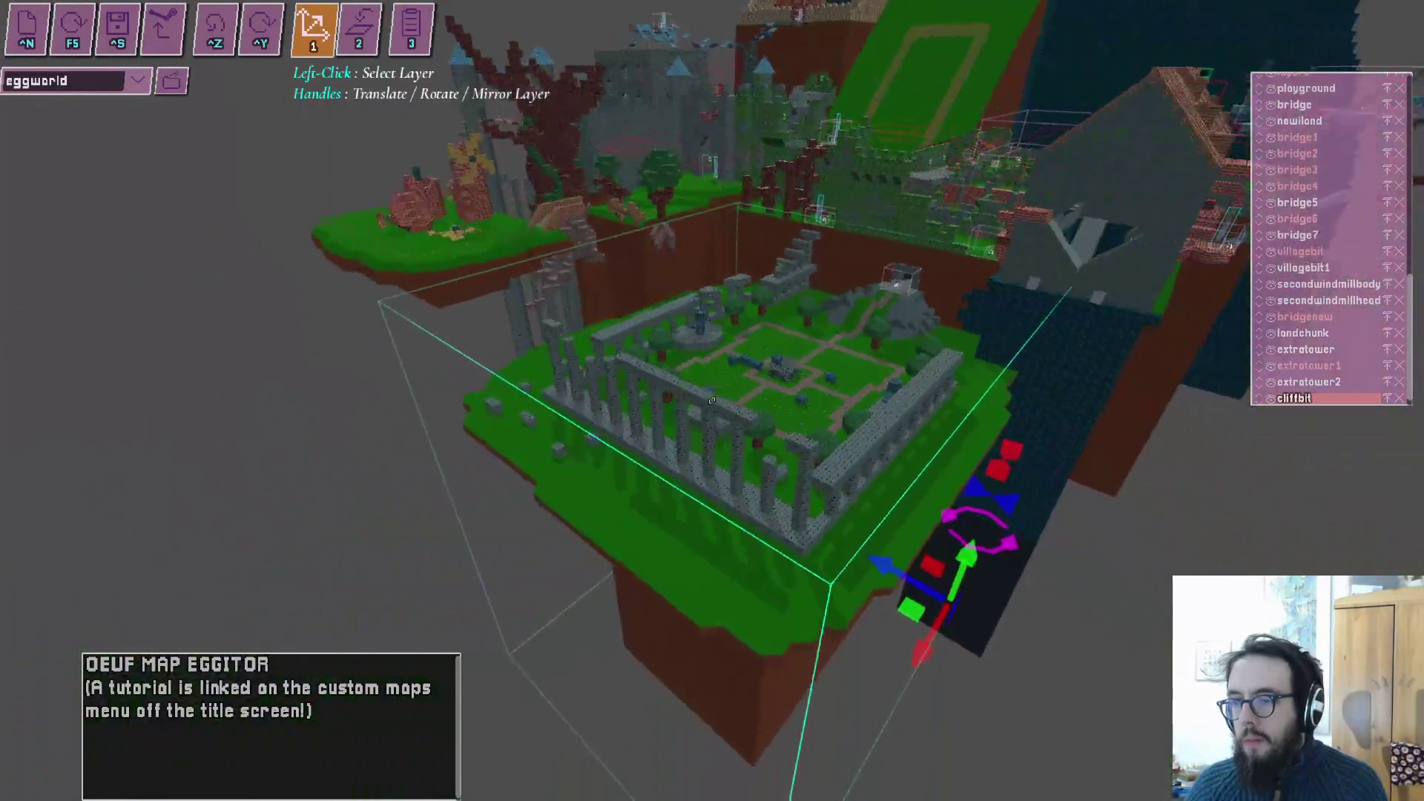
pyautogui.click(137, 80)
pyautogui.scroll(-5, 346, 536)
pyautogui.scroll(-8, 345, 535)
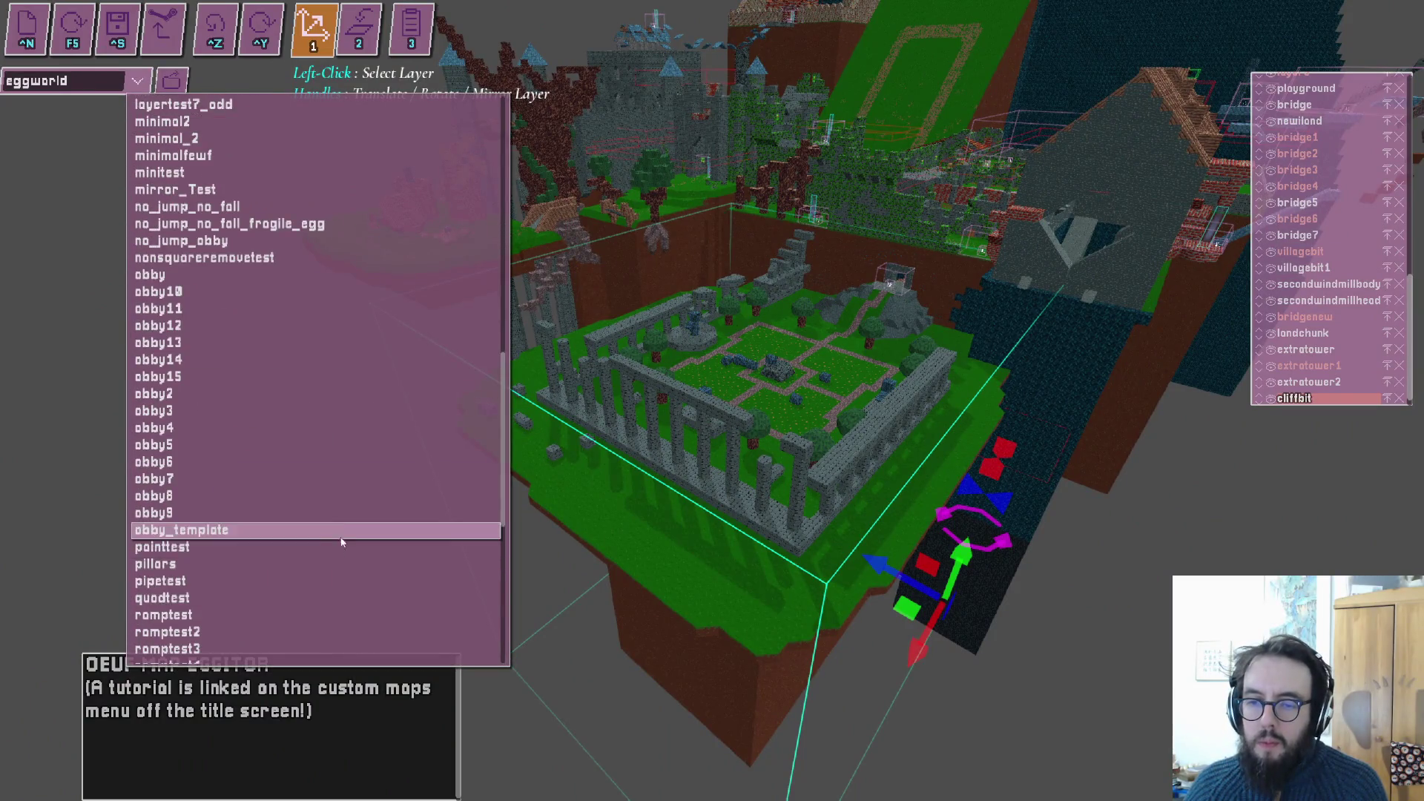
# Load the small_track map and compare it with the GitHub issue and documentation screenshot
pyautogui.click(305, 510)
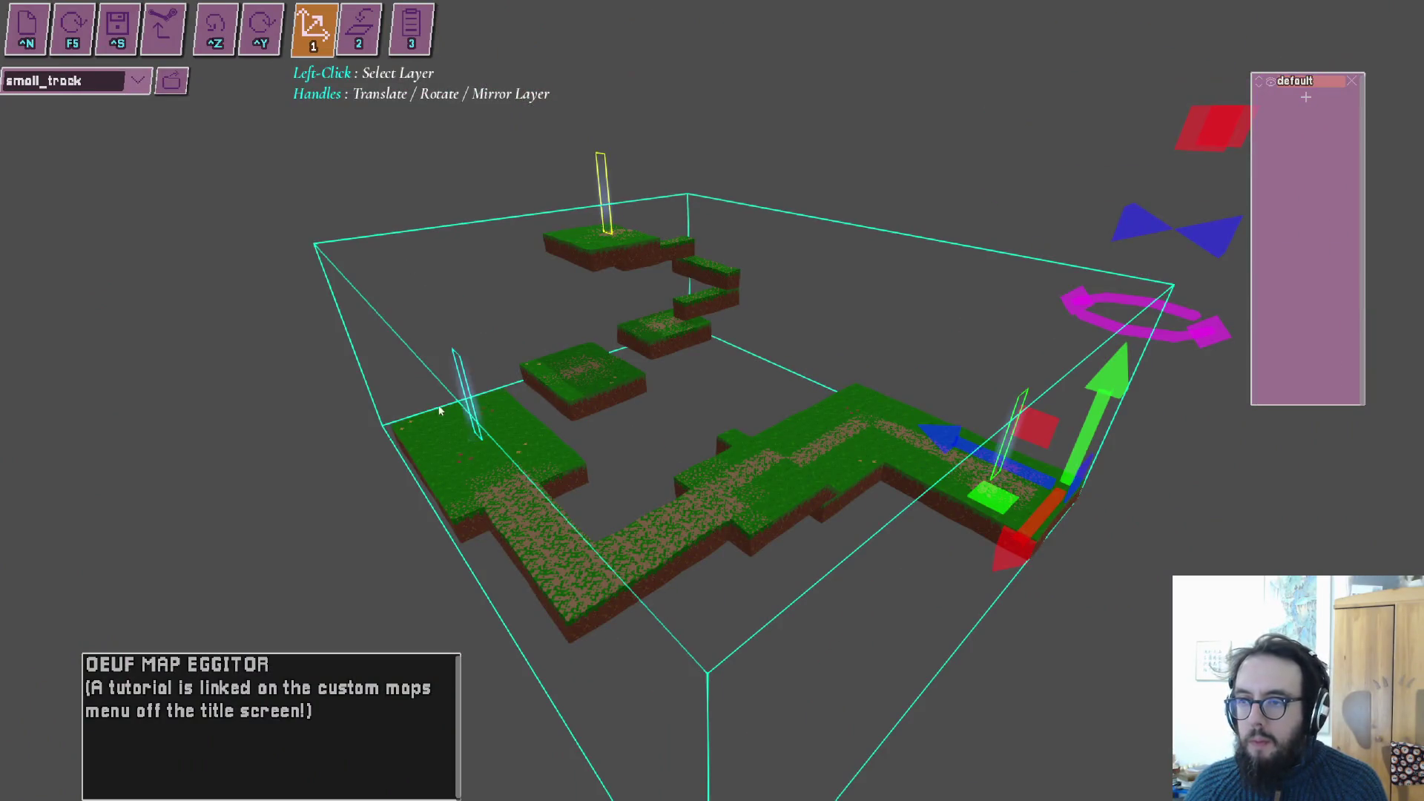
pyautogui.hotkey('alt', 'Tab')
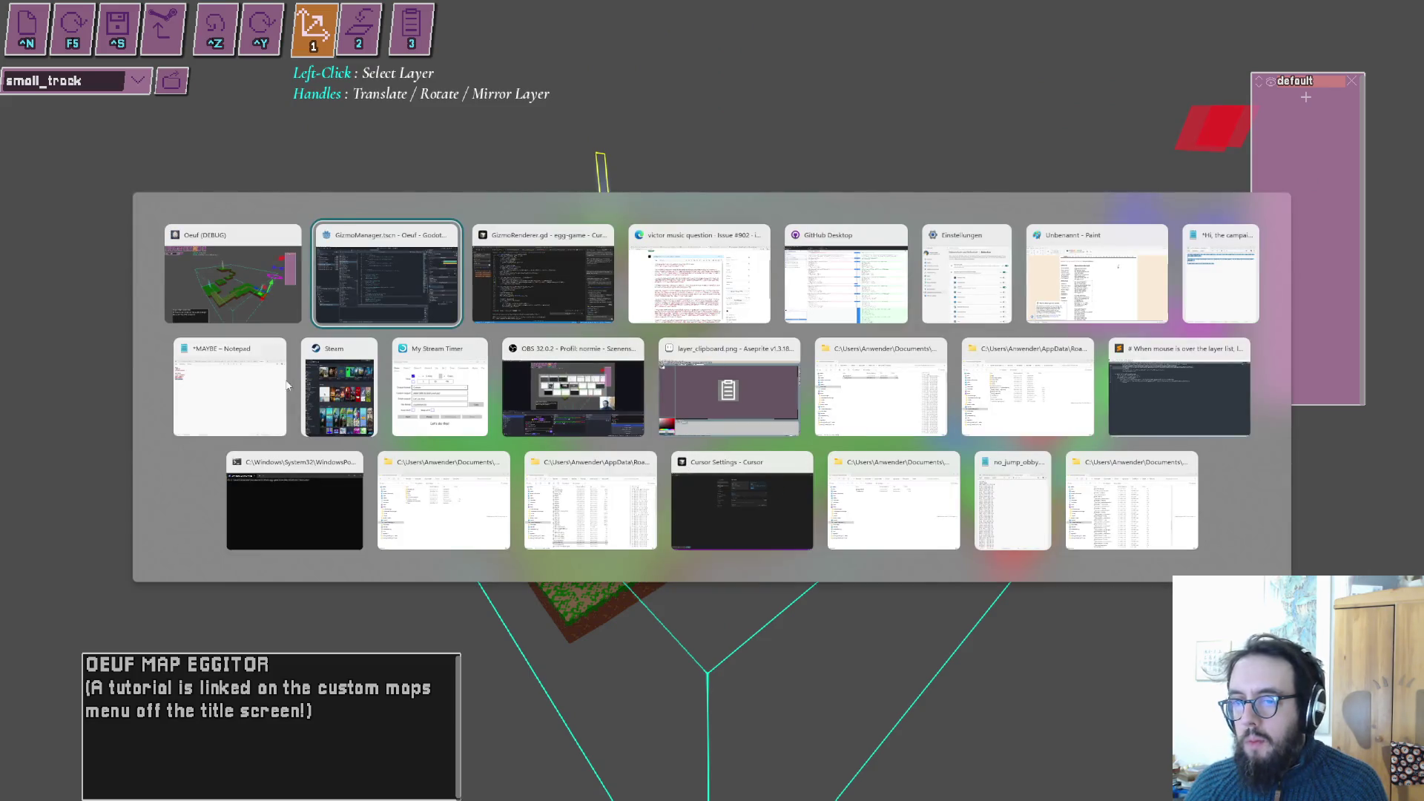
pyautogui.click(677, 284)
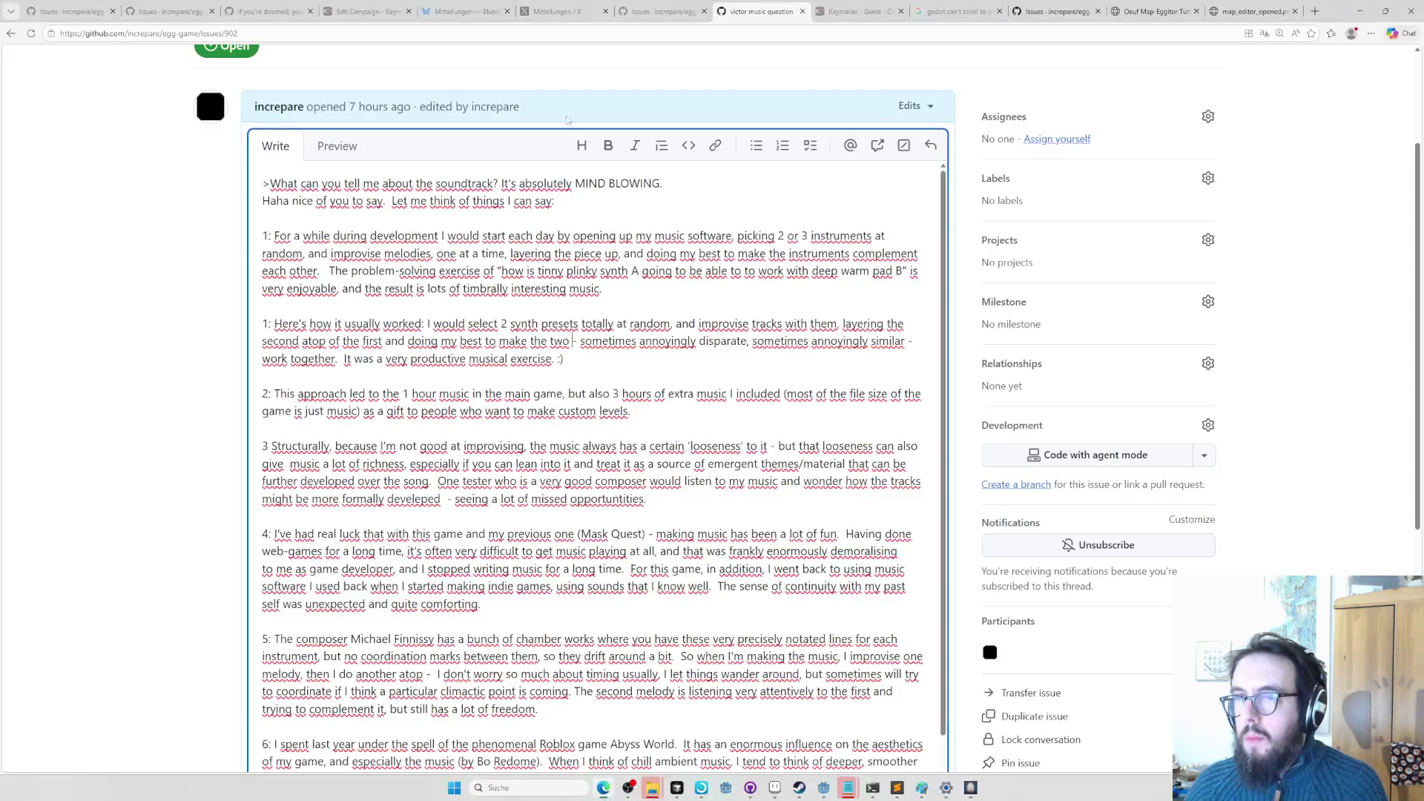
pyautogui.hotkey('alt', 'Tab')
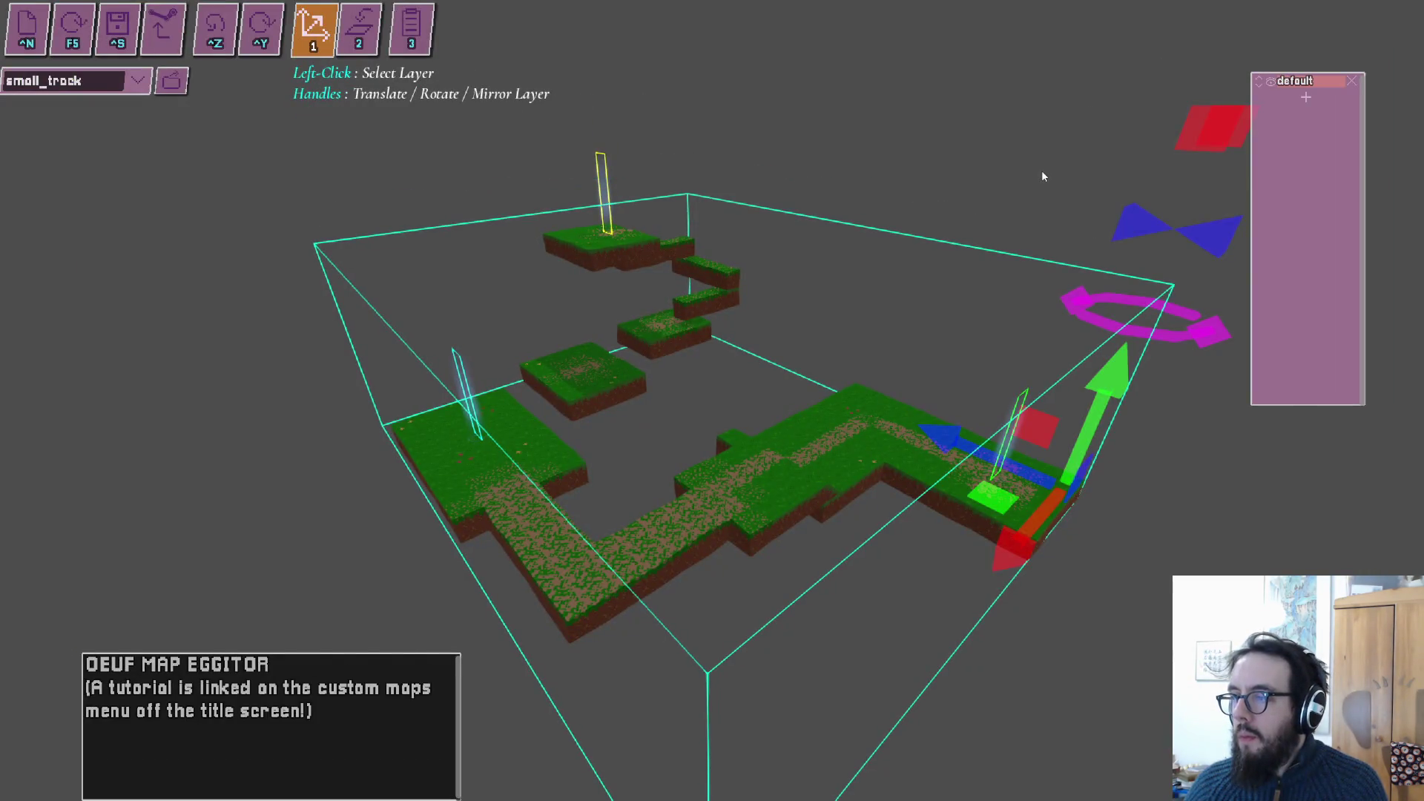
pyautogui.hotkey('alt', 'Tab')
pyautogui.hotkey('alt', 'Tab')
pyautogui.hotkey('alt', 'Tab')
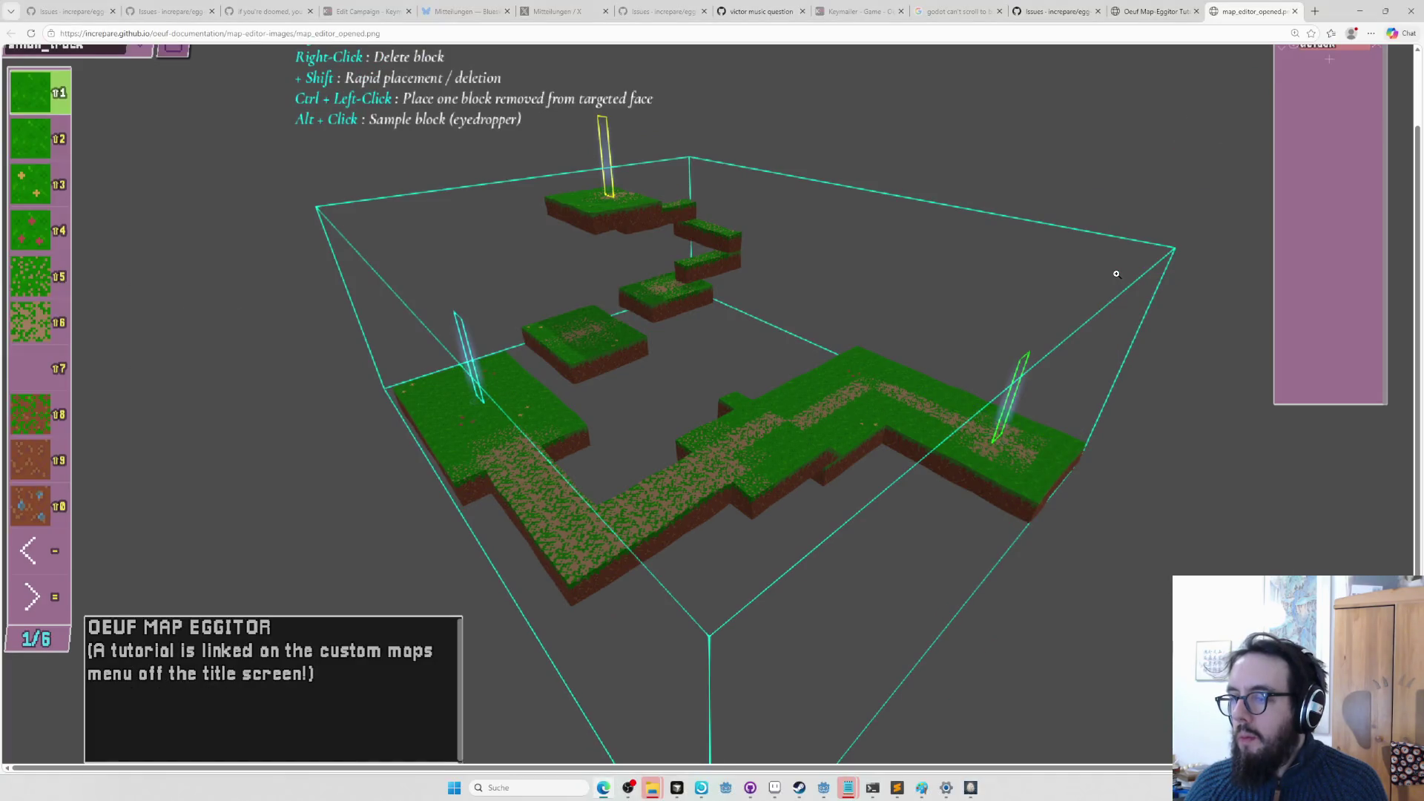
pyautogui.hotkey('alt', 'Tab')
pyautogui.hotkey('alt', 'Tab')
pyautogui.hotkey('alt', 'Tab')
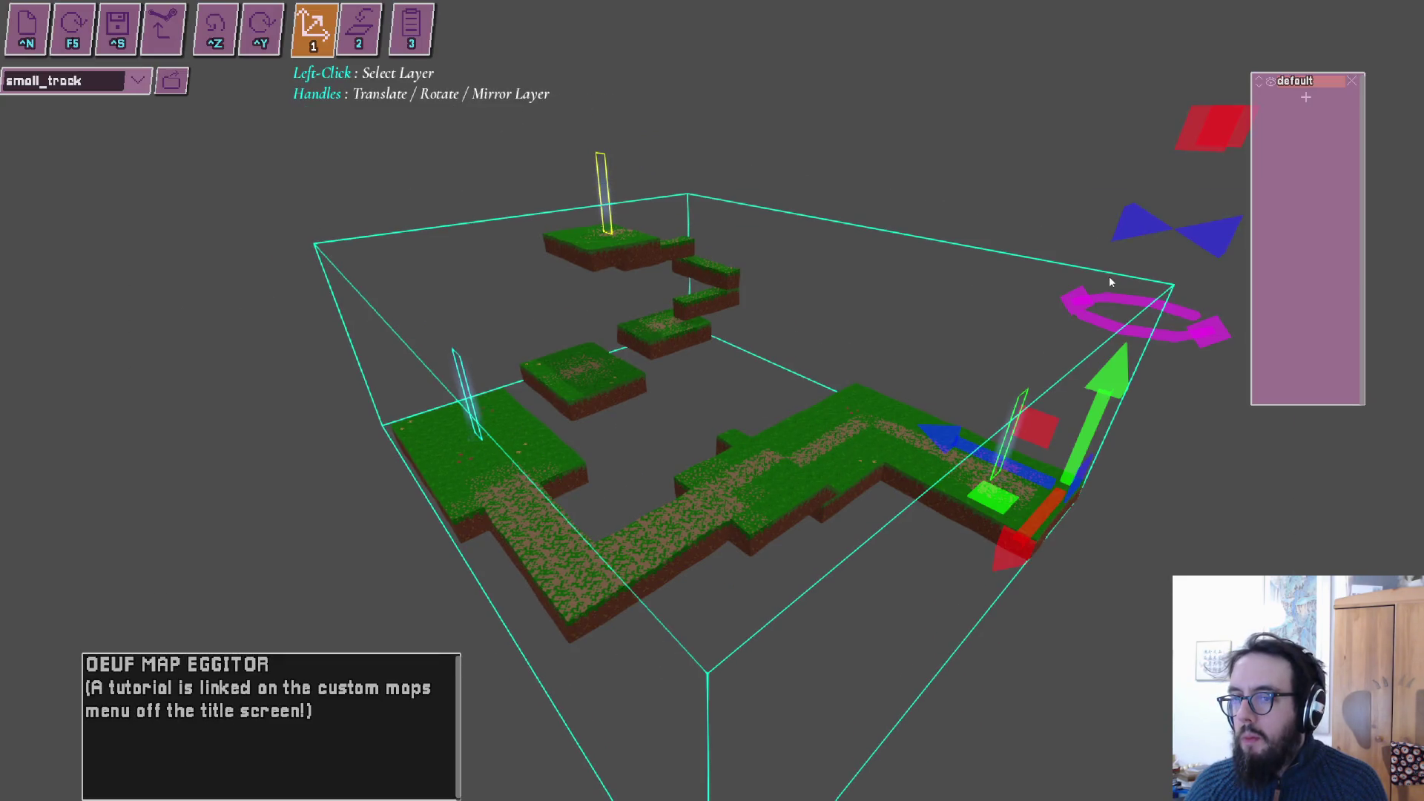
pyautogui.hotkey('alt', 'Tab')
pyautogui.hotkey('alt', 'Tab')
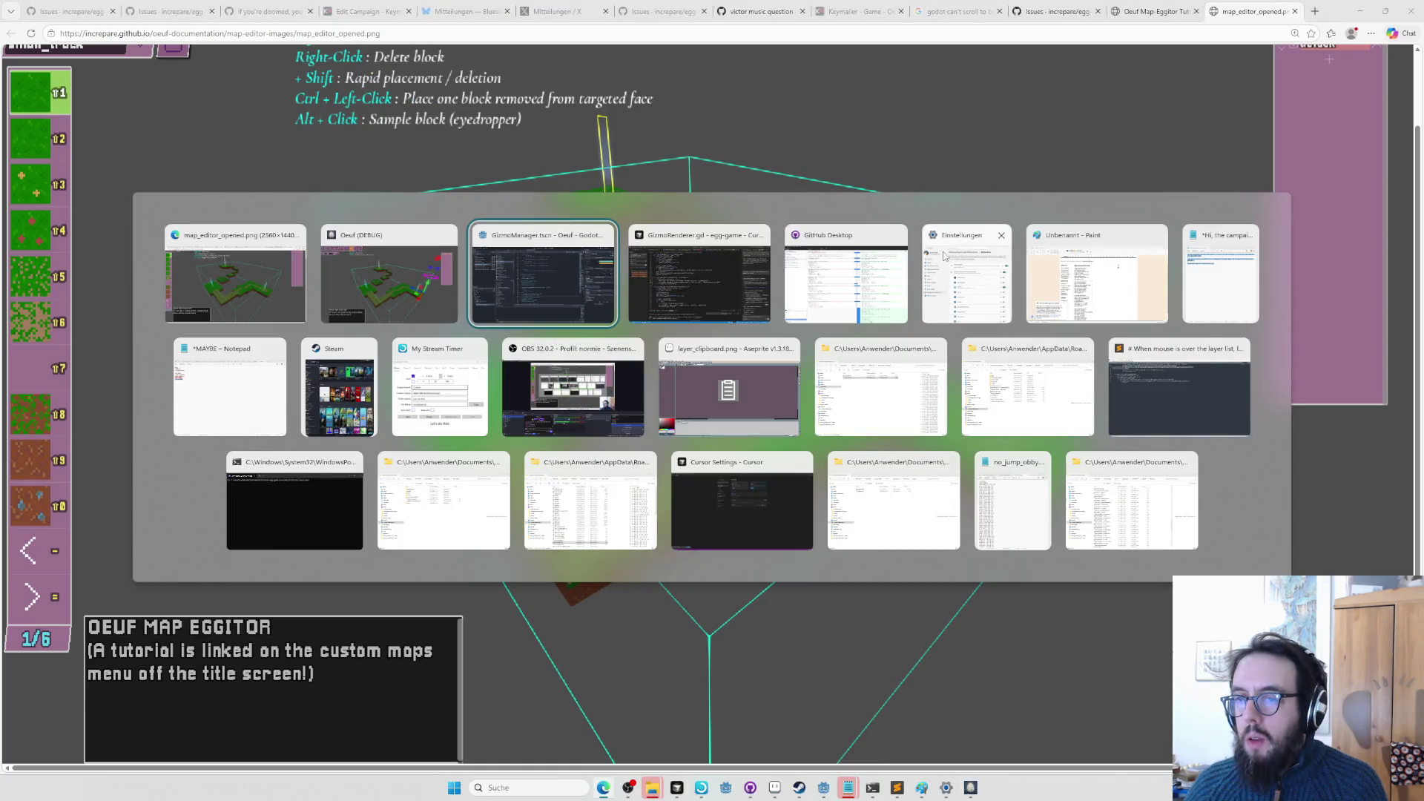
# Bring the map editor back, return to layer selection, and switch to another program
pyautogui.hotkey('alt', 'shift', 'Tab')
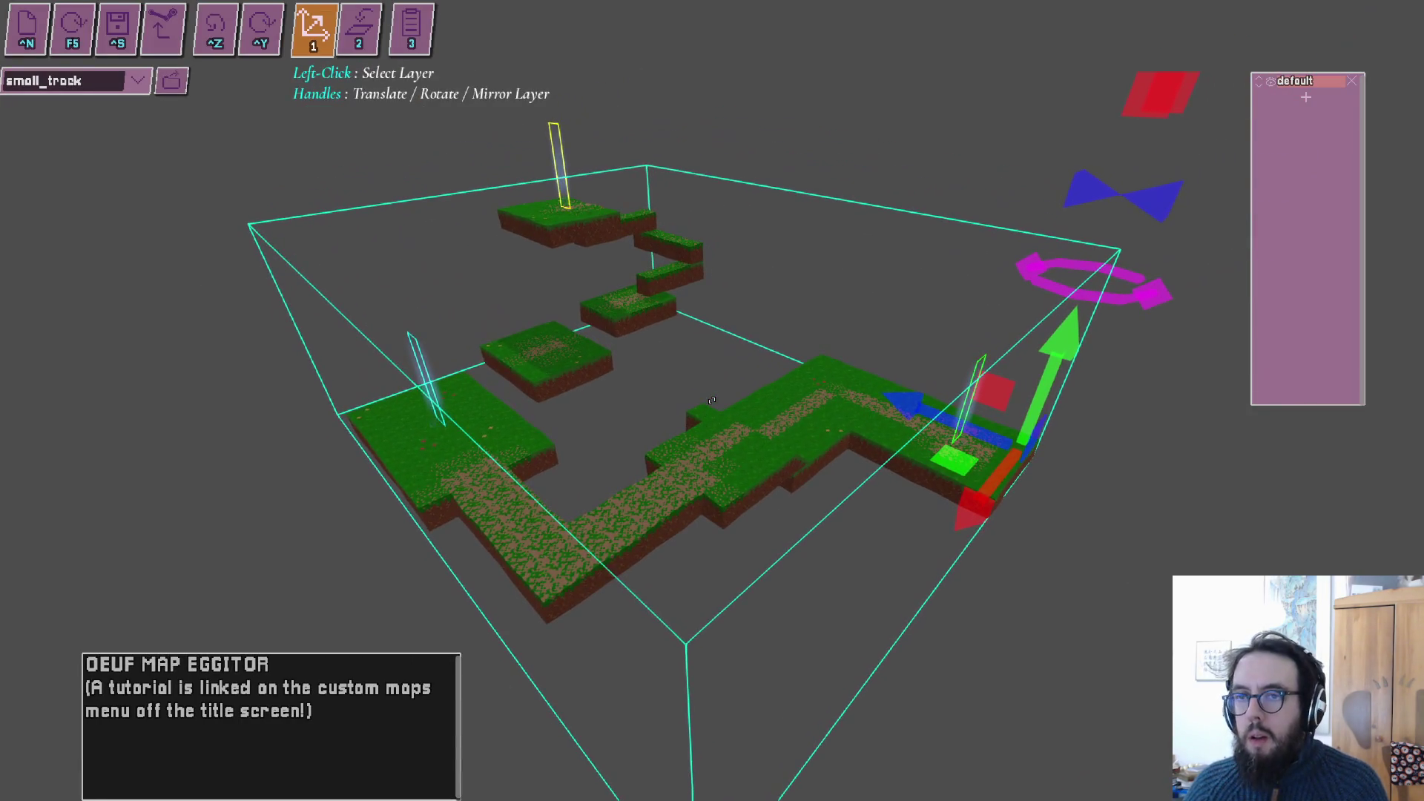
pyautogui.press('Tab')
pyautogui.press('Tab')
pyautogui.press('Tab')
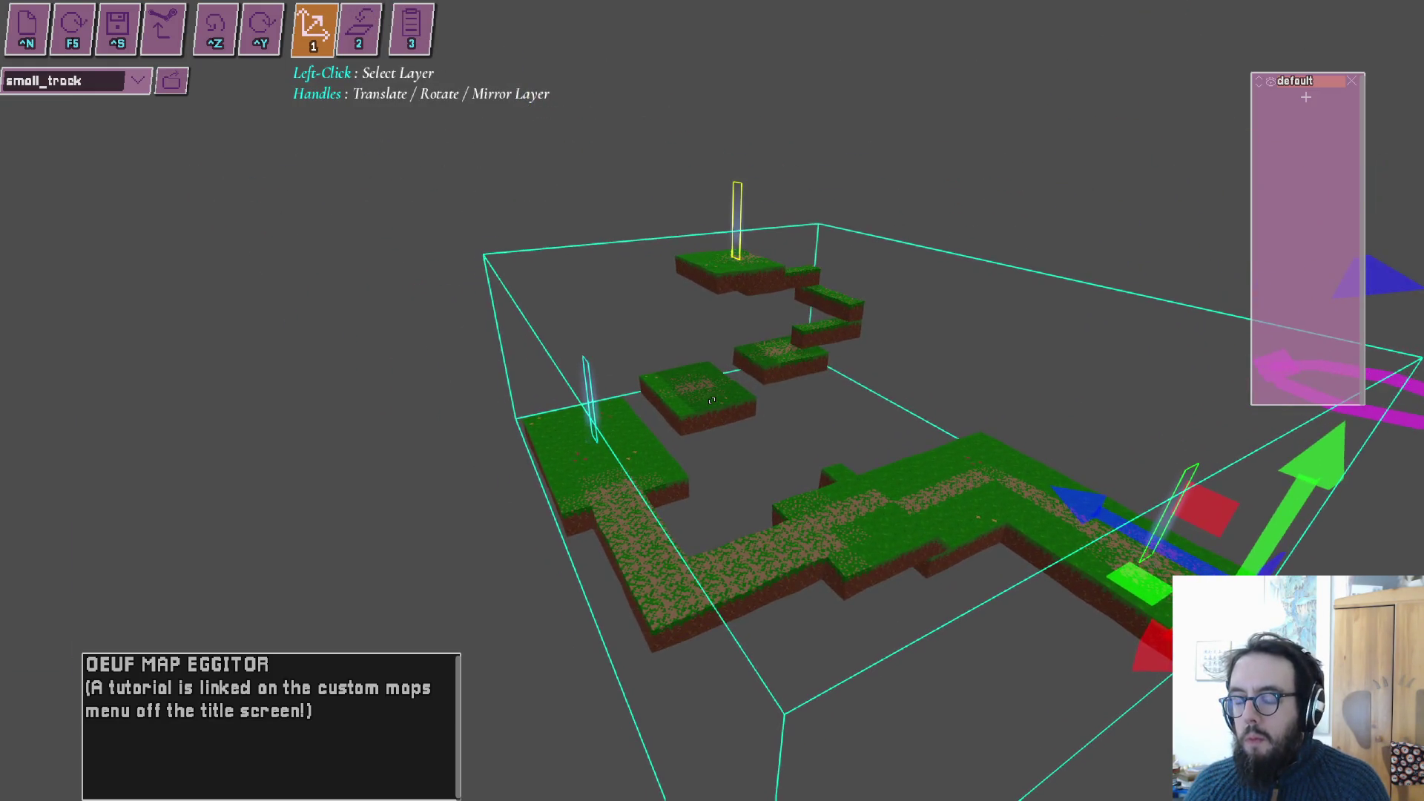
pyautogui.hotkey('alt', 'Tab')
pyautogui.hotkey('alt', 'Tab')
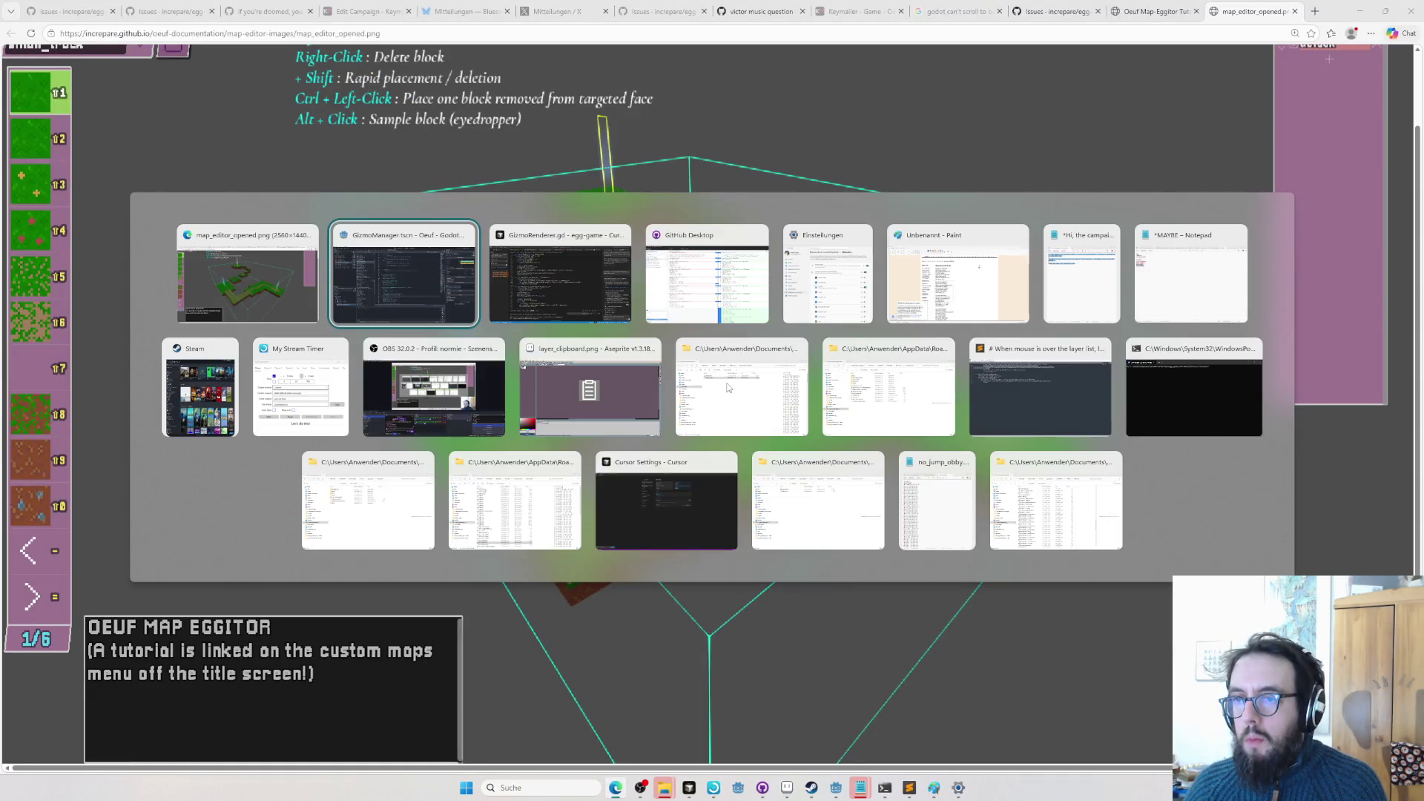
pyautogui.hotkey('alt', 'Tab')
pyautogui.hotkey('alt', 'Tab')
pyautogui.hotkey('alt', 'Tab')
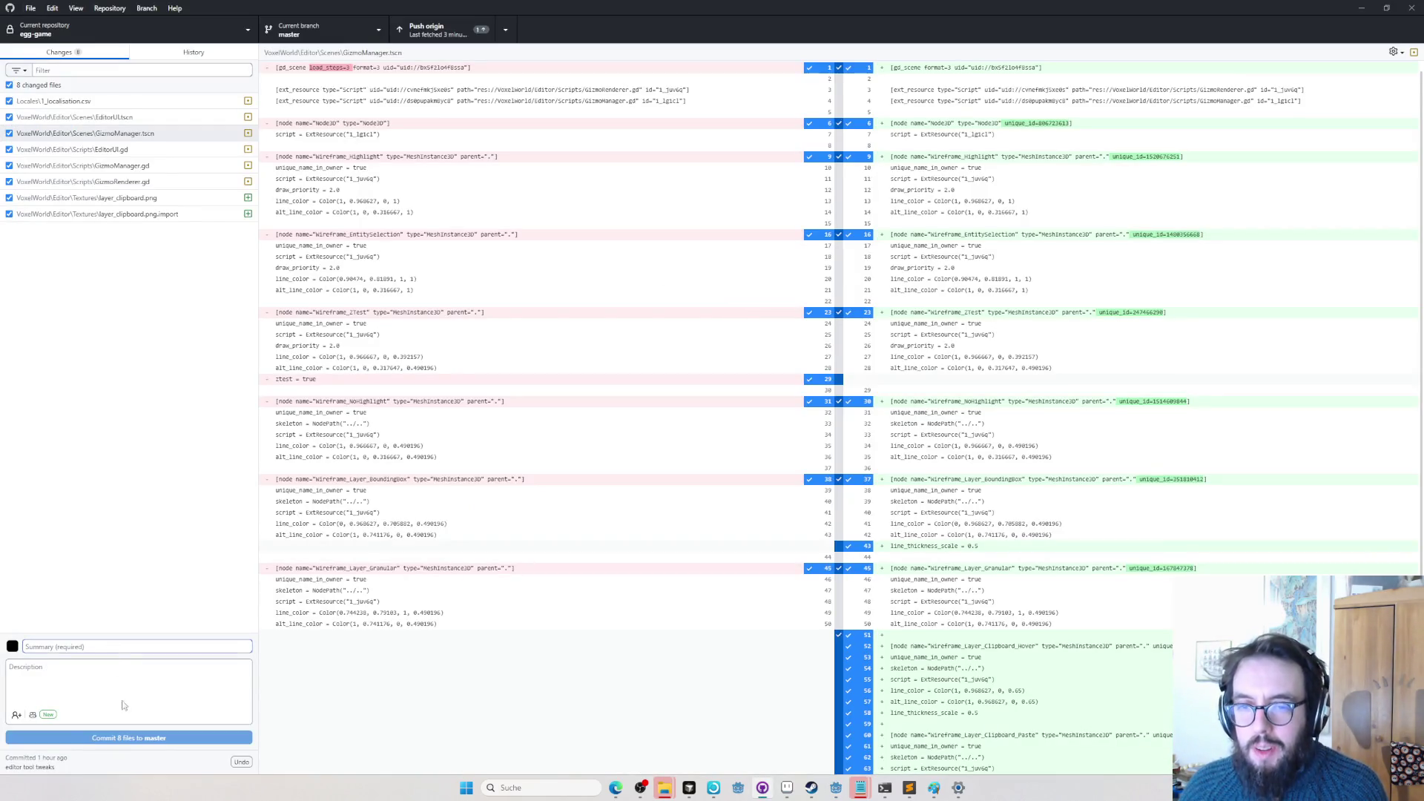
# Commit the 8 changed files to master with the summary 'layer preview shower stuff'
pyautogui.write('layer preview ohover stuff')
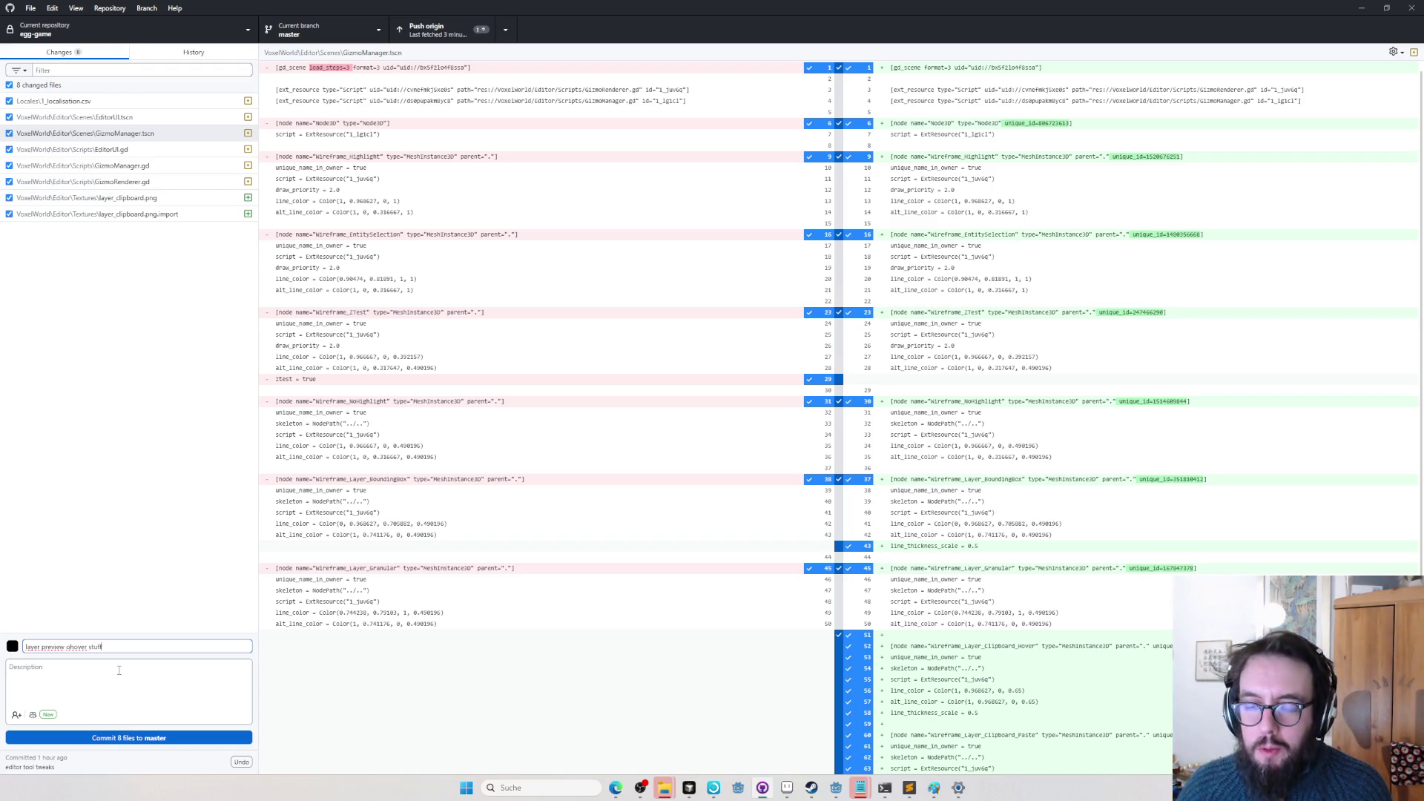
pyautogui.hotkey('ctrl', 'Return')
pyautogui.hotkey('alt', 'Tab')
pyautogui.hotkey('alt', 'Tab')
pyautogui.hotkey('alt', 'Tab')
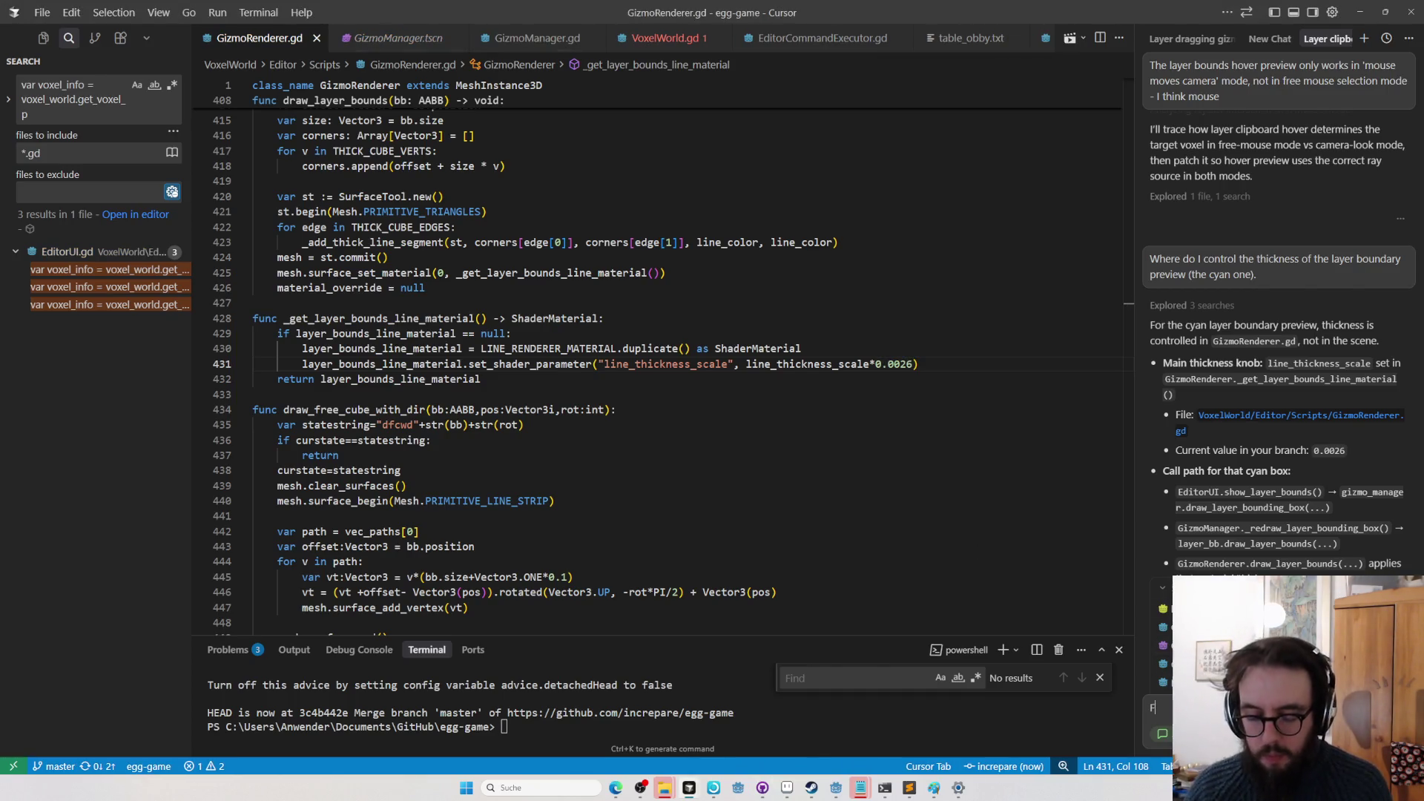
# Open and dismiss the assistant mode list, then begin an in-file search
pyautogui.write('or t')
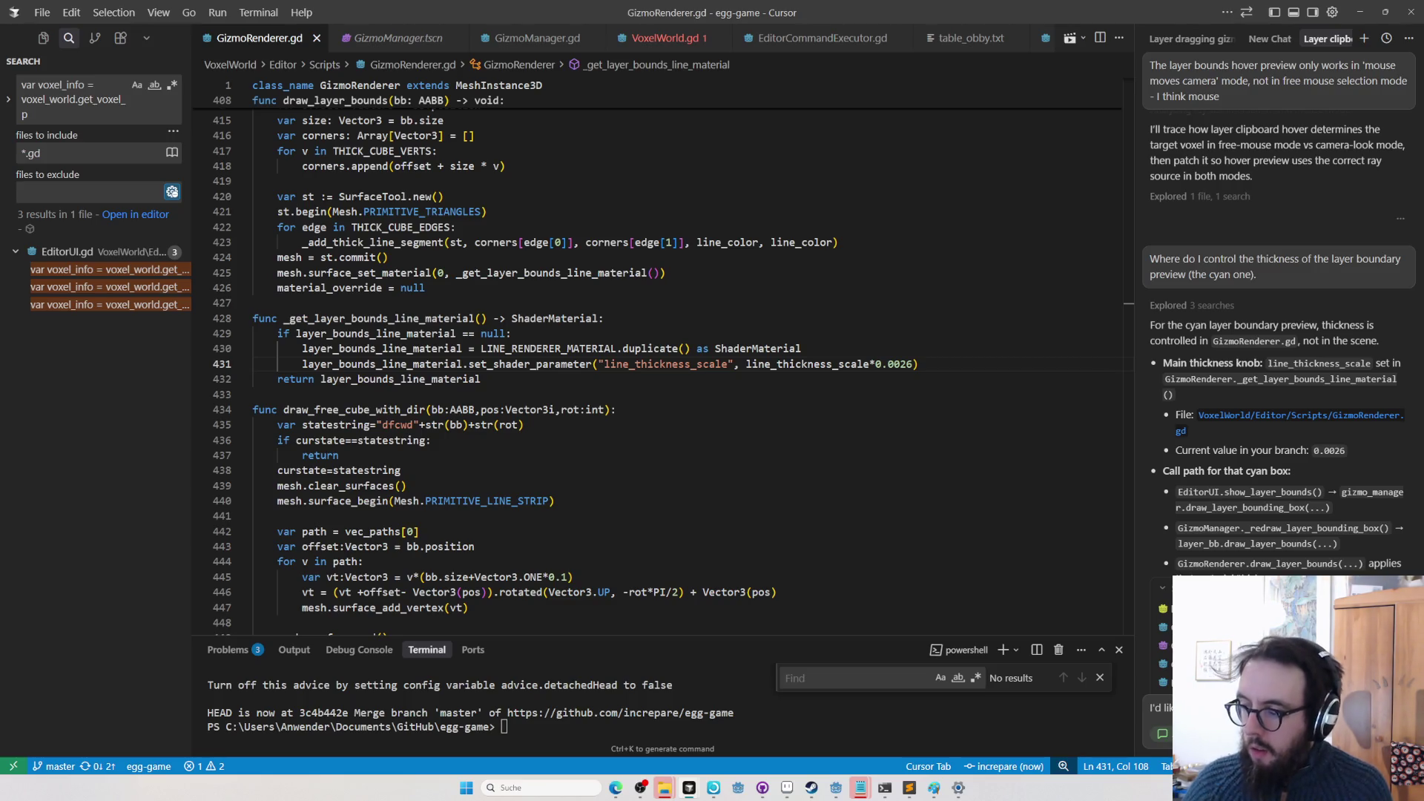
pyautogui.hotkey('ctrl', '.')
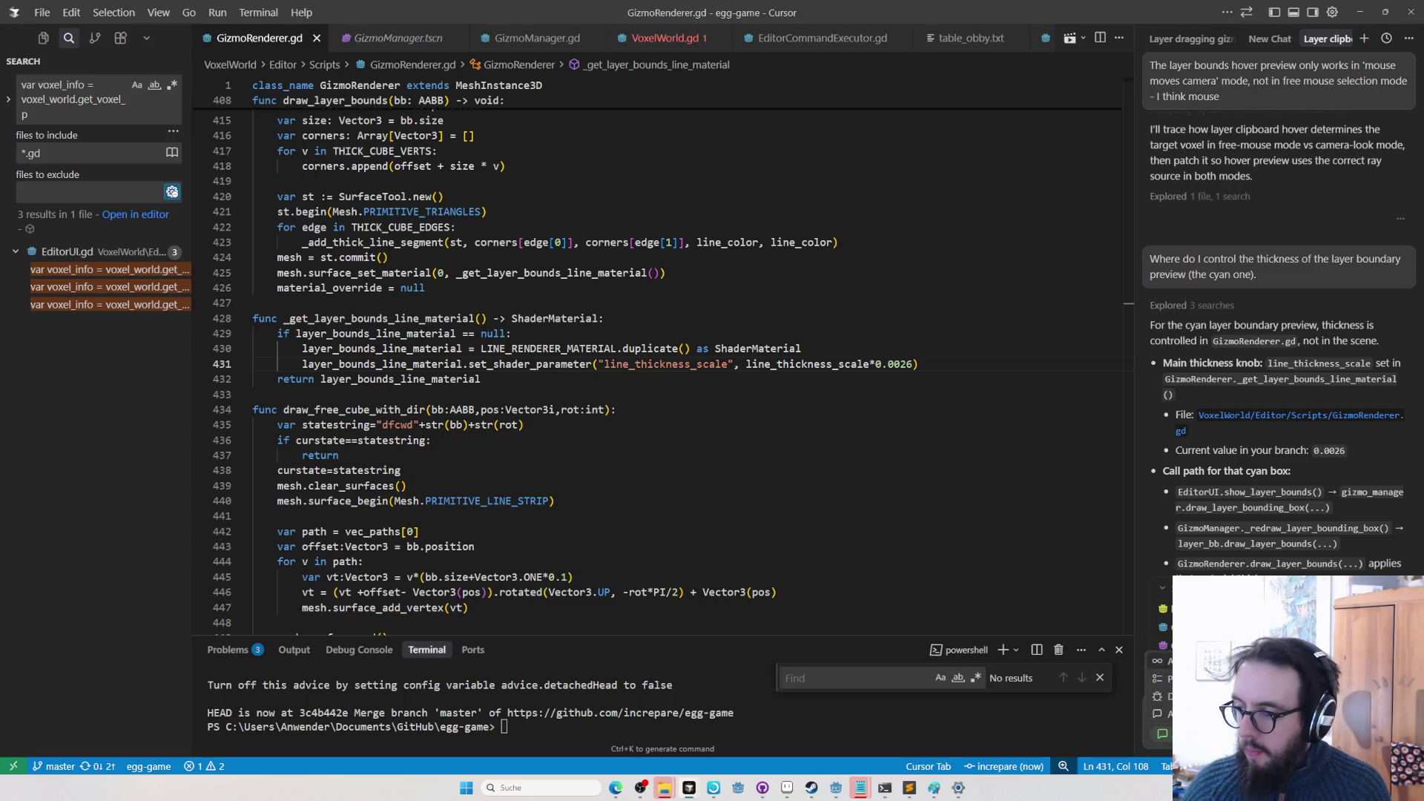
pyautogui.press('Escape')
pyautogui.hotkey('ctrl', 'f')
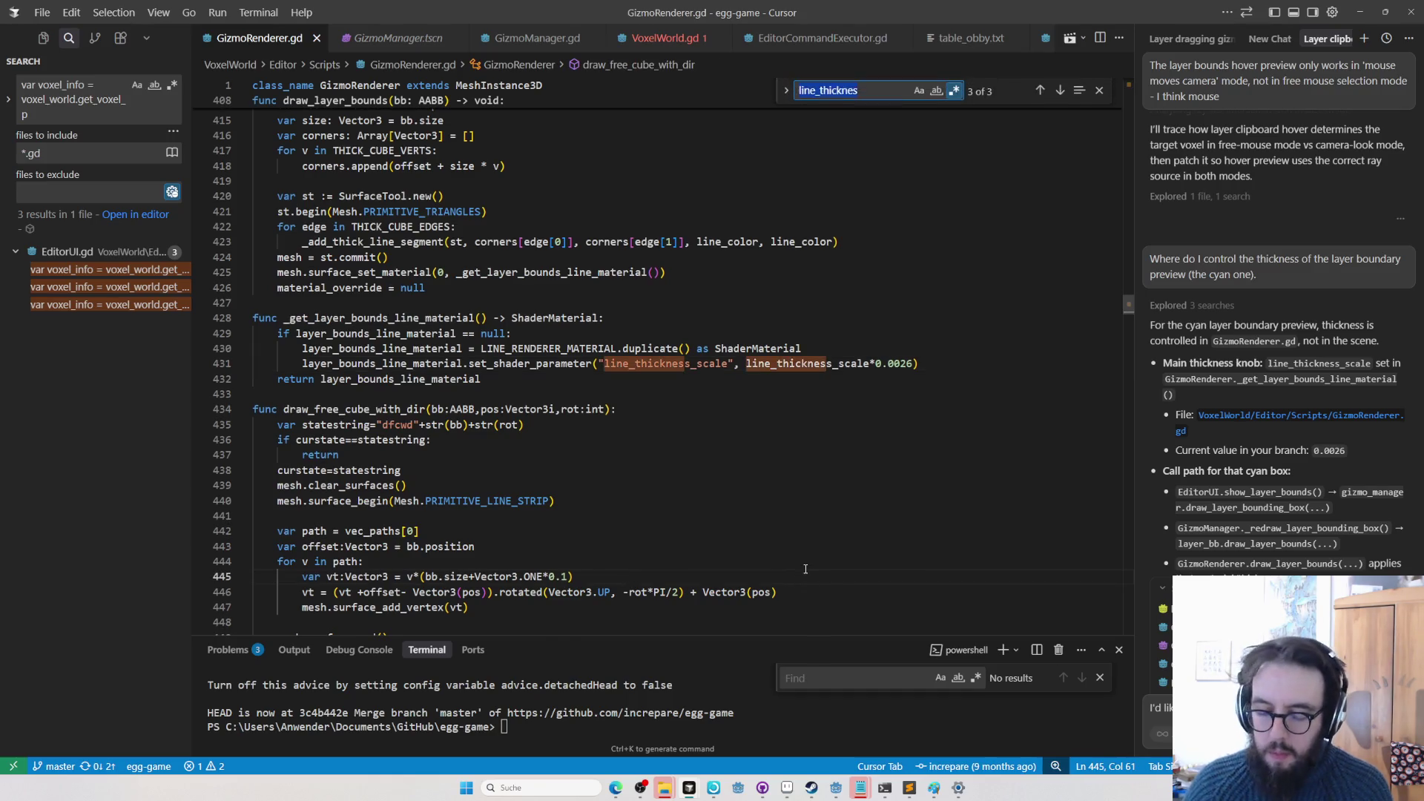
pyautogui.write('klay')
# Open EditorUI.gd and search it for 'layermode', 'layersel' and LayerMode matches
pyautogui.hotkey('ctrl', 'p')
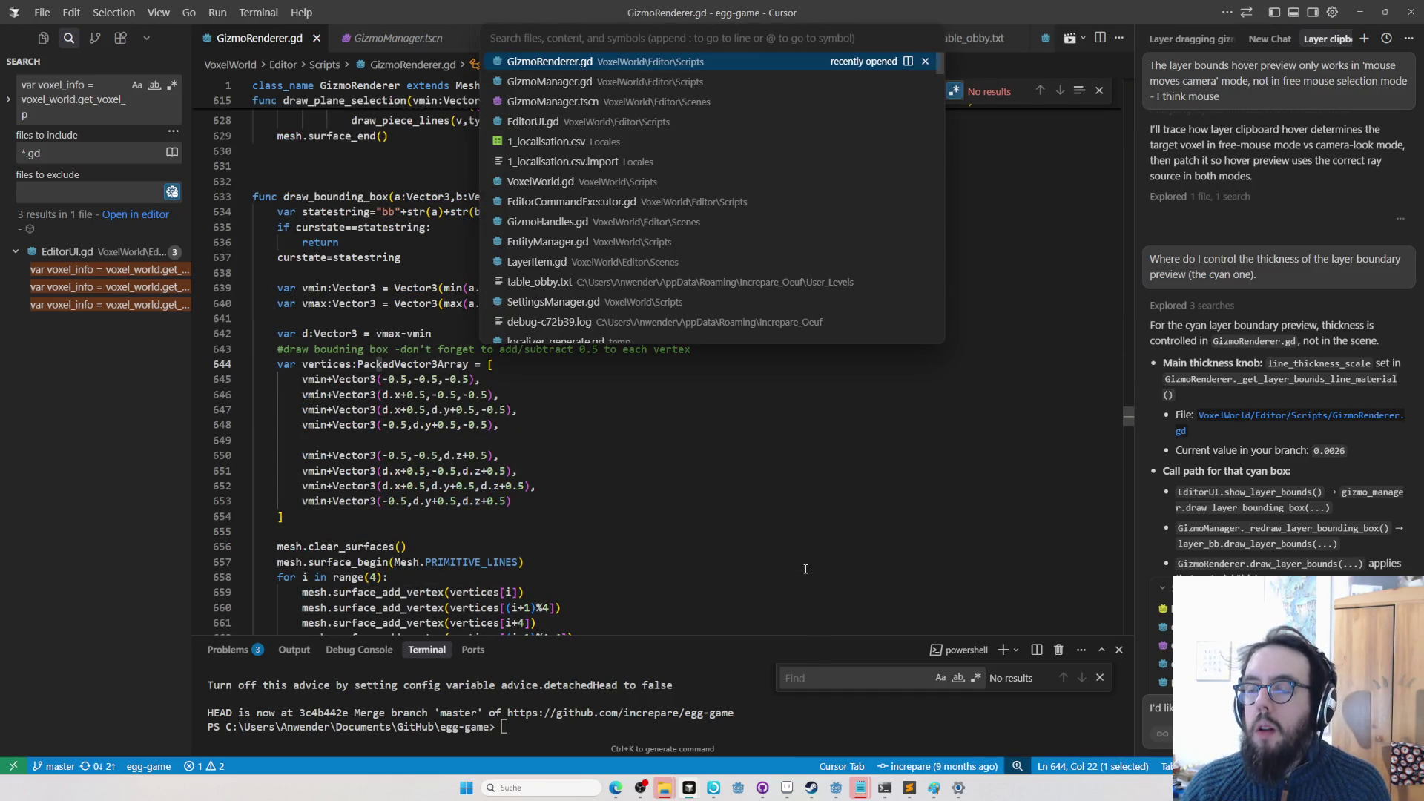
pyautogui.write('editorui')
pyautogui.press('Return')
pyautogui.hotkey('ctrl', 'f')
pyautogui.write('layermod')
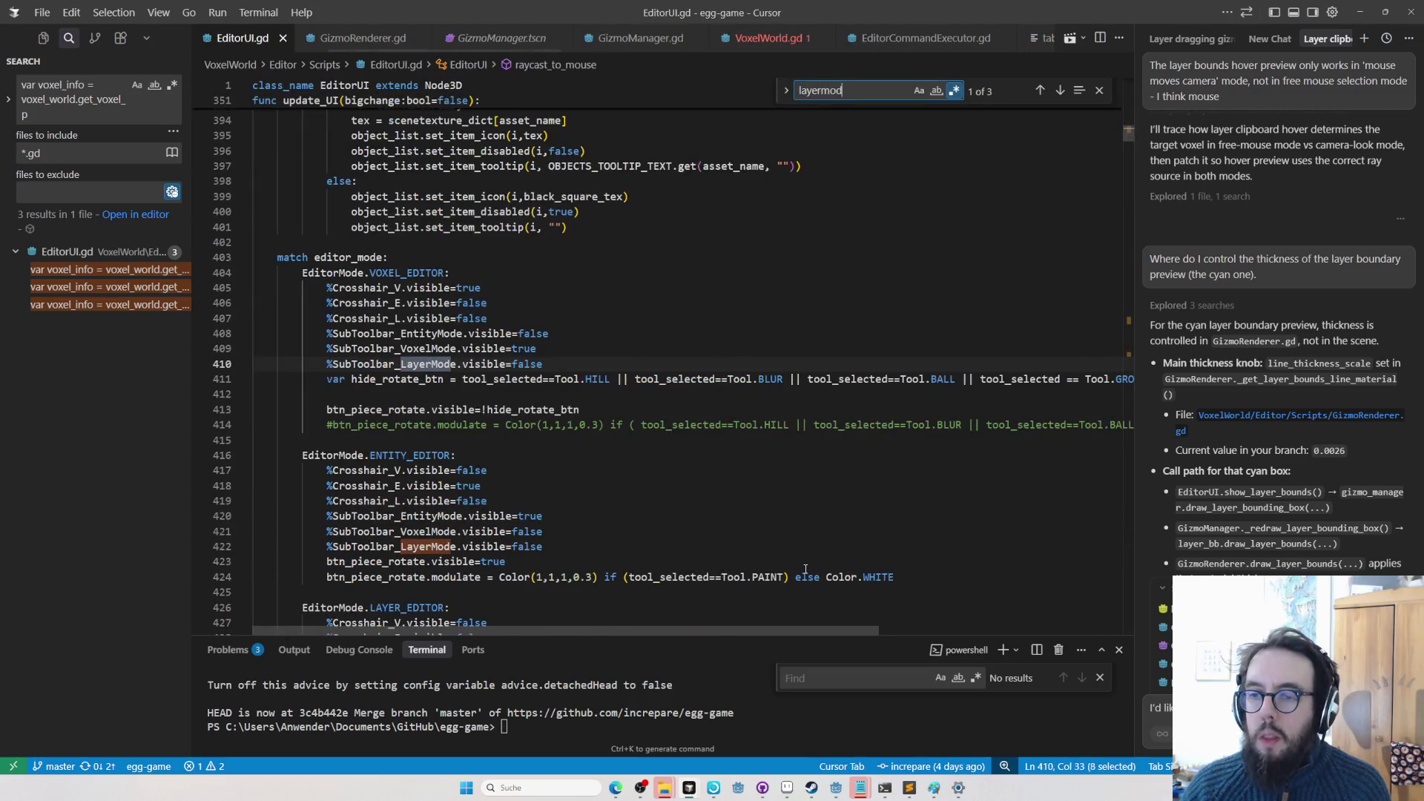
pyautogui.write('e.vox')
pyautogui.hotkey('ctrl', 'a')
pyautogui.write('se;ec')
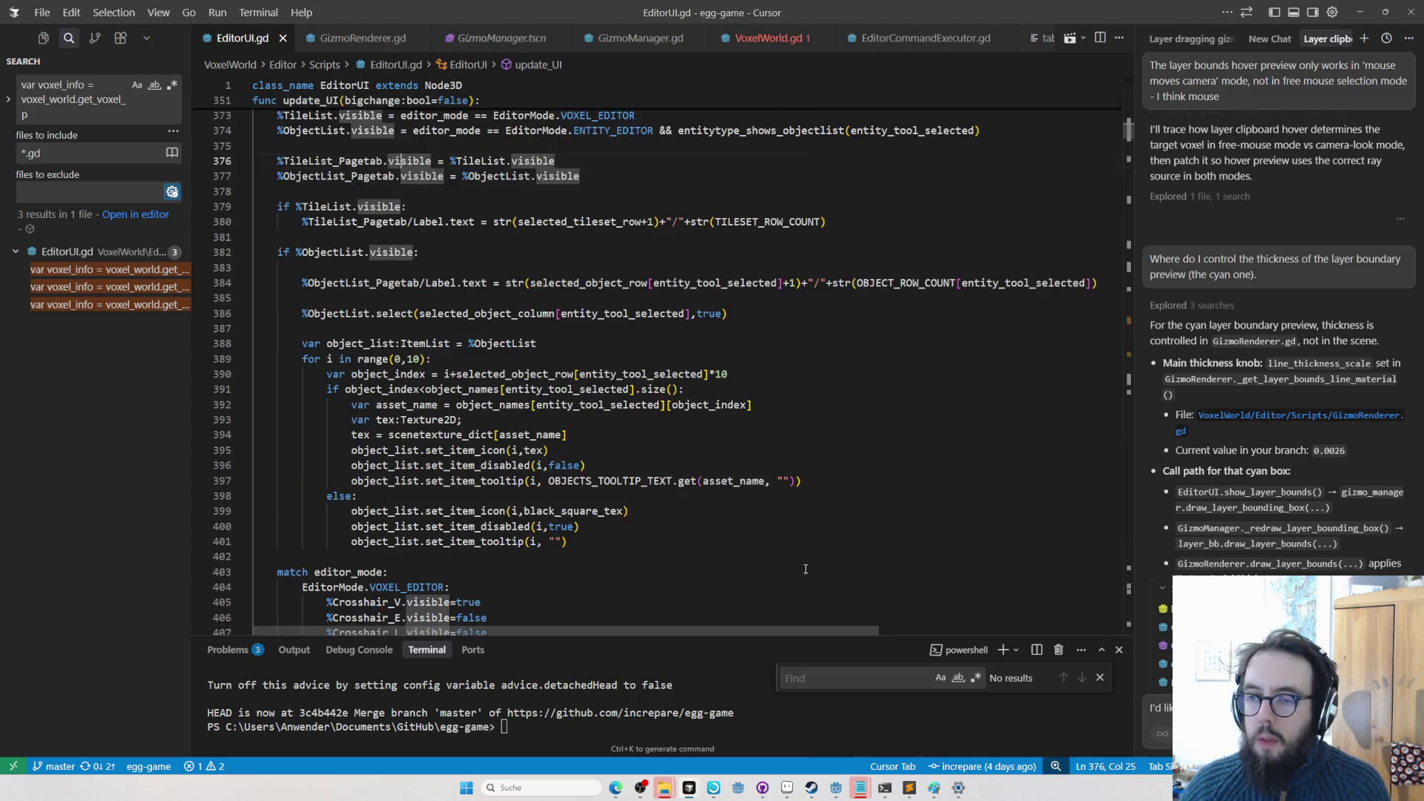
pyautogui.hotkey('ctrl', 'a')
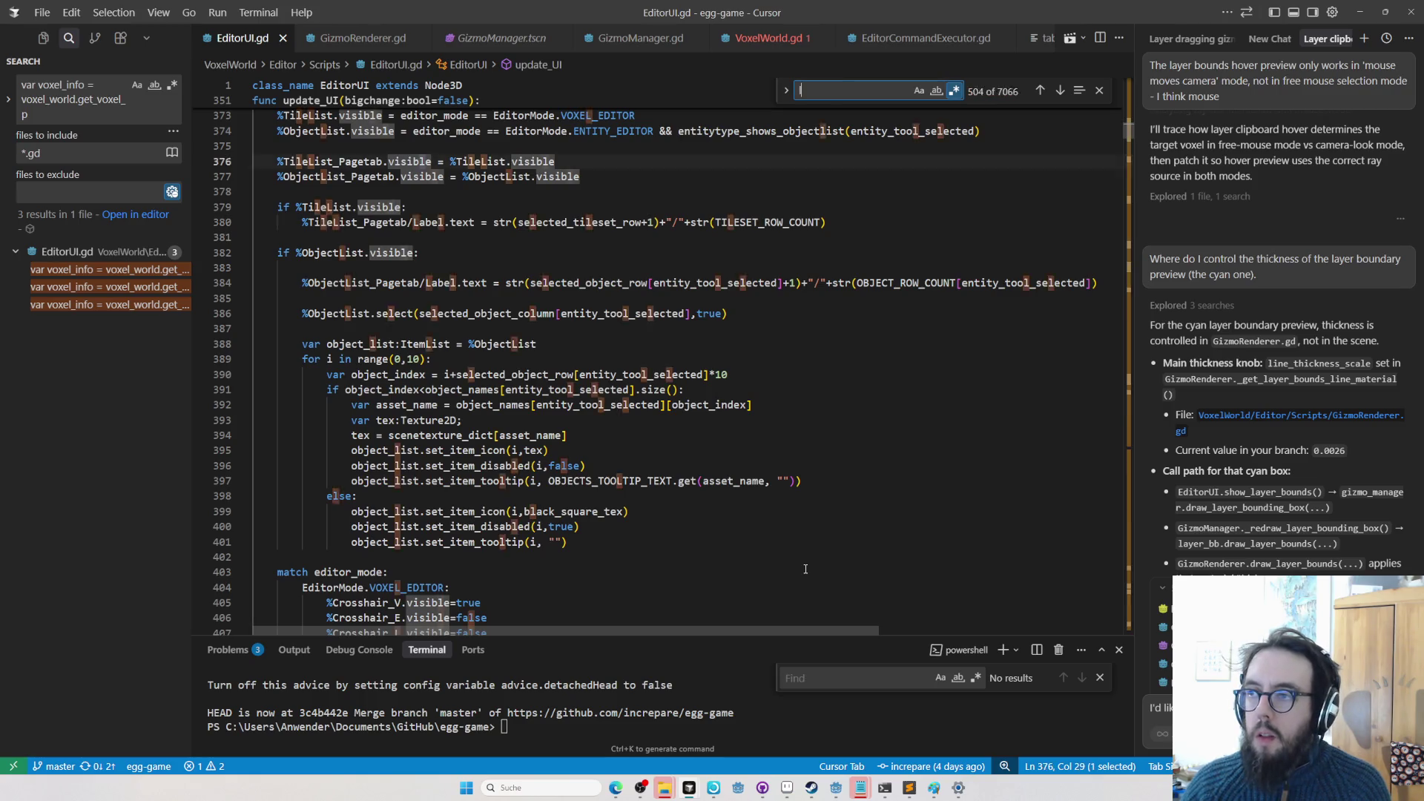
pyautogui.write('layersele')
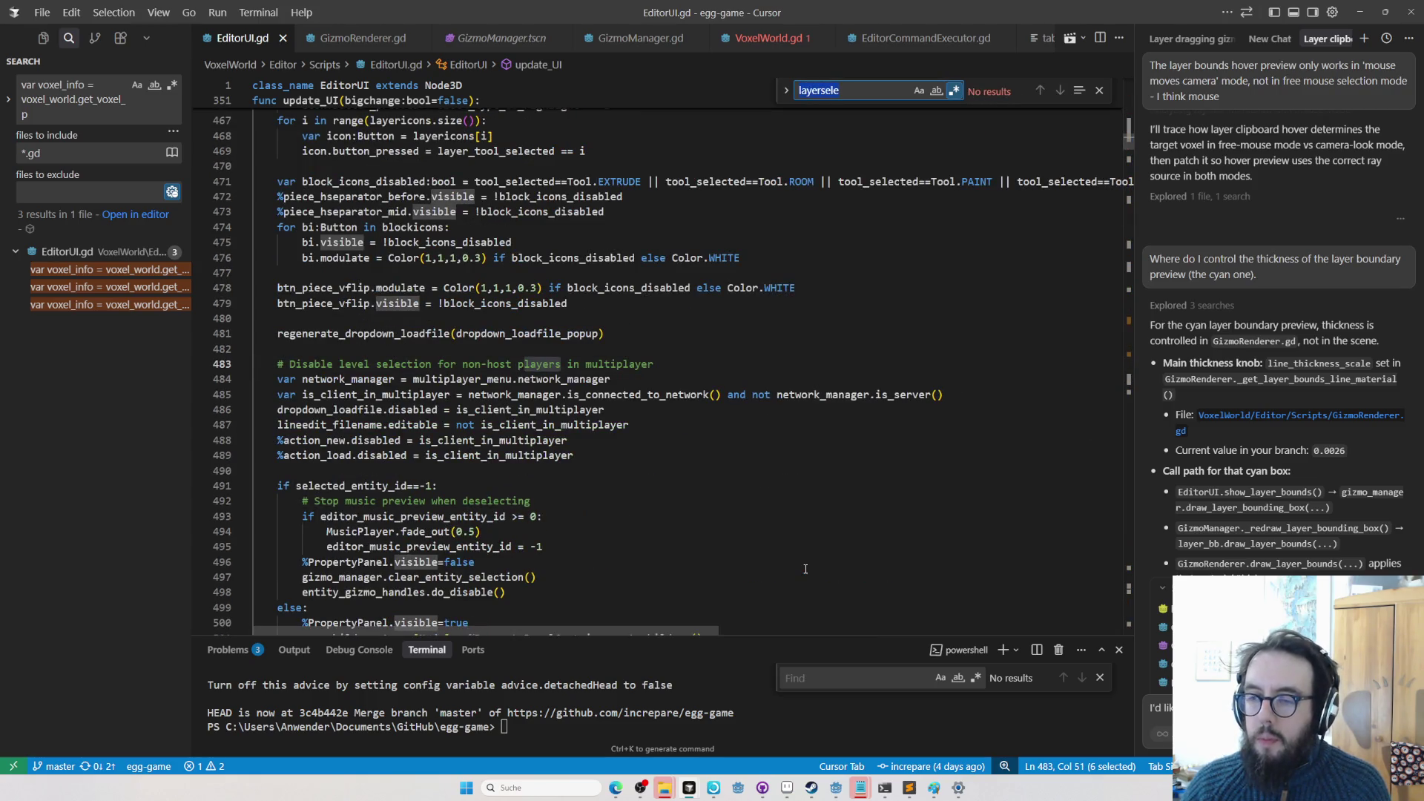
pyautogui.press('BackSpace')
pyautogui.press('BackSpace')
pyautogui.press('BackSpace')
pyautogui.write('mode')
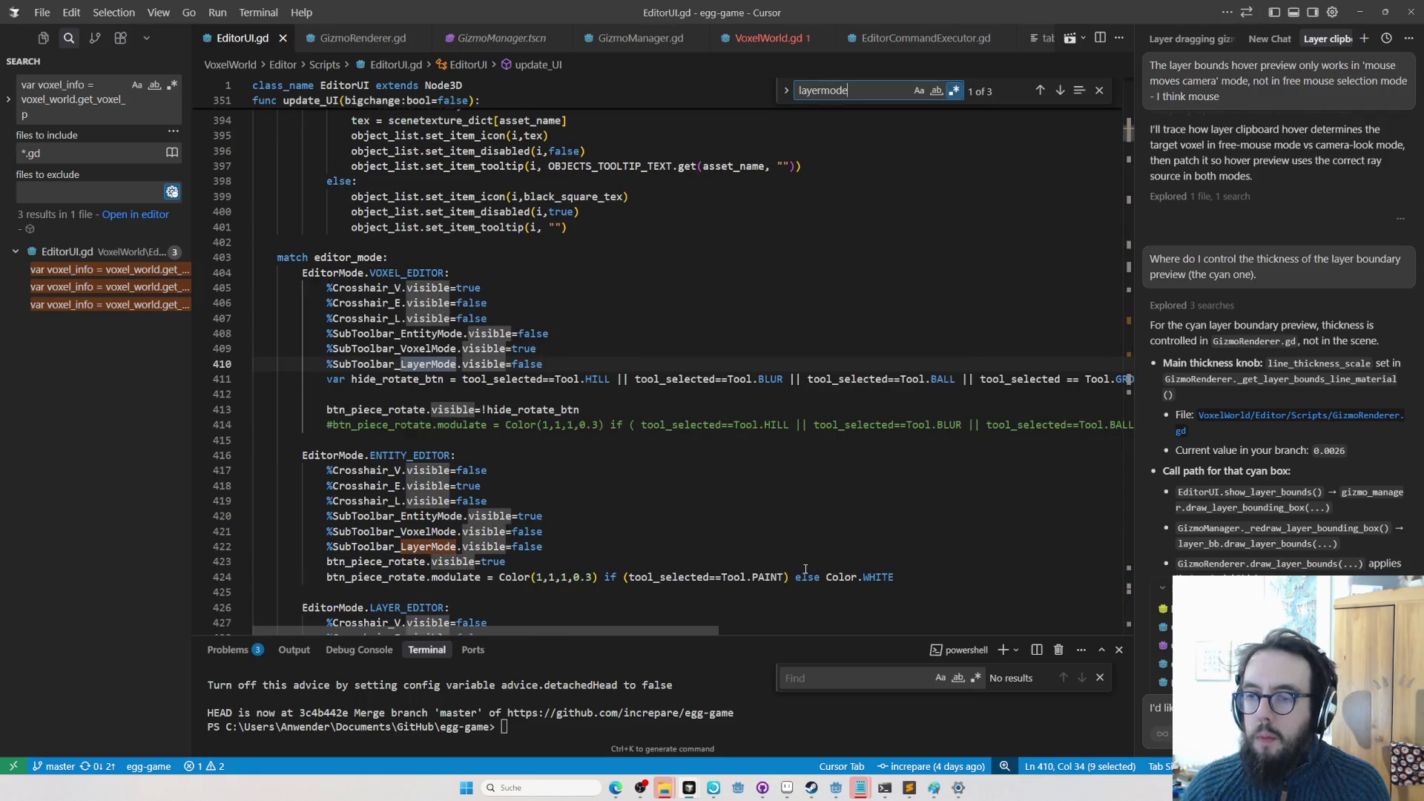
pyautogui.press('Return')
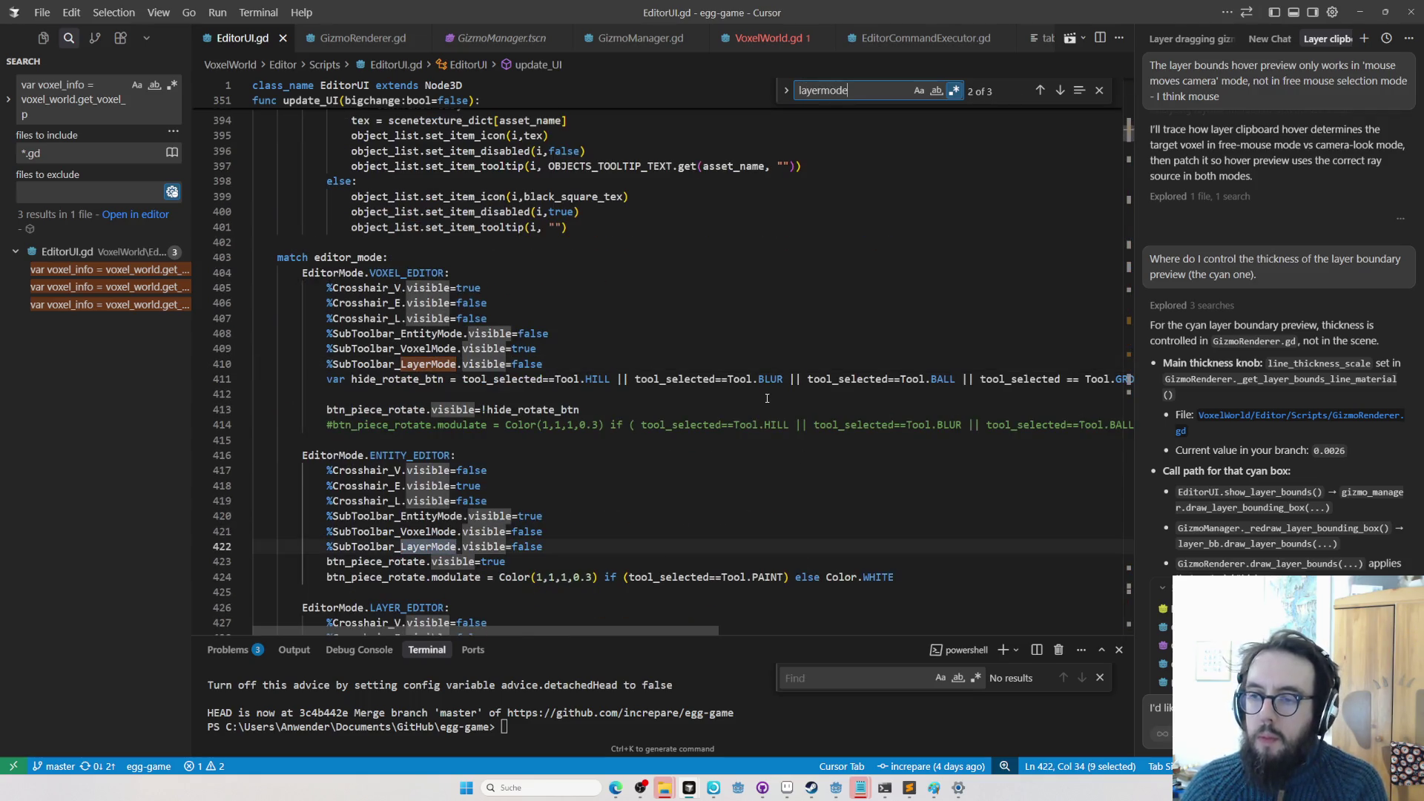
pyautogui.press('Return')
# Search for 'assign' and then 'layer', stepping through matches to line 445
pyautogui.press('BackSpace')
pyautogui.press('BackSpace')
pyautogui.write('odtool')
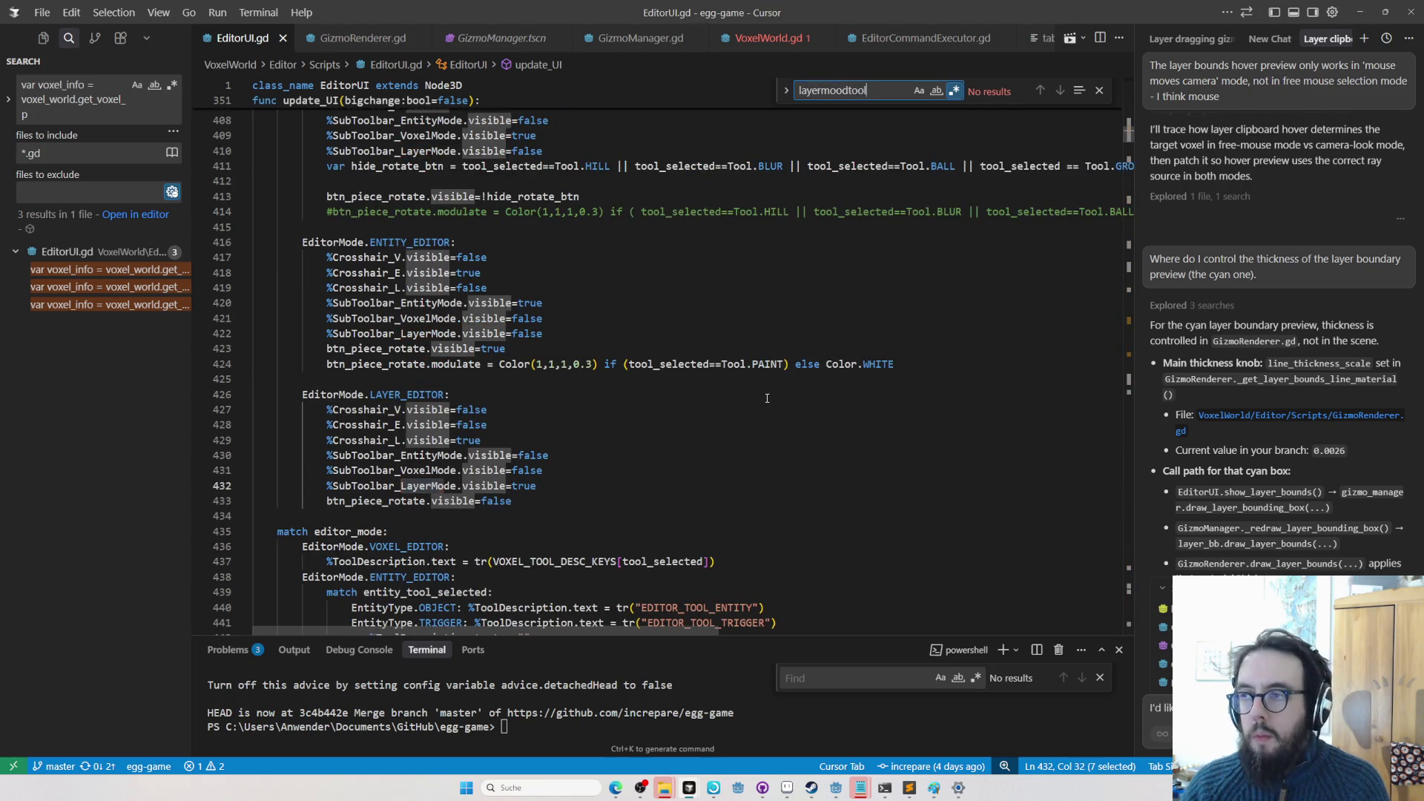
pyautogui.hotkey('ctrl', 'a')
pyautogui.write('LayerMoassign')
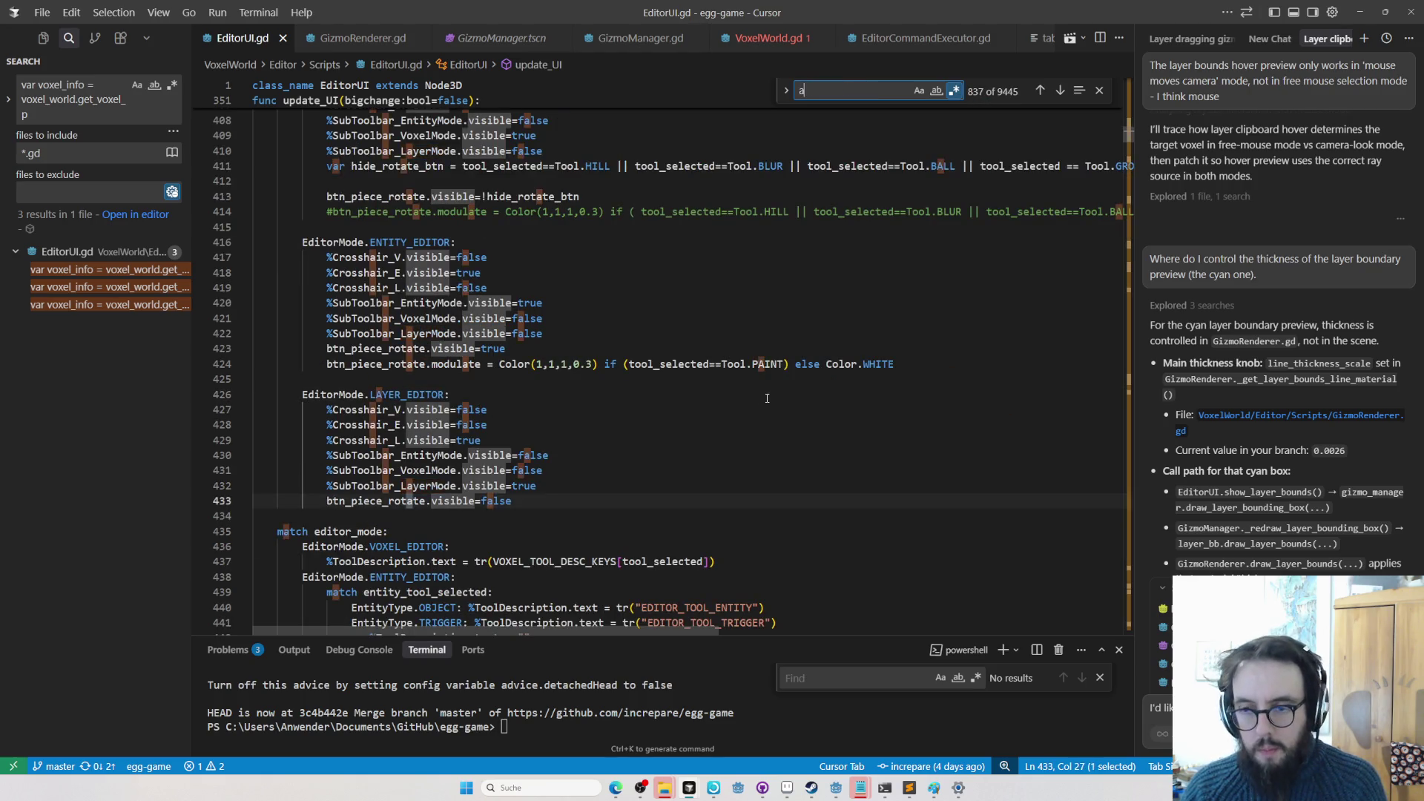
pyautogui.press('Return')
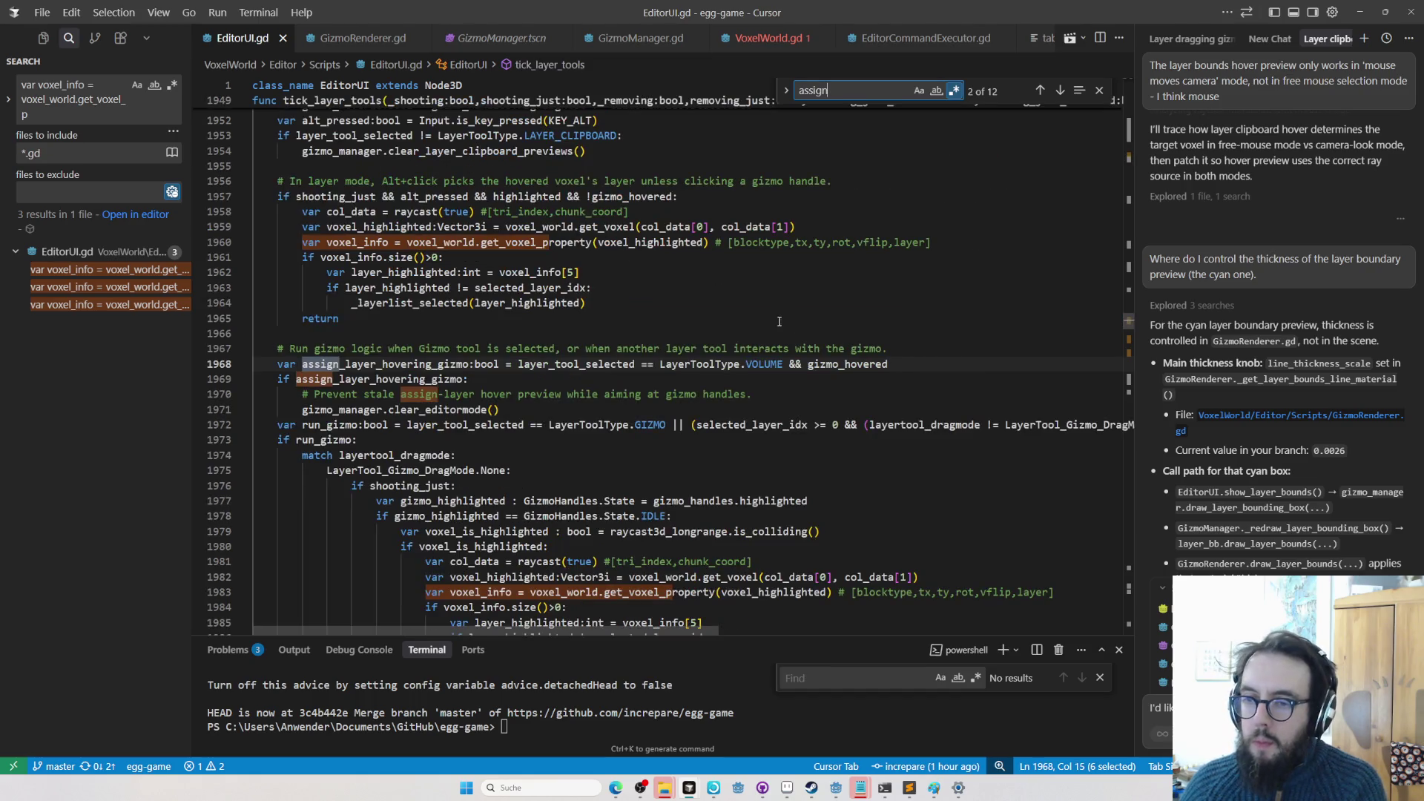
pyautogui.hotkey('ctrl', 'a')
pyautogui.write('laye')
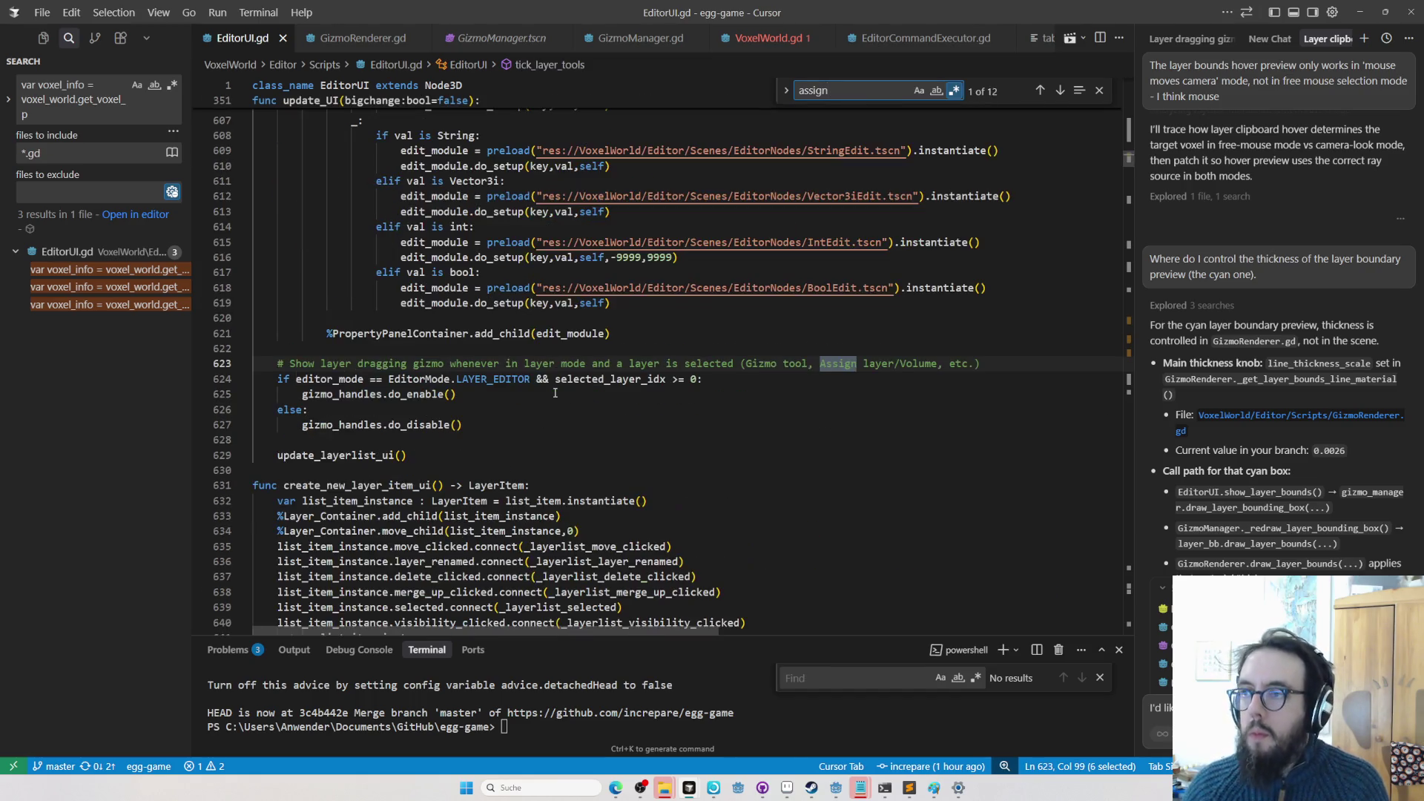
pyautogui.write('r_Ass')
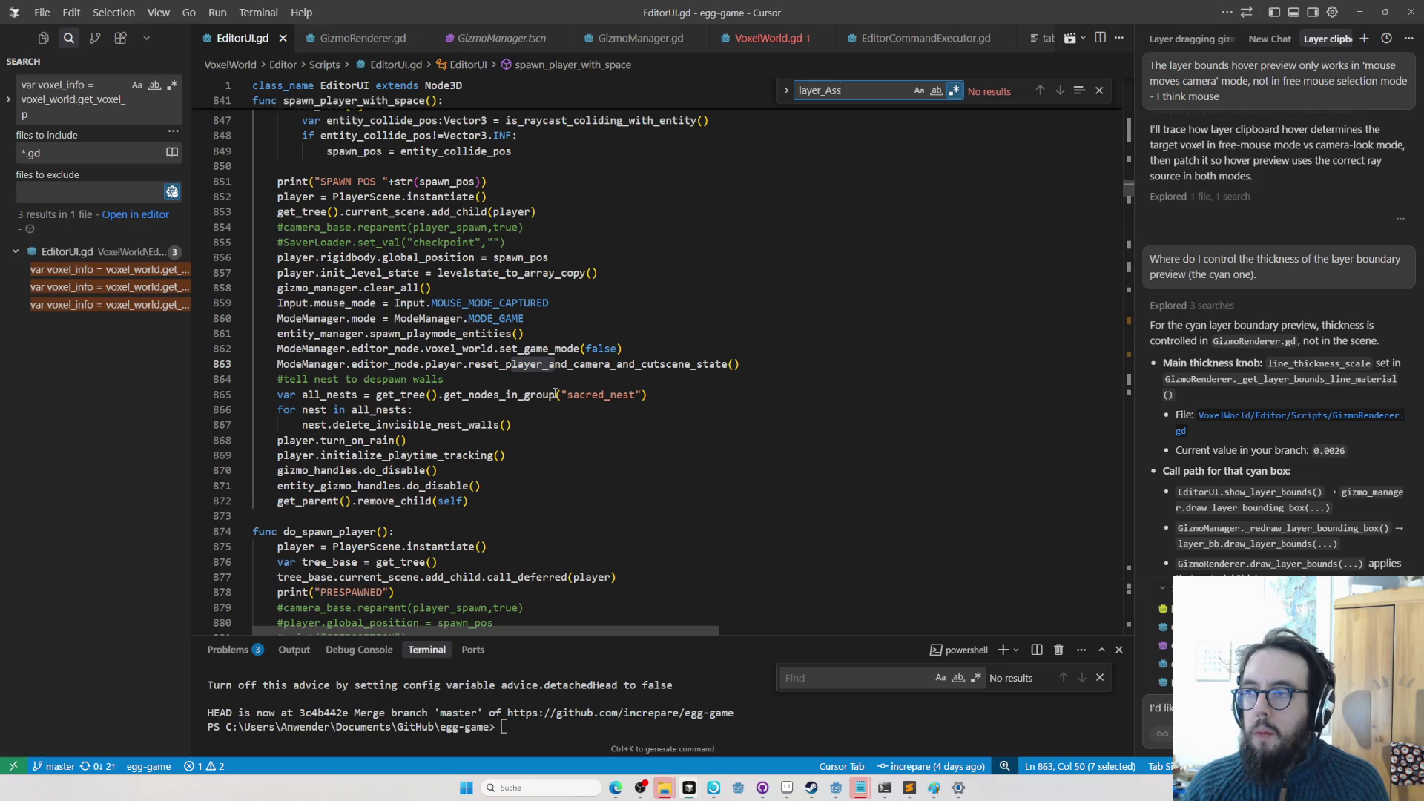
pyautogui.press('BackSpace')
pyautogui.press('BackSpace')
pyautogui.press('BackSpace')
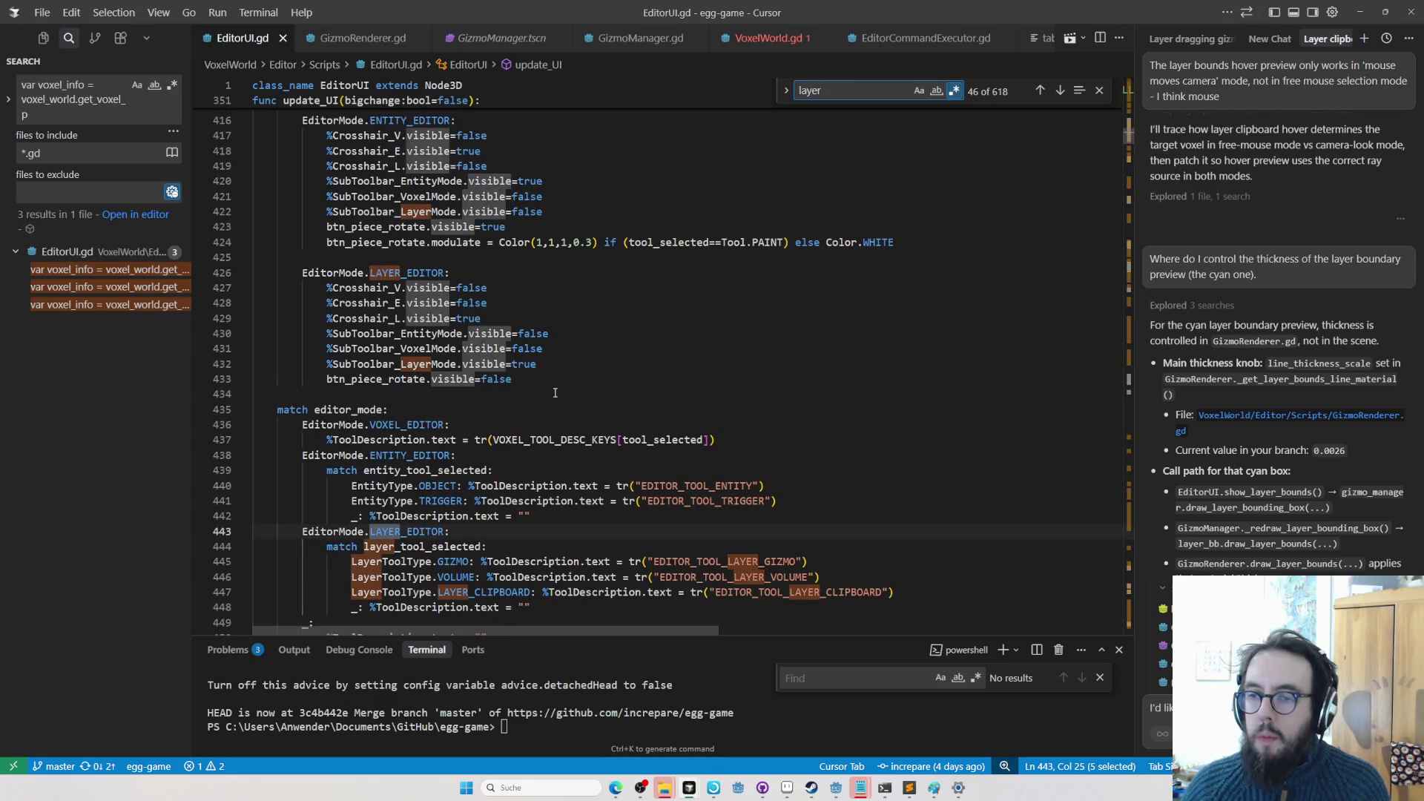
pyautogui.press('Return')
pyautogui.press('Return')
pyautogui.press('Return')
pyautogui.scroll(-2, 555, 392)
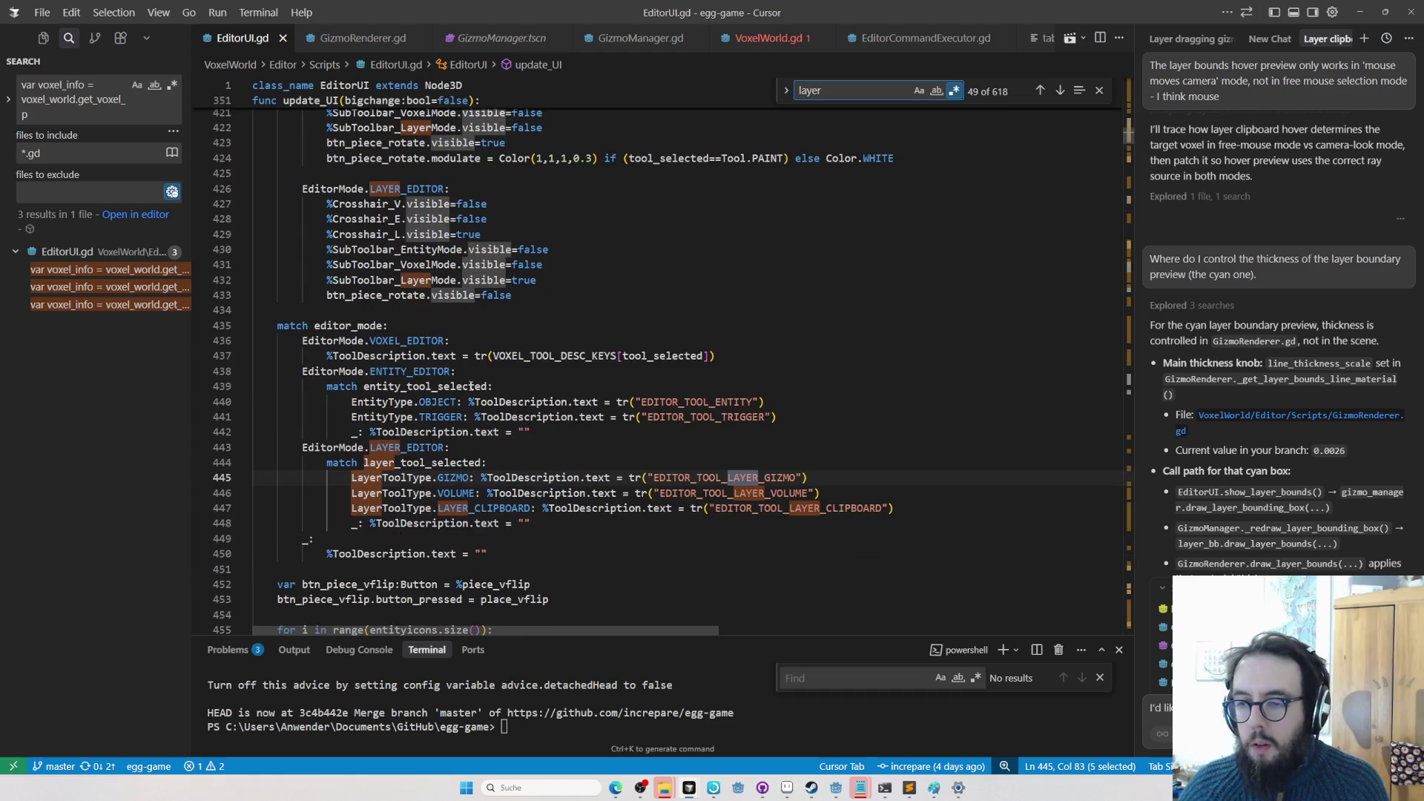
# Select LayerToolType.GIZMO and ask the Agent to make it also preview the hovered layer's bounds
pyautogui.moveTo(469, 477); pyautogui.dragTo(351, 477)
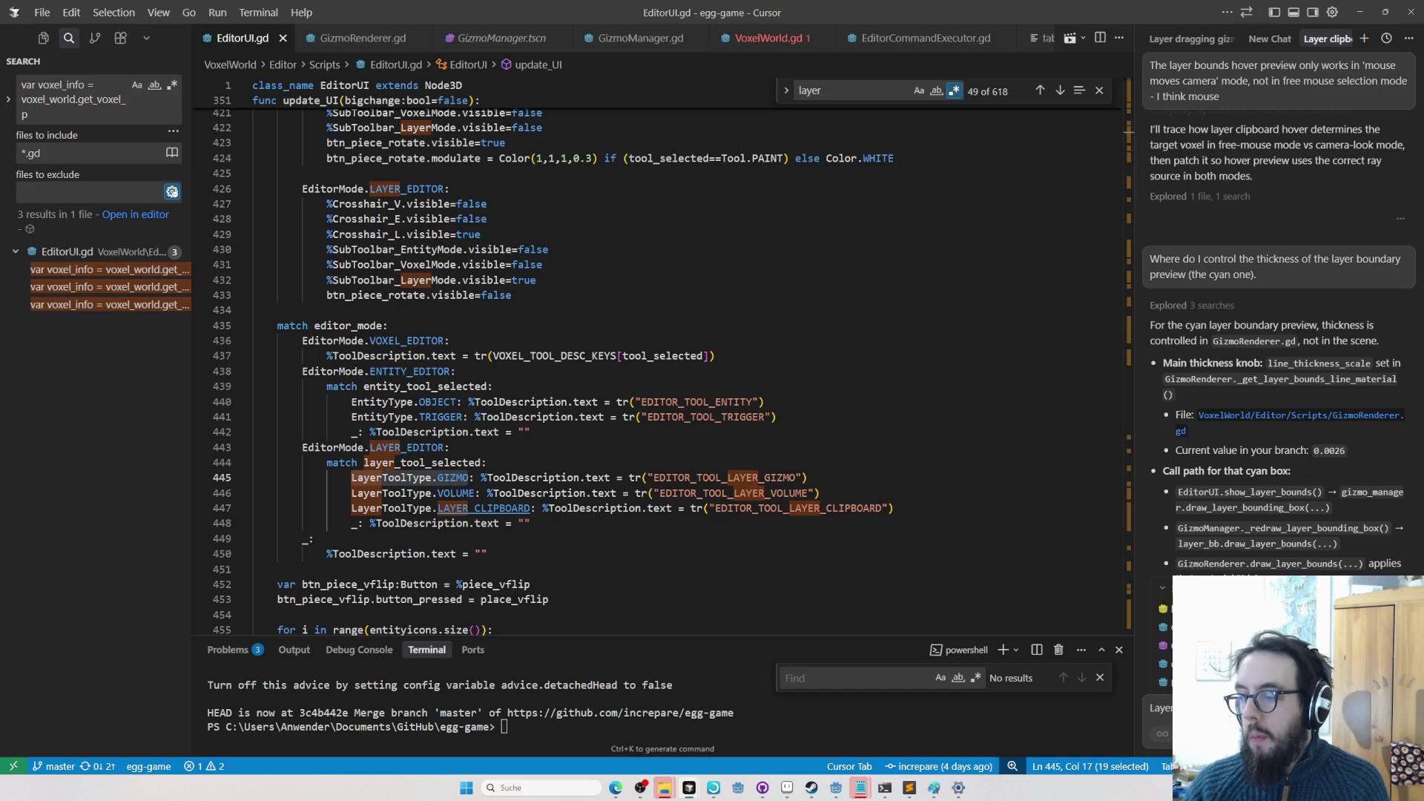
pyautogui.write('the h')
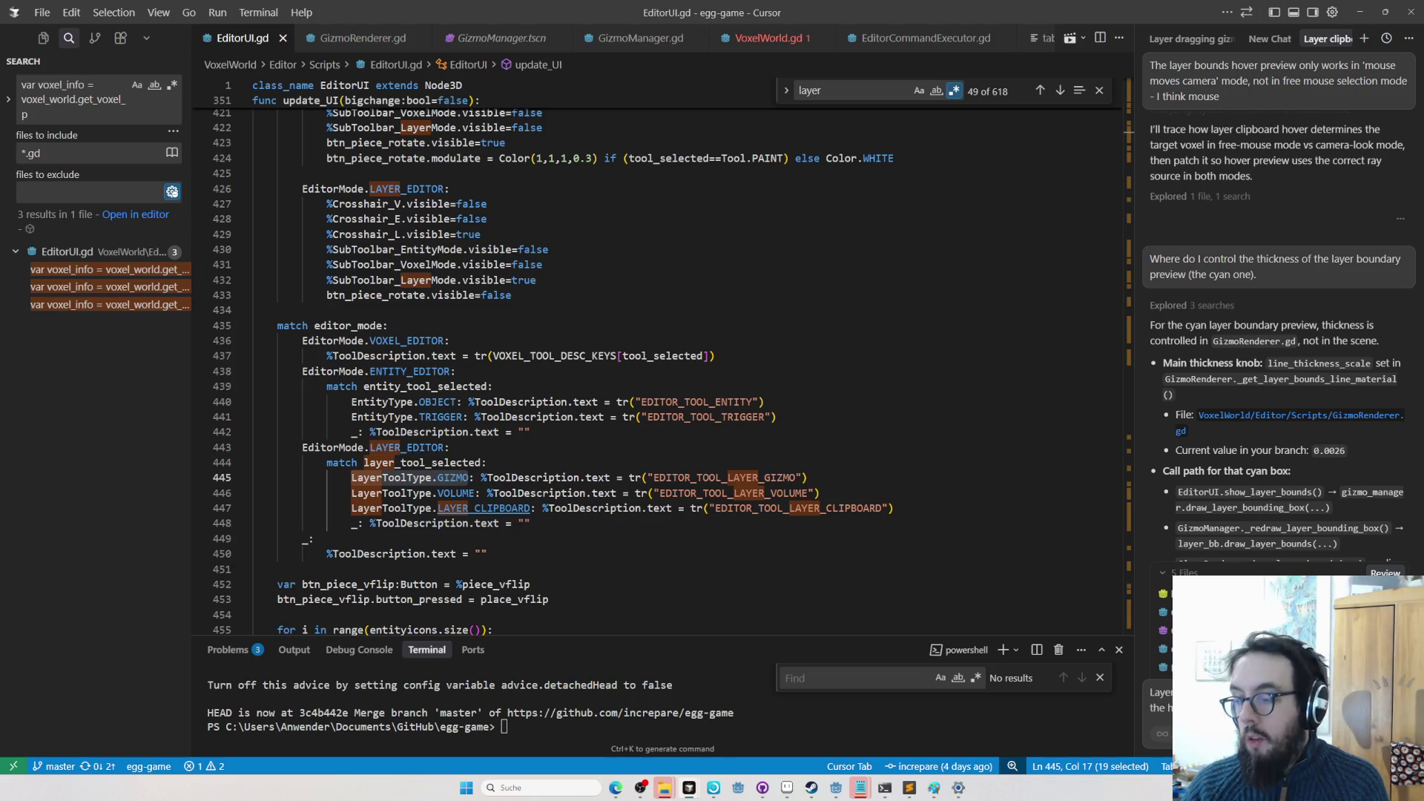
pyautogui.press('Return')
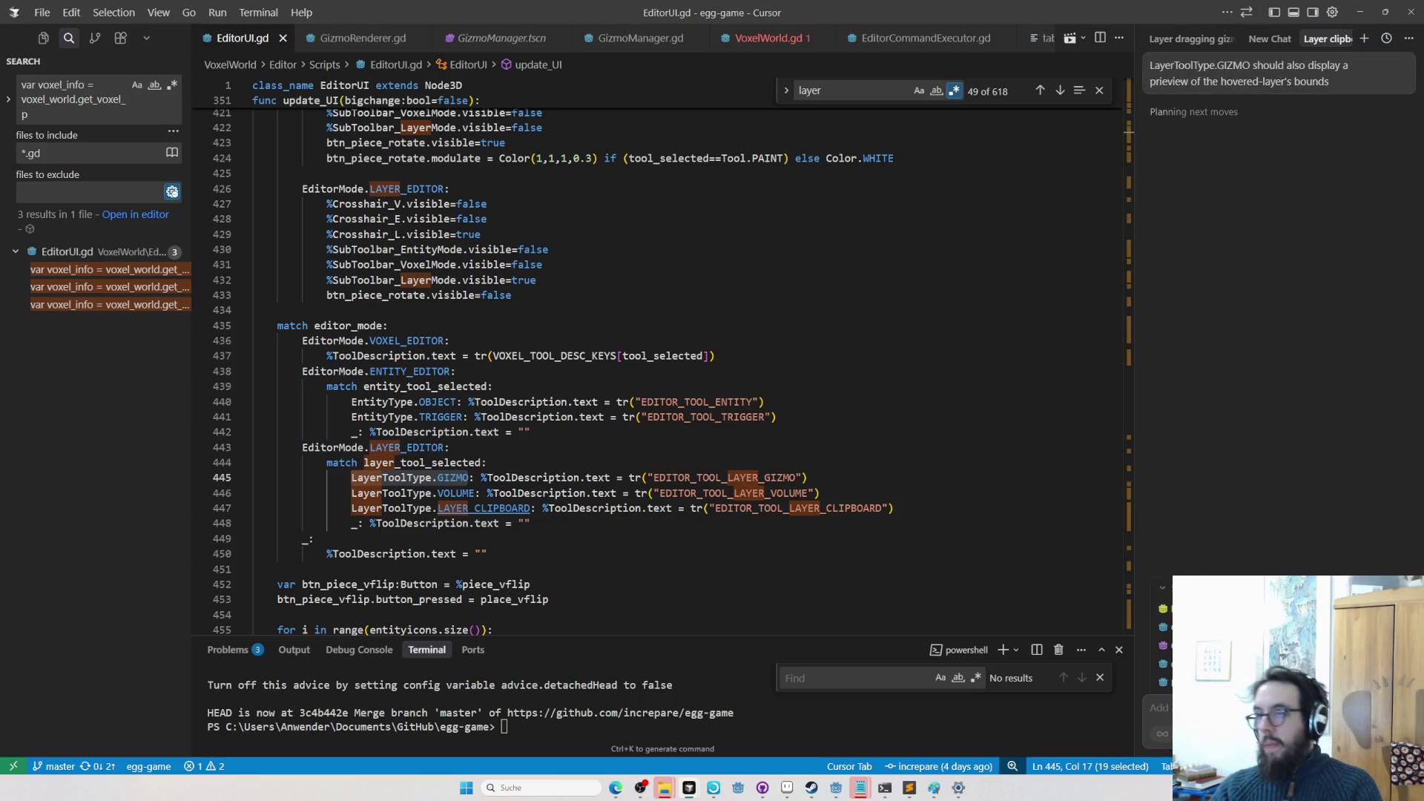
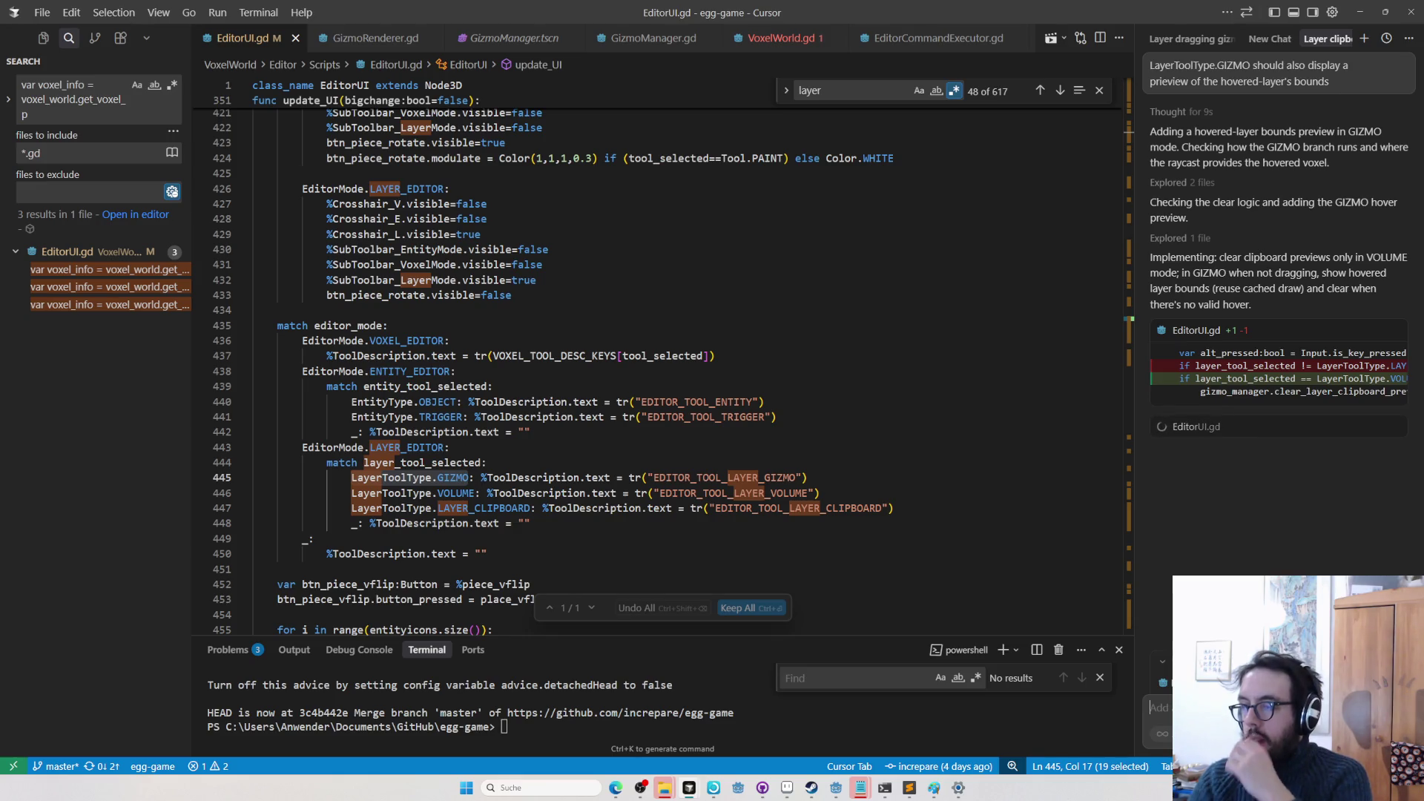
# Review the agent's layer tool edit and where LayerToolType VOLUME is defined
pyautogui.click(1197, 331)
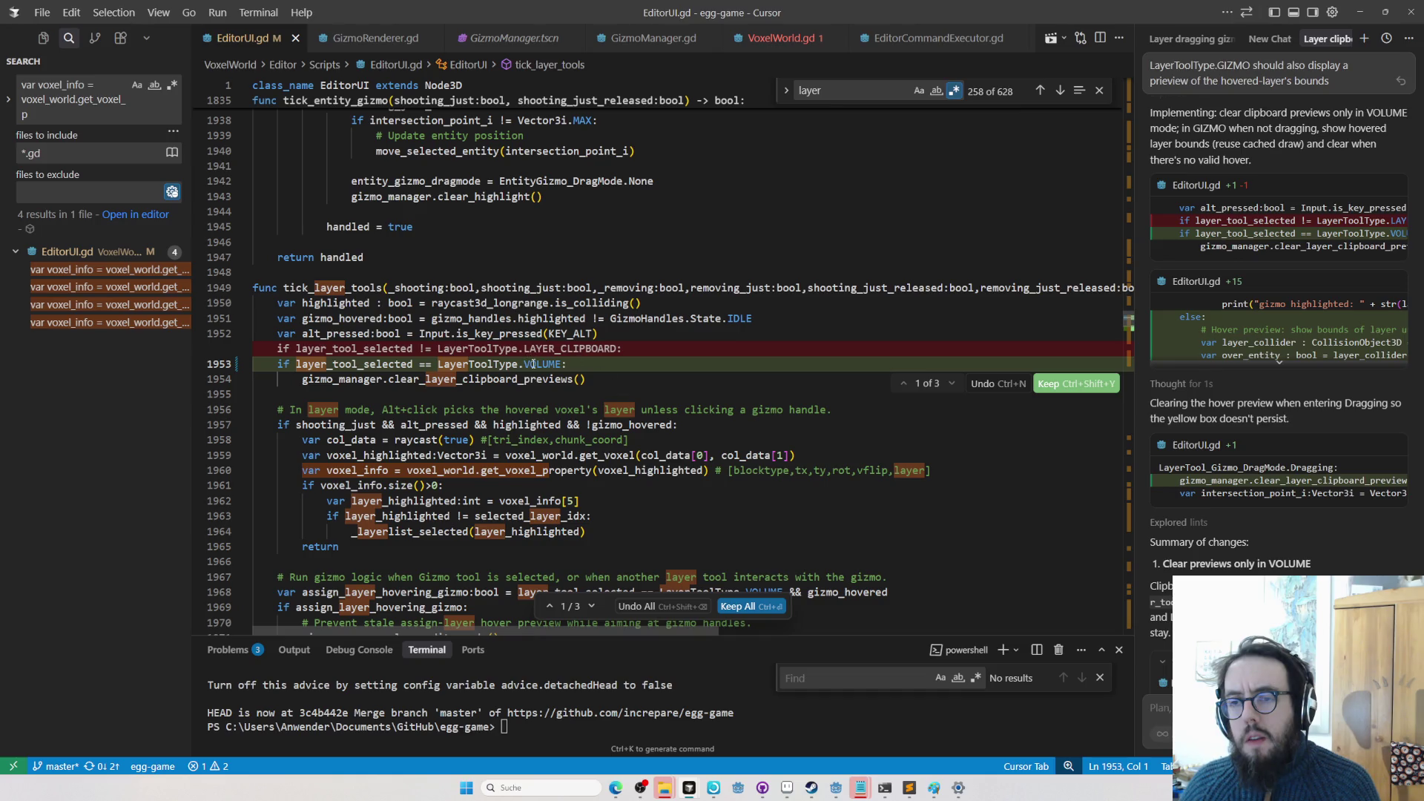
pyautogui.moveTo(533, 364)
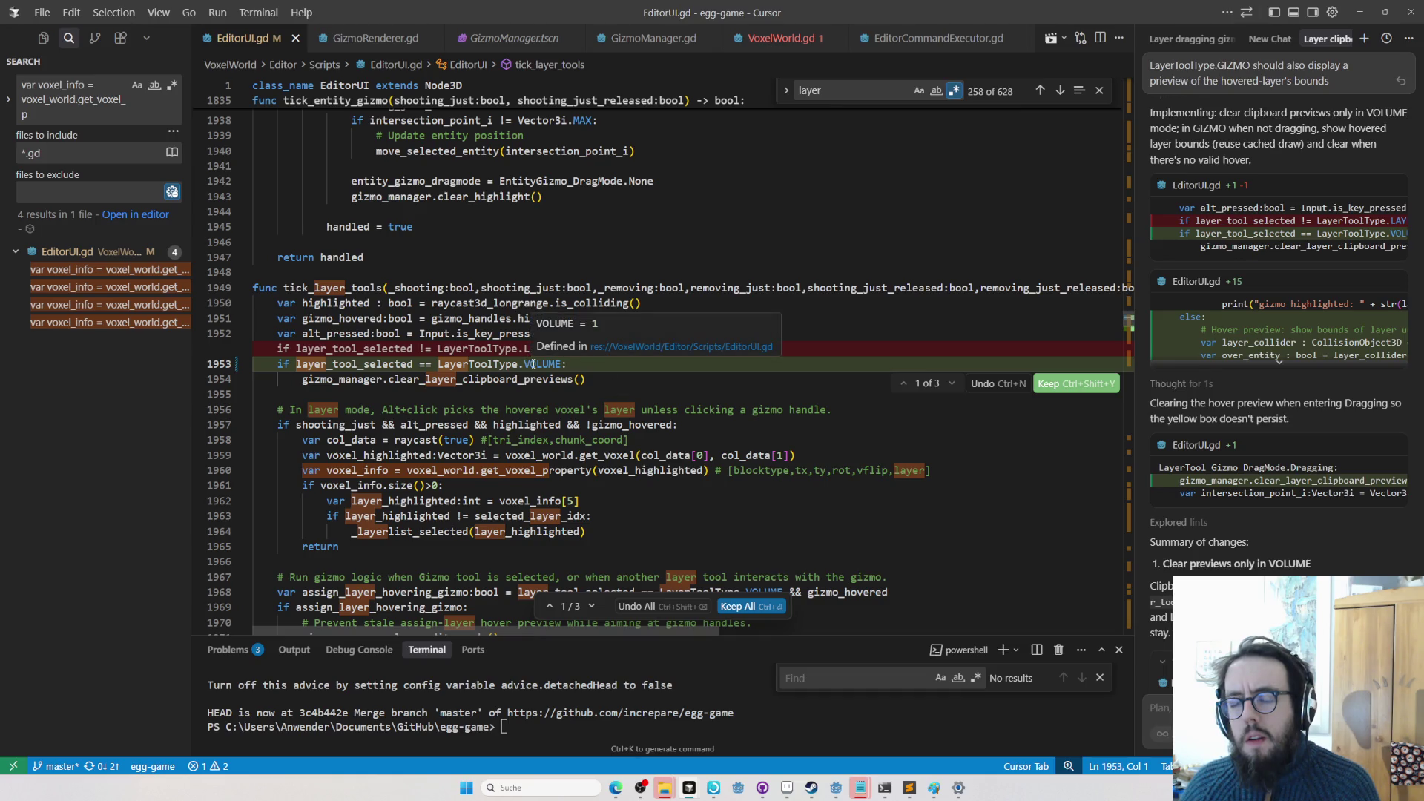
pyautogui.keyDown('ctrl'); pyautogui.click(534, 364); pyautogui.keyUp('ctrl')
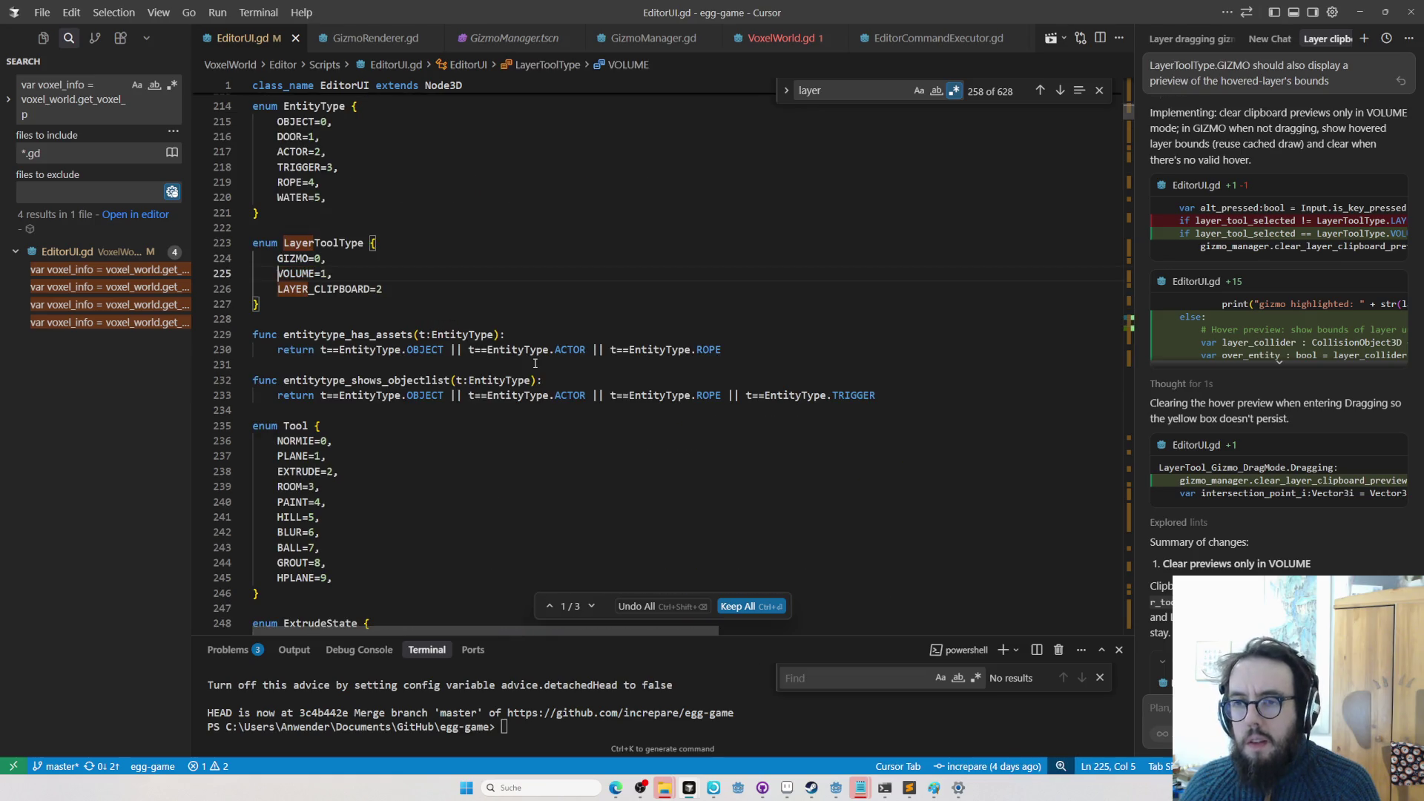
pyautogui.hotkey('alt', 'Tab')
pyautogui.hotkey('alt', 'Tab')
pyautogui.hotkey('alt', 'Tab')
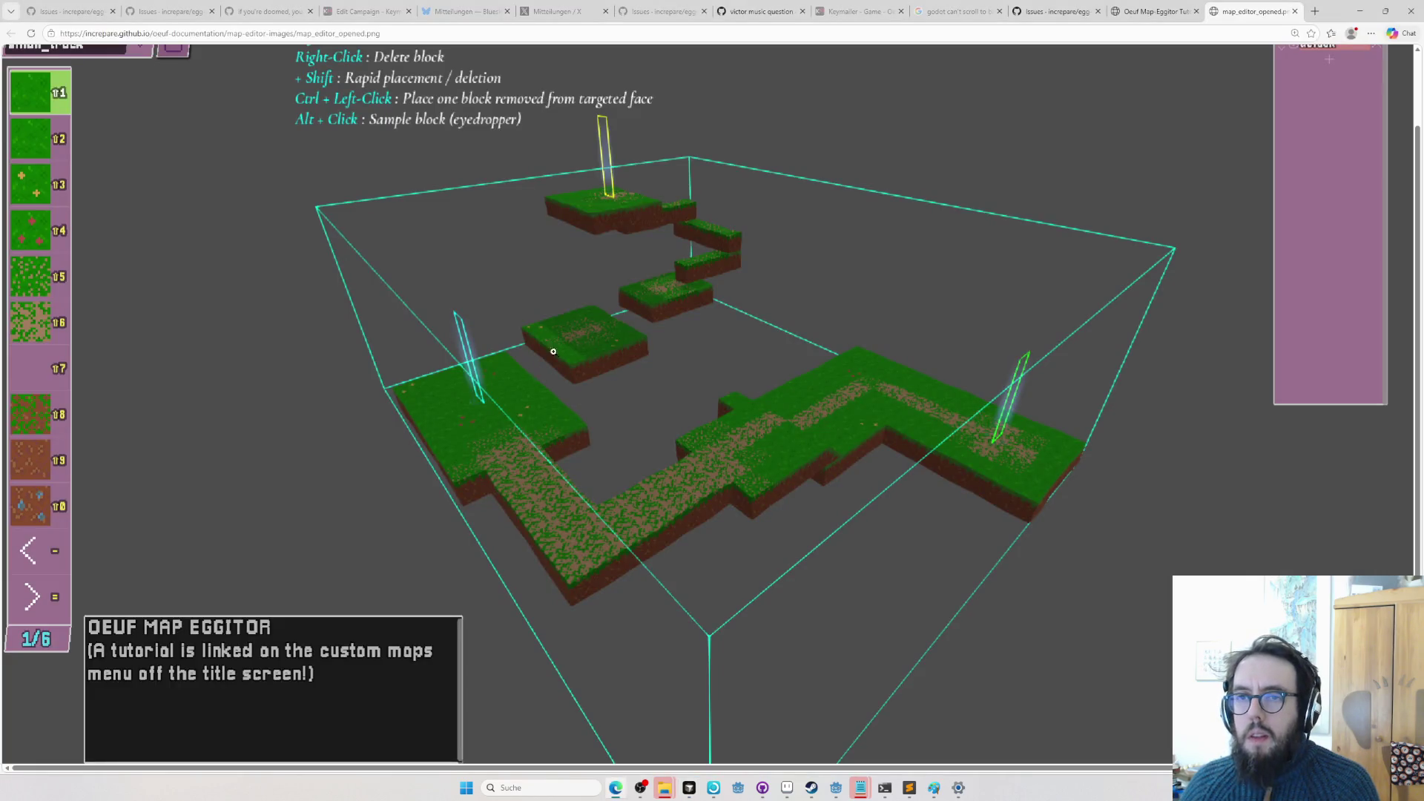
pyautogui.hotkey('alt', 'Tab')
pyautogui.scroll(3, 894, 383)
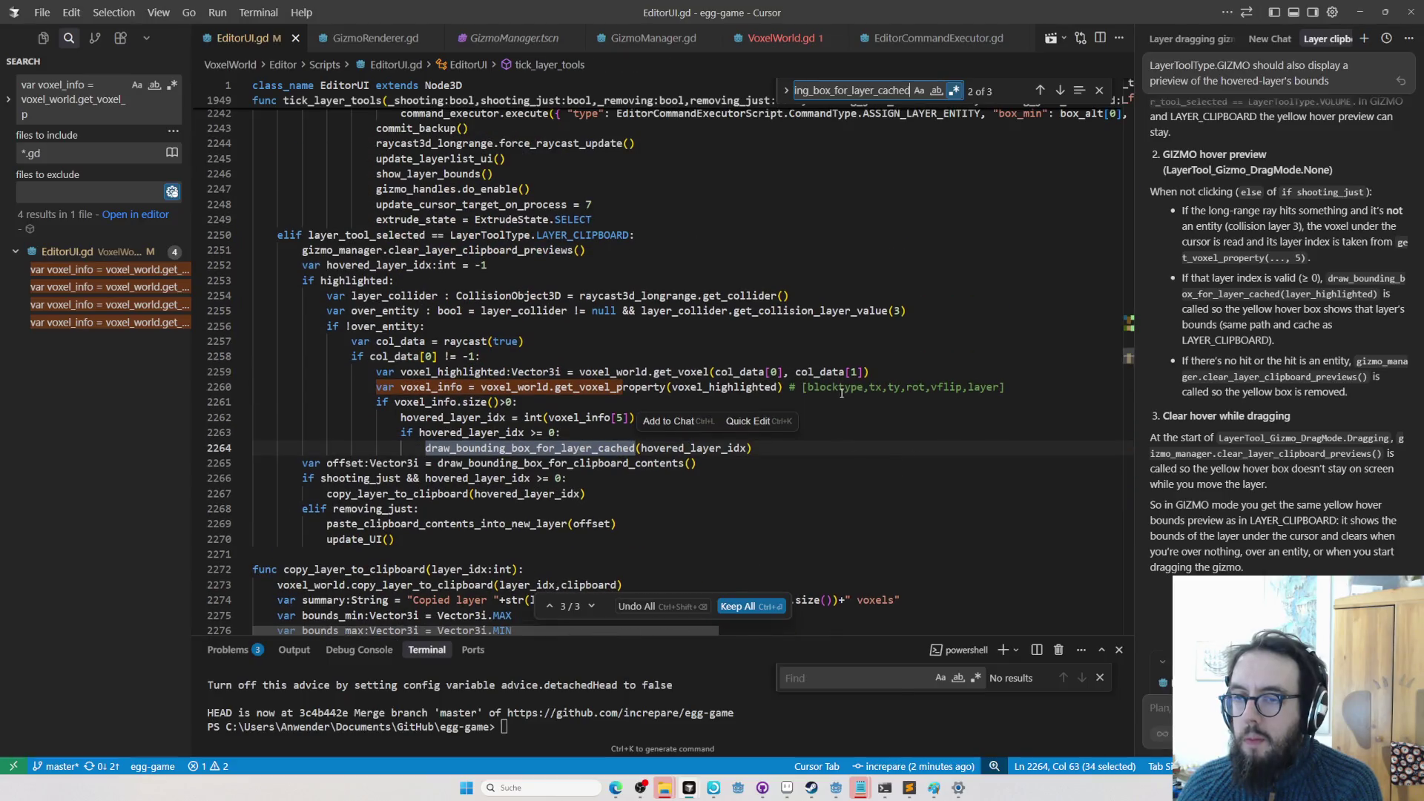
pyautogui.scroll(3, 673, 380)
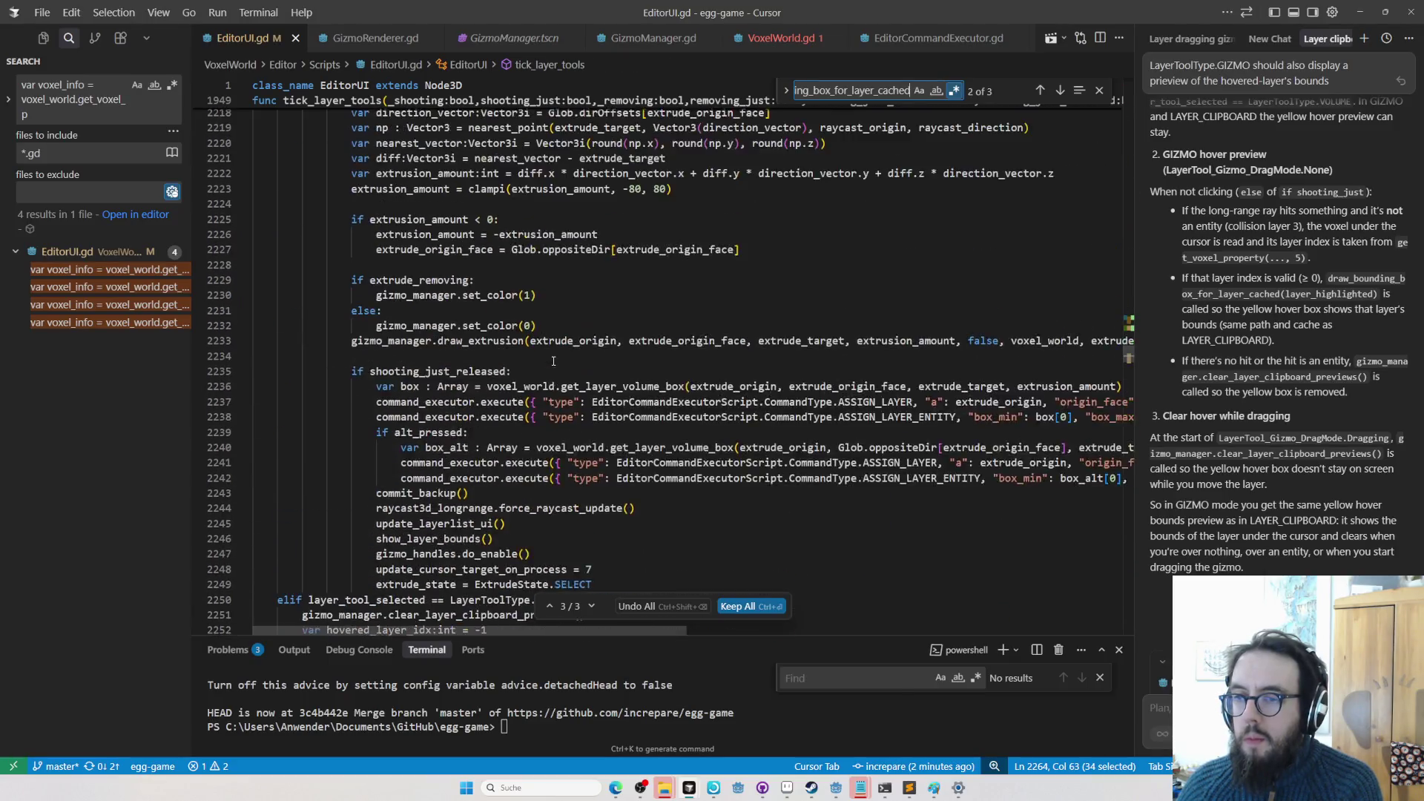
pyautogui.scroll(20, 570, 494)
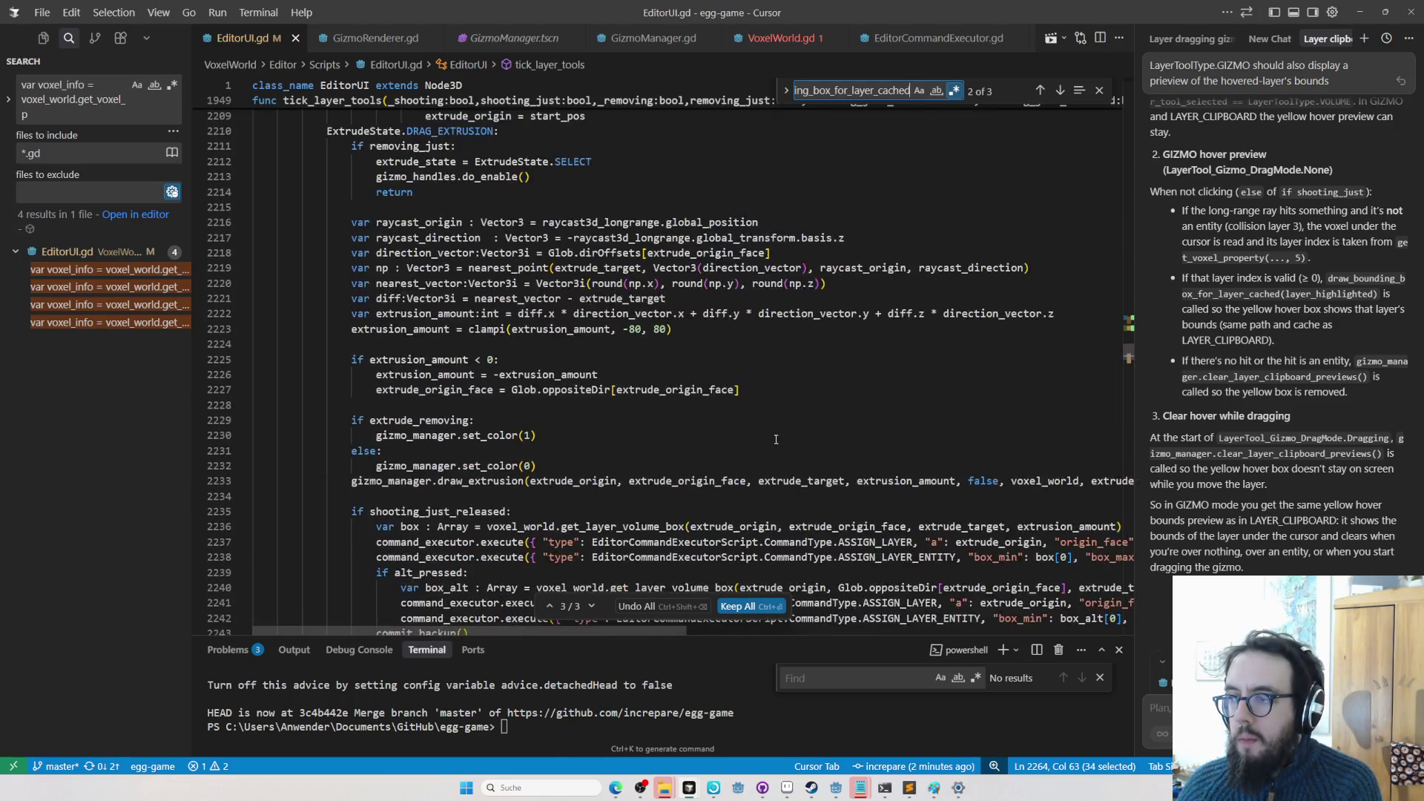
pyautogui.scroll(20, 1128, 332)
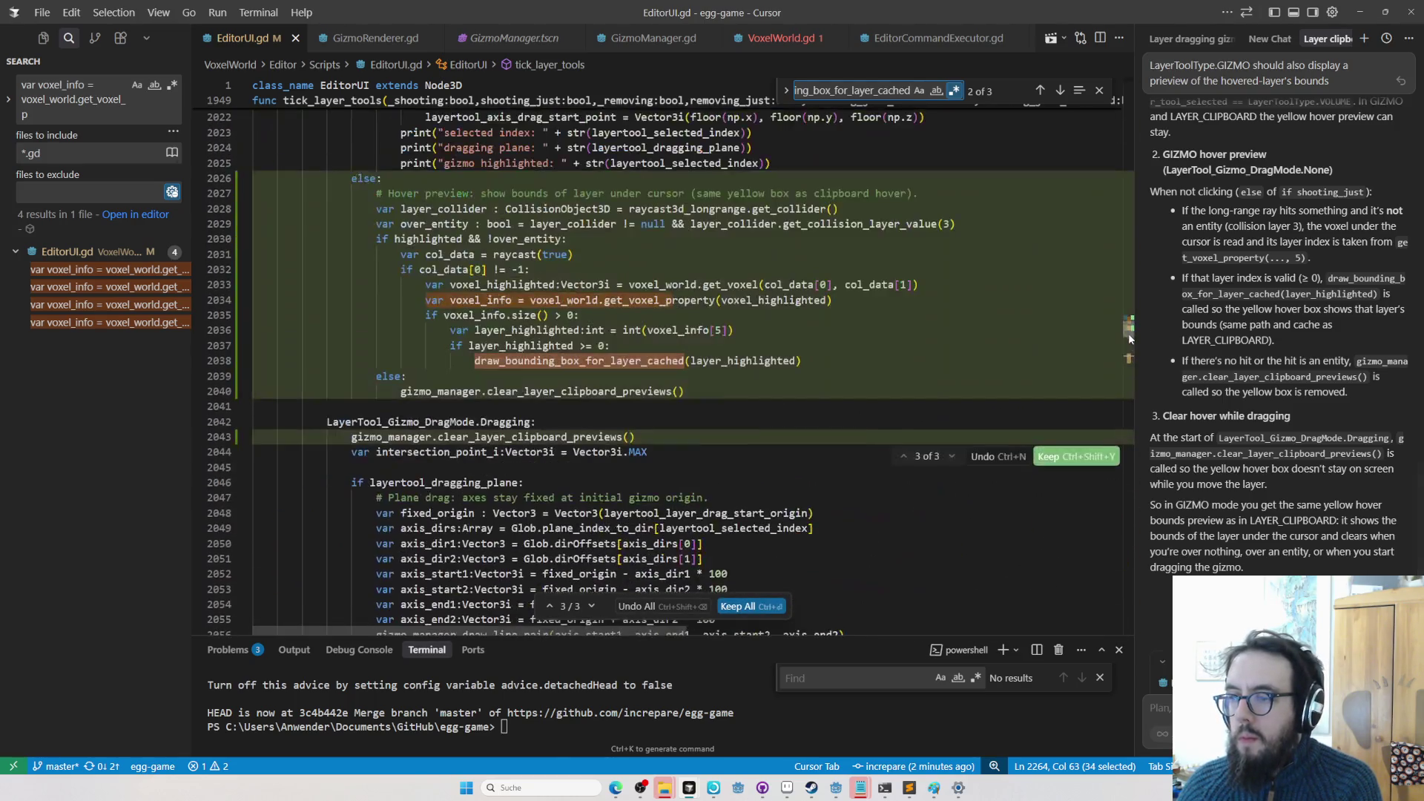
pyautogui.scroll(-20, 1123, 333)
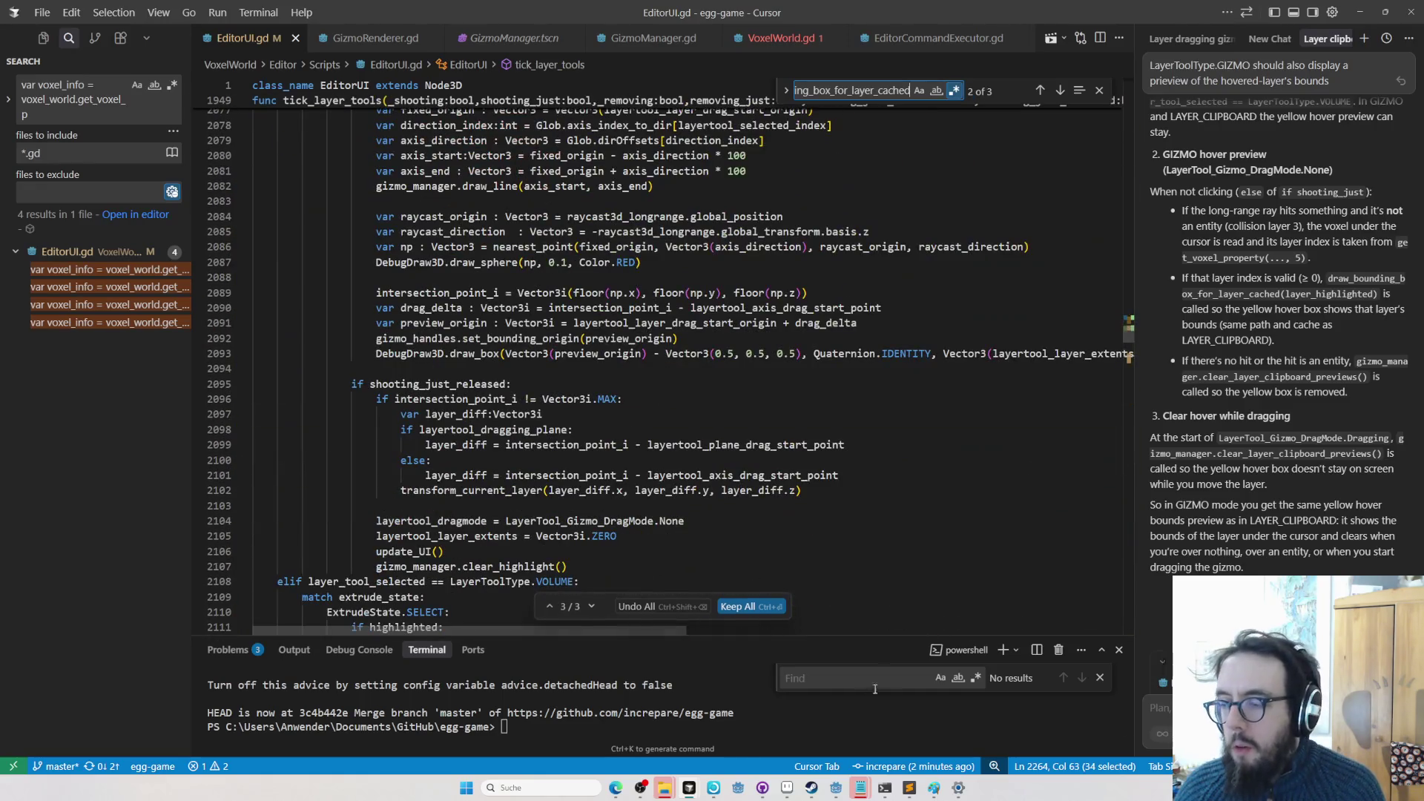
# Run the game project from Godot and load The Hut Roof save slot
pyautogui.hotkey('alt', 'Tab')
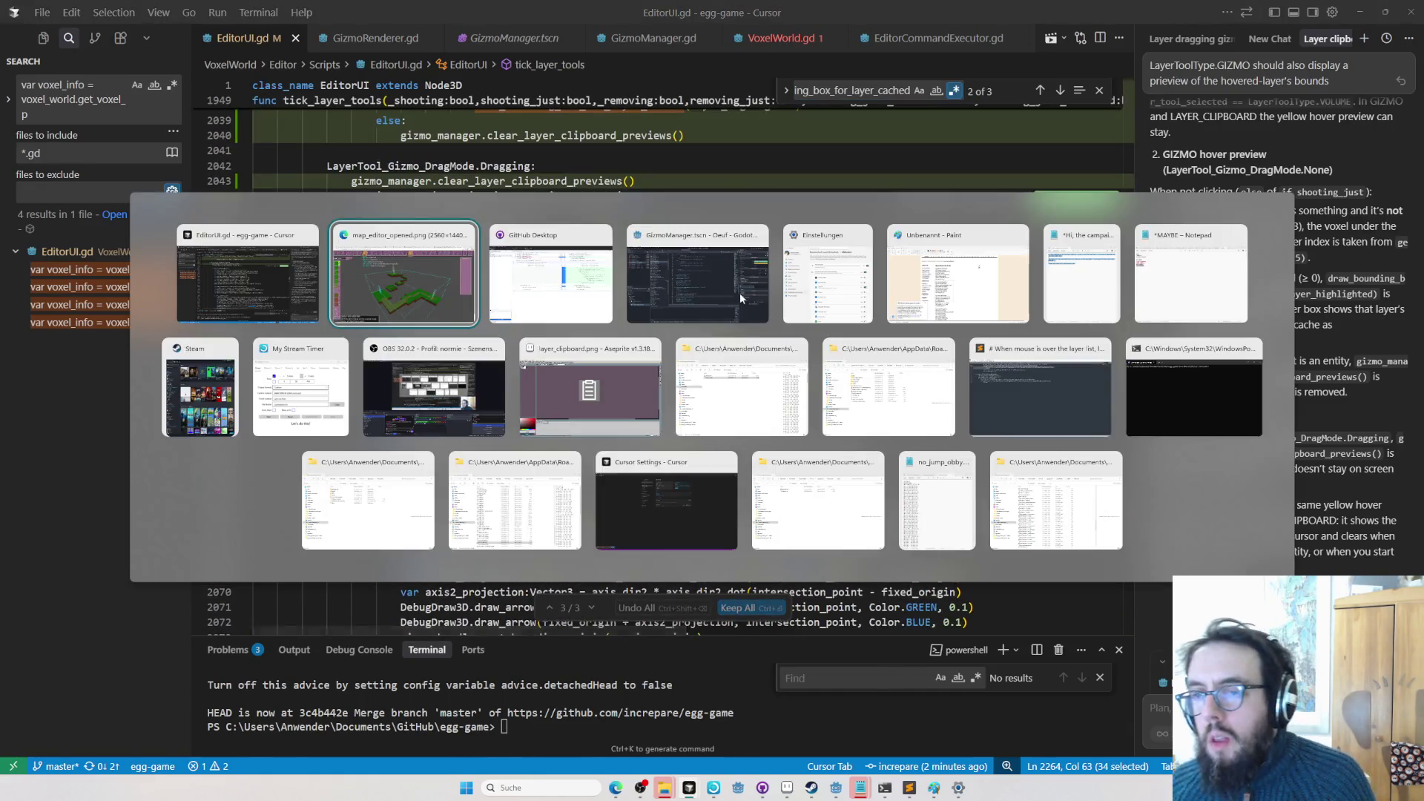
pyautogui.hotkey('alt', 'Tab')
pyautogui.hotkey('alt', 'Tab')
pyautogui.hotkey('alt', 'Tab')
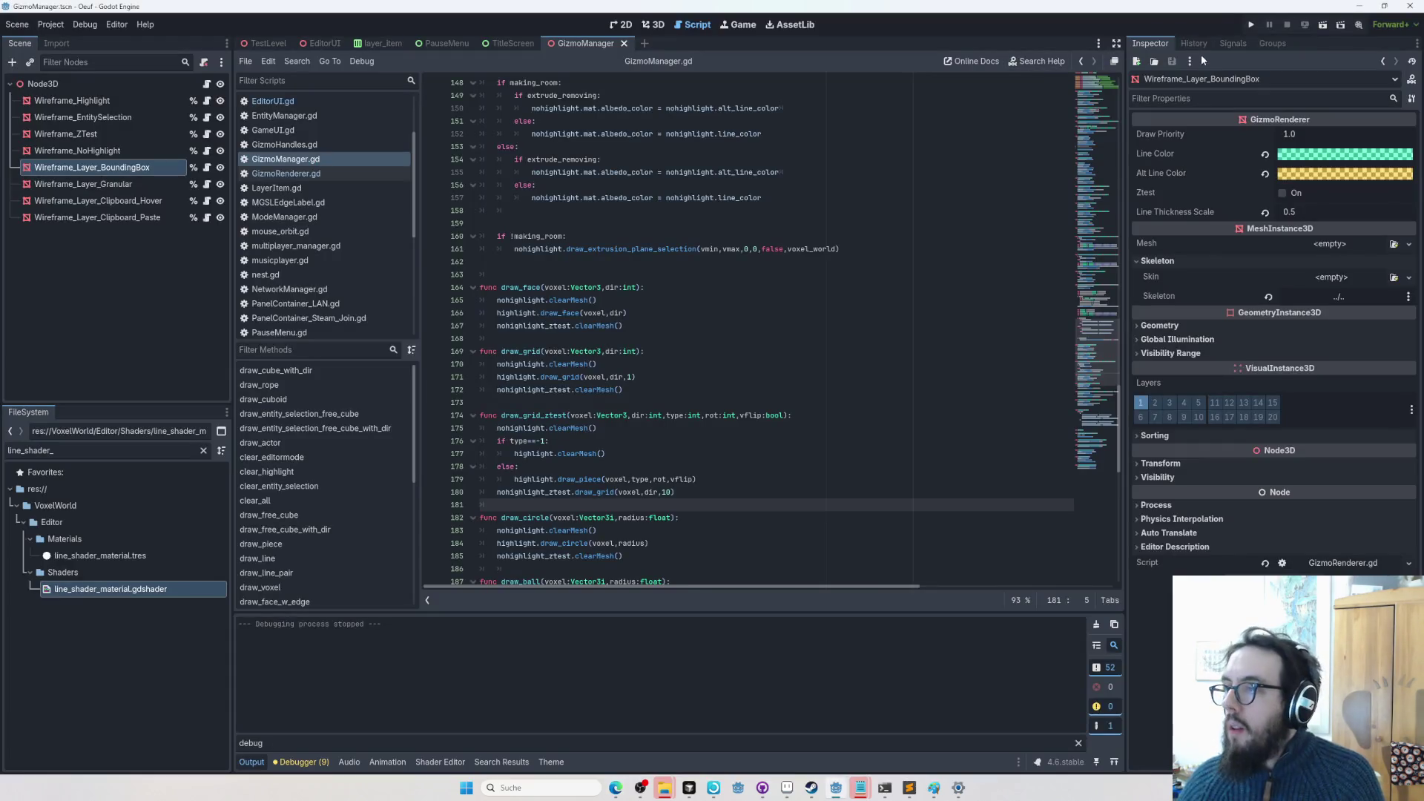
pyautogui.click(1251, 25)
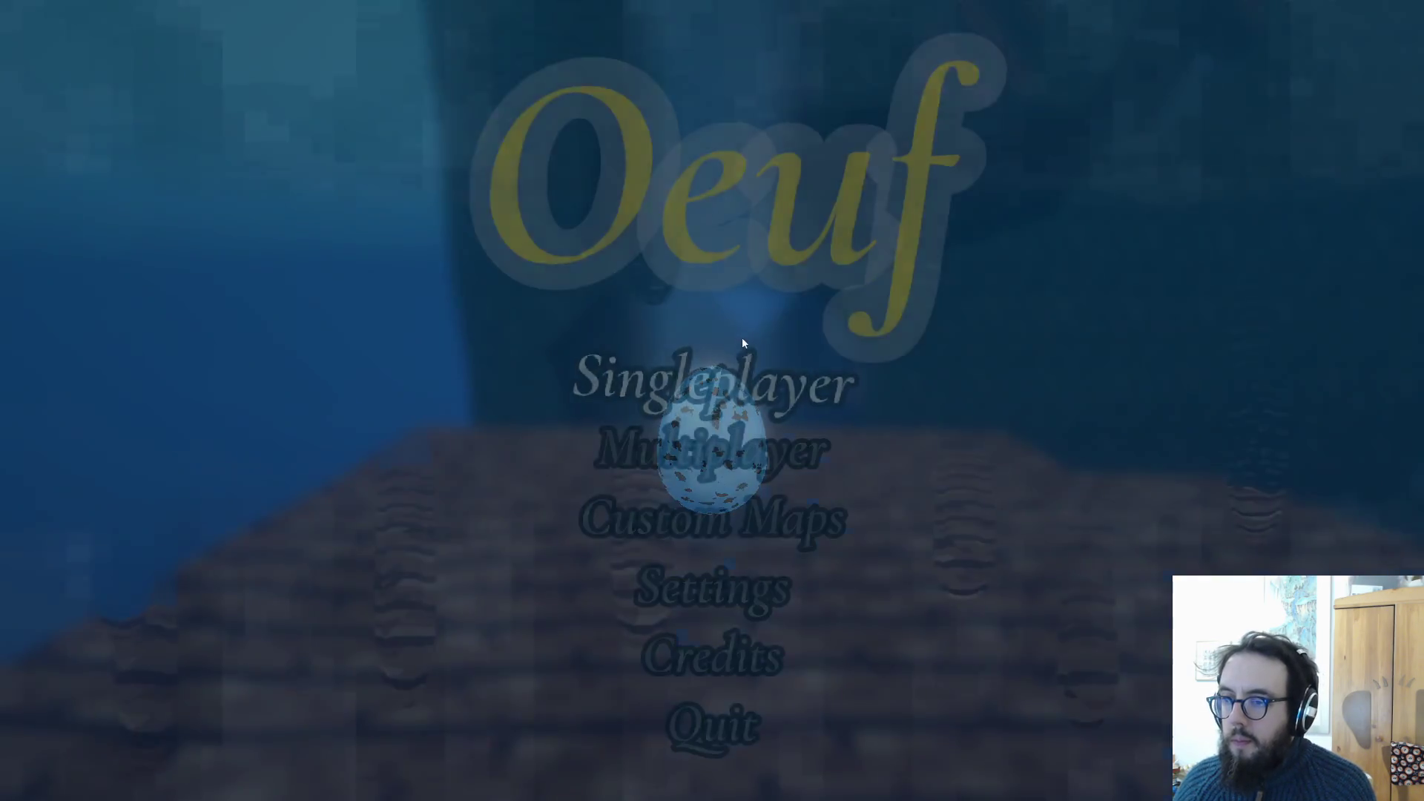
pyautogui.click(741, 360)
pyautogui.click(740, 361)
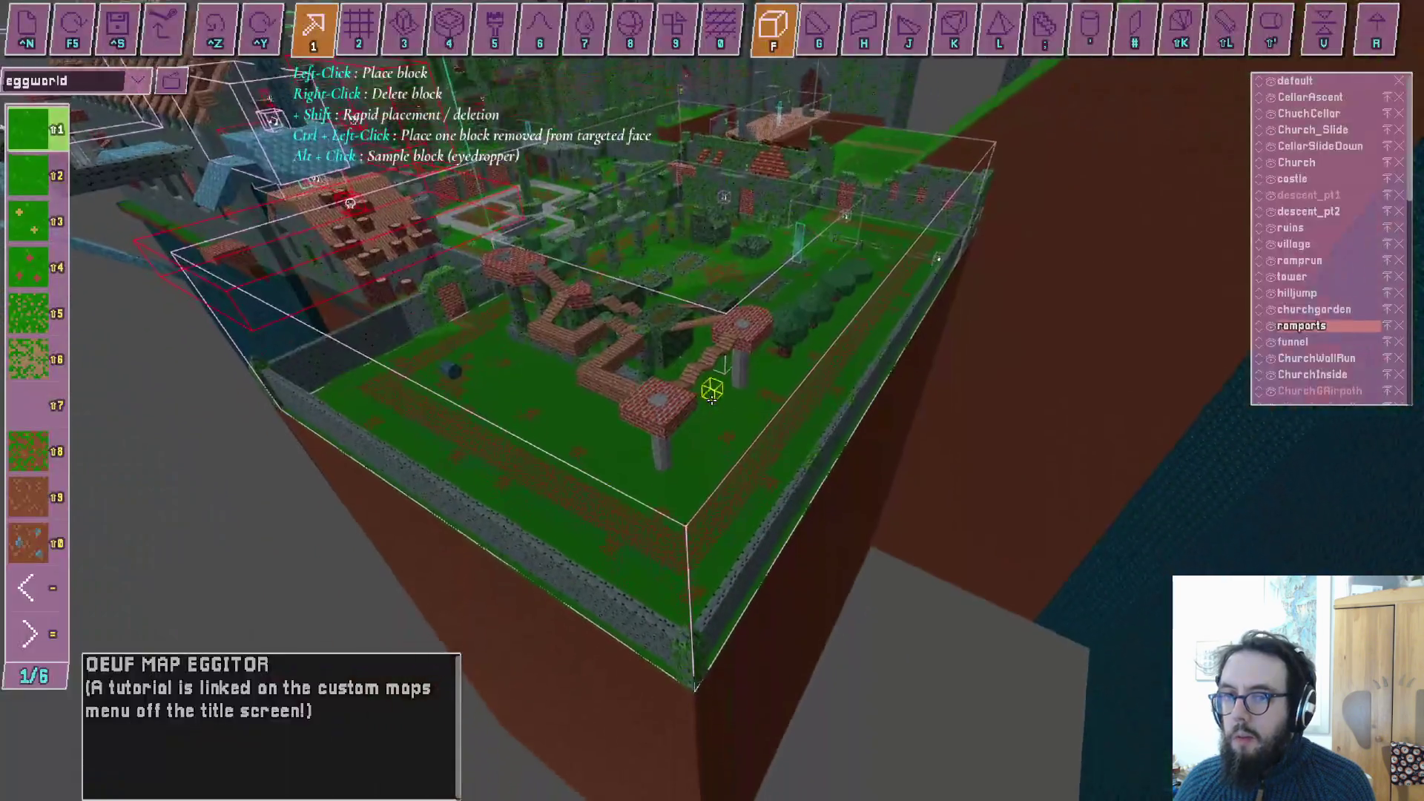
# In layer transform mode, select the cliffbit, secondwindmillbody and landchunk layers
pyautogui.press('r')
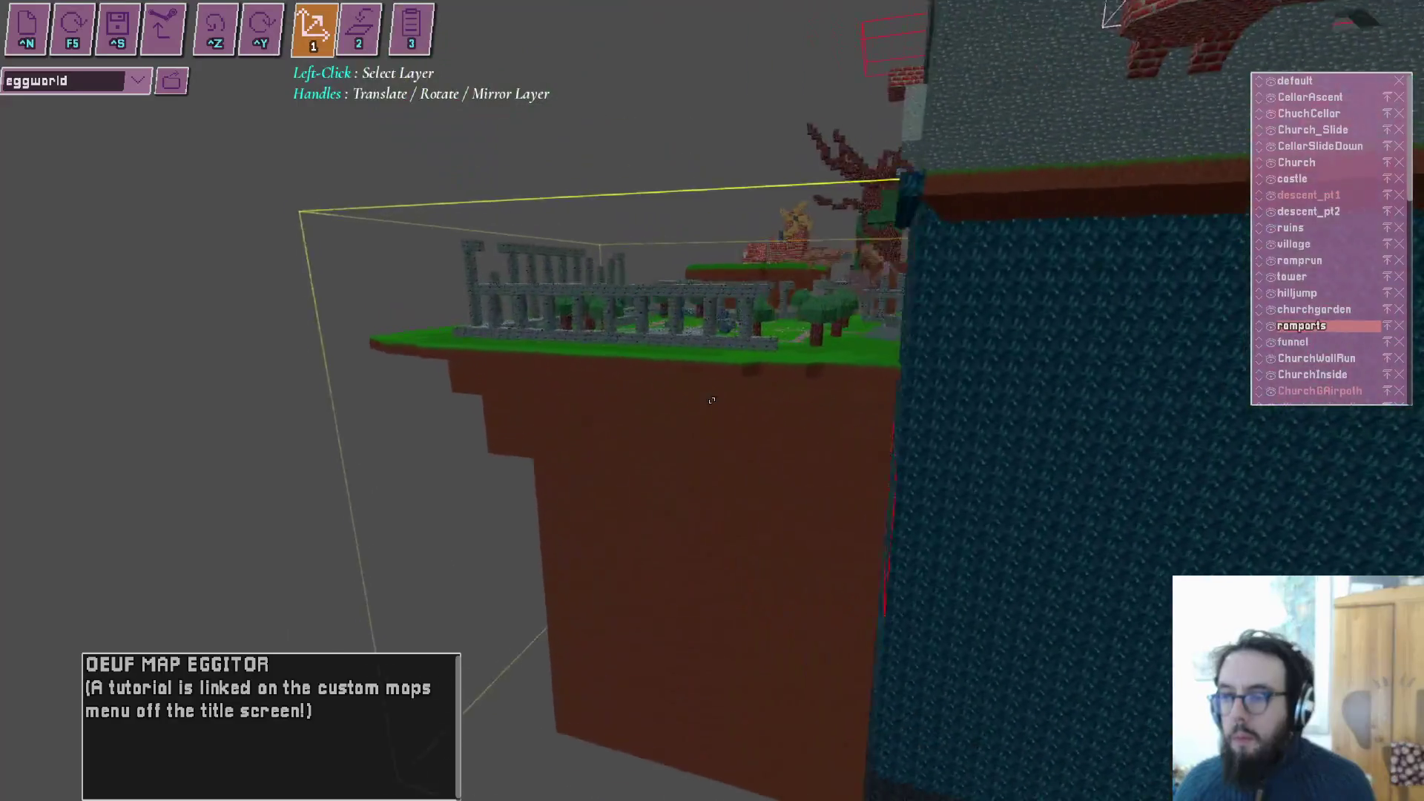
pyautogui.click(712, 401)
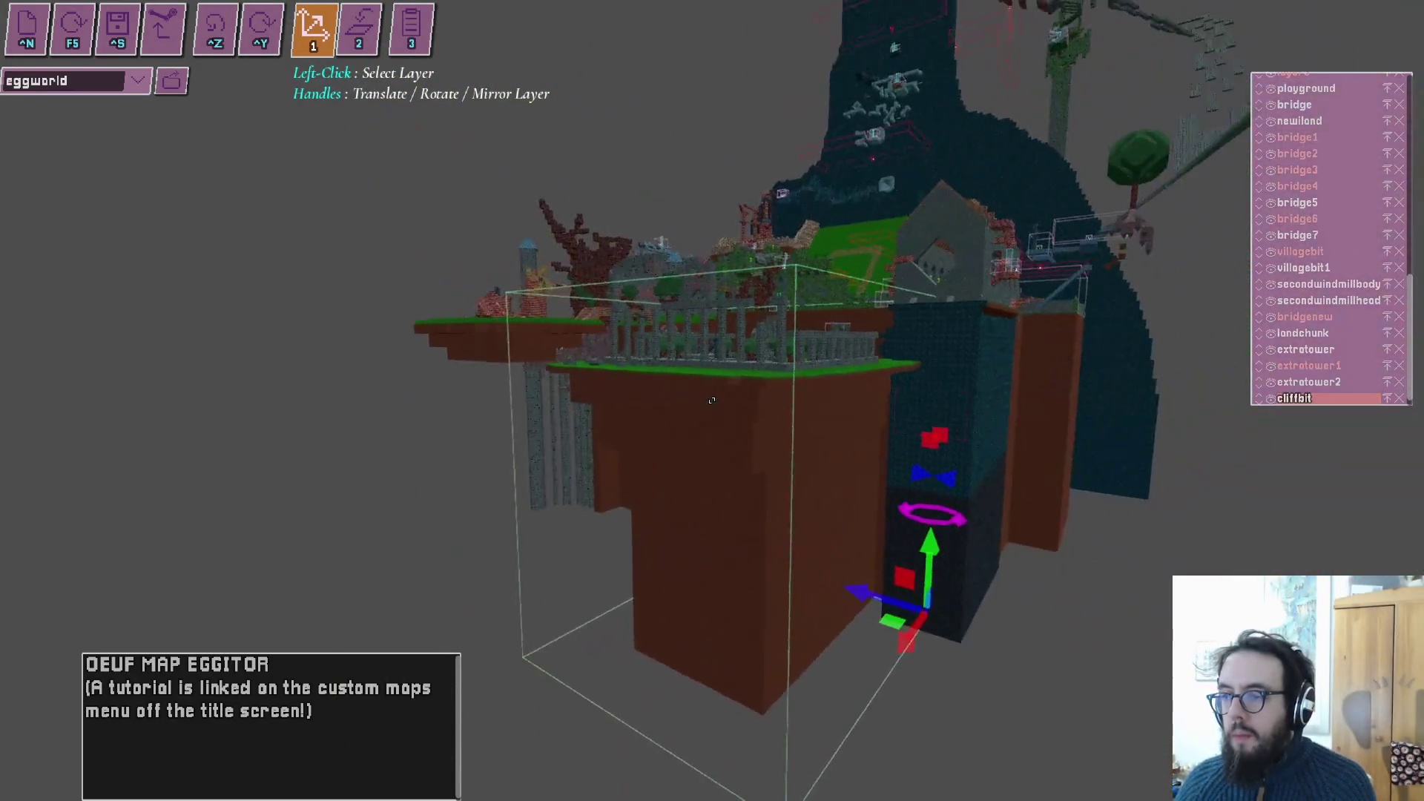
pyautogui.click(711, 401)
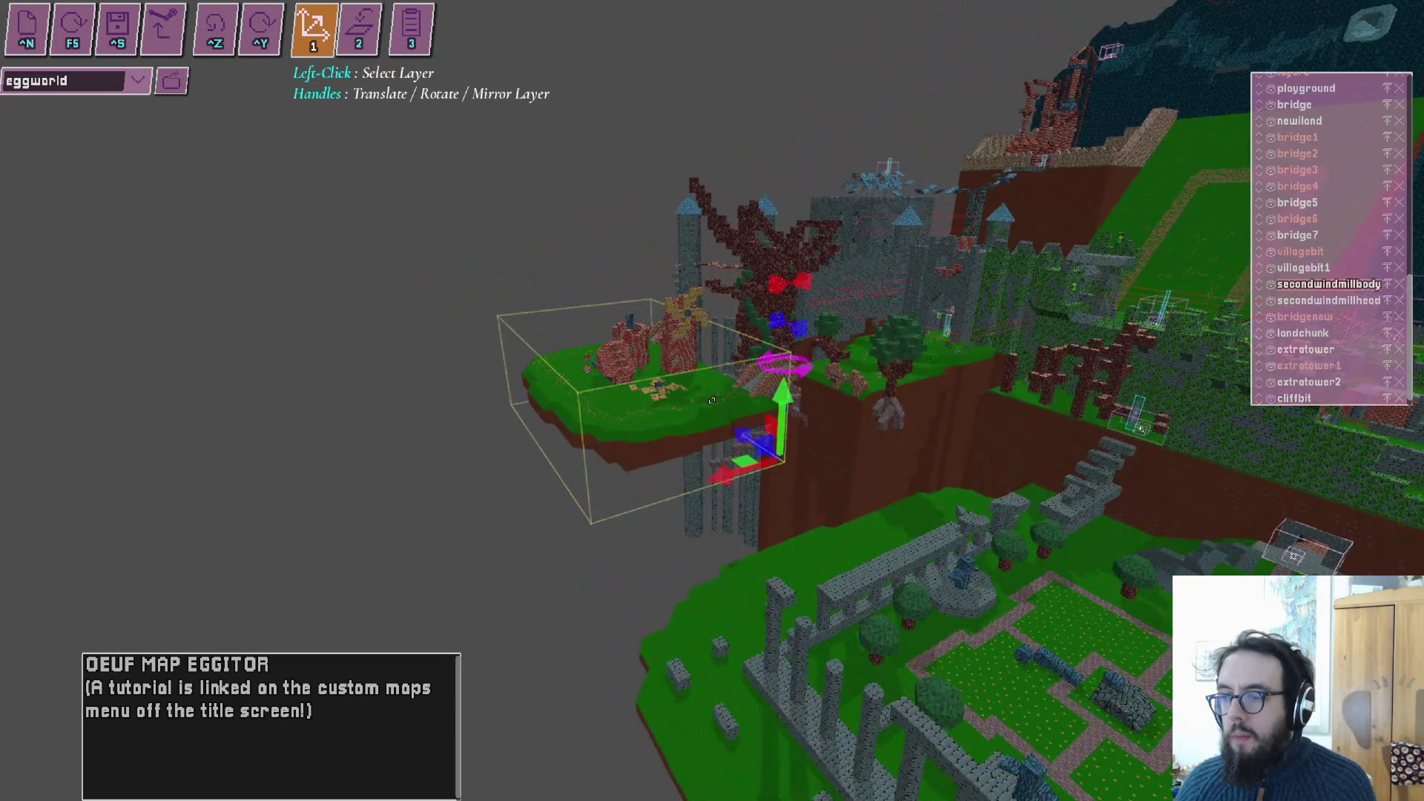
pyautogui.click(712, 400)
# Swing the camera around the cliffs and select the windmill island and temple cliffbit layers
pyautogui.scroll(5, 711, 401)
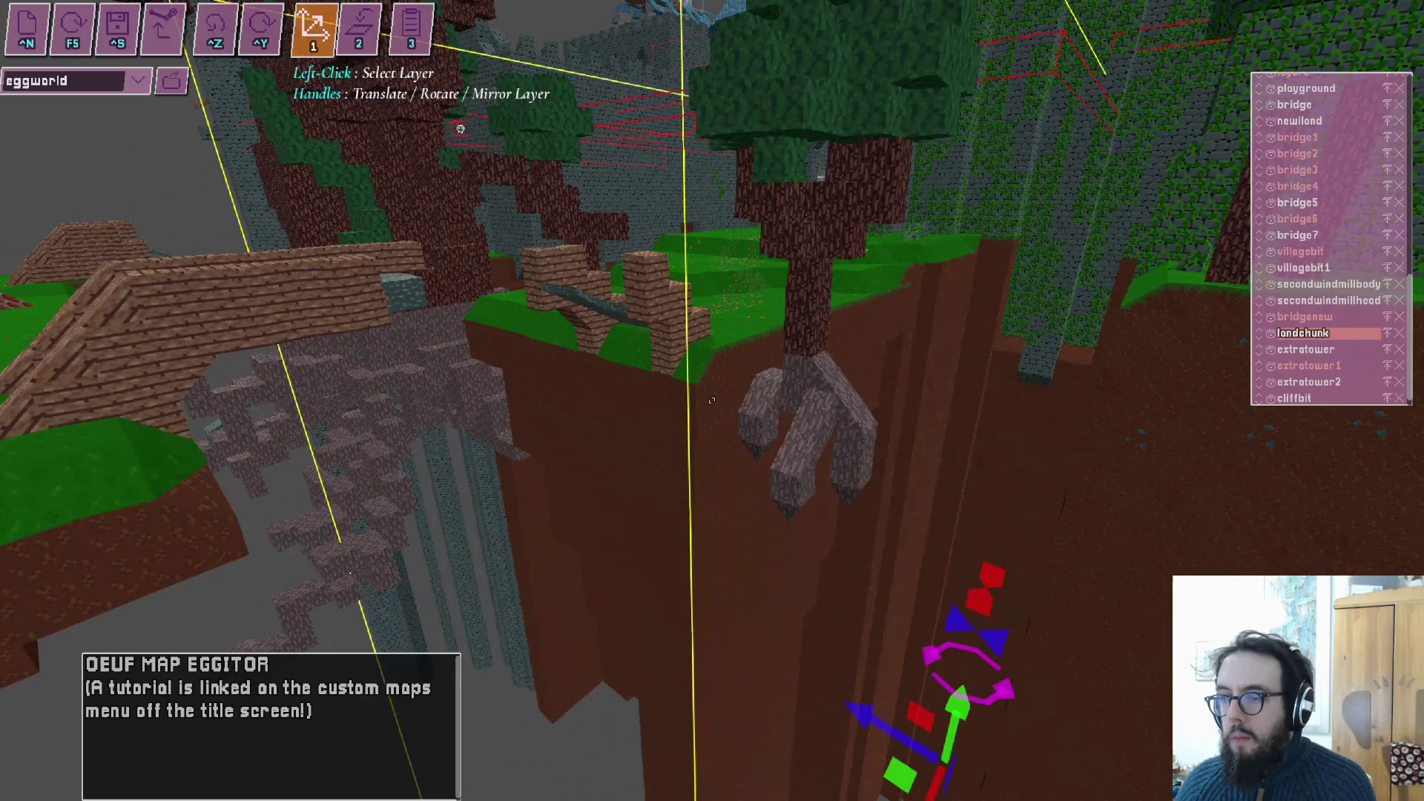
pyautogui.scroll(3, 711, 400)
pyautogui.moveTo(712, 400); pyautogui.dragTo(711, 400)
pyautogui.click(711, 401)
pyautogui.click(711, 401)
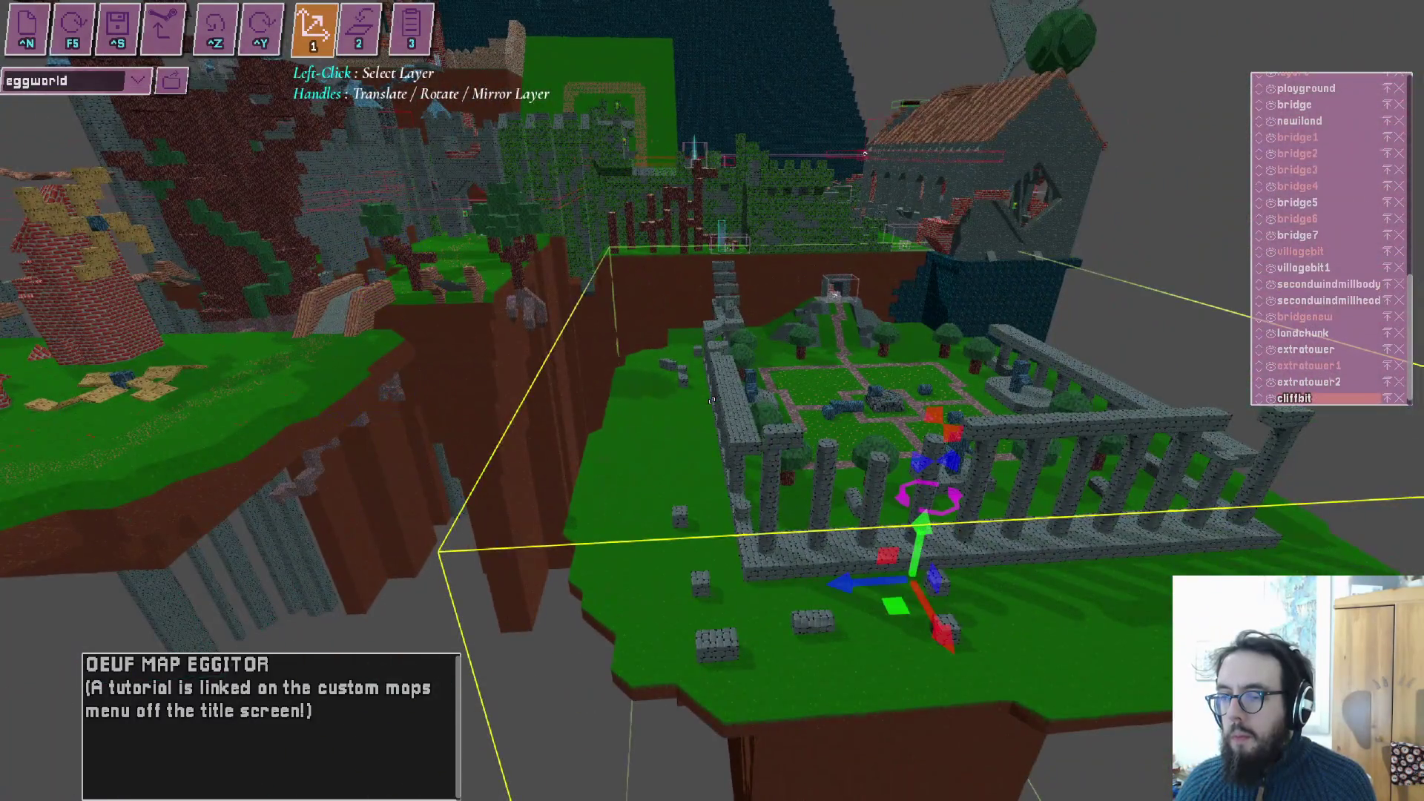
pyautogui.hotkey('alt', 'Tab')
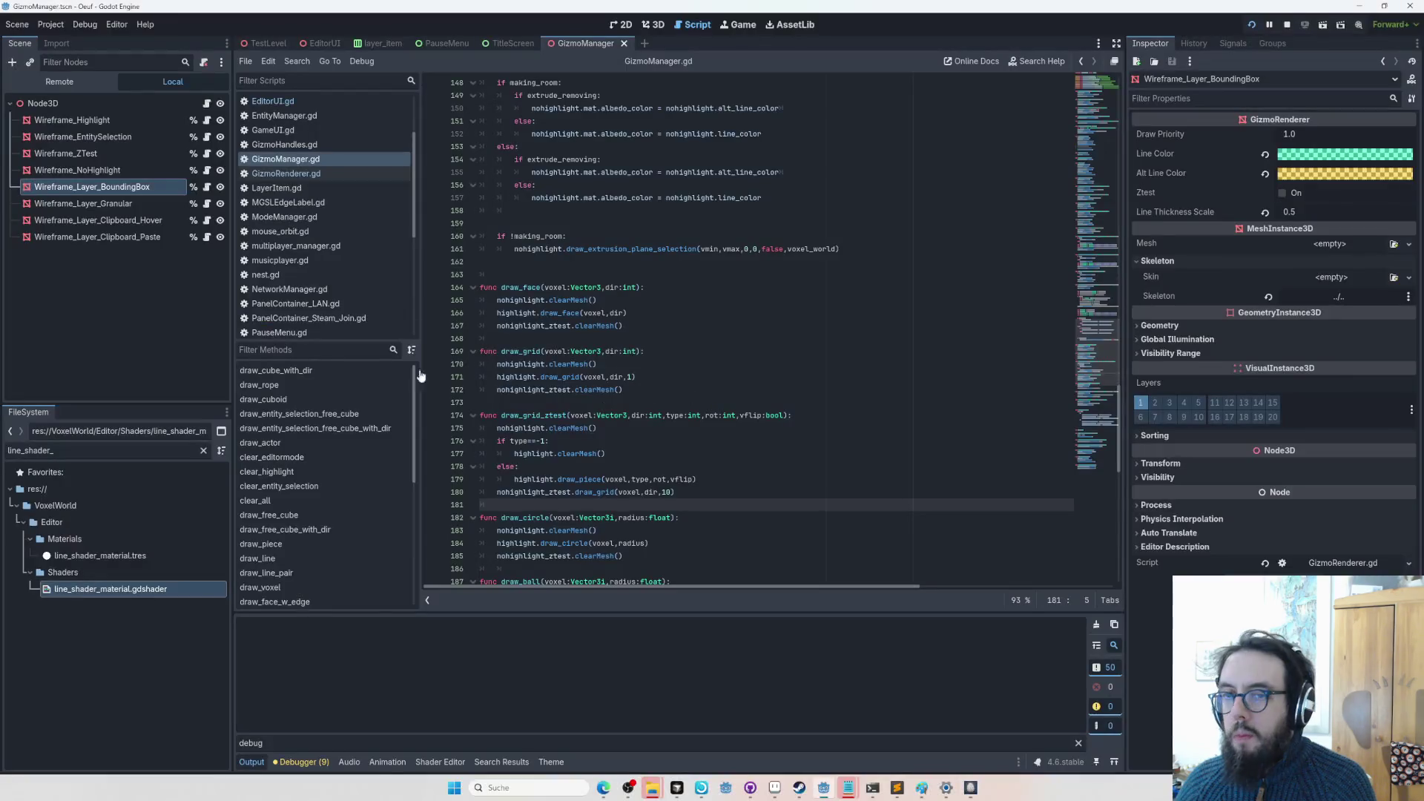
# Inspect the wireframe gizmo nodes, then check bounding boxes on the secondwindmillbody and temple layers
pyautogui.click(74, 170)
pyautogui.click(75, 187)
pyautogui.click(75, 204)
pyautogui.click(77, 219)
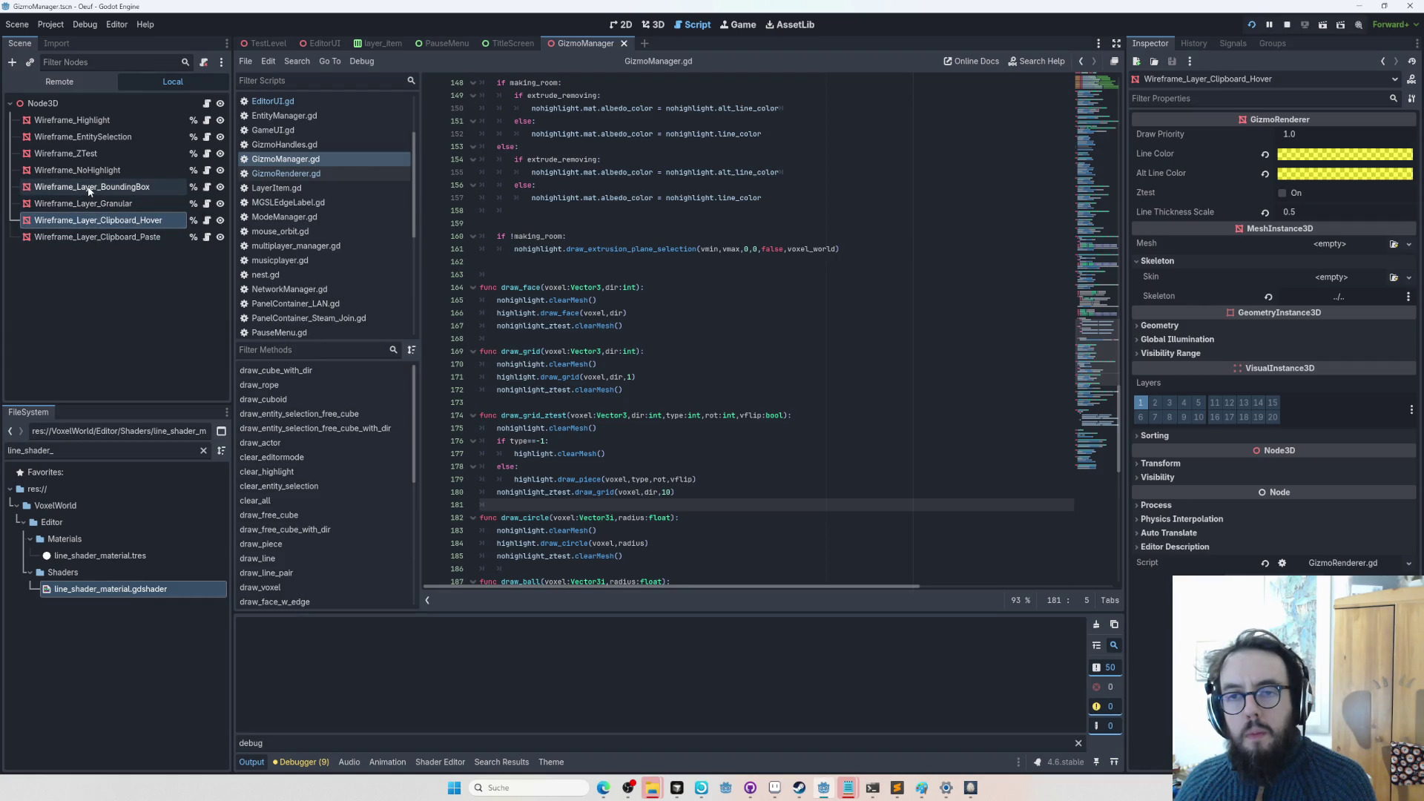
pyautogui.click(88, 192)
pyautogui.hotkey('alt', 'Tab')
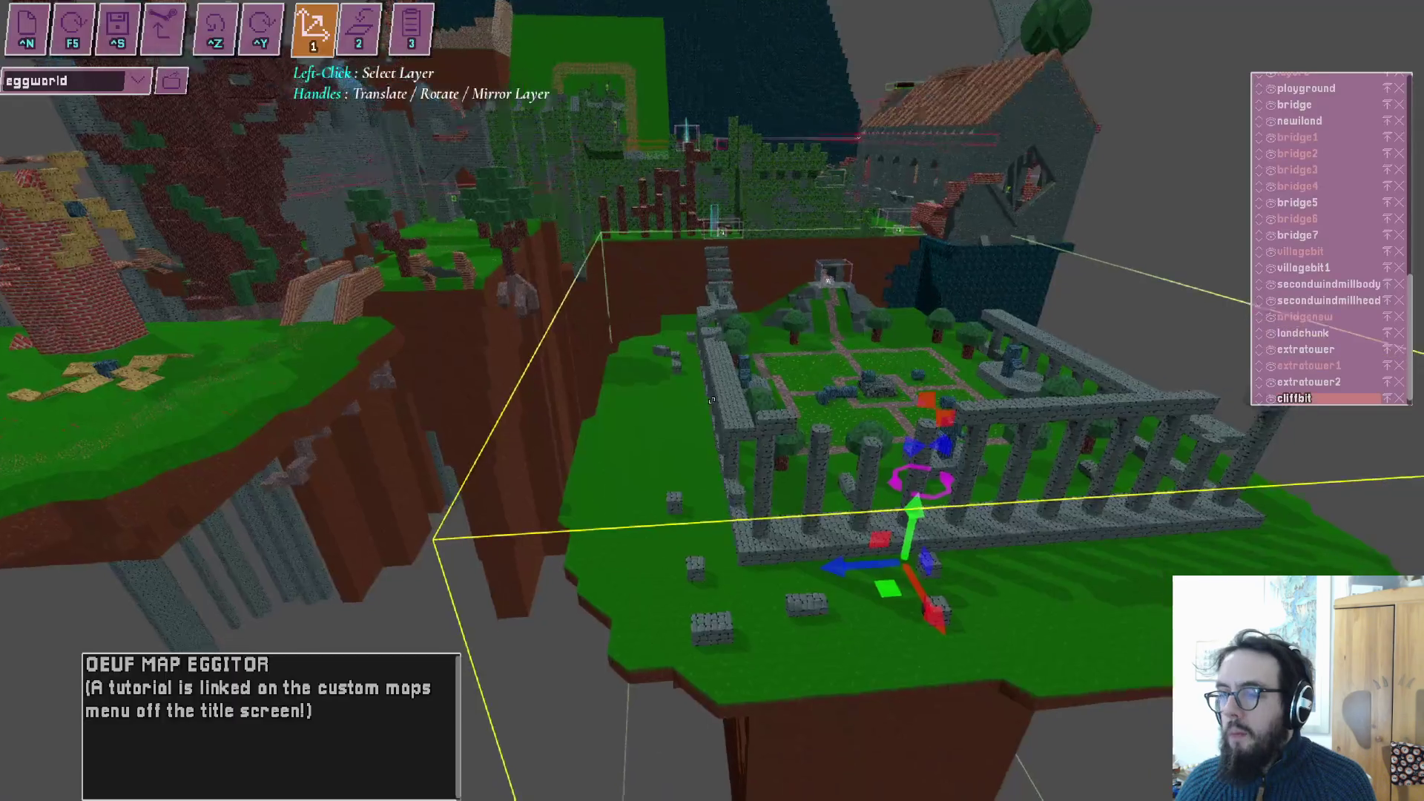
pyautogui.click(712, 401)
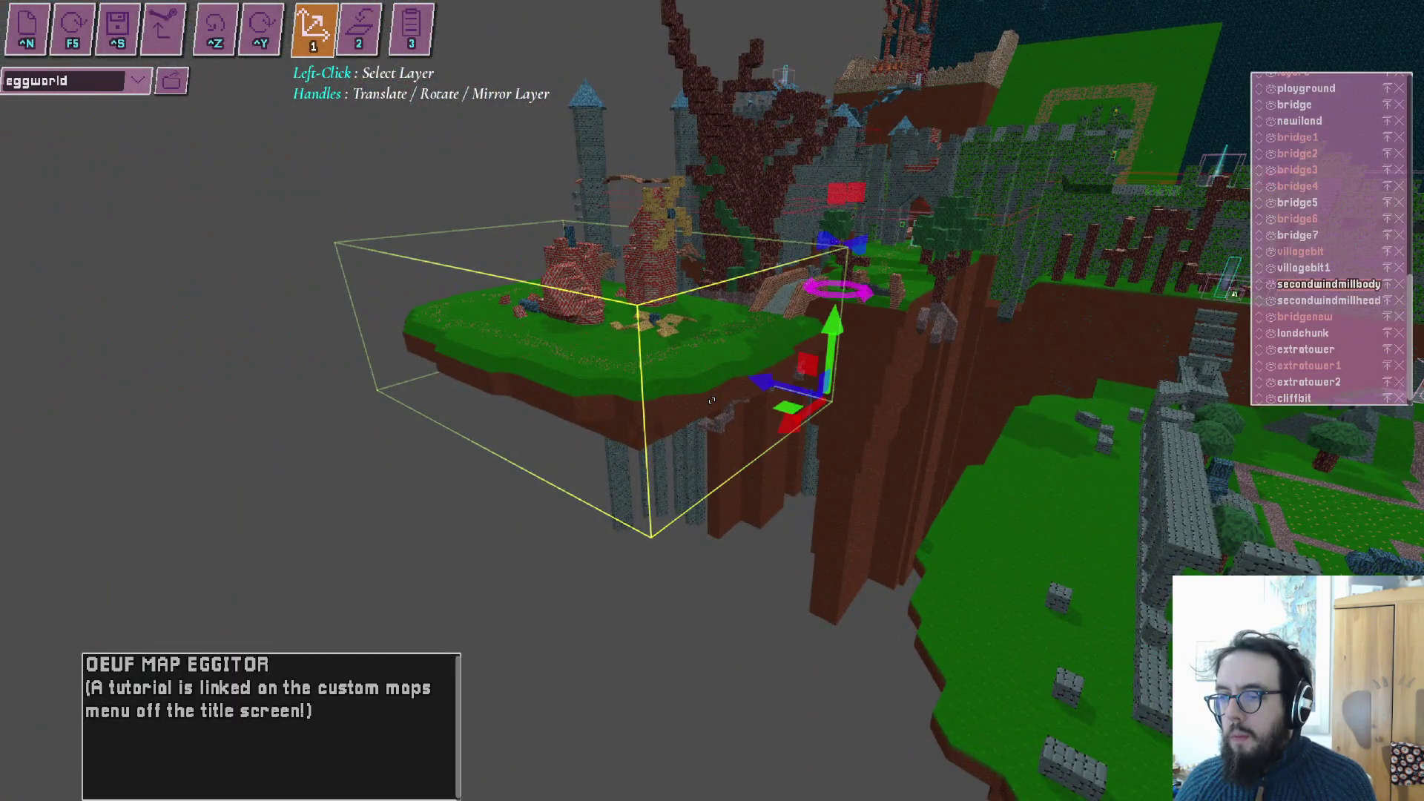
pyautogui.click(711, 400)
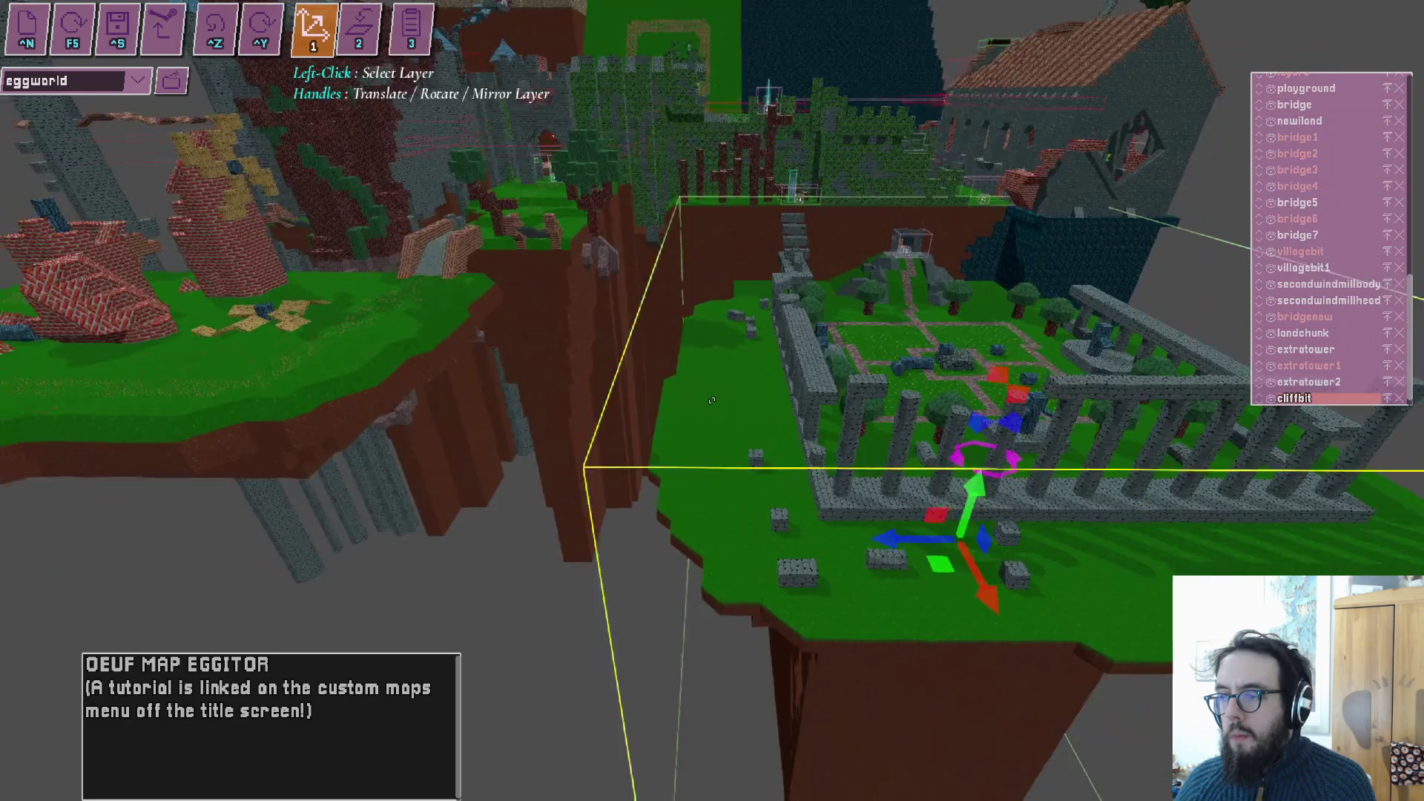
# Set Wireframe_Layer_BoundingBox Draw Priority to 3.0, save eggworld, stop and relaunch the game
pyautogui.hotkey('alt', 'Tab')
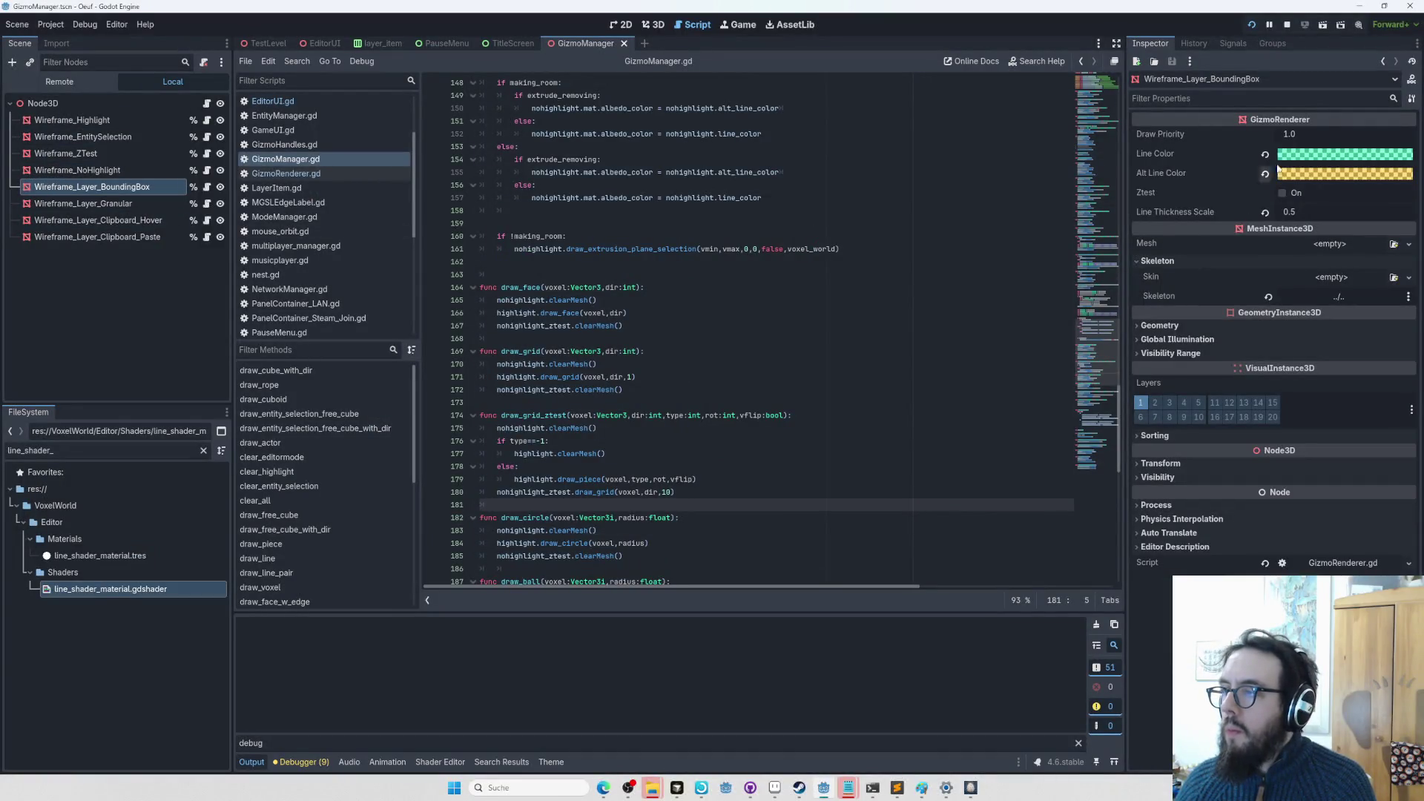
pyautogui.hotkey('alt', 'Tab')
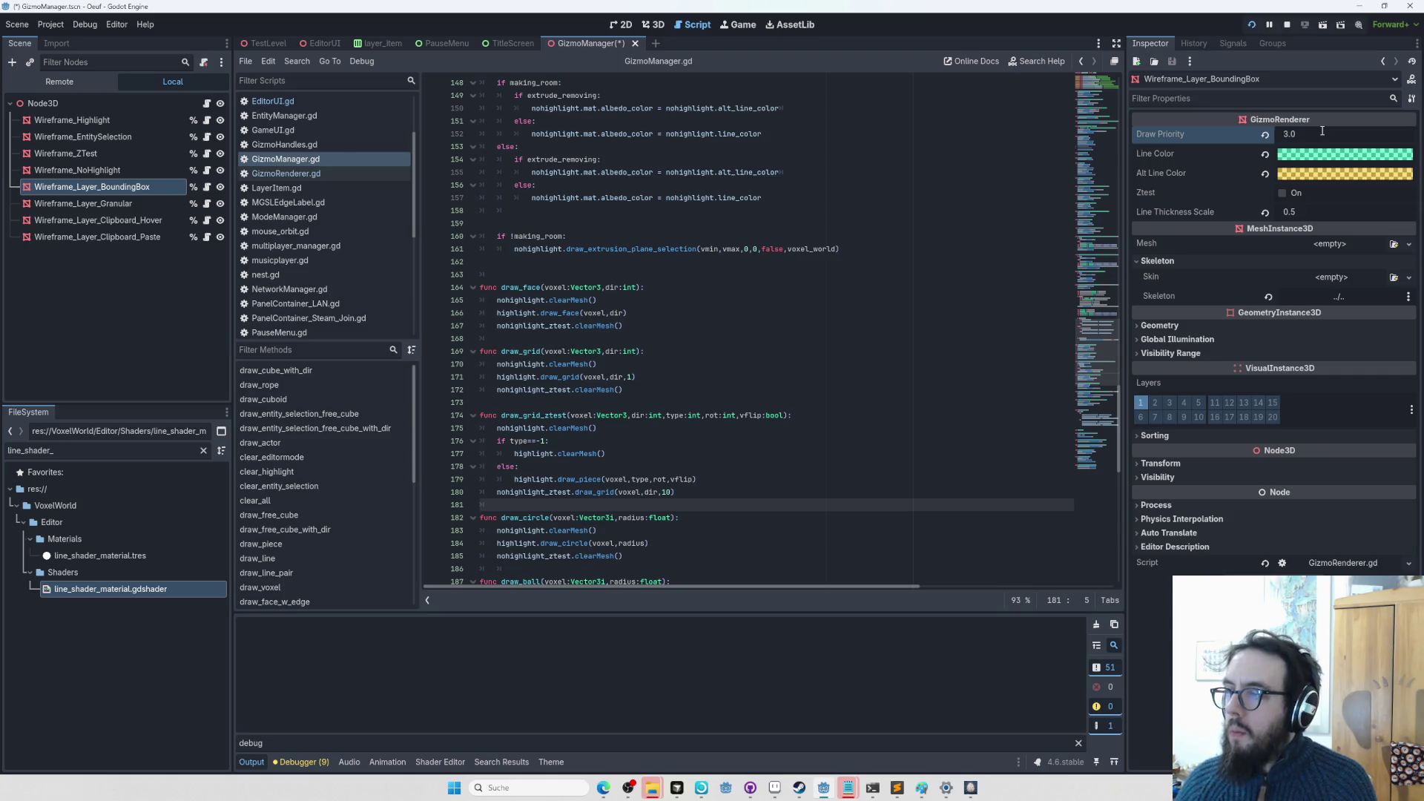
pyautogui.hotkey('ctrl', 's')
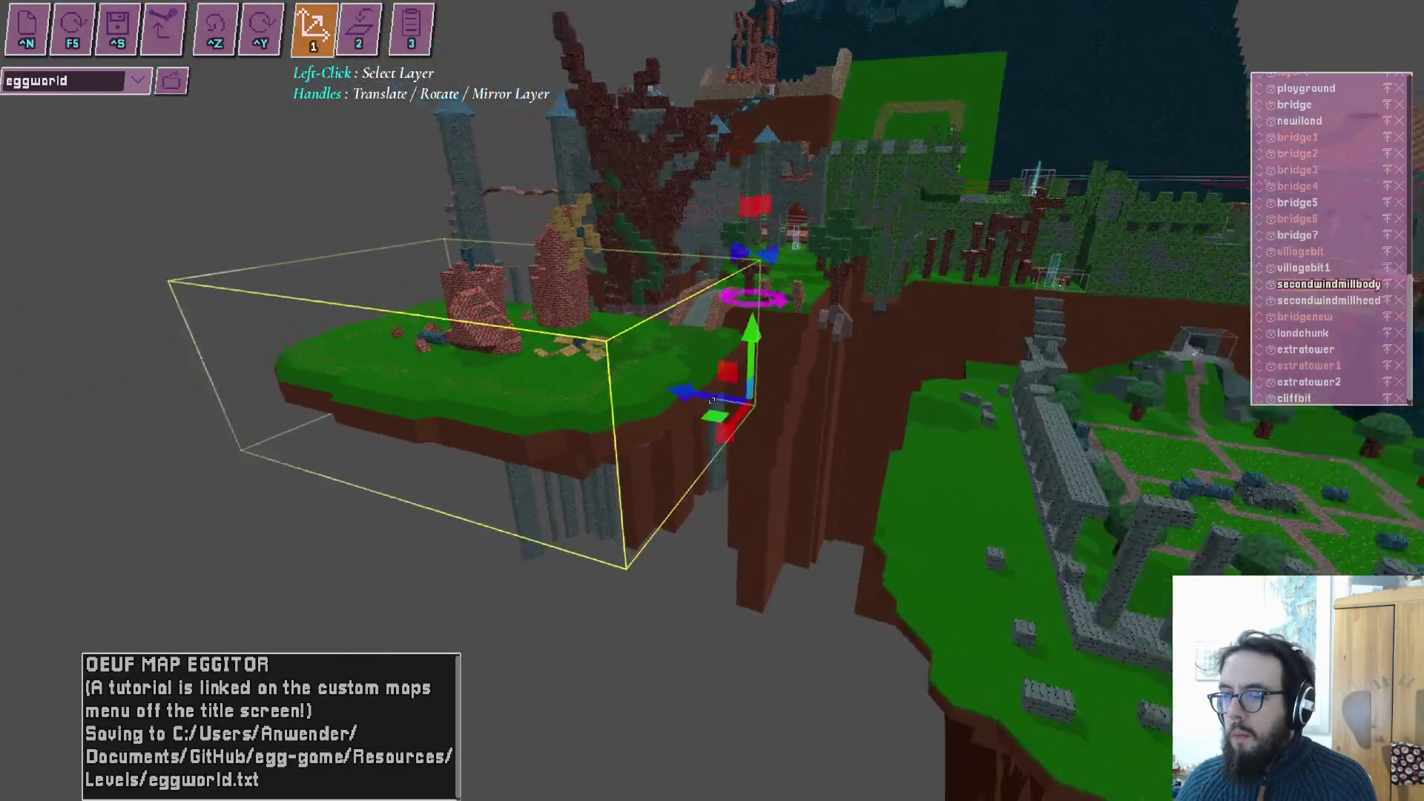
pyautogui.press('F8')
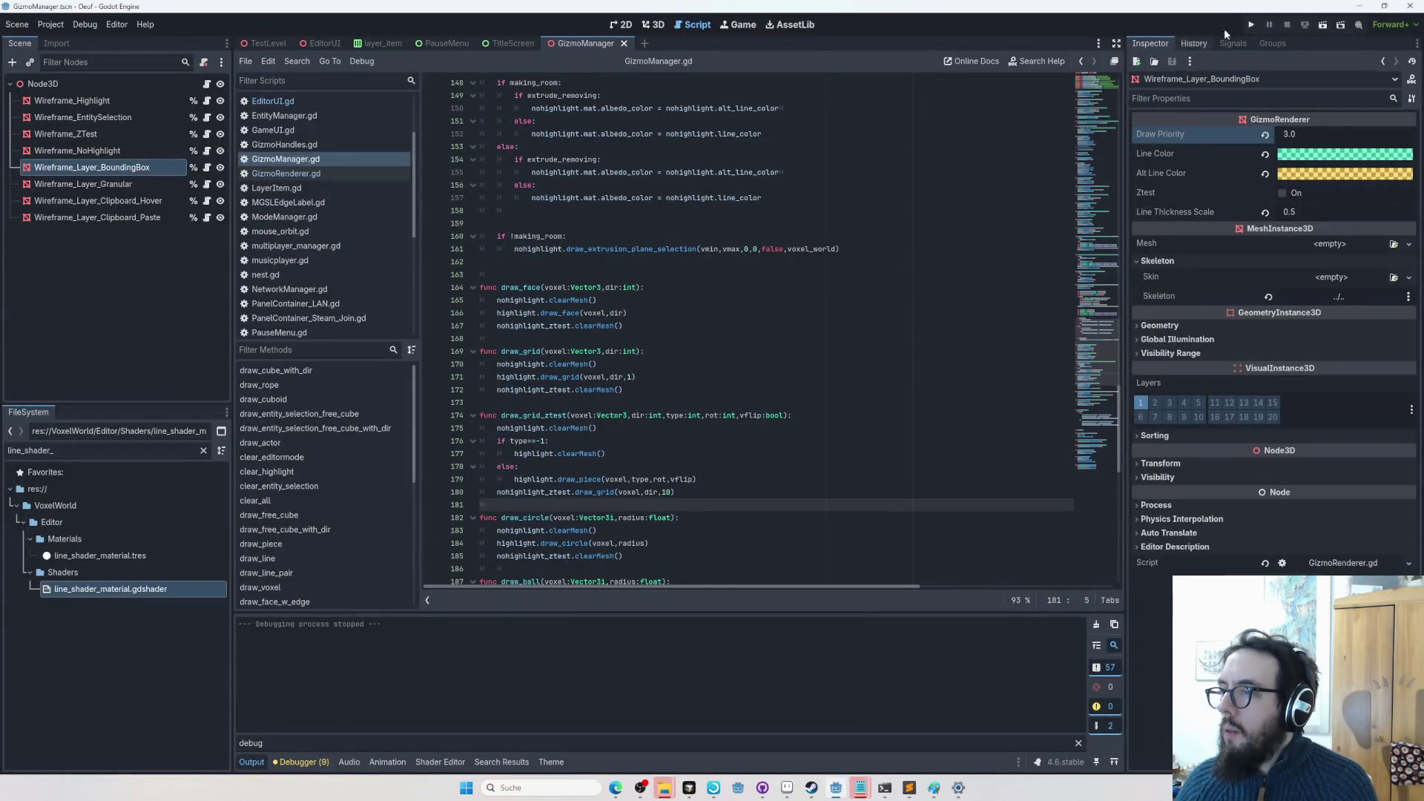
pyautogui.click(1251, 25)
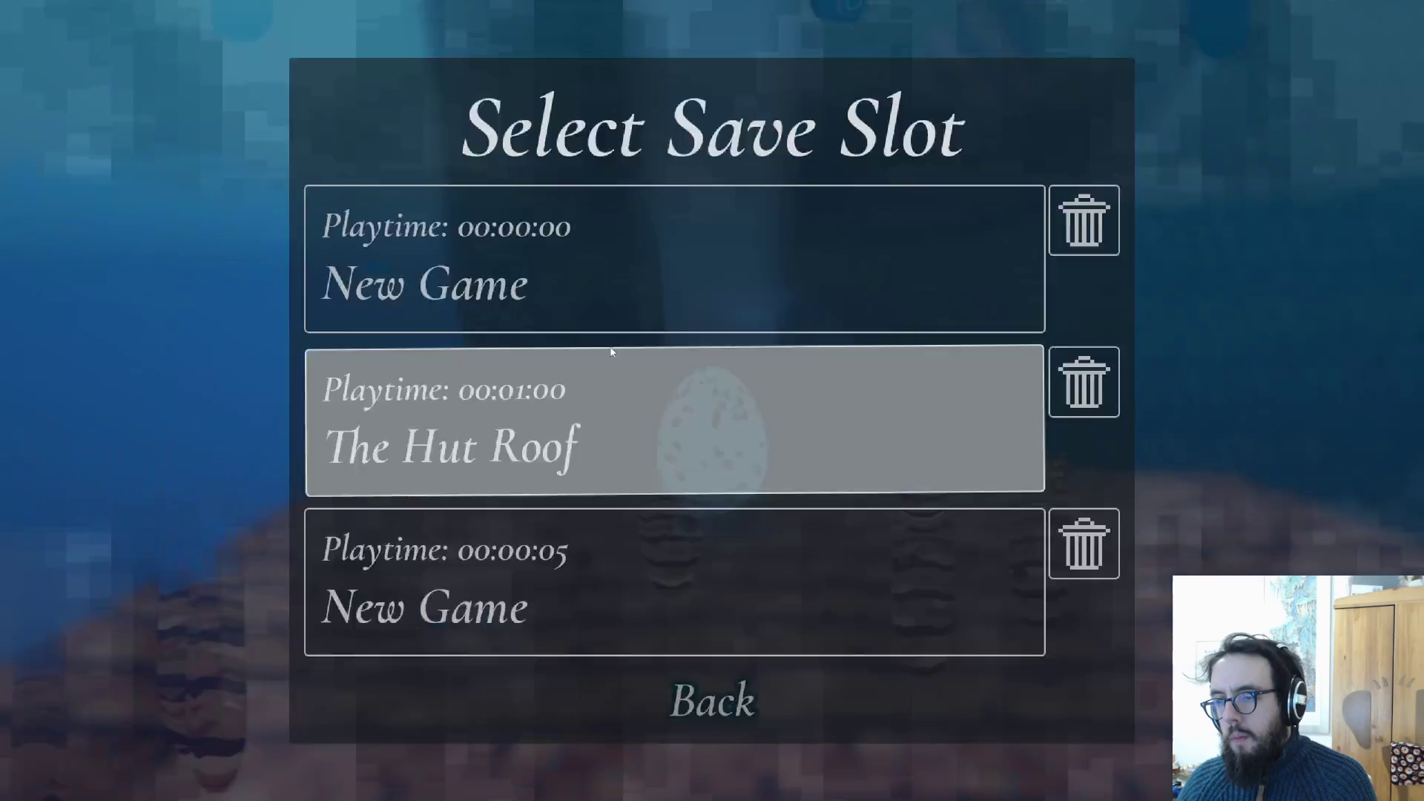
# Load The Hut Roof in layer mode and select cliffbit, churchgarden, hilljump, Church, tower and village
pyautogui.click(611, 355)
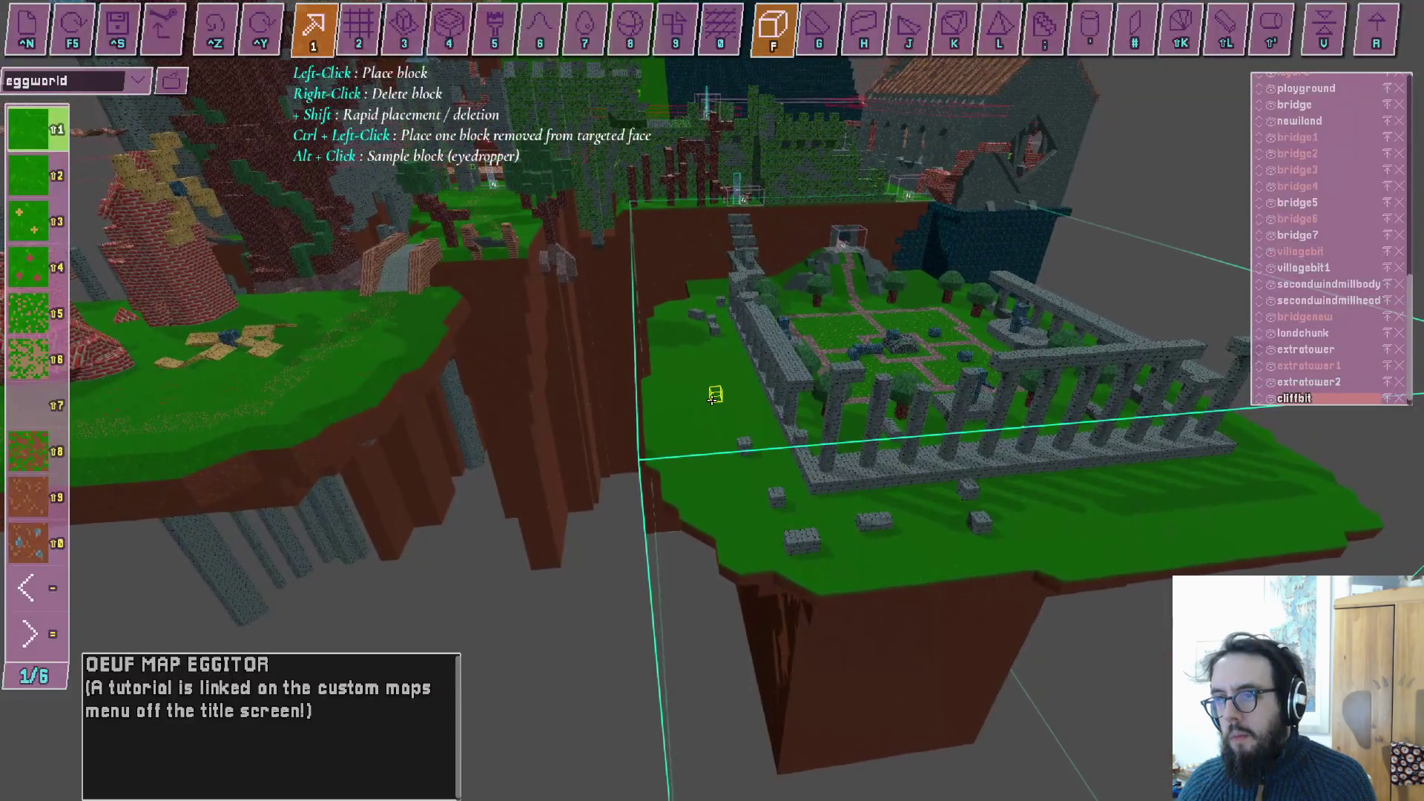
pyautogui.press('Tab')
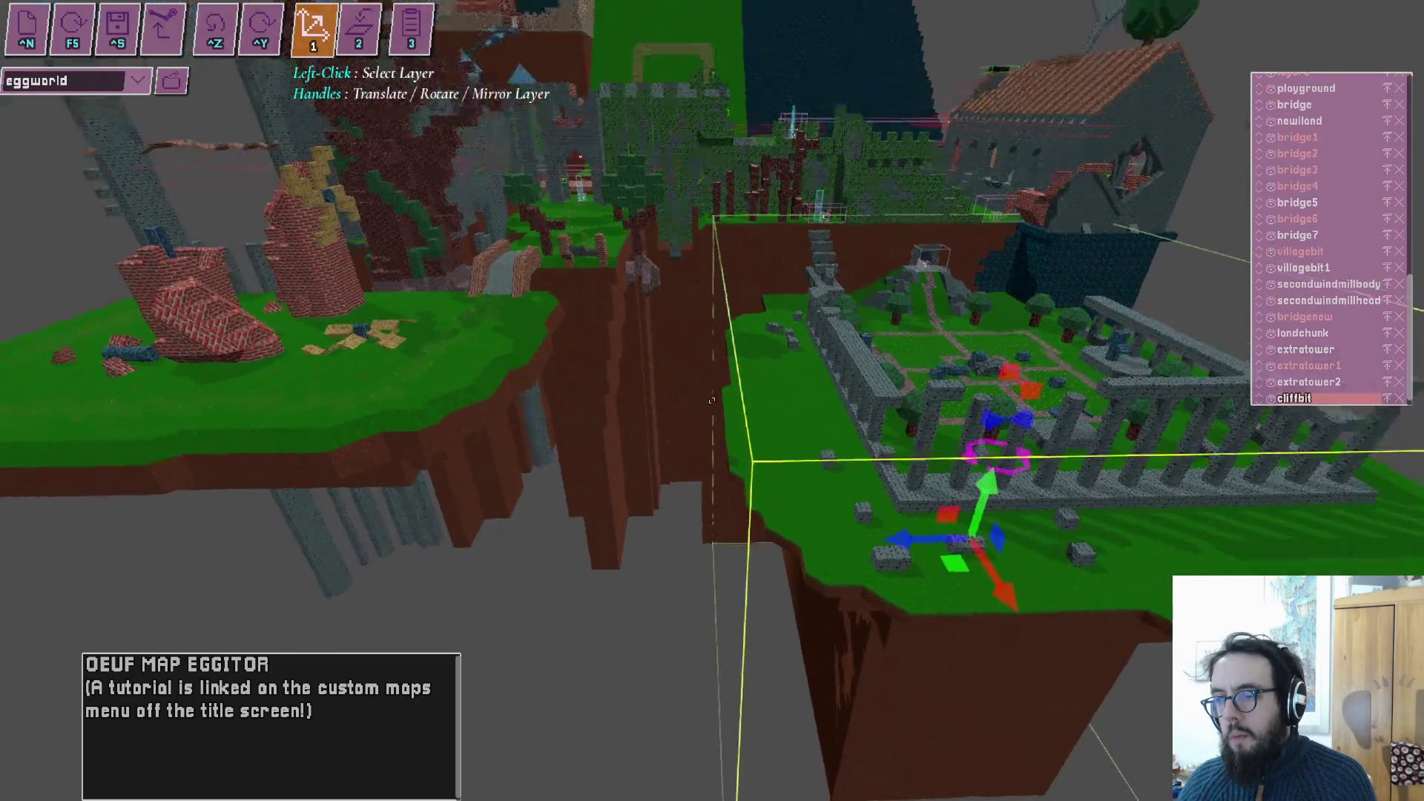
pyautogui.click(711, 400)
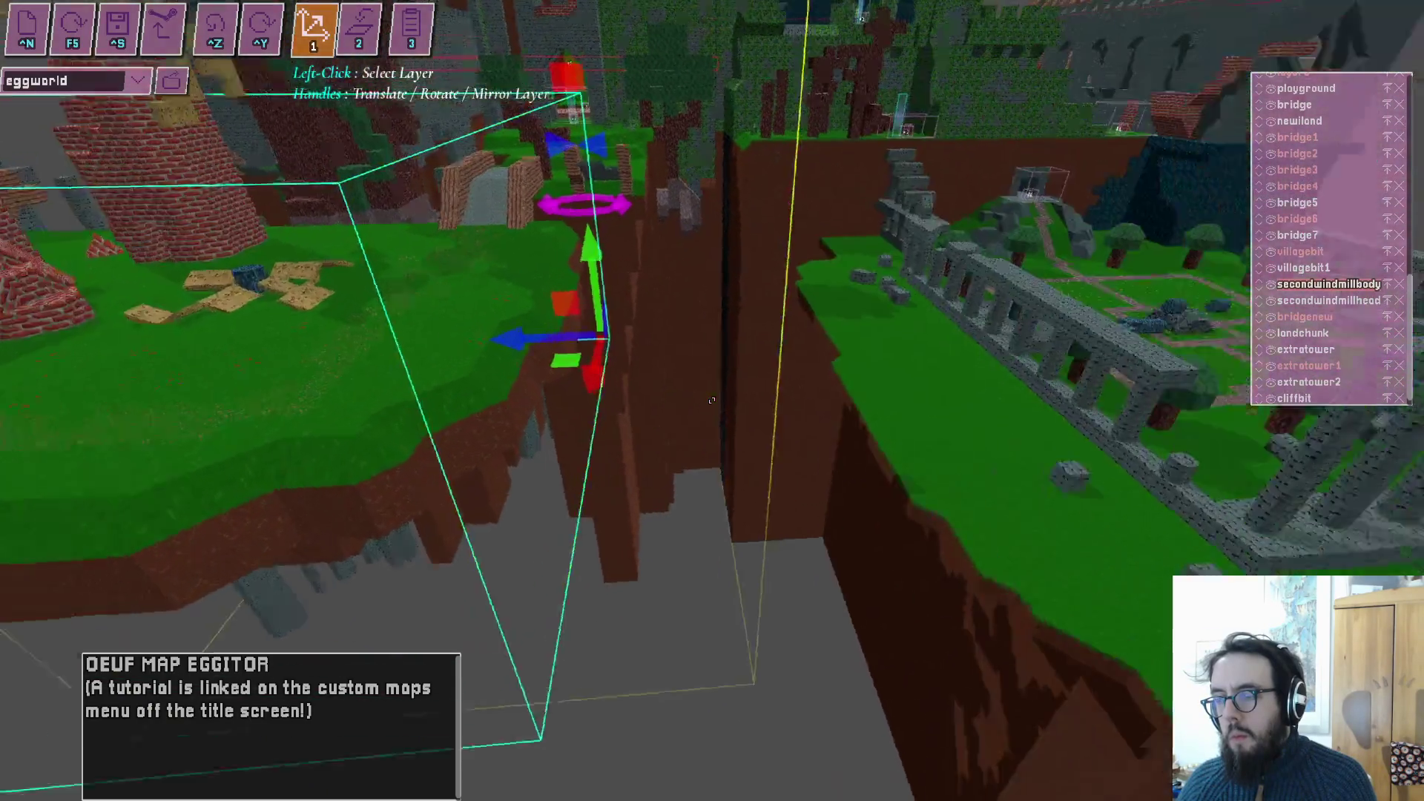
pyautogui.click(711, 401)
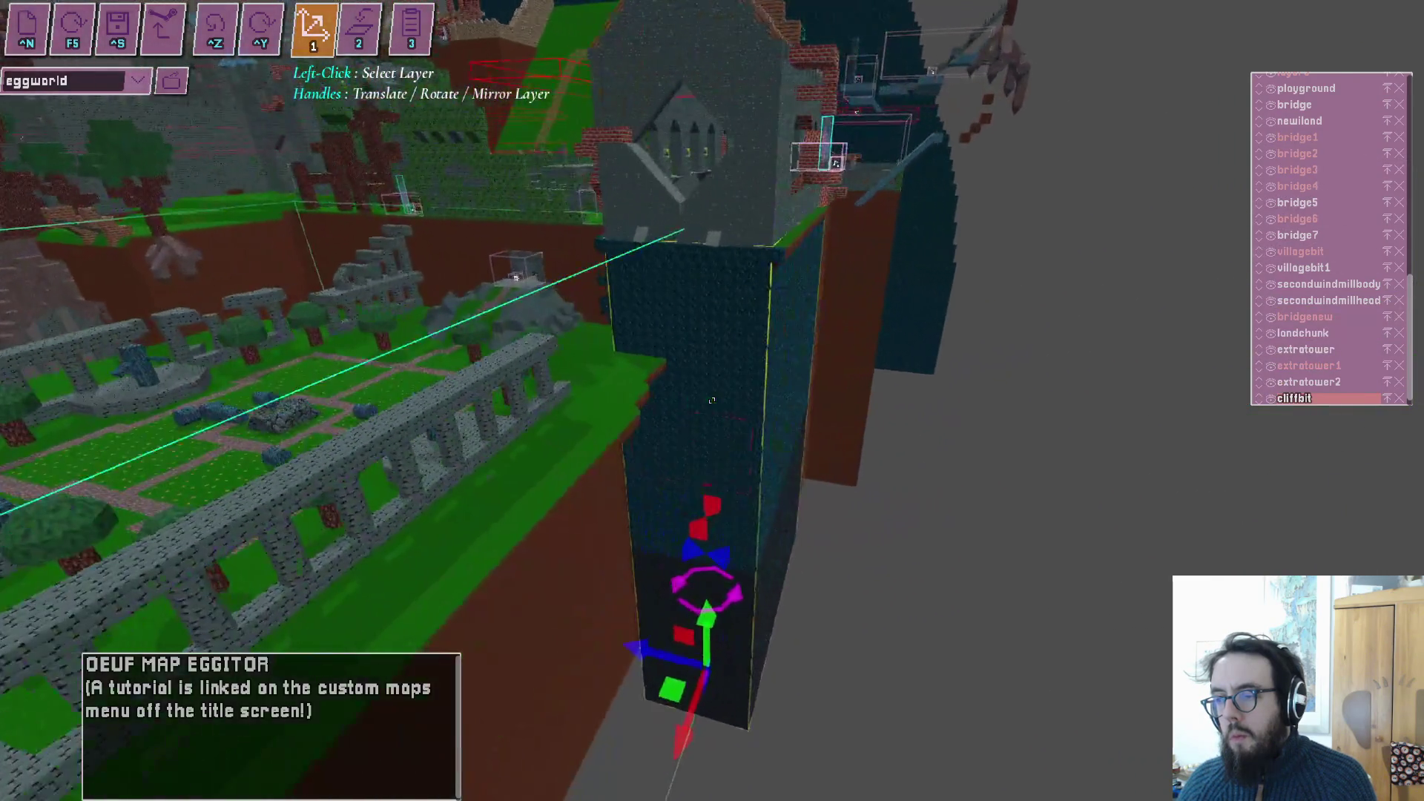
pyautogui.click(711, 400)
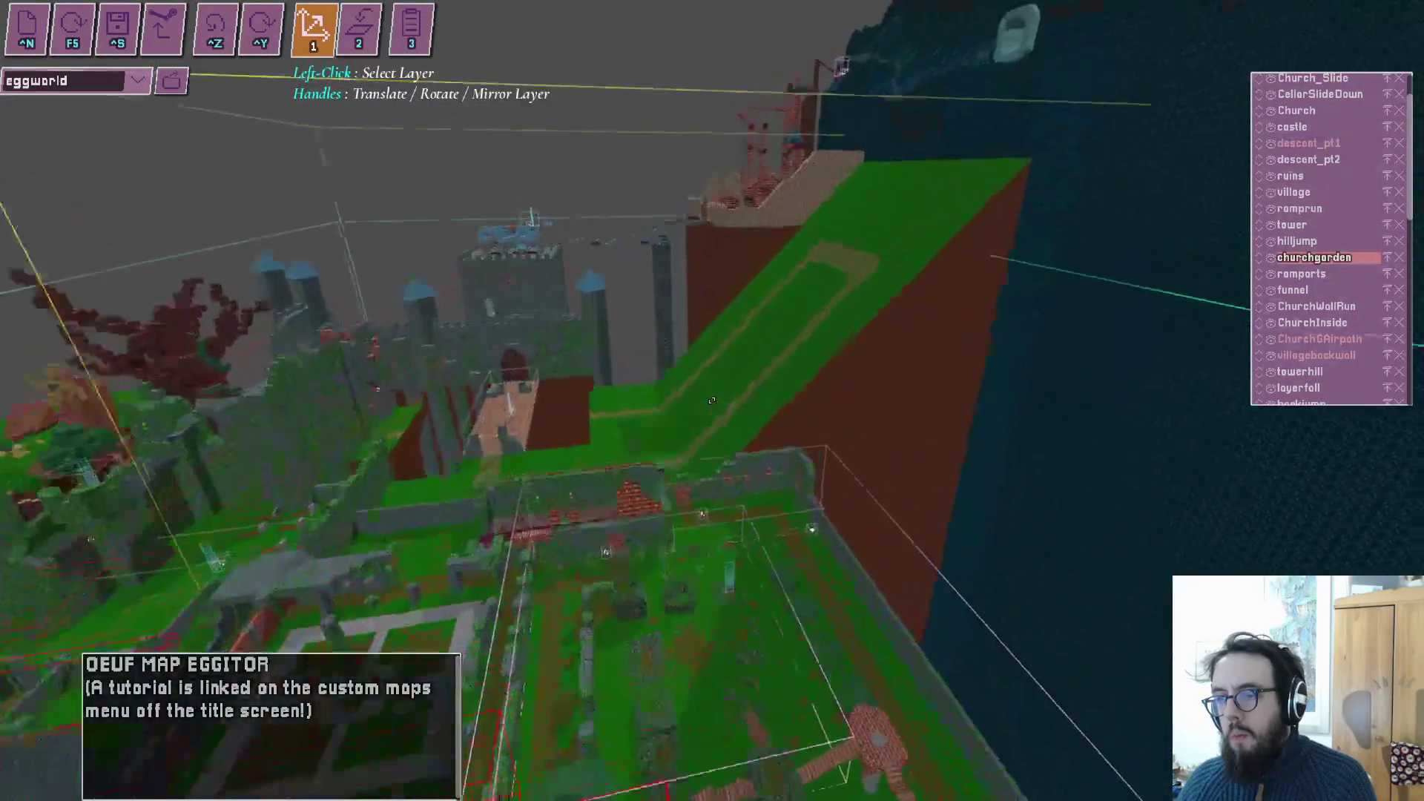
pyautogui.click(711, 401)
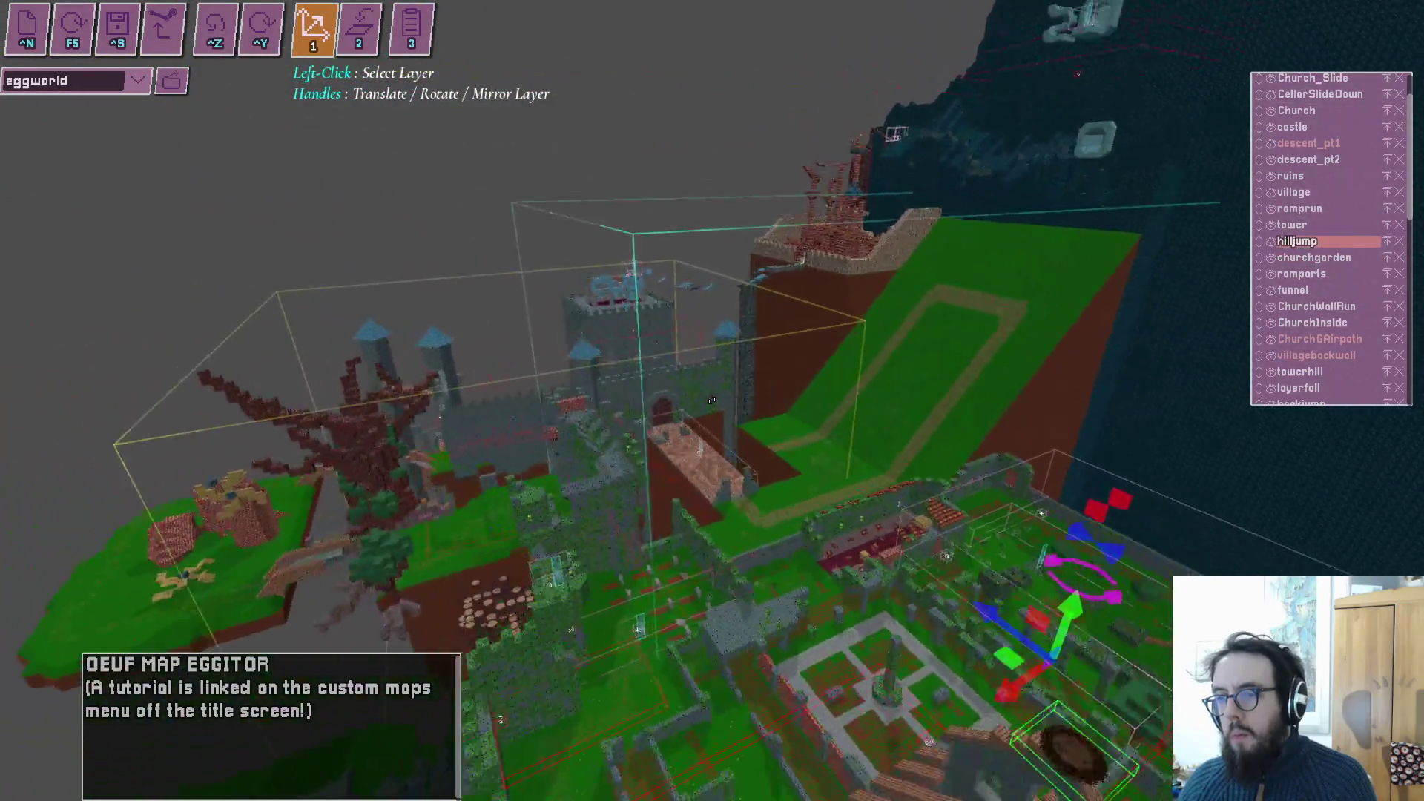
pyautogui.click(712, 401)
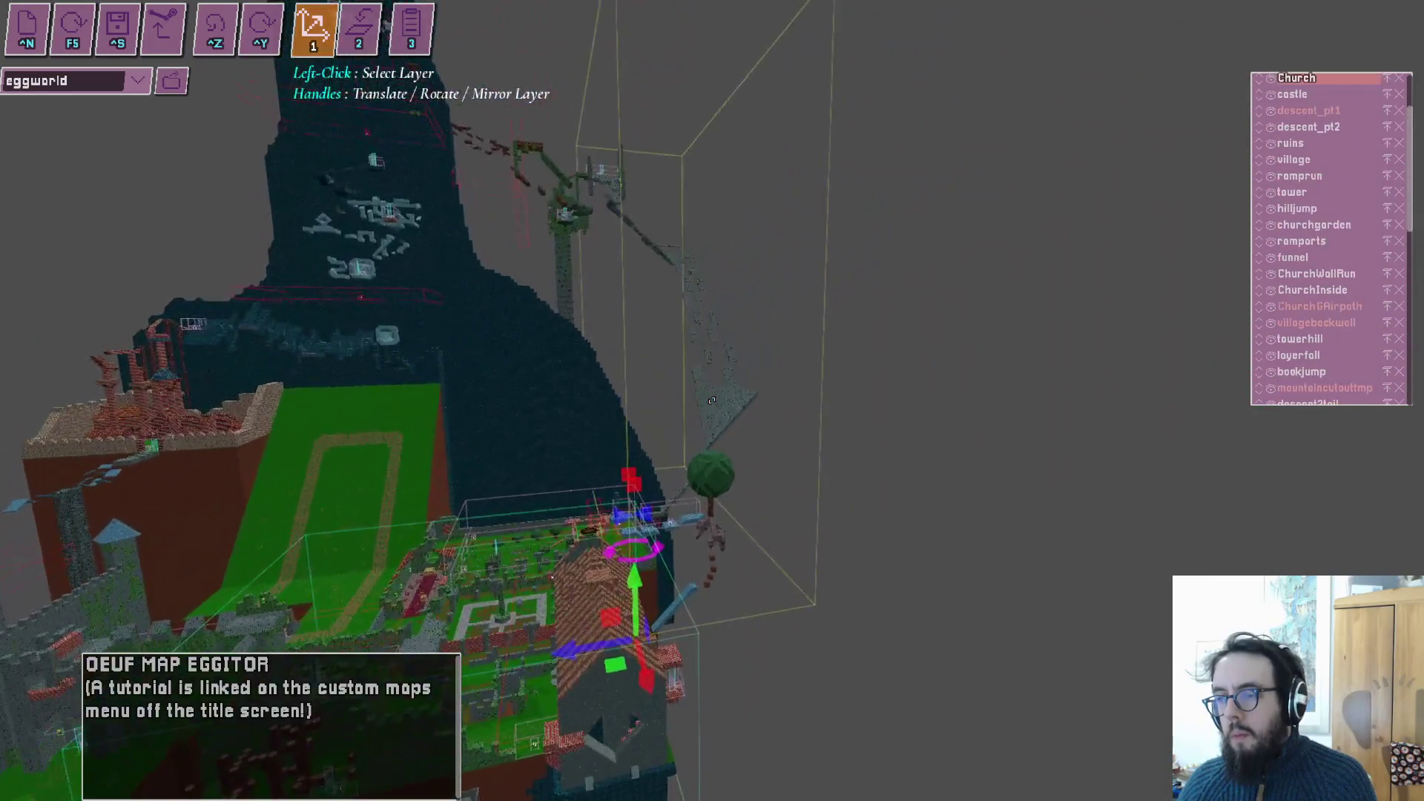
pyautogui.click(712, 401)
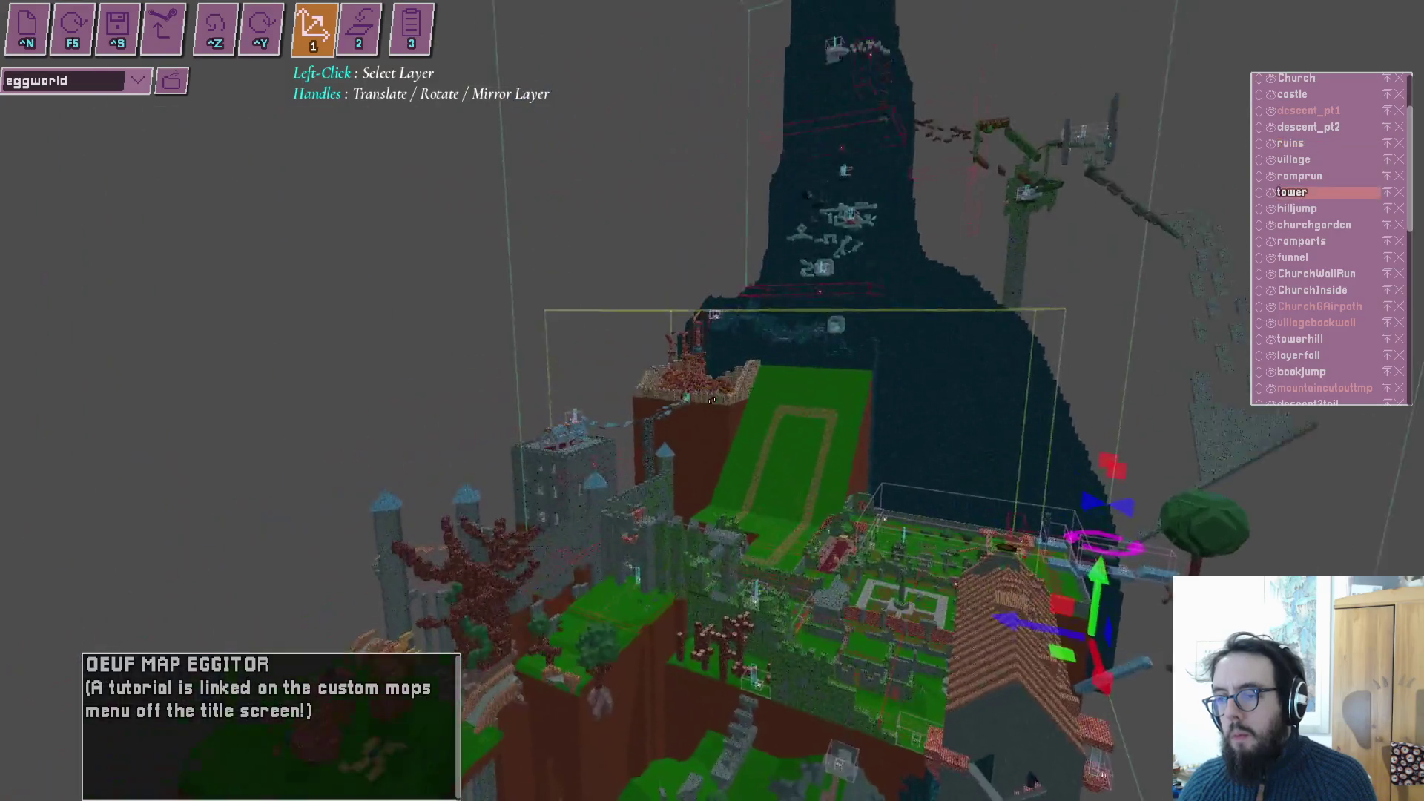
pyautogui.click(711, 400)
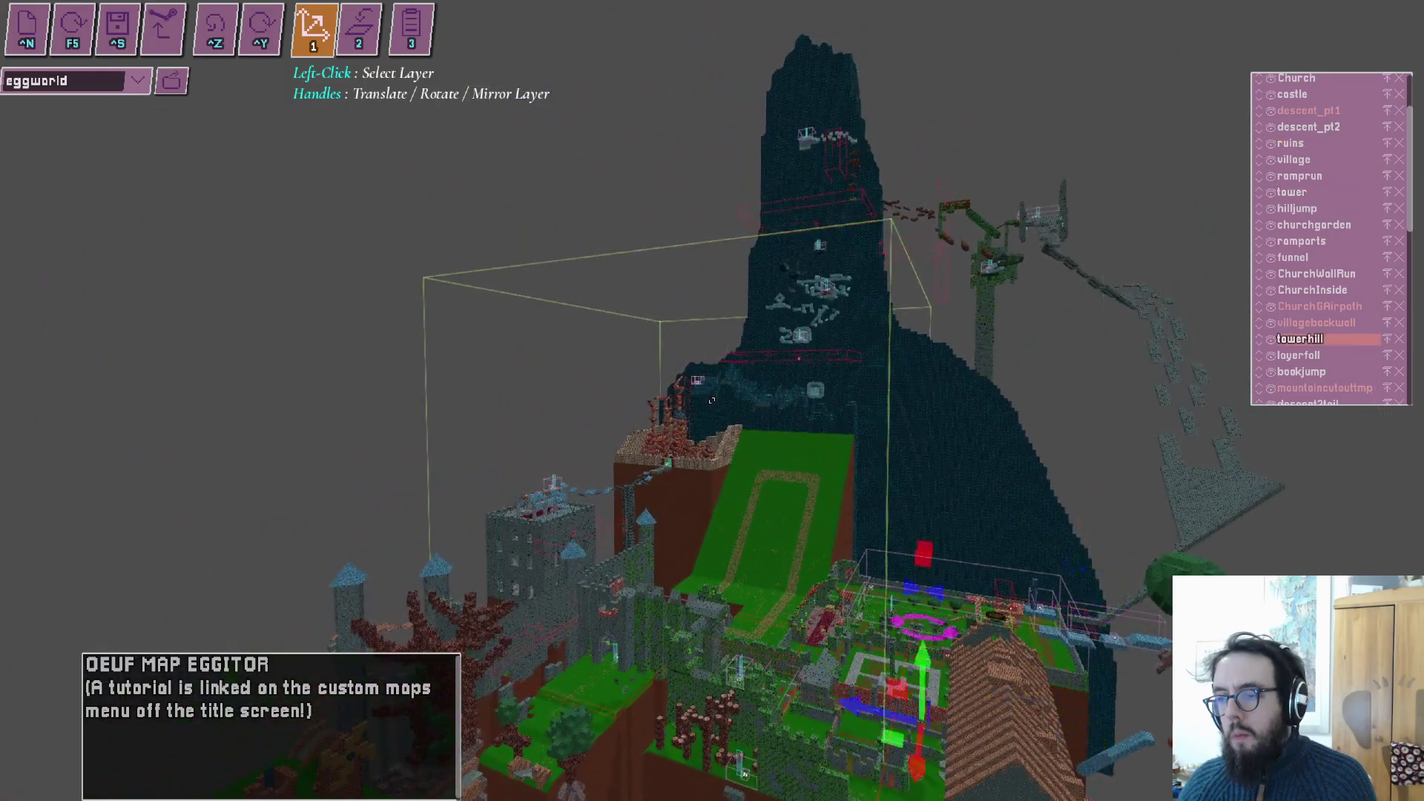
# Mark a voxel volume around the village, hide the village layer, and close the map editor
pyautogui.press('2')
pyautogui.moveTo(714, 400); pyautogui.dragTo(711, 401)
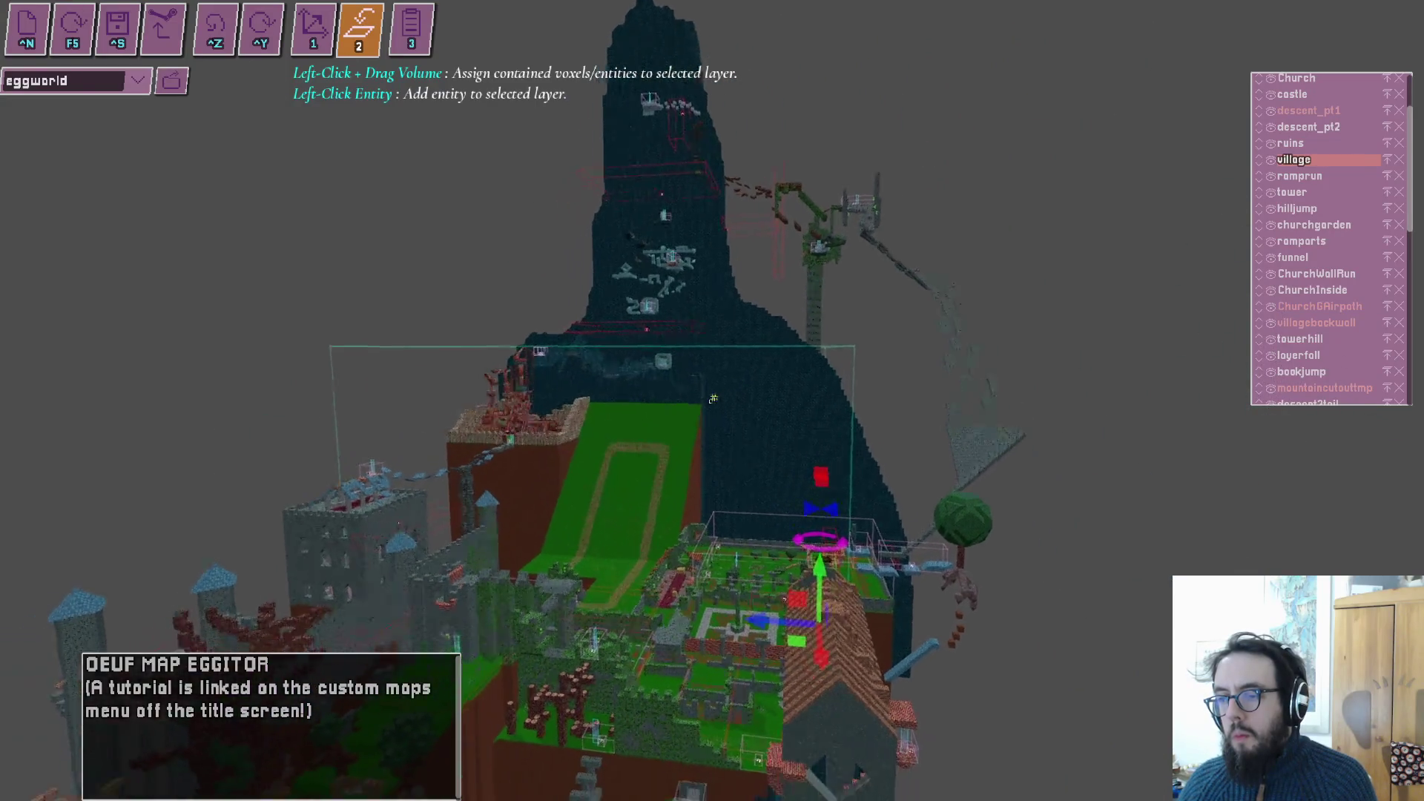
pyautogui.click(1271, 159)
pyautogui.moveTo(712, 401); pyautogui.dragTo(711, 401)
pyautogui.hotkey('alt', 'Tab')
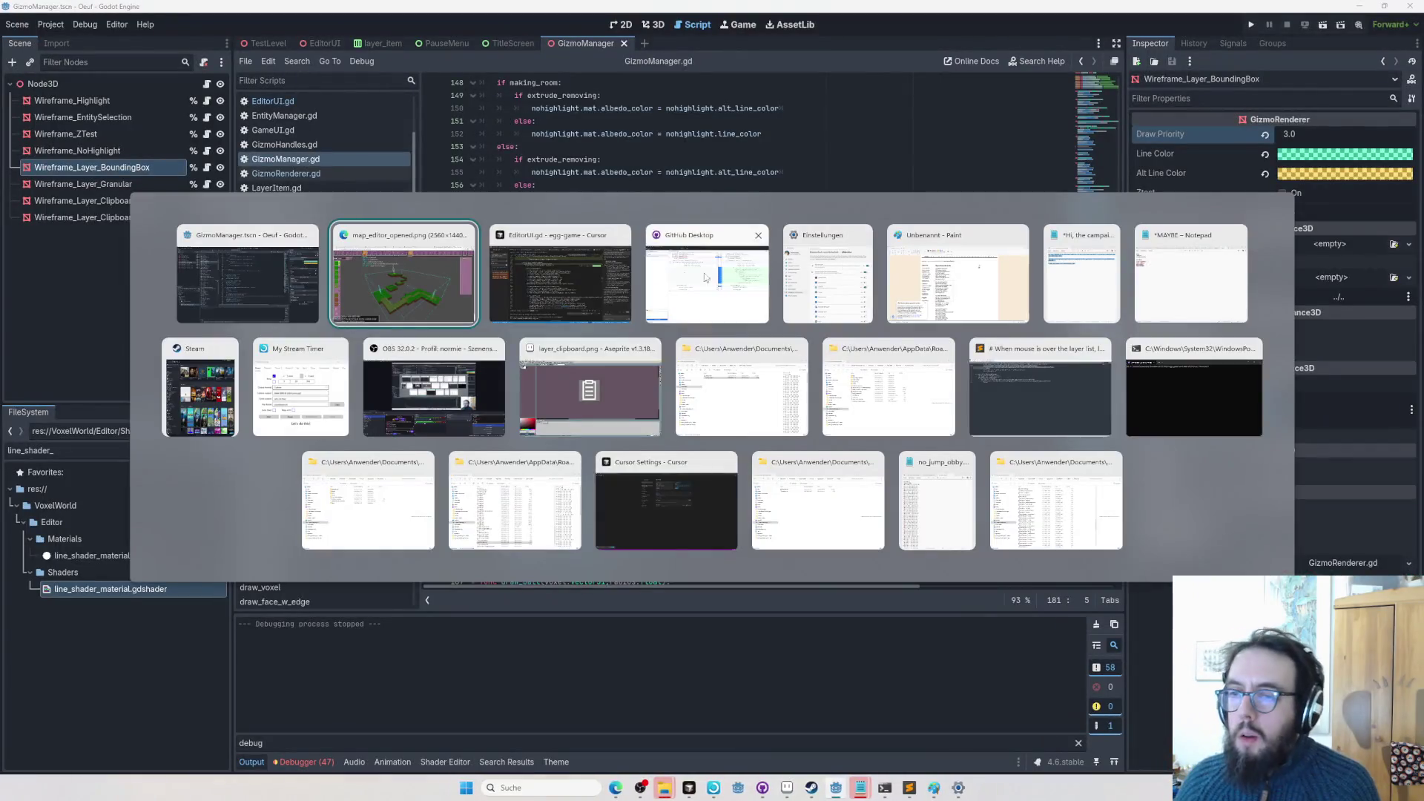
# Discard the changes to eggworld.txt in GitHub Desktop
pyautogui.click(690, 267)
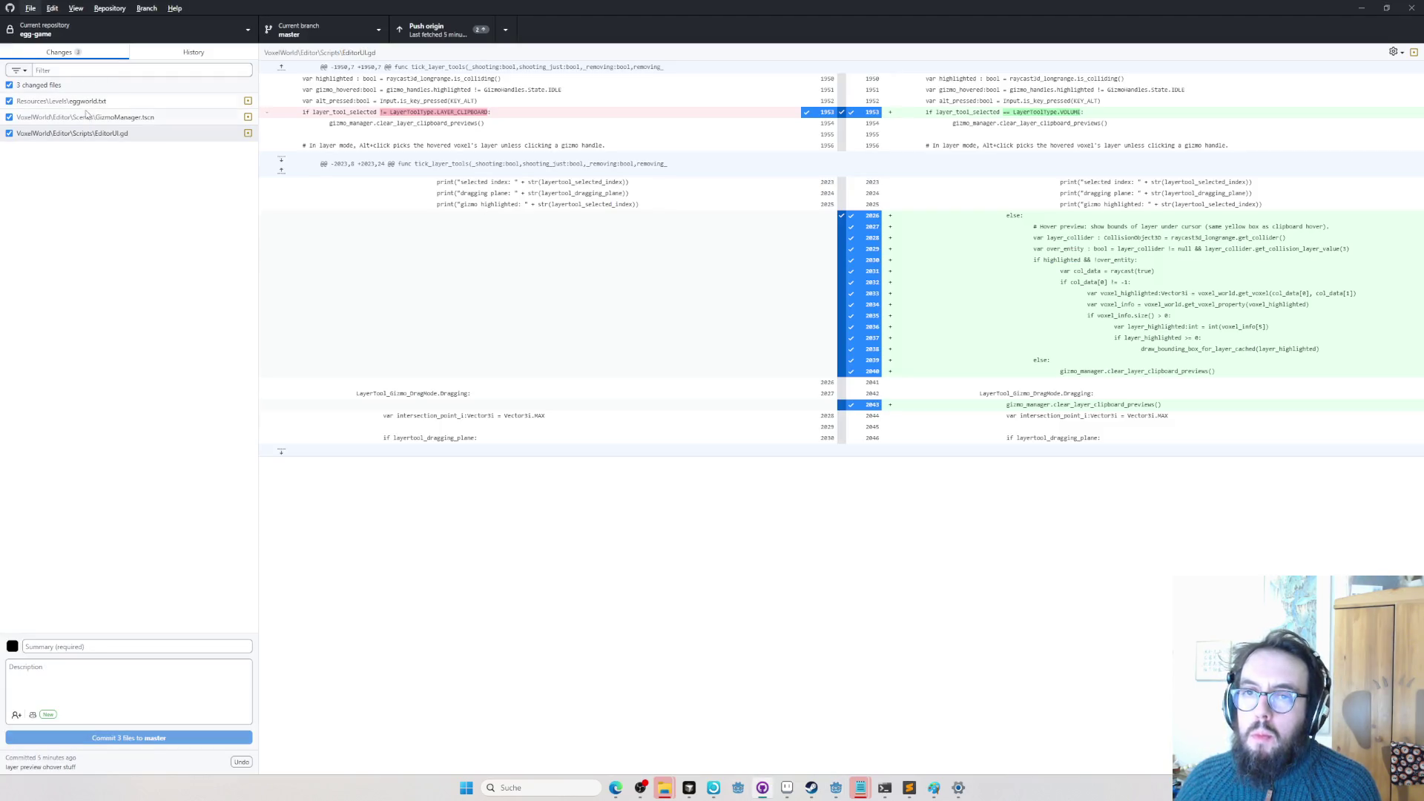
pyautogui.click(83, 104)
pyautogui.rightClick(83, 106)
pyautogui.click(111, 121)
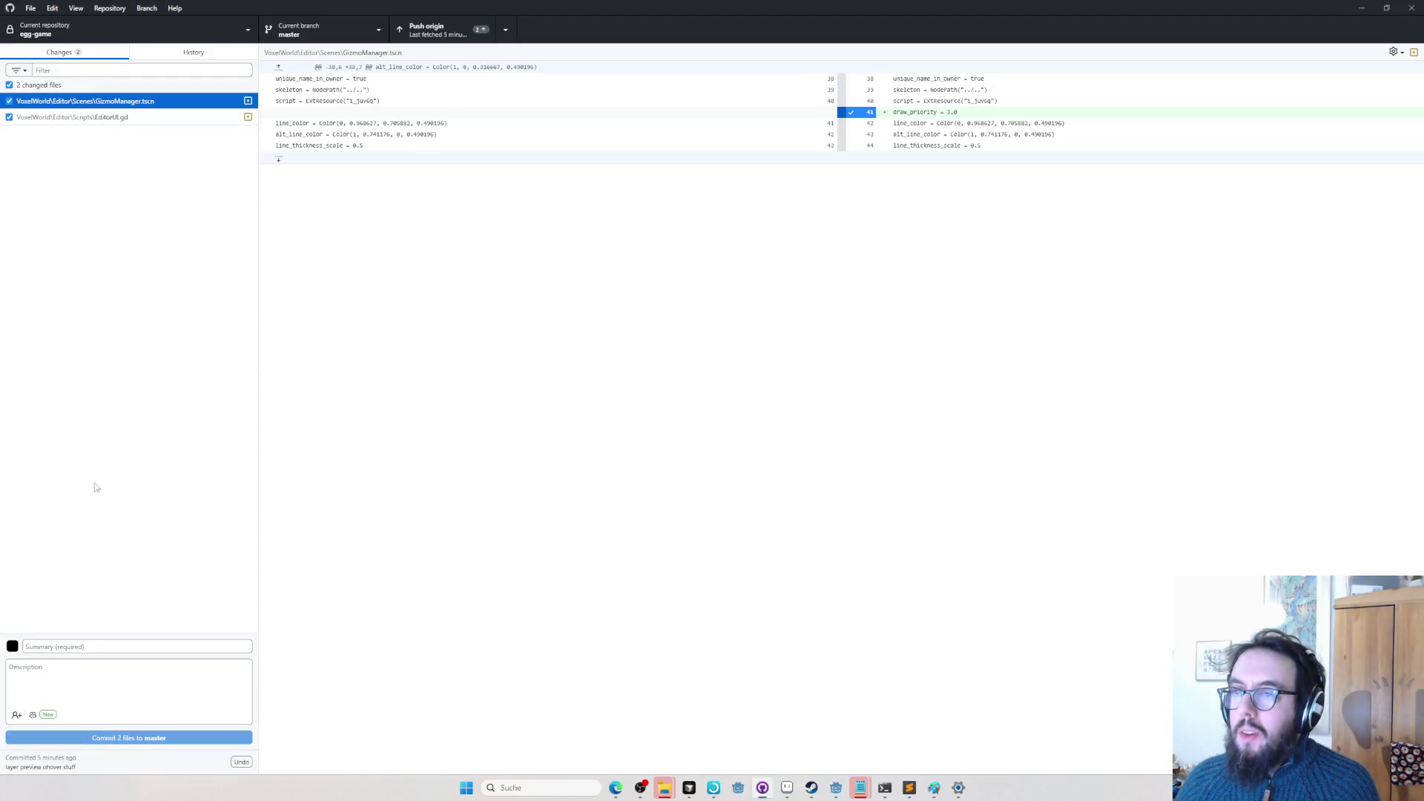
# Review the EditorUI.gd and GizmoManager.tscn diffs and commit them as 'layer preview in layer selection tool'
pyautogui.click(122, 119)
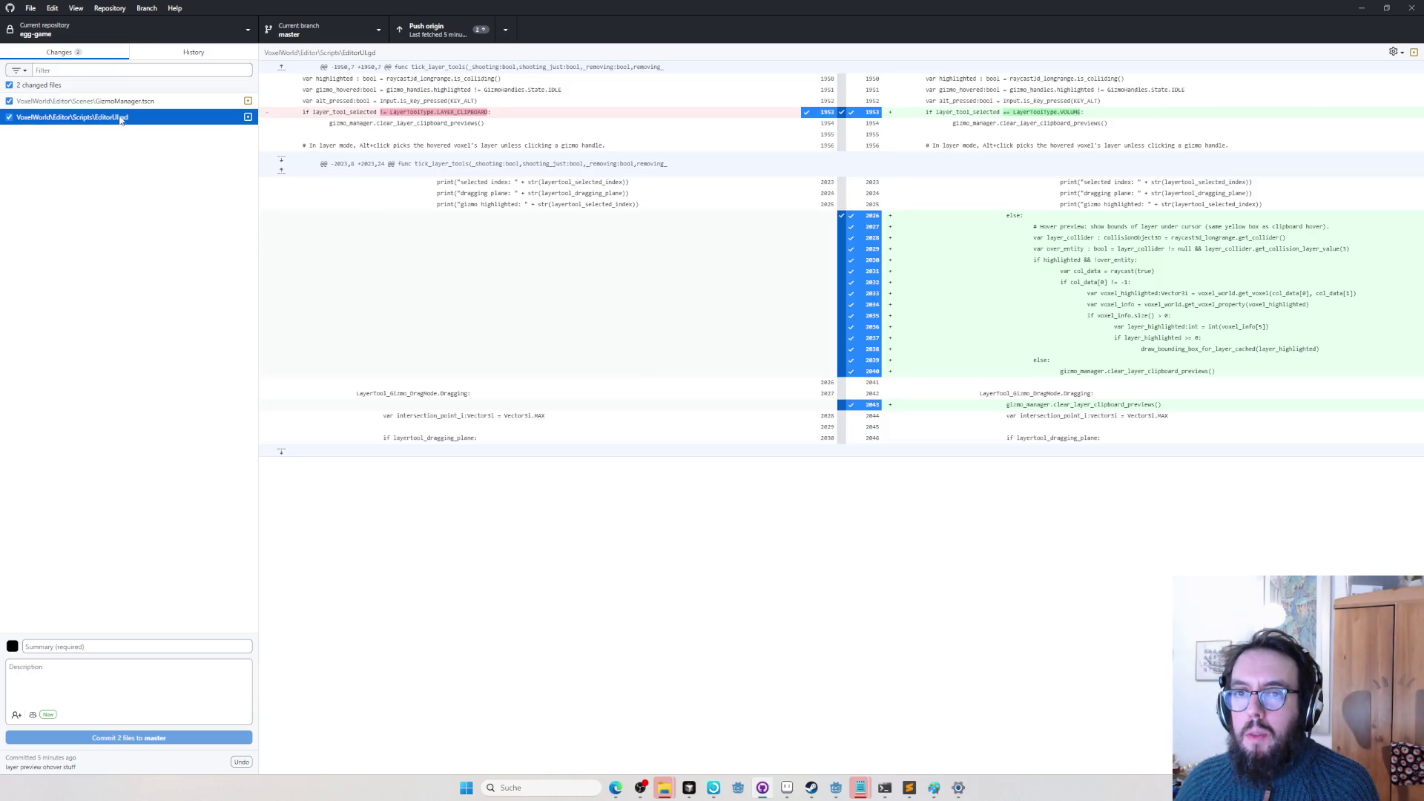
pyautogui.click(121, 104)
pyautogui.click(121, 646)
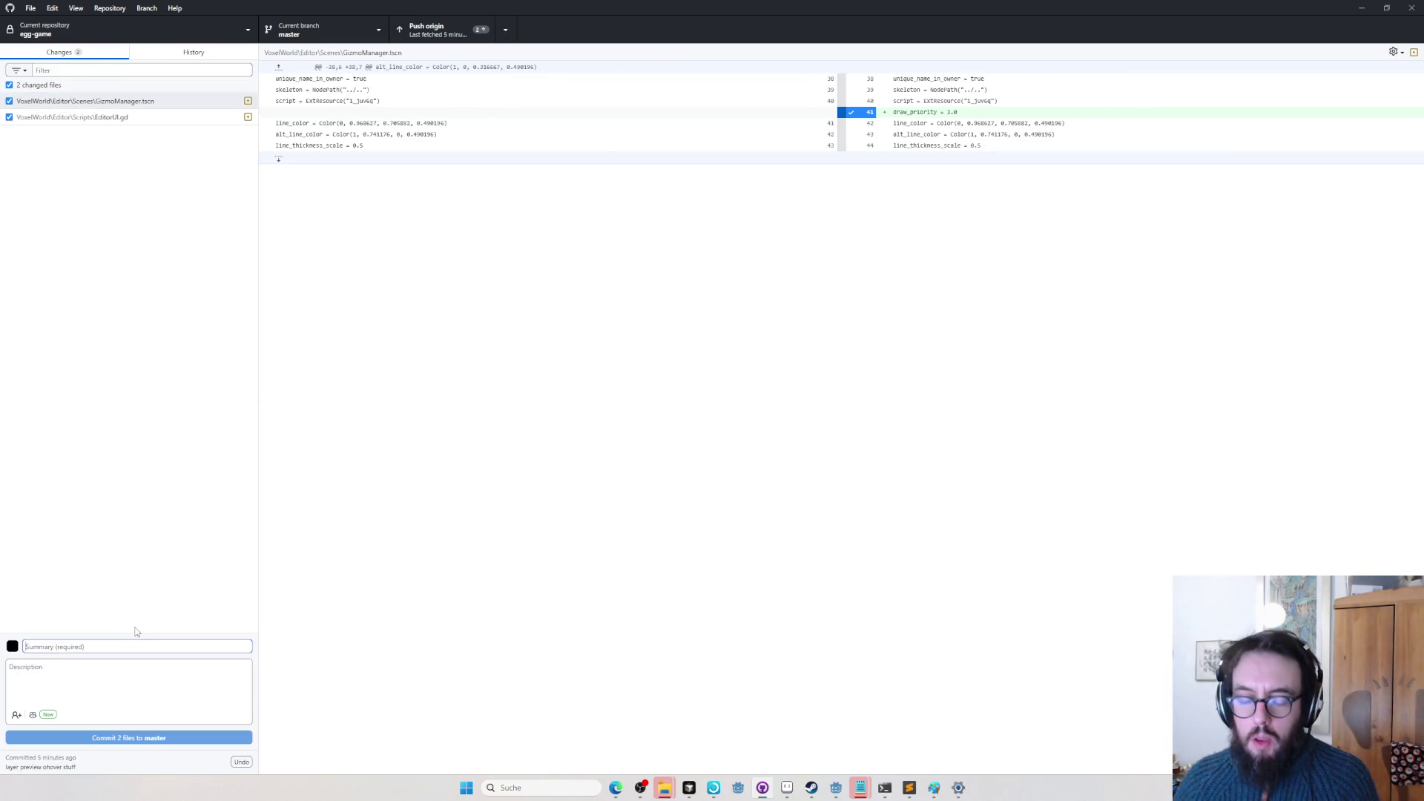
pyautogui.write('layer selec')
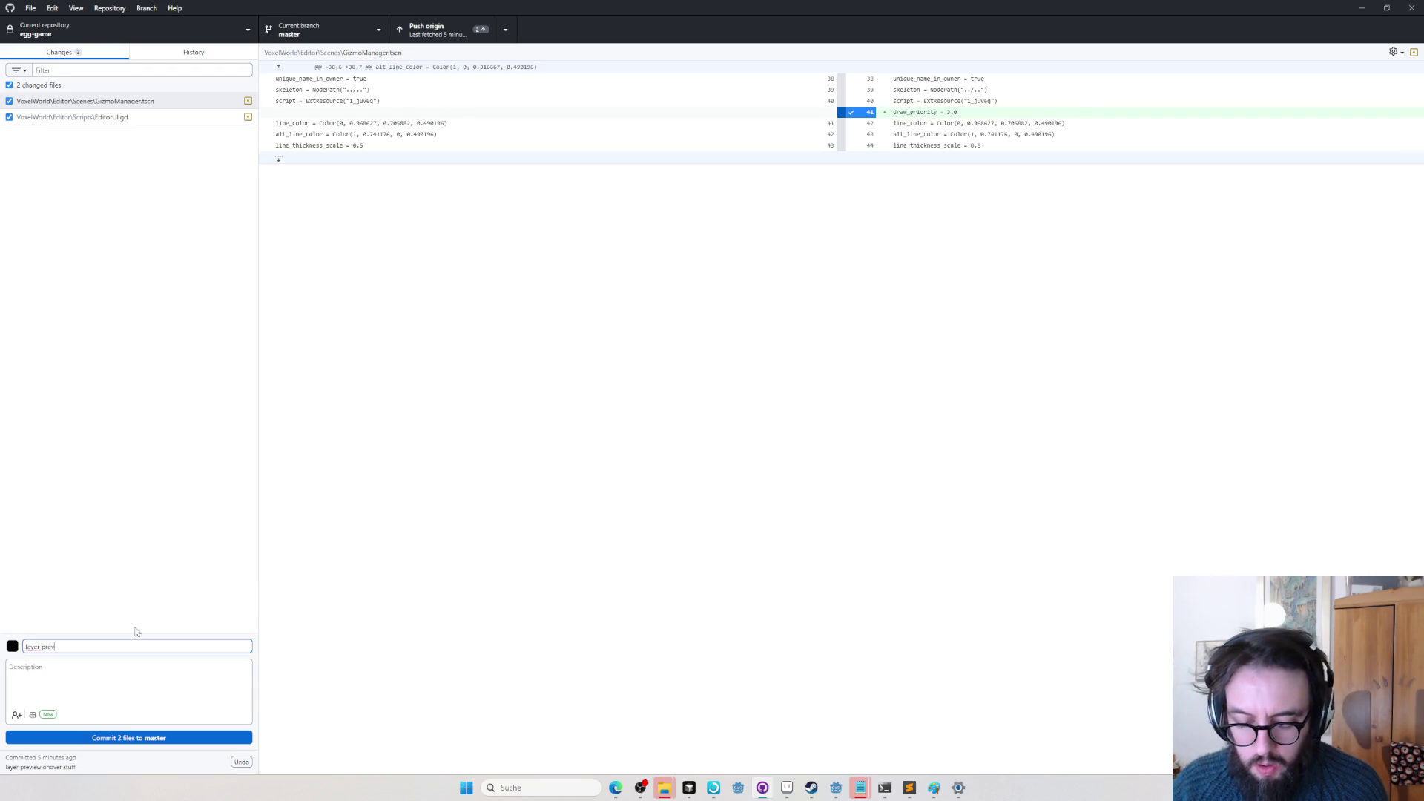
pyautogui.write('tion tool')
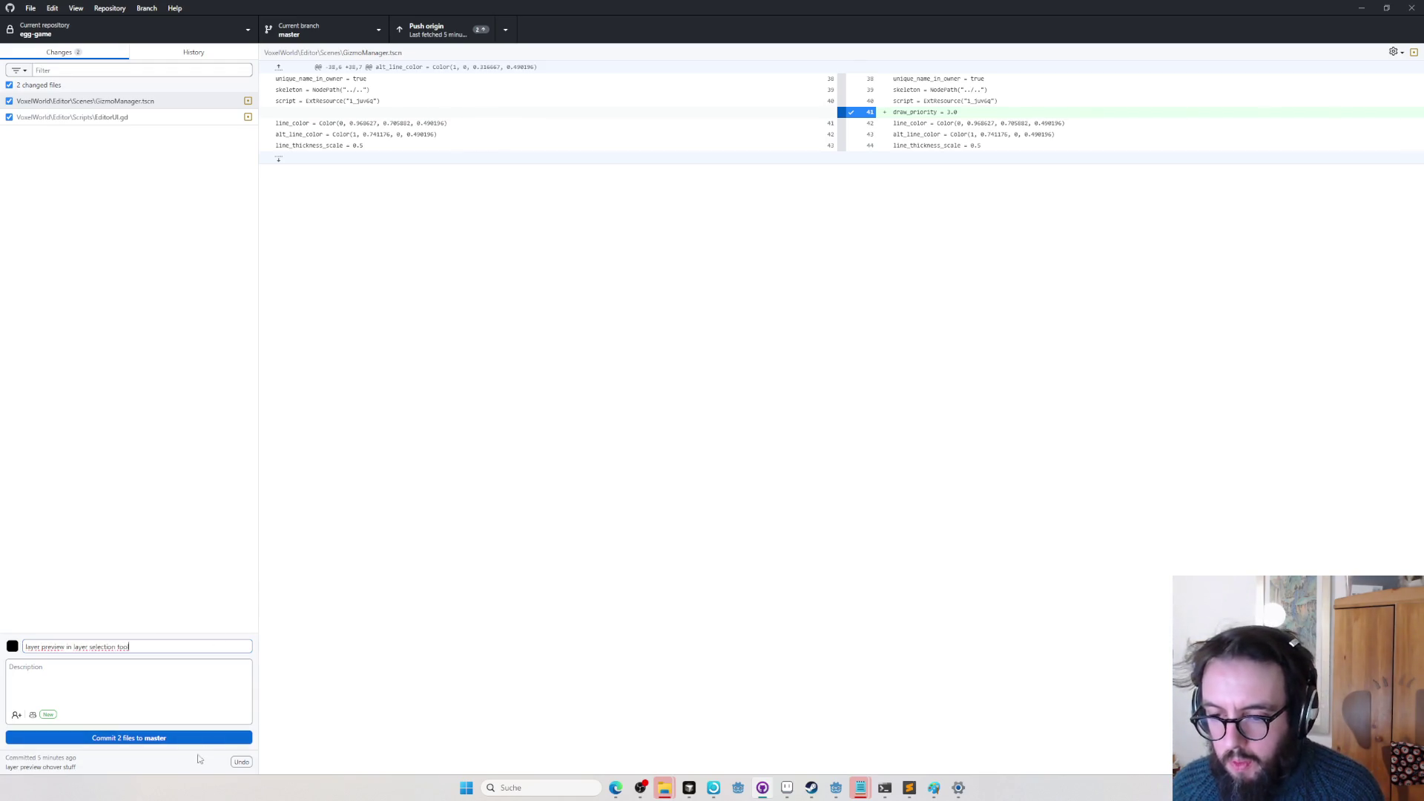
pyautogui.click(197, 741)
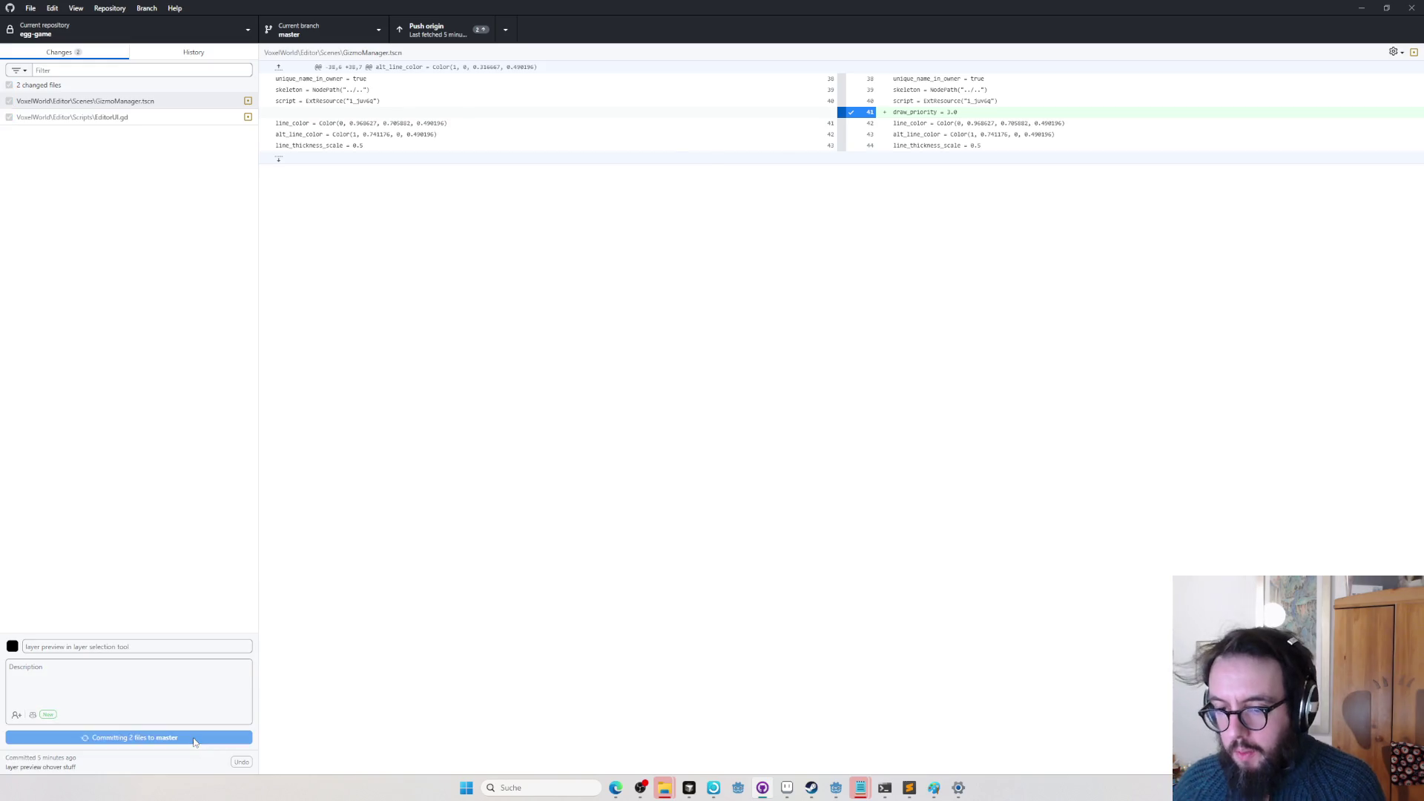
# Push the commit to origin
pyautogui.hotkey('alt', 'Tab')
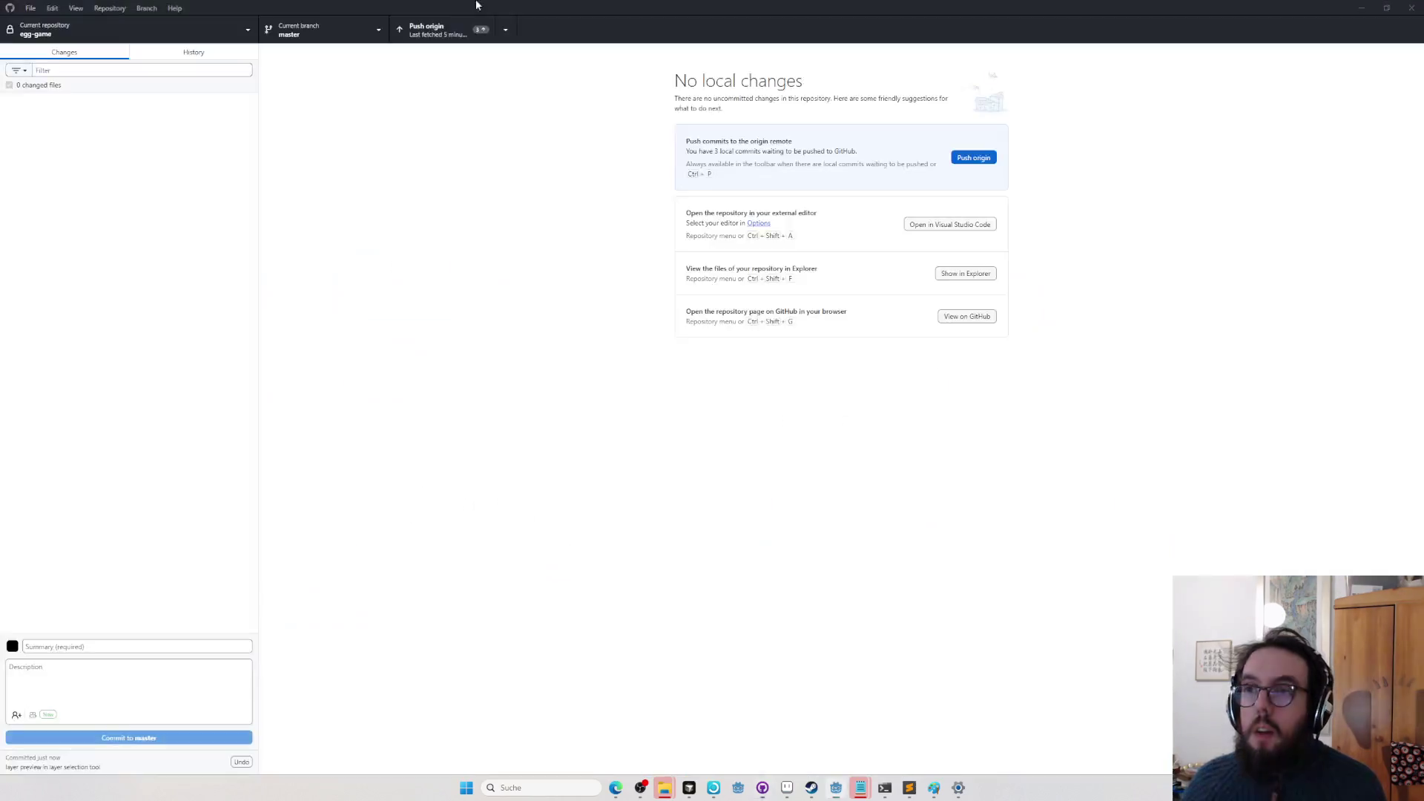
pyautogui.click(437, 30)
pyautogui.hotkey('alt', 'Tab')
pyautogui.hotkey('alt', 'Tab')
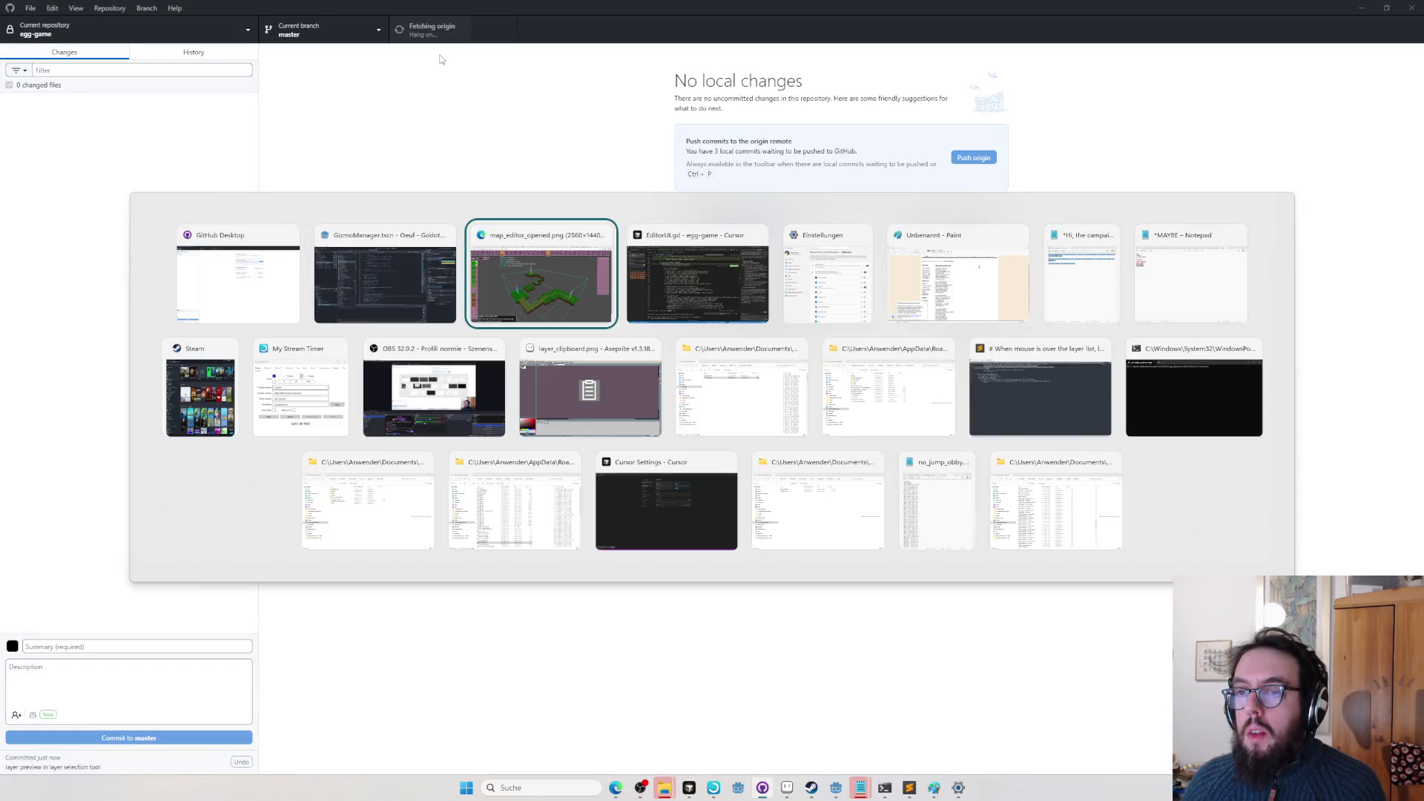
pyautogui.hotkey('alt', 'shift', 'Tab')
pyautogui.hotkey('alt', 'shift', 'Tab')
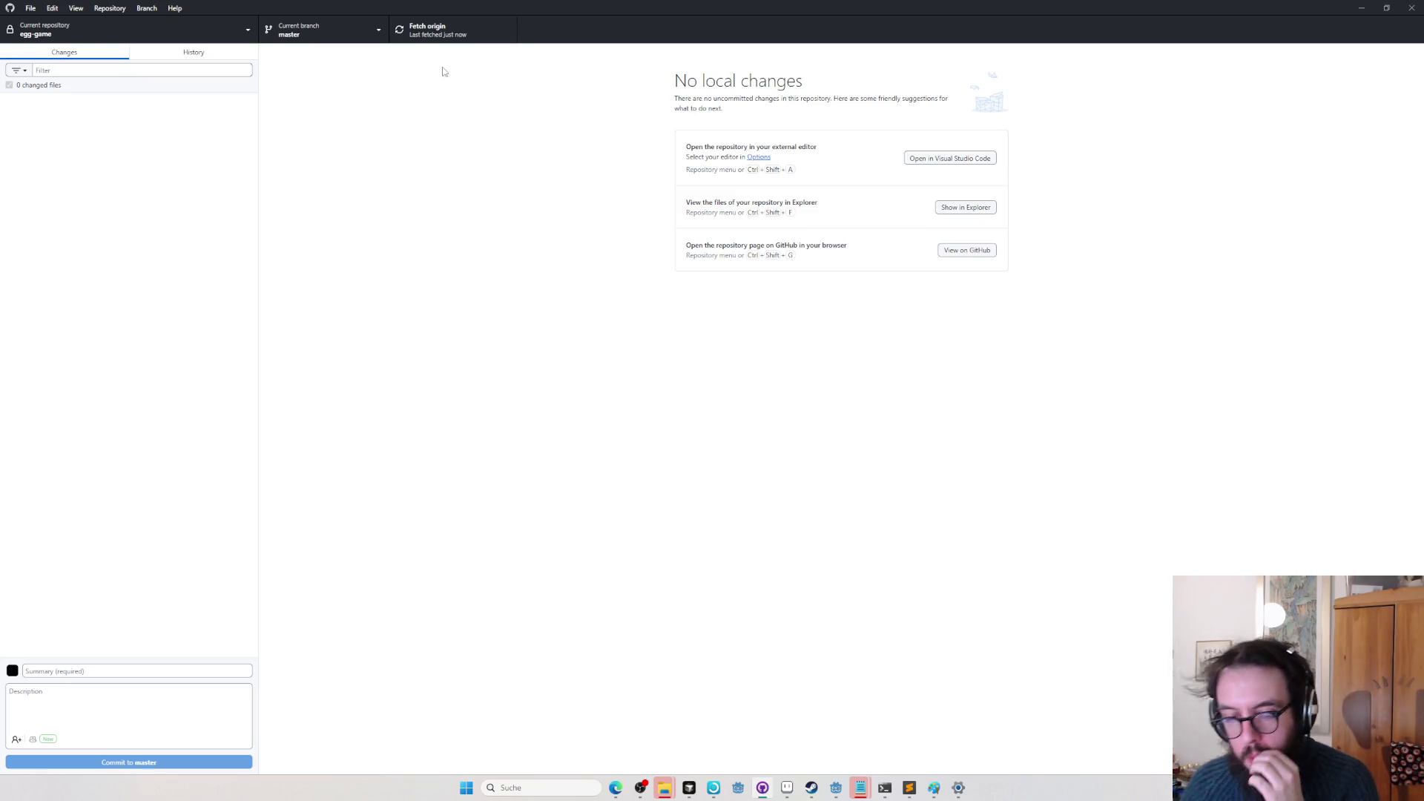
pyautogui.click(616, 788)
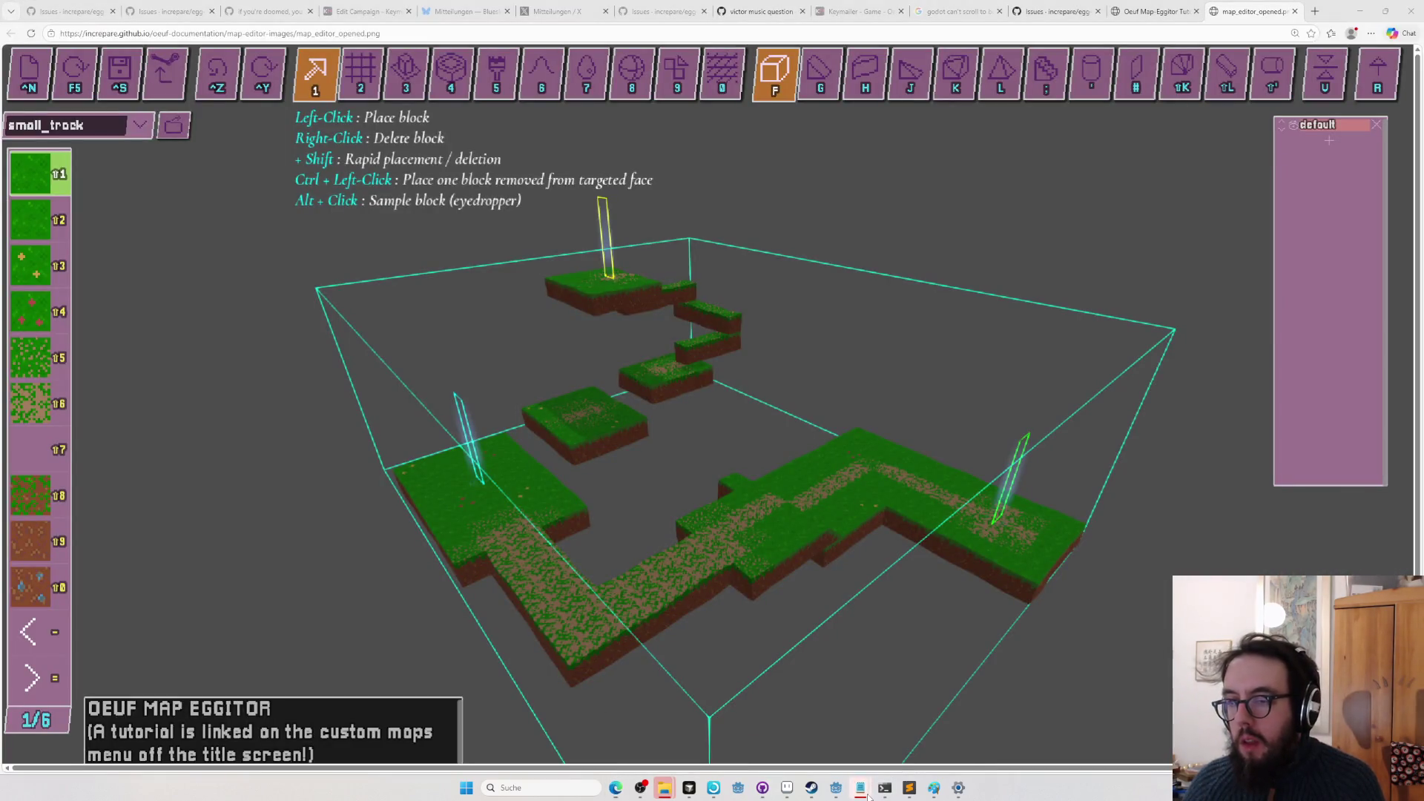
# Start a line in the Notepad reply about limiting the demo version being too hard
pyautogui.moveTo(860, 788)
pyautogui.click(939, 739)
pyautogui.click(256, 187)
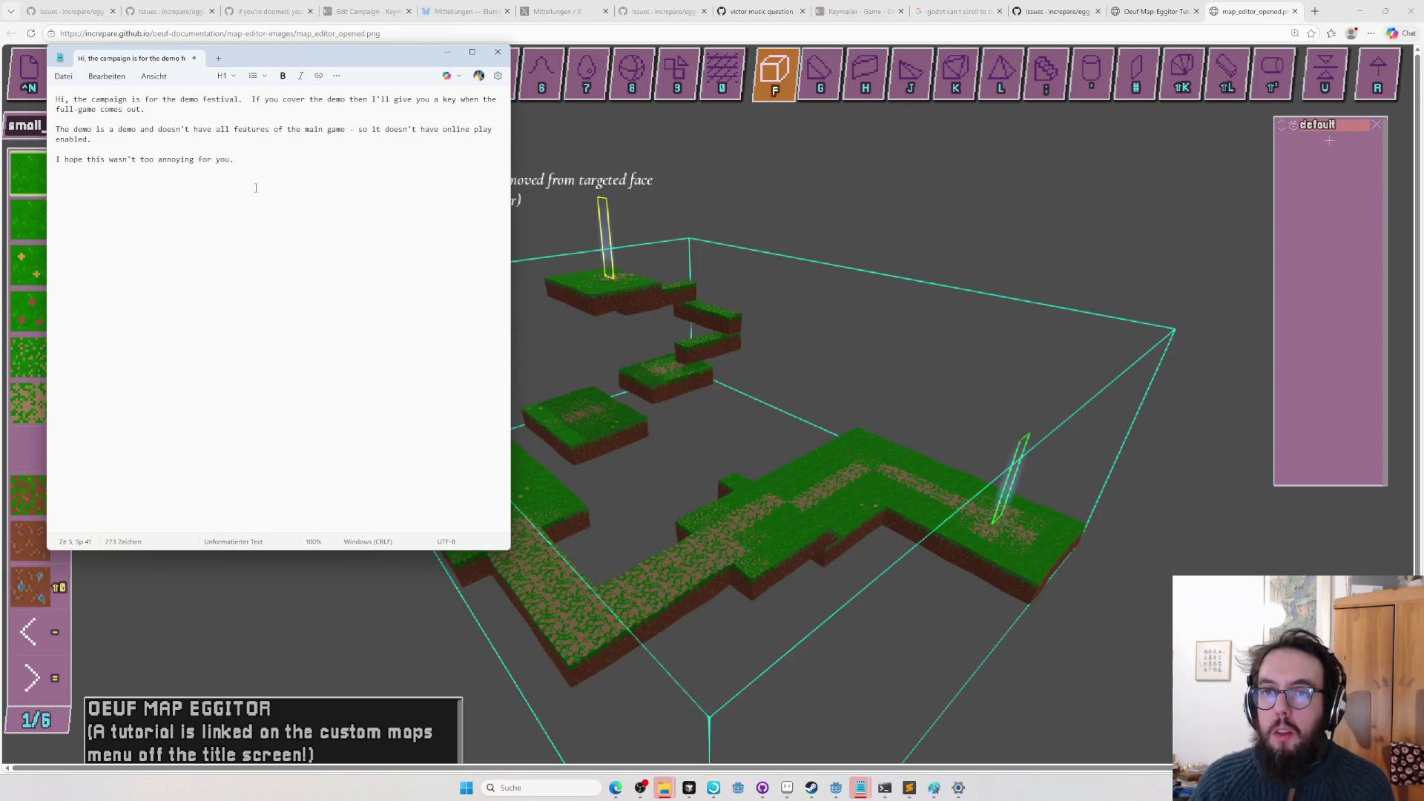
pyautogui.write('ea')
pyautogui.press('BackSpace')
pyautogui.press('BackSpace')
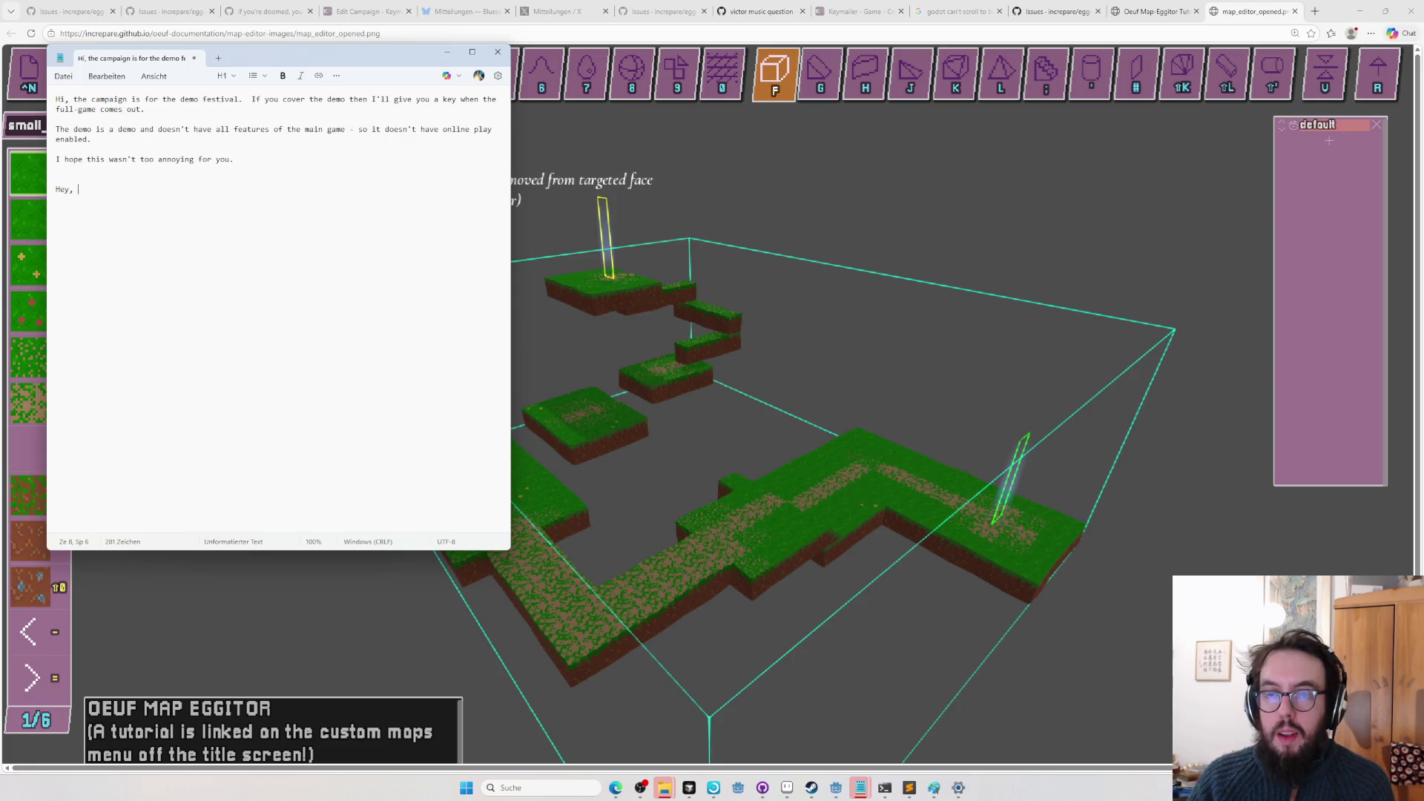
pyautogui.write('o limit the demo ver')
pyautogui.press('BackSpace')
pyautogui.press('BackSpace')
pyautogui.write('hat it be')
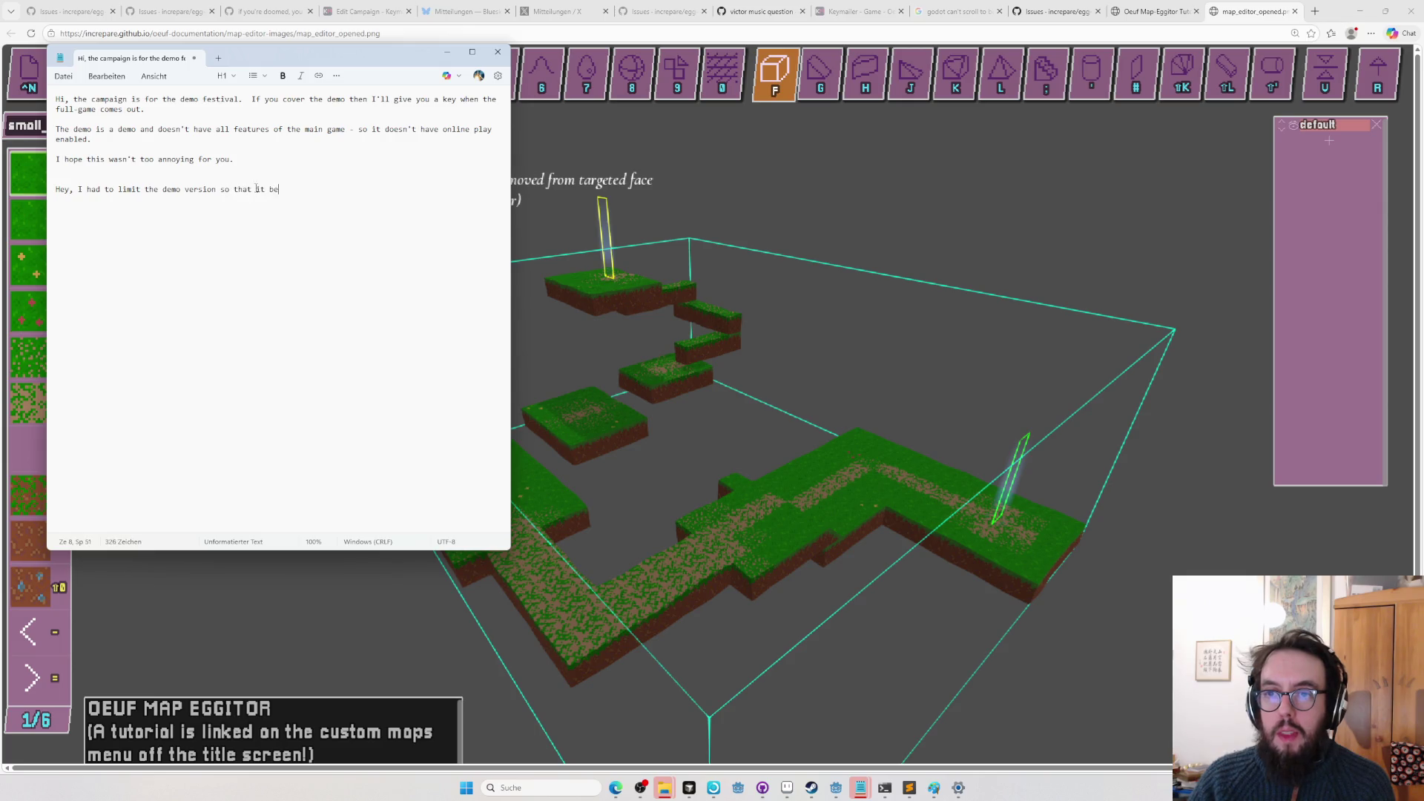
pyautogui.write('would be too har')
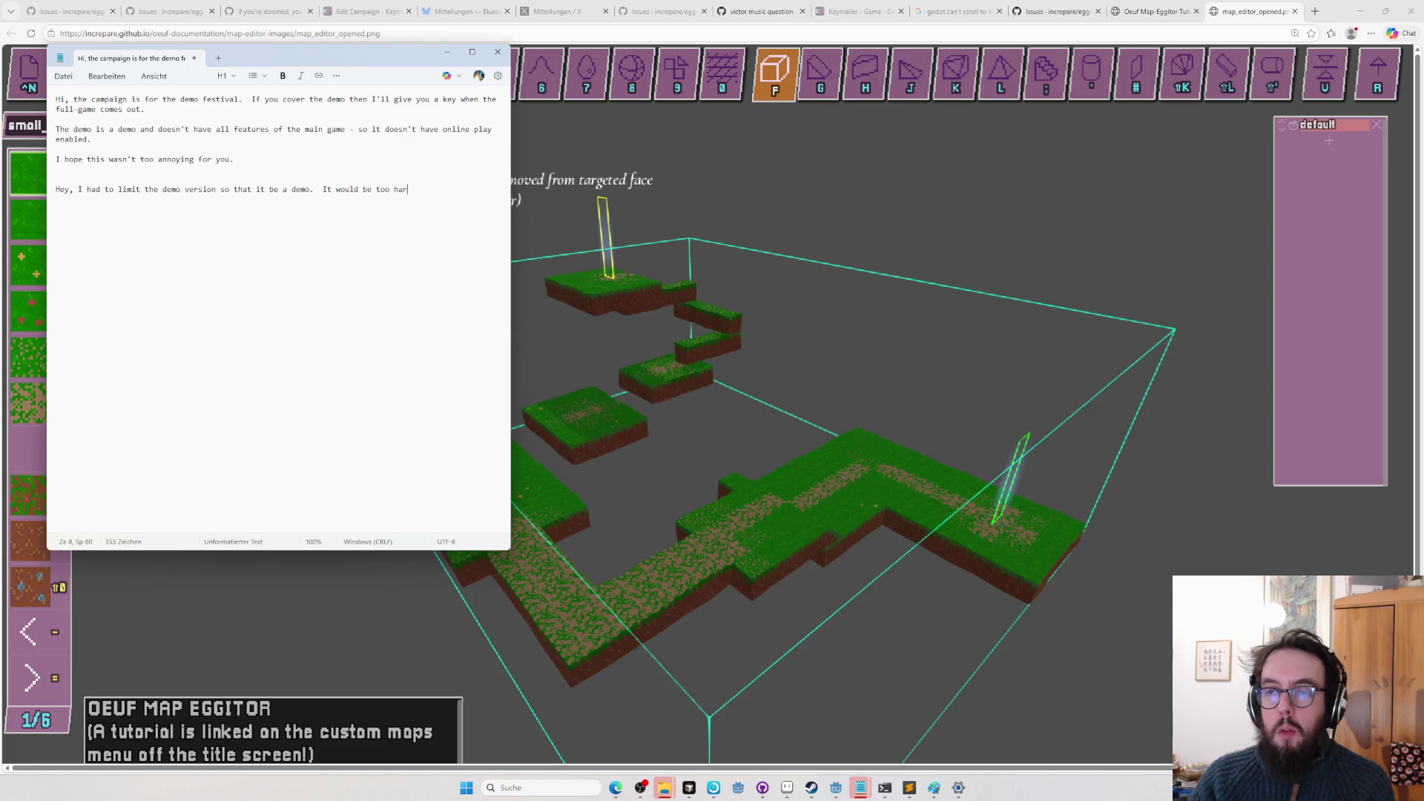
pyautogui.press('BackSpace')
pyautogui.press('BackSpace')
pyautogui.press('BackSpace')
pyautogui.write('d be too hard to')
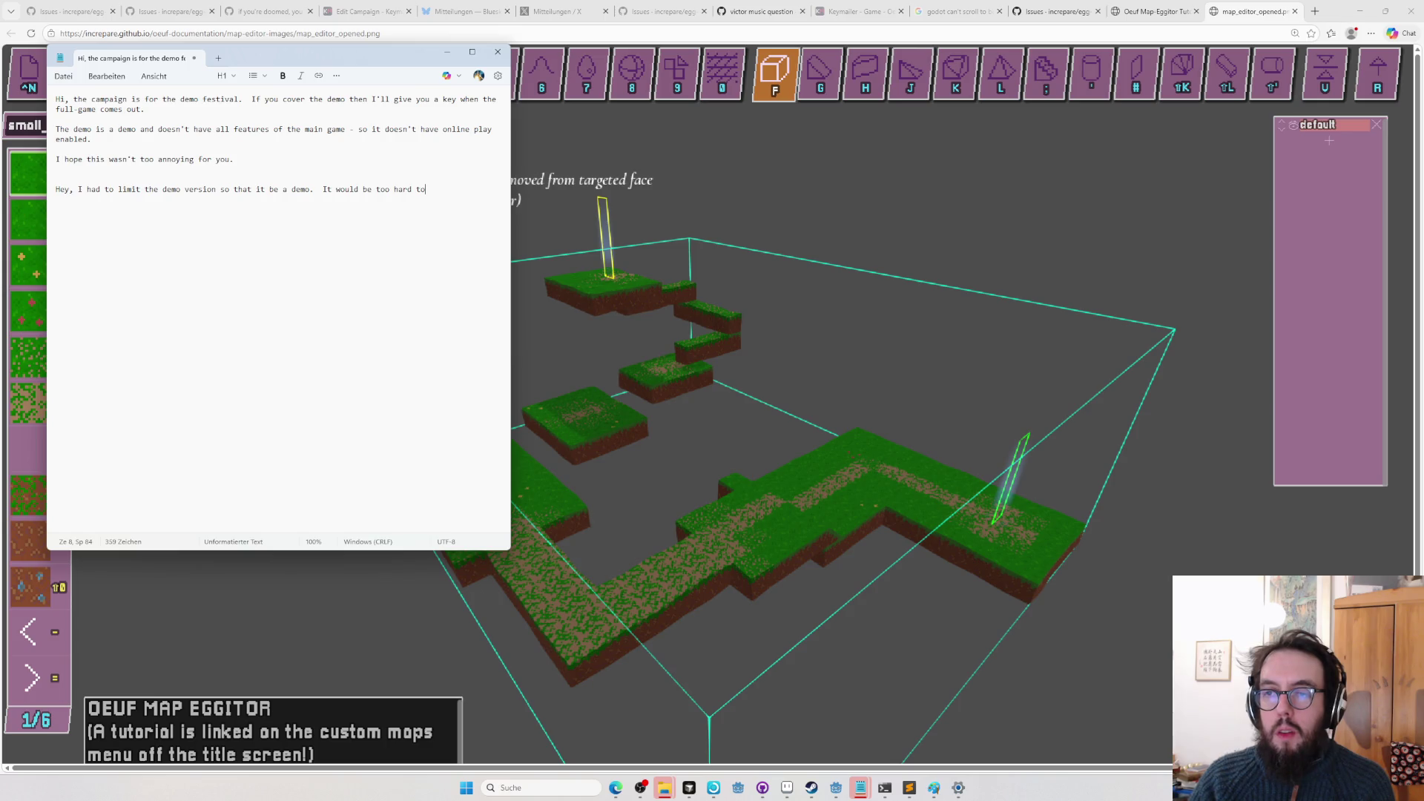
pyautogui.press('BackSpace')
pyautogui.press('BackSpace')
pyautogui.press('BackSpace')
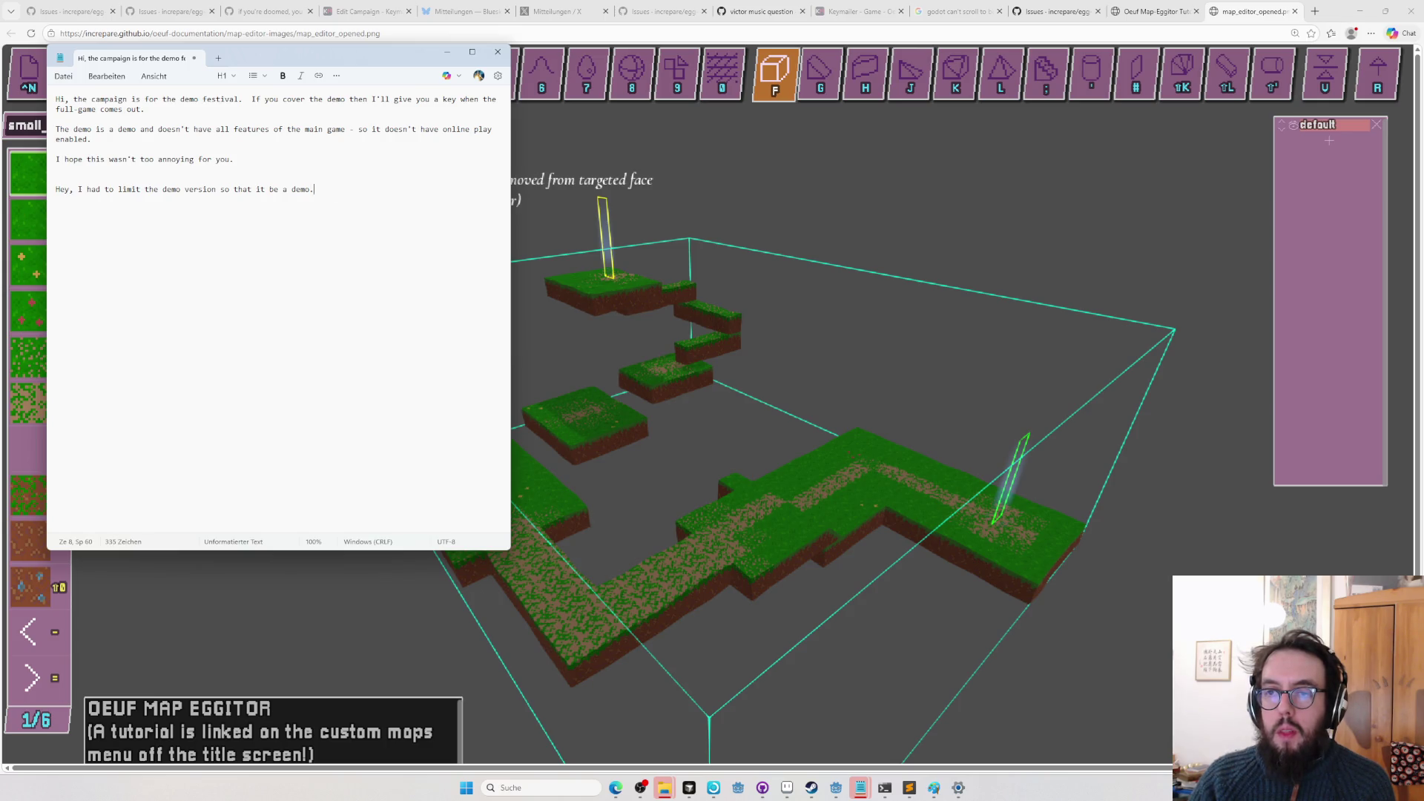
# Rewrite the line to say multiplayer wasn't enabled because people could escape from the demo
pyautogui.hotkey('shift', 'Home')
pyautogui.write("I wasn't able to")
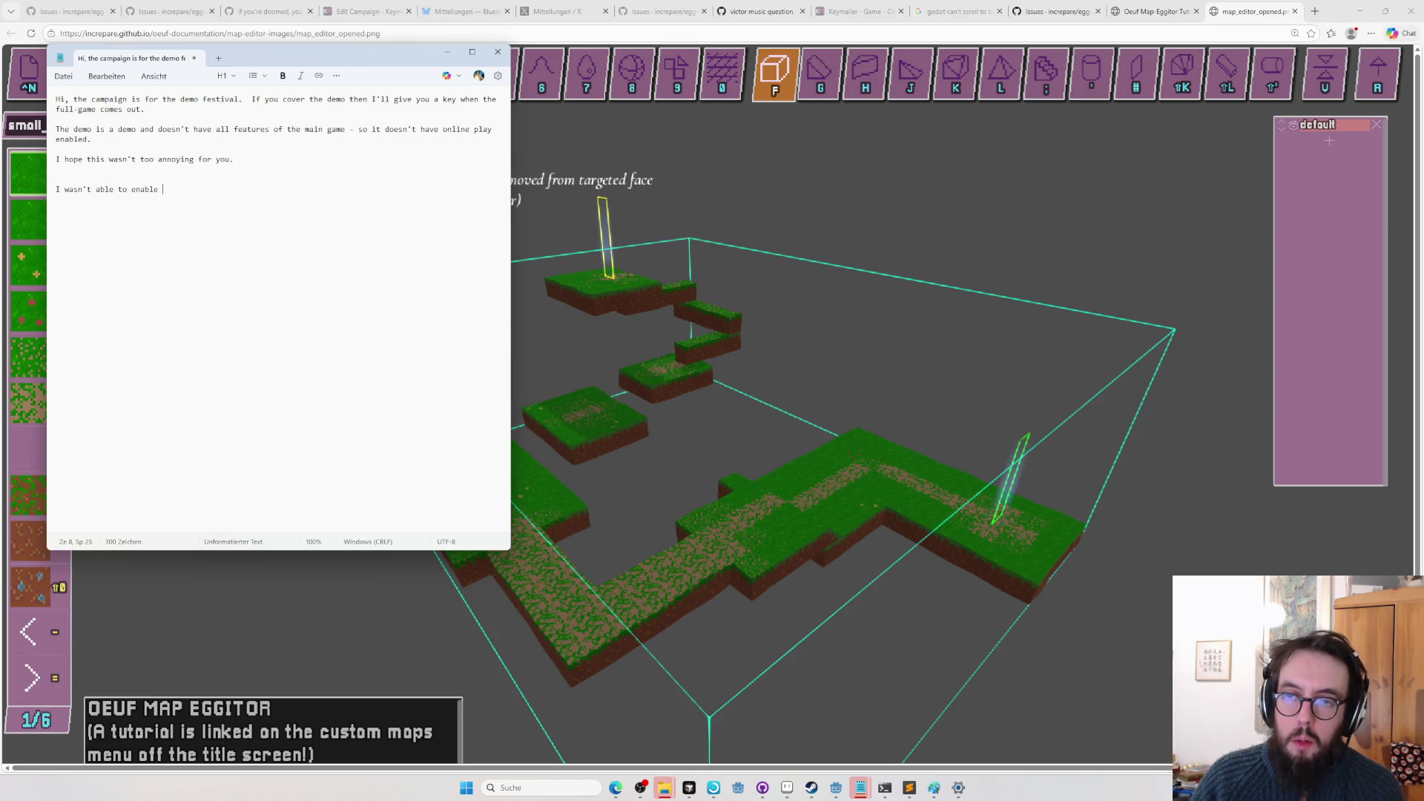
pyautogui.write('ltipaly')
pyautogui.write(' the demo version, beca')
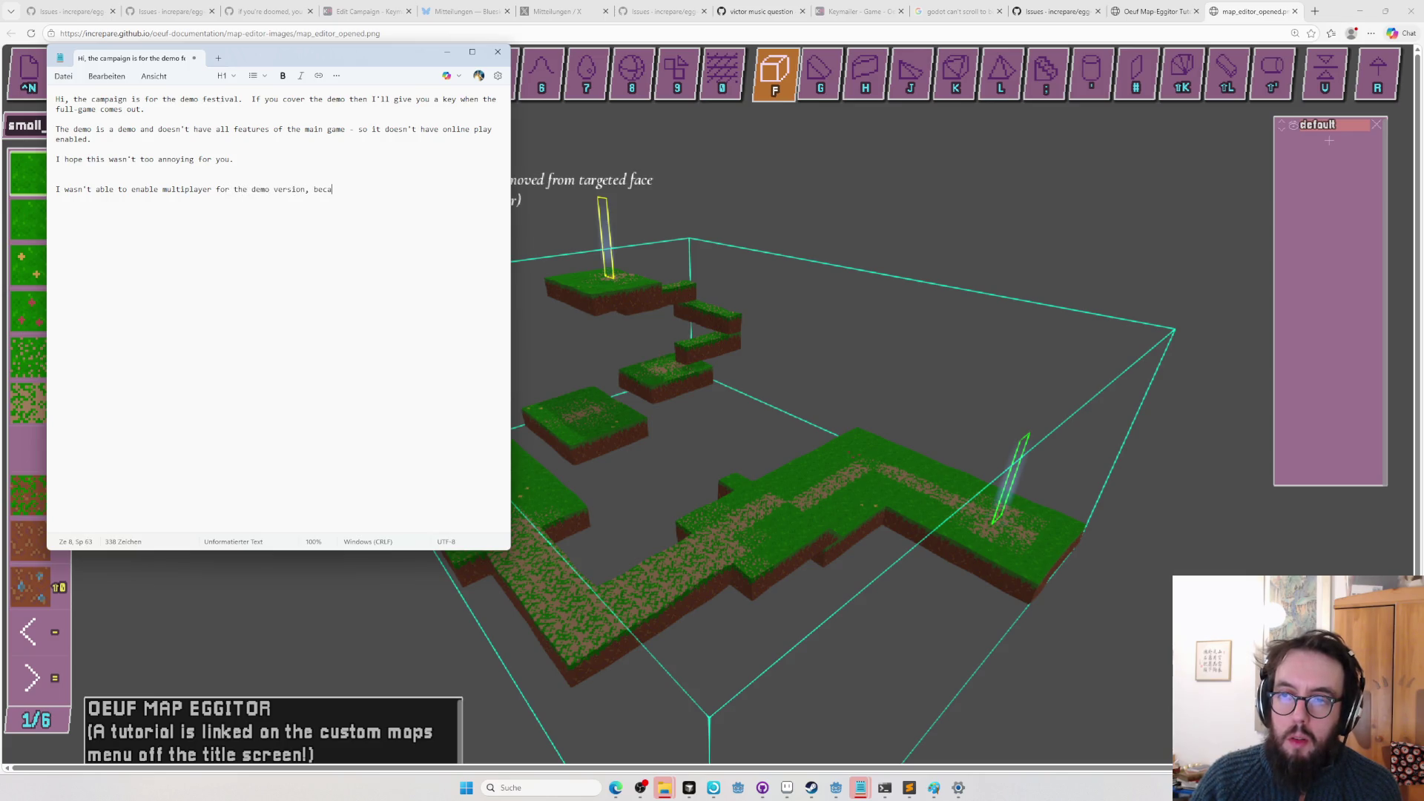
pyautogui.write('ld be to')
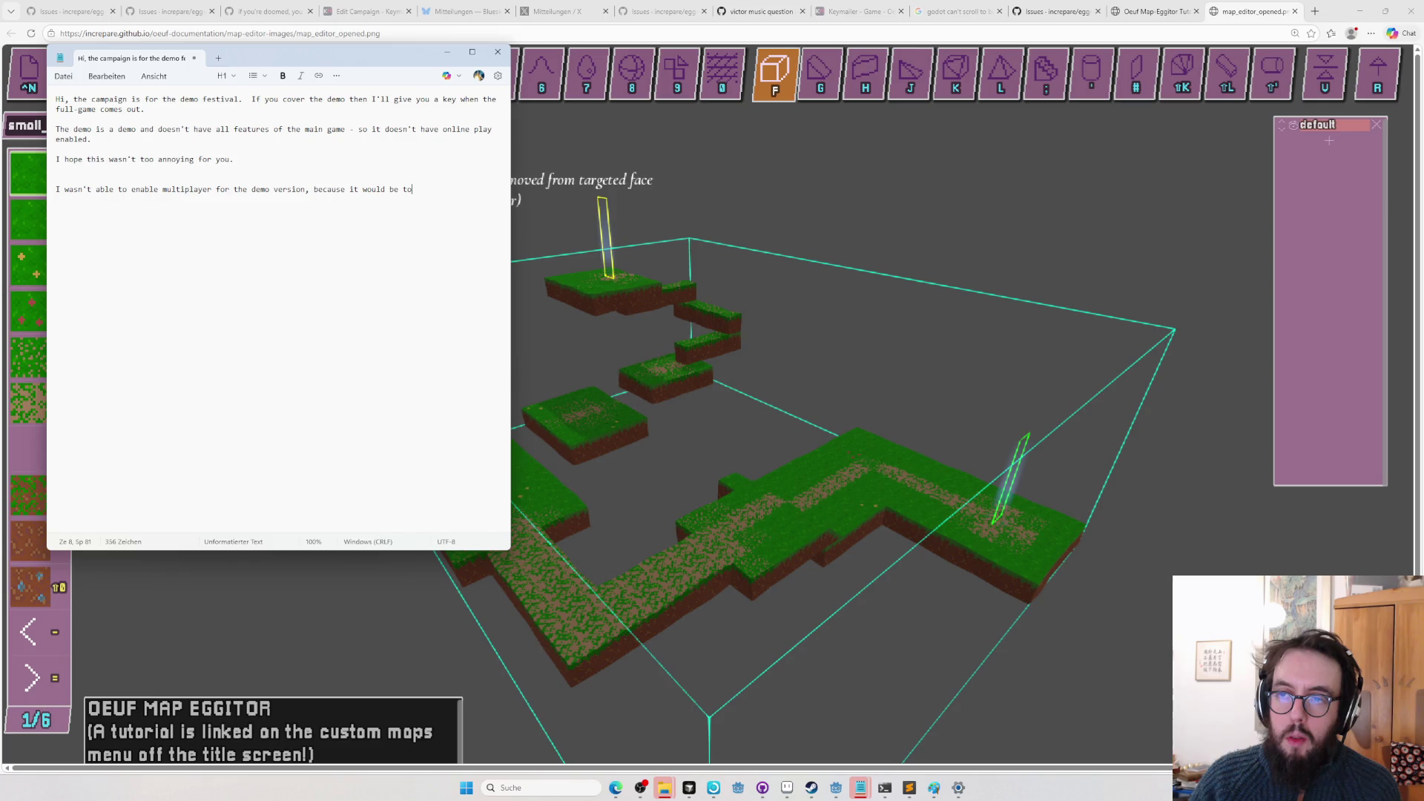
pyautogui.hotkey('ctrl', 'BackSpace')
pyautogui.hotkey('ctrl', 'BackSpace')
pyautogui.hotkey('ctrl', 'BackSpace')
pyautogui.write('caus')
pyautogui.write('cause with ')
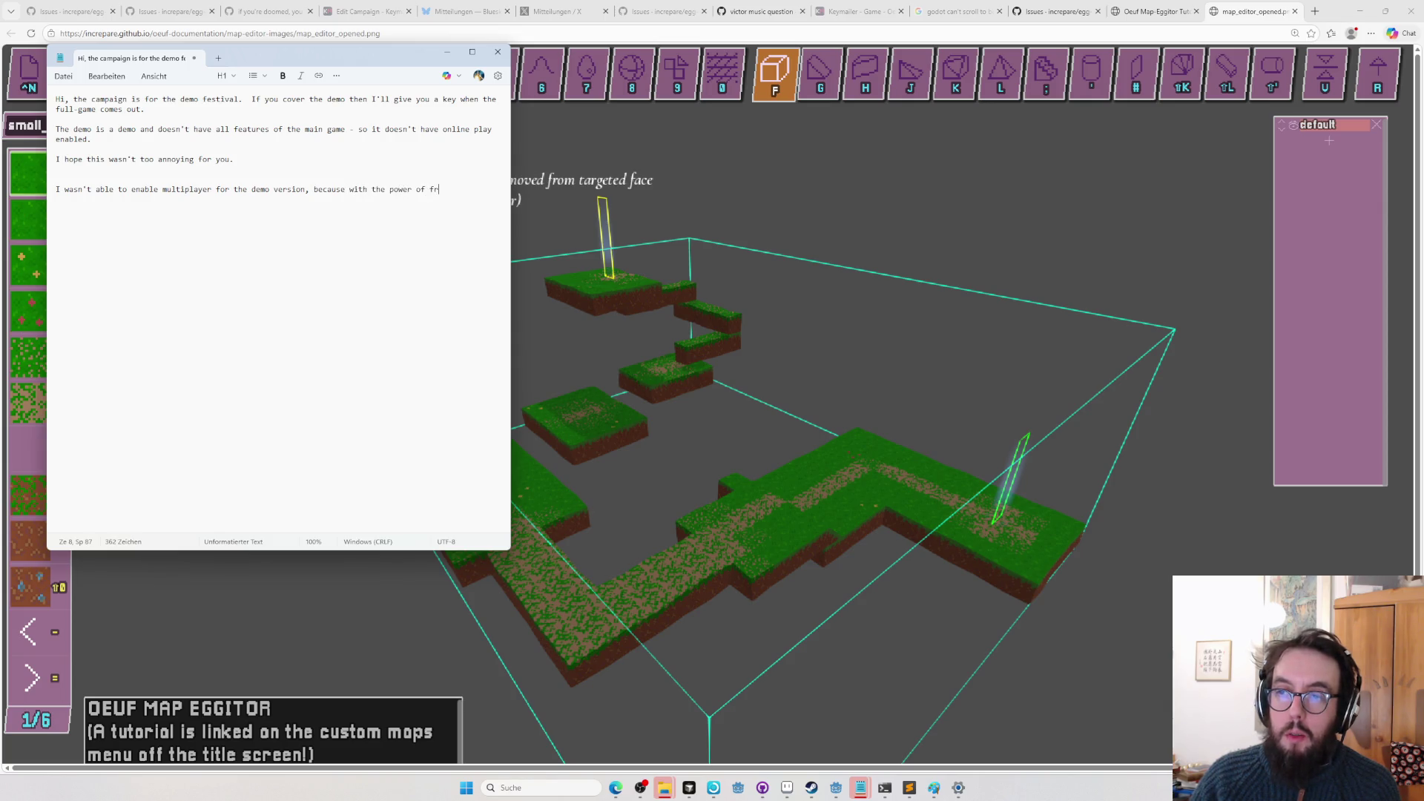
pyautogui.write('ople would have')
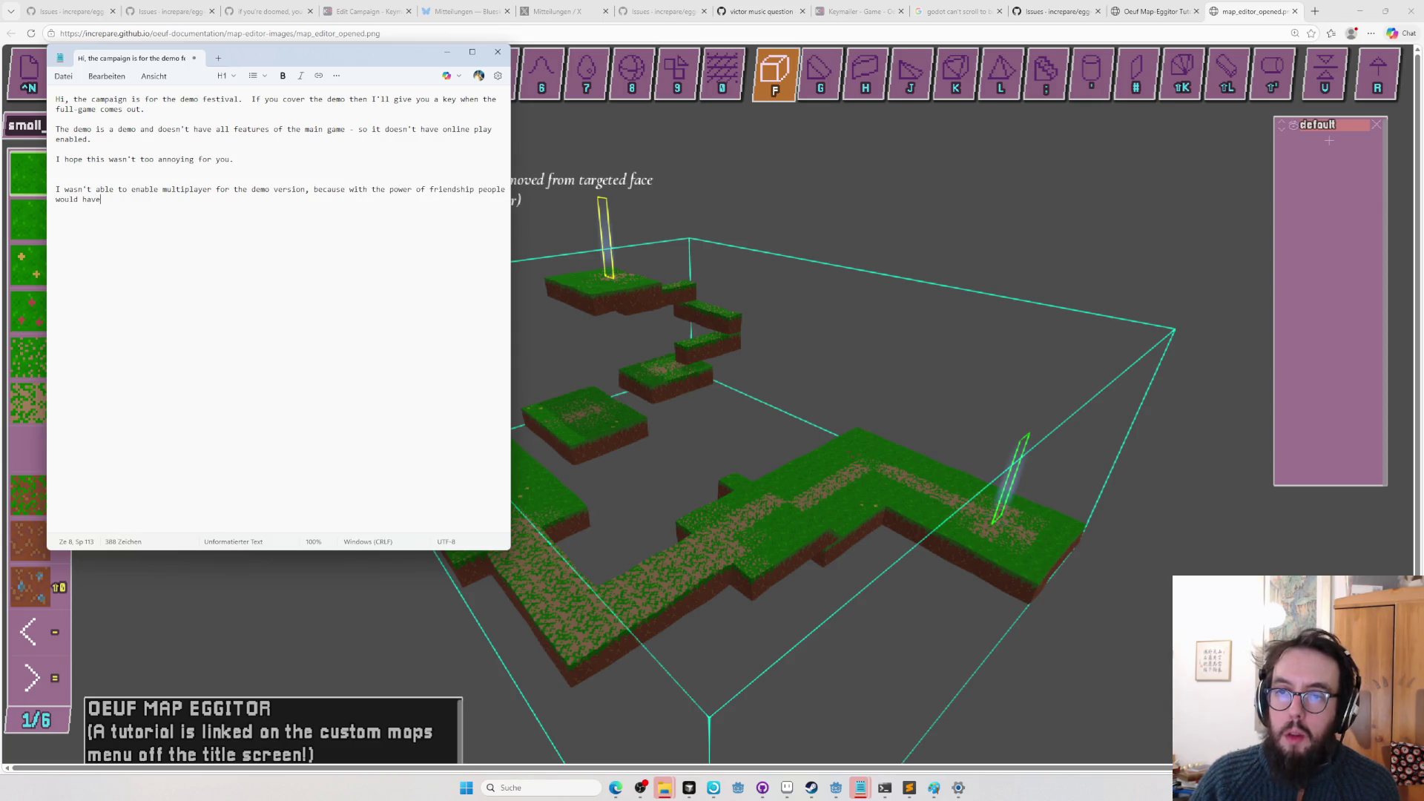
pyautogui.write('th')
pyautogui.write('rolm the demo into the')
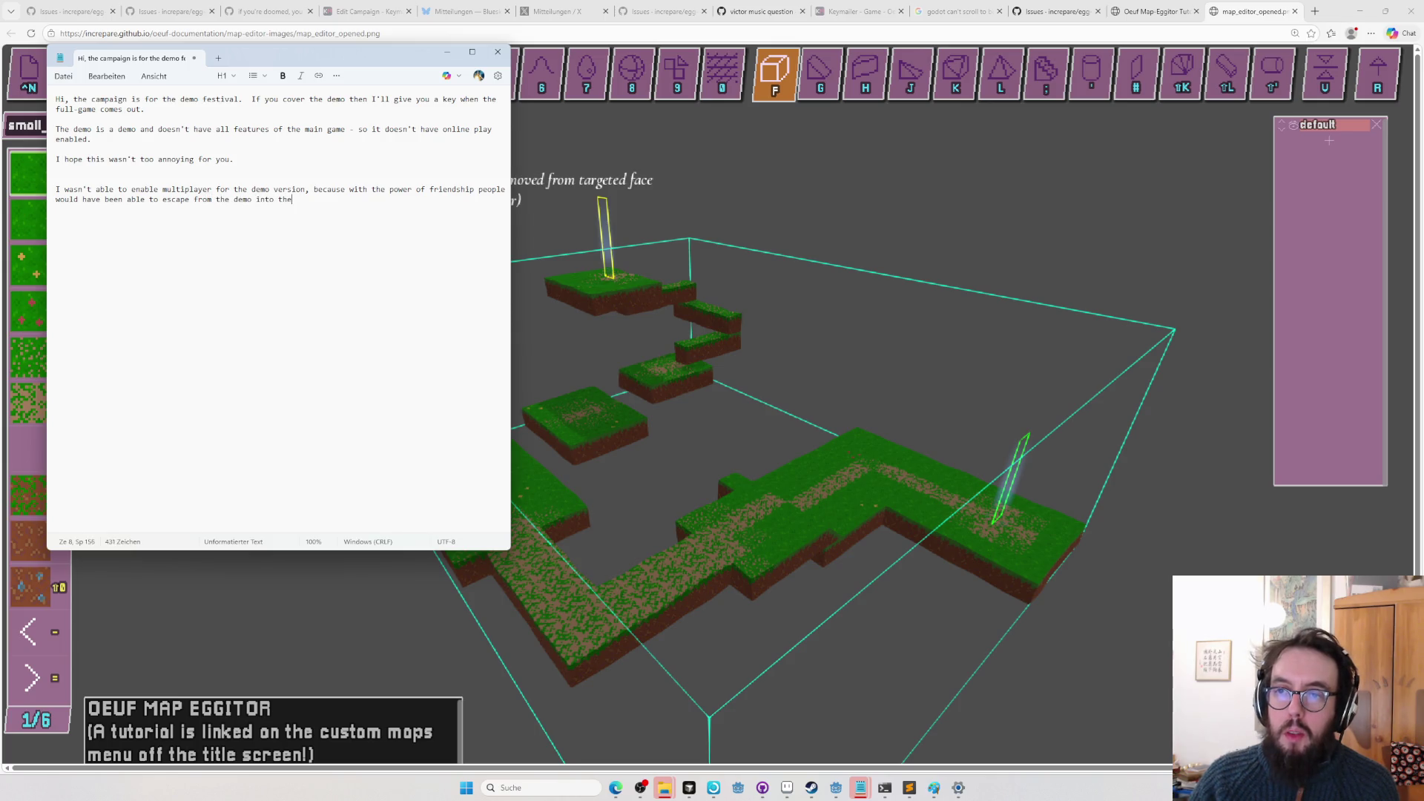
pyautogui.write('.')
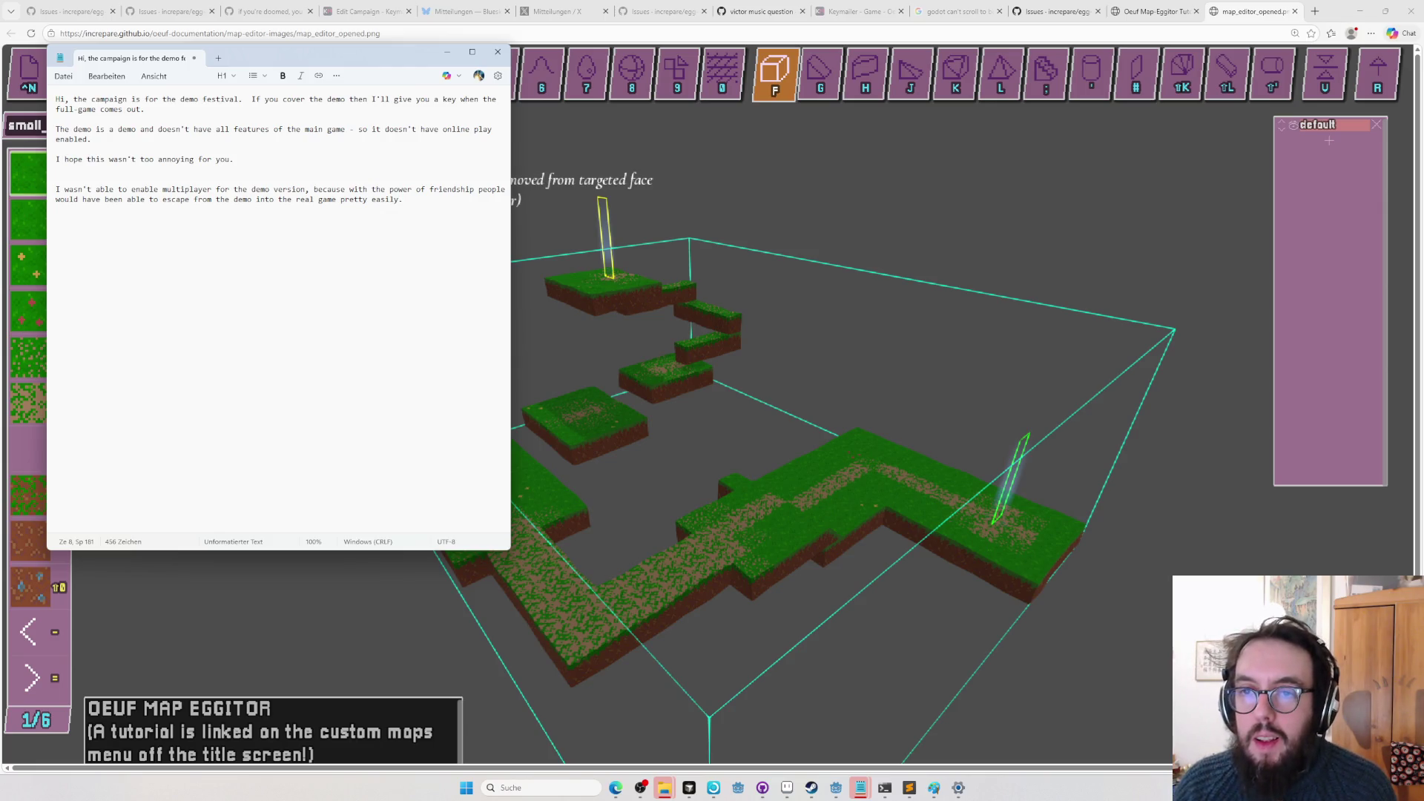
pyautogui.doubleClick(76, 189)
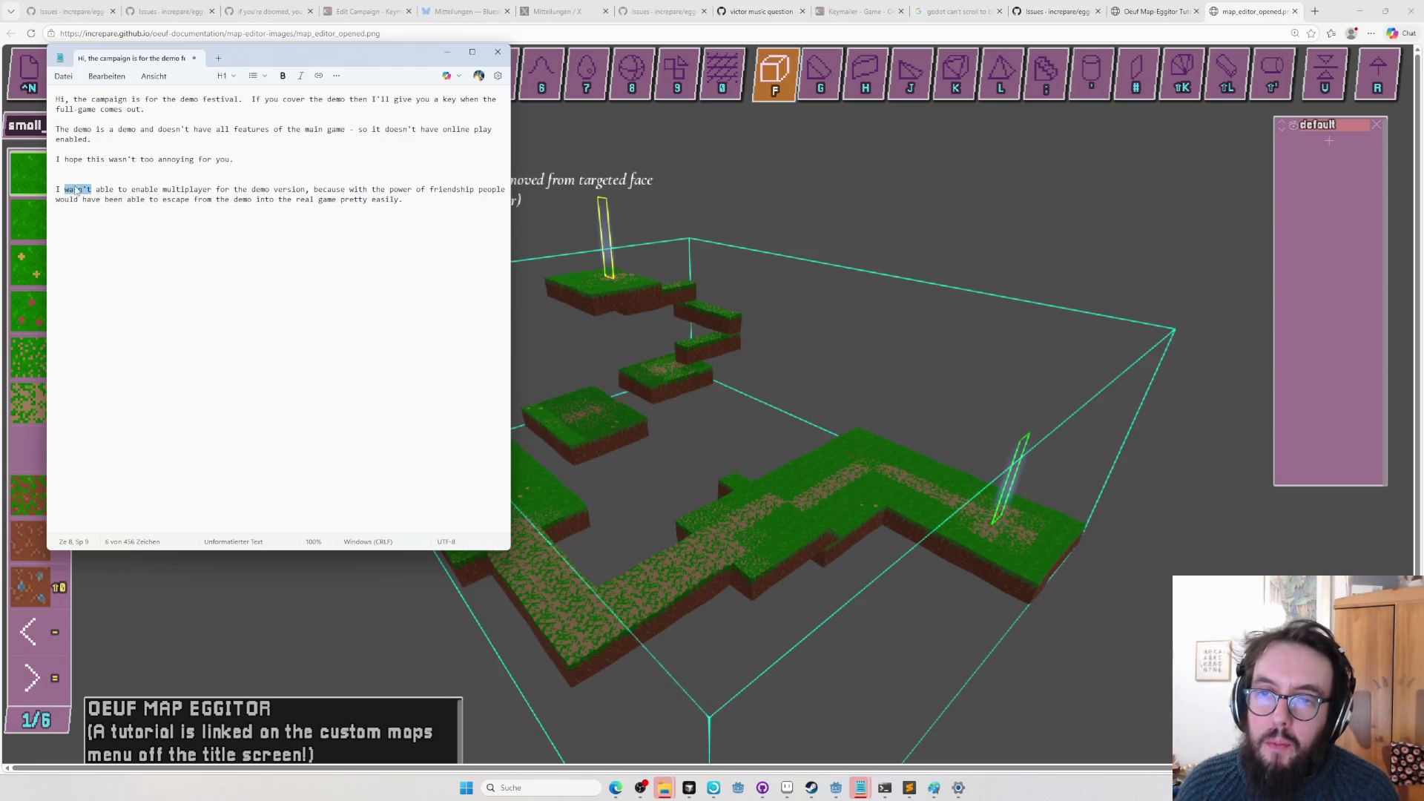
# Change 'wasn't' to 'didn't' and add '/the map editor' to the multiplayer sentence
pyautogui.write("didn't")
pyautogui.press('Delete')
pyautogui.press('Delete')
pyautogui.press('Delete')
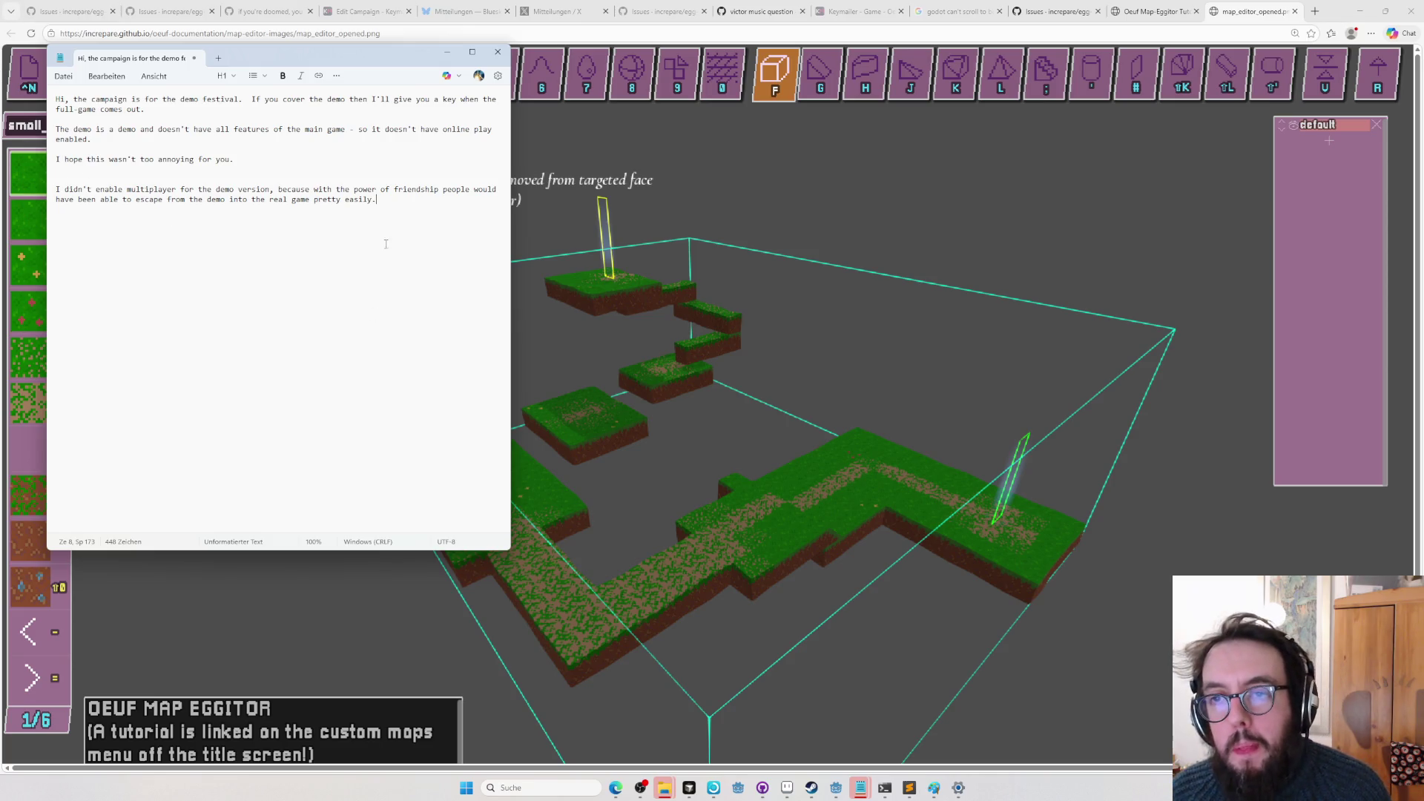
pyautogui.tripleClick(173, 190)
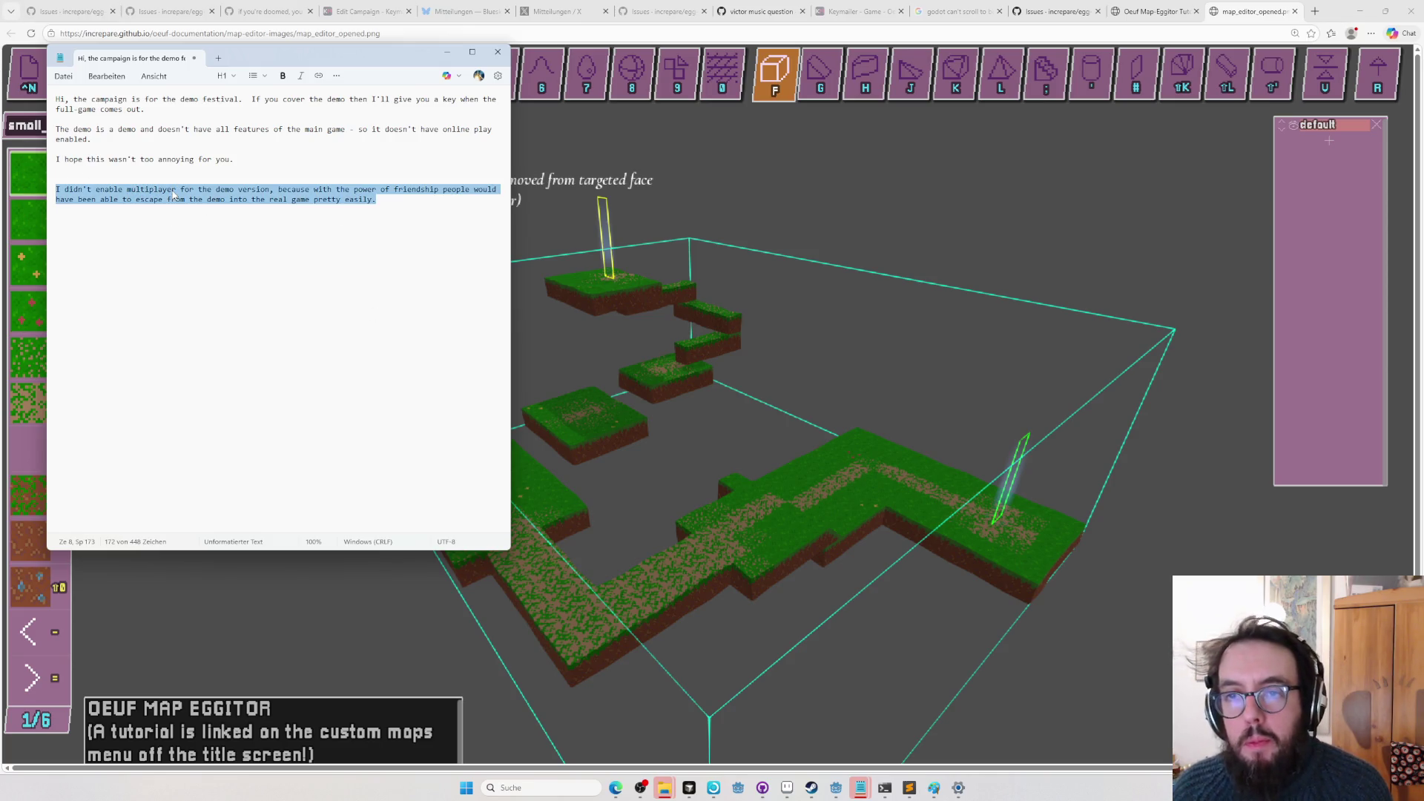
pyautogui.press('Up')
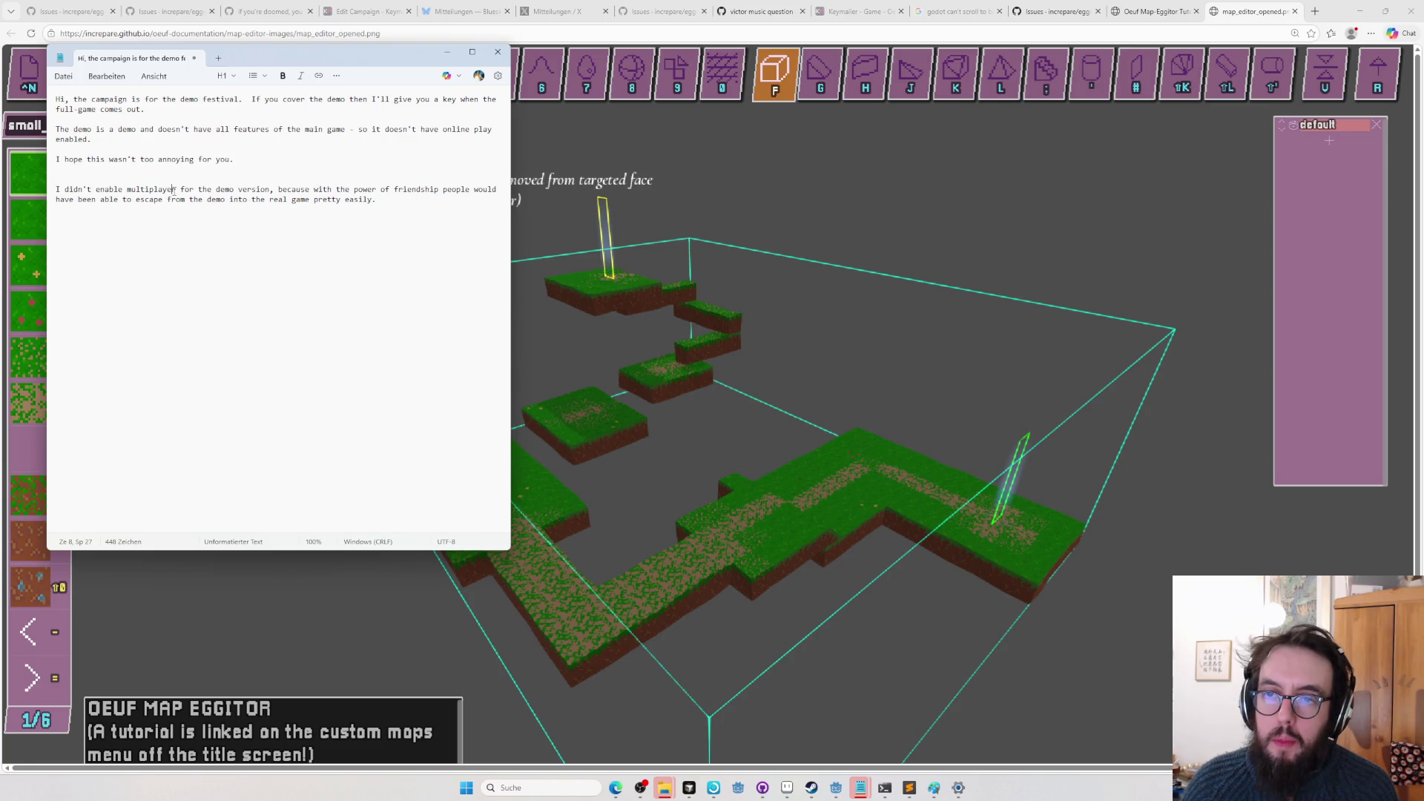
pyautogui.write('/the map editor')
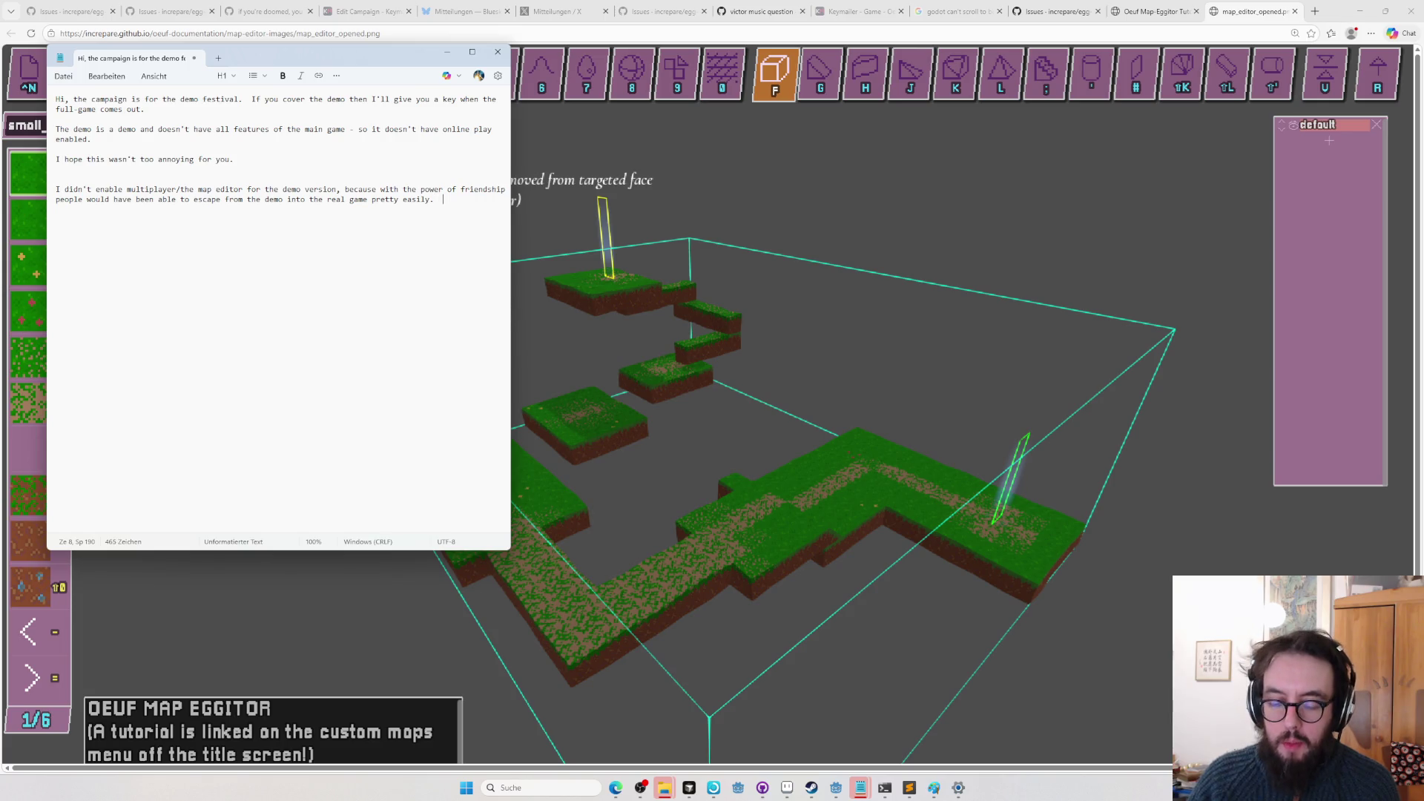
pyautogui.write("t wasn't too annoying.")
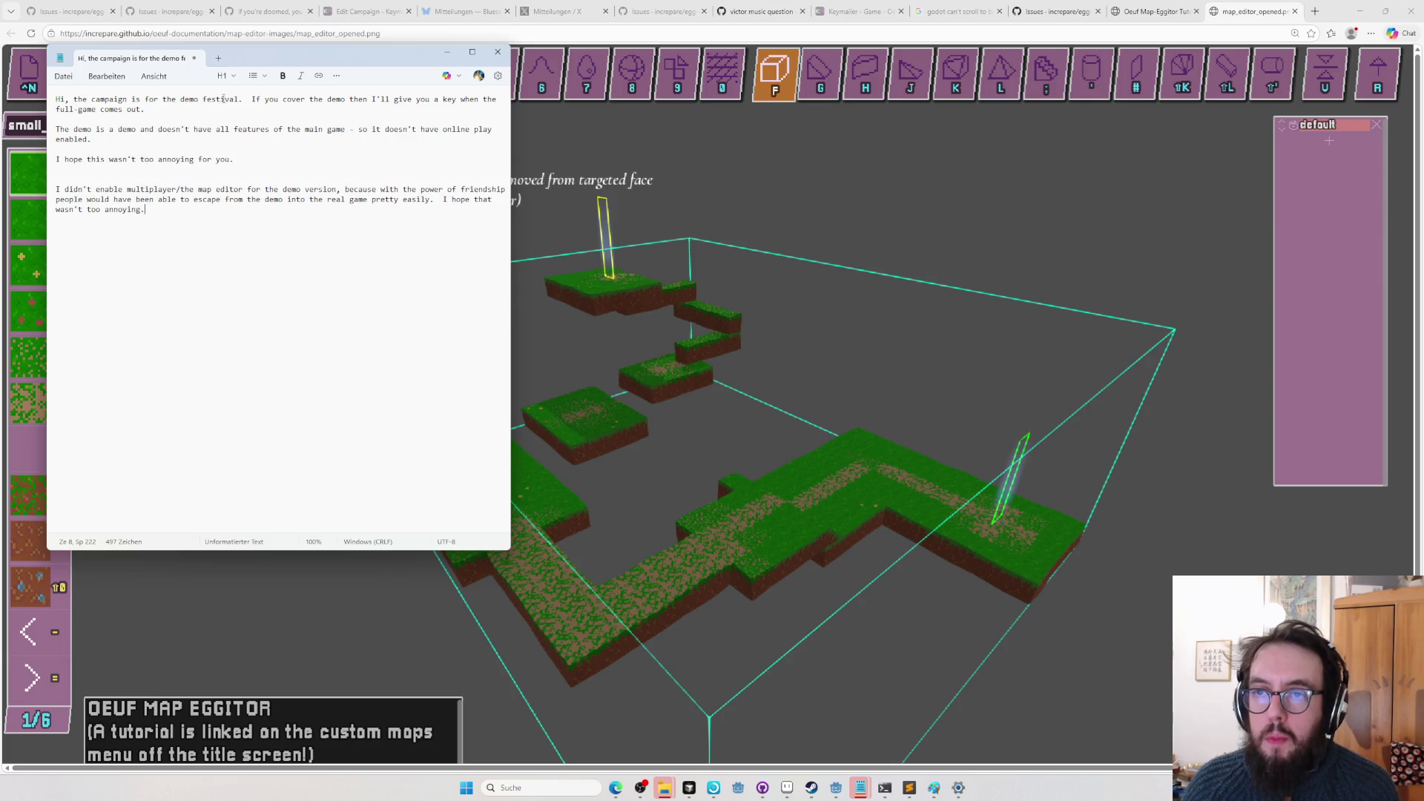
# Move the sentence promising a key at launch onto its own line
pyautogui.moveTo(253, 99); pyautogui.dragTo(144, 109)
pyautogui.hotkey('ctrl', 'c')
pyautogui.press('BackSpace')
pyautogui.press('Return')
pyautogui.hotkey('ctrl', 'v')
pyautogui.hotkey('shift', 'Home')
# Rewrite it as 'If you liked... then I could send you a key, but it sounds like you didn't.'
pyautogui.write('If yo')
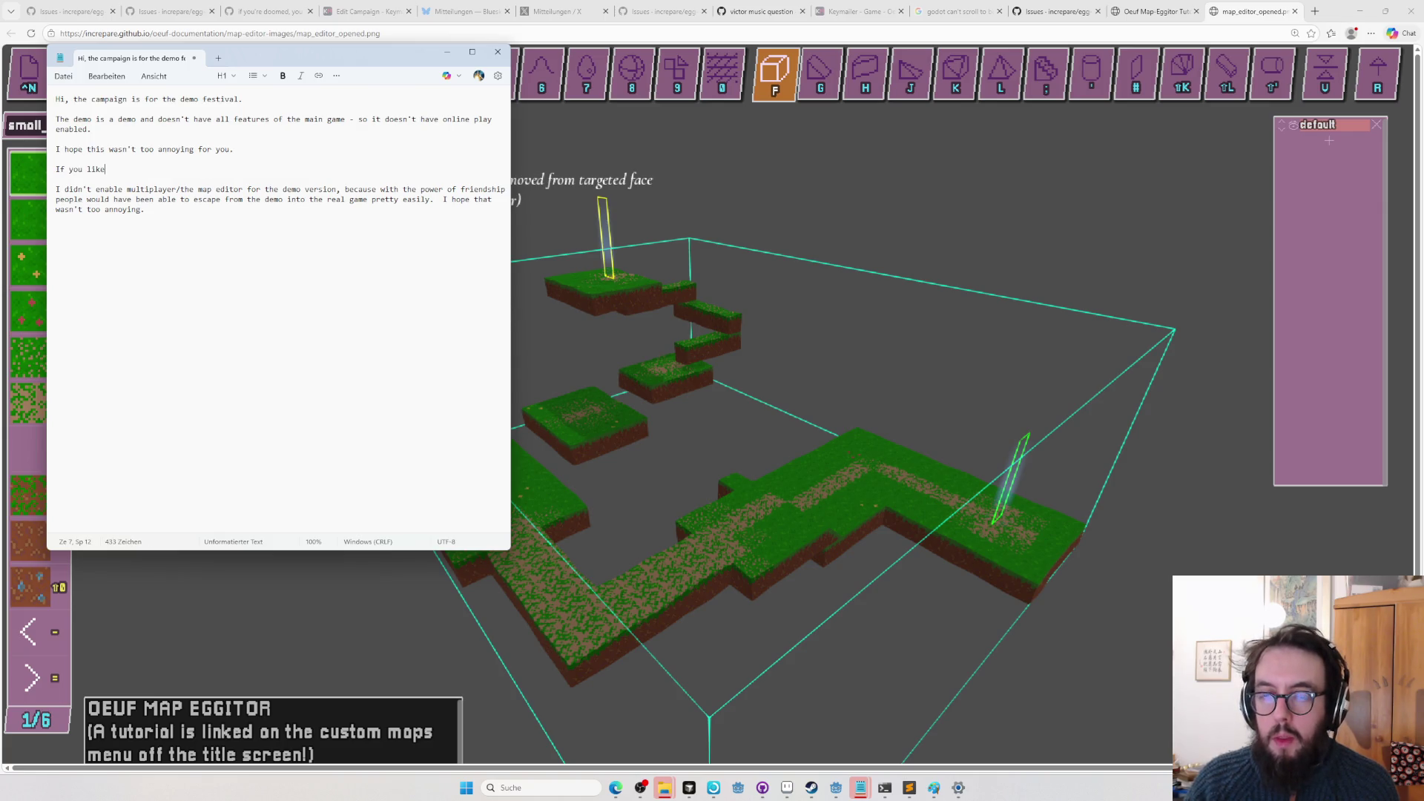
pyautogui.write('d what you saw to')
pyautogui.press('BackSpace')
pyautogui.press('BackSpace')
pyautogui.write('of the demo enough to post about it, I ')
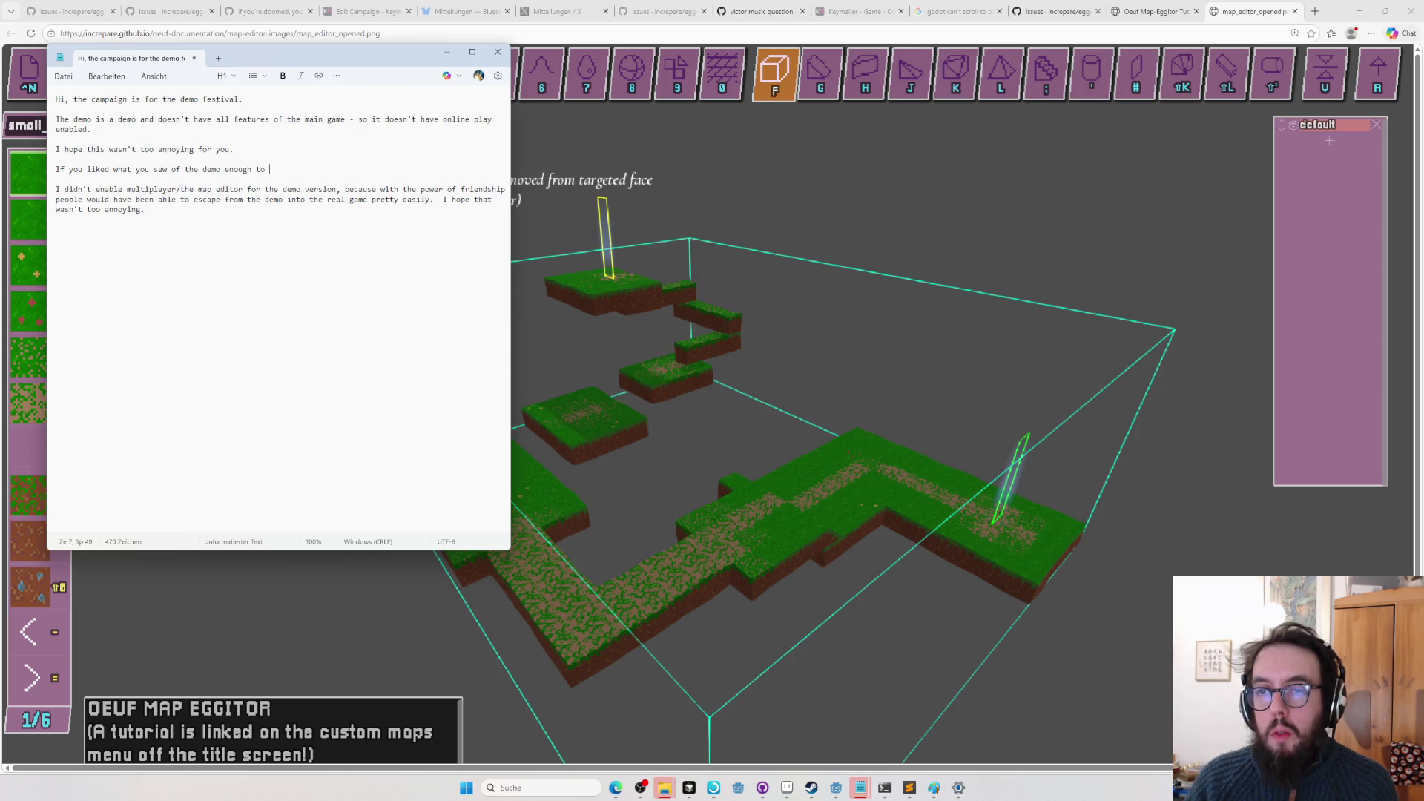
pyautogui.write('co')
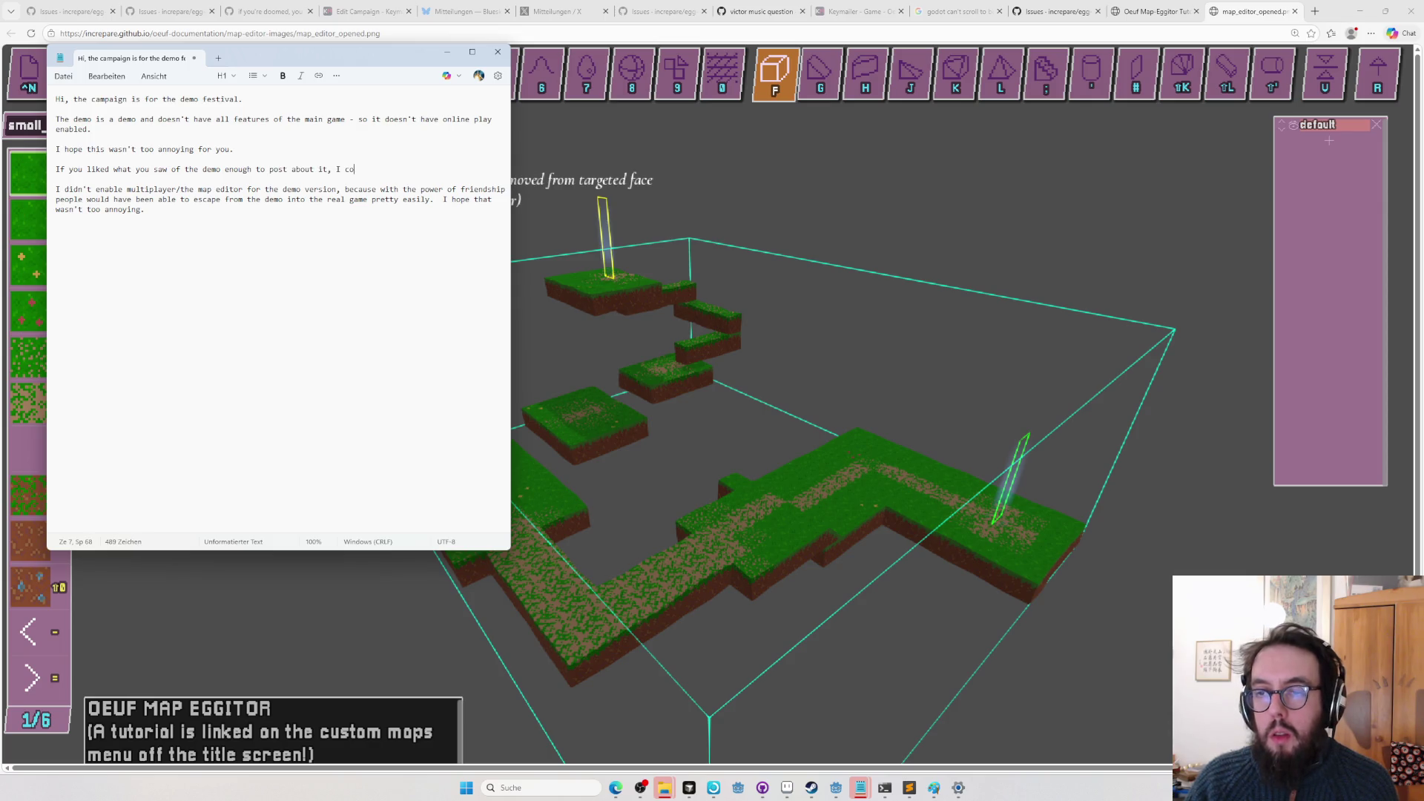
pyautogui.press('BackSpace')
pyautogui.press('BackSpace')
pyautogui.press('BackSpace')
pyautogui.press('BackSpace')
pyautogui.press('BackSpace')
pyautogui.press('BackSpace')
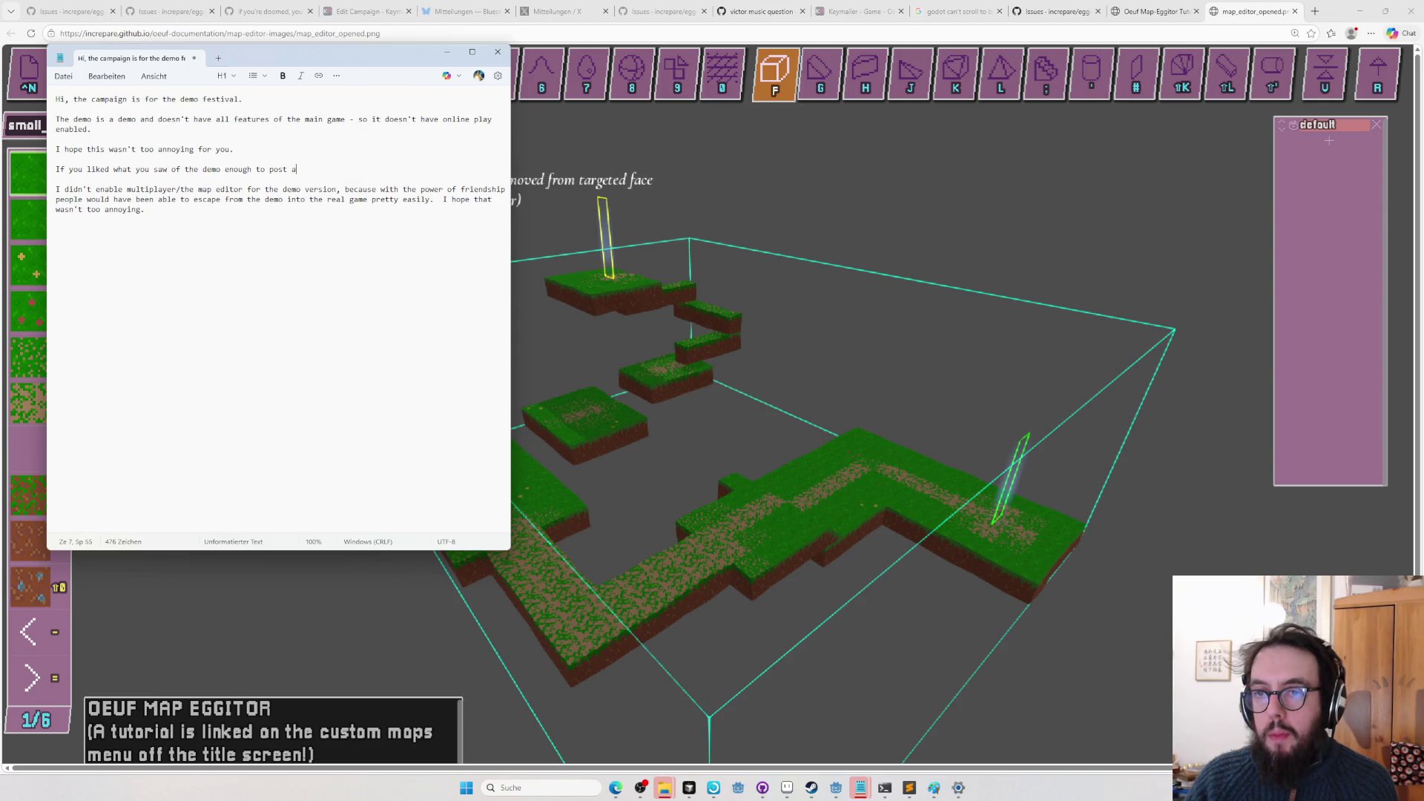
pyautogui.press('BackSpace')
pyautogui.press('BackSpace')
pyautogui.press('BackSpace')
pyautogui.press('BackSpace')
pyautogui.write('then I could send you a')
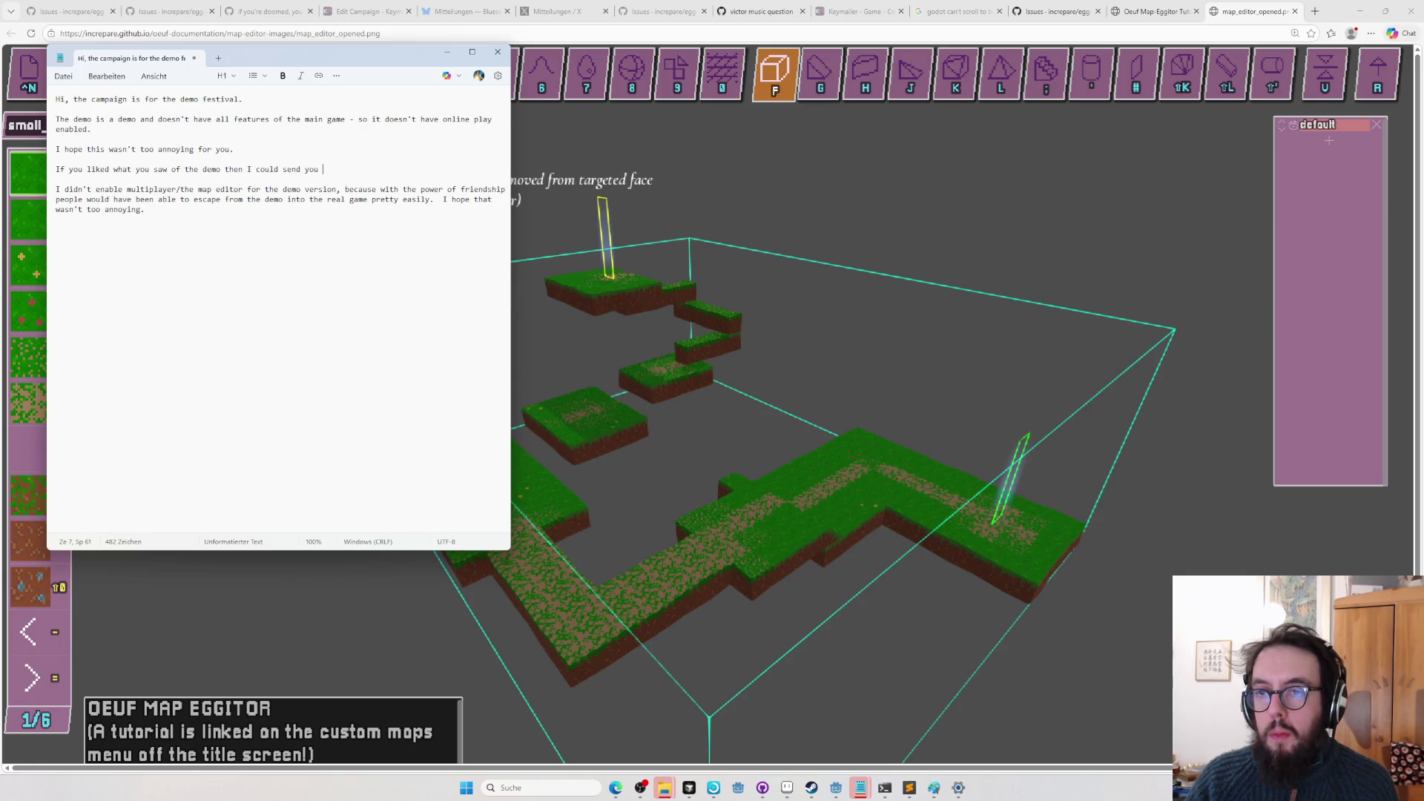
pyautogui.write(" key, but it sounds like you didn't.")
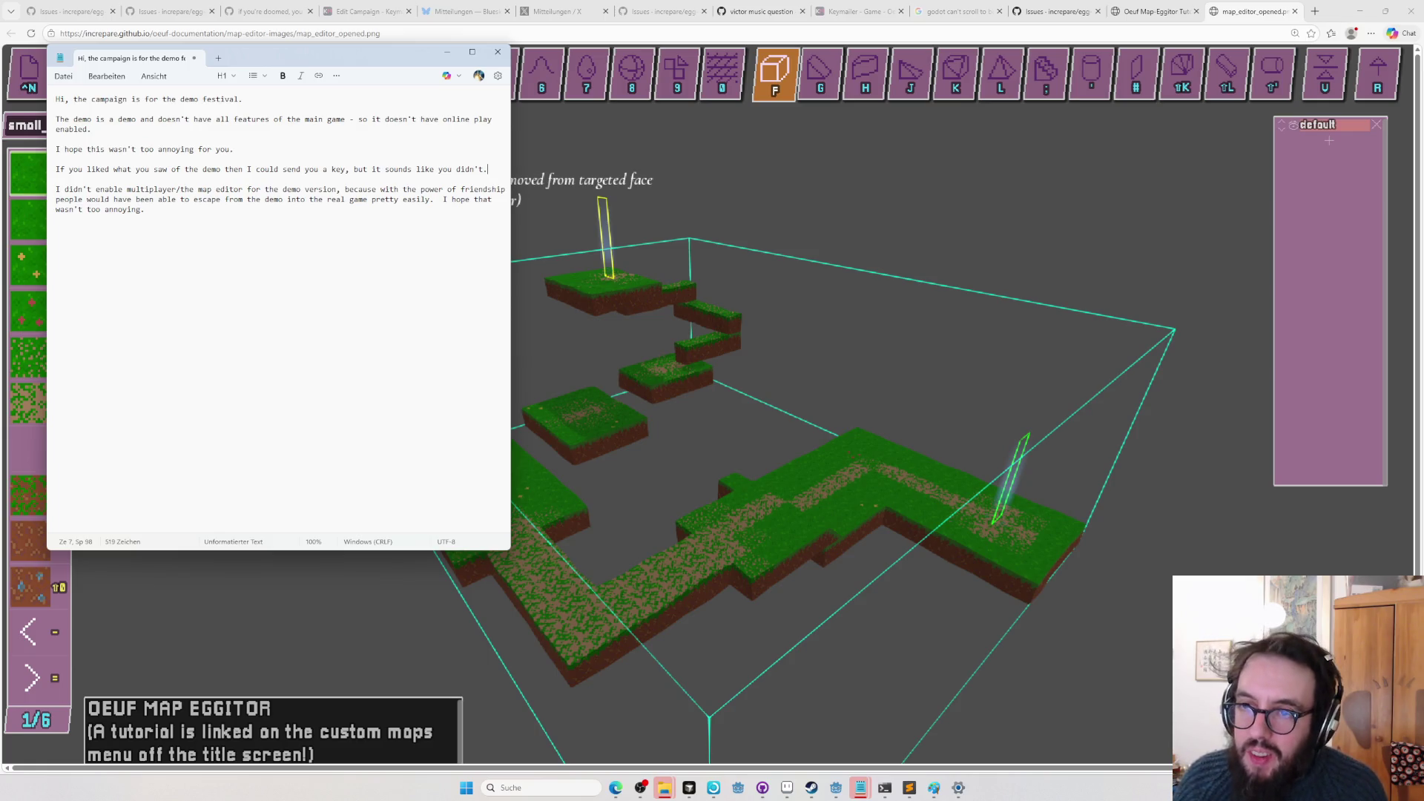
pyautogui.tripleClick(322, 172)
# Replace 'so' with 'in particular,' in the demo sentence
pyautogui.click(253, 155)
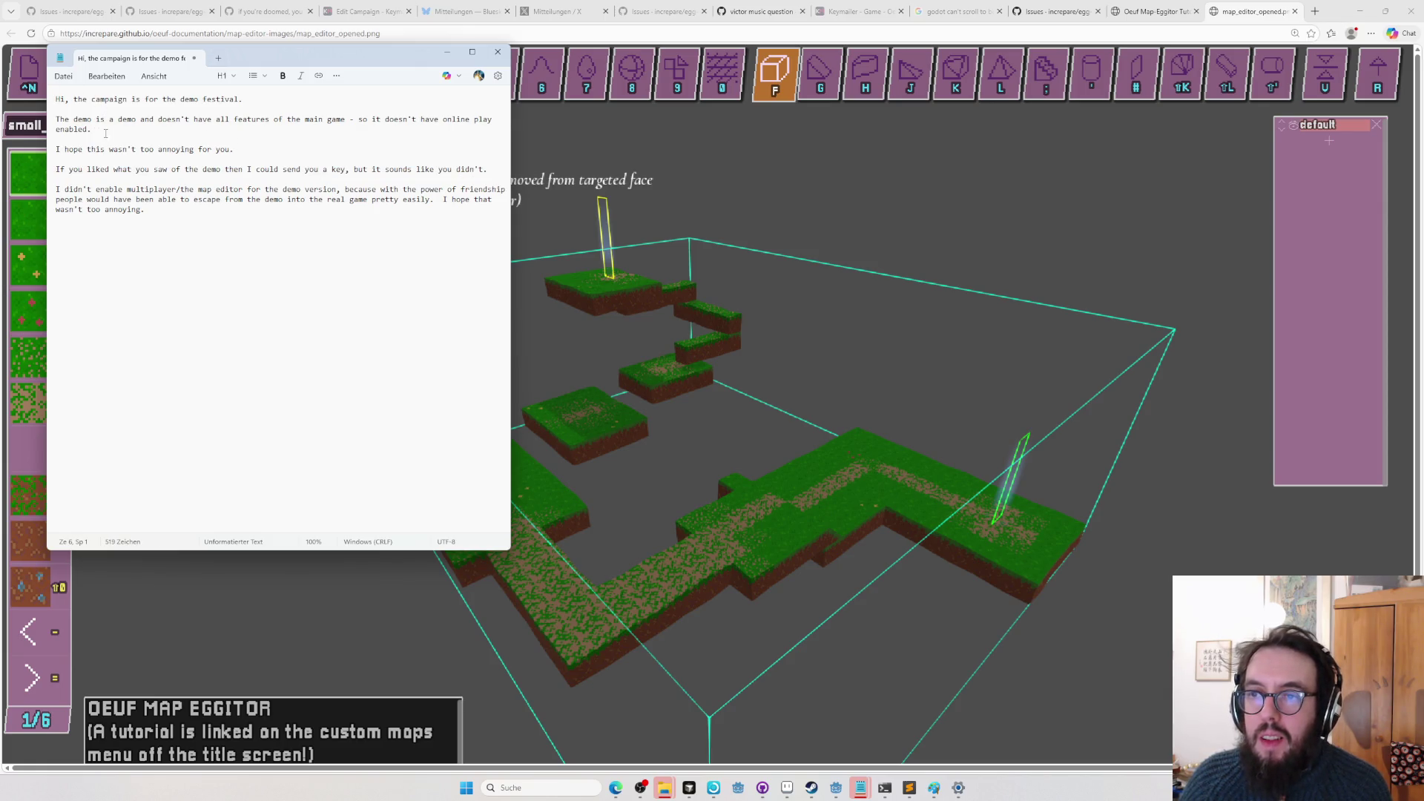
pyautogui.doubleClick(364, 120)
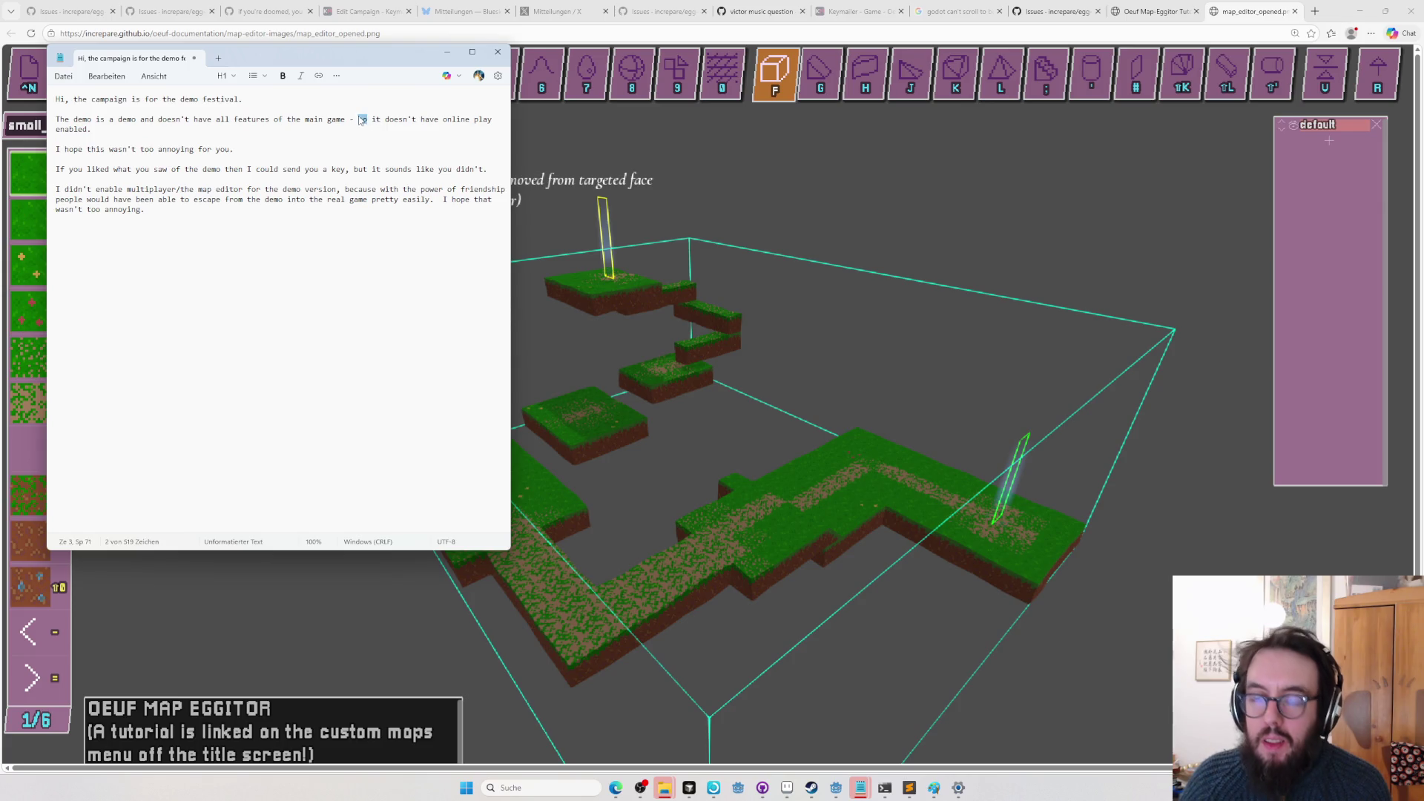
pyautogui.write('in ')
pyautogui.write('particular')
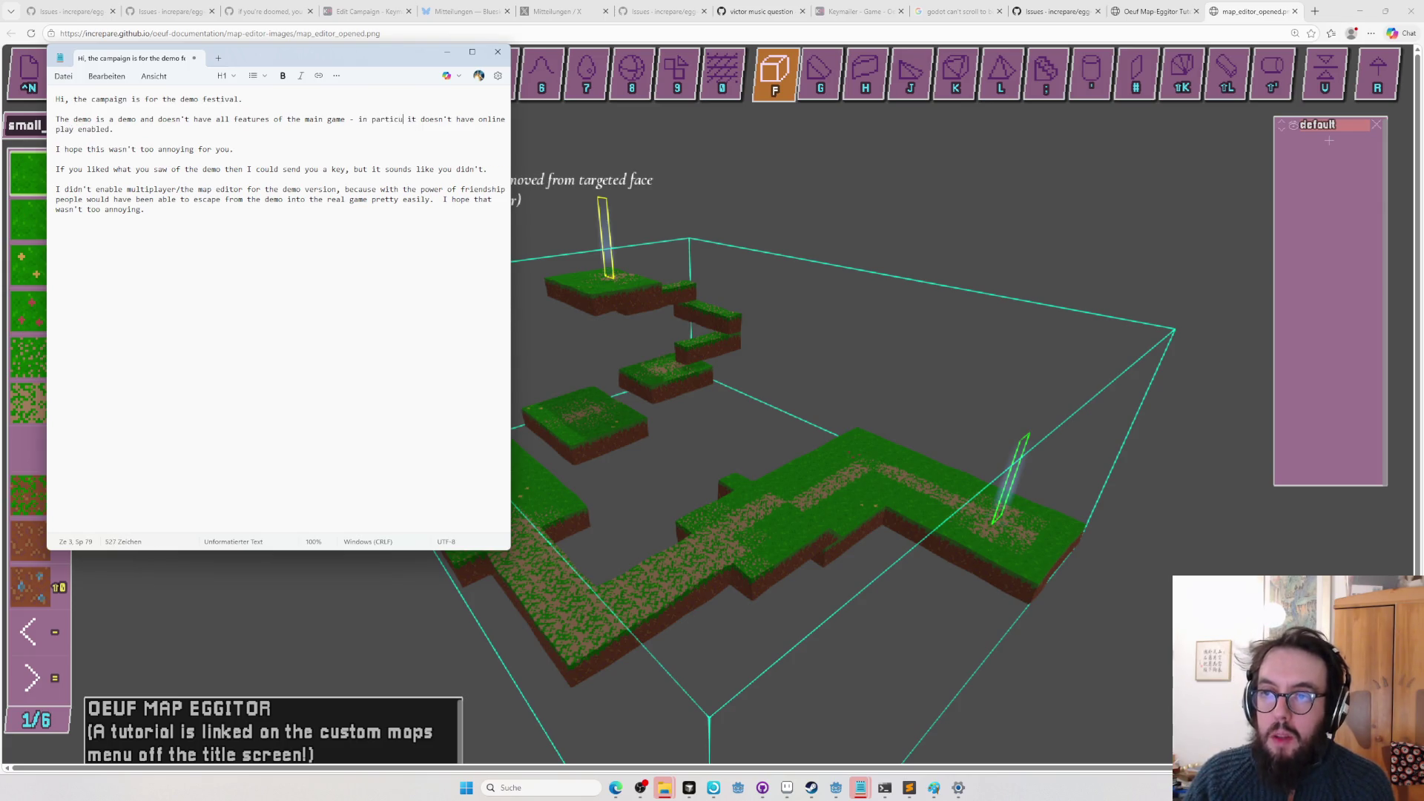
pyautogui.write(',')
# Join the apology line onto the demo sentence, ending it 'too annoying a discovery sry.'
pyautogui.click(56, 138)
pyautogui.press('BackSpace')
pyautogui.press('BackSpace')
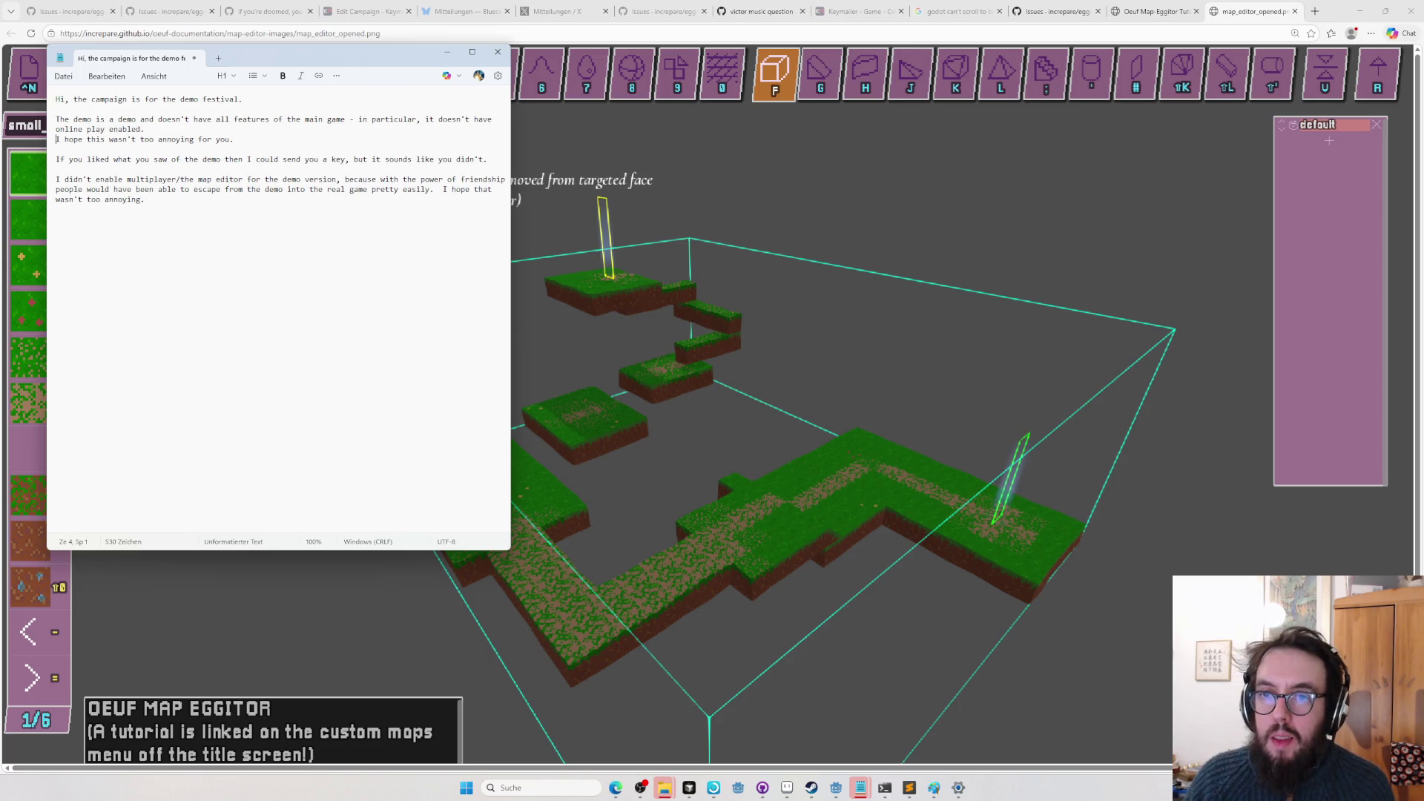
pyautogui.press('BackSpace')
pyautogui.press('End')
pyautogui.press('BackSpace')
pyautogui.press('BackSpace')
pyautogui.press('BackSpace')
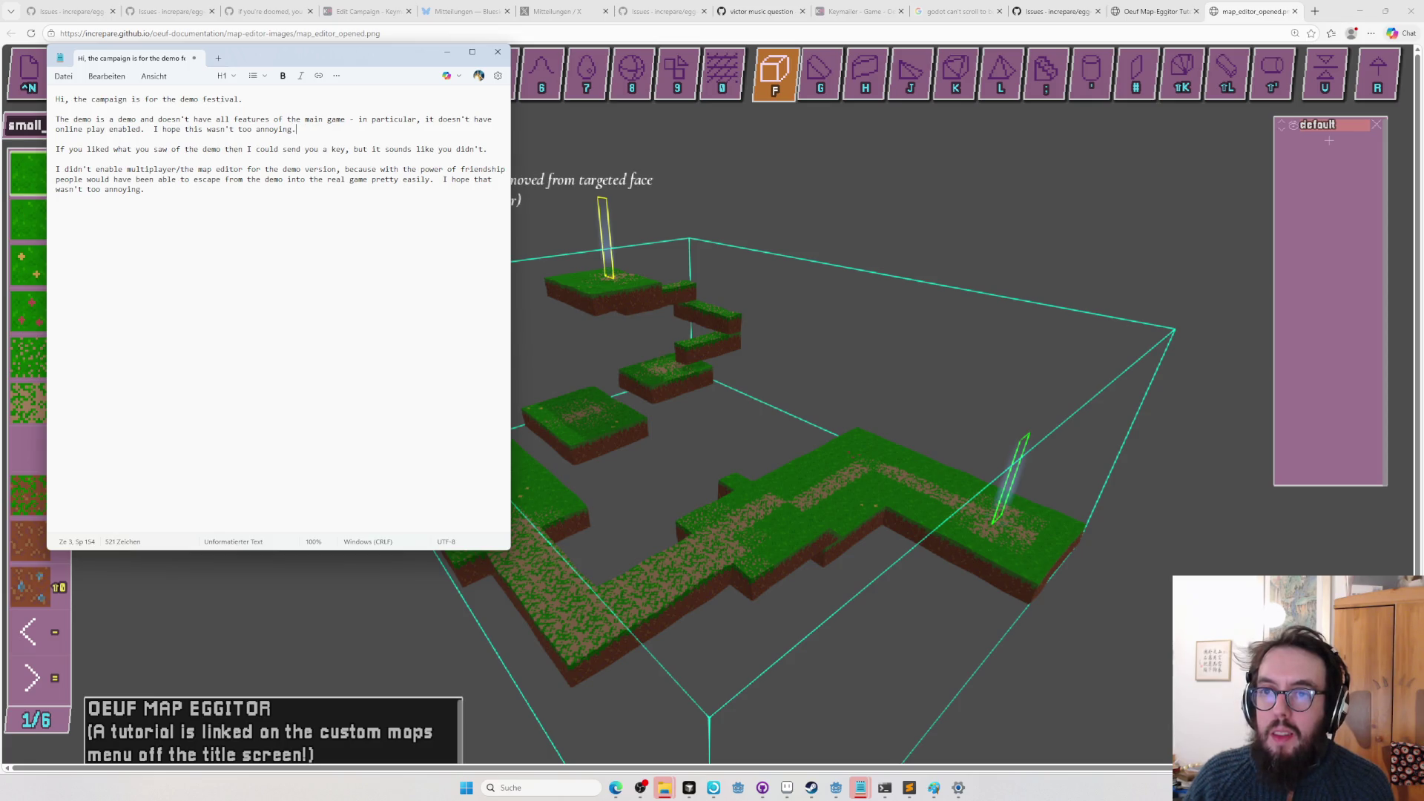
pyautogui.press('BackSpace')
pyautogui.press('BackSpace')
pyautogui.press('BackSpace')
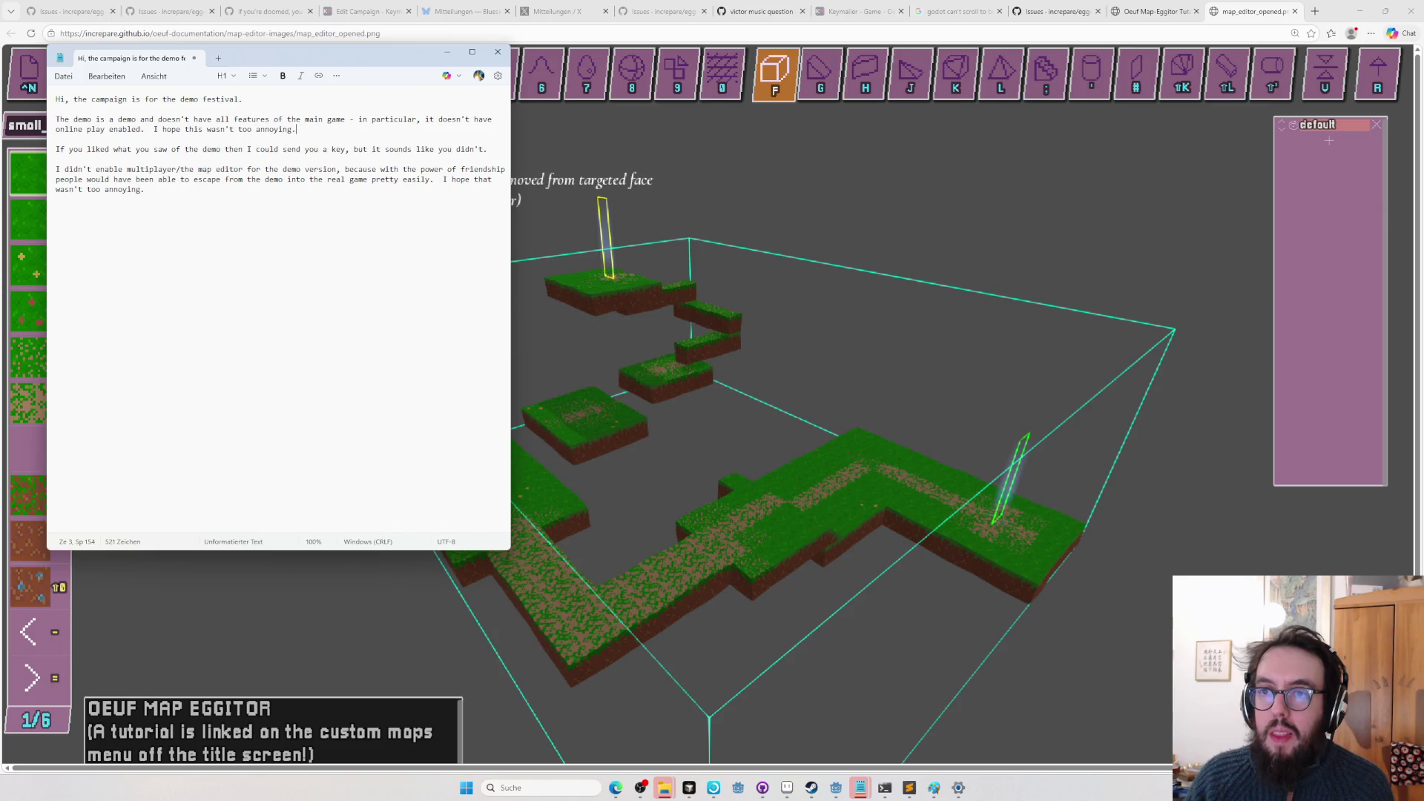
pyautogui.write('discover')
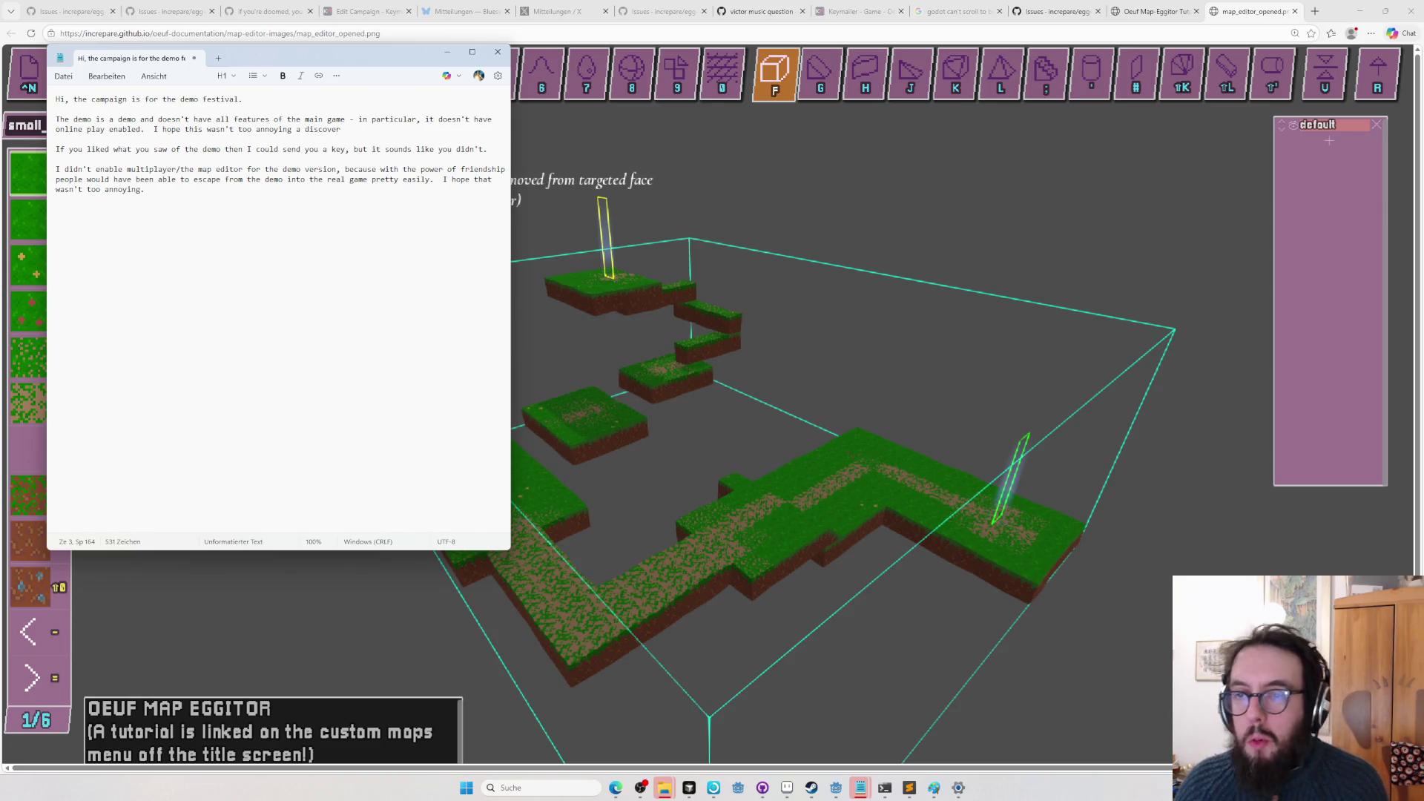
pyautogui.write('y.')
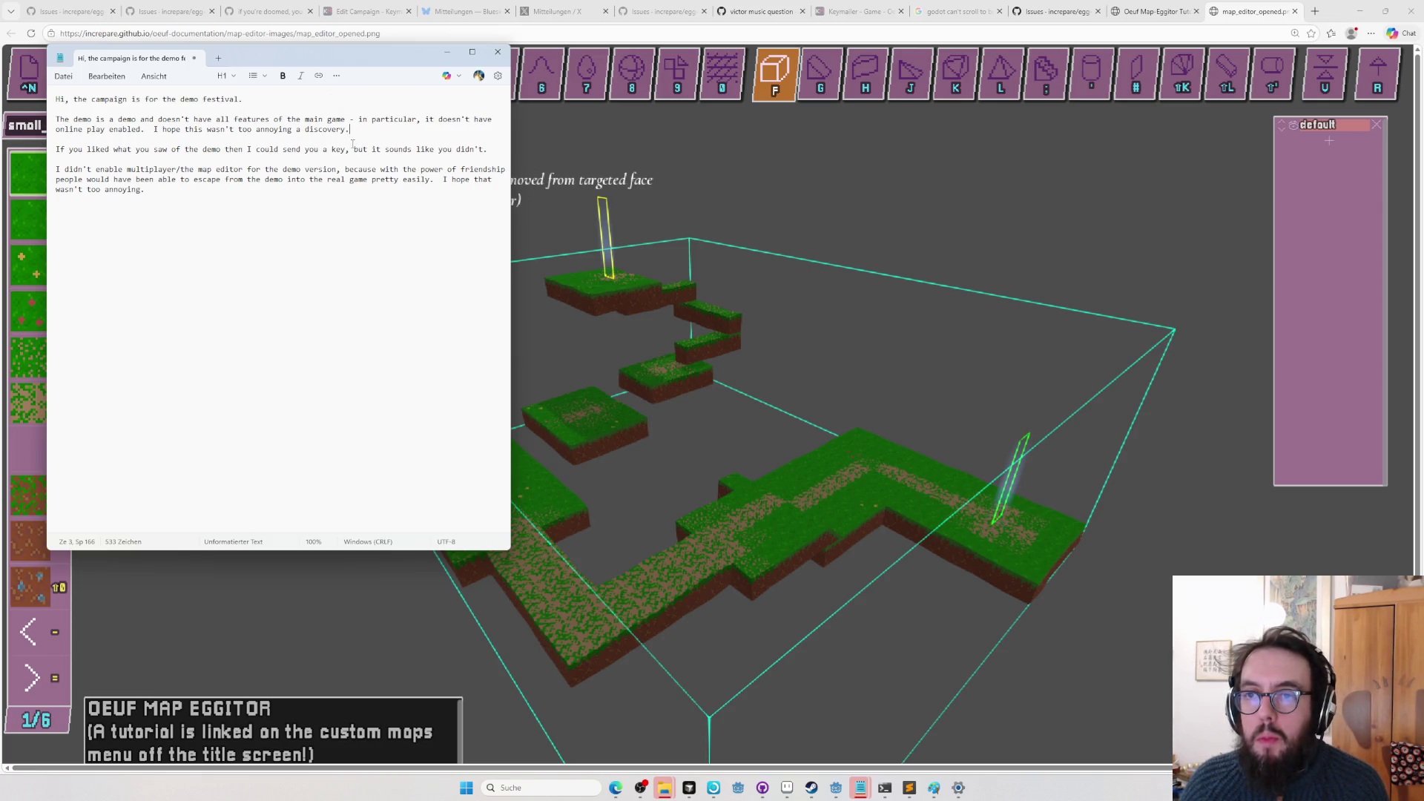
pyautogui.write('as')
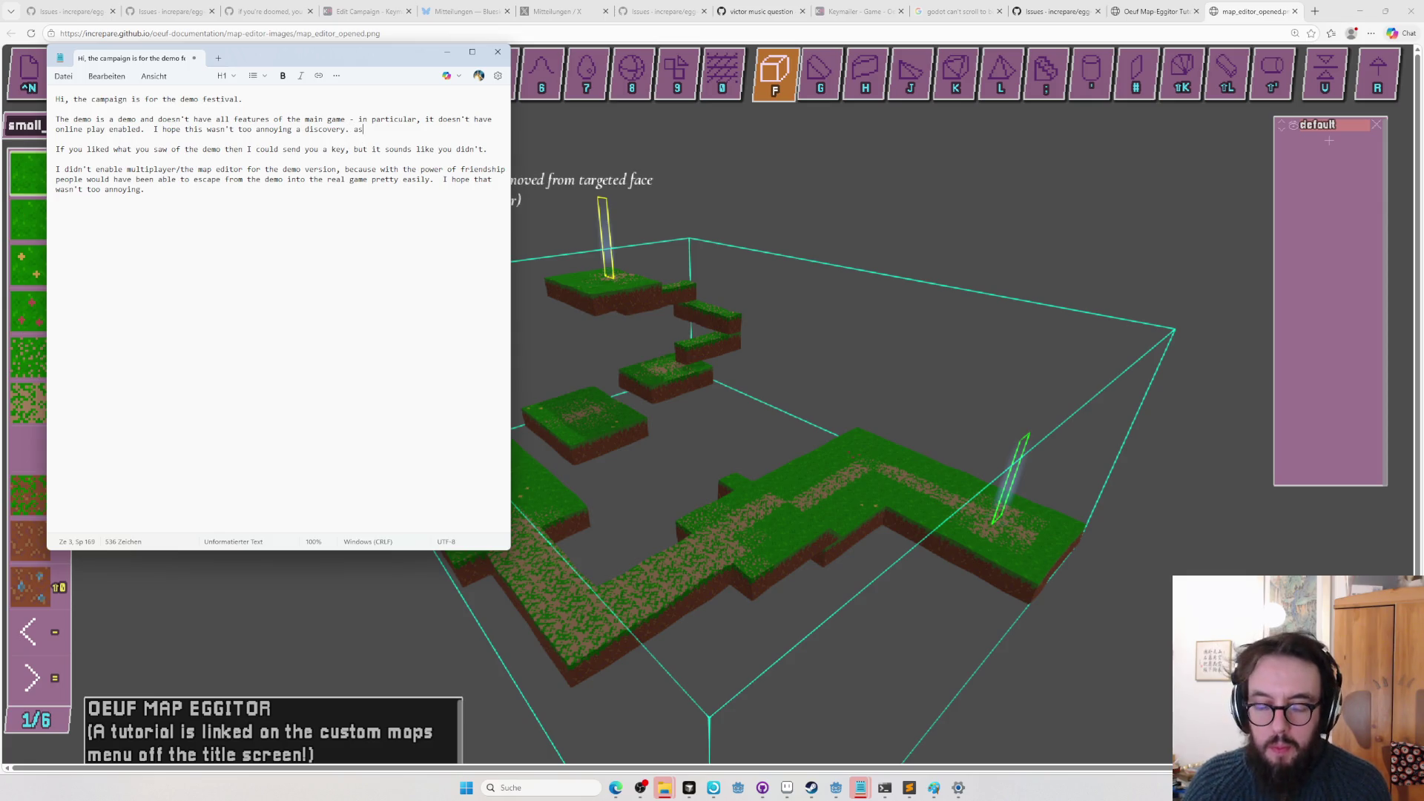
pyautogui.press('BackSpace')
pyautogui.press('BackSpace')
pyautogui.press('BackSpace')
pyautogui.write('sry.')
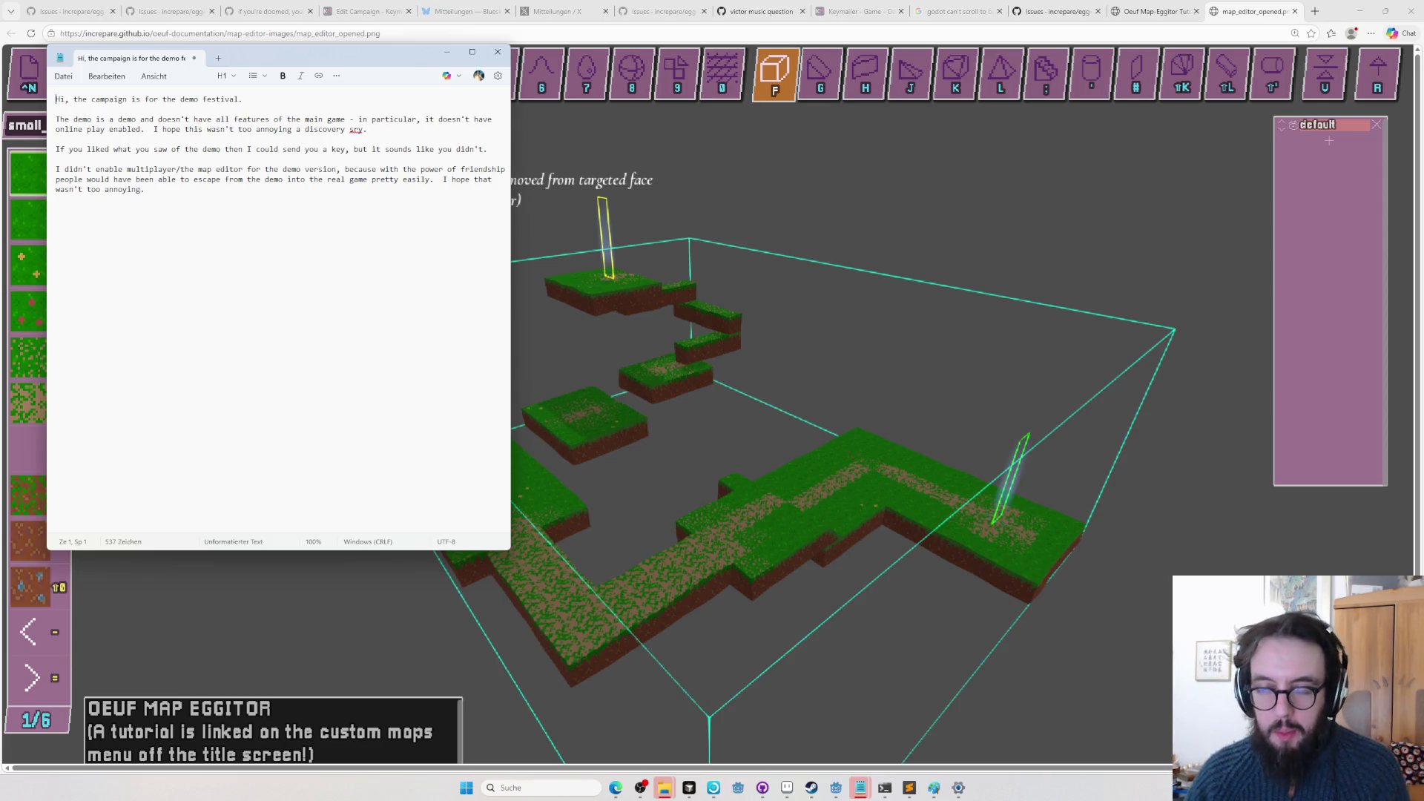
# Add the opening line 'Thanks for having a look. UHh, the demo doesn't have multiplayer, as you found out.'
pyautogui.press('Return')
pyautogui.write('Thanks for having a look. UH')
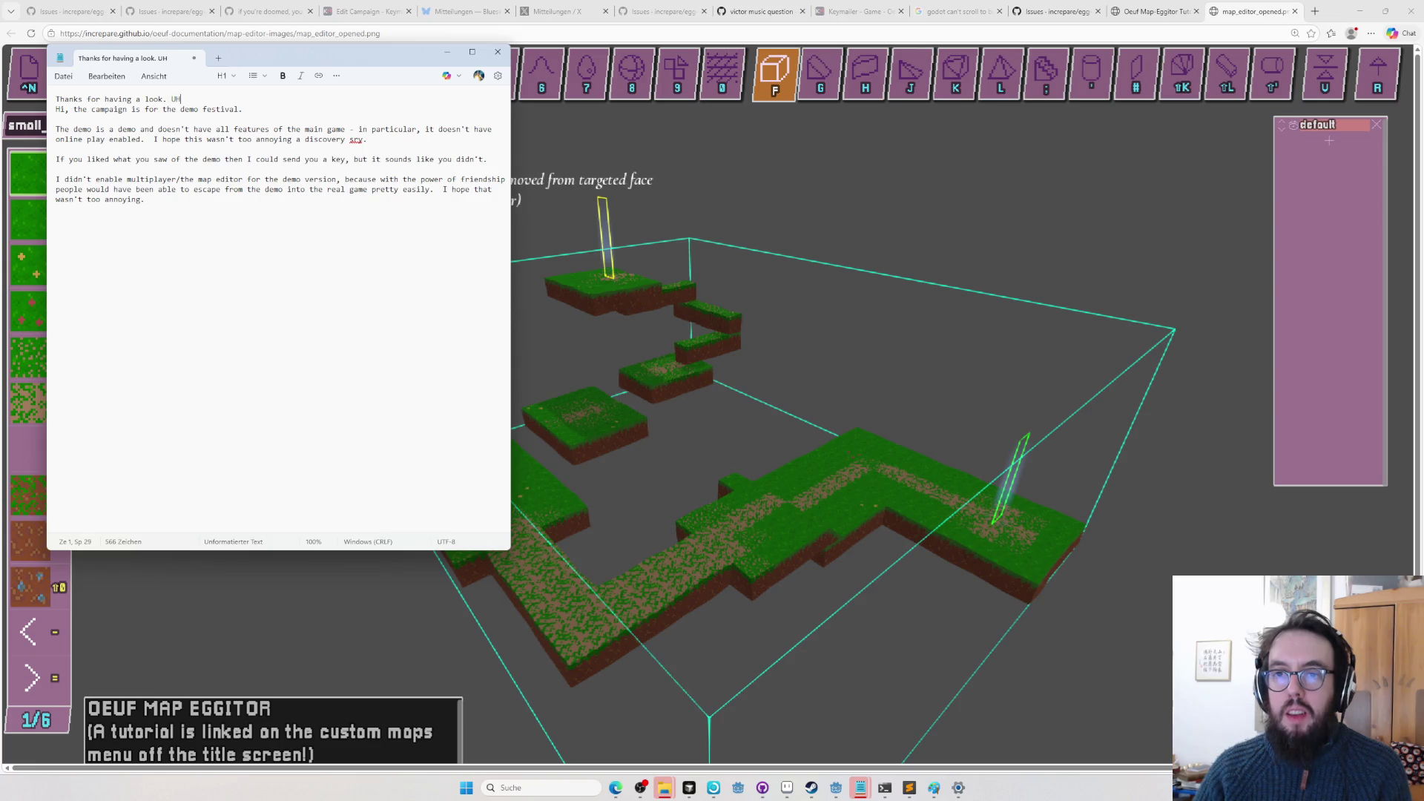
pyautogui.write("h, the demo doesn't hyave")
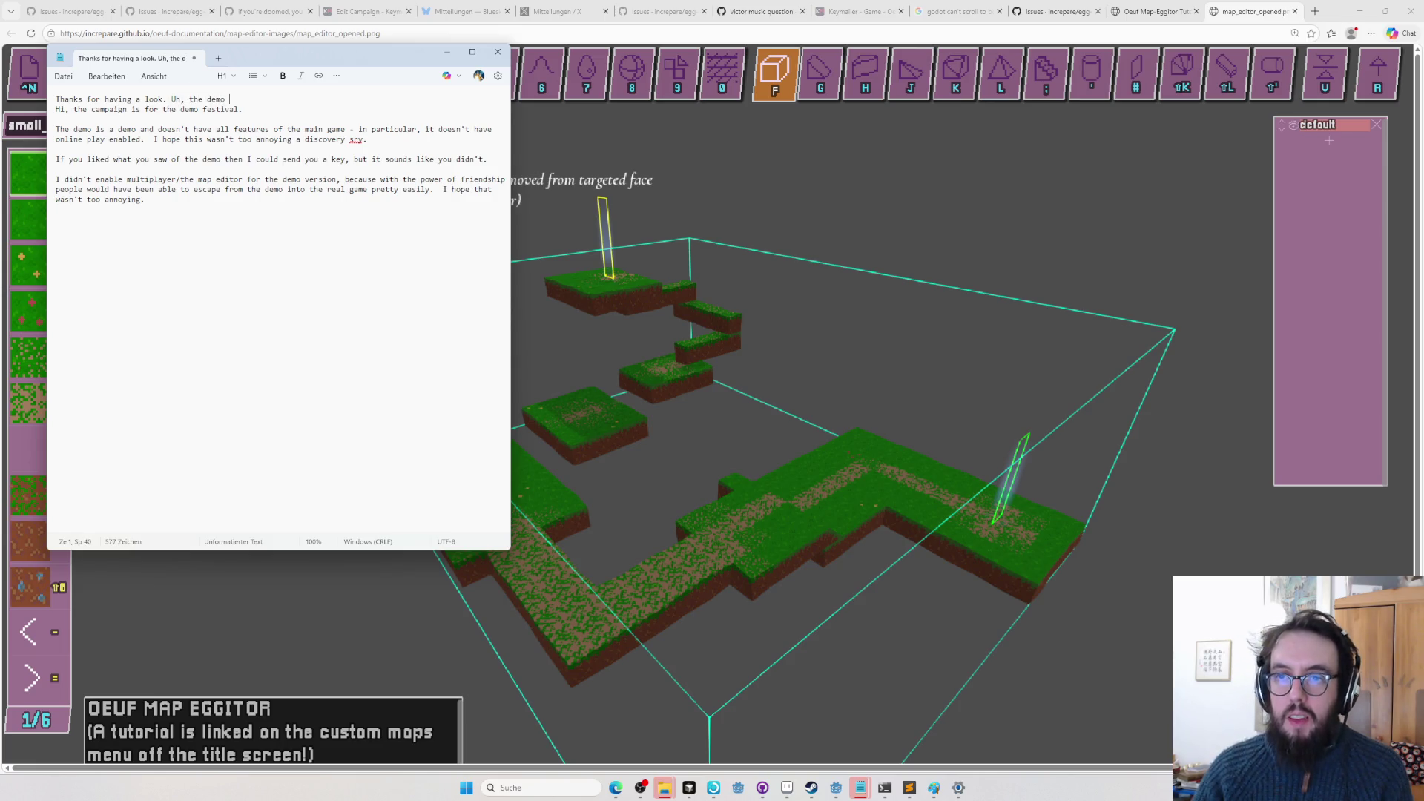
pyautogui.press('BackSpace')
pyautogui.press('BackSpace')
pyautogui.press('BackSpace')
pyautogui.write('have multiplayer, as you found out.  Sorry')
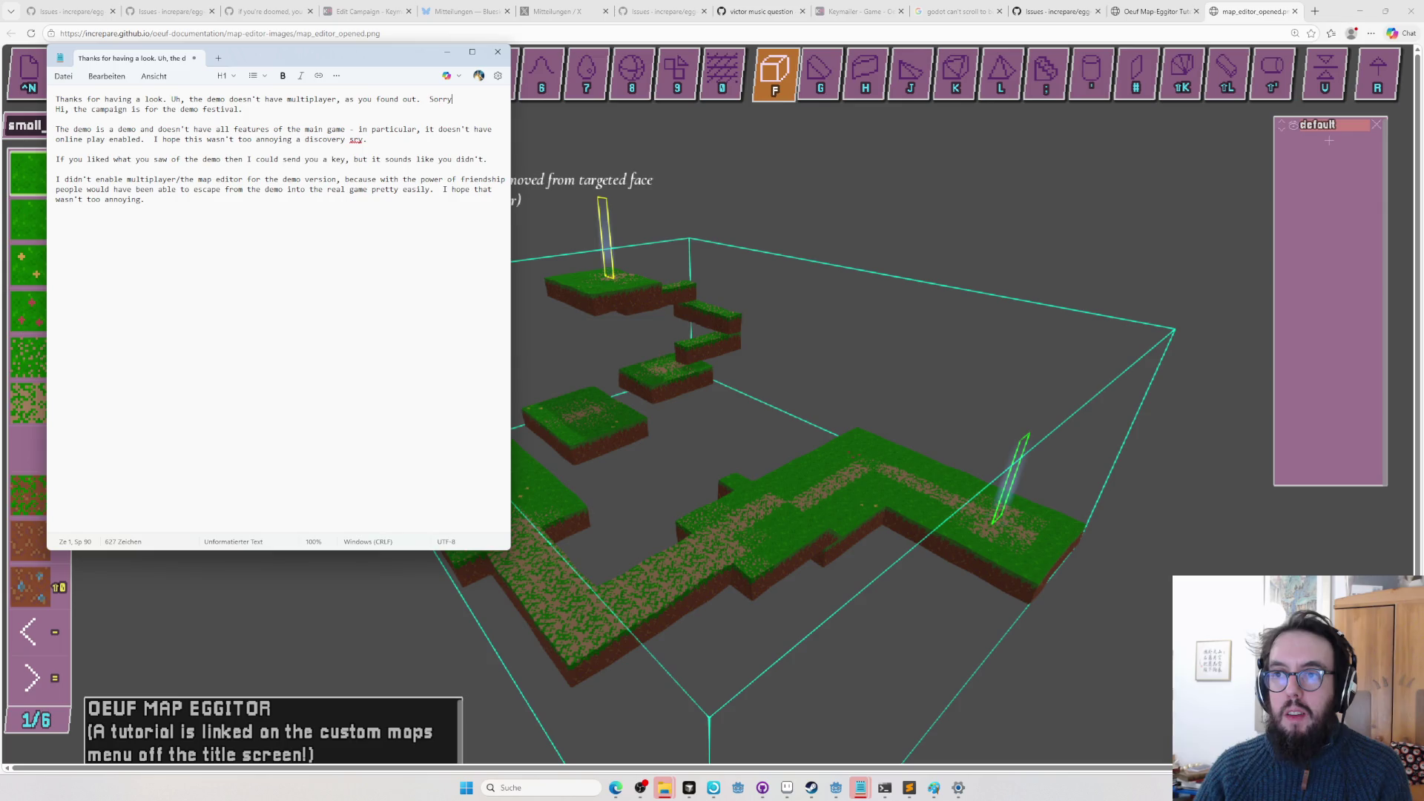
pyautogui.press('BackSpace')
pyautogui.press('BackSpace')
pyautogui.press('Return')
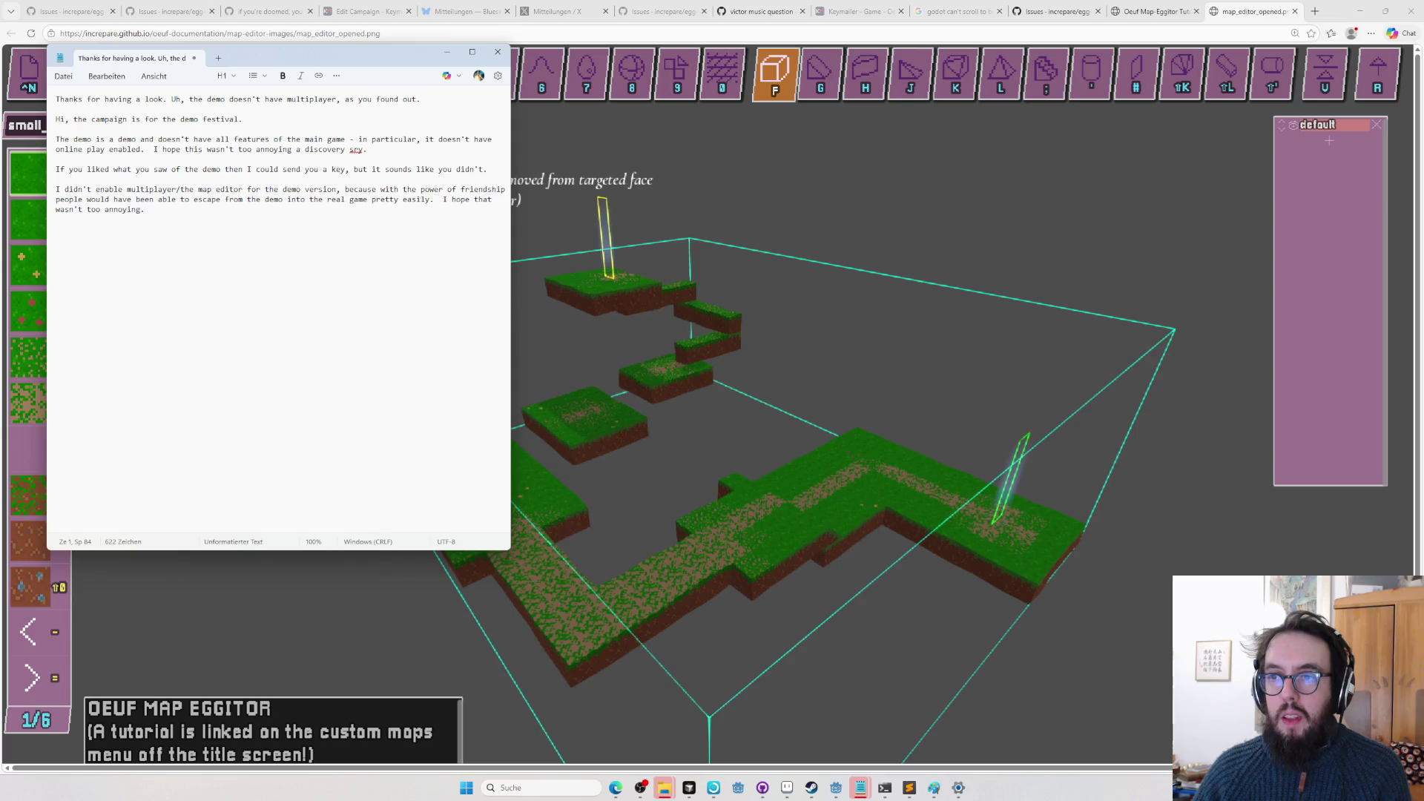
# Draft, then delete, a sentence offering a key at launch if they post about the demo
pyautogui.write('And, as the mes')
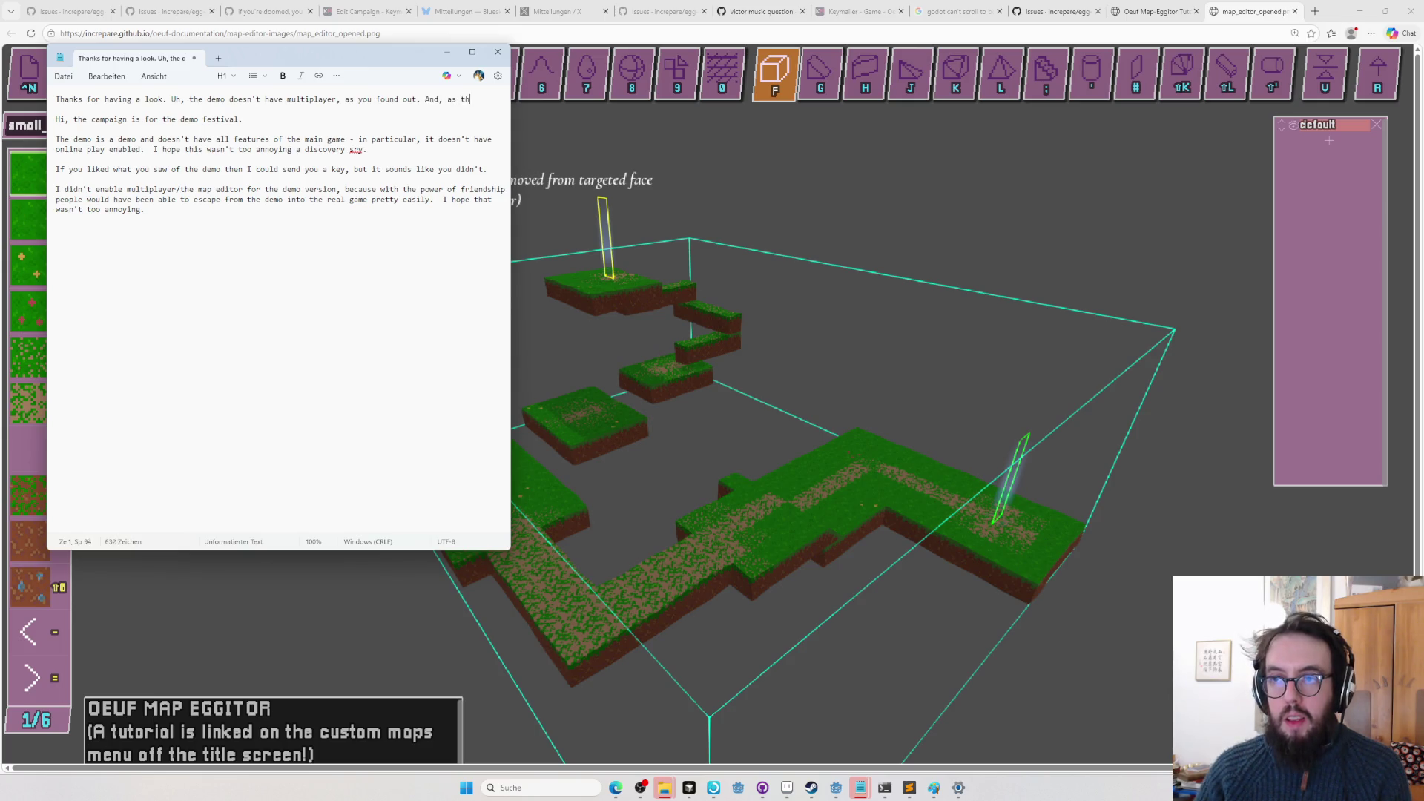
pyautogui.press('BackSpace')
pyautogui.press('BackSpace')
pyautogui.press('BackSpace')
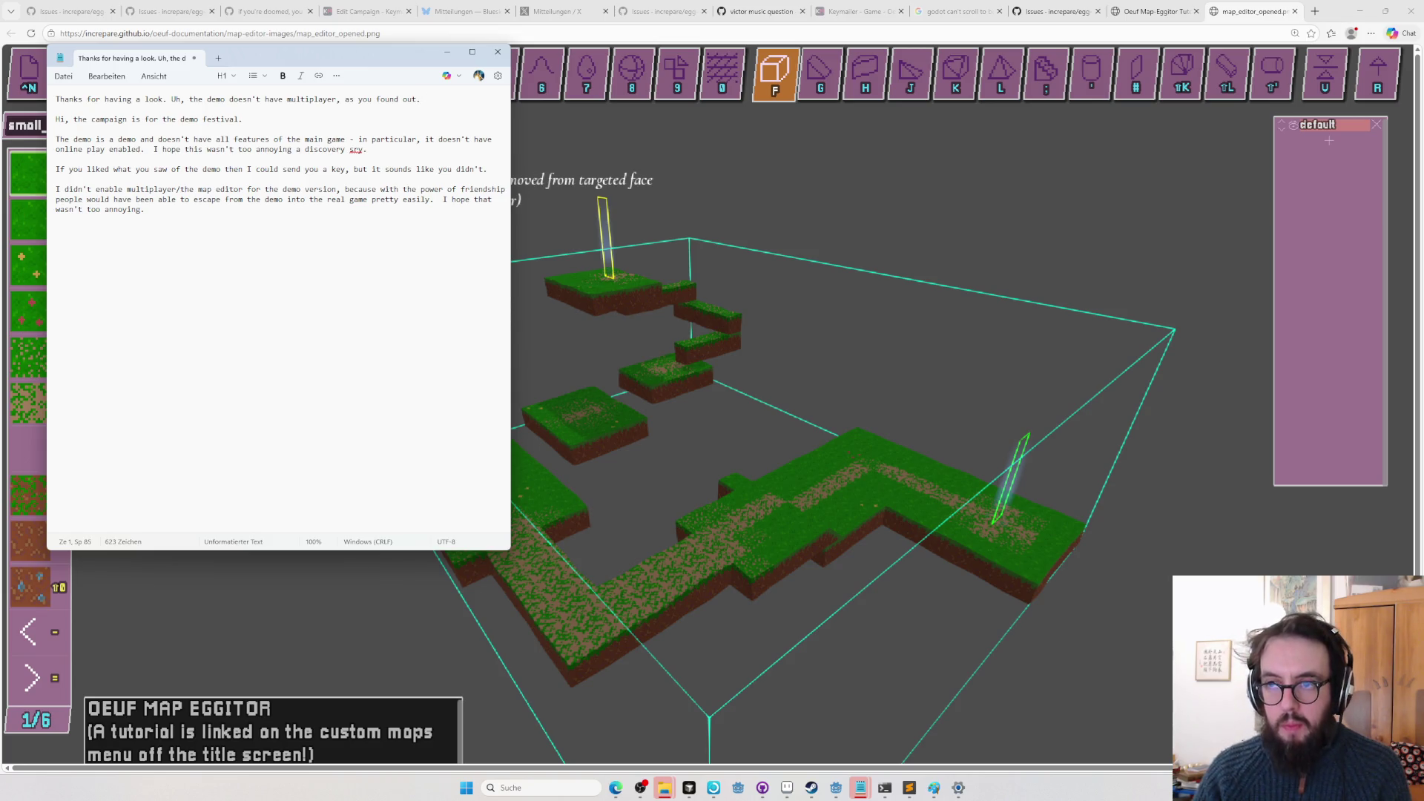
pyautogui.press('BackSpace')
pyautogui.press('BackSpace')
pyautogui.press('BackSpace')
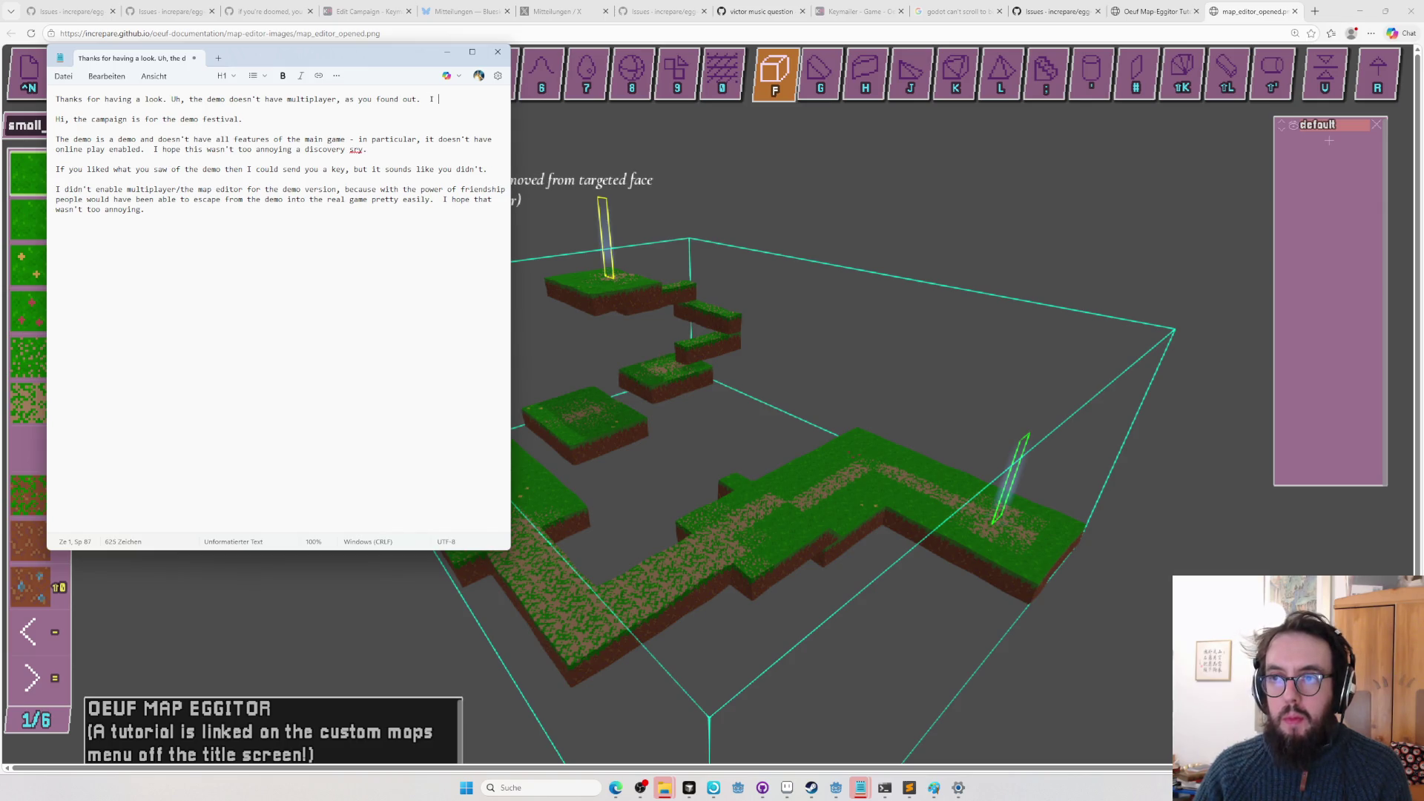
pyautogui.write("mn't su")
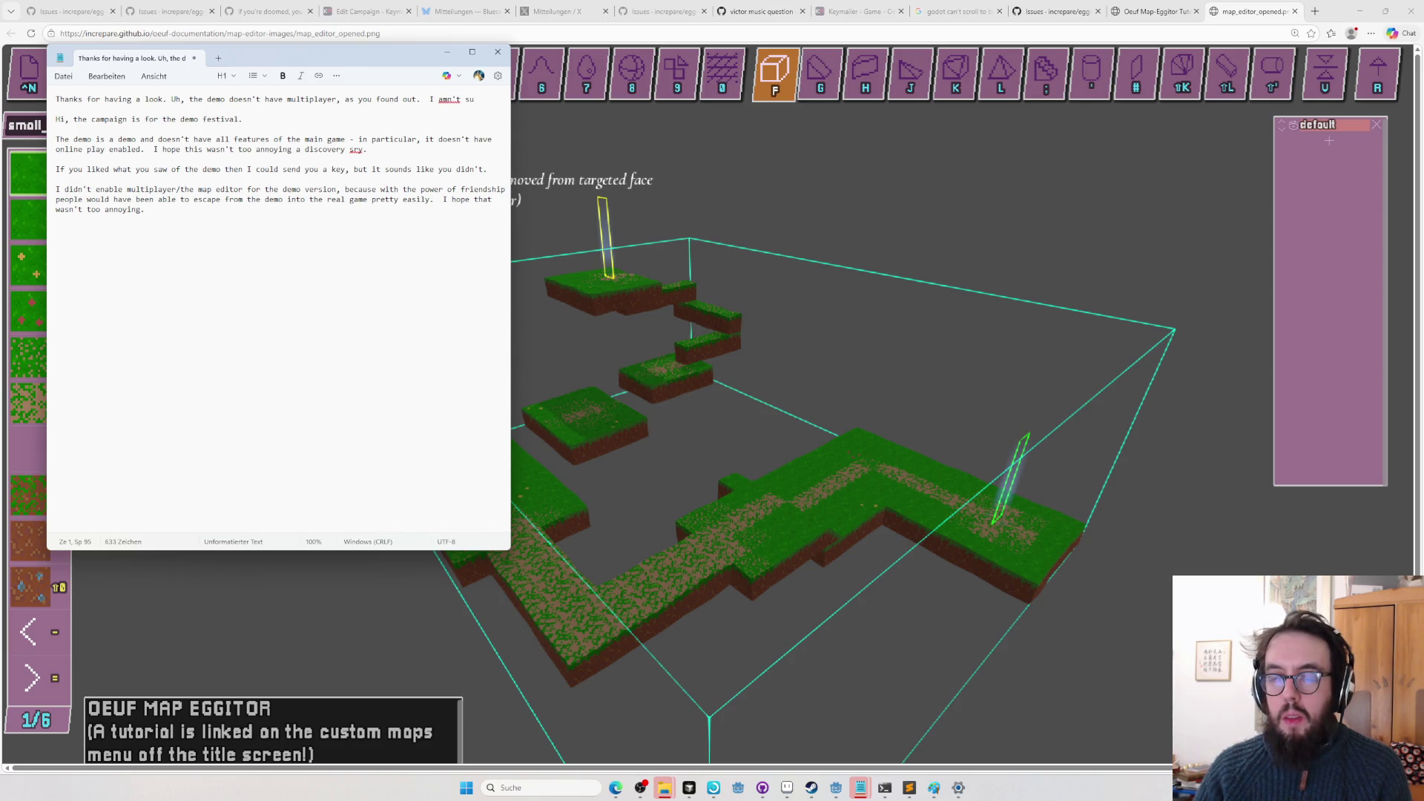
pyautogui.press('BackSpace')
pyautogui.press('BackSpace')
pyautogui.press('BackSpace')
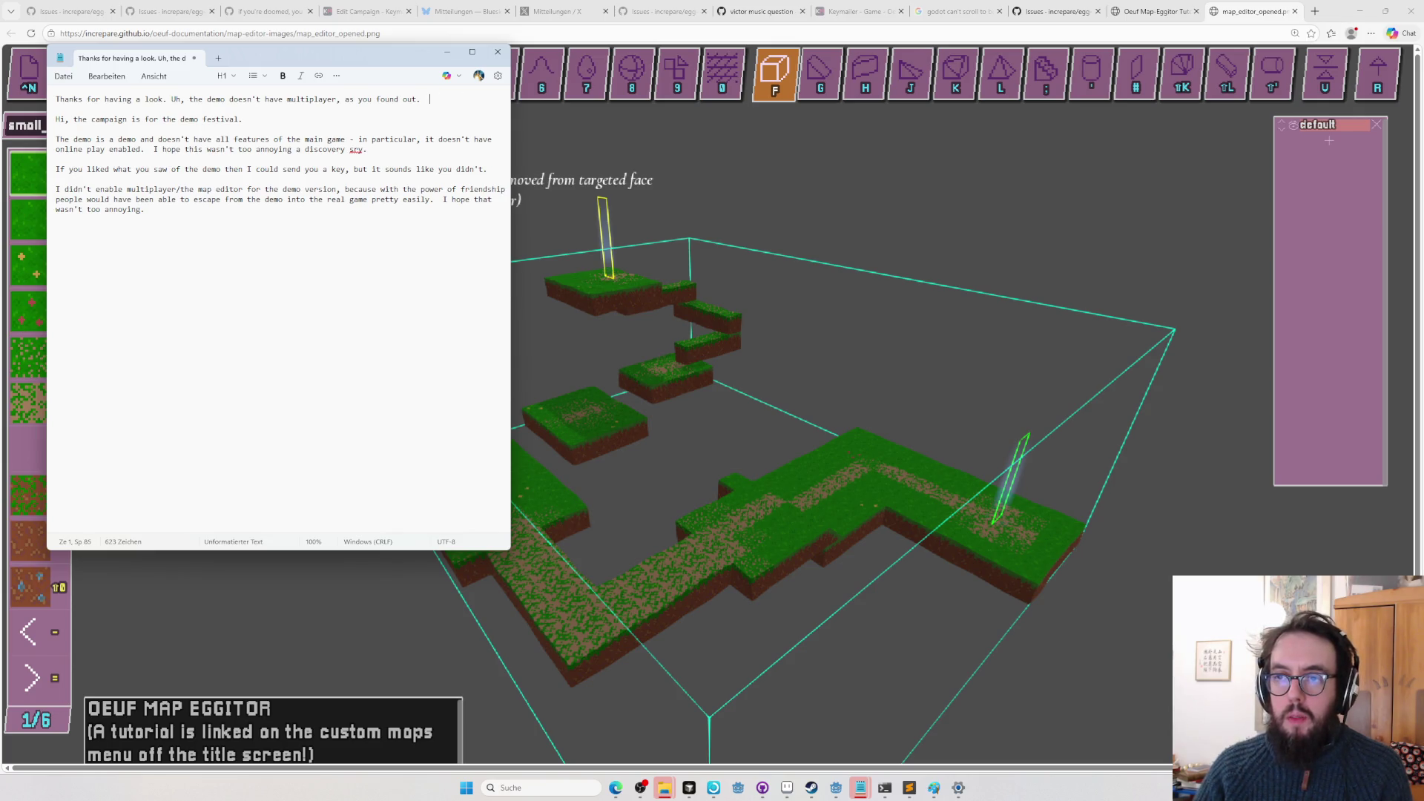
pyautogui.write('you like the demo enough ')
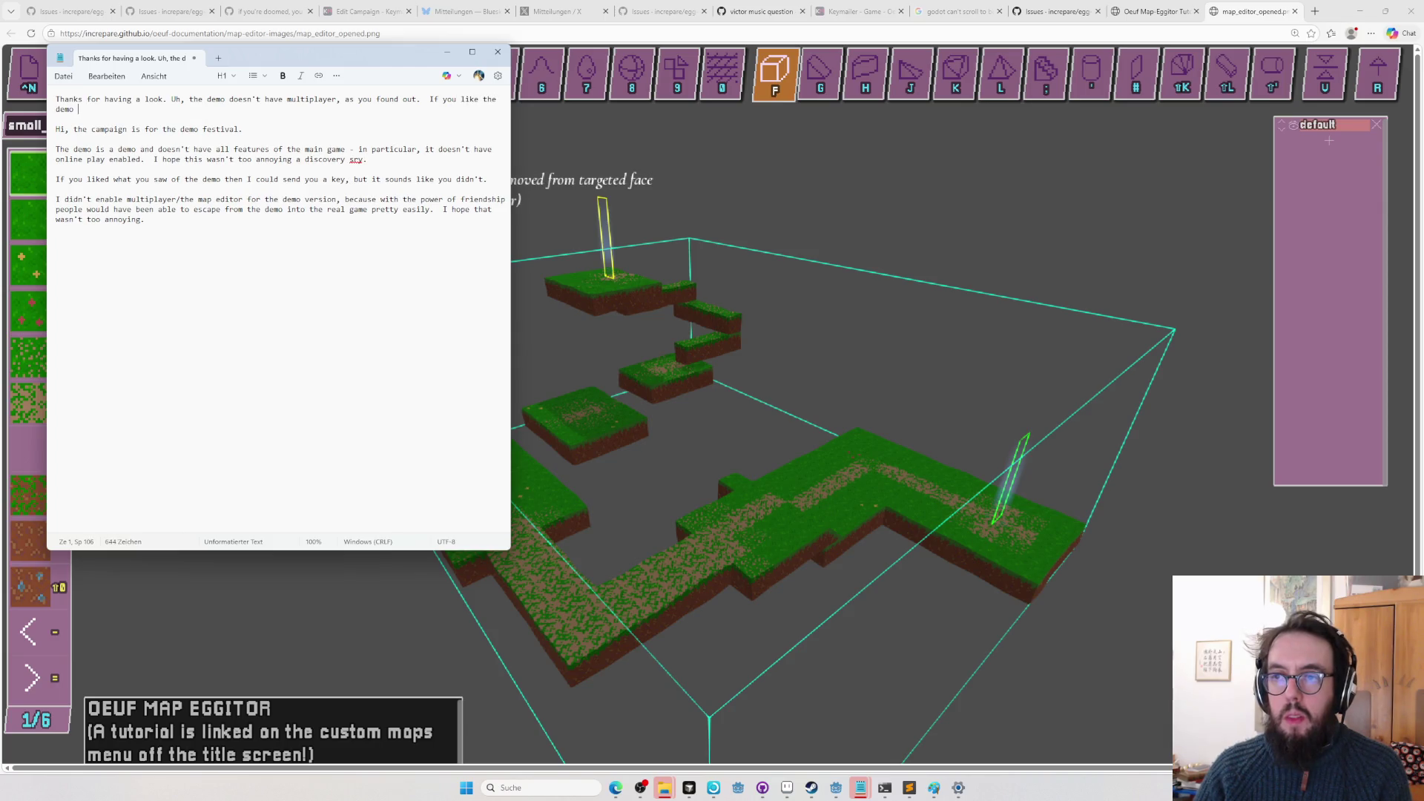
pyautogui.write('to post about it, I will')
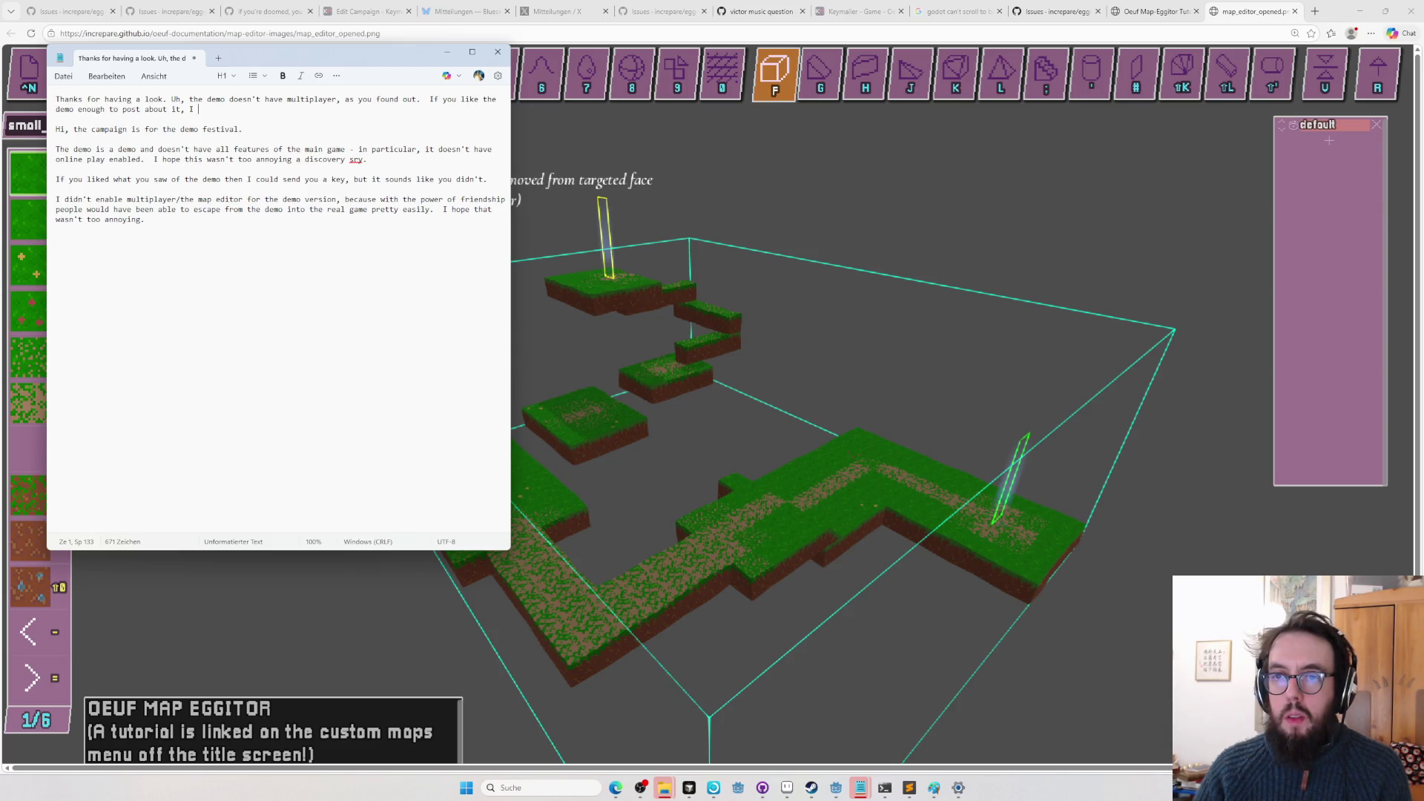
pyautogui.write(" send you a key at launch. I'm sorr")
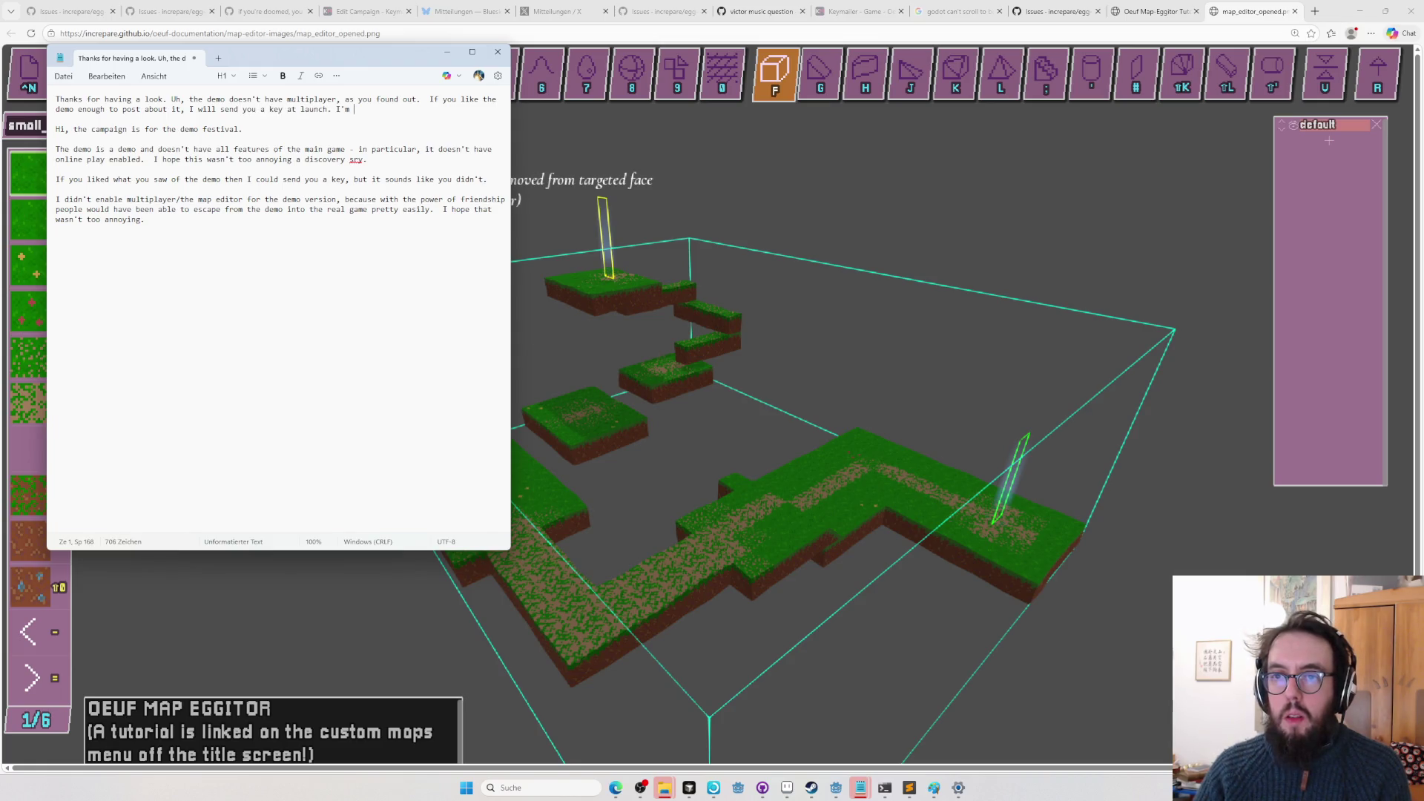
pyautogui.press('BackSpace')
pyautogui.press('BackSpace')
pyautogui.press('BackSpace')
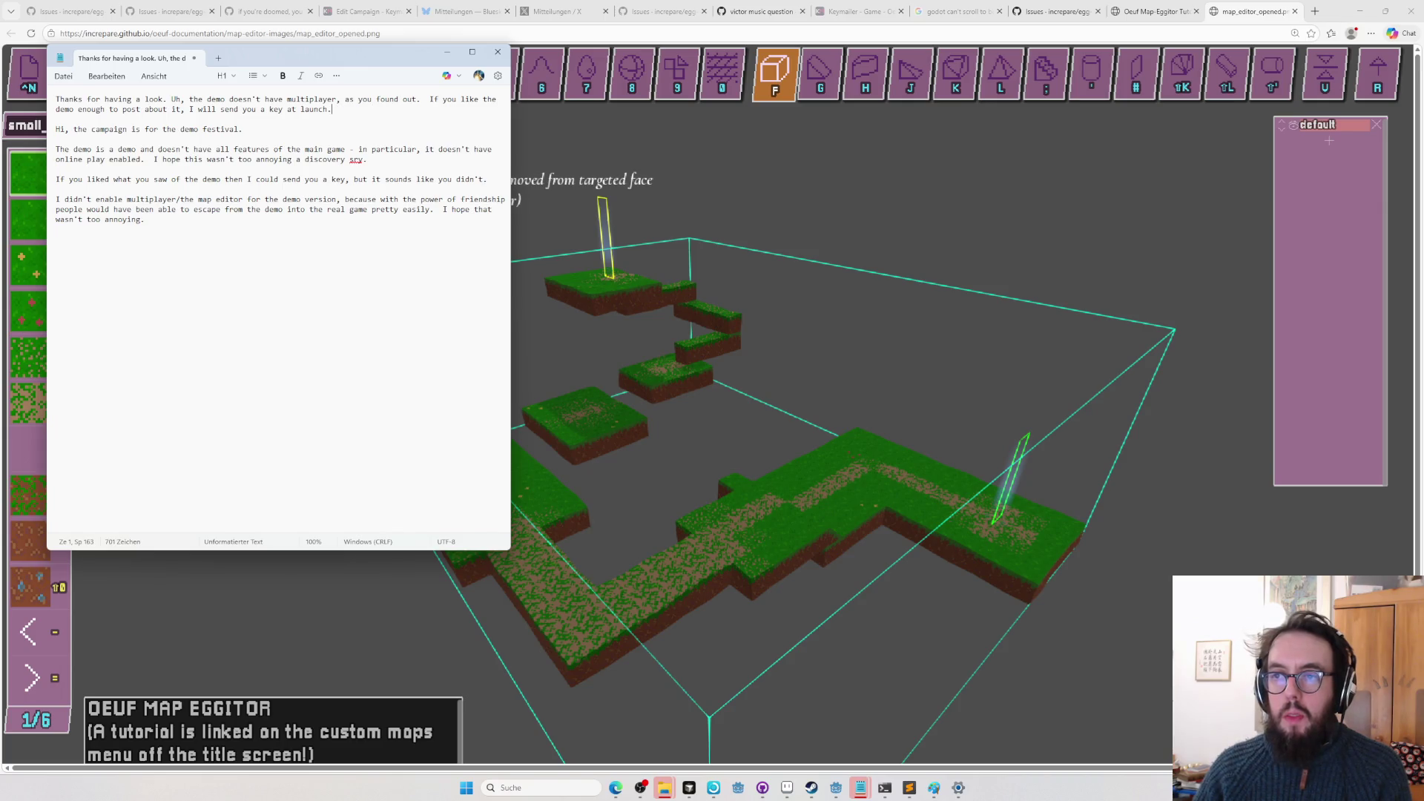
pyautogui.hotkey('shift', 'Home')
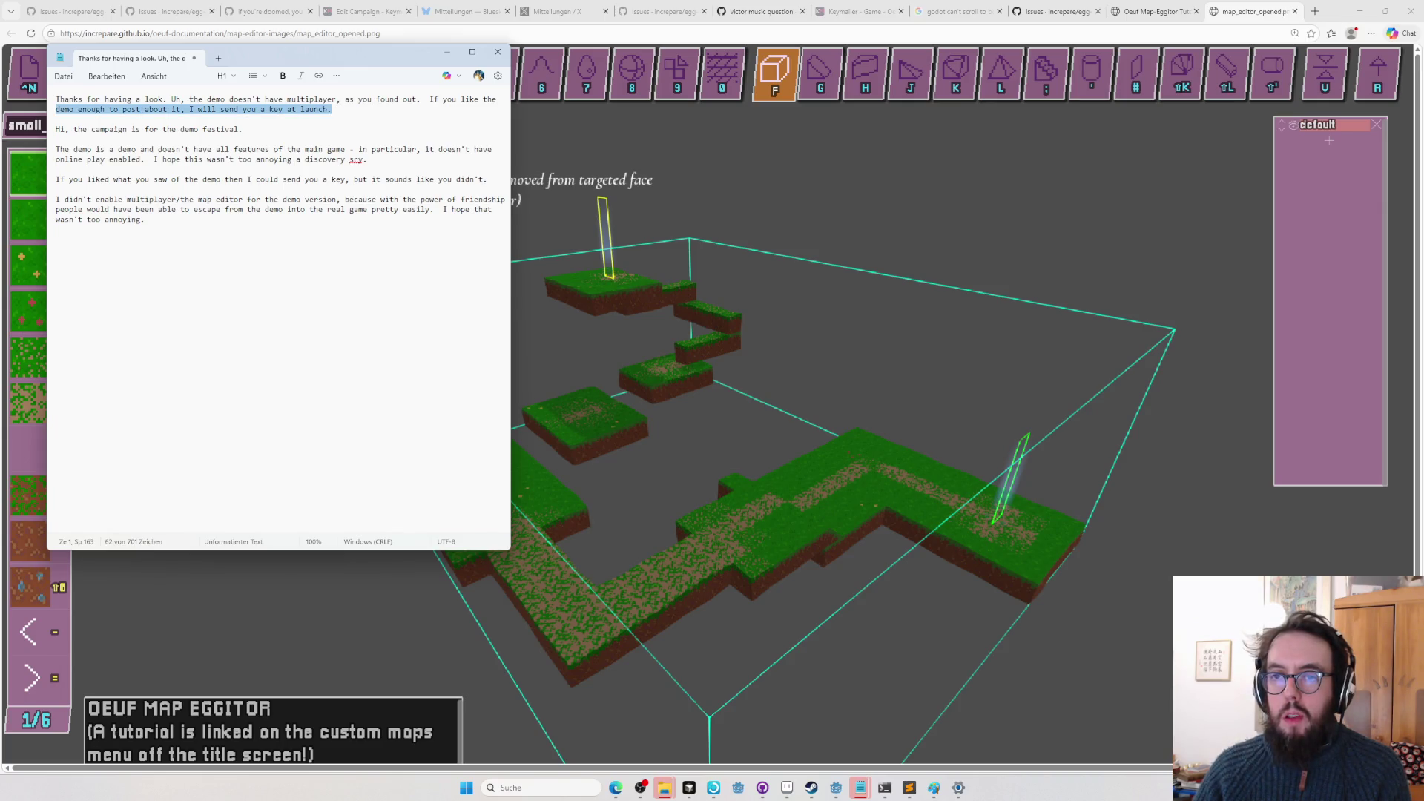
pyautogui.hotkey('ctrl', 'shift', 'Left')
pyautogui.hotkey('ctrl', 'shift', 'Left')
pyautogui.hotkey('ctrl', 'shift', 'Left')
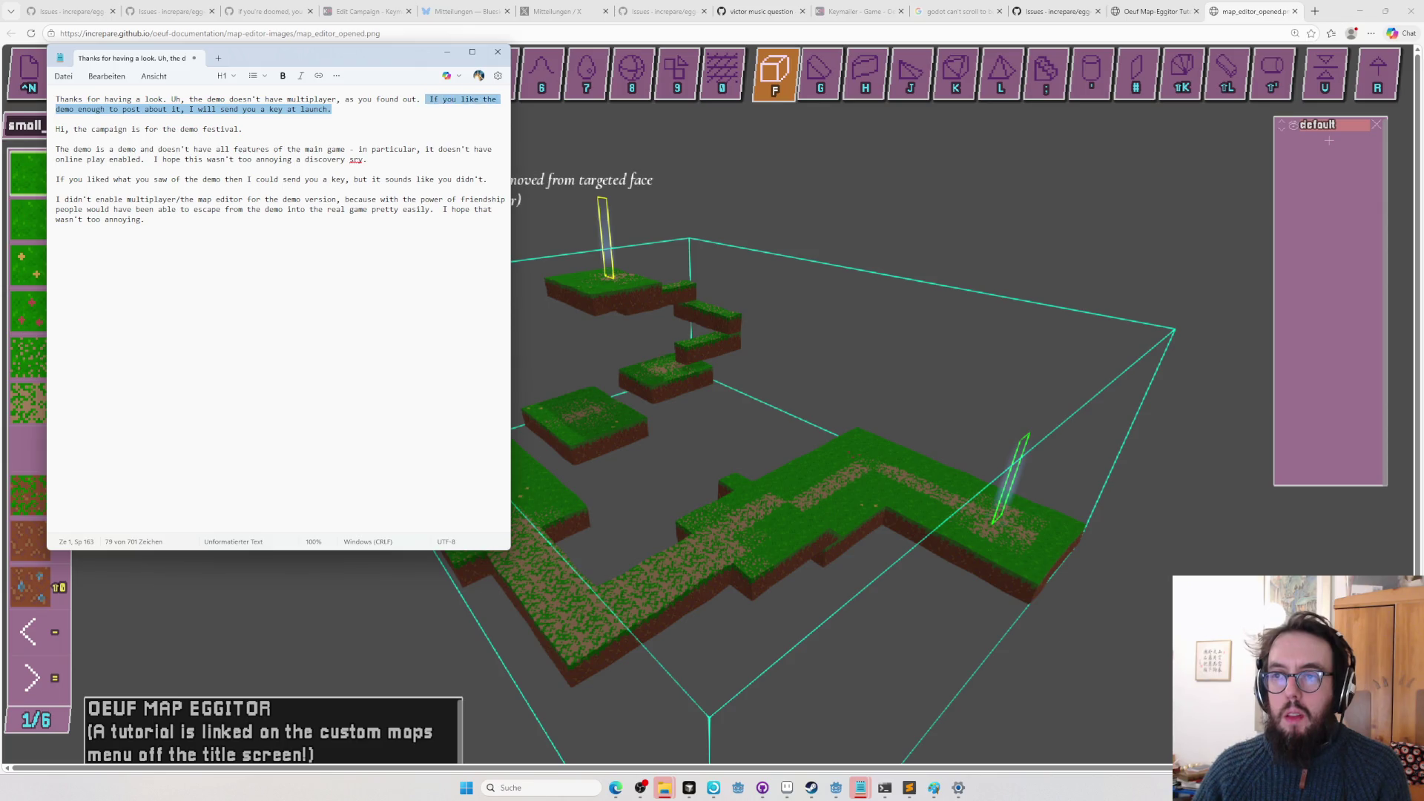
pyautogui.press('BackSpace')
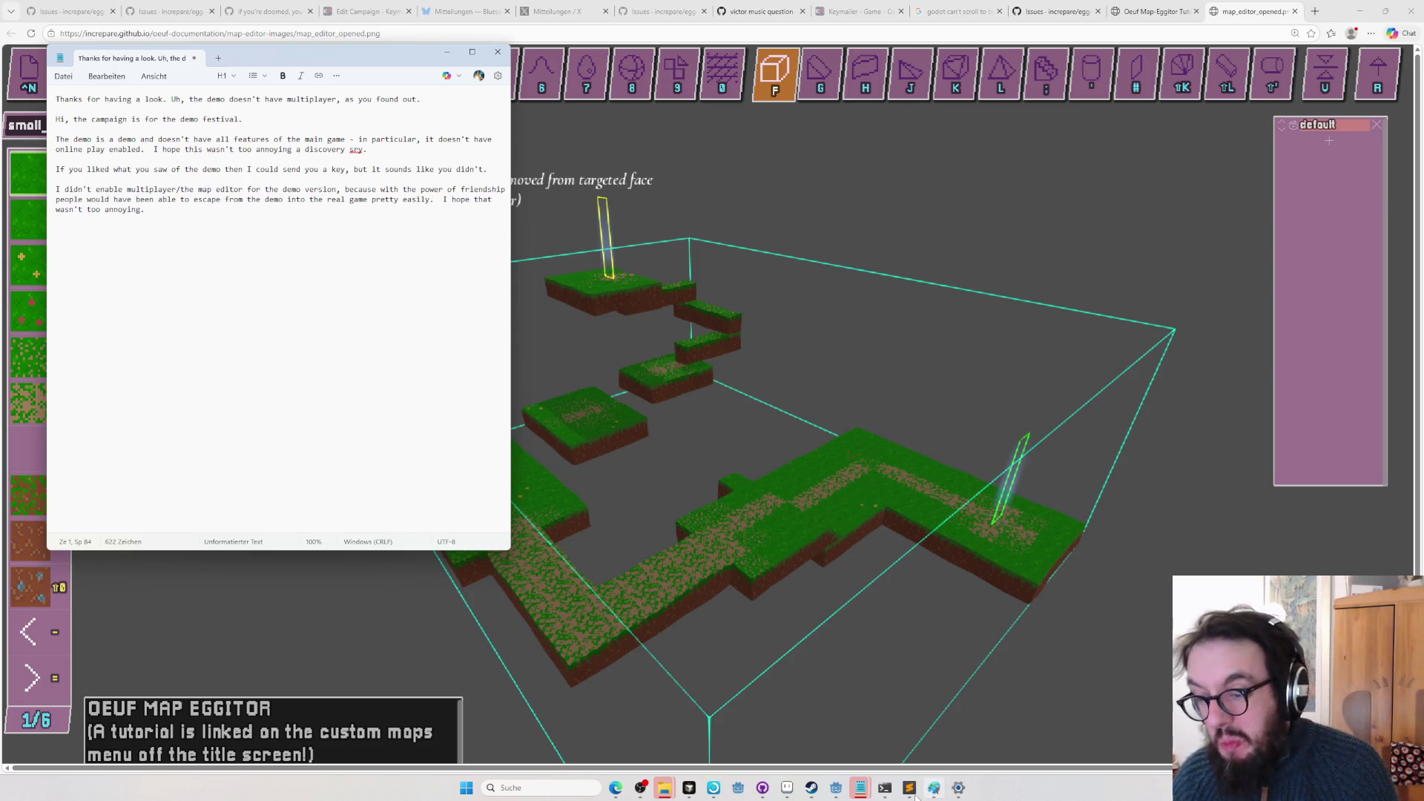
pyautogui.click(615, 788)
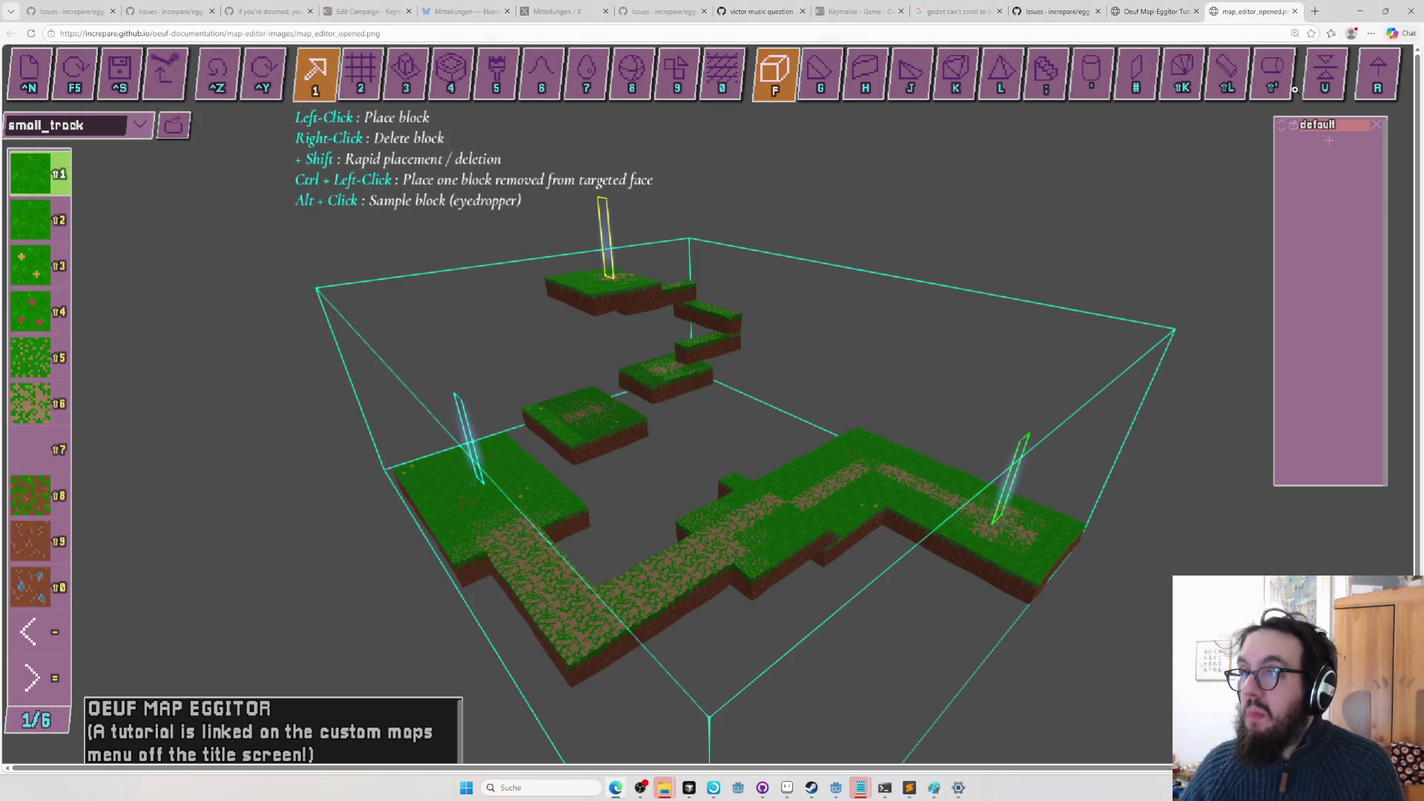
# Close the map-editor screenshot and tutorial tabs to reach the egg-game issues list
pyautogui.hotkey('ctrl', 'w')
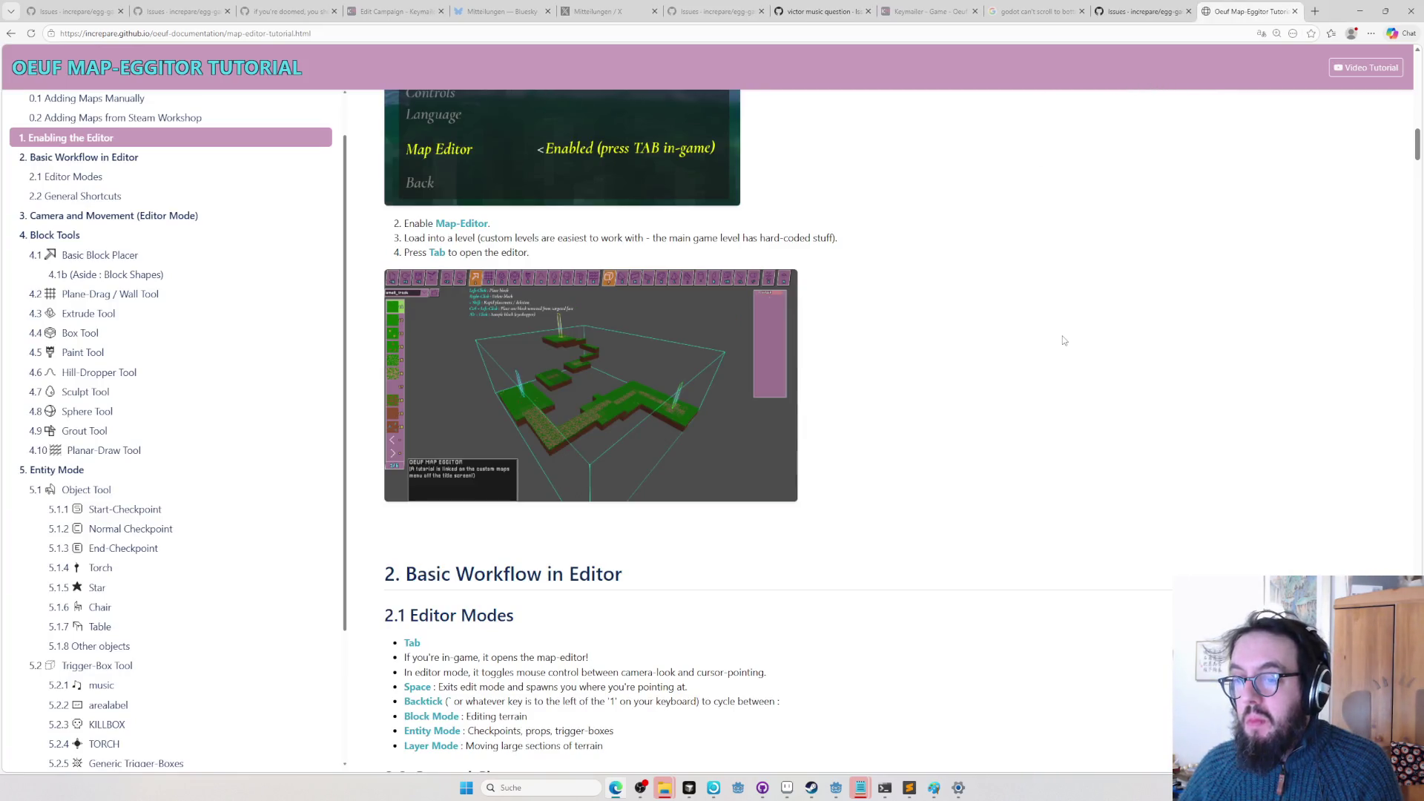
pyautogui.hotkey('alt', 'Tab')
pyautogui.hotkey('alt', 'Tab')
pyautogui.hotkey('alt', 'Tab')
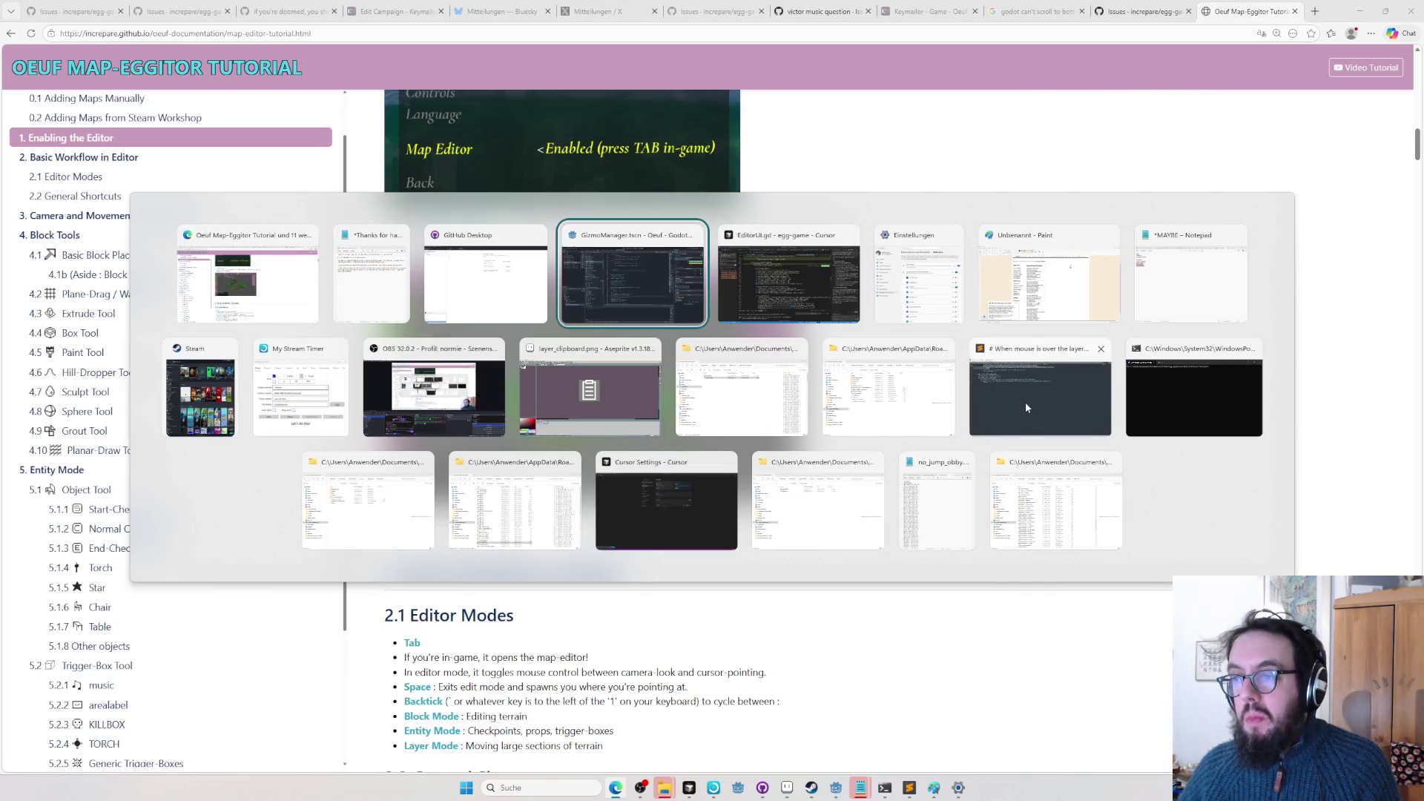
pyautogui.hotkey('alt', 'Tab')
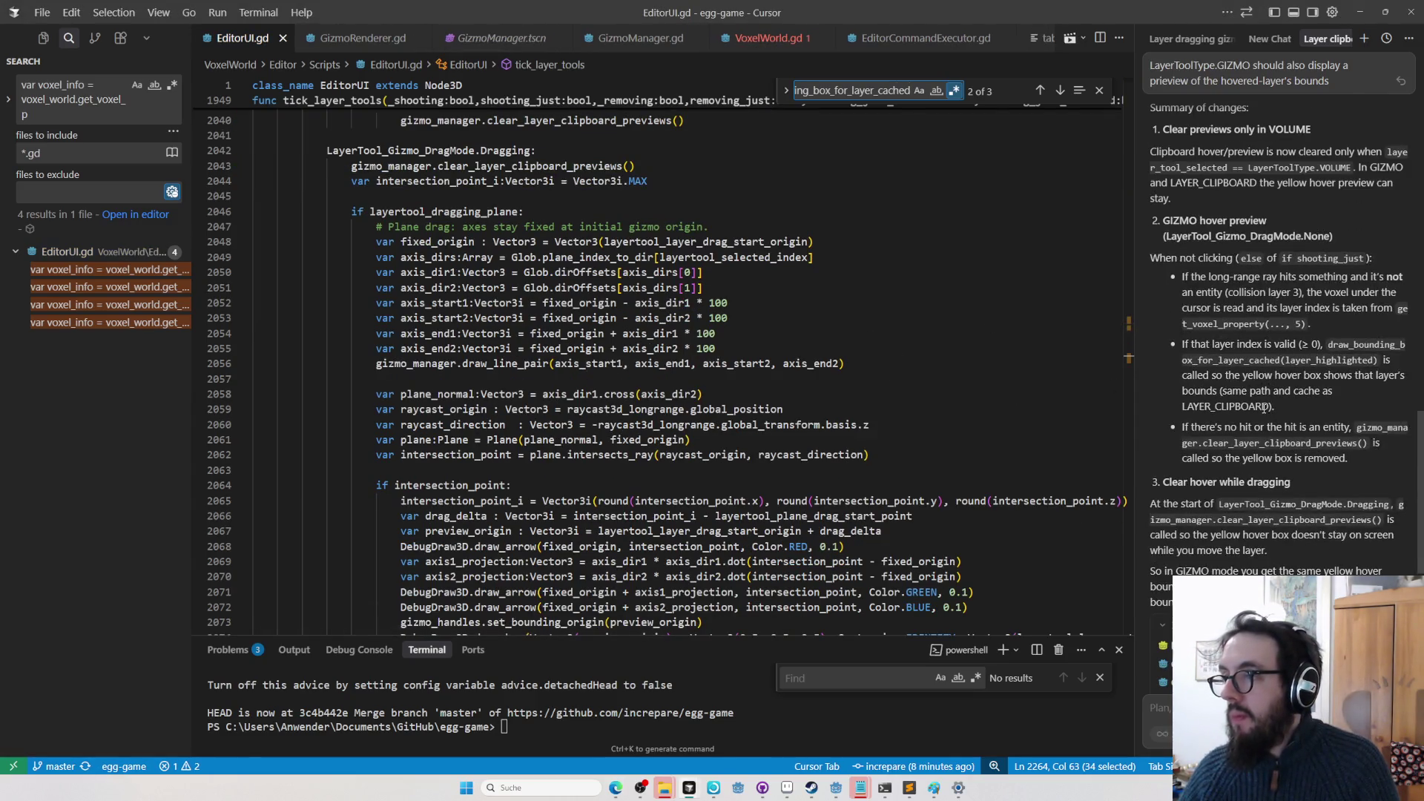
pyautogui.hotkey('alt', 'Tab')
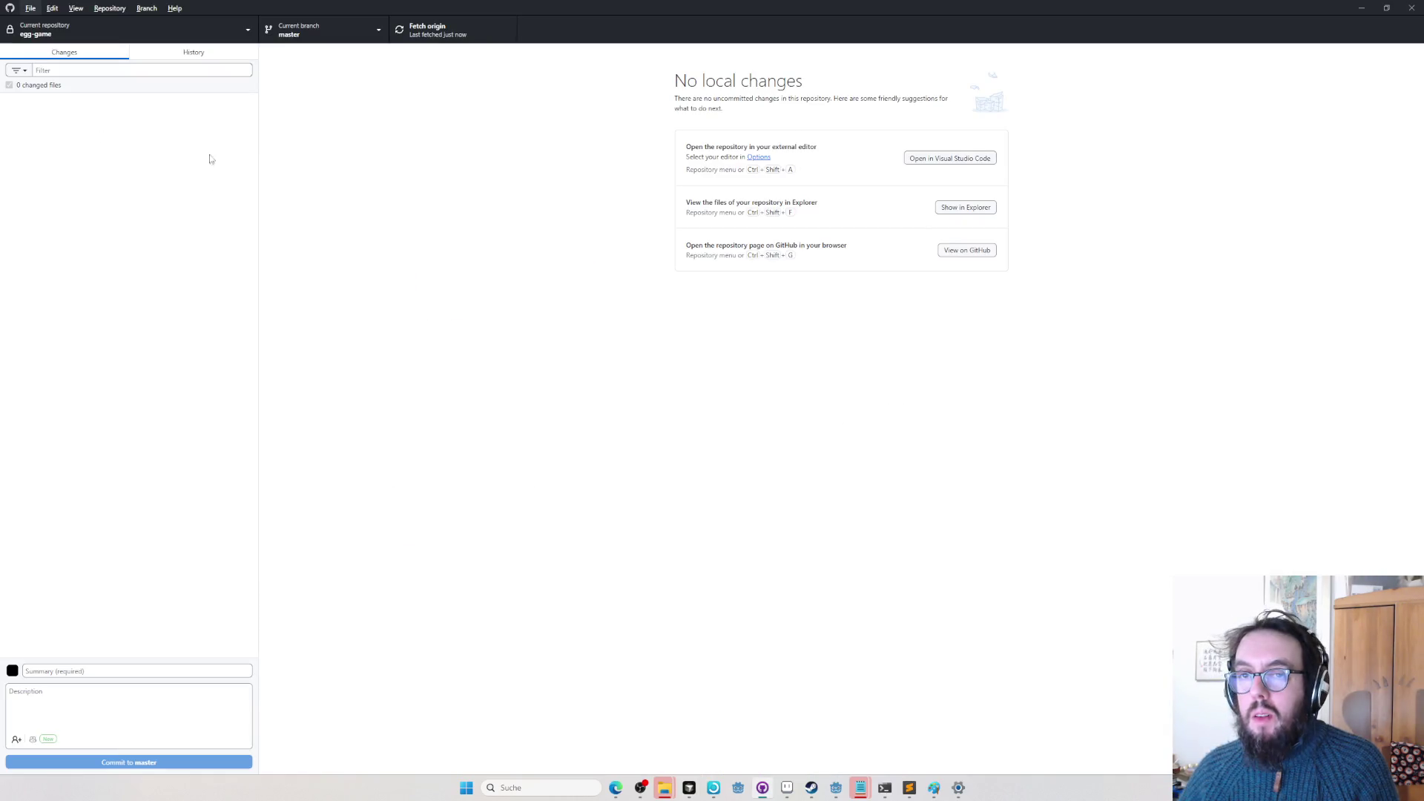
pyautogui.hotkey('alt', 'Tab')
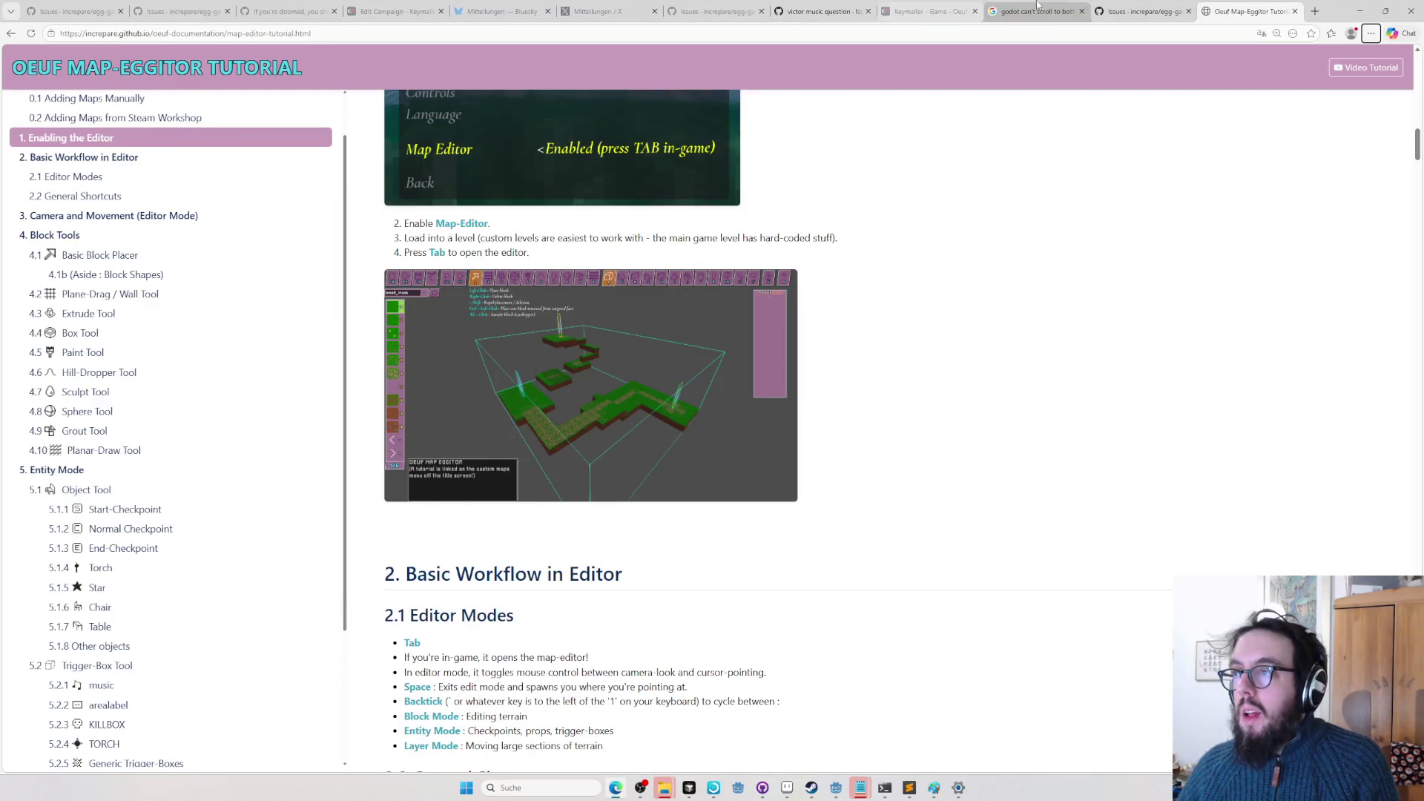
pyautogui.hotkey('ctrl', 'w')
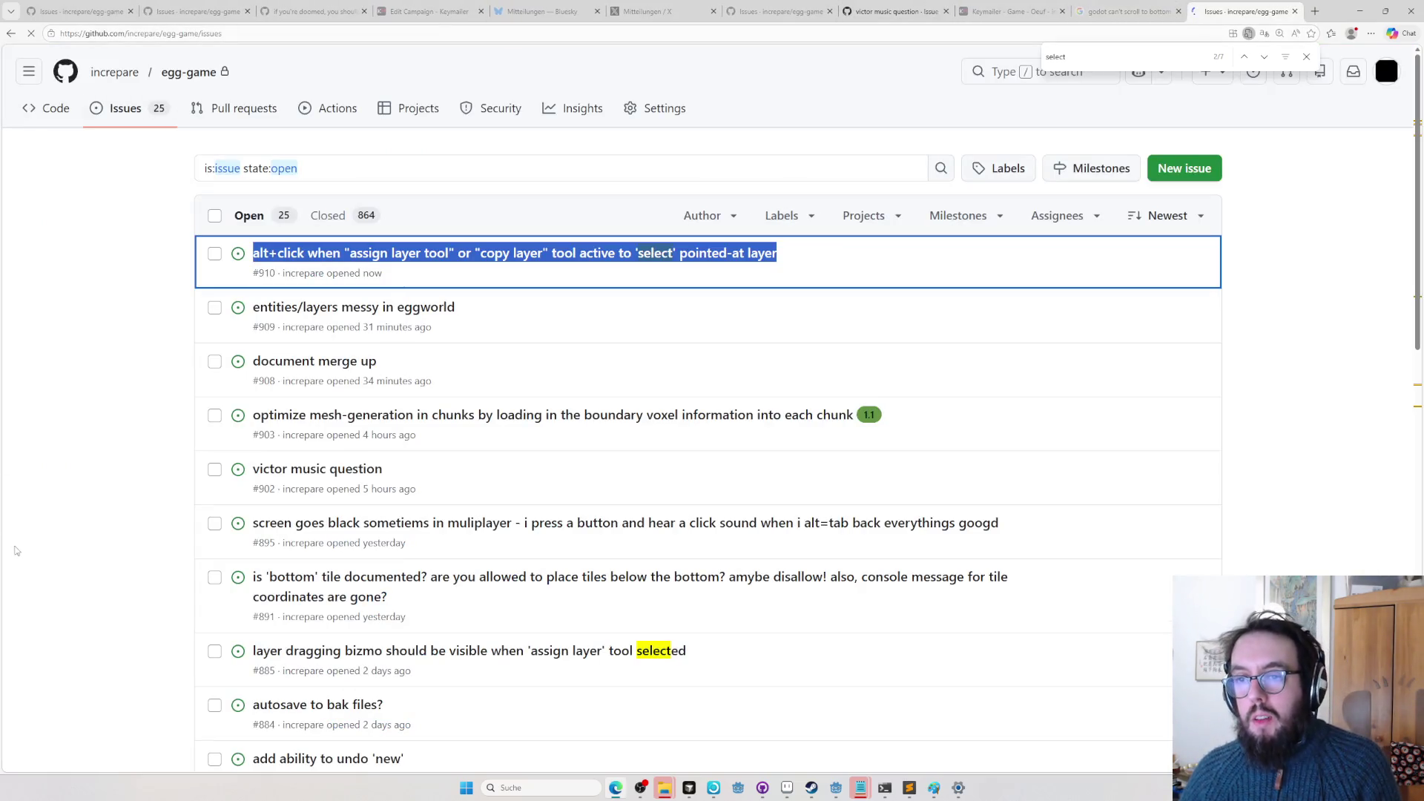
# Mark issue #910 as completed
pyautogui.click(218, 257)
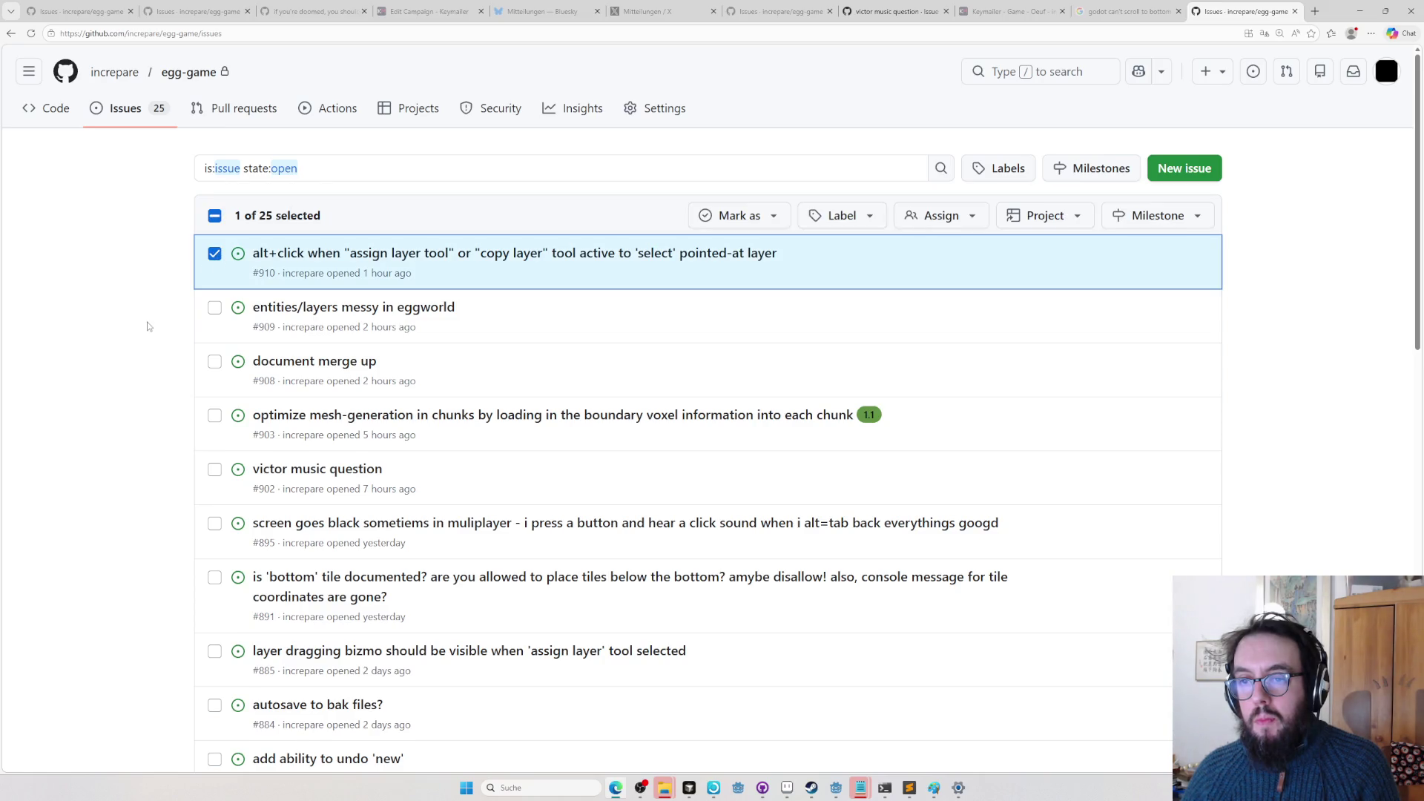
pyautogui.scroll(-1, 218, 256)
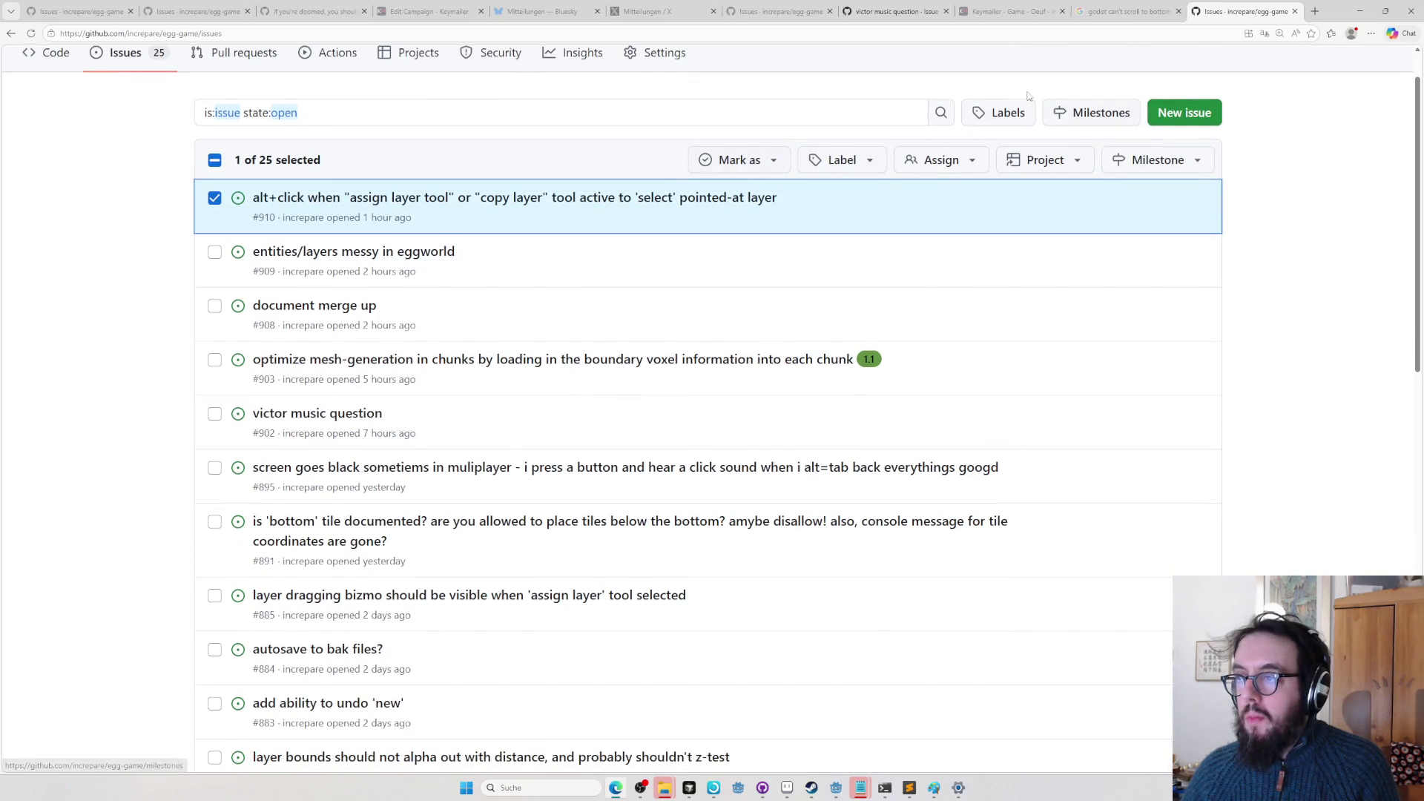
pyautogui.click(723, 161)
pyautogui.click(737, 223)
# Mark issue #885 as completed
pyautogui.scroll(-3, 147, 349)
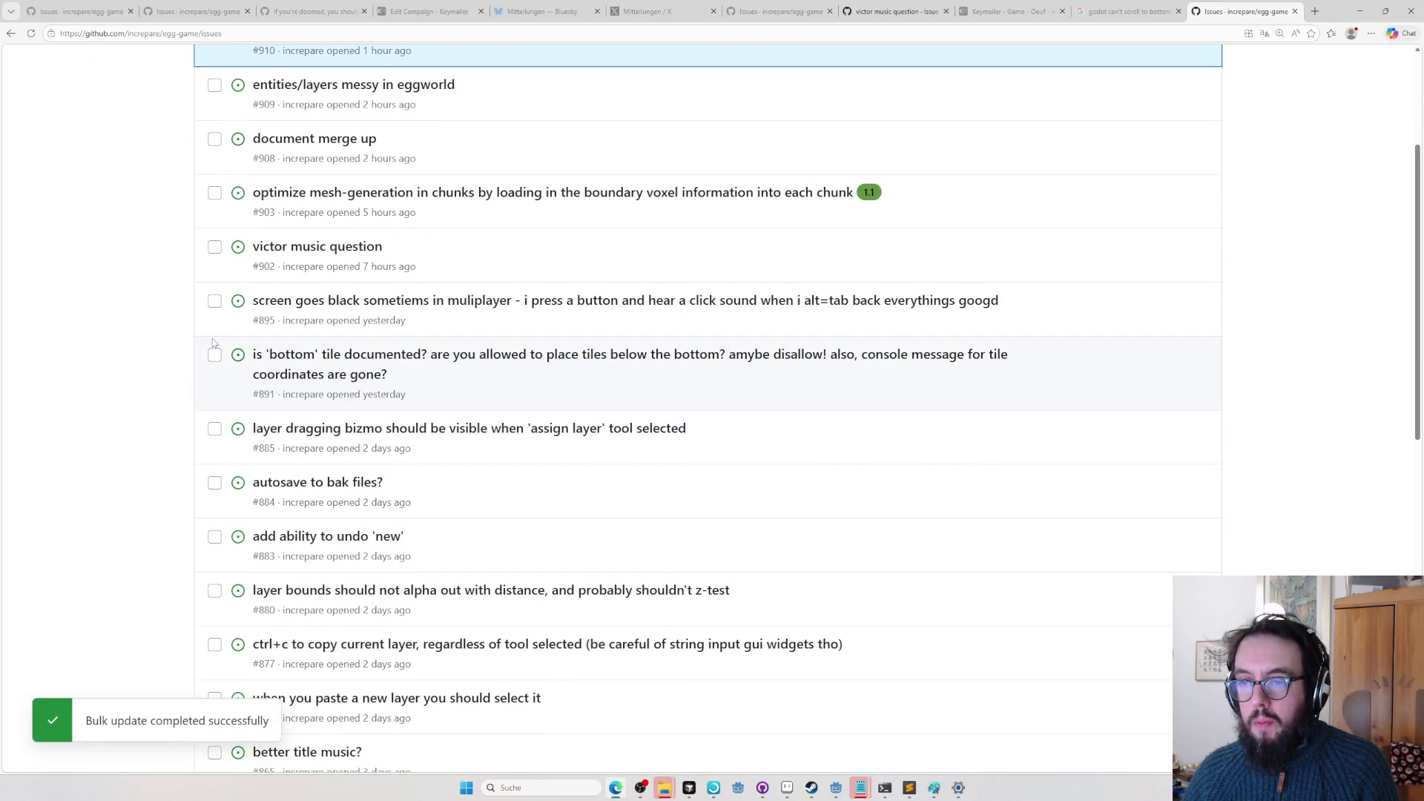
pyautogui.click(213, 432)
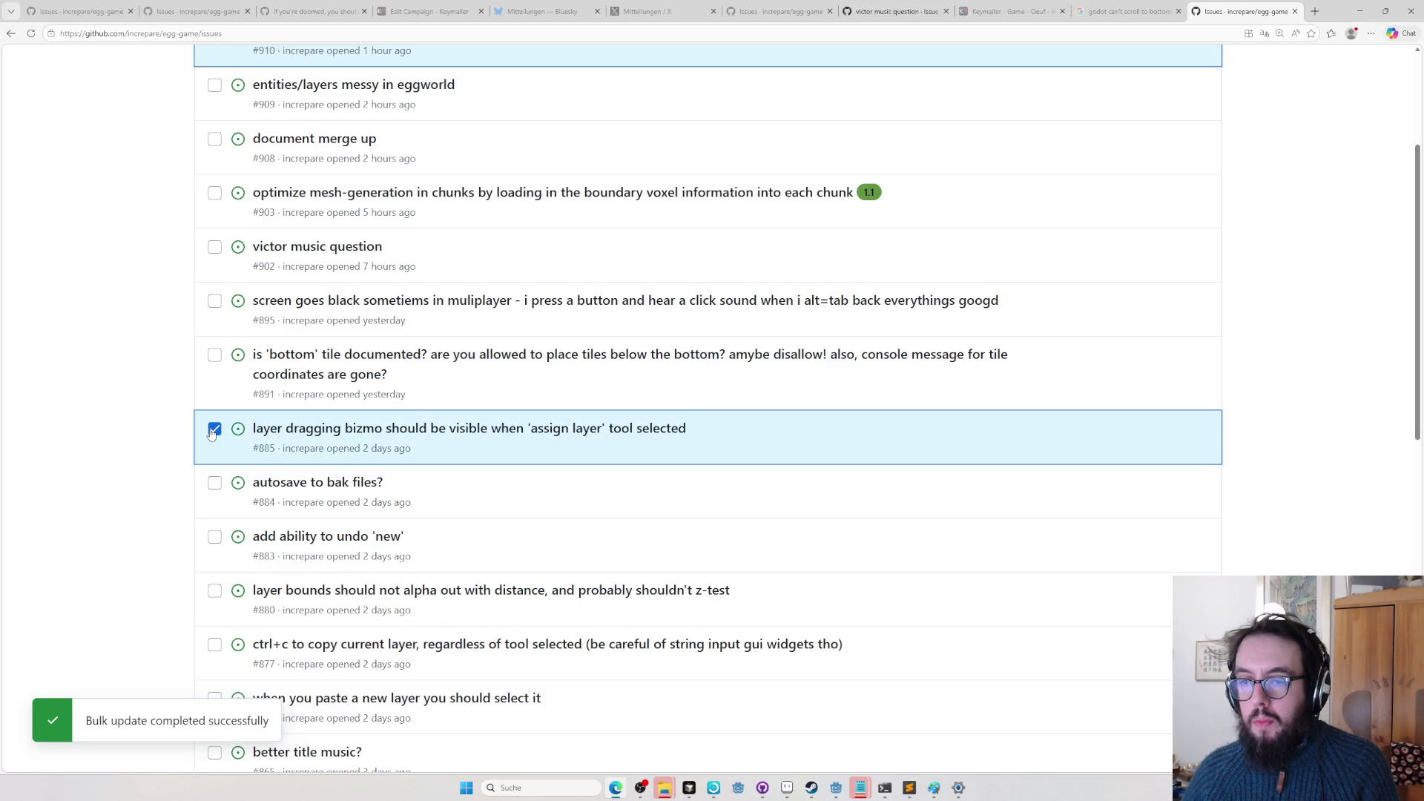
pyautogui.scroll(3, 333, 430)
pyautogui.click(754, 215)
pyautogui.click(753, 276)
# Tick then untick the 'autosave to bak files?' issue and select its title text
pyautogui.scroll(-5, 210, 364)
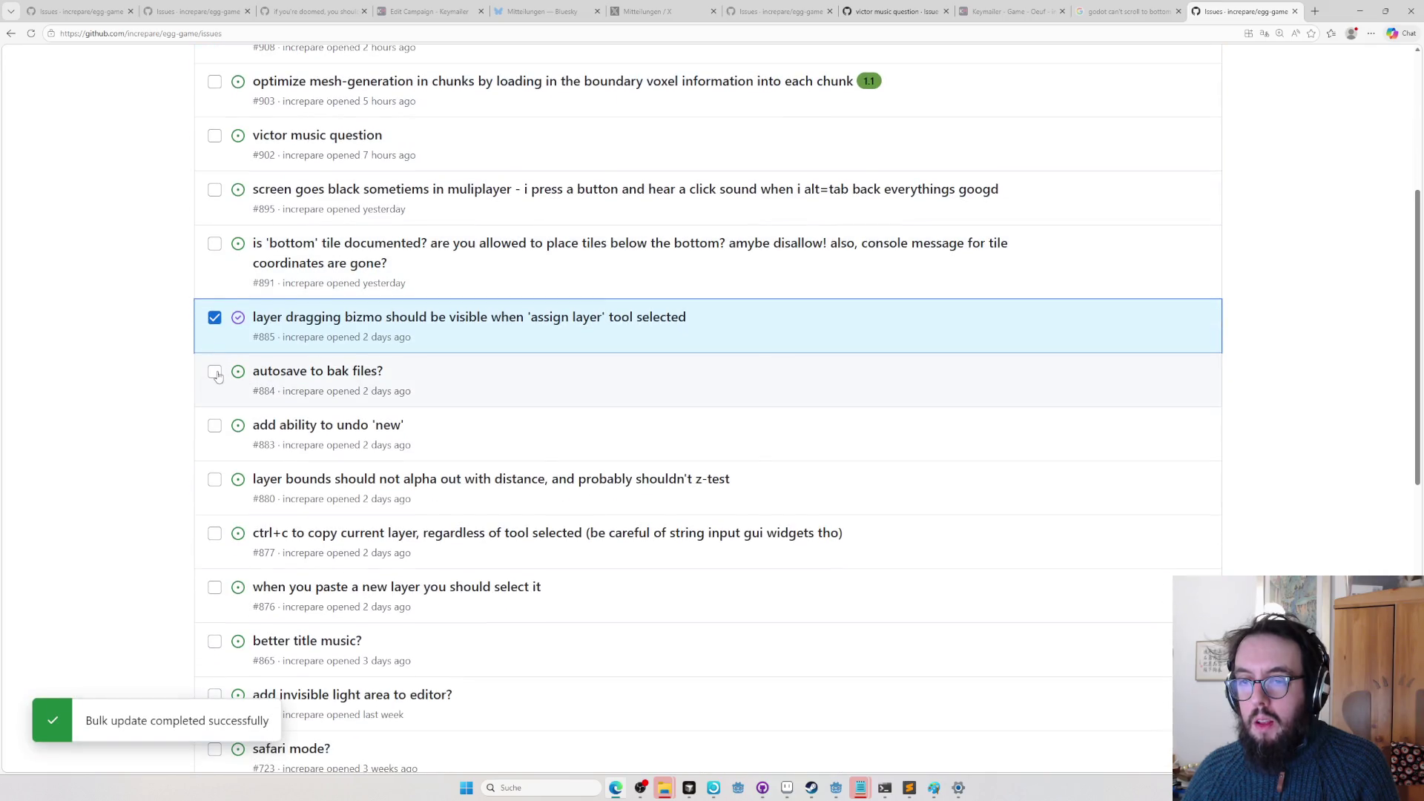
pyautogui.click(214, 371)
pyautogui.scroll(4, 214, 371)
pyautogui.click(215, 650)
pyautogui.moveTo(246, 659); pyautogui.dragTo(385, 655)
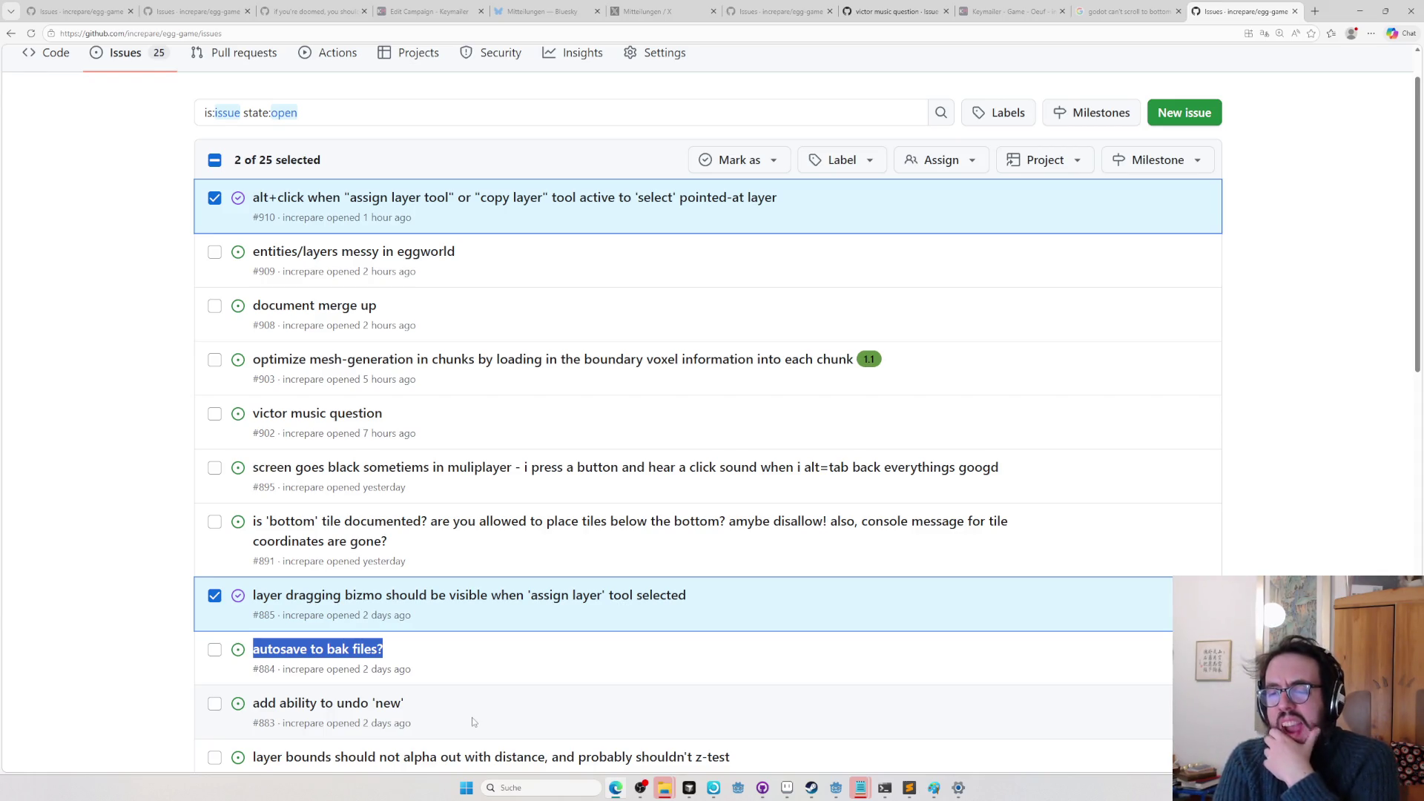
pyautogui.hotkey('alt', 'Tab')
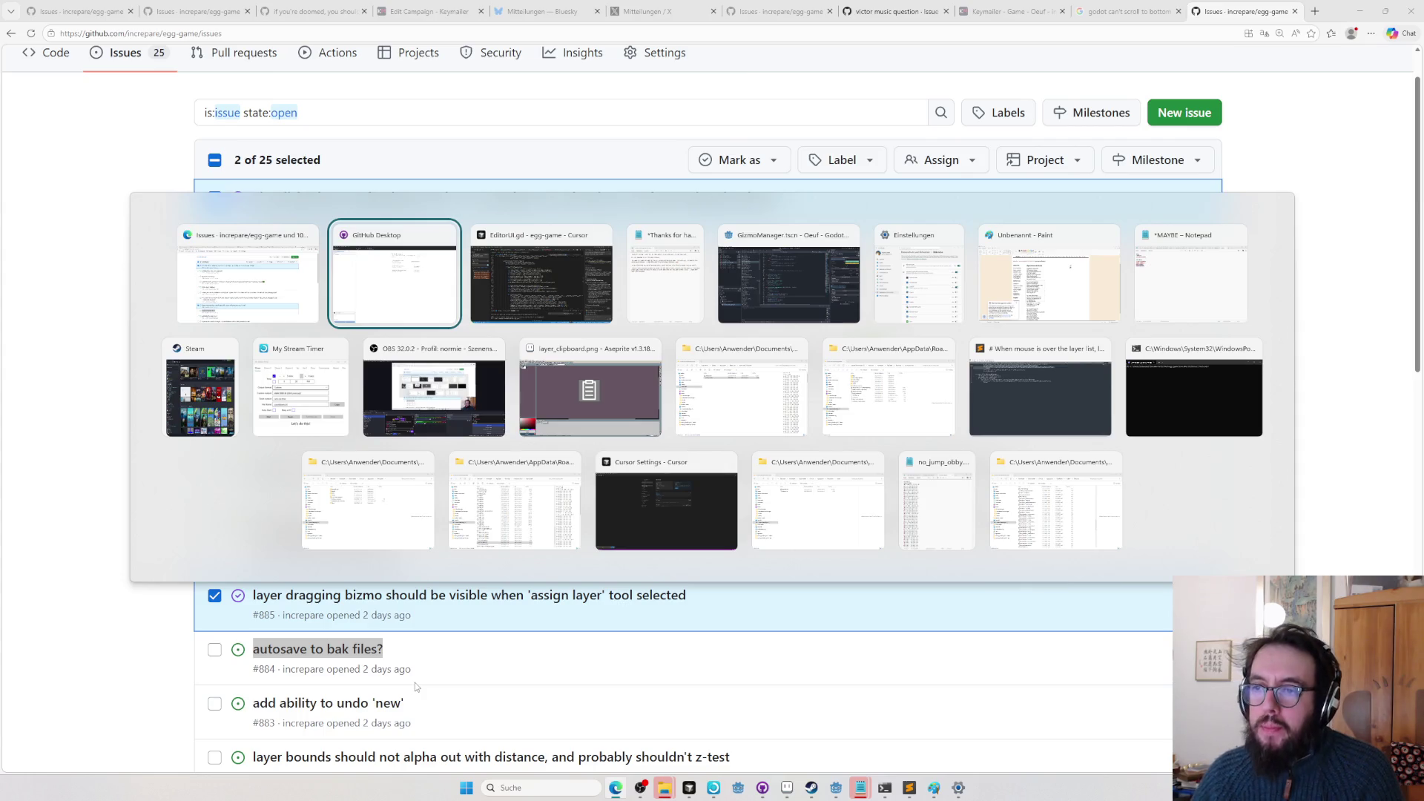
# Start a new agent chat and search the file for 'func new'
pyautogui.hotkey('alt', 'Tab')
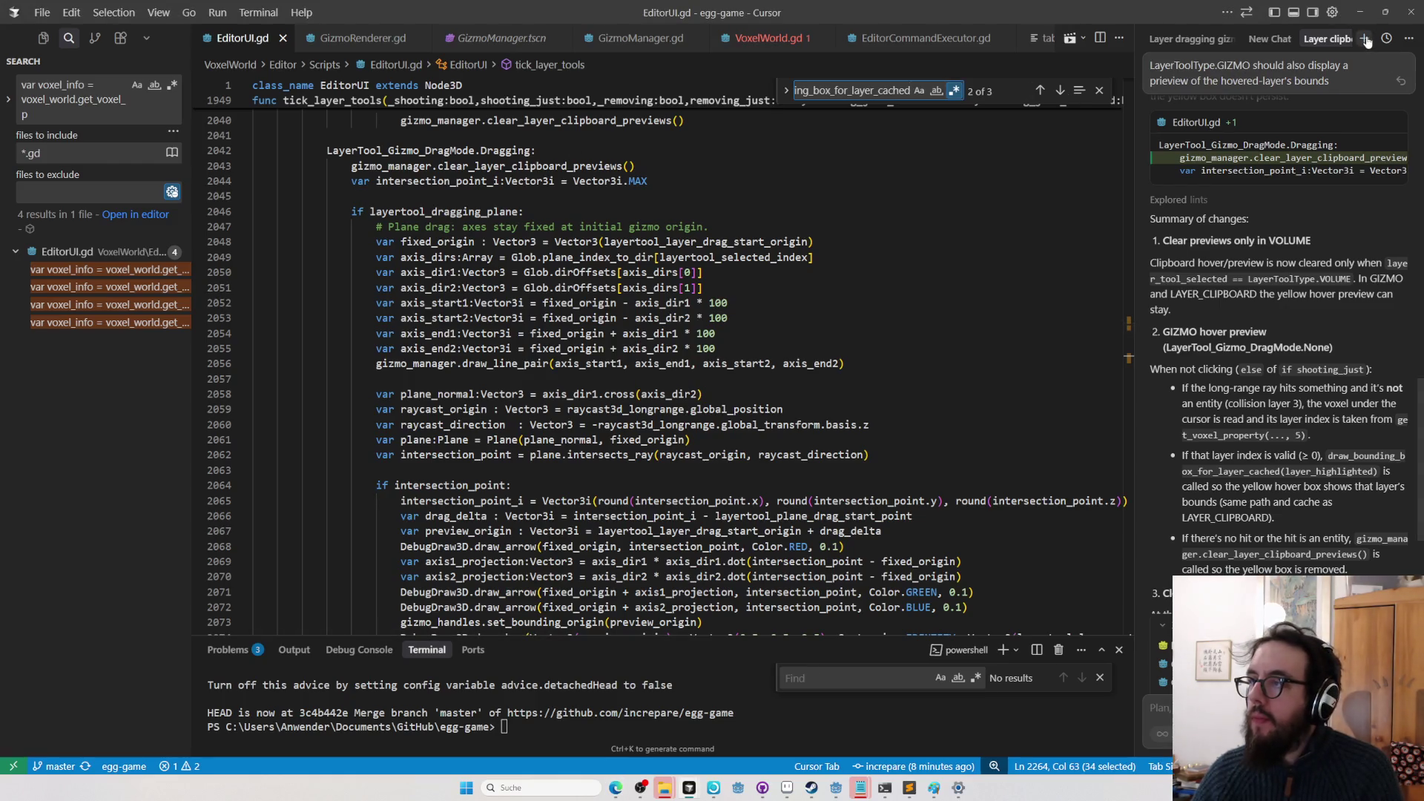
pyautogui.click(1365, 39)
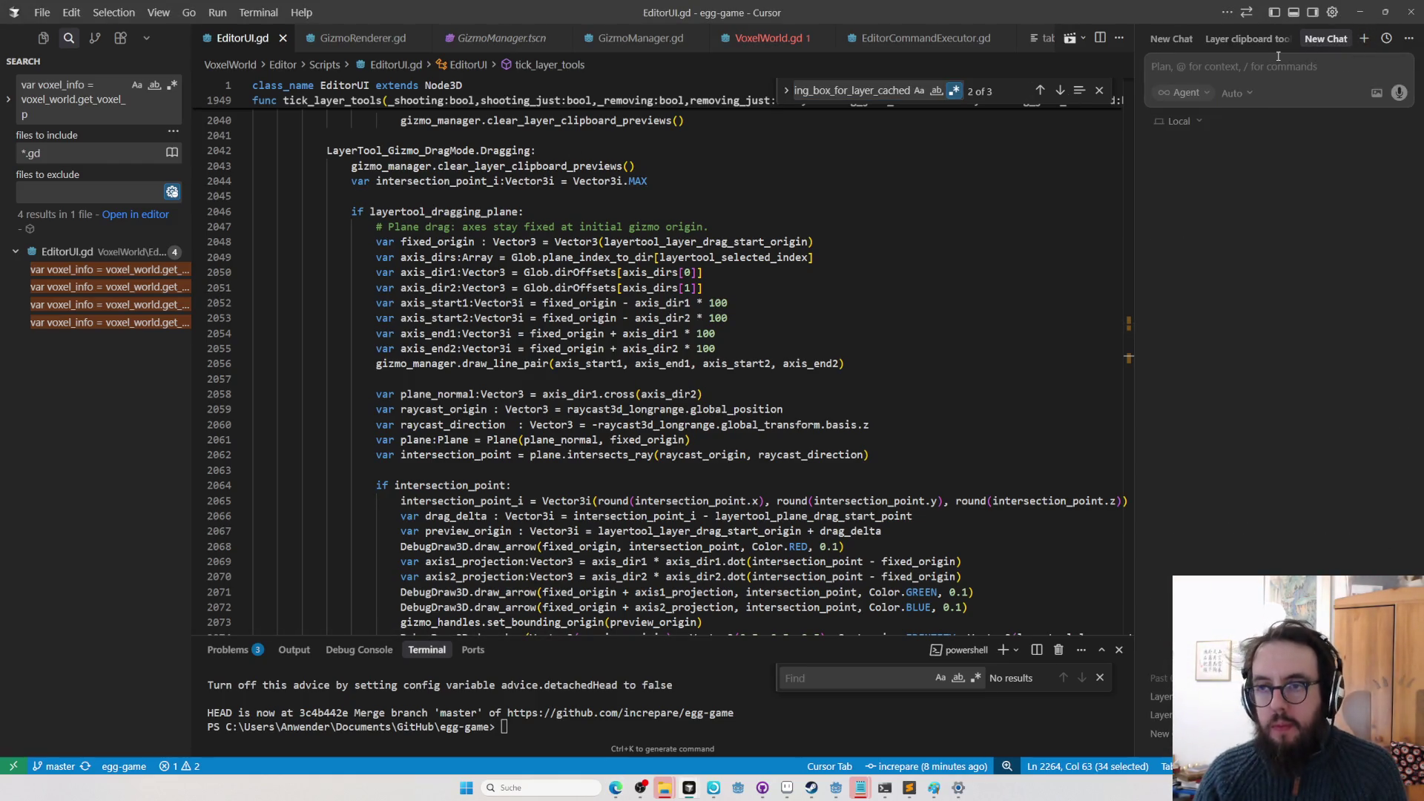
pyautogui.hotkey('ctrl', 'p')
pyautogui.write('ray')
pyautogui.press('Escape')
pyautogui.doubleClick(578, 409)
pyautogui.hotkey('ctrl', 'f')
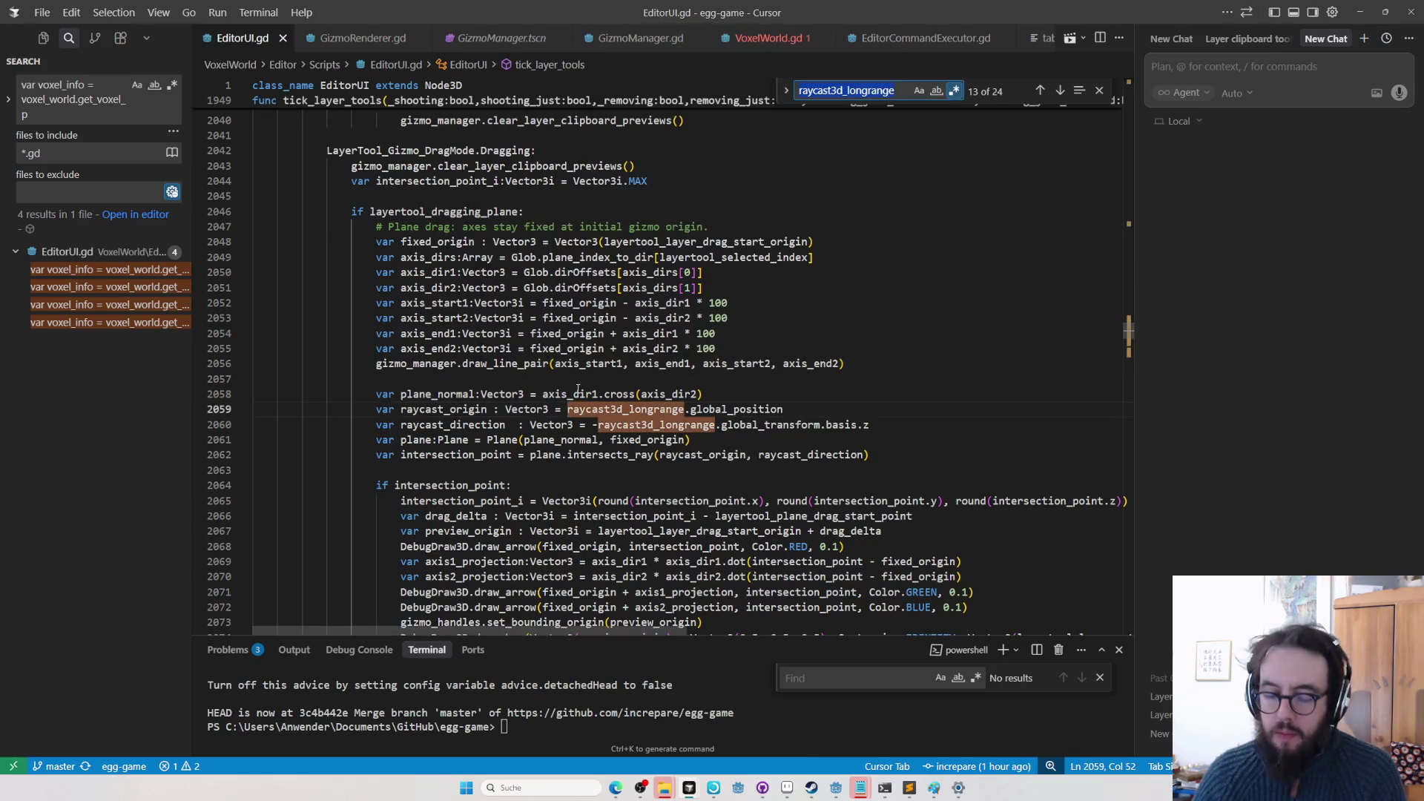
pyautogui.write('func new')
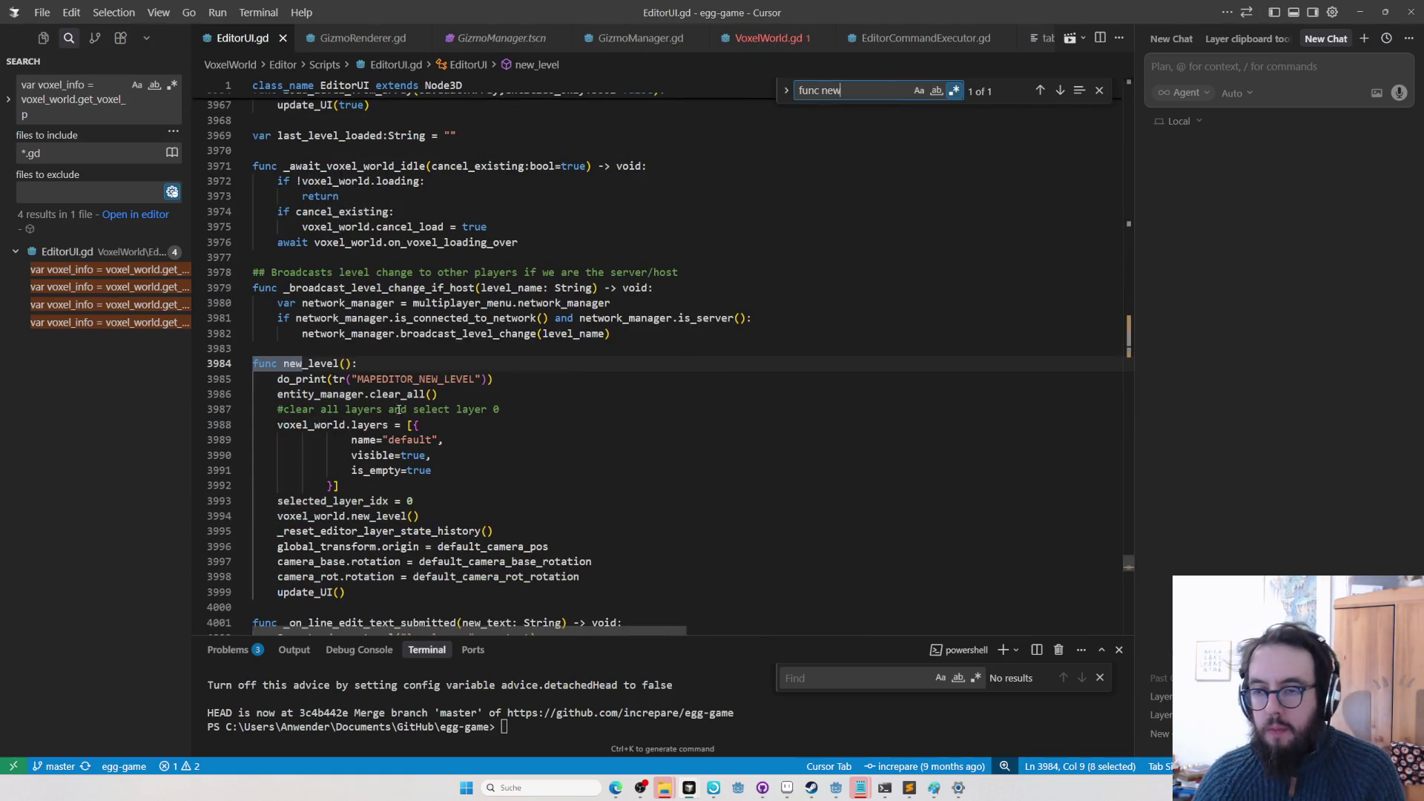
# Attach the new_level symbol to the chat and type the request to undo 'new_level'
pyautogui.click(395, 350)
pyautogui.rightClick(323, 363)
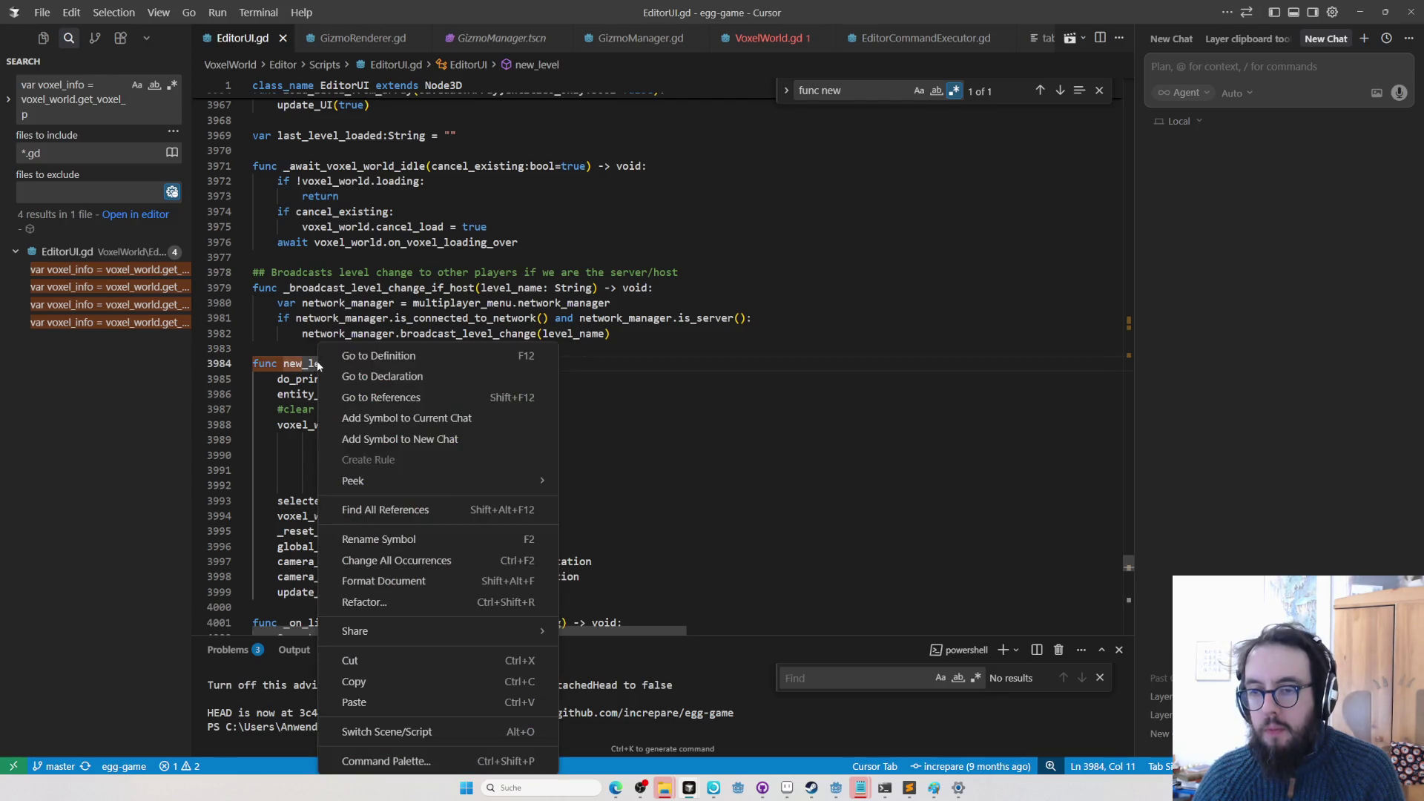
pyautogui.click(420, 426)
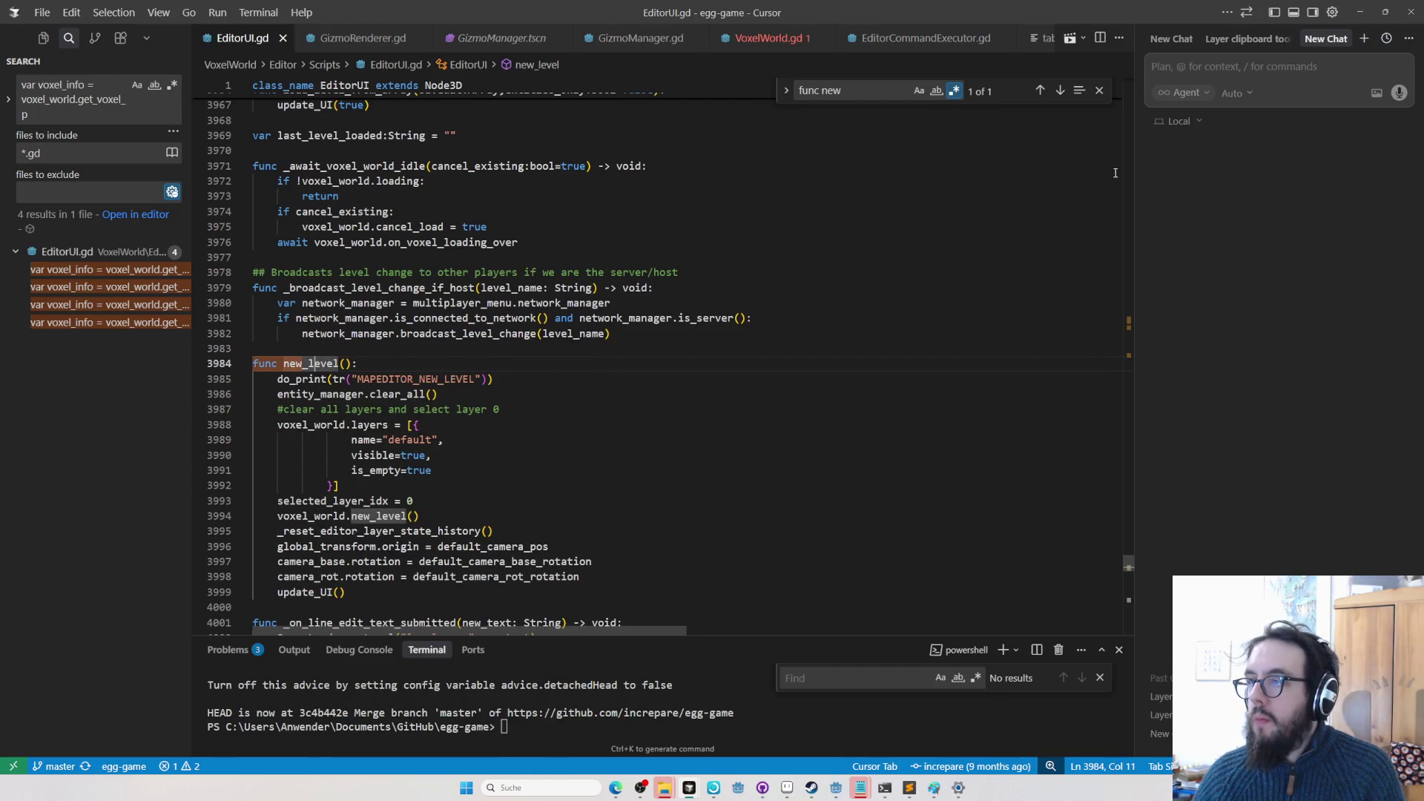
pyautogui.write('add the ability ot u')
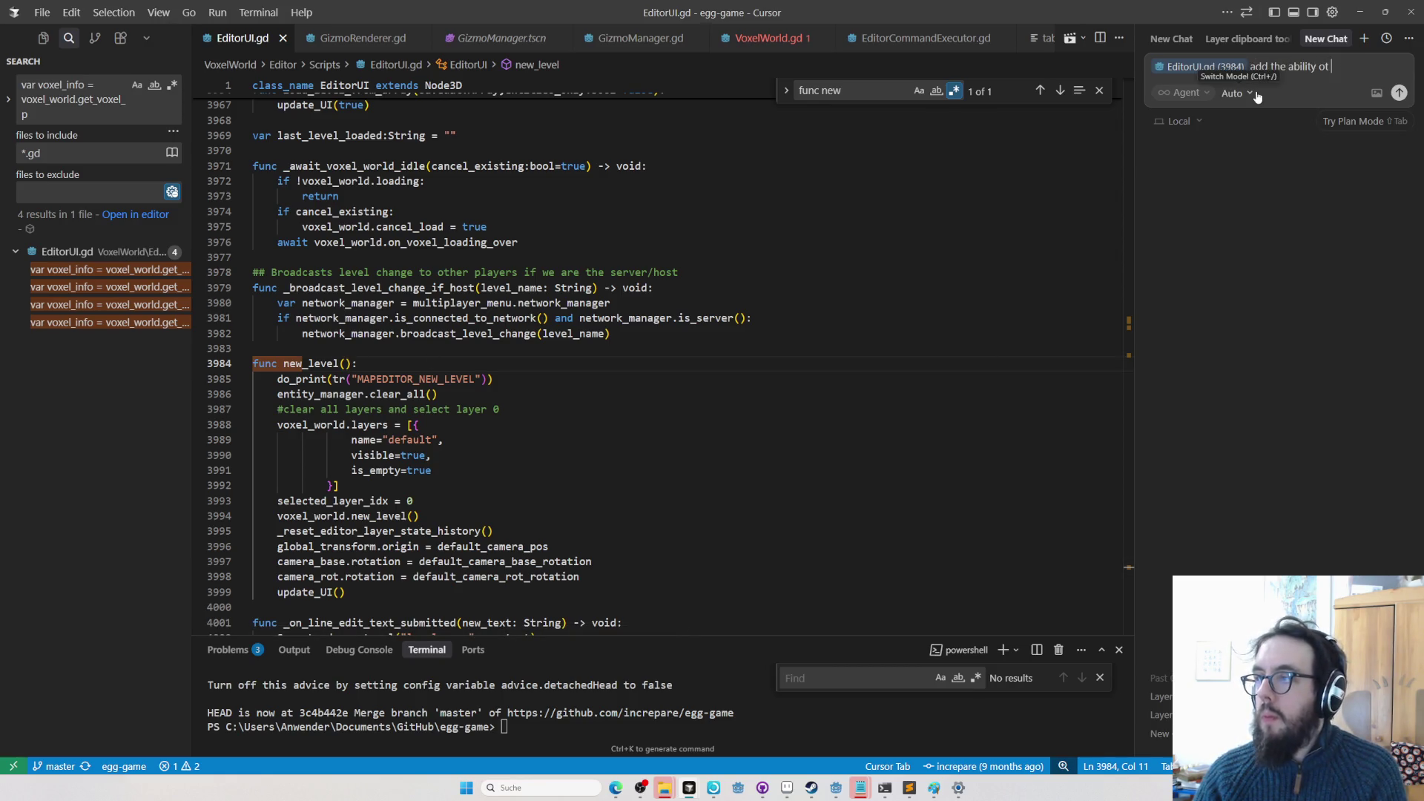
pyautogui.write("to undo 'new level")
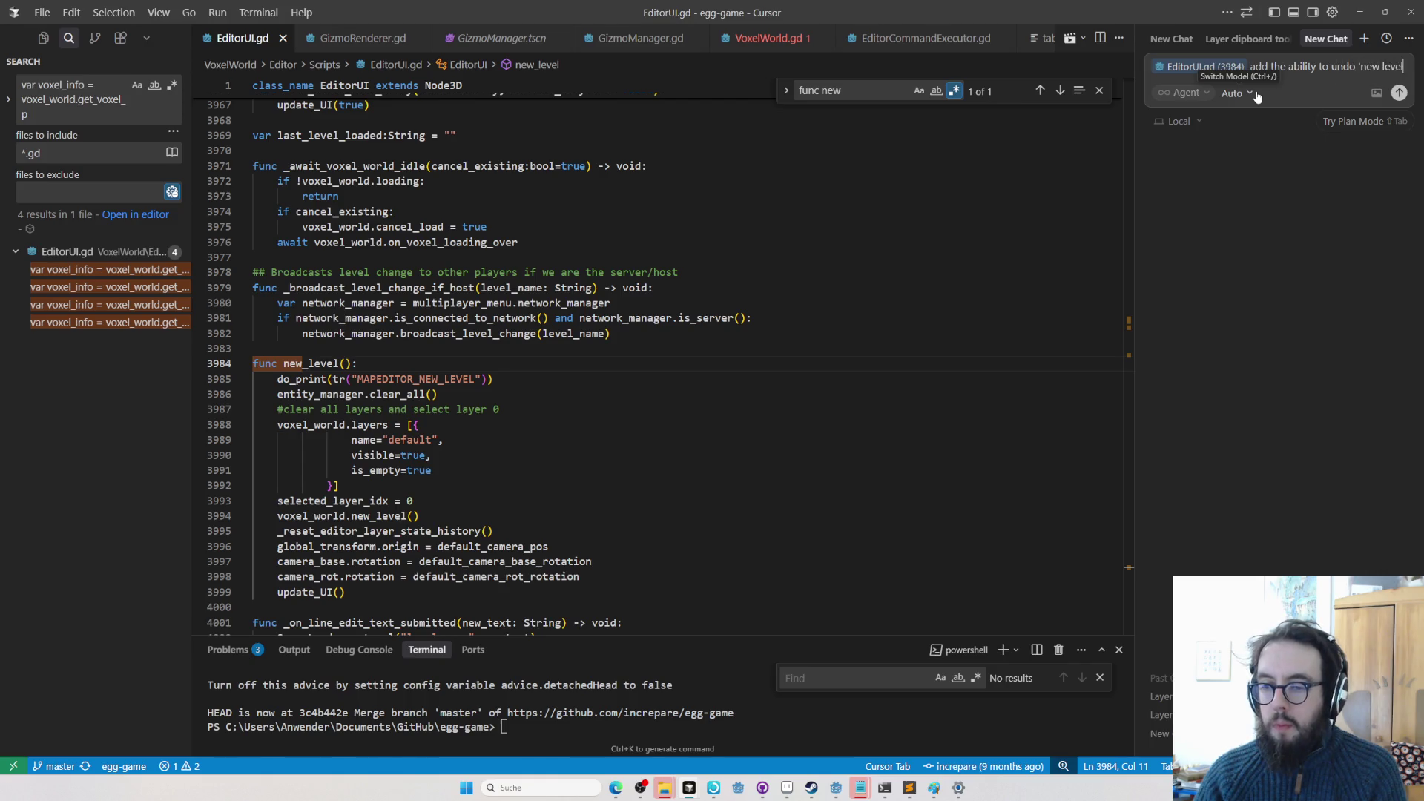
pyautogui.write("'")
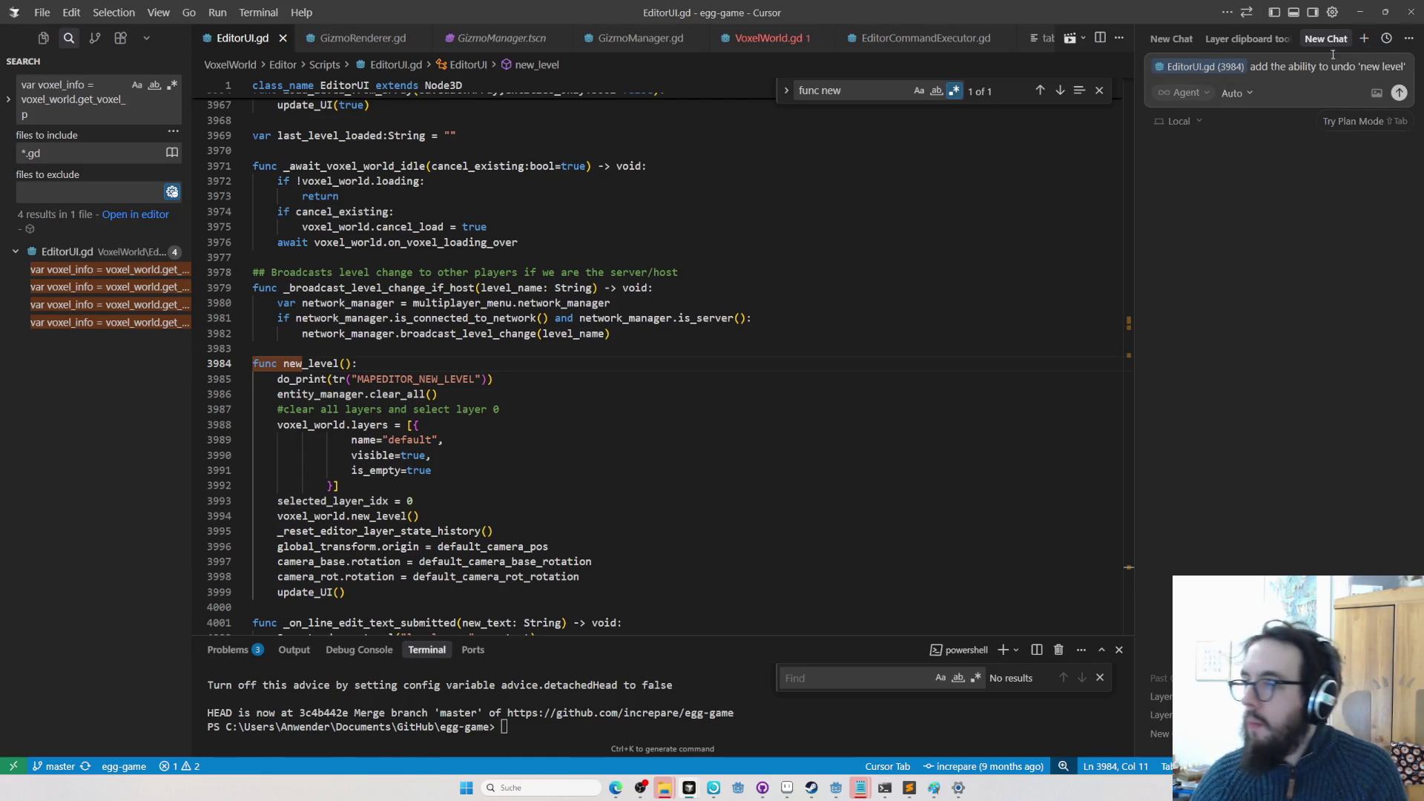
pyautogui.press('BackSpace')
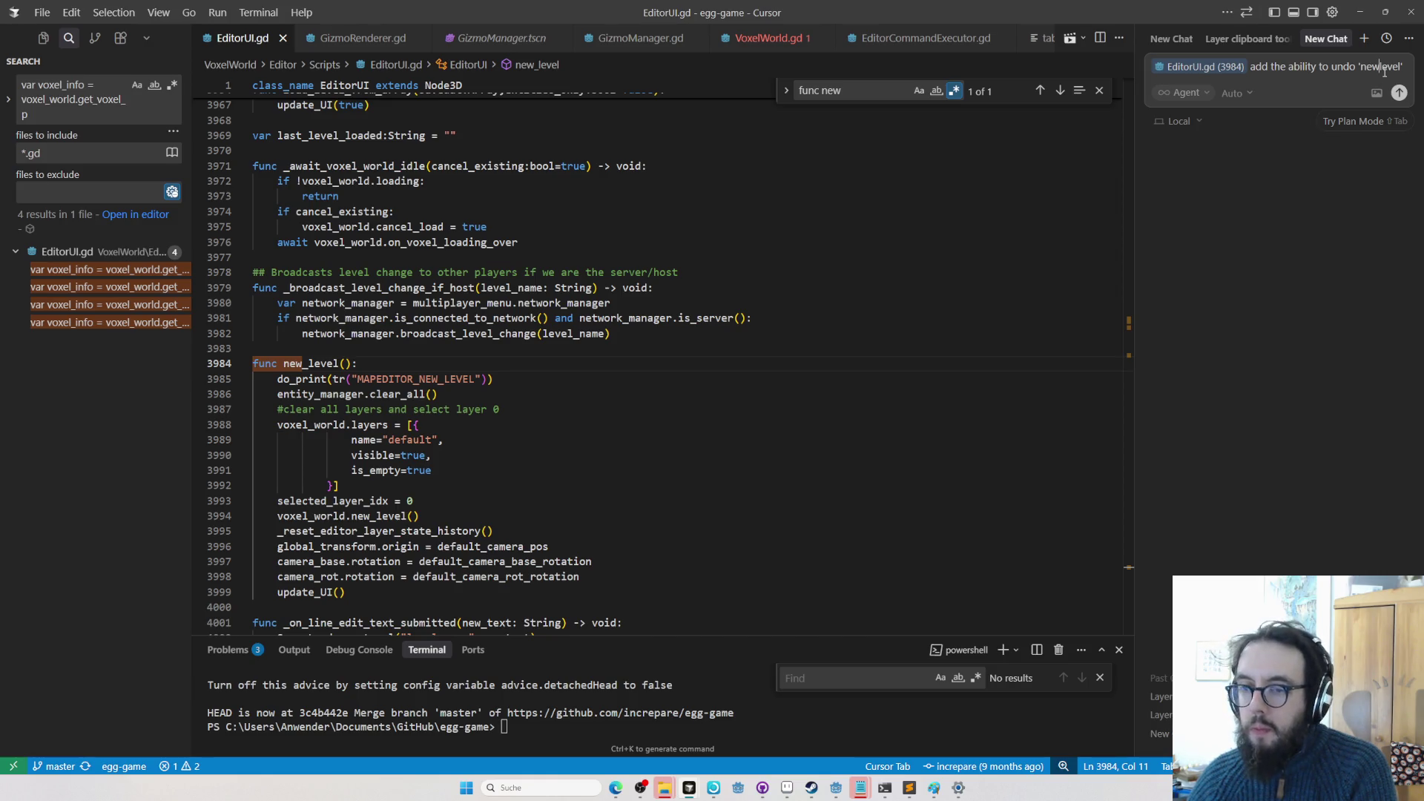
pyautogui.write('_')
# Check new_level's definition and call site across the project, then send the request
pyautogui.doubleClick(327, 365)
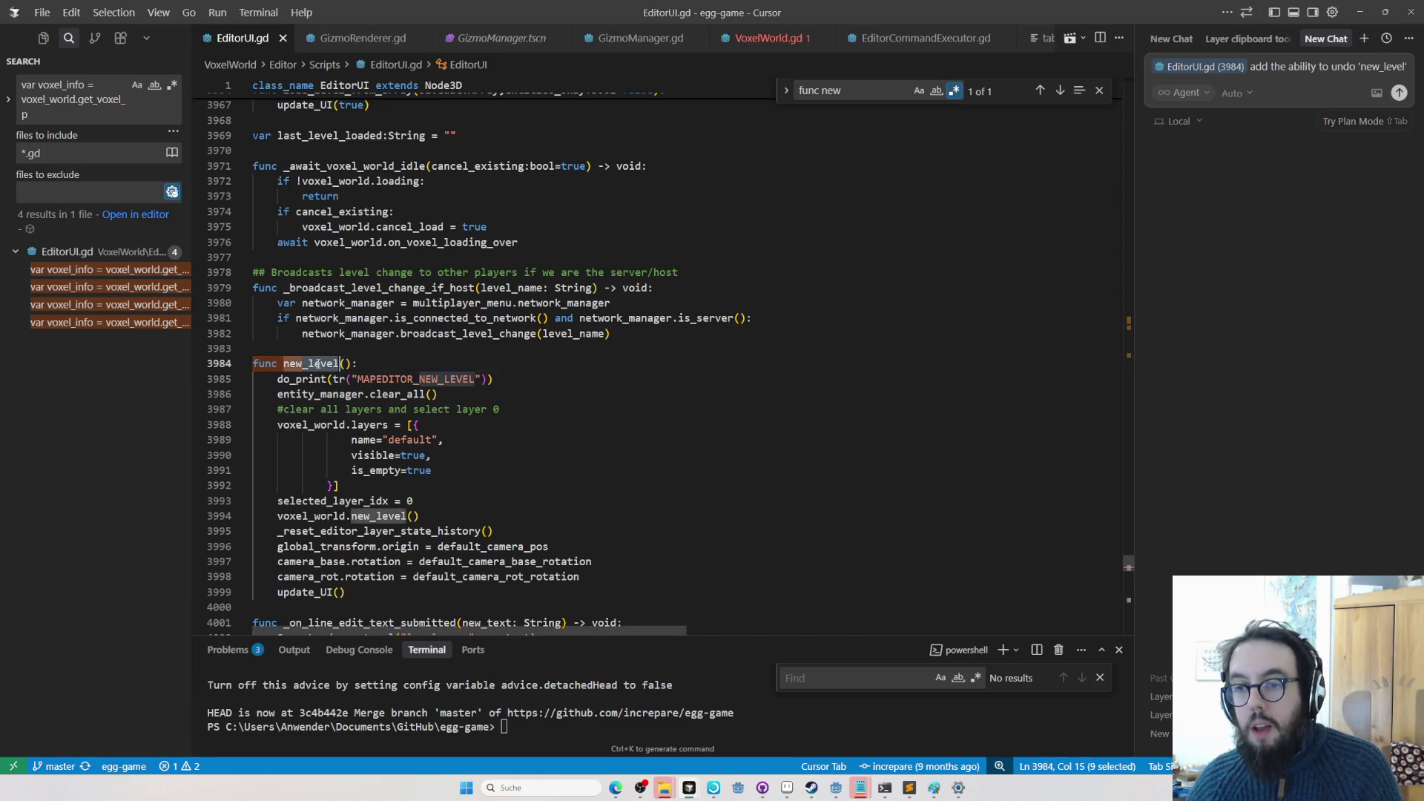
pyautogui.hotkey('ctrl', 'shift', 'd')
pyautogui.hotkey('ctrl', 'shift', 'f')
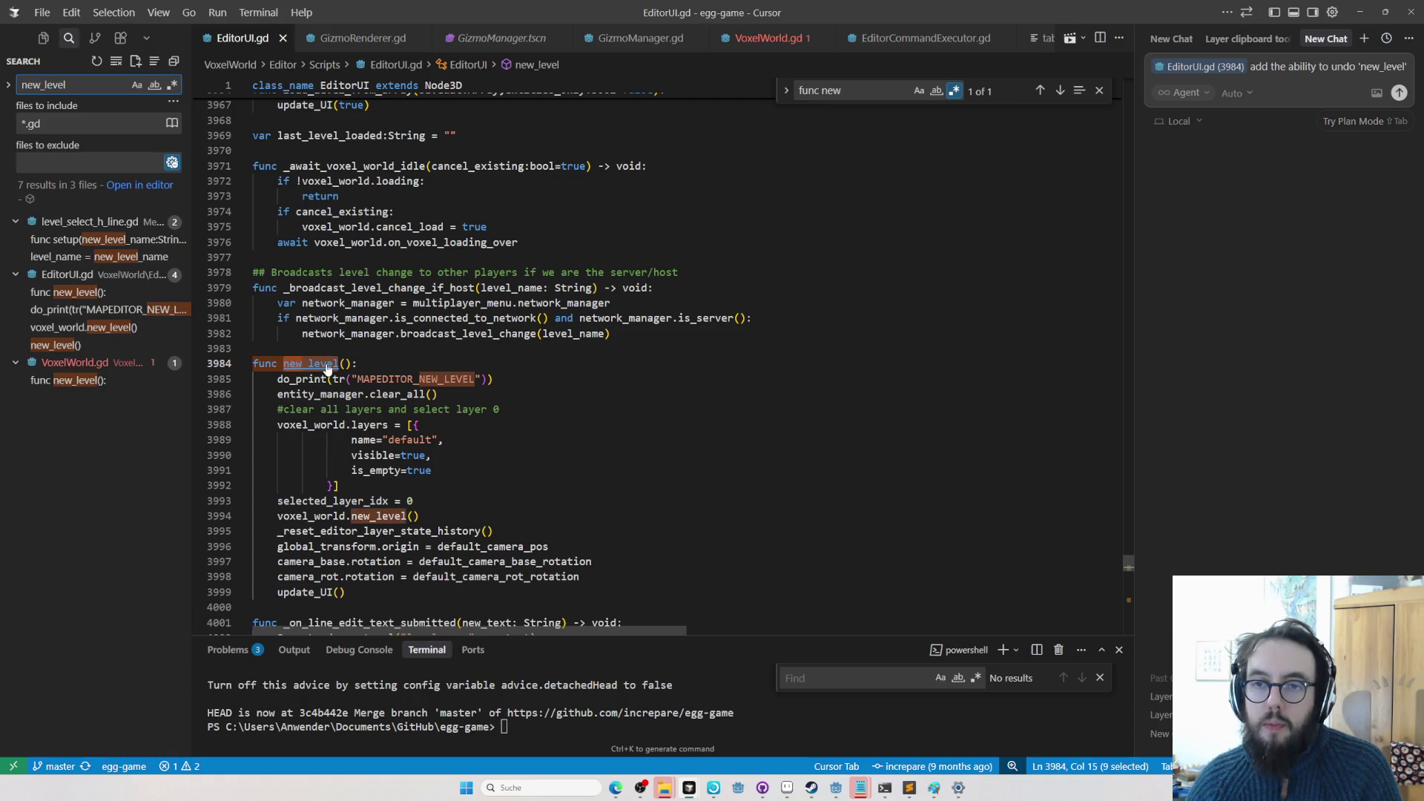
pyautogui.click(122, 297)
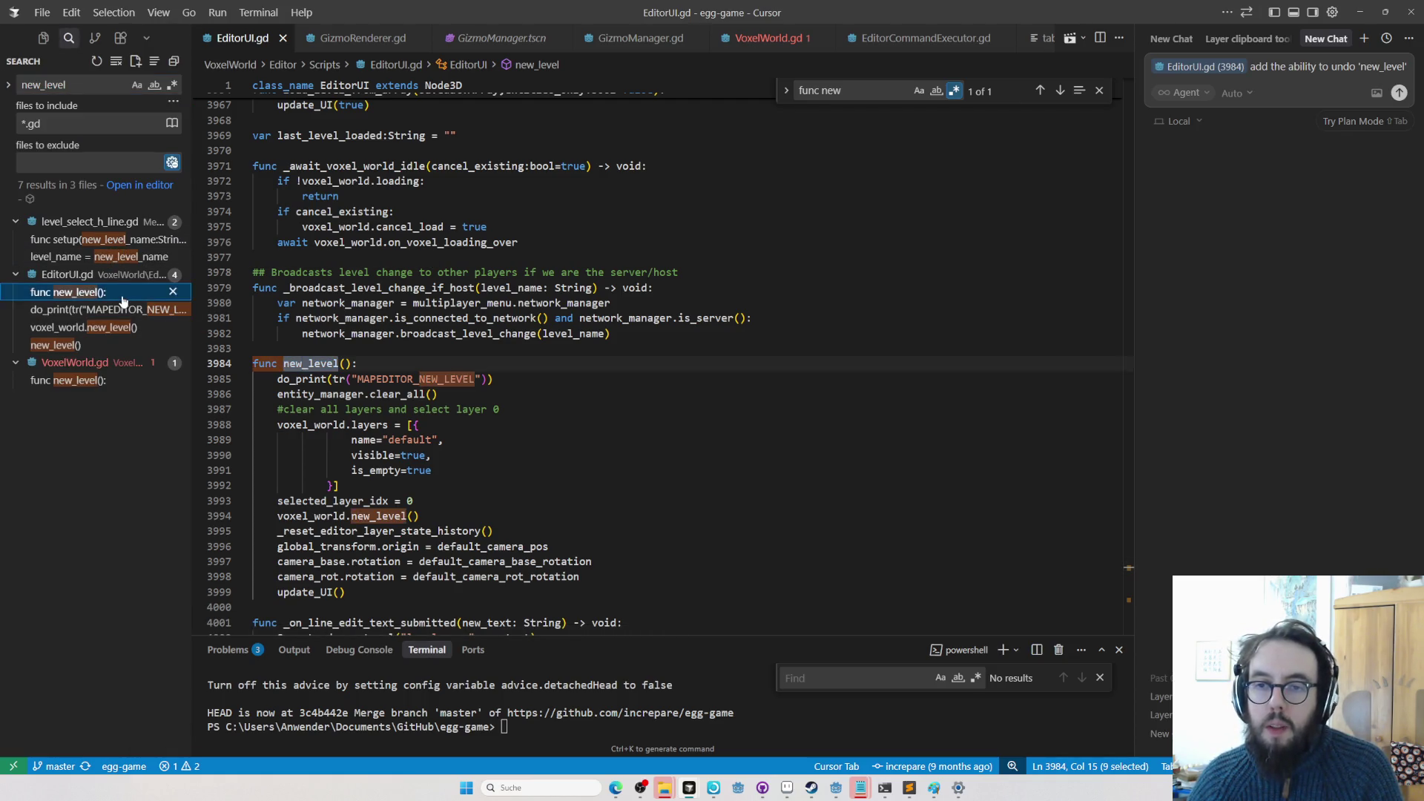
pyautogui.click(117, 347)
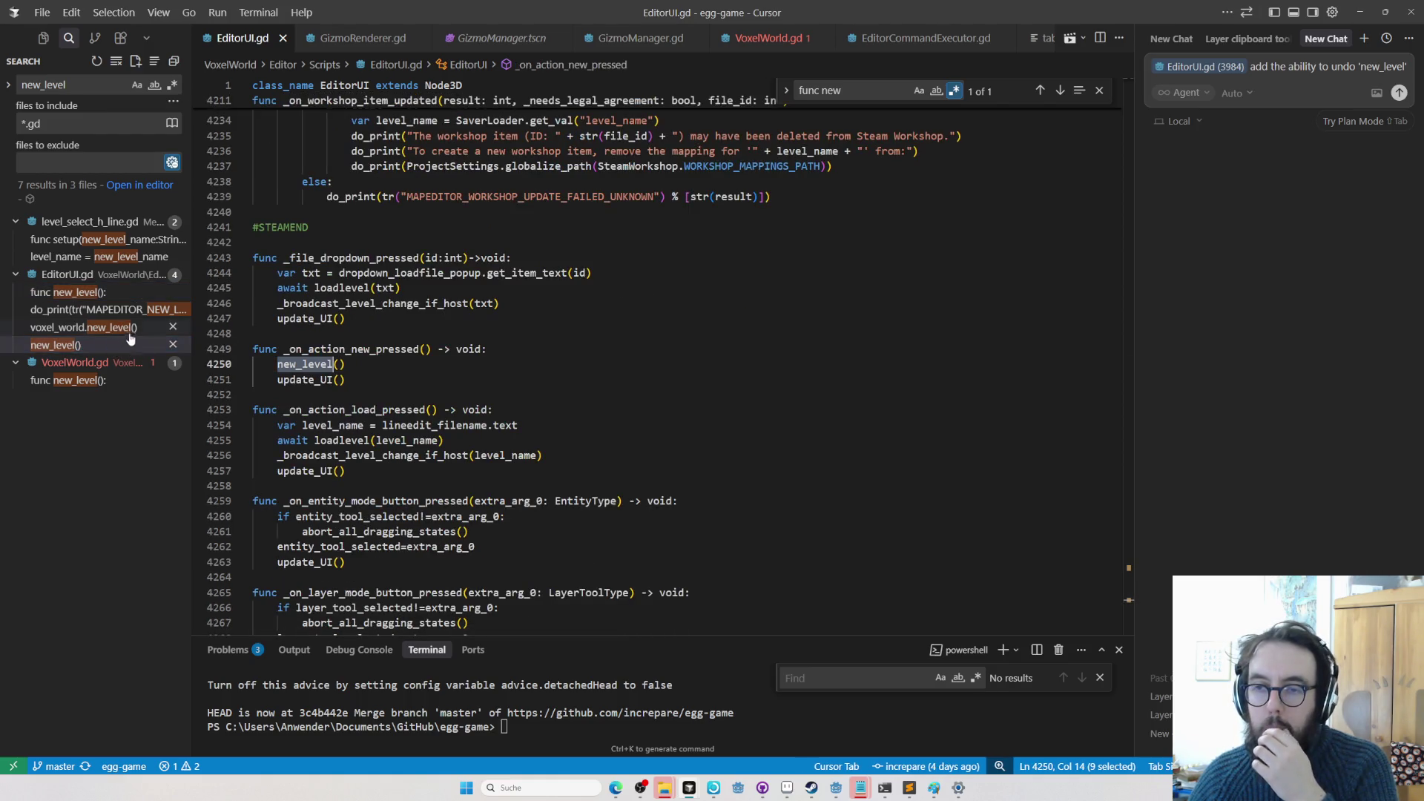
pyautogui.click(104, 293)
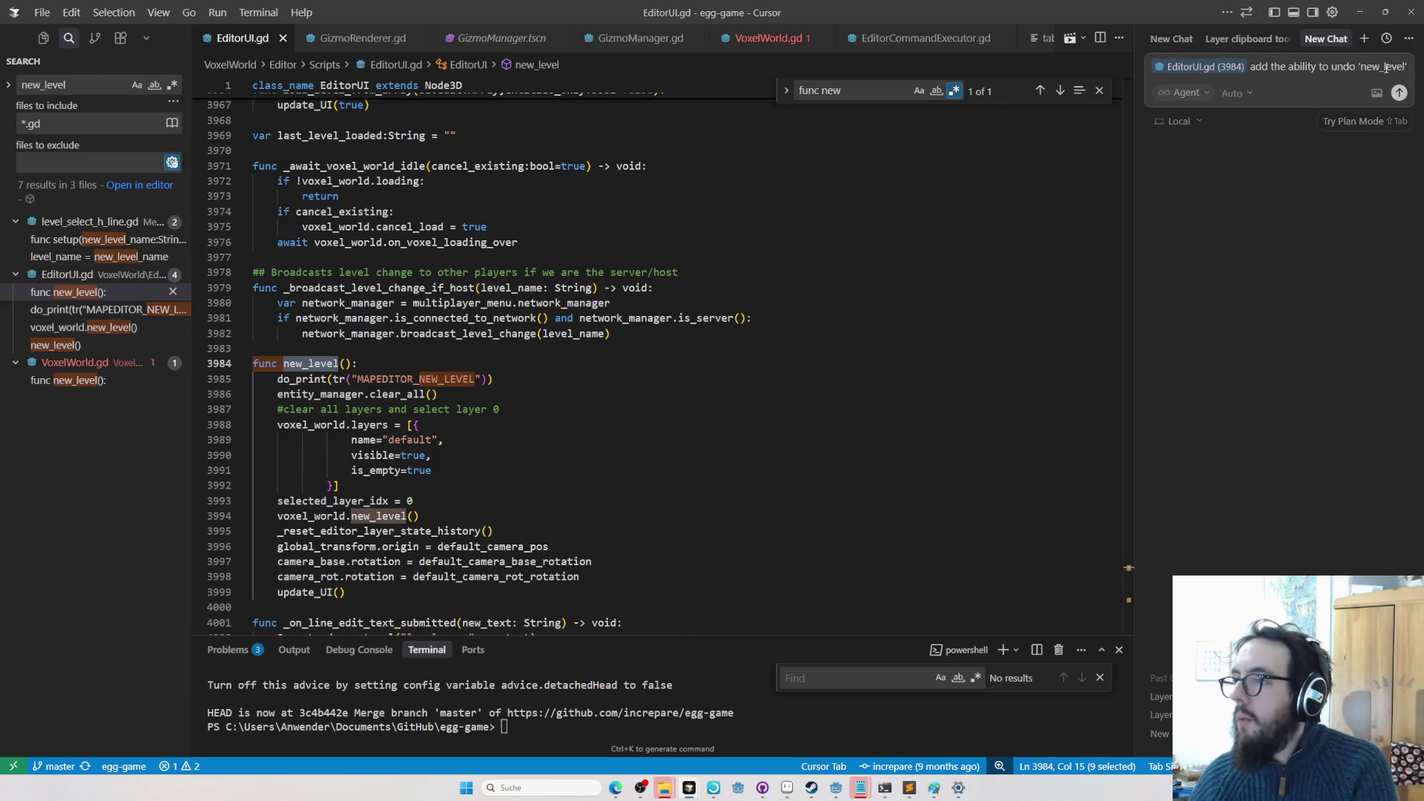
pyautogui.press('Return')
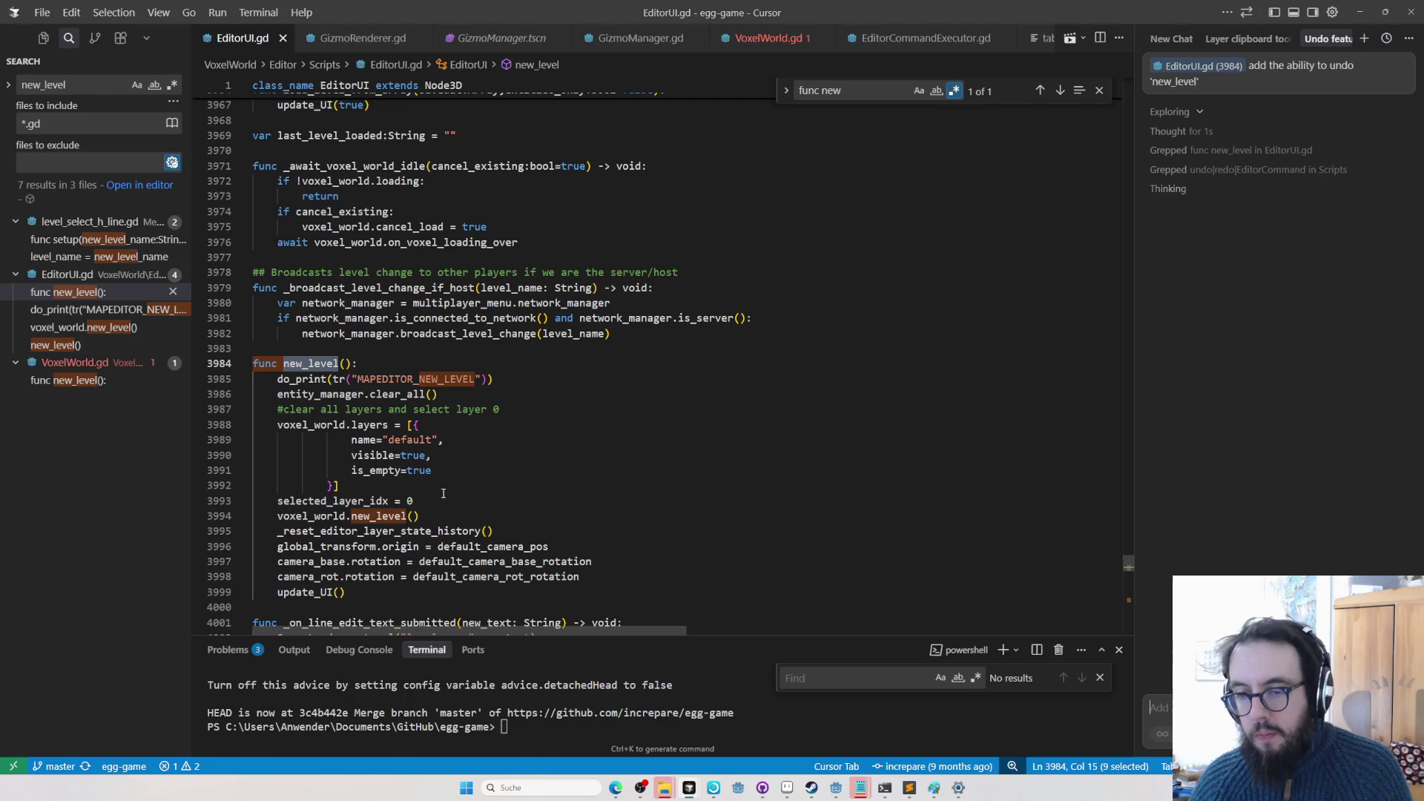
# Edit the sent undo request to add the EditorCommandExecutor question and resubmit it
pyautogui.scroll(-1, 419, 492)
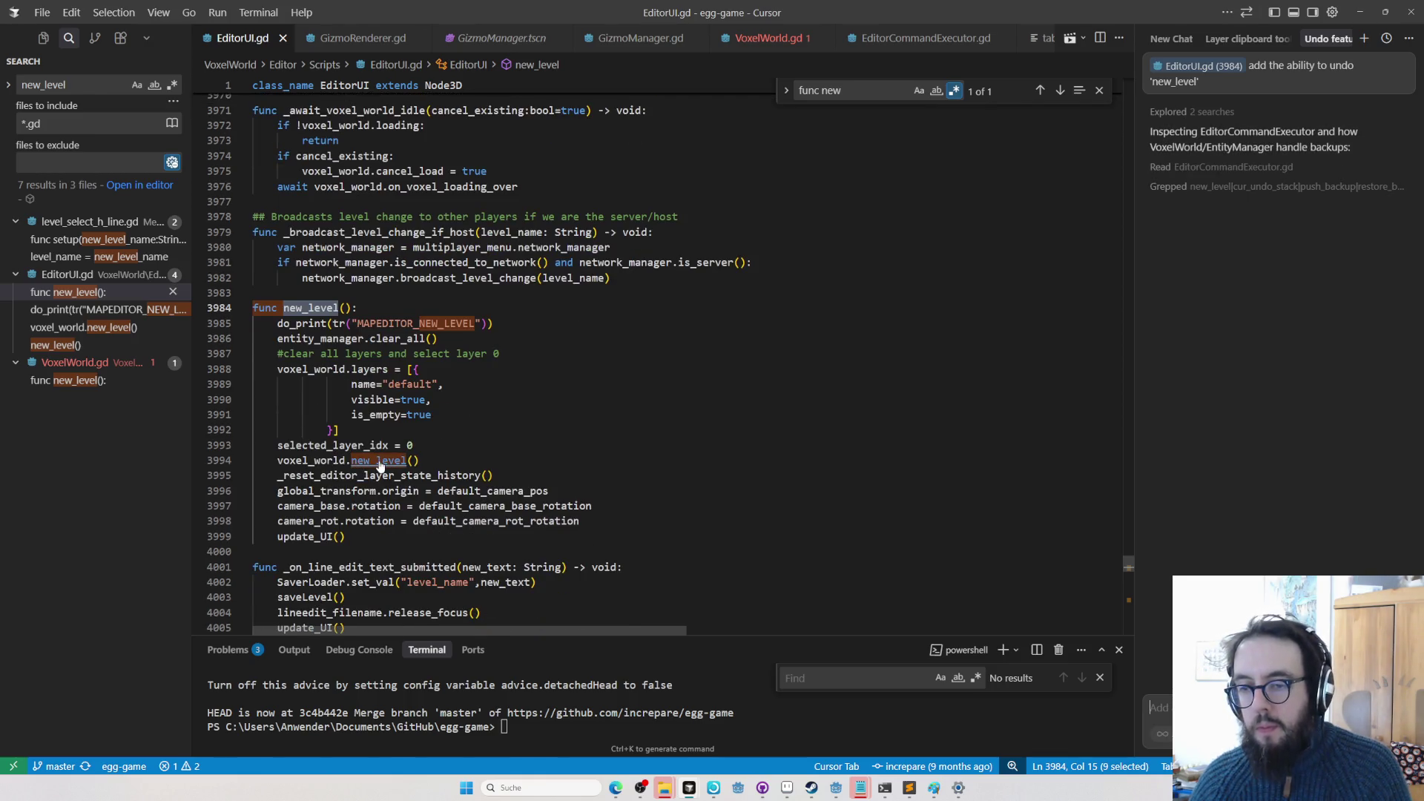
pyautogui.moveTo(380, 463)
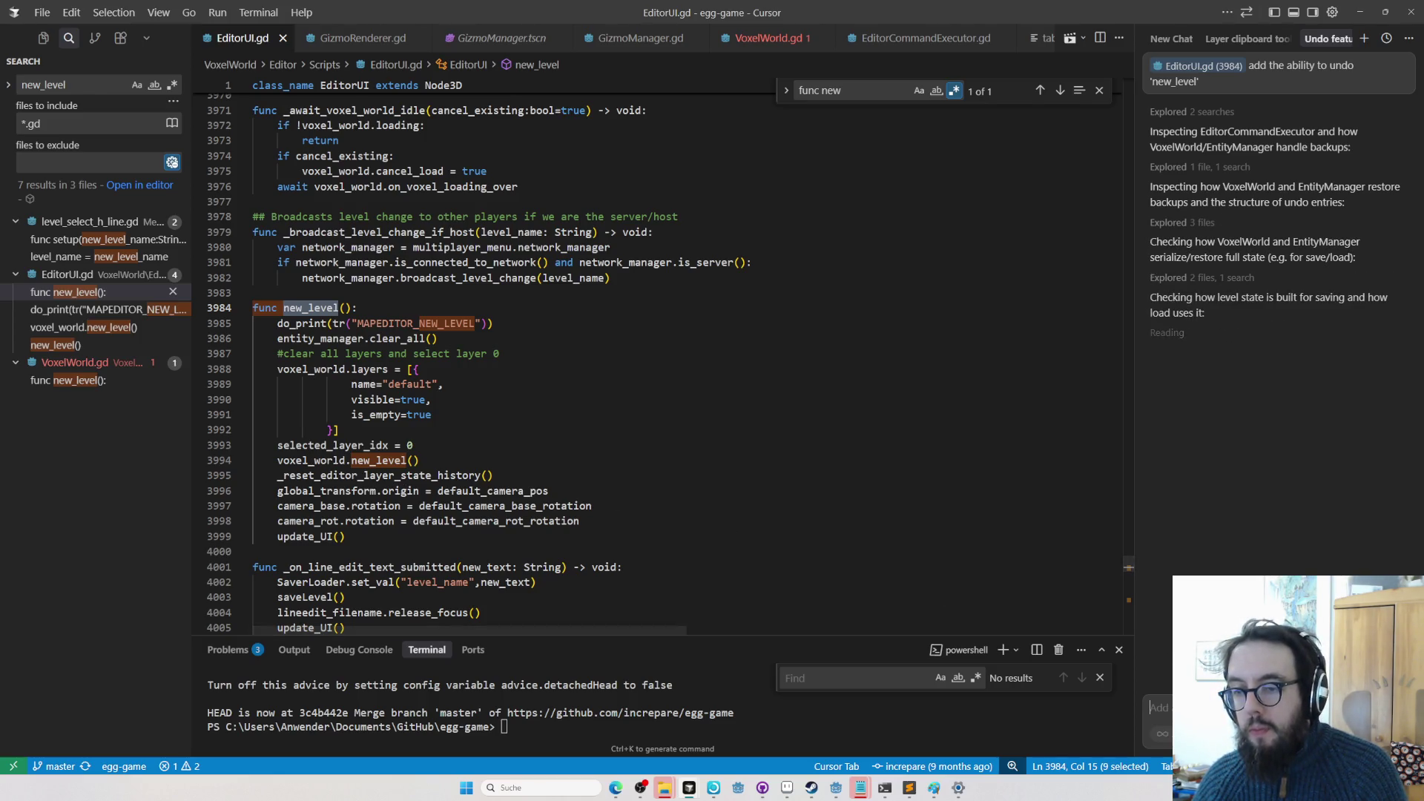
pyautogui.click(780, 230)
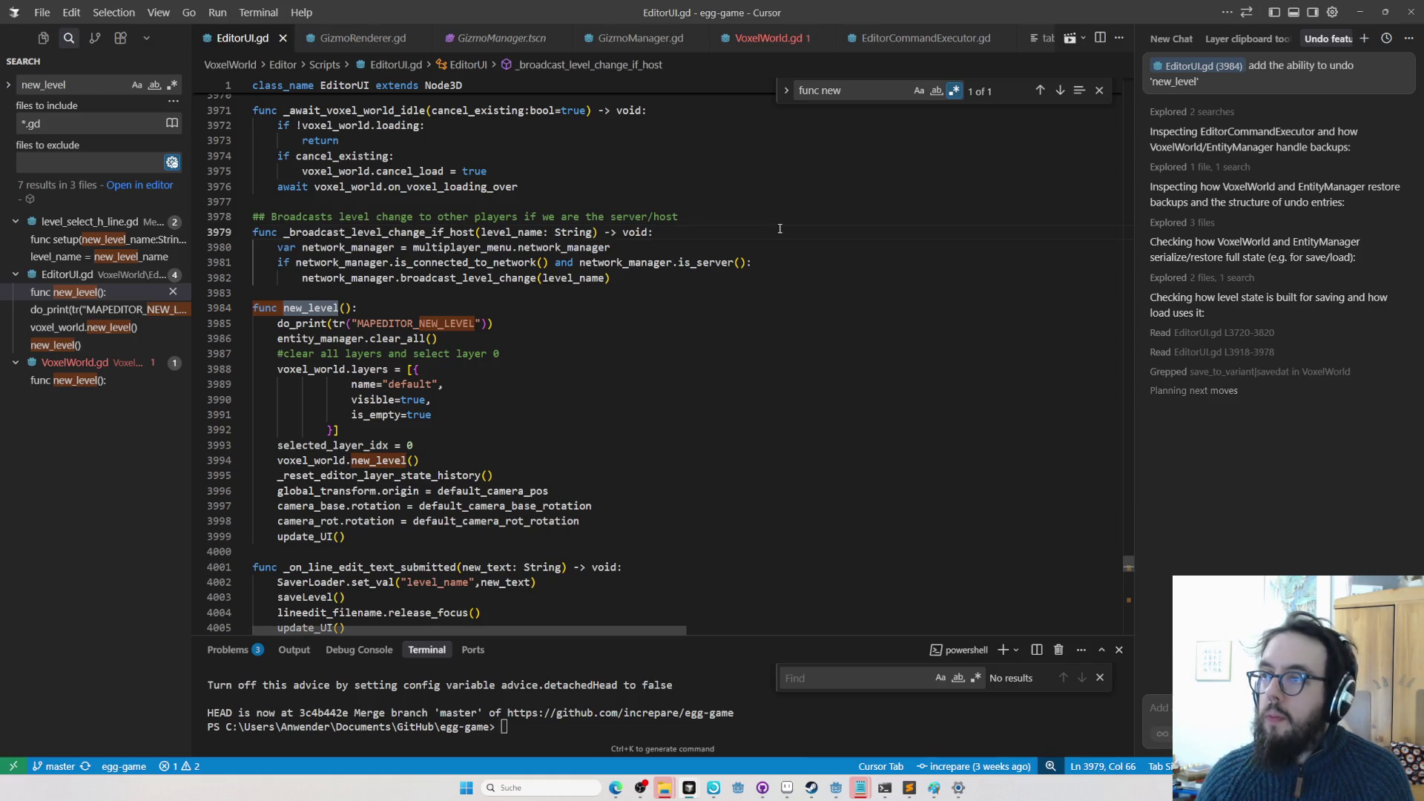
pyautogui.click(1159, 706)
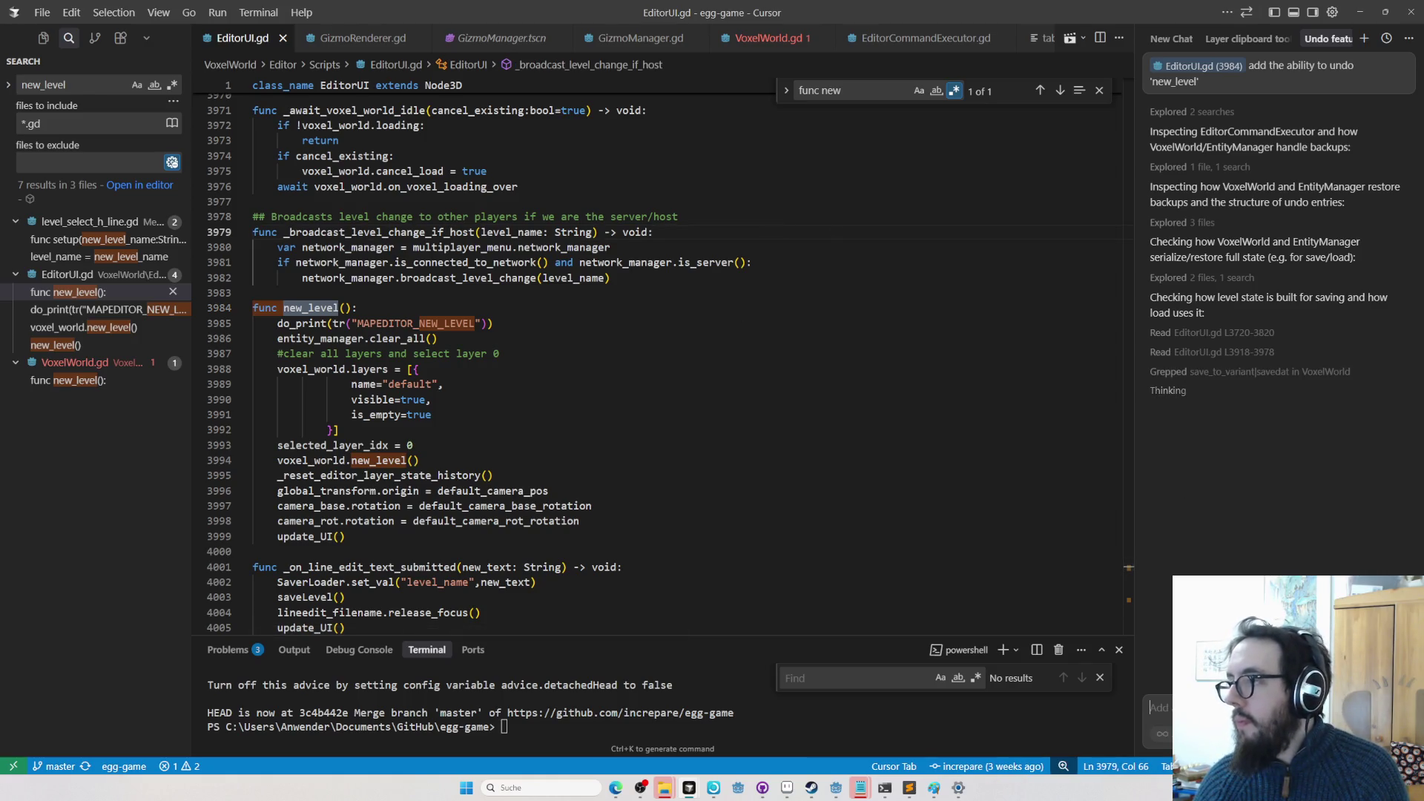
pyautogui.click(1325, 75)
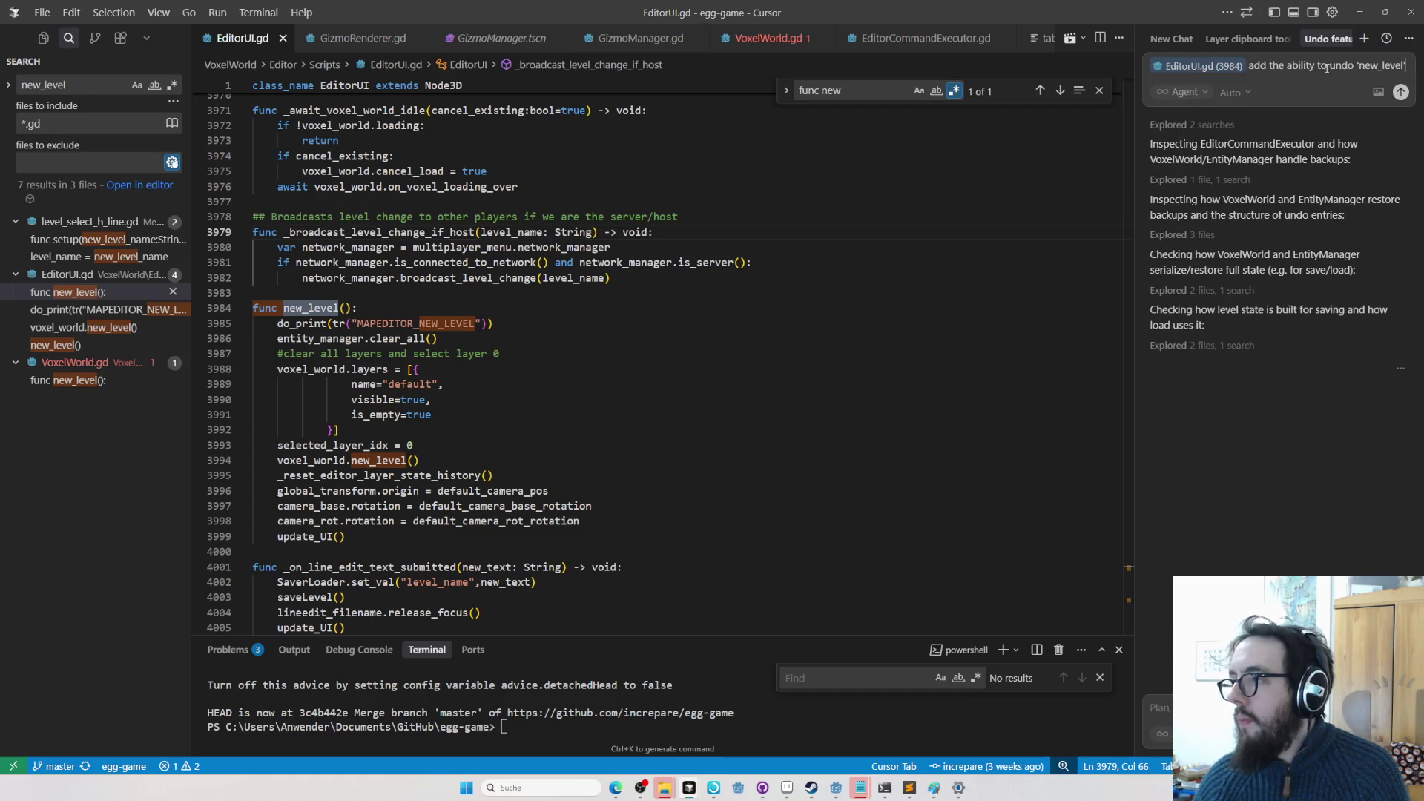
pyautogui.write('(And, shouldn')
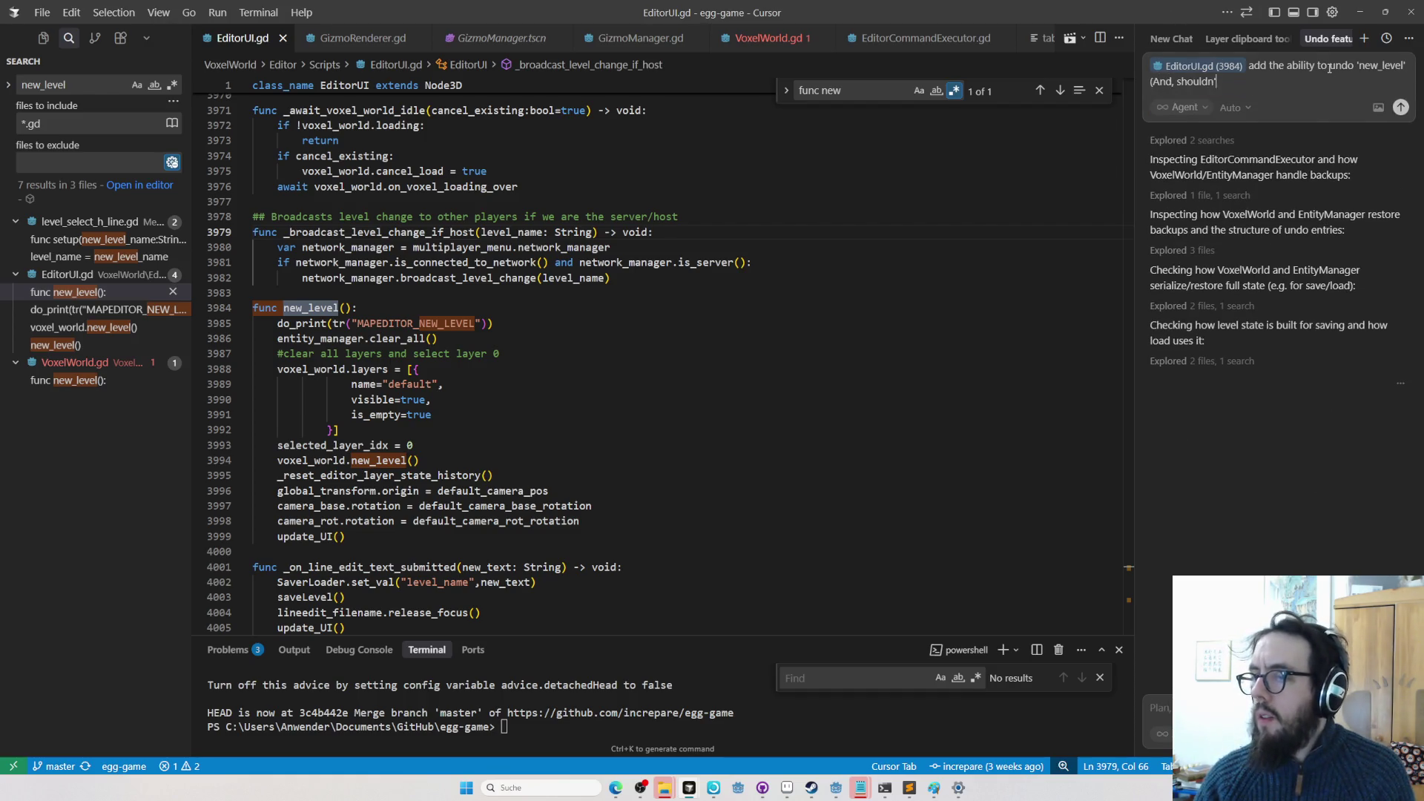
pyautogui.write('hg E')
pyautogui.write('CommandExecutor?')
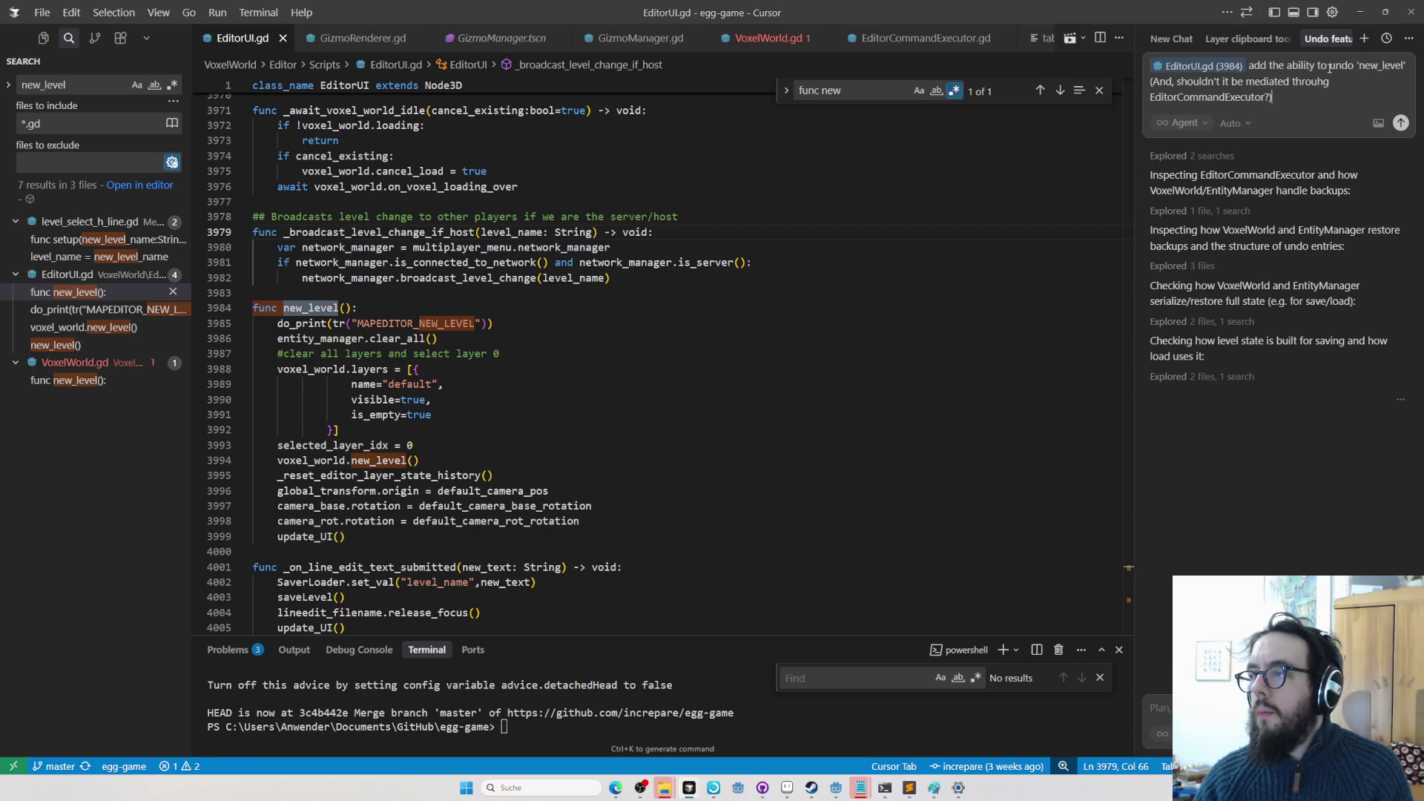
pyautogui.press('Return')
pyautogui.hotkey('alt', 'Tab')
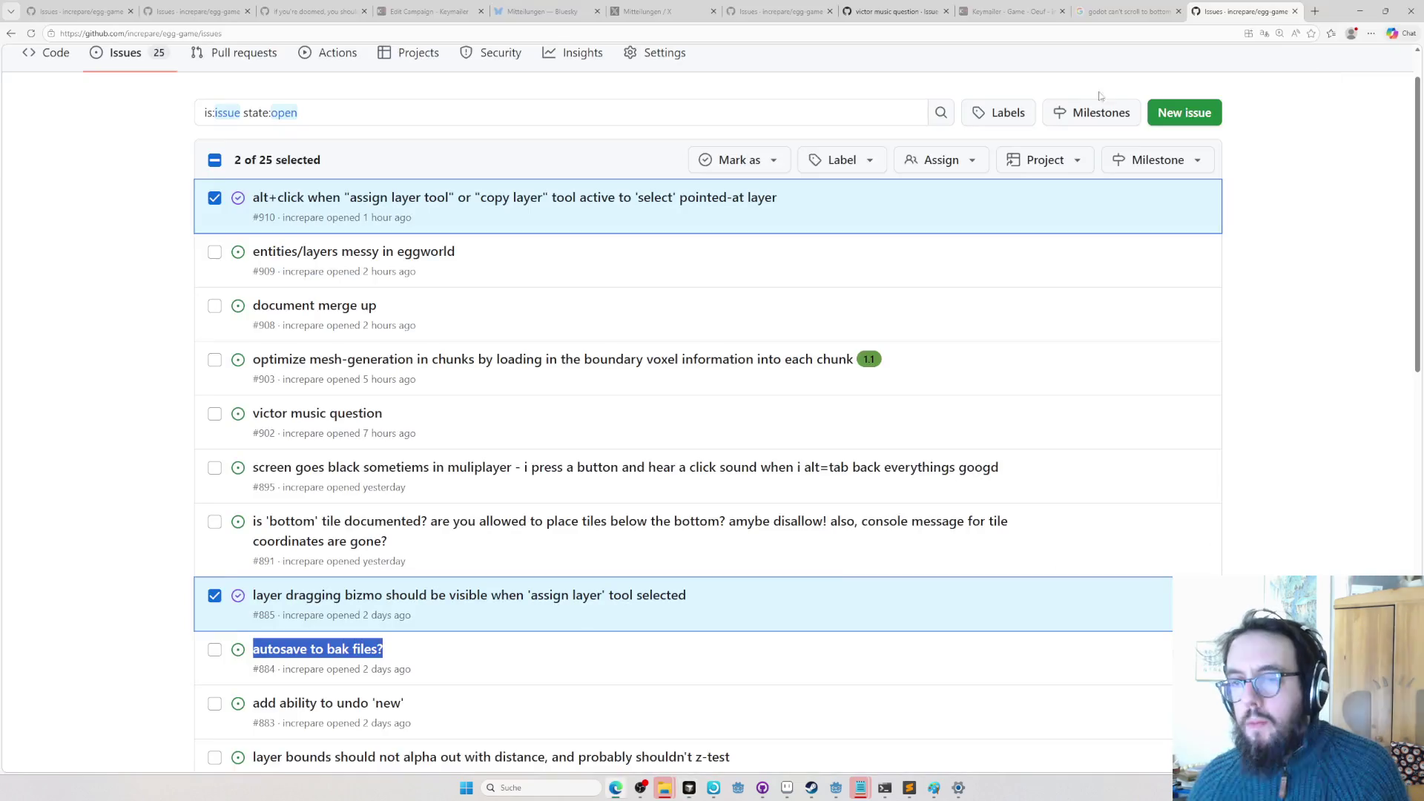
# Close issue #880 through the bulk Mark as menu
pyautogui.scroll(-2, 160, 402)
pyautogui.click(214, 486)
pyautogui.scroll(3, 697, 188)
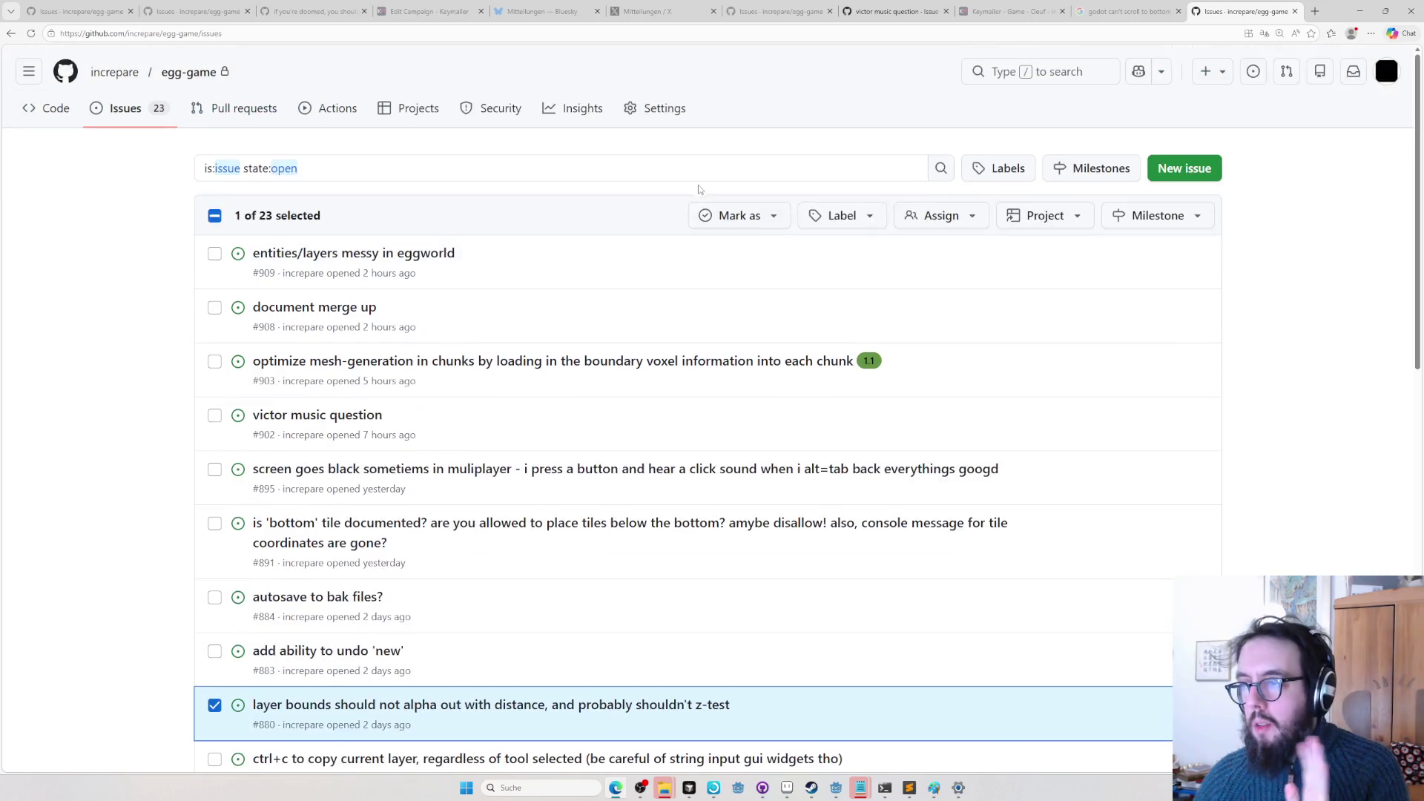
pyautogui.click(741, 216)
pyautogui.click(749, 276)
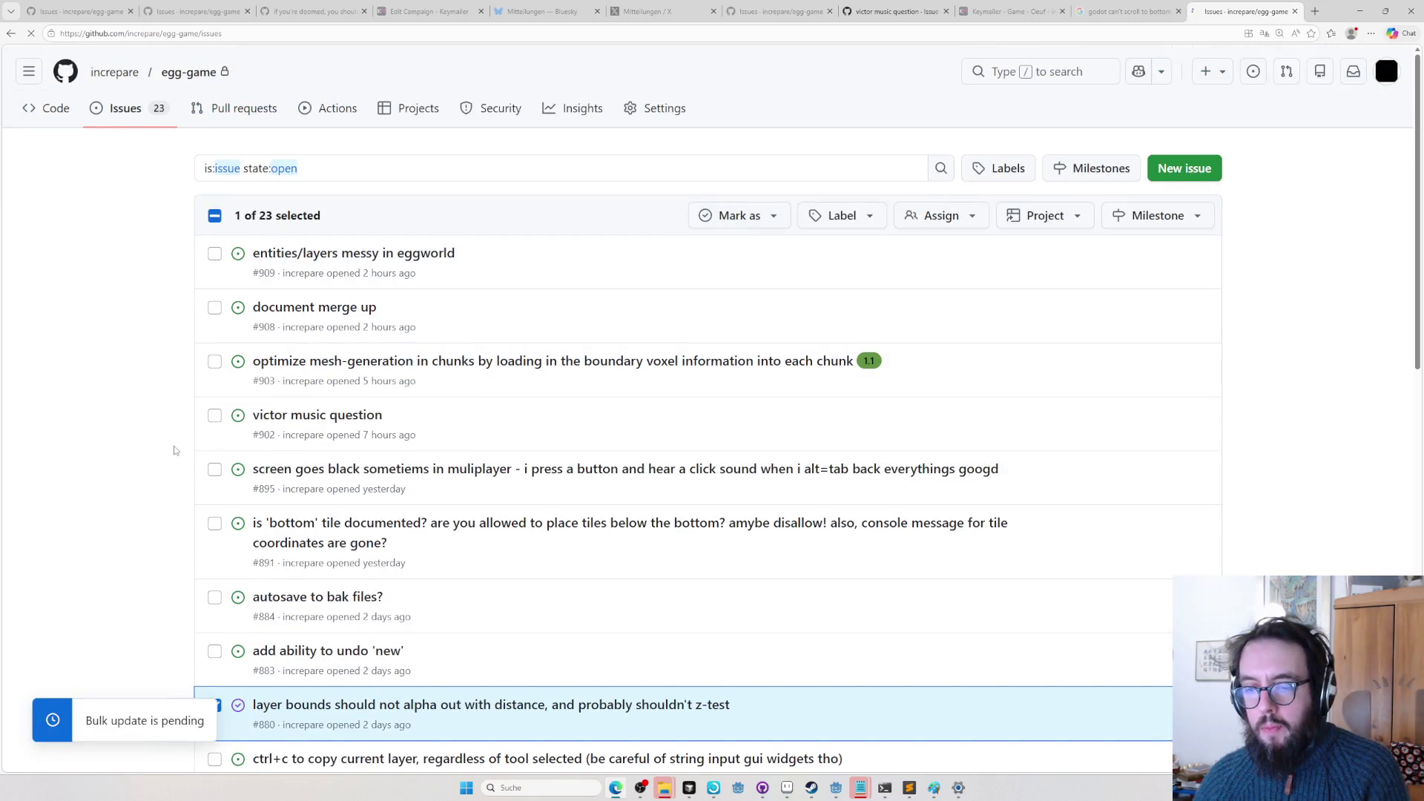
# Mark issue #877, the copy-current-layer issue, as completed
pyautogui.scroll(-2, 175, 450)
pyautogui.moveTo(850, 593); pyautogui.dragTo(255, 586)
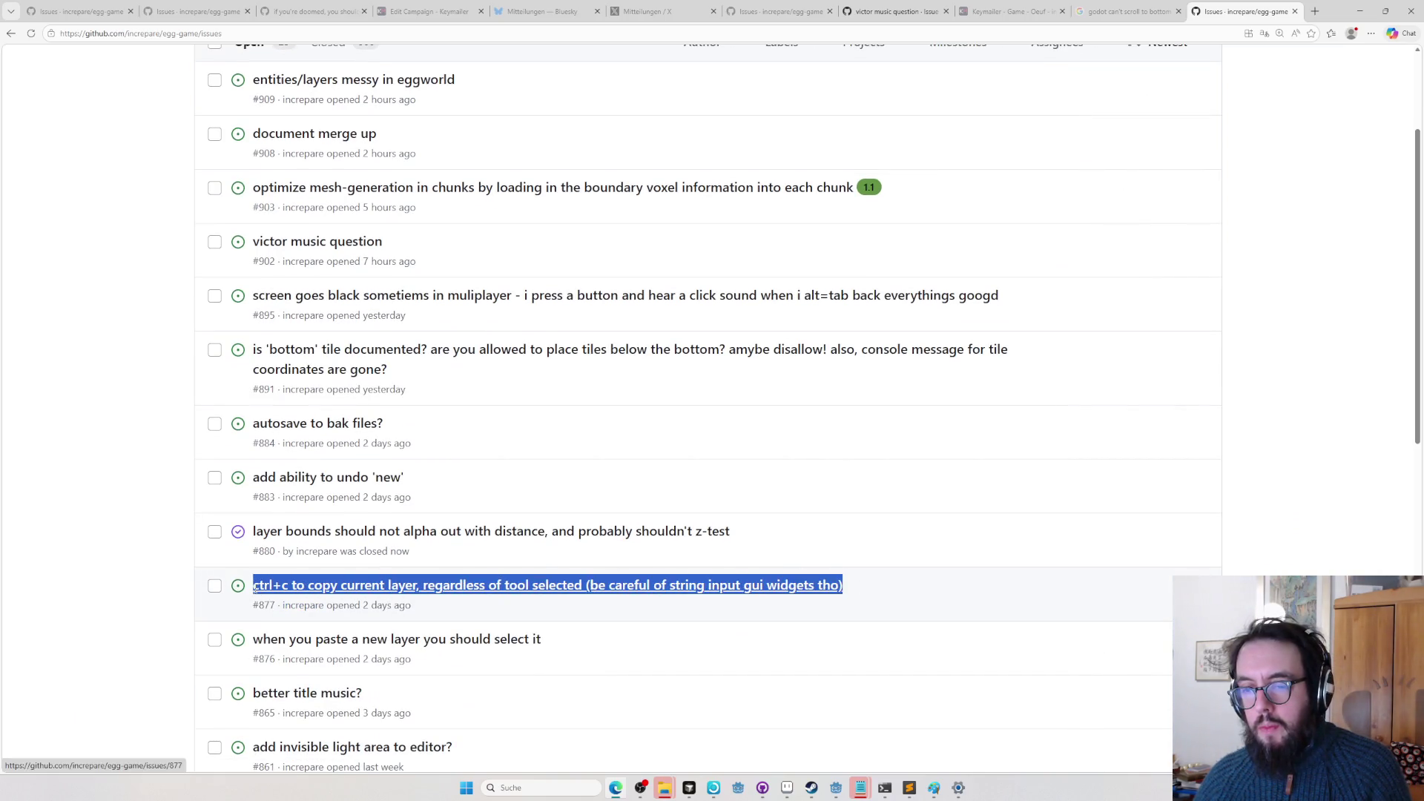
pyautogui.moveTo(254, 586)
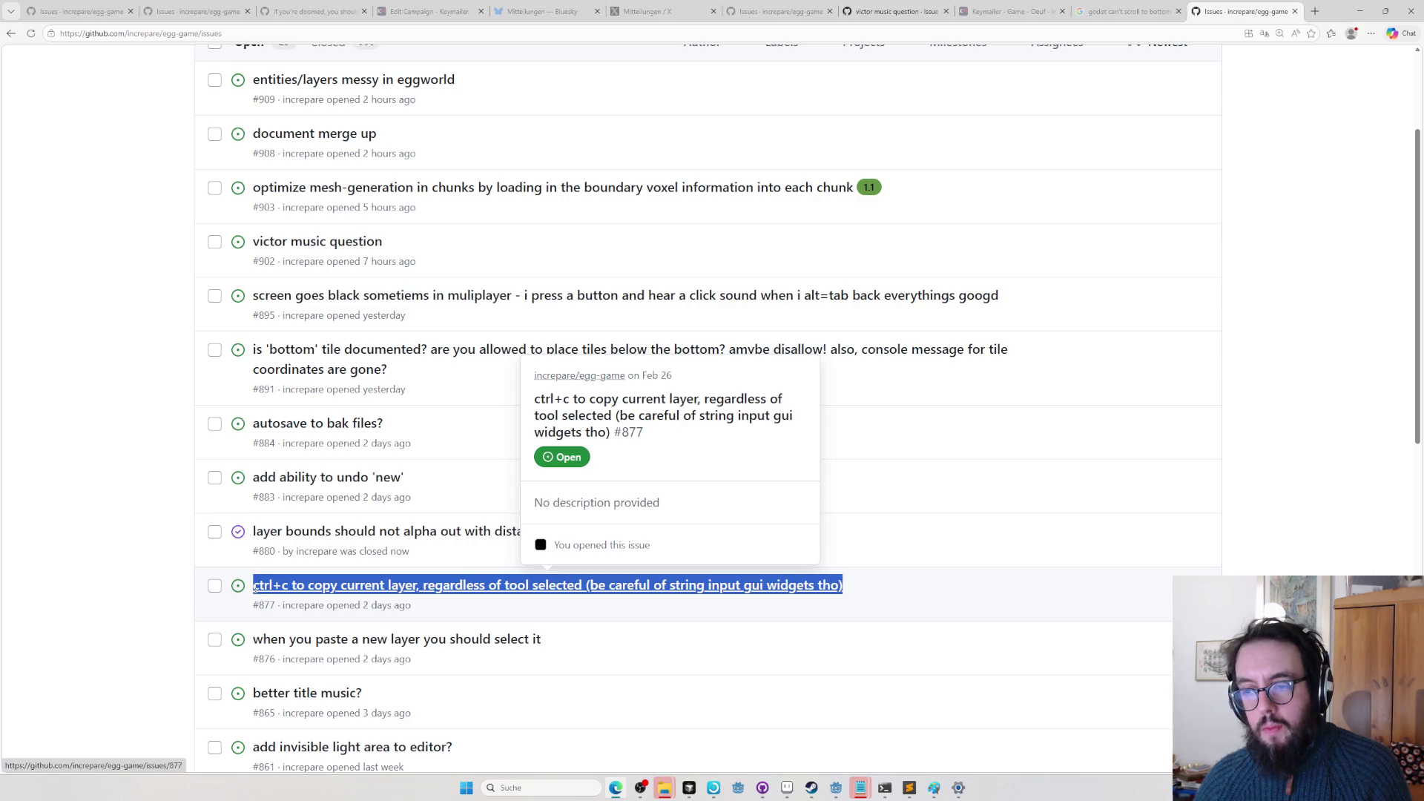
pyautogui.click(213, 588)
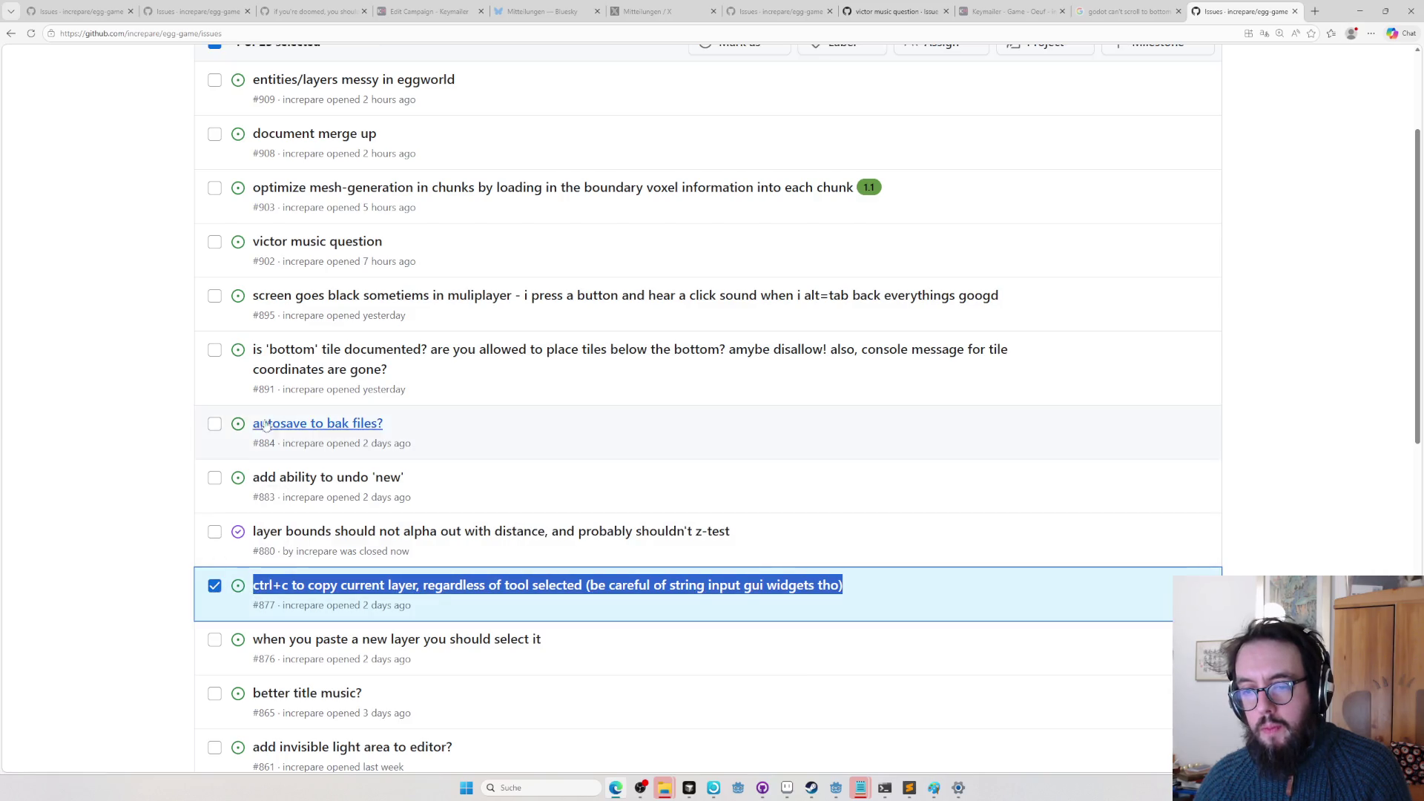
pyautogui.scroll(2, 213, 588)
pyautogui.click(738, 215)
pyautogui.click(739, 279)
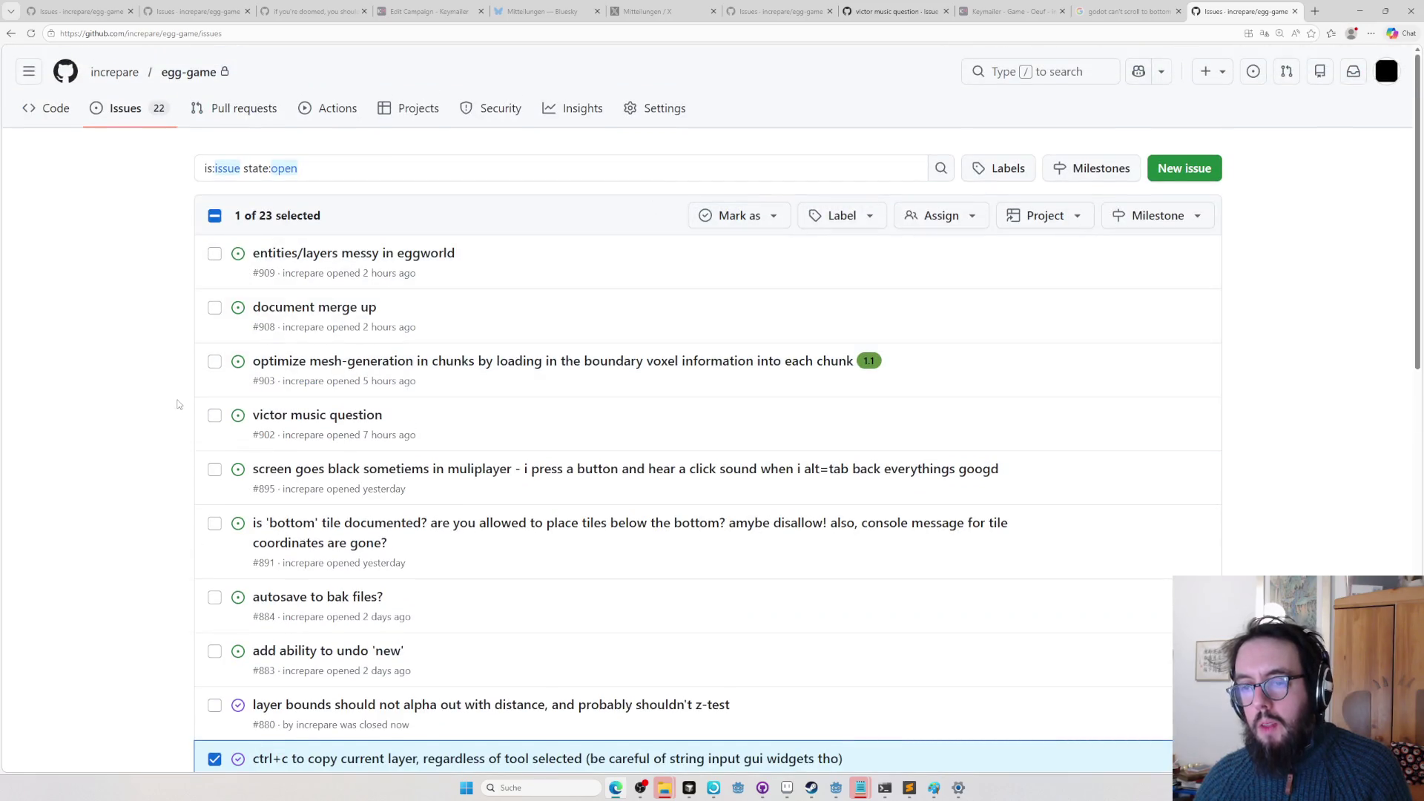
# Close issue #723 'safari mode?'
pyautogui.scroll(-3, 152, 423)
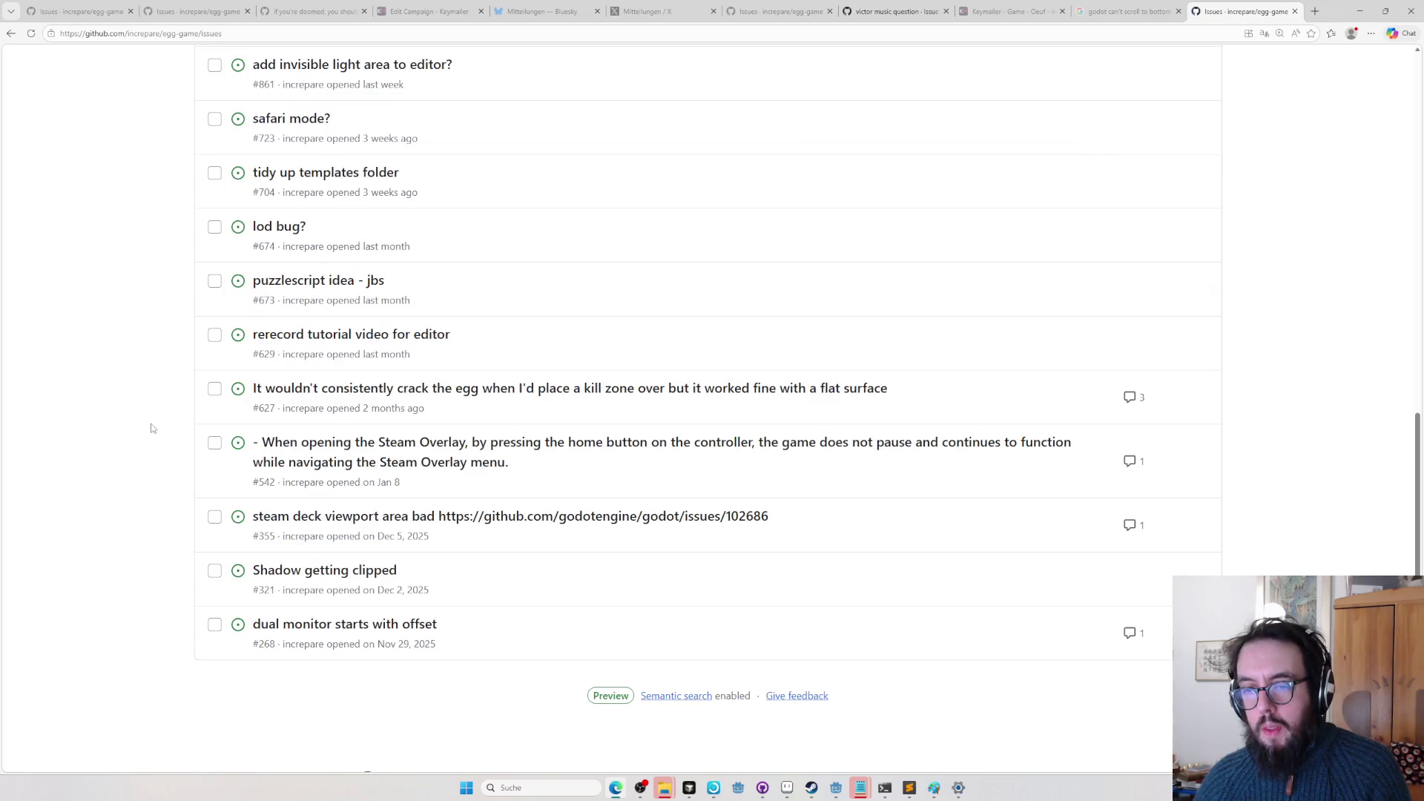
pyautogui.scroll(2, 154, 425)
pyautogui.scroll(2, 156, 424)
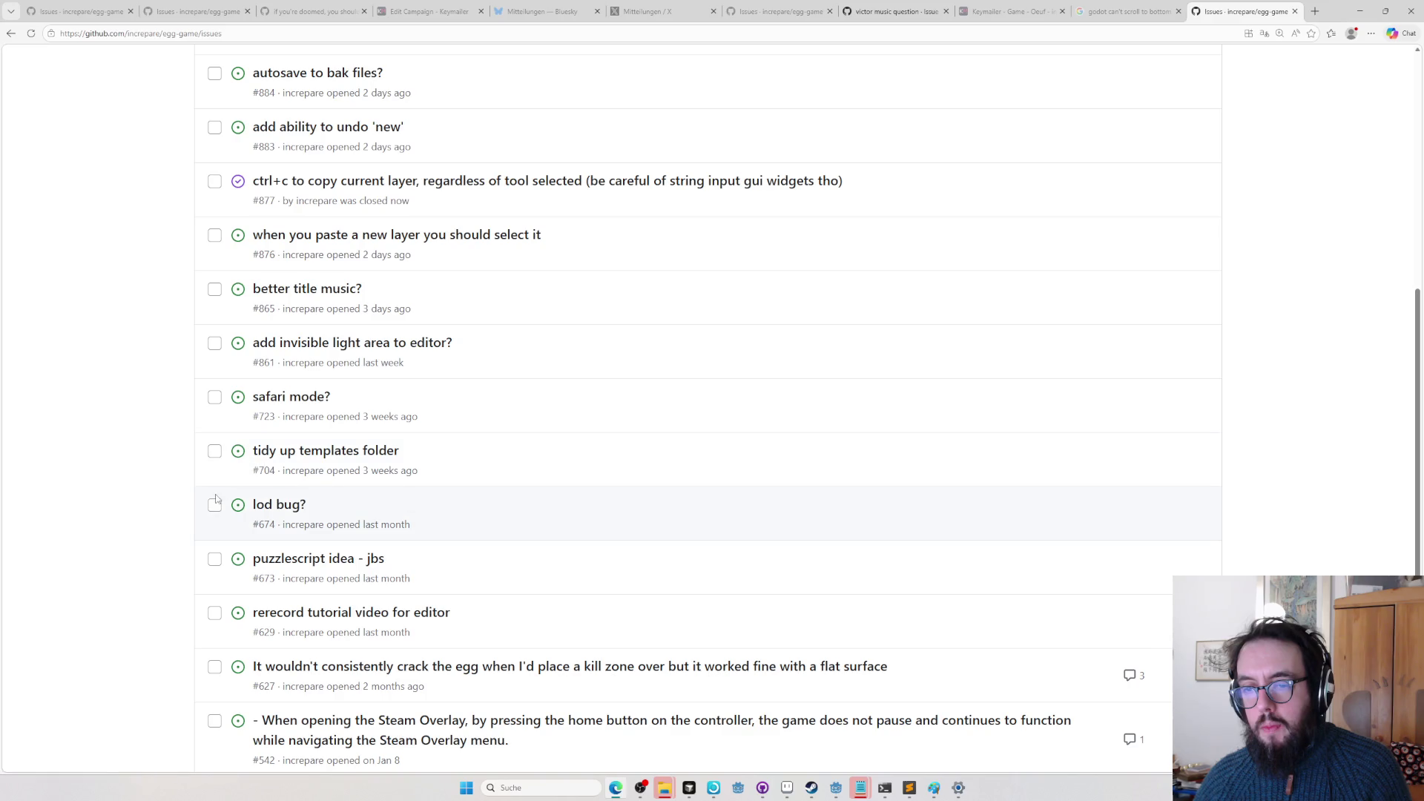
pyautogui.click(214, 397)
pyautogui.scroll(7, 215, 401)
pyautogui.click(744, 221)
pyautogui.click(736, 276)
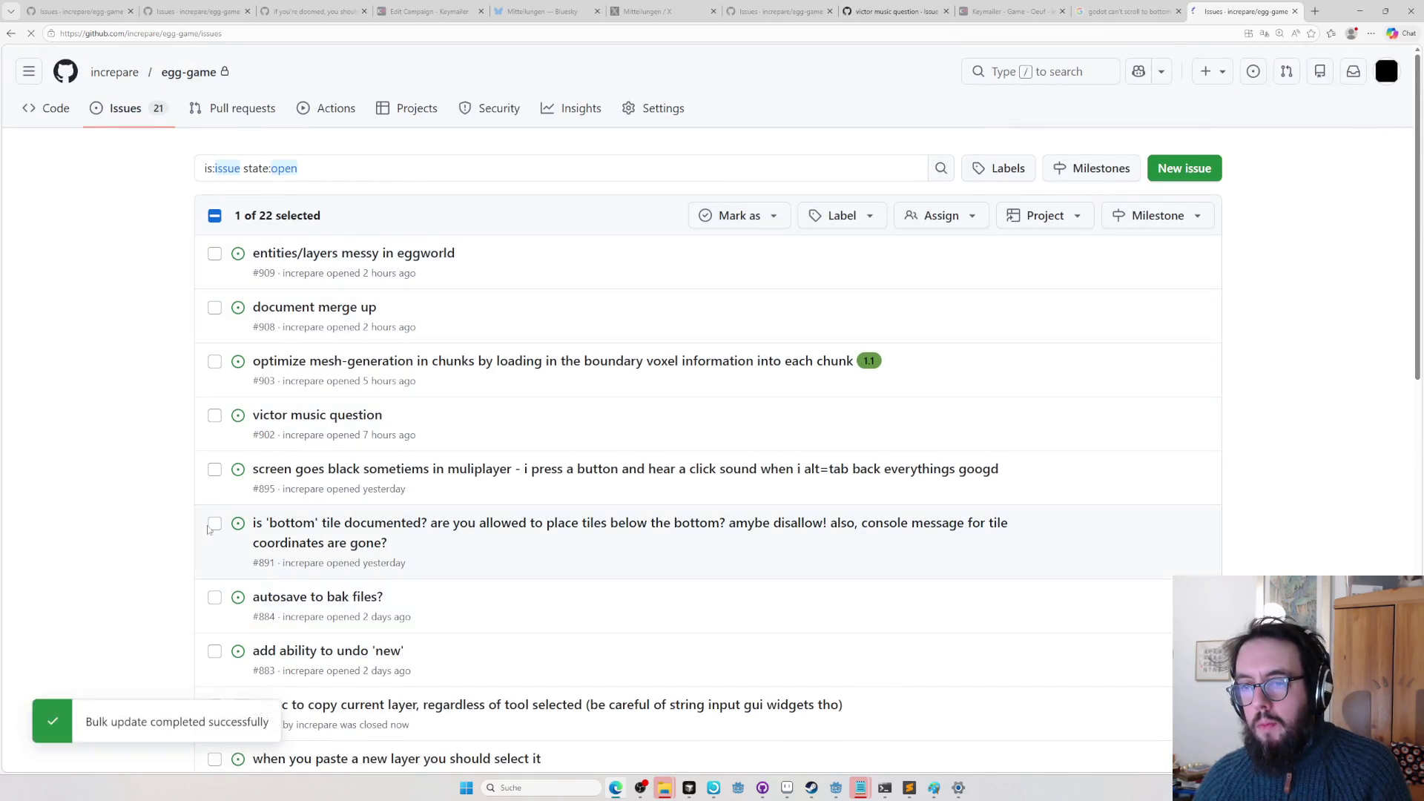
# Close issue #704 'tidy up templates folder'
pyautogui.scroll(-7, 197, 445)
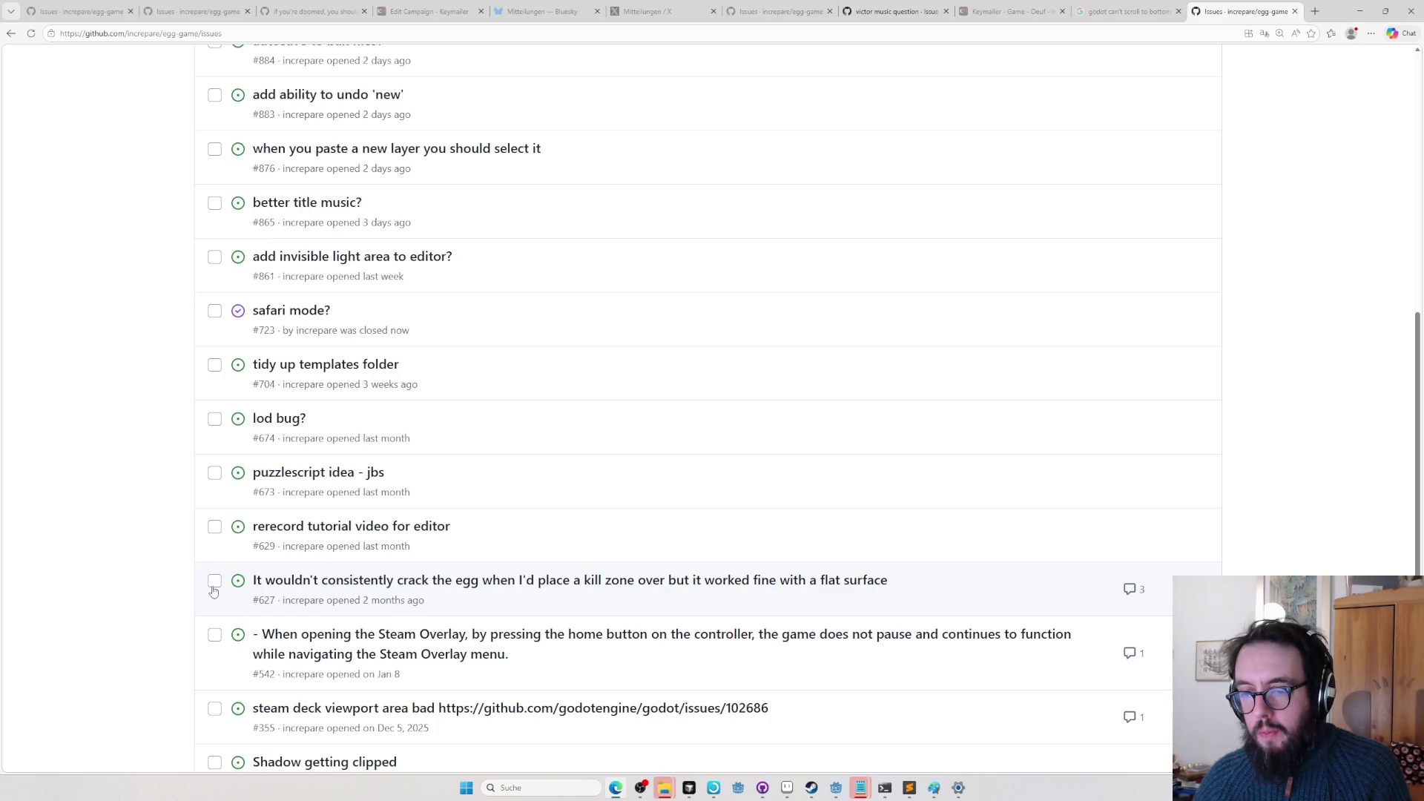
pyautogui.scroll(3, 216, 530)
pyautogui.click(215, 532)
pyautogui.scroll(5, 968, 306)
pyautogui.click(785, 221)
pyautogui.click(790, 276)
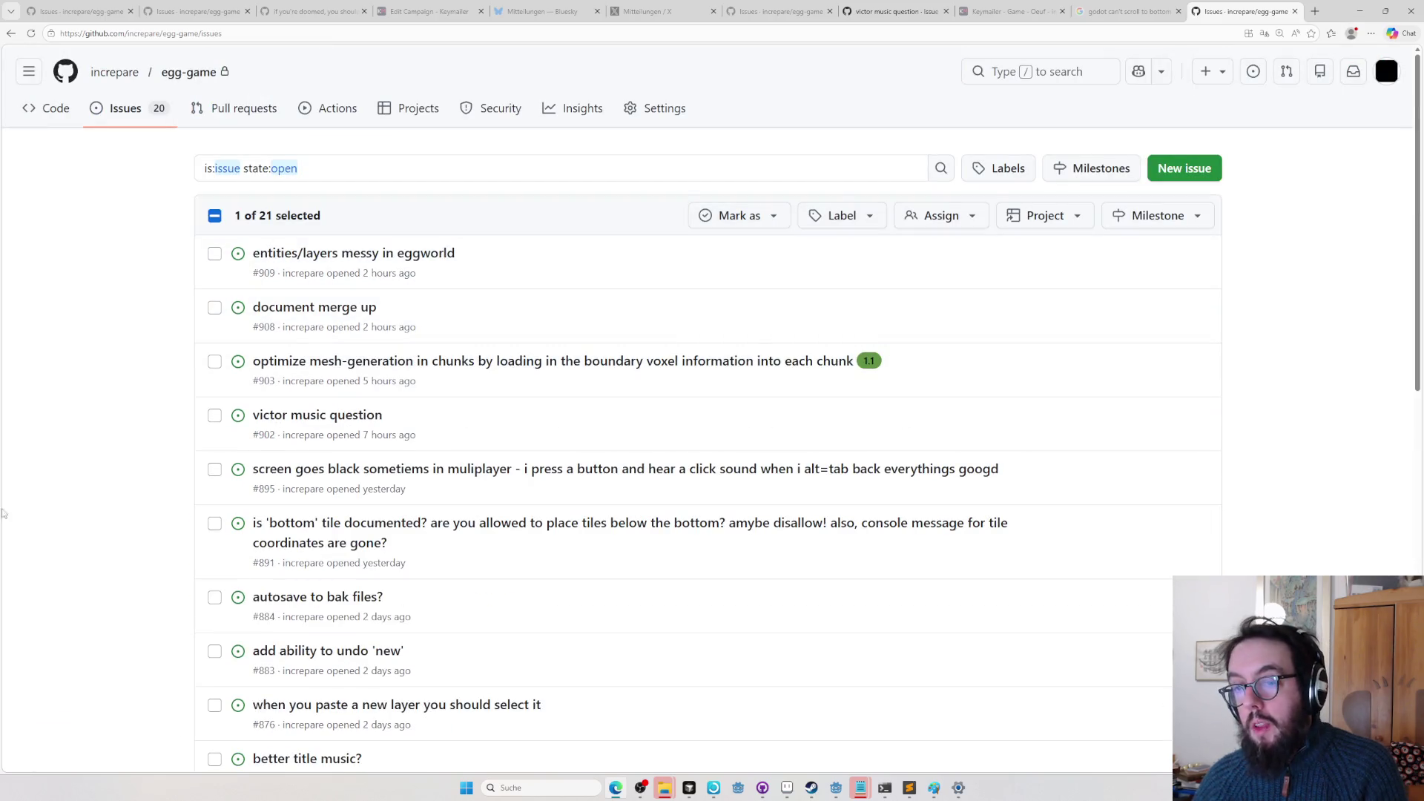
pyautogui.scroll(-5, 134, 460)
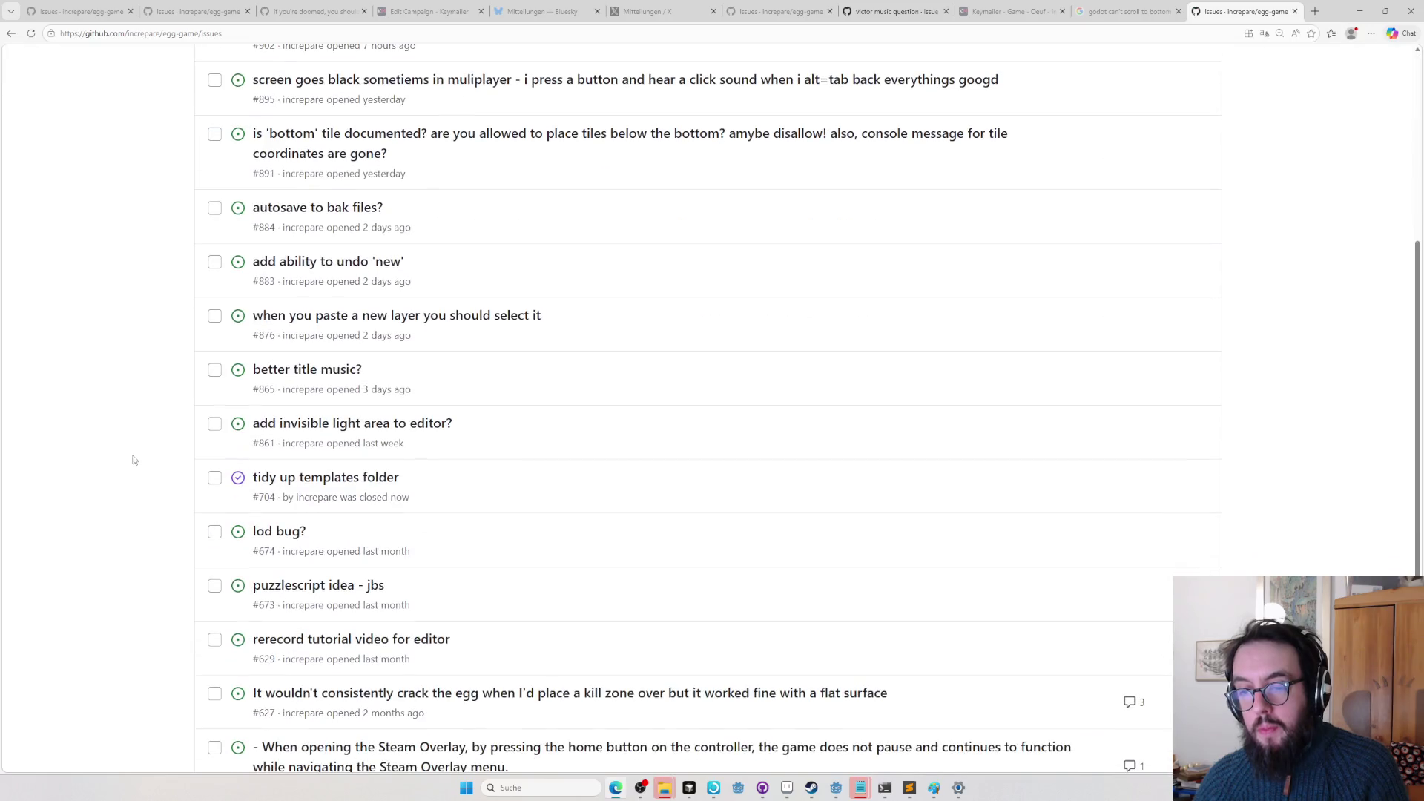
pyautogui.scroll(1, 165, 532)
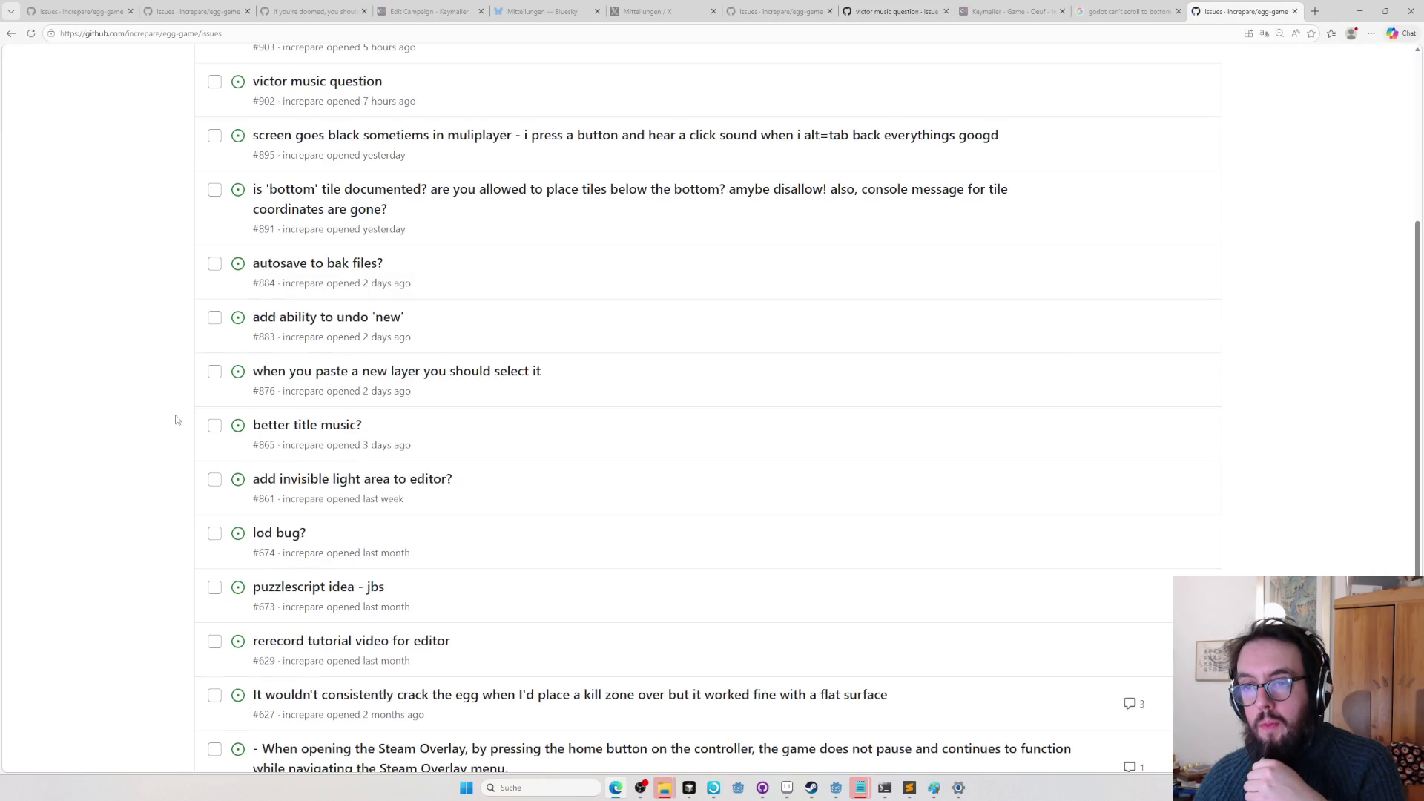
pyautogui.click(650, 15)
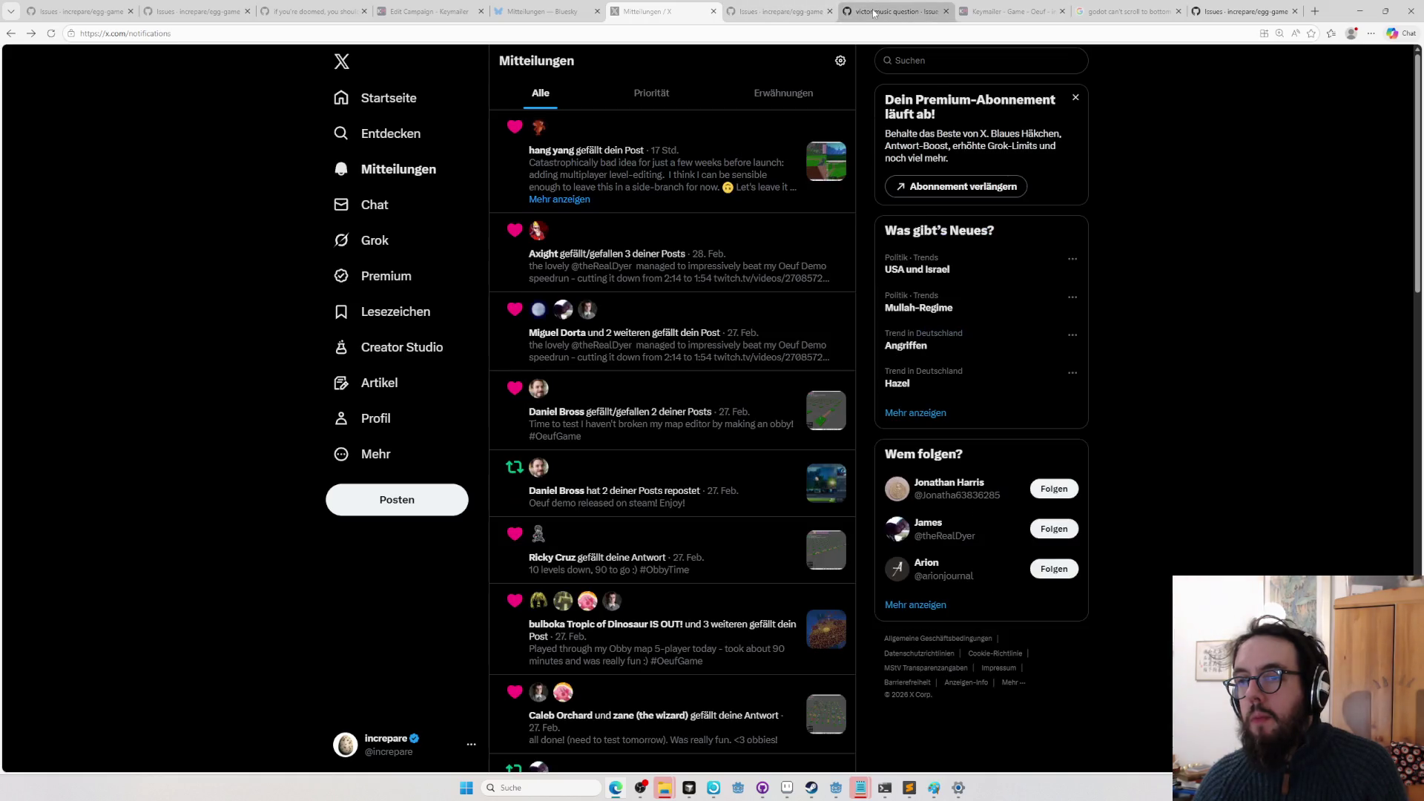
# Reload the other egg-game issues tab and scroll to the top, showing 19 open and 870 closed
pyautogui.click(780, 15)
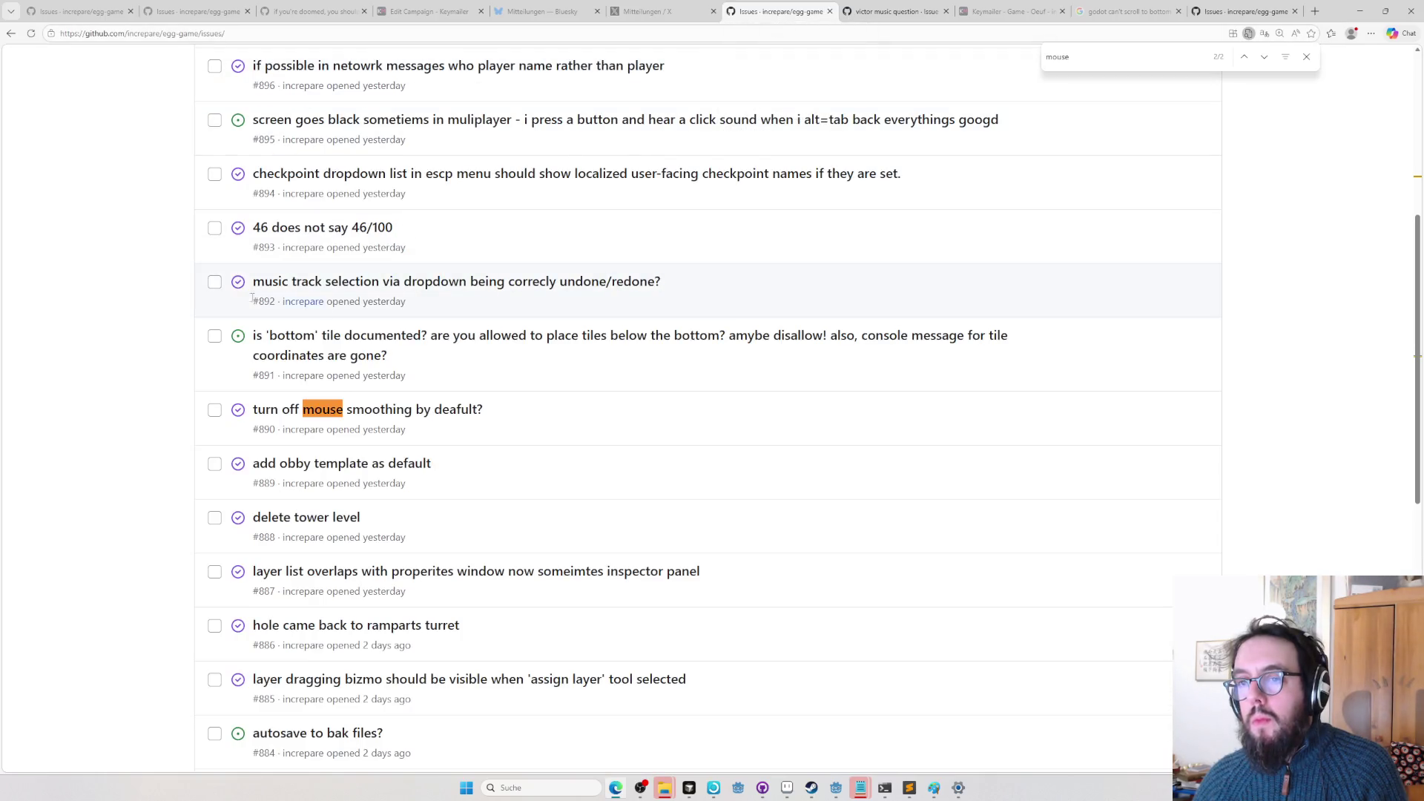
pyautogui.press('F5')
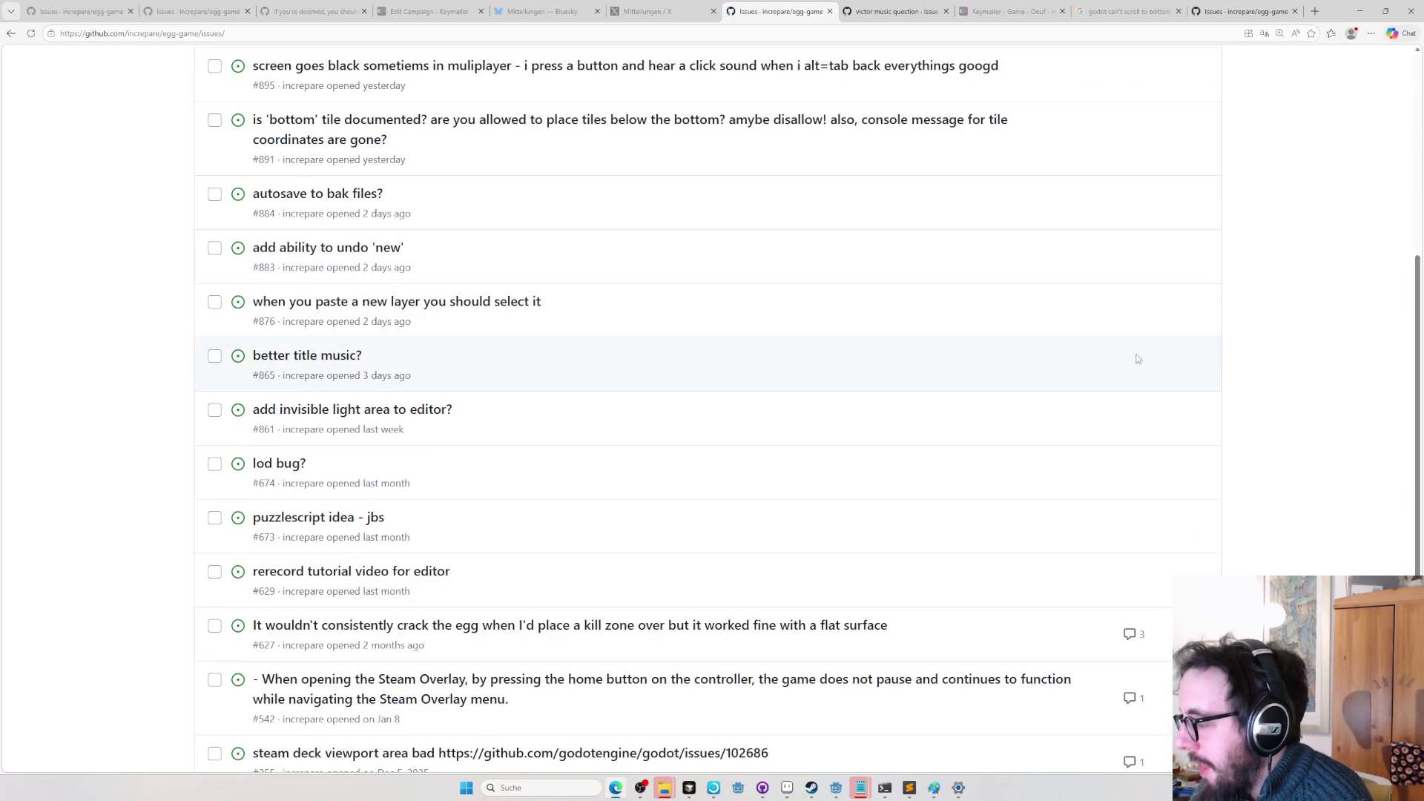
pyautogui.scroll(-2, 1282, 378)
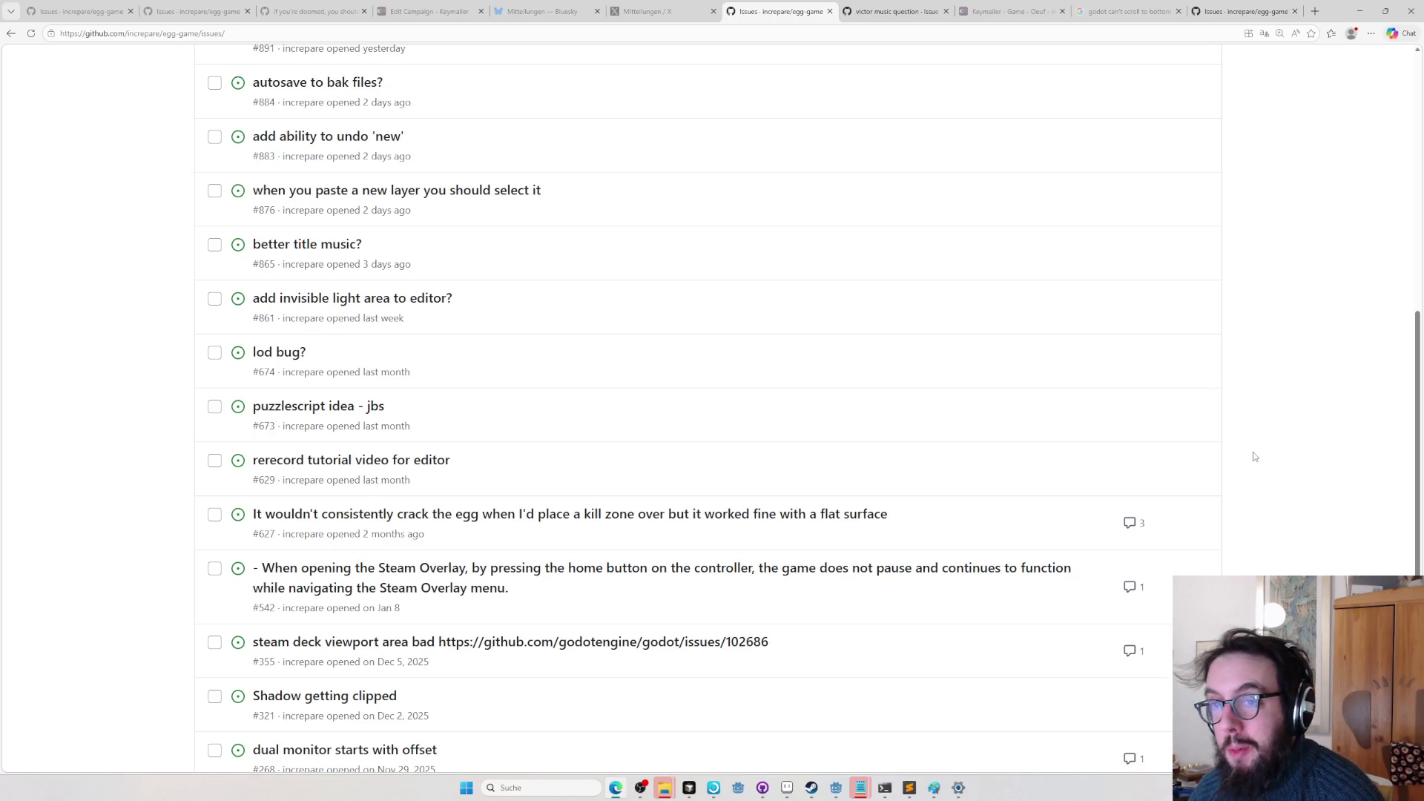
pyautogui.scroll(2, 1252, 456)
pyautogui.scroll(1, 520, 382)
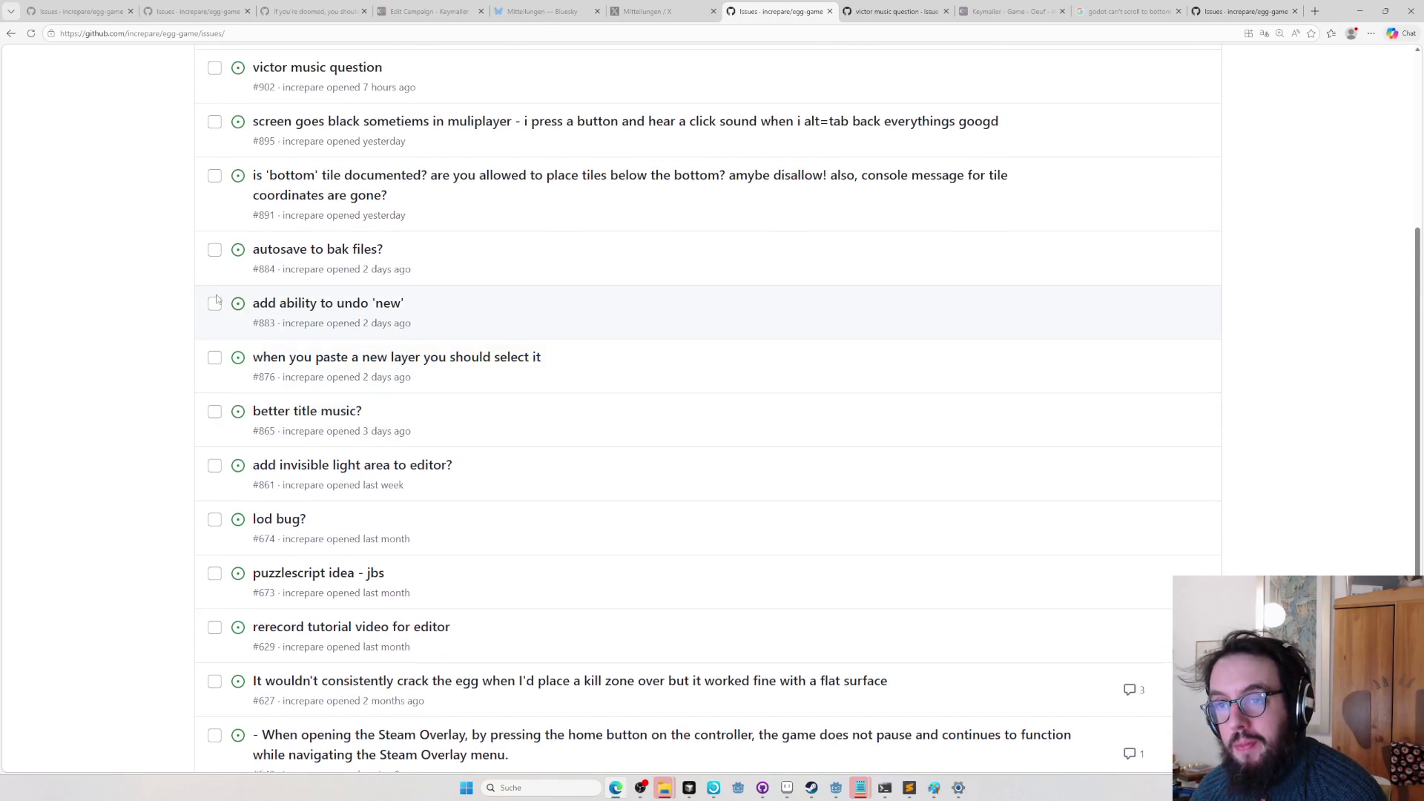
pyautogui.scroll(2, 211, 300)
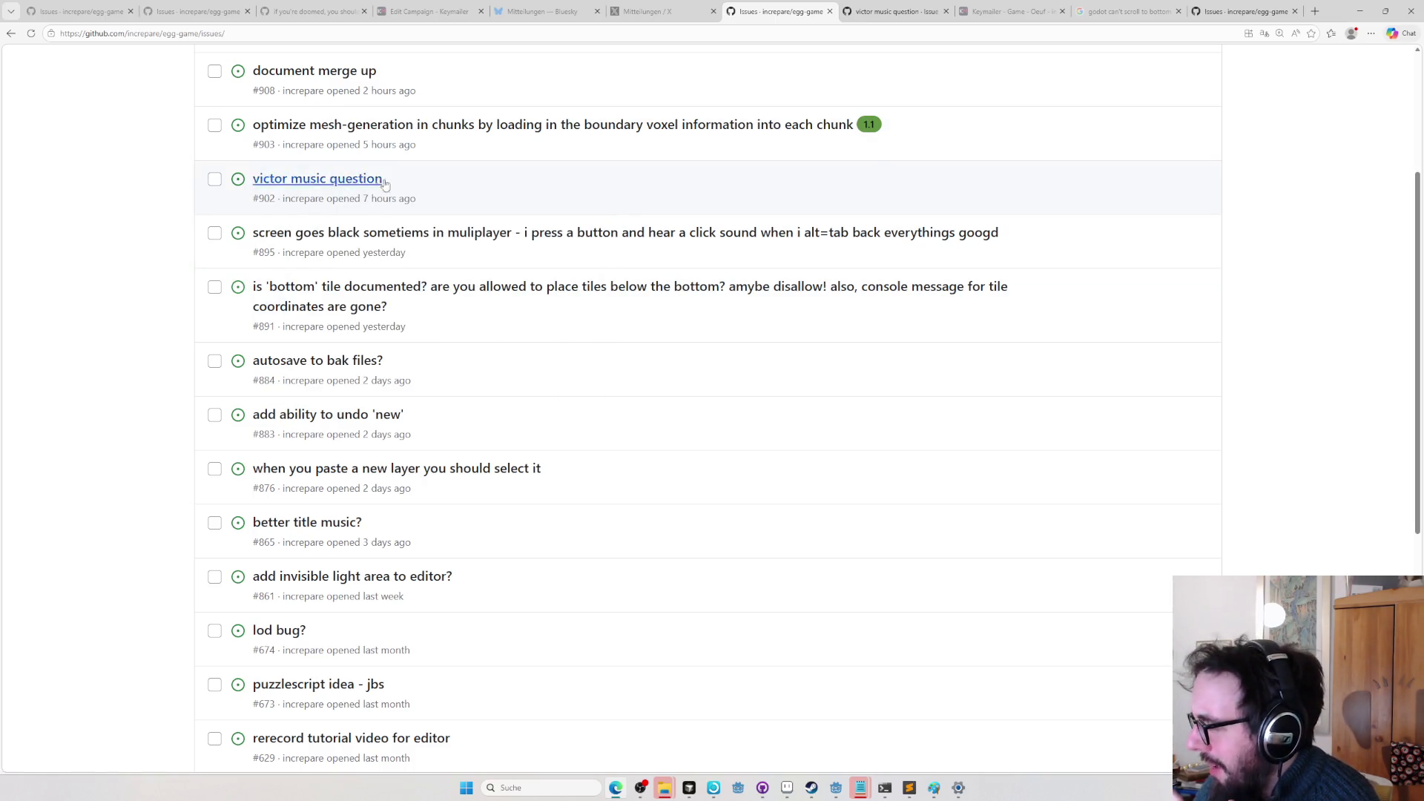
pyautogui.moveTo(437, 128)
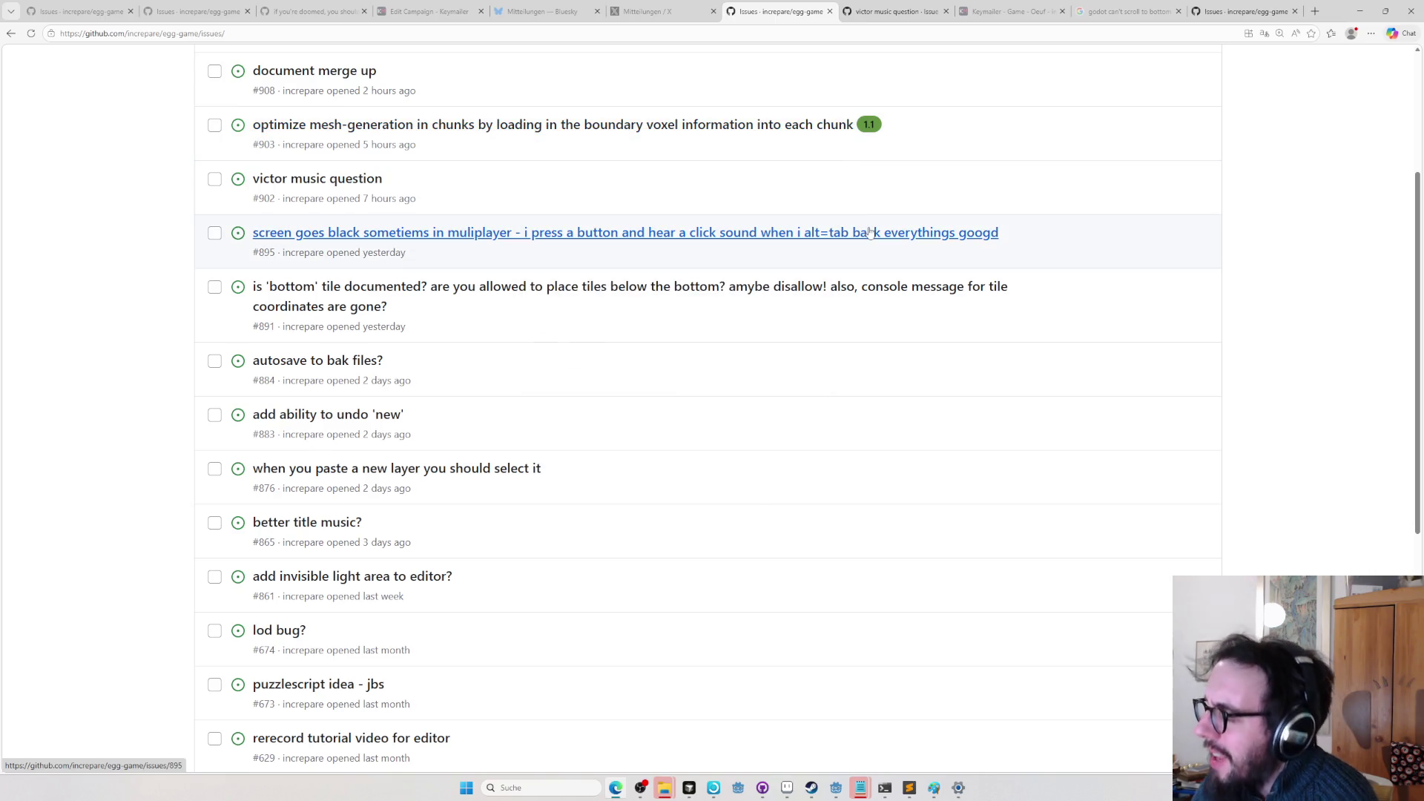
pyautogui.moveTo(871, 233)
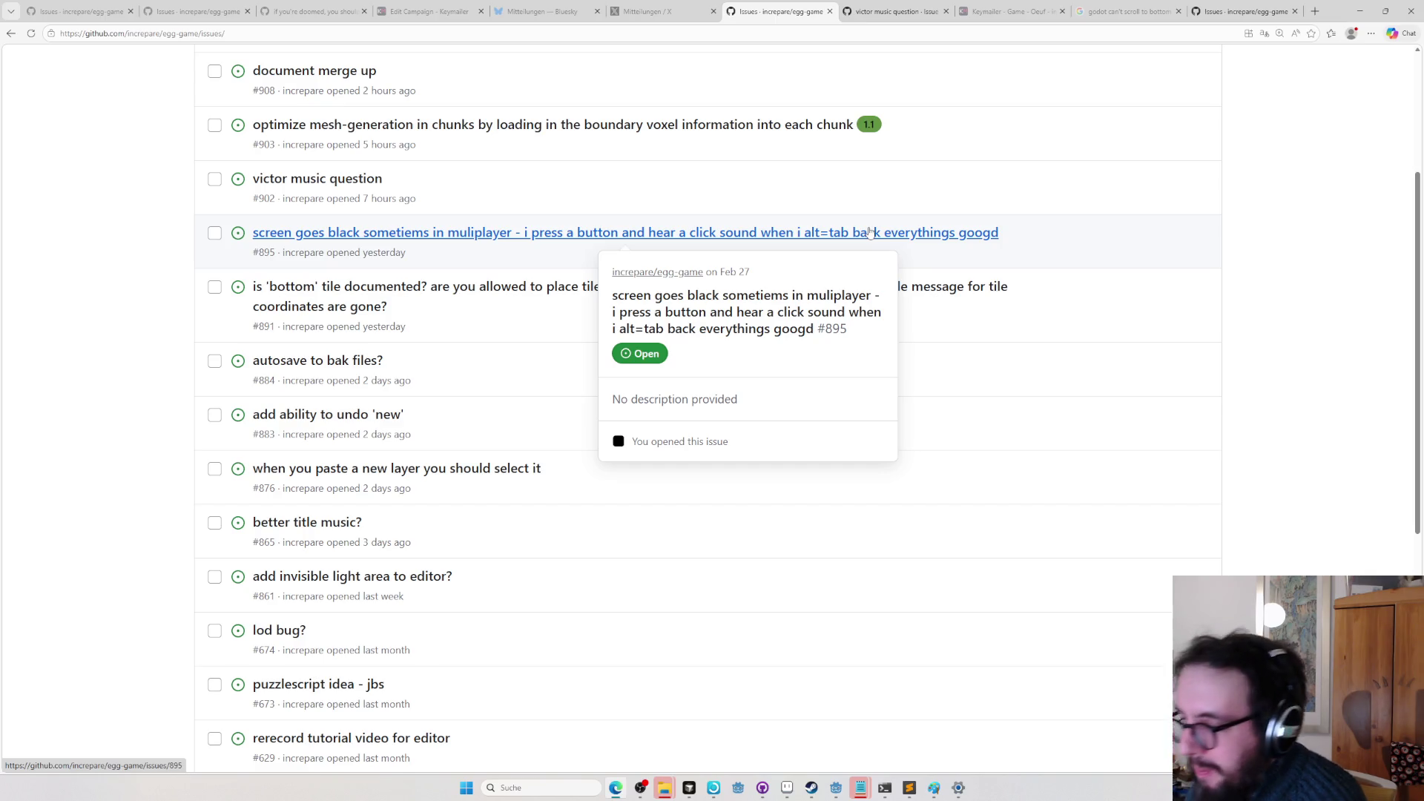
pyautogui.scroll(2, 1039, 438)
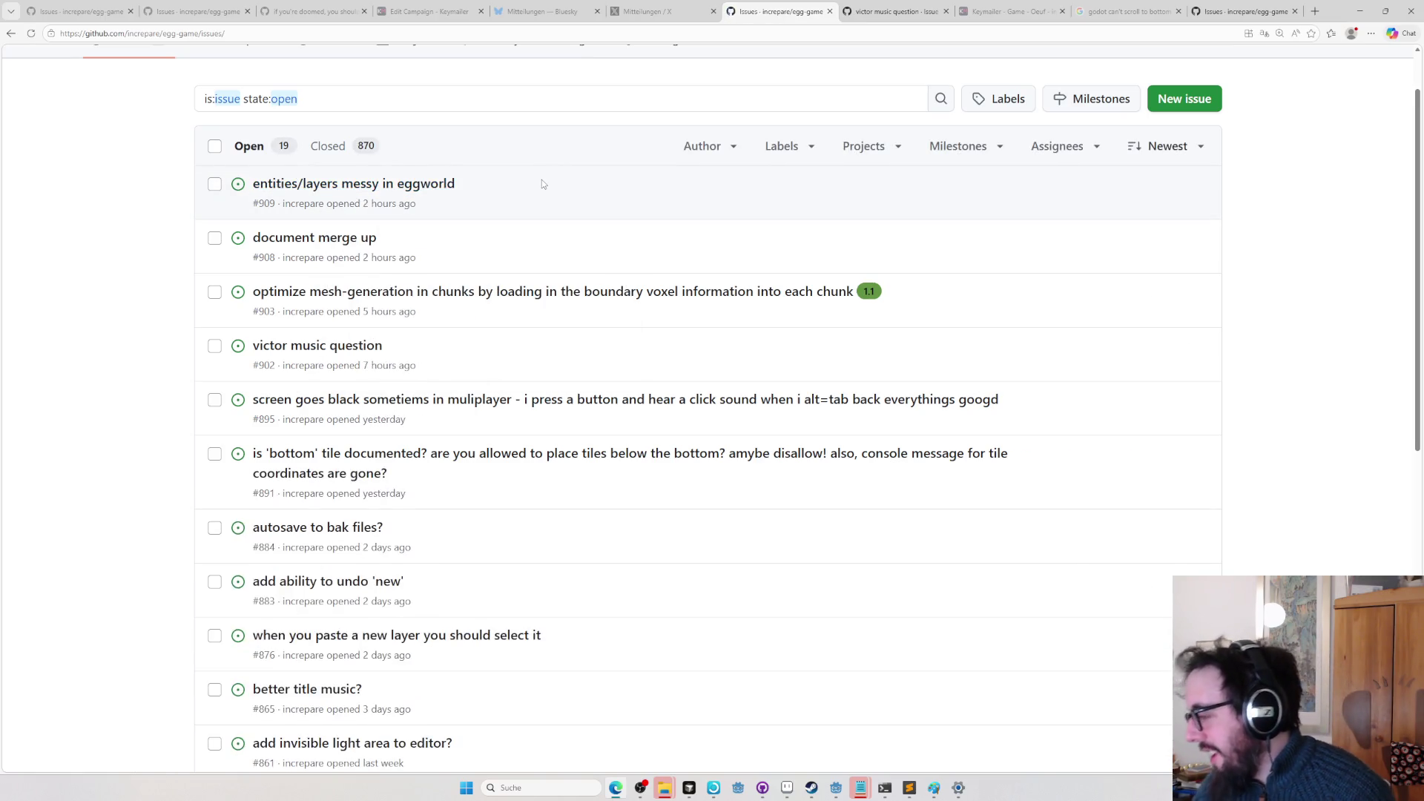
pyautogui.hotkey('alt', 'Tab')
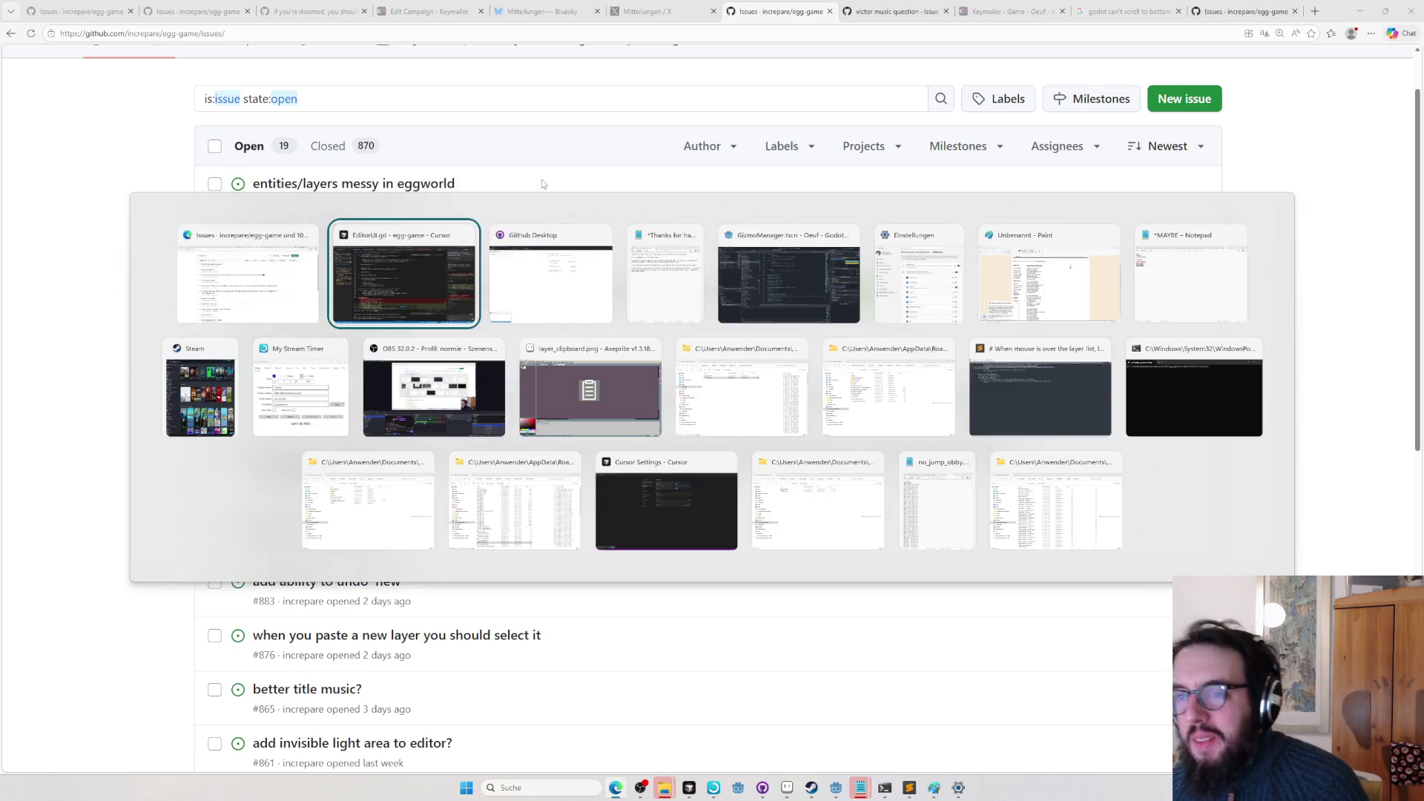
pyautogui.scroll(-3, 679, 353)
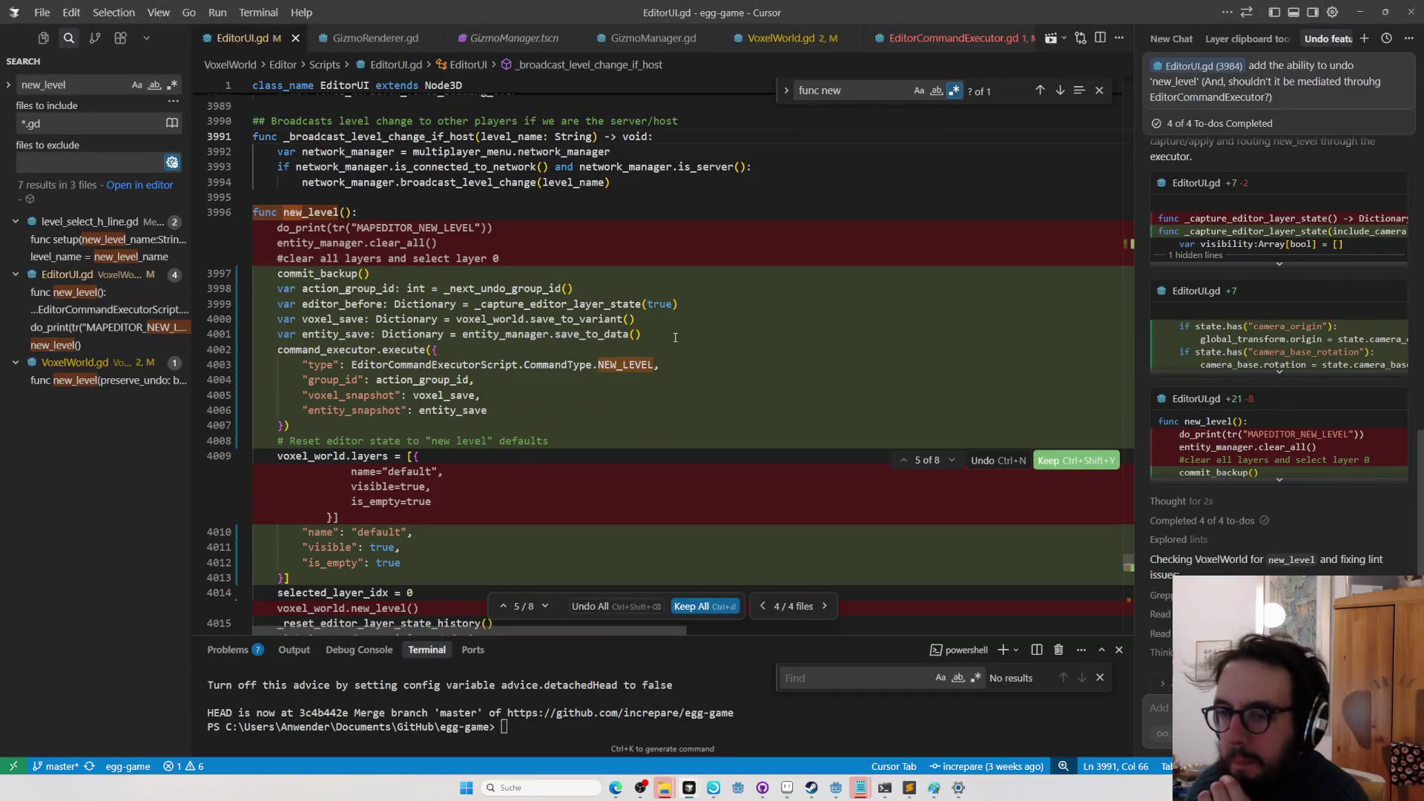
pyautogui.scroll(1, 1300, 196)
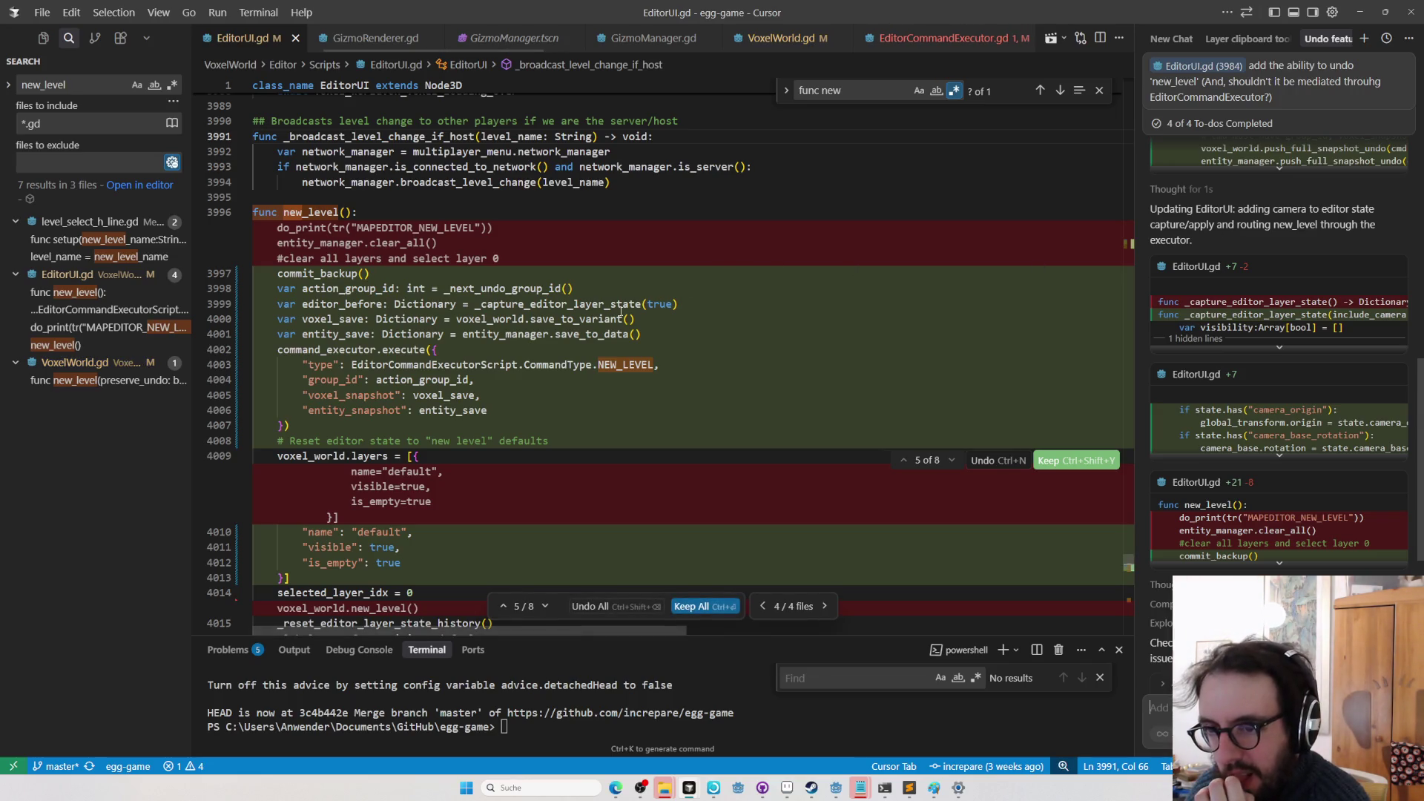
pyautogui.scroll(-2, 512, 362)
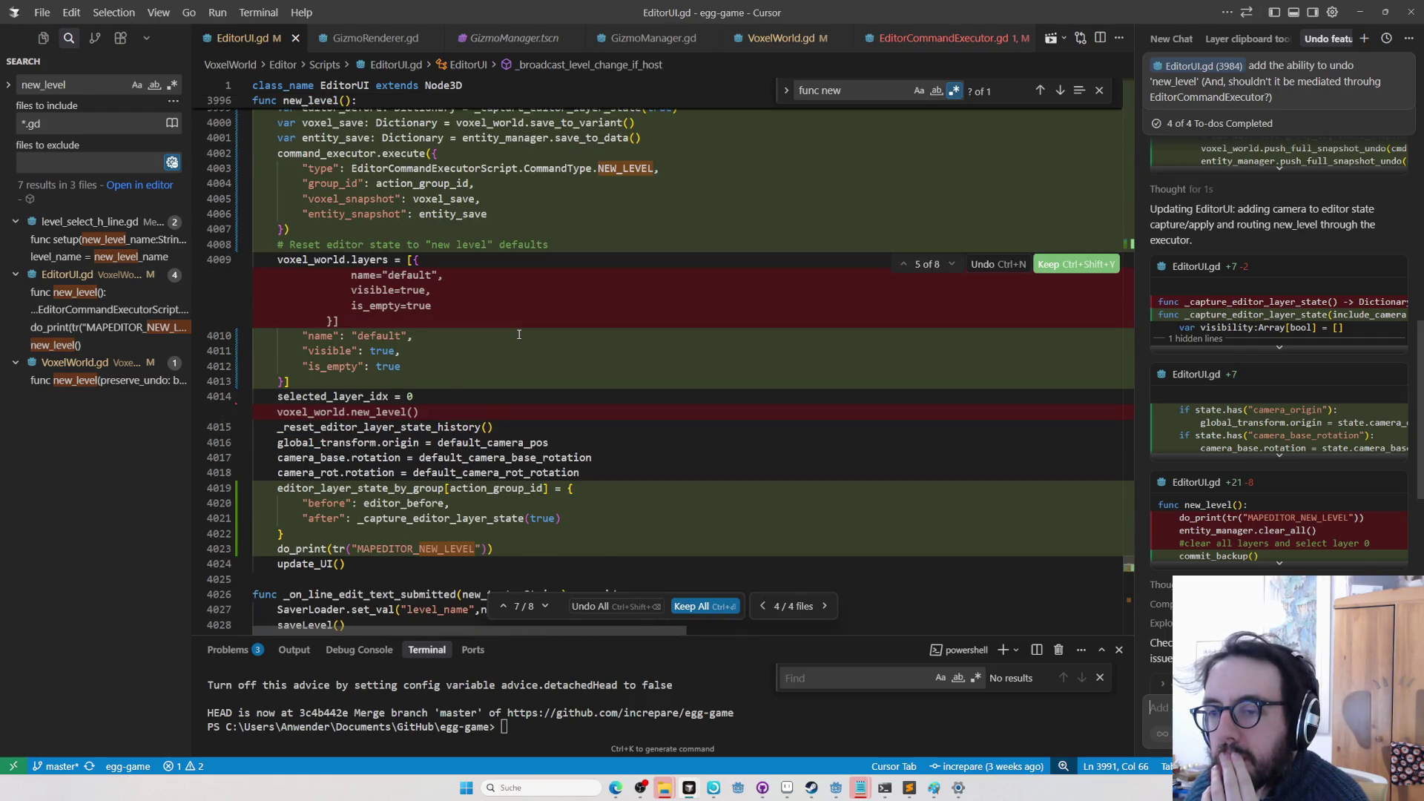
pyautogui.scroll(-4, 517, 338)
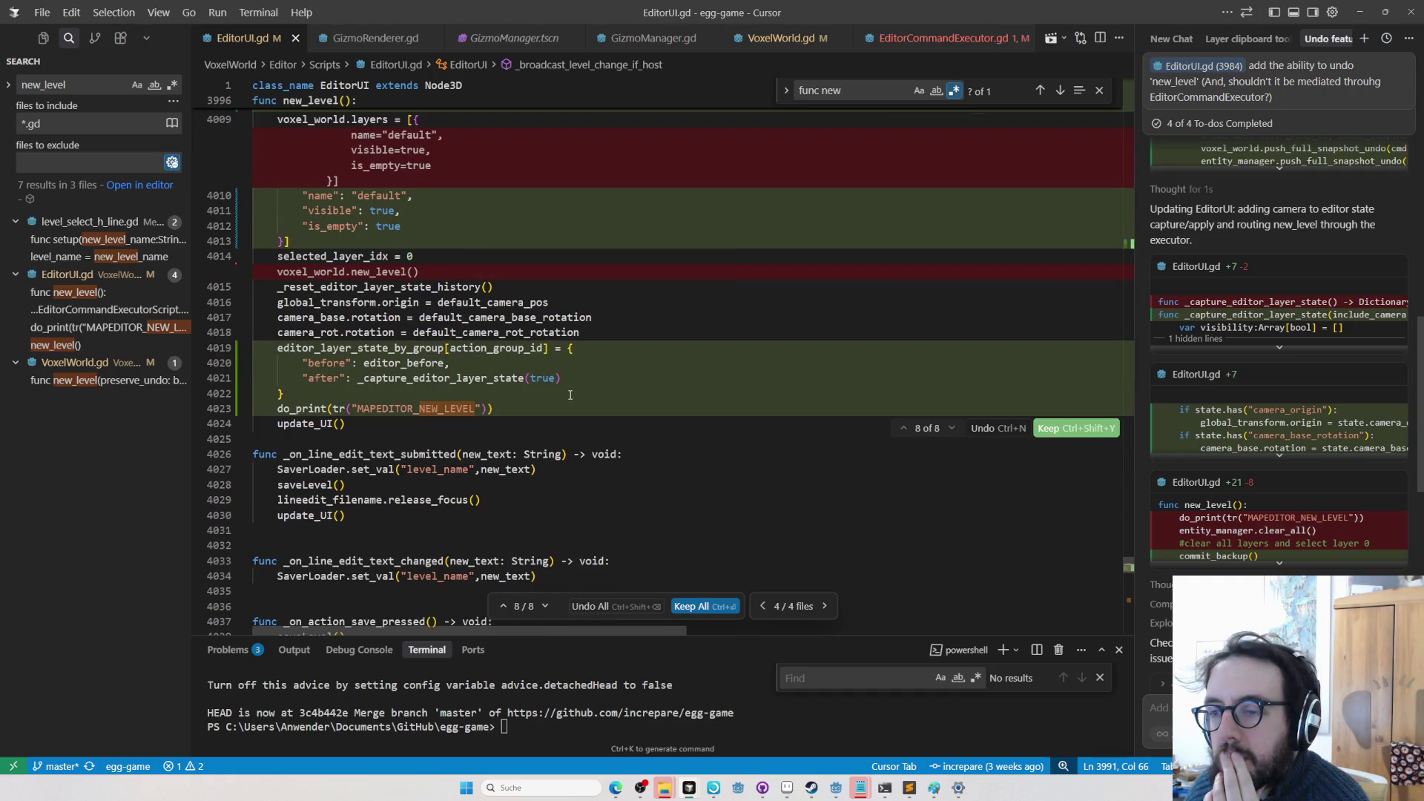
pyautogui.scroll(6, 567, 409)
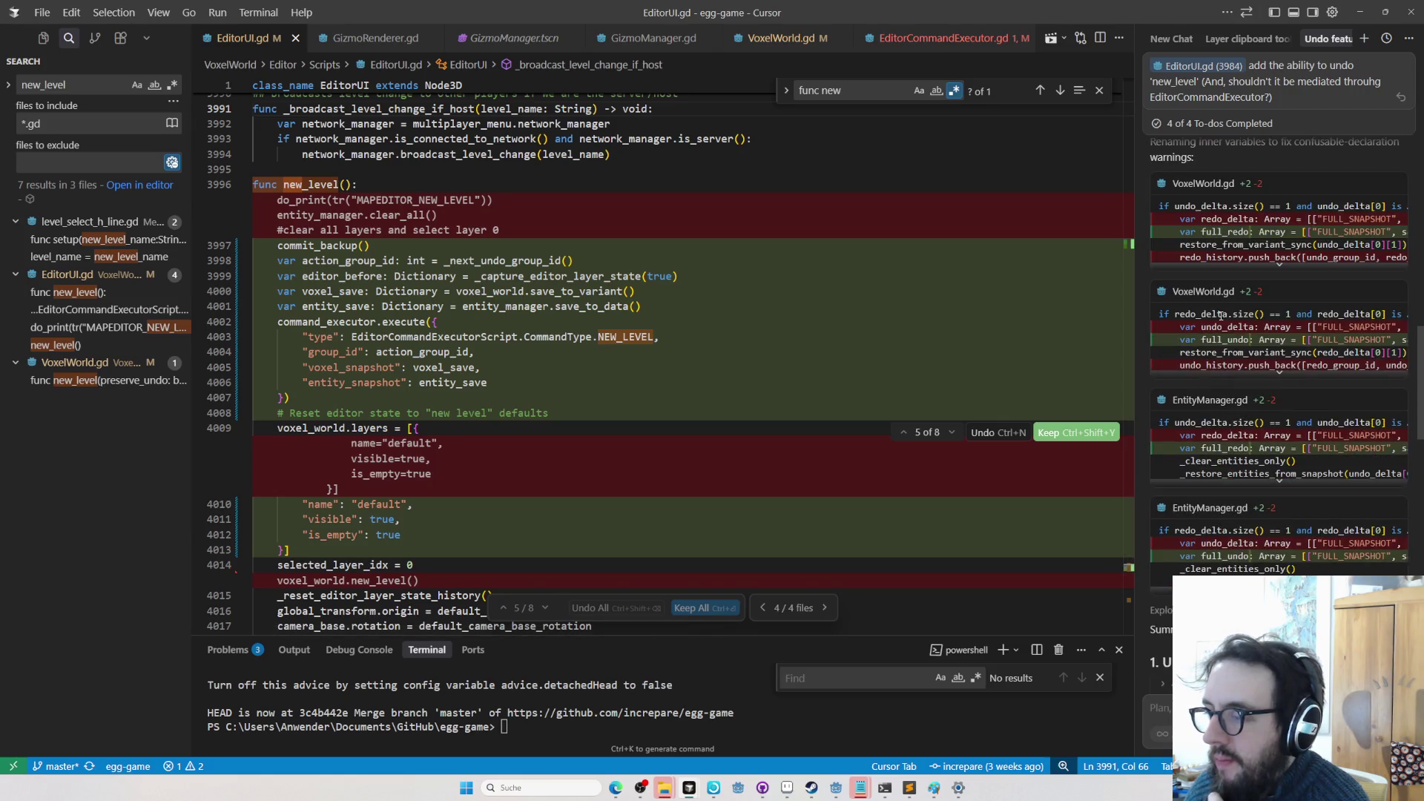
pyautogui.scroll(-3, 1226, 332)
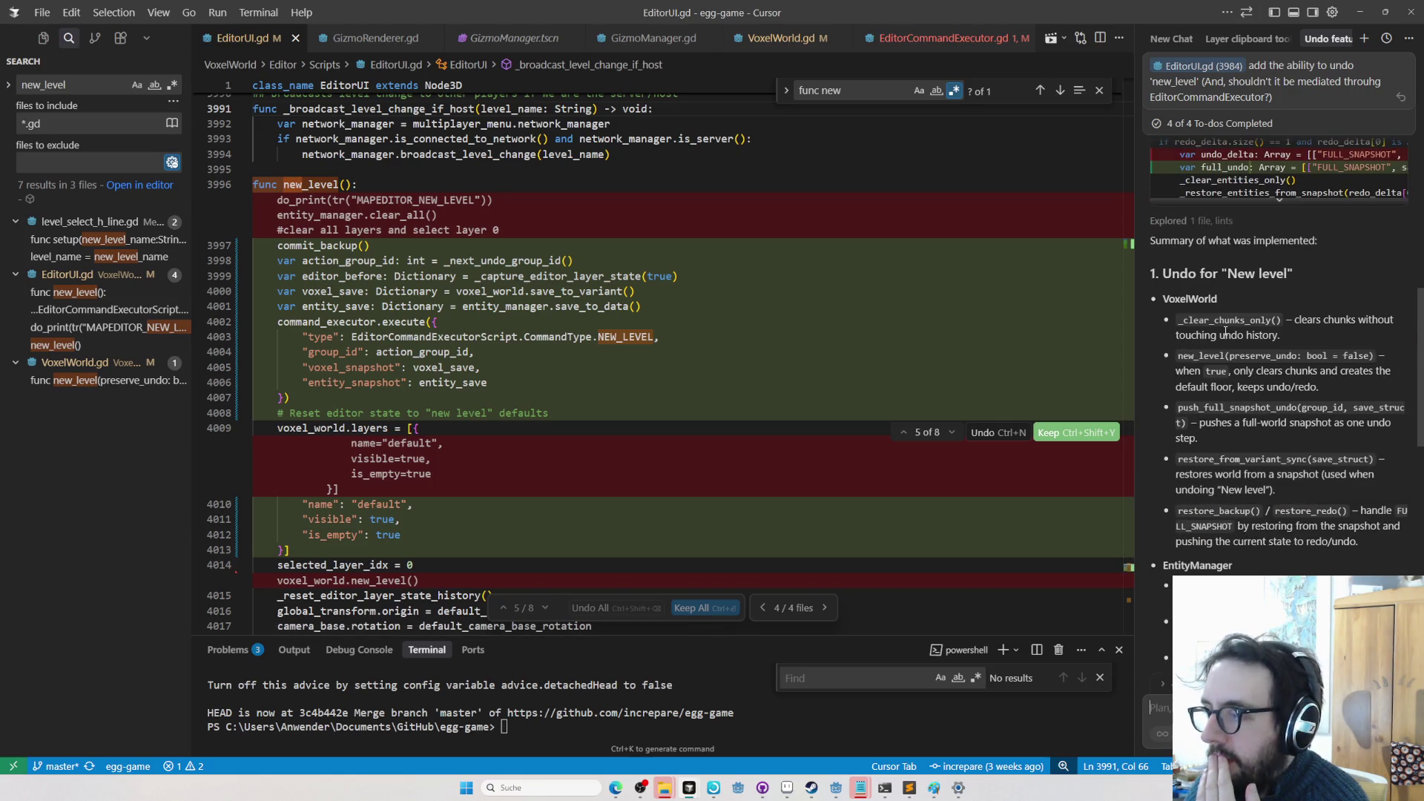
pyautogui.scroll(-10, 1226, 332)
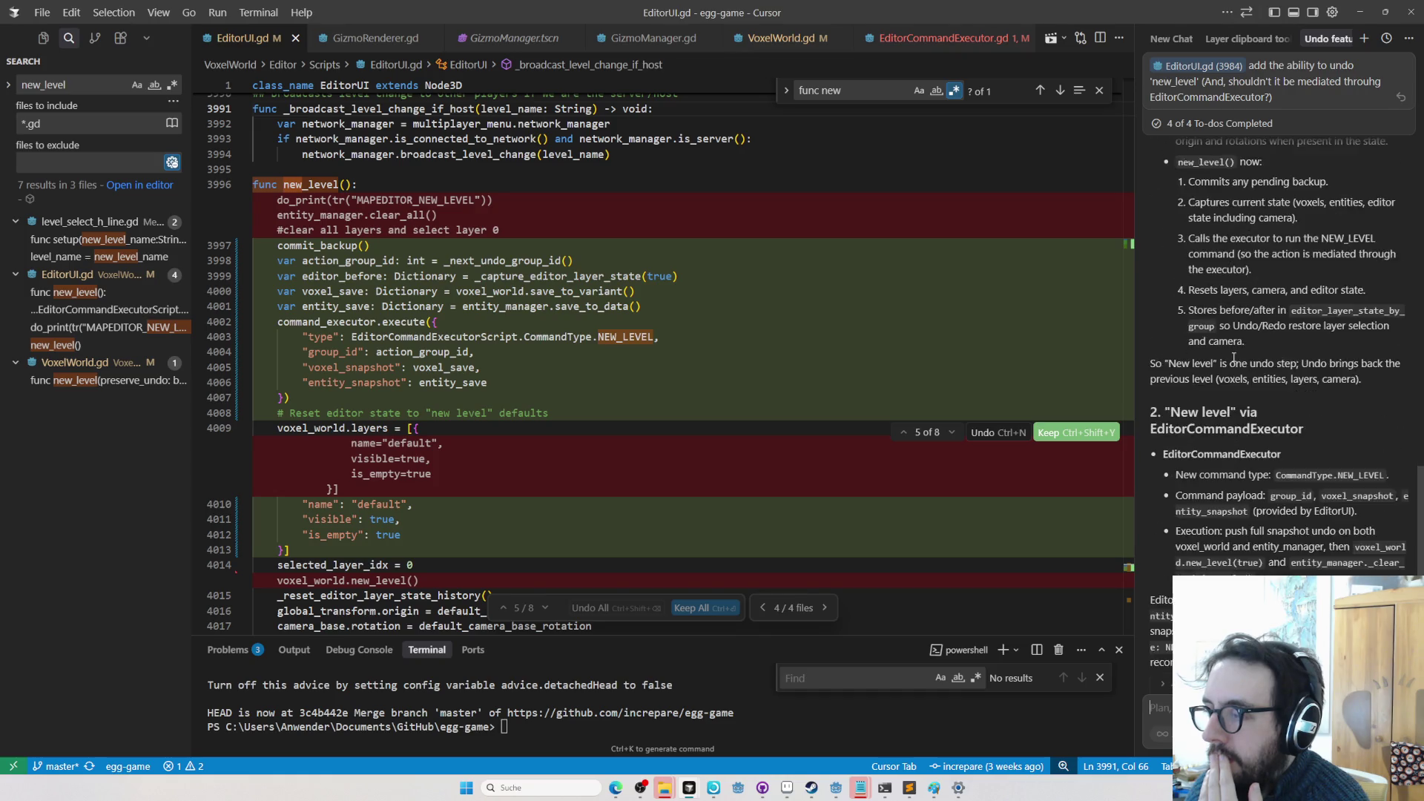
pyautogui.scroll(-5, 668, 371)
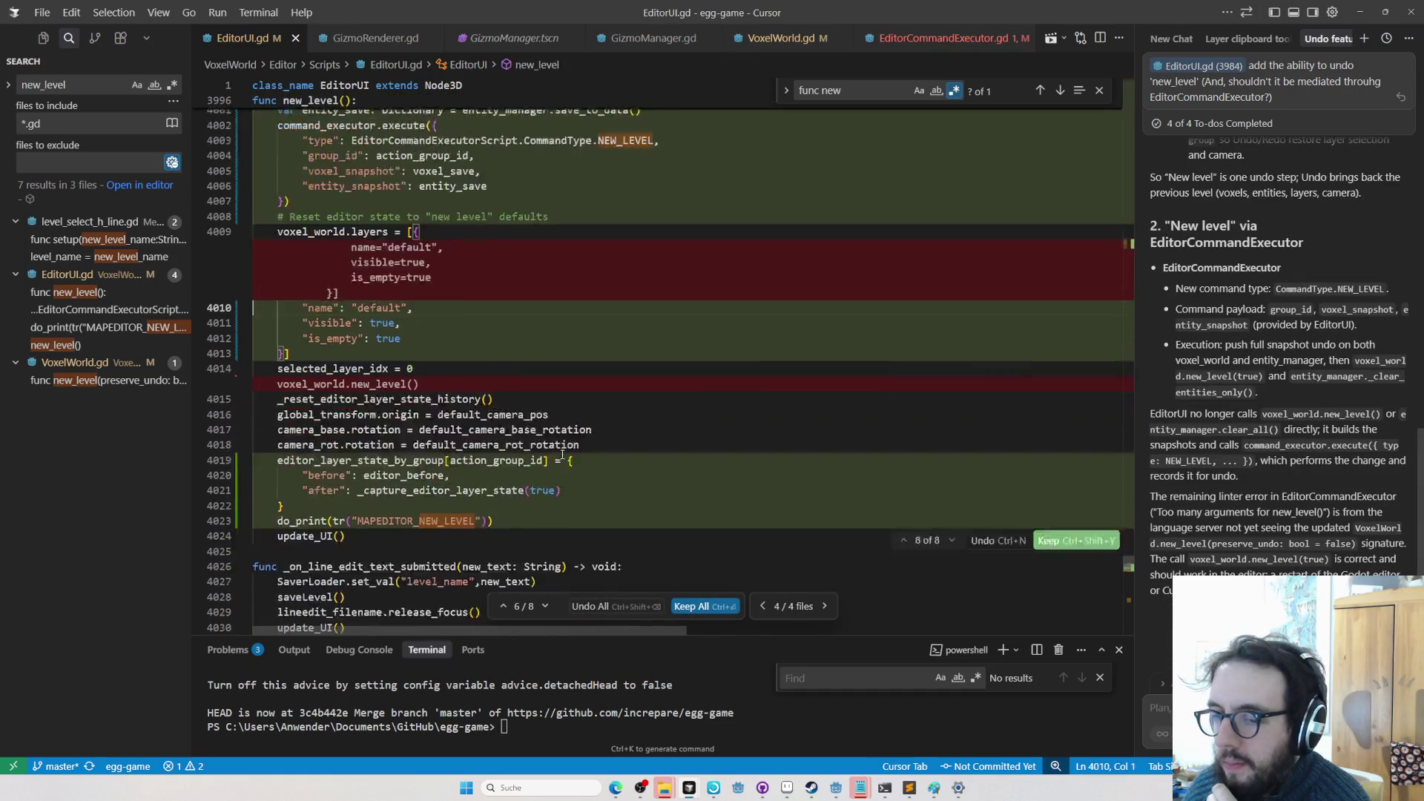
pyautogui.hotkey('alt', 'Tab')
pyautogui.press('Tab')
pyautogui.press('Tab')
pyautogui.hotkey('shift', 'Tab')
pyautogui.hotkey('alt', 'Tab')
pyautogui.press('Tab')
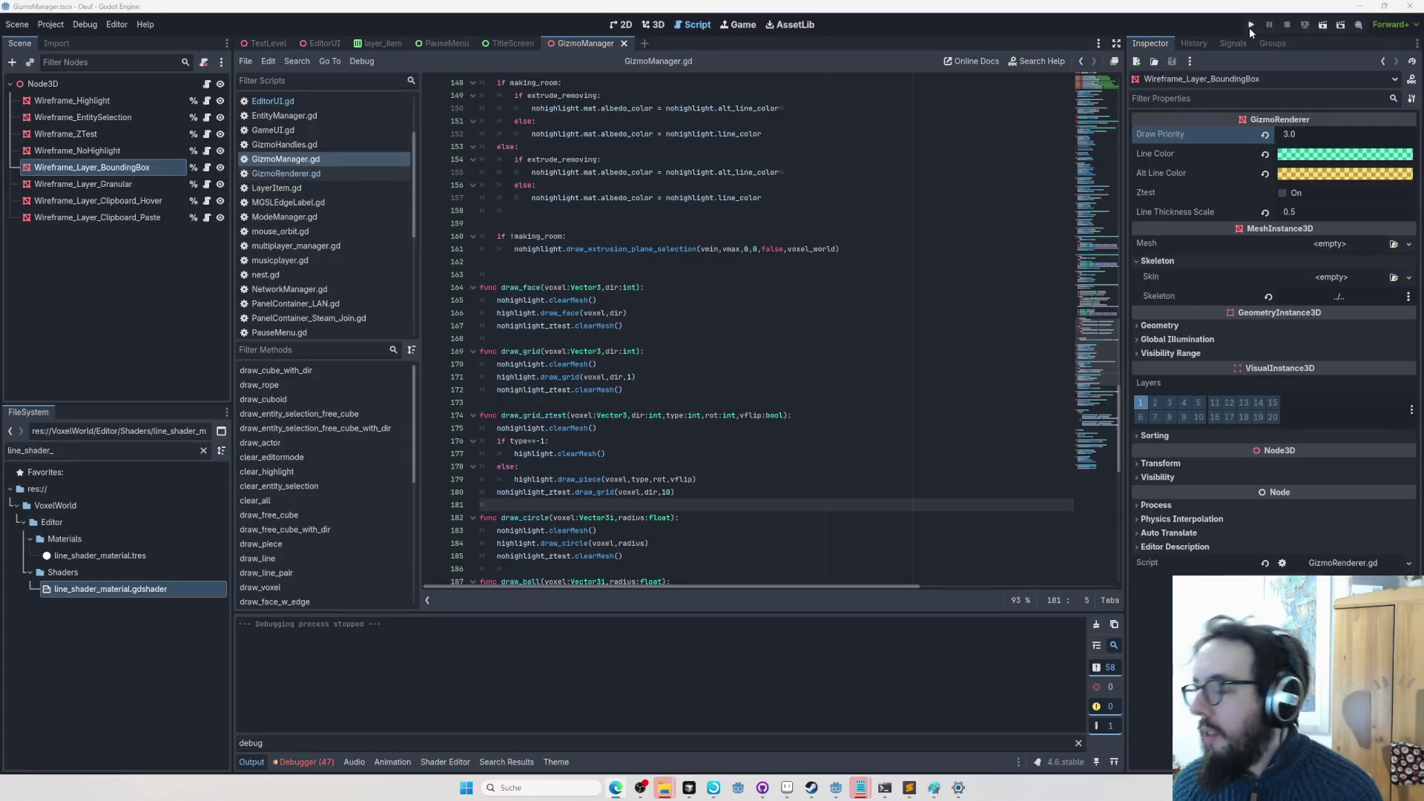
# Launch the game and load The Hut Roof save into the map editor
pyautogui.click(1249, 27)
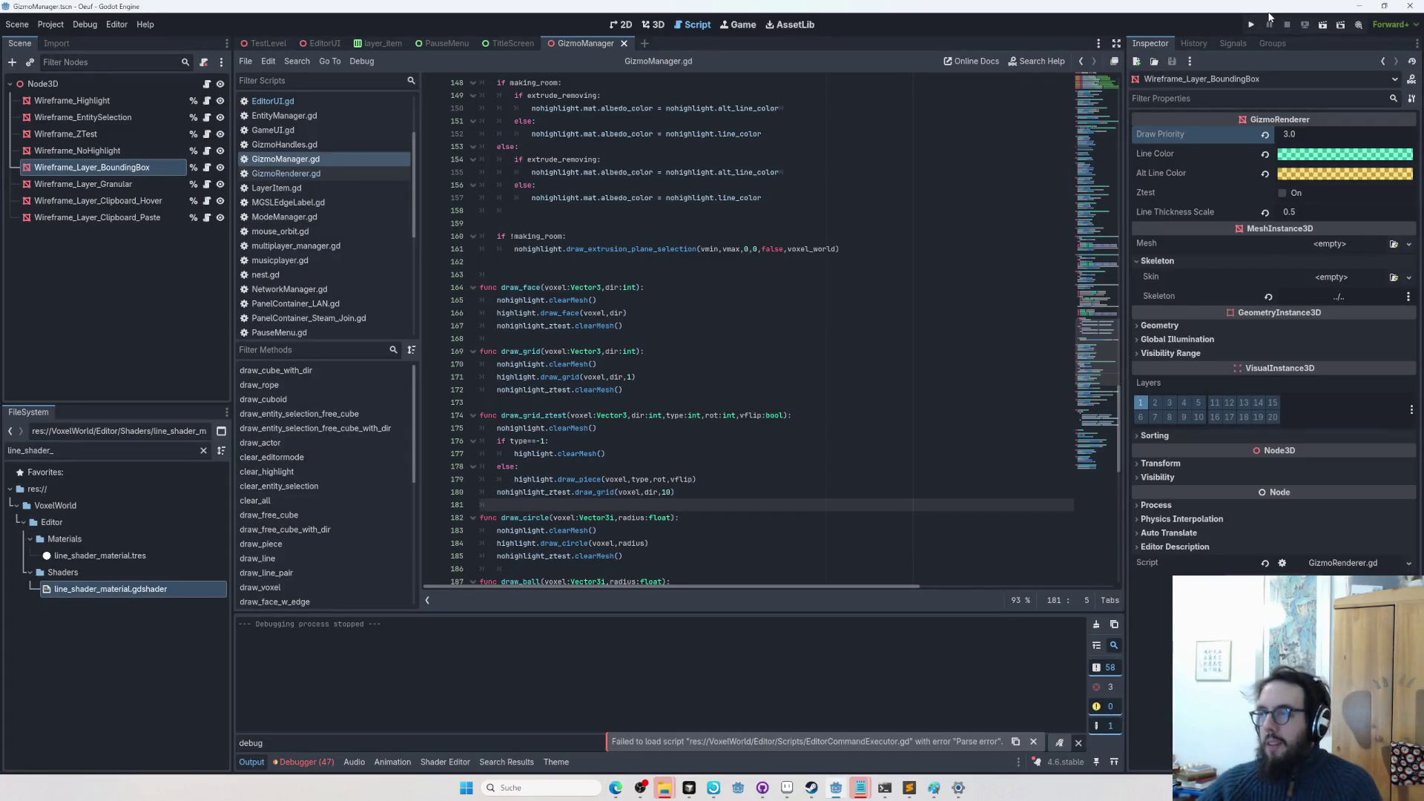
pyautogui.click(1249, 27)
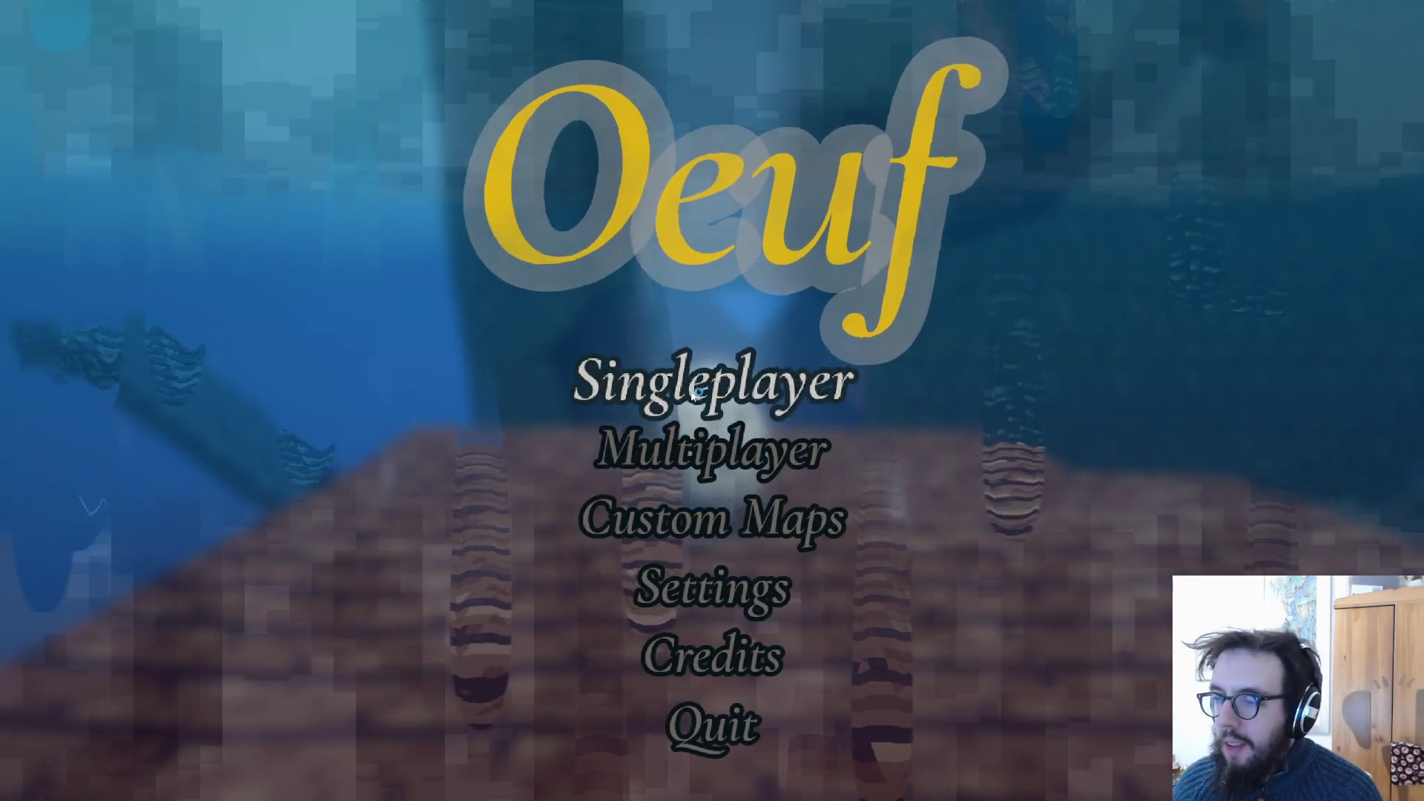
pyautogui.click(691, 385)
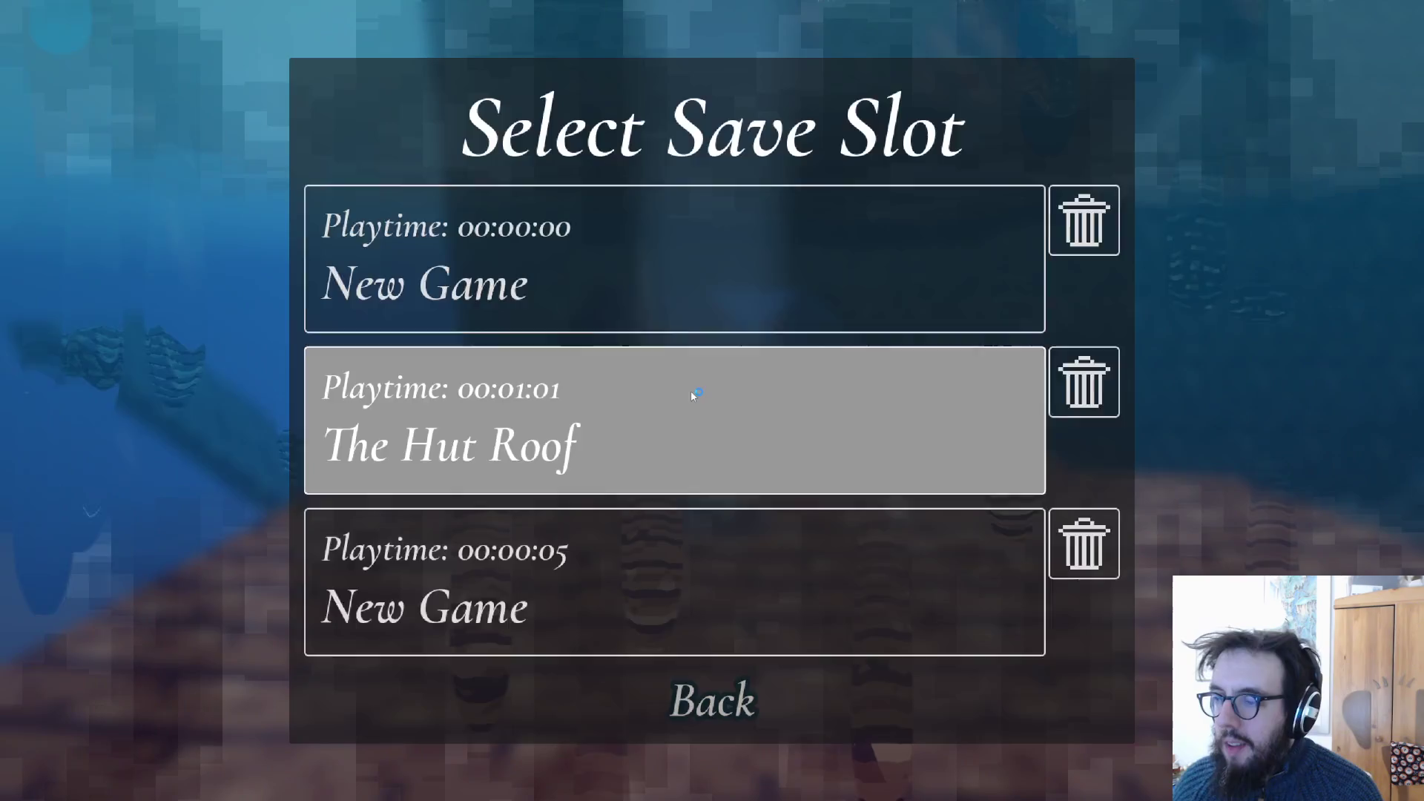
pyautogui.click(691, 390)
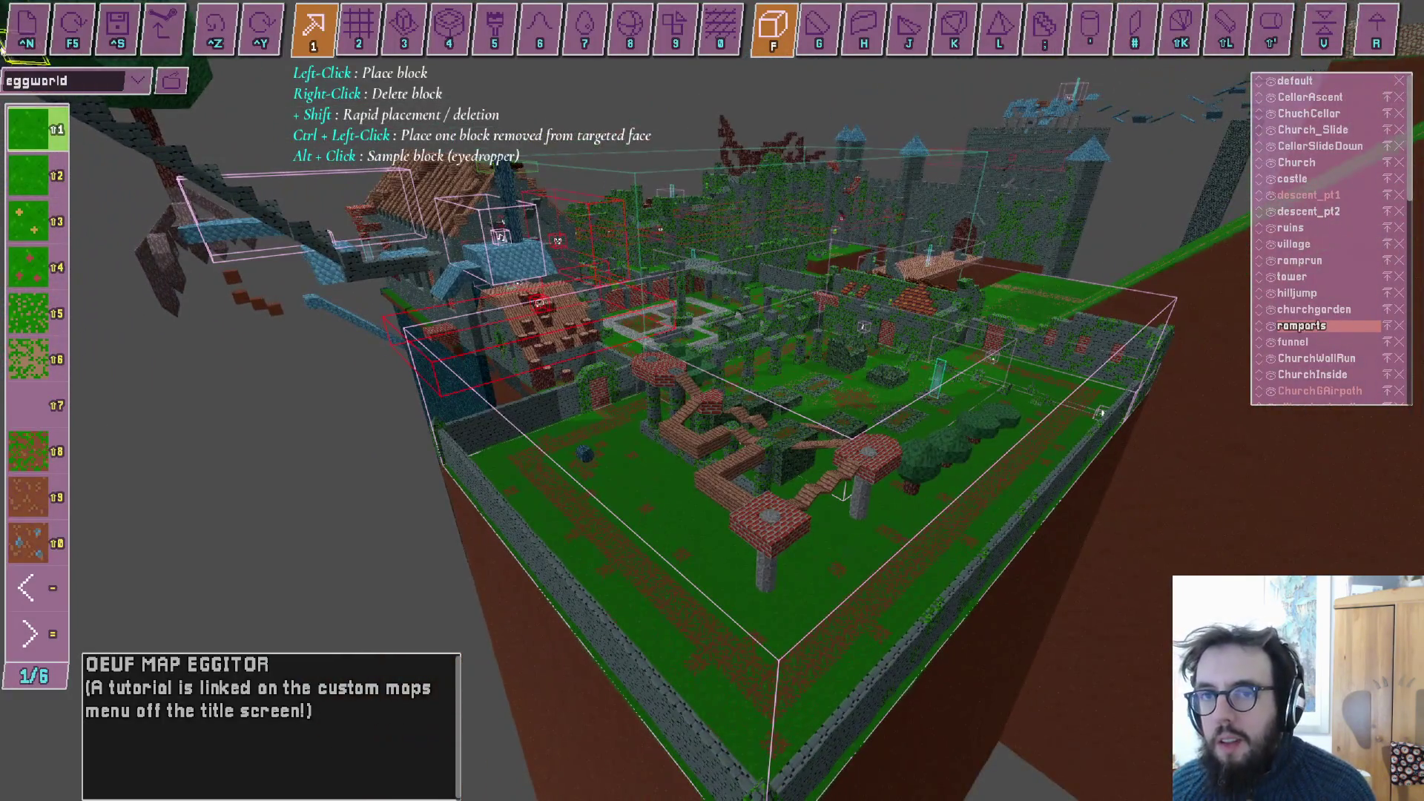
# Create a new level, undo it with Ctrl+Z, and return to the Godot editor
pyautogui.click(27, 29)
pyautogui.hotkey('ctrl', 'z')
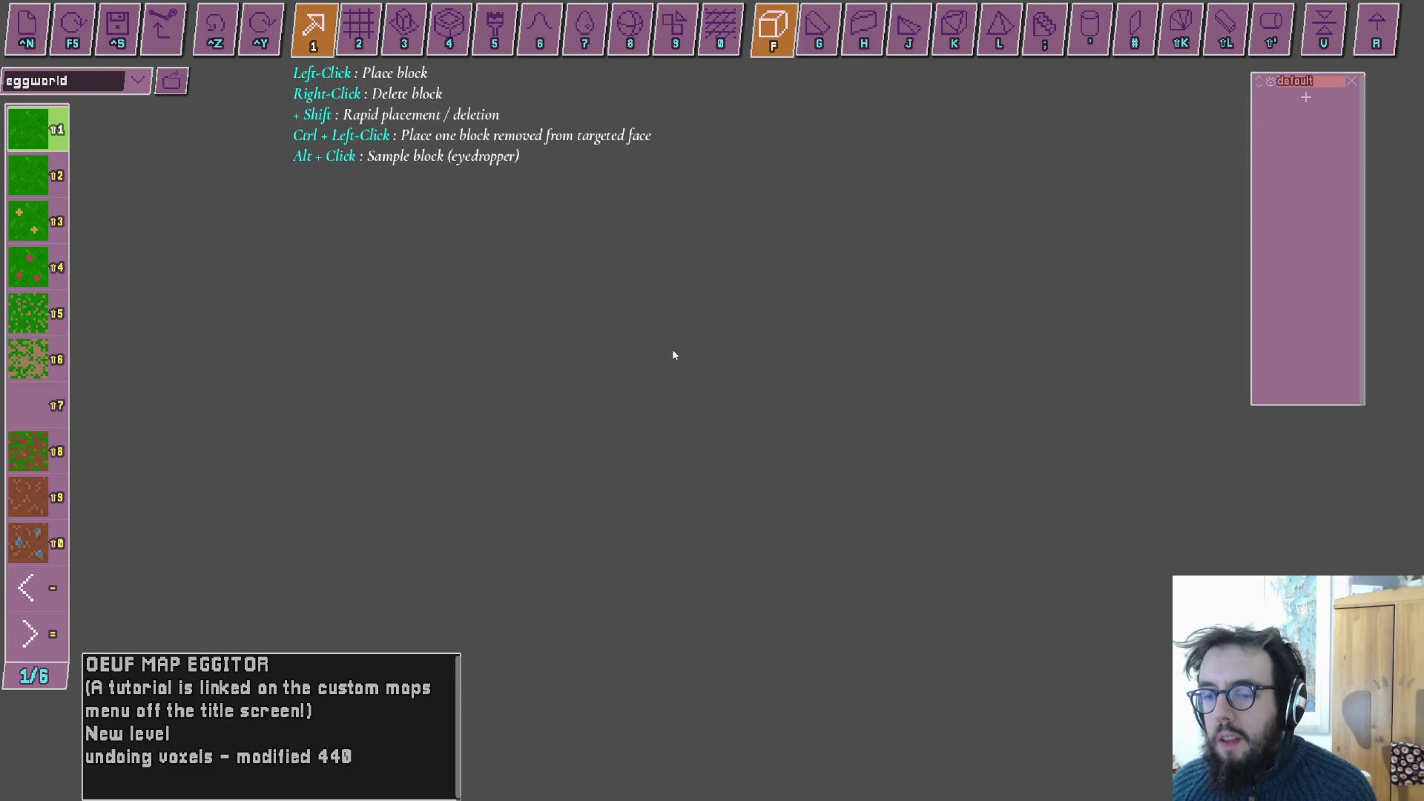
pyautogui.hotkey('alt', 'Tab')
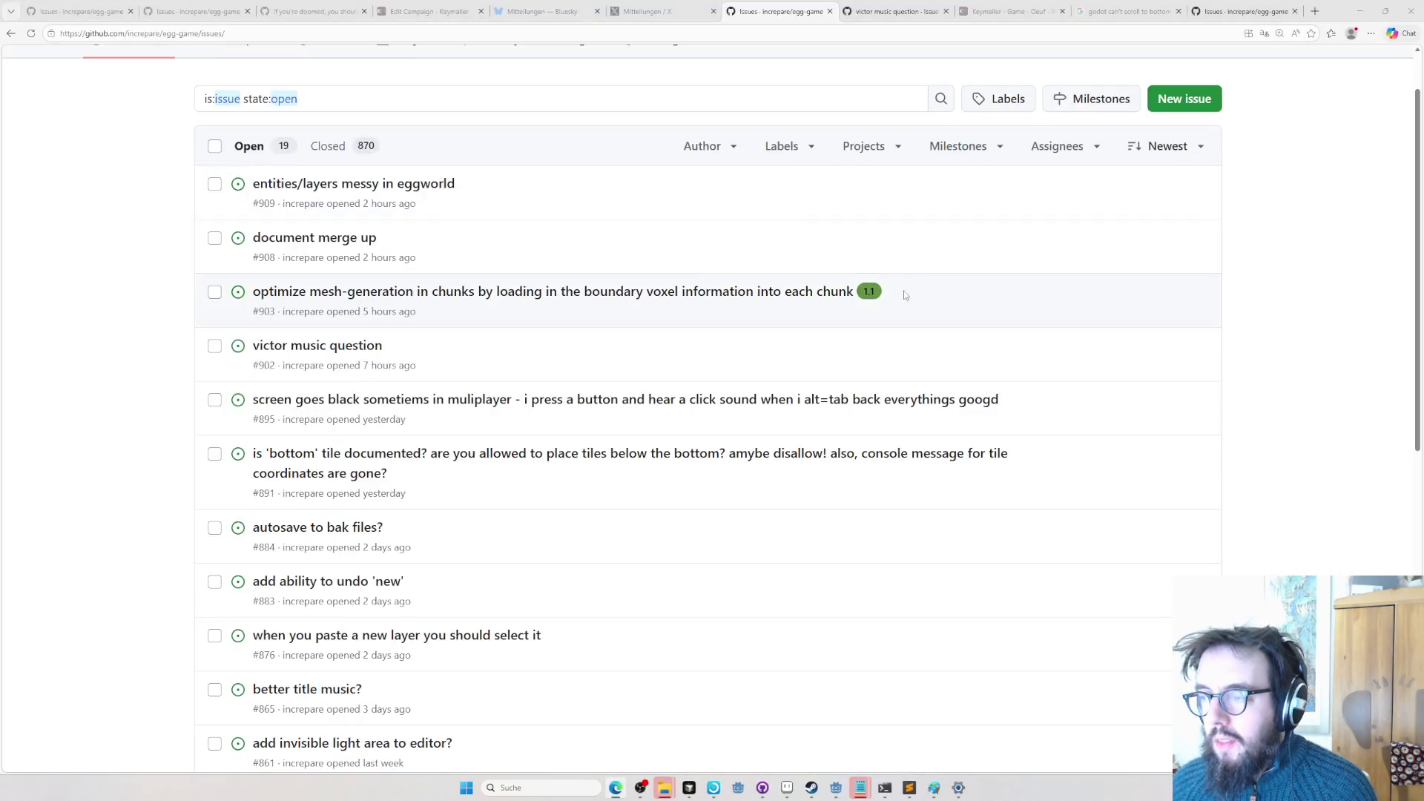
pyautogui.hotkey('alt', 'Tab')
# Inspect the debugger's stack trace and error list
pyautogui.click(302, 763)
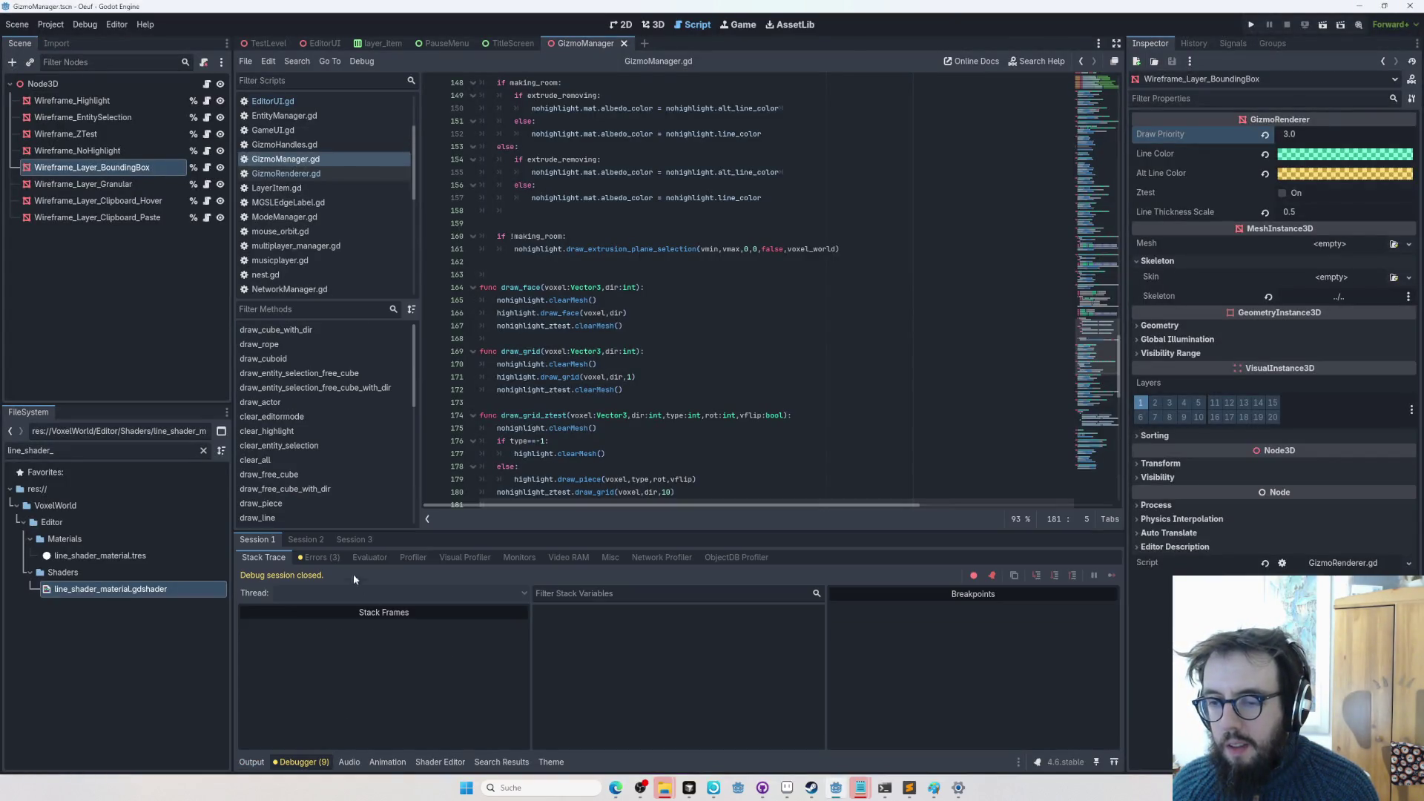
pyautogui.click(319, 557)
pyautogui.hotkey('alt', 'Tab')
pyautogui.hotkey('alt', 'Tab')
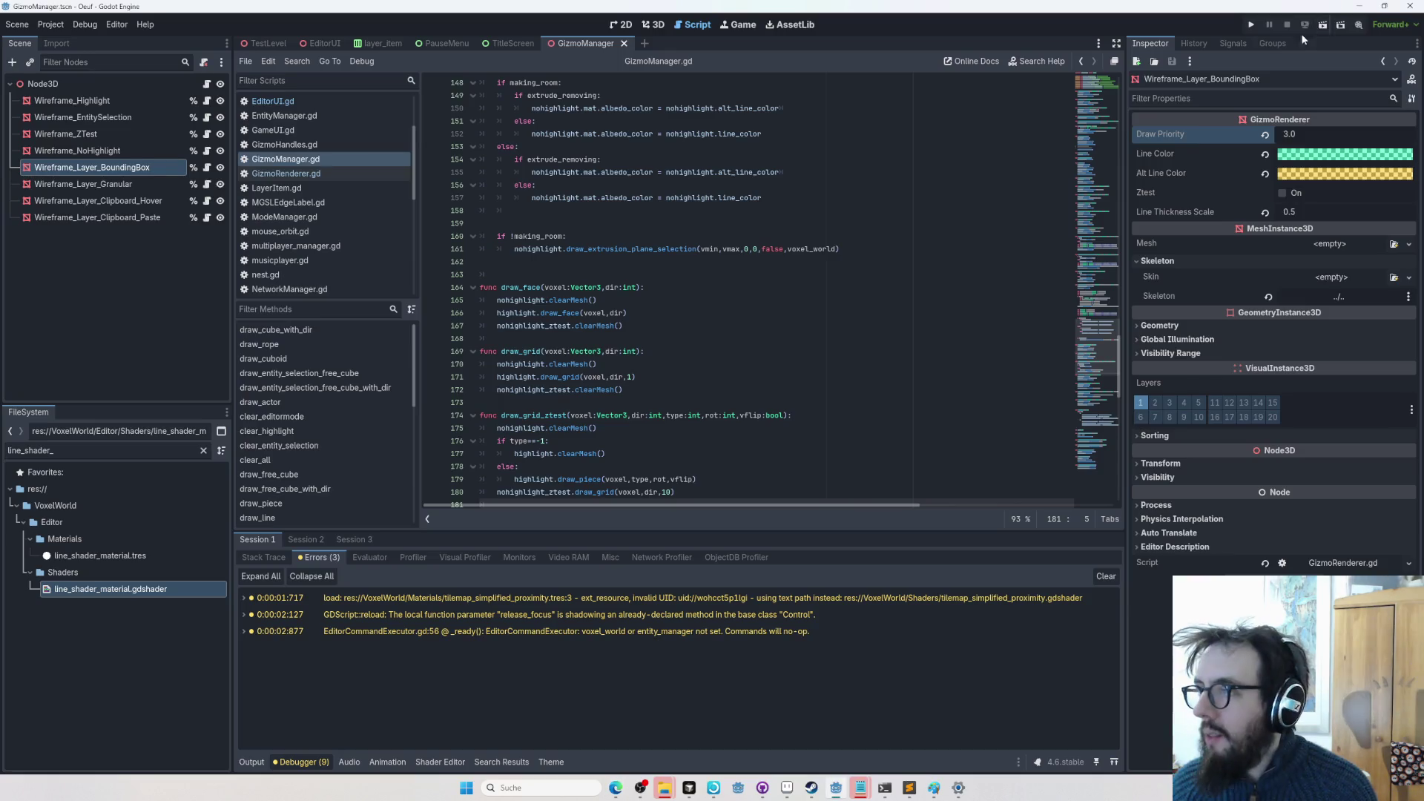
# Relaunch the game, load The Hut Roof, and create a blank grass new level
pyautogui.click(1249, 24)
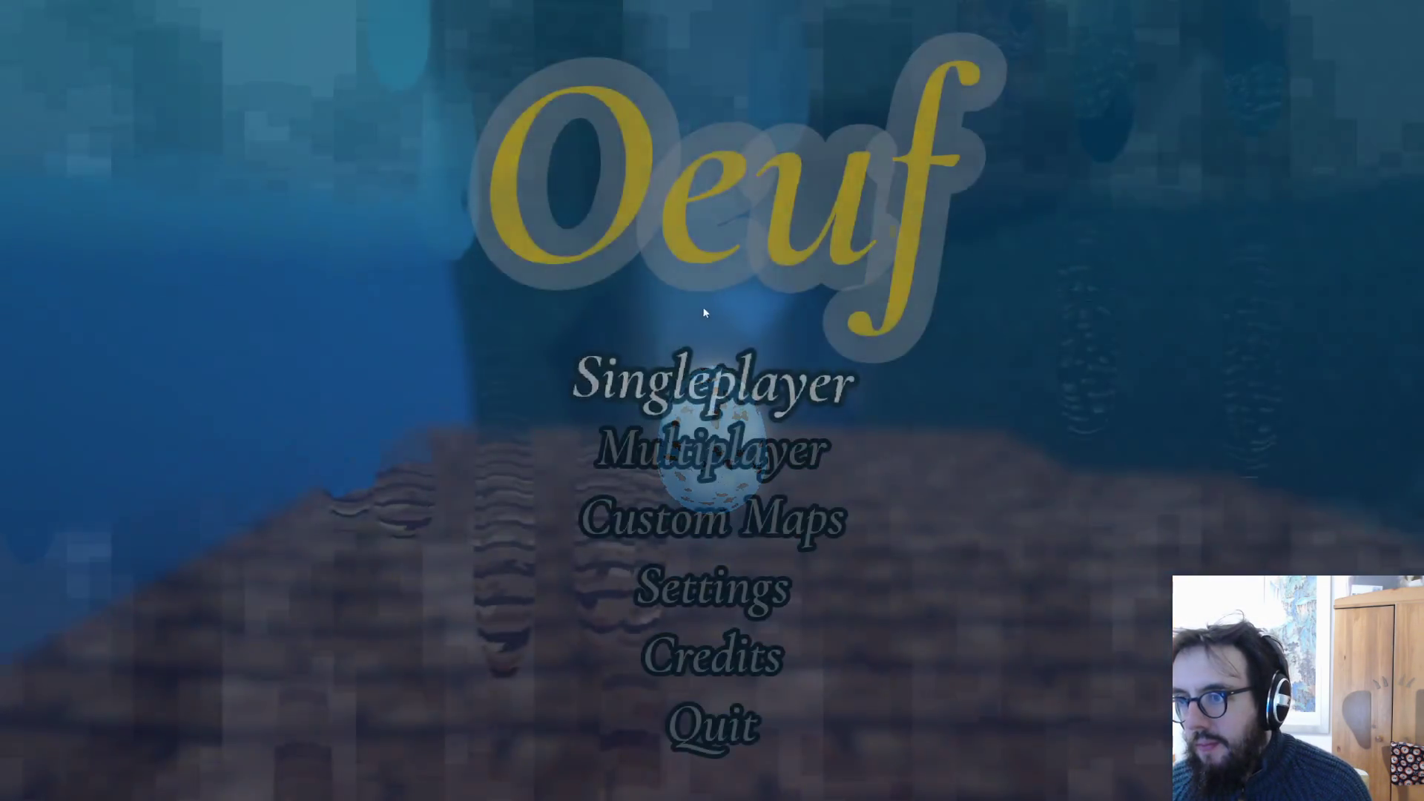
pyautogui.click(698, 376)
pyautogui.click(698, 376)
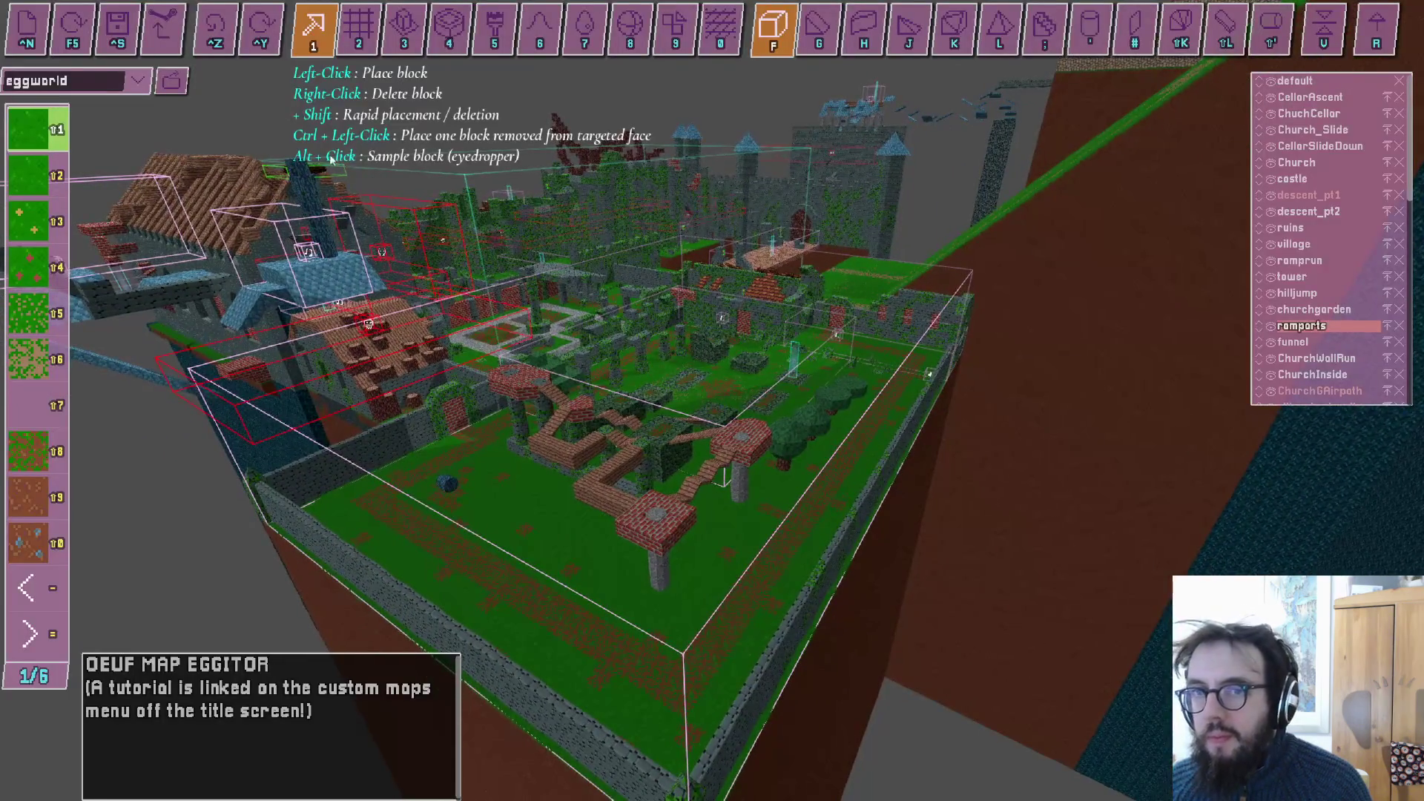
pyautogui.click(31, 25)
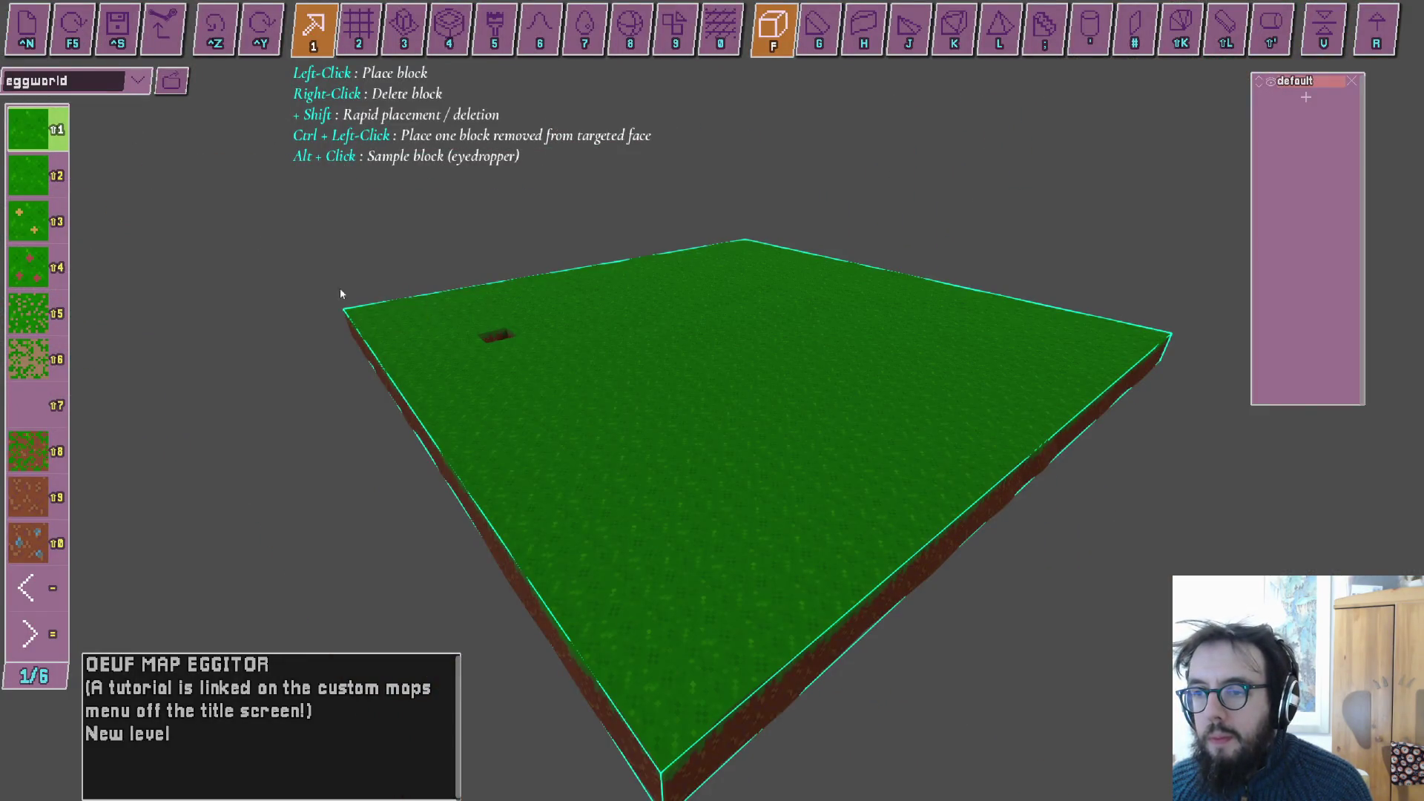
pyautogui.hotkey('alt', 'Tab')
pyautogui.hotkey('alt', 'Tab')
pyautogui.hotkey('alt', 'Tab')
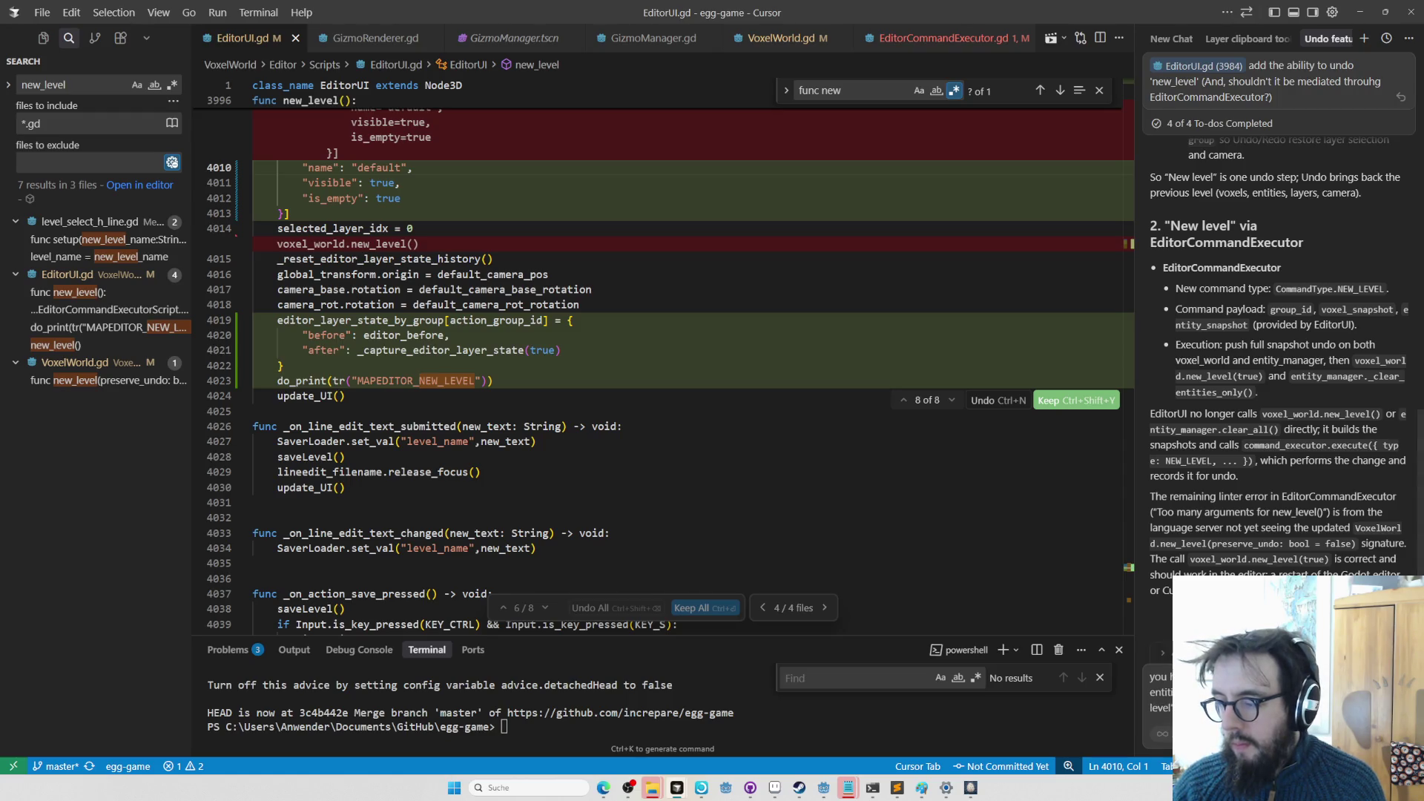
# Send the clear-entities-first request, then retest undoing the new level in the running game
pyautogui.press('Return')
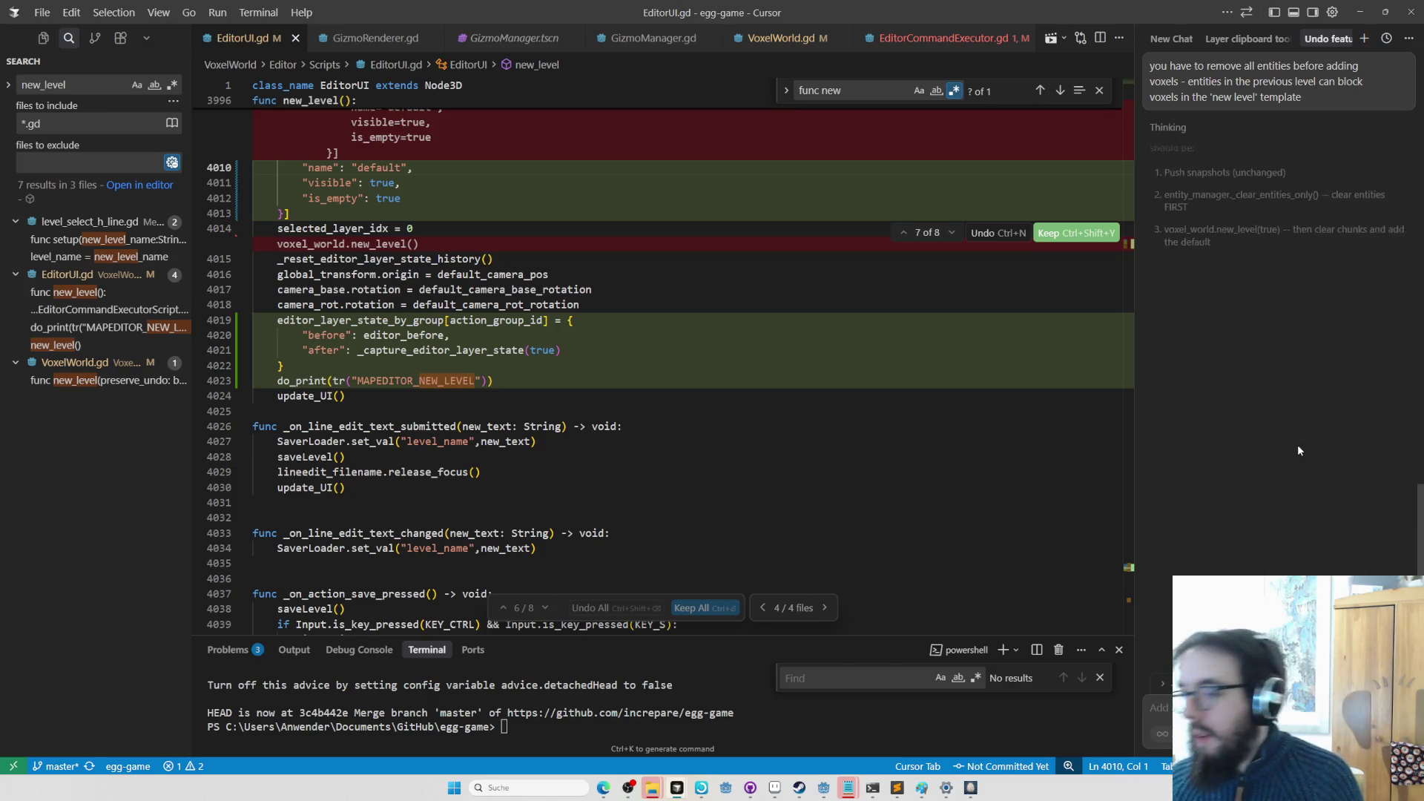
pyautogui.hotkey('alt', 'Tab')
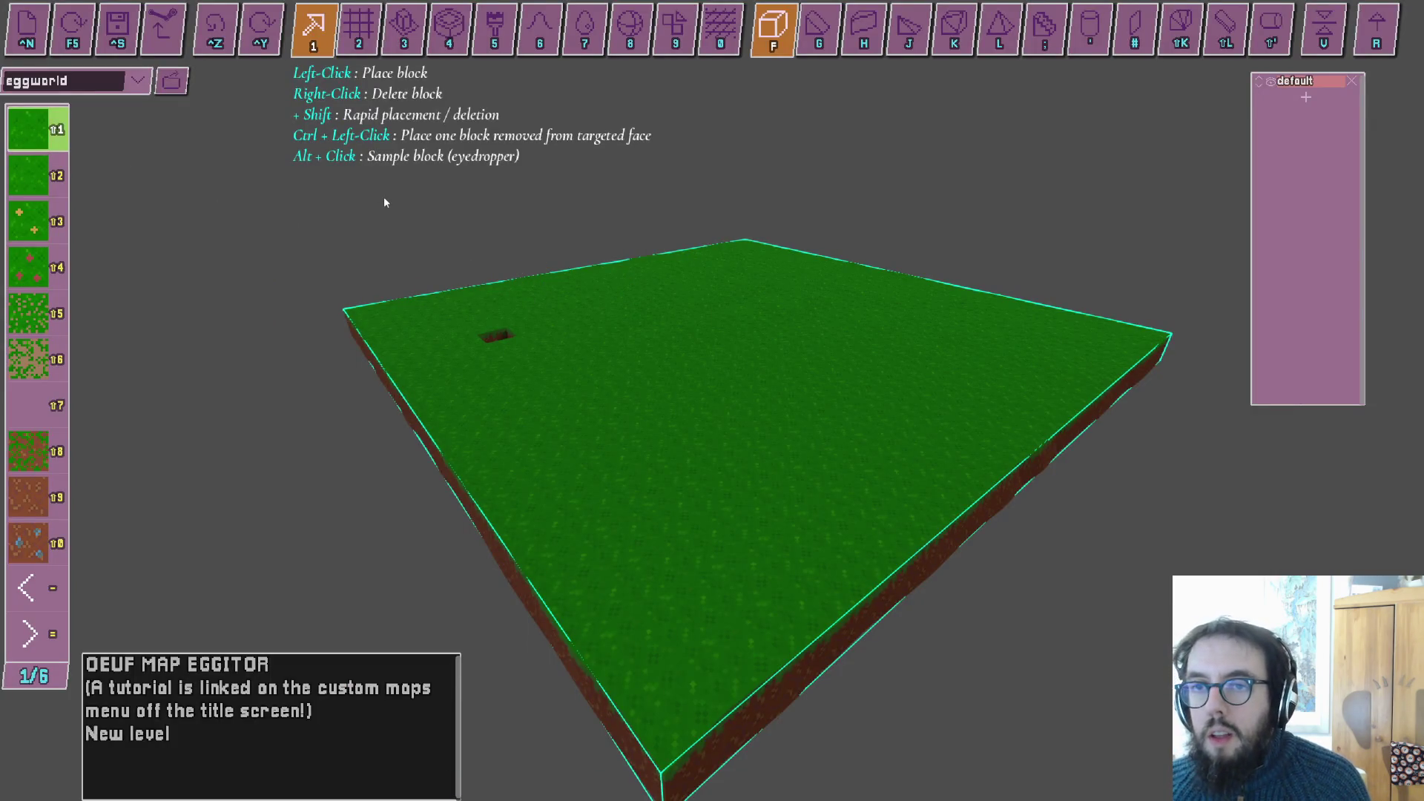
pyautogui.hotkey('ctrl', 'z')
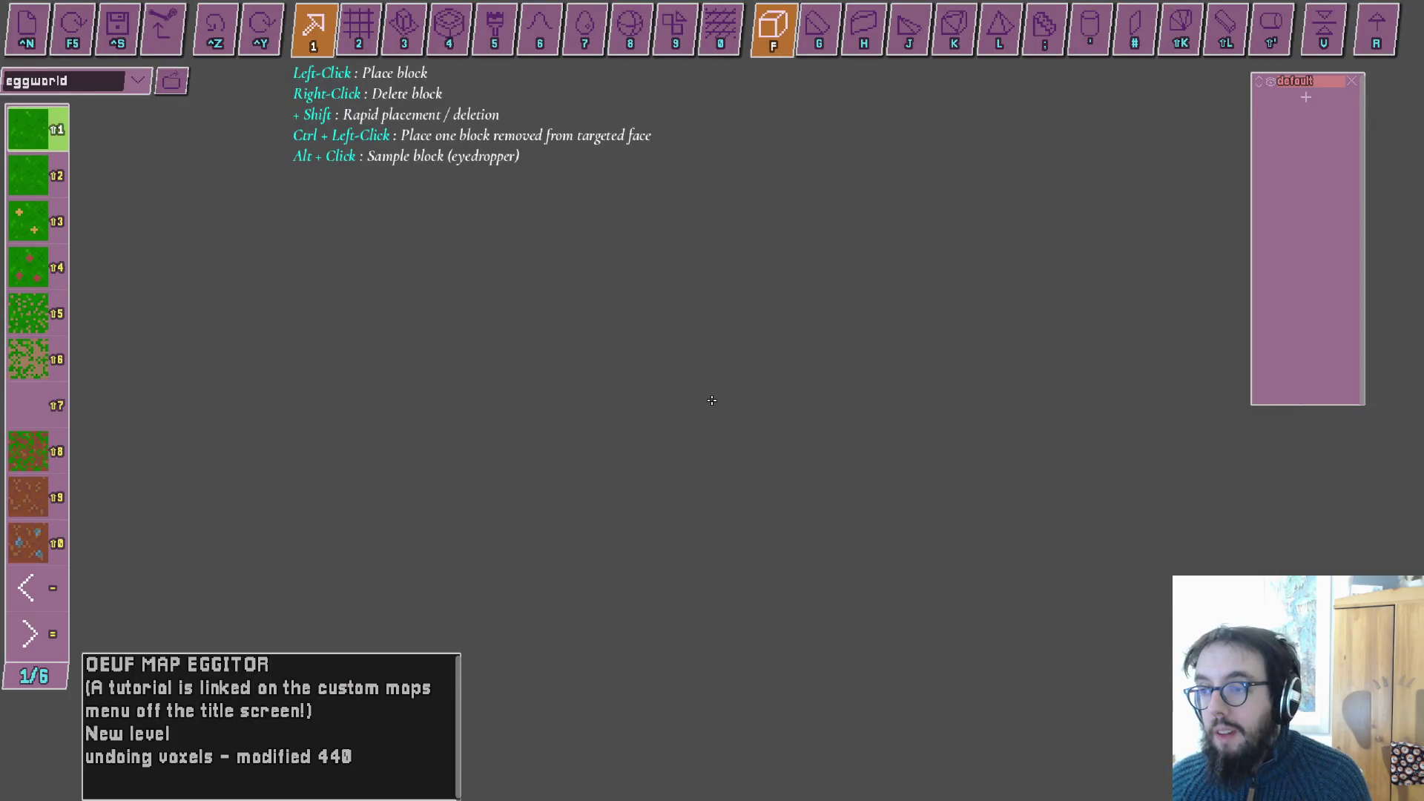
pyautogui.hotkey('alt', 'Tab')
pyautogui.hotkey('alt', 'Tab')
pyautogui.hotkey('alt', 'Tab')
pyautogui.hotkey('alt', 'Tab')
pyautogui.hotkey('alt', 'Tab')
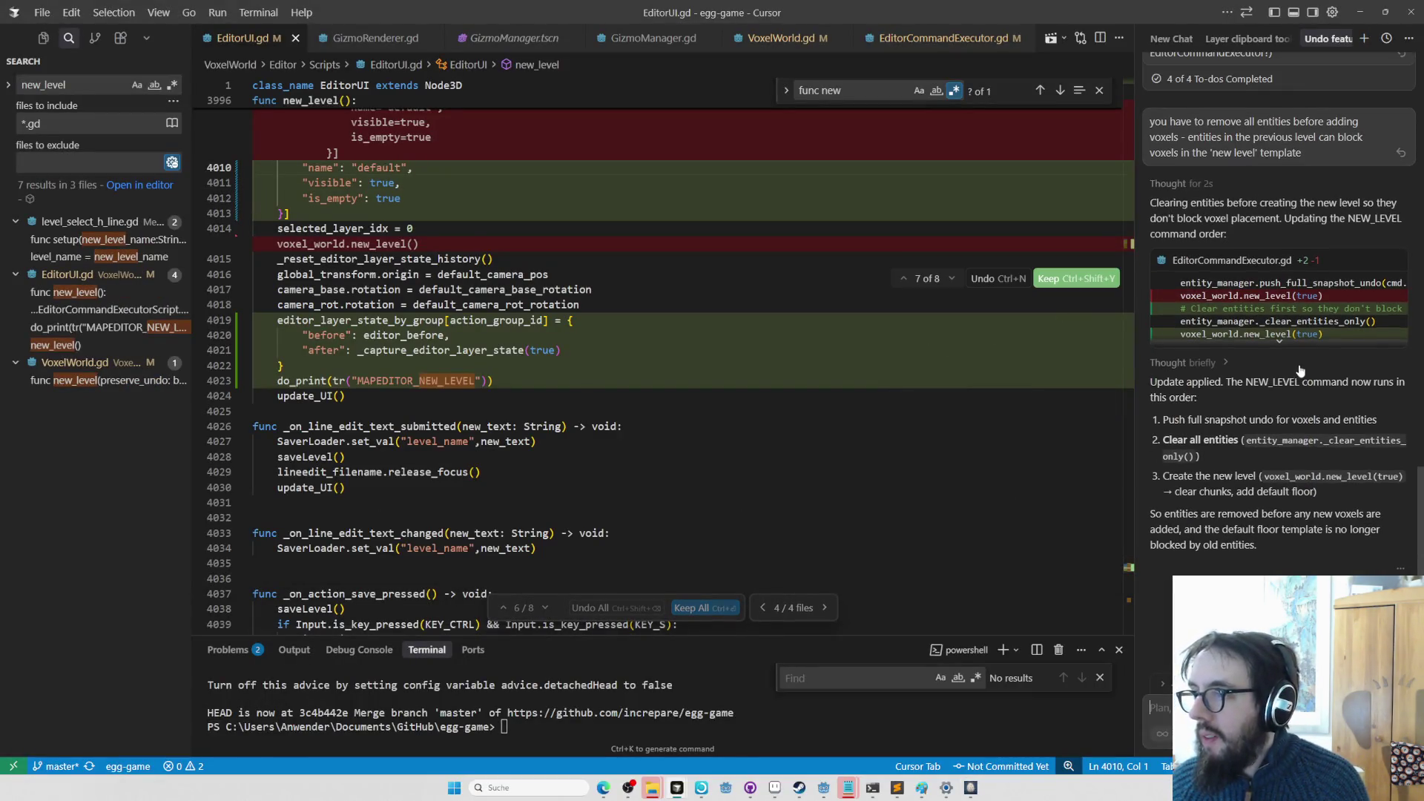
pyautogui.hotkey('alt', 'Tab')
pyautogui.hotkey('alt', 'Tab')
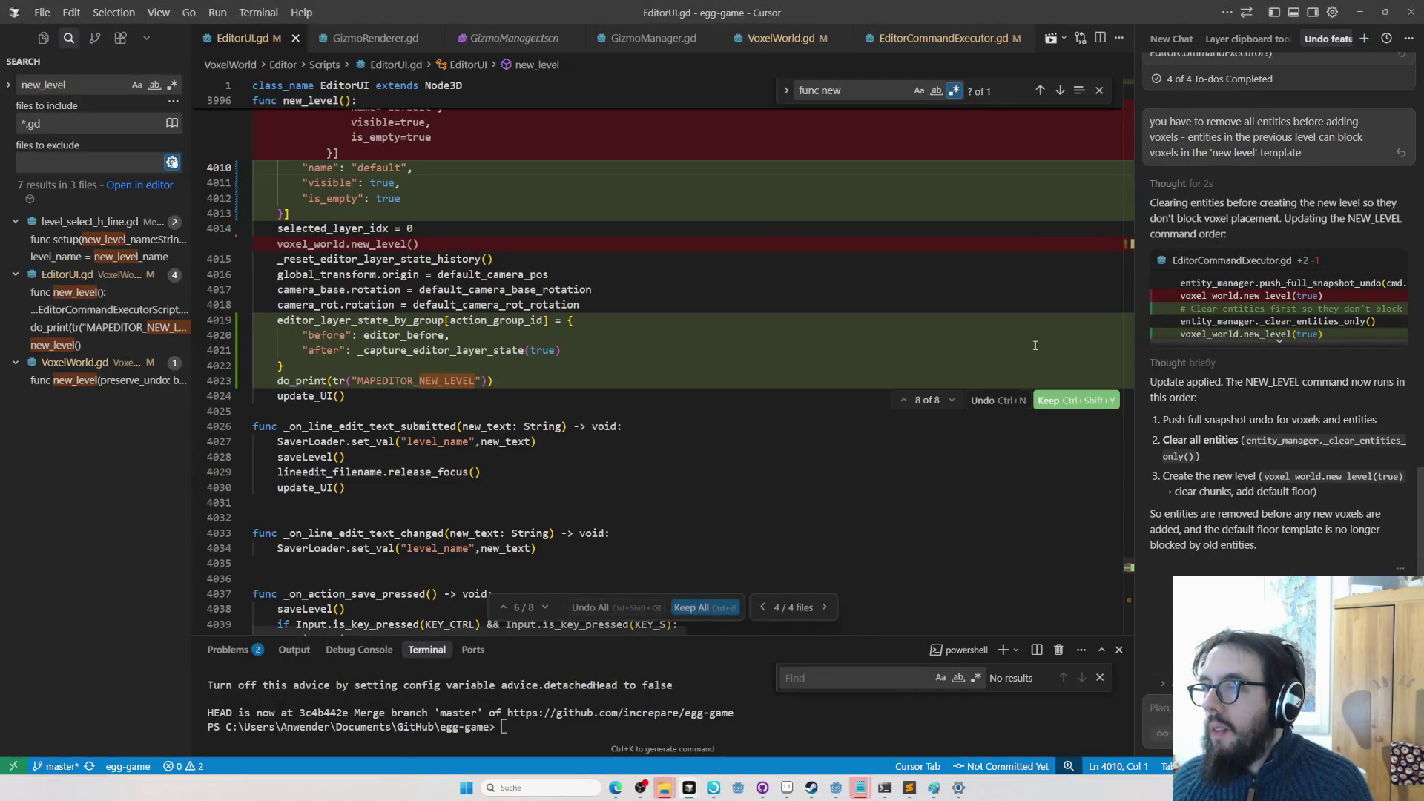
pyautogui.hotkey('alt', 'Tab')
pyautogui.press('Escape')
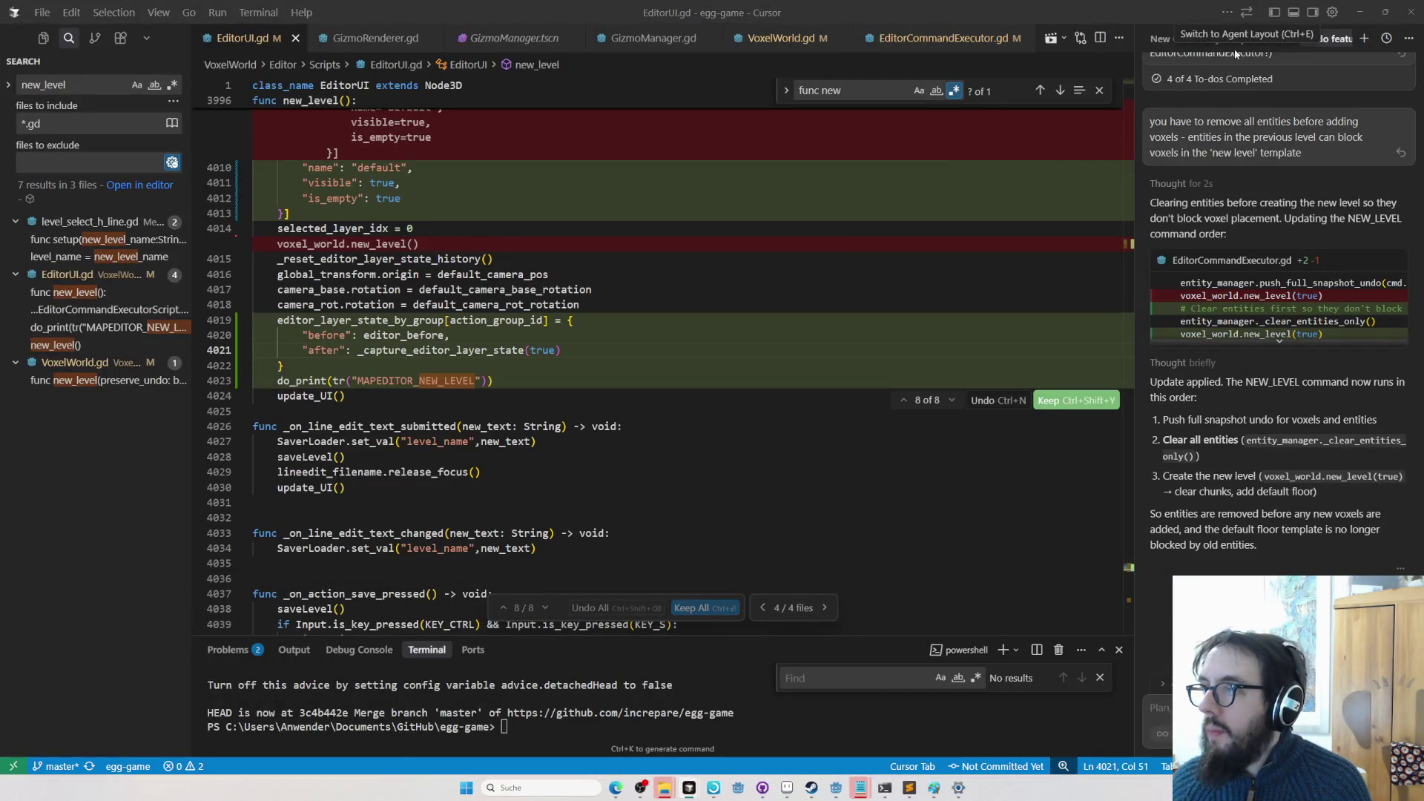
pyautogui.hotkey('alt', 'Tab')
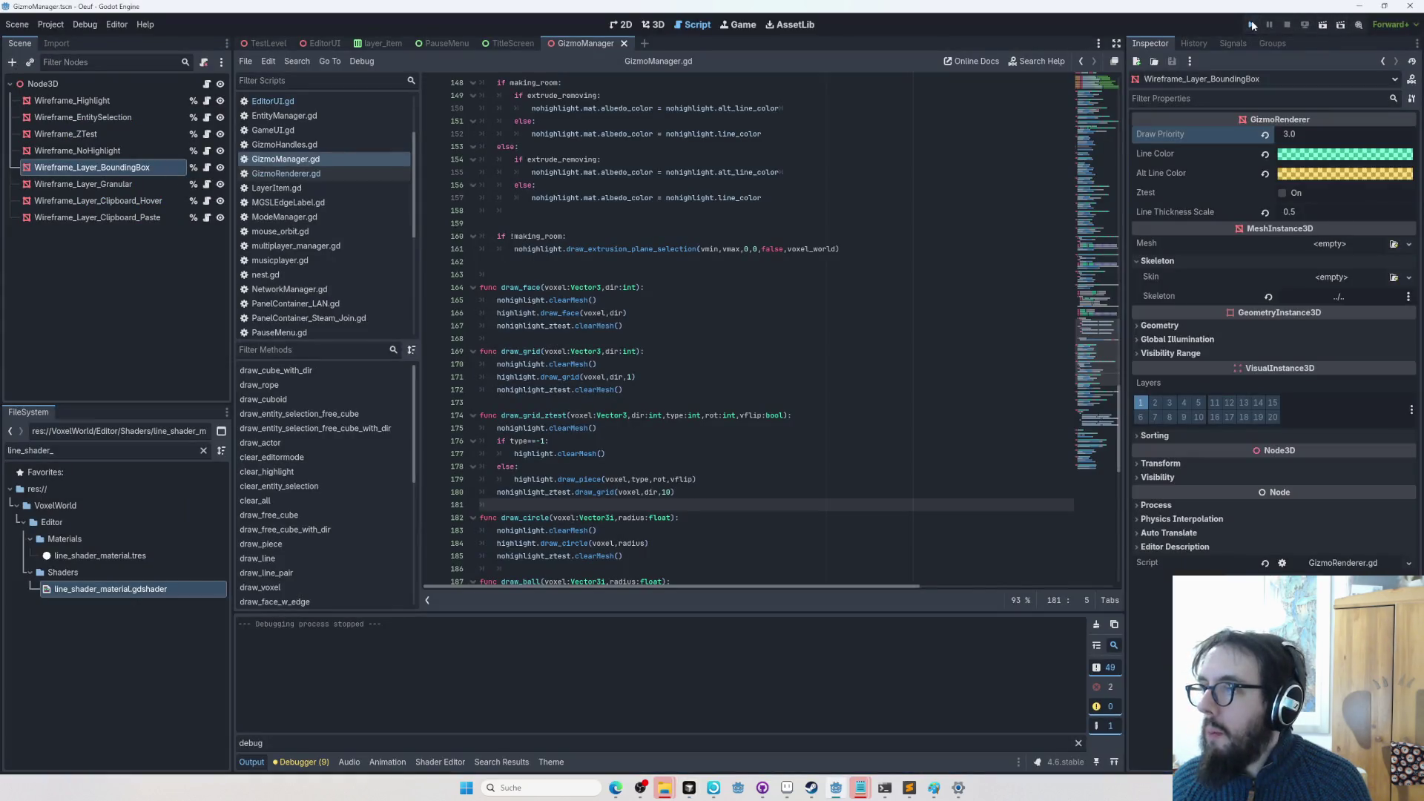
# Run the project, delete The Hut Roof save, start the empty slot, and create a new level with Ctrl+N
pyautogui.click(1252, 20)
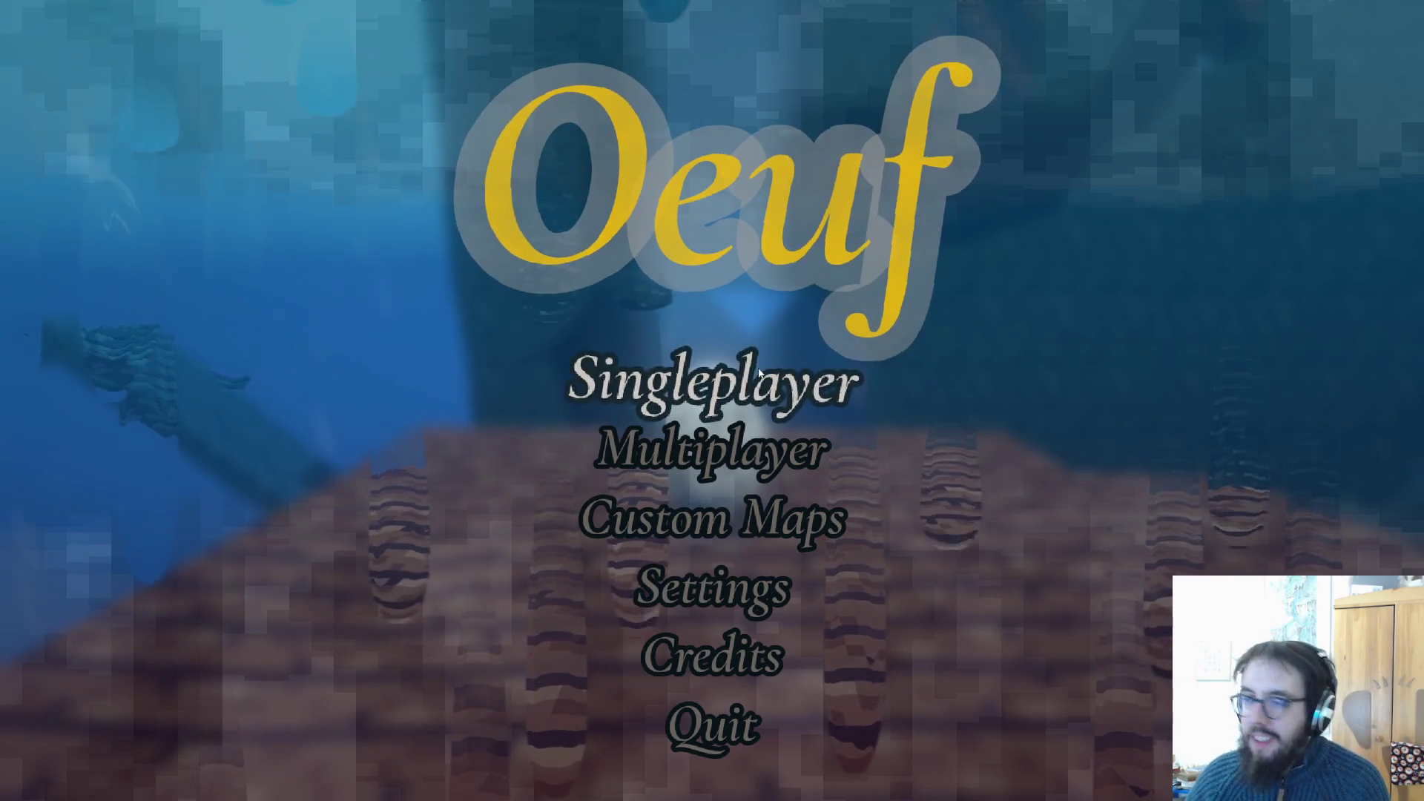
pyautogui.click(768, 403)
pyautogui.click(1084, 382)
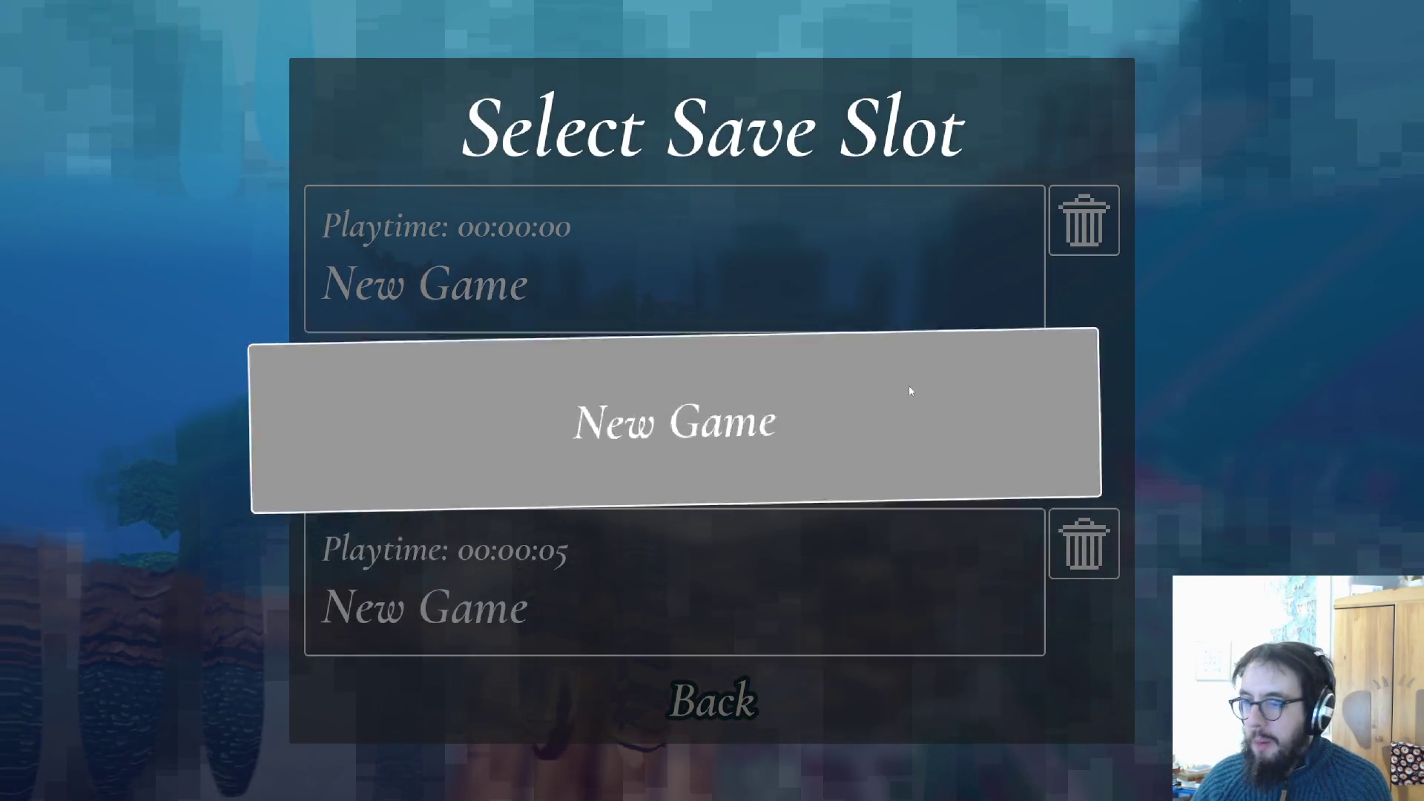
pyautogui.click(912, 393)
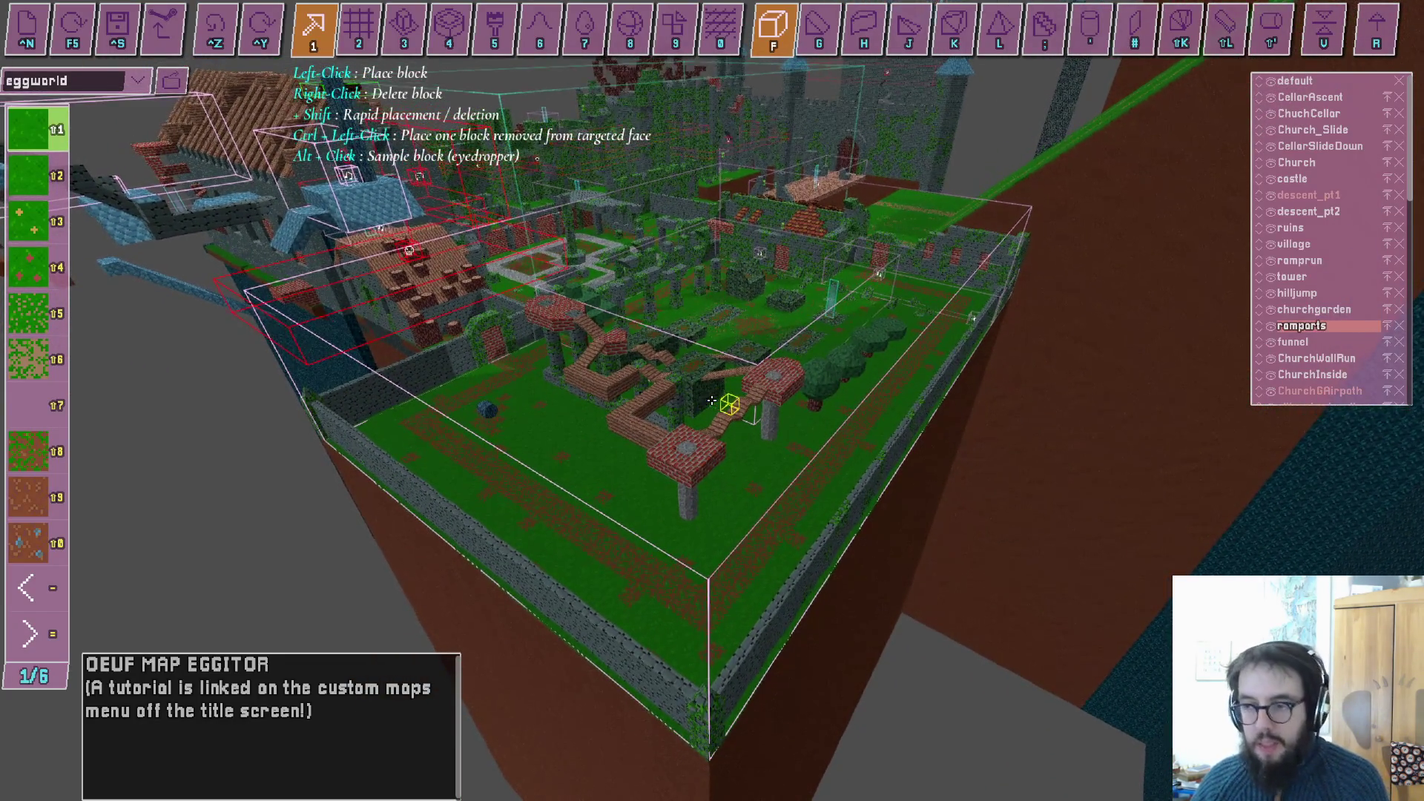
pyautogui.hotkey('ctrl', 'n')
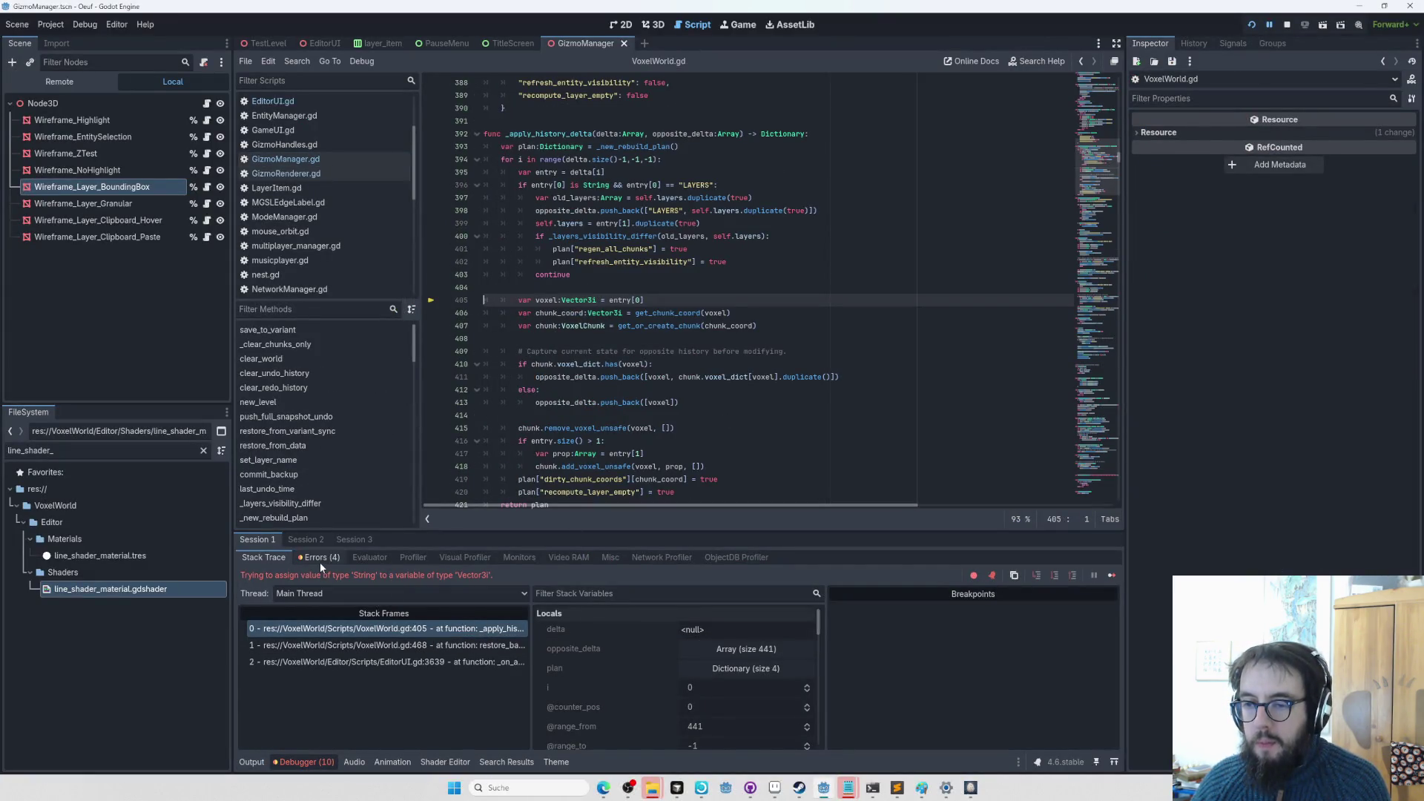
# Jump to the failing VoxelWorld.gd code and accept all the agent's pending edits in Cursor
pyautogui.click(387, 628)
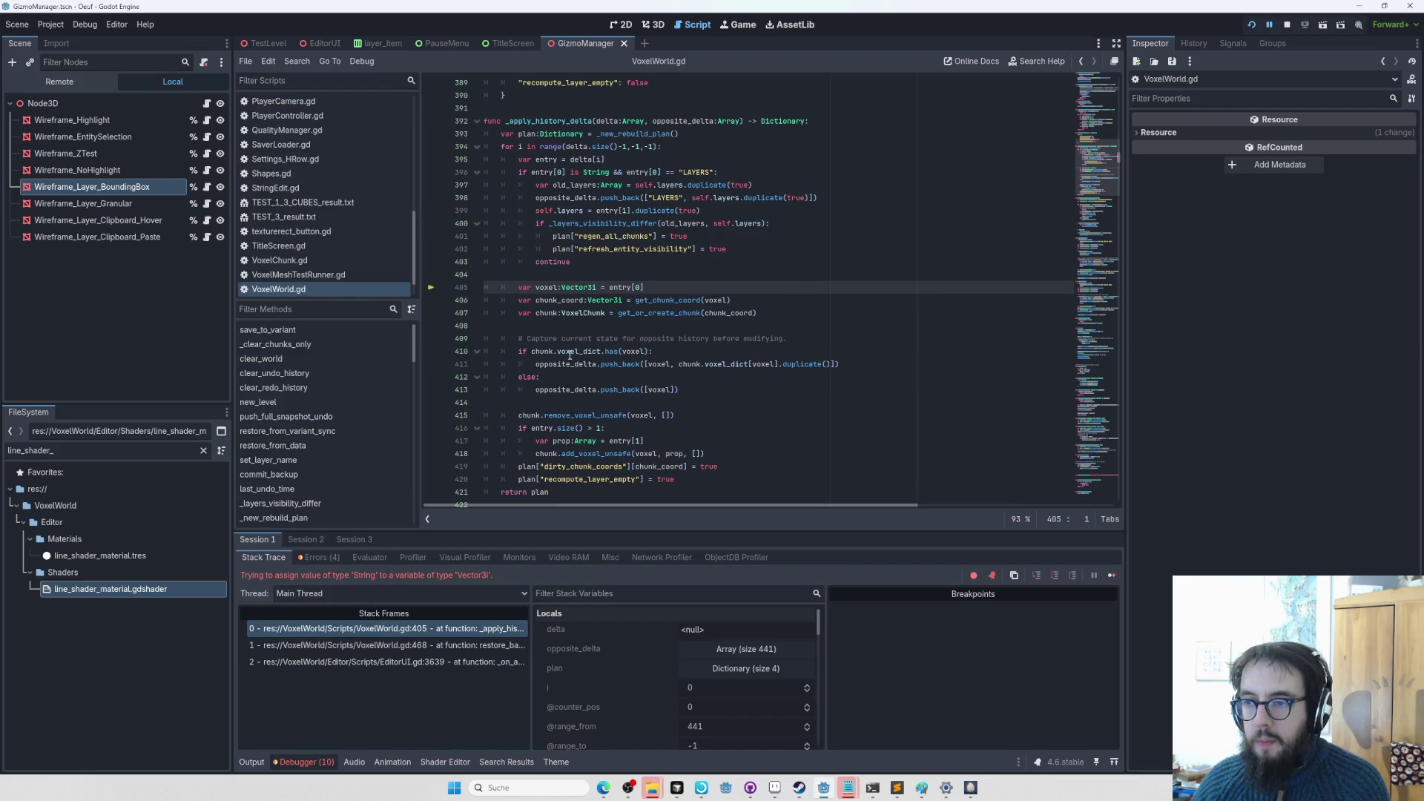
pyautogui.scroll(3, 568, 353)
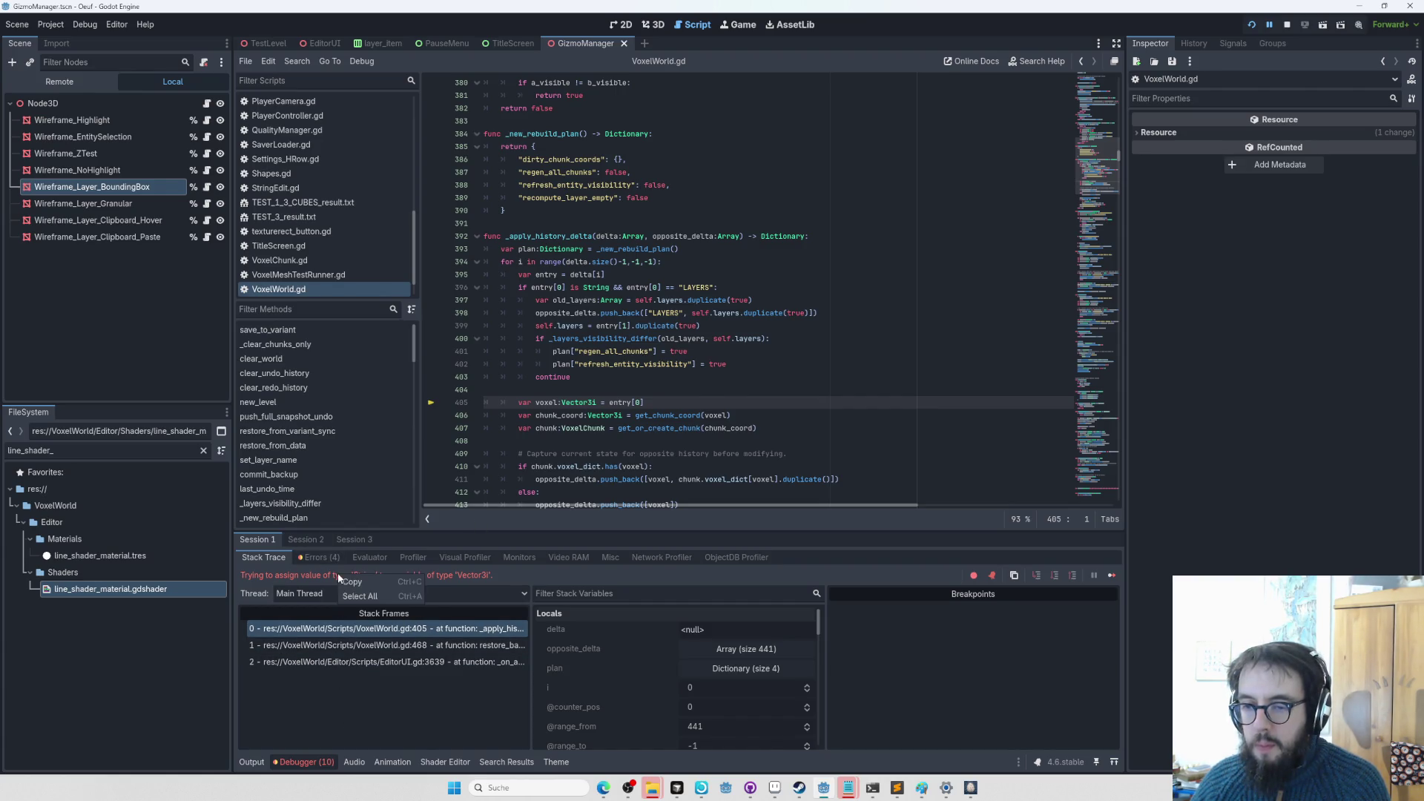
pyautogui.hotkey('alt', 'Tab')
pyautogui.hotkey('alt', 'Tab')
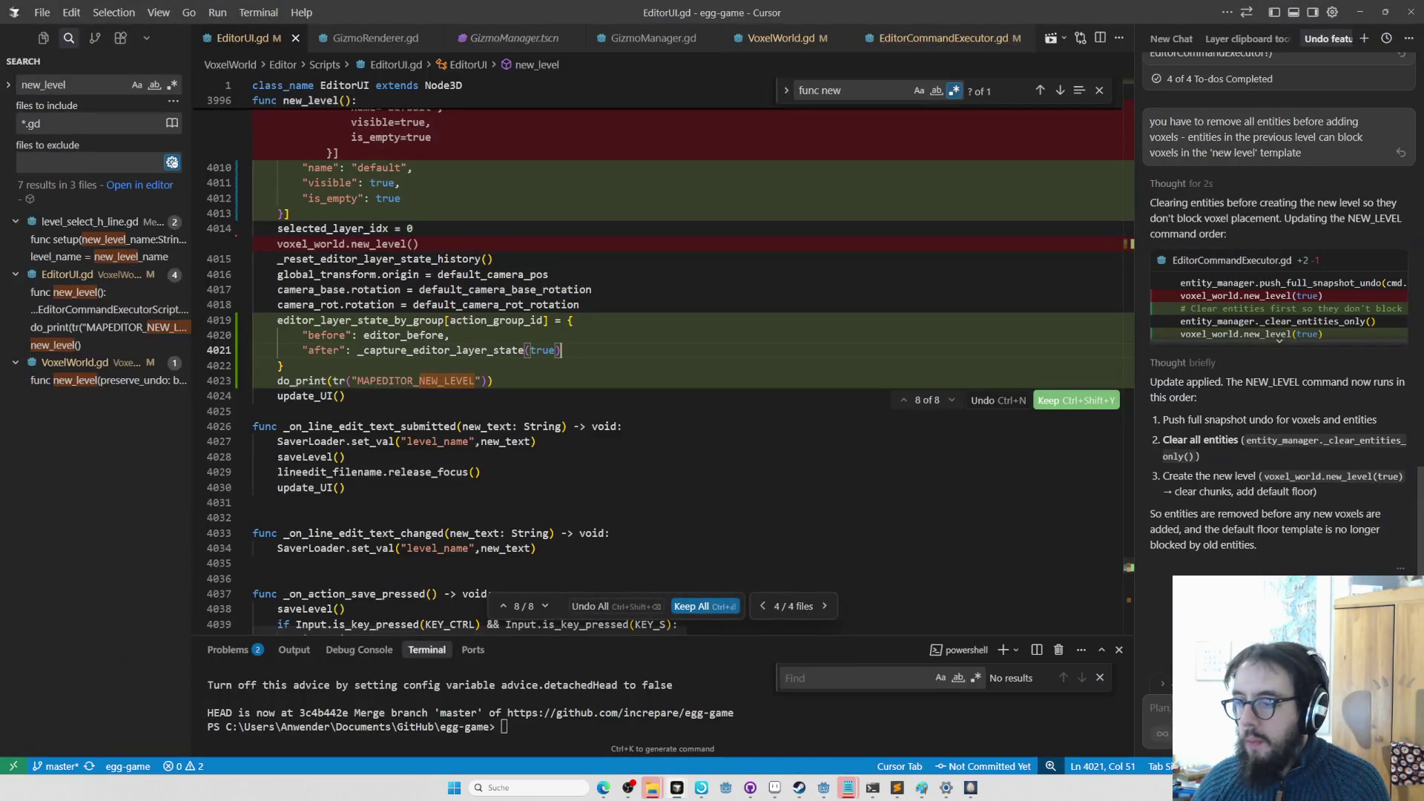
pyautogui.click(704, 606)
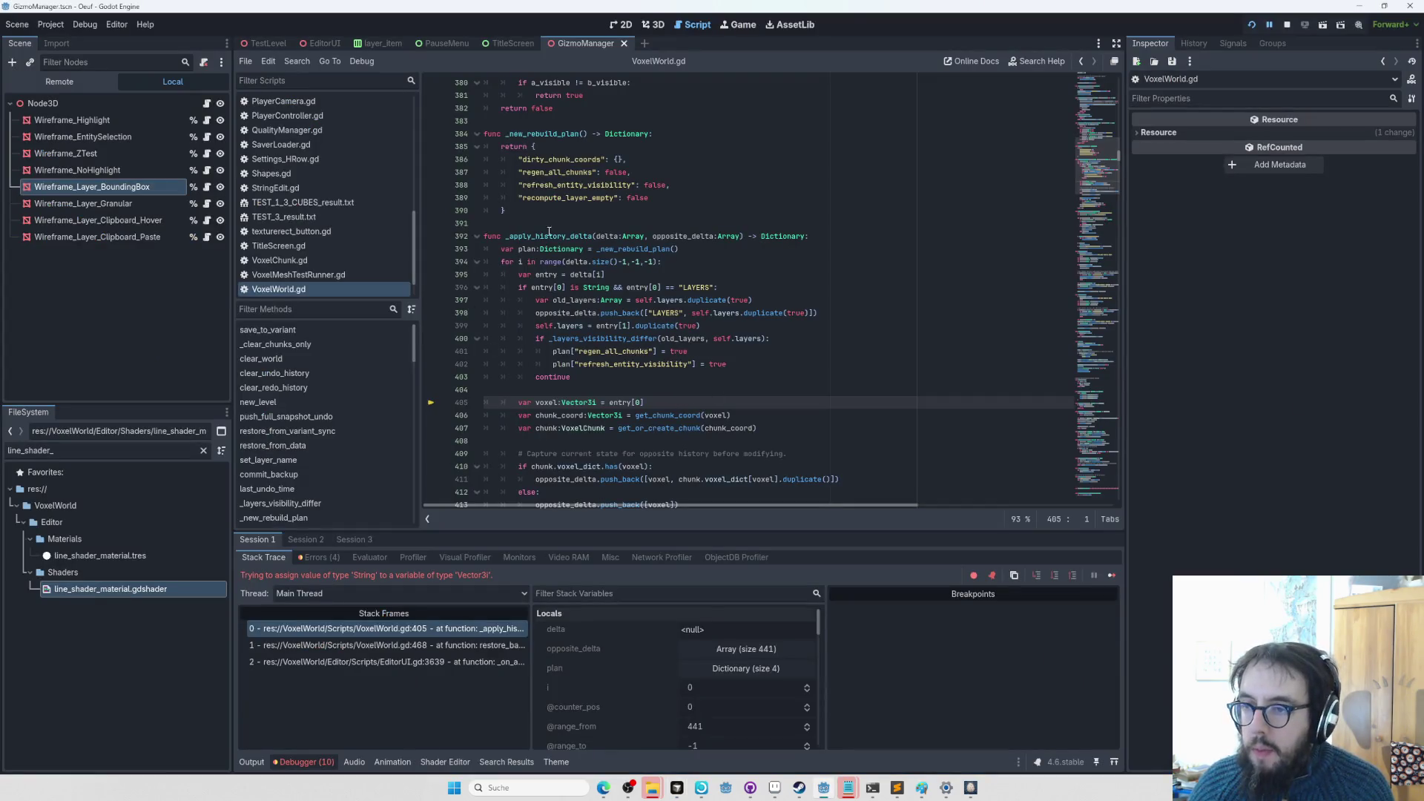
# Inspect the line 405 stack frame and select the String-to-Vector3i error message
pyautogui.click(369, 630)
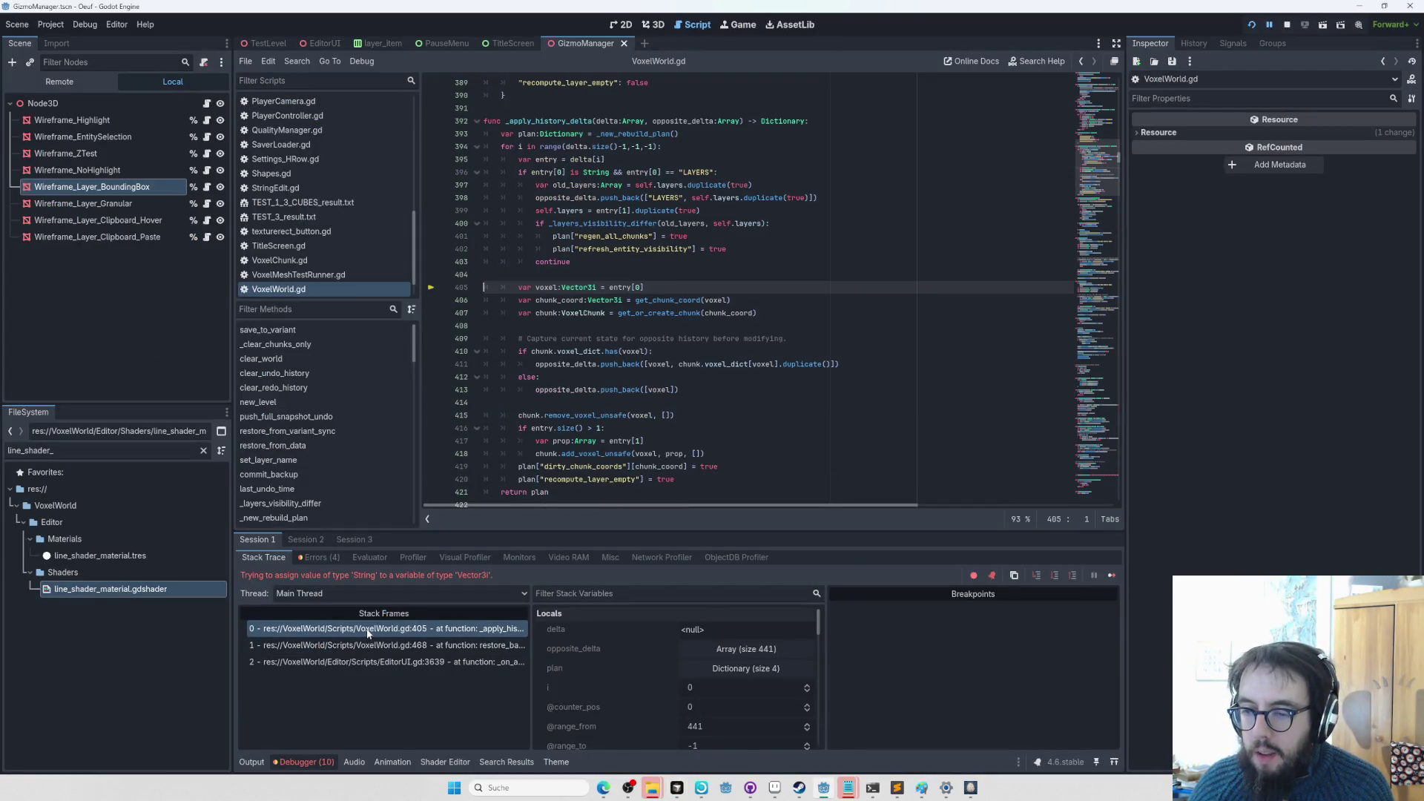
pyautogui.click(444, 597)
pyautogui.rightClick(428, 575)
pyautogui.click(437, 583)
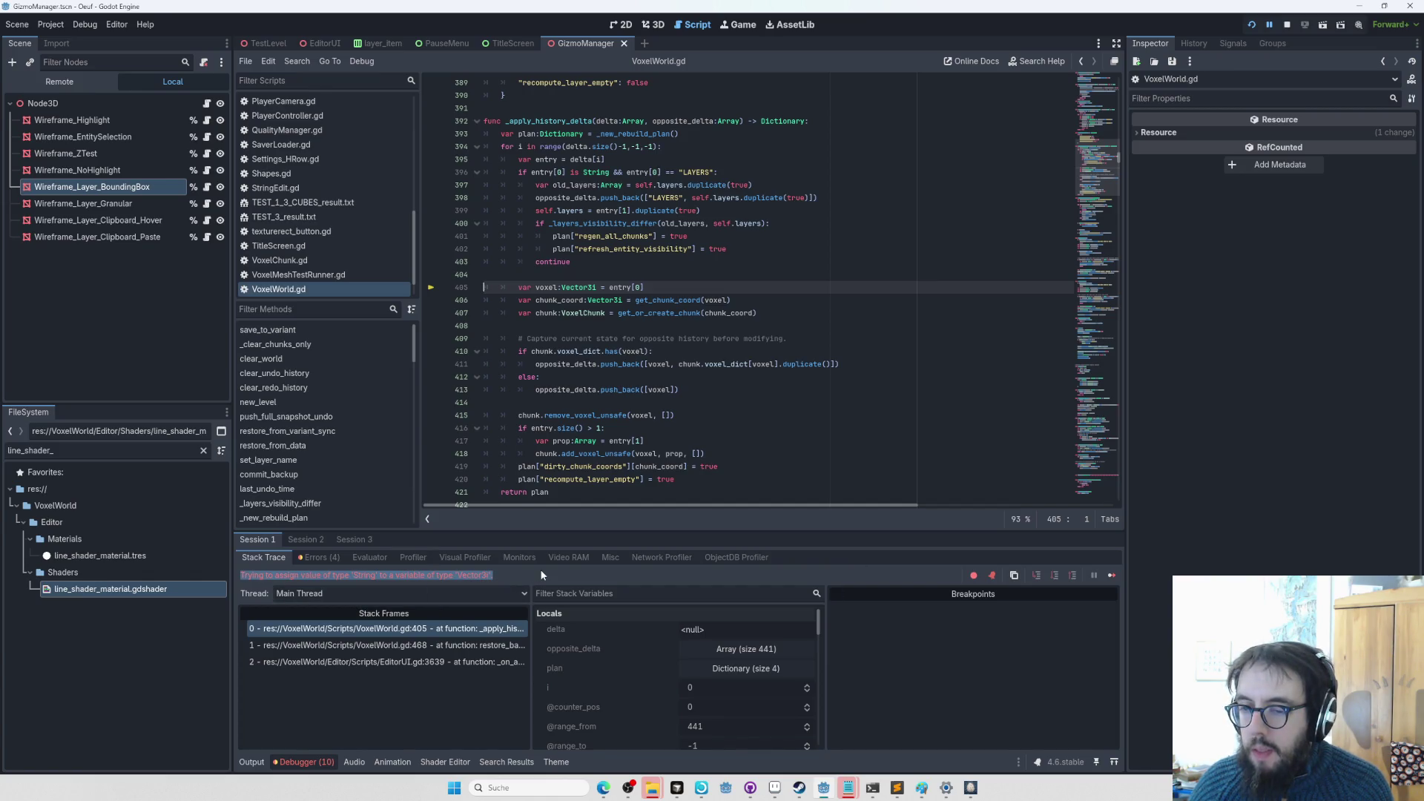
pyautogui.click(373, 652)
pyautogui.click(365, 629)
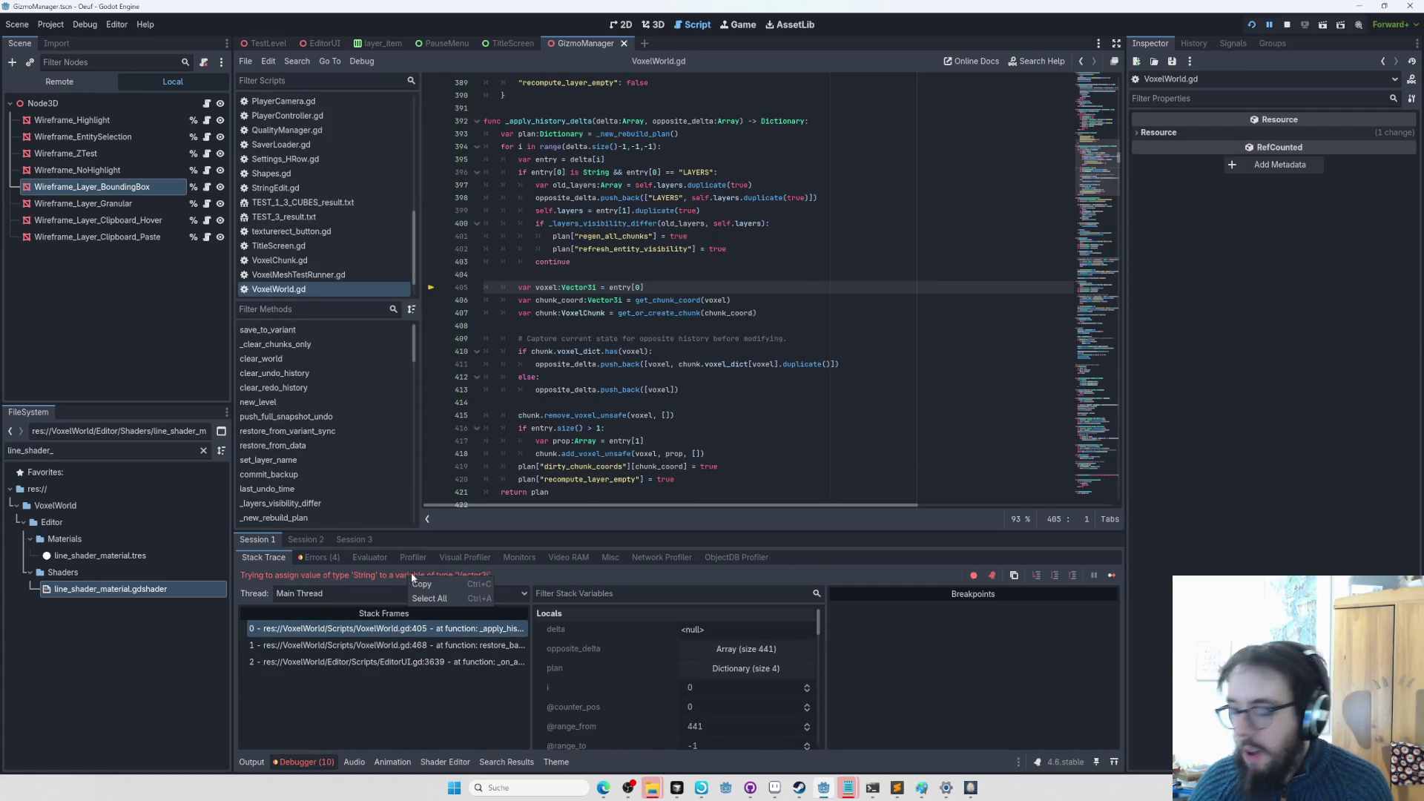
# Try a system search for VoxelWorld.gd, then bring the Cursor editor to the front
pyautogui.hotkey('alt', 'Tab')
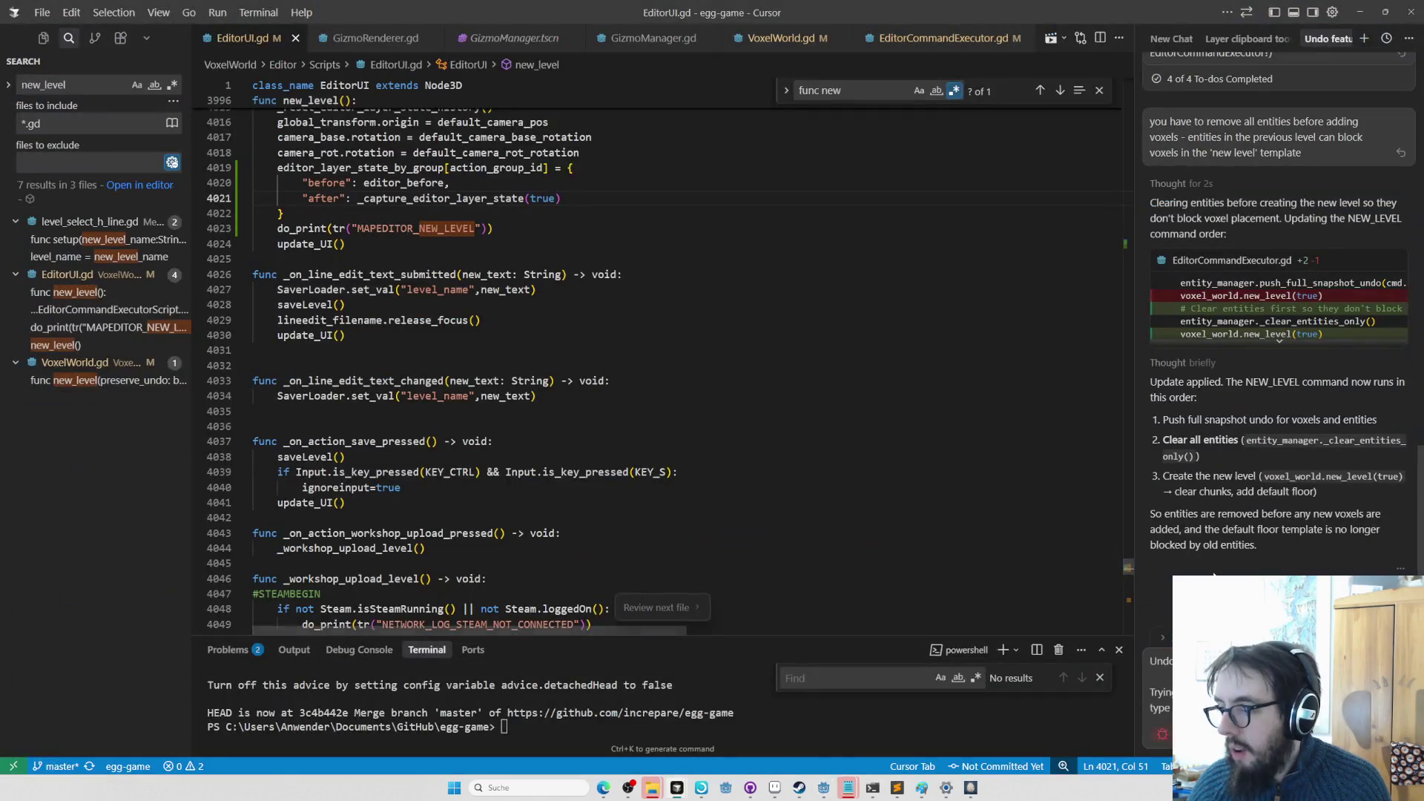
pyautogui.hotkey('alt', 'Tab')
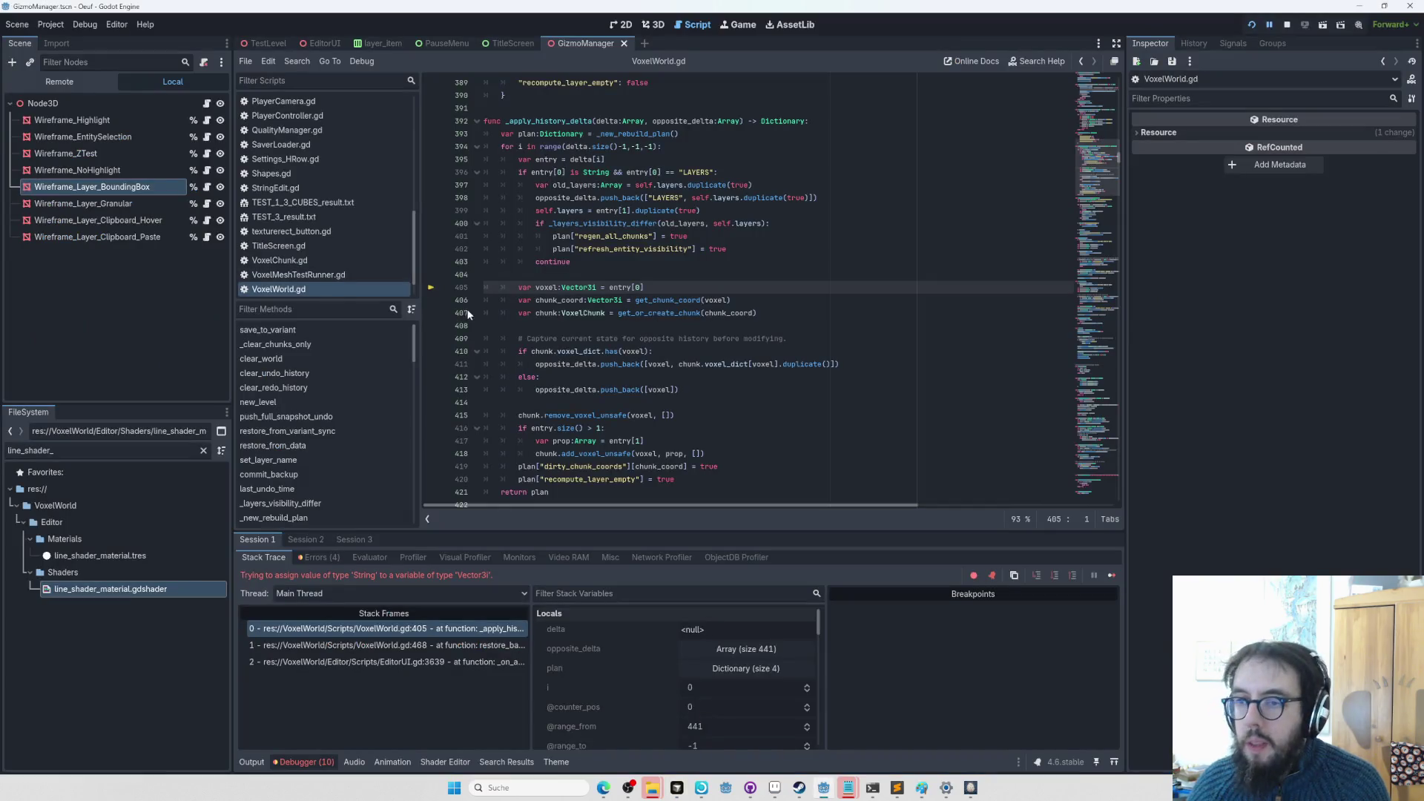
pyautogui.press('super')
pyautogui.write('VoxelWorld.gd')
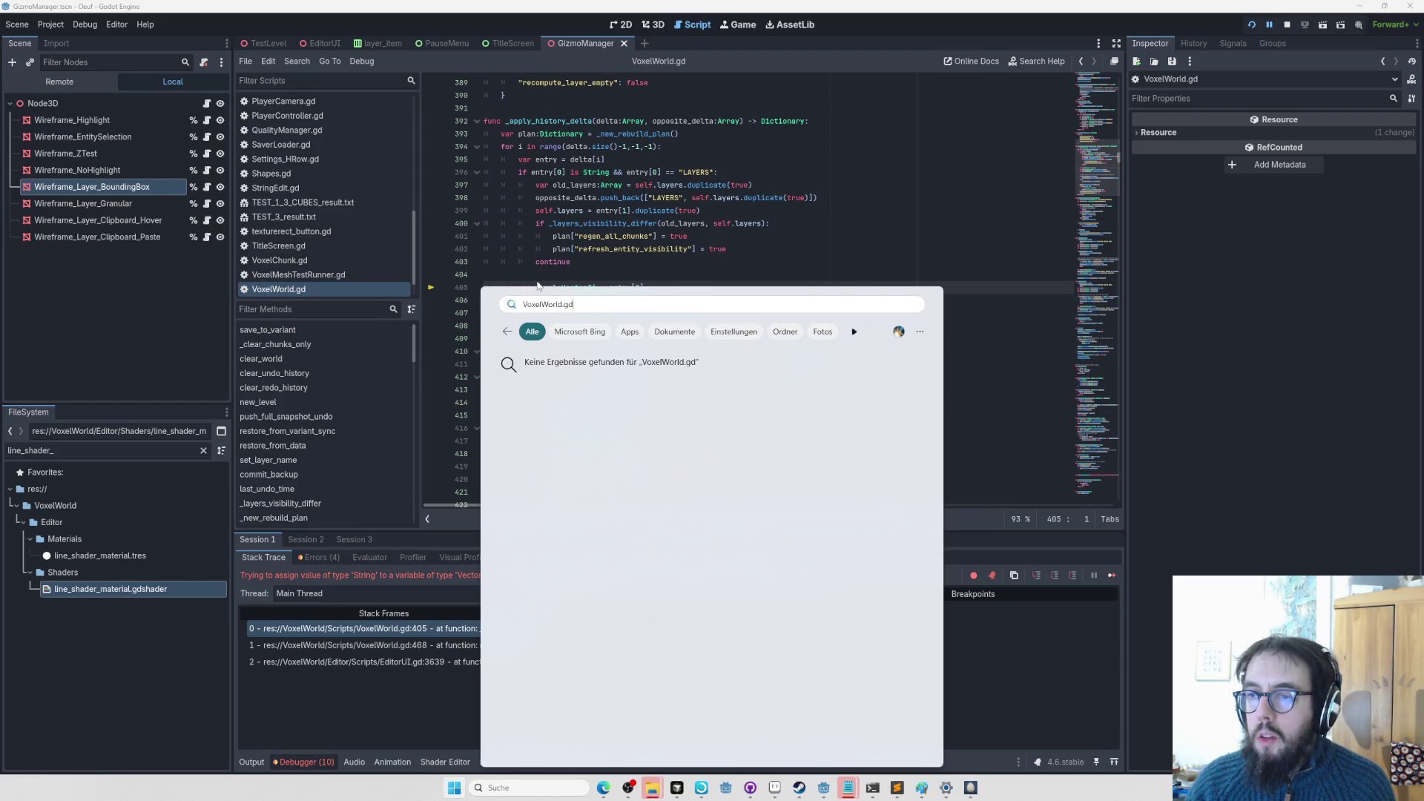
pyautogui.hotkey('ctrl', 'a')
pyautogui.press('BackSpace')
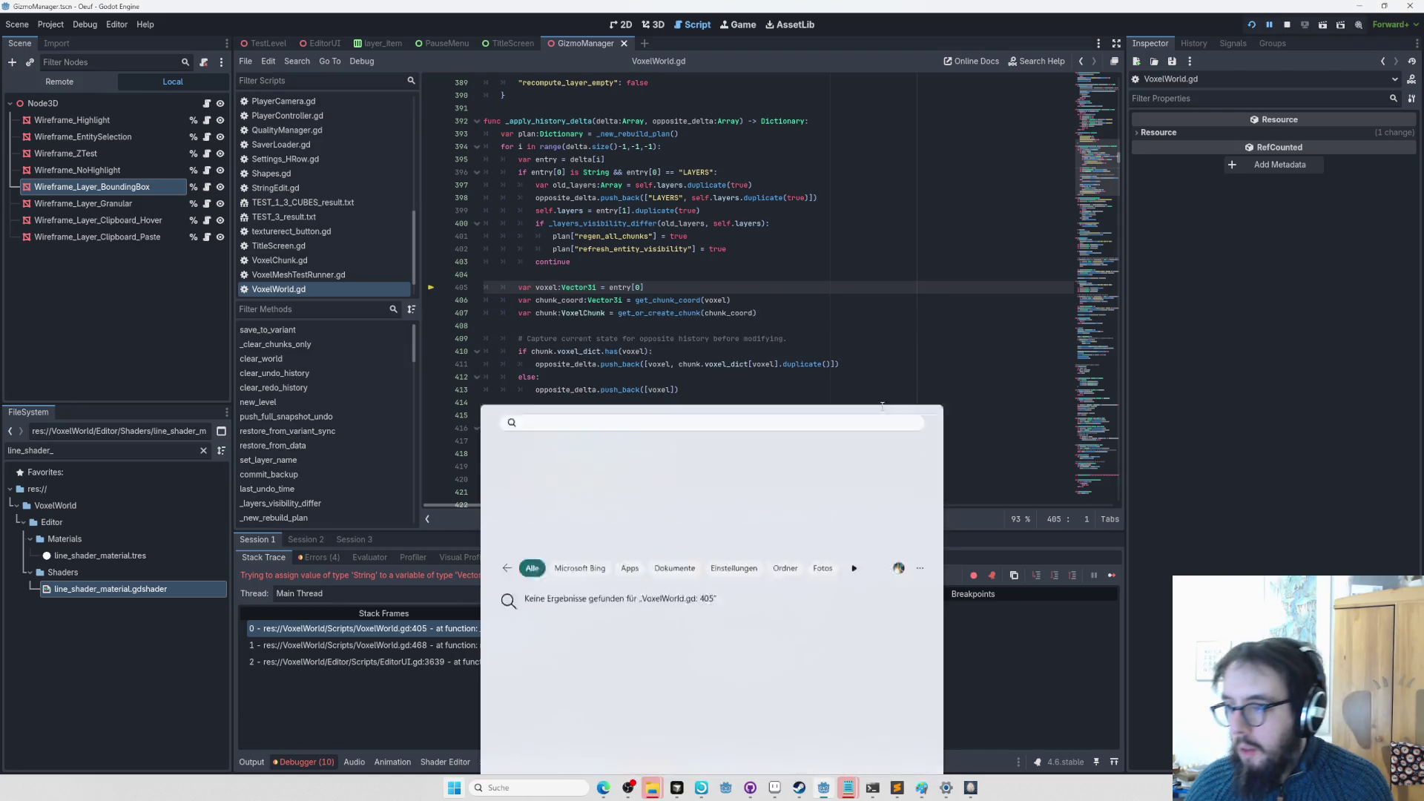
pyautogui.hotkey('alt', 'Tab')
pyautogui.hotkey('alt', 'Tab')
pyautogui.click(304, 293)
# Open VoxelWorld.gd via the quick file search, ready to go to a line
pyautogui.hotkey('ctrl', 'g')
pyautogui.press('Escape')
pyautogui.hotkey('ctrl', 'p')
pyautogui.write('vox elworld')
pyautogui.press('Return')
pyautogui.hotkey('ctrl', 'g')
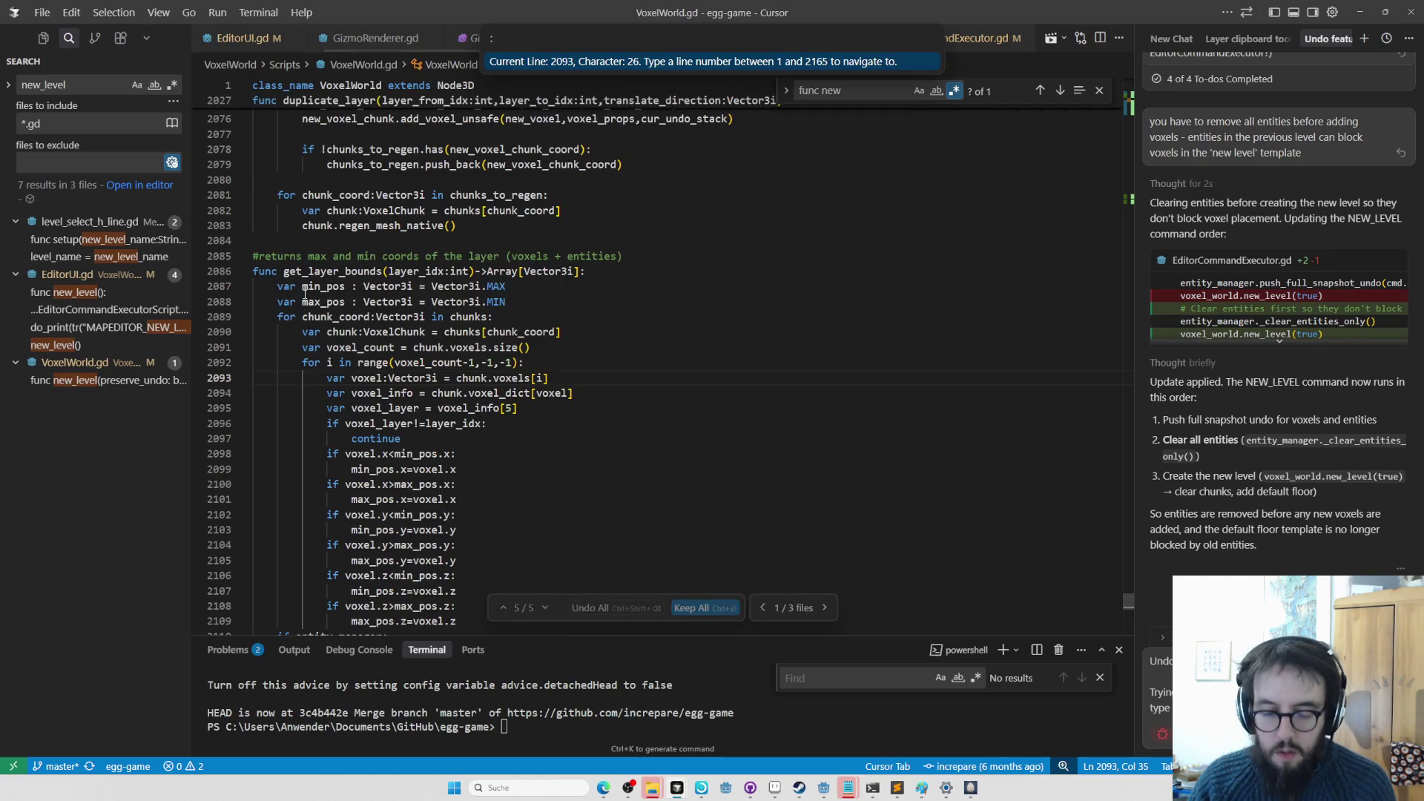
# Jump to line 405, add its symbol to the chat, and send the new-level undo crash report
pyautogui.write('405')
pyautogui.press('Return')
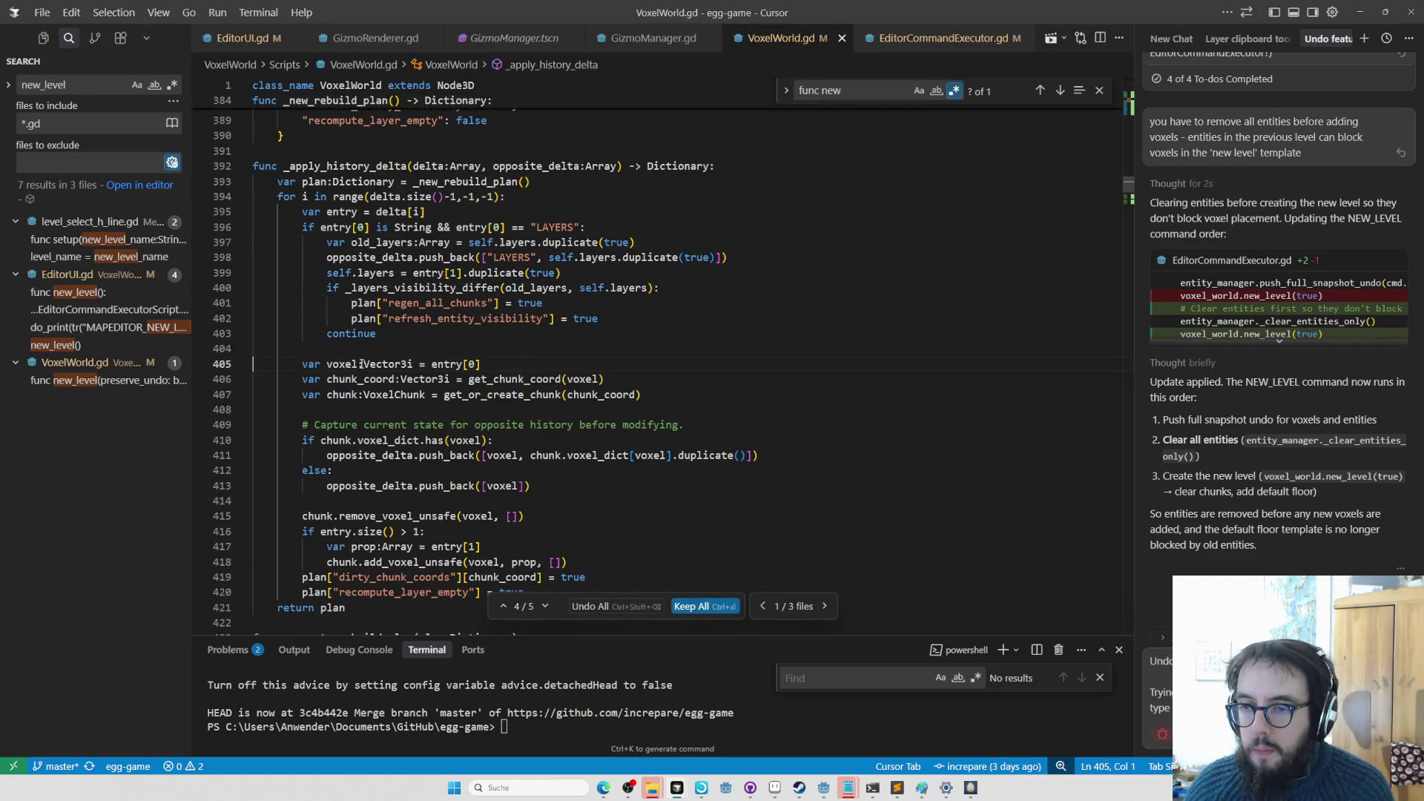
pyautogui.rightClick(361, 365)
pyautogui.rightClick(361, 364)
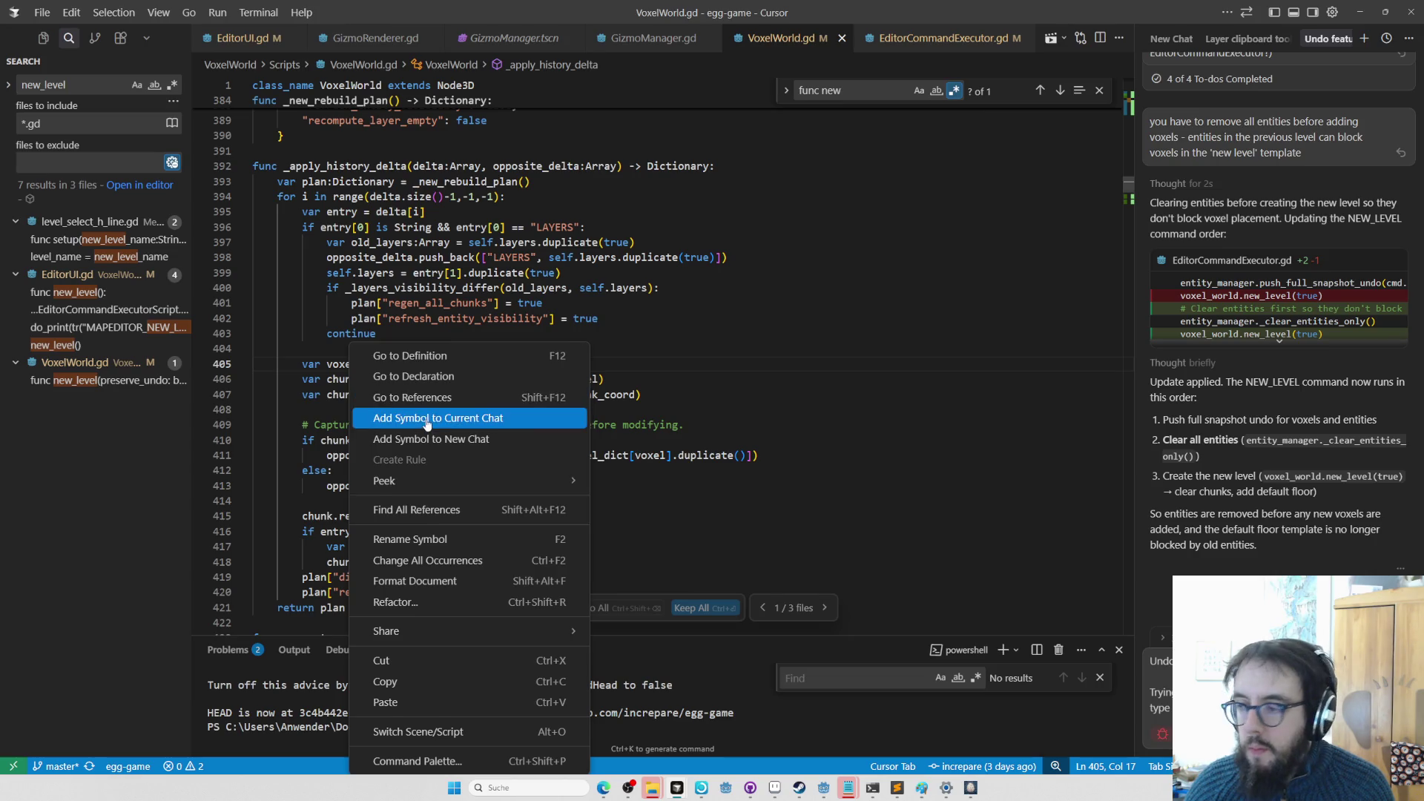
pyautogui.click(427, 419)
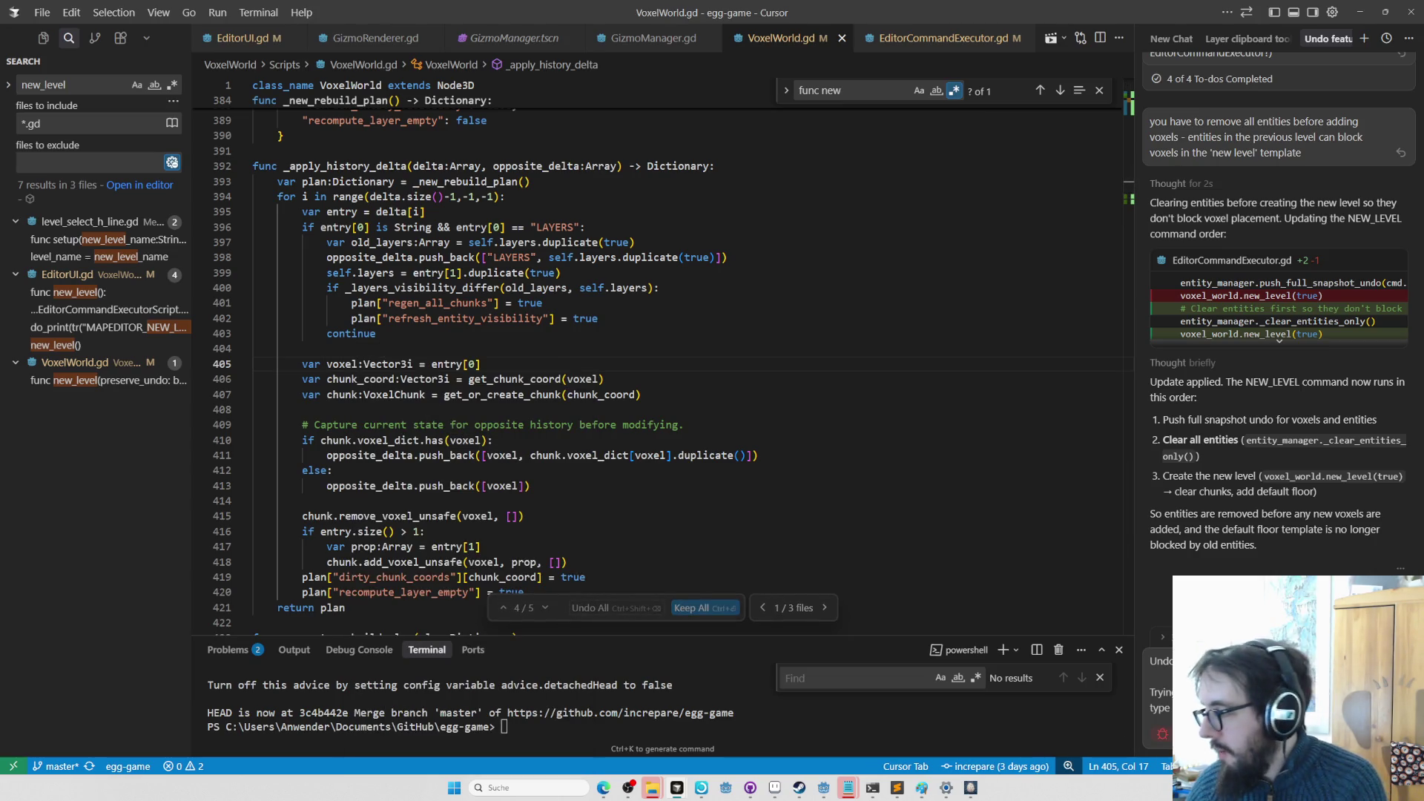
pyautogui.press('Return')
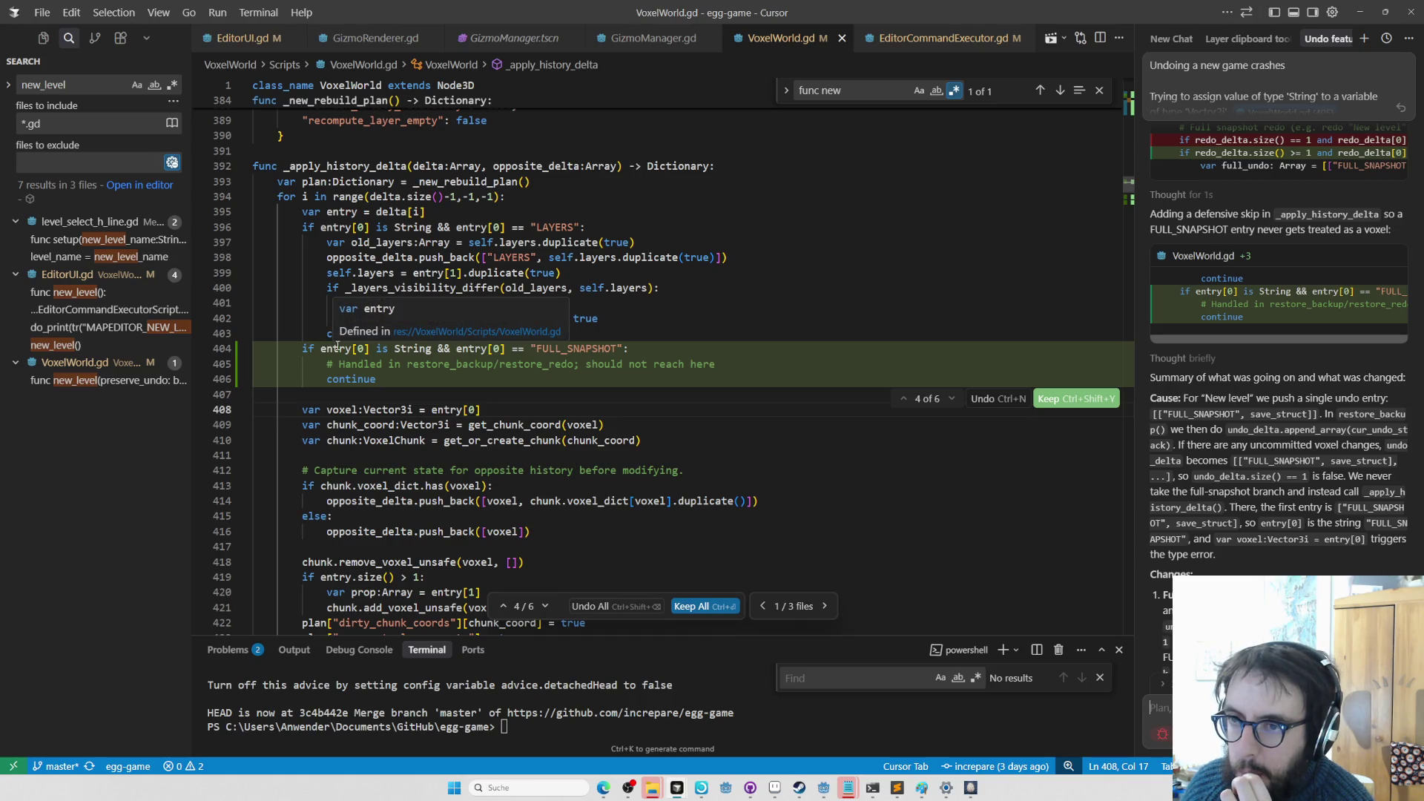
pyautogui.click(680, 215)
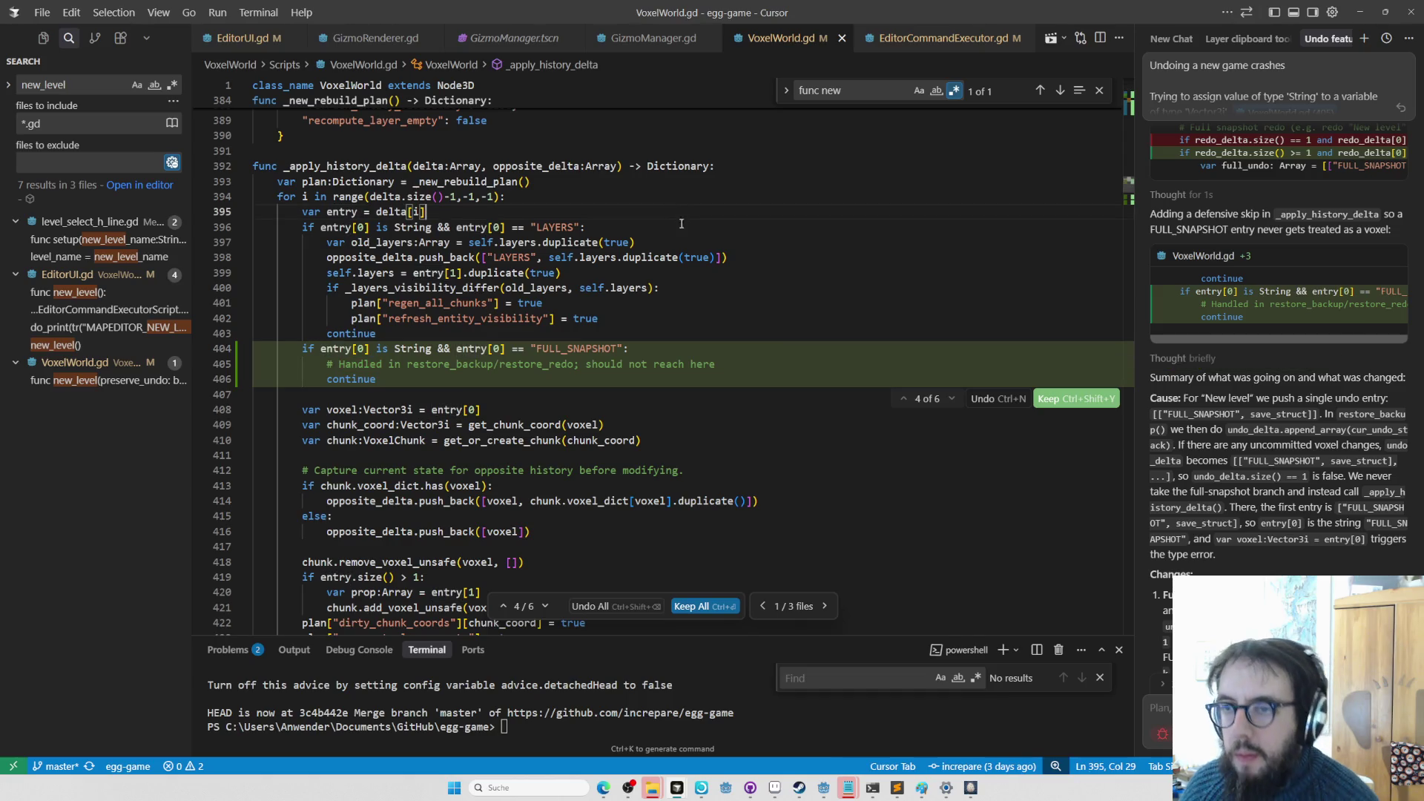
pyautogui.hotkey('alt', 'Tab')
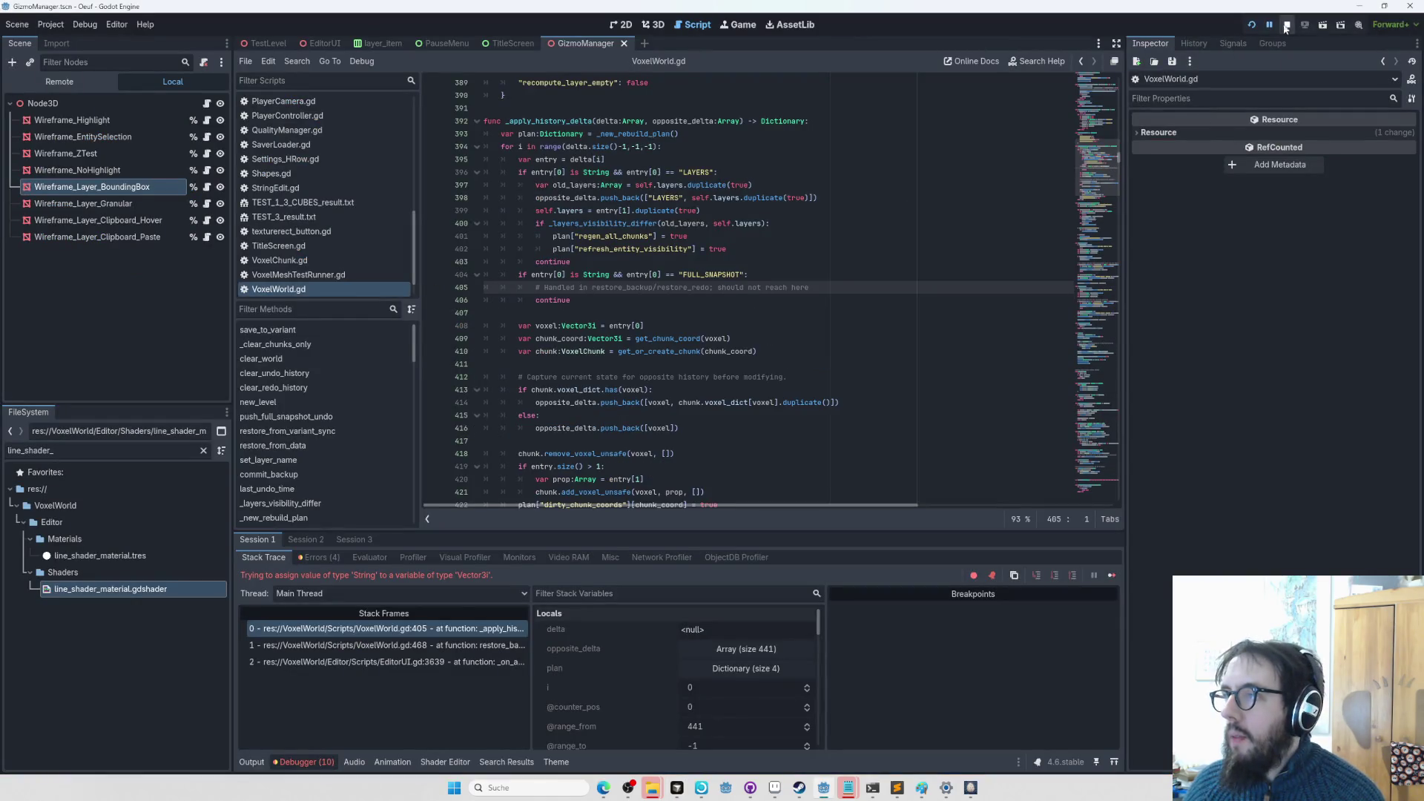
# Run the game, load the second singleplayer save slot, and create a new level
pyautogui.click(1252, 25)
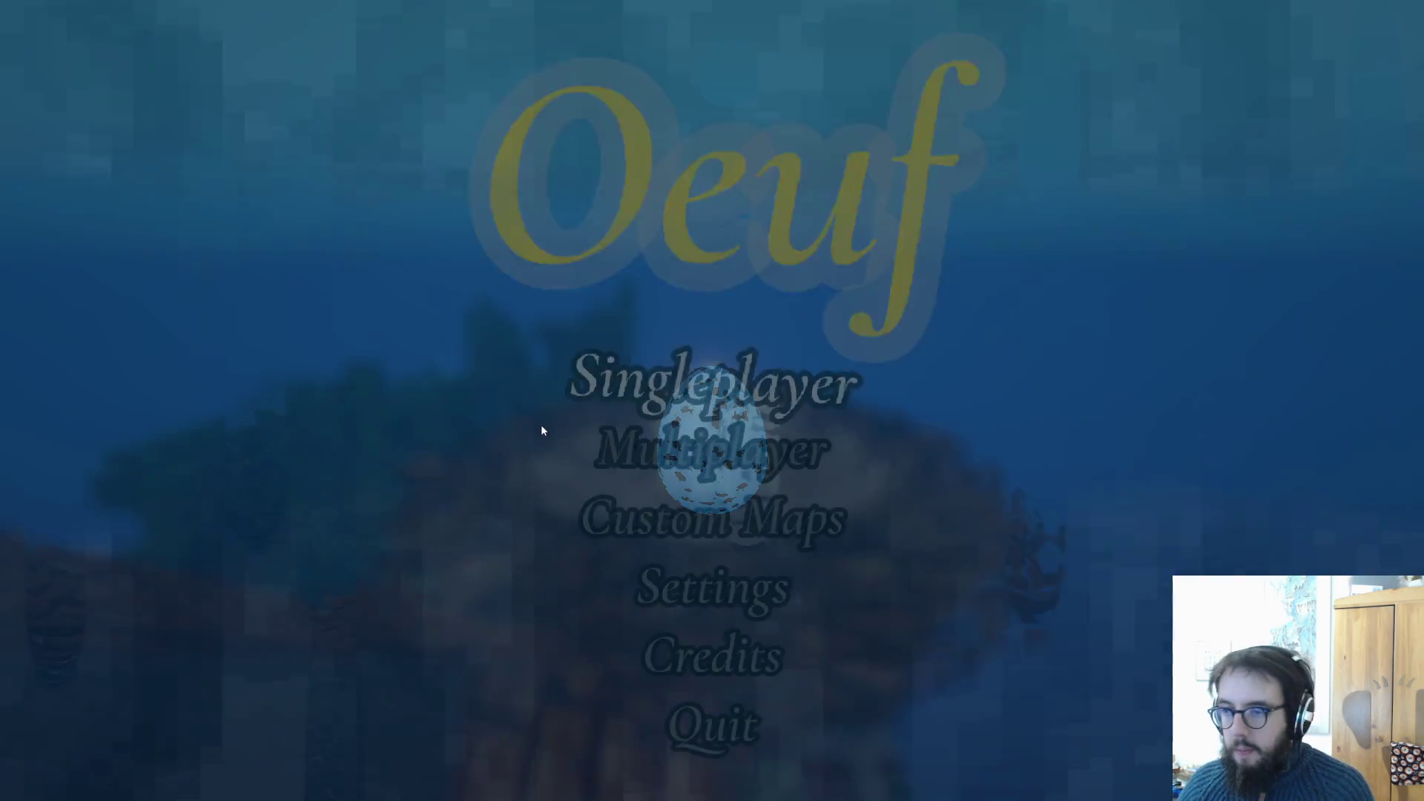
pyautogui.click(593, 386)
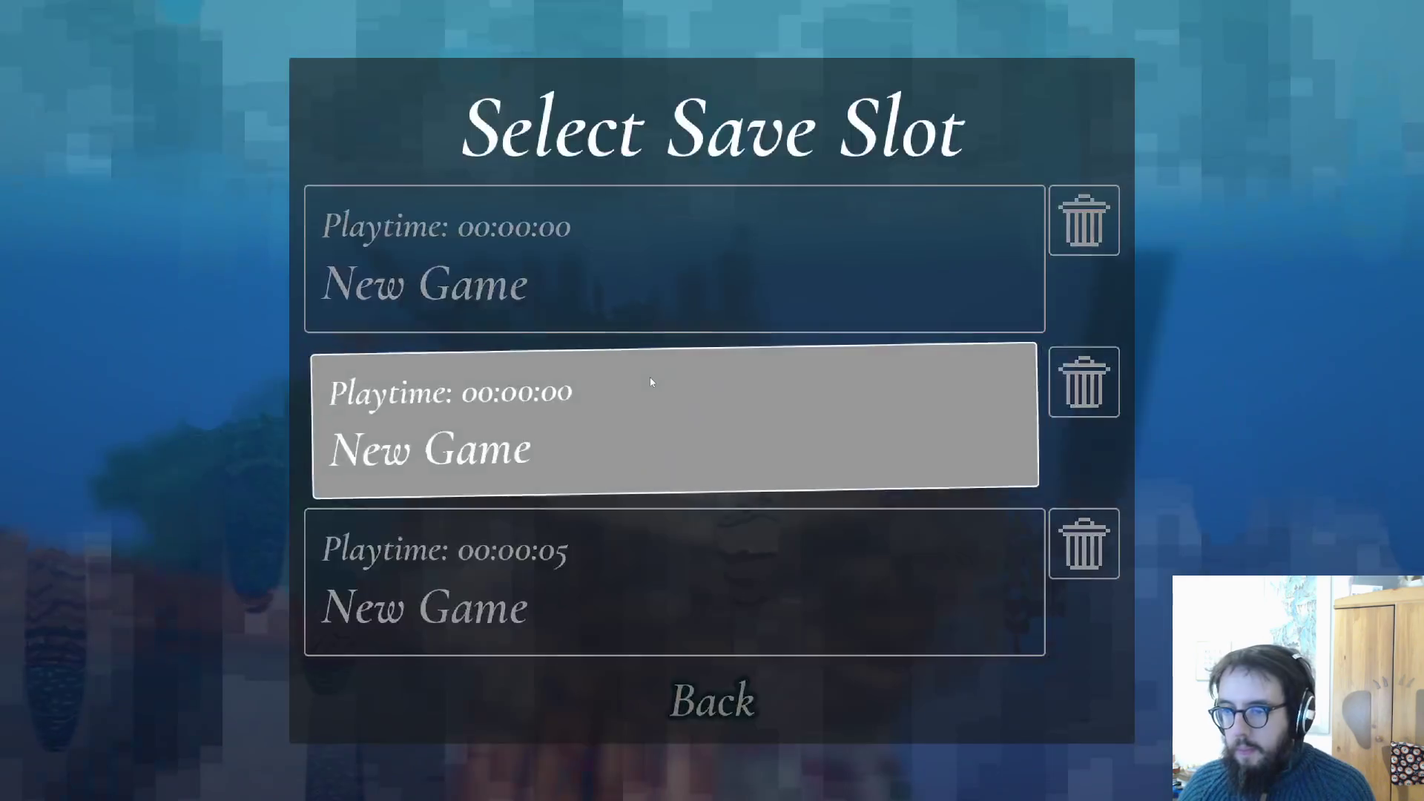
pyautogui.click(649, 378)
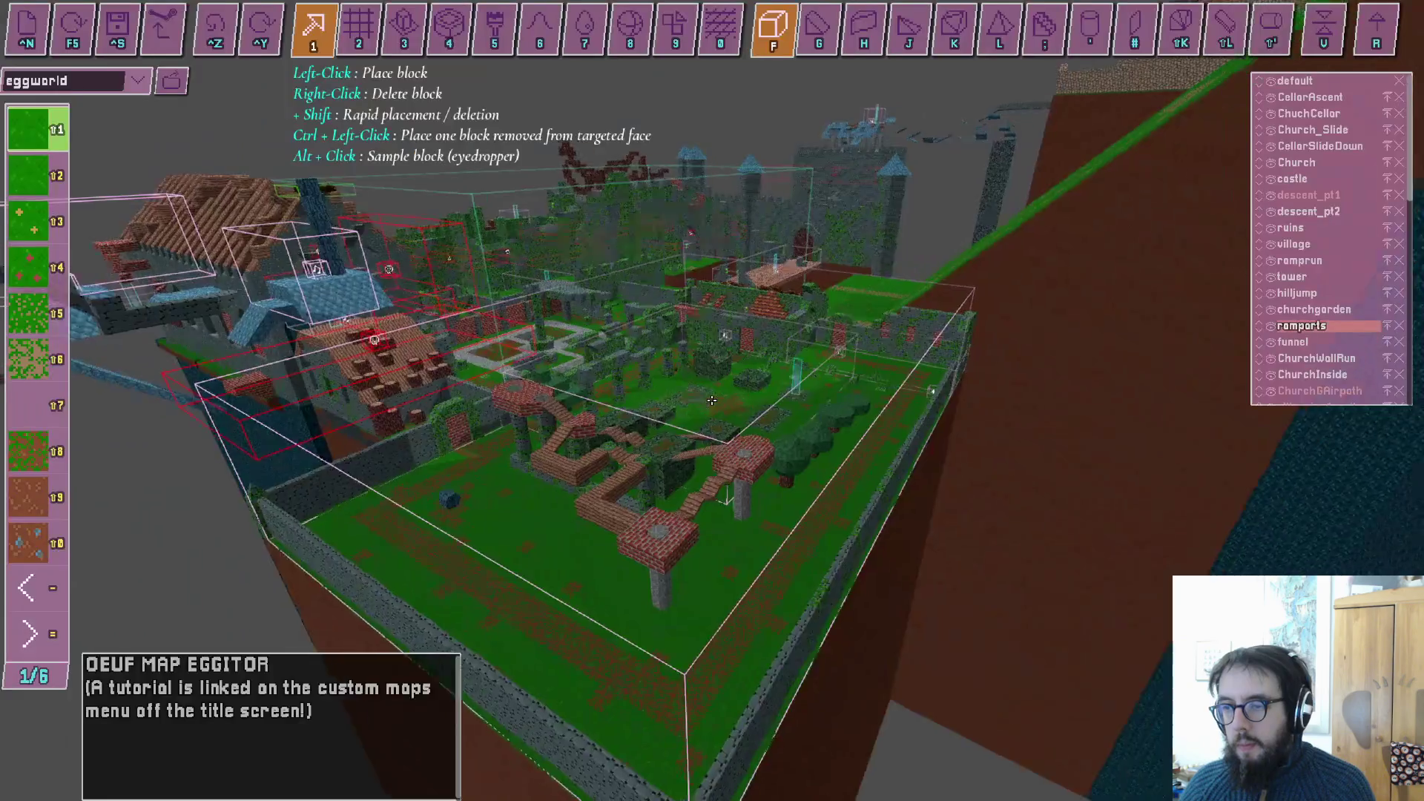
pyautogui.hotkey('ctrl', 'n')
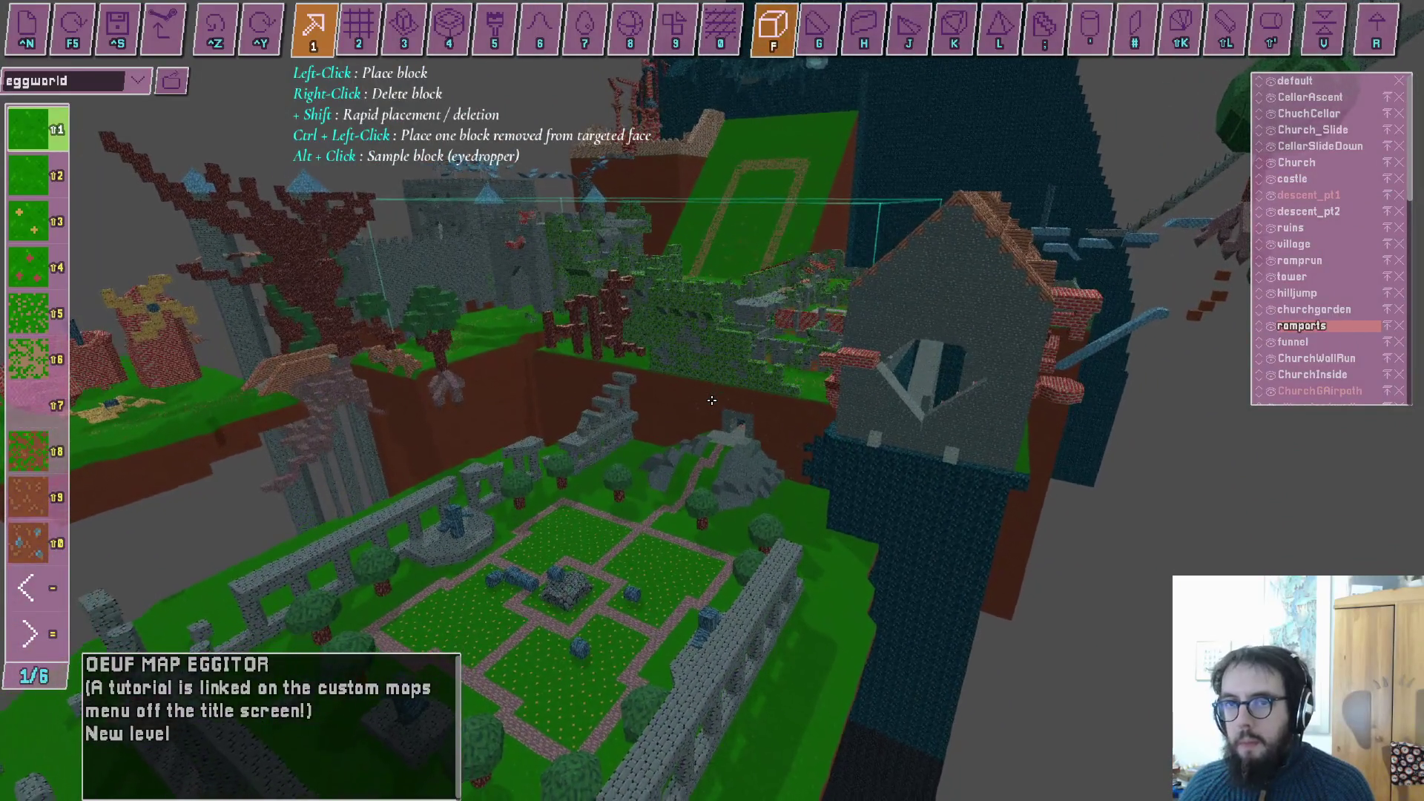
# Rename the level to eggworld123, save it, and quit the game back to Cursor
pyautogui.click(95, 79)
pyautogui.write('123')
pyautogui.press('Return')
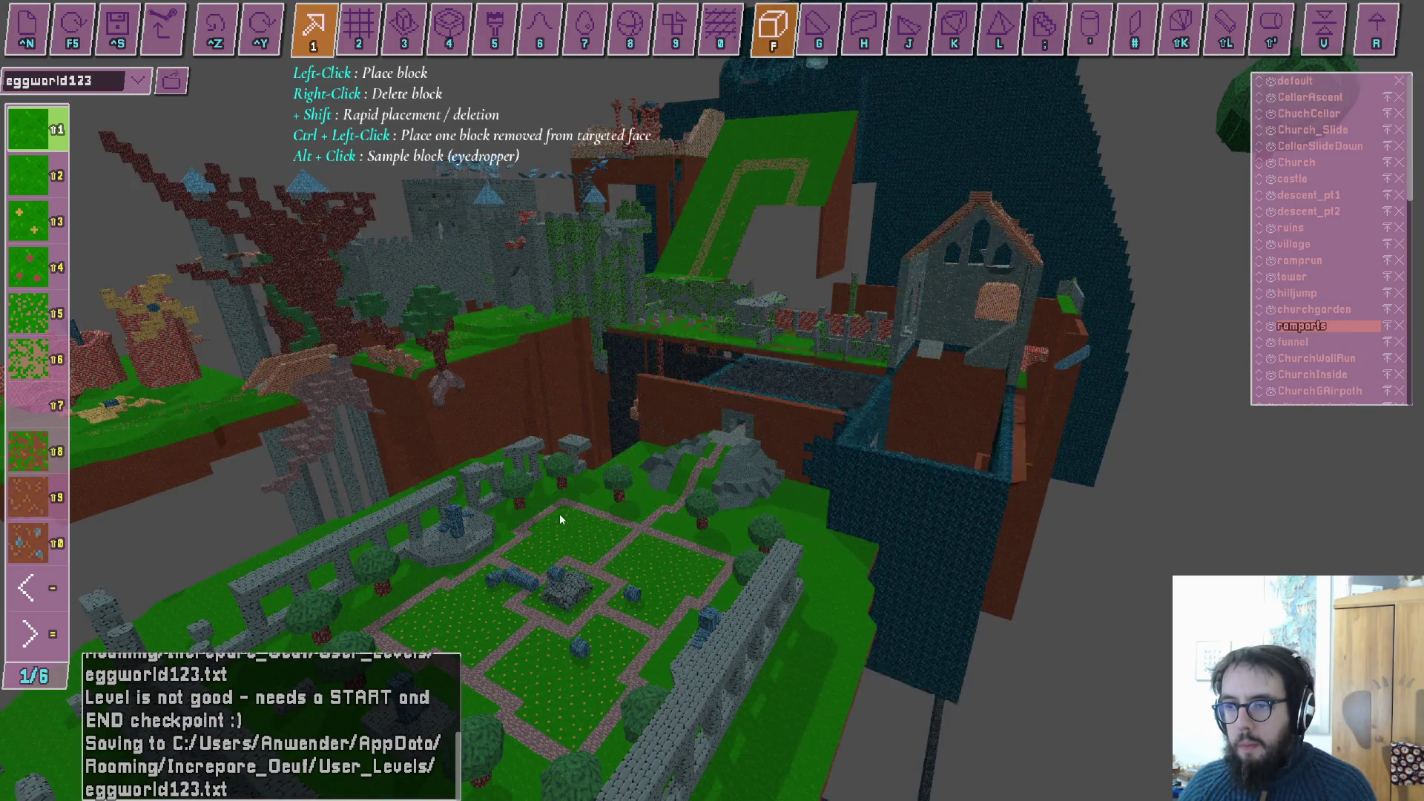
pyautogui.hotkey('alt', 'F4')
pyautogui.hotkey('alt', 'Tab')
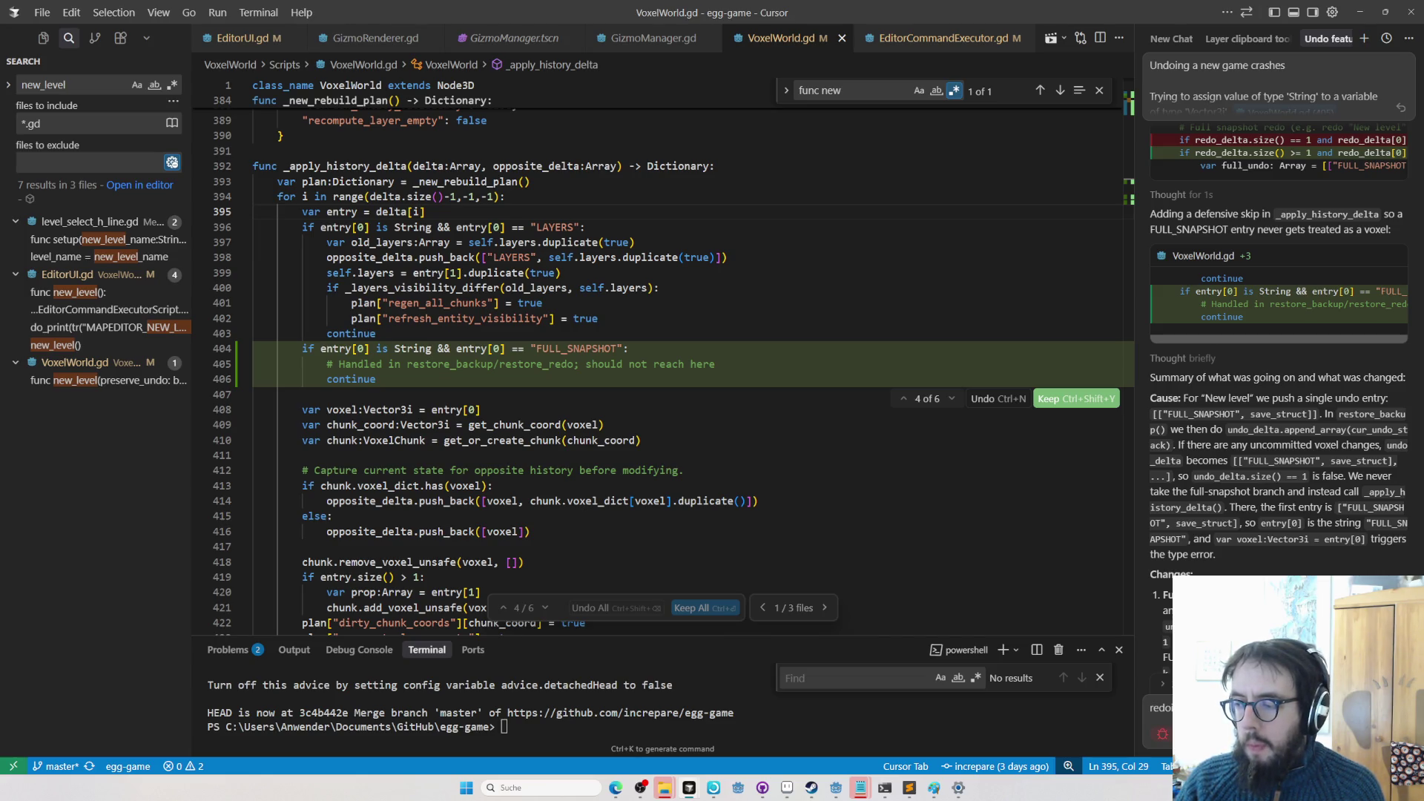
# Send the redo-restores-no-entities bug and examine the FULL_SNAPSHOT check on line 404
pyautogui.press('Return')
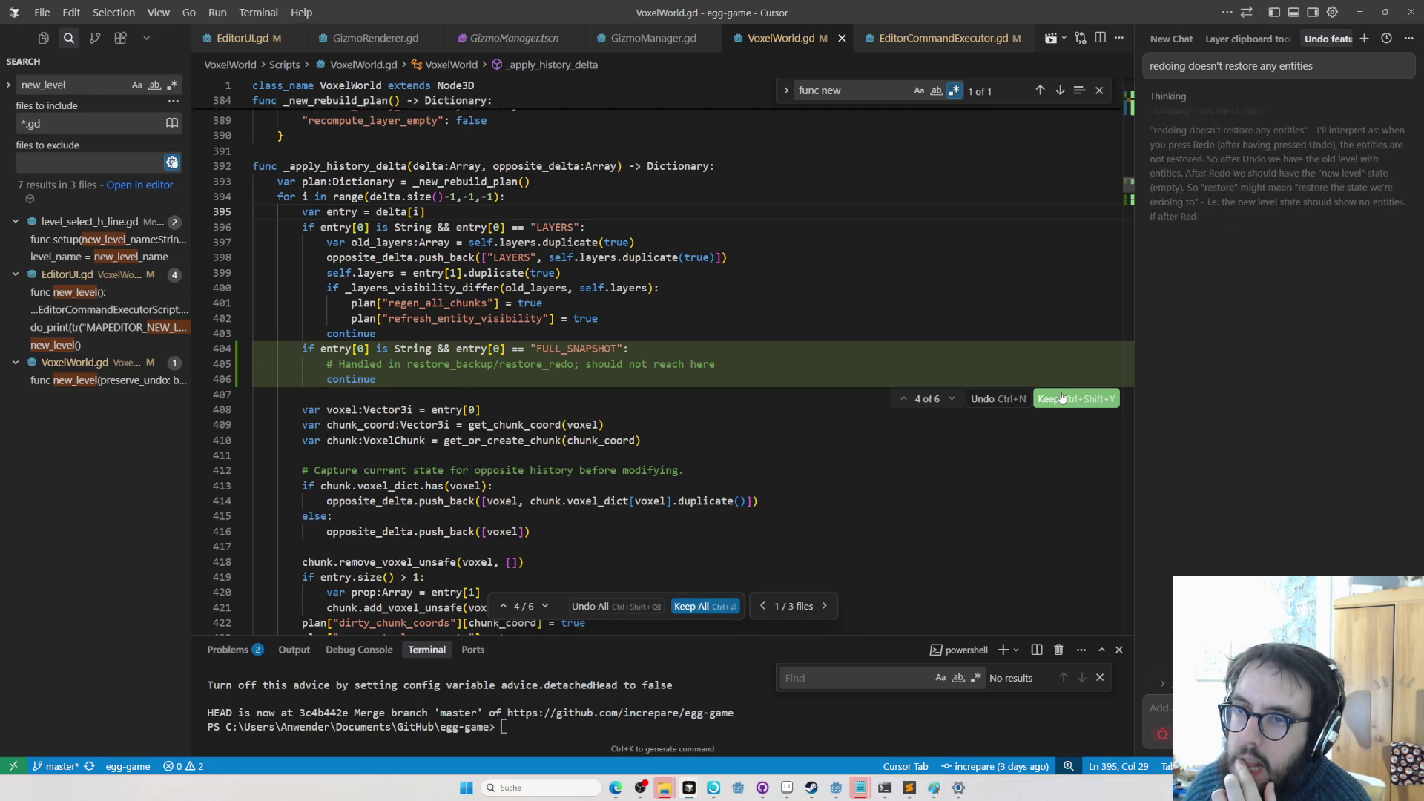
pyautogui.moveTo(386, 158)
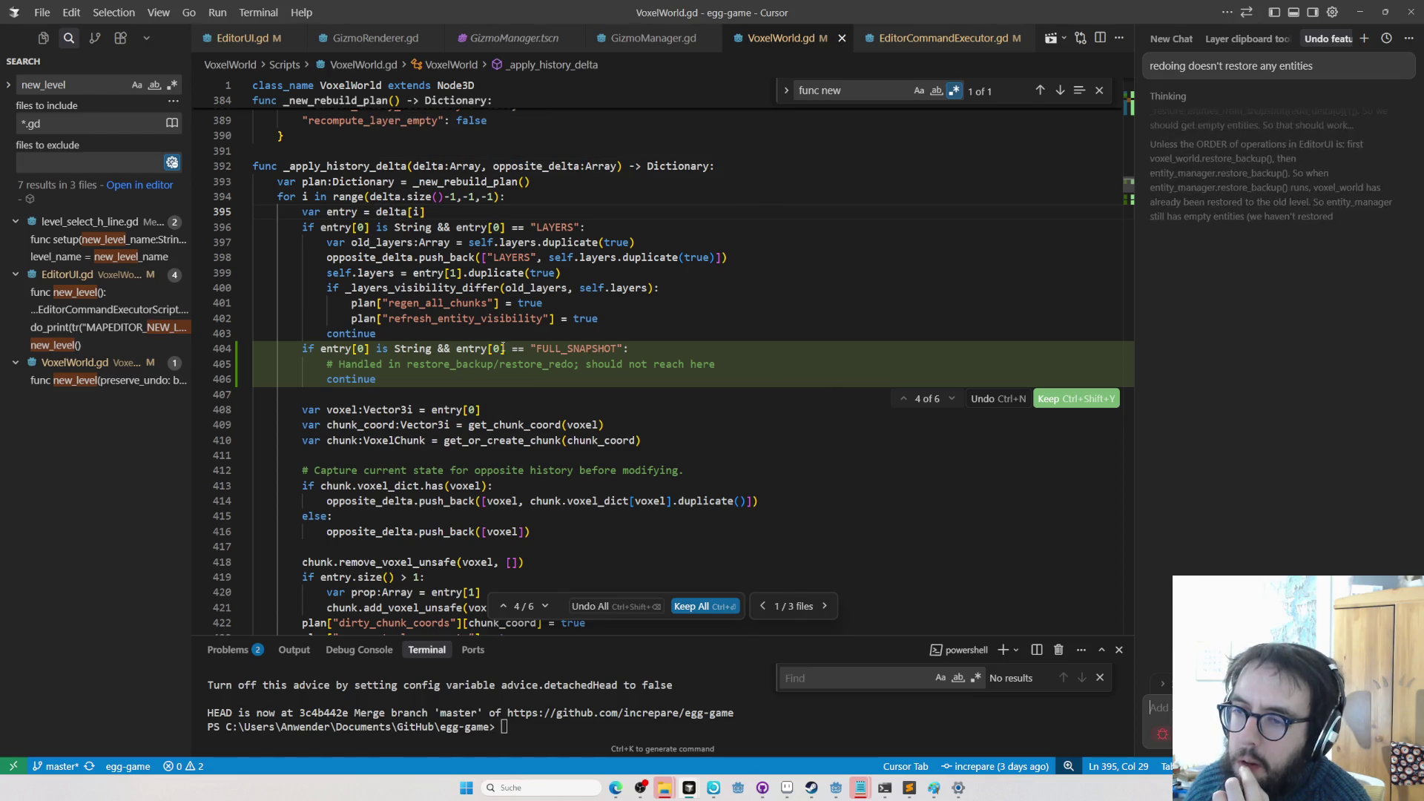
pyautogui.doubleClick(601, 348)
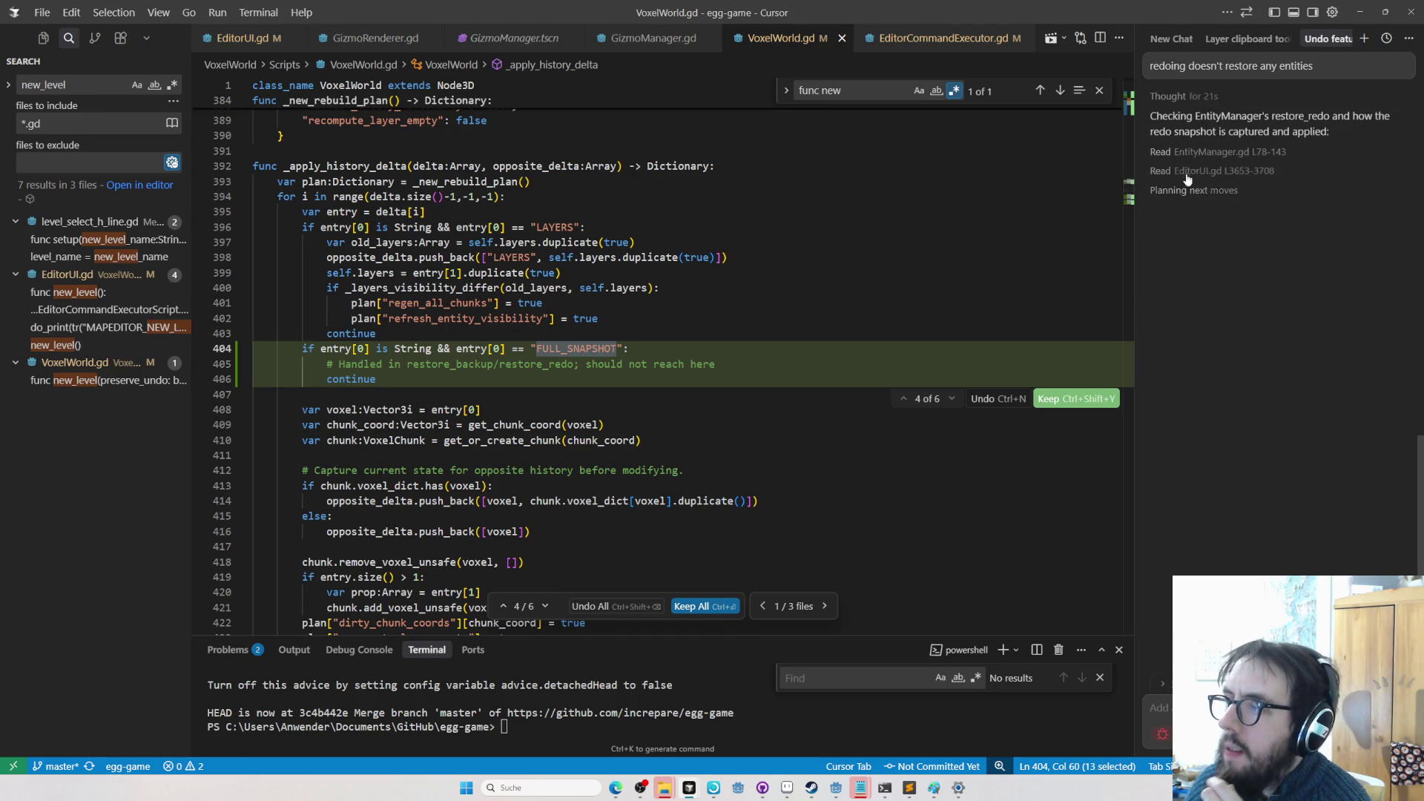
pyautogui.scroll(-3, 631, 384)
pyautogui.scroll(3, 603, 400)
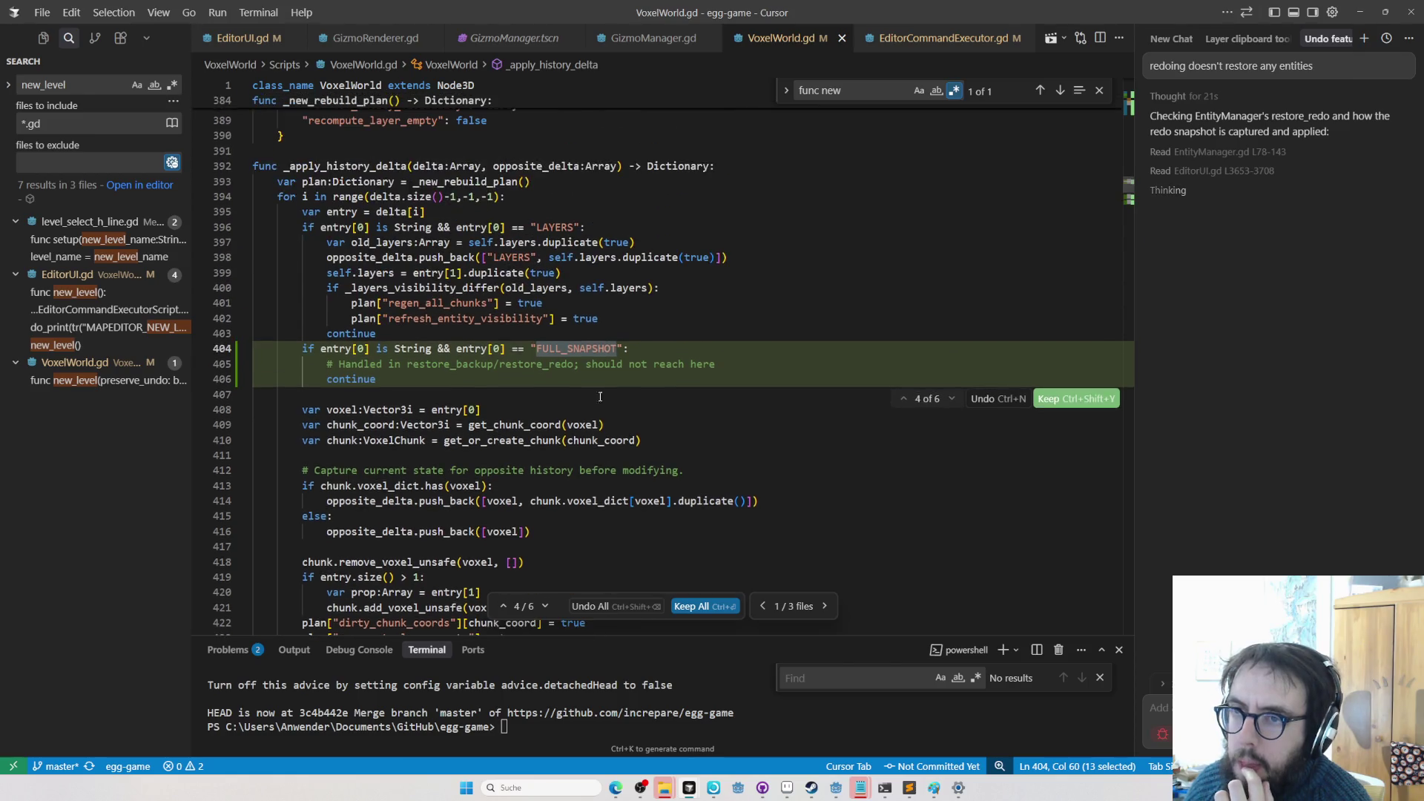
# Search for _apply_history_delta and review its restore_backup and restore_redo calls
pyautogui.doubleClick(373, 166)
pyautogui.hotkey('ctrl', 'f')
pyautogui.press('Return')
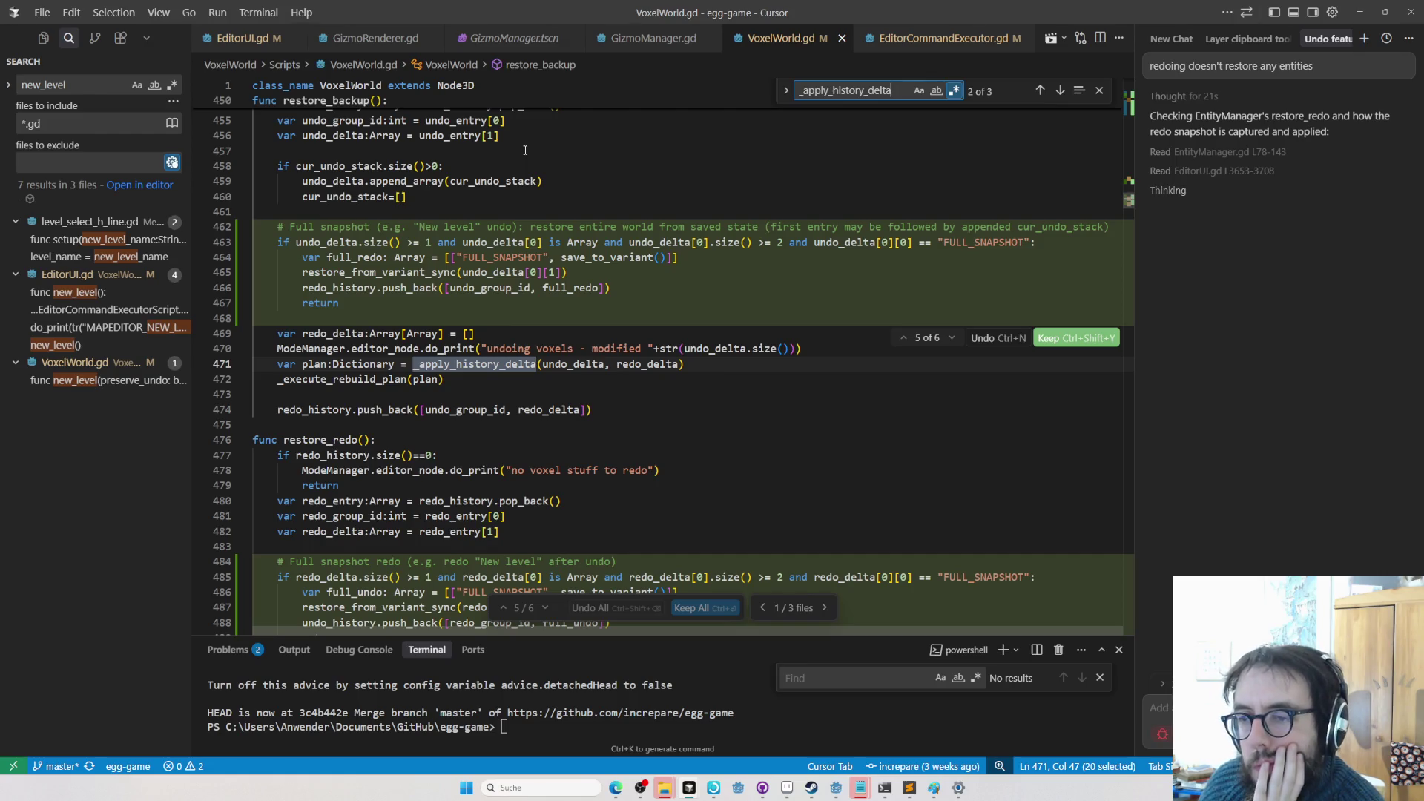
pyautogui.scroll(1, 477, 399)
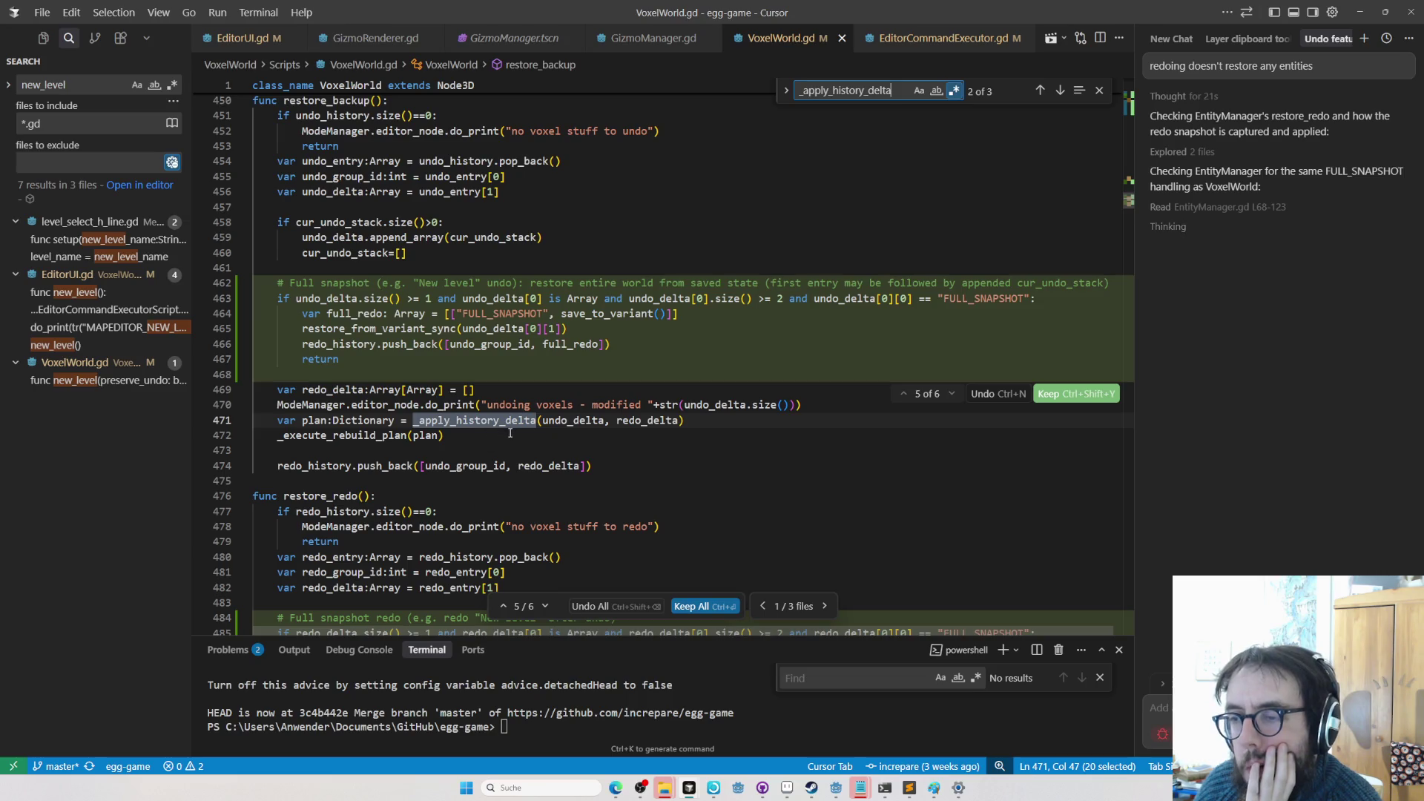
pyautogui.press('Return')
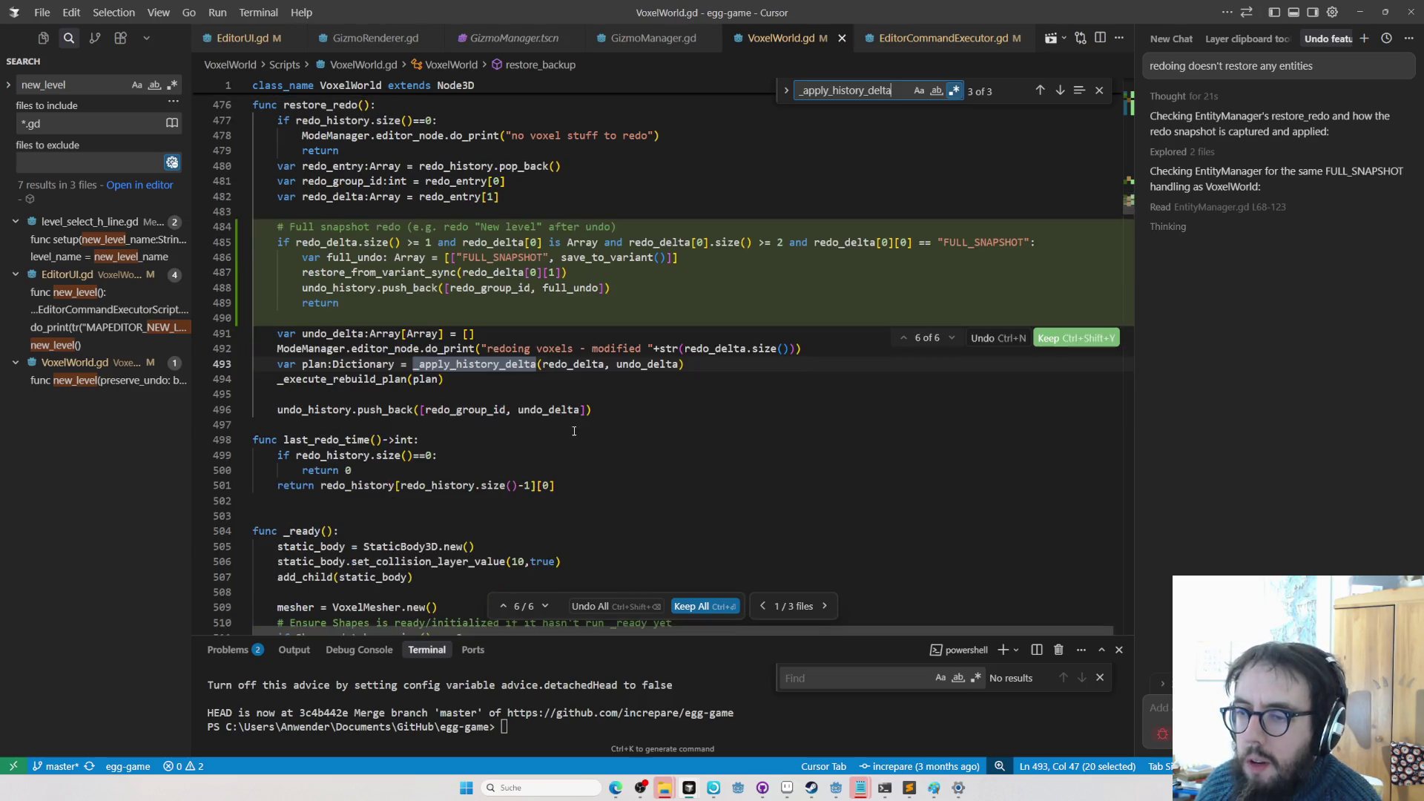
pyautogui.press('Return')
pyautogui.scroll(-5, 573, 431)
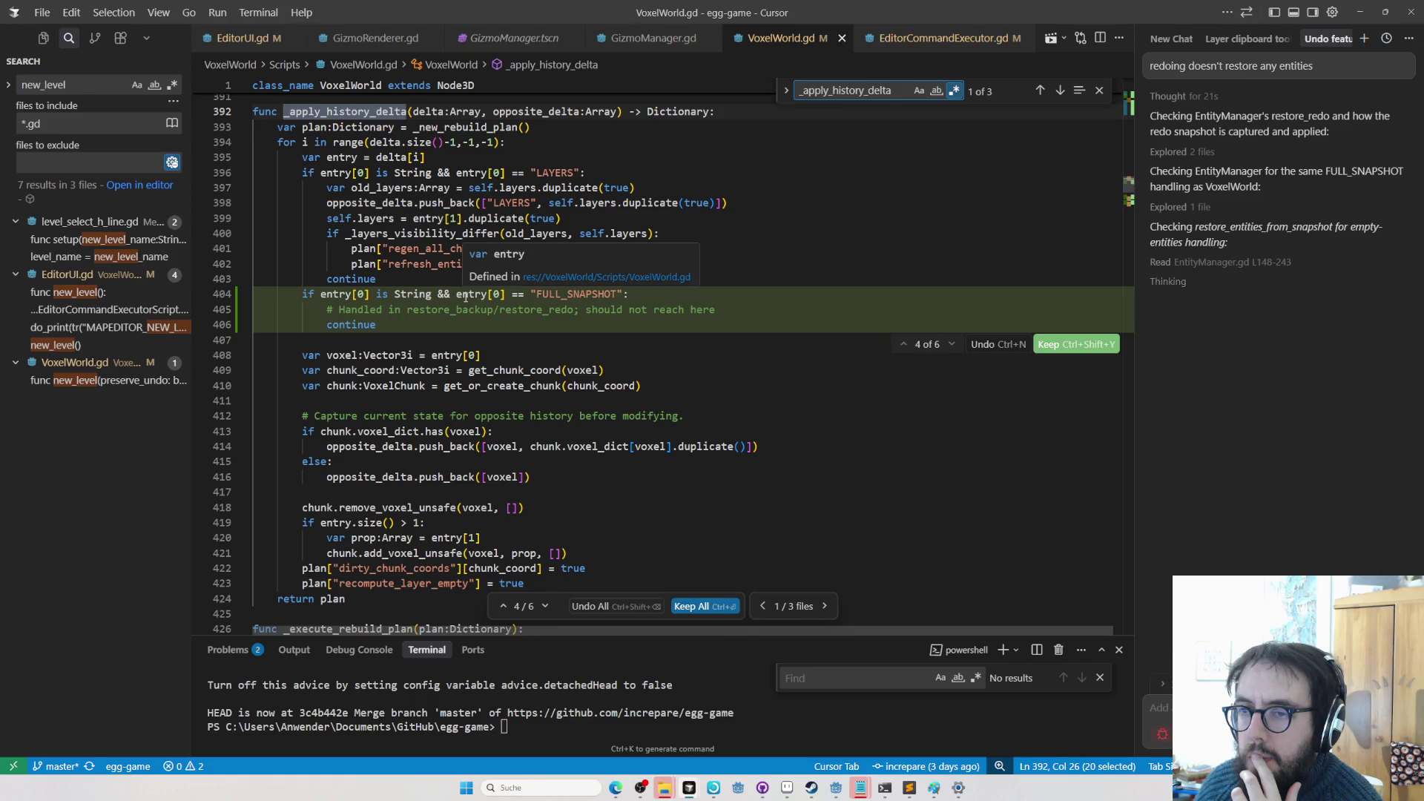
pyautogui.click(461, 295)
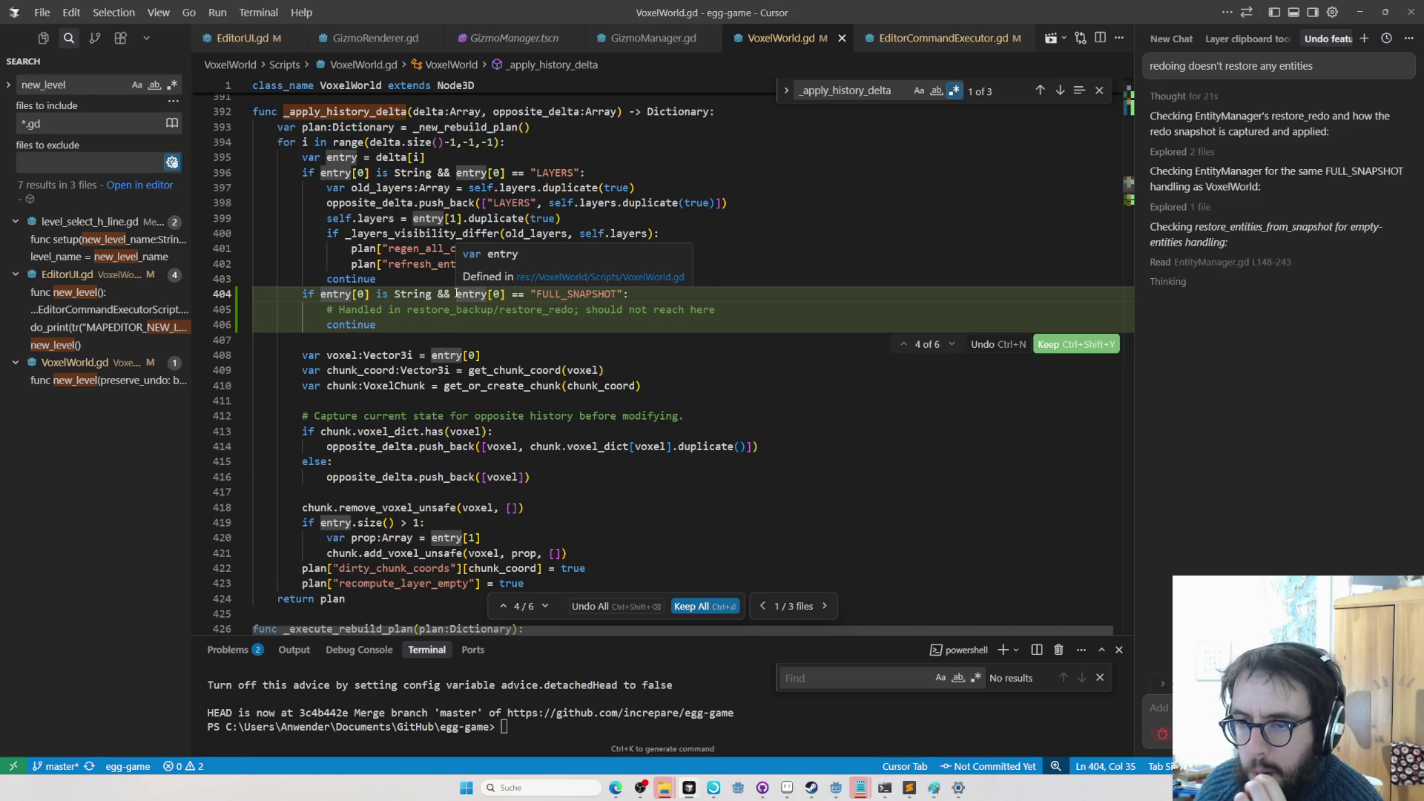
pyautogui.scroll(2, 455, 295)
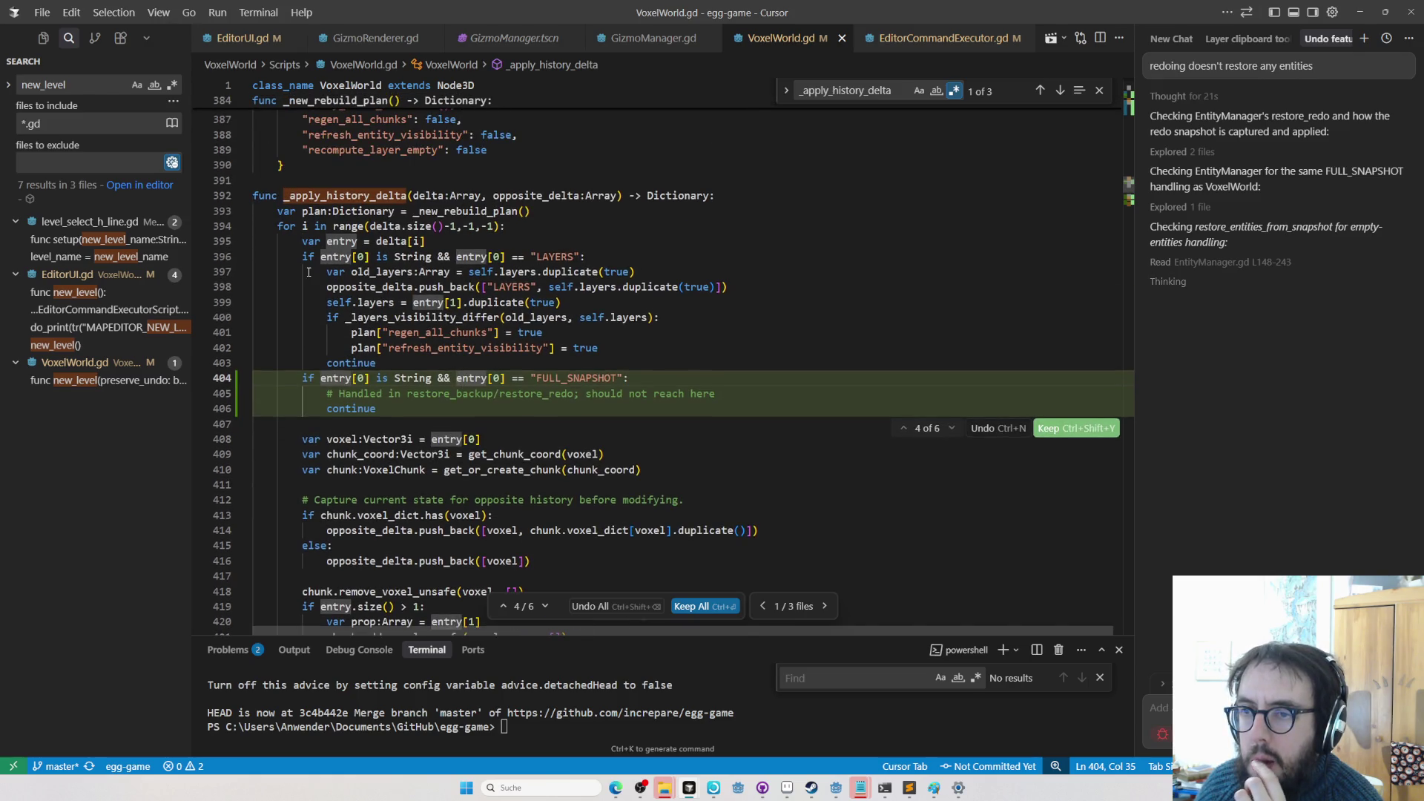
pyautogui.scroll(-7, 272, 289)
pyautogui.scroll(6, 273, 321)
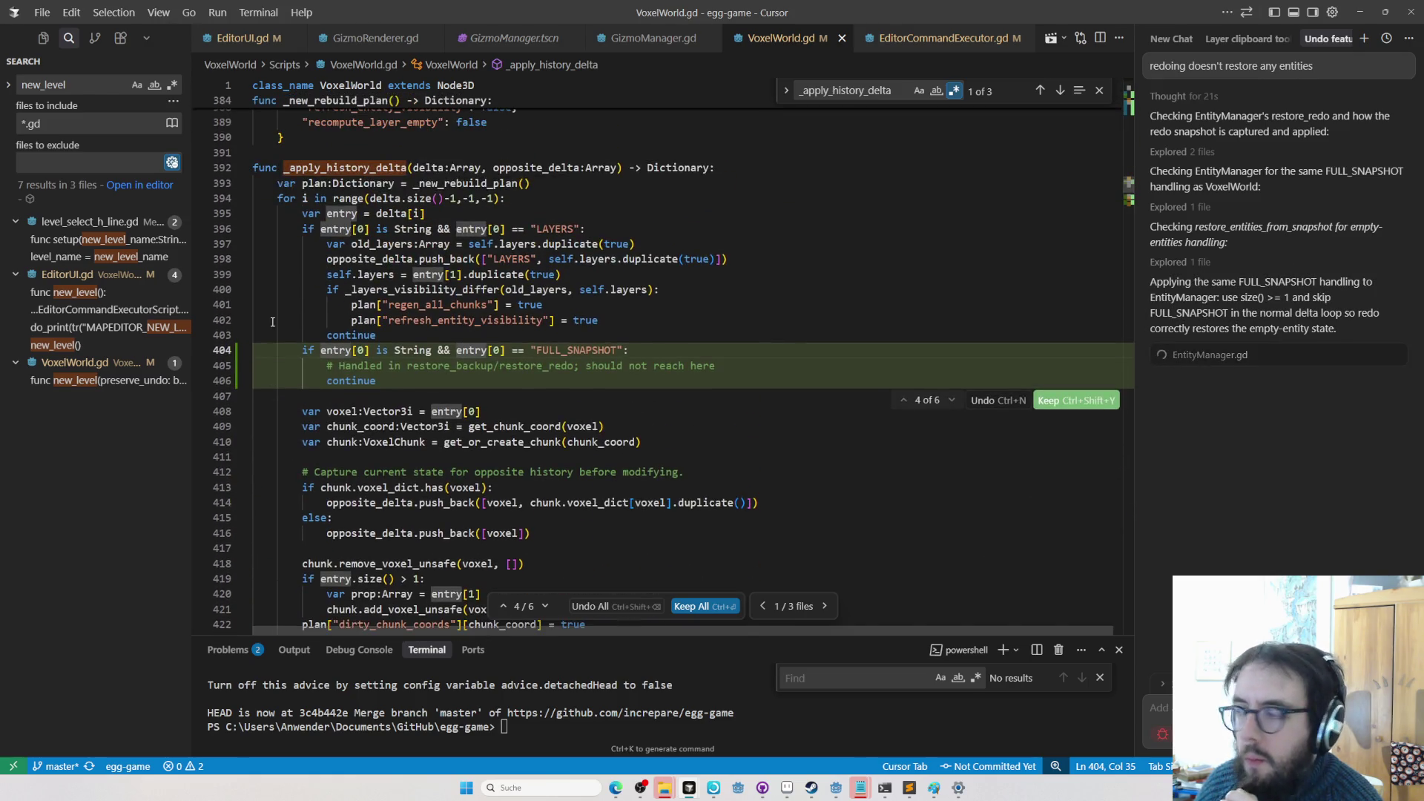
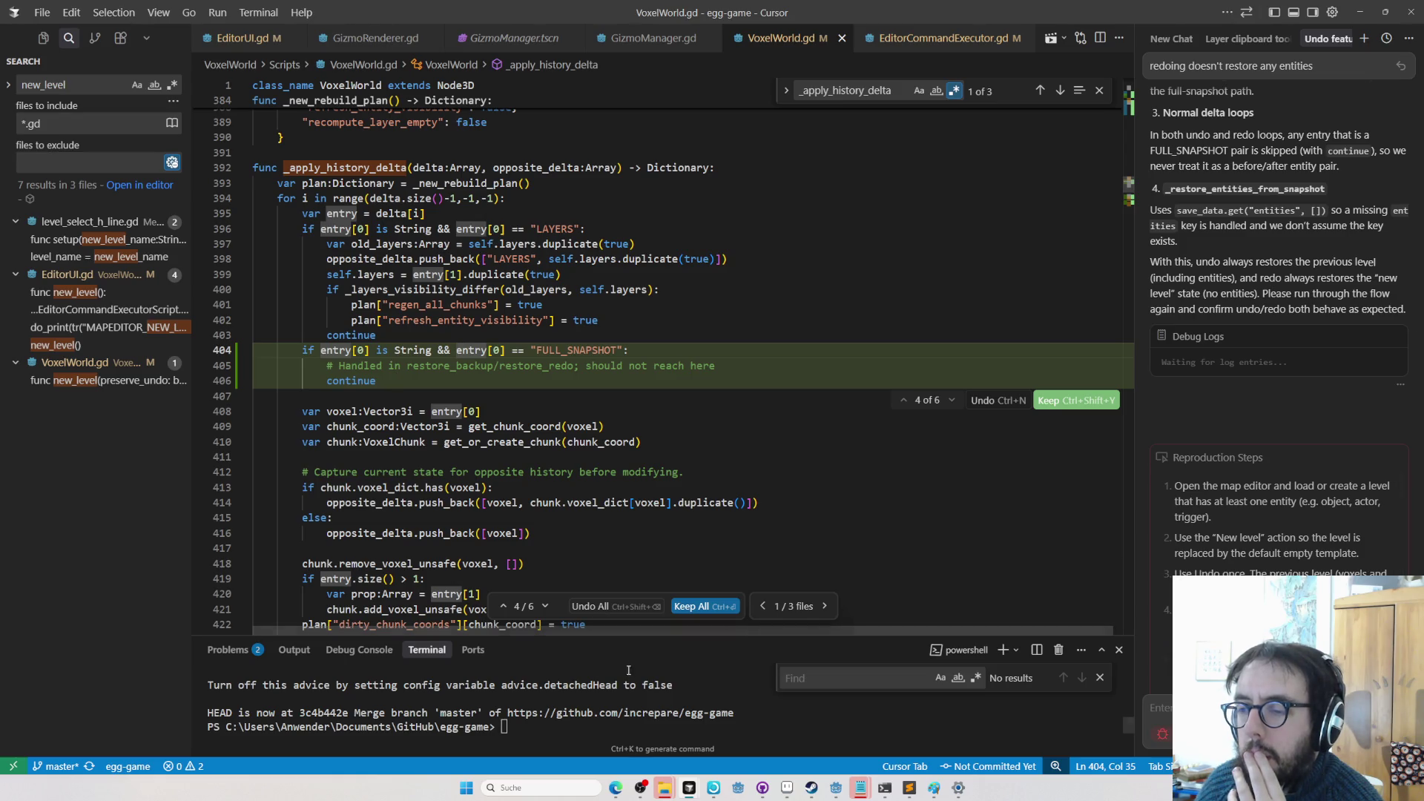
# Read through the agent's rewritten new_level at line 80 of VoxelWorld.gd, with its full-snapshot undo support
pyautogui.click(505, 606)
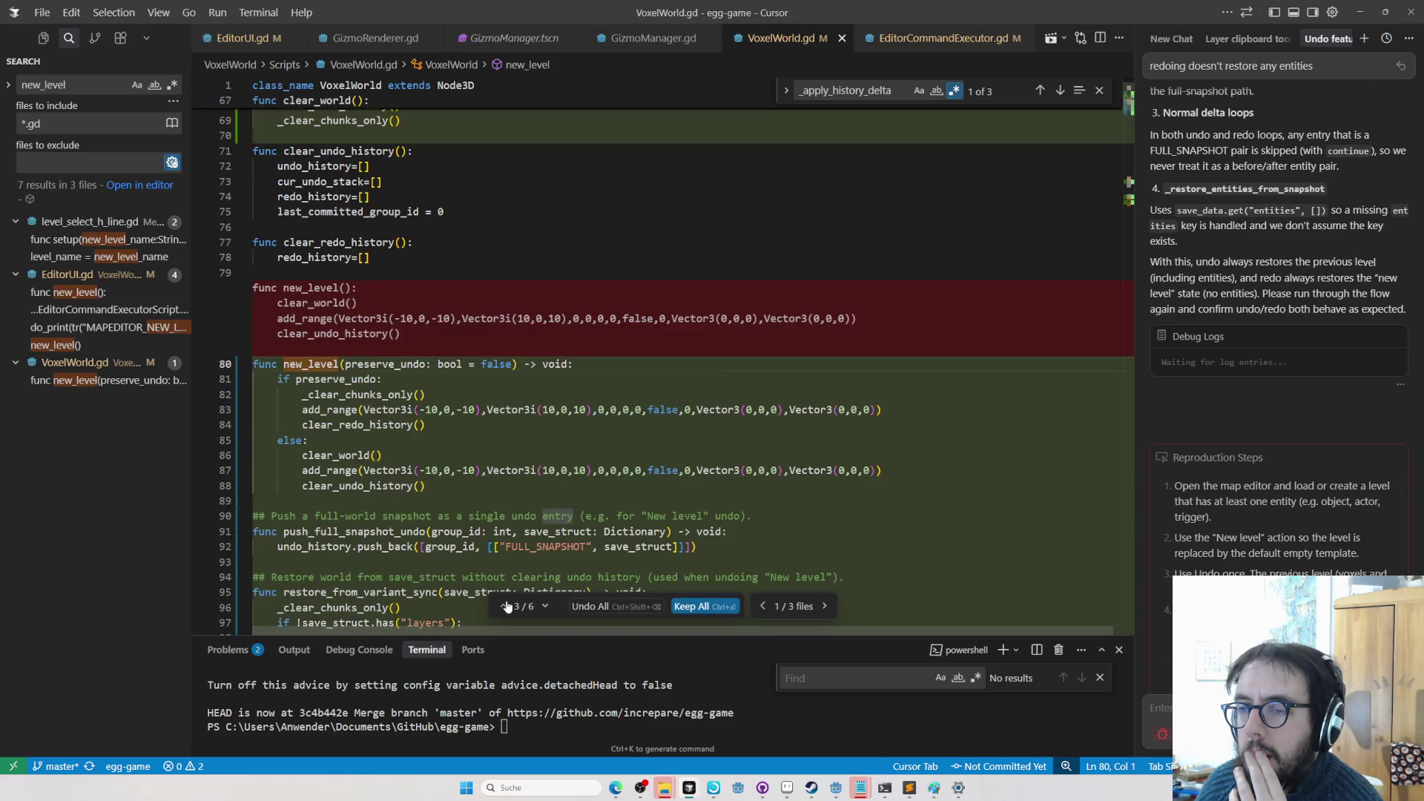
pyautogui.scroll(5, 582, 353)
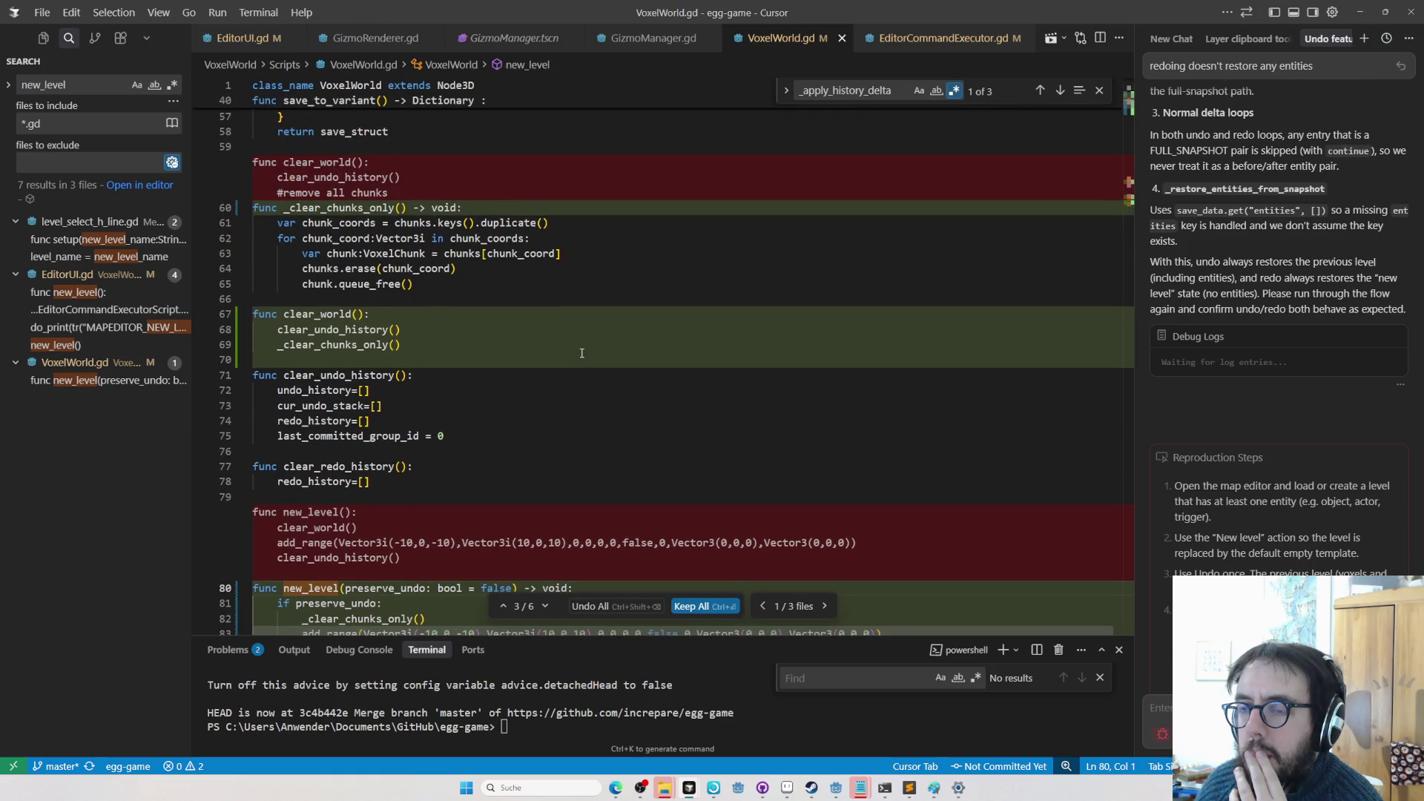
pyautogui.scroll(-2, 581, 354)
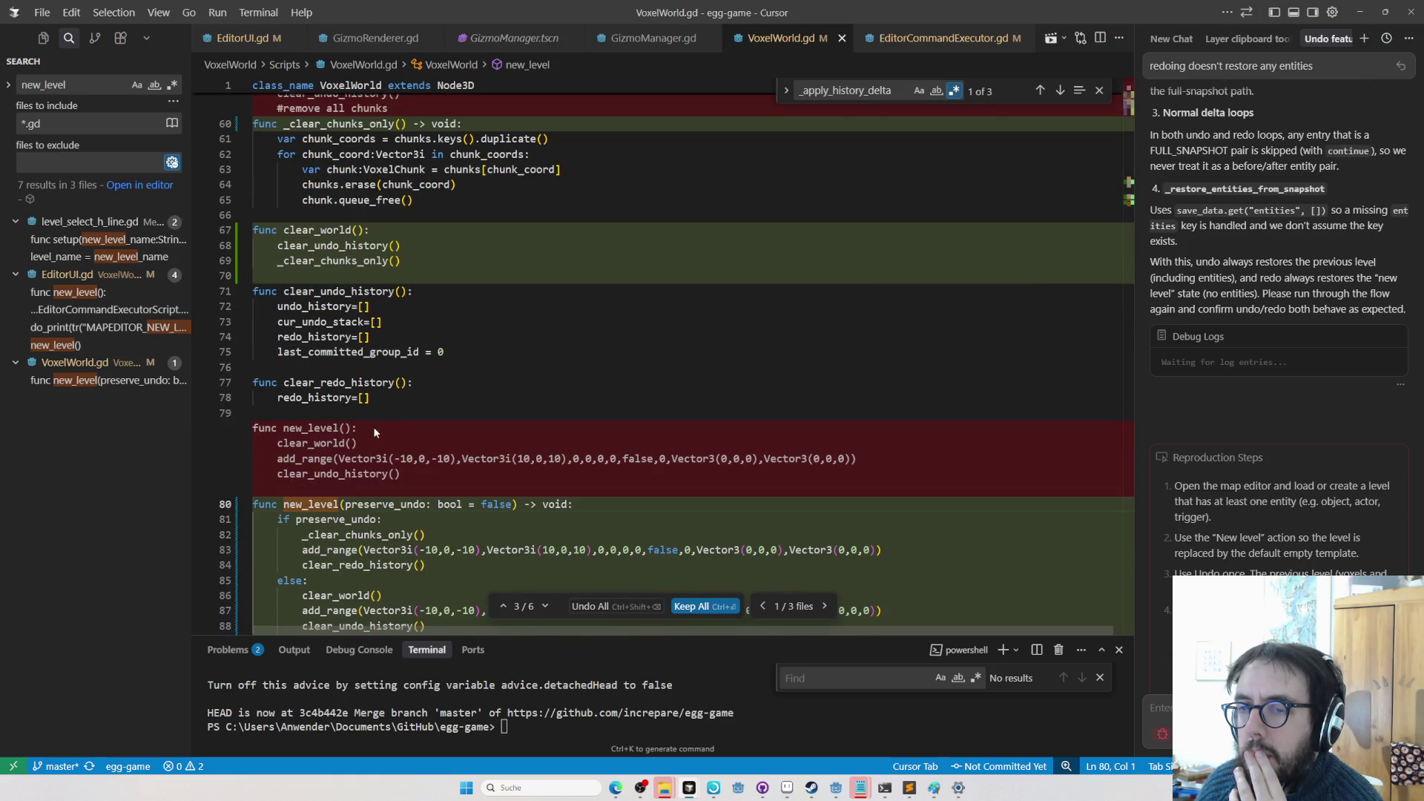
pyautogui.scroll(-2, 441, 413)
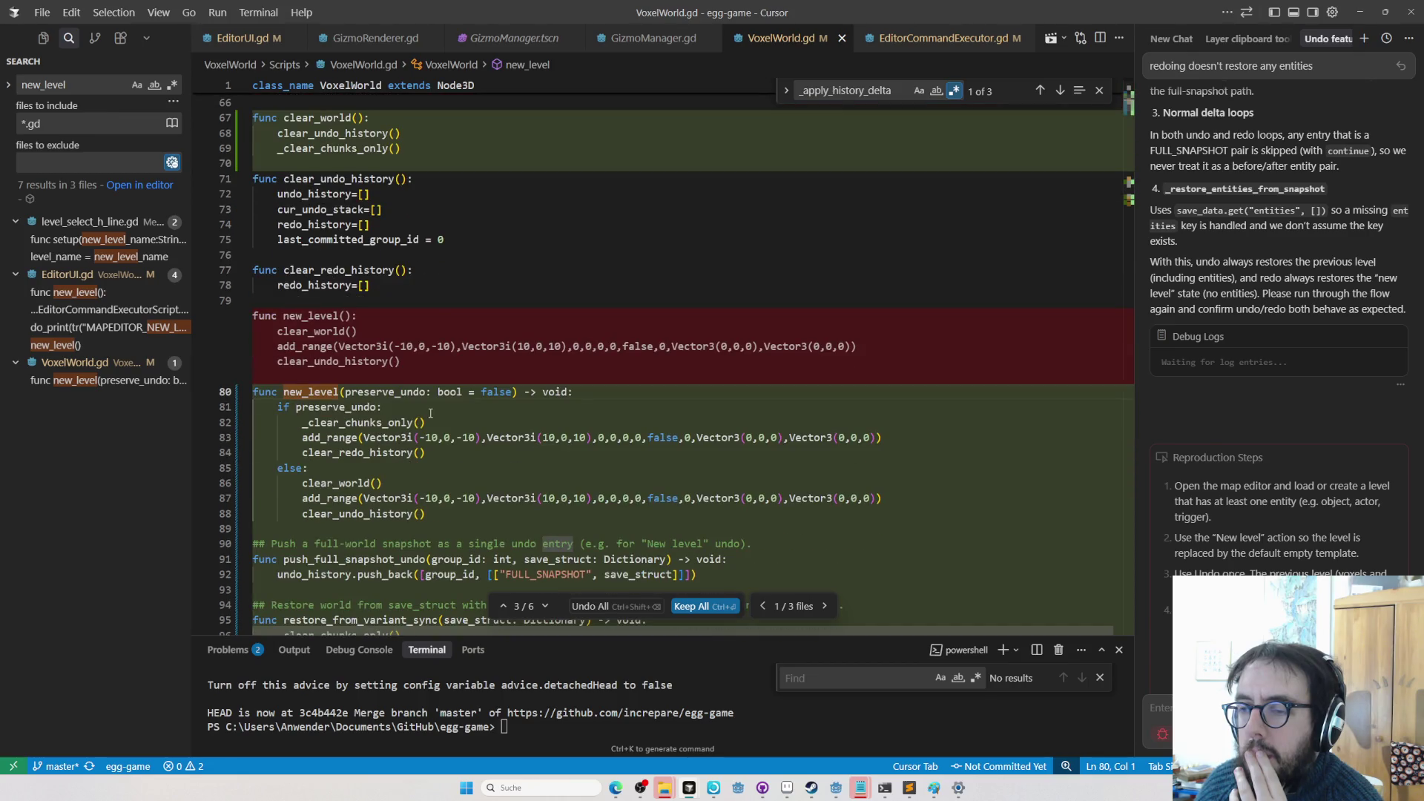
pyautogui.scroll(-2, 398, 451)
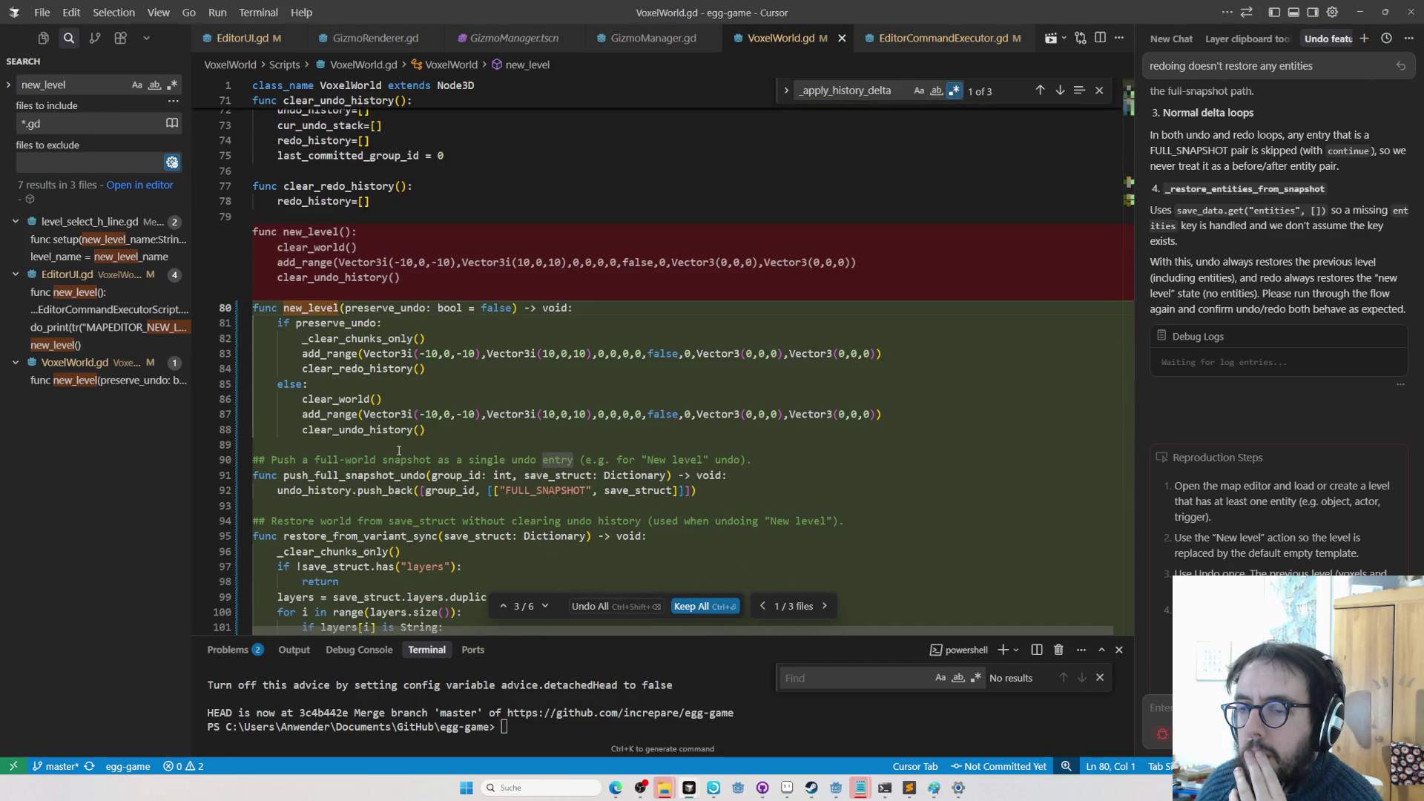
pyautogui.scroll(-2, 399, 451)
pyautogui.scroll(2, 398, 450)
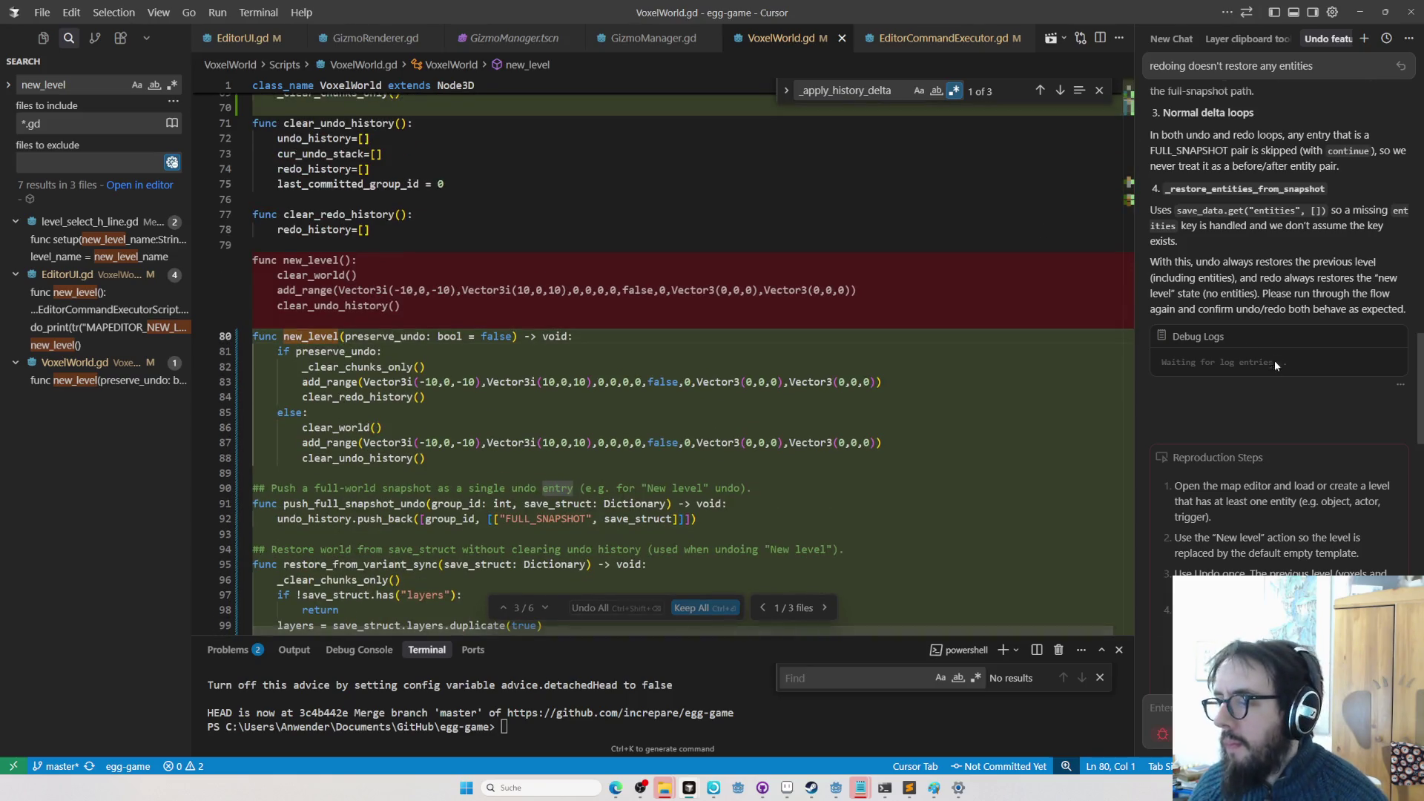
pyautogui.hotkey('alt', 'Tab')
pyautogui.hotkey('alt', 'Tab')
pyautogui.hotkey('alt', 'Tab')
pyautogui.hotkey('alt', 'Tab')
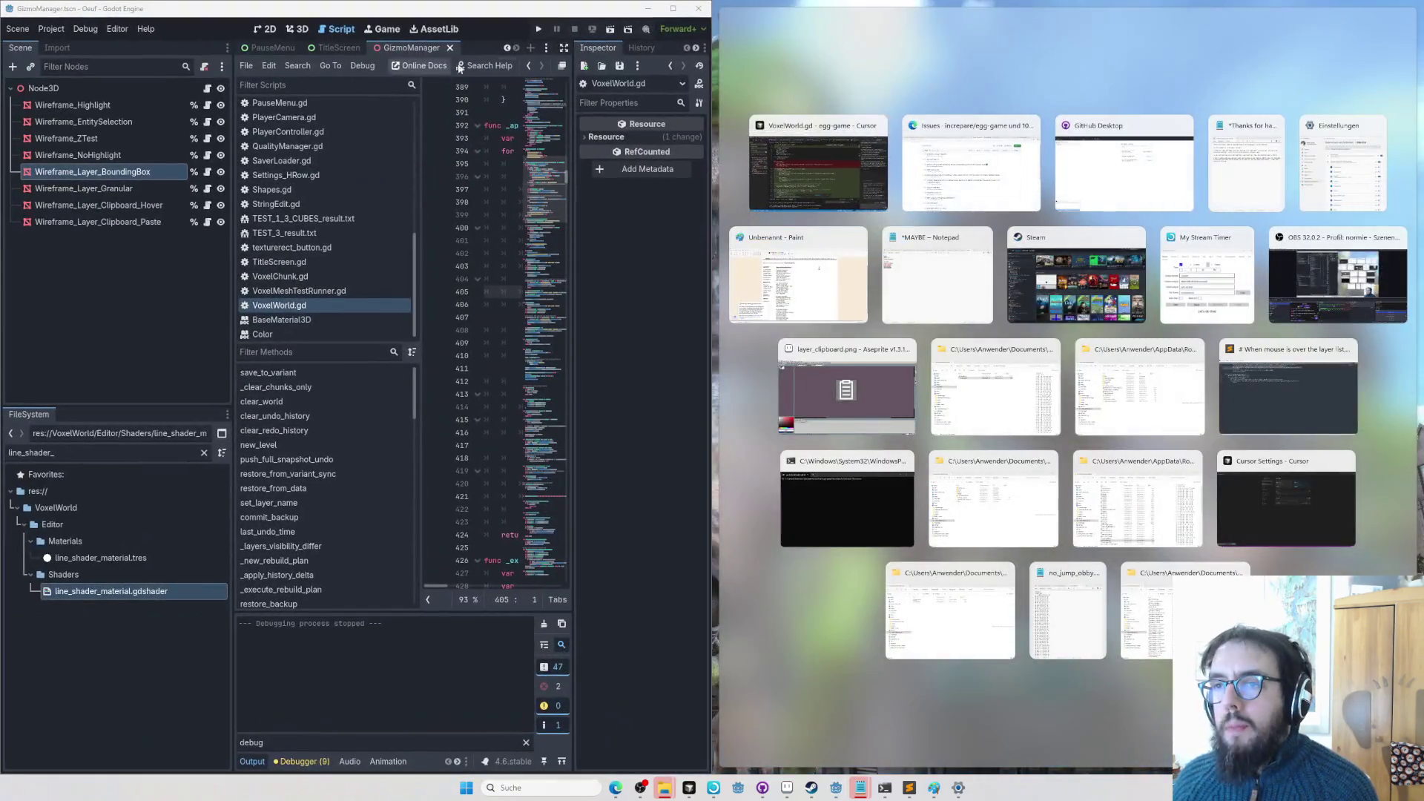
# Run the game from Godot and dock its window beside the Cursor editor
pyautogui.click(538, 28)
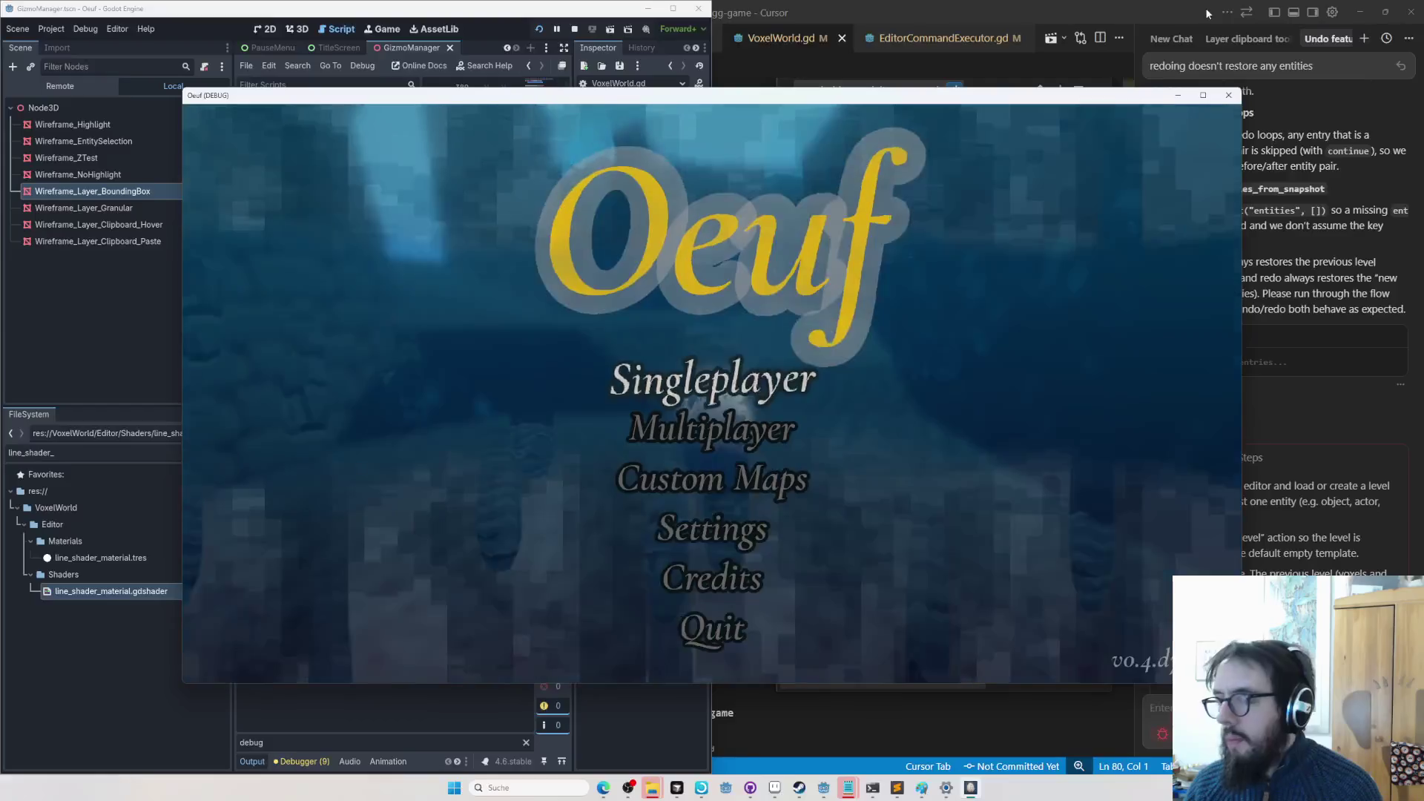
pyautogui.press('super+Left')
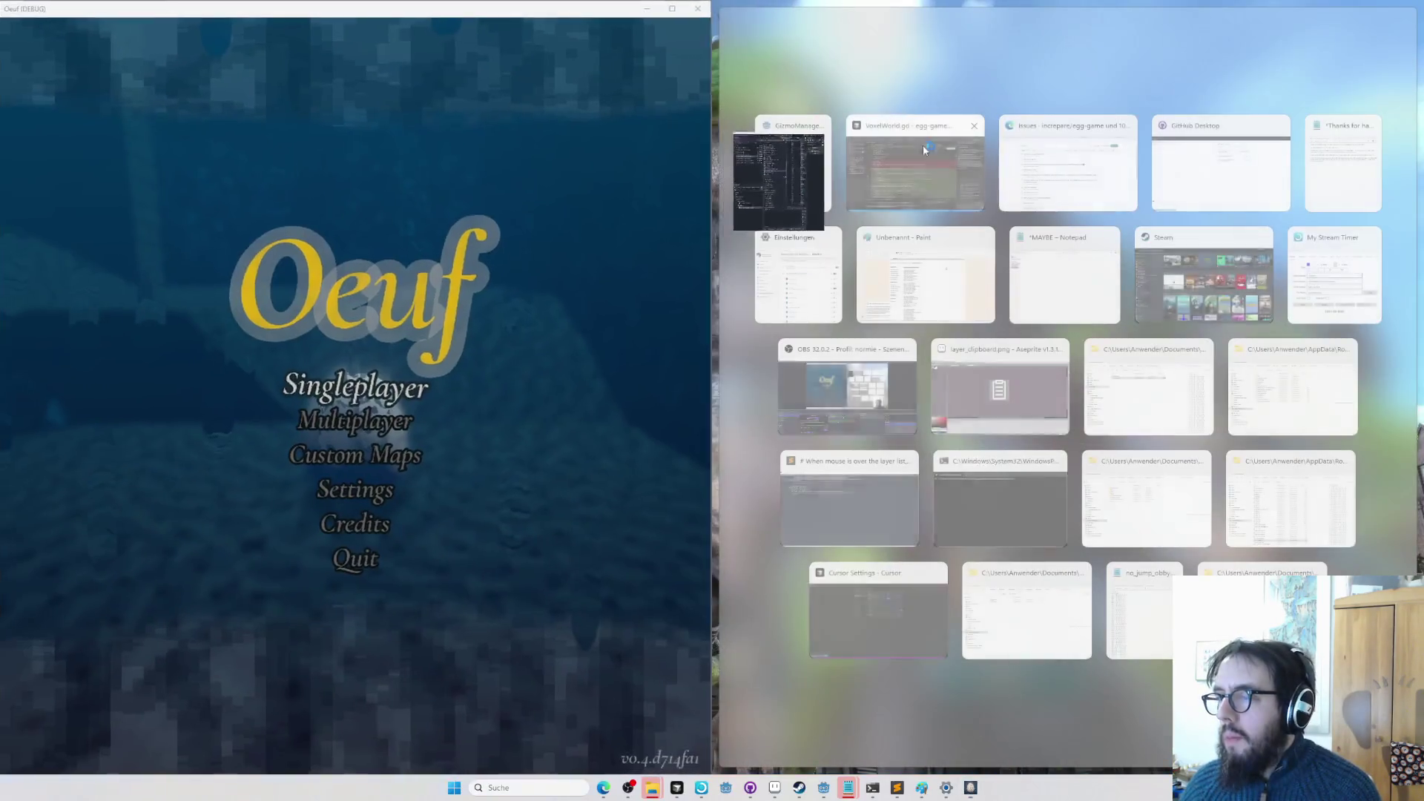
pyautogui.click(915, 167)
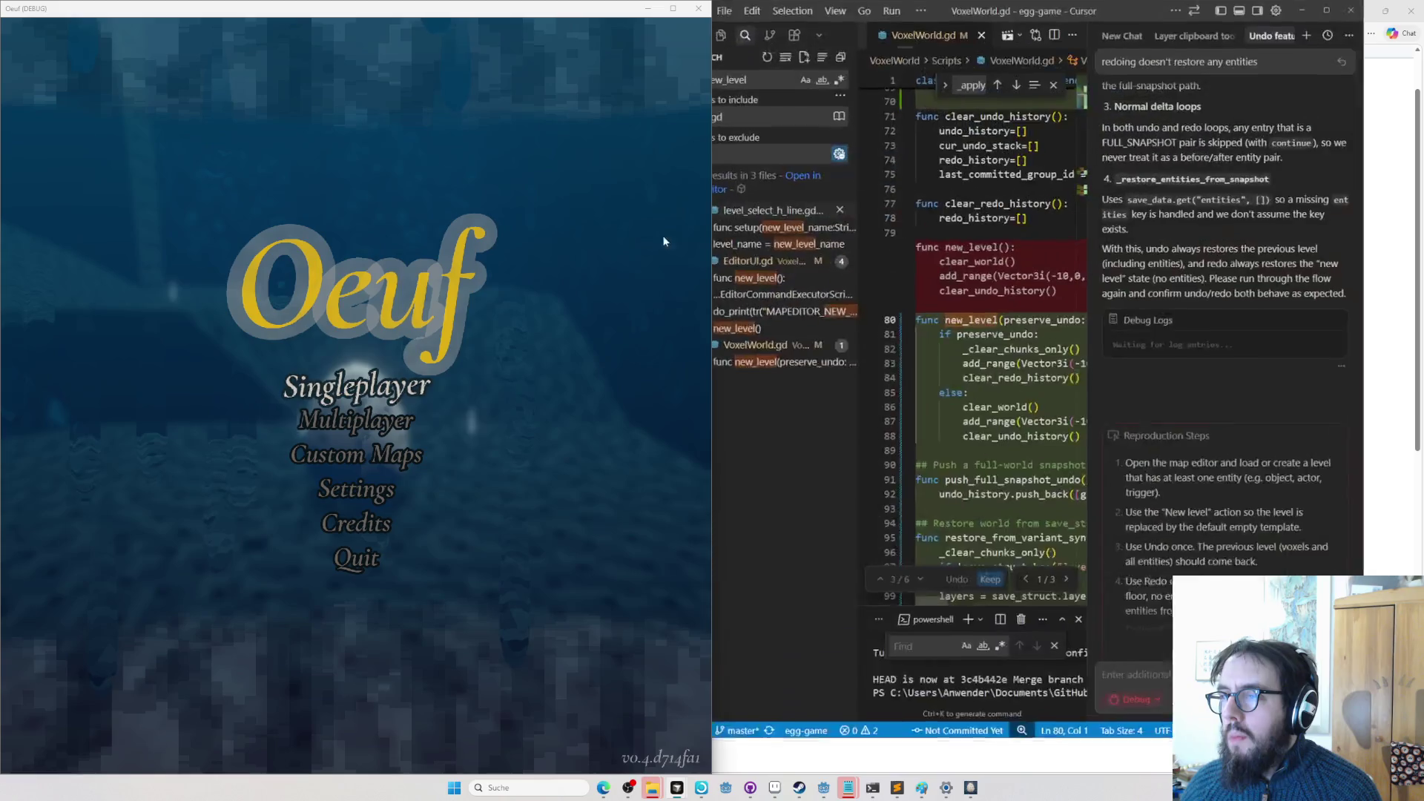
pyautogui.moveTo(842, 235); pyautogui.dragTo(842, 235)
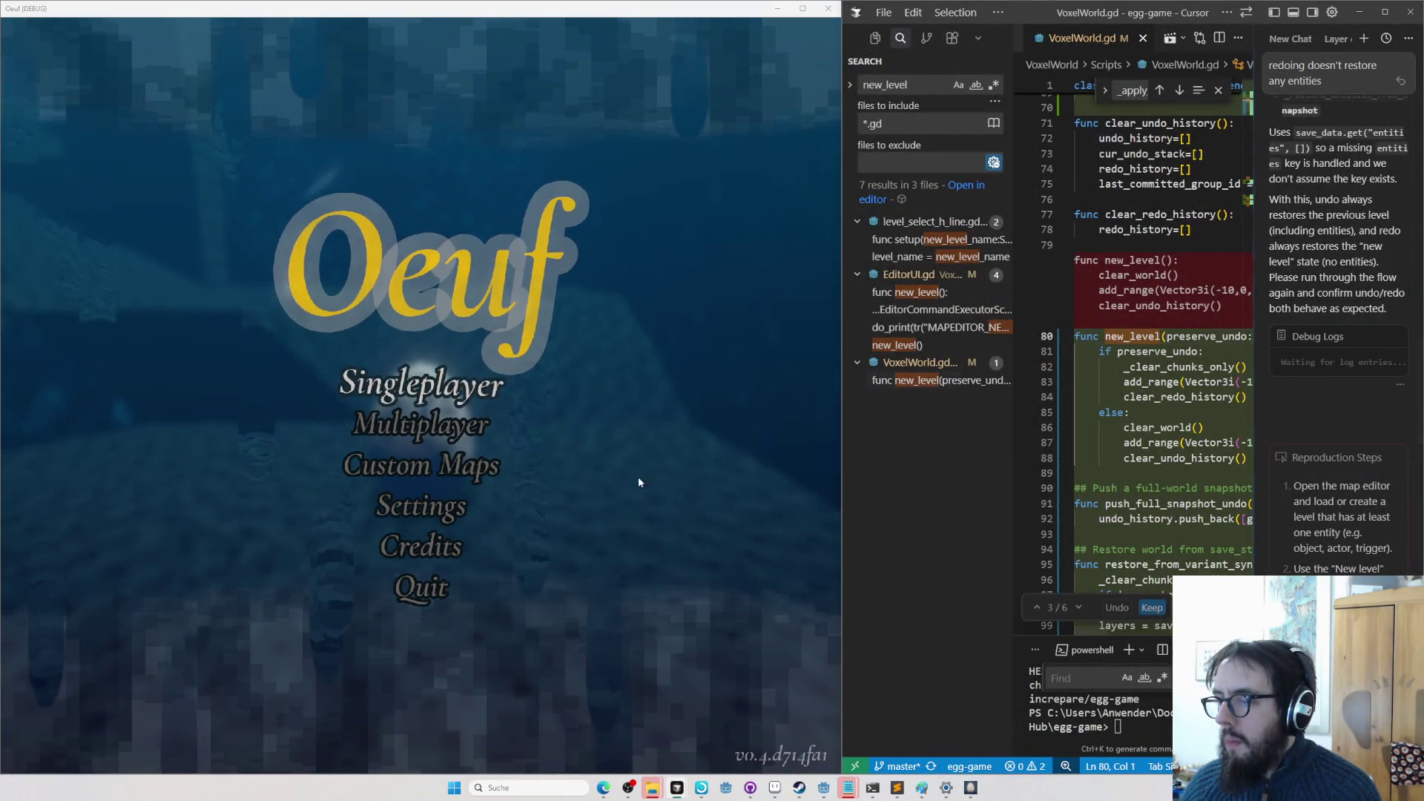
# Load a singleplayer save, create a New level, and undo it to restore eggworld
pyautogui.click(411, 388)
pyautogui.click(413, 368)
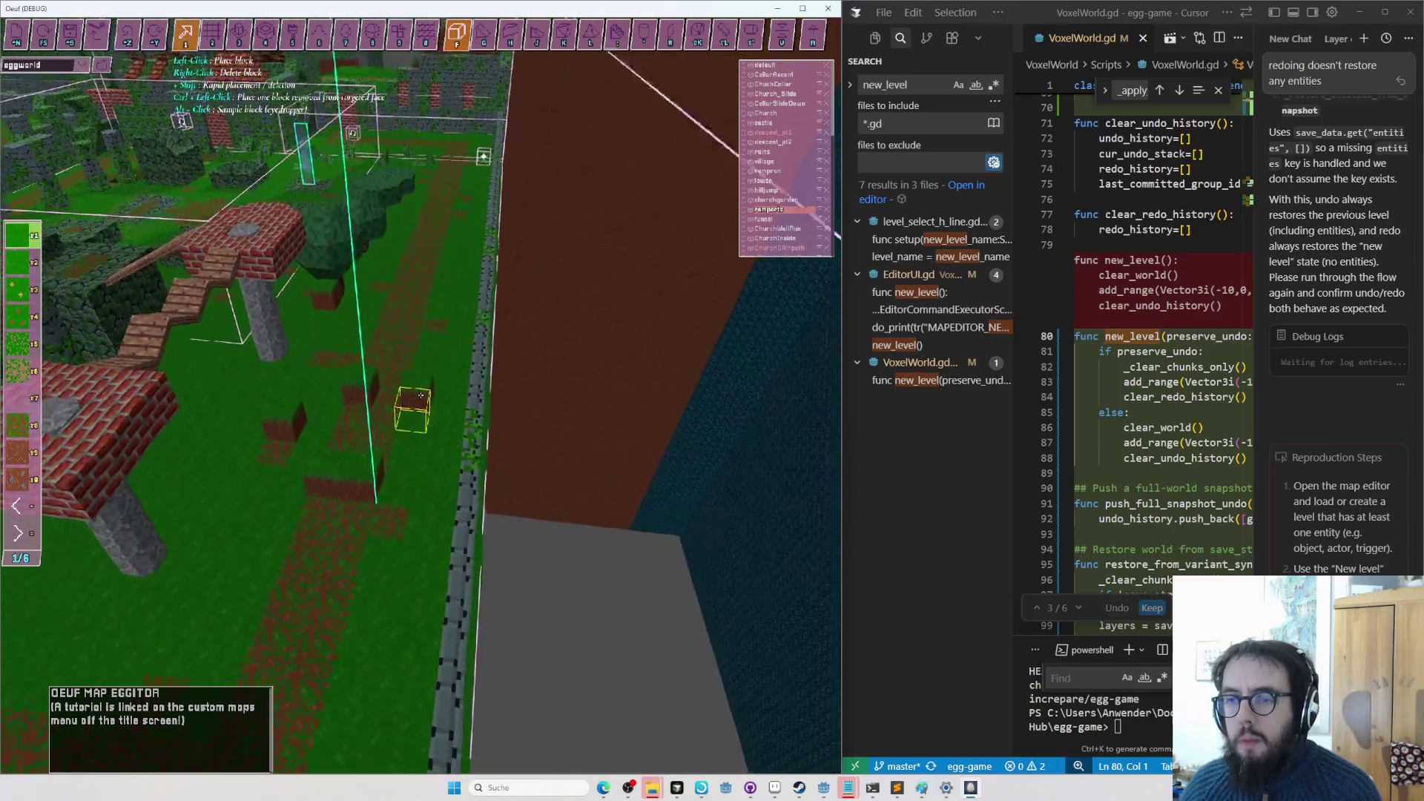
pyautogui.hotkey('ctrl', 'n')
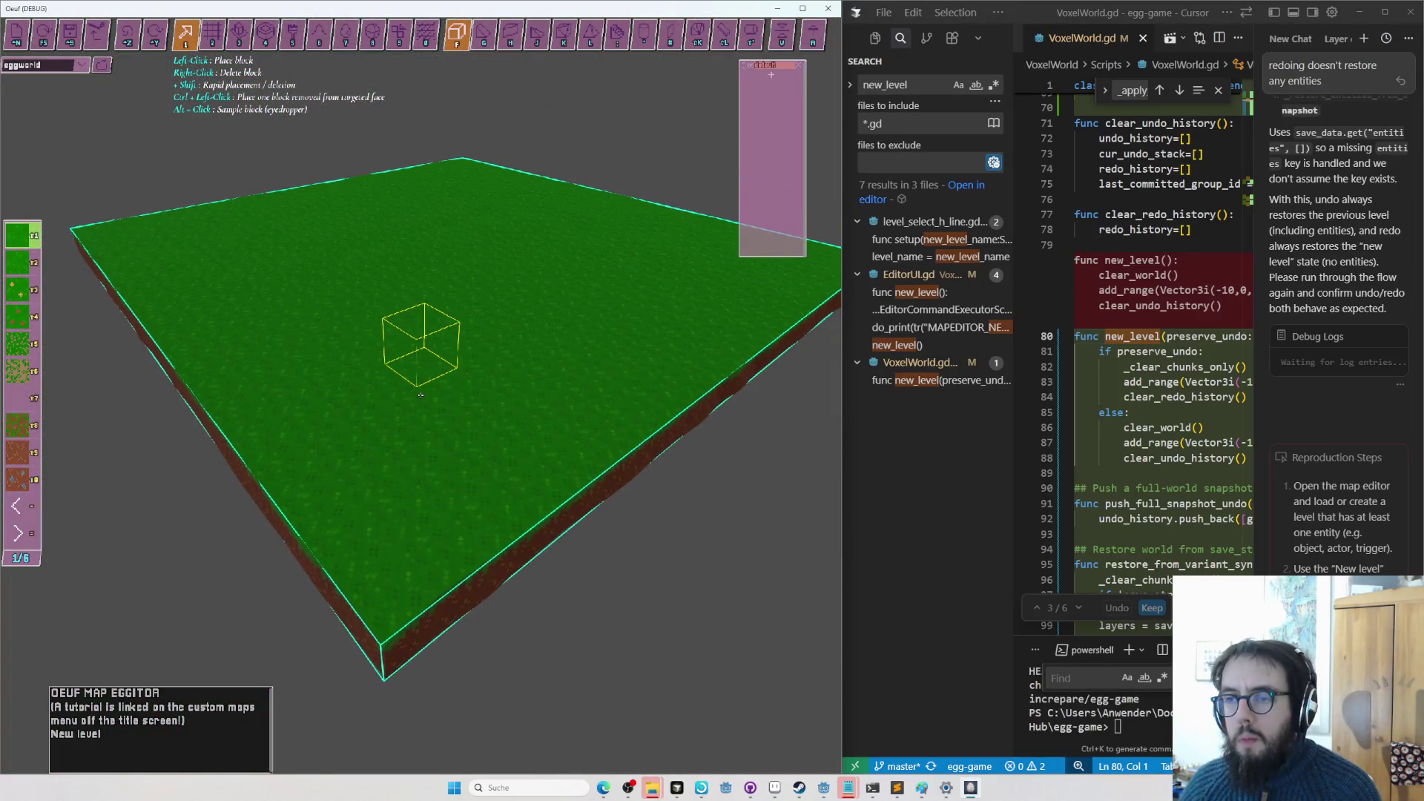
pyautogui.hotkey('ctrl', 'z')
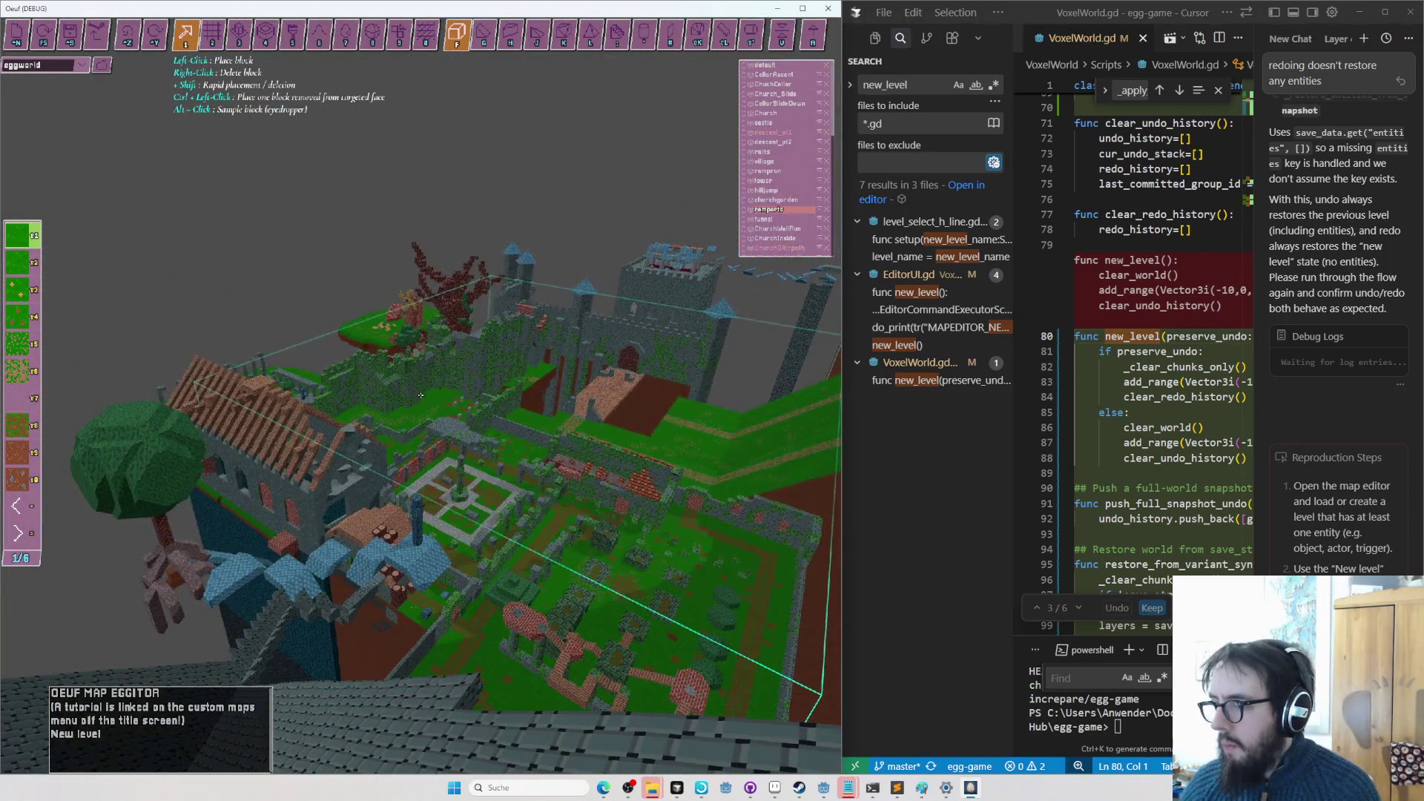
pyautogui.scroll(-3, 1378, 523)
pyautogui.scroll(-2, 1378, 519)
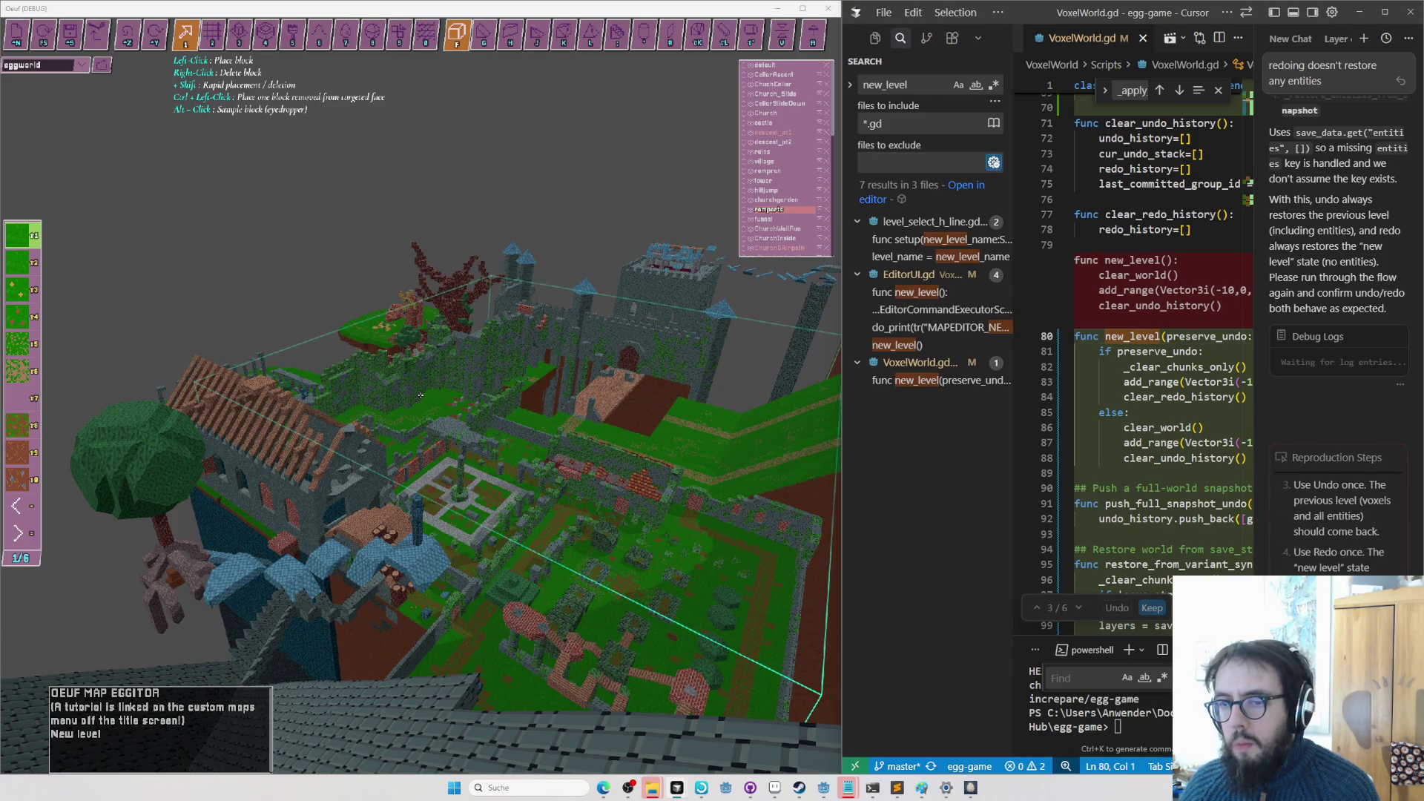
pyautogui.scroll(-2, 1358, 554)
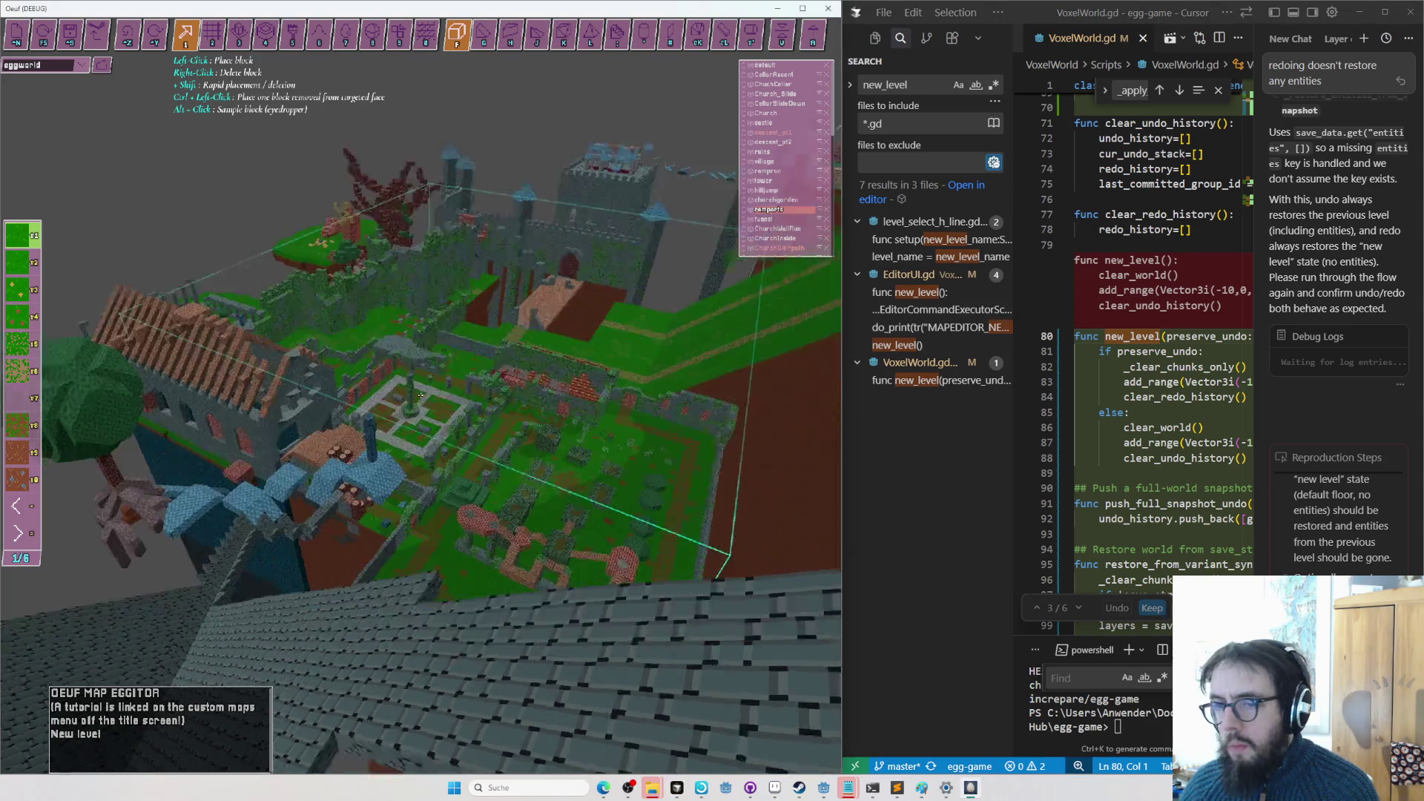
pyautogui.hotkey('ctrl', 'z')
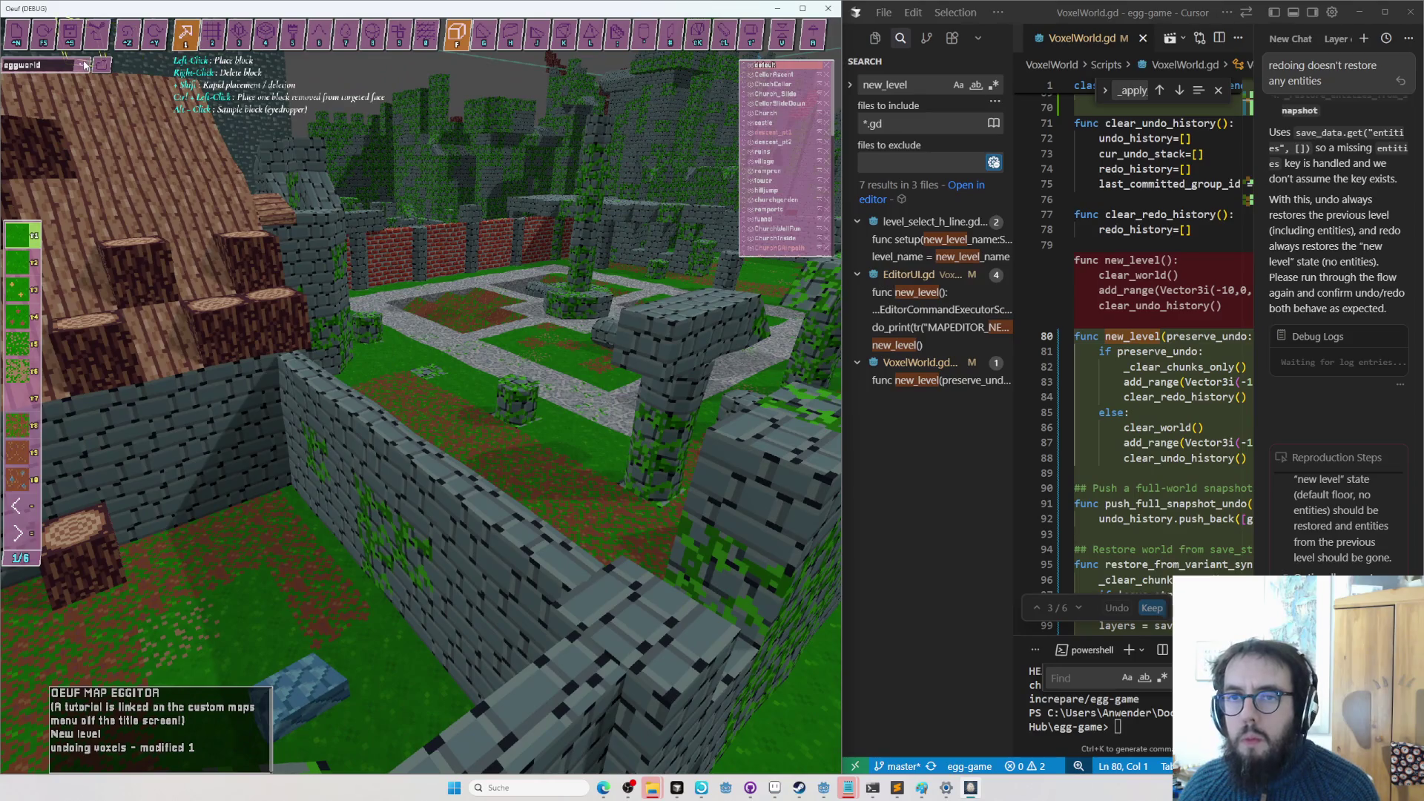
# Load catworld, create a New level over it, and undo to bring catworld back
pyautogui.click(84, 65)
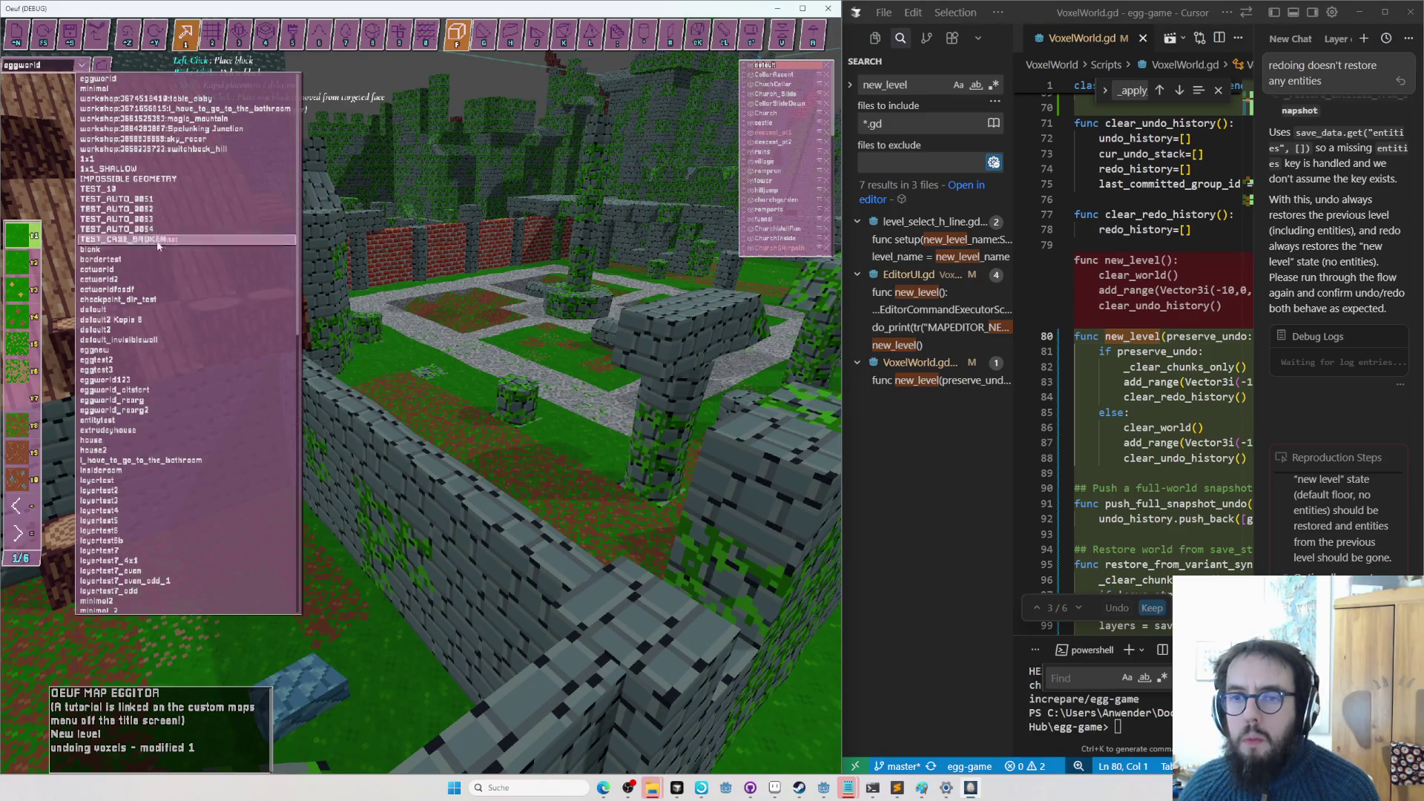
pyautogui.click(104, 282)
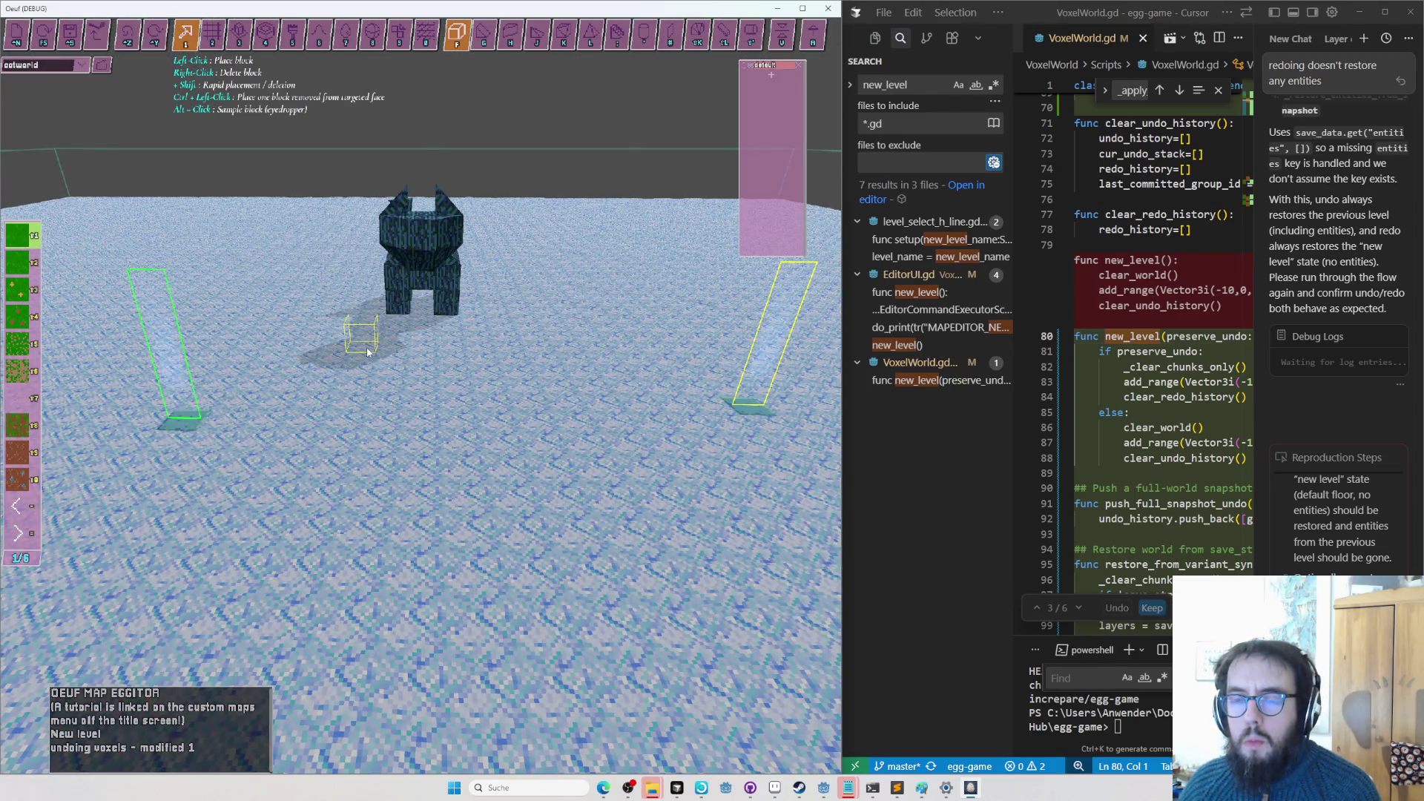
pyautogui.hotkey('ctrl', 'n')
pyautogui.hotkey('ctrl', 'z')
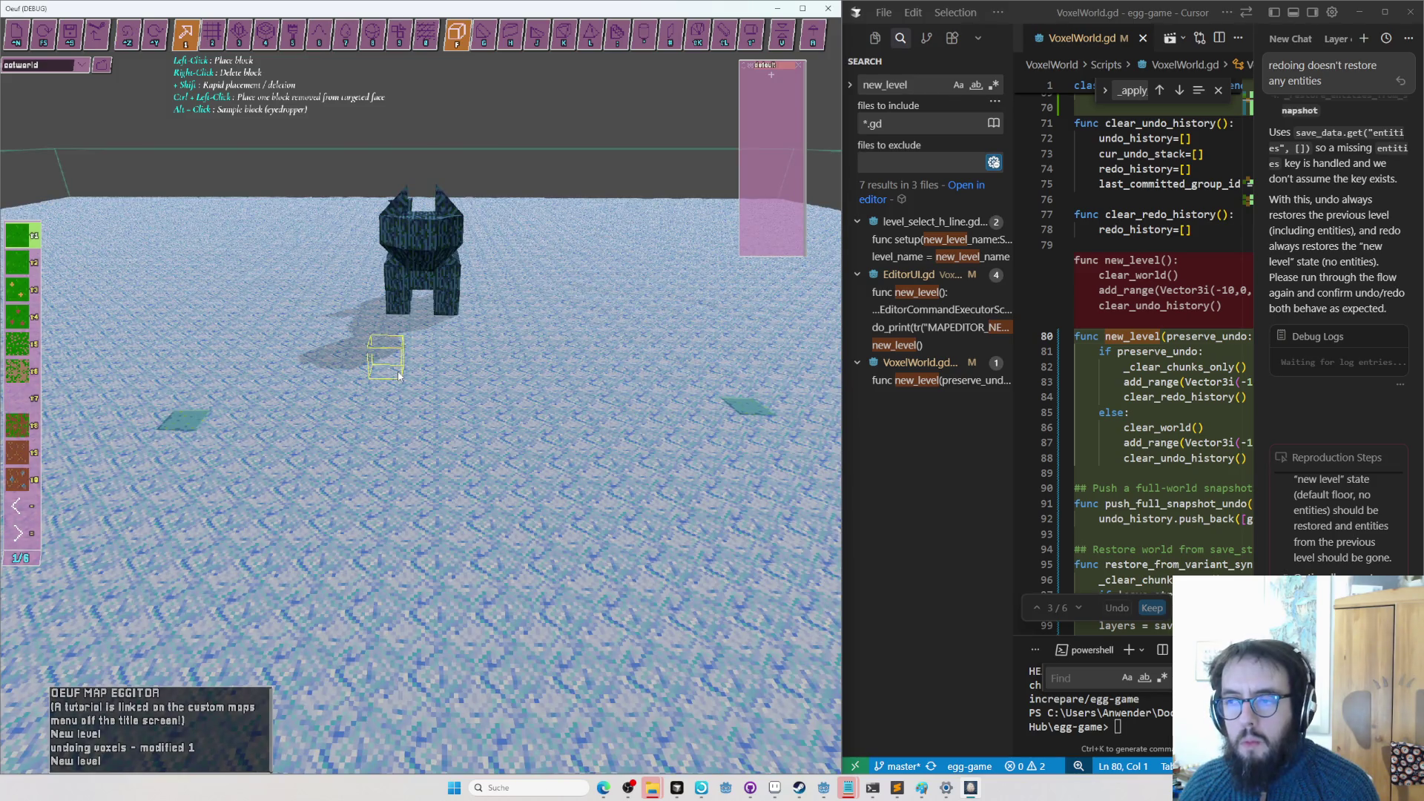
# Quit to the title screen, exit the game, and check Godot's debugger output
pyautogui.press('Escape')
pyautogui.click(421, 467)
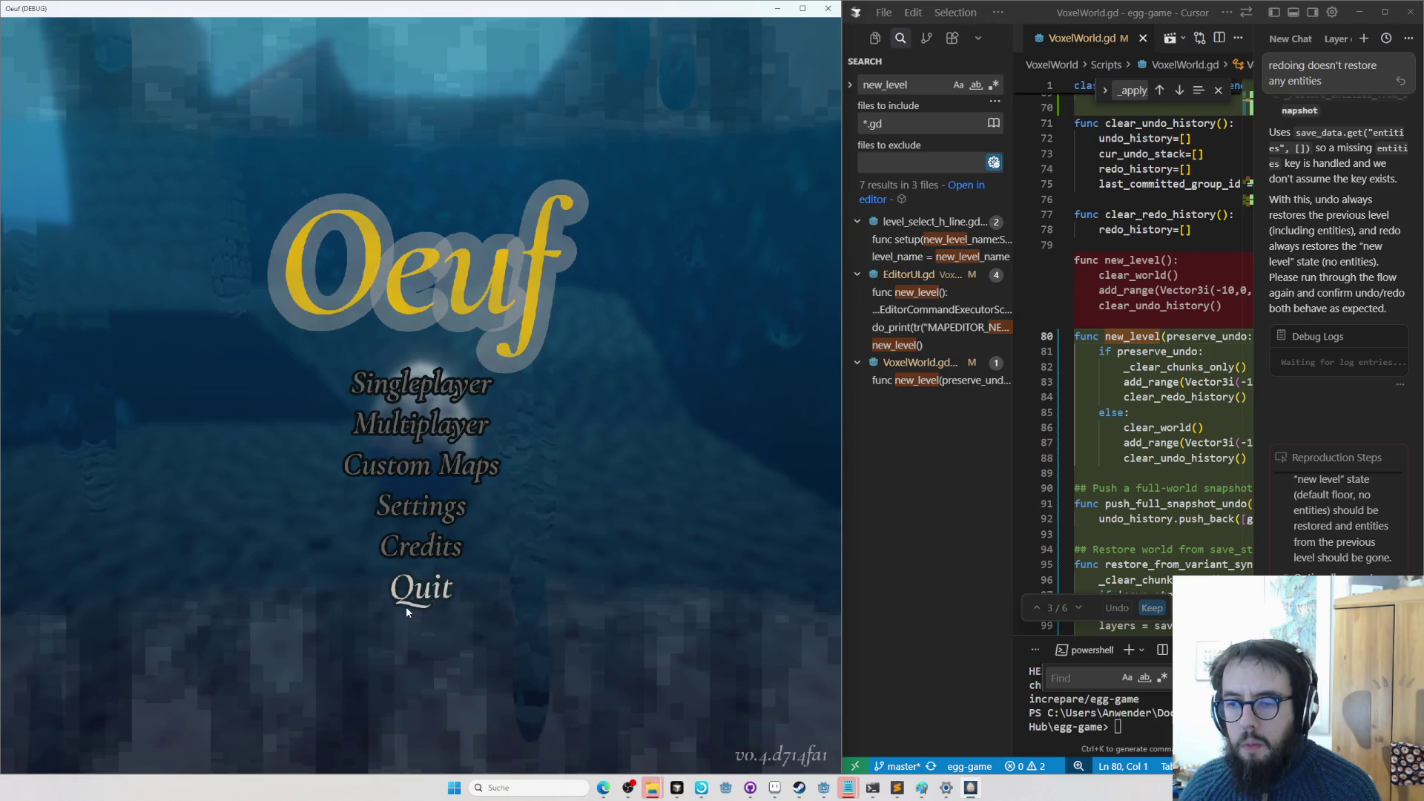
pyautogui.click(409, 593)
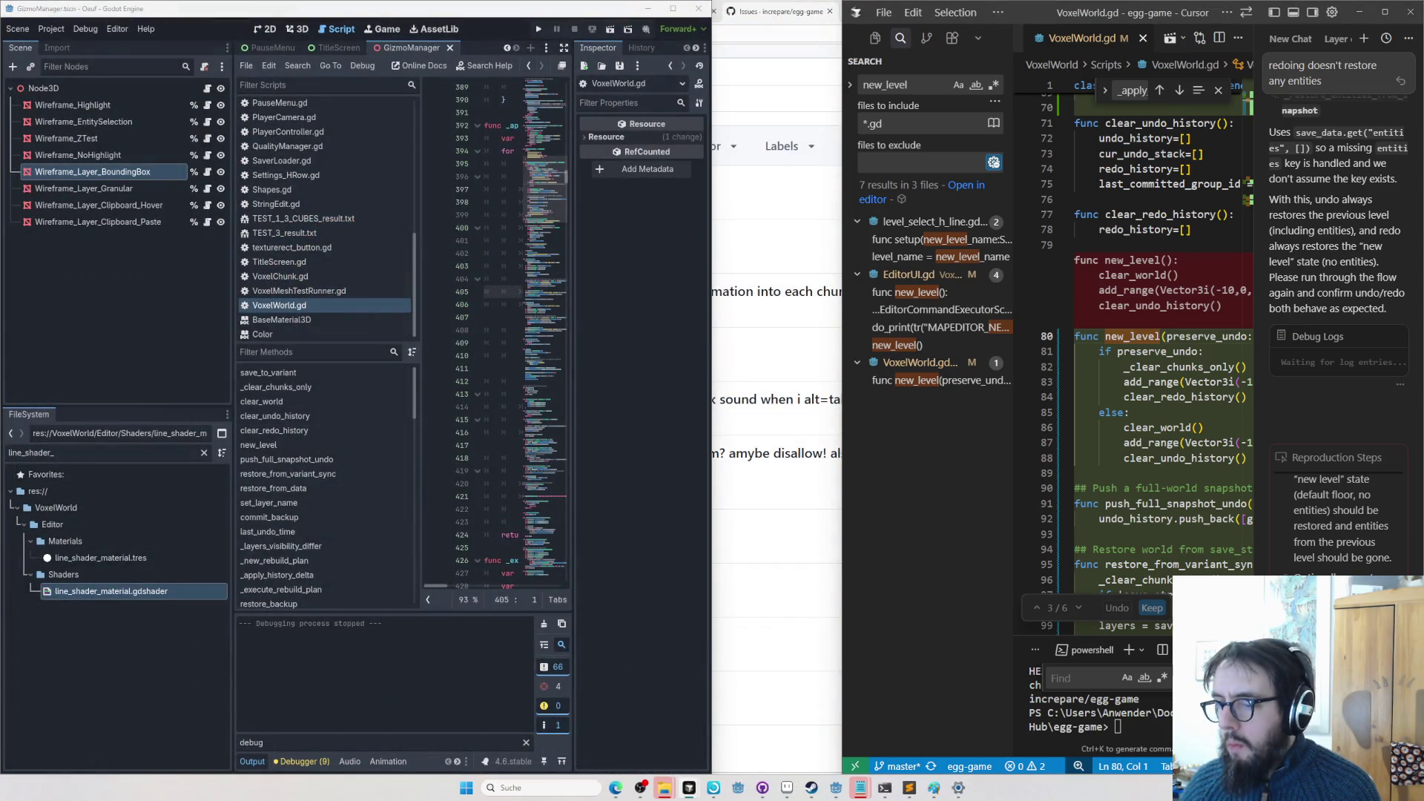
pyautogui.click(288, 762)
pyautogui.click(264, 760)
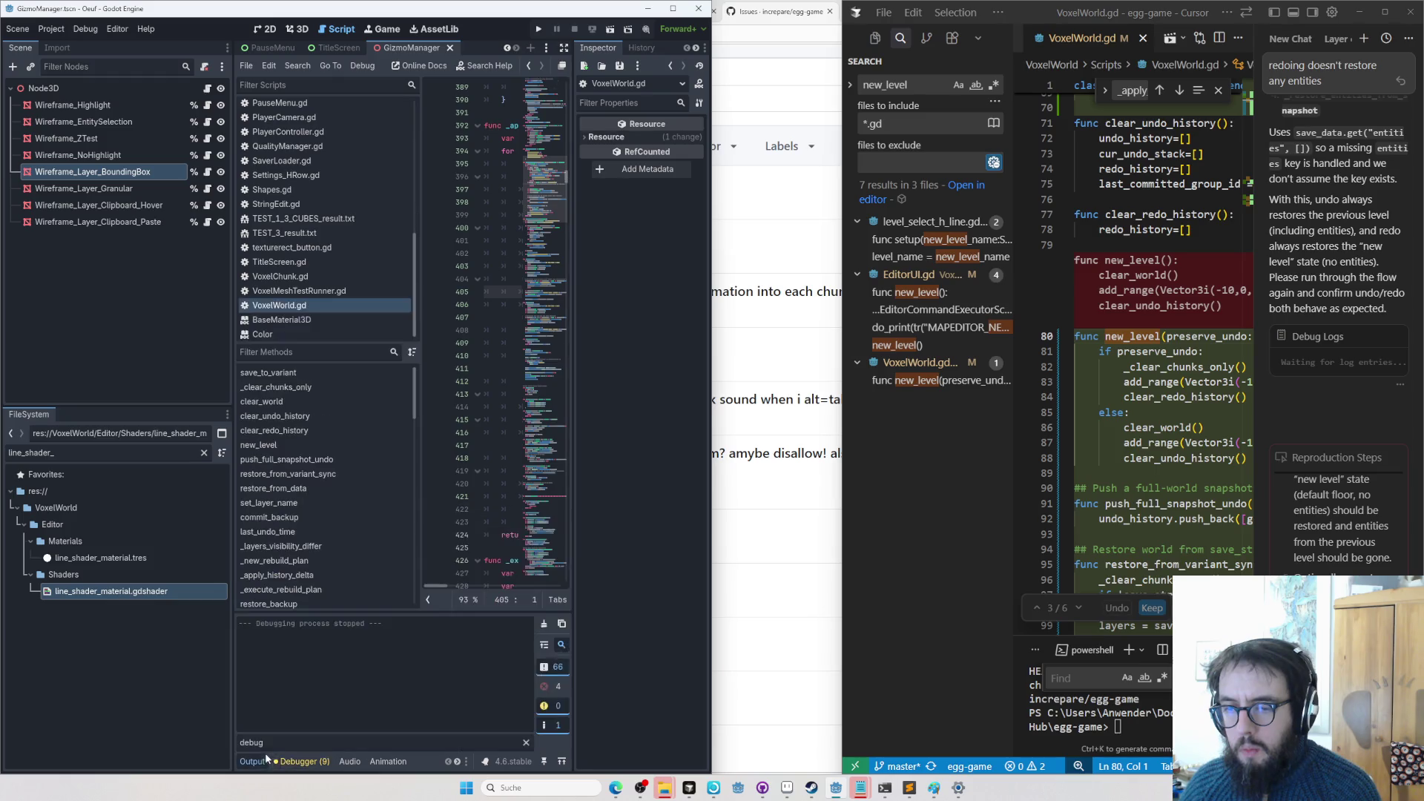
pyautogui.hotkey('alt', 'Tab')
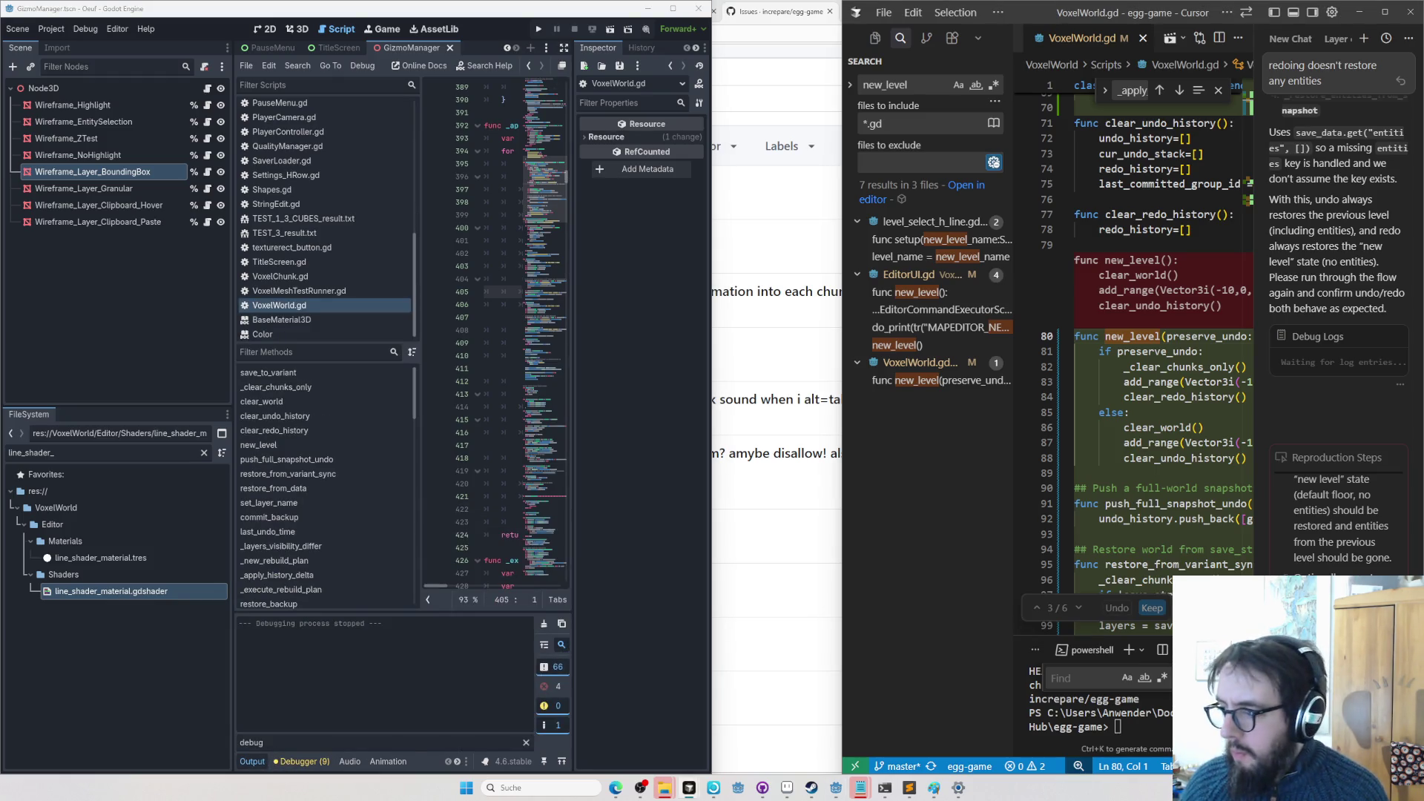
pyautogui.click(1385, 11)
pyautogui.click(770, 606)
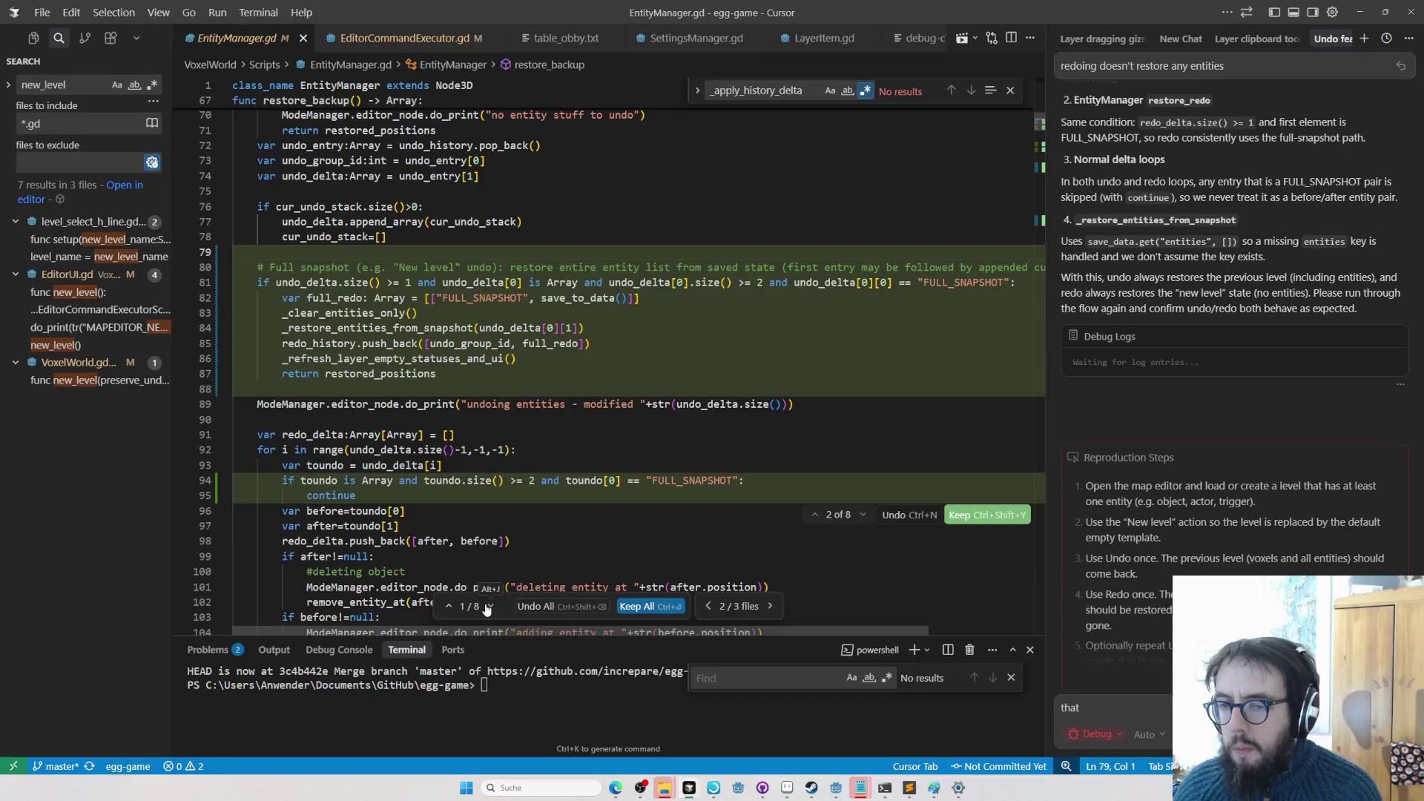
pyautogui.click(487, 607)
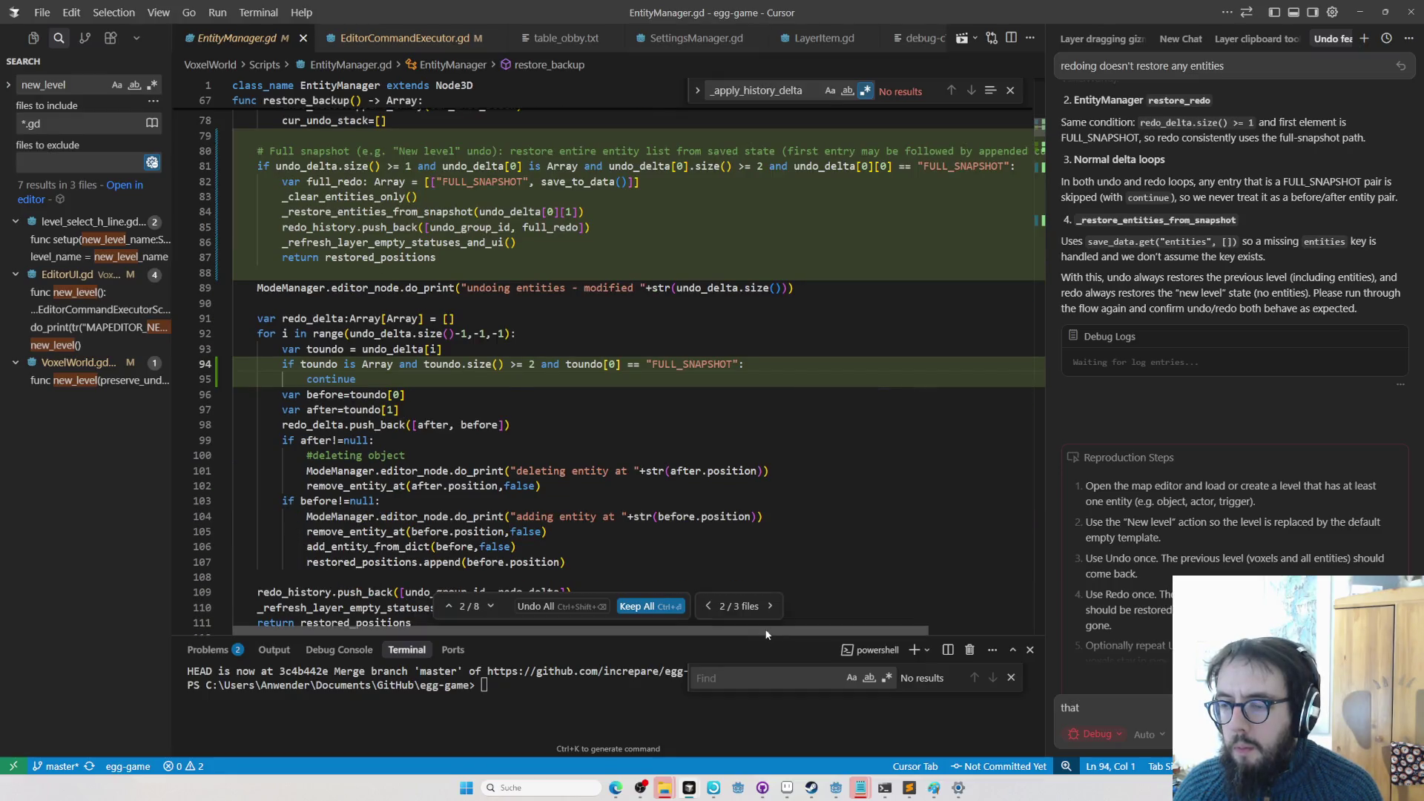
pyautogui.click(761, 603)
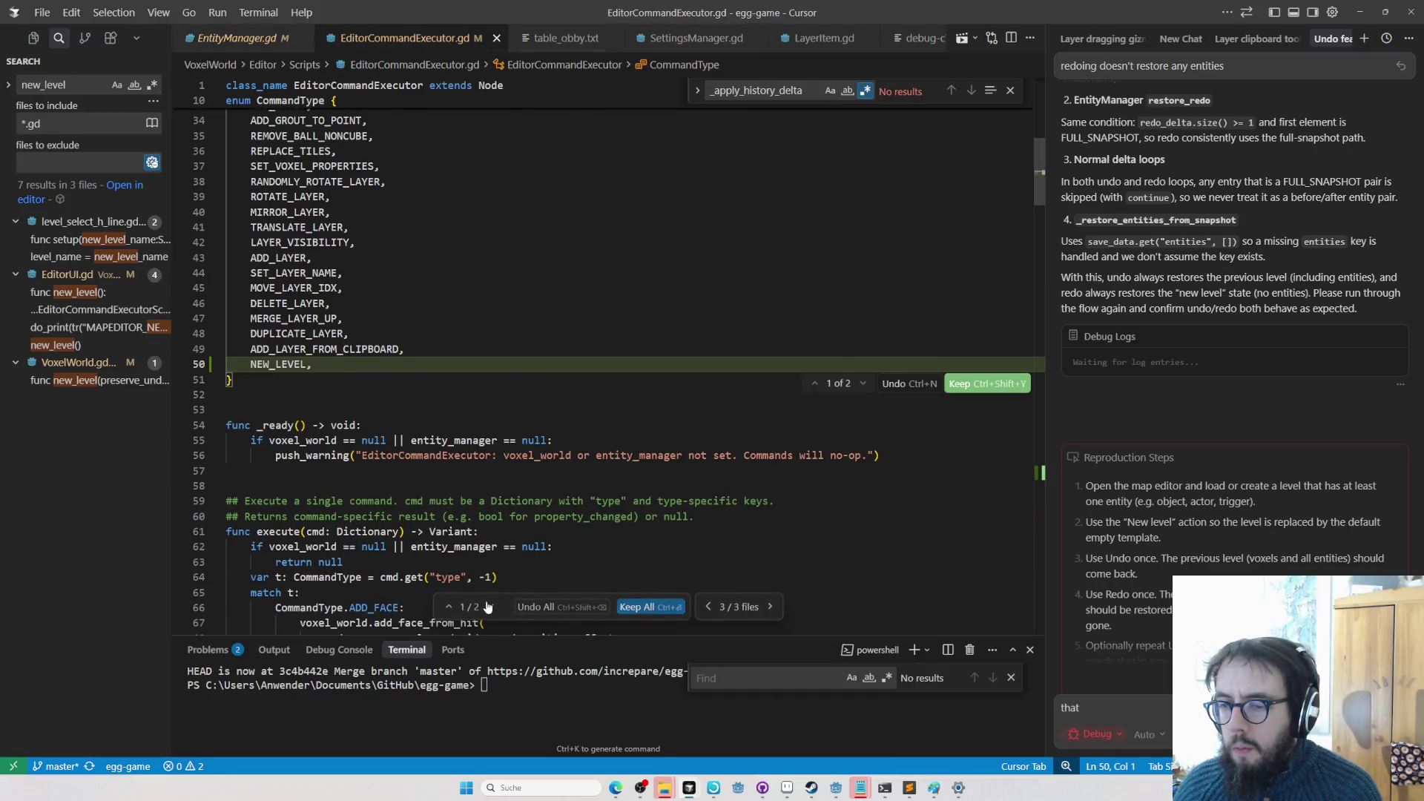
pyautogui.click(490, 606)
pyautogui.scroll(-1, 1231, 564)
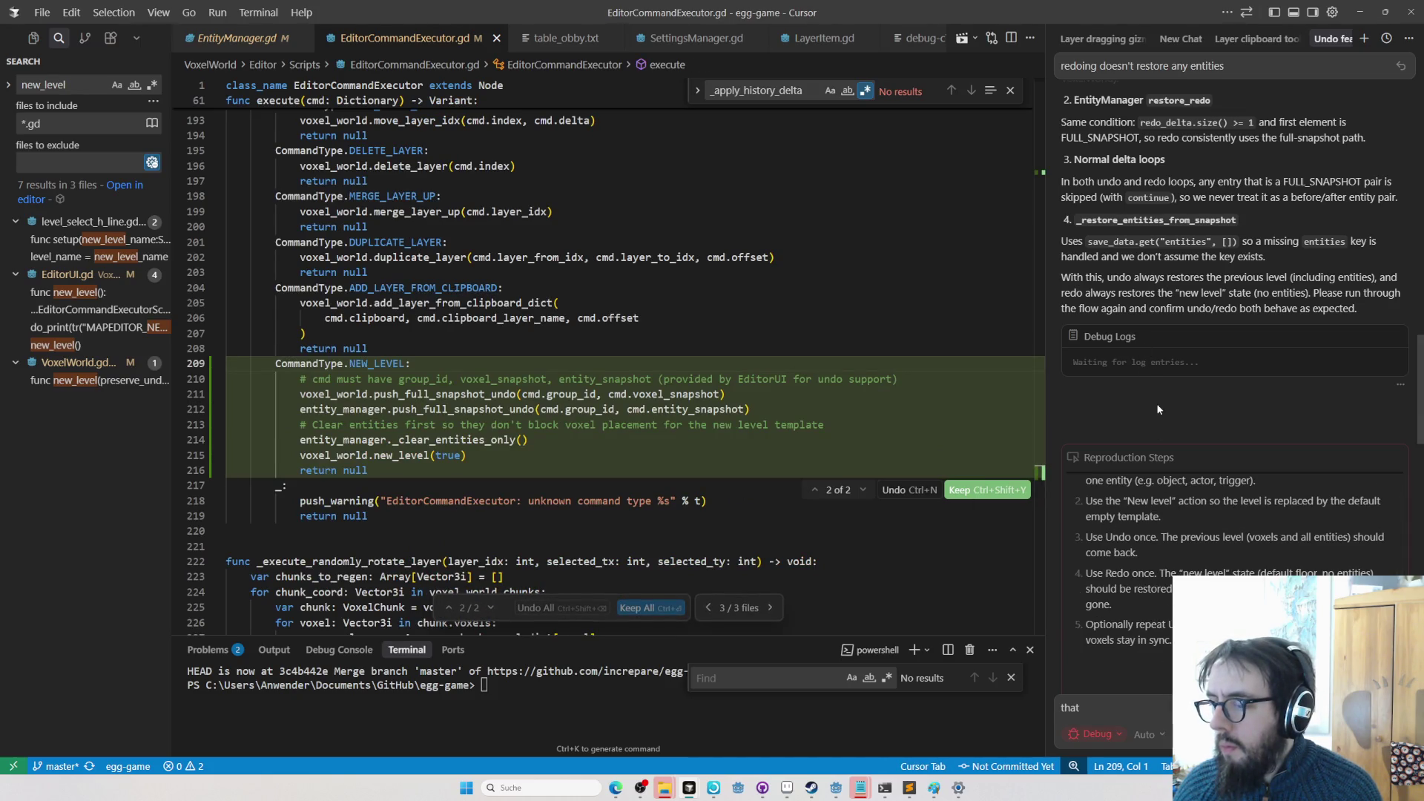
pyautogui.scroll(5, 1159, 409)
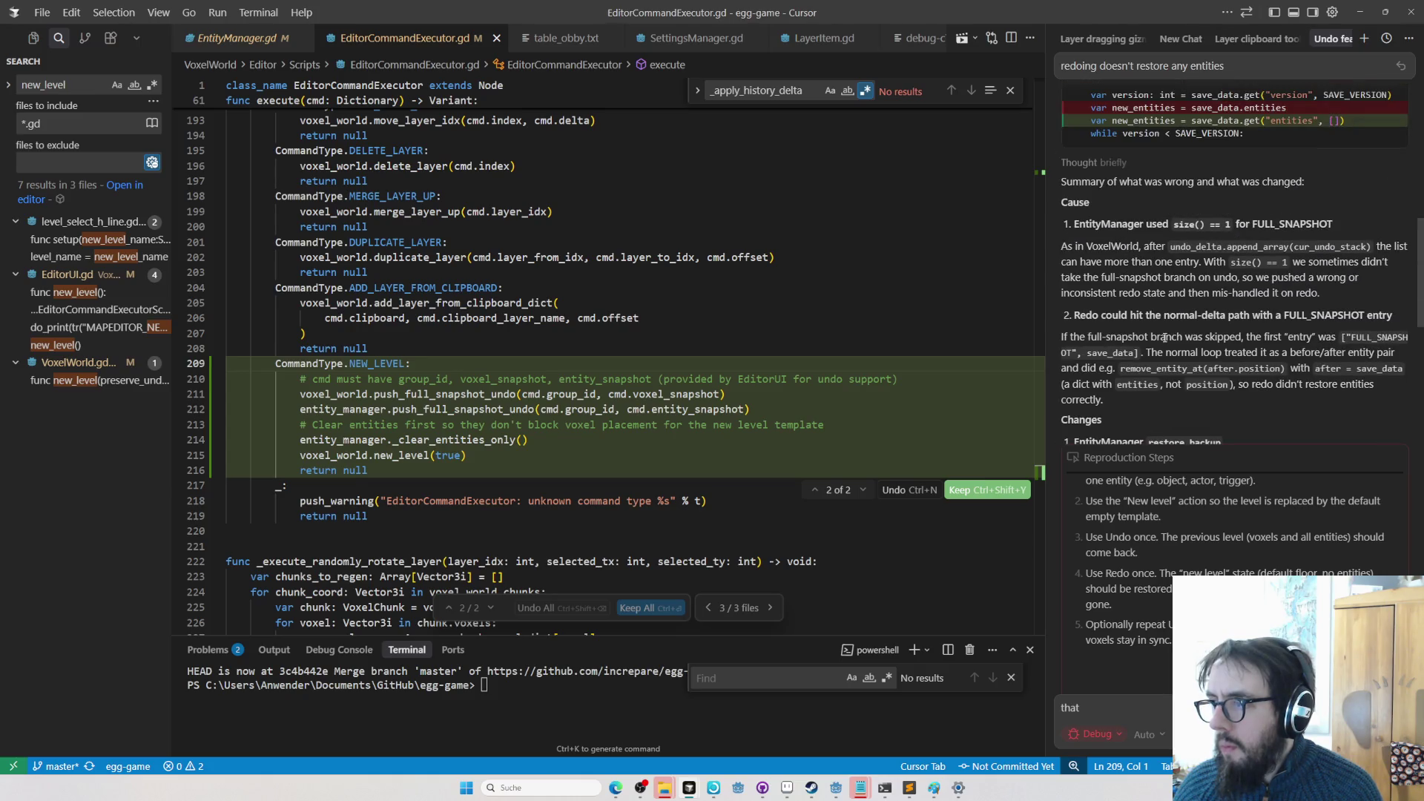
pyautogui.scroll(4, 1165, 337)
pyautogui.click(814, 207)
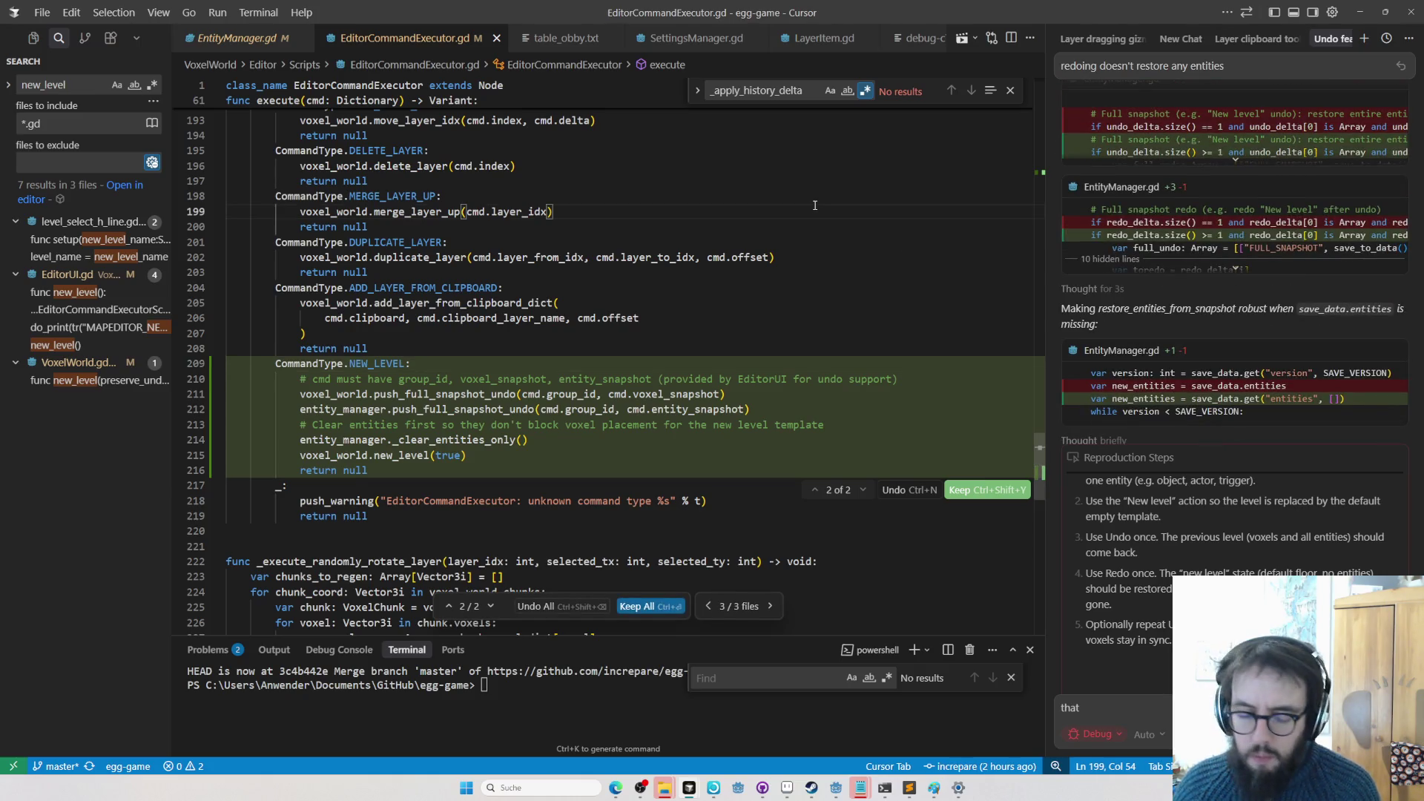
pyautogui.hotkey('ctrl', 'p')
pyautogui.write('d')
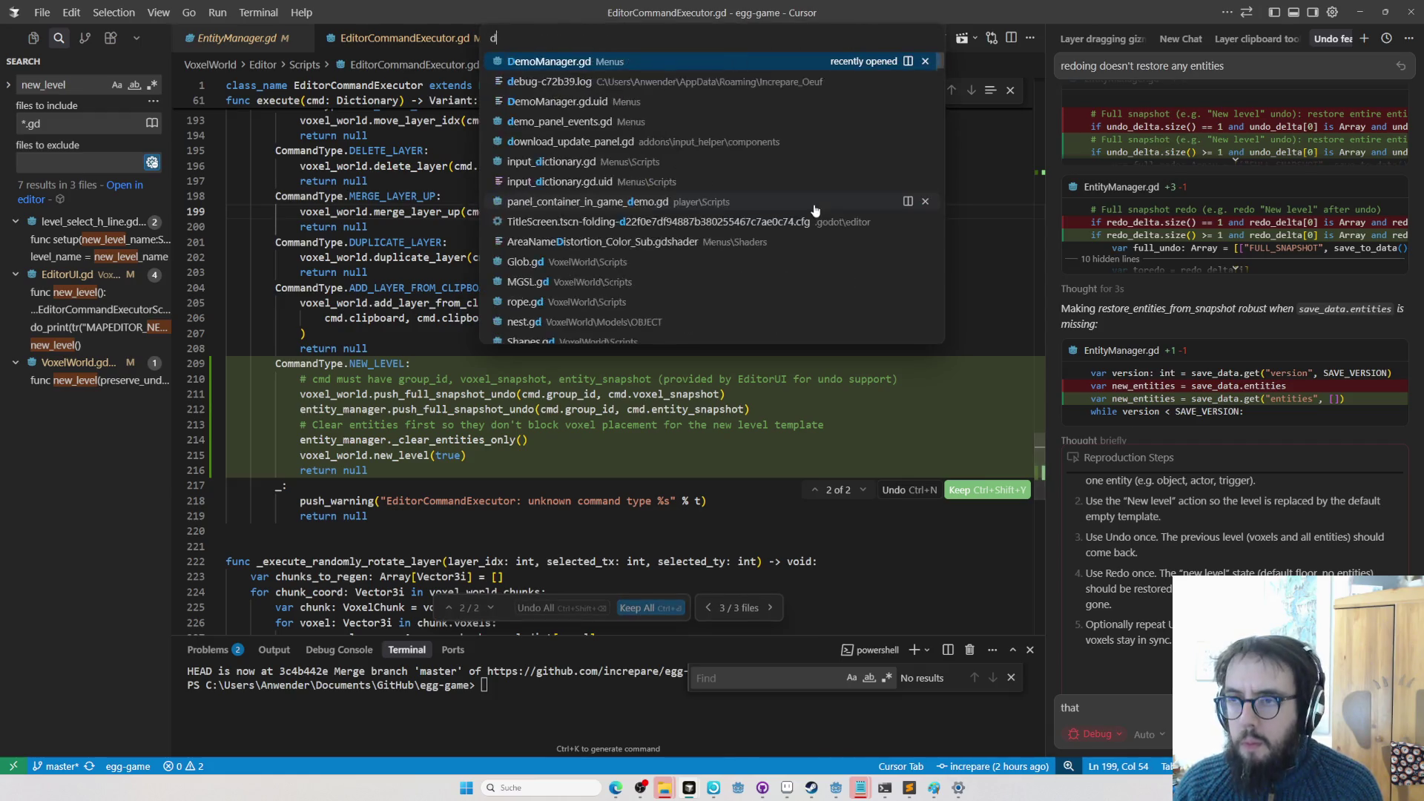
pyautogui.write('ebug')
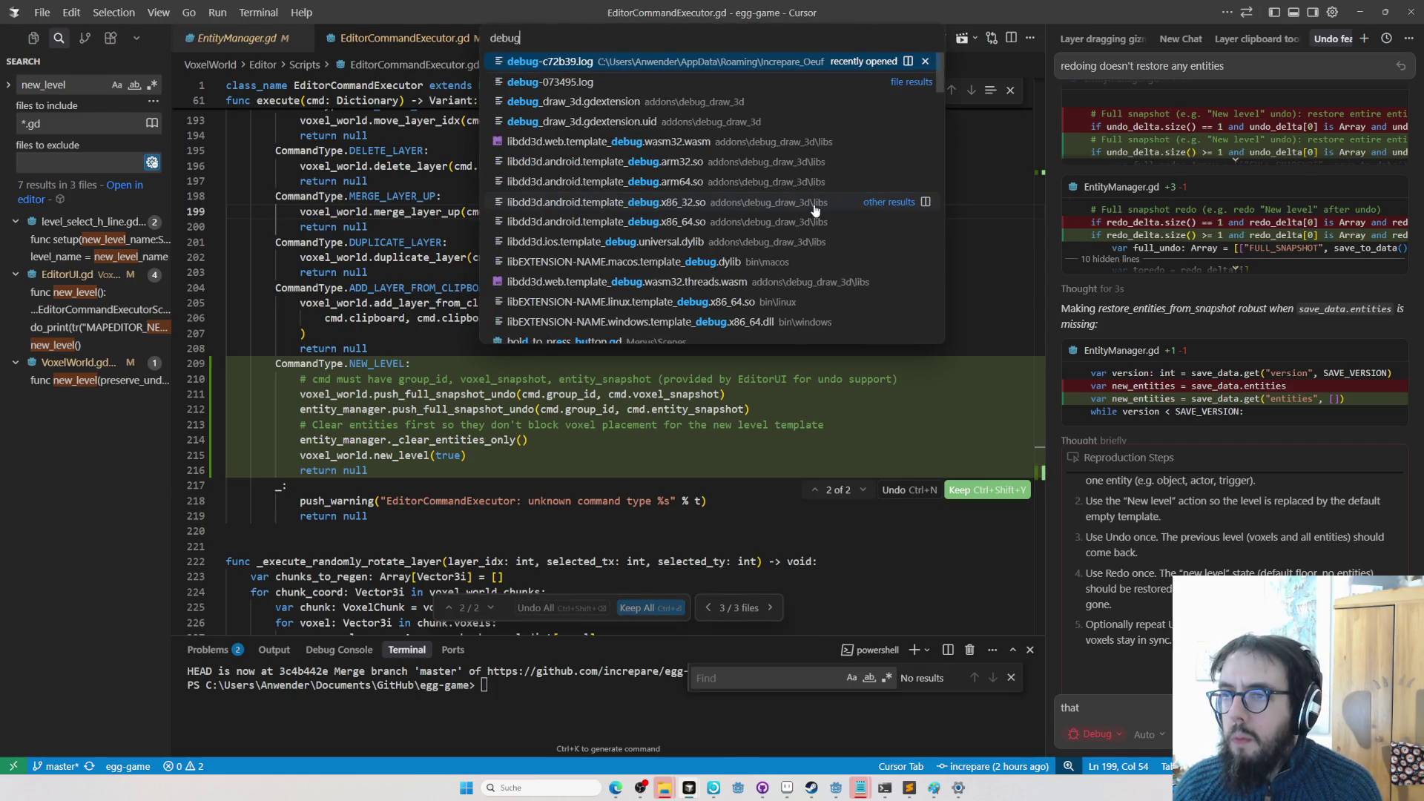
pyautogui.press('Escape')
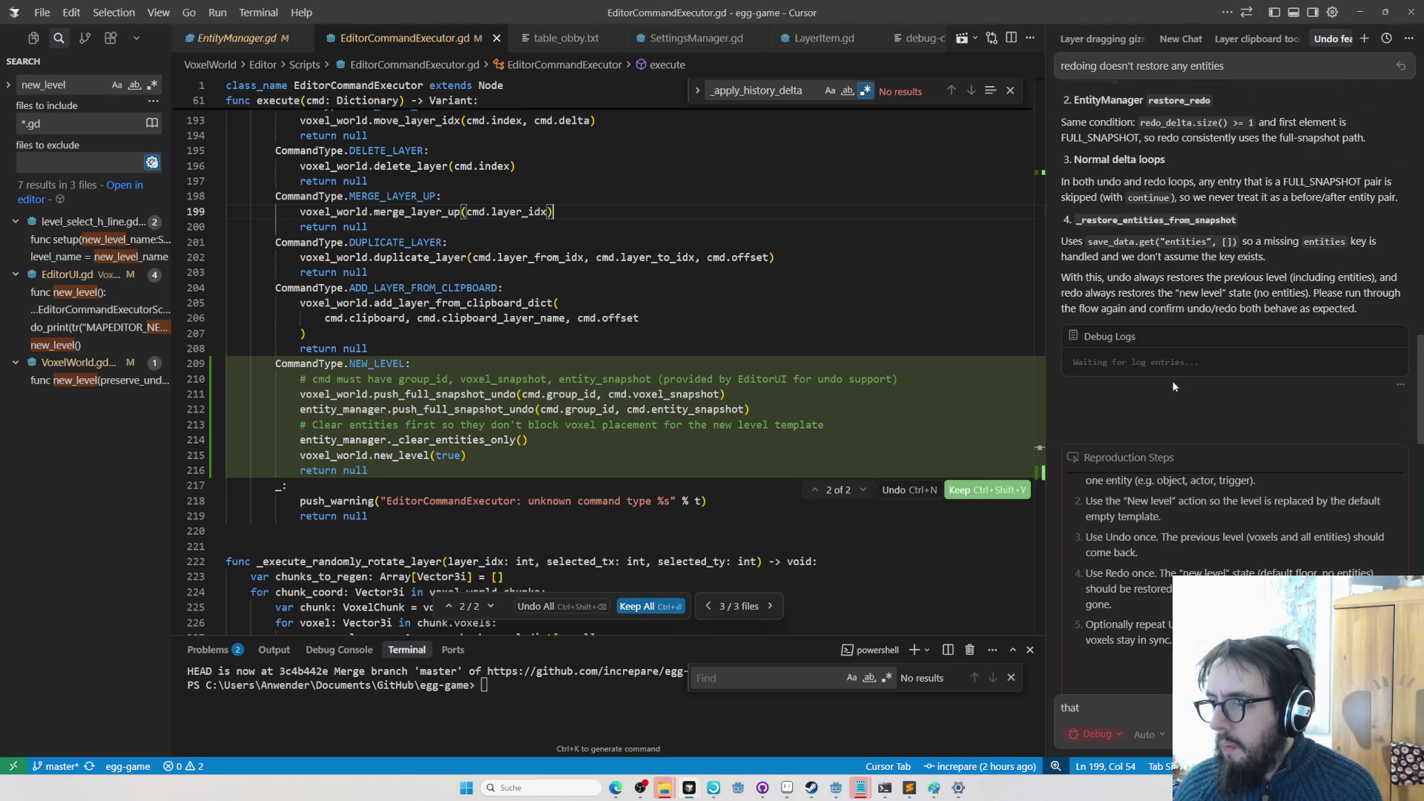
pyautogui.click(1148, 701)
# Reply 'done' to the agent, then report that redoing 'new map' gives no entities
pyautogui.press('BackSpace')
pyautogui.press('BackSpace')
pyautogui.press('BackSpace')
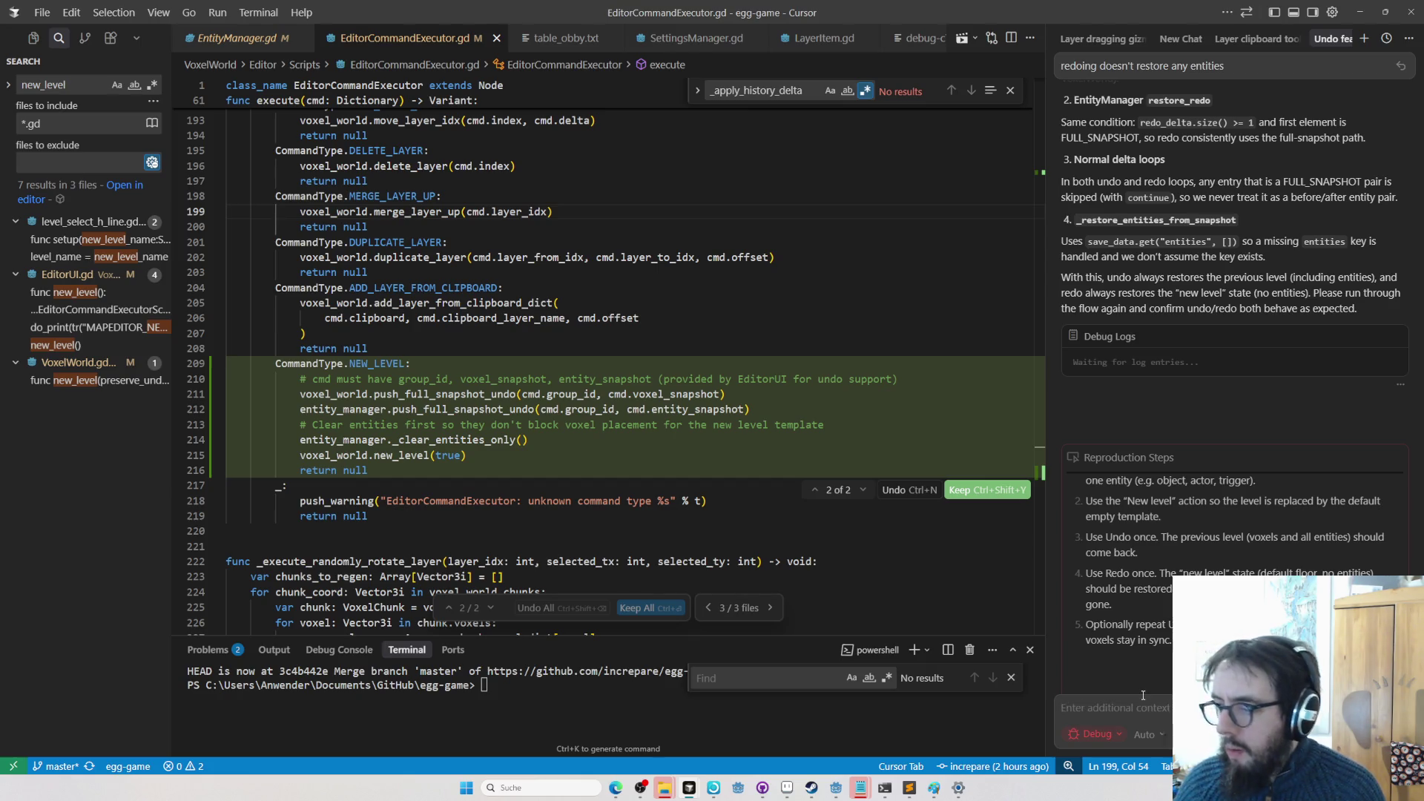
pyautogui.write('done')
pyautogui.press('Return')
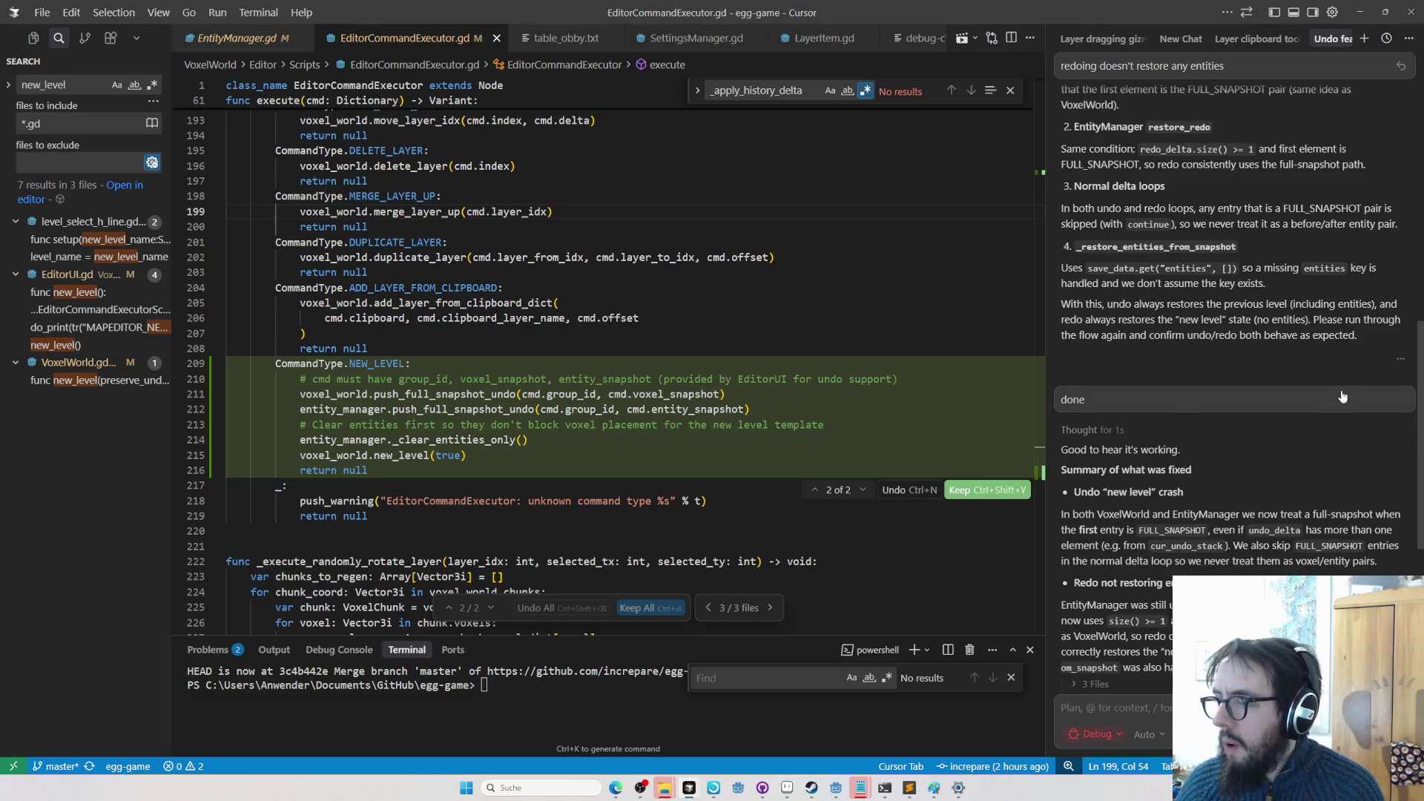
pyautogui.click(1407, 406)
pyautogui.write("- the behaviour is sill bad - redoing 'new gam")
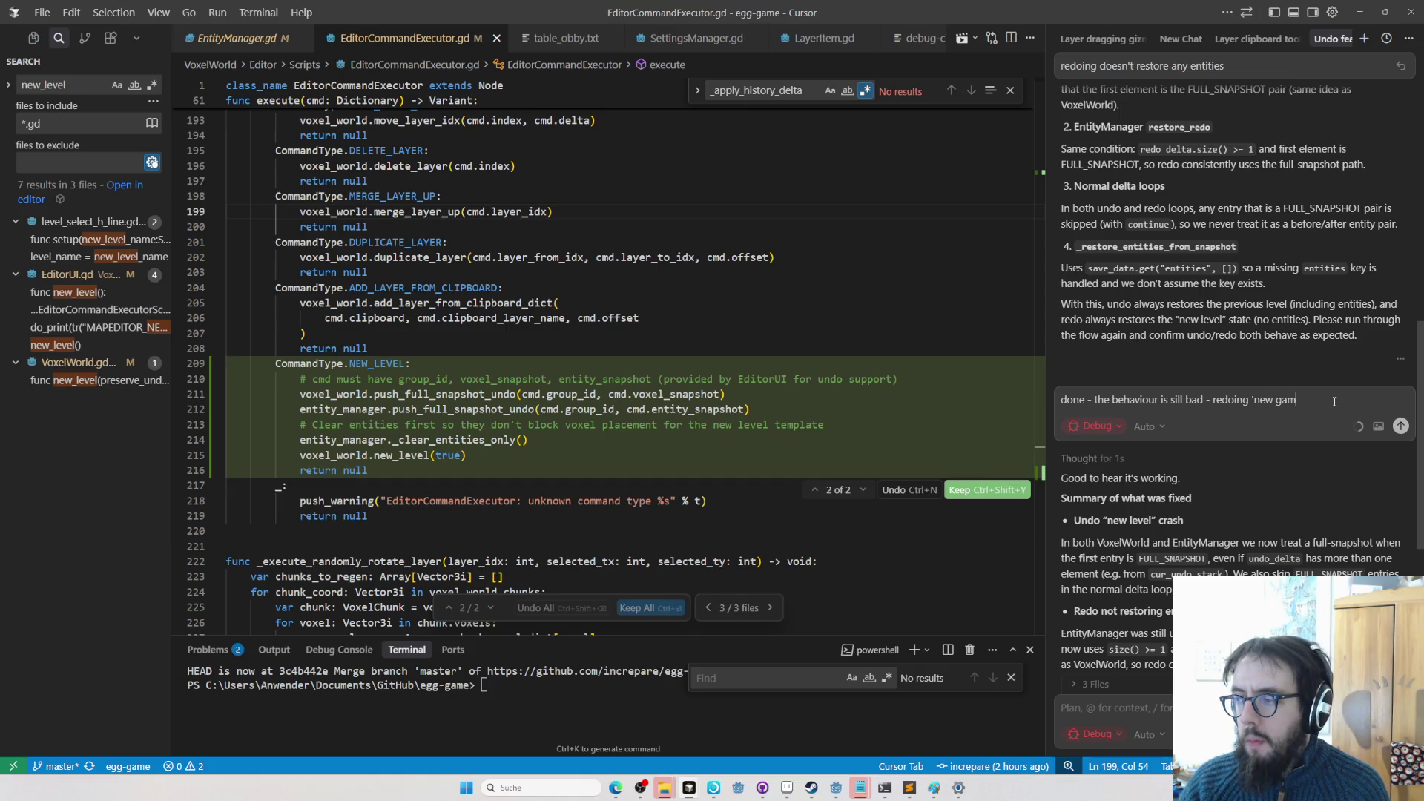
pyautogui.write('ntities')
pyautogui.press('Return')
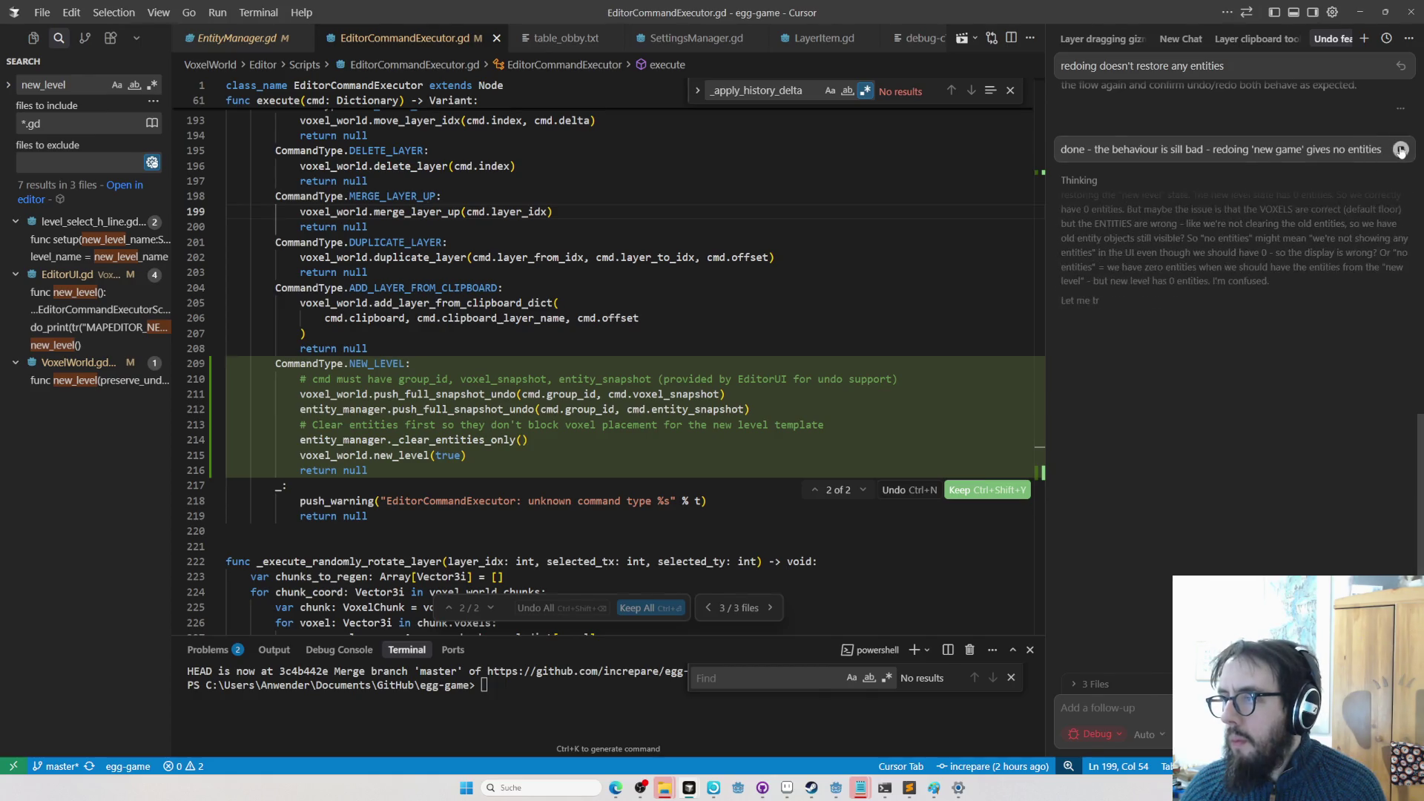
pyautogui.write('map')
pyautogui.press('Return')
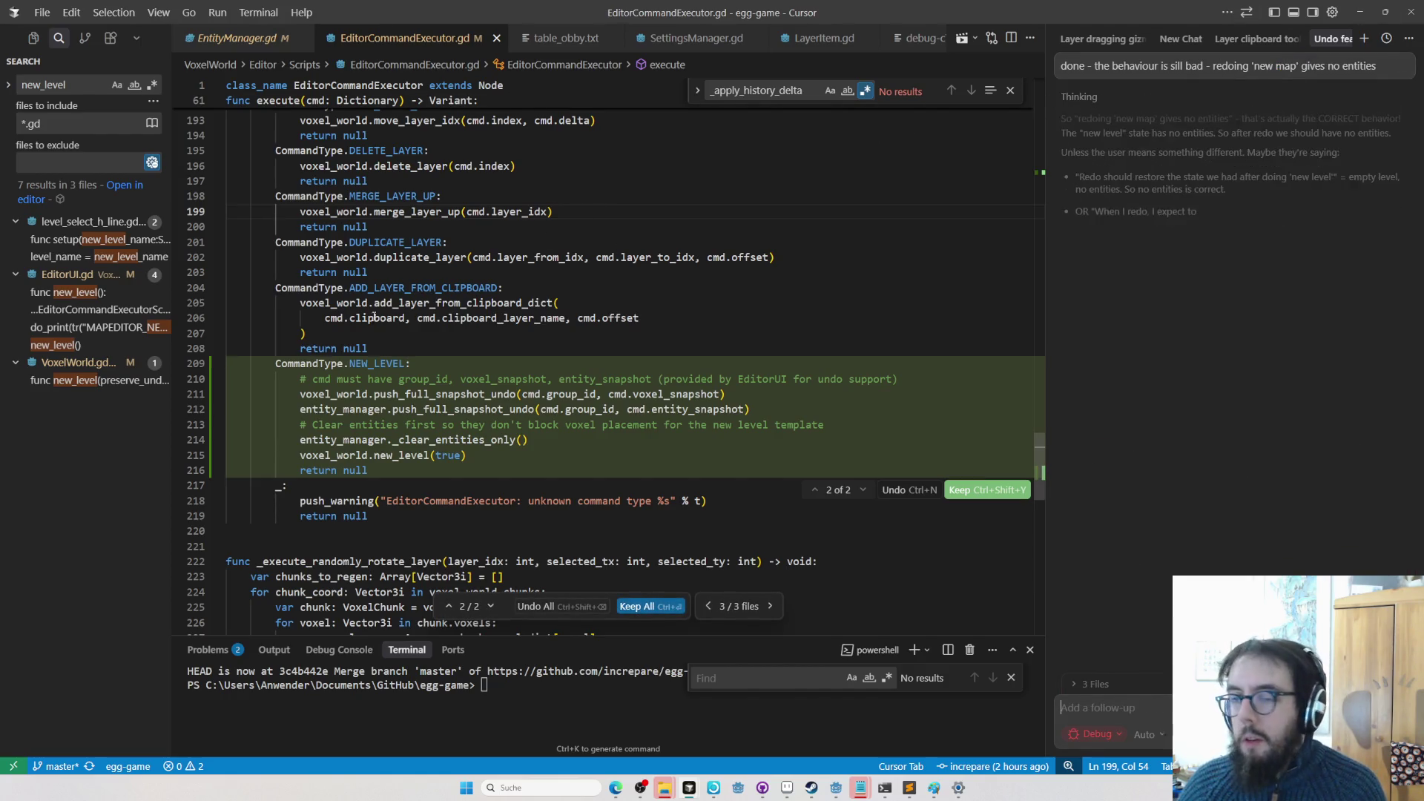
# Search all scripts for NEW_LEVEL and, from push_full_snapshot_undo's definition, for FULL_SNAPSHOT
pyautogui.click(489, 393)
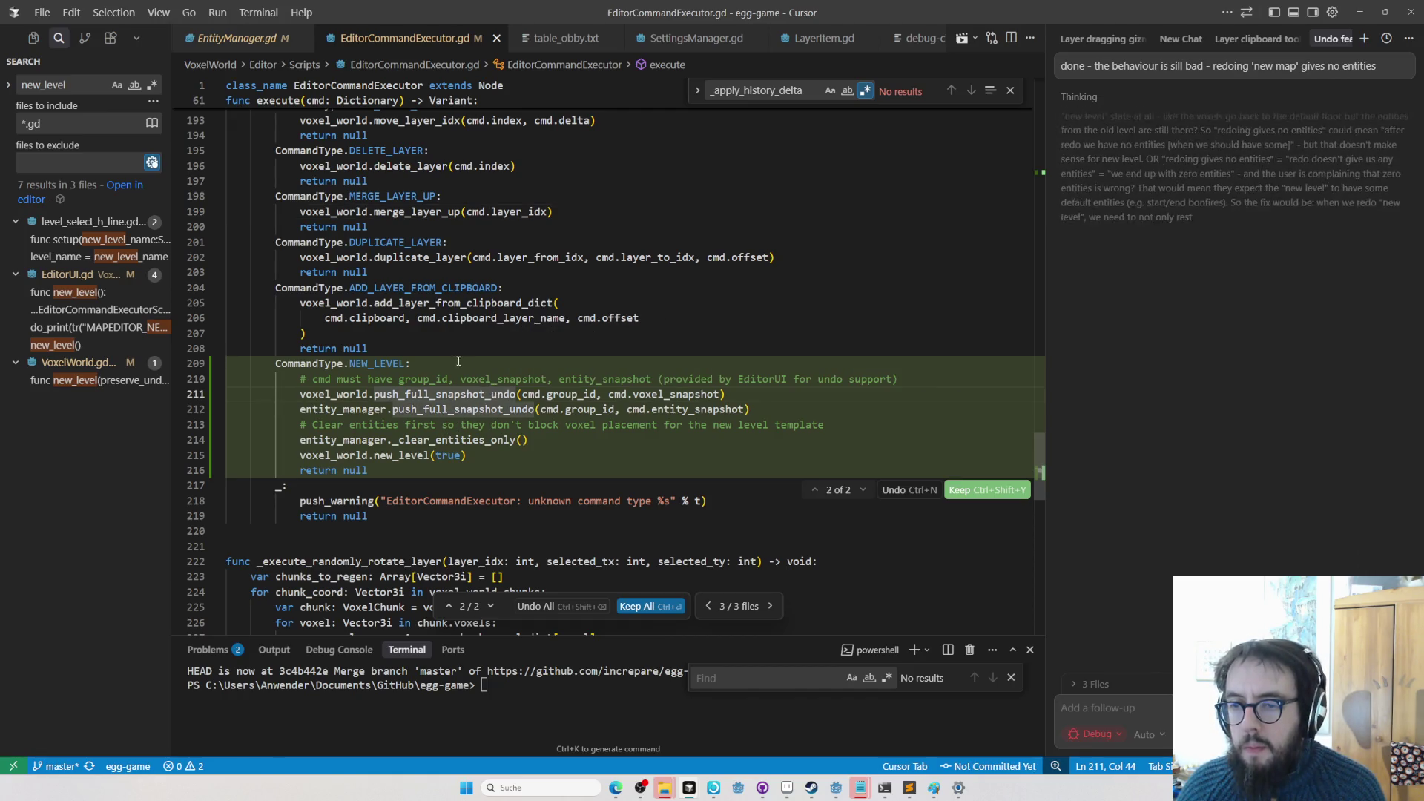
pyautogui.scroll(2, 561, 354)
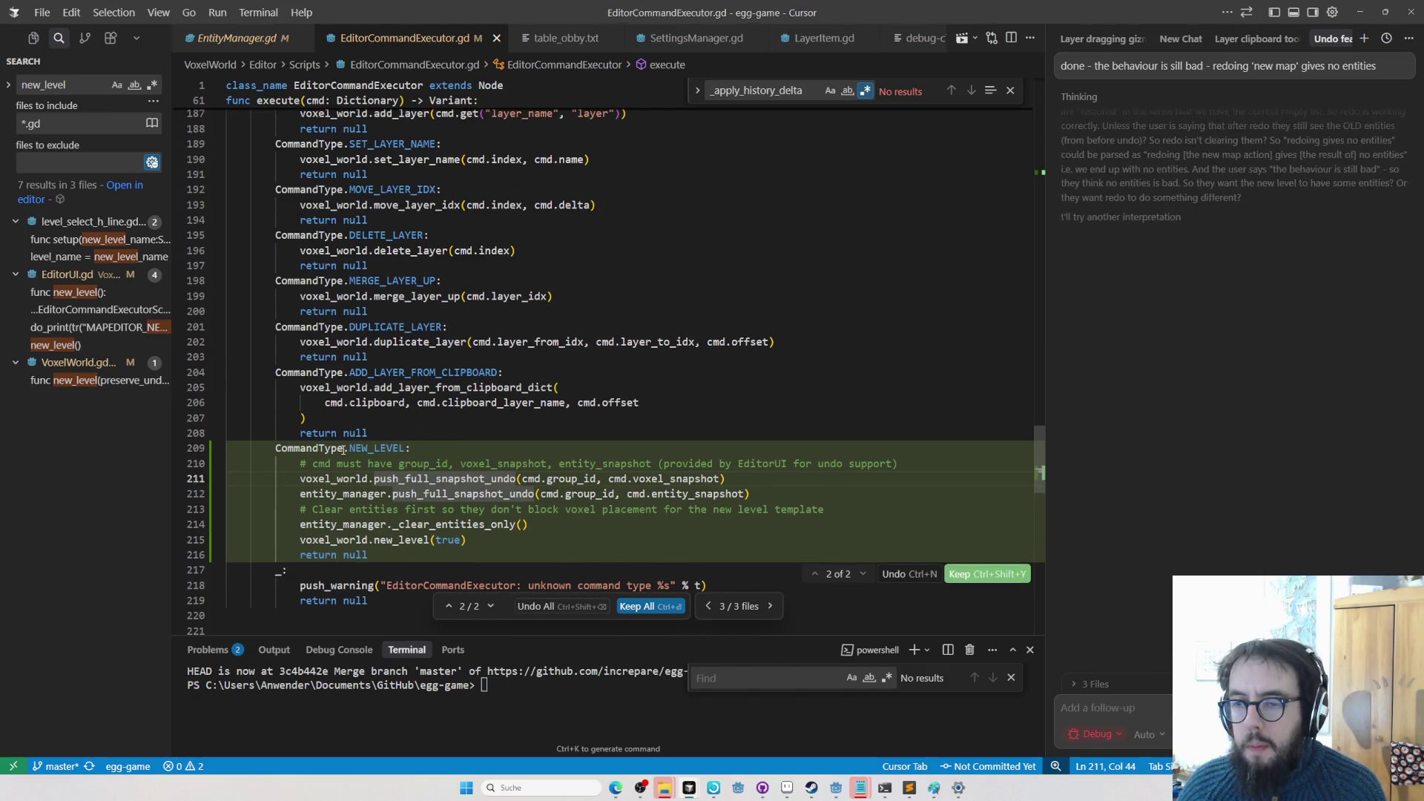
pyautogui.doubleClick(397, 449)
pyautogui.hotkey('ctrl', 'shift', 'f')
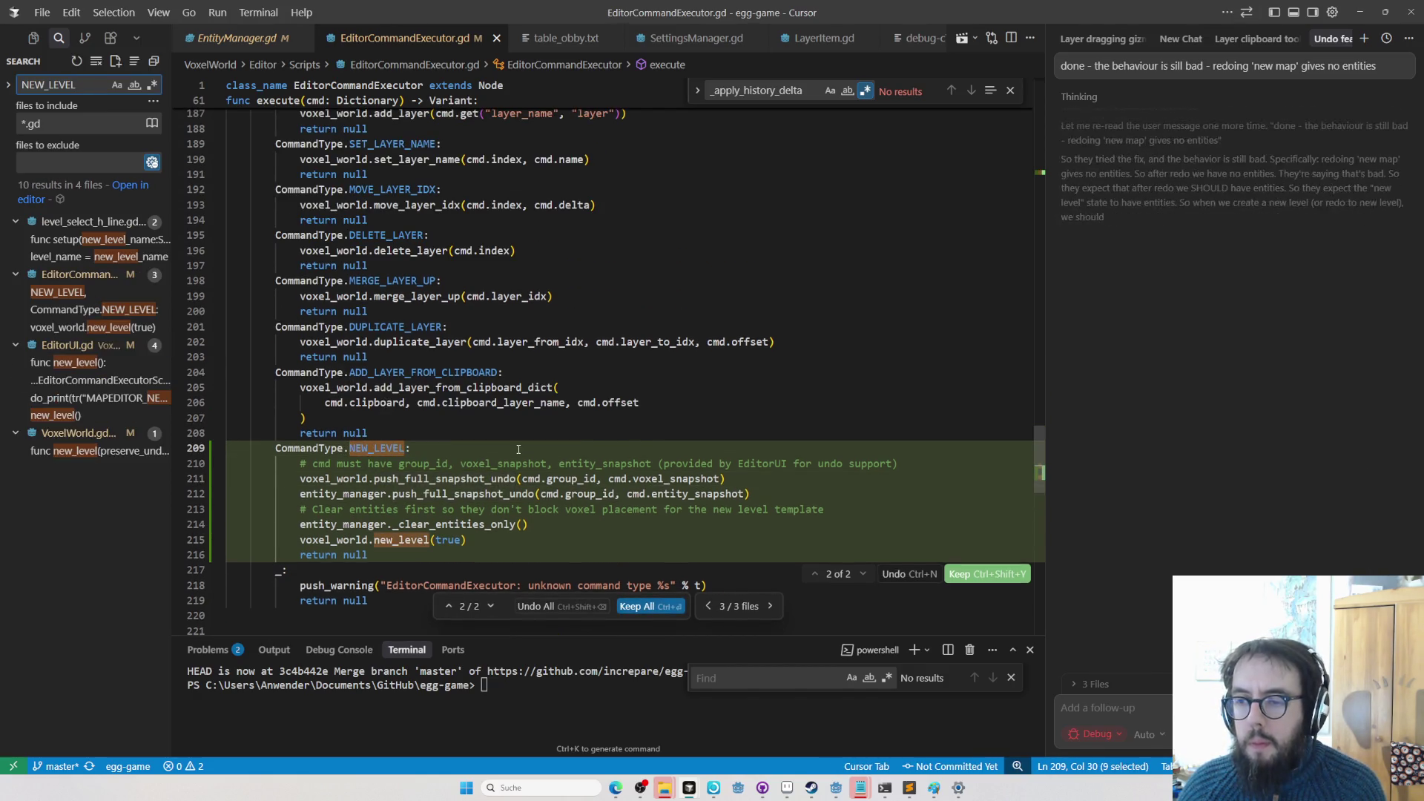
pyautogui.keyDown('ctrl'); pyautogui.click(445, 478); pyautogui.keyUp('ctrl')
pyautogui.doubleClick(525, 289)
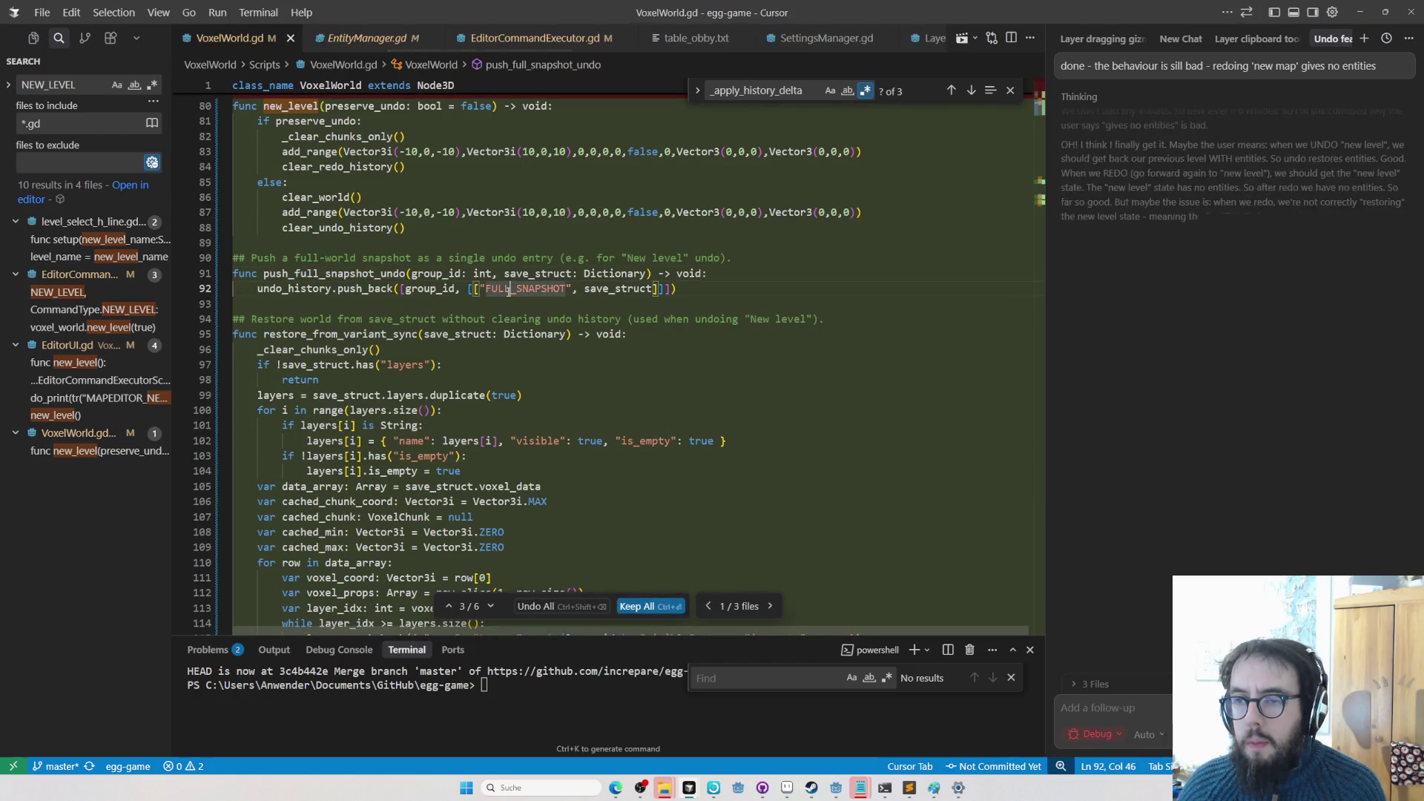
pyautogui.hotkey('ctrl', 'shift', 'f')
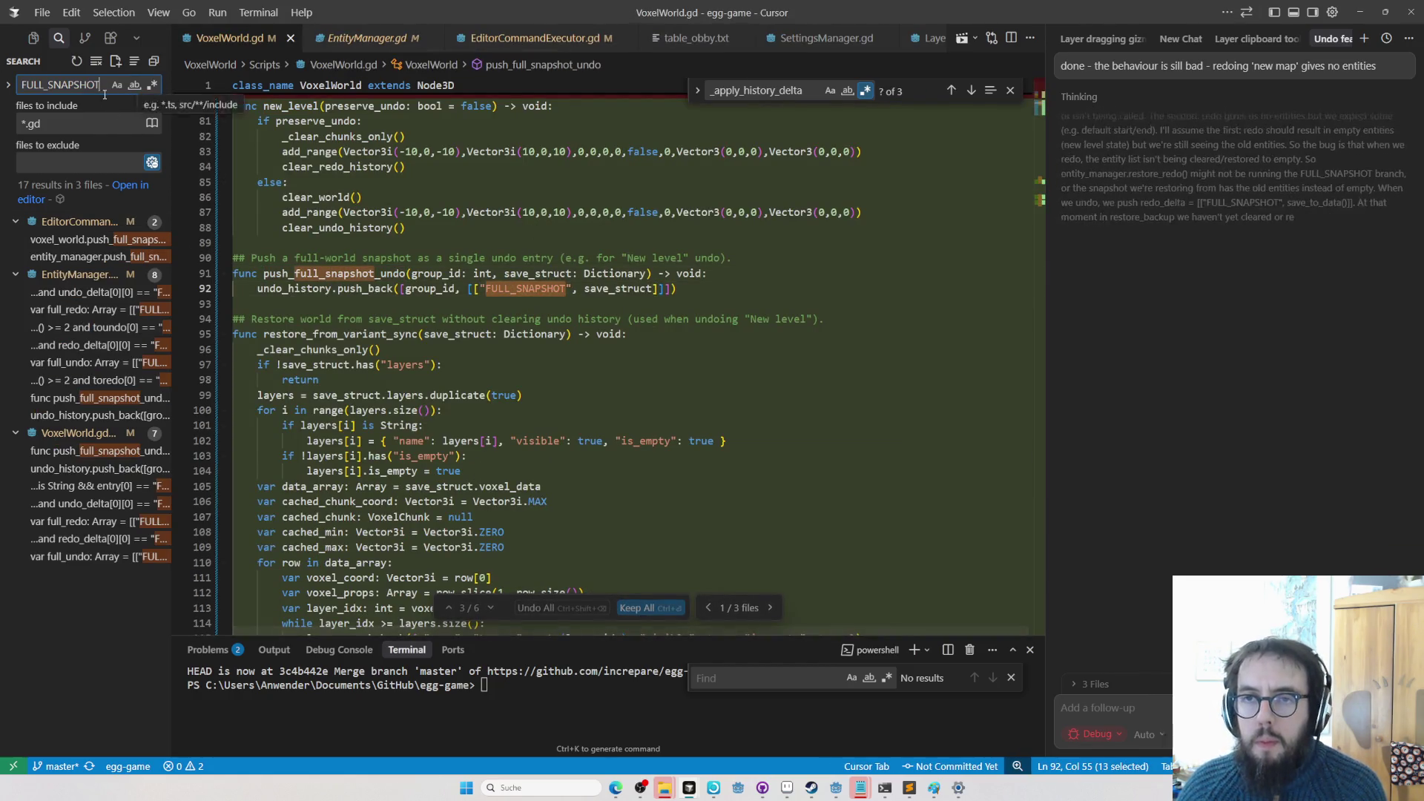
# Drop the EditorCommandExecutor matches and open EntityManager.gd's first FULL_SNAPSHOT result in restore_backup
pyautogui.click(154, 221)
pyautogui.click(111, 239)
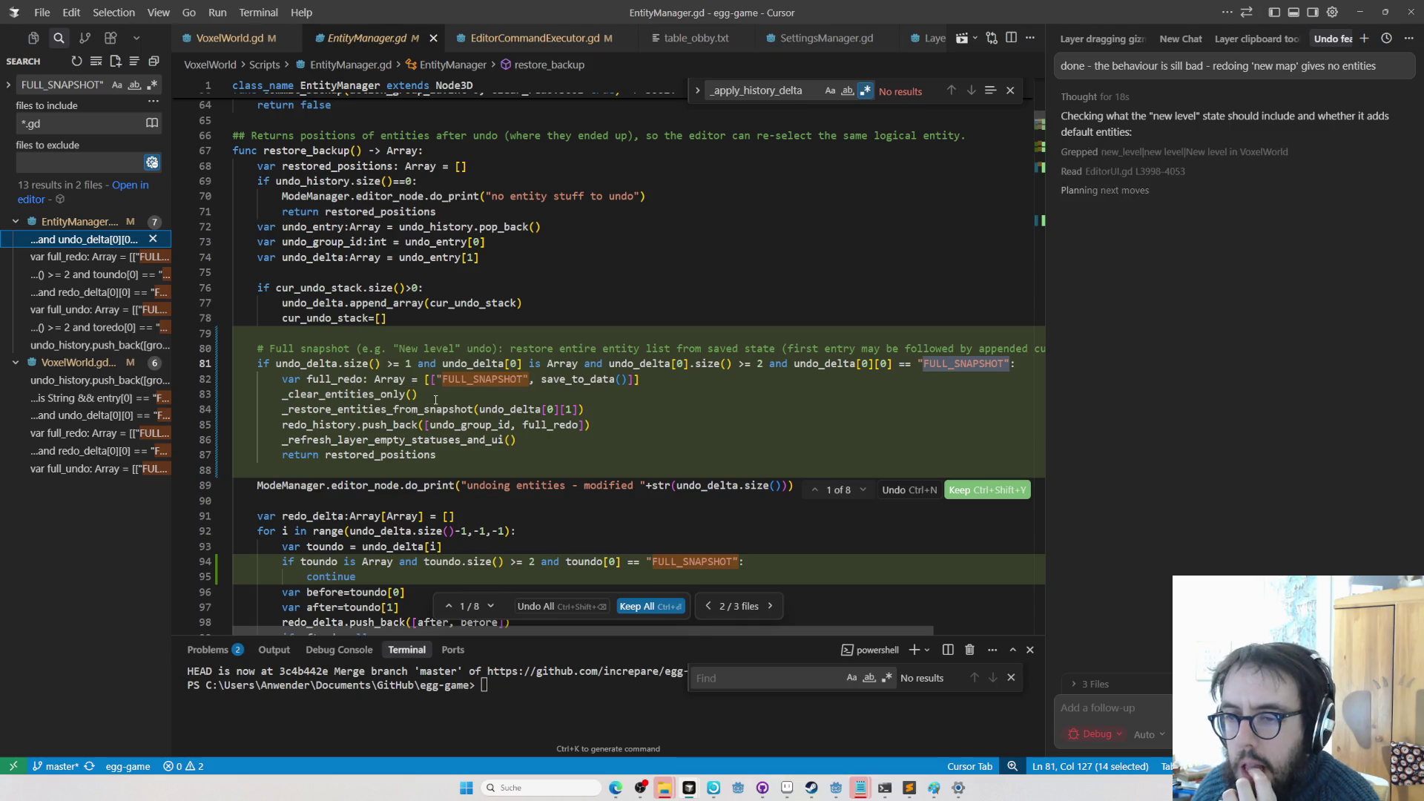
pyautogui.moveTo(422, 414)
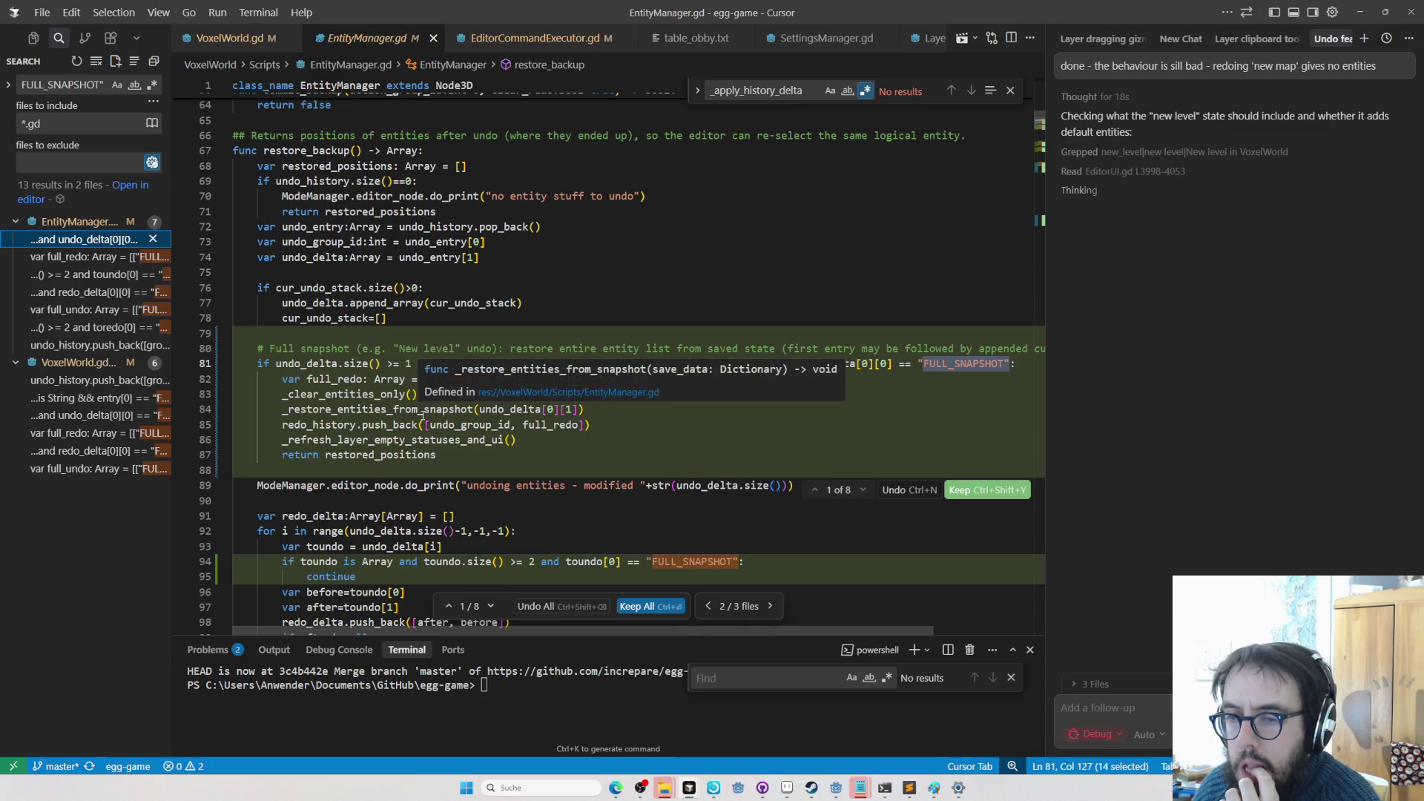
pyautogui.moveTo(380, 428)
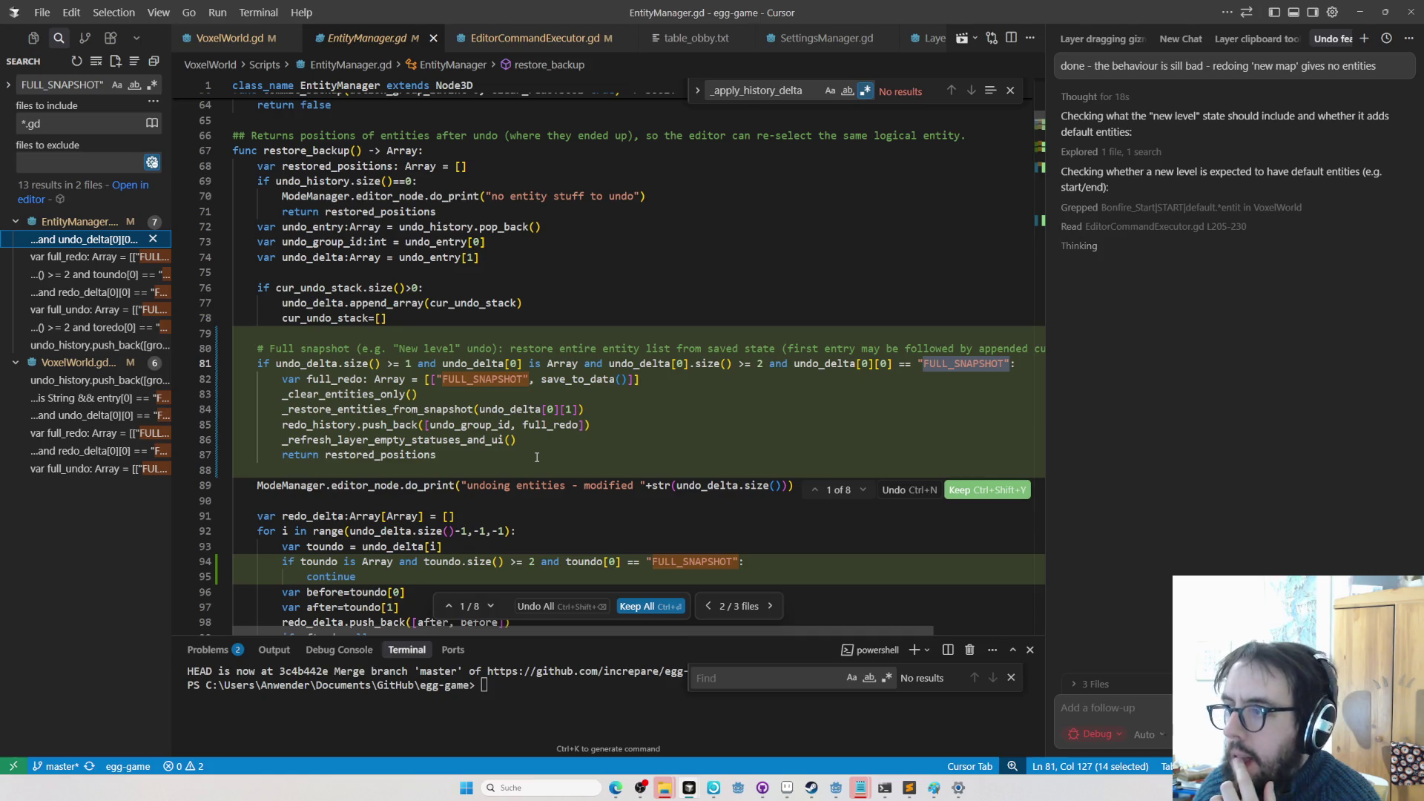
pyautogui.scroll(-4, 535, 455)
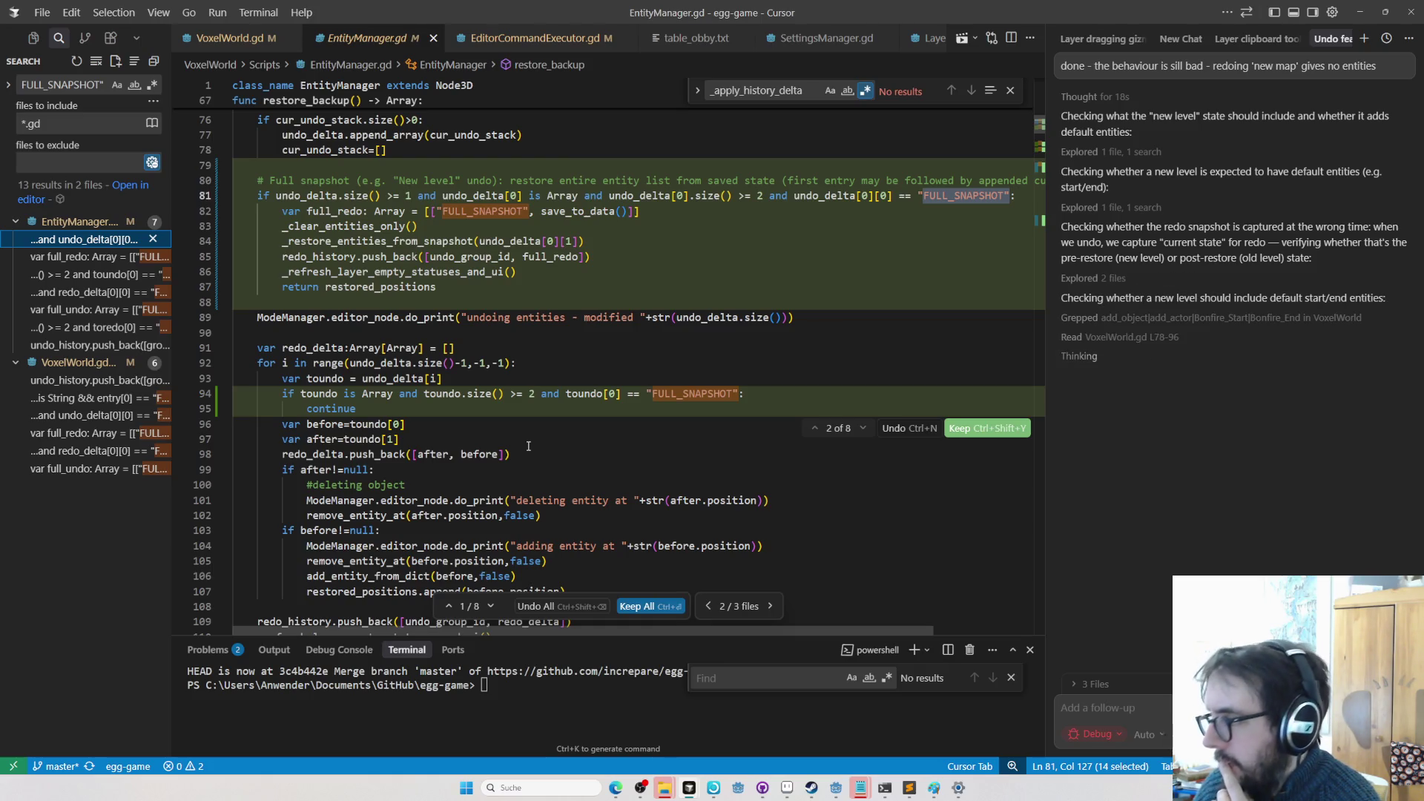
pyautogui.scroll(-10, 528, 445)
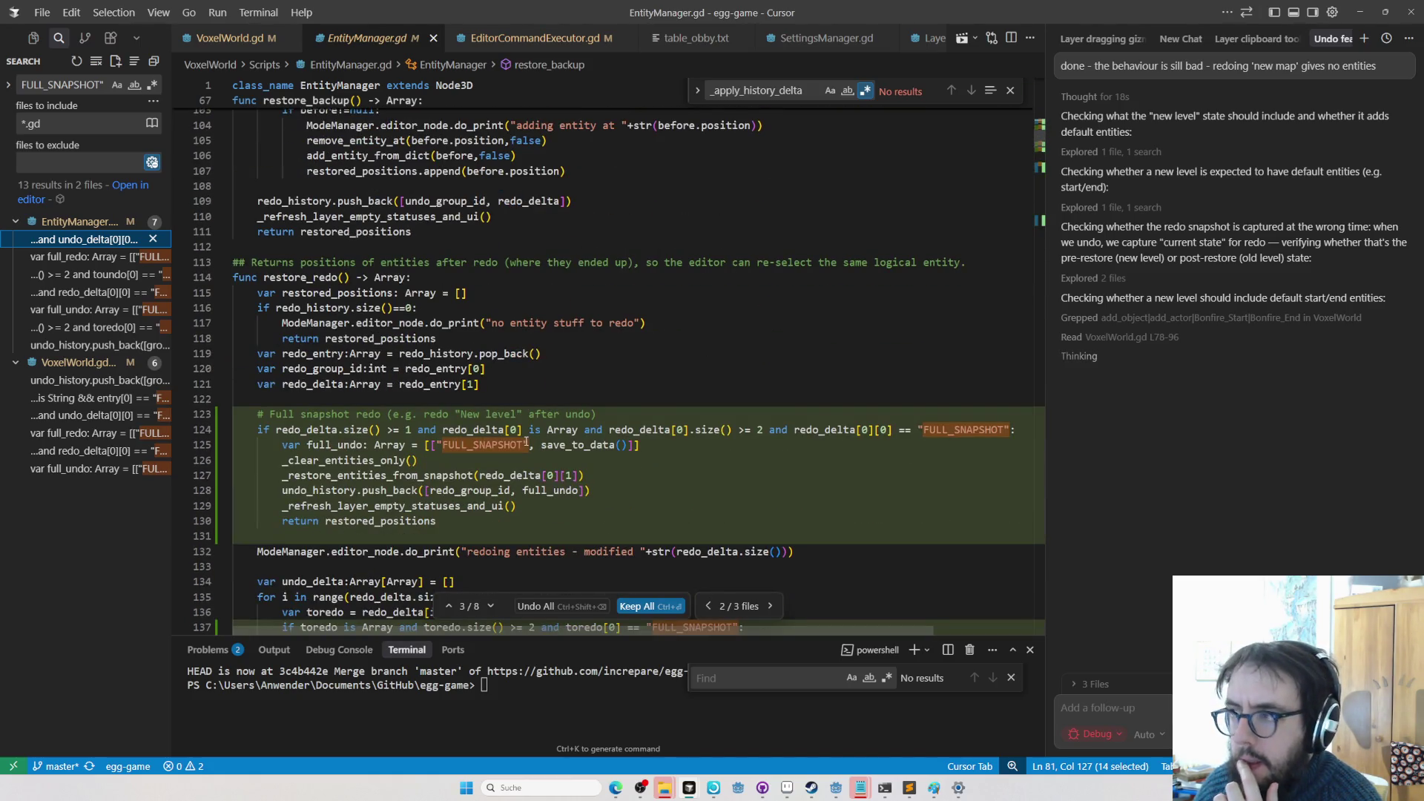
# Read through the full-snapshot handling in EntityManager.gd's restore_redo
pyautogui.moveTo(527, 443)
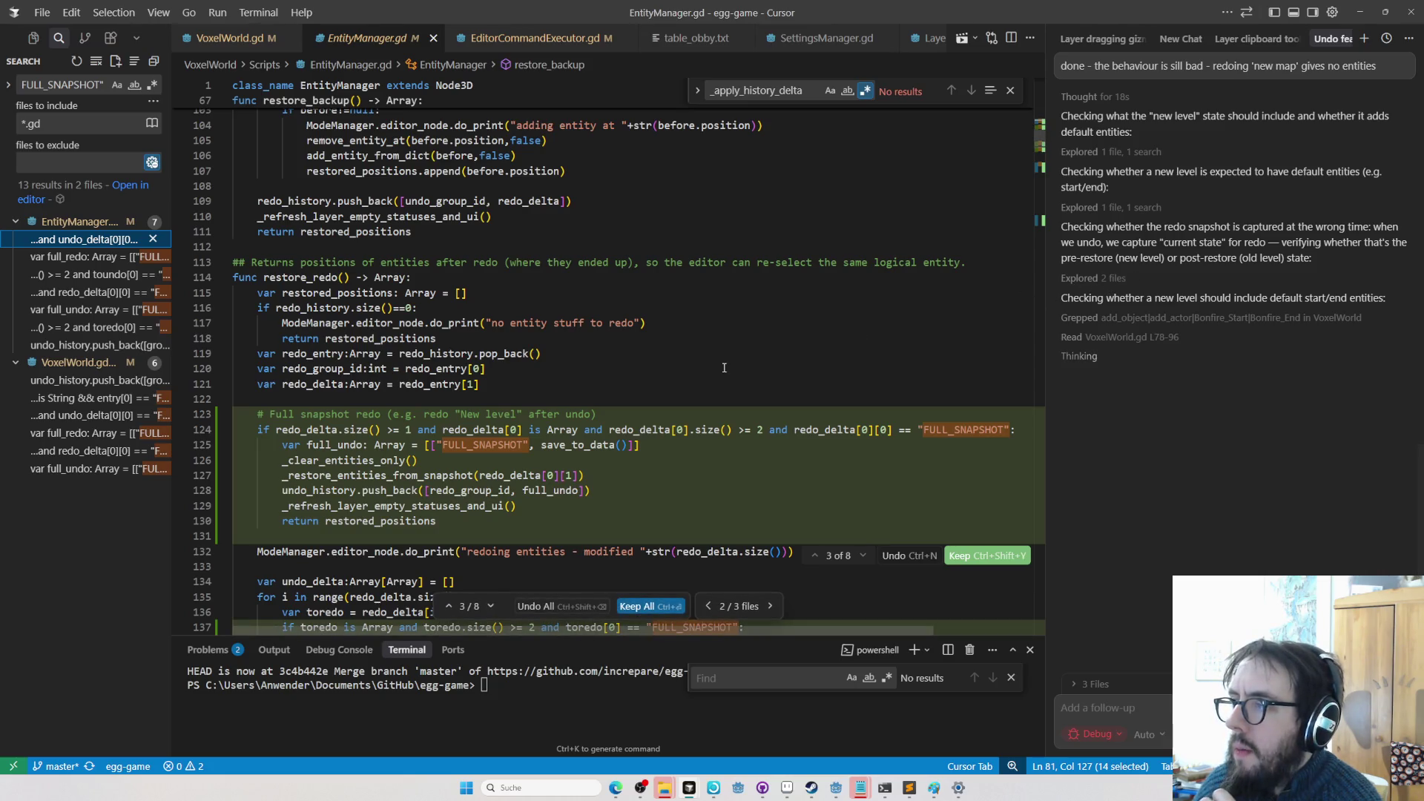
pyautogui.scroll(-8, 724, 368)
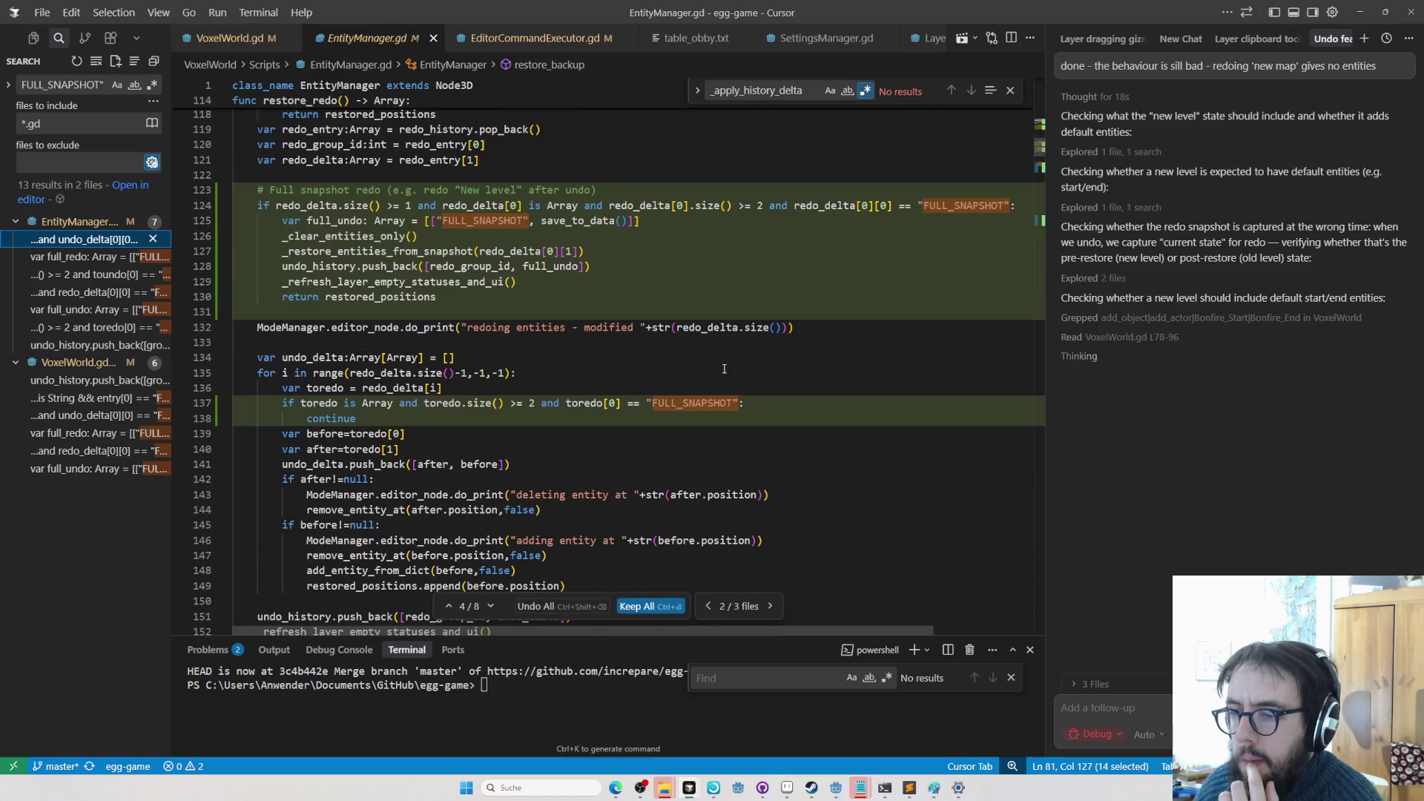
pyautogui.scroll(-7, 724, 370)
pyautogui.scroll(-2, 686, 387)
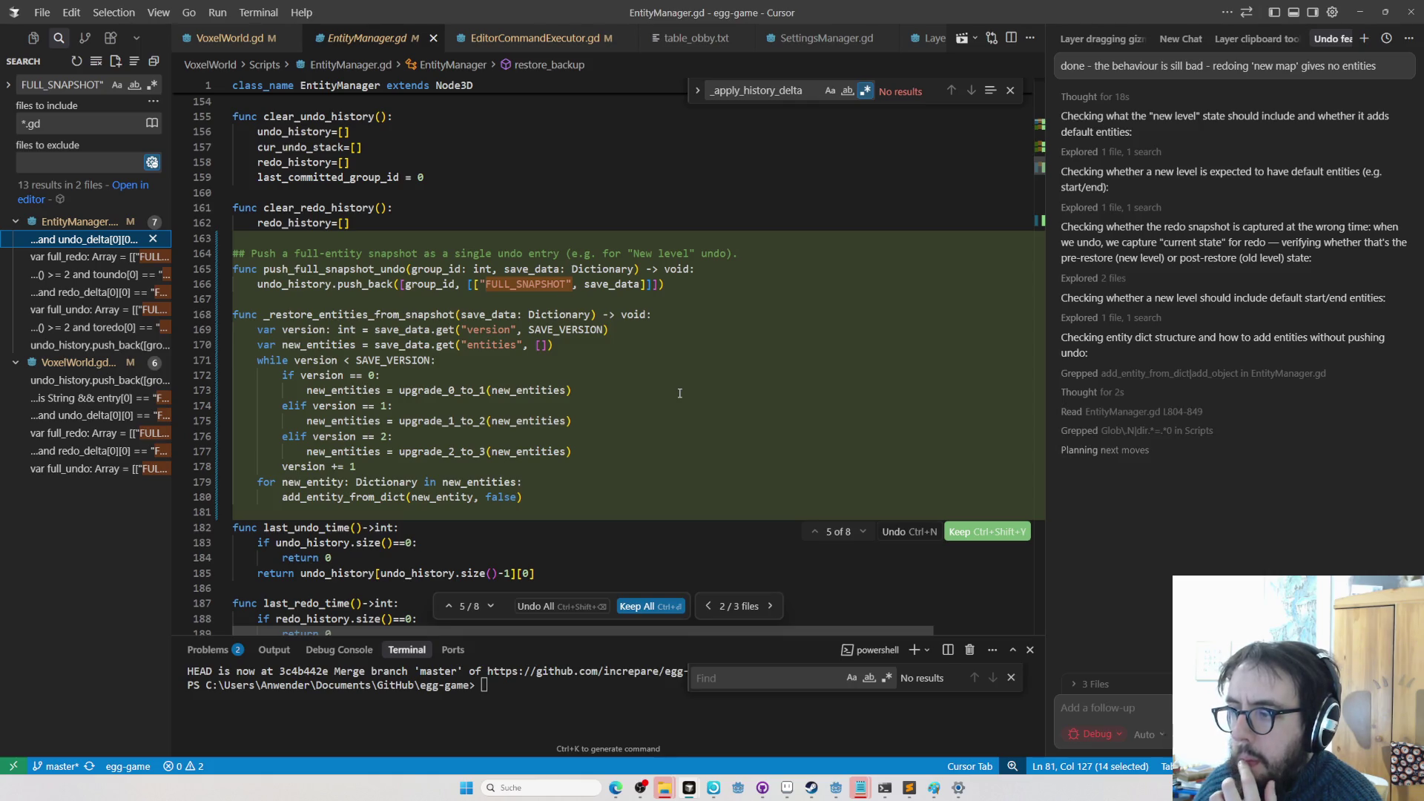
pyautogui.scroll(-3, 679, 393)
pyautogui.scroll(3, 680, 394)
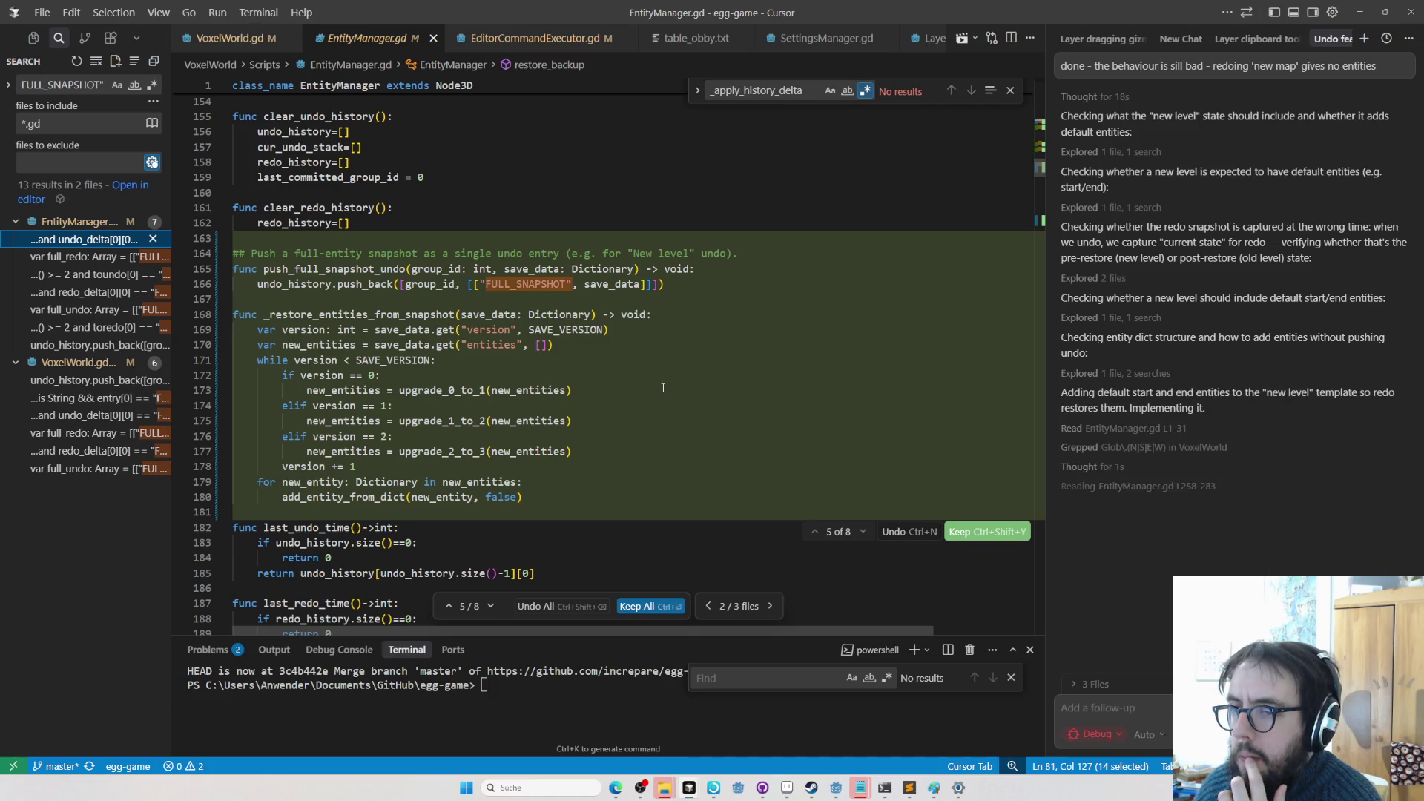
pyautogui.scroll(-13, 664, 387)
pyautogui.scroll(14, 660, 309)
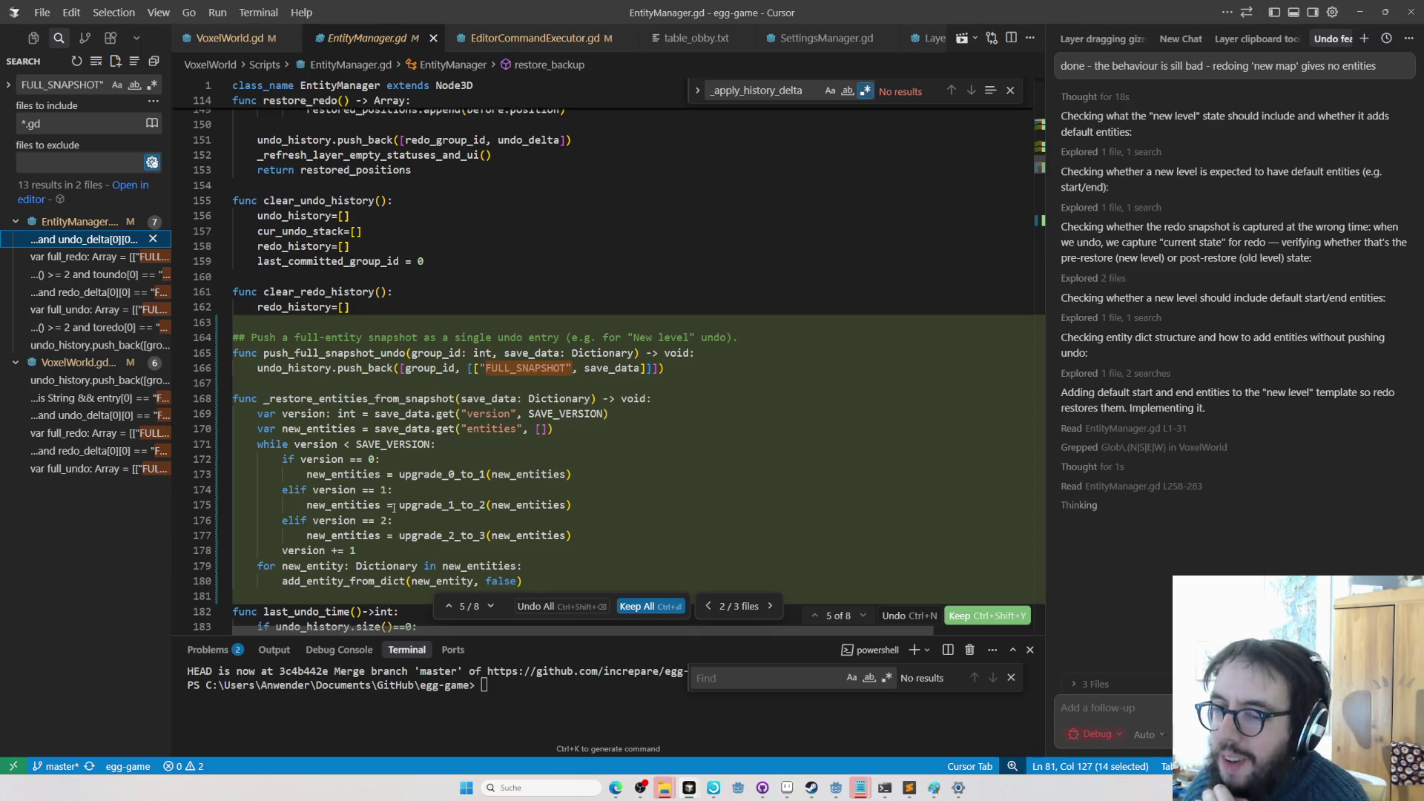
# Read the agent's two diagnosed issues about the emptied redo snapshot, then switch to Godot
pyautogui.moveTo(503, 420)
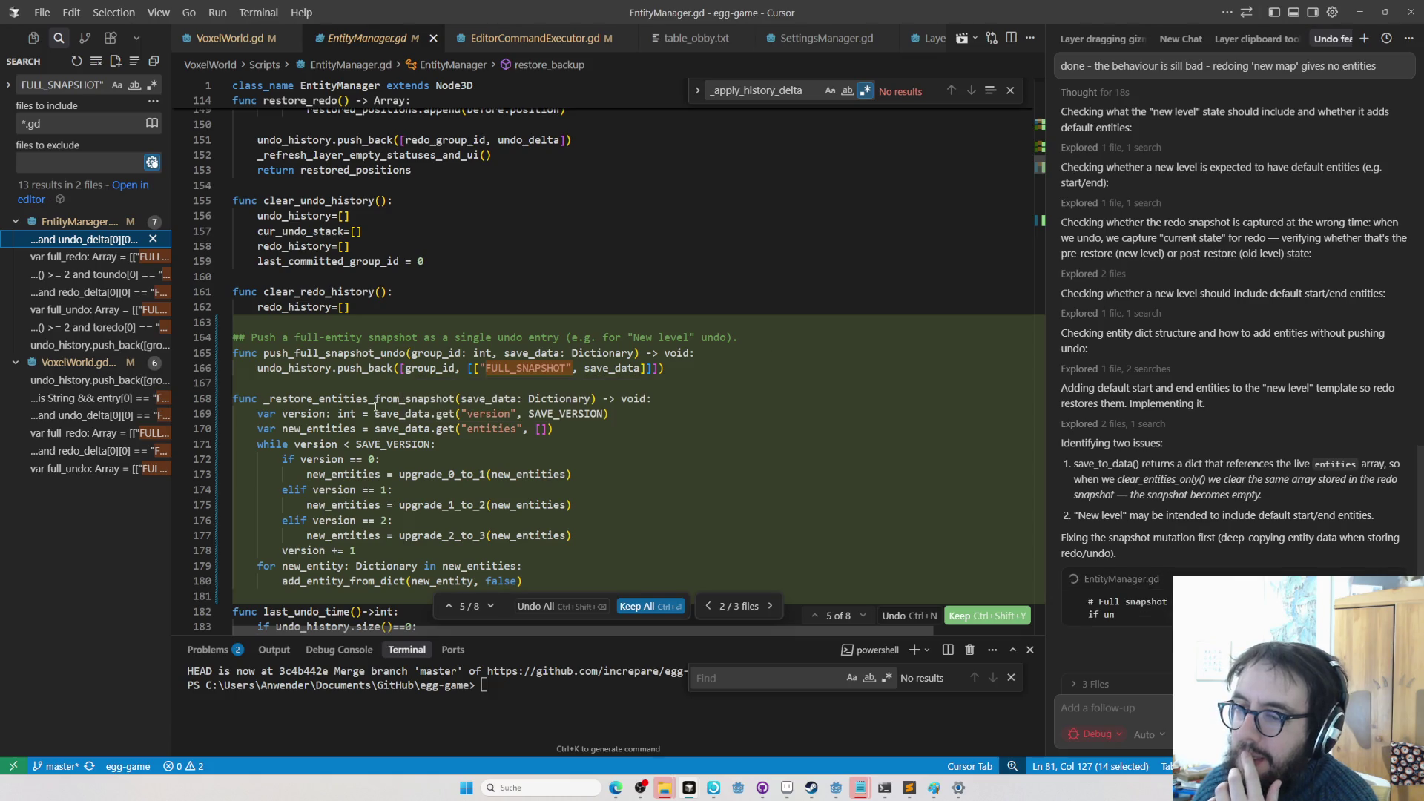
pyautogui.moveTo(375, 401)
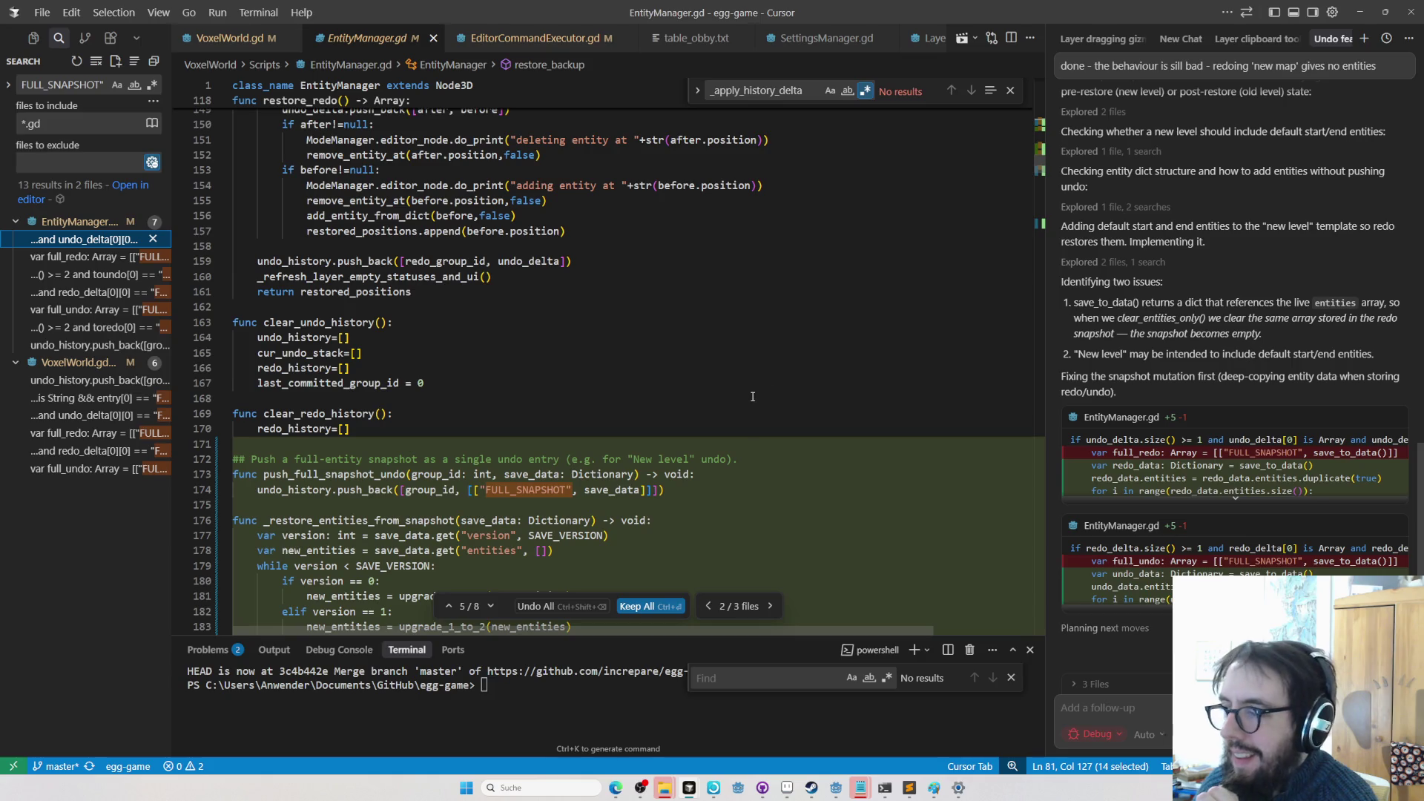
pyautogui.scroll(1, 1153, 380)
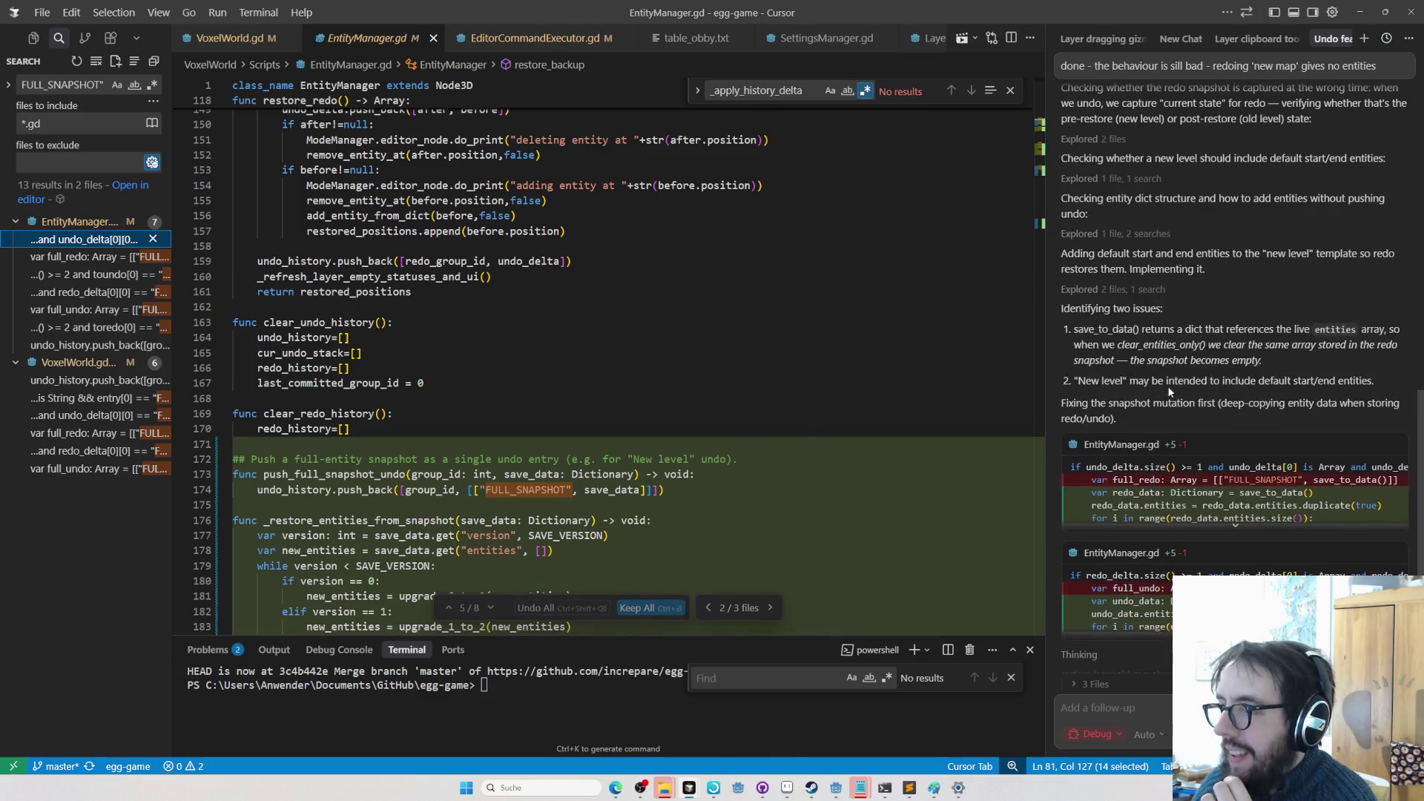
pyautogui.scroll(5, 1193, 435)
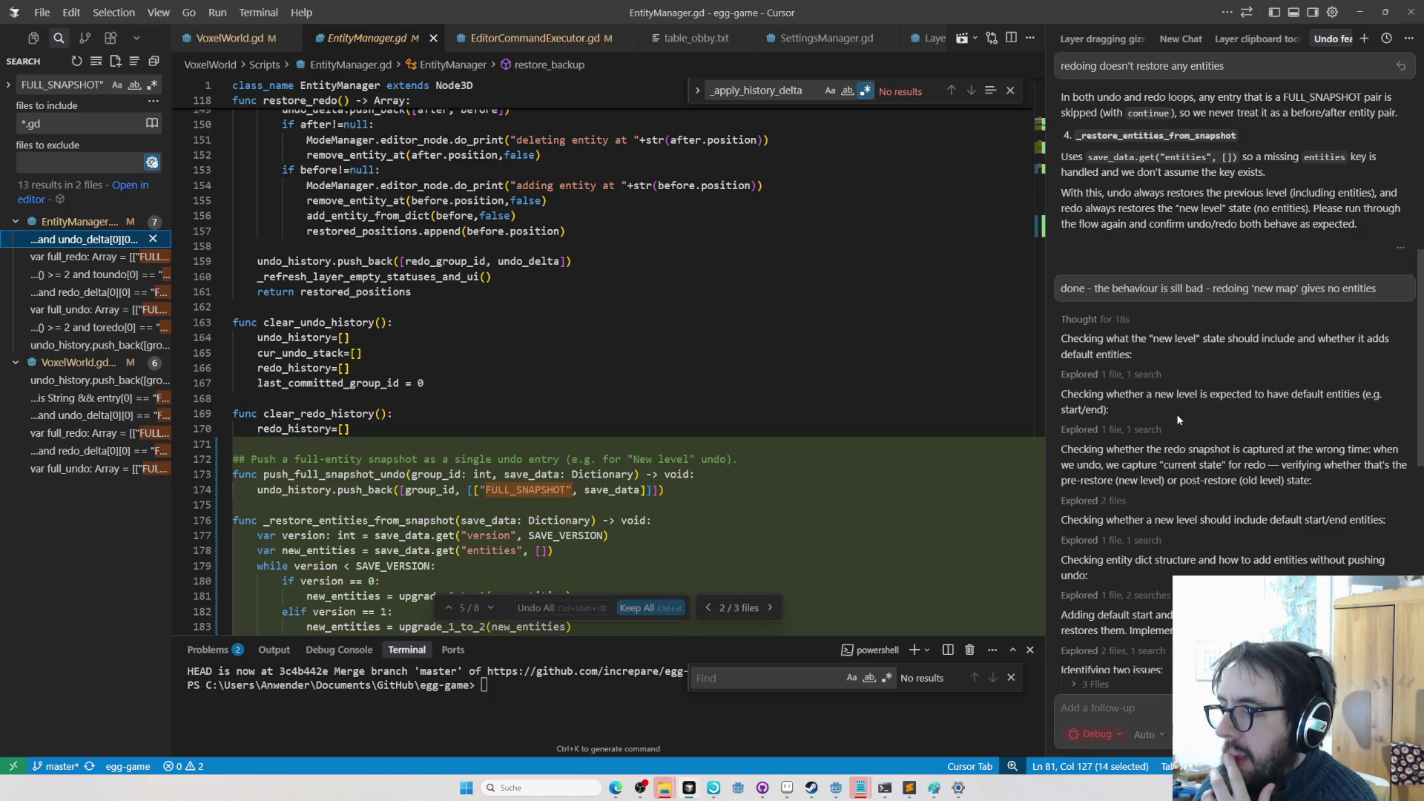
pyautogui.scroll(-3, 1180, 420)
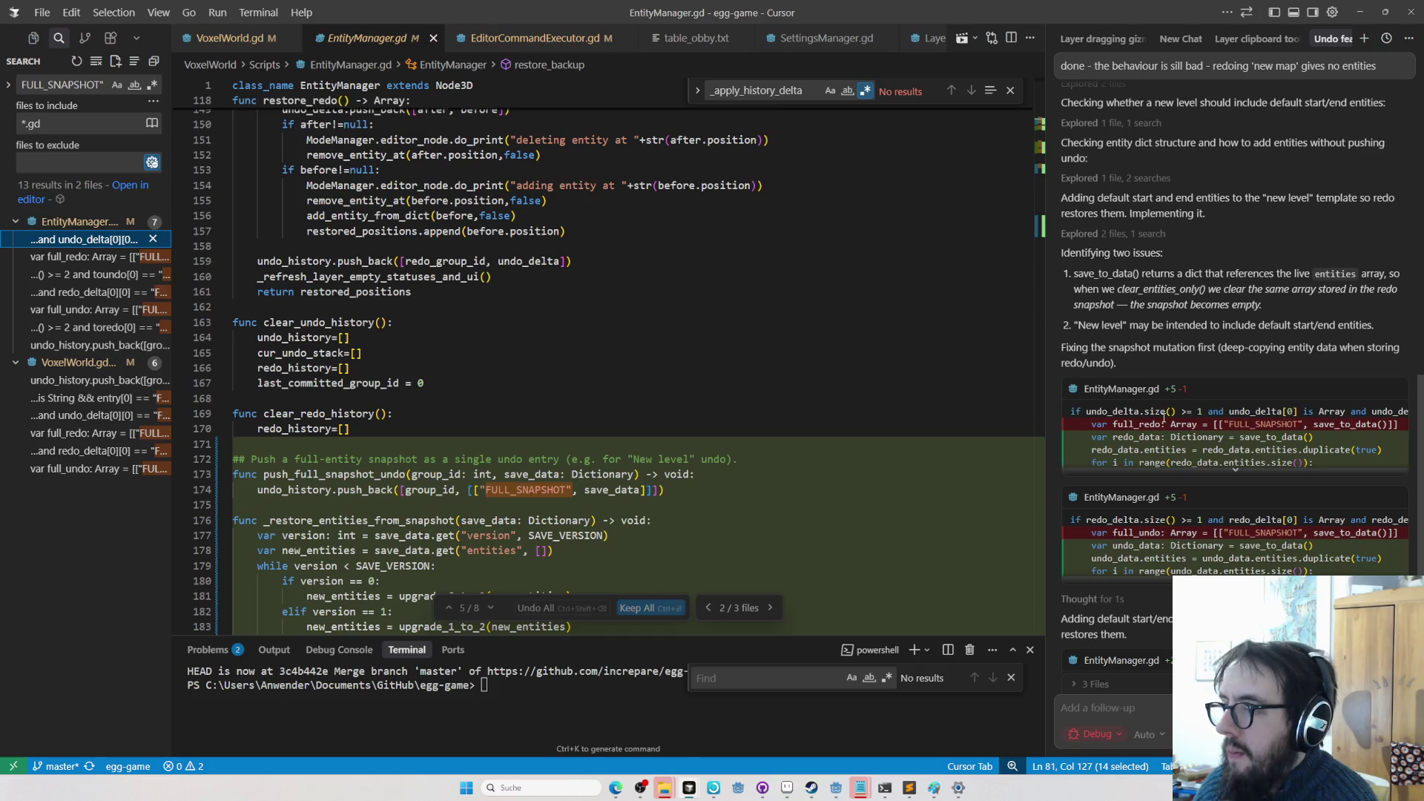
pyautogui.hotkey('alt', 'Tab')
pyautogui.hotkey('alt', 'Tab')
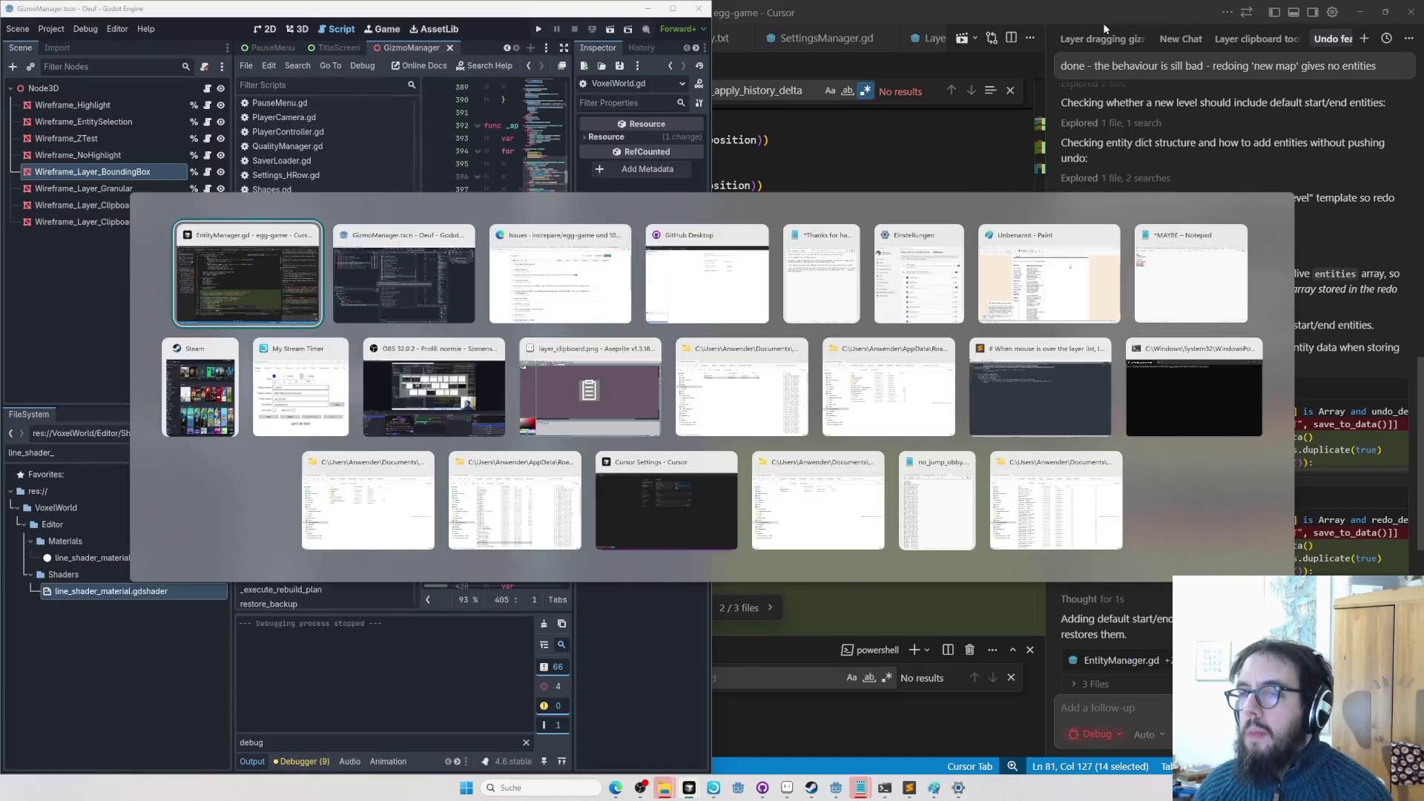
pyautogui.hotkey('alt', 'Tab')
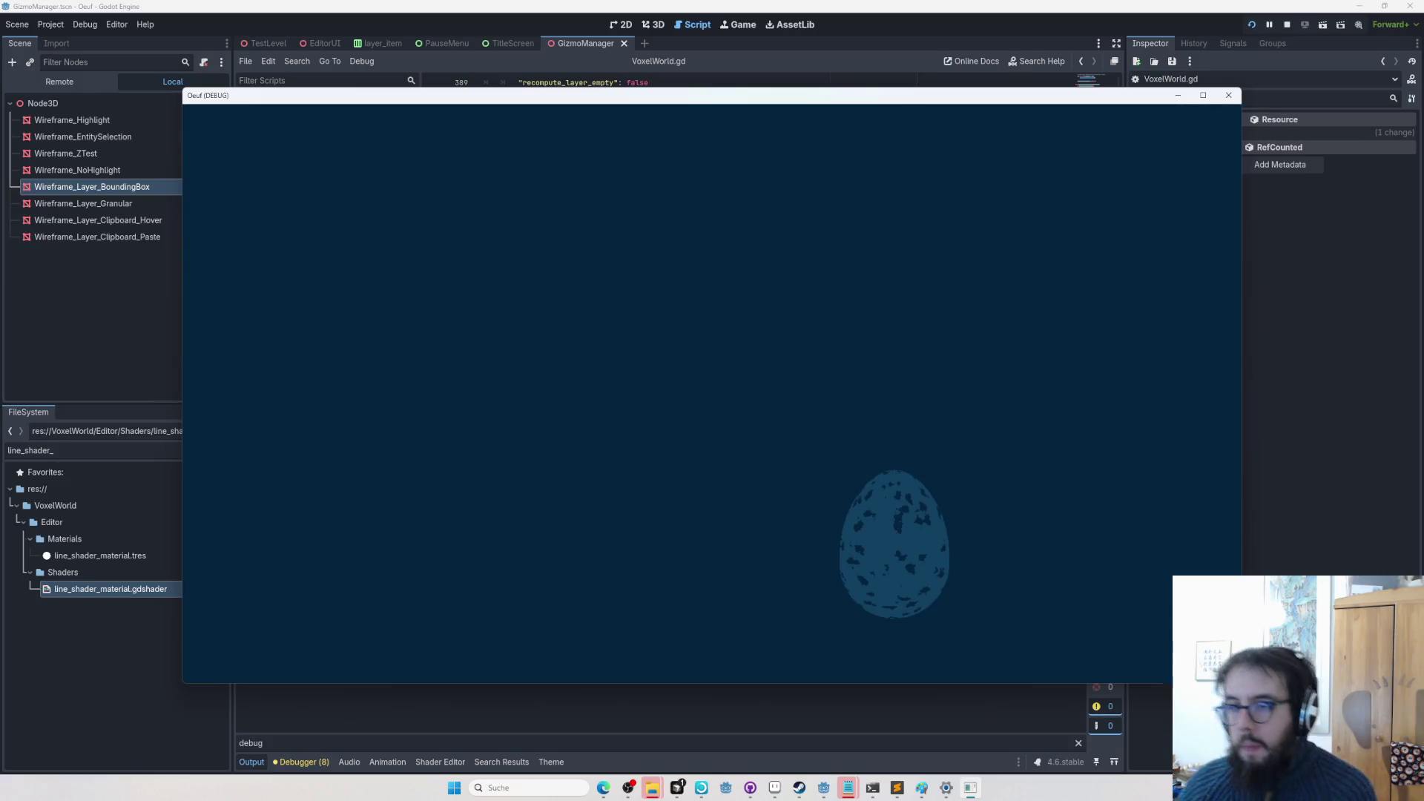
# Start the game and load the small_track level from the level list
pyautogui.click(692, 386)
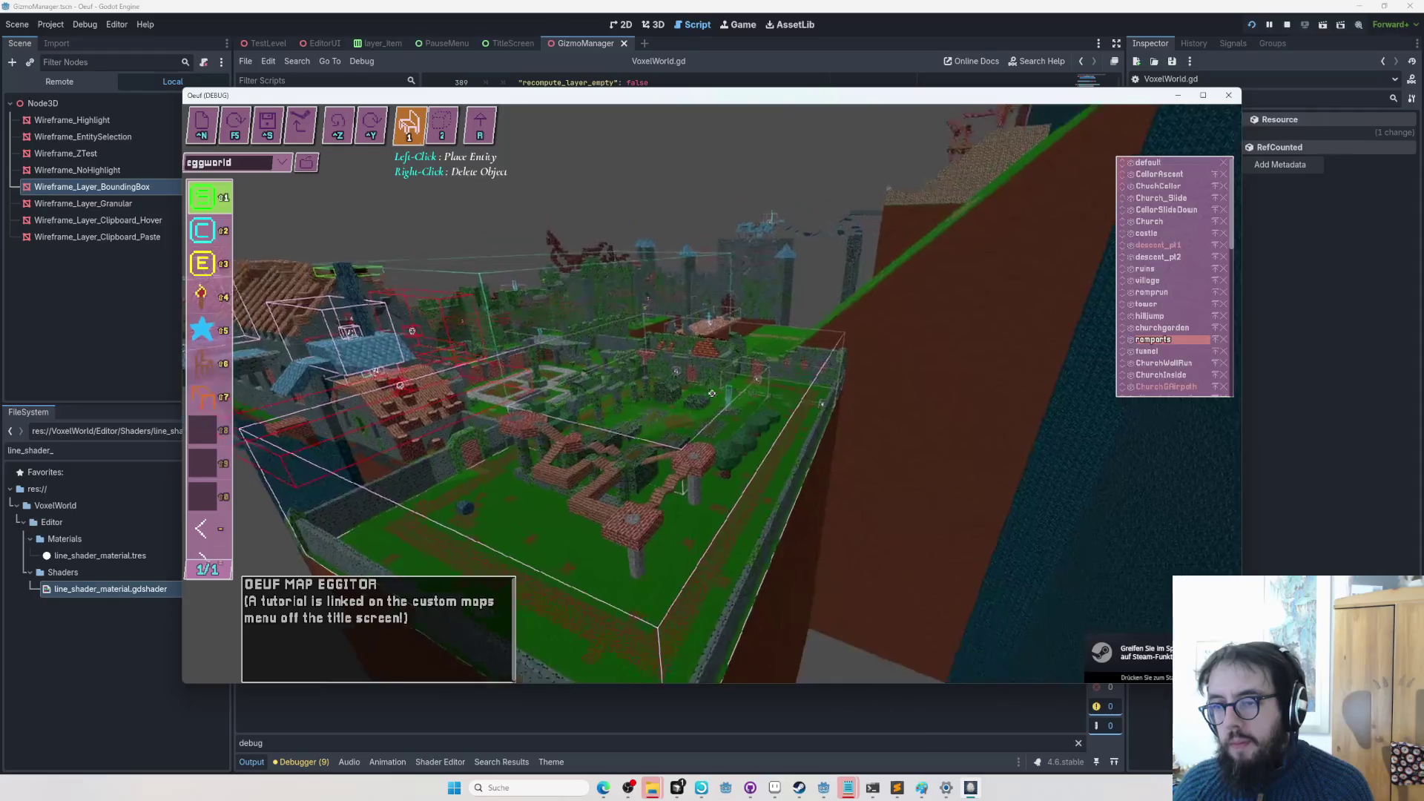
pyautogui.hotkey('ctrl', 'n')
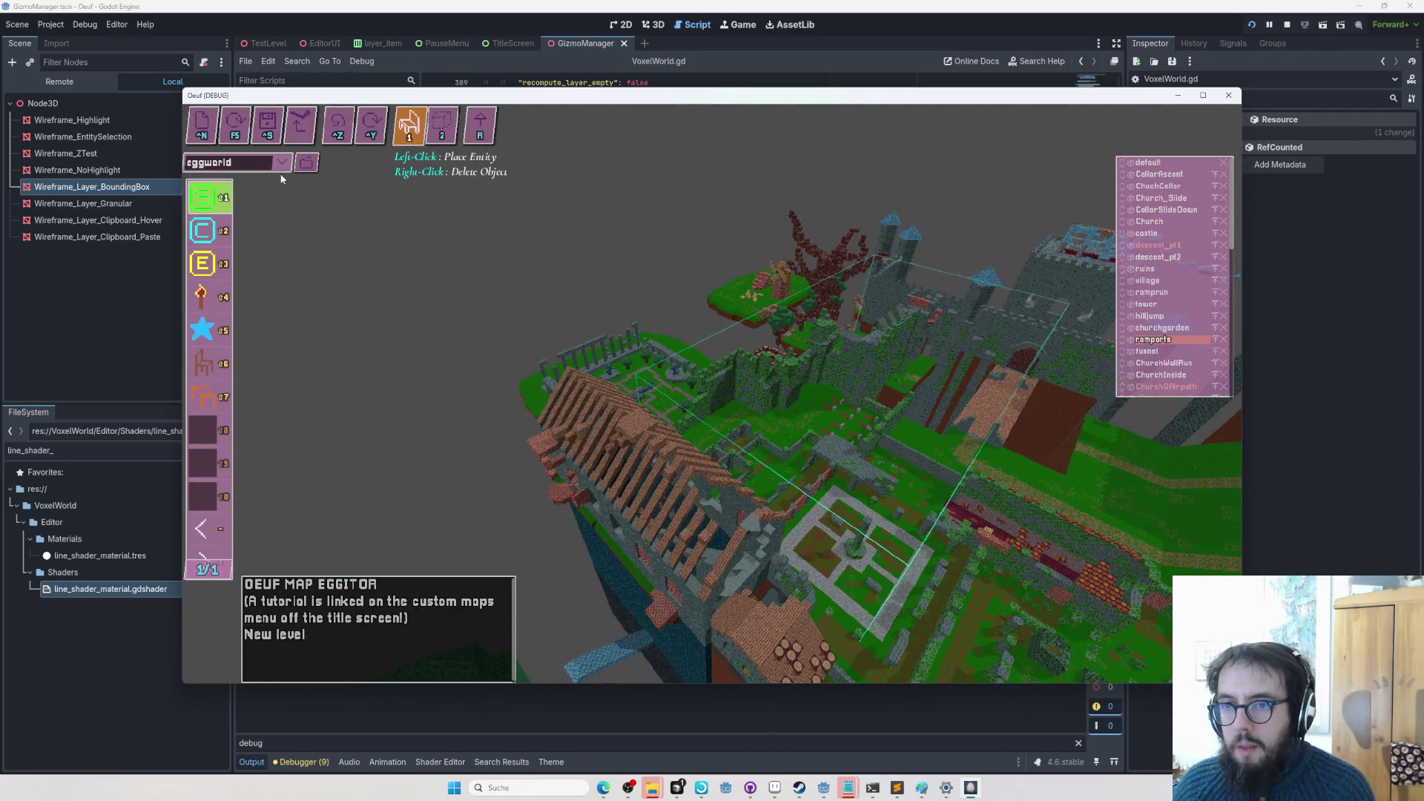
pyautogui.click(280, 169)
pyautogui.scroll(-3, 378, 406)
pyautogui.scroll(-5, 378, 405)
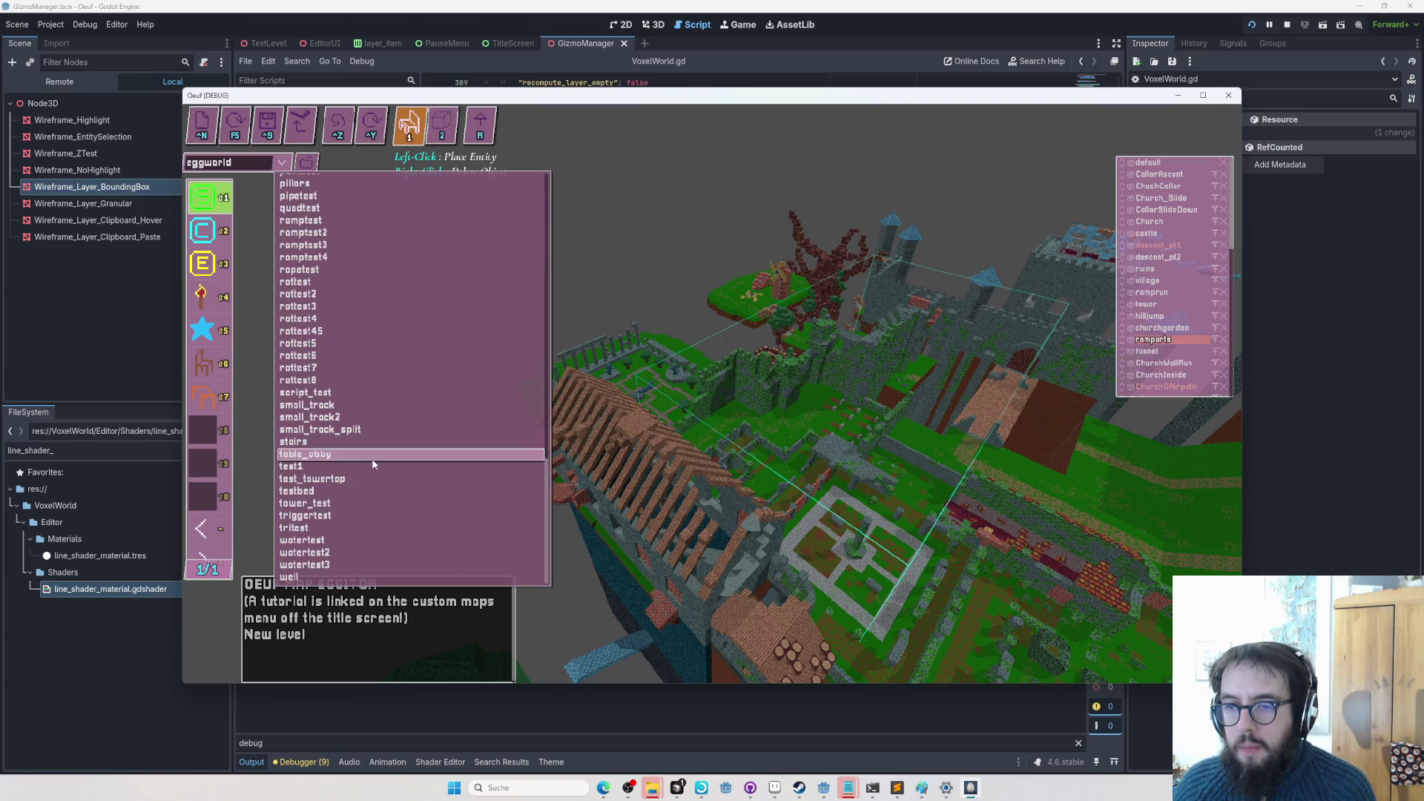
pyautogui.click(374, 406)
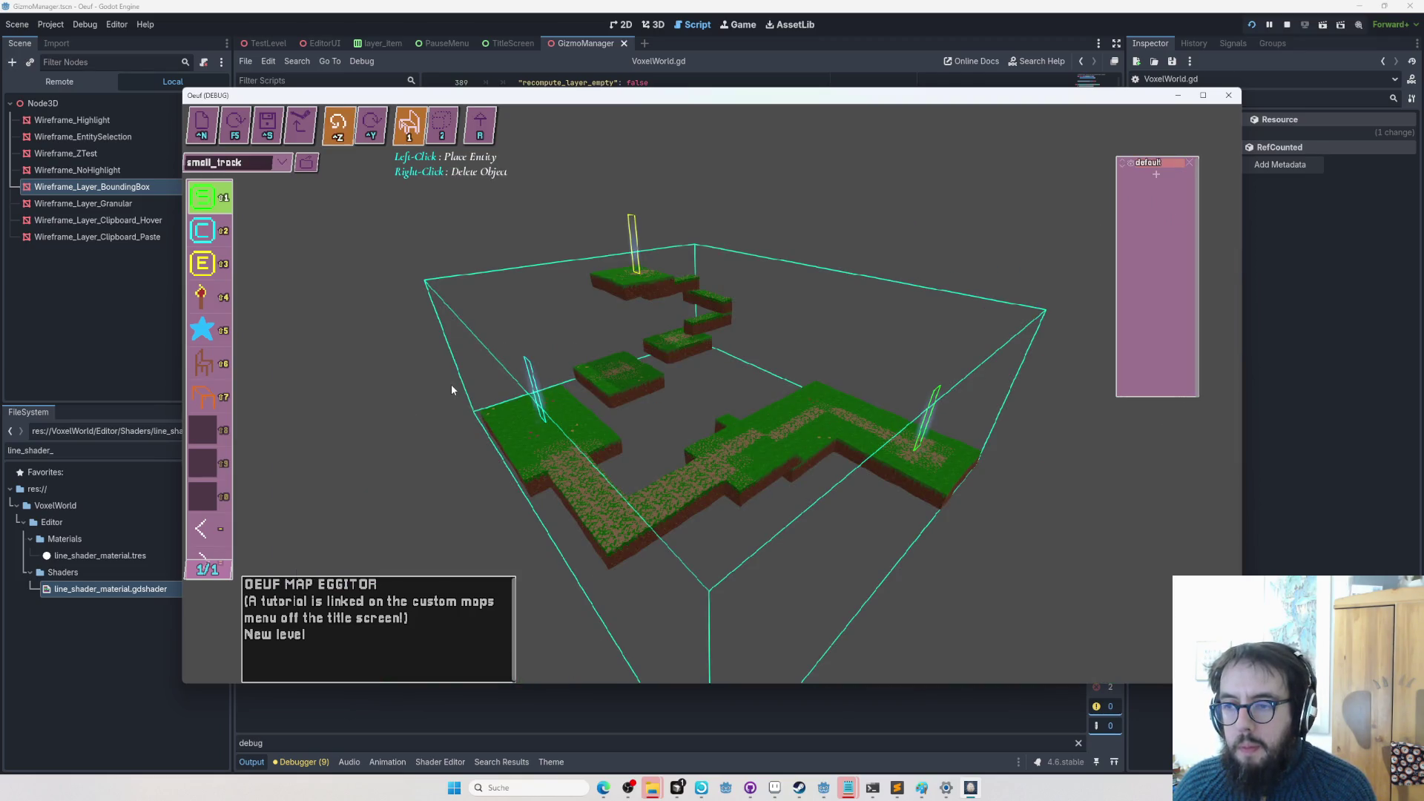
# Create a New level and undo it, twice, checking that small_track comes back
pyautogui.hotkey('ctrl', 'n')
pyautogui.hotkey('ctrl', 'z')
pyautogui.hotkey('ctrl', 'n')
pyautogui.hotkey('ctrl', 'z')
pyautogui.hotkey('alt', 'Tab')
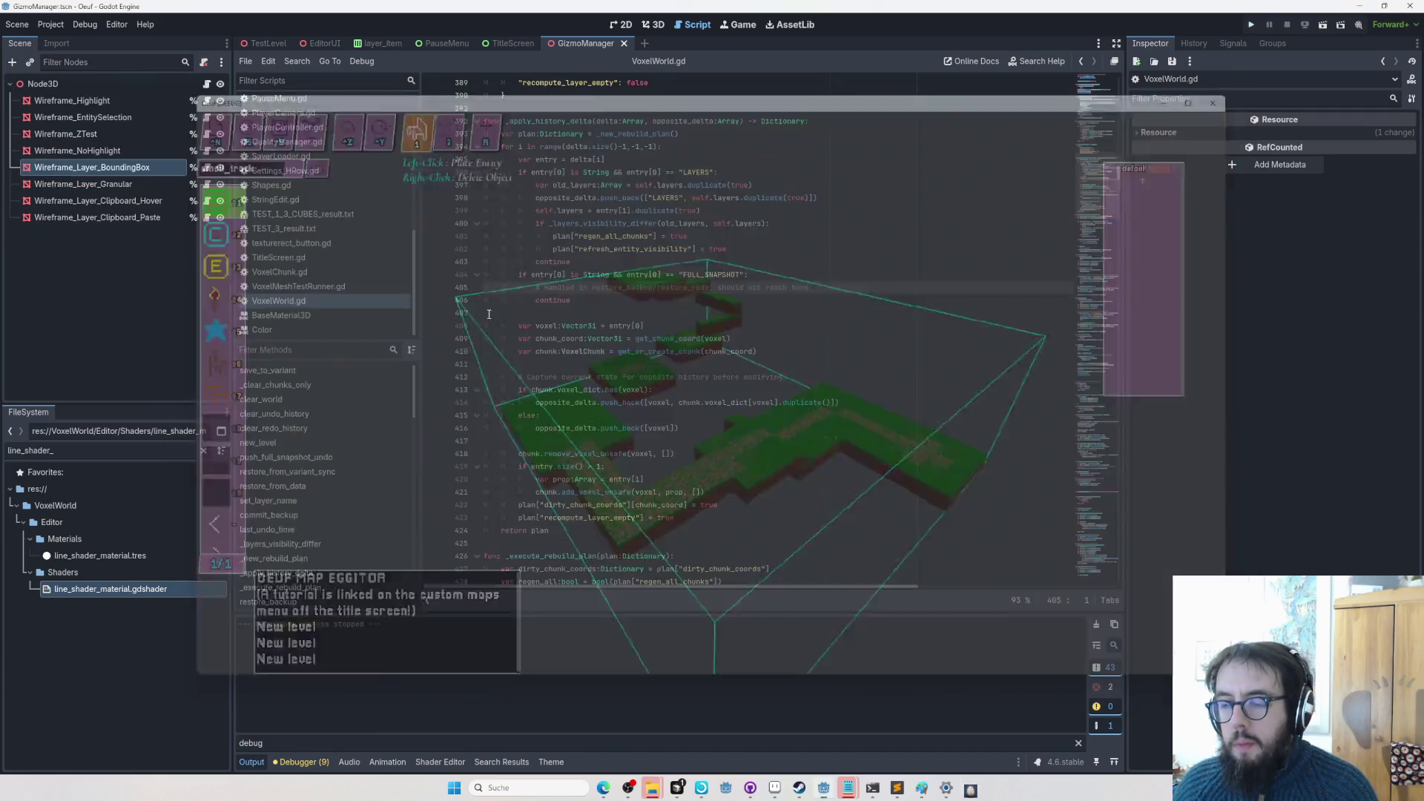
pyautogui.scroll(-1, 1150, 610)
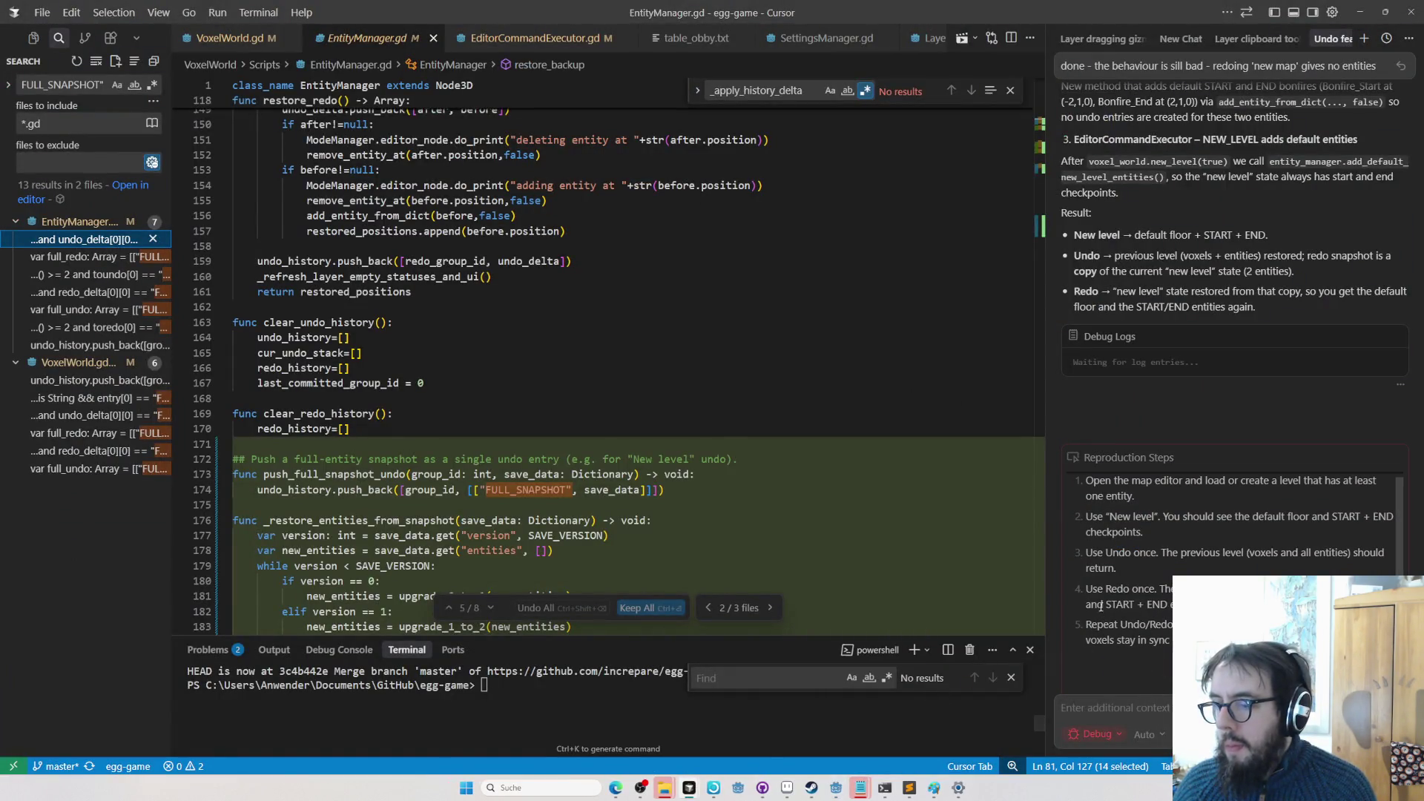
# Open debug-073495.log via Quick Open, reveal it in File Explorer, and delete it
pyautogui.click(766, 369)
pyautogui.hotkey('ctrl', 'p')
pyautogui.write('debug')
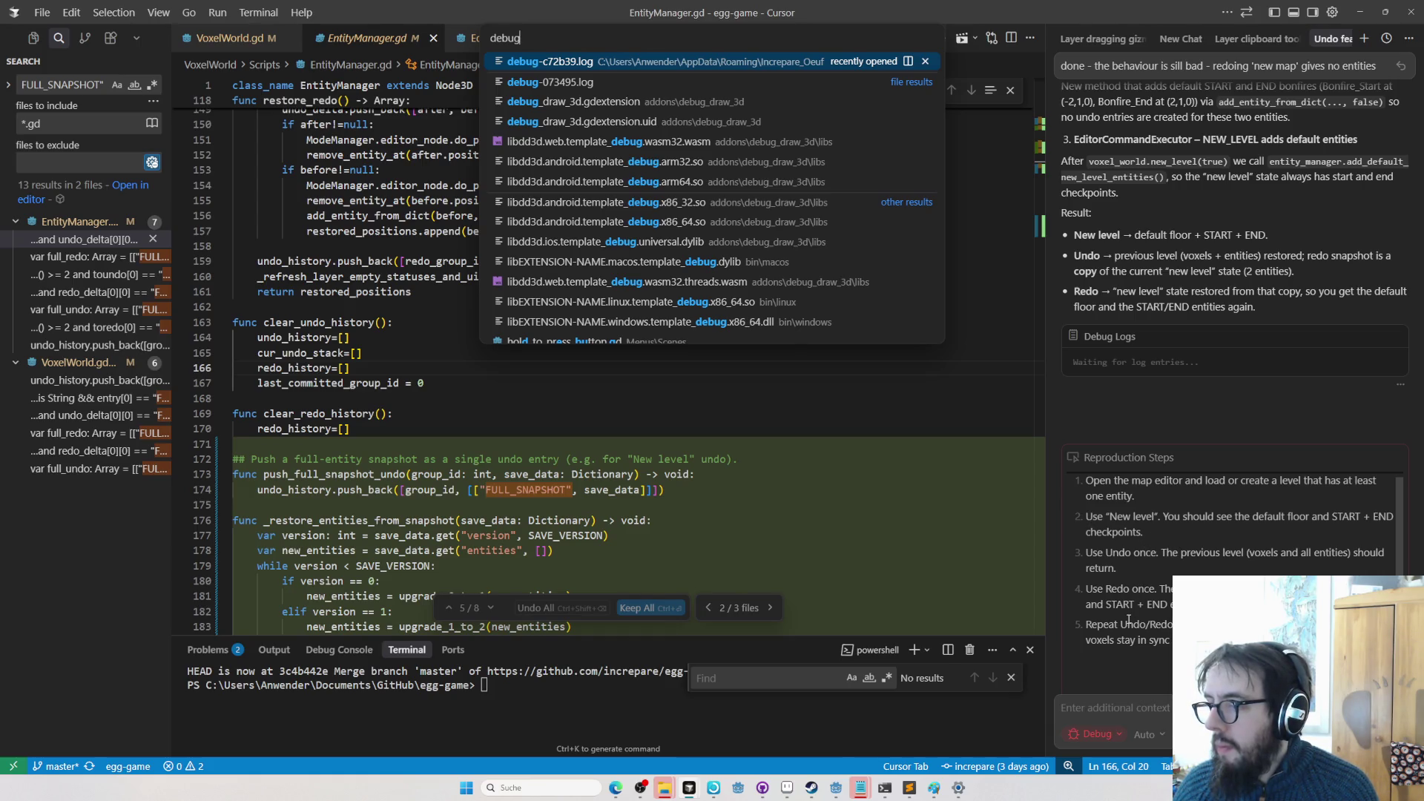
pyautogui.click(575, 83)
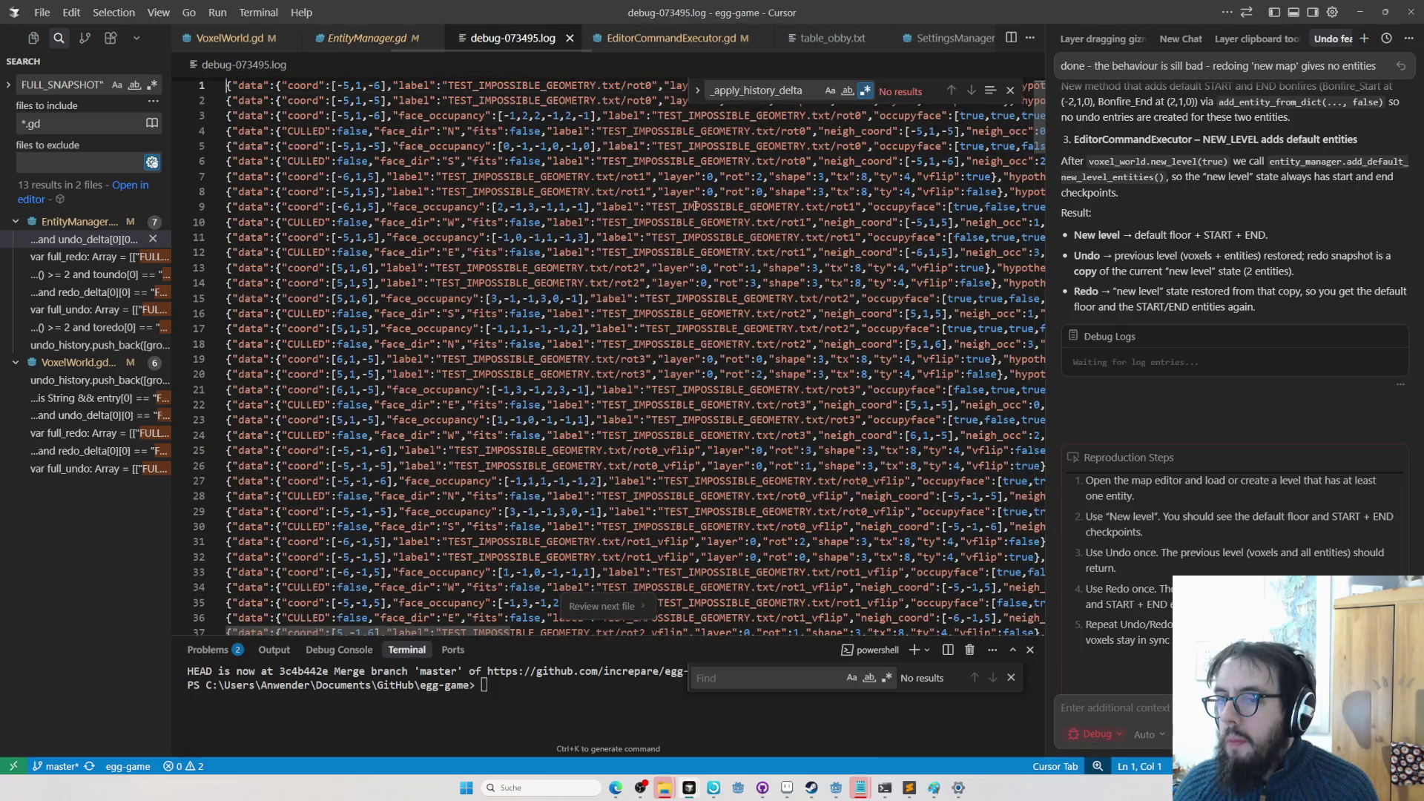
pyautogui.scroll(-3, 816, 331)
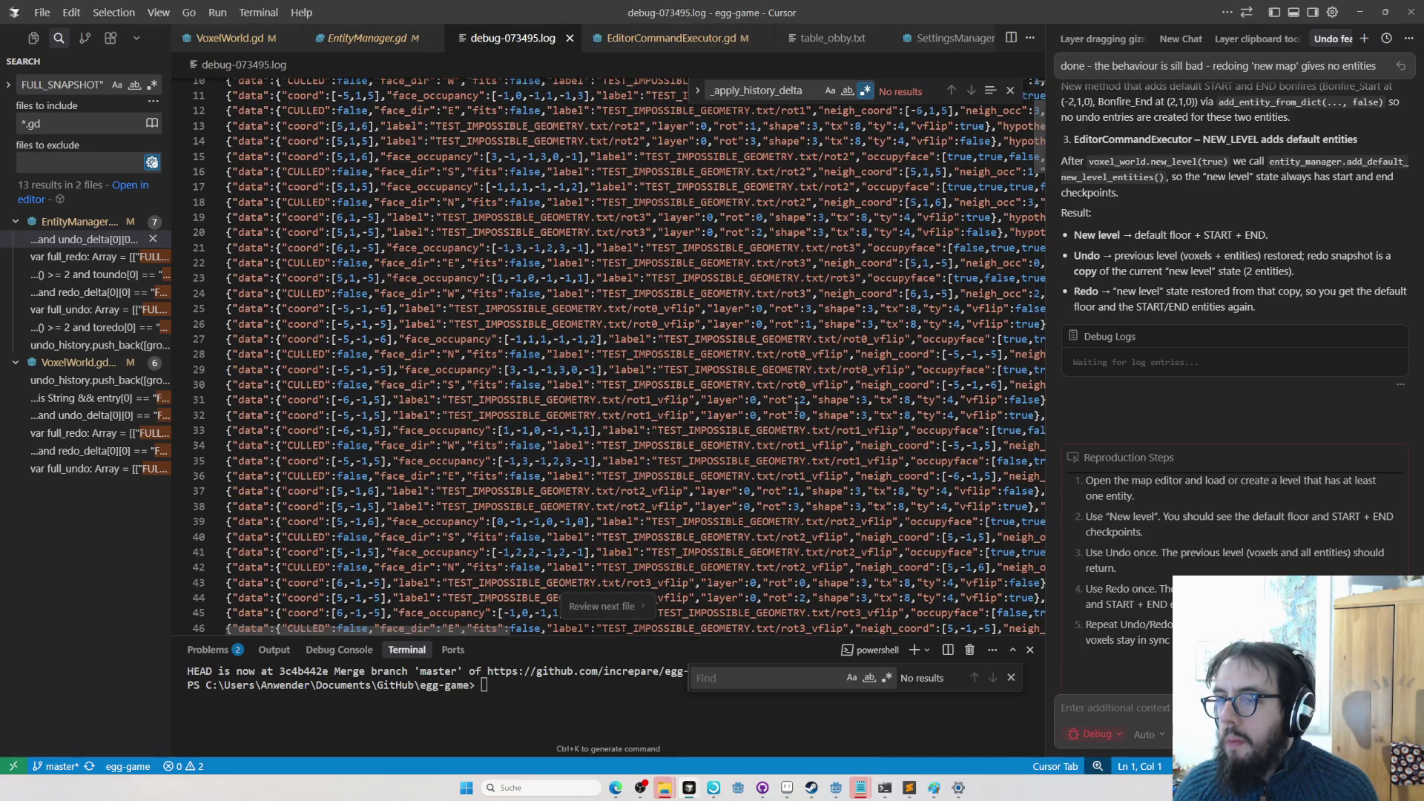
pyautogui.scroll(-3, 797, 406)
pyautogui.rightClick(518, 45)
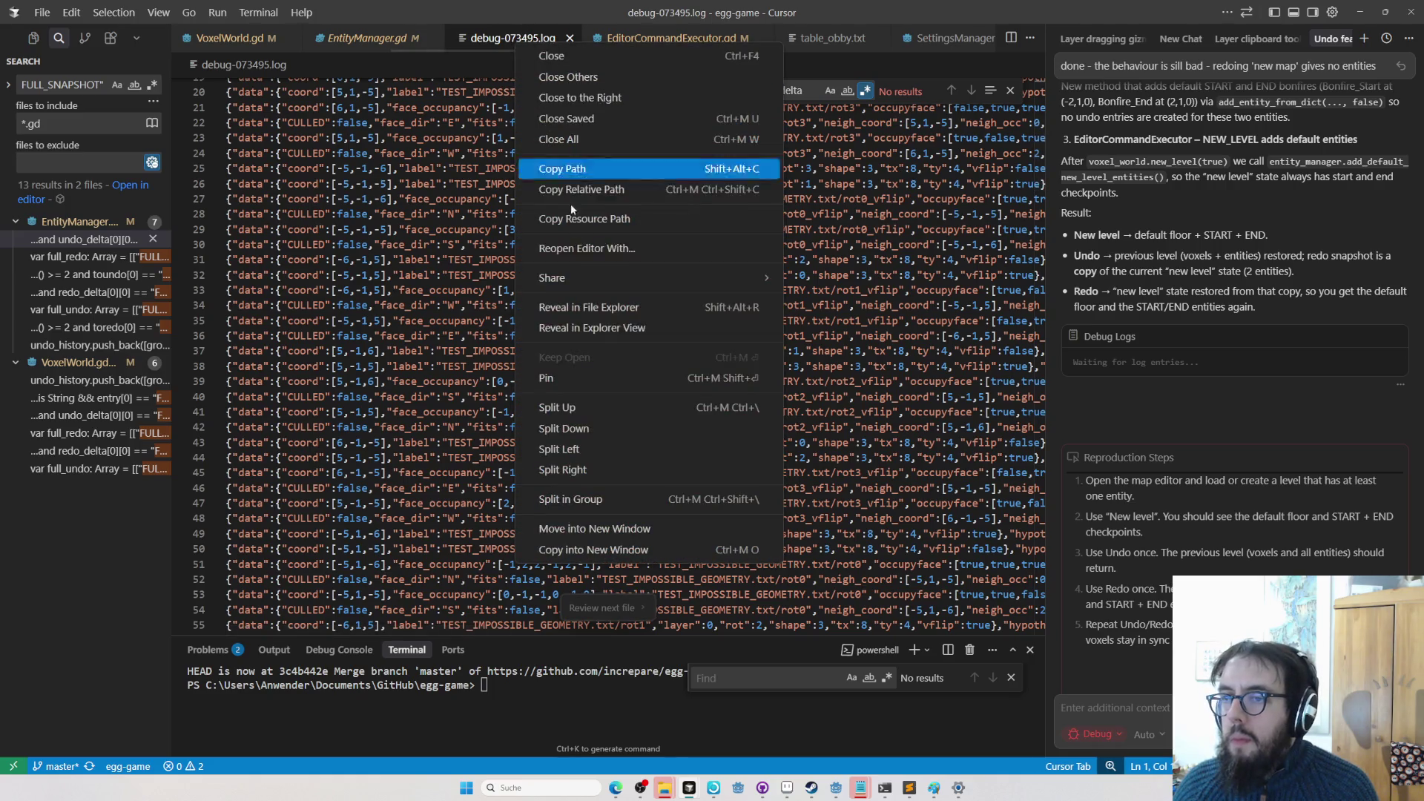
pyautogui.click(642, 307)
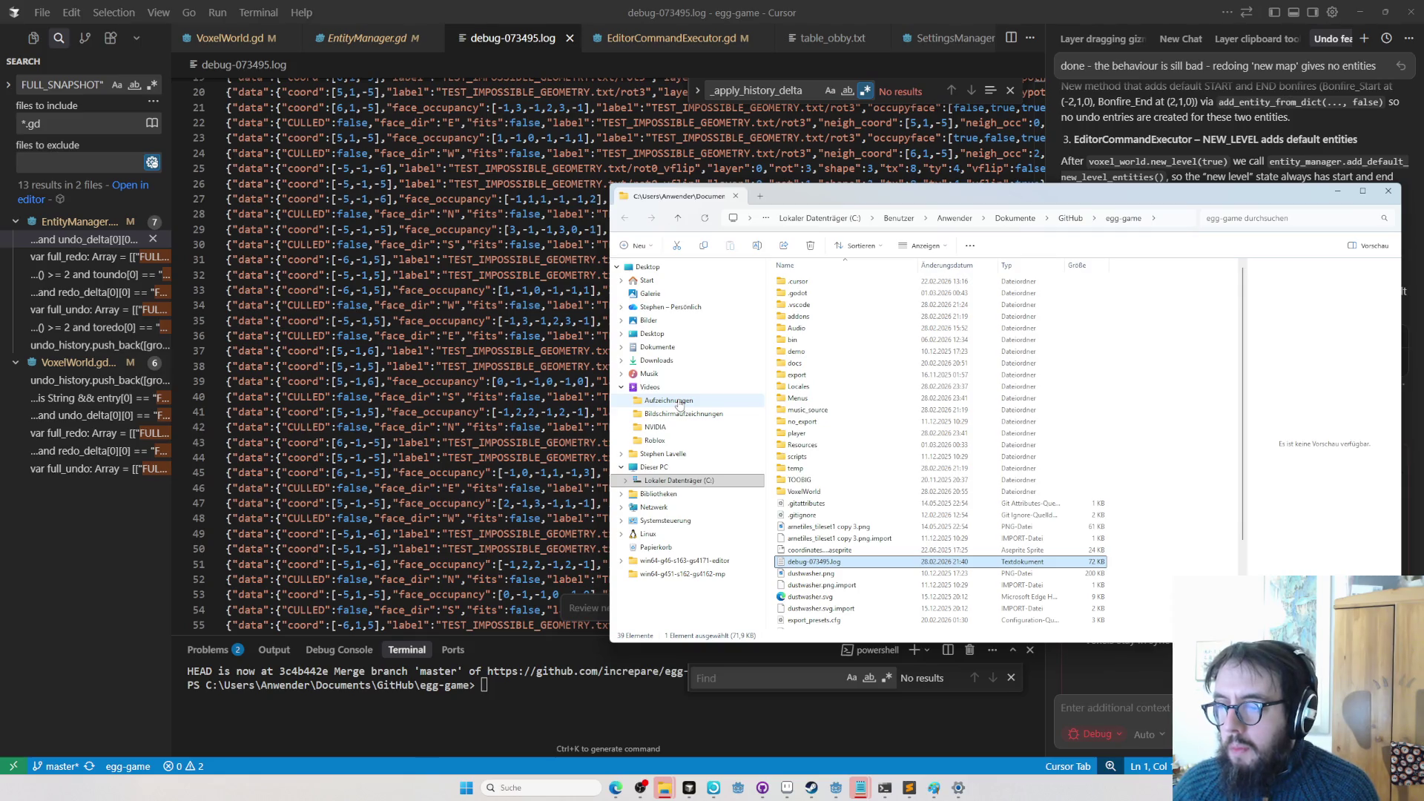
pyautogui.press('Delete')
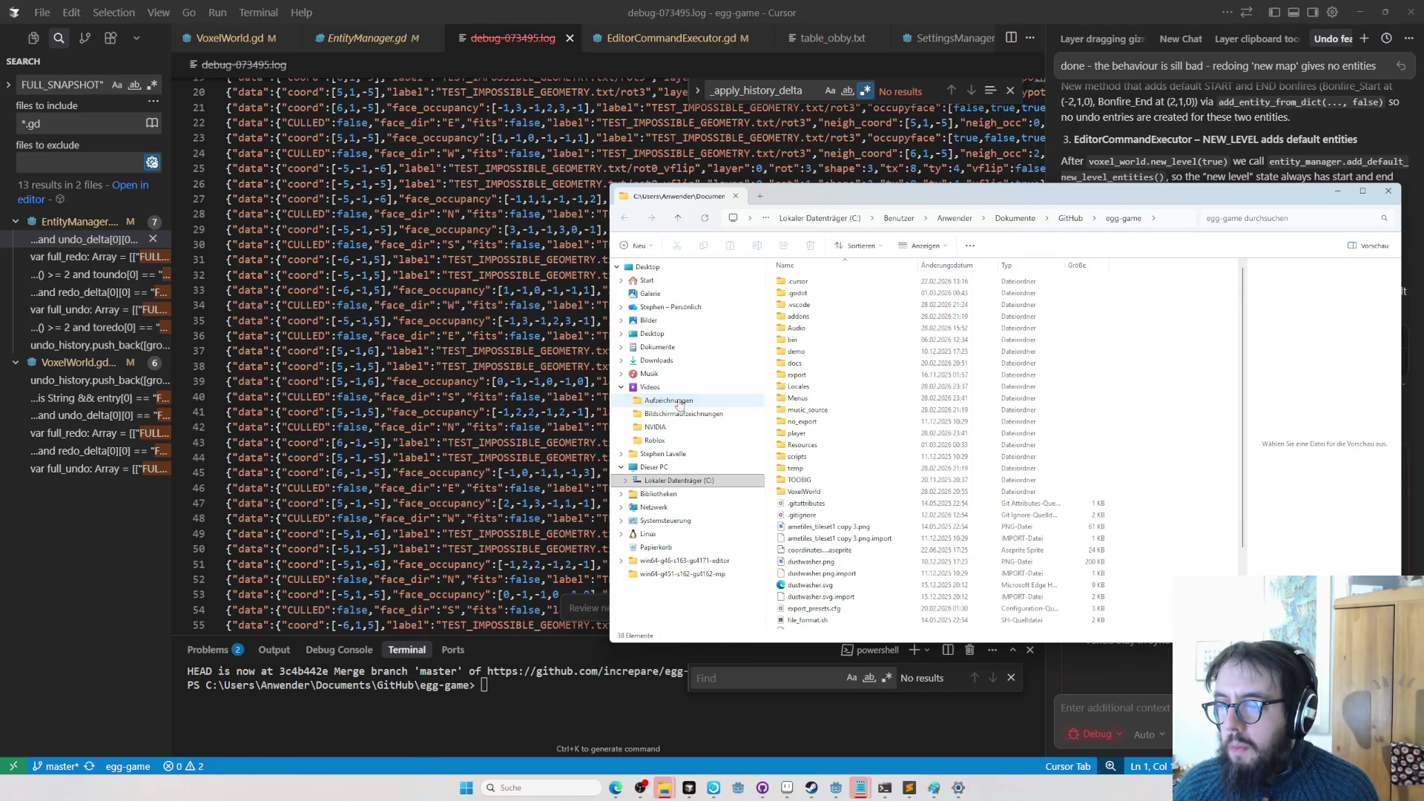
pyautogui.hotkey('alt', 'Tab')
pyautogui.write('d')
pyautogui.write('0')
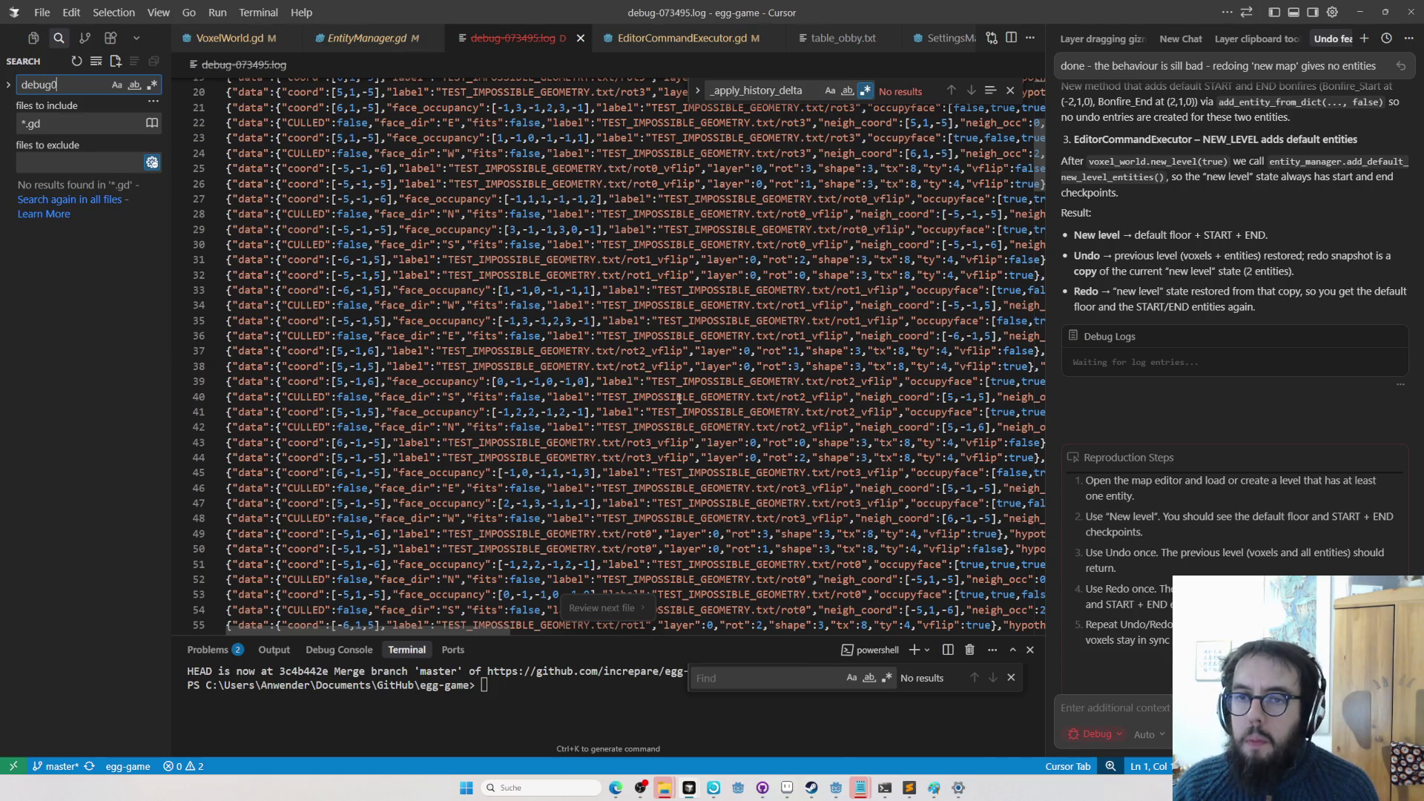
pyautogui.write('ug-')
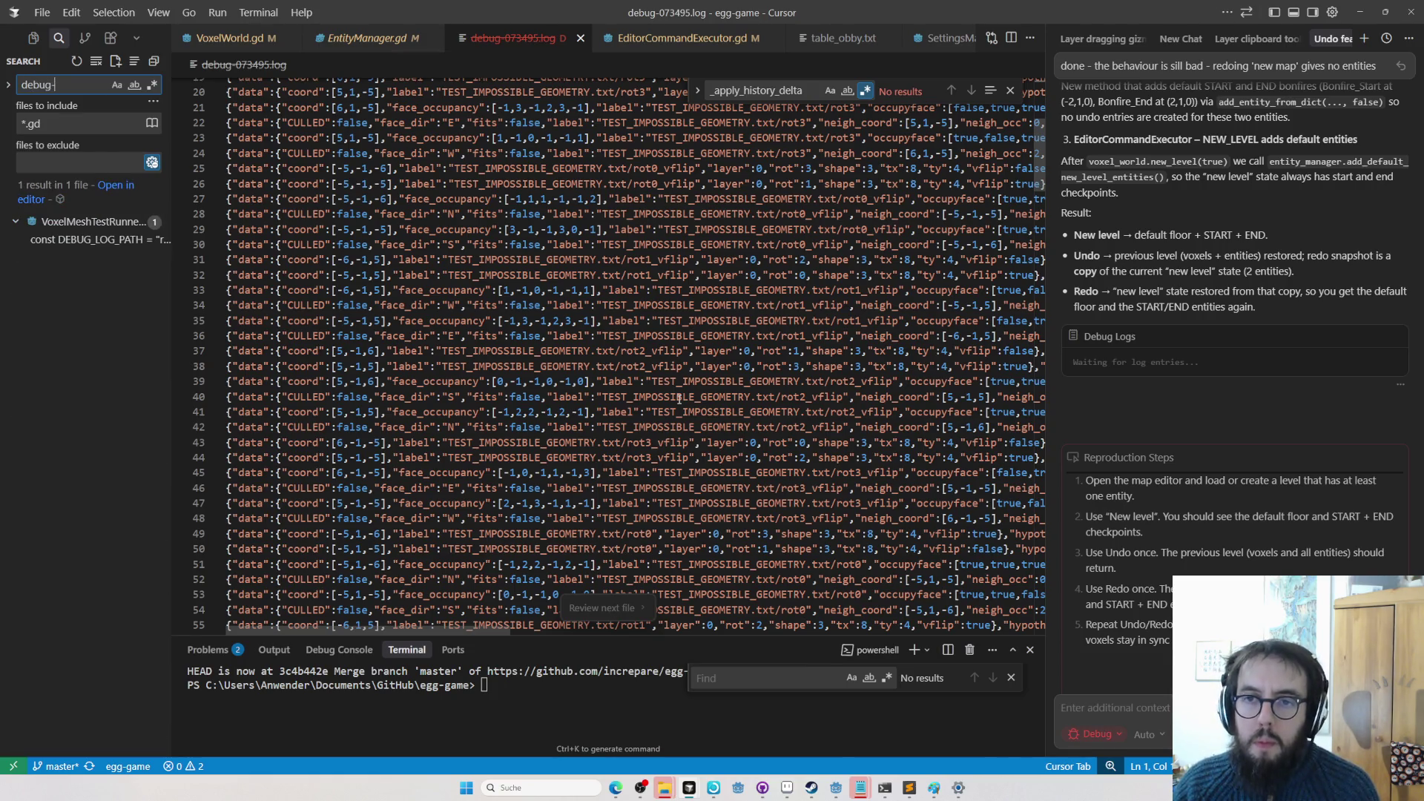
pyautogui.write("'")
# Find the debug-073495 log references and DEBUG_LOG_PATH uses in VoxelMeshTestRunner.gd
pyautogui.press('BackSpace')
pyautogui.press('Down')
pyautogui.press('Return')
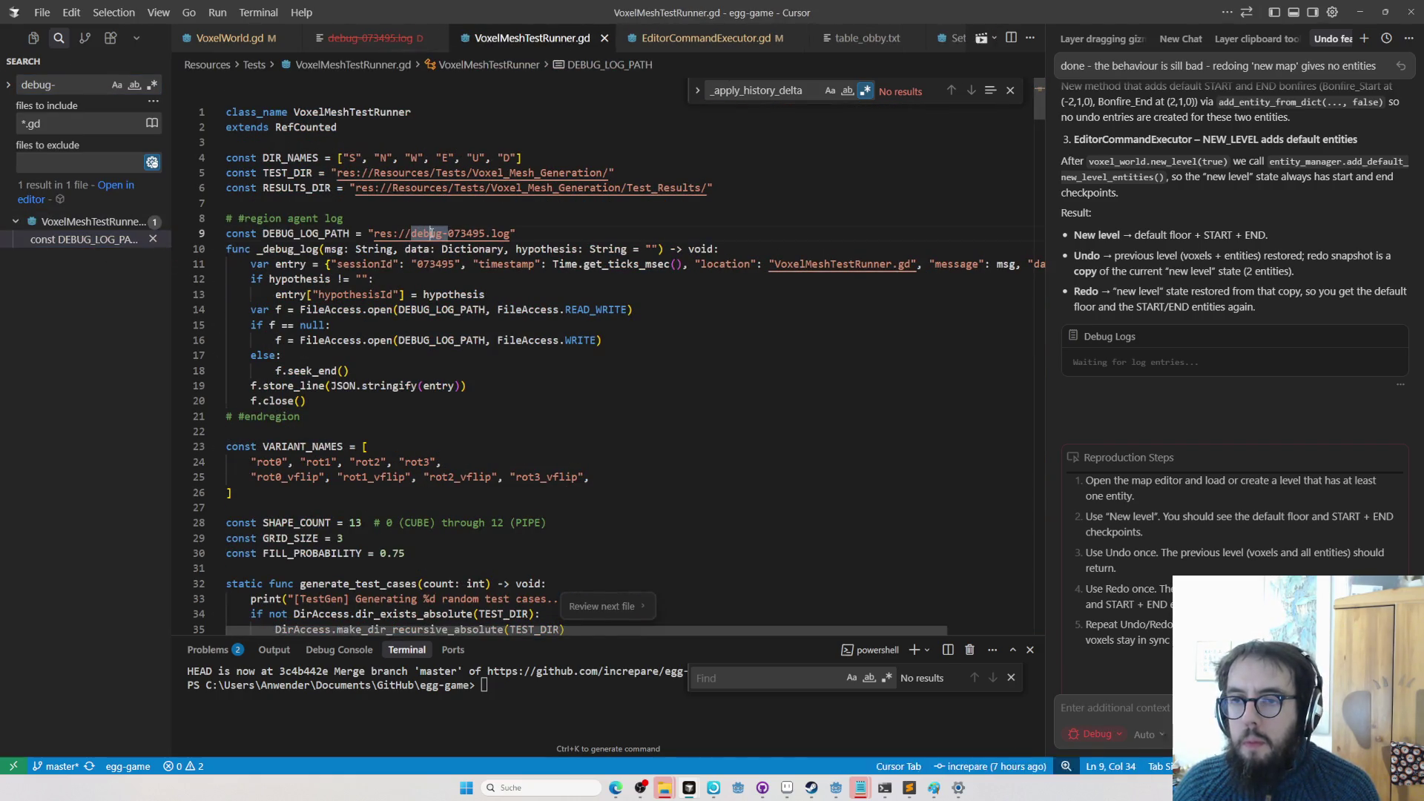
pyautogui.click(460, 233)
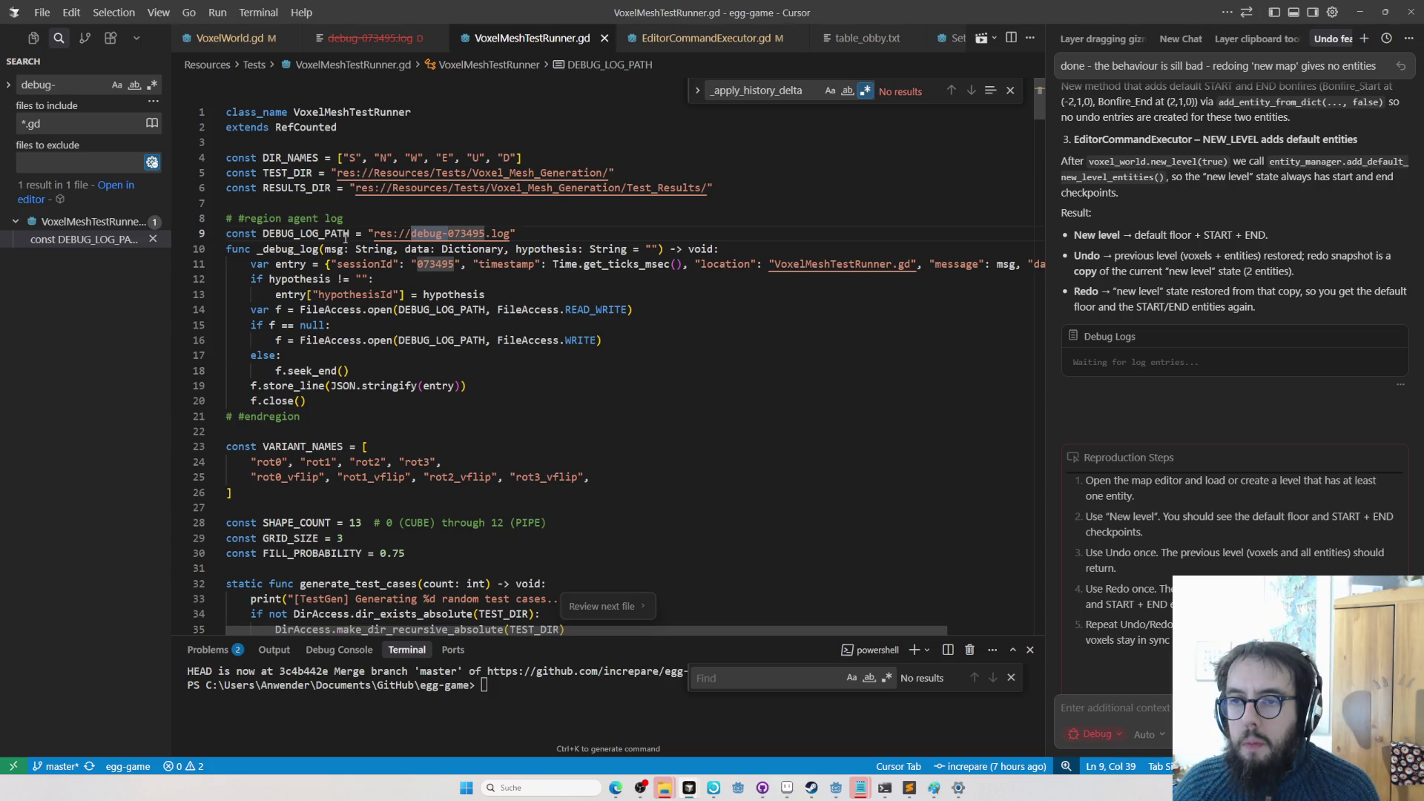
pyautogui.doubleClick(333, 233)
pyautogui.moveTo(583, 340)
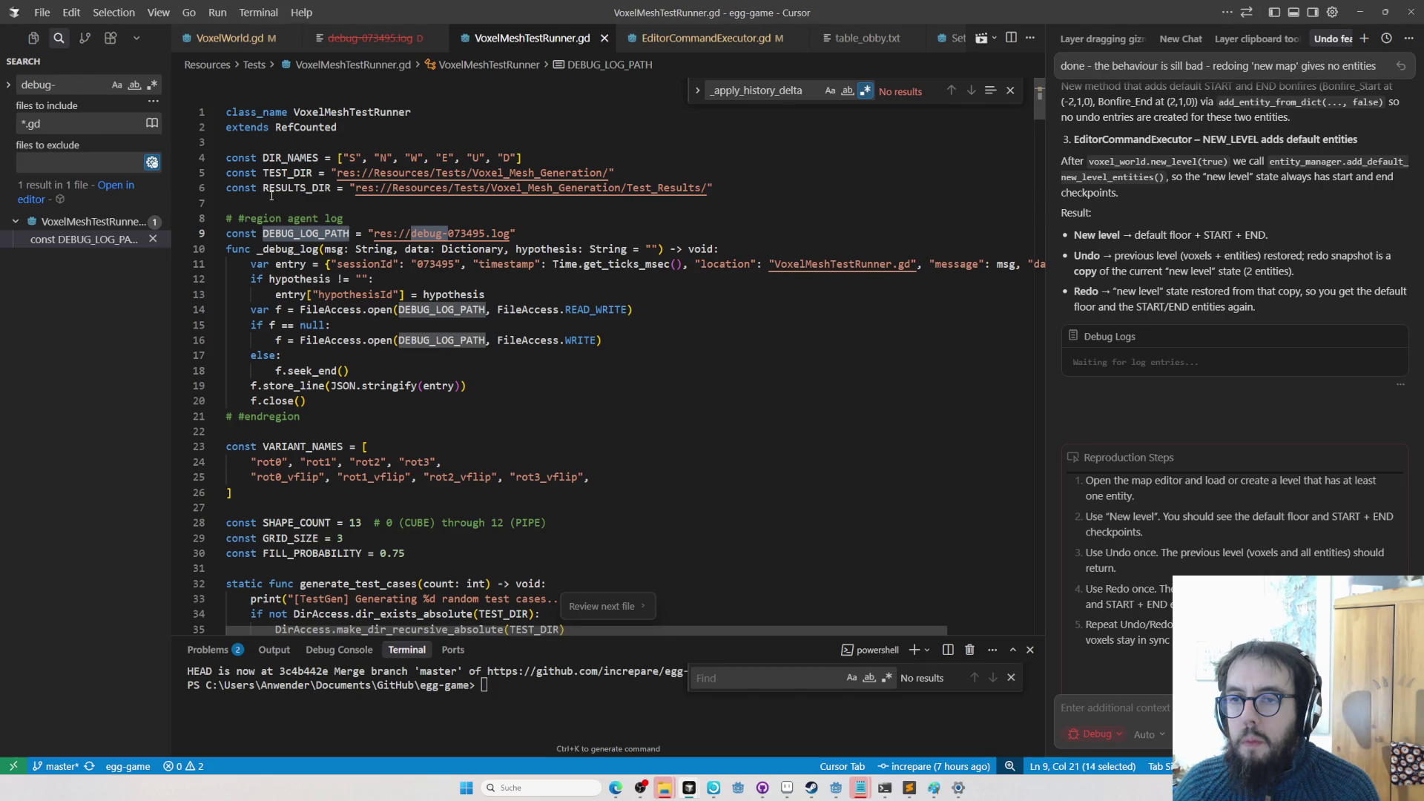
# Search the project for 'region agent', delete the first agent log block, and save
pyautogui.moveTo(263, 214); pyautogui.dragTo(340, 221)
pyautogui.hotkey('shift', 'Left')
pyautogui.hotkey('ctrl', 'shift', 'f')
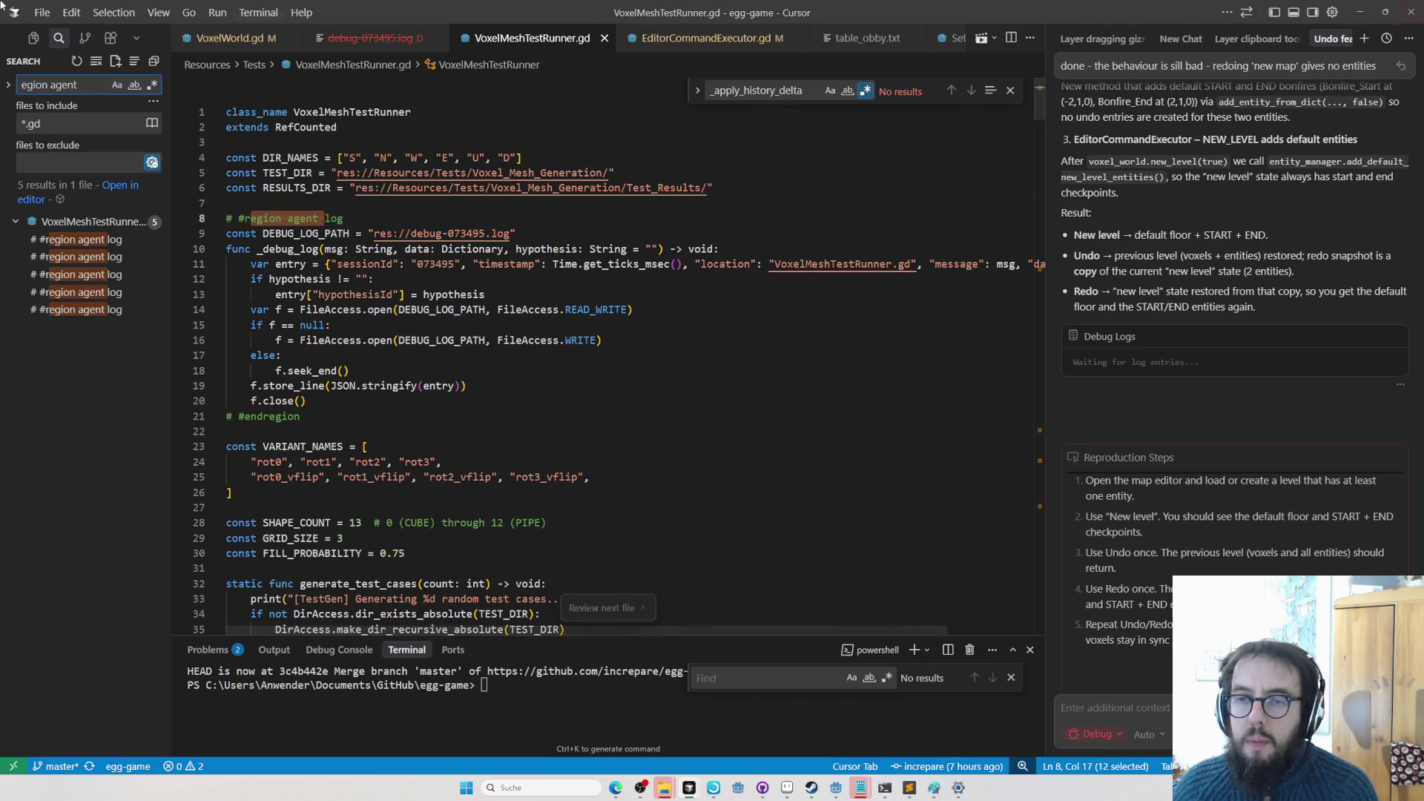
pyautogui.moveTo(306, 416); pyautogui.dragTo(226, 294)
pyautogui.moveTo(161, 262); pyautogui.dragTo(121, 206)
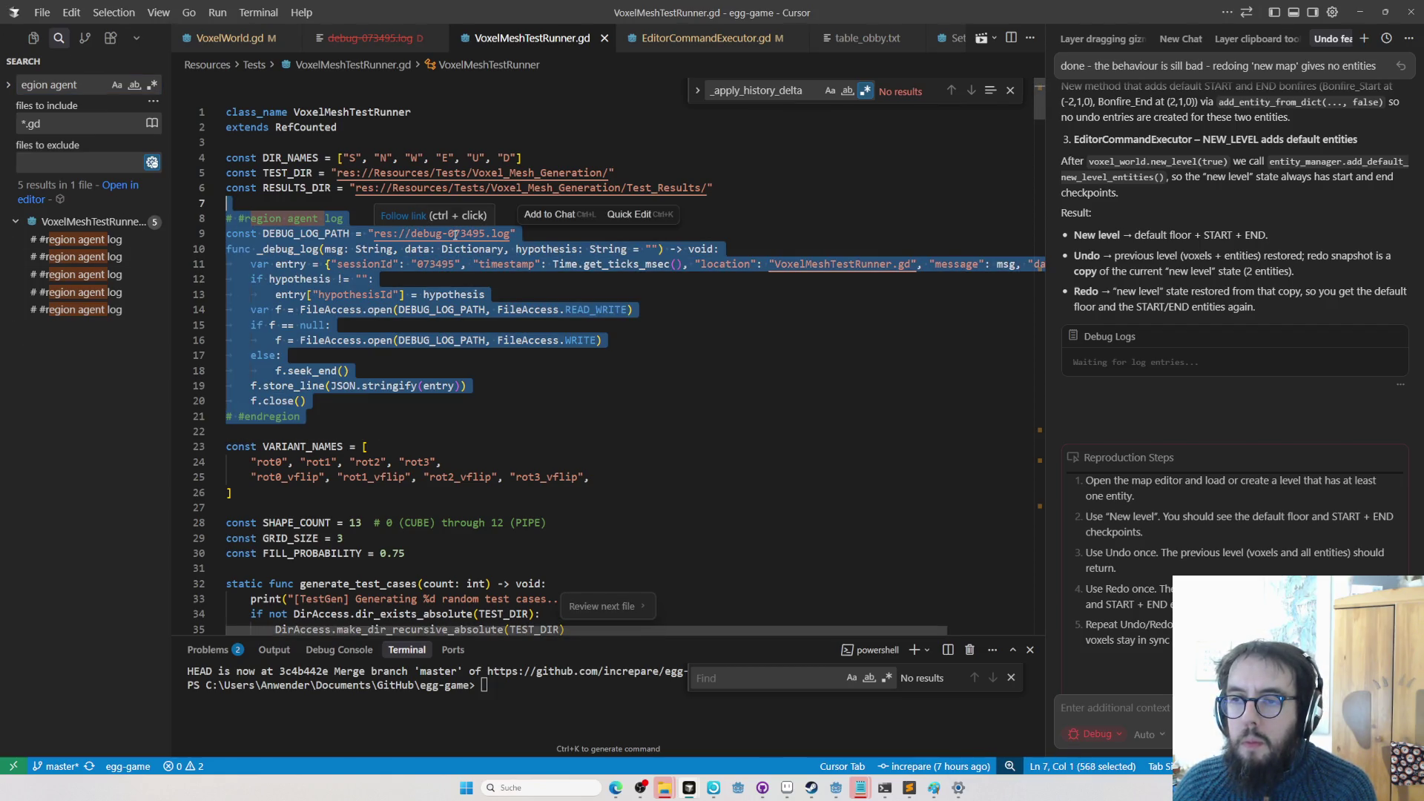
pyautogui.press('Delete')
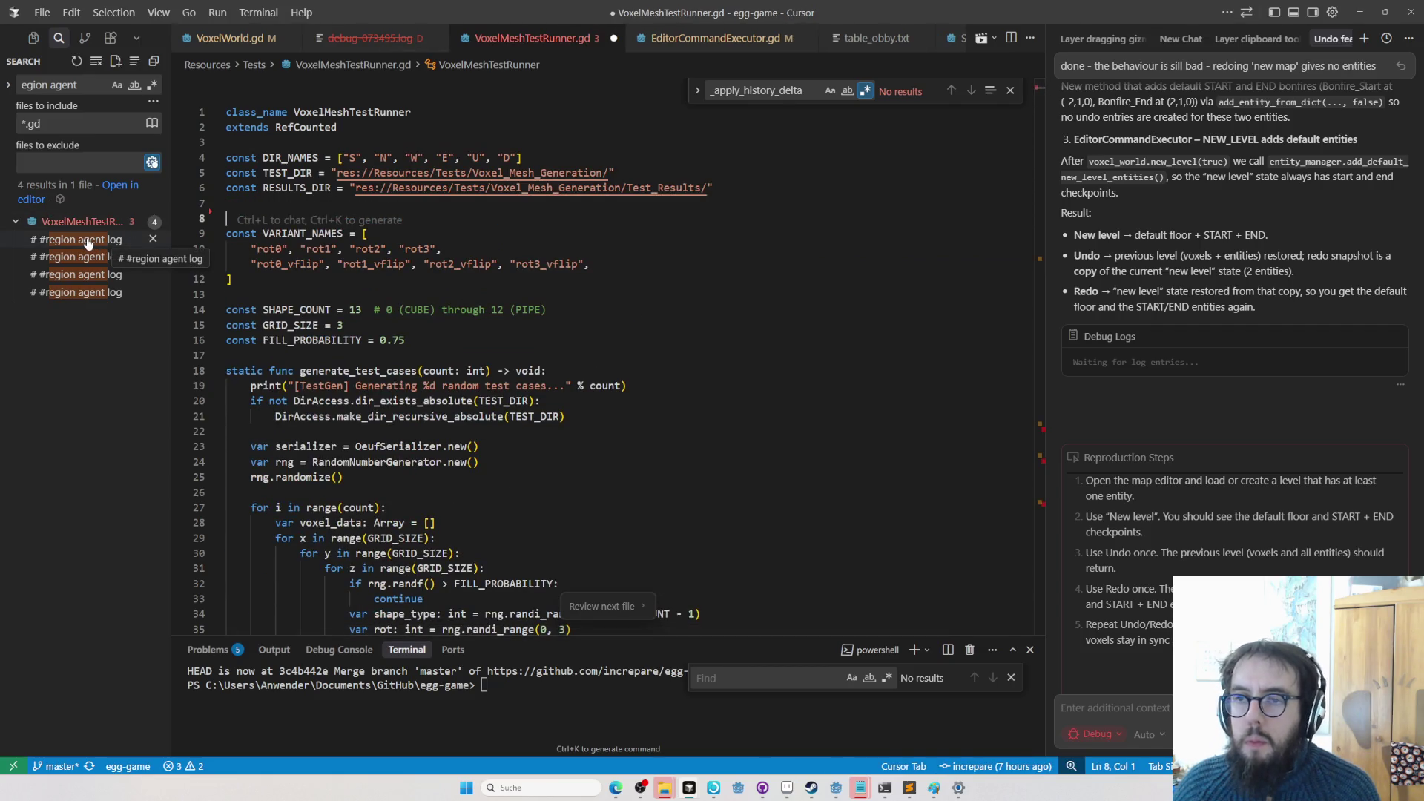
pyautogui.press('BackSpace')
pyautogui.hotkey('ctrl', 'z')
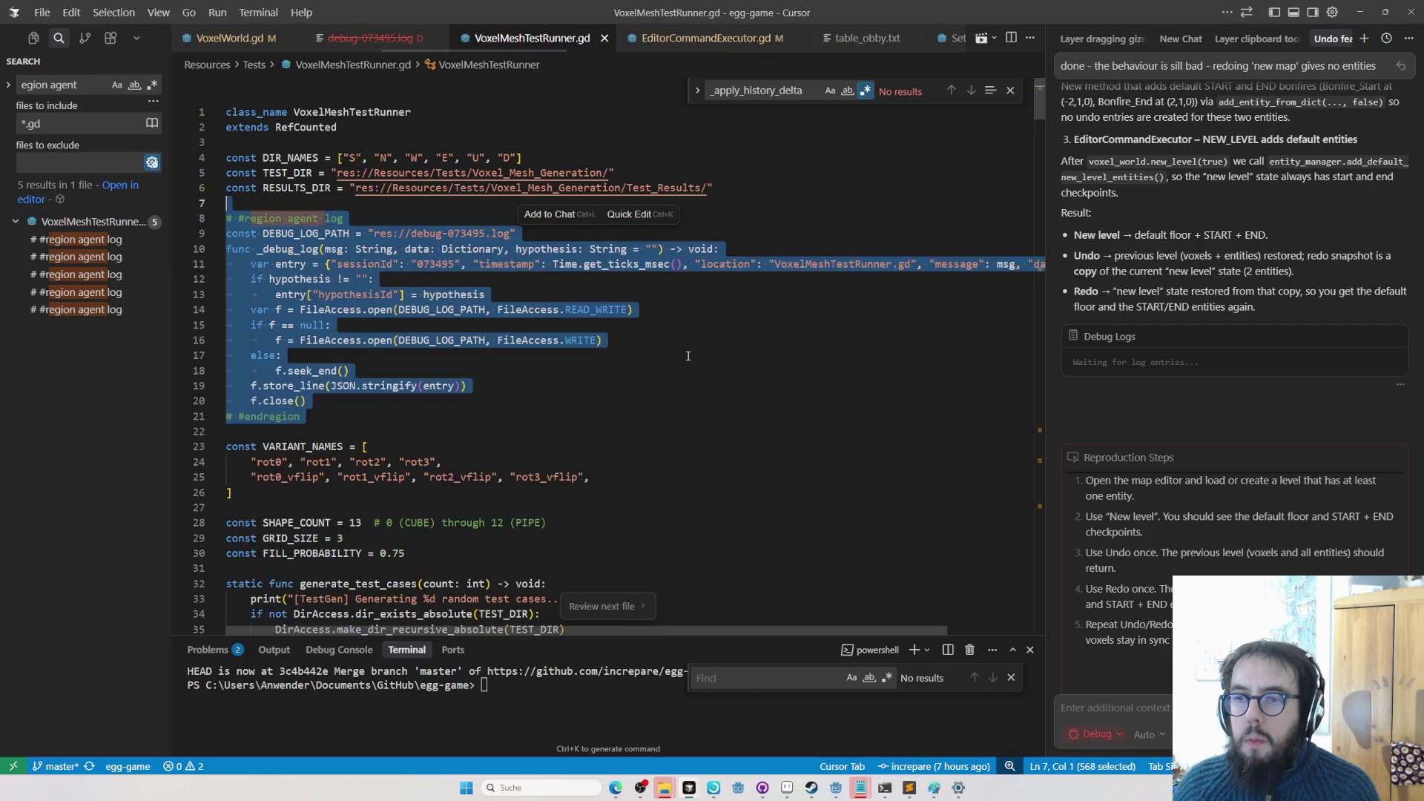
pyautogui.hotkey('ctrl', 'y')
pyautogui.hotkey('ctrl', 's')
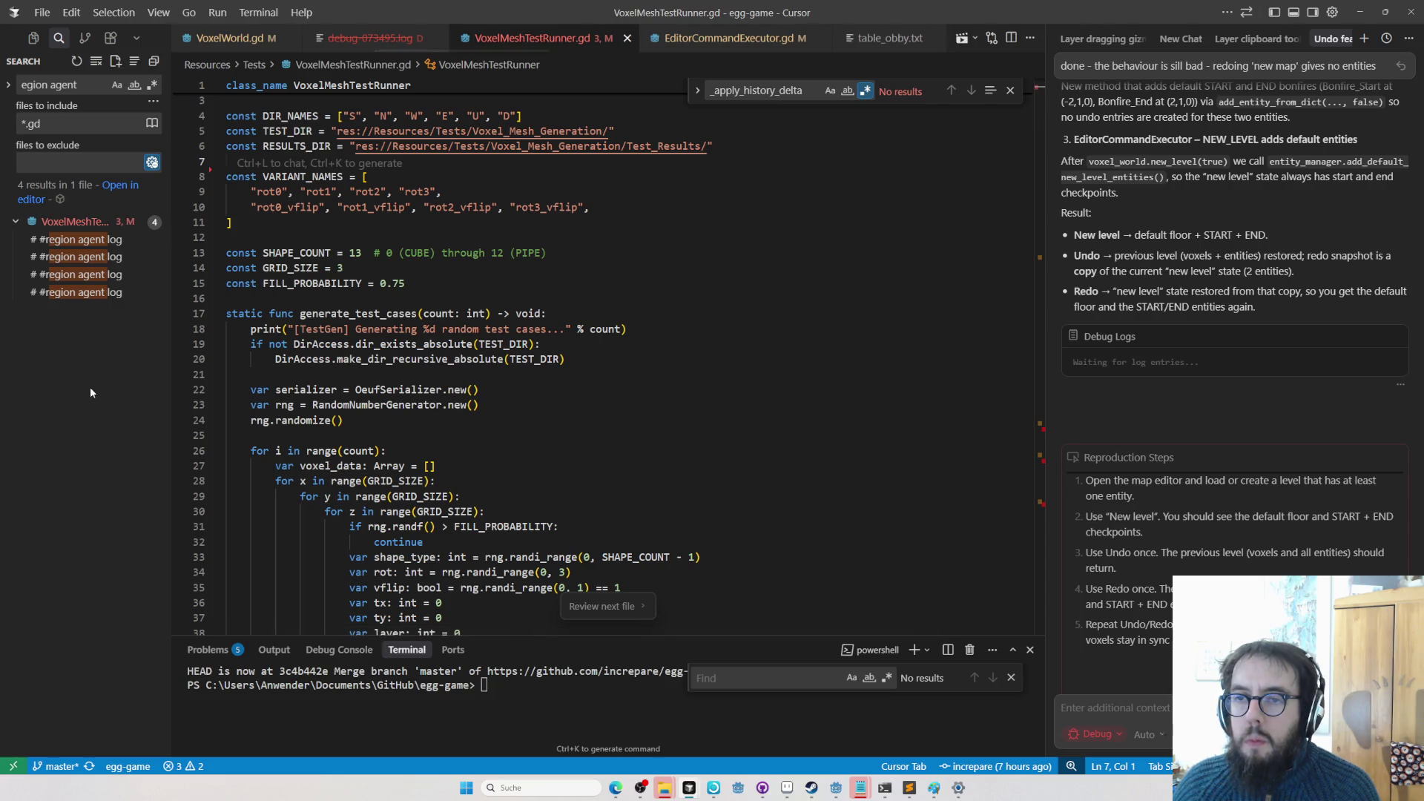
# Delete the remaining agent log blocks at lines 152, 315, 289 and ~340, then save
pyautogui.click(85, 241)
pyautogui.moveTo(350, 425)
pyautogui.mouseDown()
pyautogui.moveTo(312, 386)
pyautogui.moveTo(186, 350)
pyautogui.moveTo(117, 367)
pyautogui.mouseUp()
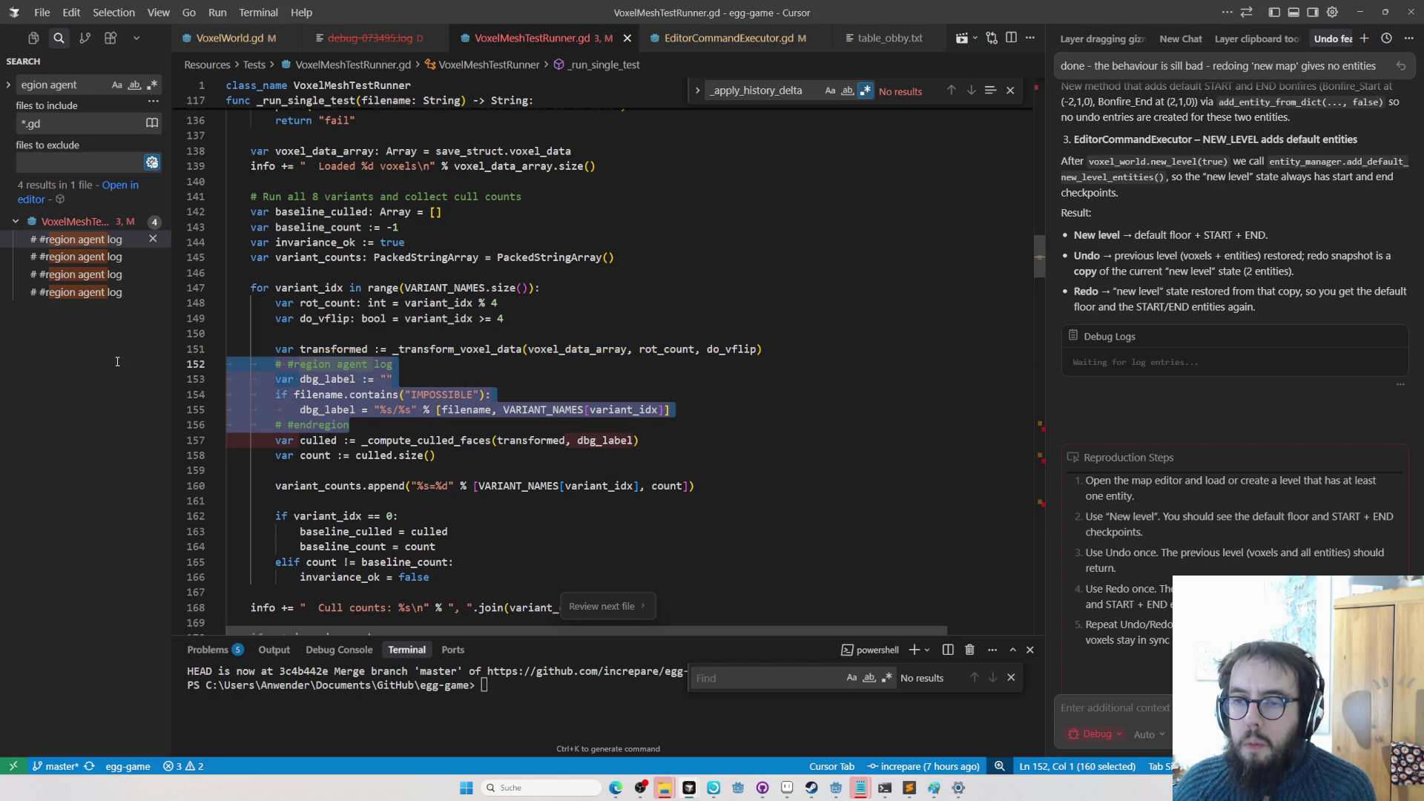
pyautogui.press('Delete')
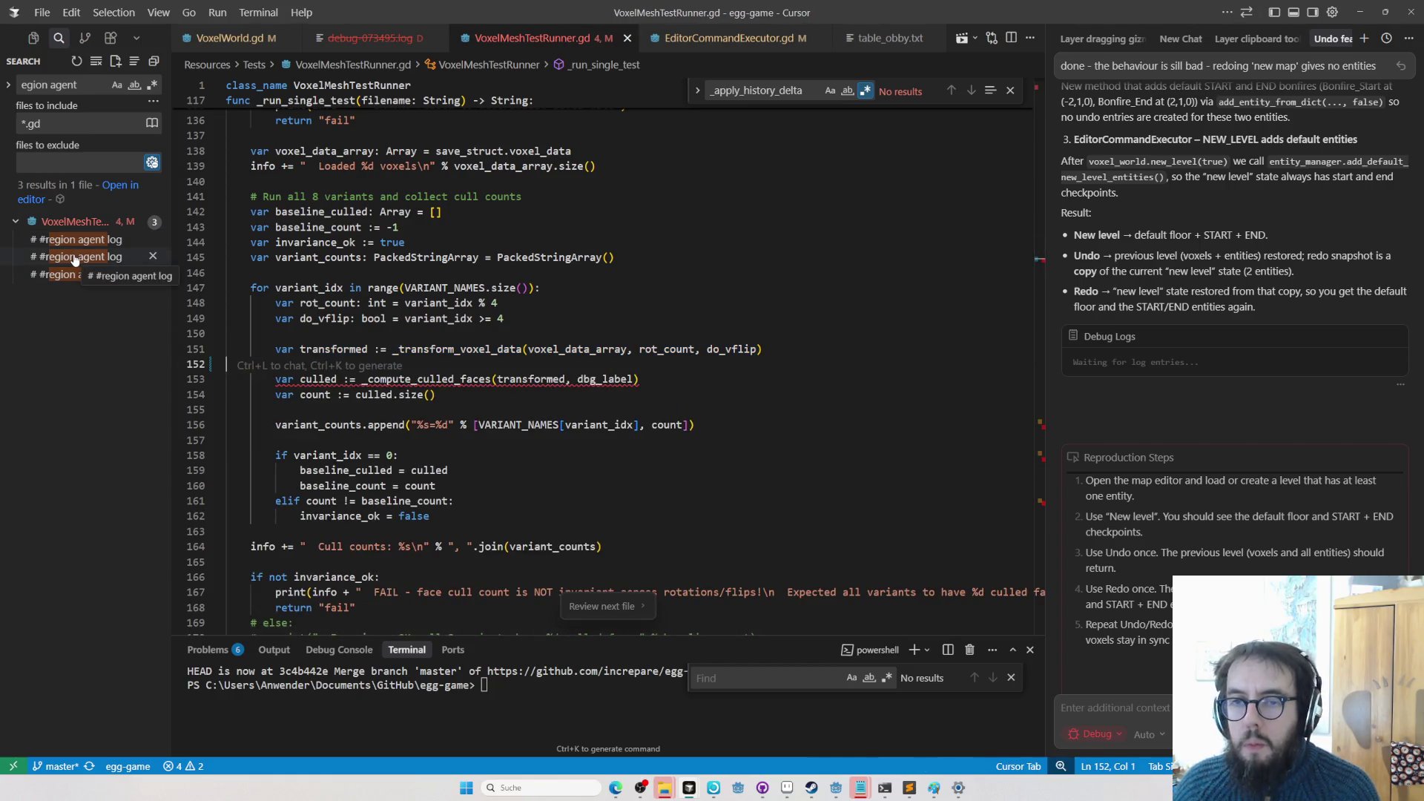
pyautogui.click(86, 257)
pyautogui.moveTo(356, 456); pyautogui.dragTo(193, 353)
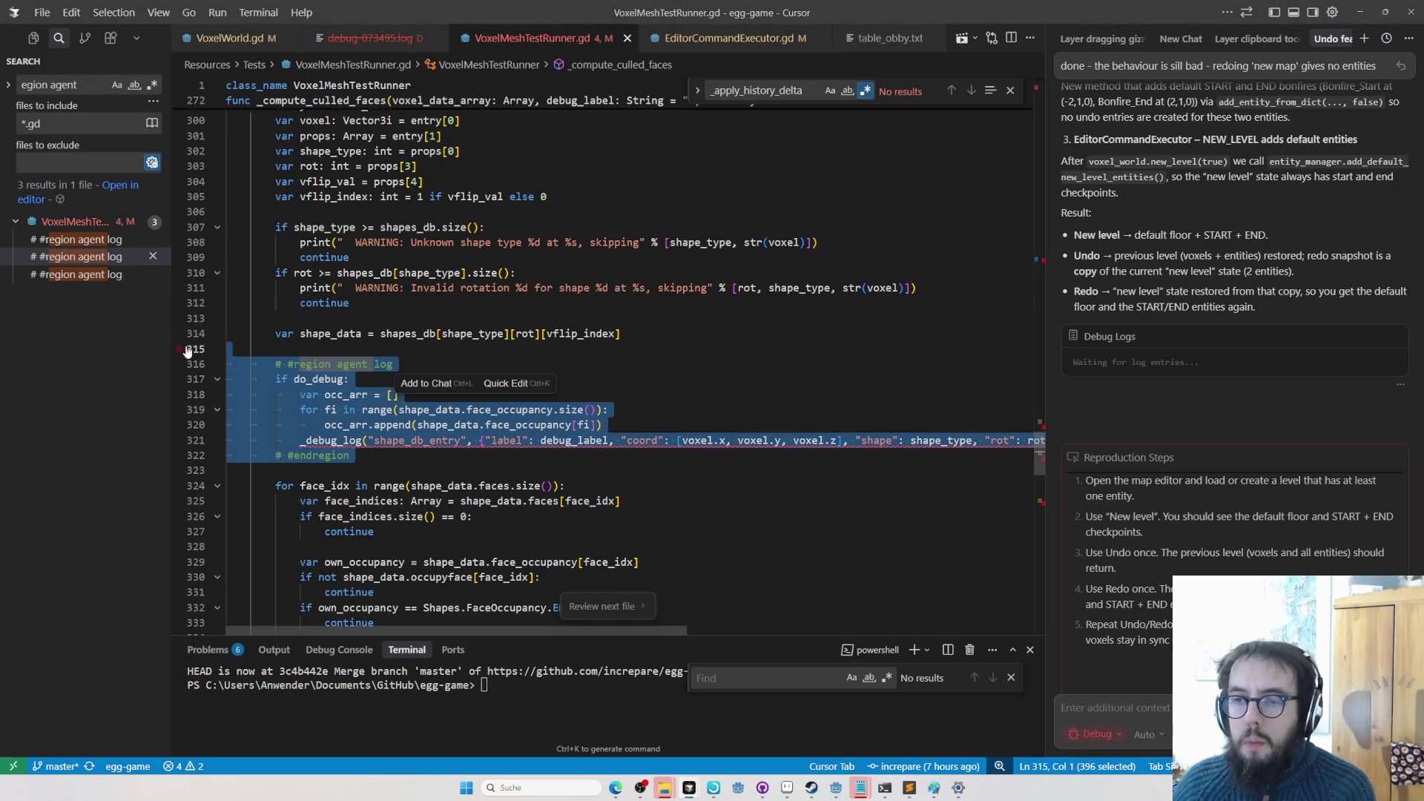
pyautogui.press('Delete')
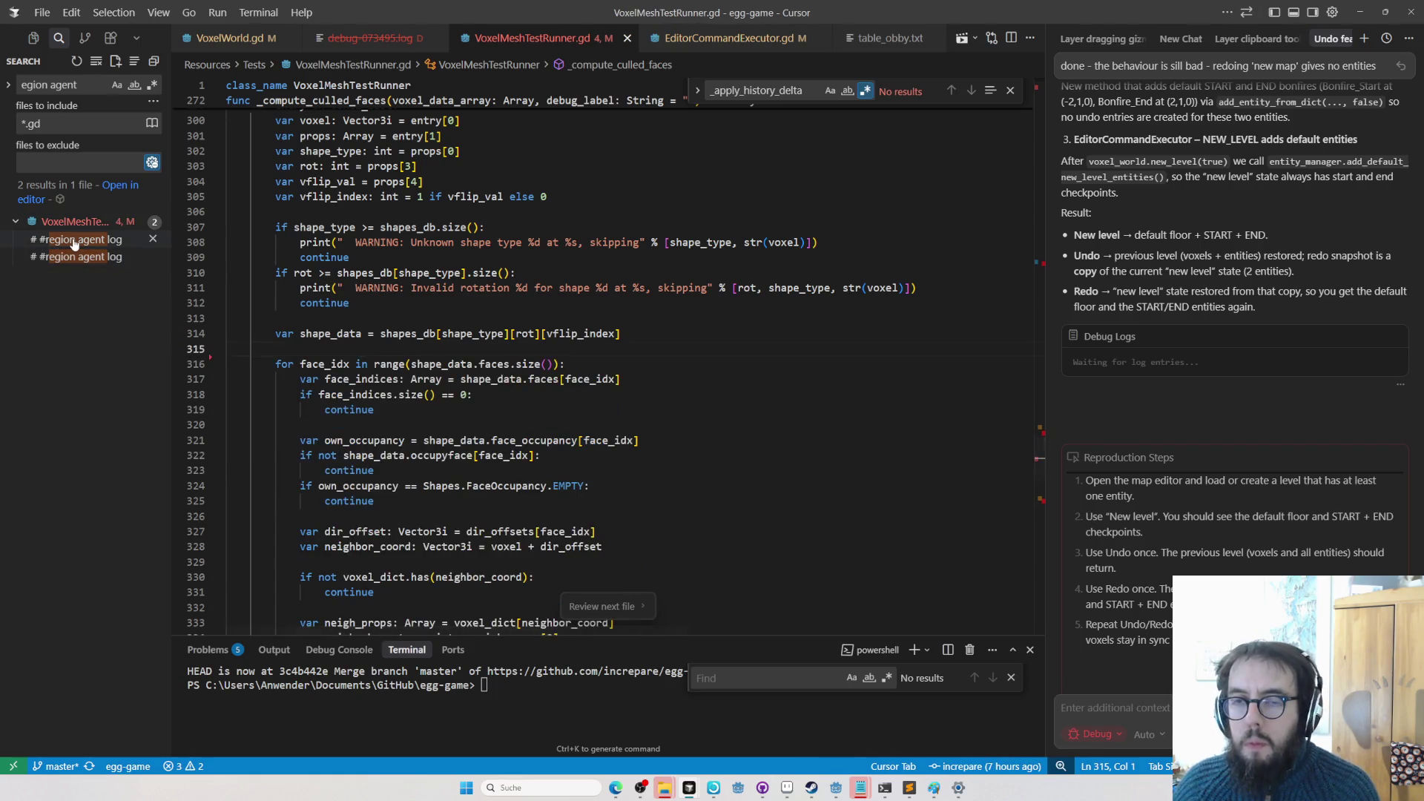
pyautogui.click(74, 239)
pyautogui.moveTo(324, 467); pyautogui.dragTo(223, 362)
pyautogui.press('Delete')
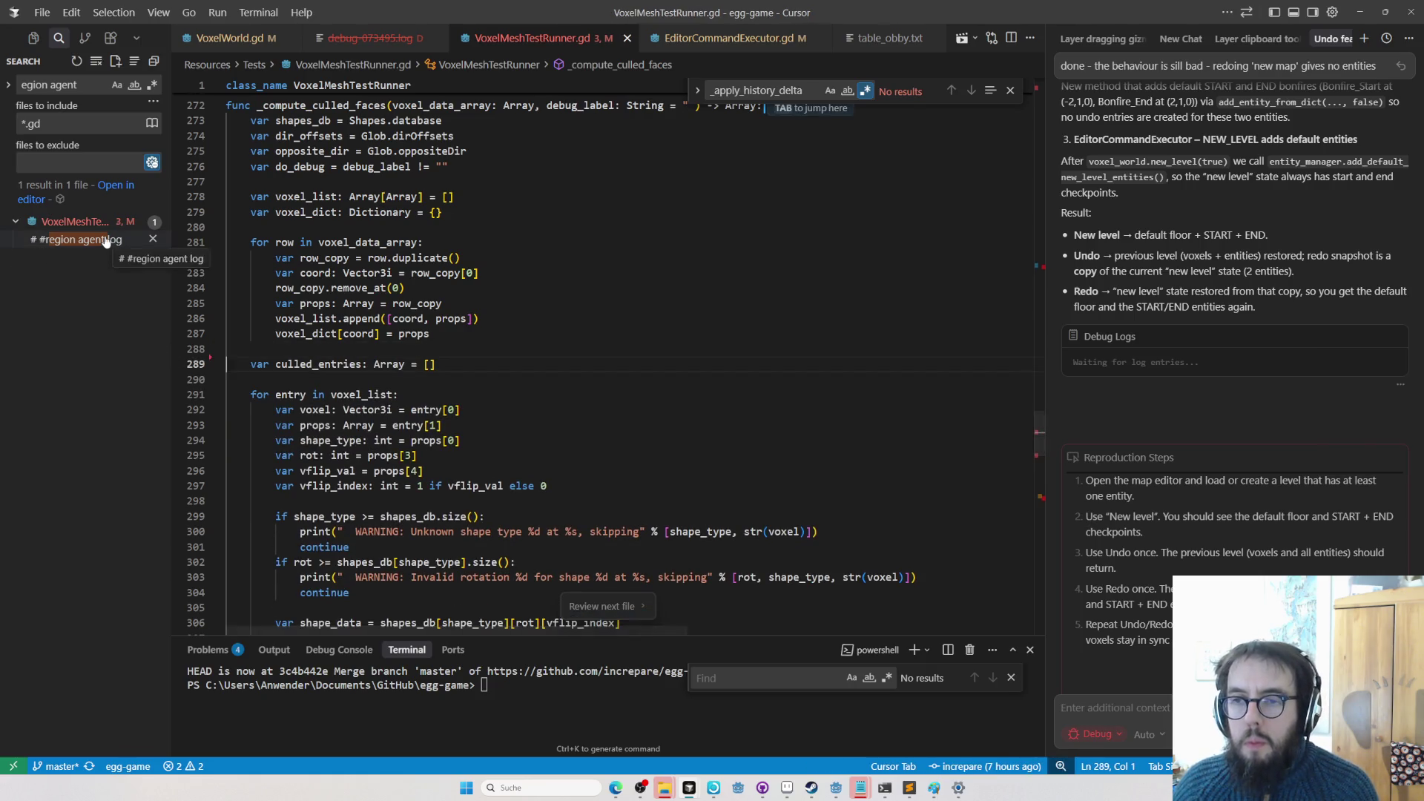
pyautogui.click(81, 239)
pyautogui.moveTo(226, 349)
pyautogui.mouseDown()
pyautogui.moveTo(334, 393)
pyautogui.moveTo(226, 592)
pyautogui.mouseUp()
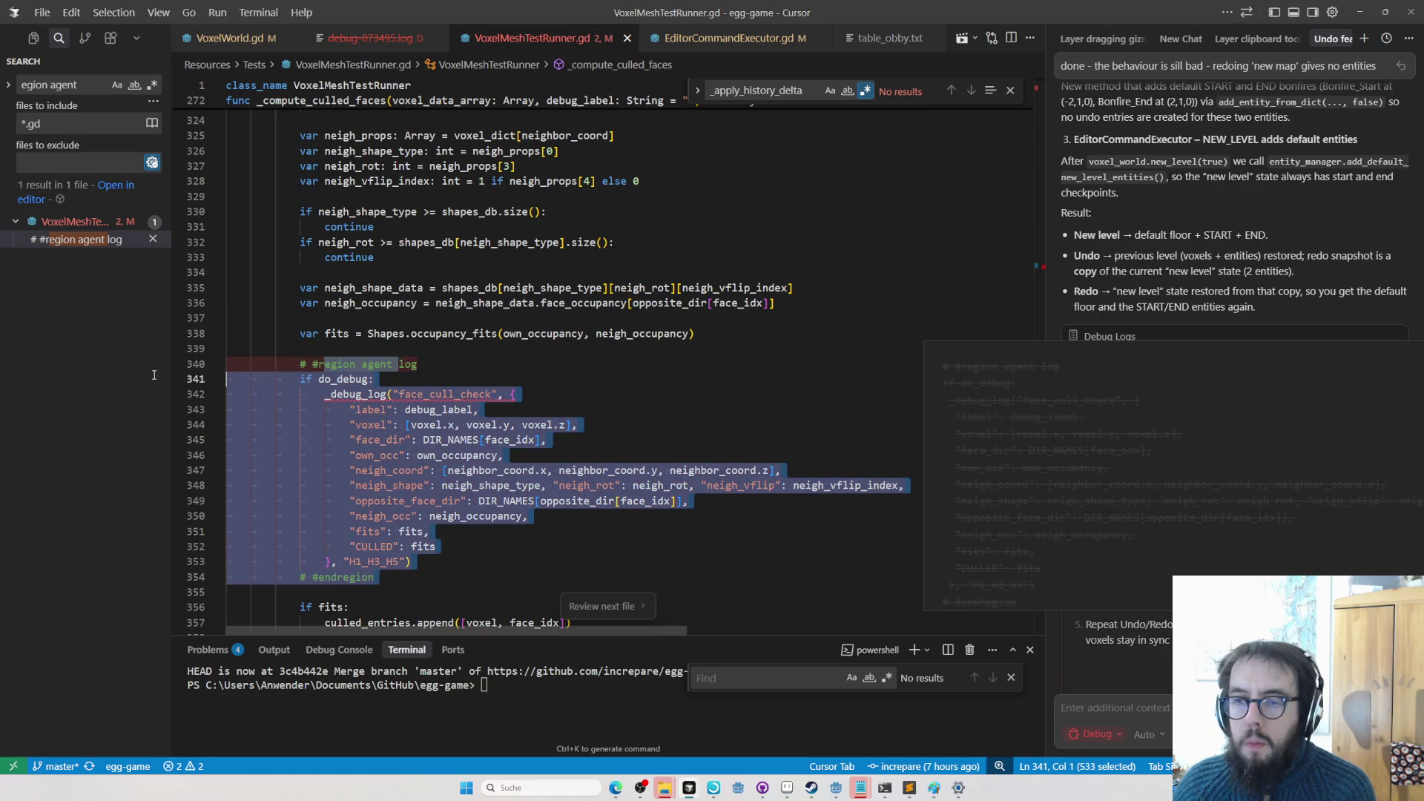
pyautogui.press('Delete')
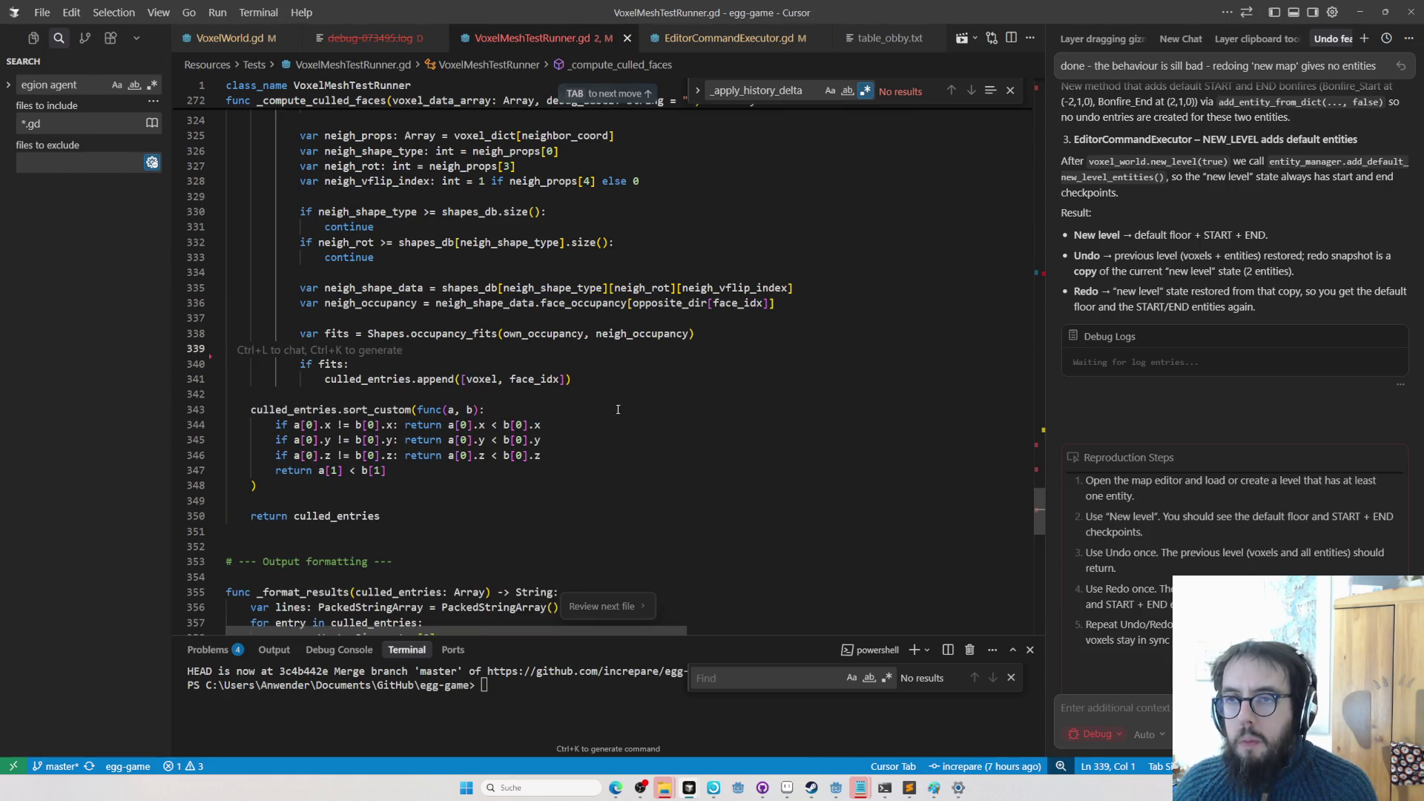
pyautogui.hotkey('ctrl', 's')
# Return to the Cursor editor and move to the end of line 341
pyautogui.hotkey('alt', 'Tab')
pyautogui.hotkey('alt', 'Tab')
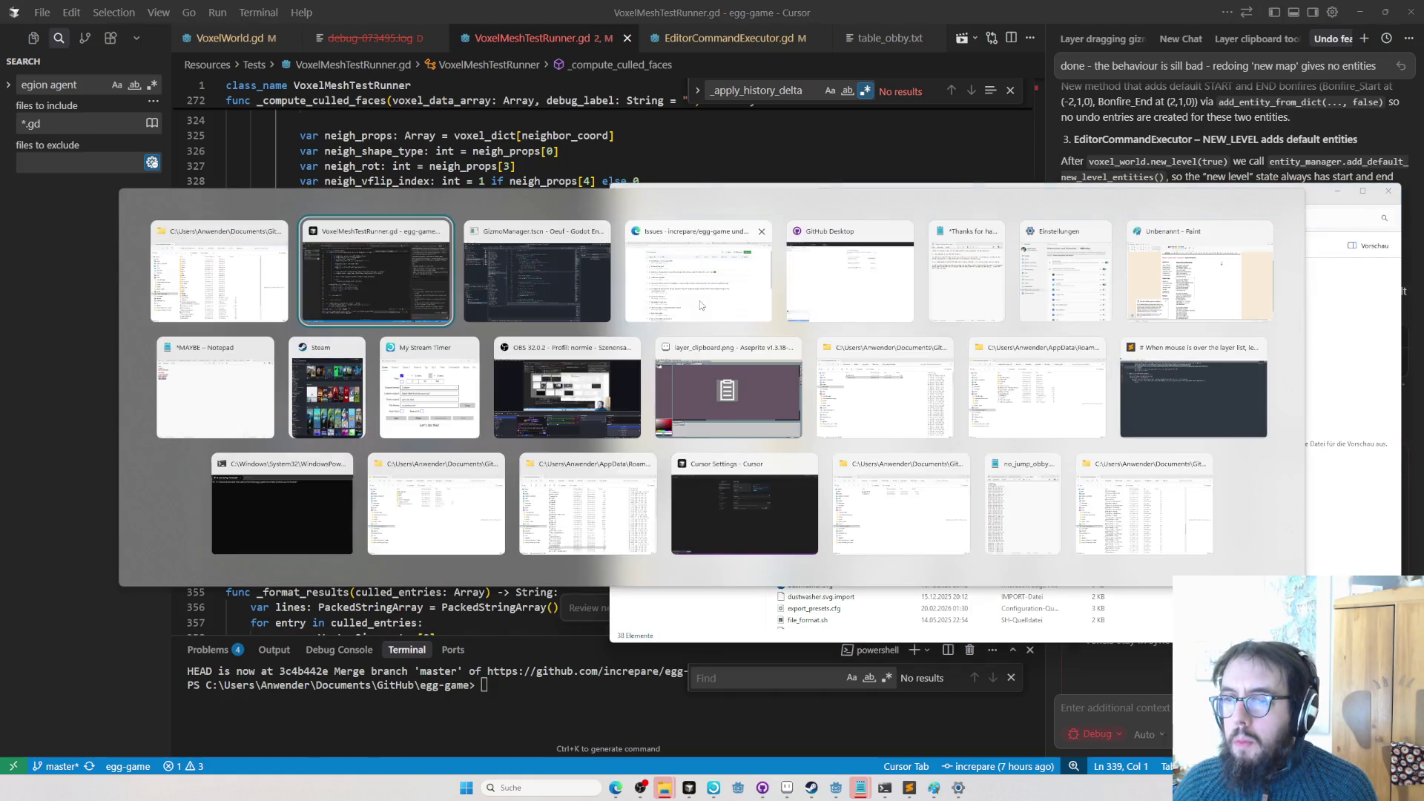
pyautogui.hotkey('alt', 'Tab')
pyautogui.press('Down')
pyautogui.press('Down')
pyautogui.press('End')
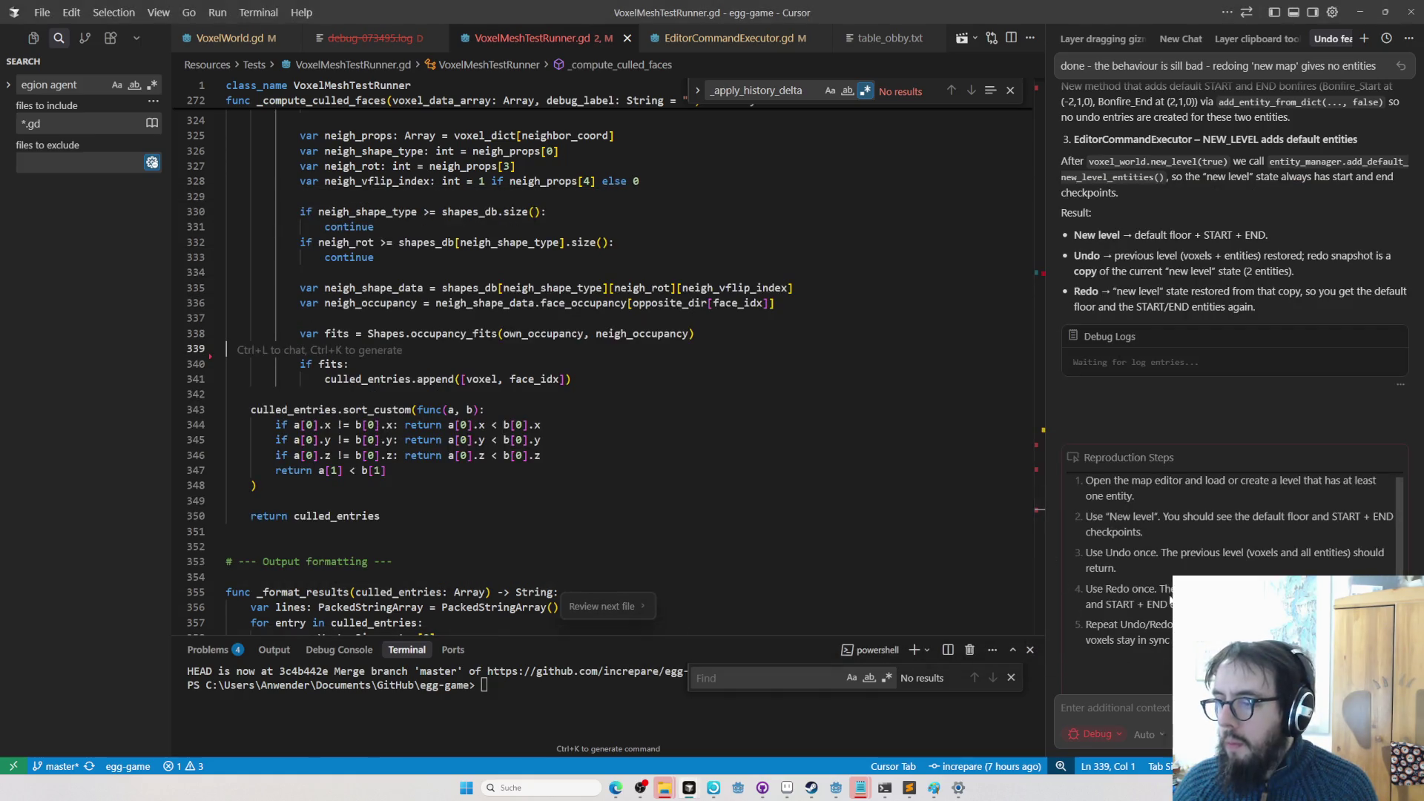
# Ask the agent to just print to the console instead of using its debug log
pyautogui.click(1147, 711)
pyautogui.write('just print to con')
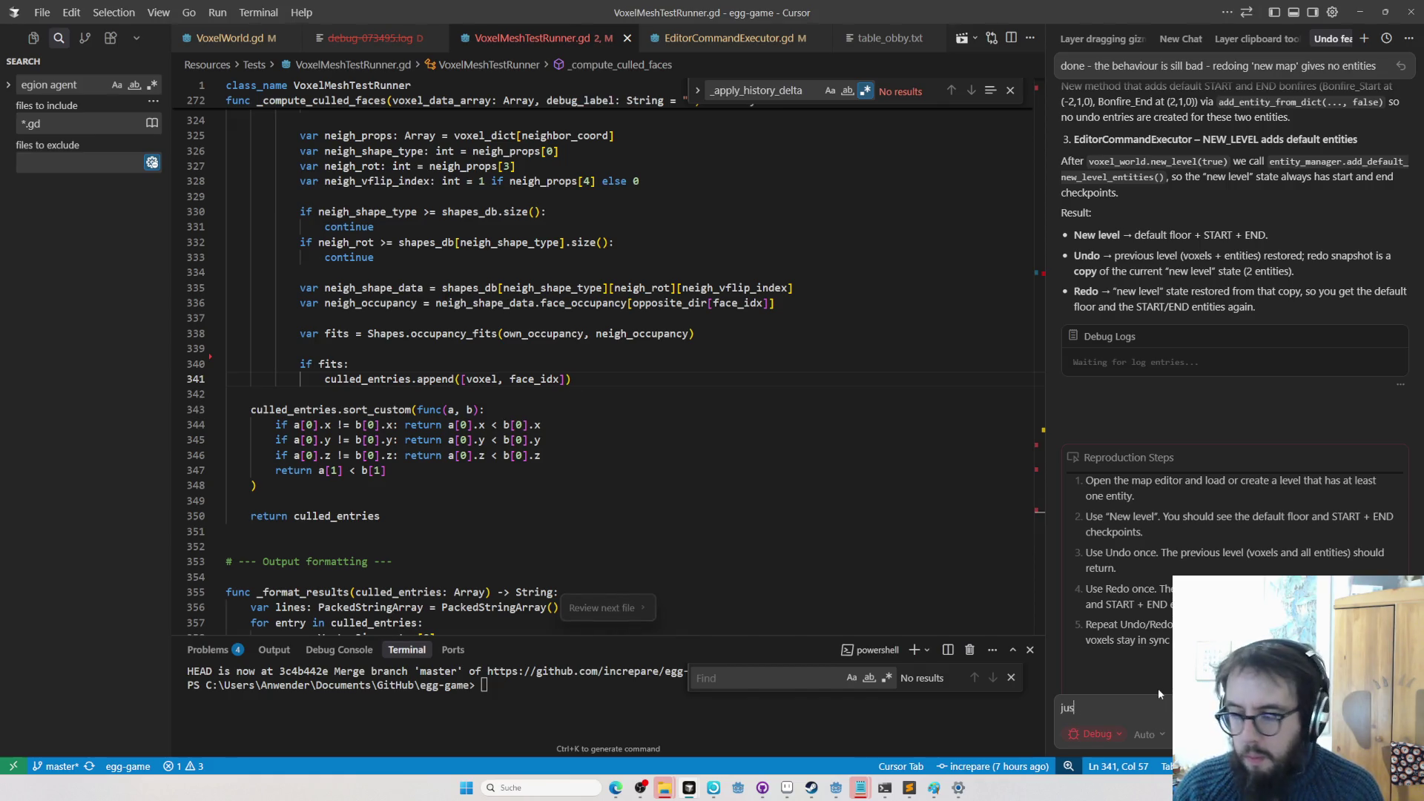
pyautogui.write('sole and')
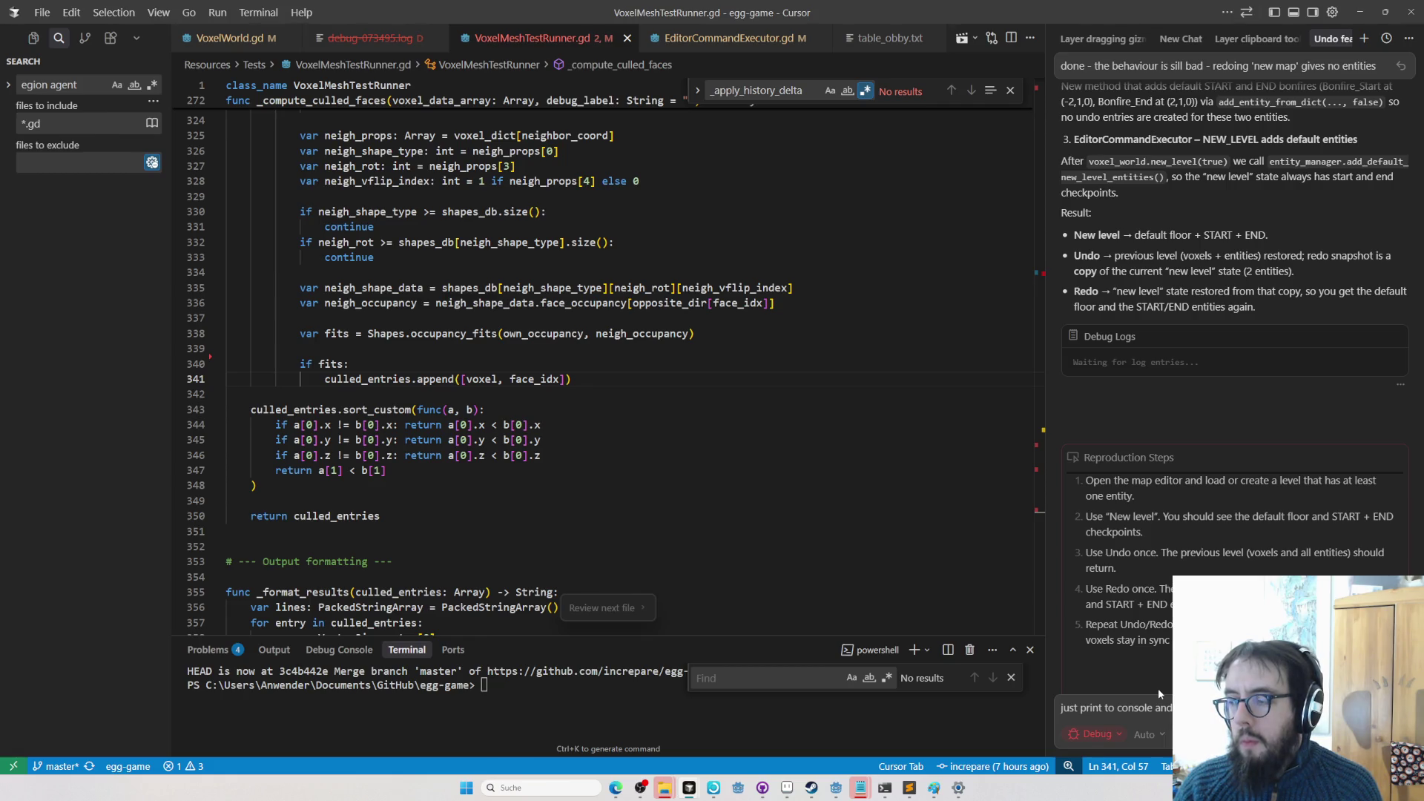
pyautogui.write('your debug logging')
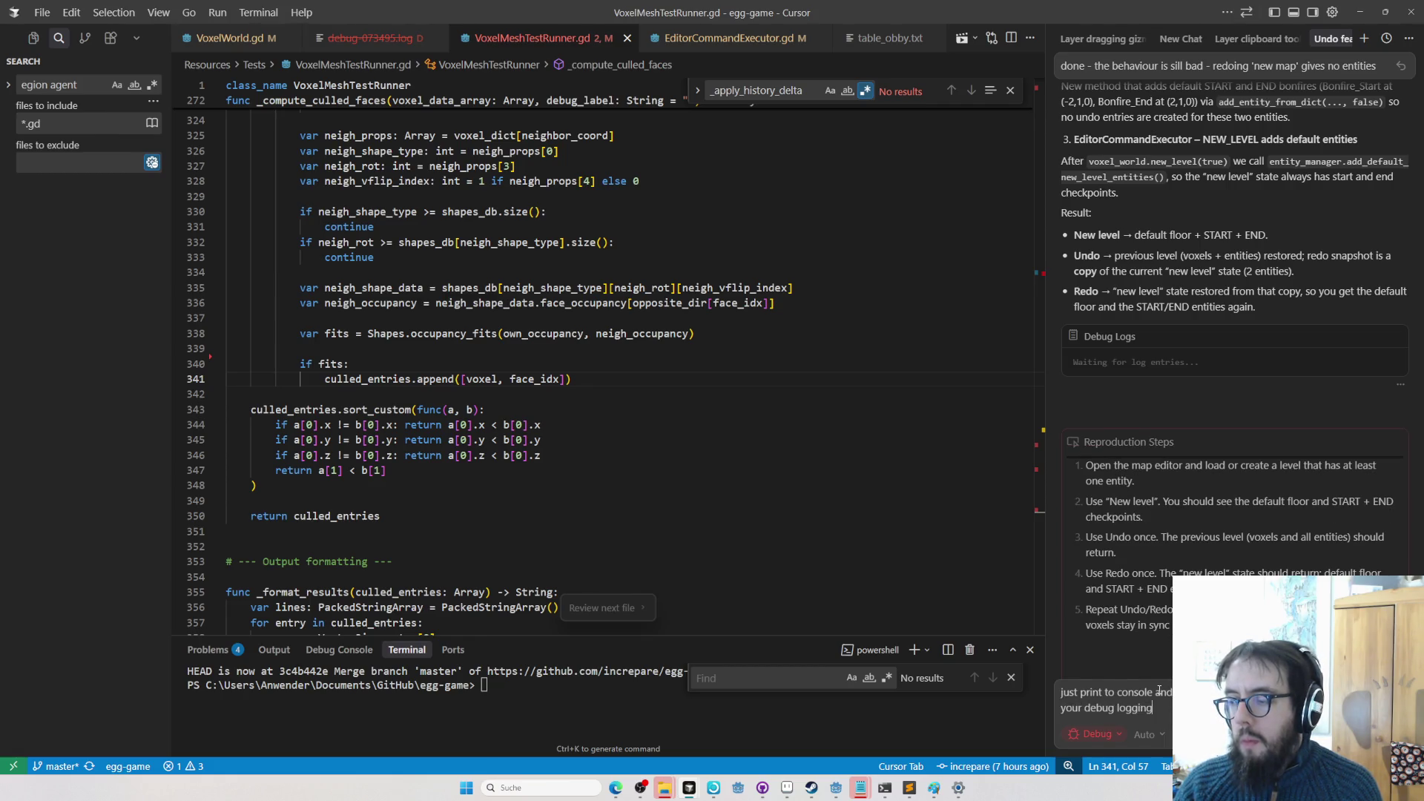
pyautogui.press('Return')
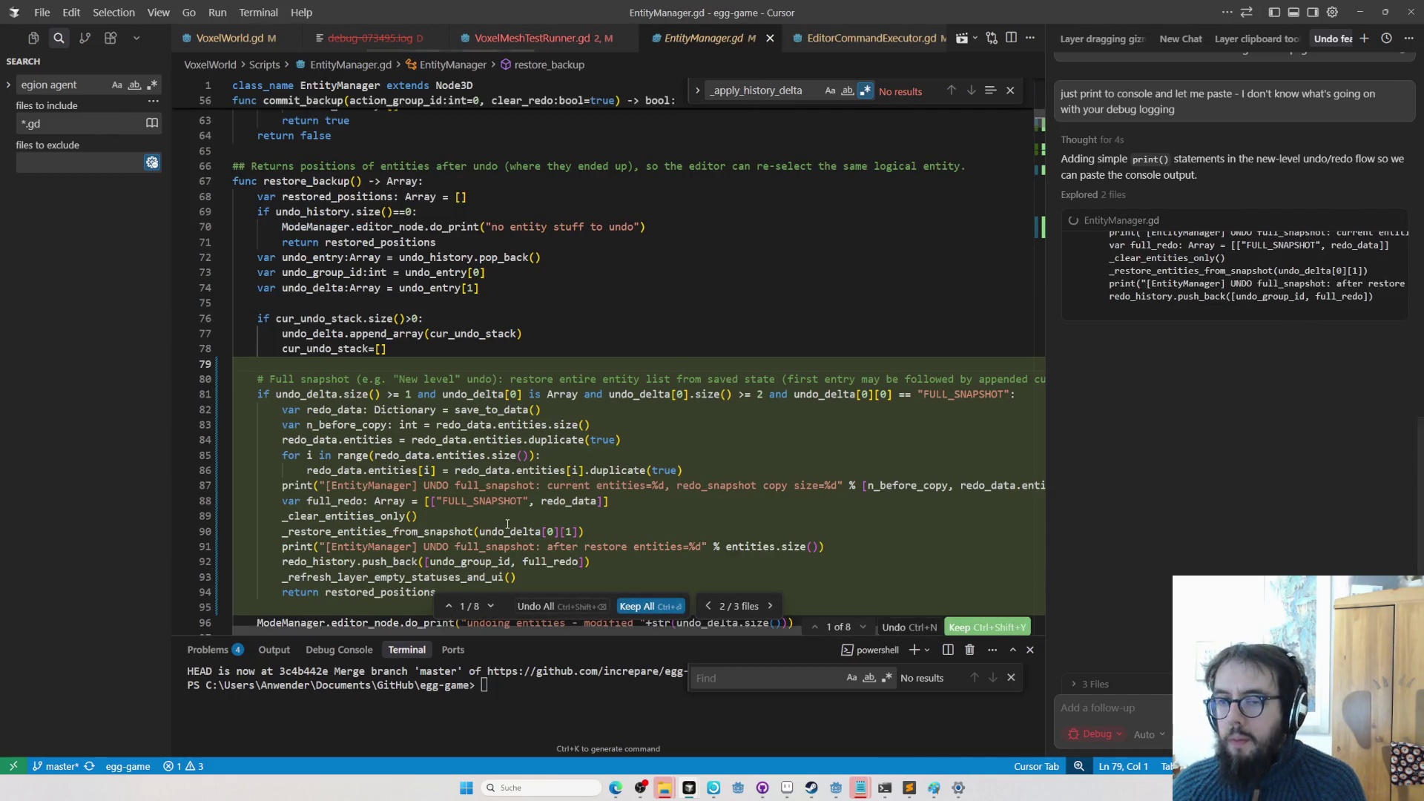
pyautogui.scroll(-2, 699, 450)
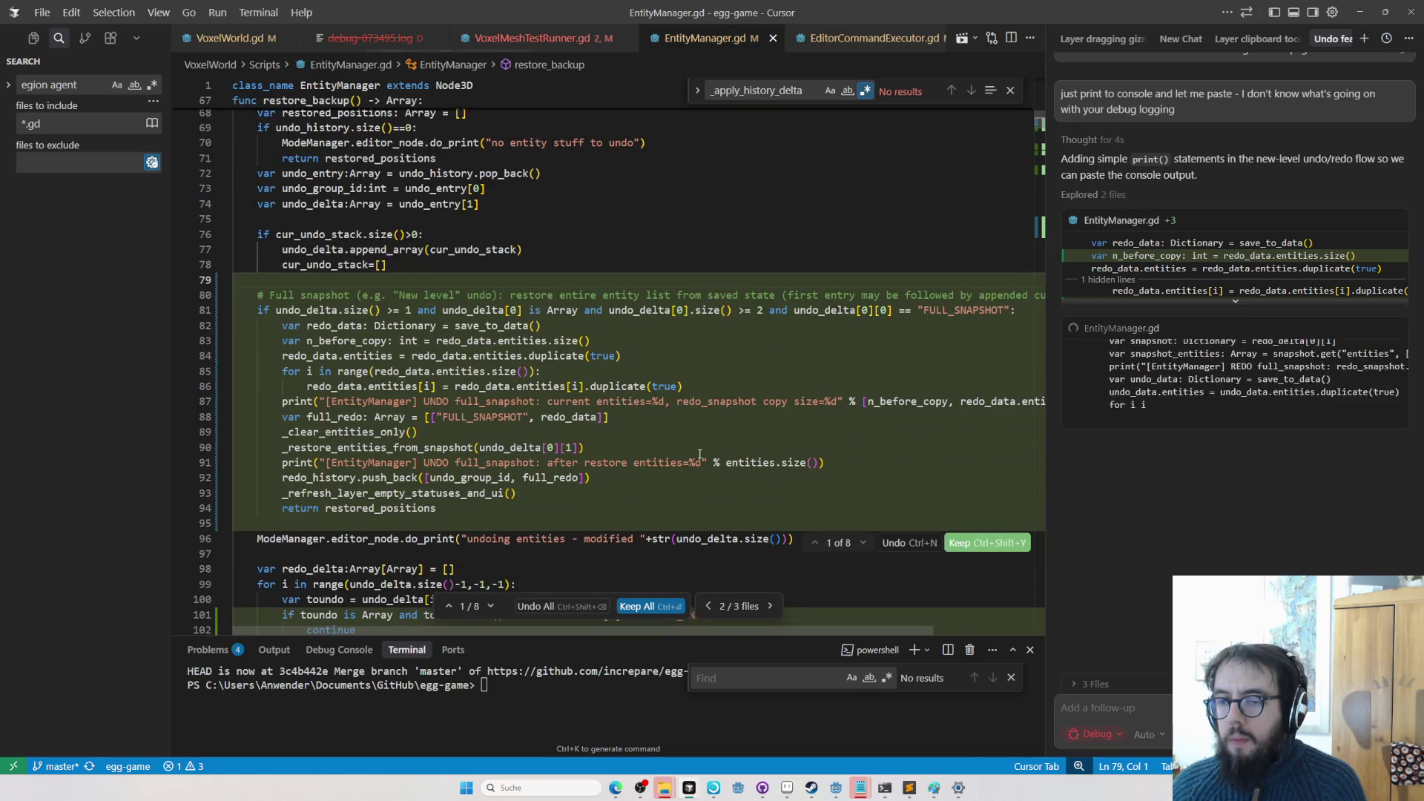
# Review the agent's summary, then switch to Godot and run the game's debug build
pyautogui.hotkey('alt', 'Tab')
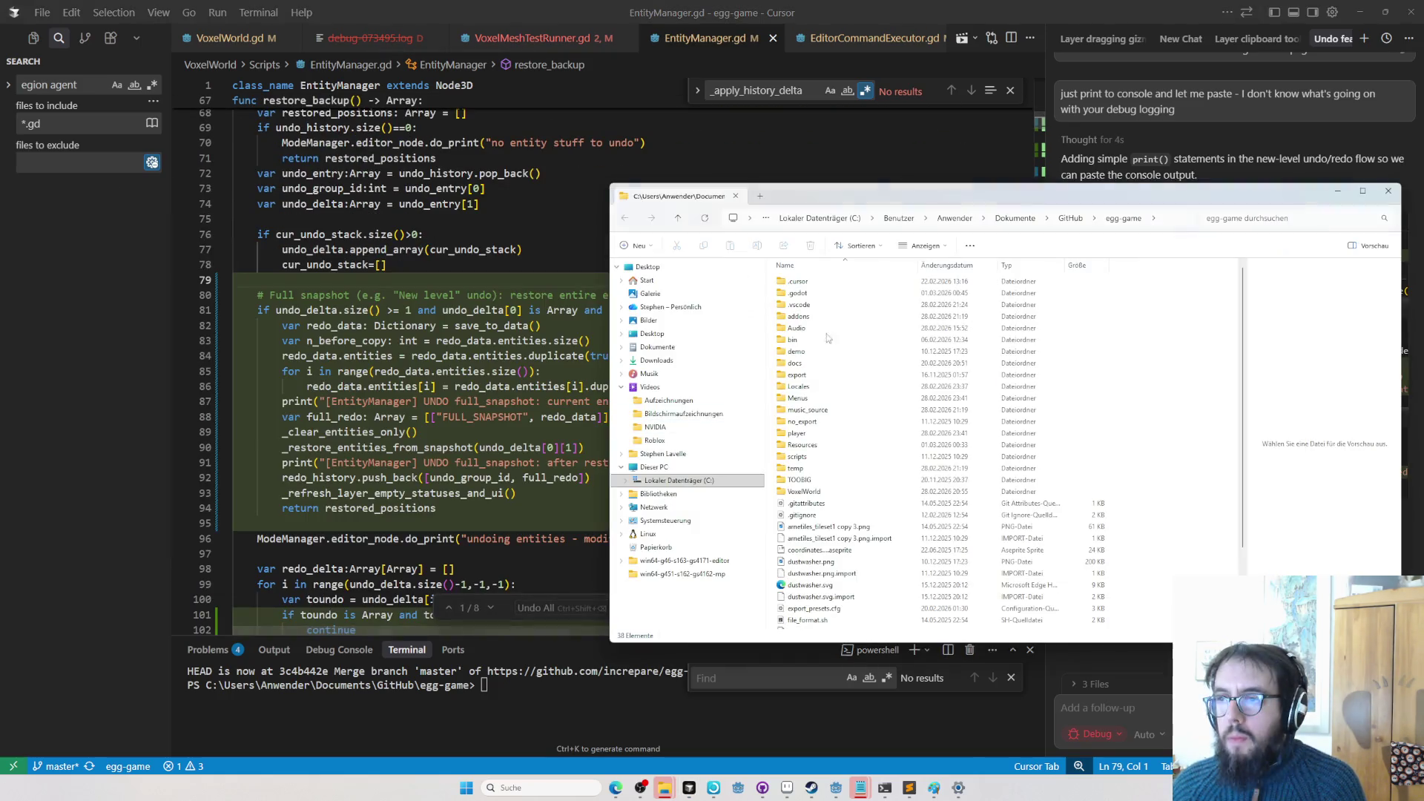
pyautogui.hotkey('alt', 'Tab')
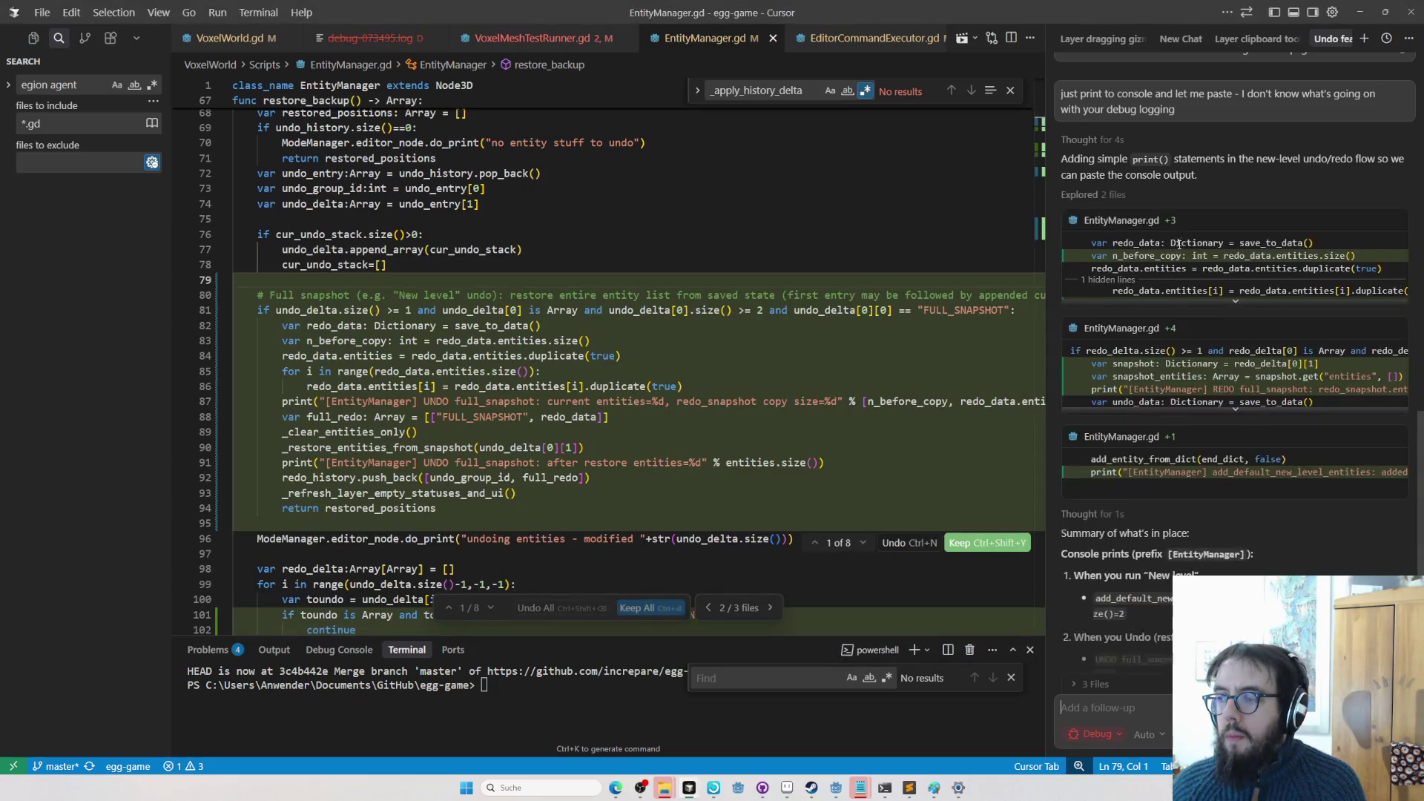
pyautogui.hotkey('alt', 'Tab')
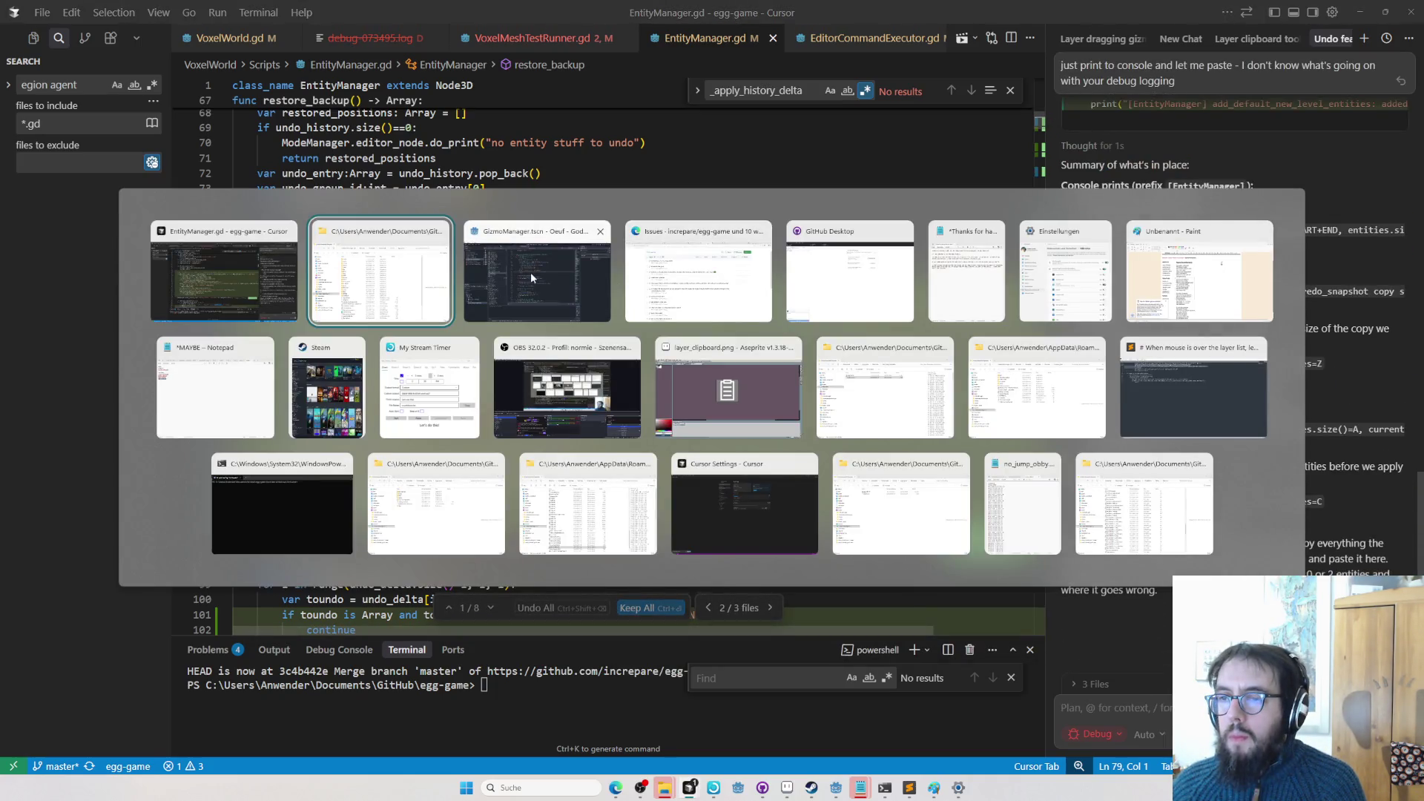
pyautogui.click(532, 273)
pyautogui.hotkey('alt', 'Tab')
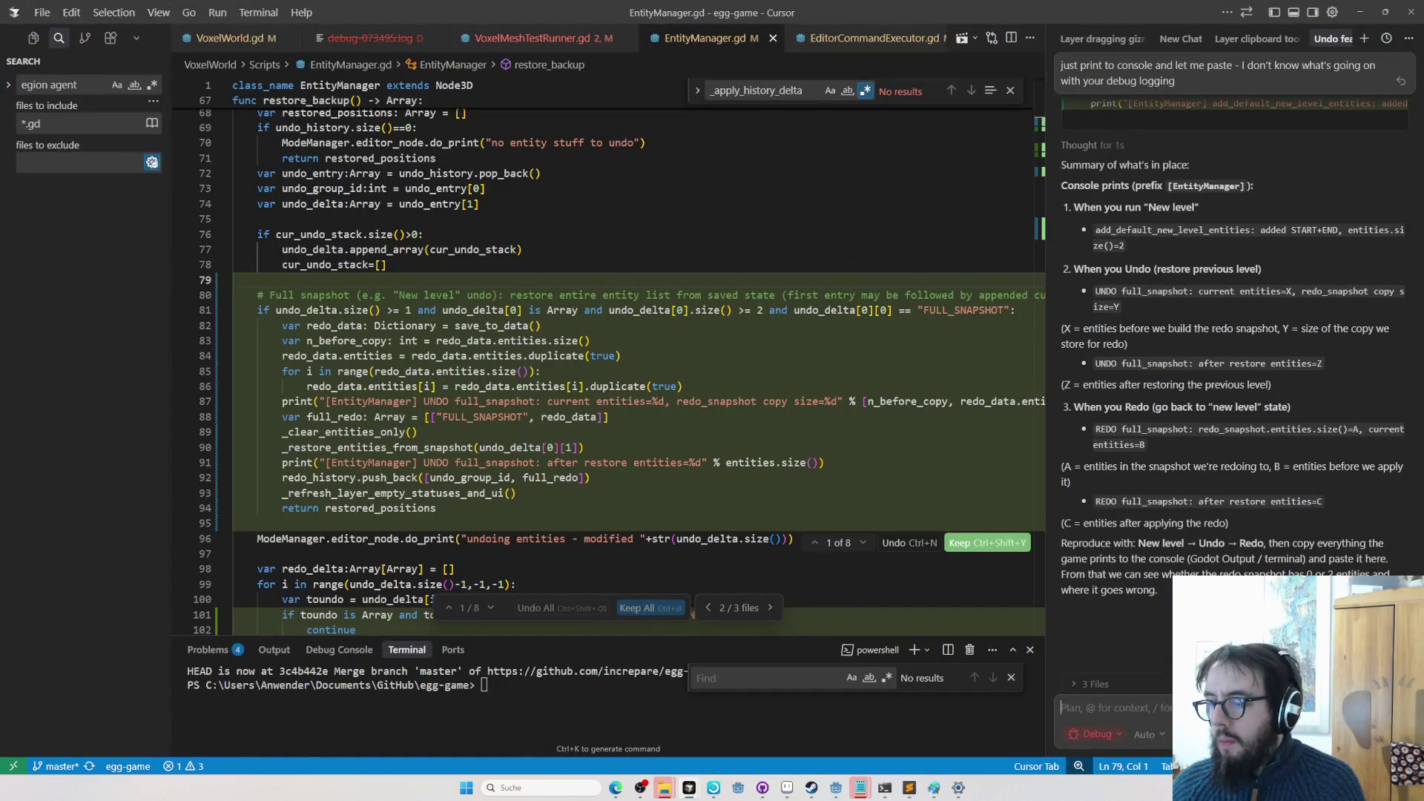
pyautogui.hotkey('alt', 'Tab')
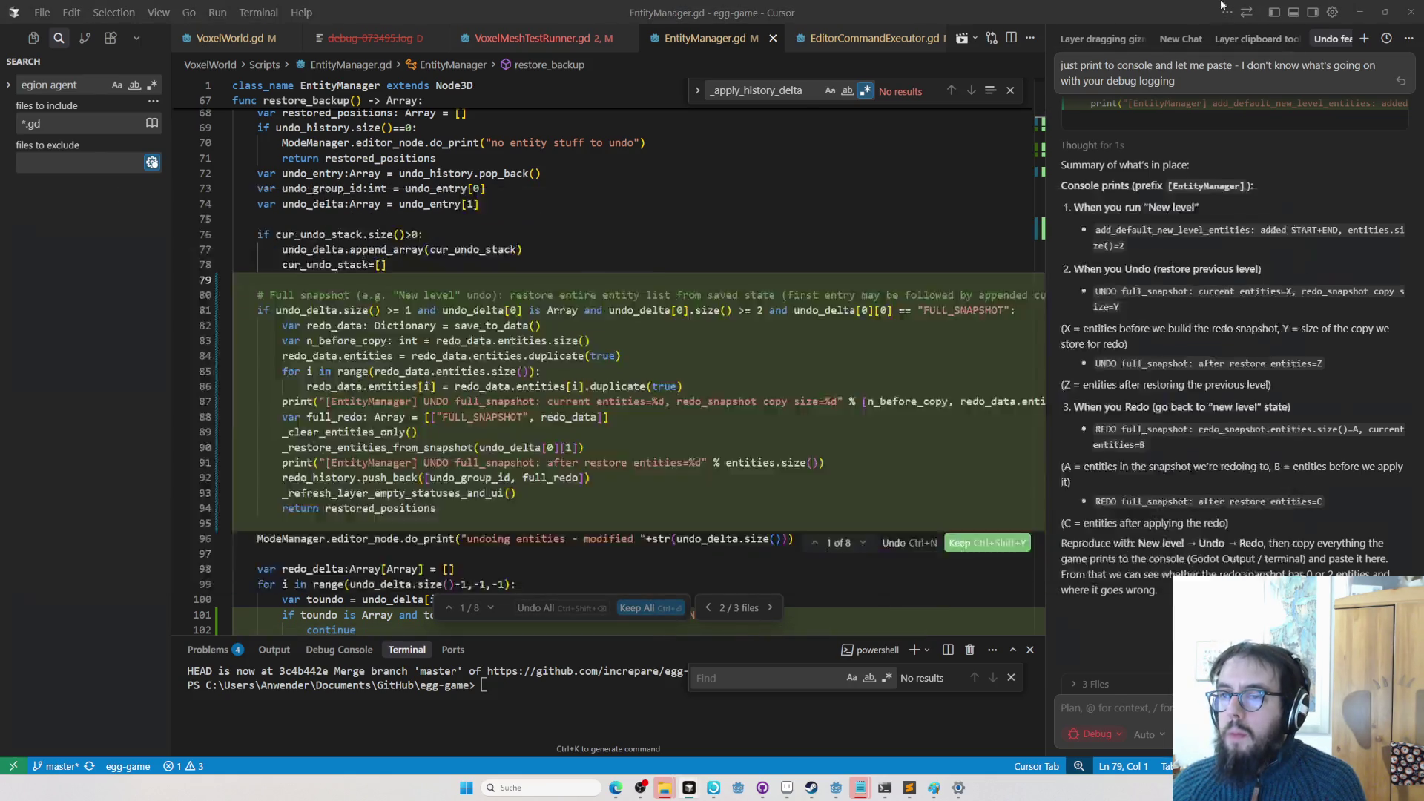
pyautogui.hotkey('alt', 'Tab')
pyautogui.click(1253, 25)
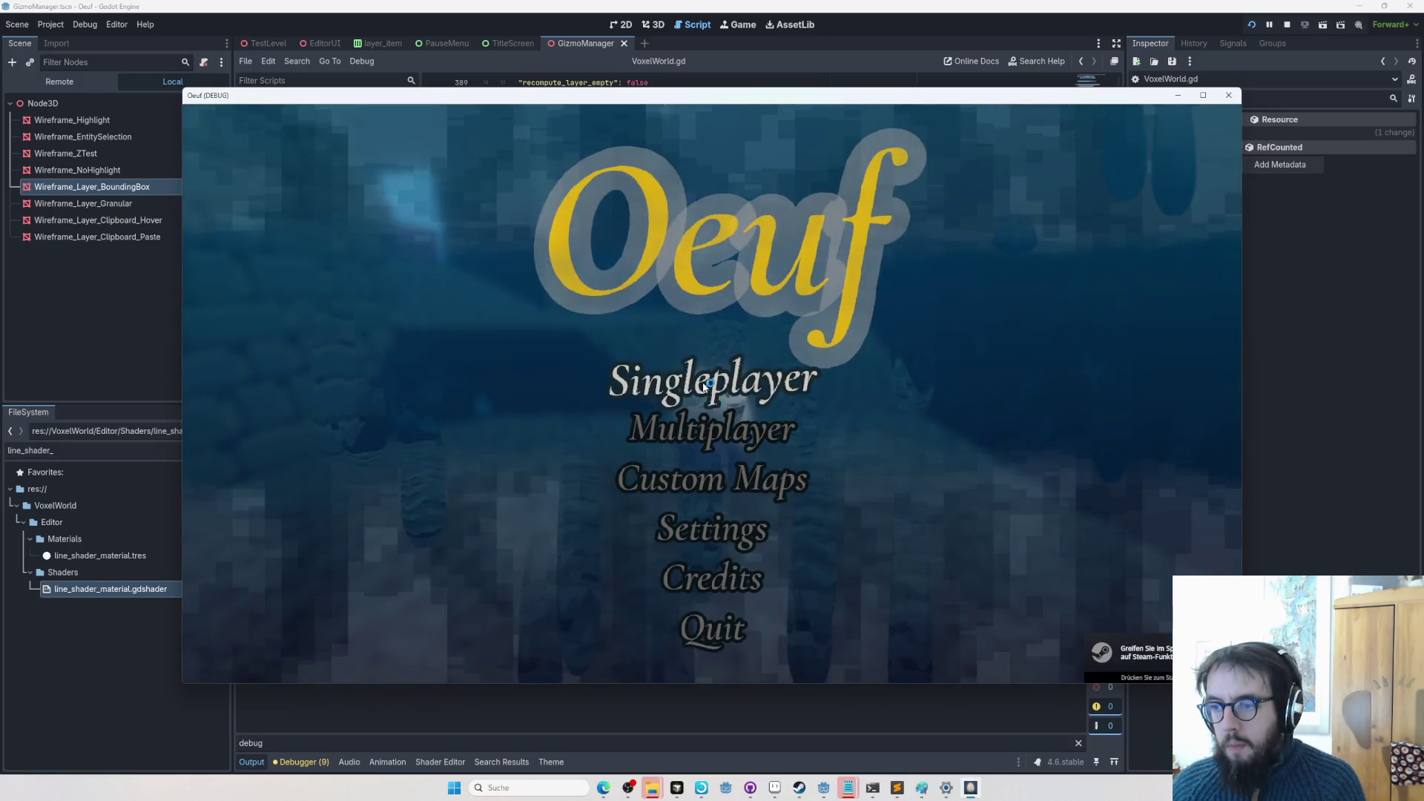
# Open the game's Custom Maps screen and page forward through the map list
pyautogui.click(704, 481)
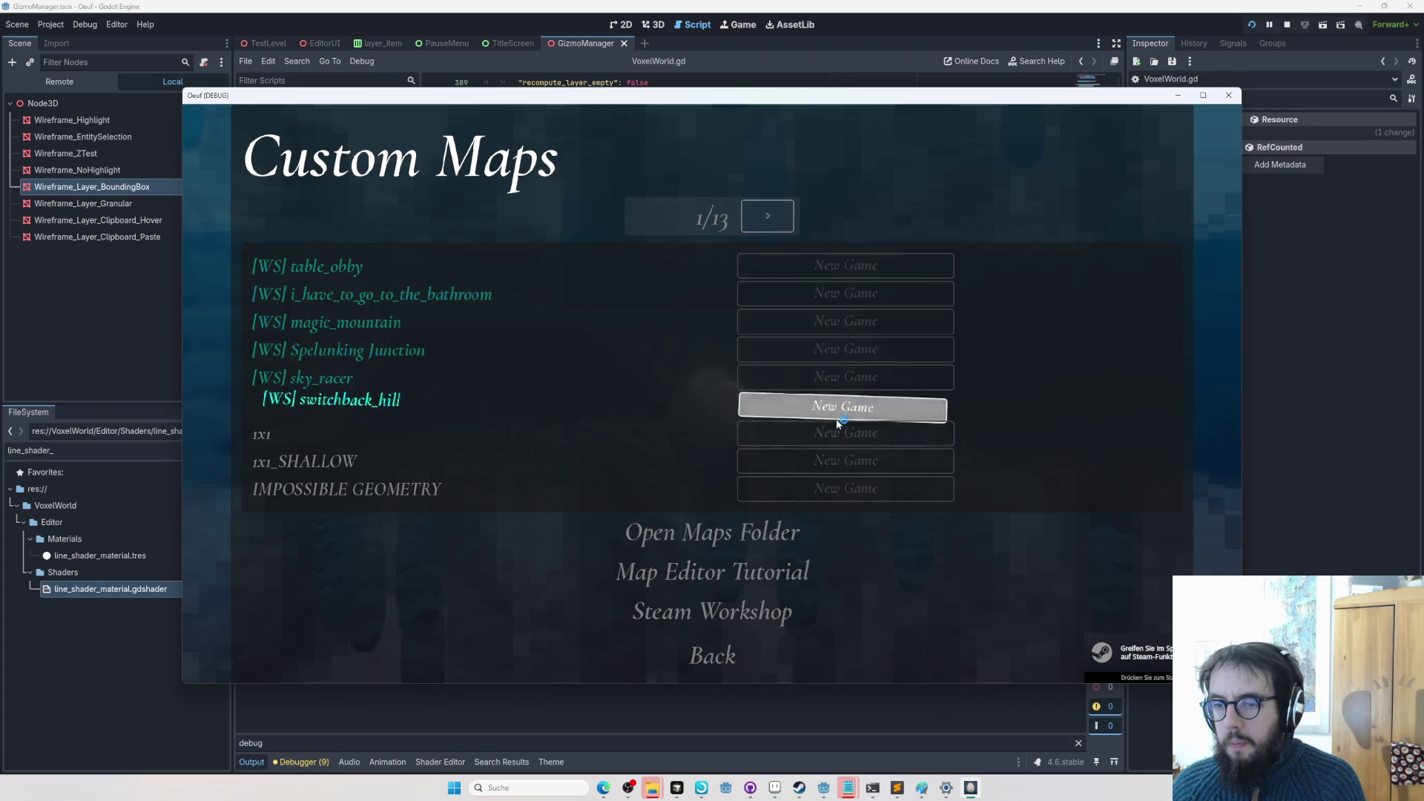
pyautogui.click(770, 219)
pyautogui.click(773, 224)
pyautogui.click(772, 224)
pyautogui.click(770, 224)
pyautogui.click(770, 224)
pyautogui.click(768, 225)
pyautogui.click(767, 226)
pyautogui.click(766, 225)
pyautogui.click(765, 226)
pyautogui.click(765, 226)
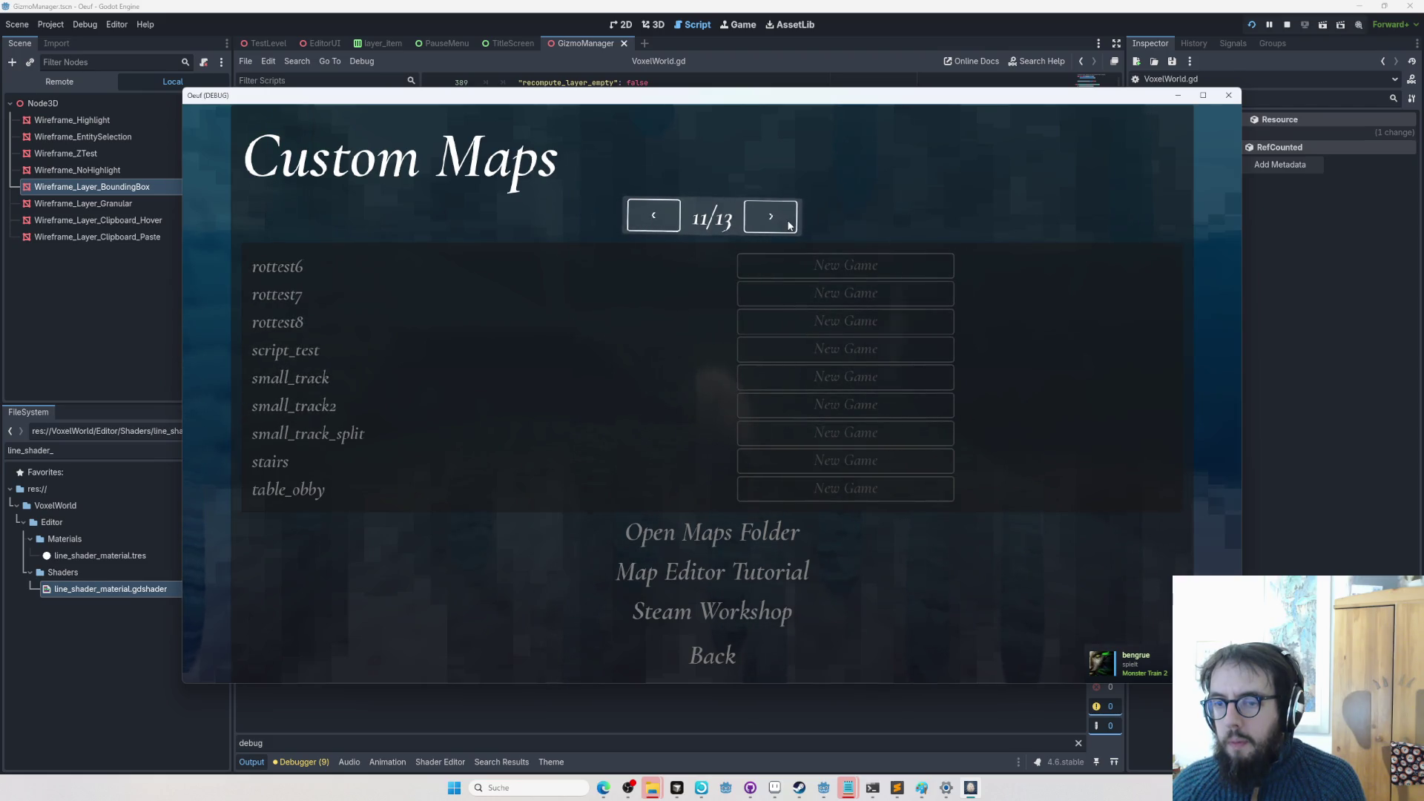
# Page between 12/13, 11/13 and back to 1/13, then start a new browser tab
pyautogui.click(664, 218)
pyautogui.click(665, 220)
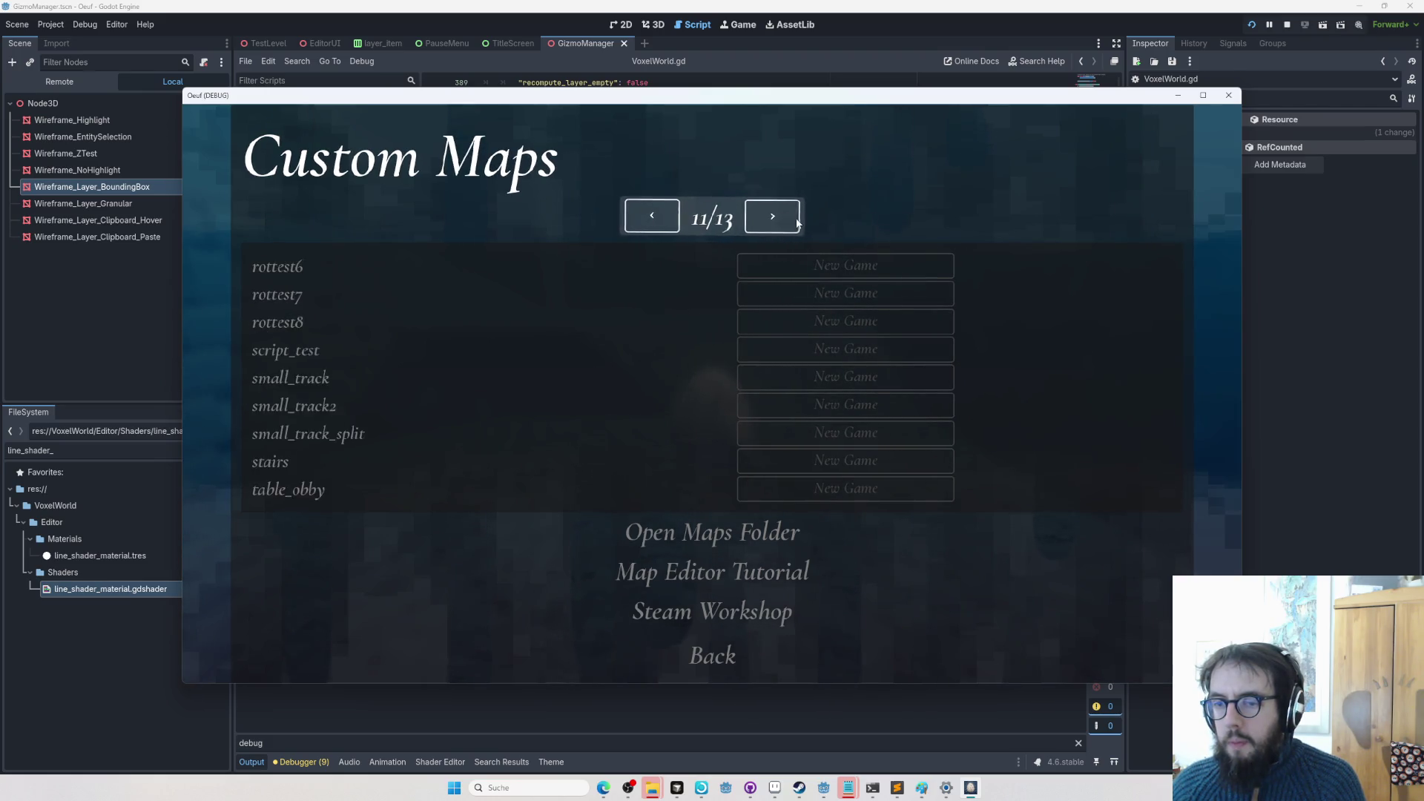
pyautogui.click(666, 220)
pyautogui.click(682, 220)
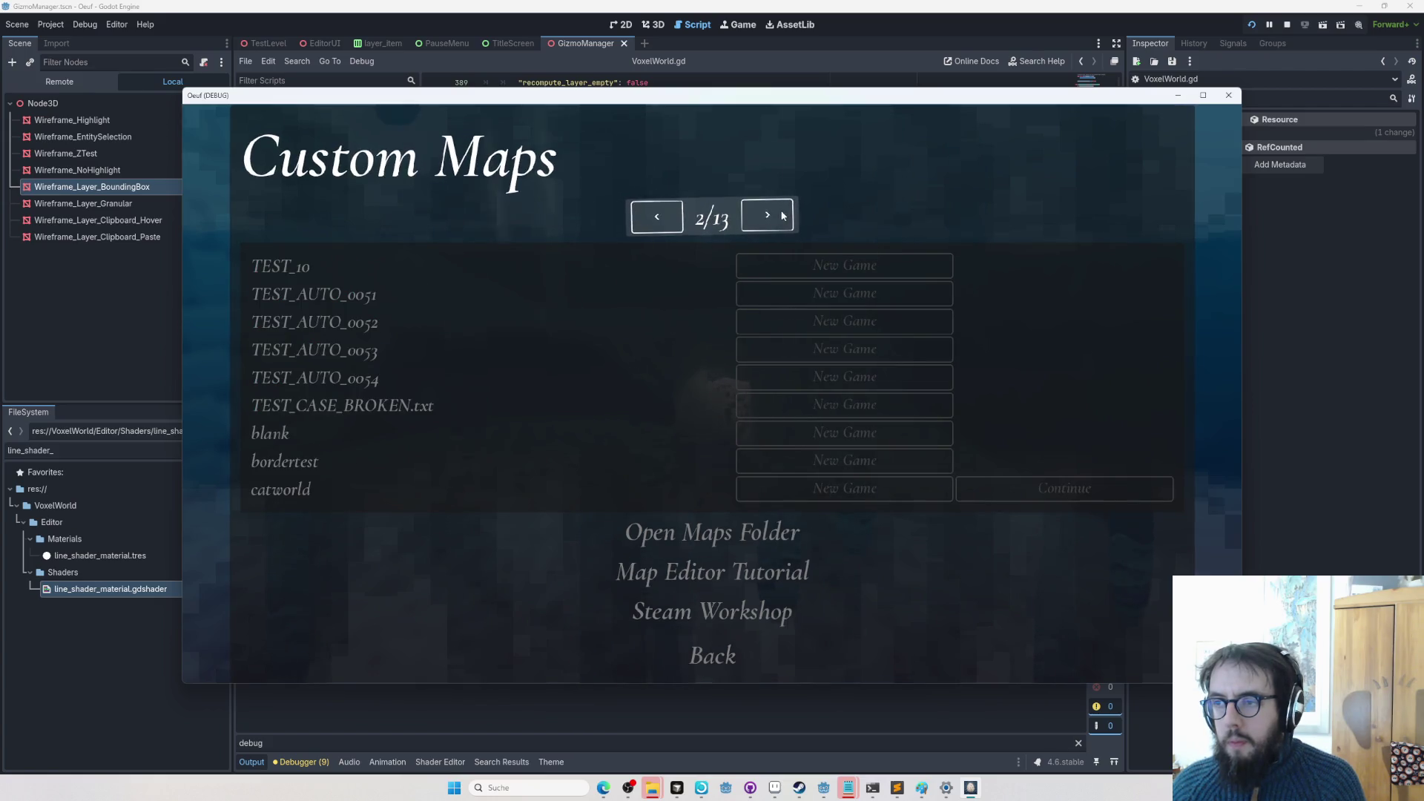
pyautogui.scroll(-2, 727, 222)
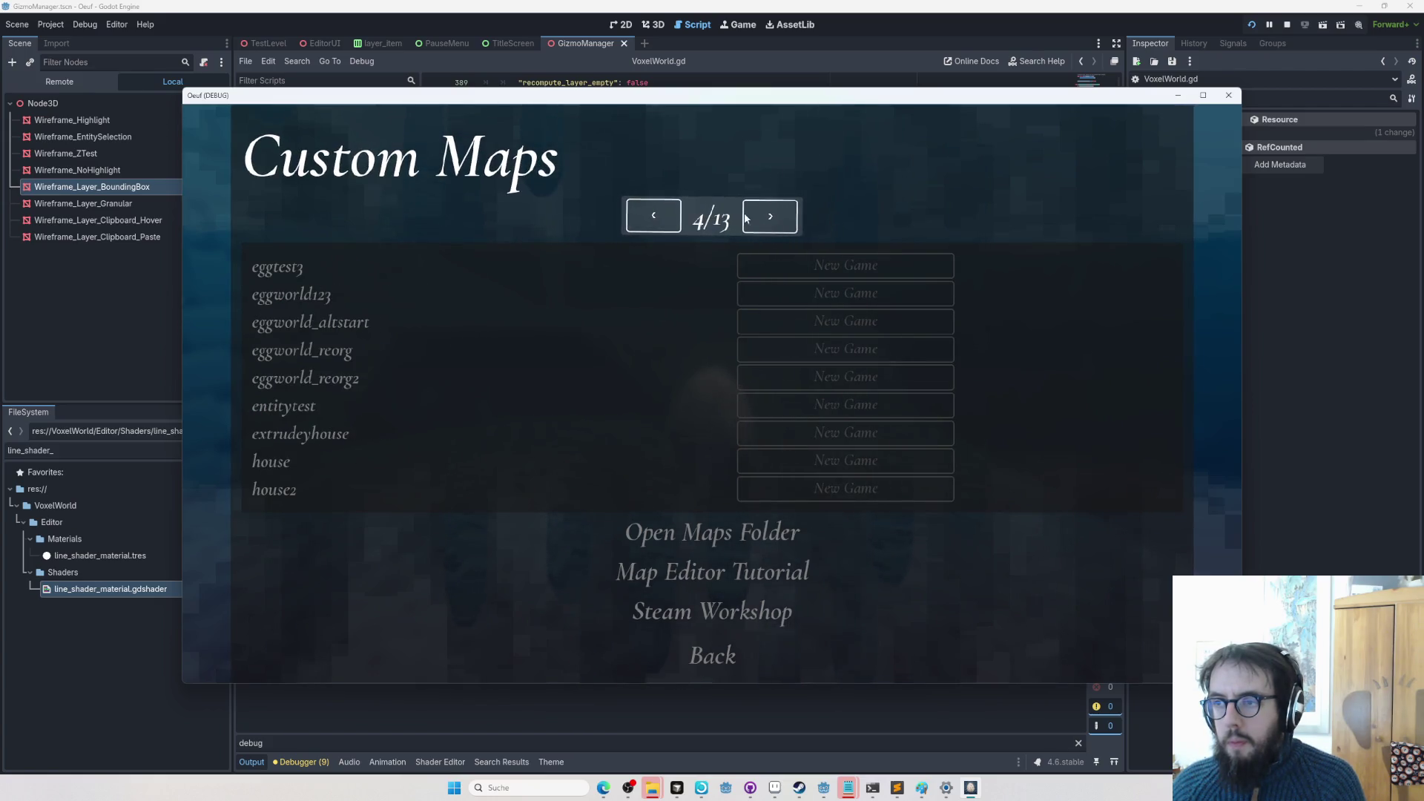
pyautogui.click(771, 216)
pyautogui.click(785, 216)
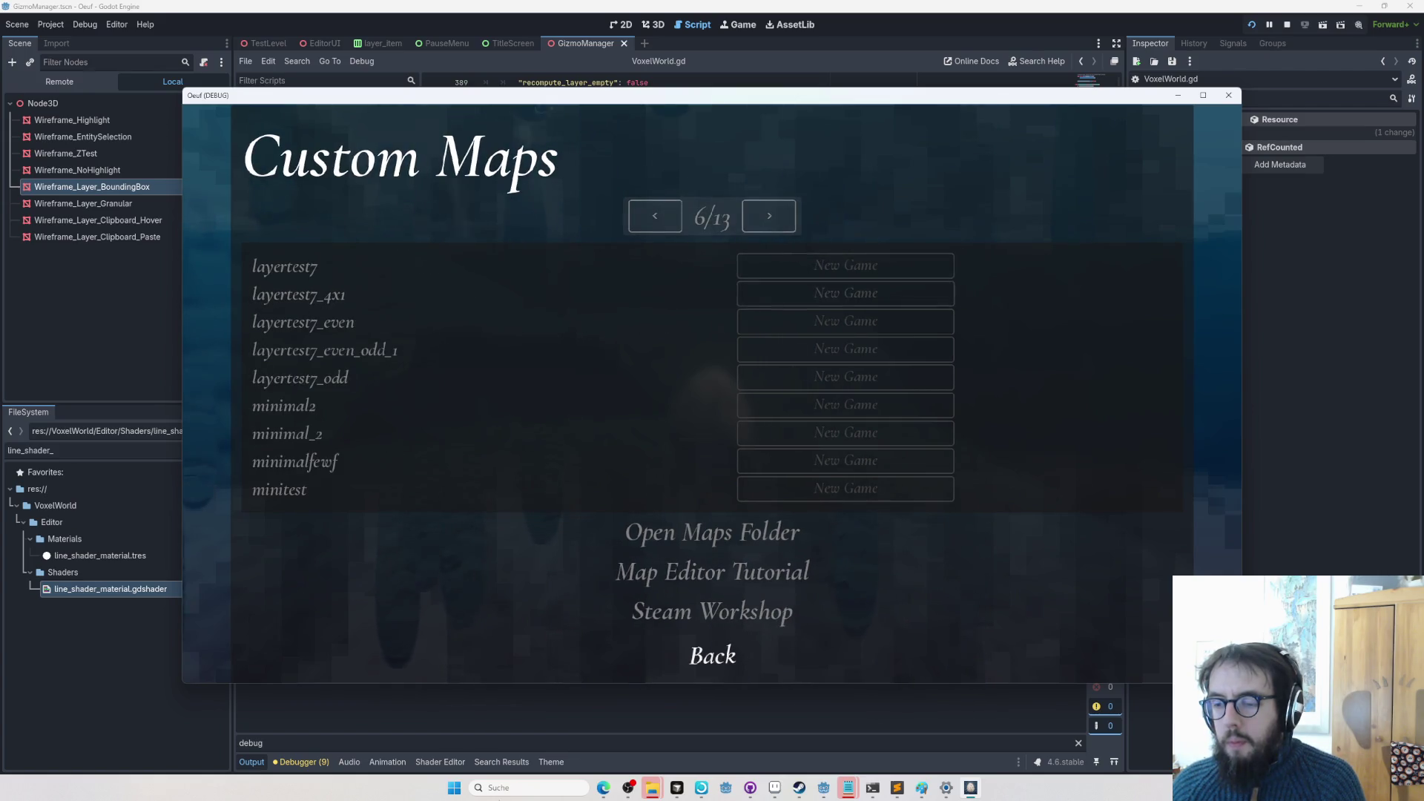
pyautogui.click(604, 789)
pyautogui.hotkey('ctrl', 't')
# File egg-game issue #311 requesting left/right-click on the level list pagination to go back/forth
pyautogui.write('egg-game')
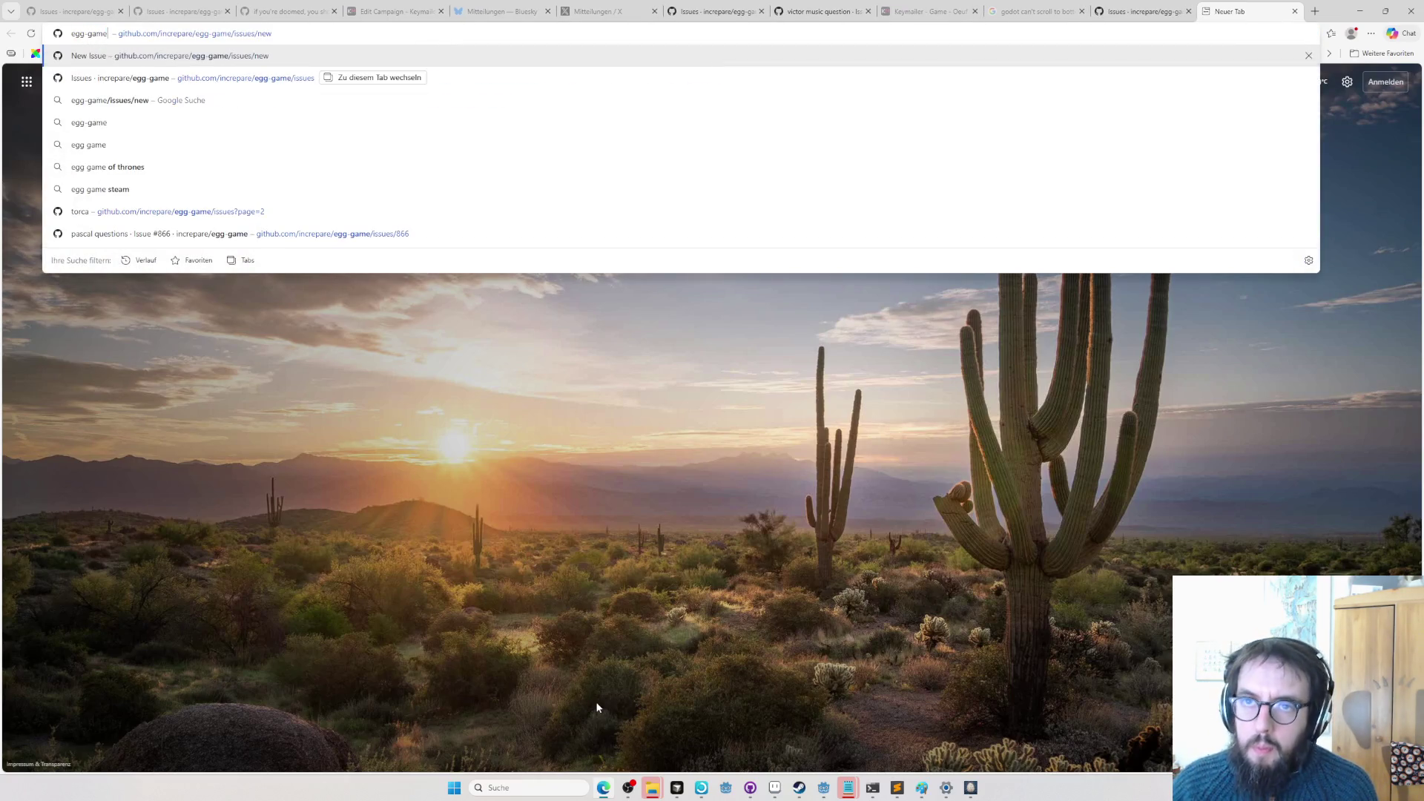
pyautogui.press('Return')
pyautogui.write('lef')
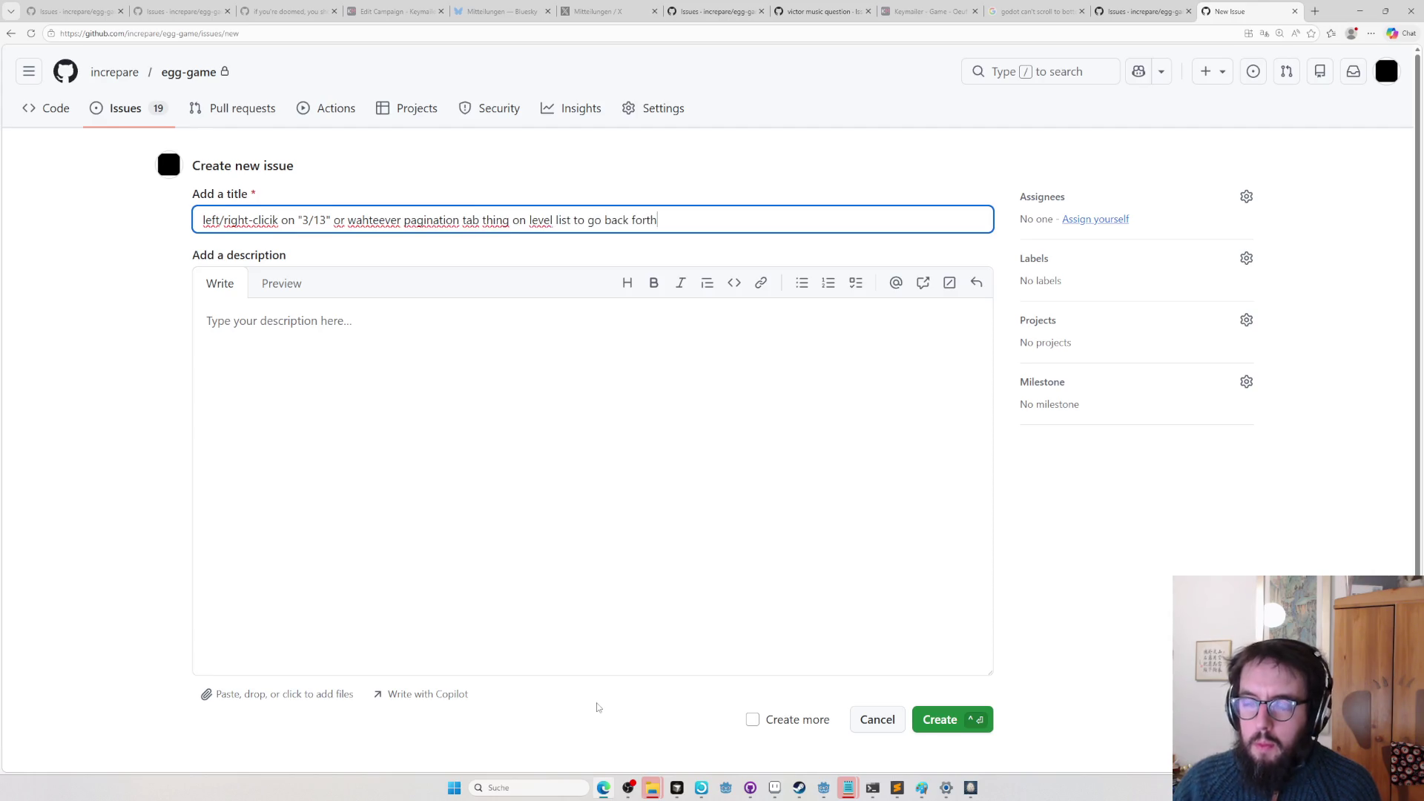
pyautogui.click(960, 726)
pyautogui.hotkey('alt', 'Tab')
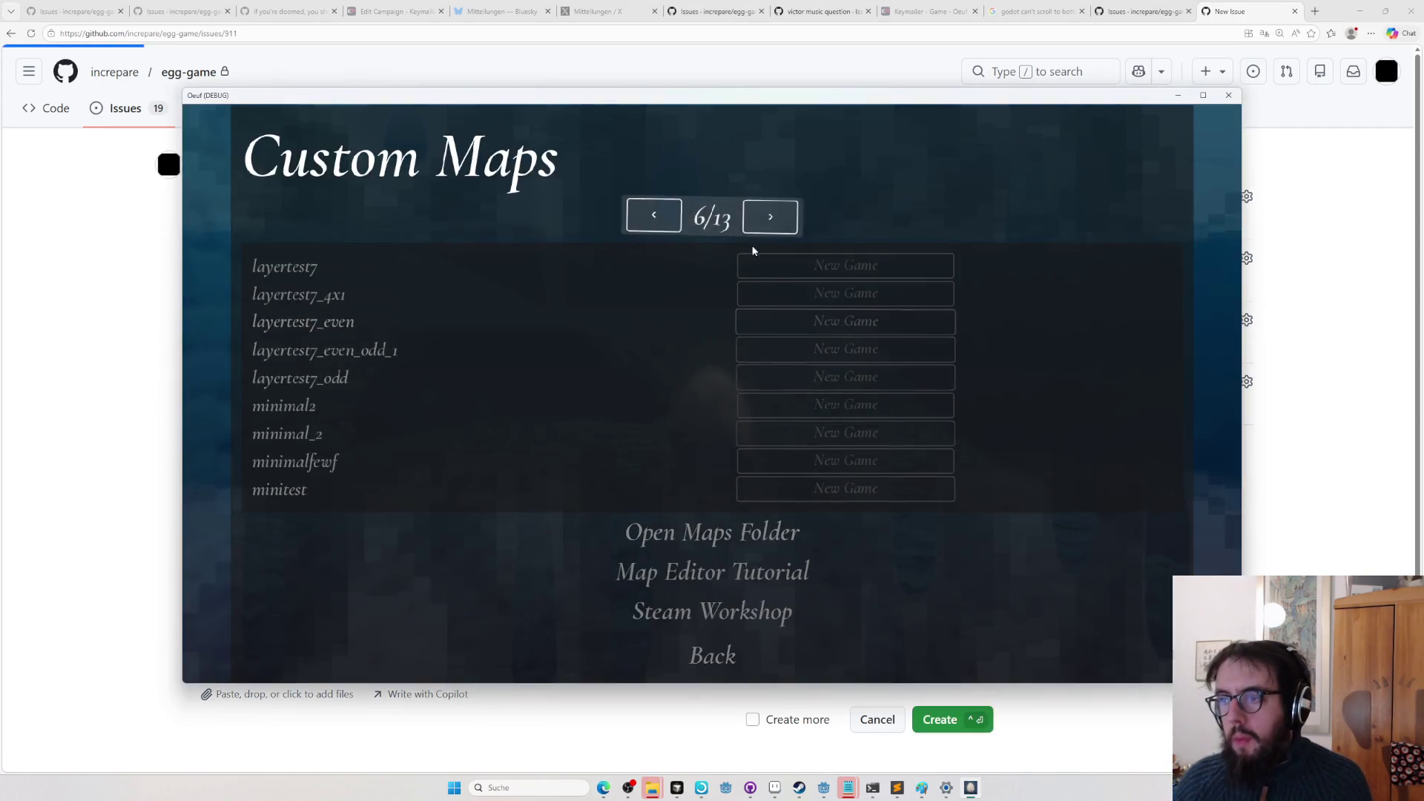
# Page the Custom Maps list back to the first page and forward again
pyautogui.click(768, 216)
pyautogui.click(768, 216)
pyautogui.click(656, 215)
pyautogui.click(656, 215)
pyautogui.click(656, 215)
pyautogui.click(656, 215)
pyautogui.click(656, 216)
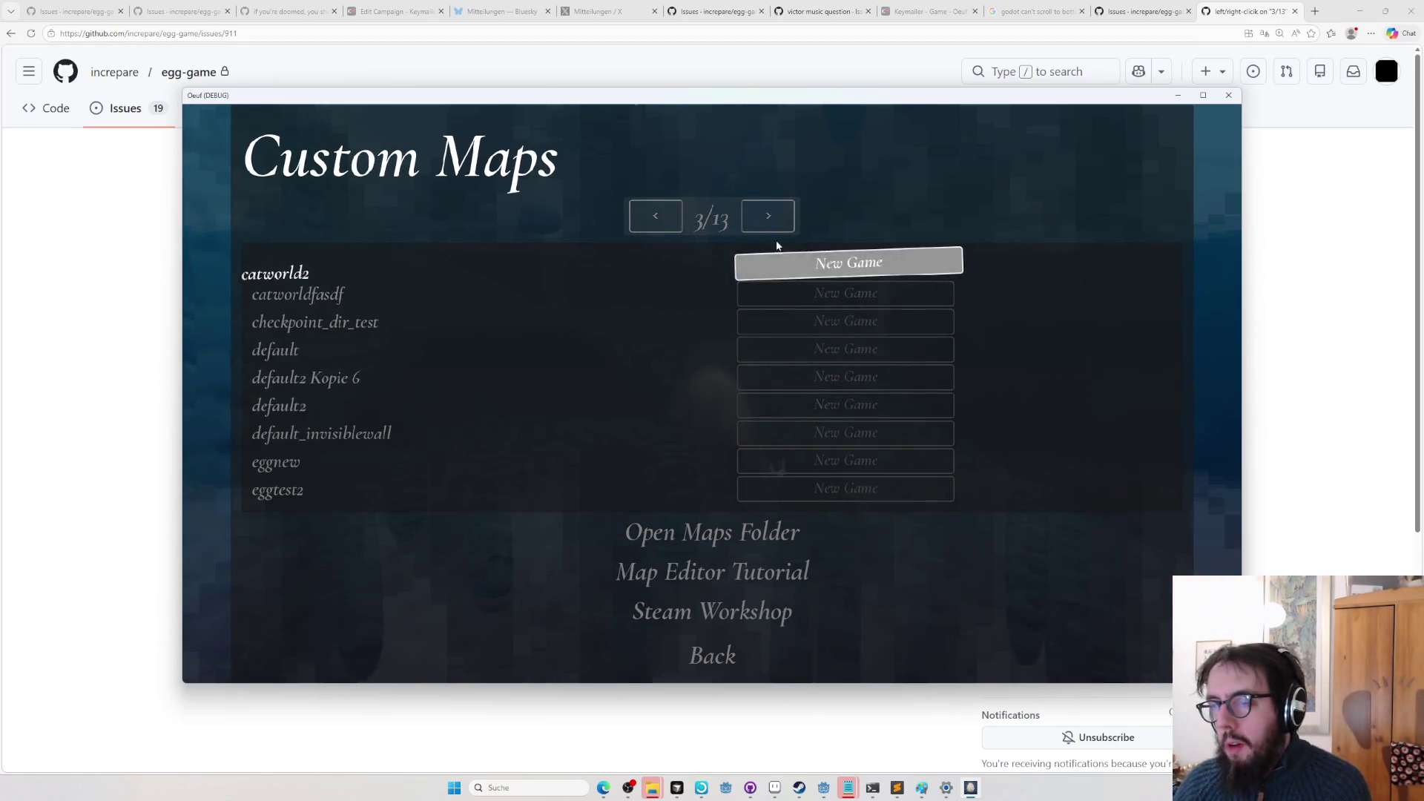
pyautogui.scroll(-2, 805, 389)
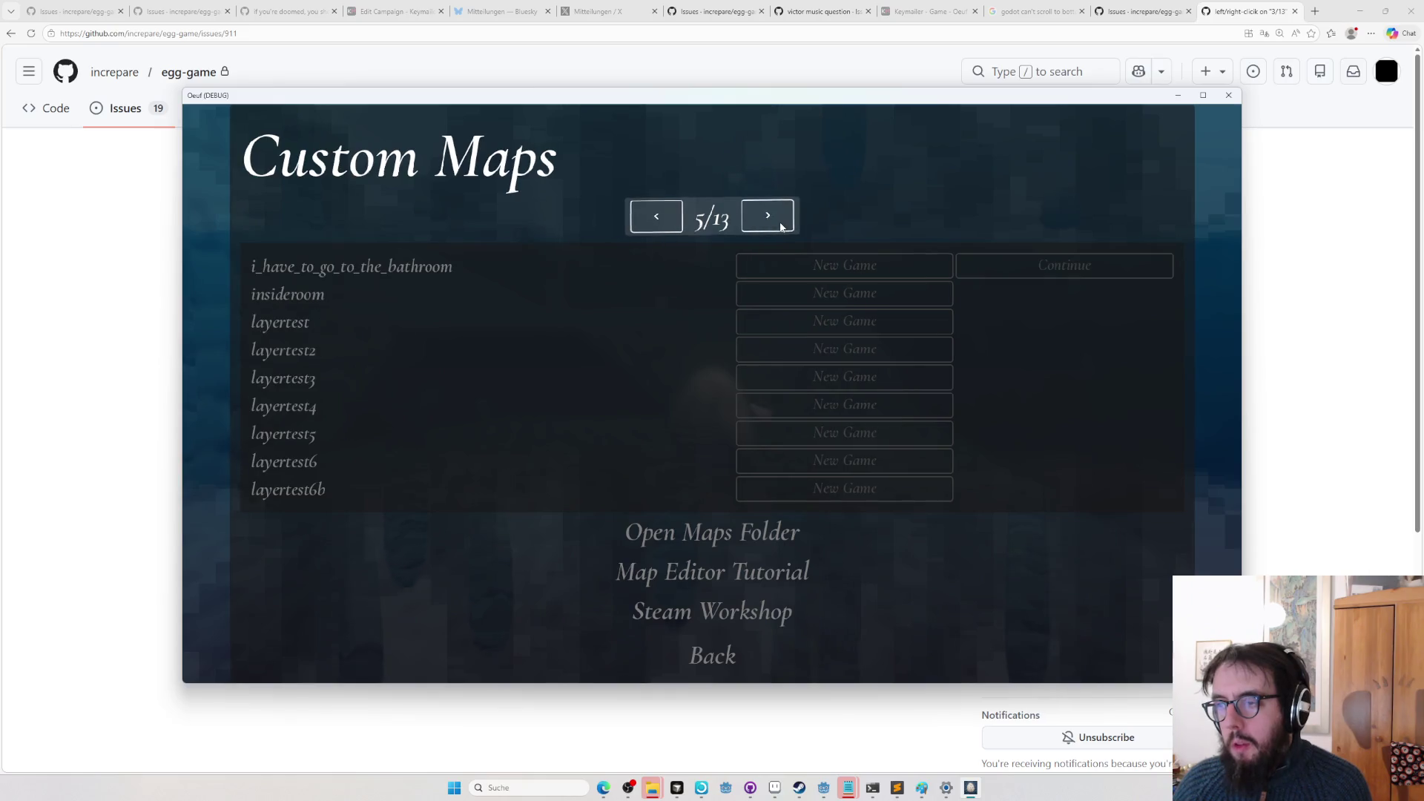
pyautogui.click(652, 216)
pyautogui.click(650, 217)
pyautogui.click(651, 216)
pyautogui.click(650, 217)
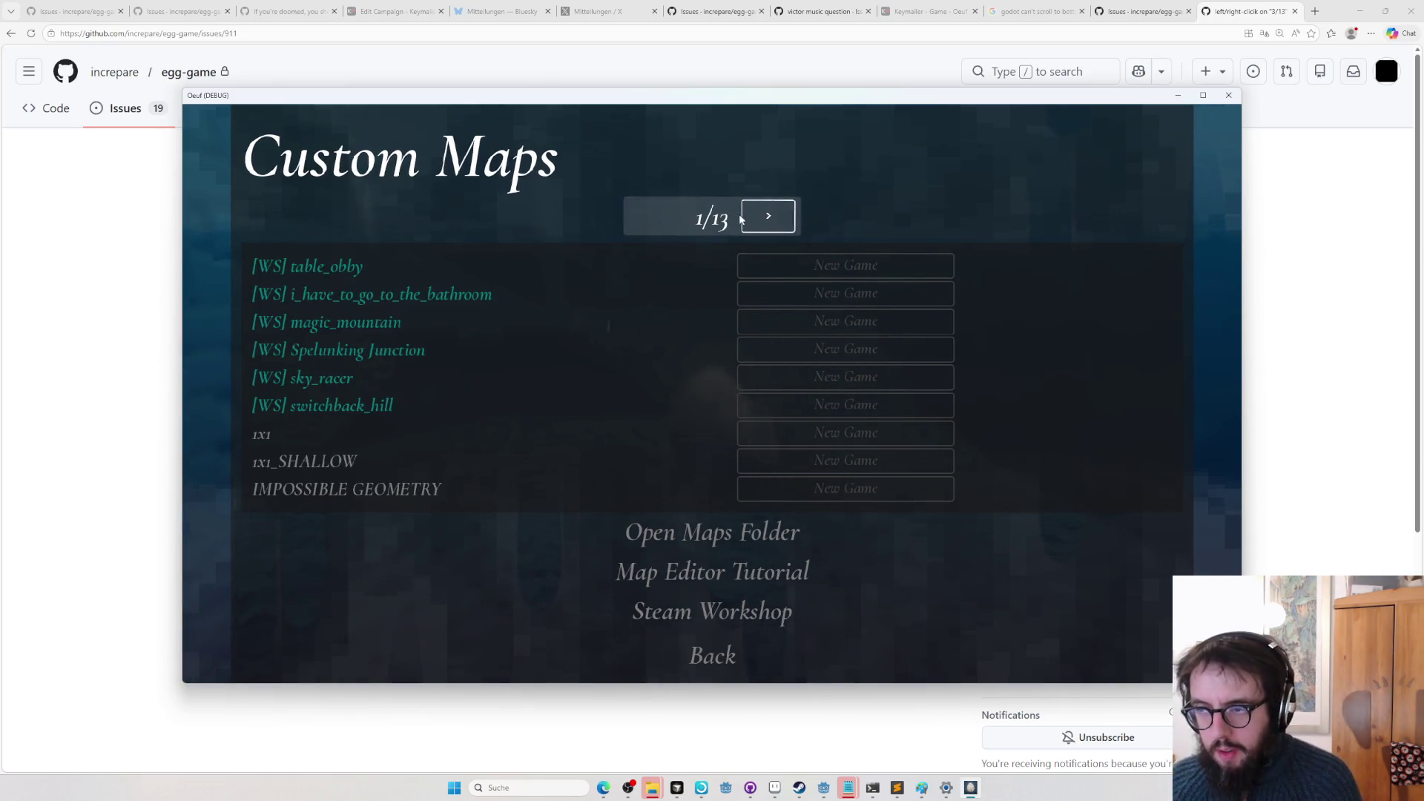
pyautogui.click(764, 217)
pyautogui.click(764, 218)
pyautogui.click(770, 221)
pyautogui.click(770, 221)
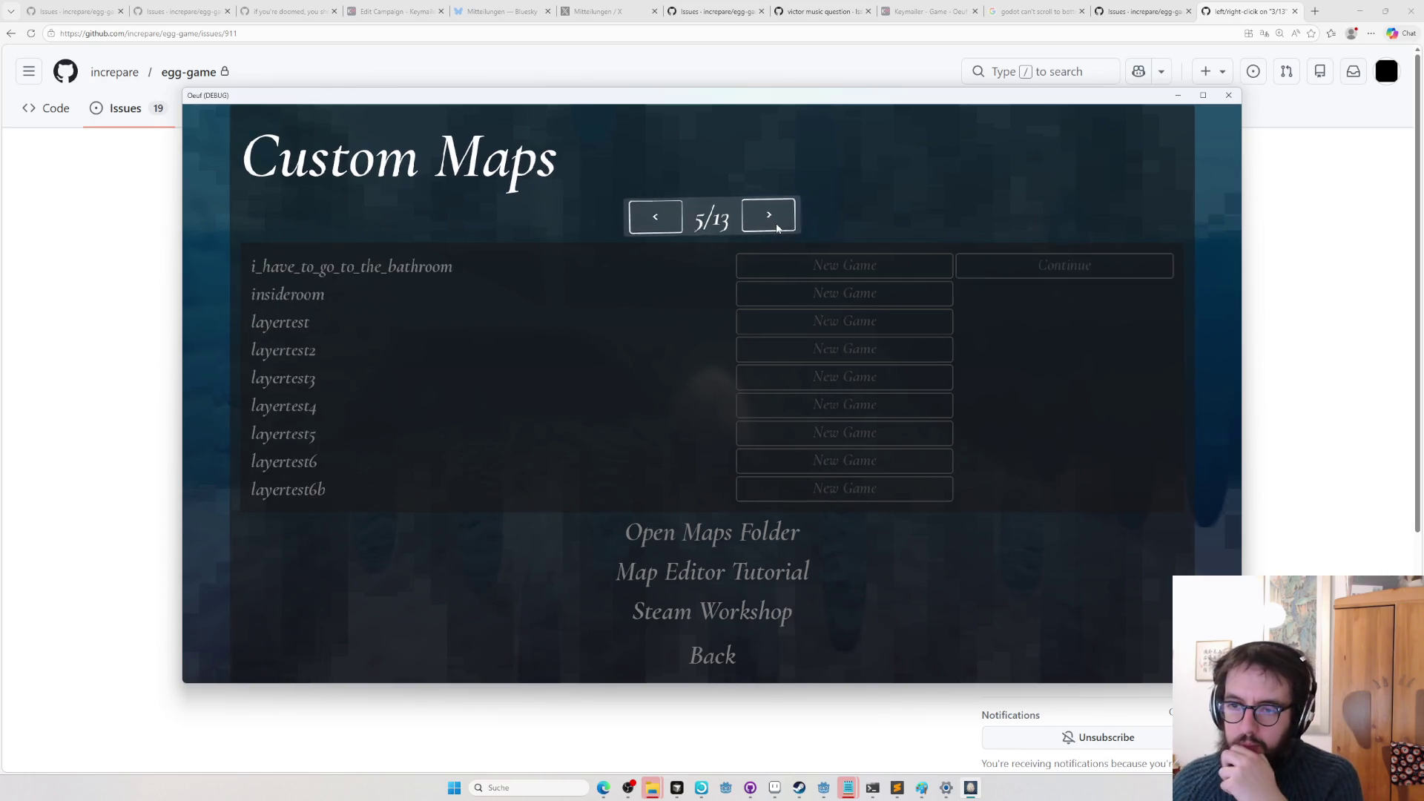
pyautogui.click(770, 222)
pyautogui.click(770, 223)
pyautogui.click(775, 226)
pyautogui.click(777, 228)
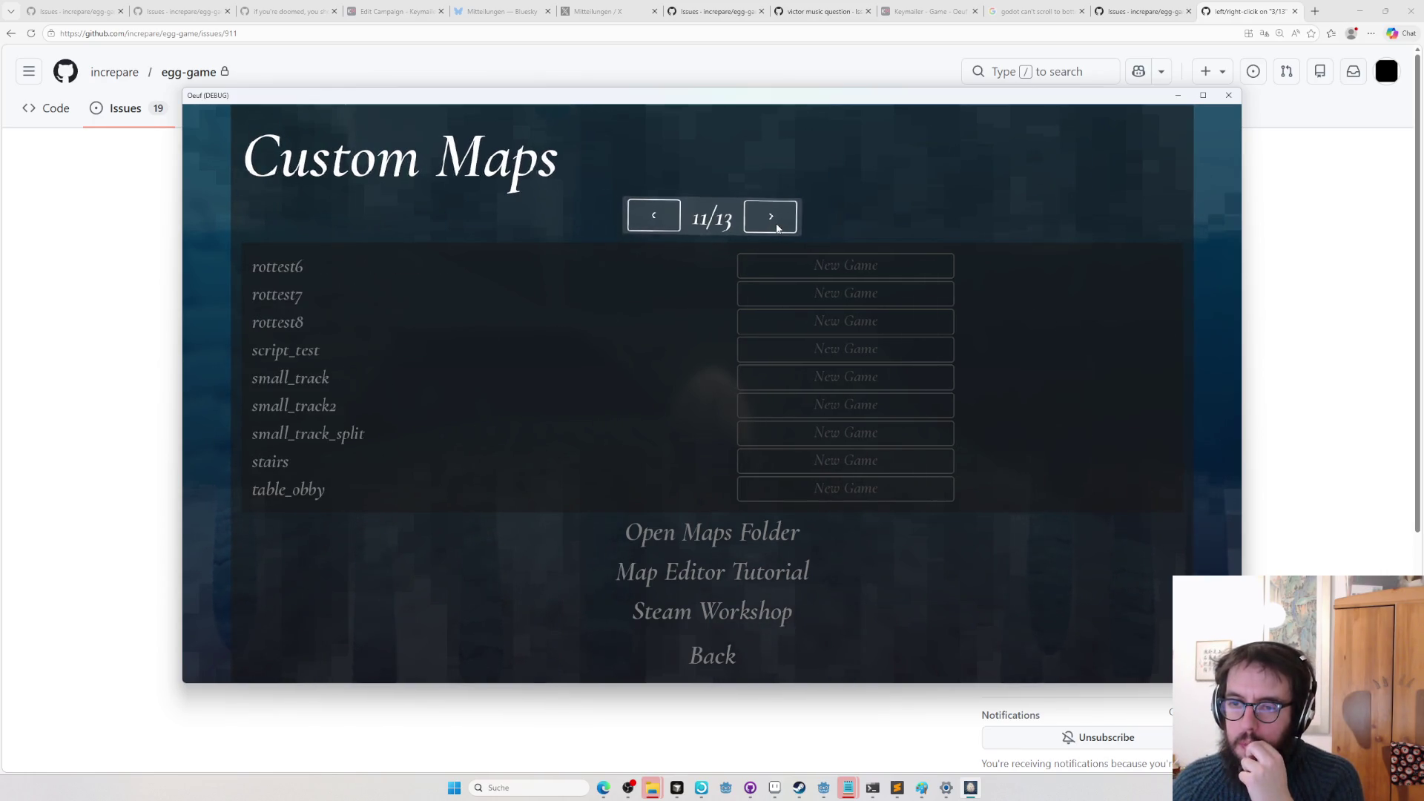
pyautogui.click(777, 228)
pyautogui.click(772, 220)
pyautogui.click(771, 220)
# Test whether right-clicking the page counter changes the page, then jump to page 13/13
pyautogui.click(649, 222)
pyautogui.click(667, 226)
pyautogui.click(666, 227)
pyautogui.rightClick(664, 229)
pyautogui.rightClick(664, 228)
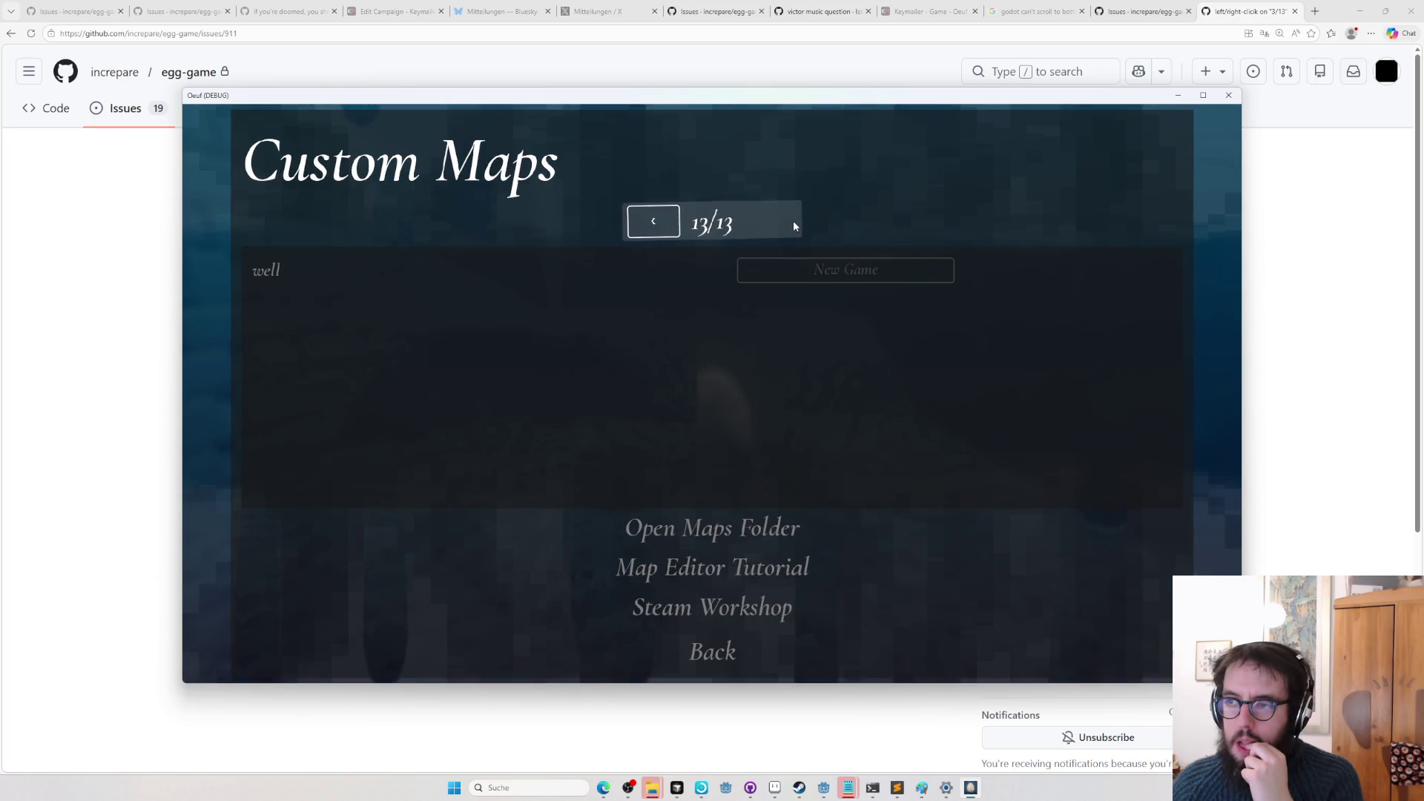
pyautogui.click(663, 228)
pyautogui.click(770, 218)
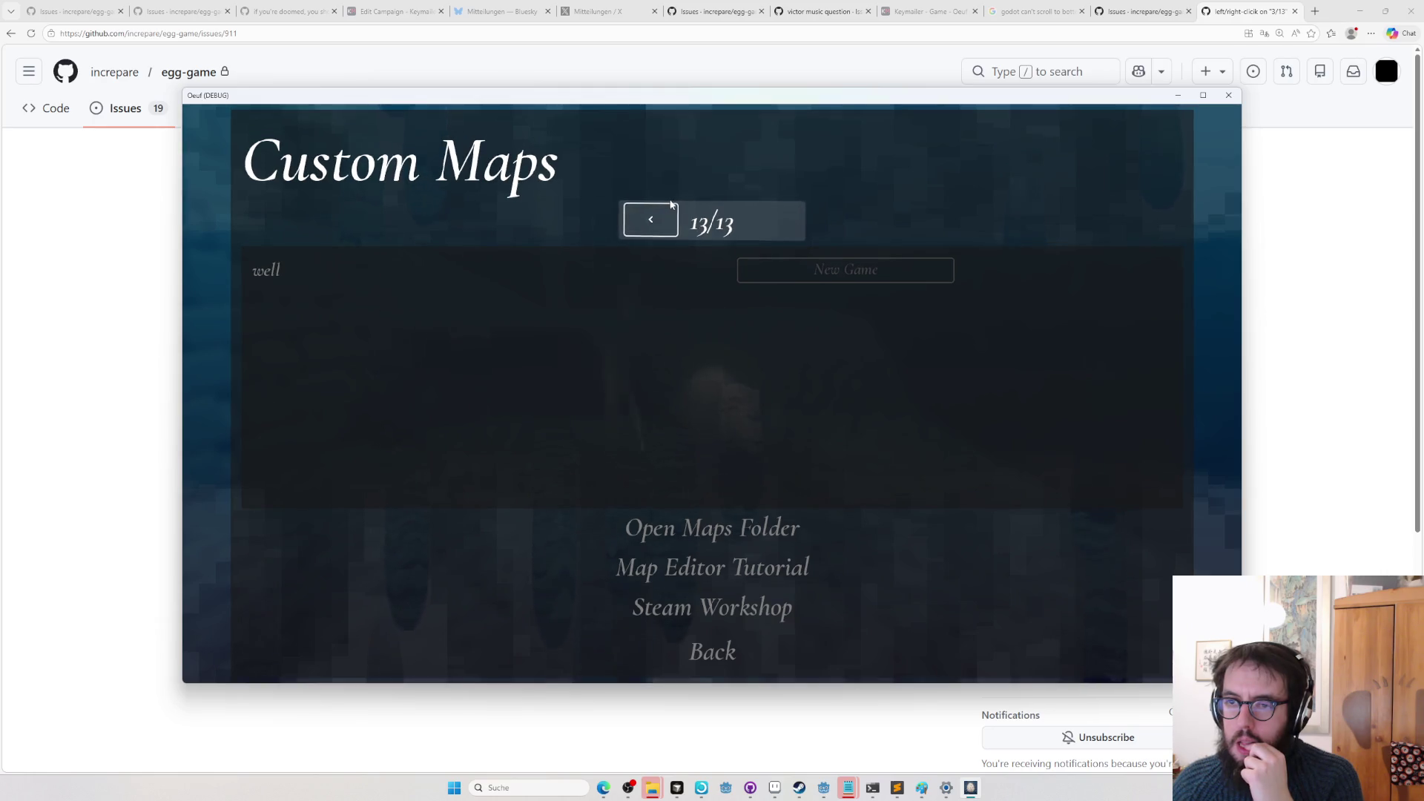
pyautogui.doubleClick(644, 218)
pyautogui.click(644, 218)
# Page back to the rottest2 map and start a New Game on it, which fails to load
pyautogui.click(781, 227)
pyautogui.click(651, 221)
pyautogui.doubleClick(644, 226)
pyautogui.doubleClick(644, 229)
pyautogui.click(644, 229)
pyautogui.click(644, 228)
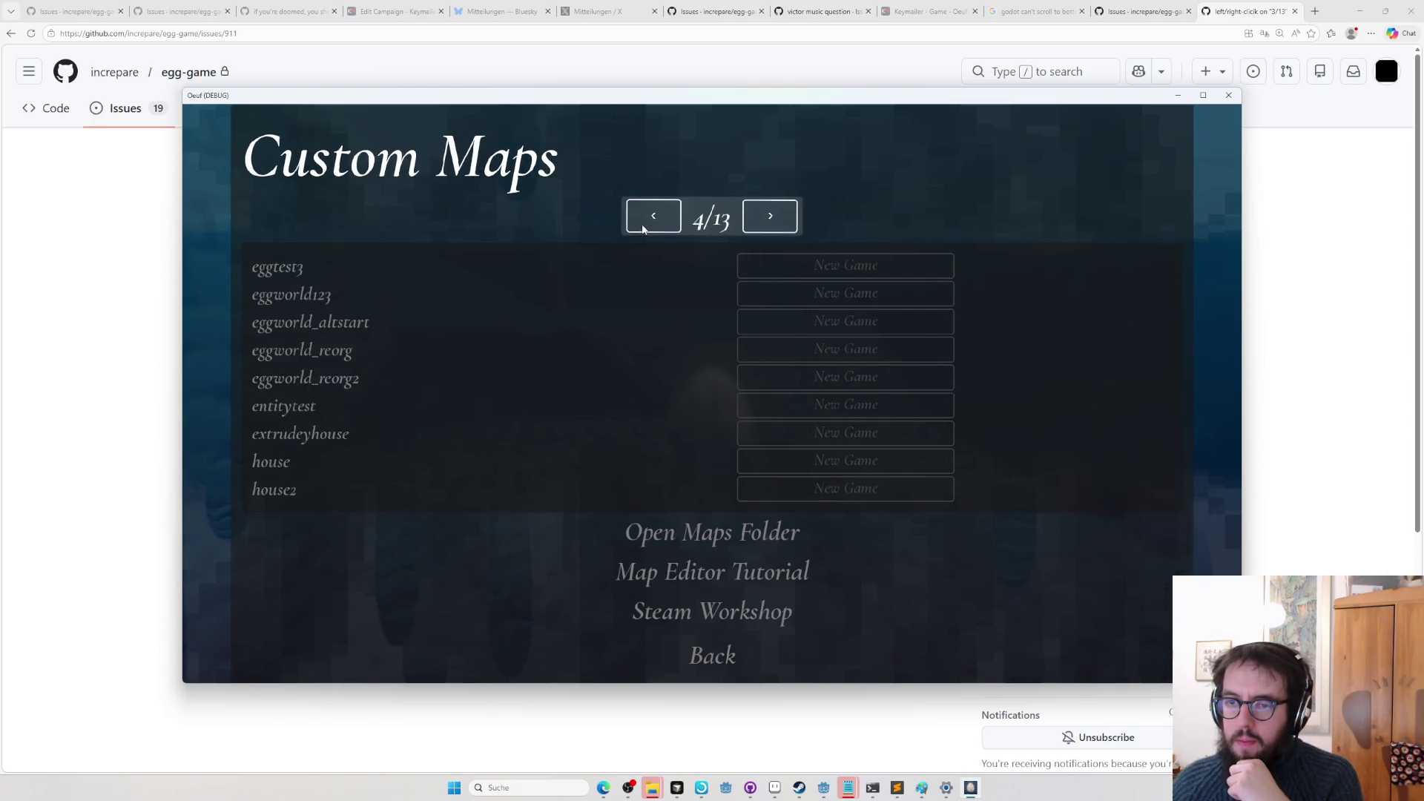
pyautogui.click(644, 229)
pyautogui.click(642, 227)
pyautogui.click(642, 227)
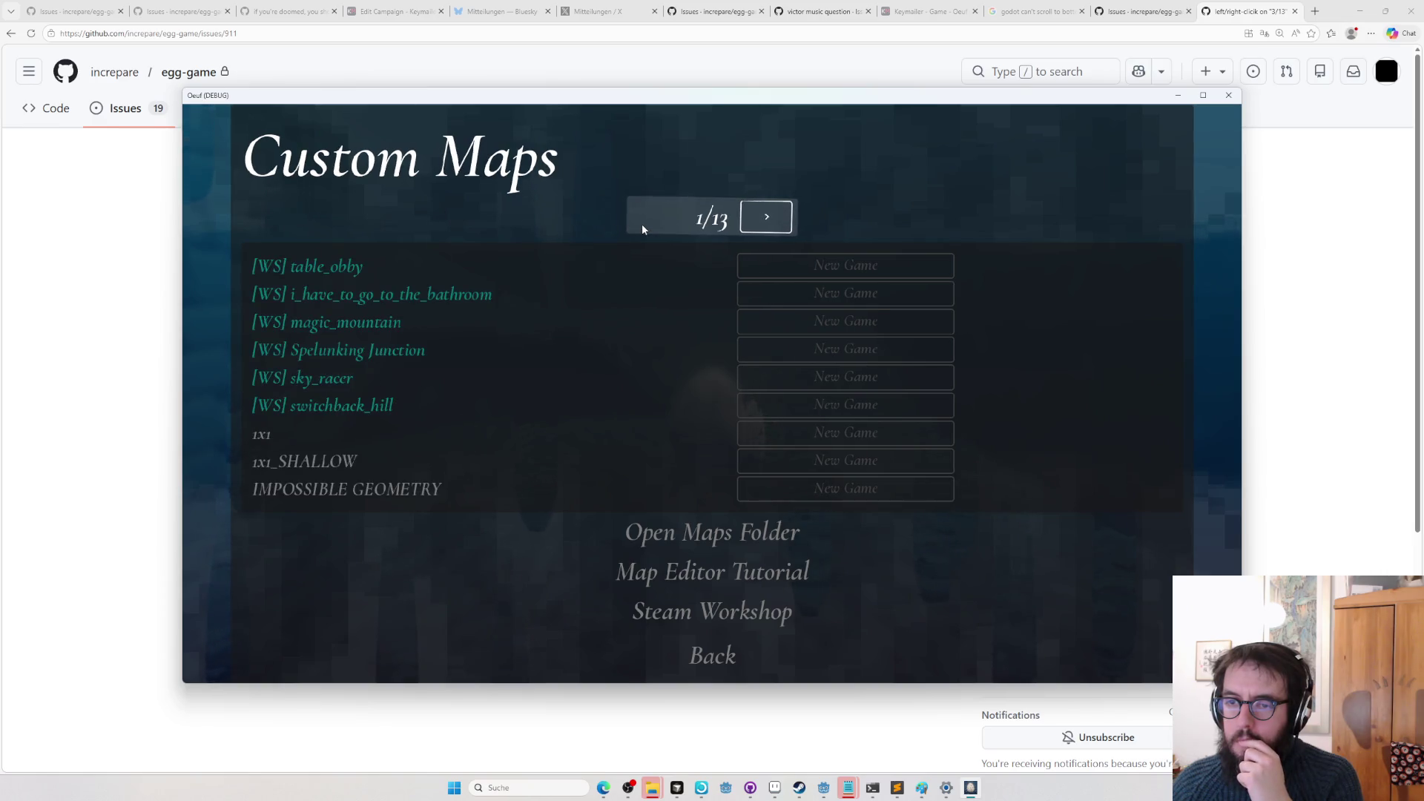
pyautogui.click(643, 224)
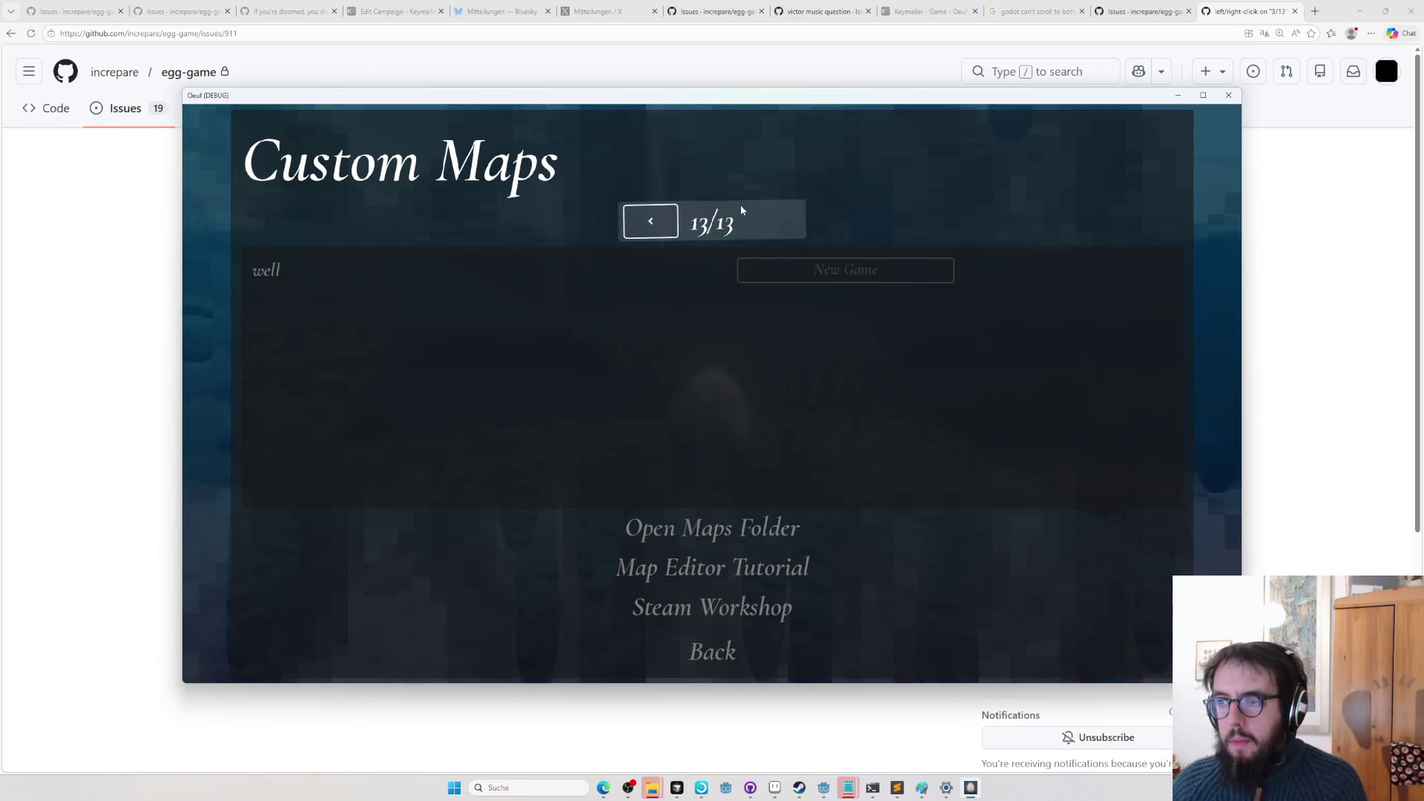
pyautogui.click(644, 226)
pyautogui.click(644, 226)
pyautogui.click(644, 226)
pyautogui.click(798, 336)
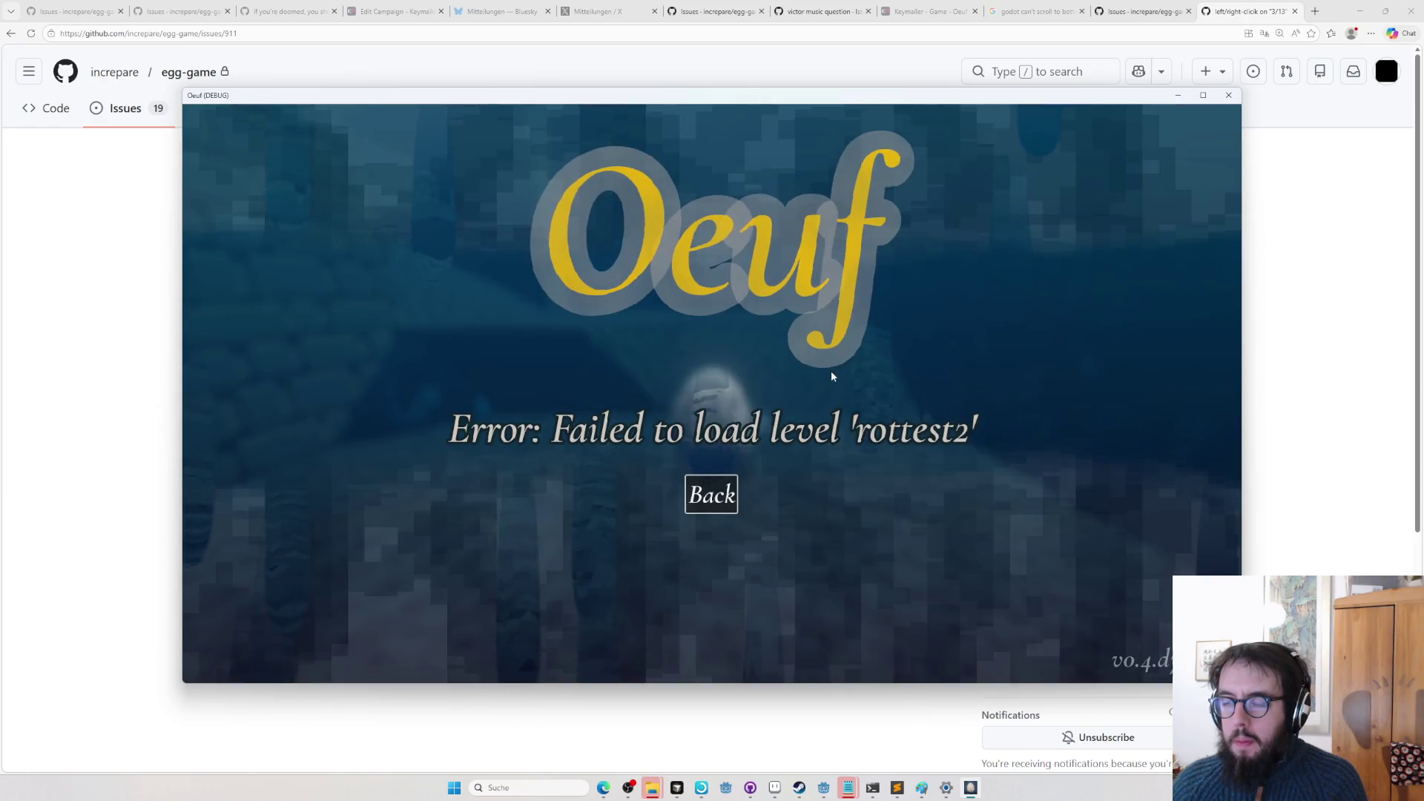
# Dismiss the load error, start in the second save slot and load the small_track level
pyautogui.click(728, 513)
pyautogui.click(712, 476)
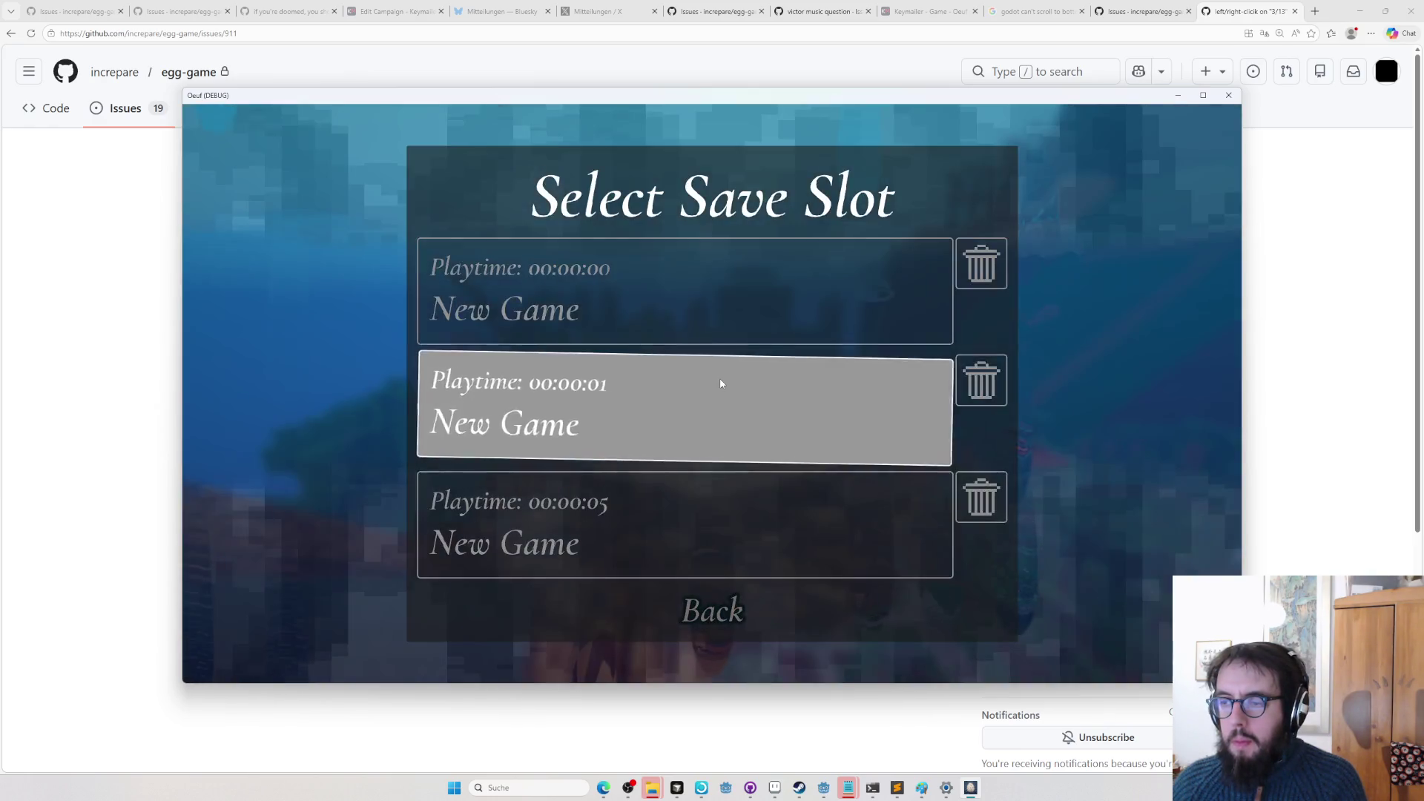
pyautogui.click(720, 376)
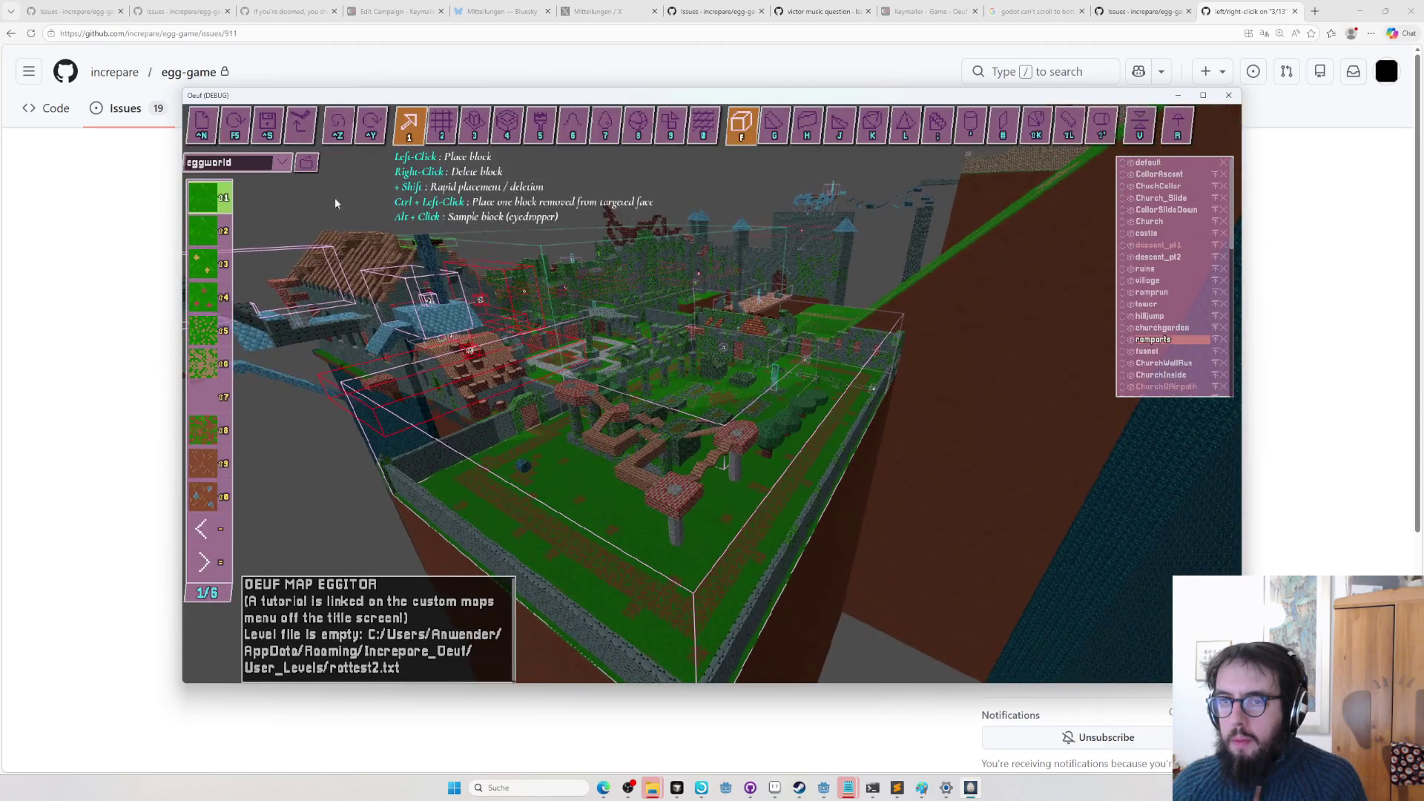
pyautogui.click(281, 164)
pyautogui.scroll(-10, 397, 460)
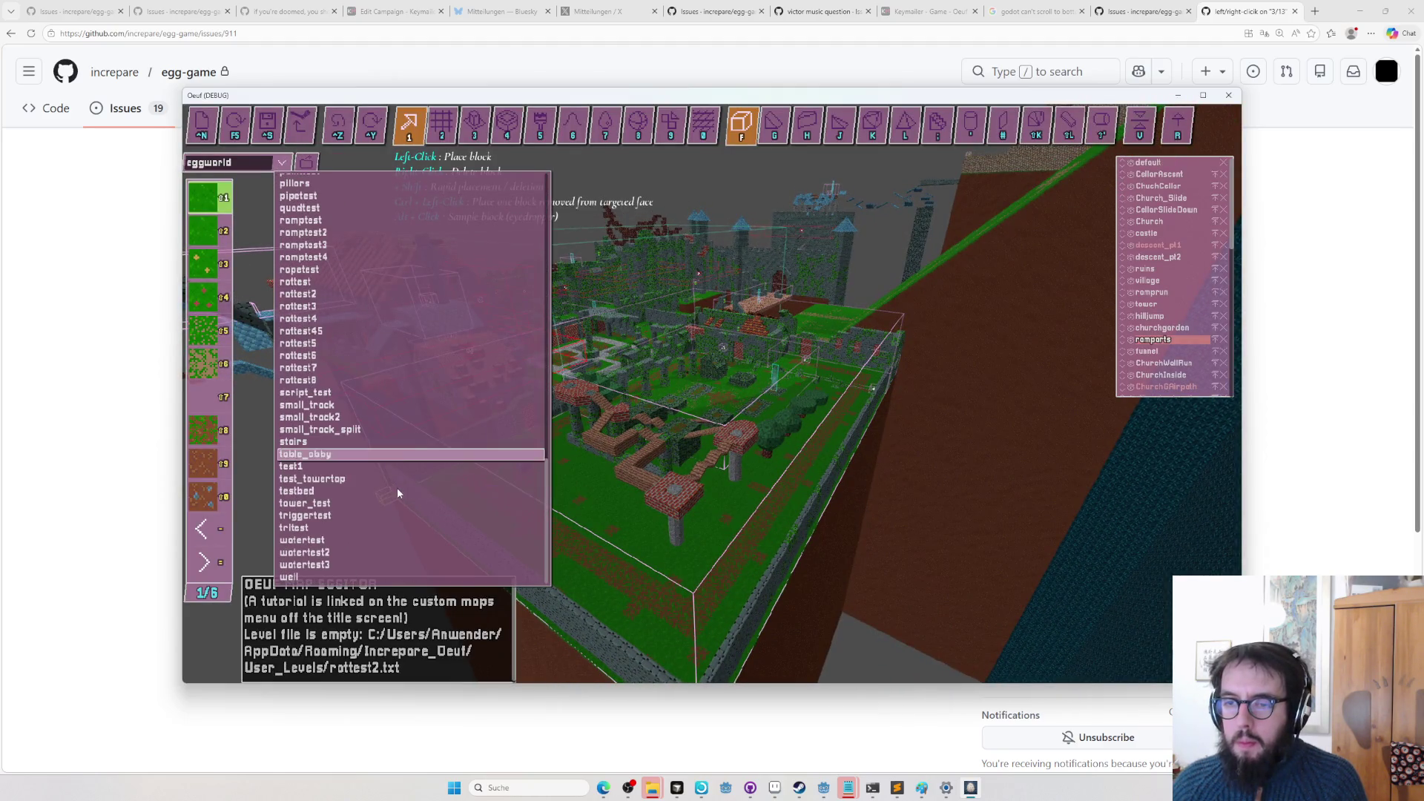
pyautogui.click(385, 405)
# Replace small_track with a new empty level, then check Godot's Debugger and Output panels
pyautogui.hotkey('alt', 'Tab')
pyautogui.hotkey('alt', 'Tab')
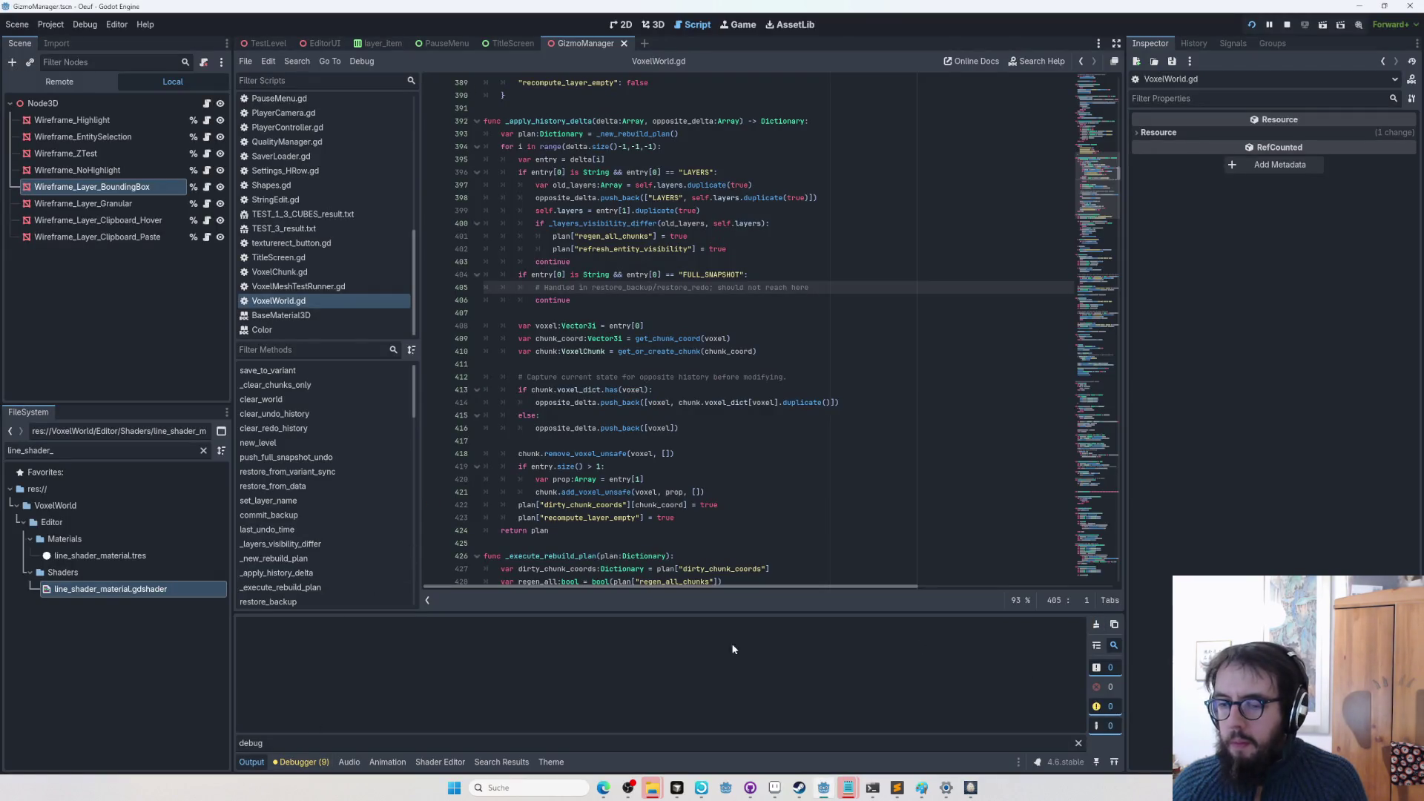
pyautogui.hotkey('alt', 'Tab')
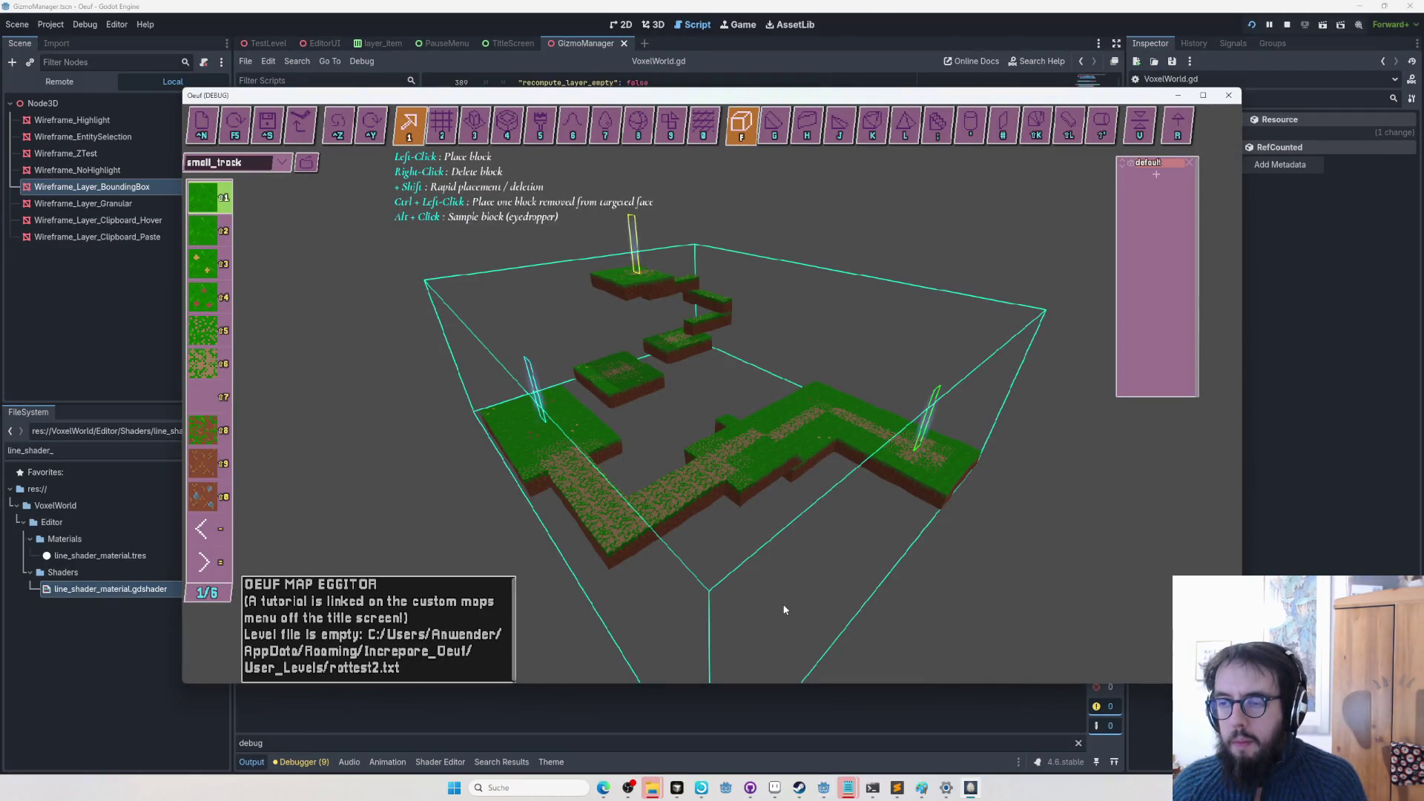
pyautogui.hotkey('ctrl', 'n')
pyautogui.hotkey('alt', 'Tab')
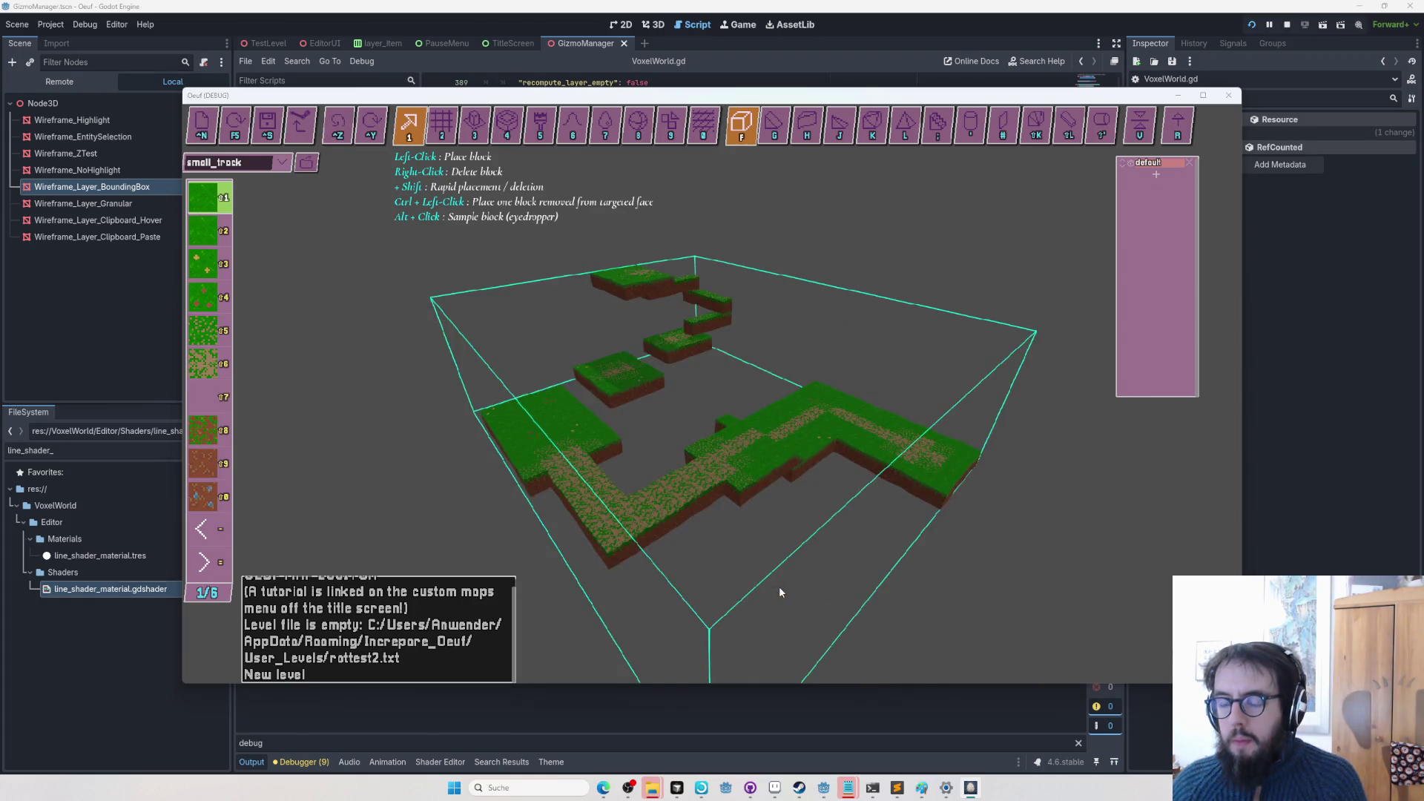
pyautogui.click(297, 762)
pyautogui.click(252, 761)
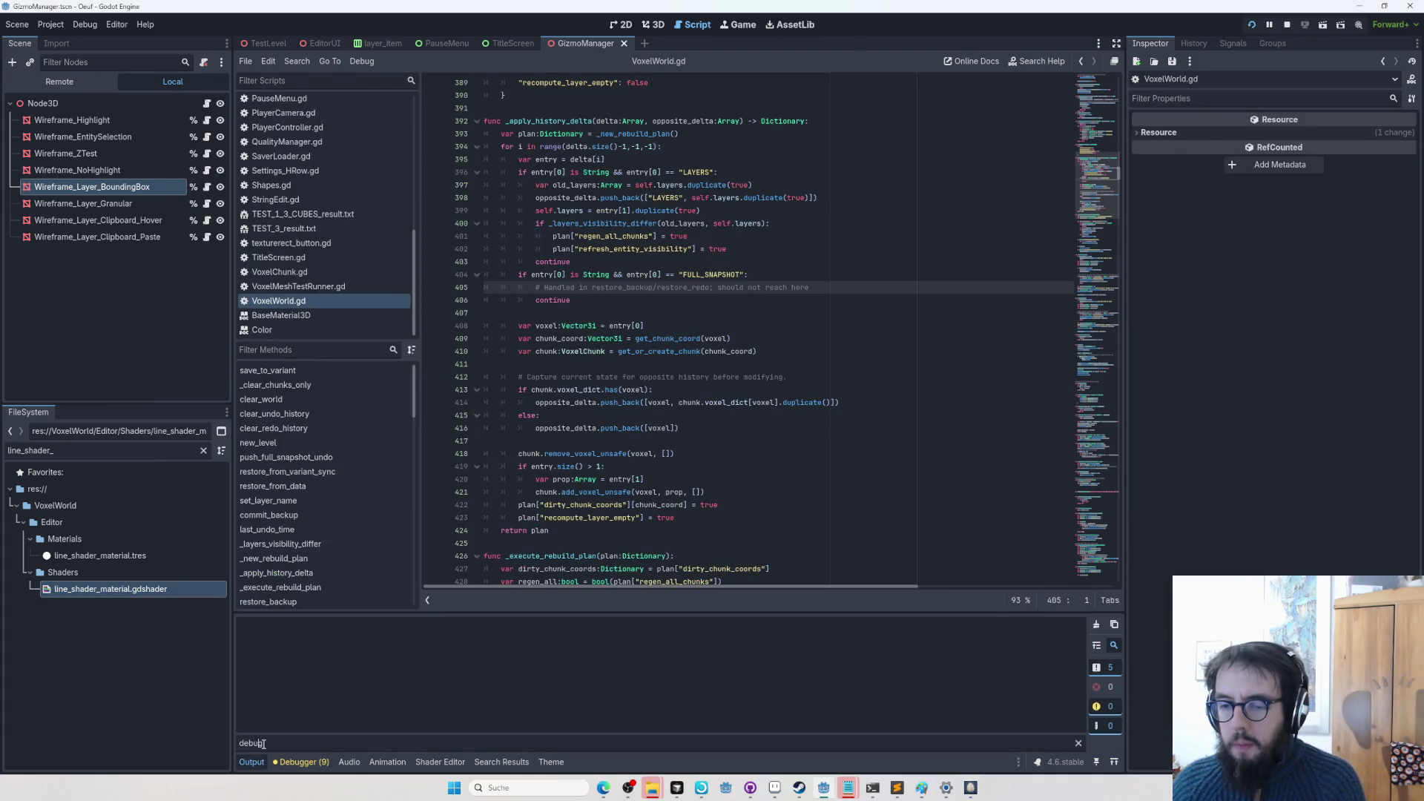
# Clear 'debug' from the Output filter, copy the UNDO full_snapshot lines, and expand them in Cursor's chat
pyautogui.press('BackSpace')
pyautogui.moveTo(546, 728)
pyautogui.mouseDown()
pyautogui.moveTo(311, 653)
pyautogui.moveTo(267, 614)
pyautogui.moveTo(256, 733)
pyautogui.moveTo(219, 713)
pyautogui.mouseUp()
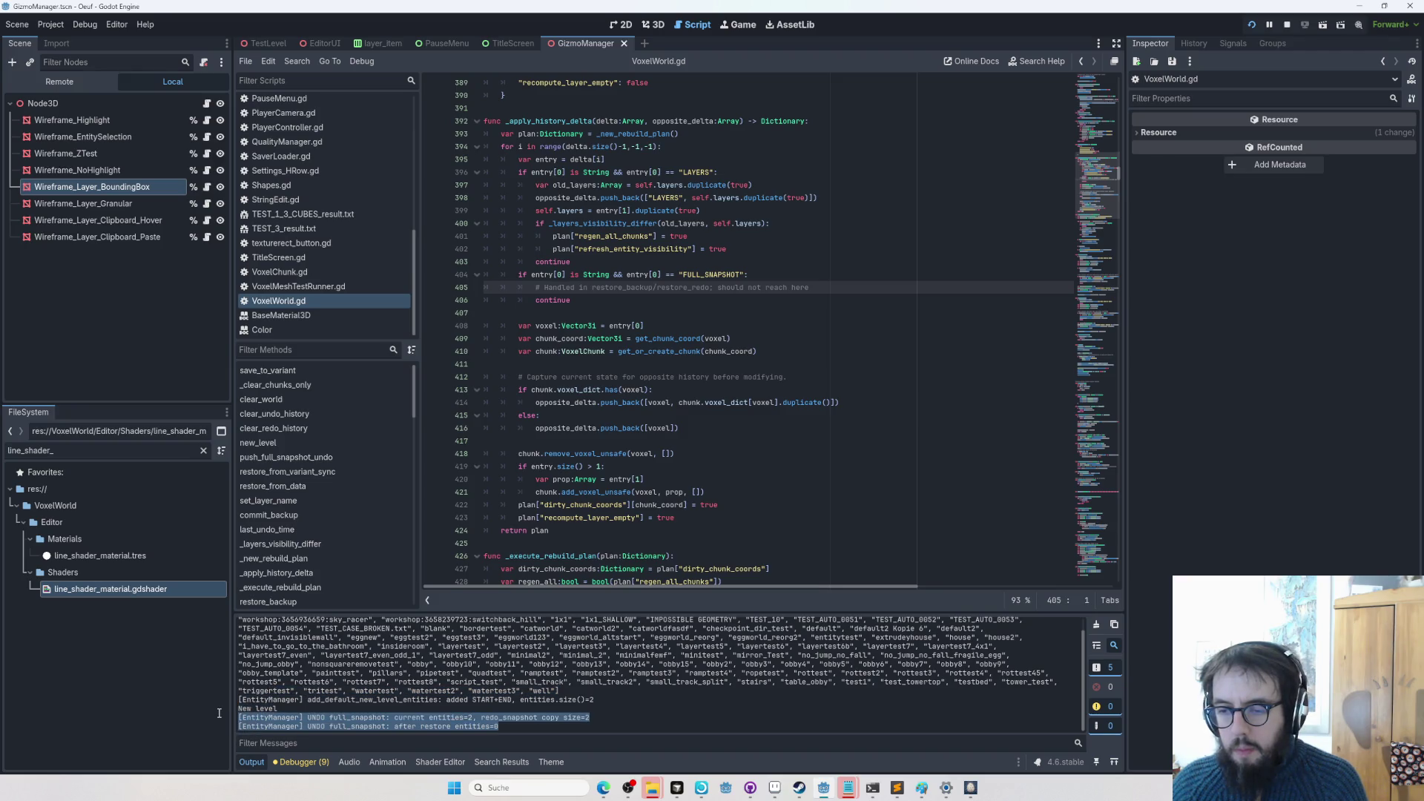
pyautogui.hotkey('alt', 'Tab')
pyautogui.hotkey('alt', 'Tab')
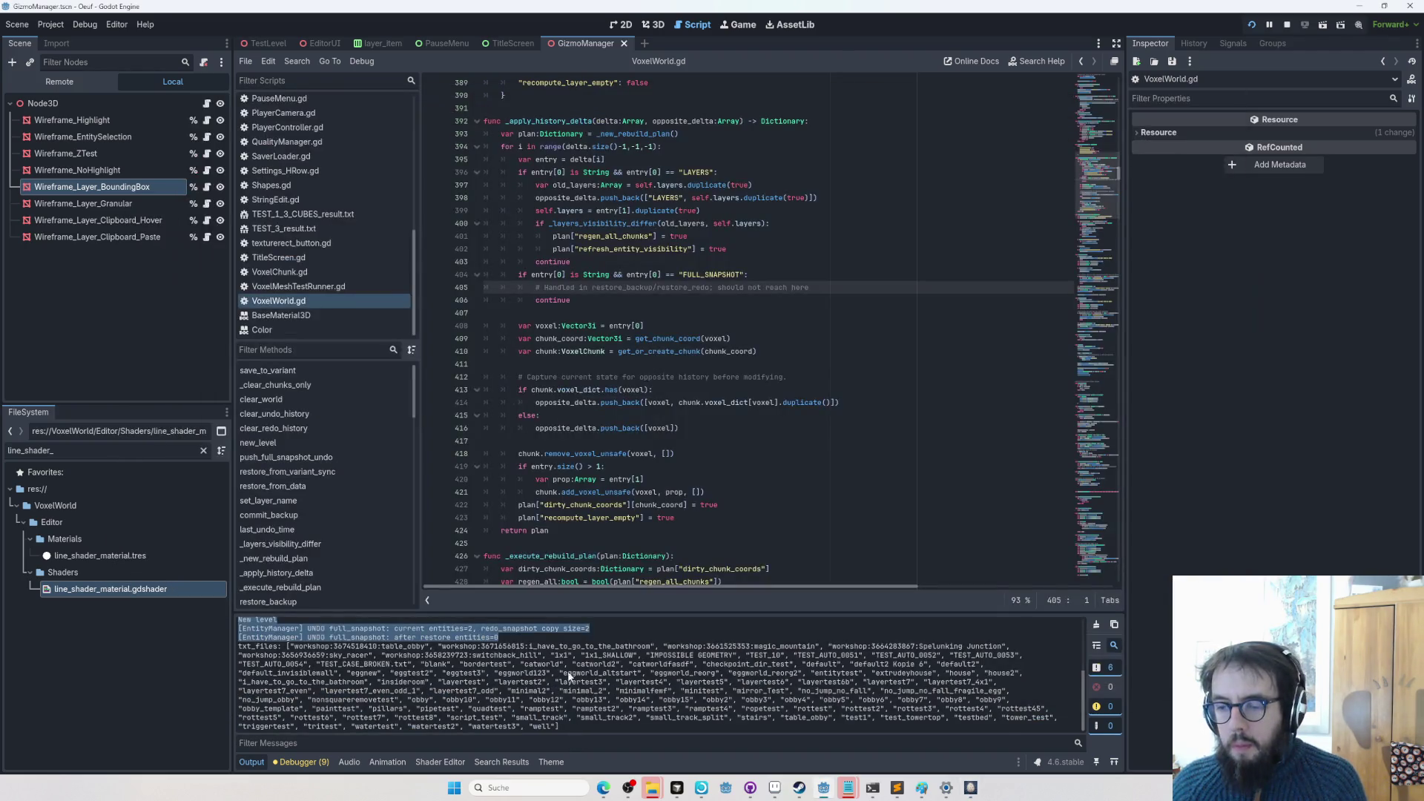
pyautogui.hotkey('alt', 'Tab')
pyautogui.hotkey('alt', 'Tab')
pyautogui.hotkey('alt', 'Tab')
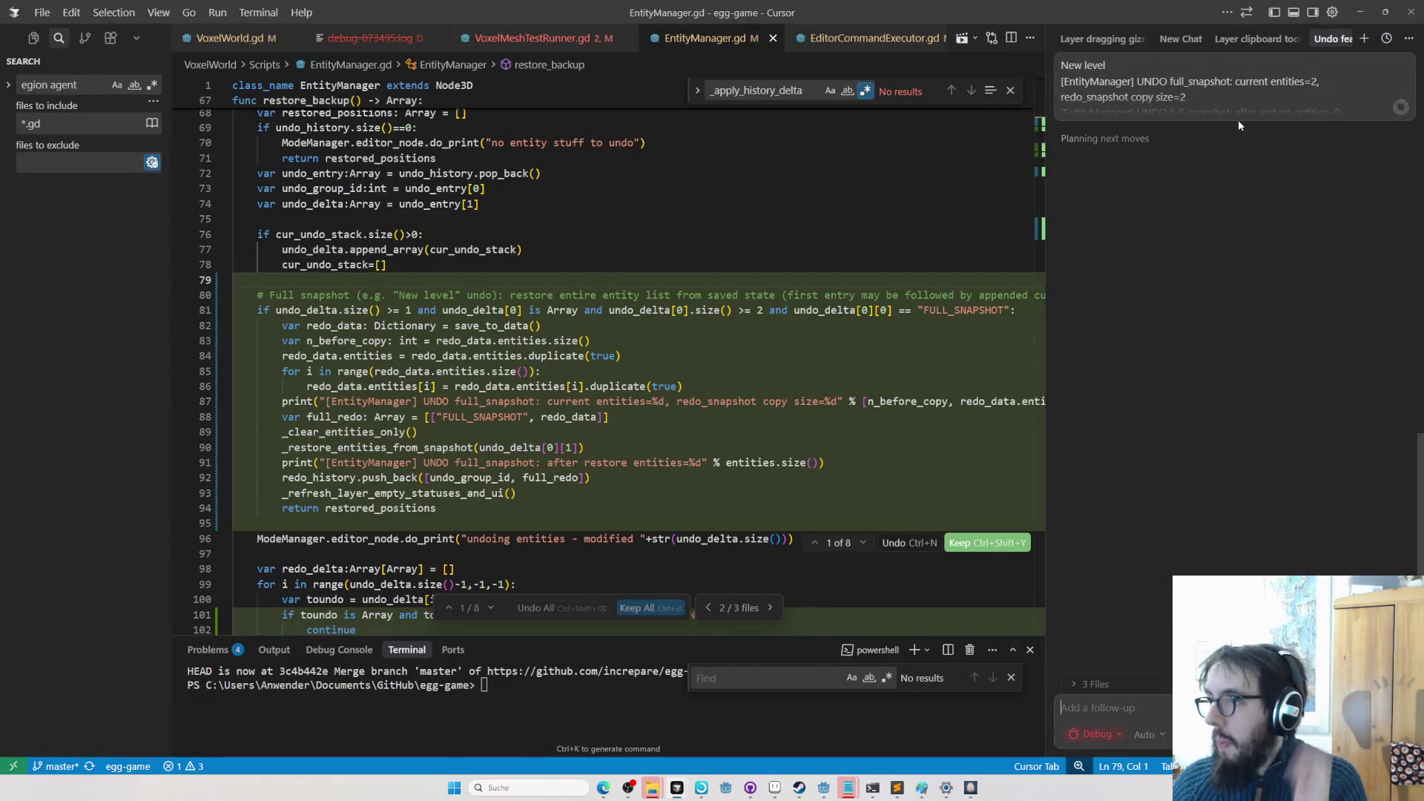
pyautogui.click(1239, 118)
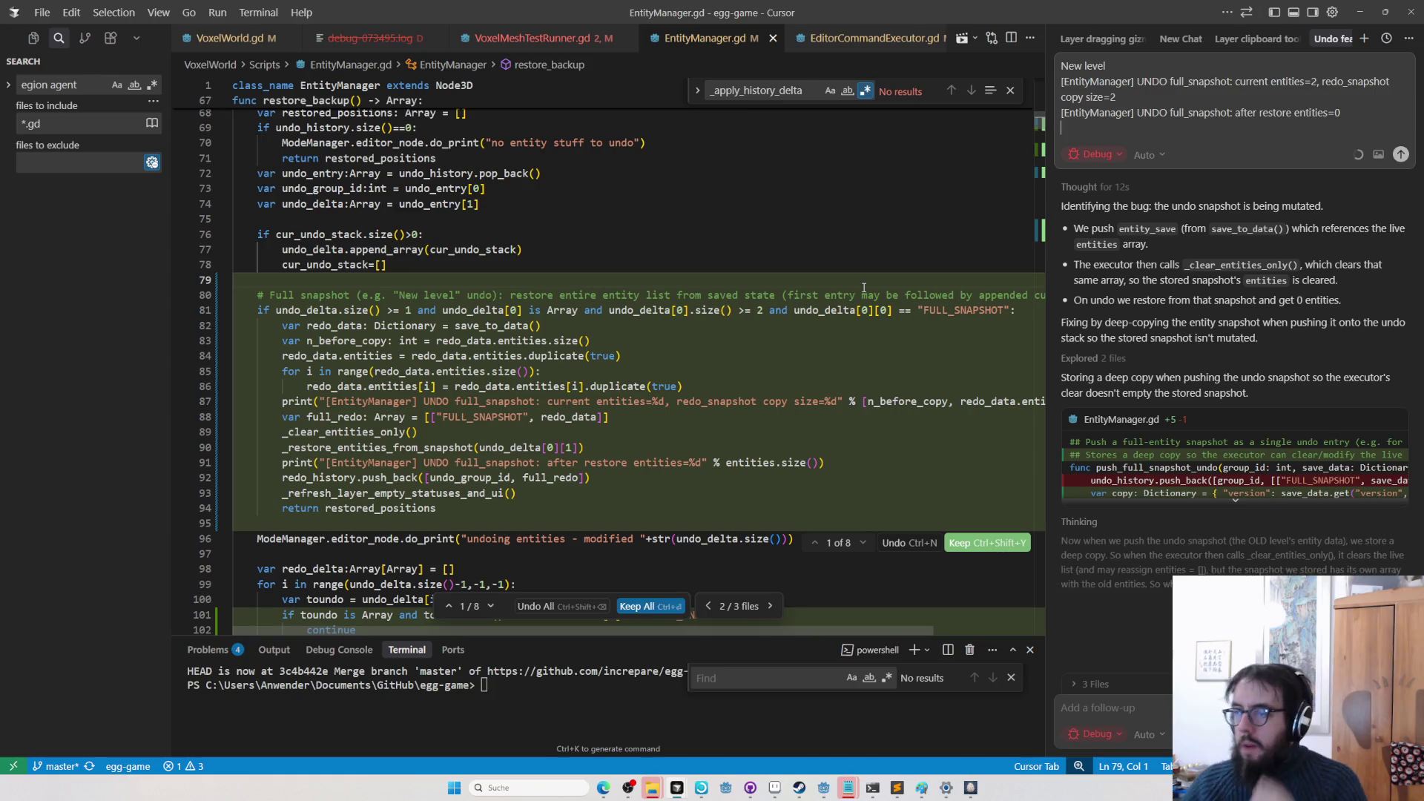
# Review the agent's EntityManager.gd push_full_snapshot_undo diff that deep-duplicates each entity
pyautogui.click(1114, 432)
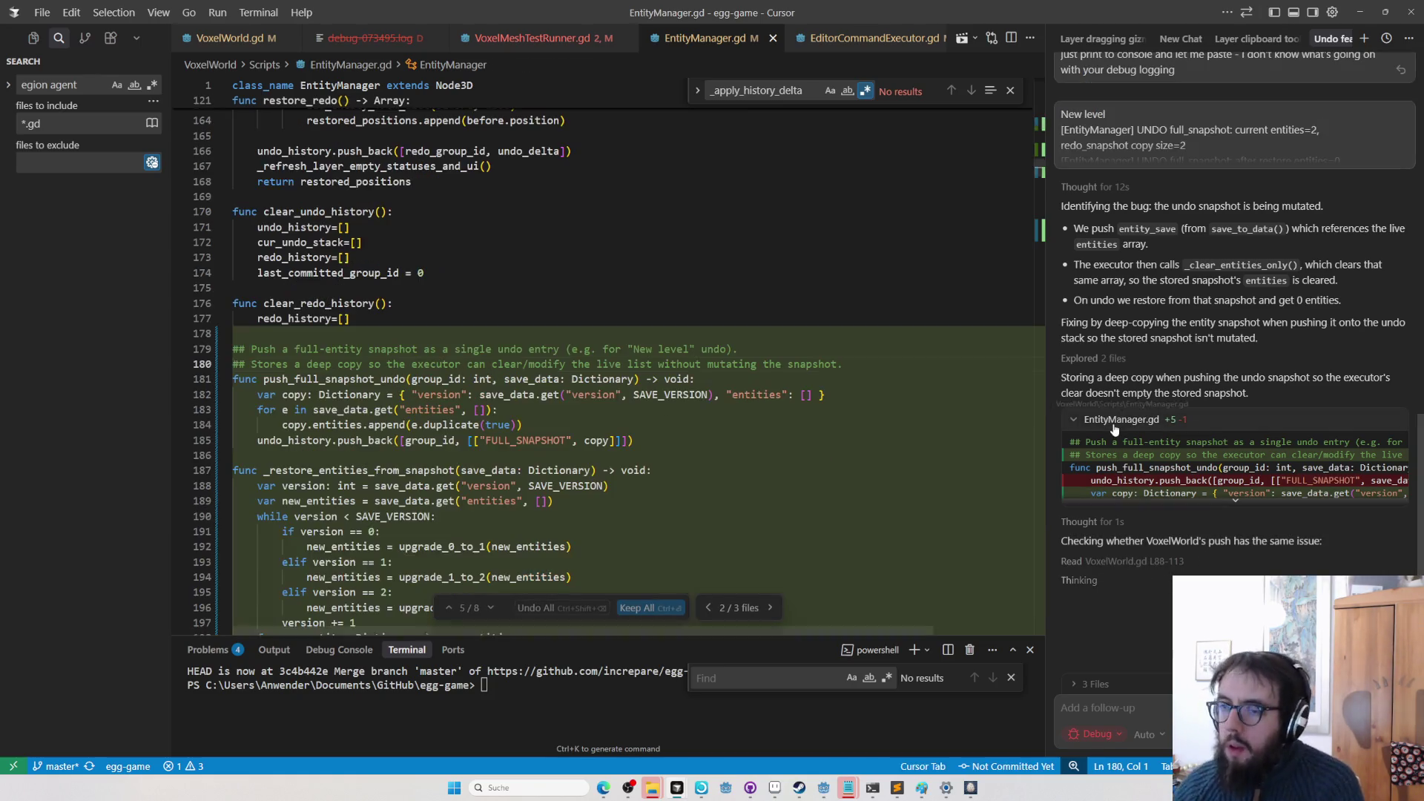
pyautogui.scroll(-3, 583, 347)
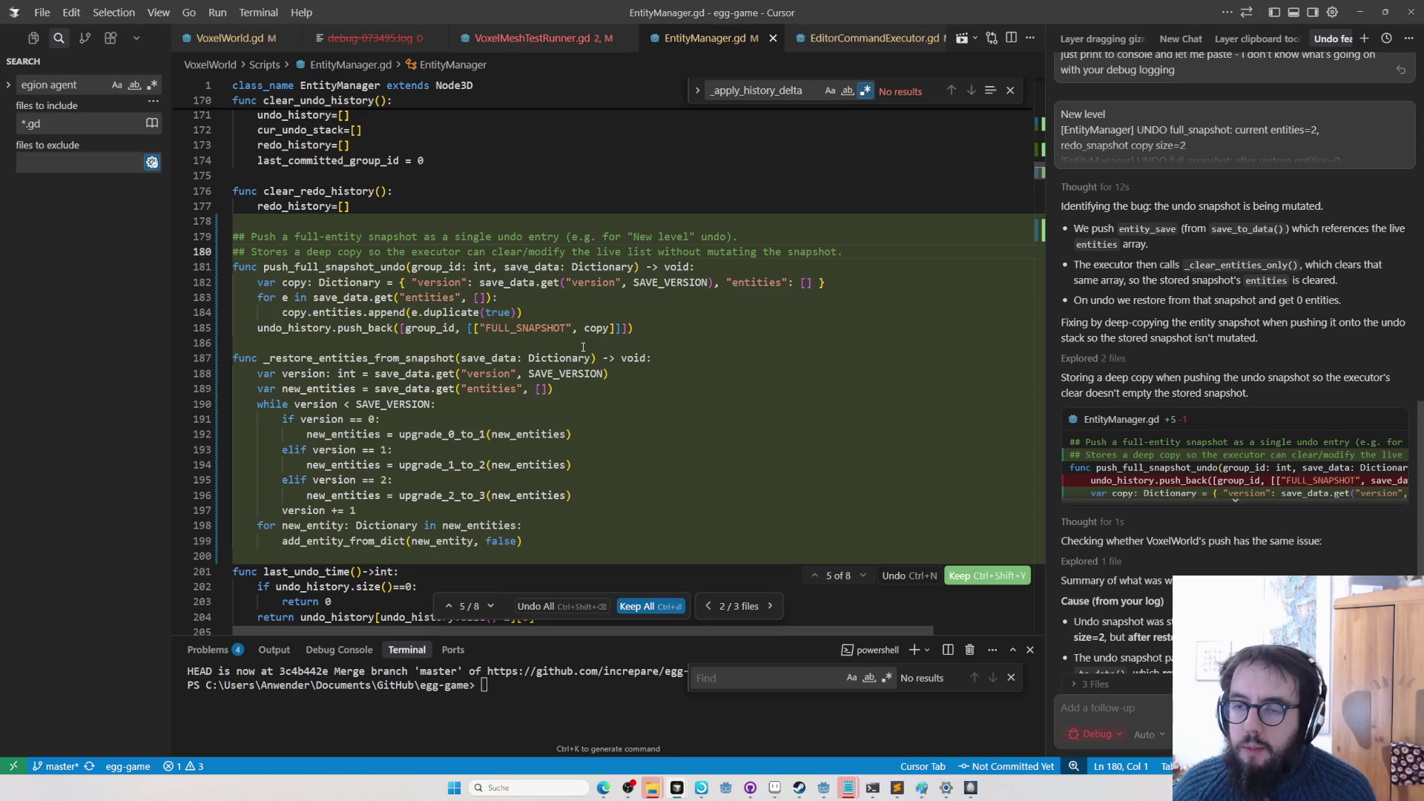
pyautogui.scroll(-3, 679, 309)
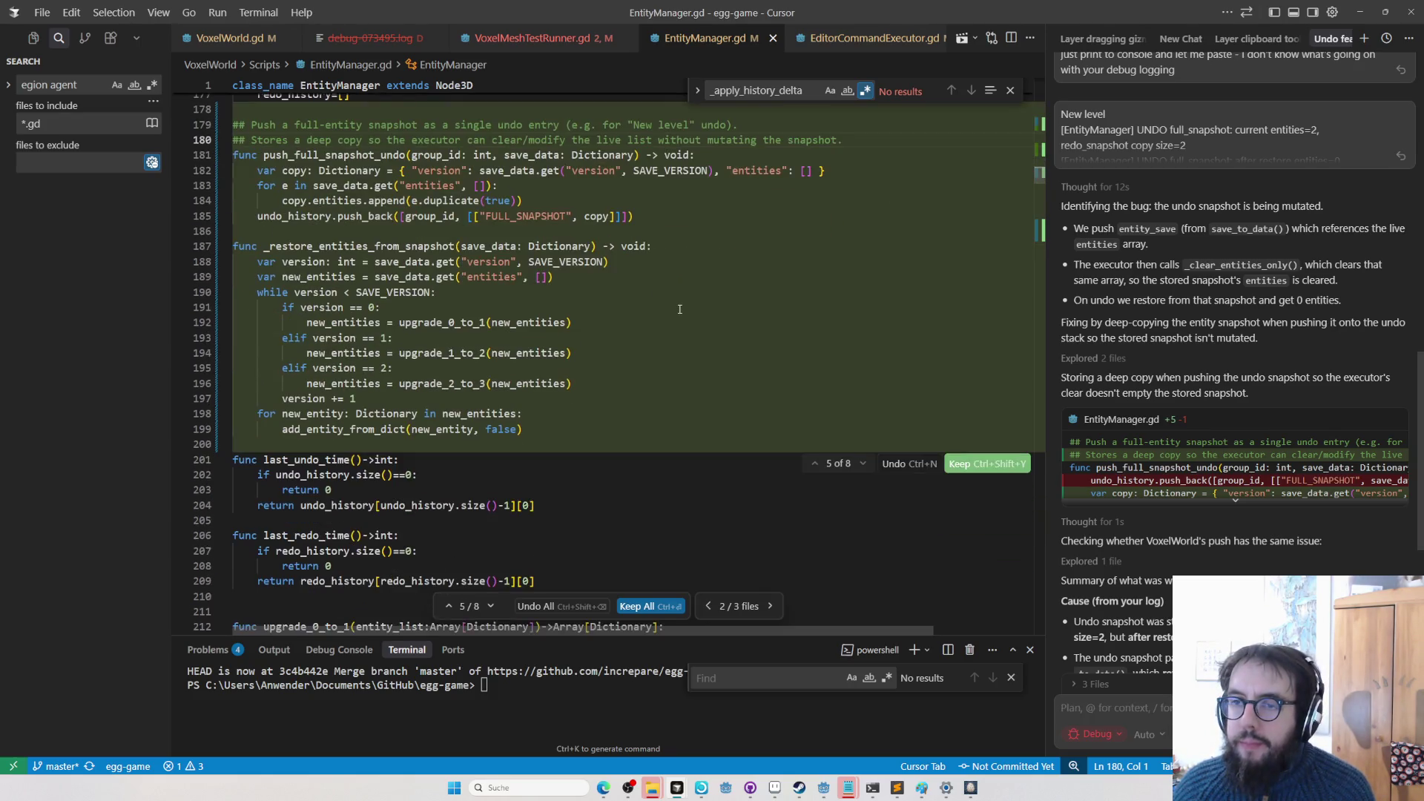
pyautogui.scroll(3, 679, 308)
pyautogui.scroll(-4, 679, 309)
pyautogui.scroll(-3, 1201, 401)
pyautogui.scroll(5, 1209, 446)
pyautogui.scroll(1, 481, 294)
pyautogui.scroll(10, 481, 294)
pyautogui.scroll(-20, 799, 255)
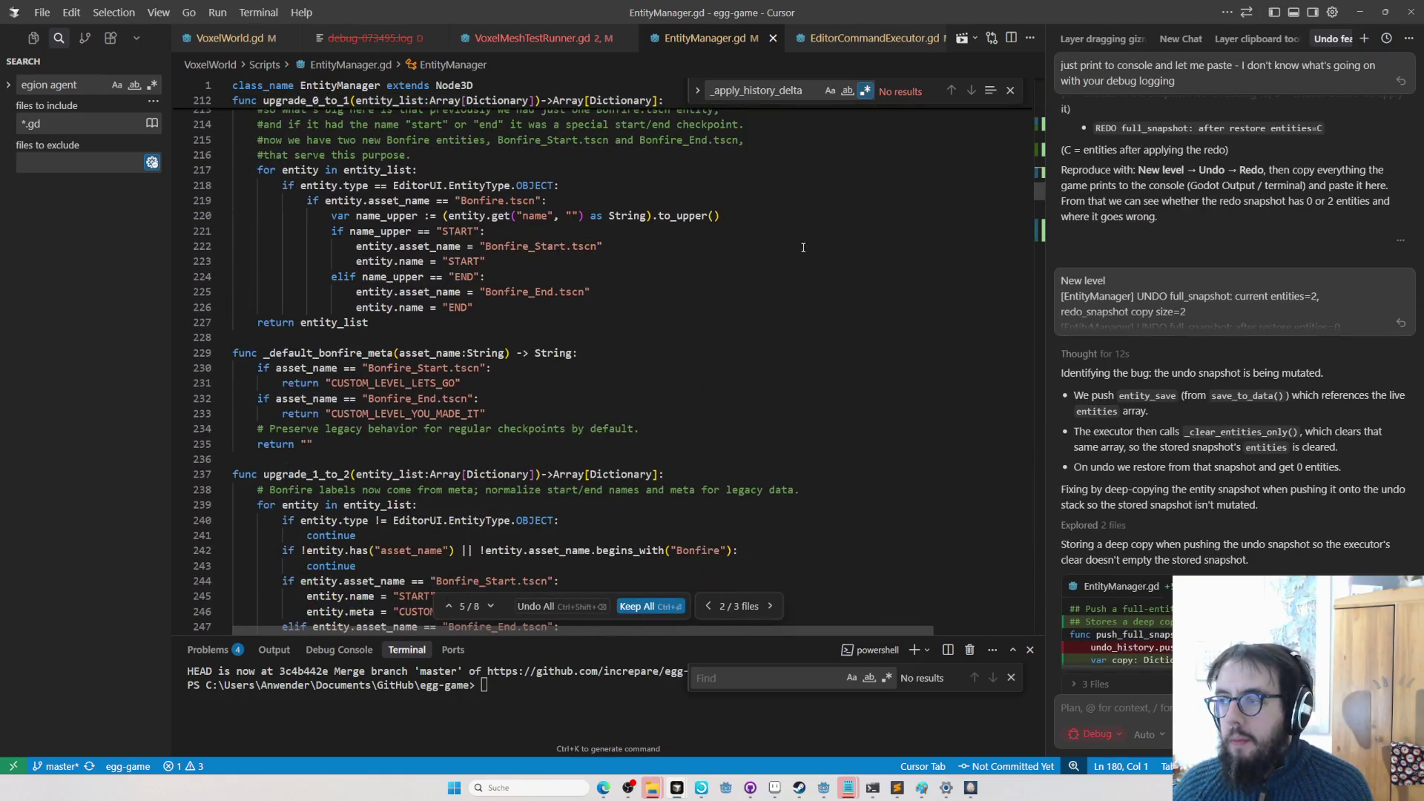
pyautogui.moveTo(1040, 194); pyautogui.dragTo(1044, 238)
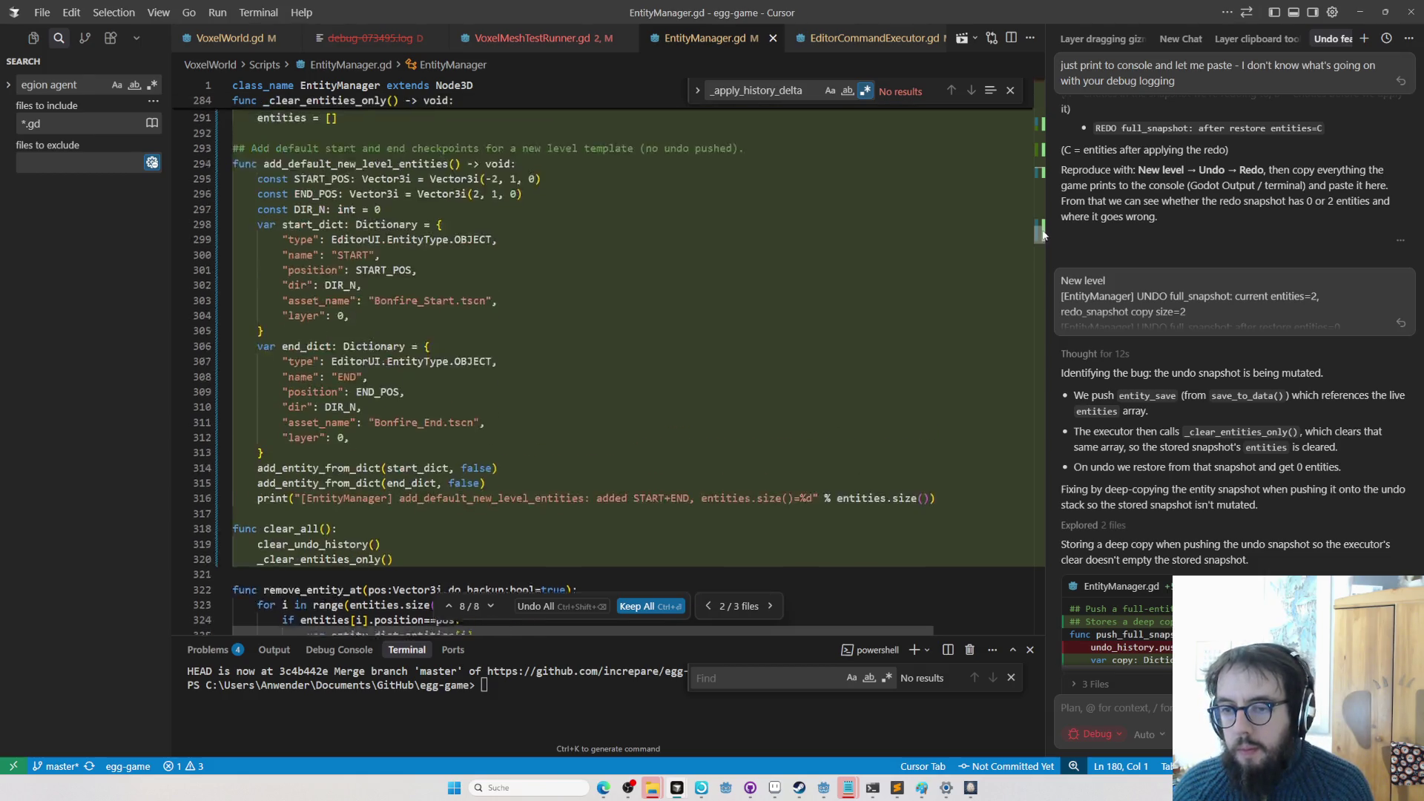
pyautogui.scroll(-2, 906, 286)
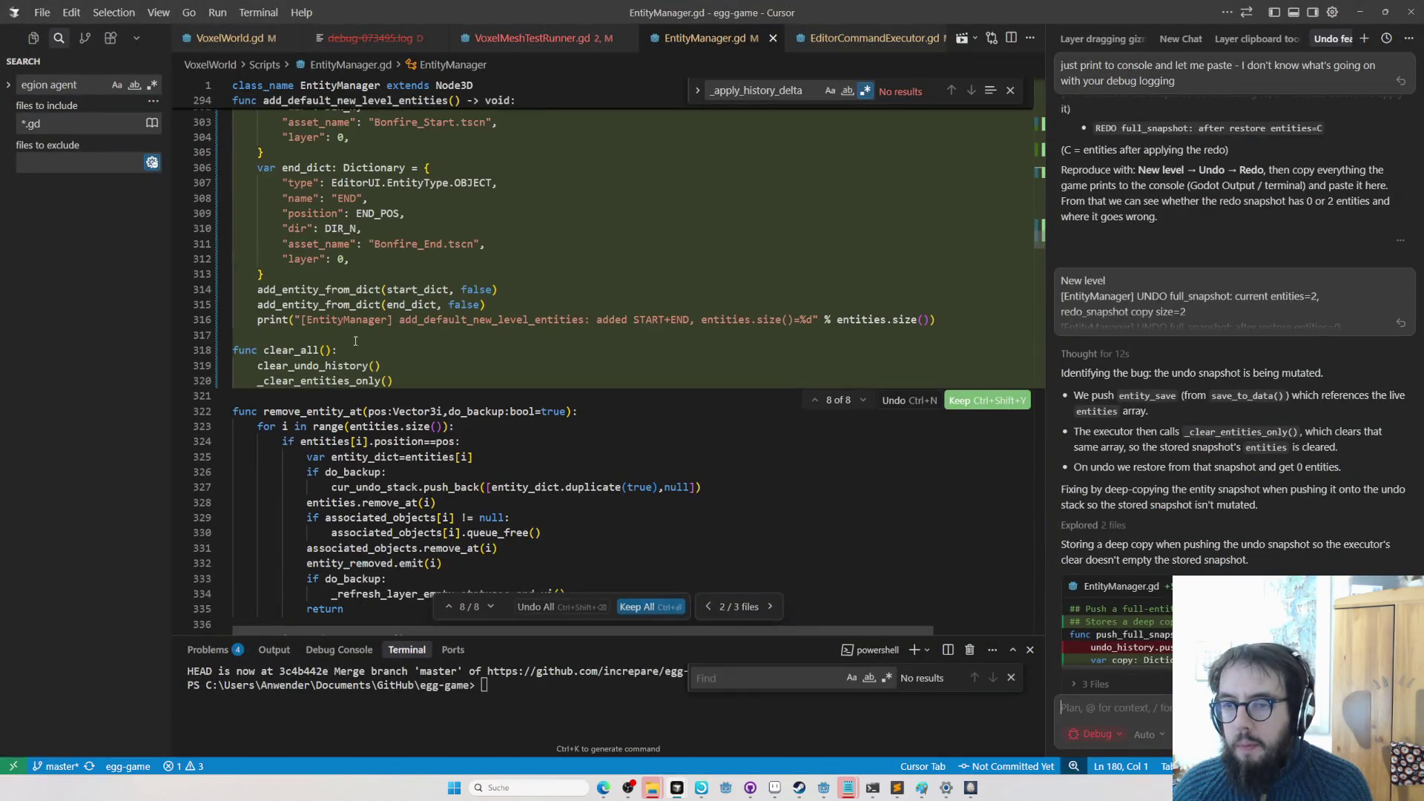
pyautogui.hotkey('alt', 'Tab')
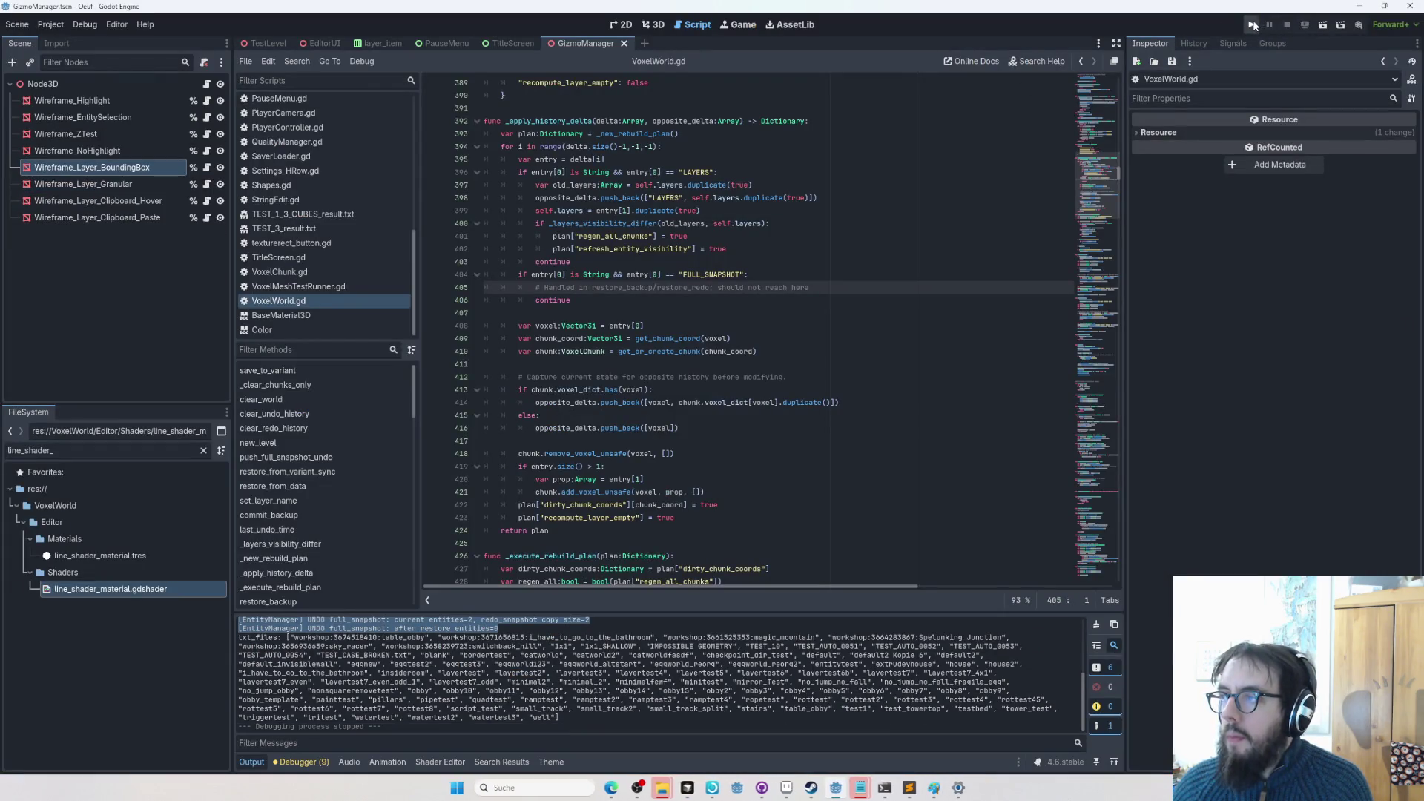
# Run the project and cycle New level undo/redo between the castle map and the empty platform
pyautogui.click(1251, 24)
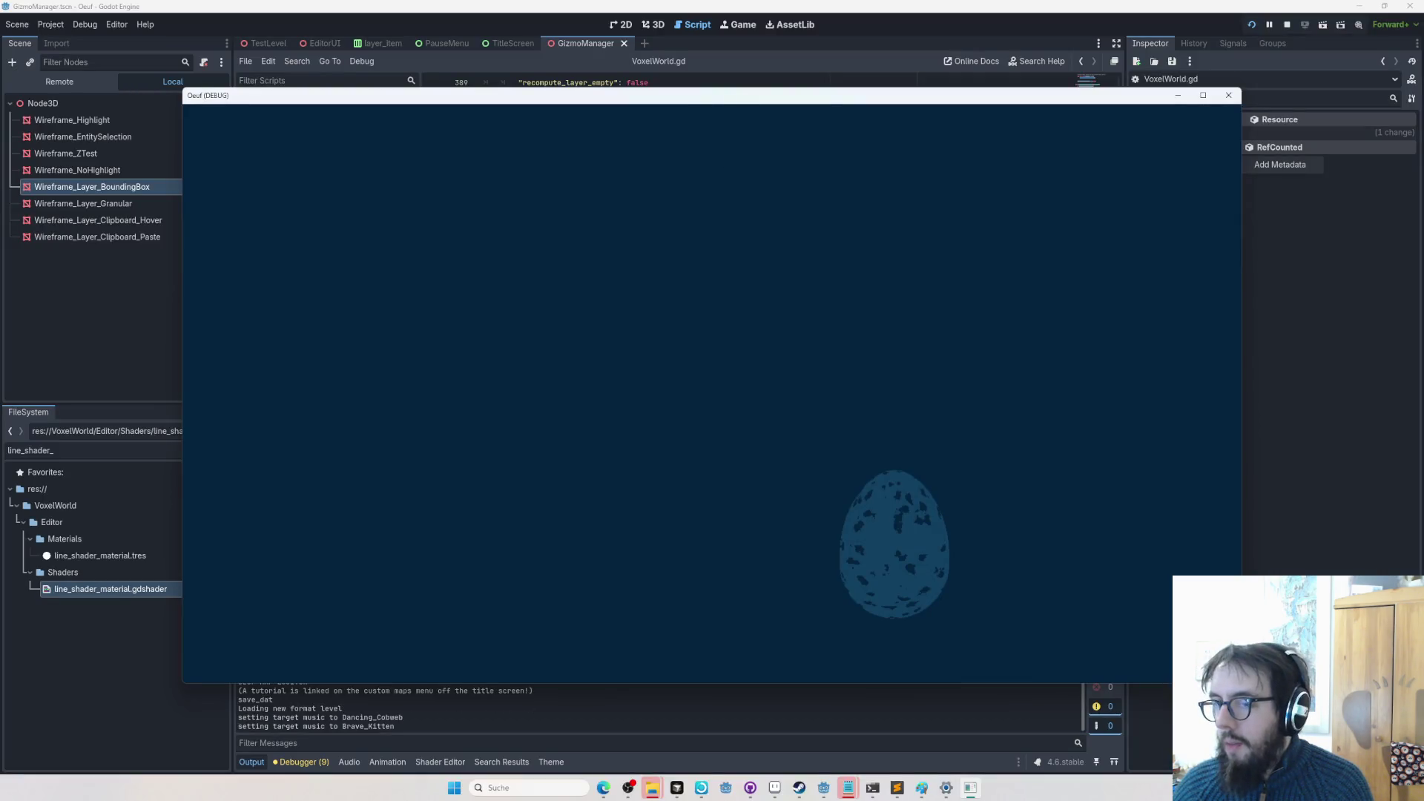
pyautogui.click(721, 379)
pyautogui.click(723, 385)
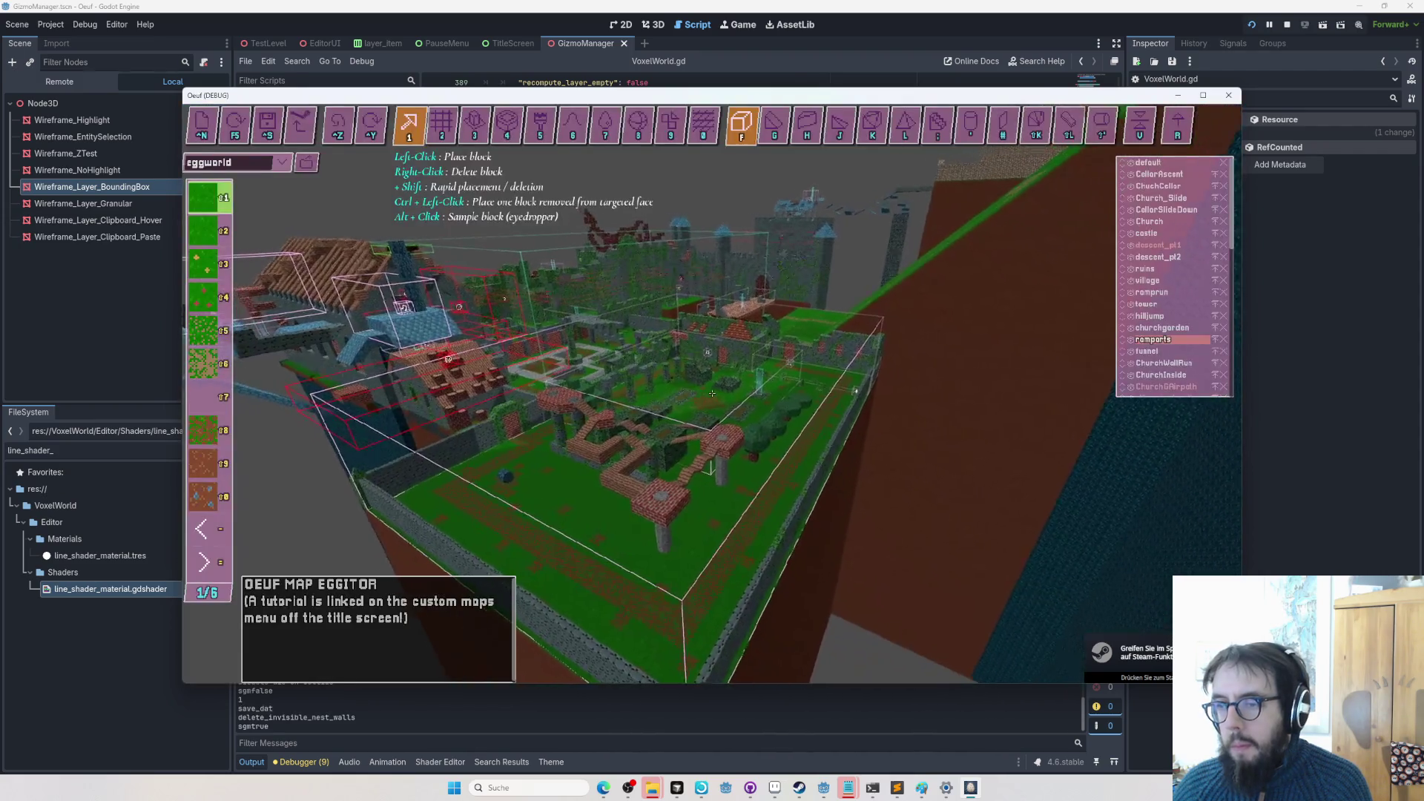
pyautogui.hotkey('ctrl', 'n')
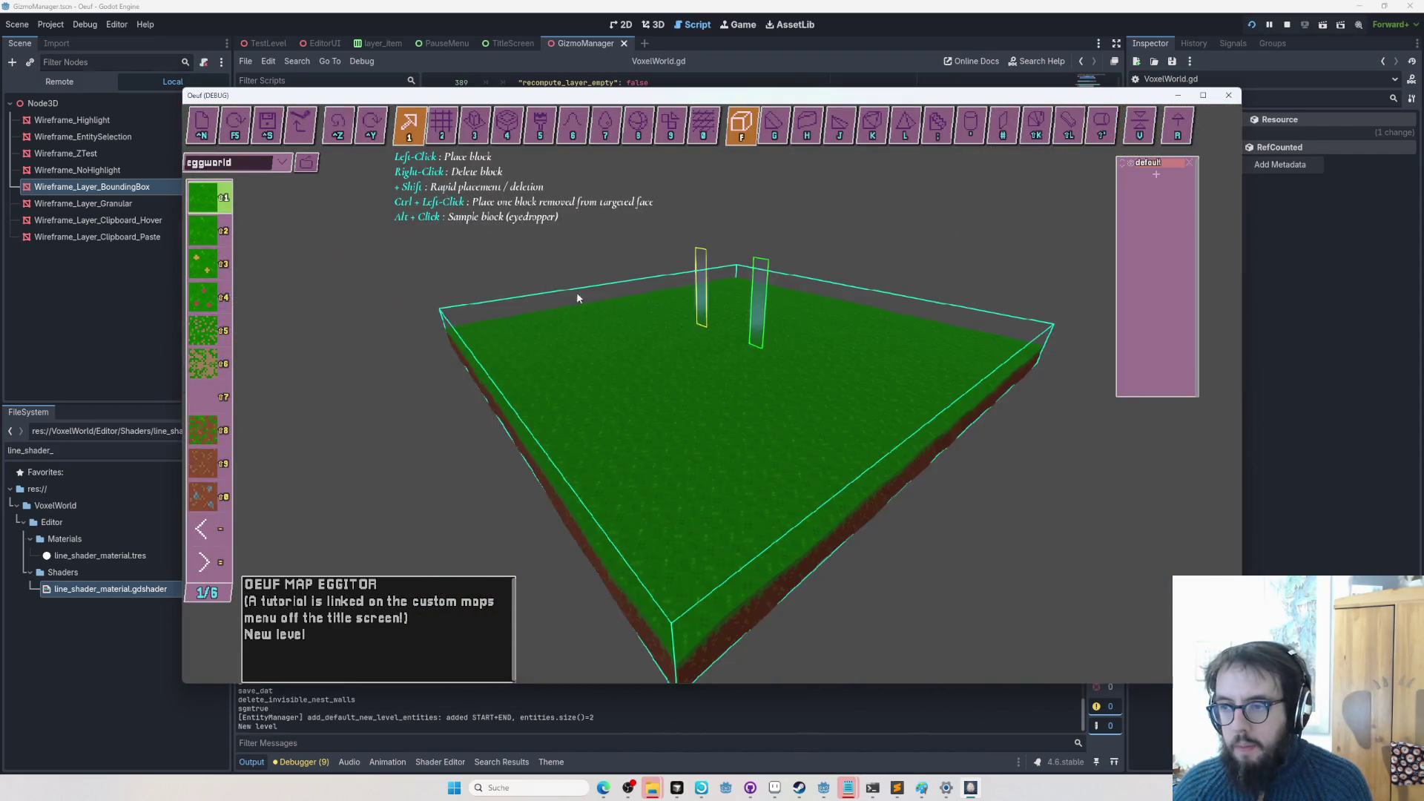
pyautogui.hotkey('ctrl', 'z')
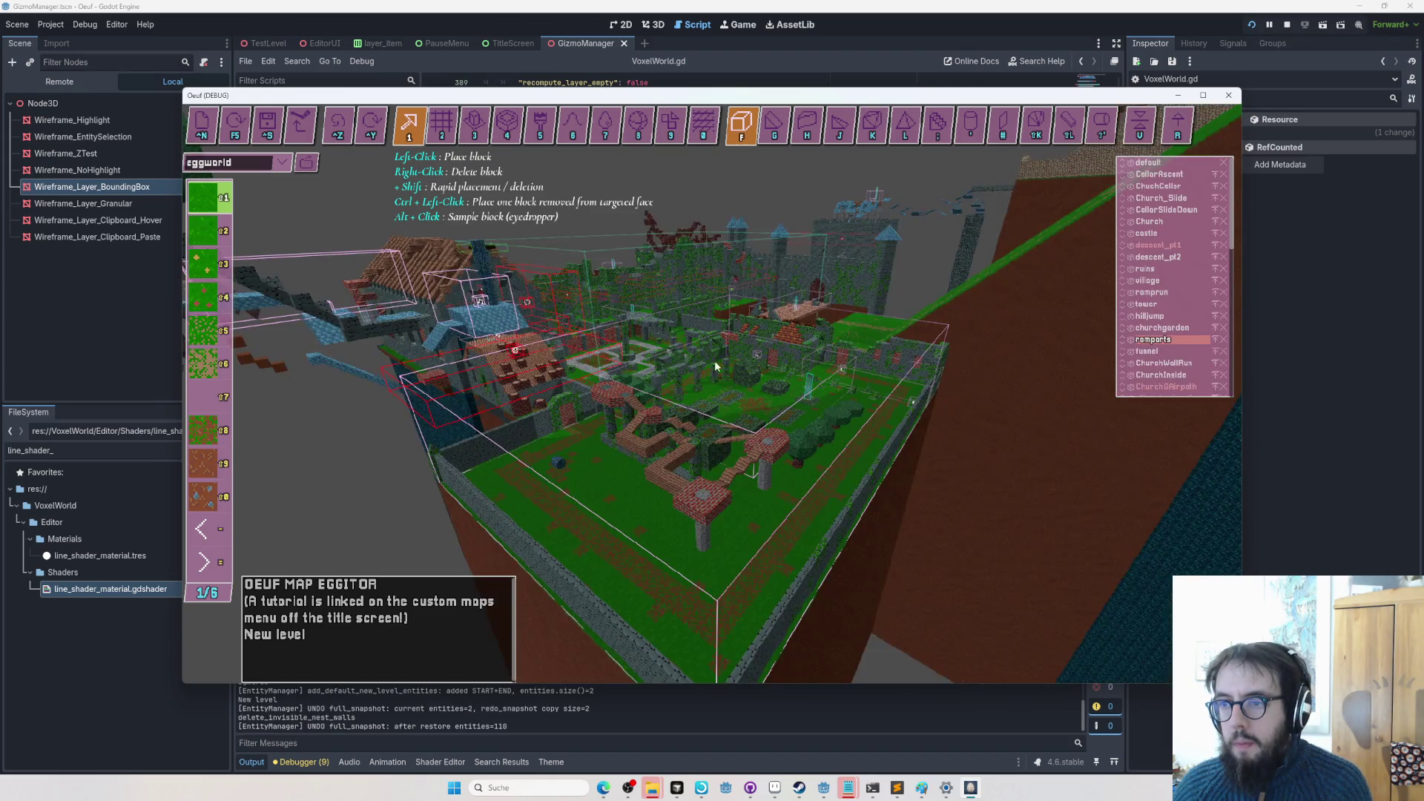
pyautogui.scroll(5, 694, 362)
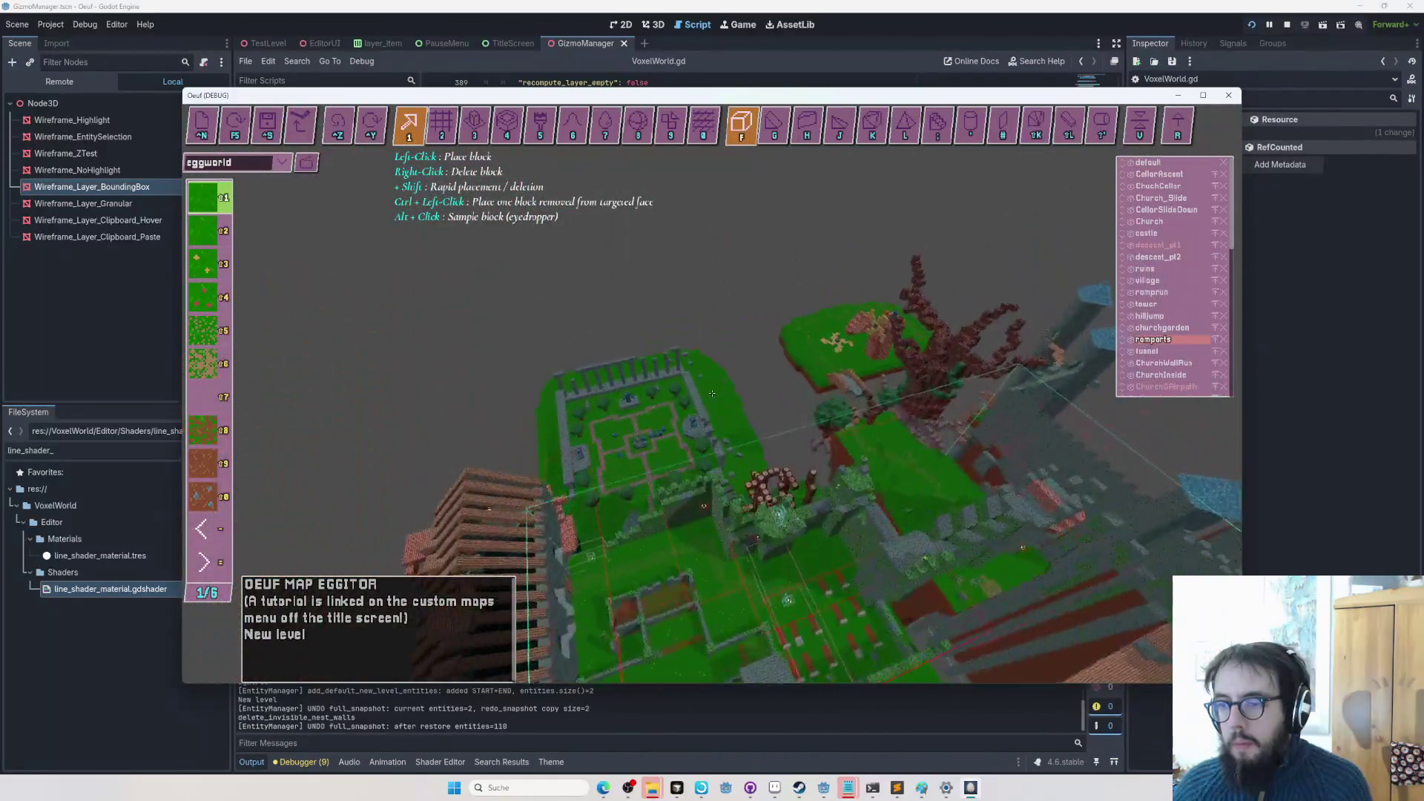
pyautogui.scroll(6, 712, 393)
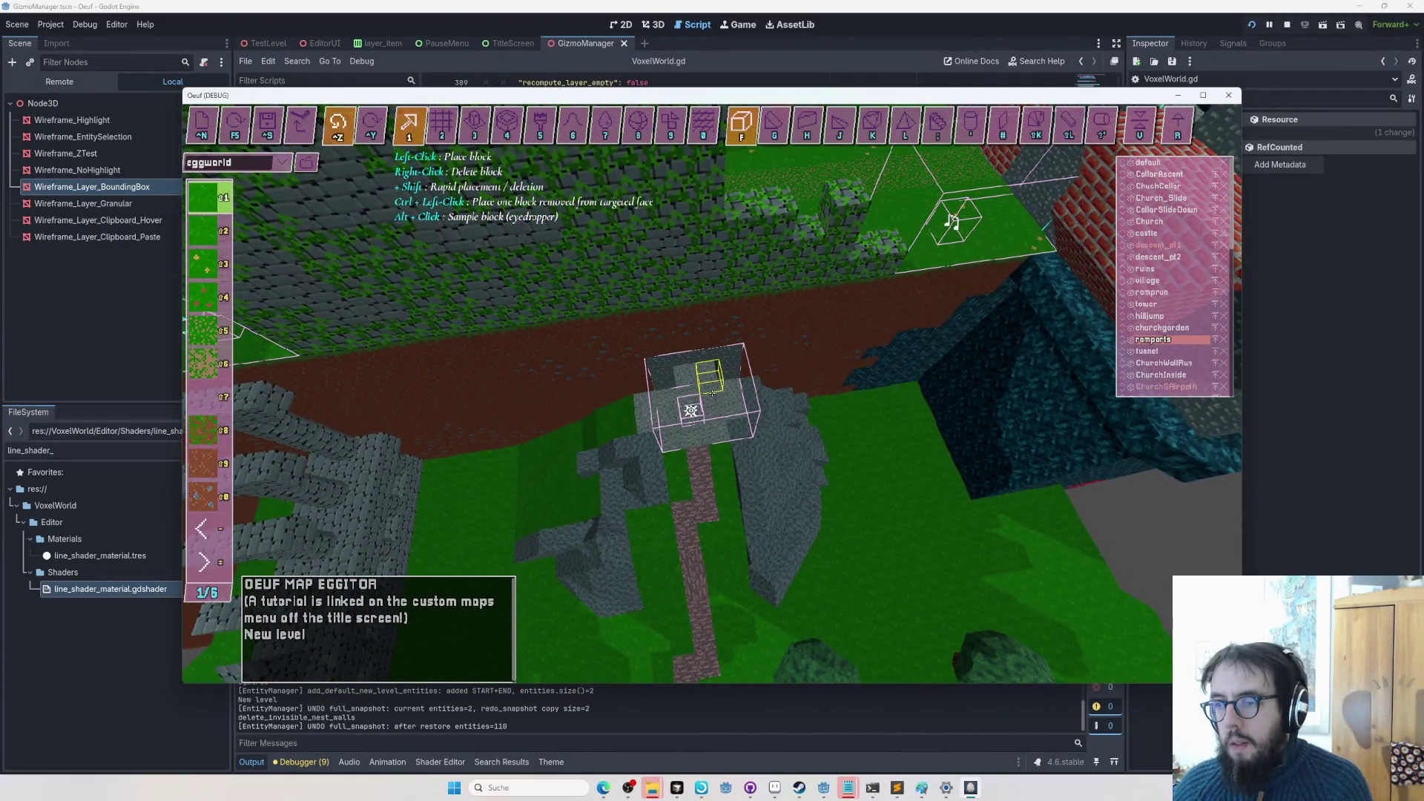
pyautogui.hotkey('ctrl', 'y')
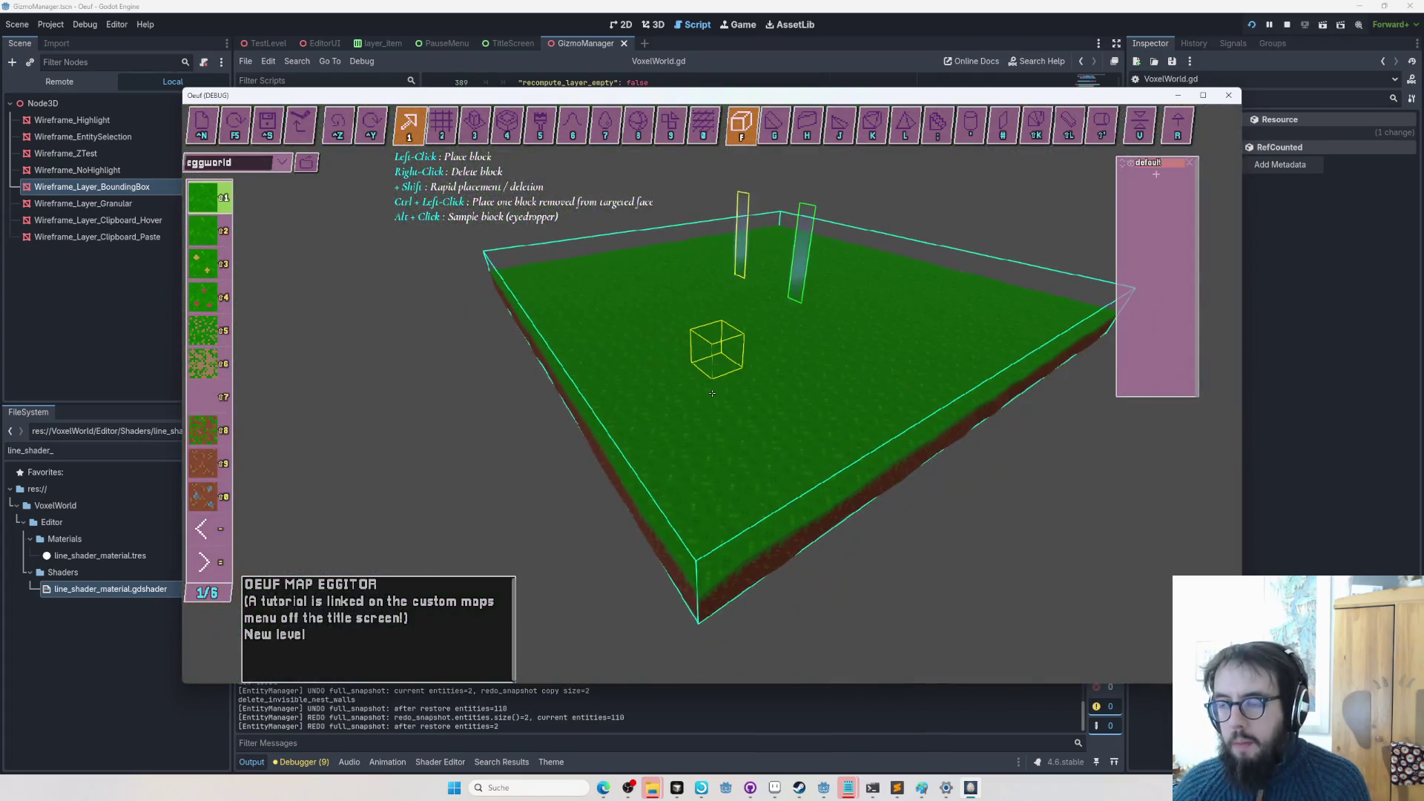
pyautogui.hotkey('ctrl', 'z')
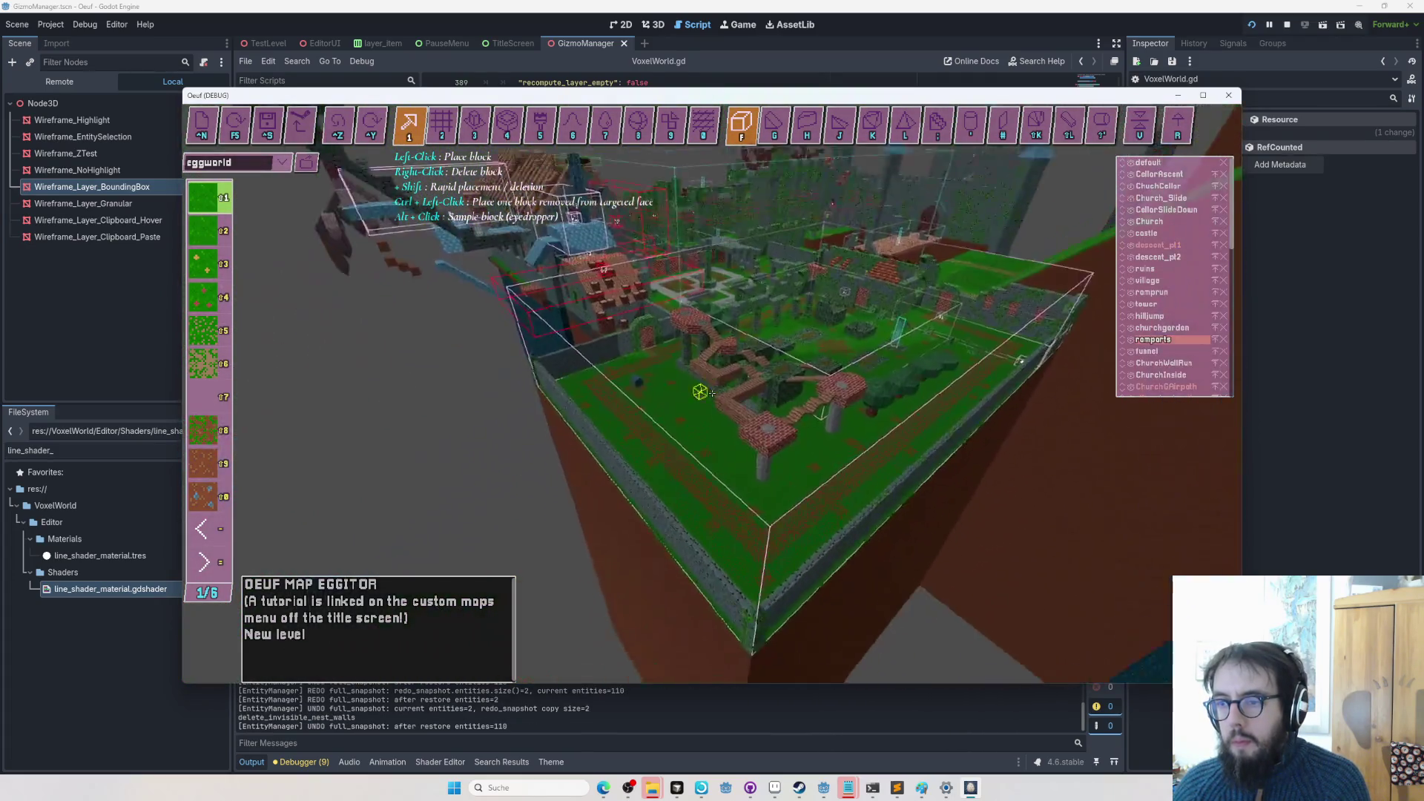
pyautogui.hotkey('ctrl', 'y')
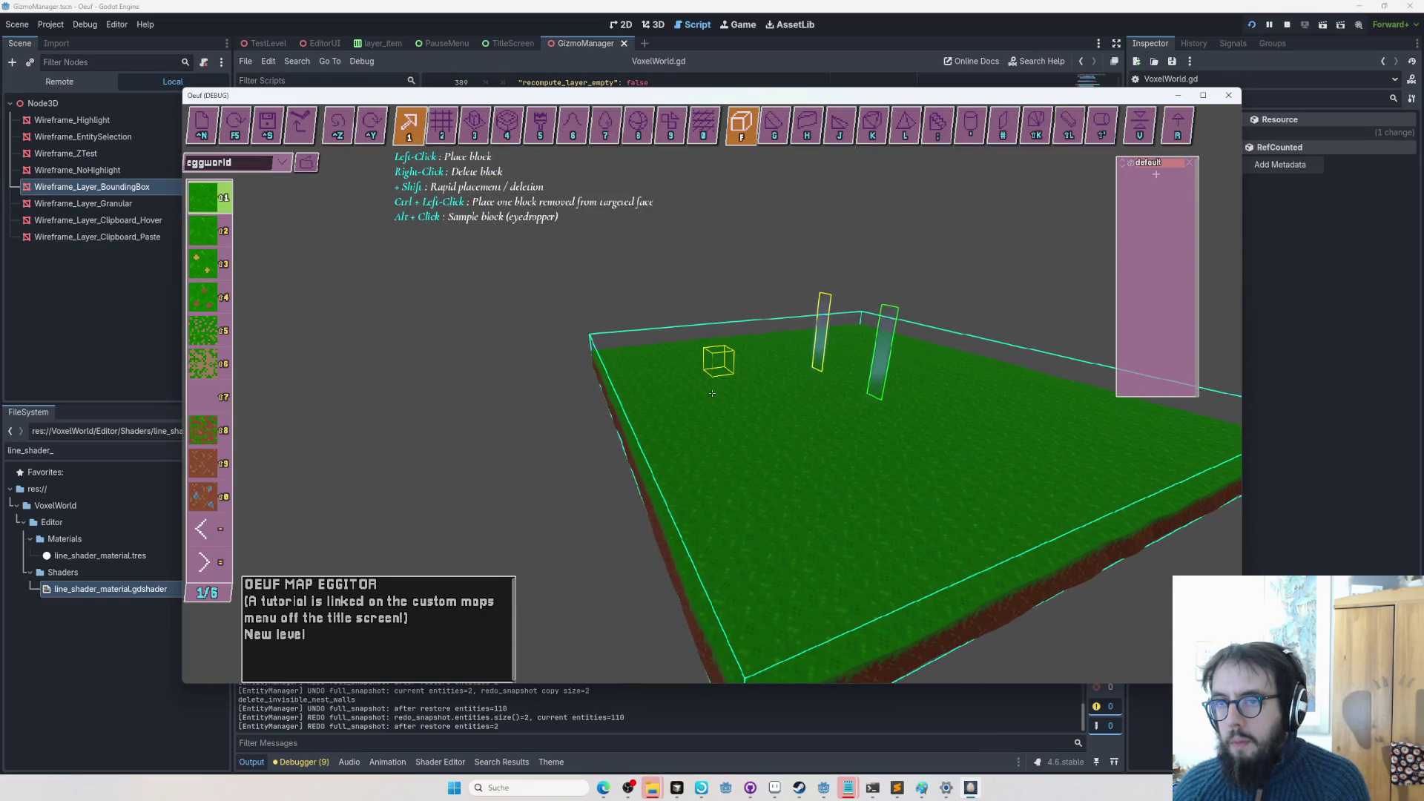
pyautogui.hotkey('ctrl', 'z')
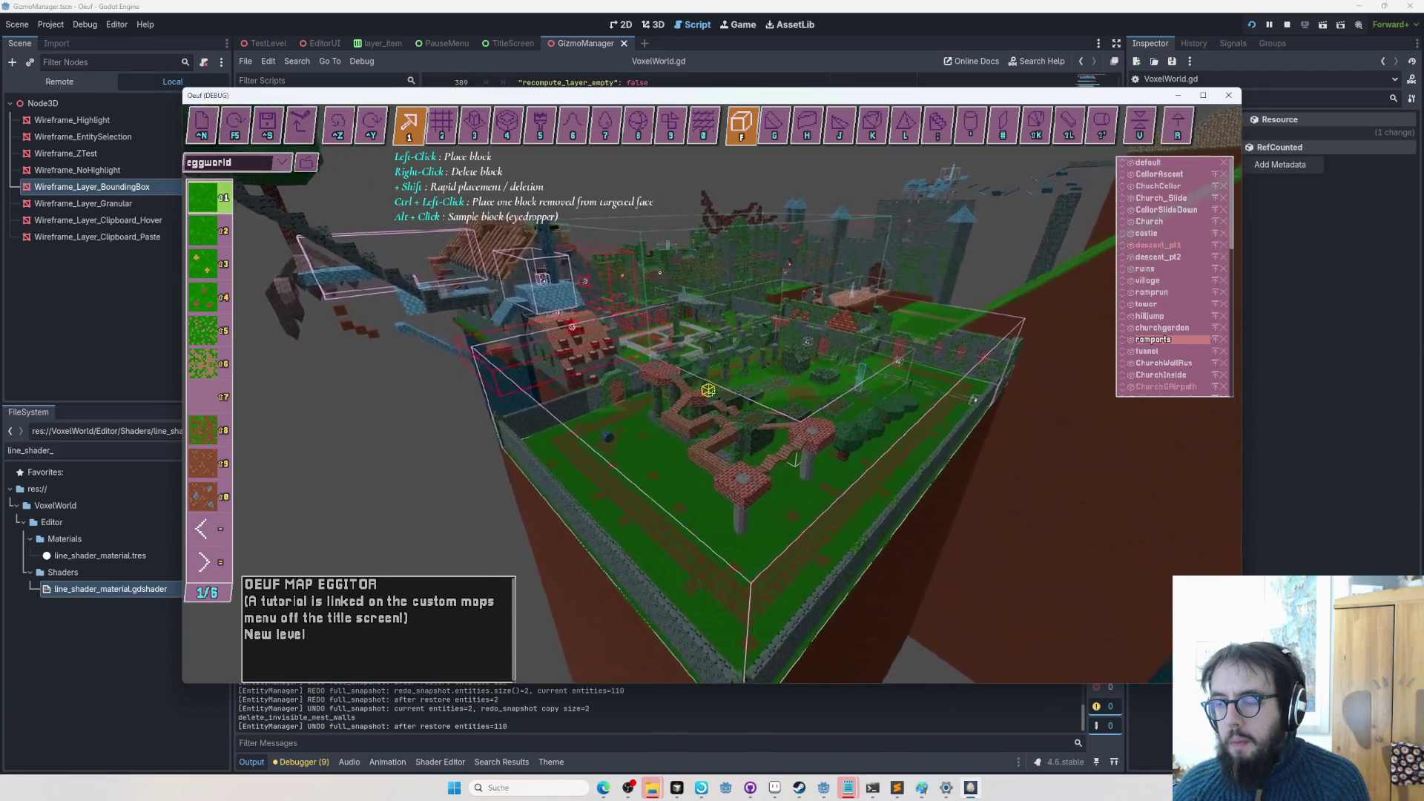
pyautogui.hotkey('ctrl', 'y')
# Place a dirt block, then undo and redo it, hitting the restore_redo Vector3i/String error
pyautogui.click(712, 393)
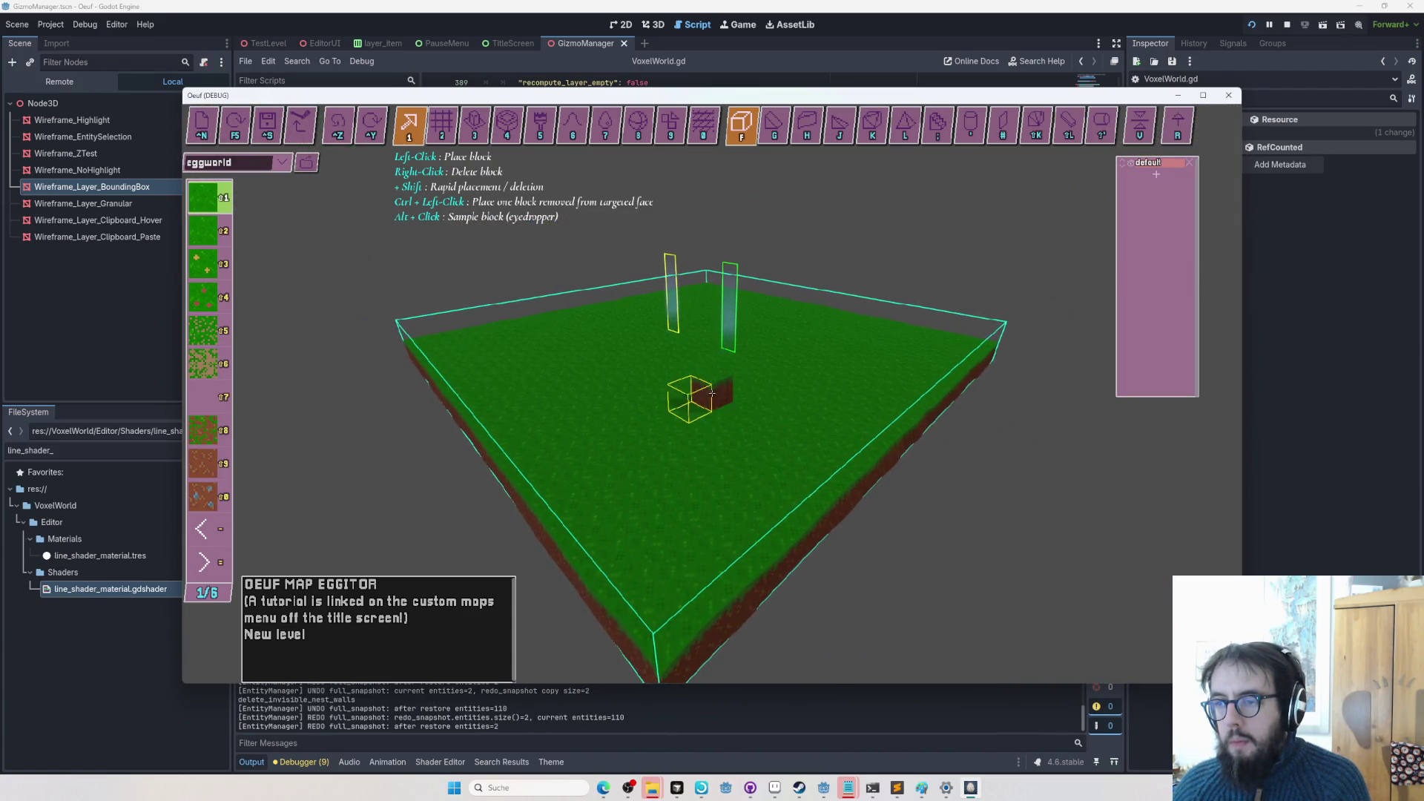
pyautogui.hotkey('ctrl', 'z')
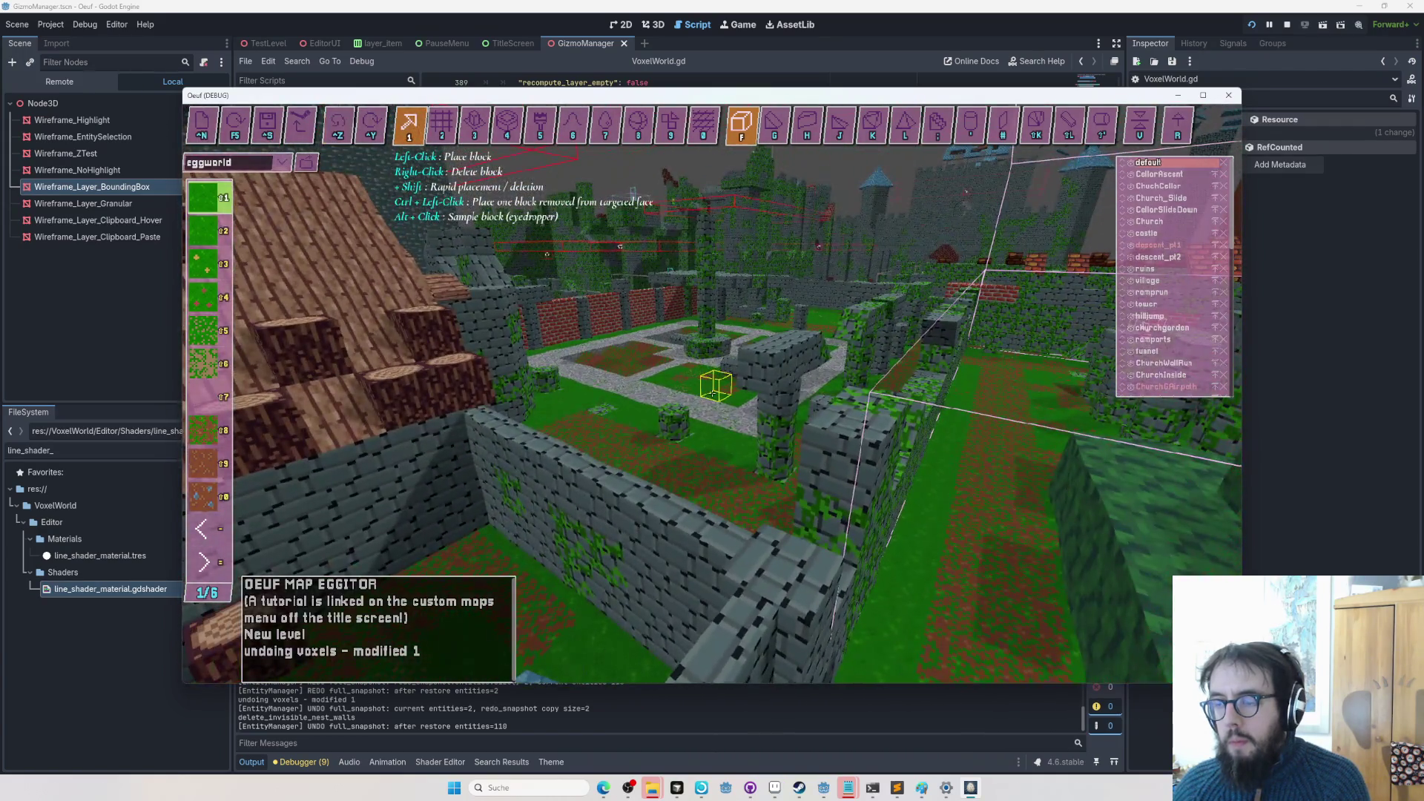
pyautogui.hotkey('ctrl', 'y')
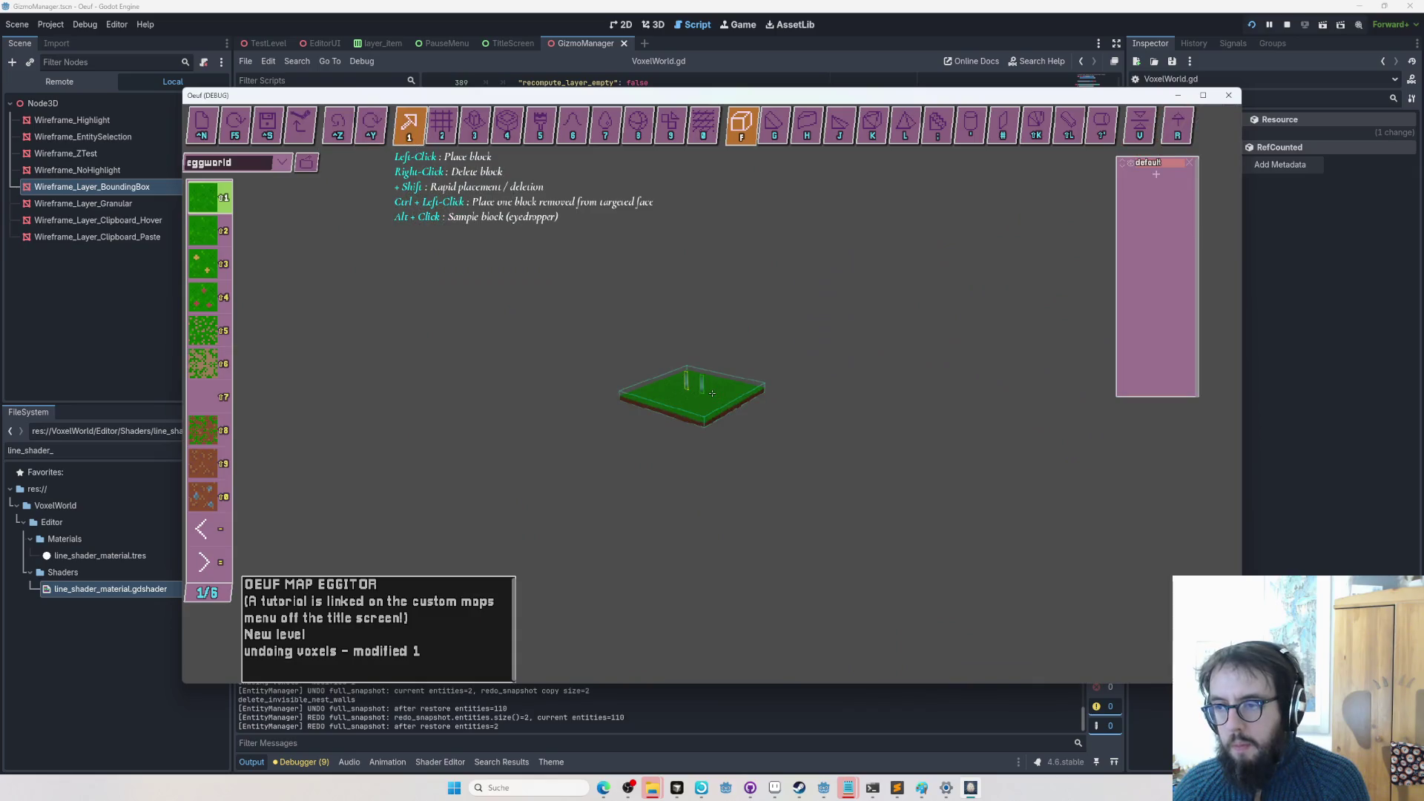
pyautogui.hotkey('alt', 'Tab')
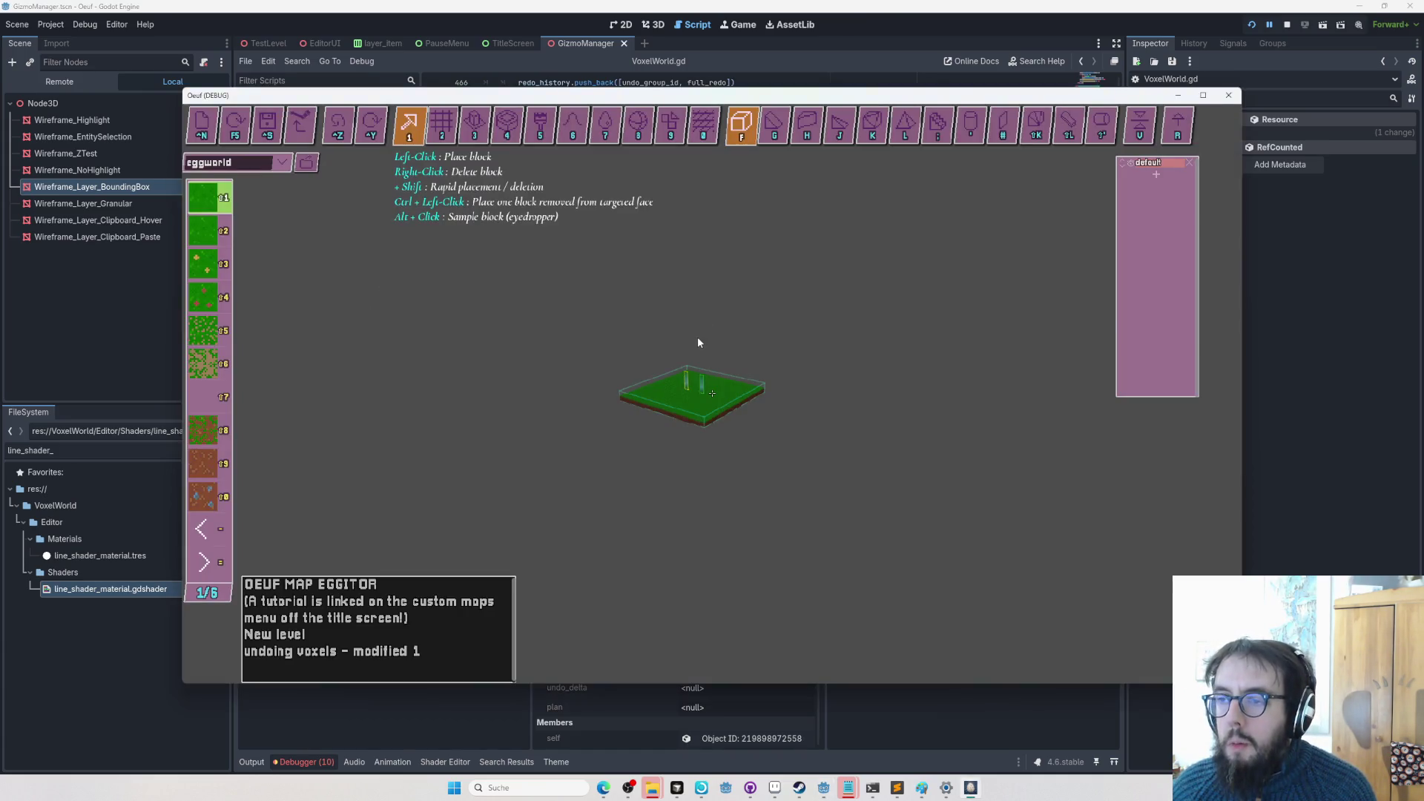
pyautogui.hotkey('alt', 'Tab')
pyautogui.hotkey('alt', 'Tab')
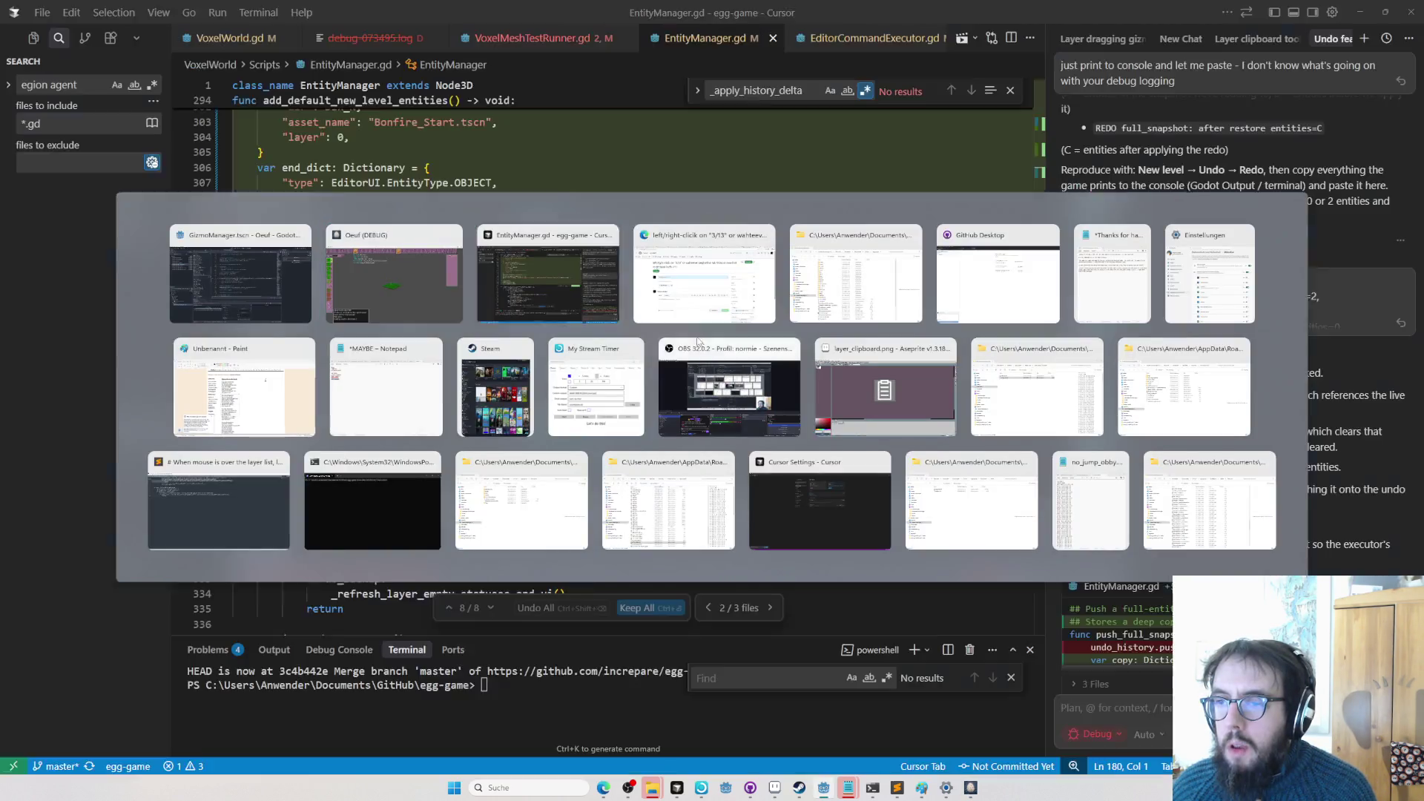
# Open VoxelWorld.gd at line 485, the full-snapshot redo check
pyautogui.hotkey('ctrl', 'p')
pyautogui.write('voxelworld')
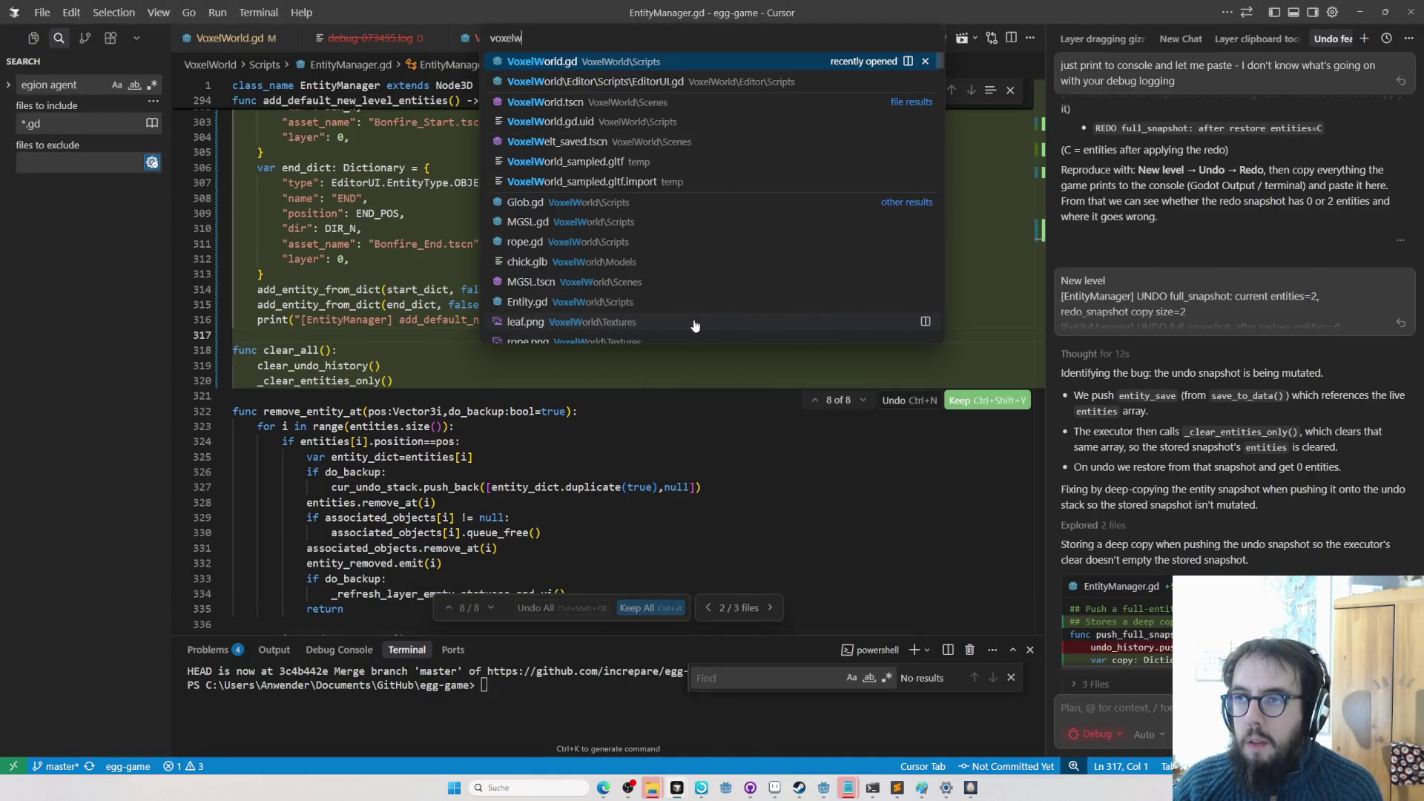
pyautogui.press('Return')
pyautogui.hotkey('ctrl', 'g')
pyautogui.write('485')
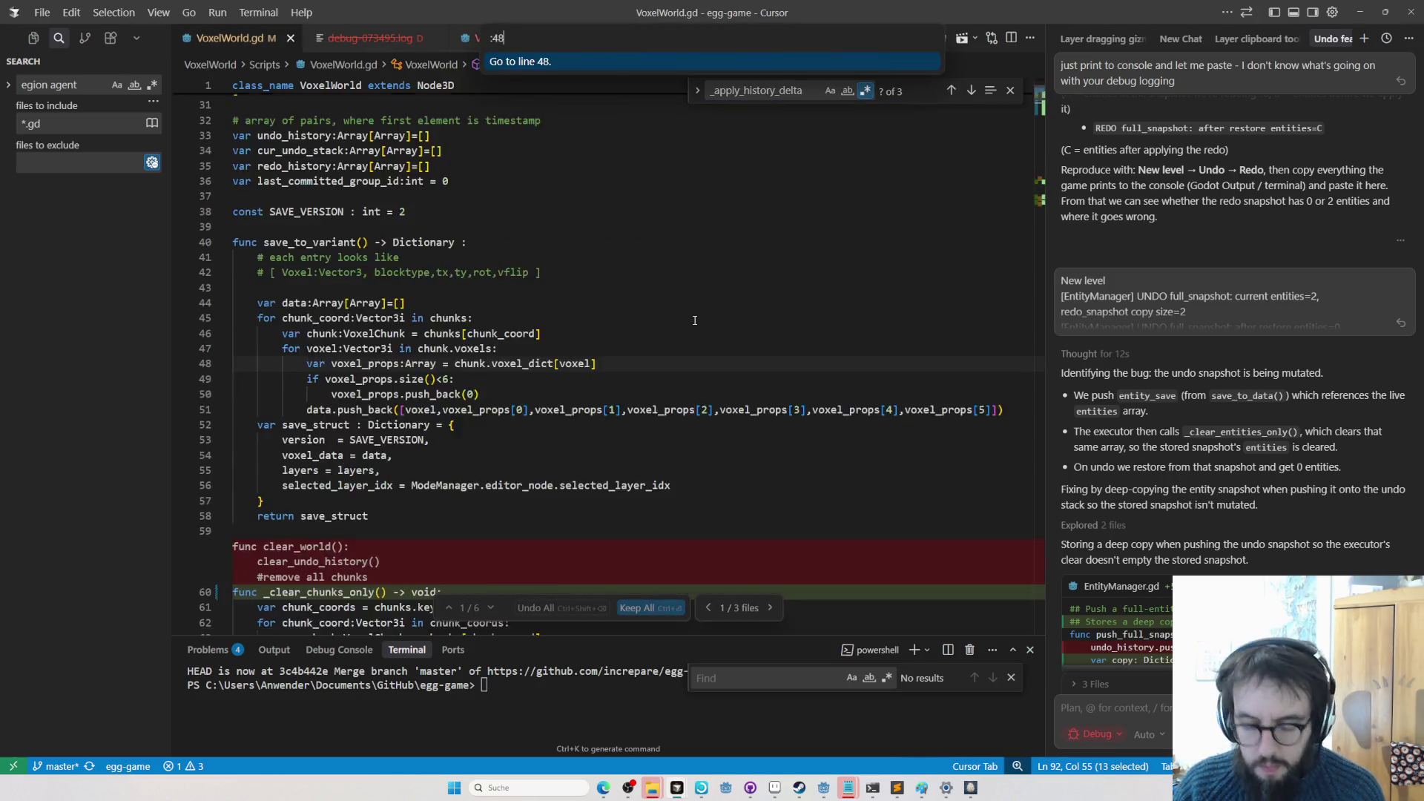
pyautogui.press('Return')
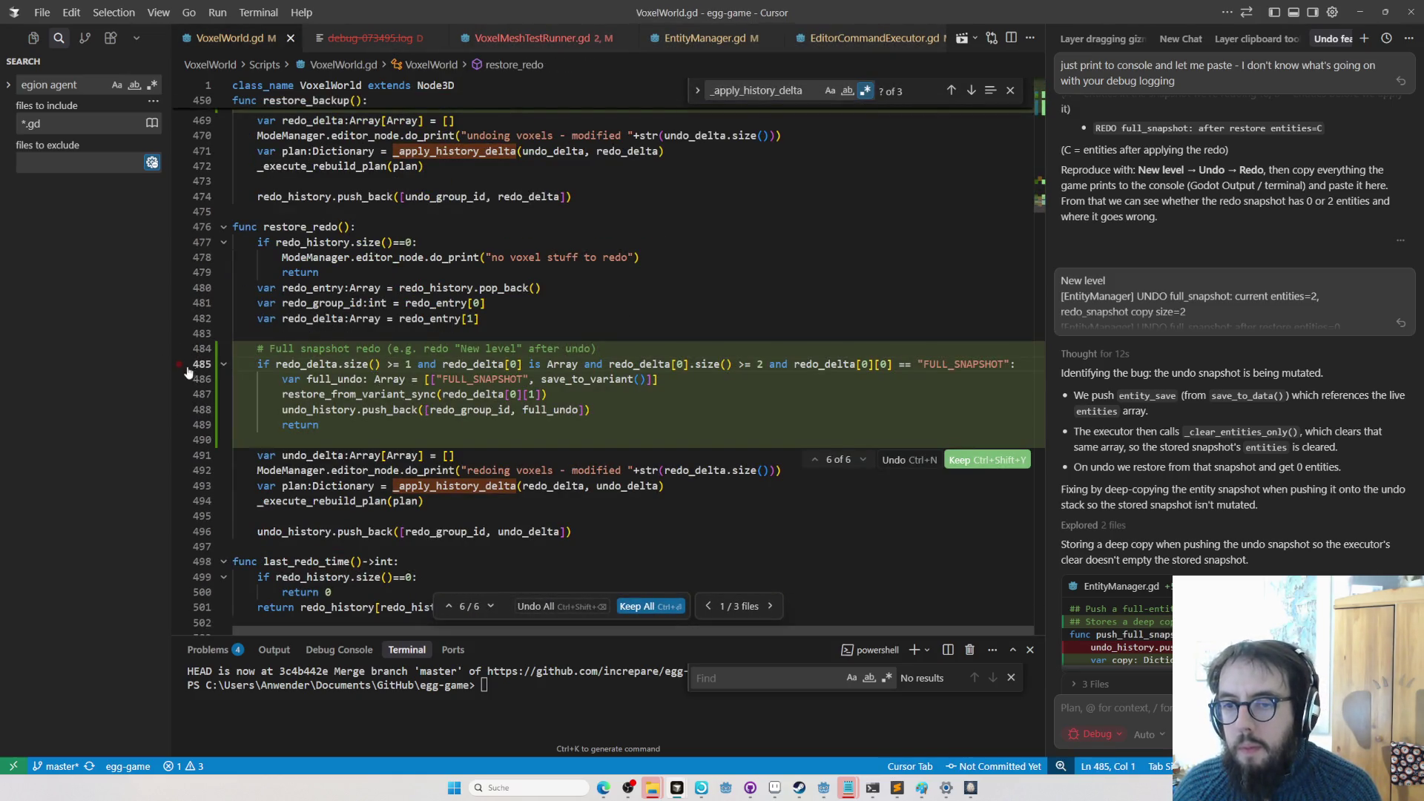
# Add the line 485 symbol to the agent chat and paste the Invalid operands error
pyautogui.rightClick(267, 365)
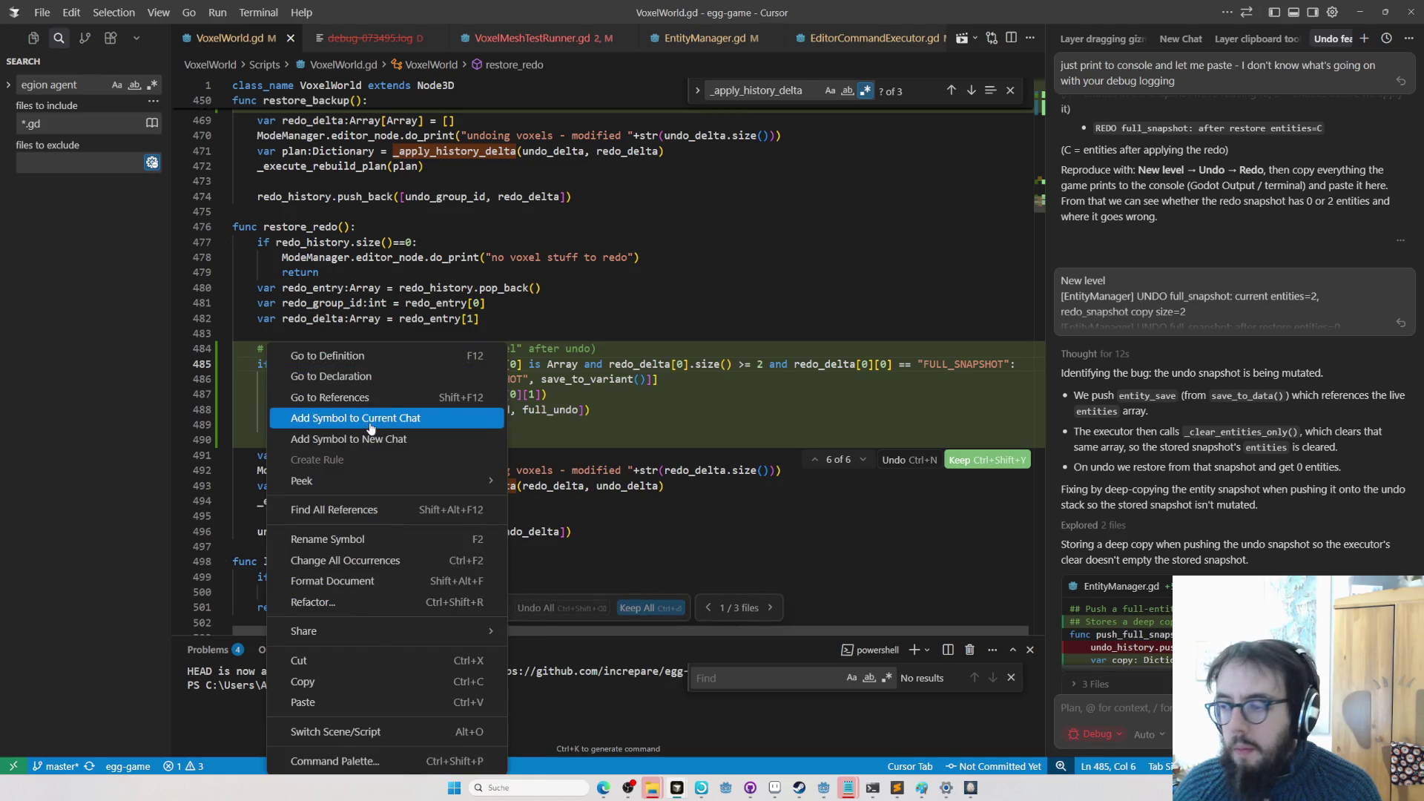
pyautogui.click(364, 414)
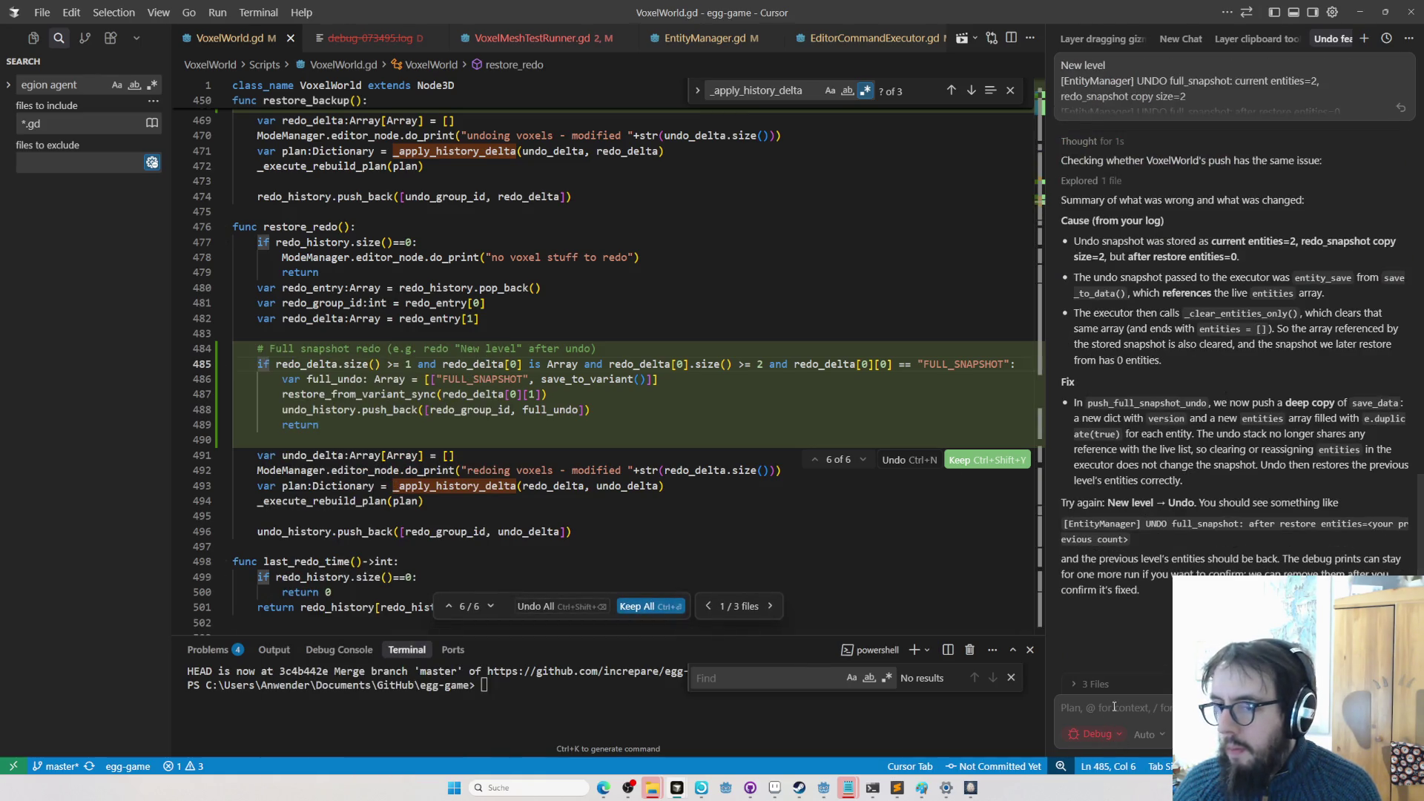
pyautogui.hotkey('ctrl', 'v')
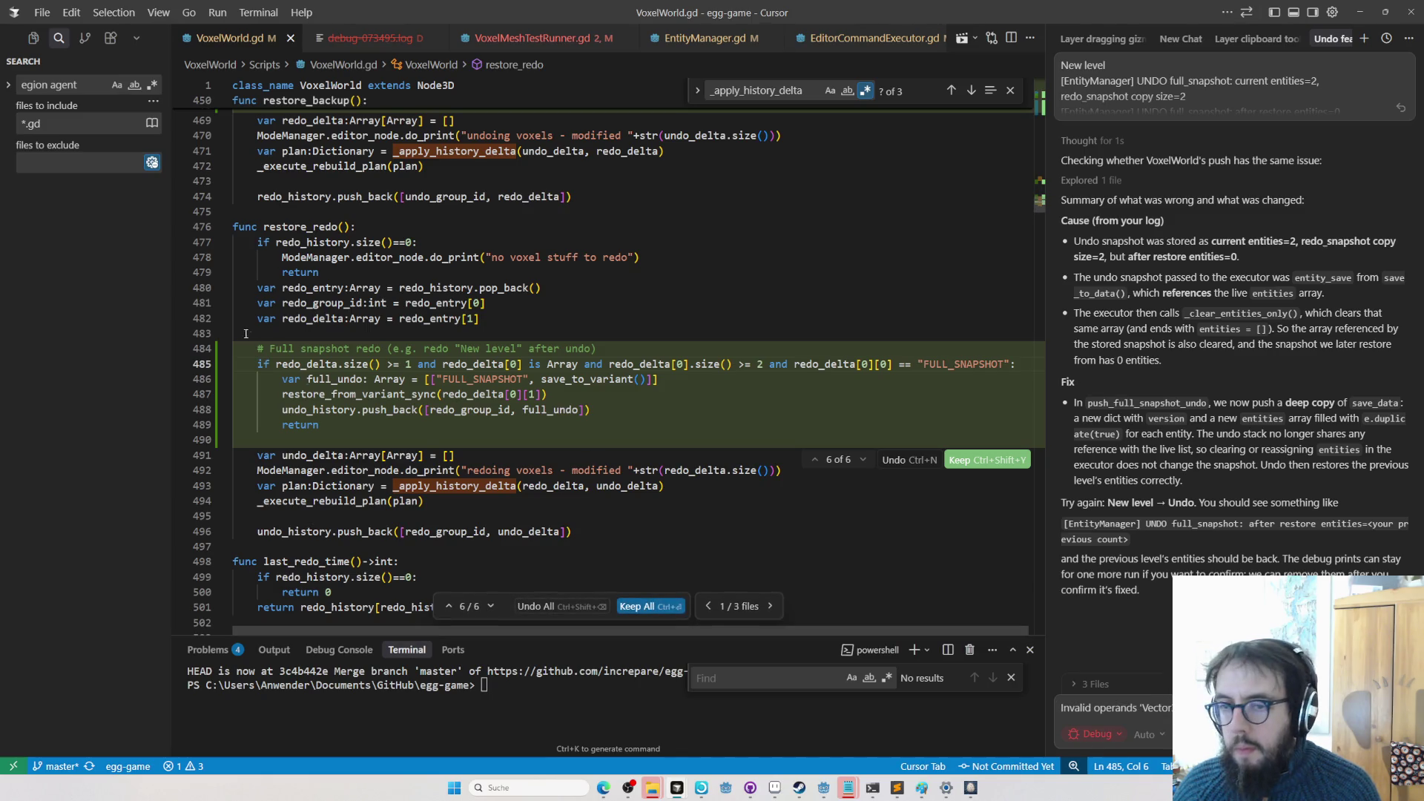
pyautogui.moveTo(258, 363); pyautogui.dragTo(945, 365)
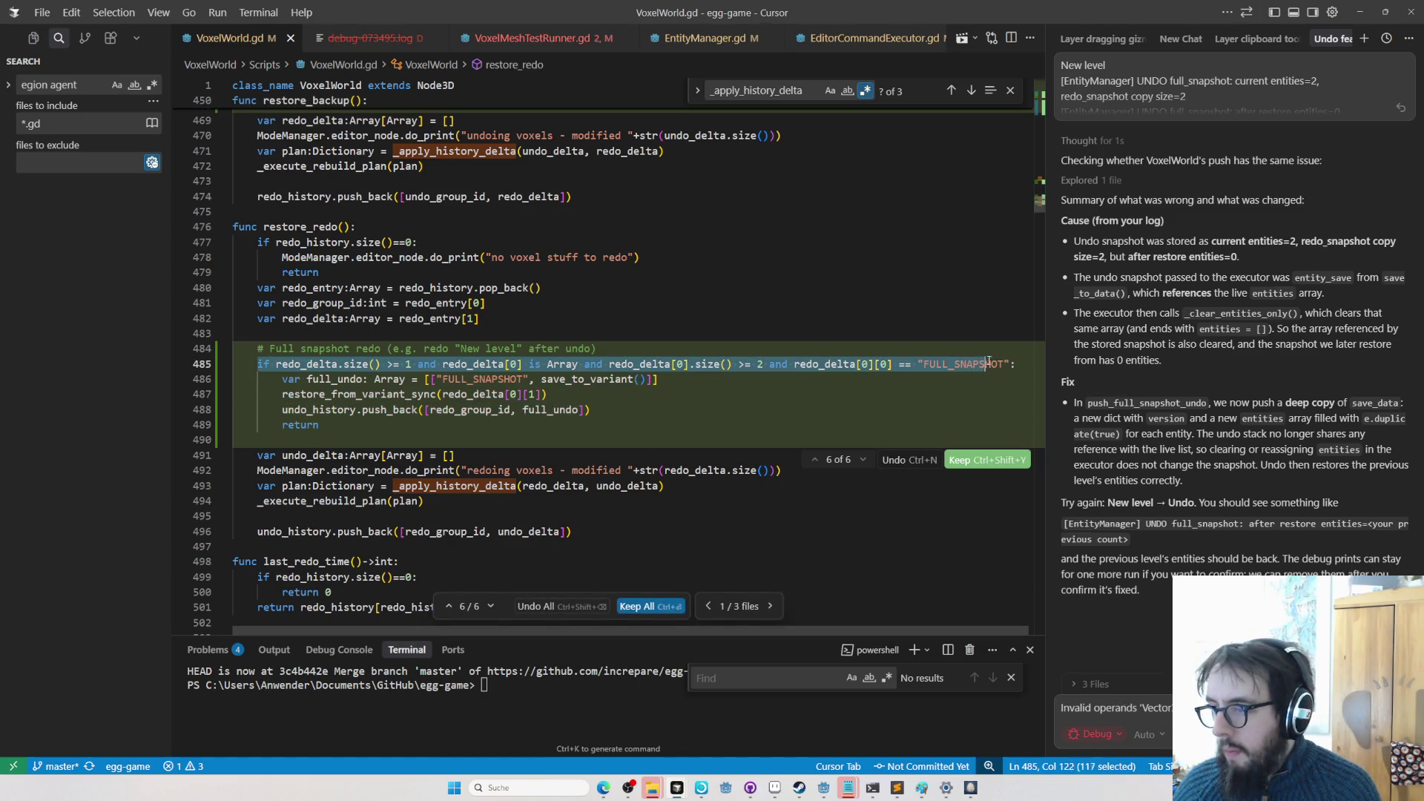
pyautogui.hotkey('ctrl', 'l')
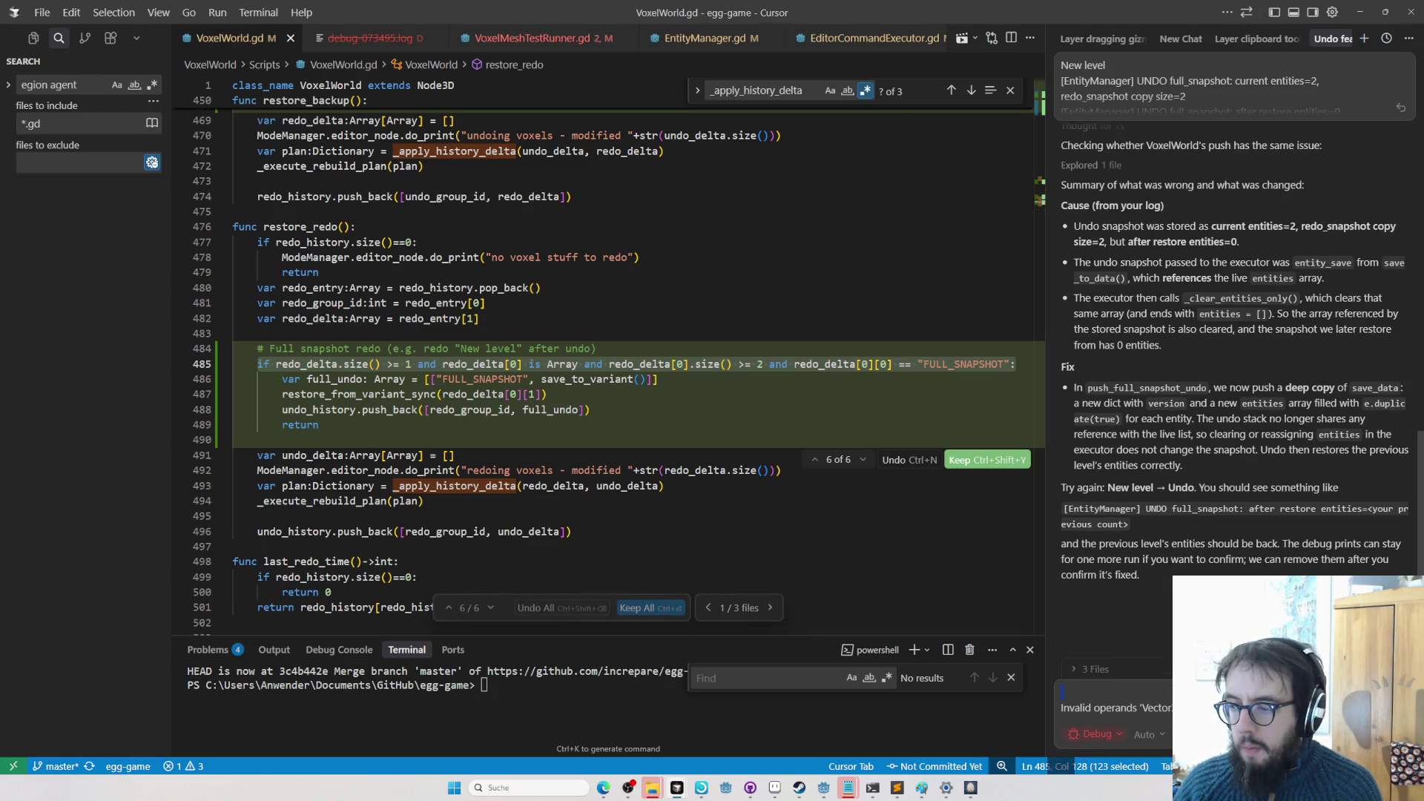
pyautogui.hotkey('ctrl', 'v')
pyautogui.press('BackSpace')
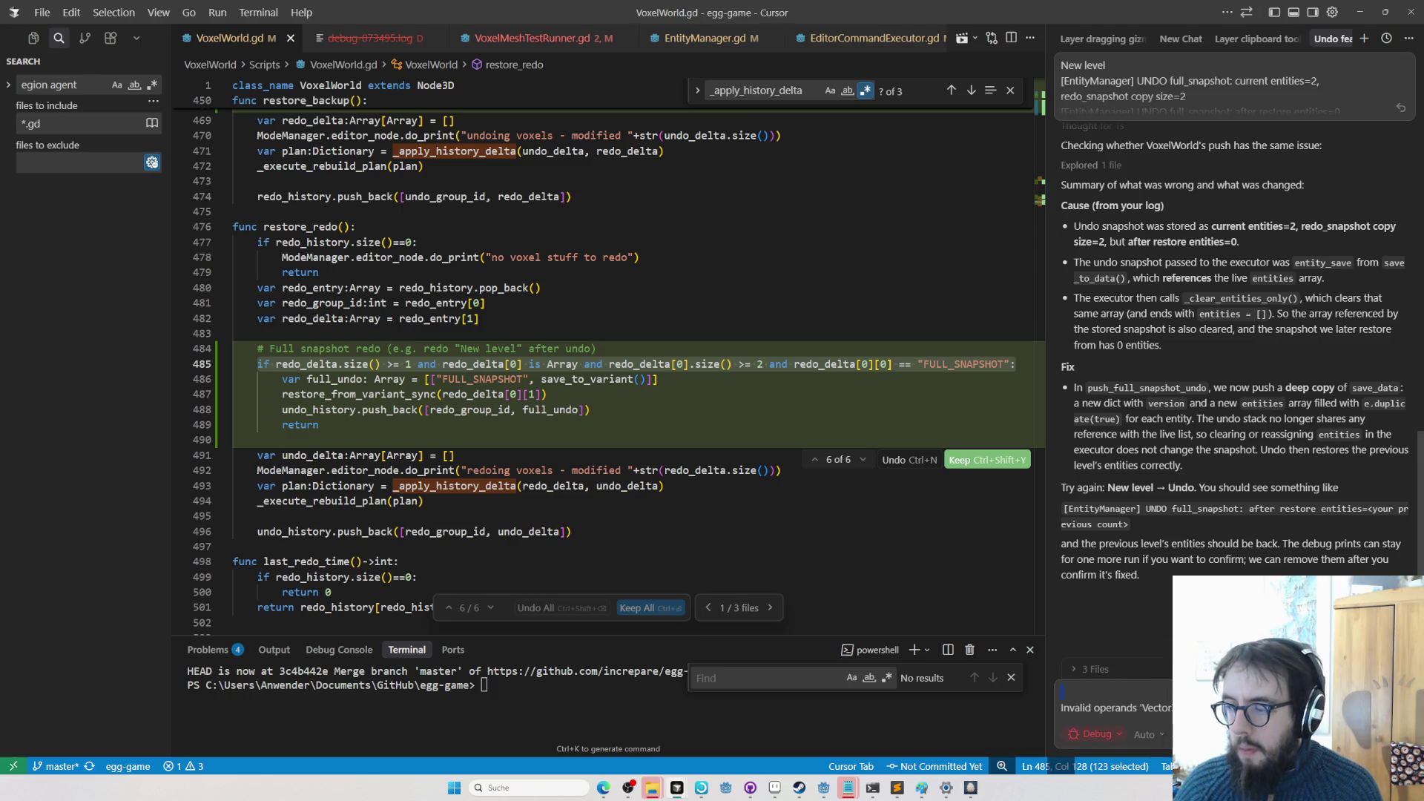
pyautogui.hotkey('alt', 'Tab')
pyautogui.hotkey('alt', 'Tab')
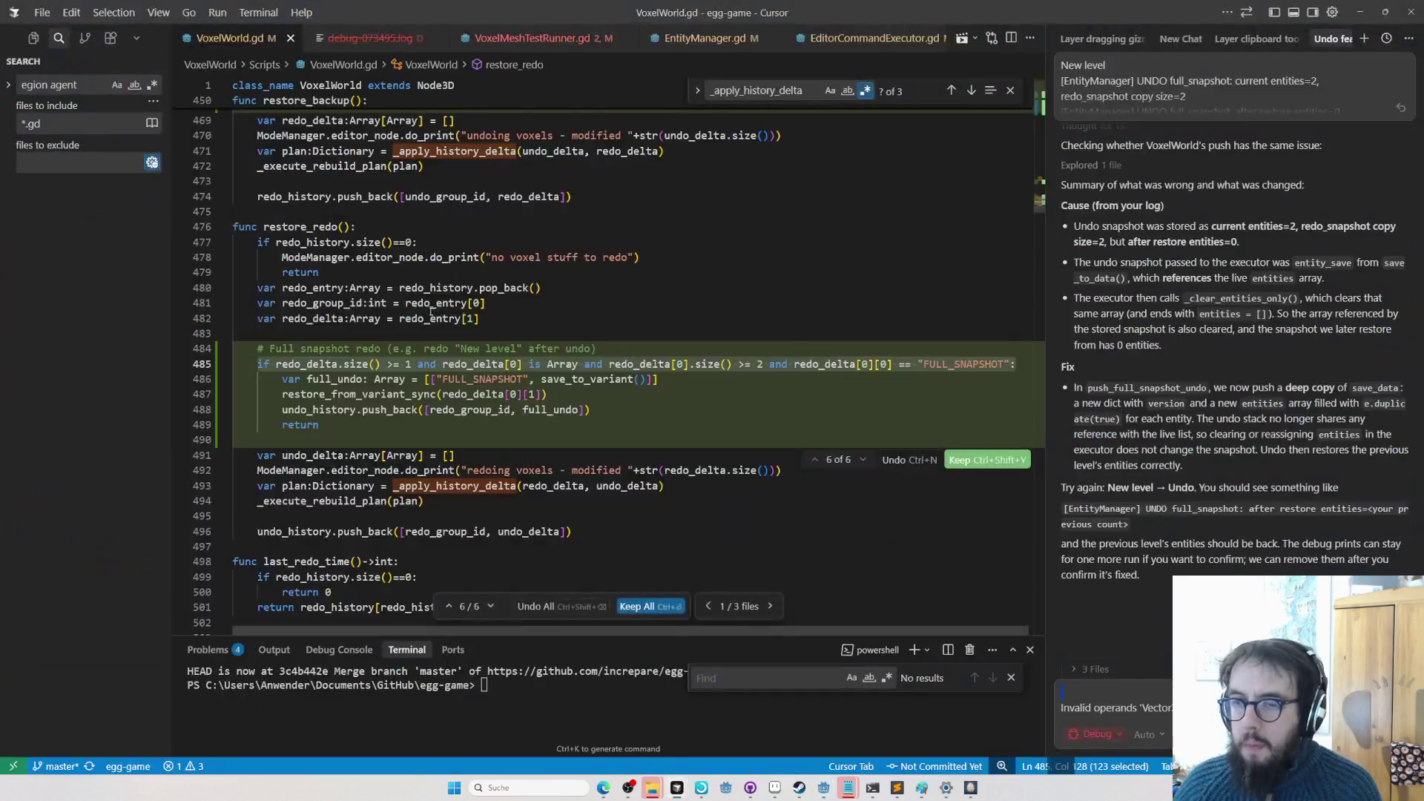
pyautogui.hotkey('alt', 'Tab')
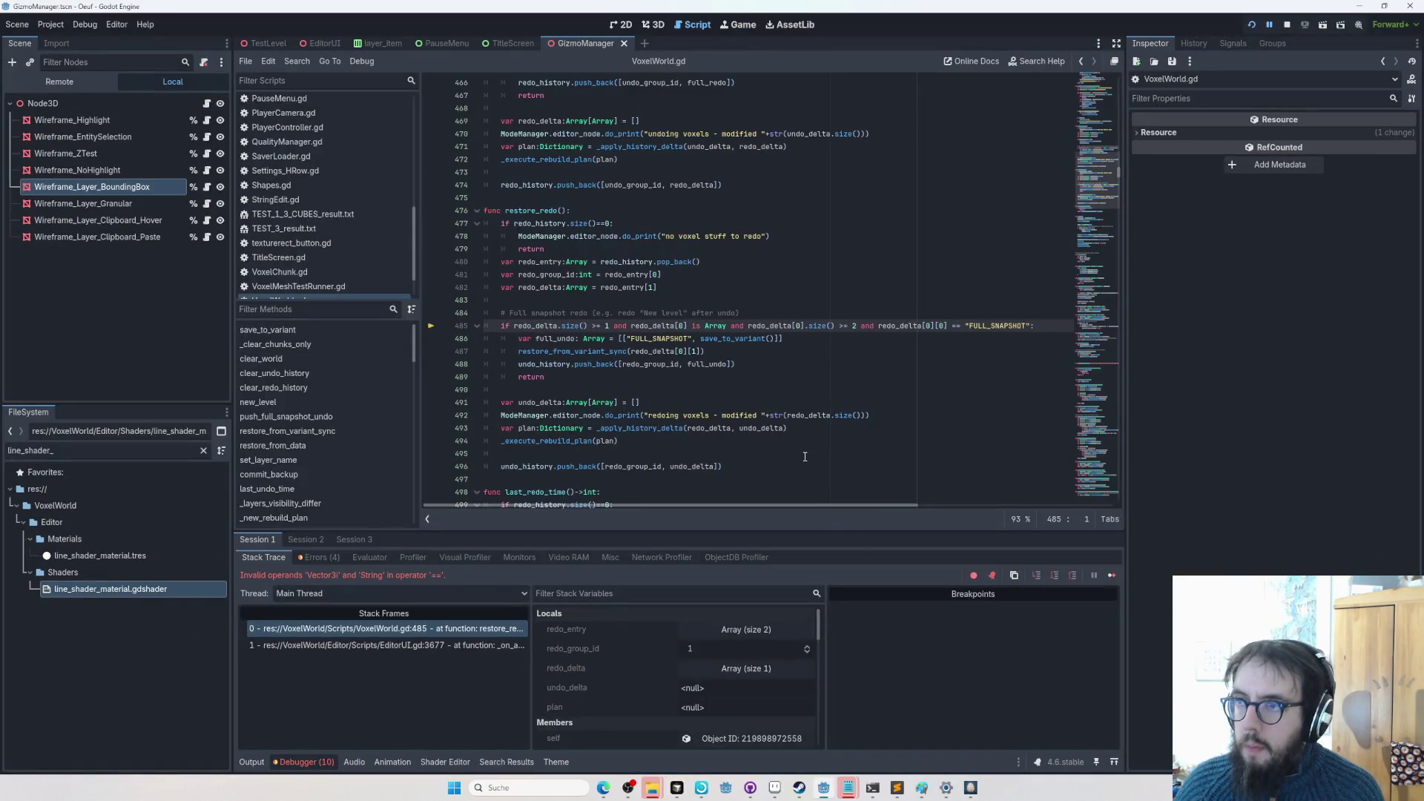
# Search Windows for VoxelWorld.gd, which finds nothing
pyautogui.press('super')
pyautogui.write('VoxelWorld')
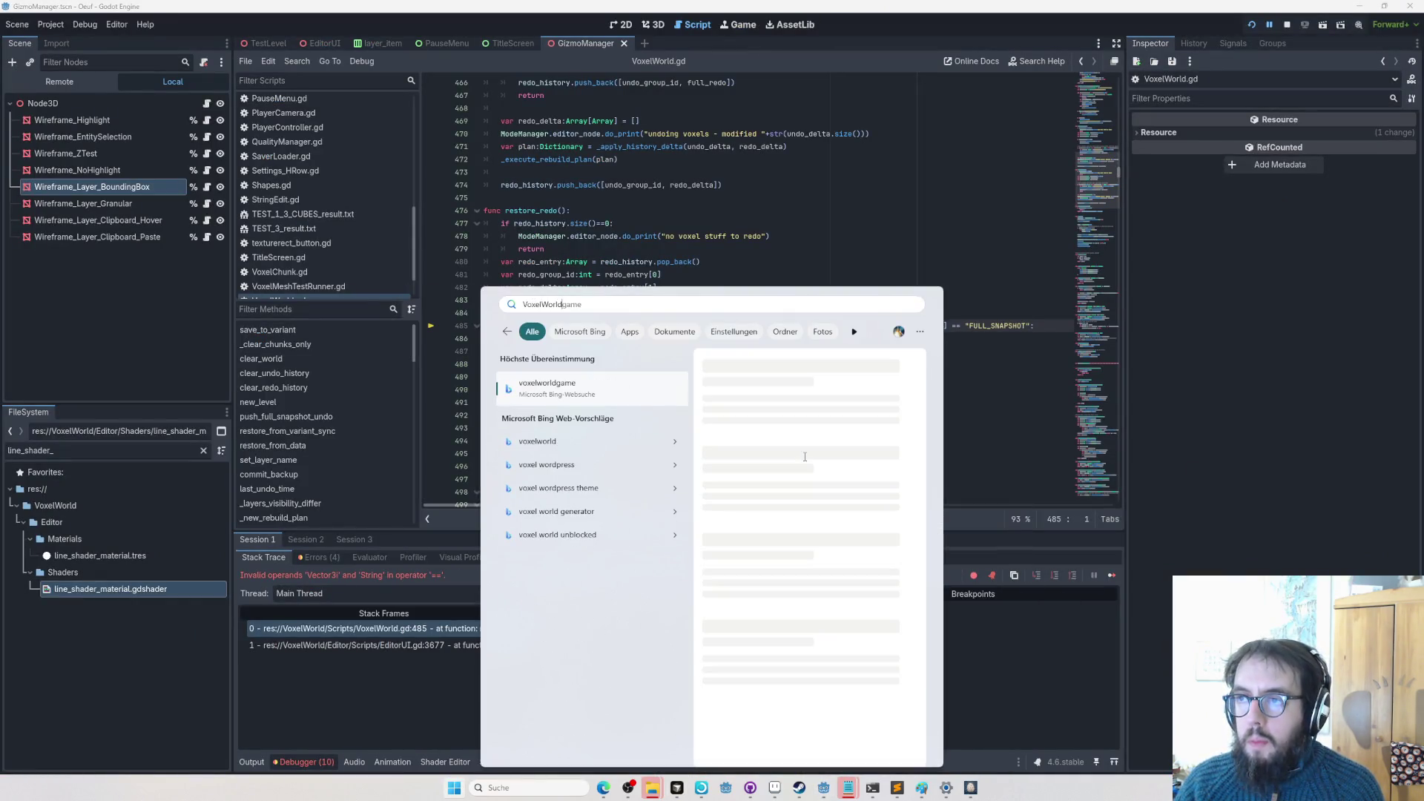
pyautogui.write('.gd:485')
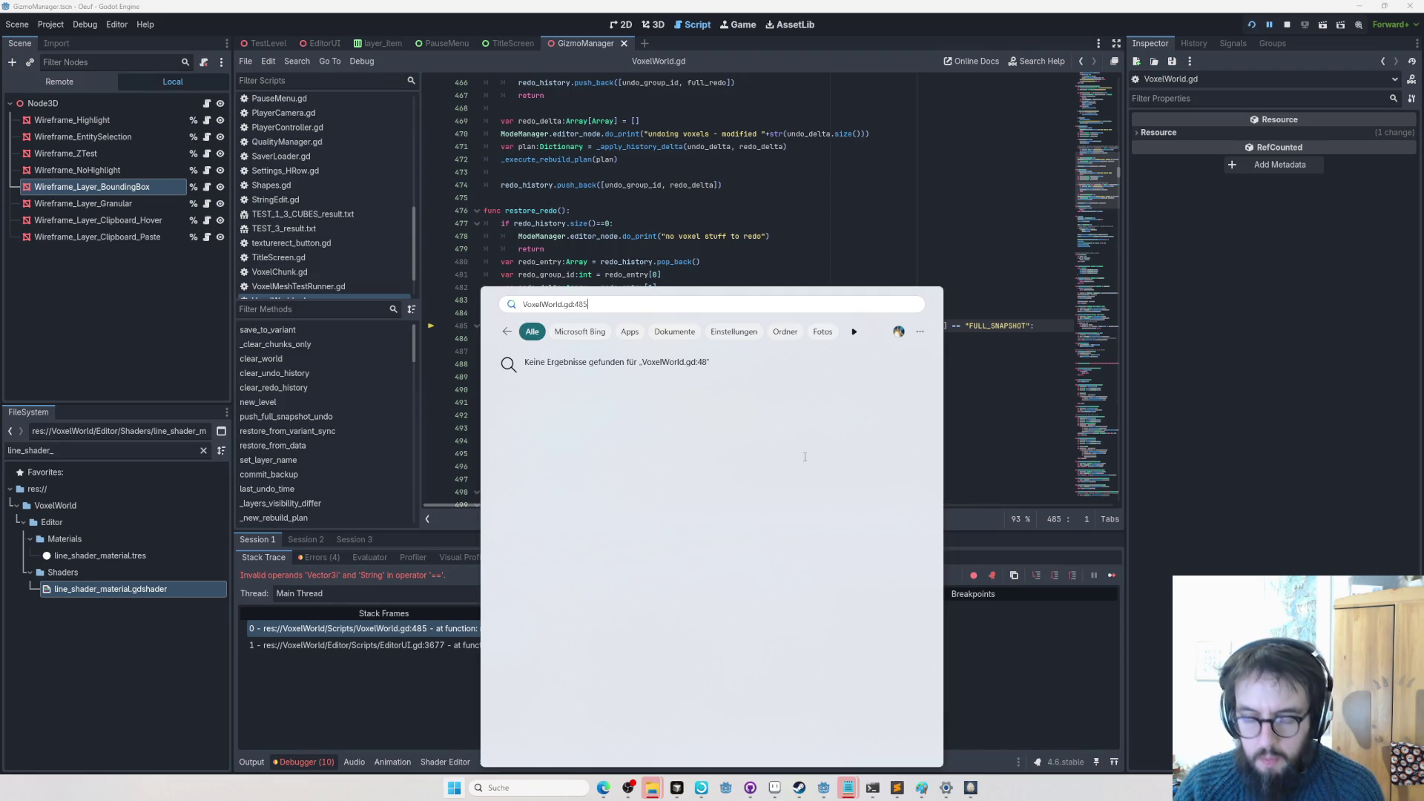
pyautogui.press('Escape')
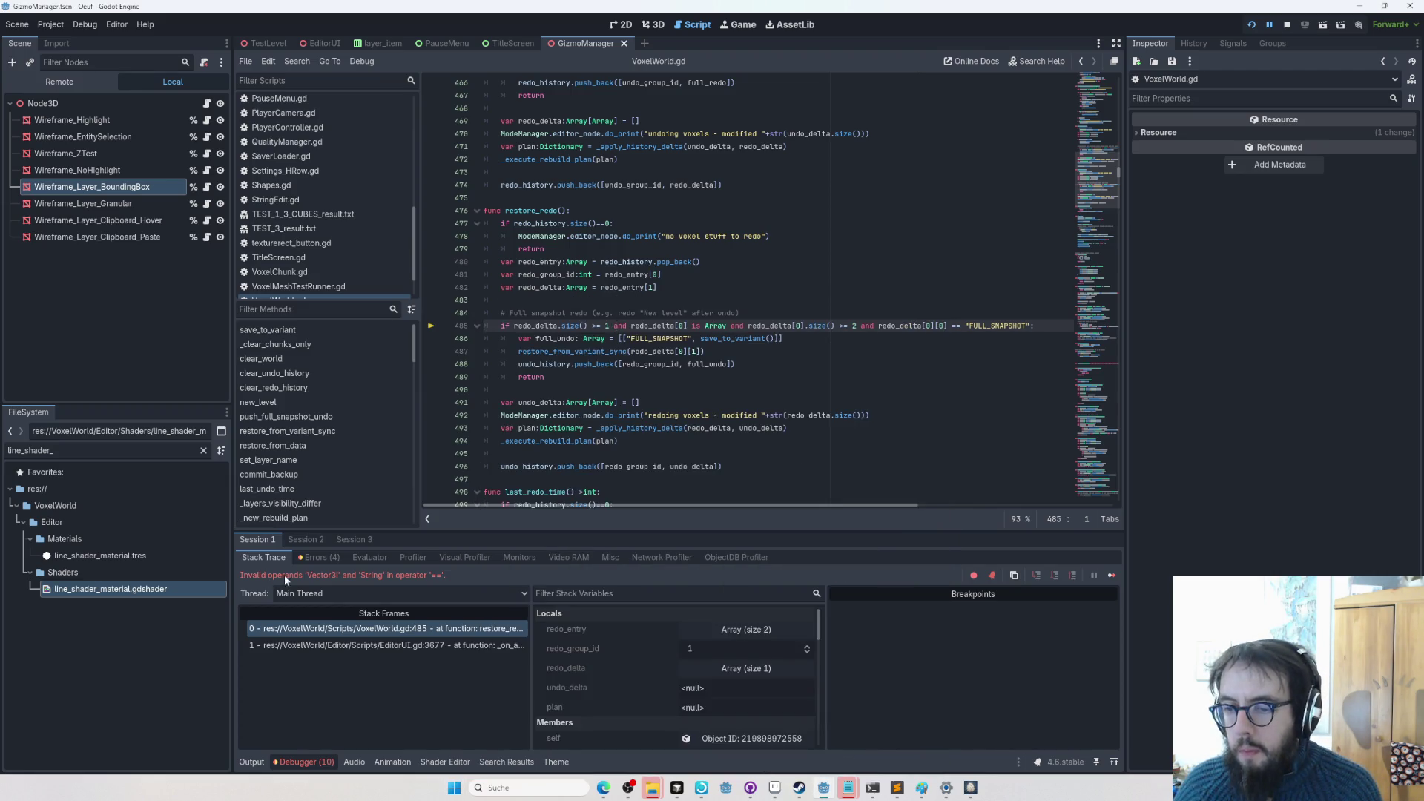
# Expand redo_entry and redo_delta in frame 0, showing redo_delta[0] starts with Vector3i (-5, 1, -4)
pyautogui.click(380, 629)
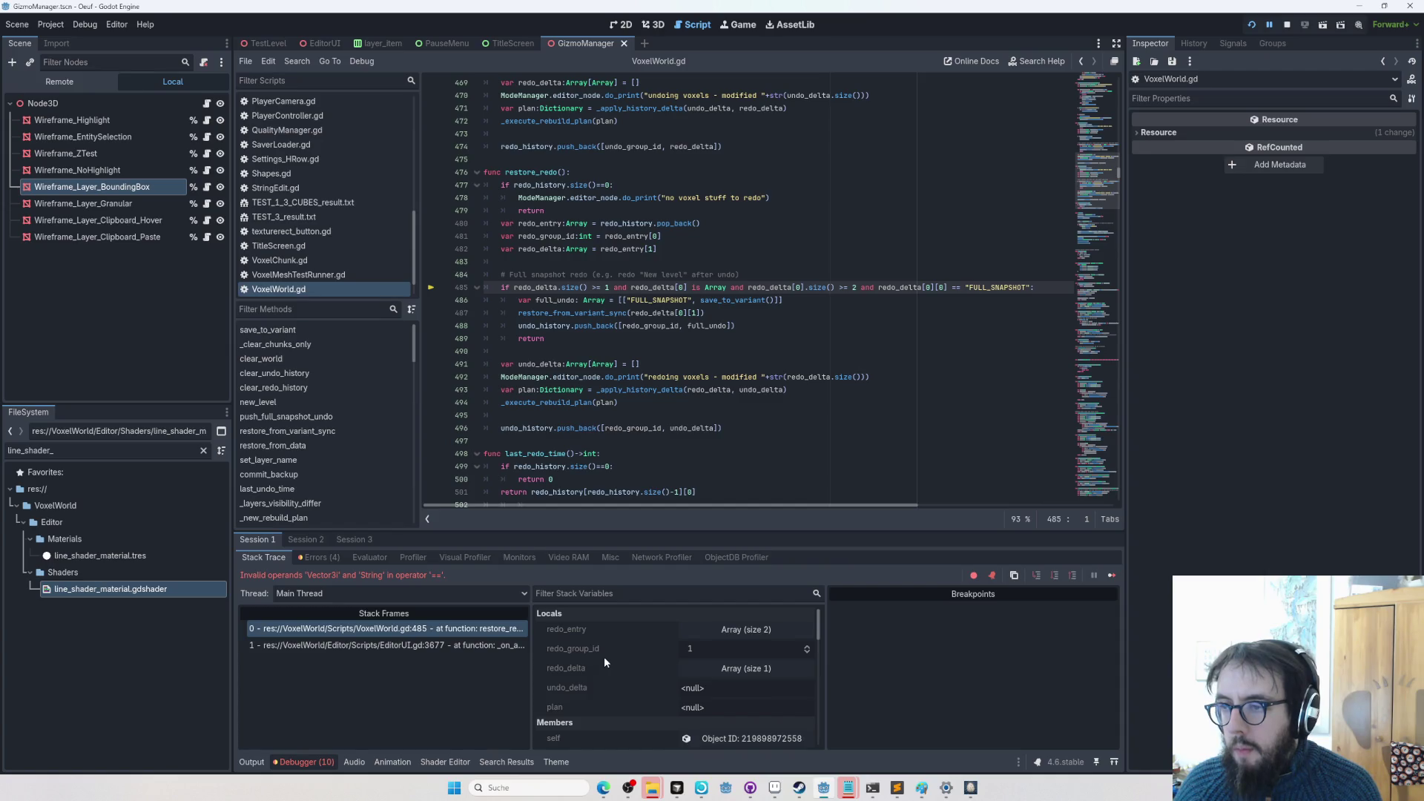
pyautogui.click(759, 629)
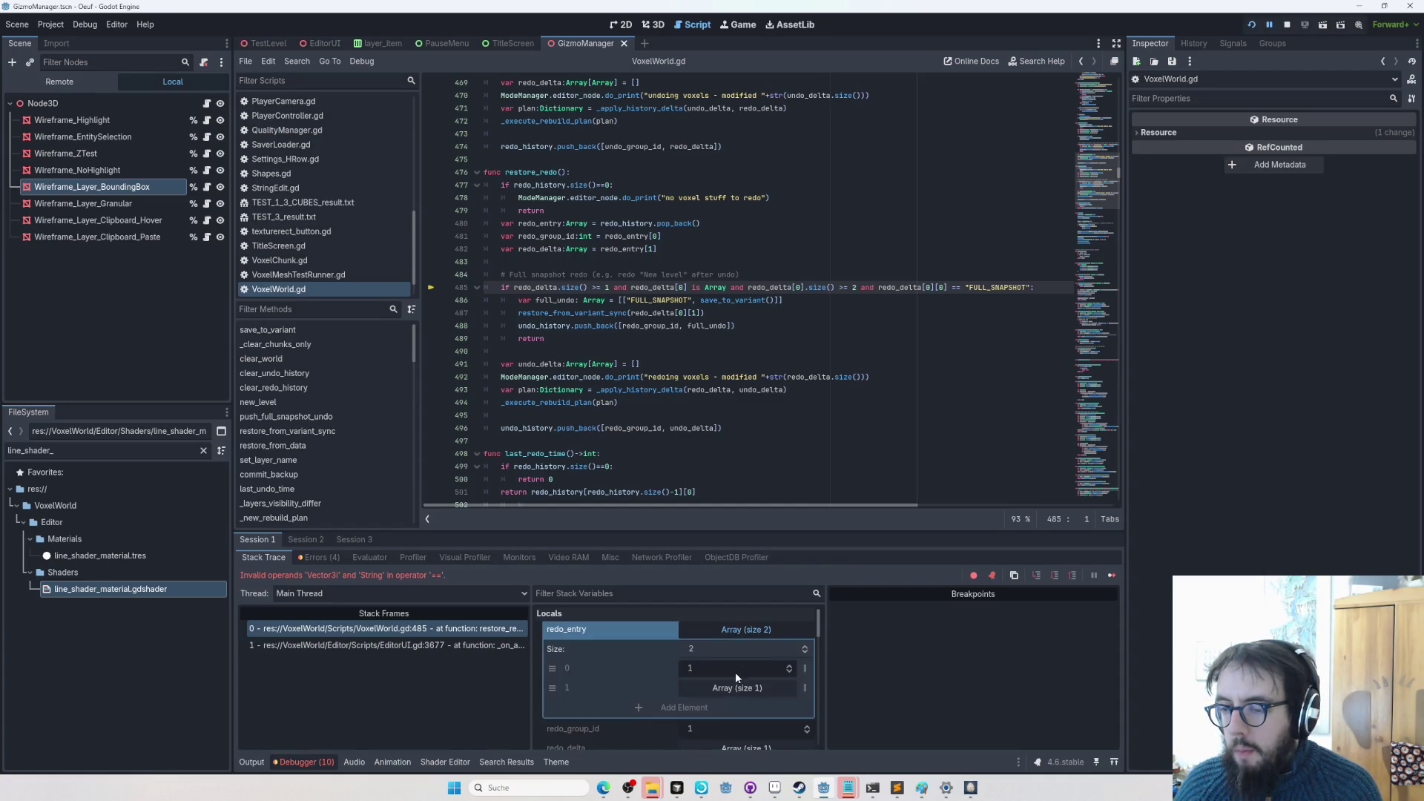
pyautogui.scroll(-1, 716, 679)
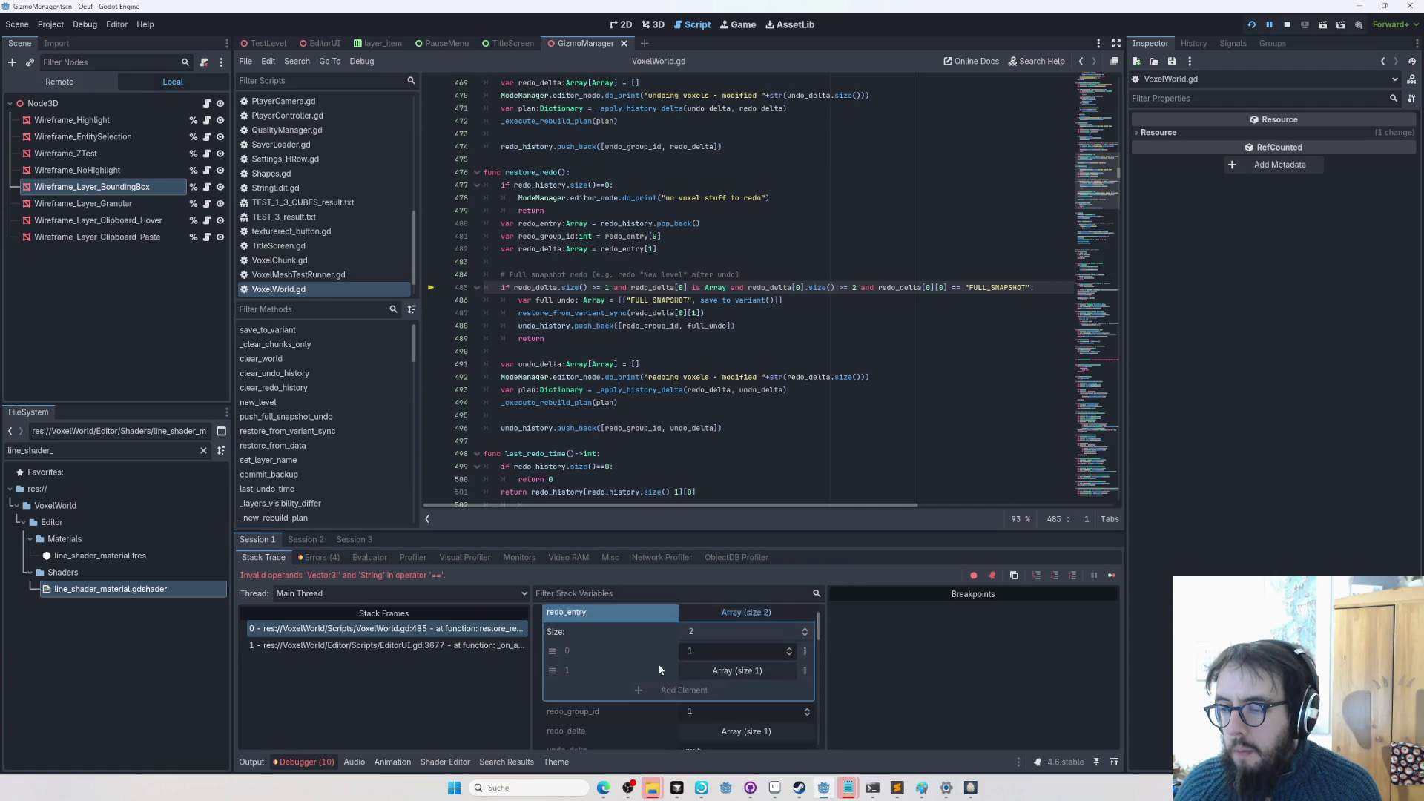
pyautogui.click(727, 714)
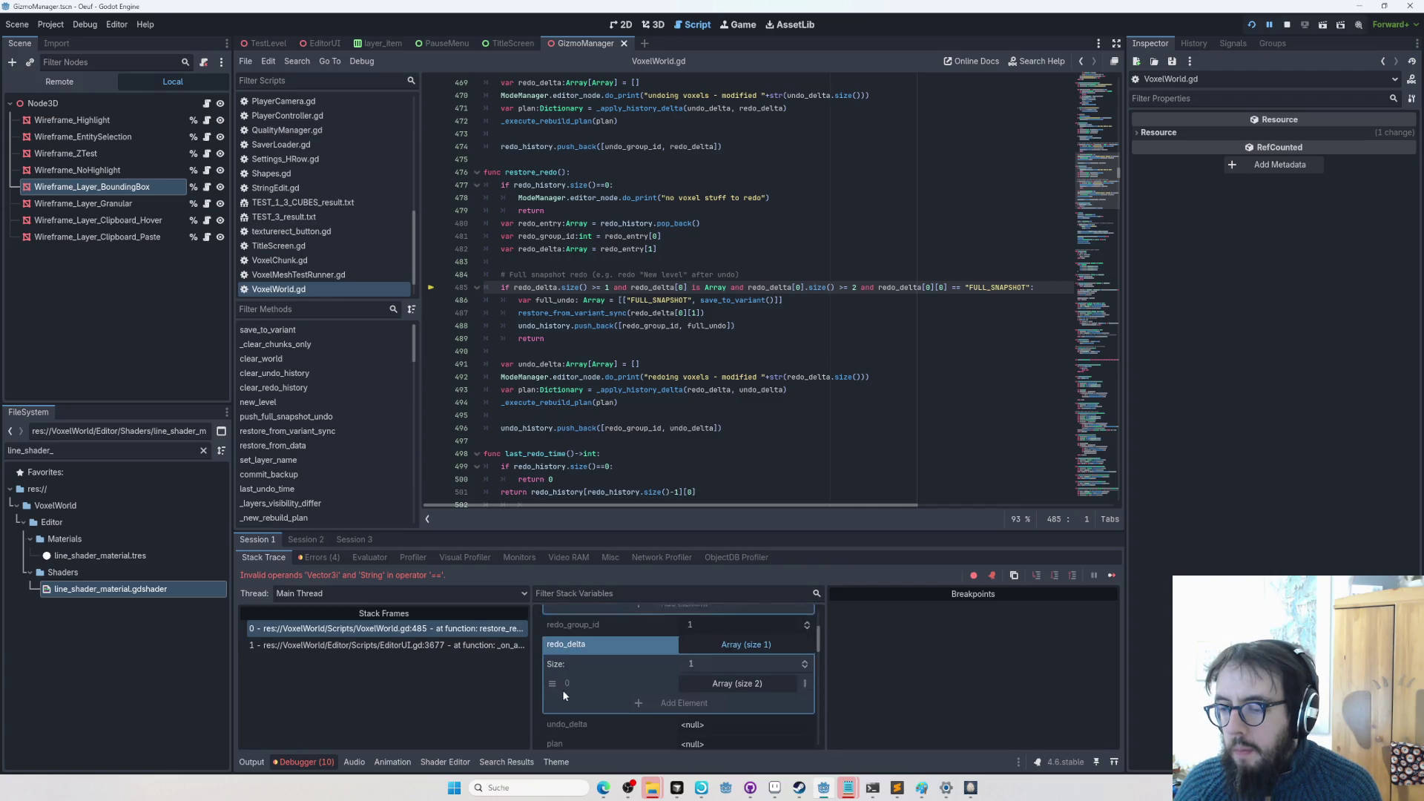
pyautogui.click(719, 672)
pyautogui.scroll(-2, 620, 692)
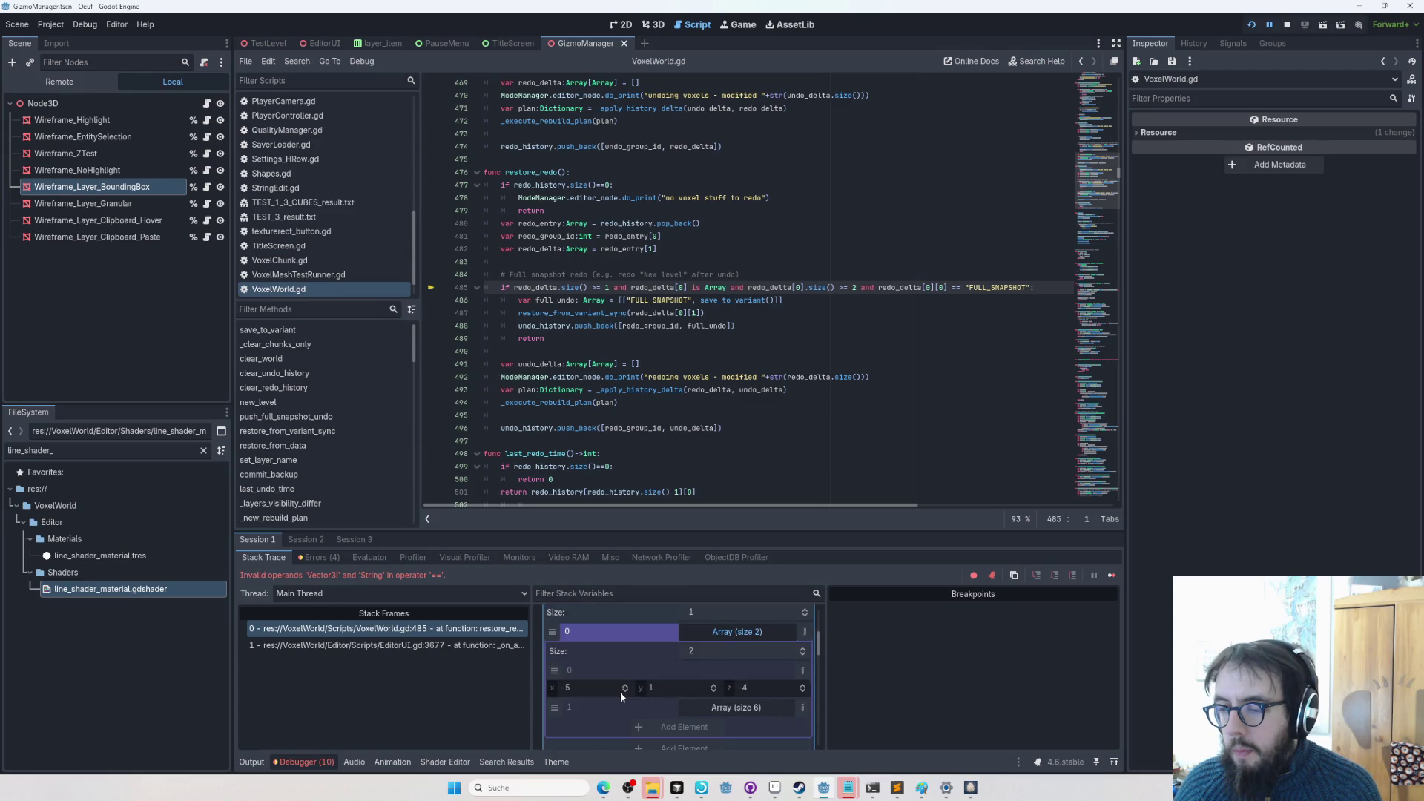
pyautogui.hotkey('alt', 'Tab')
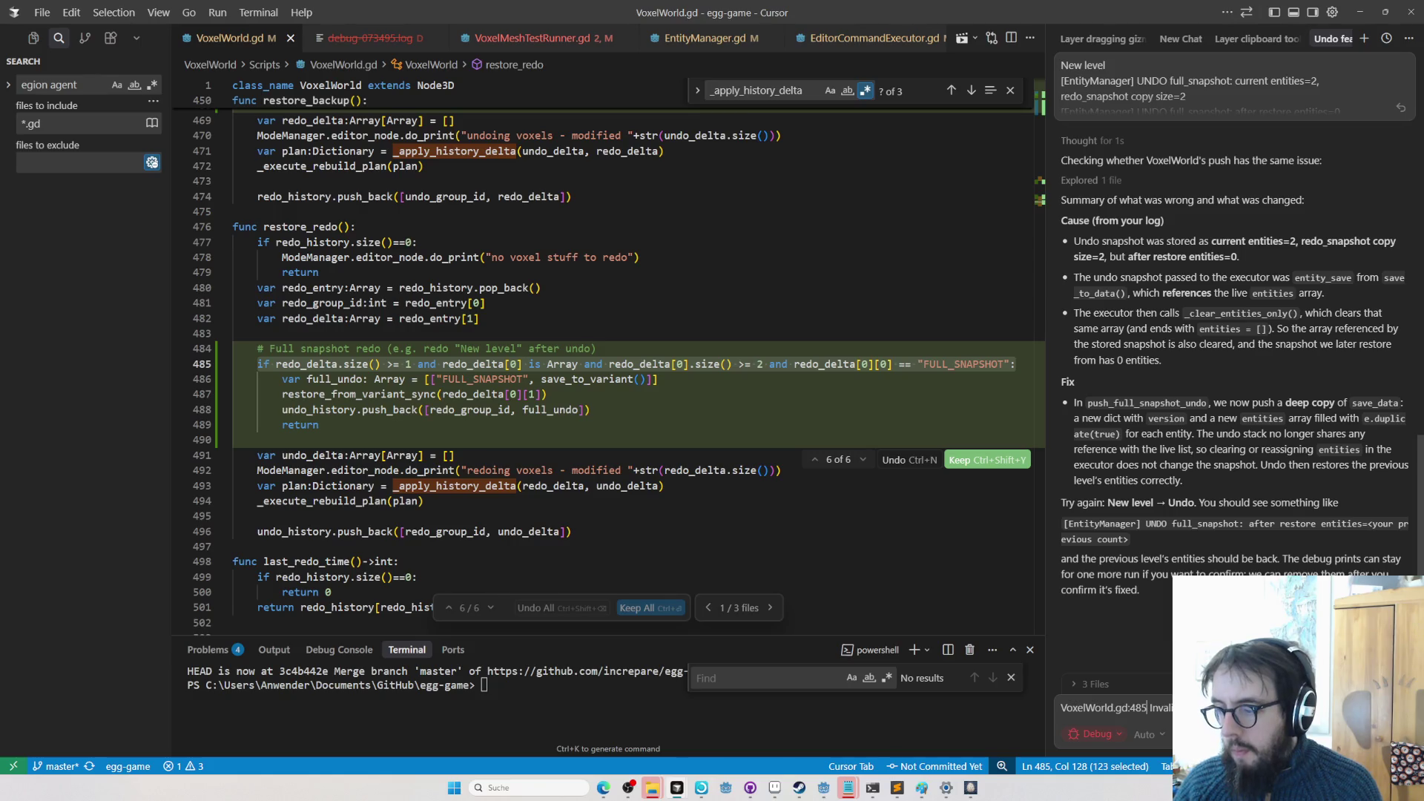
# Send the error to the agent so it guards the FULL_SNAPSHOT comparisons with a String check
pyautogui.press('Return')
pyautogui.hotkey('alt', 'Tab')
pyautogui.press('Escape')
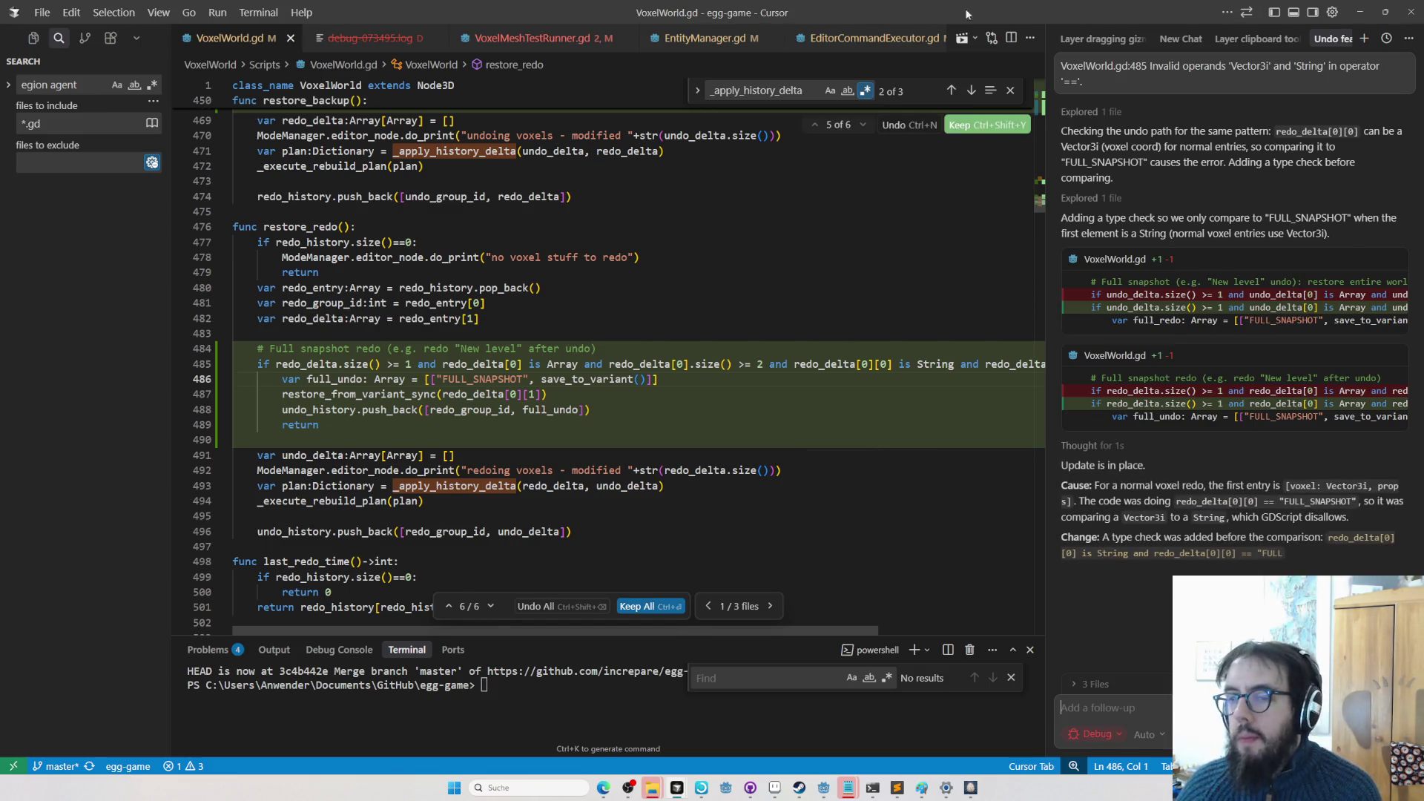
# Stop the paused Godot debug session and run the game again
pyautogui.hotkey('alt', 'Tab')
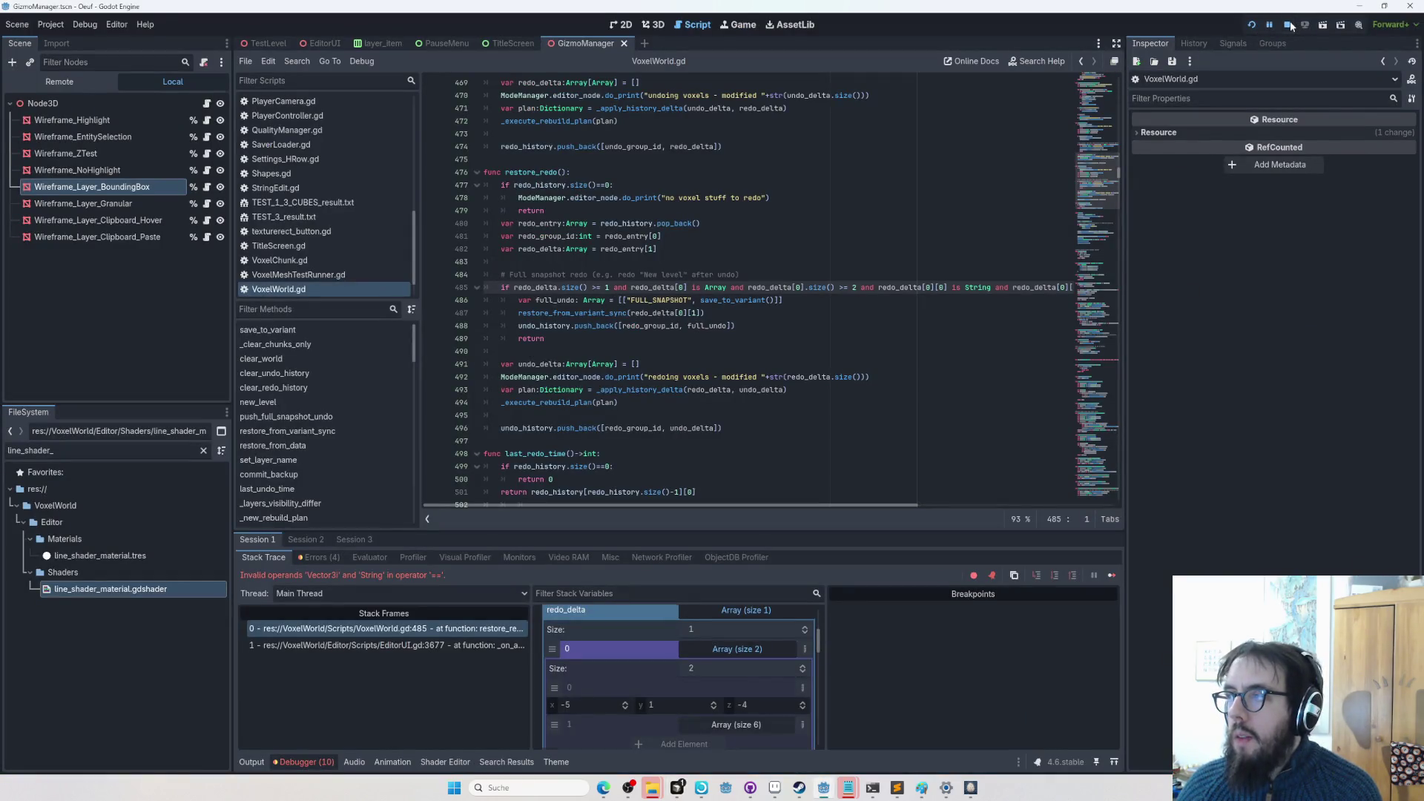
pyautogui.click(1291, 27)
pyautogui.hotkey('alt', 'Tab')
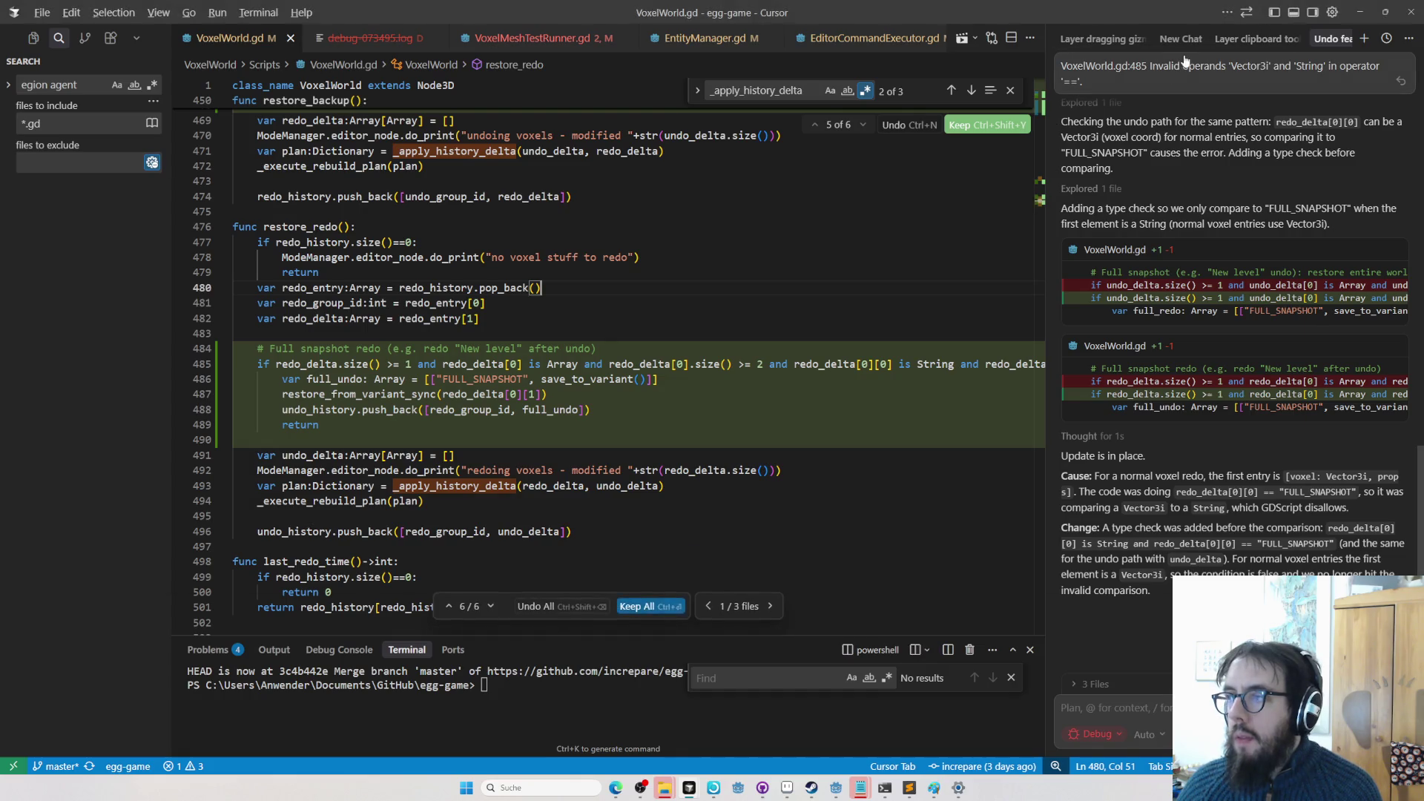
pyautogui.hotkey('alt', 'Tab')
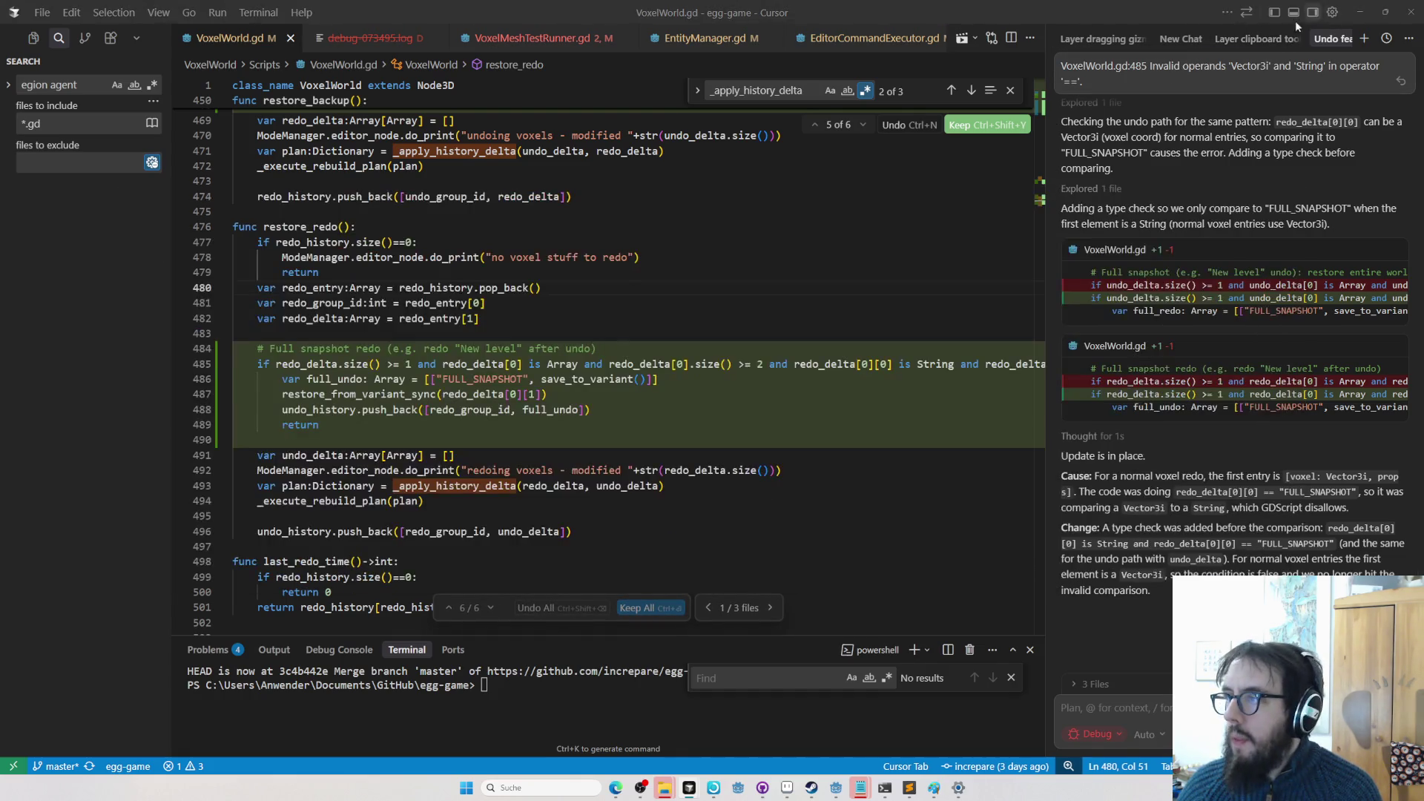
pyautogui.hotkey('alt', 'Tab')
pyautogui.click(1252, 26)
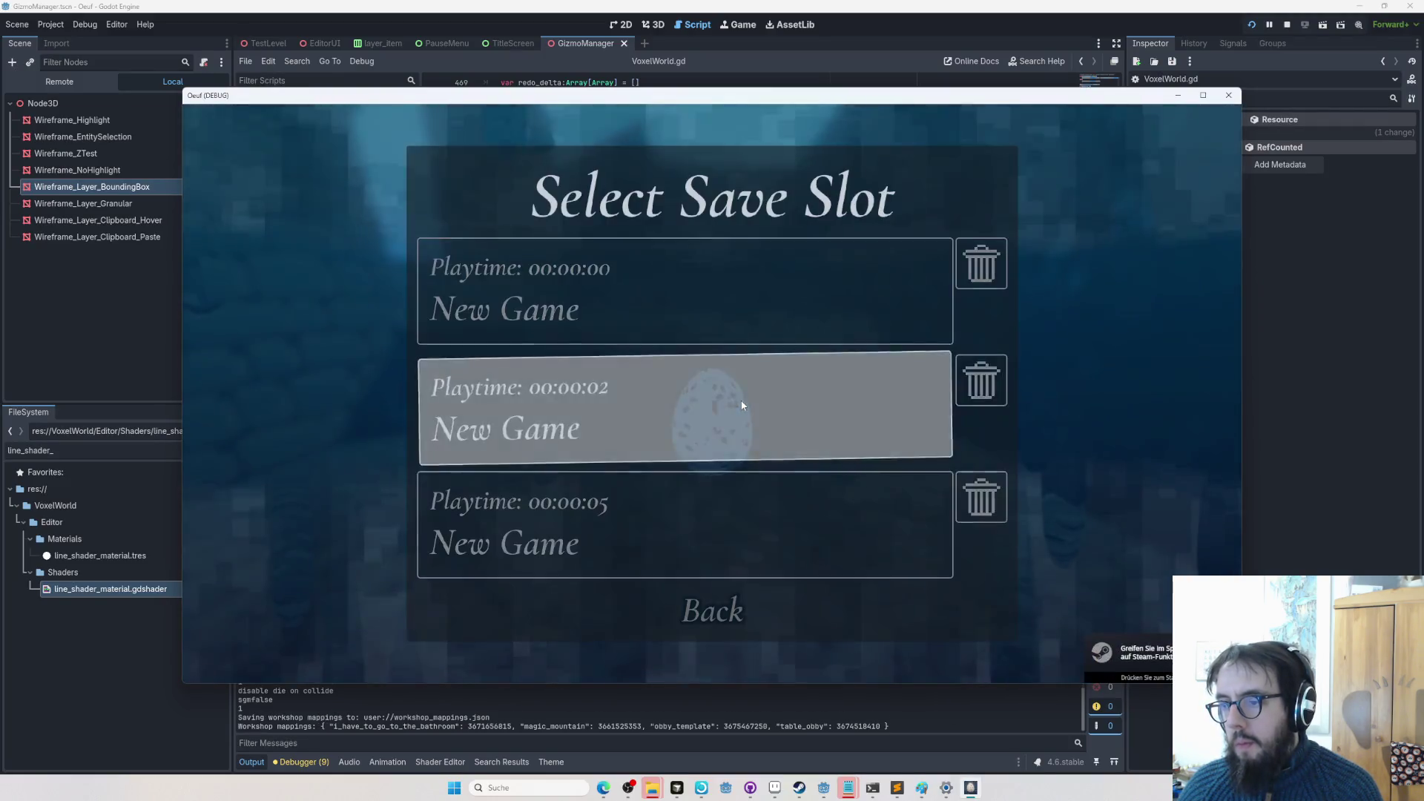
# Load save slot 2, create a new level, and undo twice to restore eggworld
pyautogui.click(742, 405)
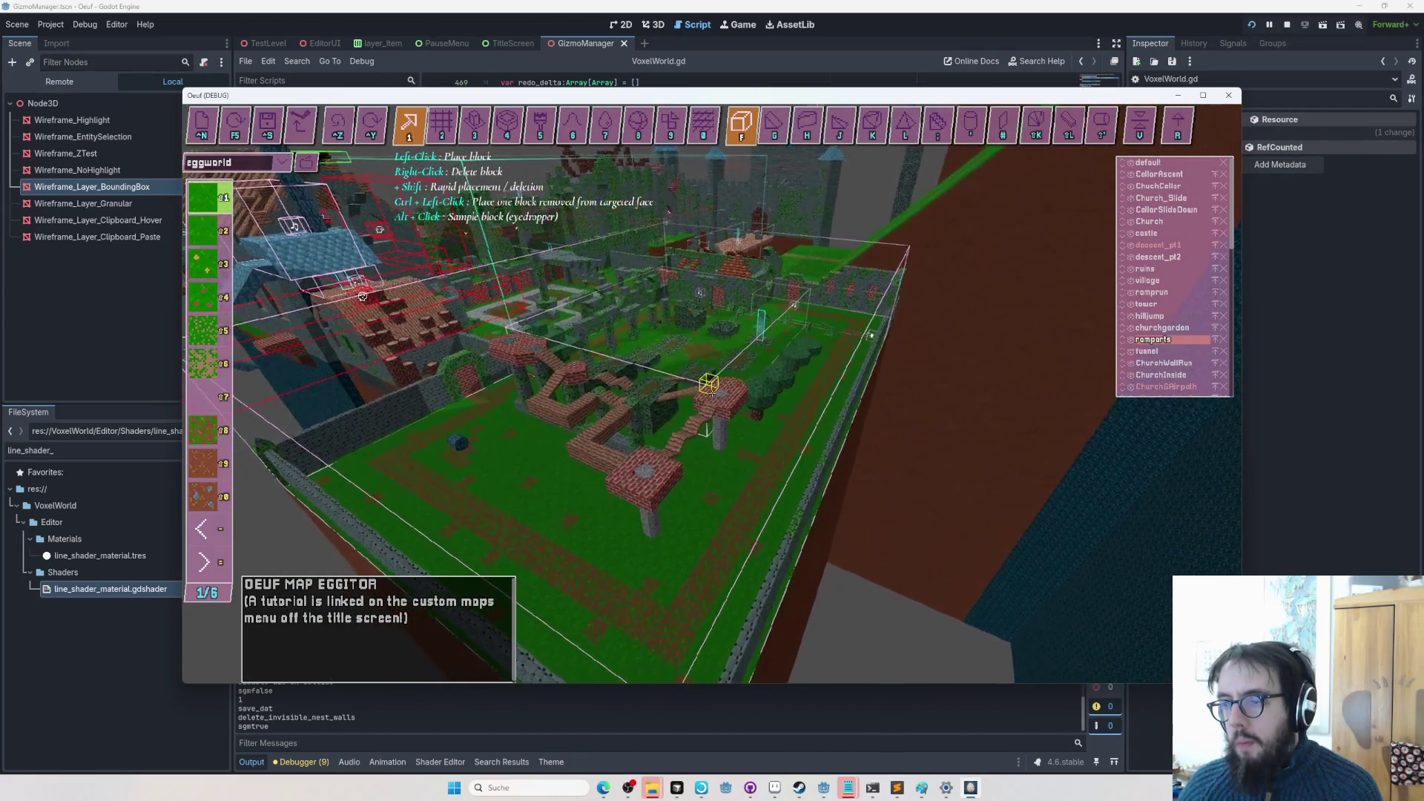
pyautogui.hotkey('ctrl', 'n')
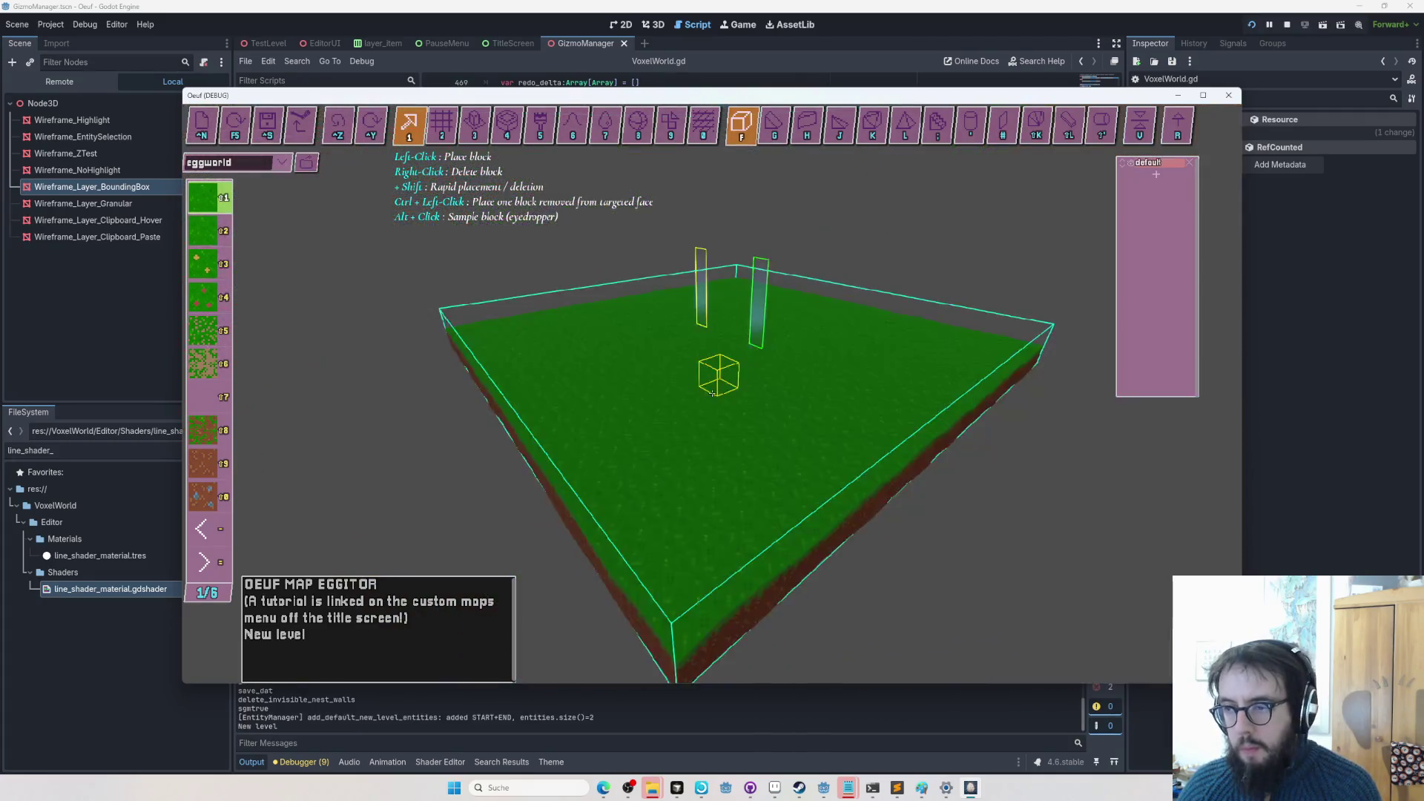
pyautogui.hotkey('ctrl', 'z')
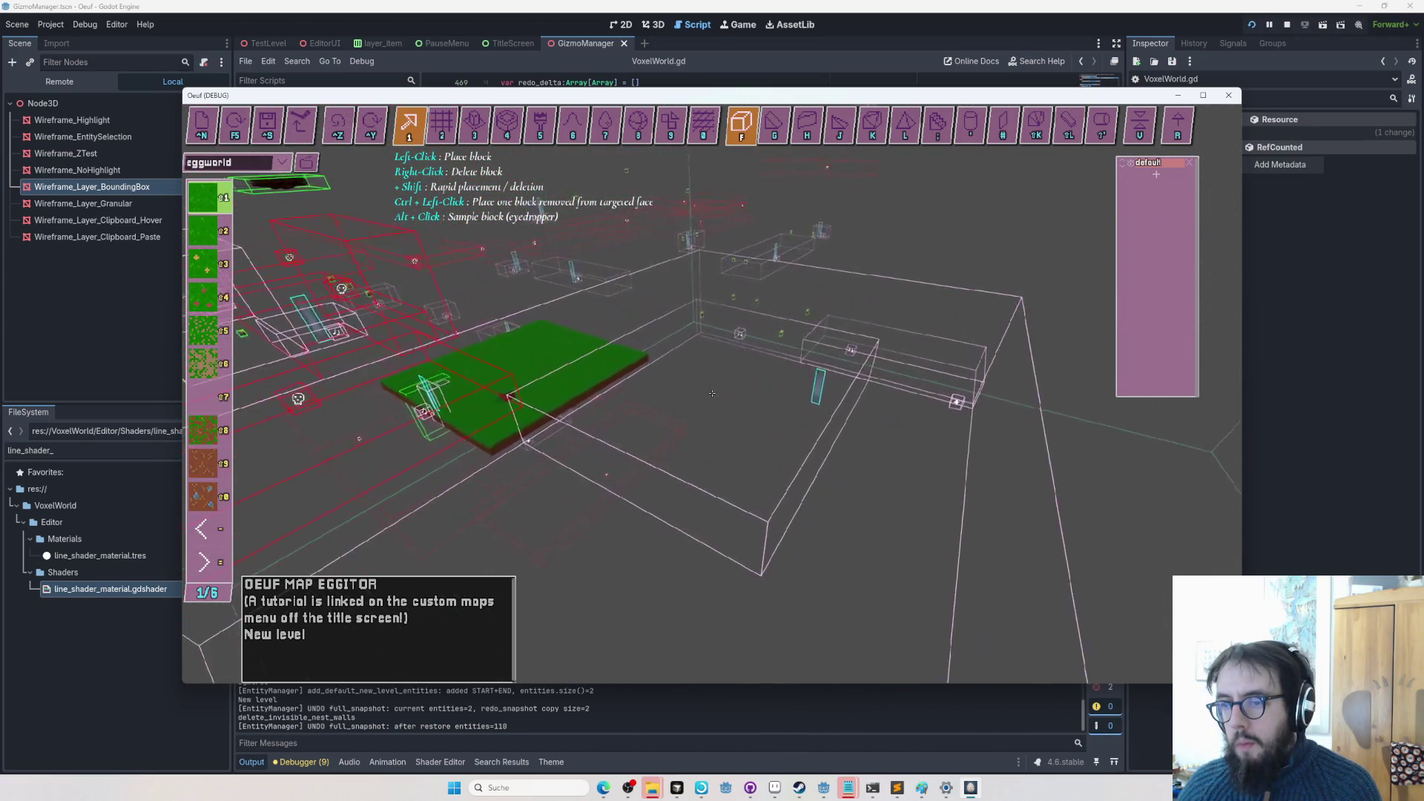
pyautogui.hotkey('ctrl', 'z')
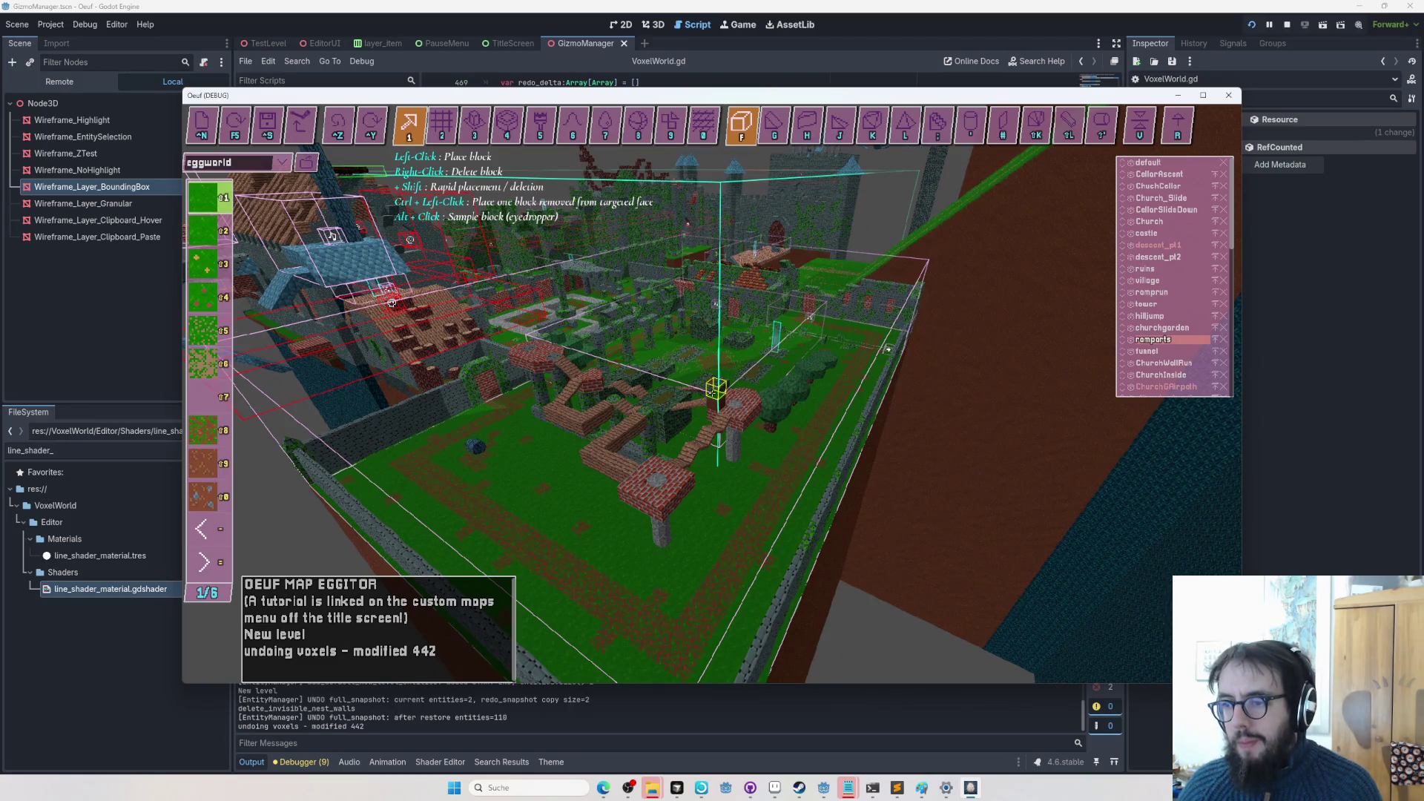
# Close the game, clear the Output log, and relaunch the project
pyautogui.hotkey('alt', 'F4')
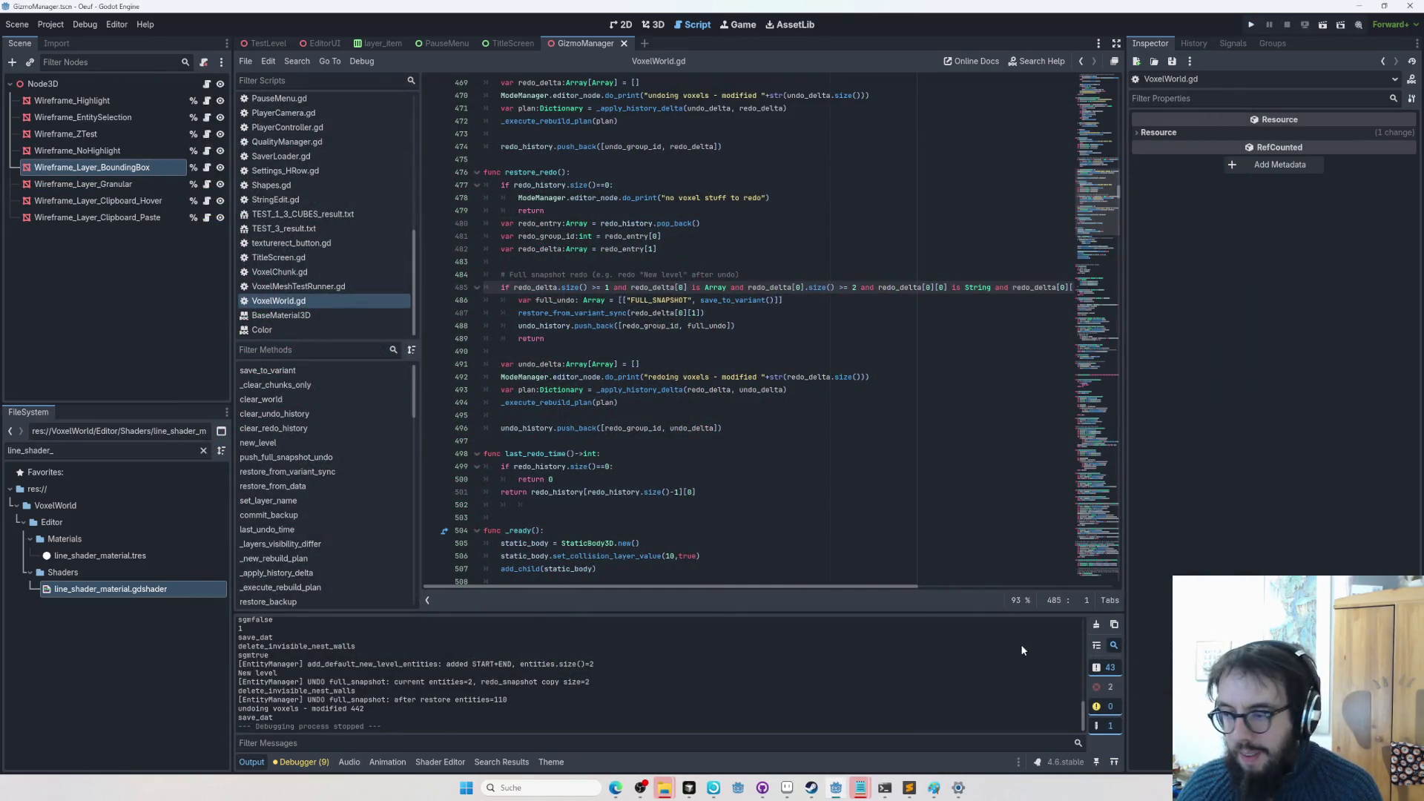
pyautogui.click(1097, 626)
pyautogui.click(1252, 26)
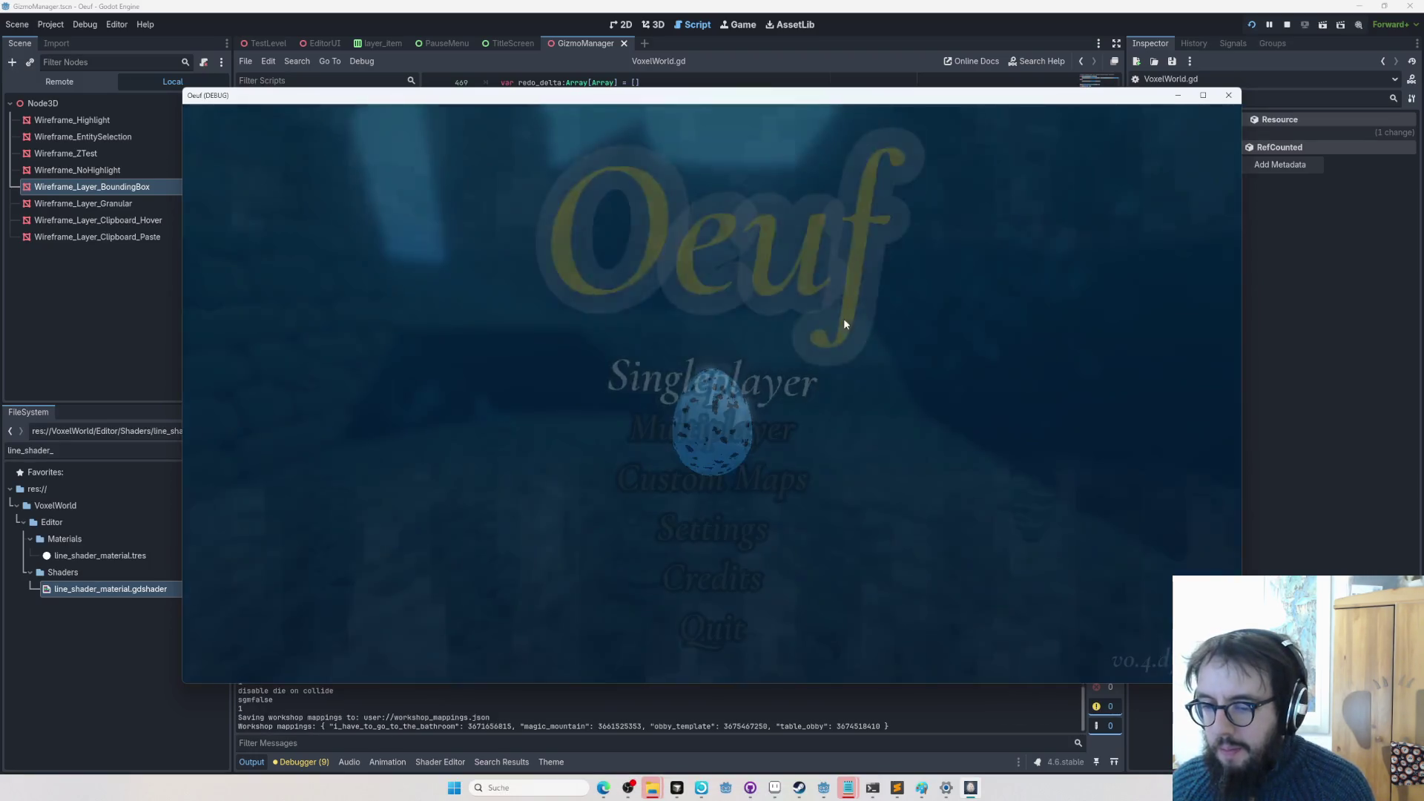
# Load slot 2, create a new level, delete a grass block, and undo
pyautogui.click(768, 396)
pyautogui.click(769, 398)
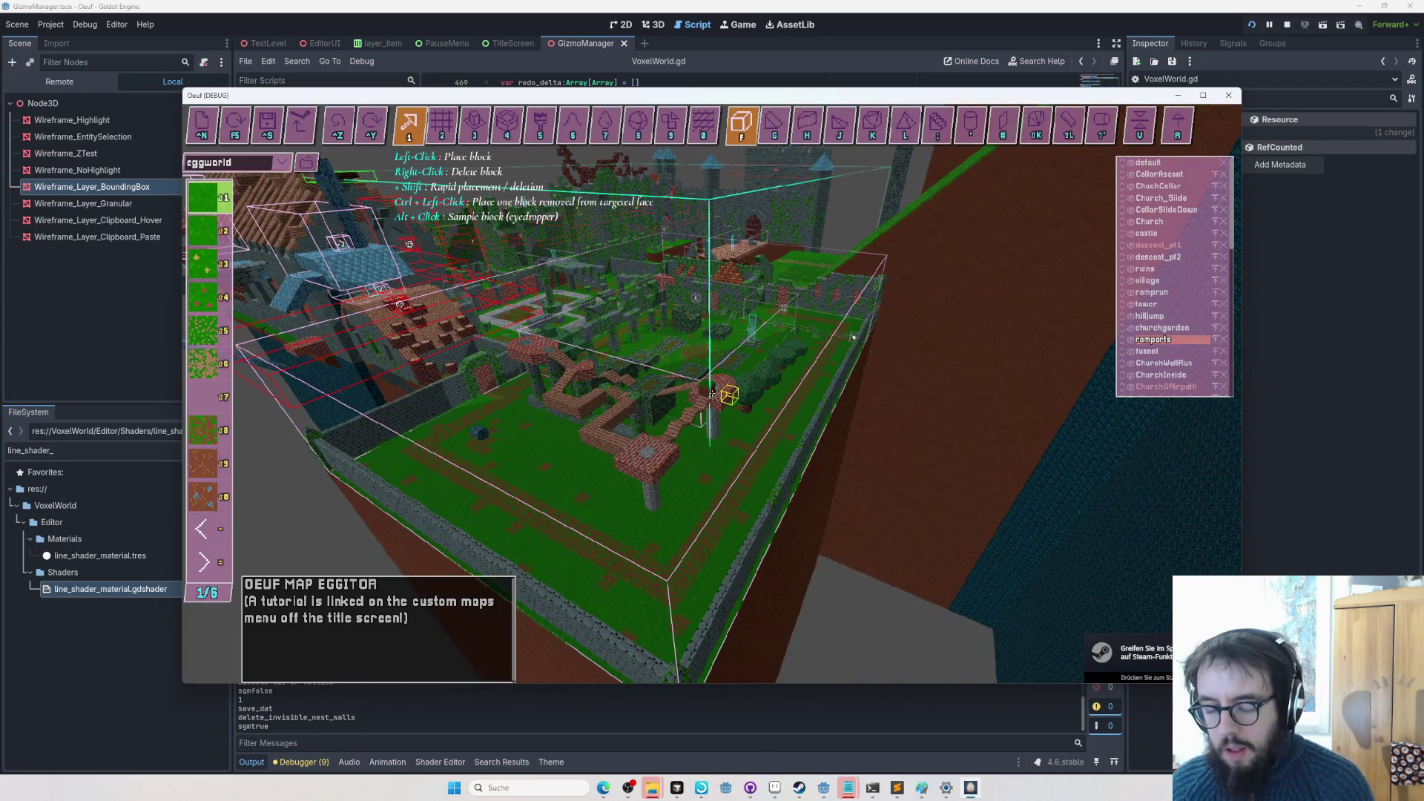
pyautogui.hotkey('ctrl', 'n')
pyautogui.rightClick(713, 393)
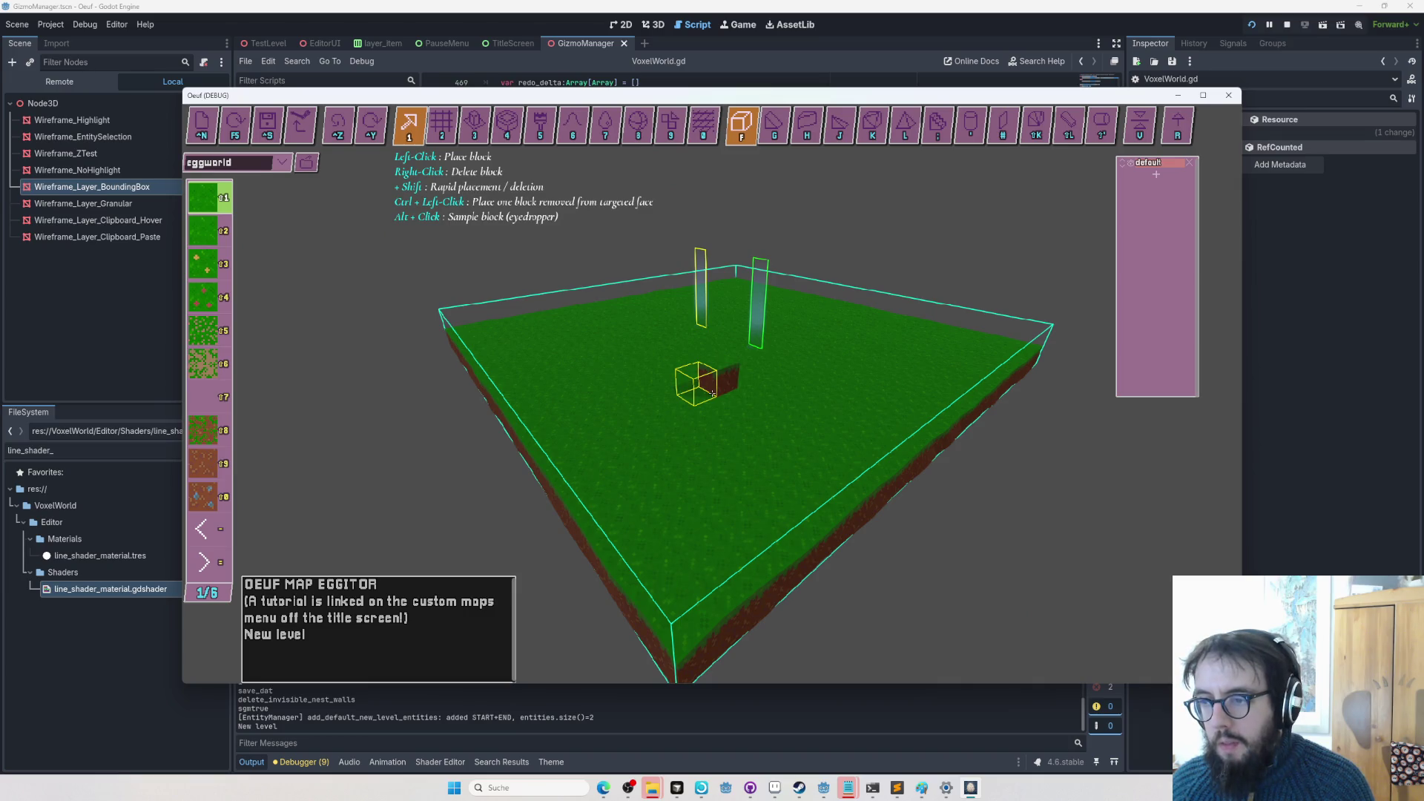
pyautogui.hotkey('ctrl', 'z')
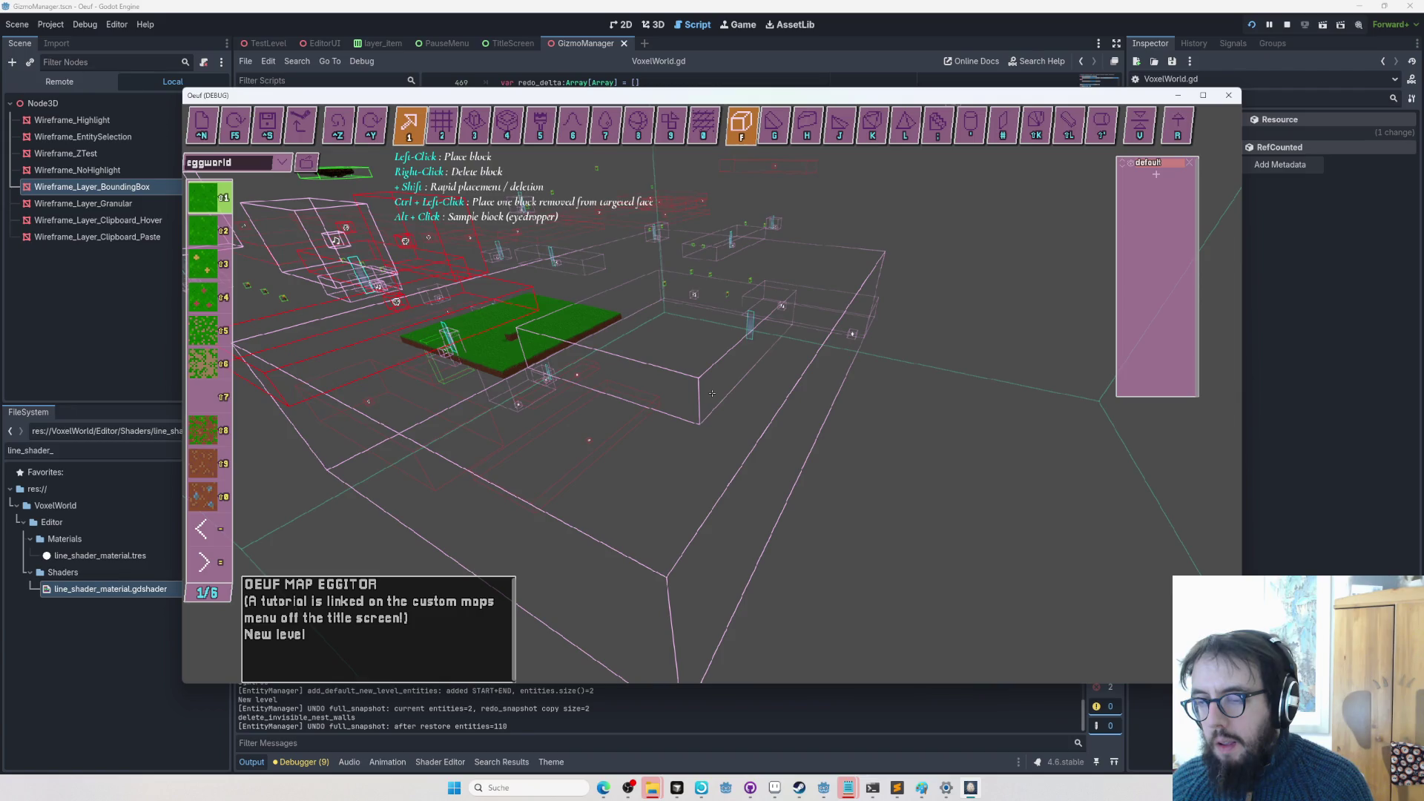
# Select the new-level and undo lines in Output, then close and rerun the game
pyautogui.hotkey('alt', 'Tab')
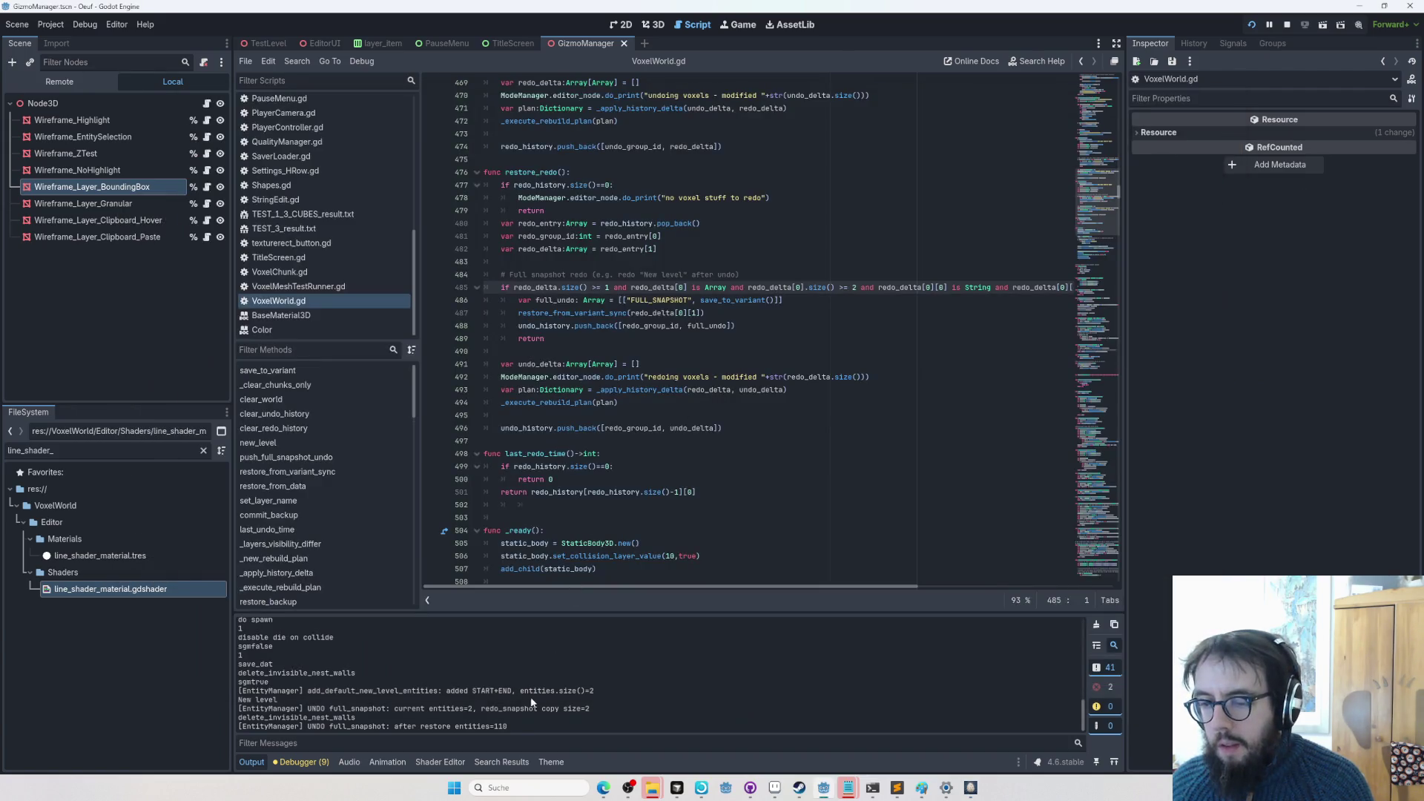
pyautogui.moveTo(523, 724)
pyautogui.mouseDown()
pyautogui.moveTo(245, 709)
pyautogui.moveTo(228, 695)
pyautogui.mouseUp()
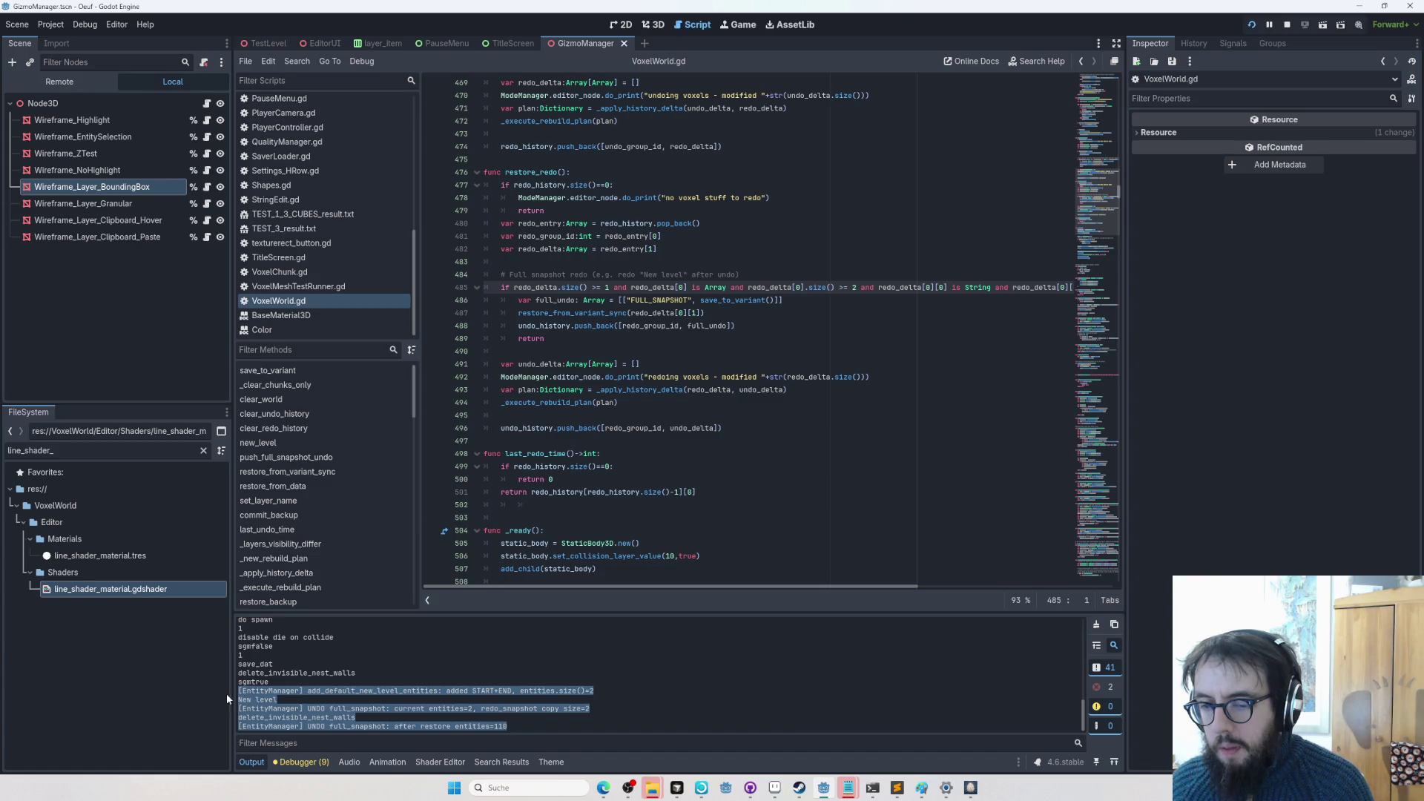
pyautogui.hotkey('alt', 'Tab')
pyautogui.hotkey('alt', 'F4')
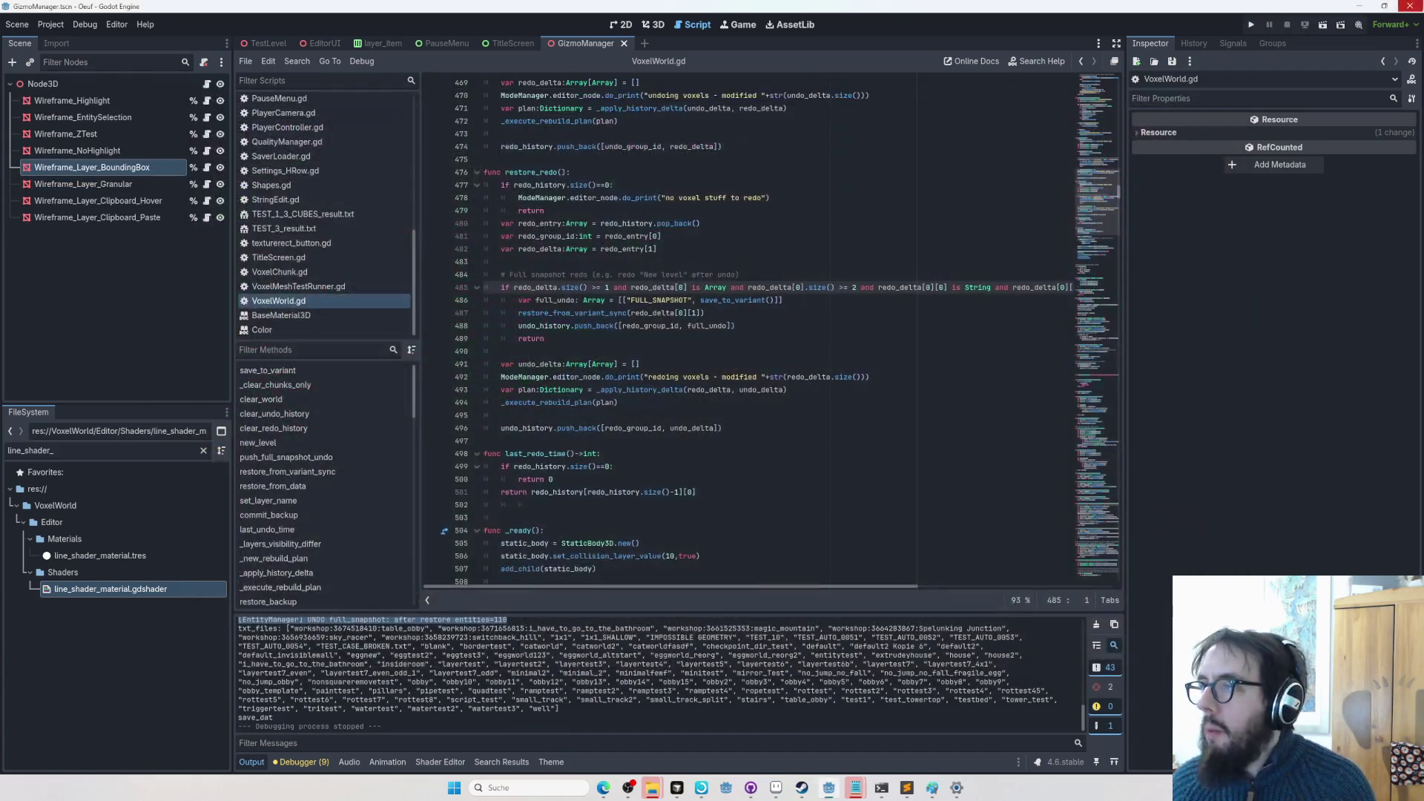
pyautogui.click(1252, 26)
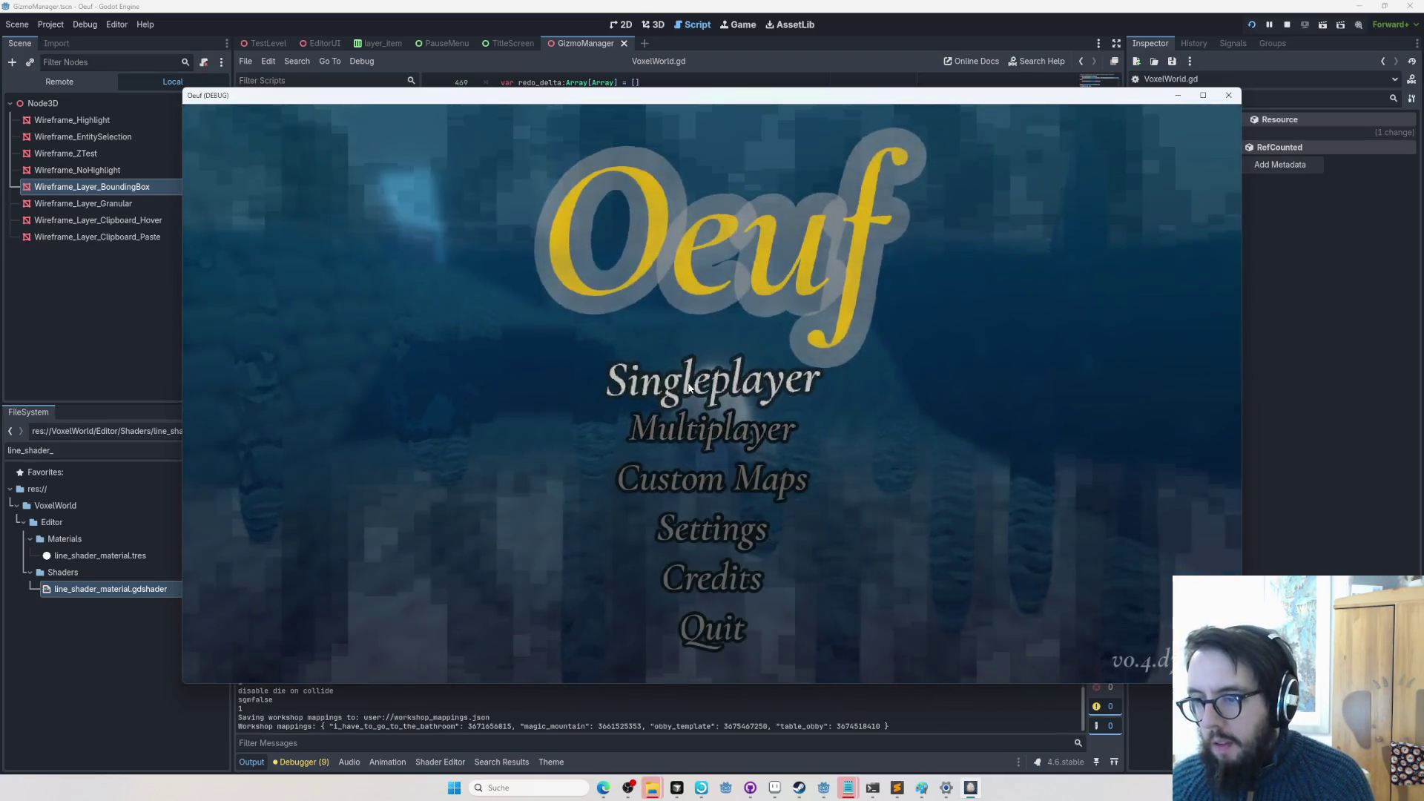
# Open the map editor, create a new level, undo it, and fly around the restored scene
pyautogui.click(688, 387)
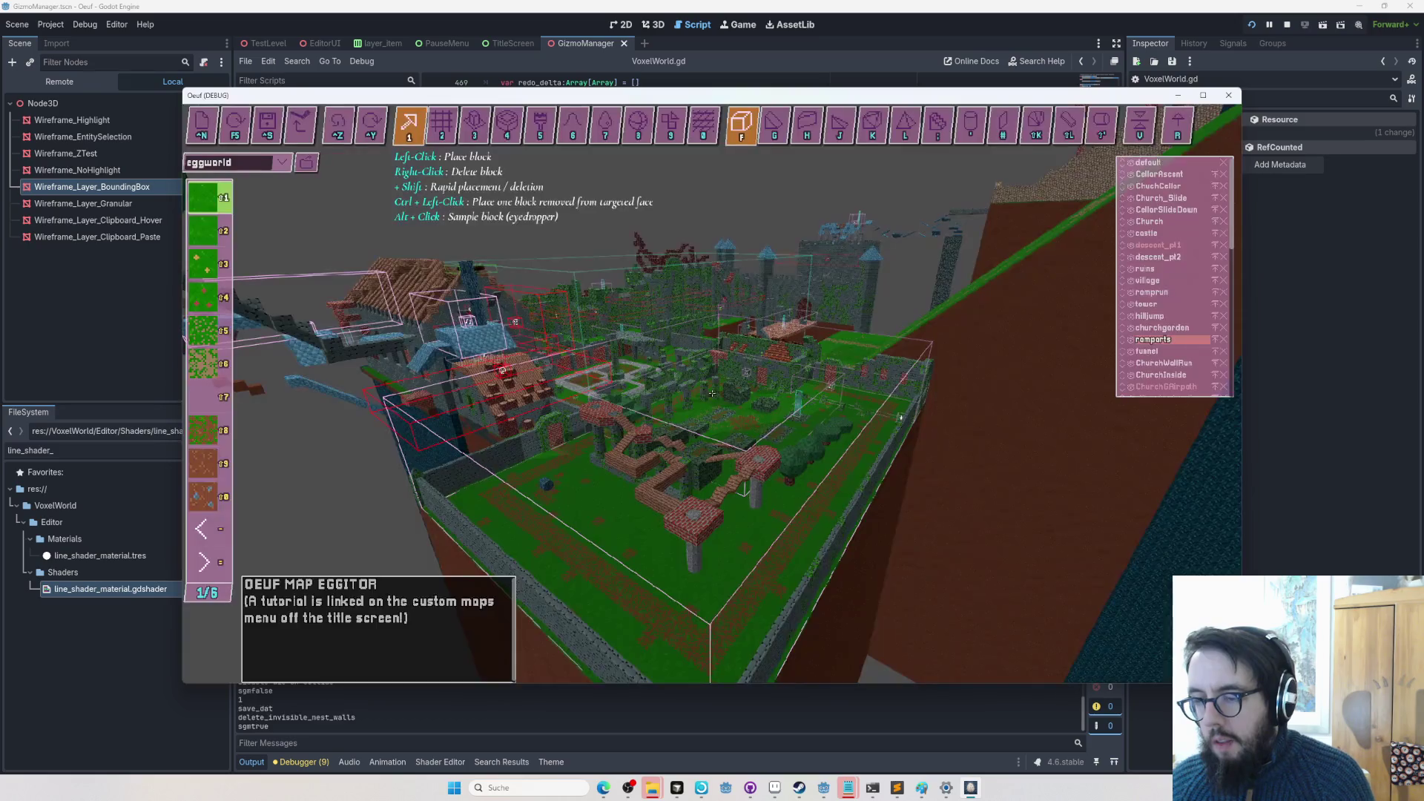
pyautogui.hotkey('ctrl', 'n')
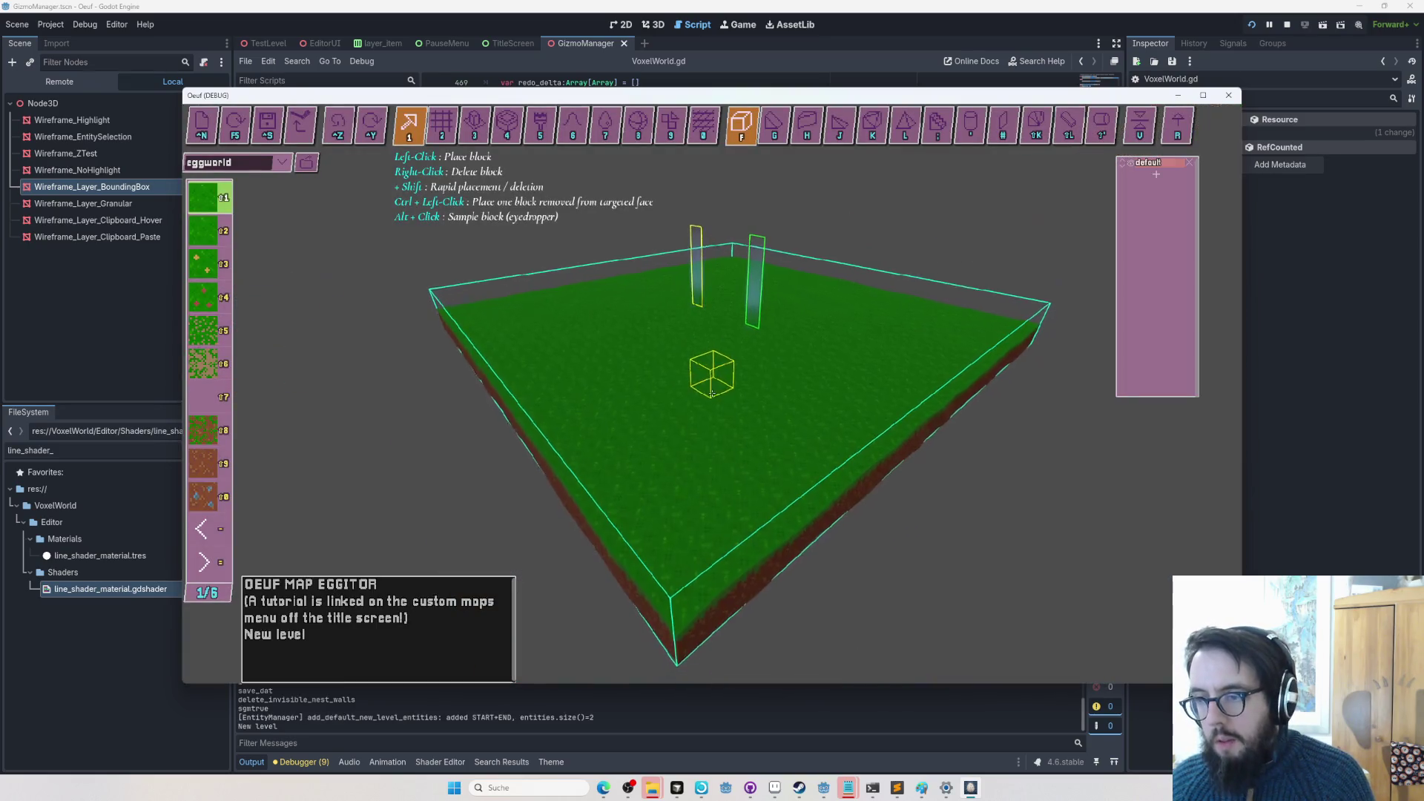
pyautogui.hotkey('ctrl', 'z')
pyautogui.press('w')
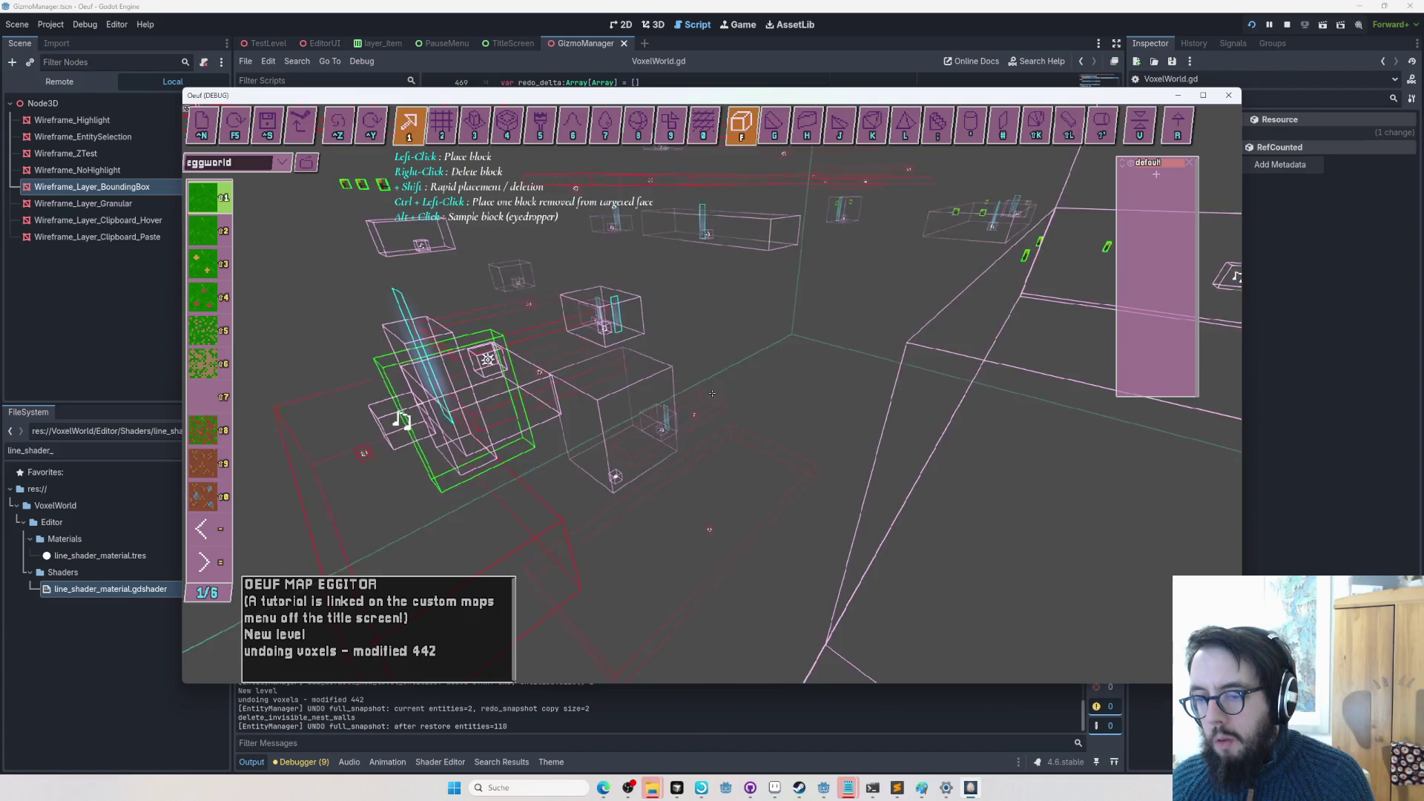
pyautogui.press('w')
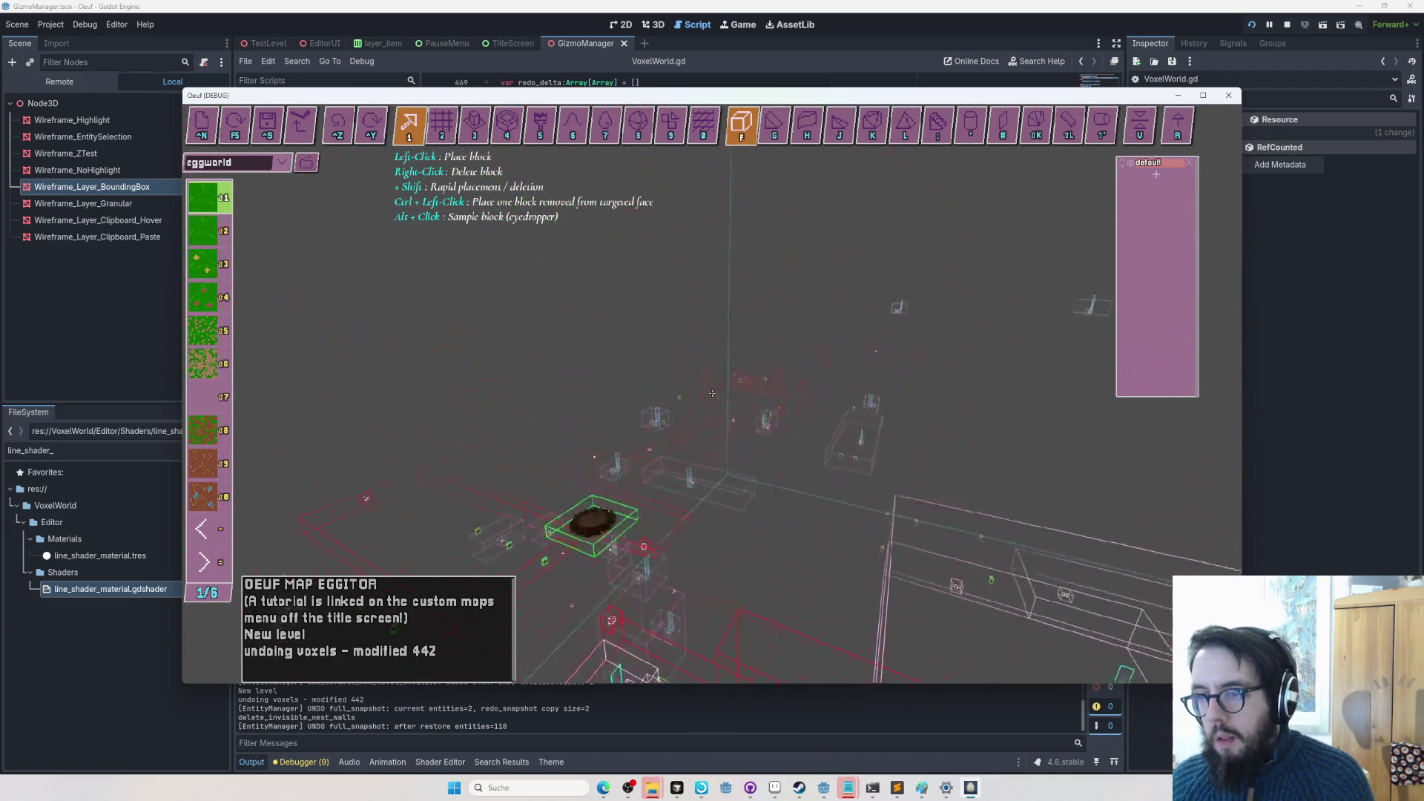
# Select the new-level and undo log lines in Godot's Output panel
pyautogui.click(354, 604)
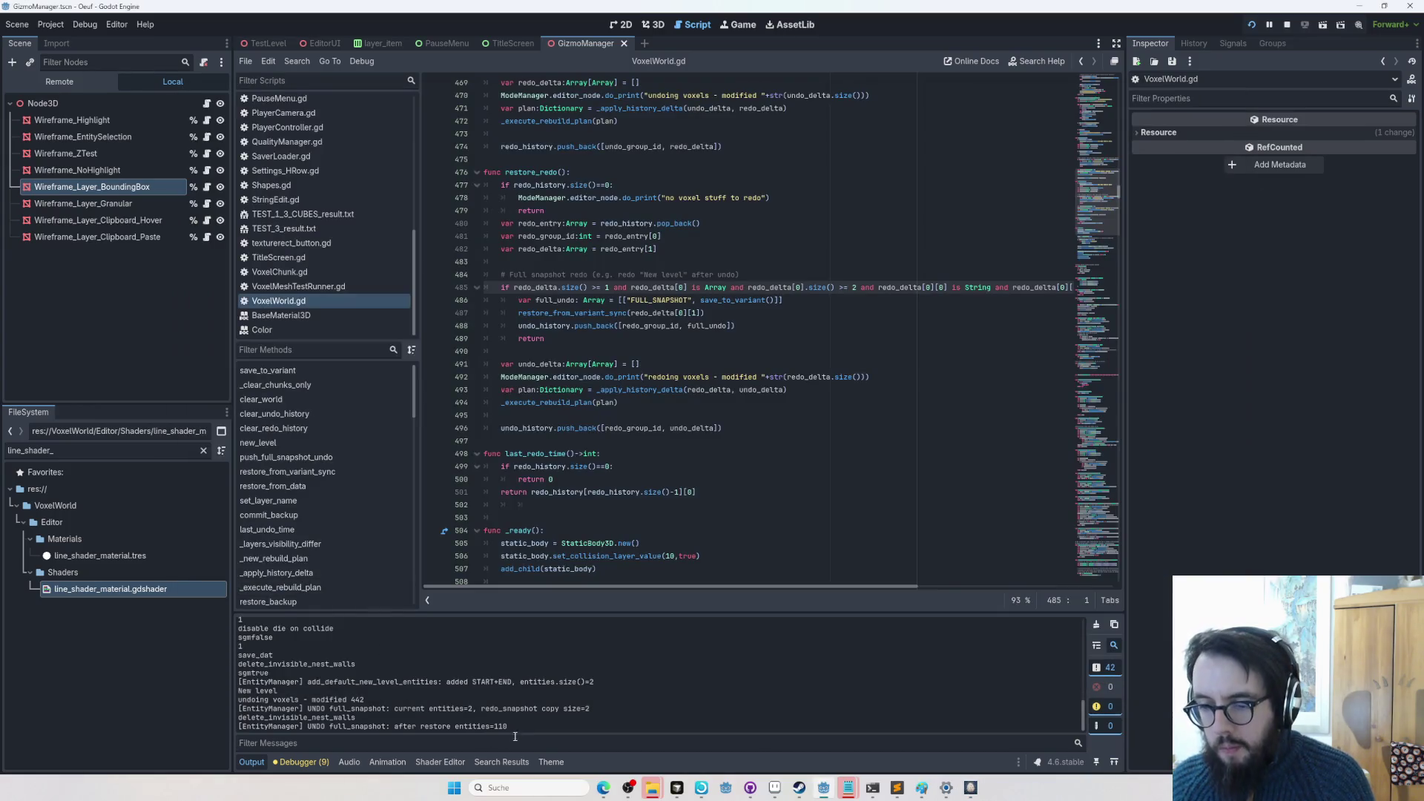
pyautogui.moveTo(521, 726); pyautogui.dragTo(188, 675)
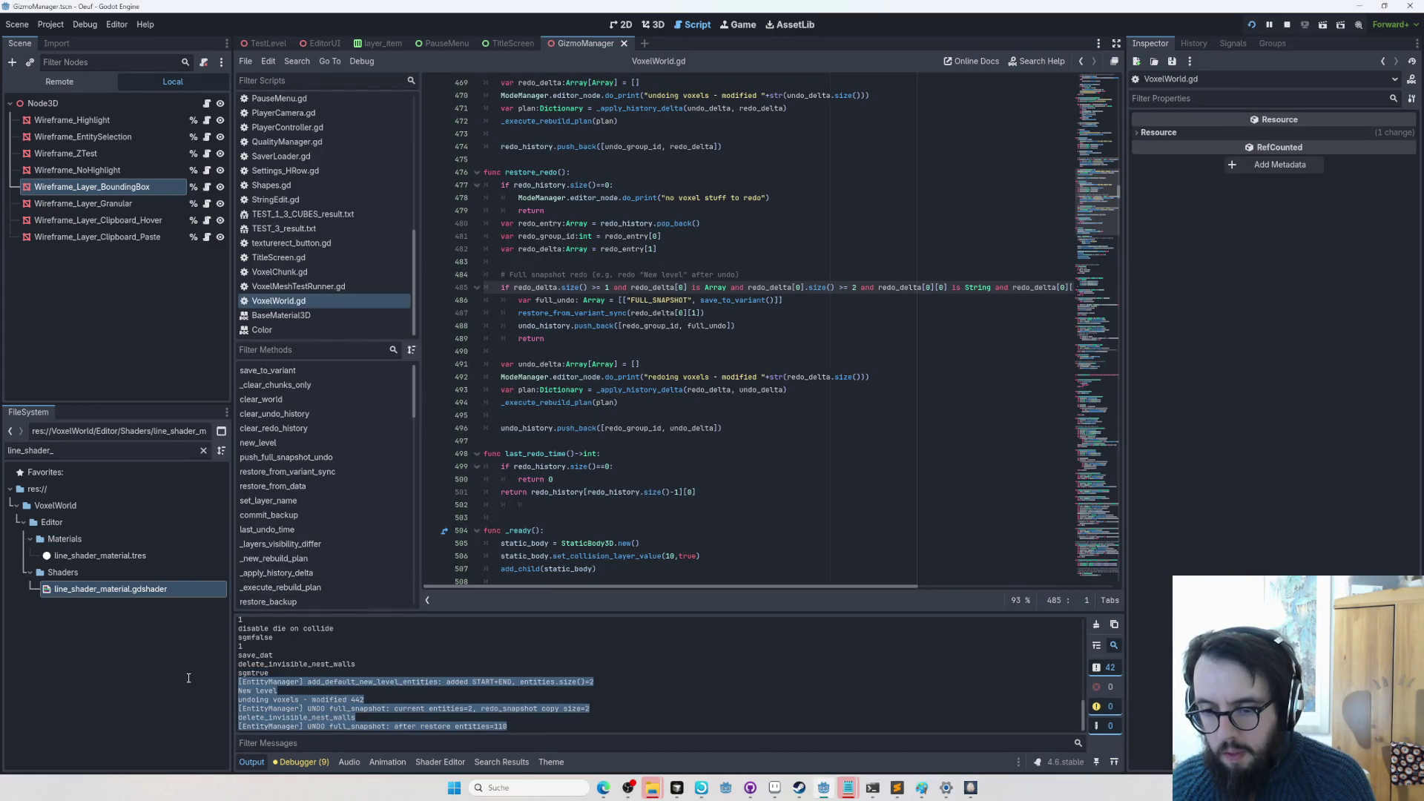
pyautogui.hotkey('alt', 'Tab')
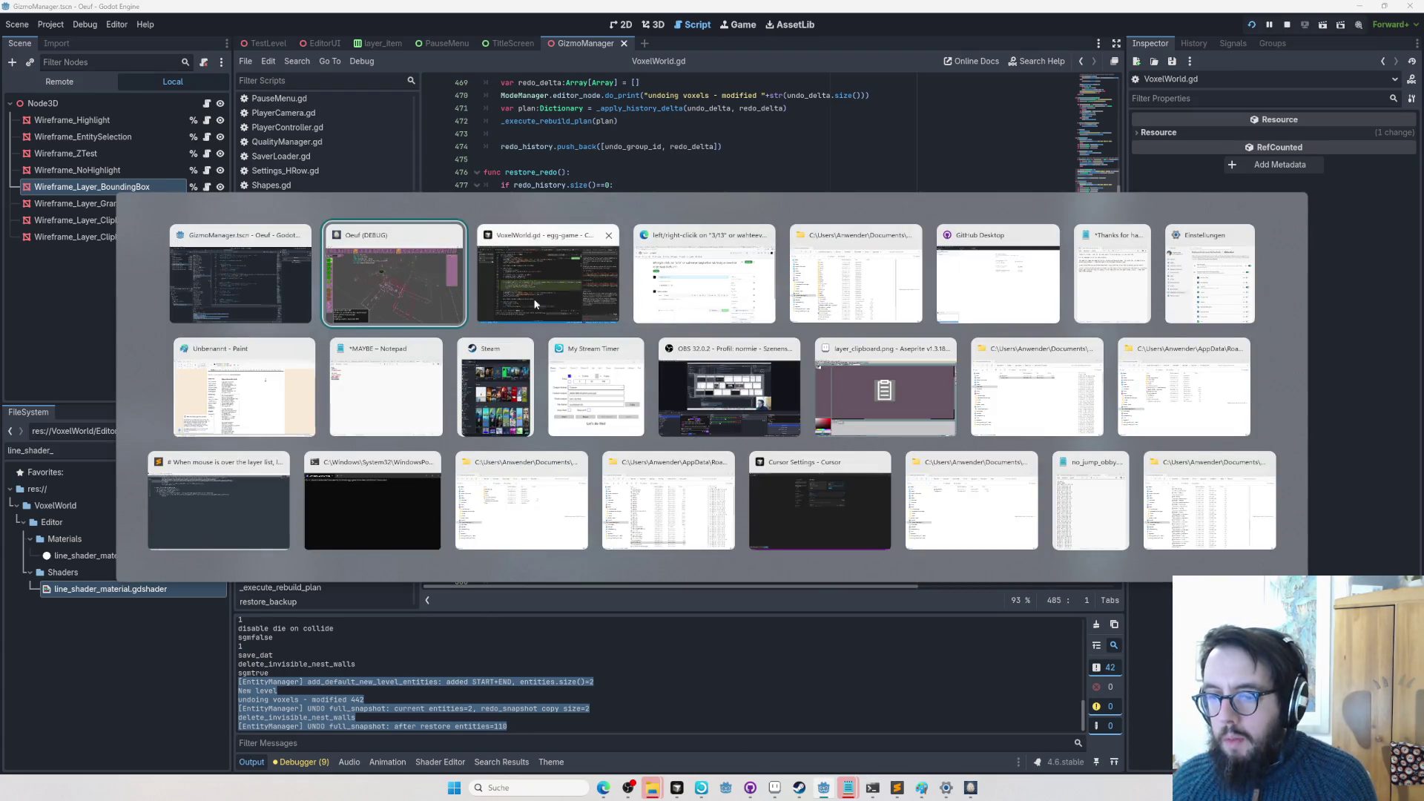
# Draft a BUG report listing the repro steps and paste the copied log lines
pyautogui.click(547, 273)
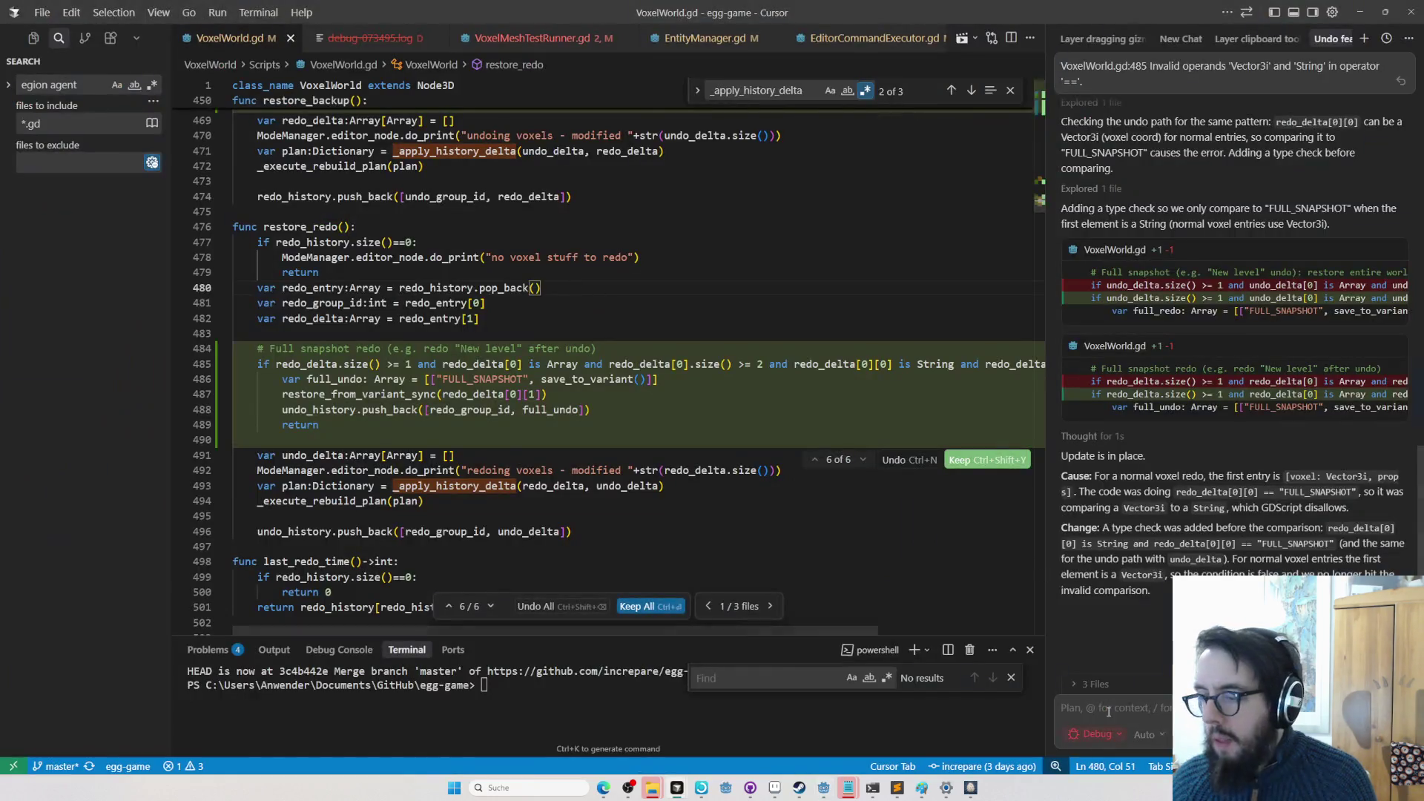
pyautogui.write('BUG')
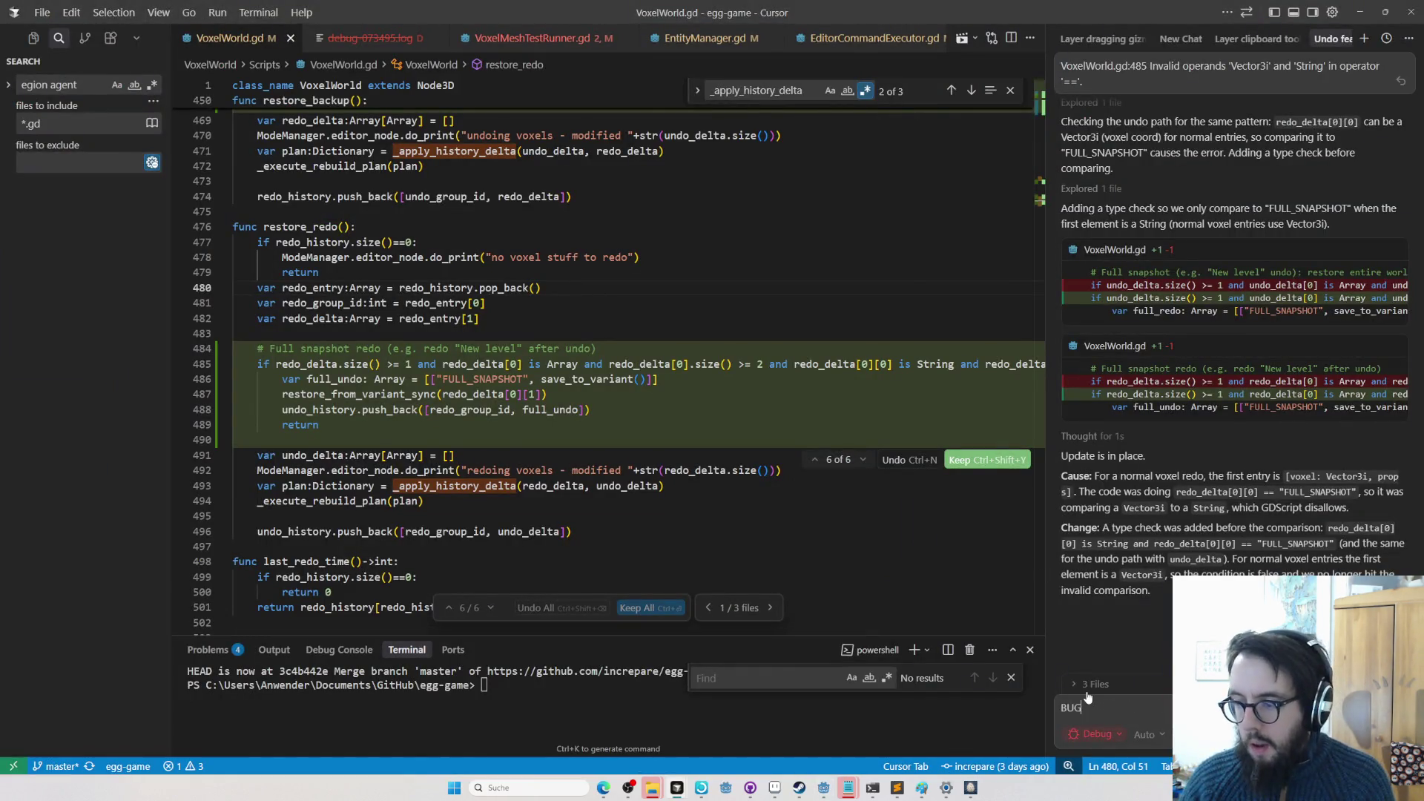
pyautogui.write(':')
pyautogui.hotkey('shift', 'Return')
pyautogui.hotkey('shift', 'Return')
pyautogui.write('I load a level')
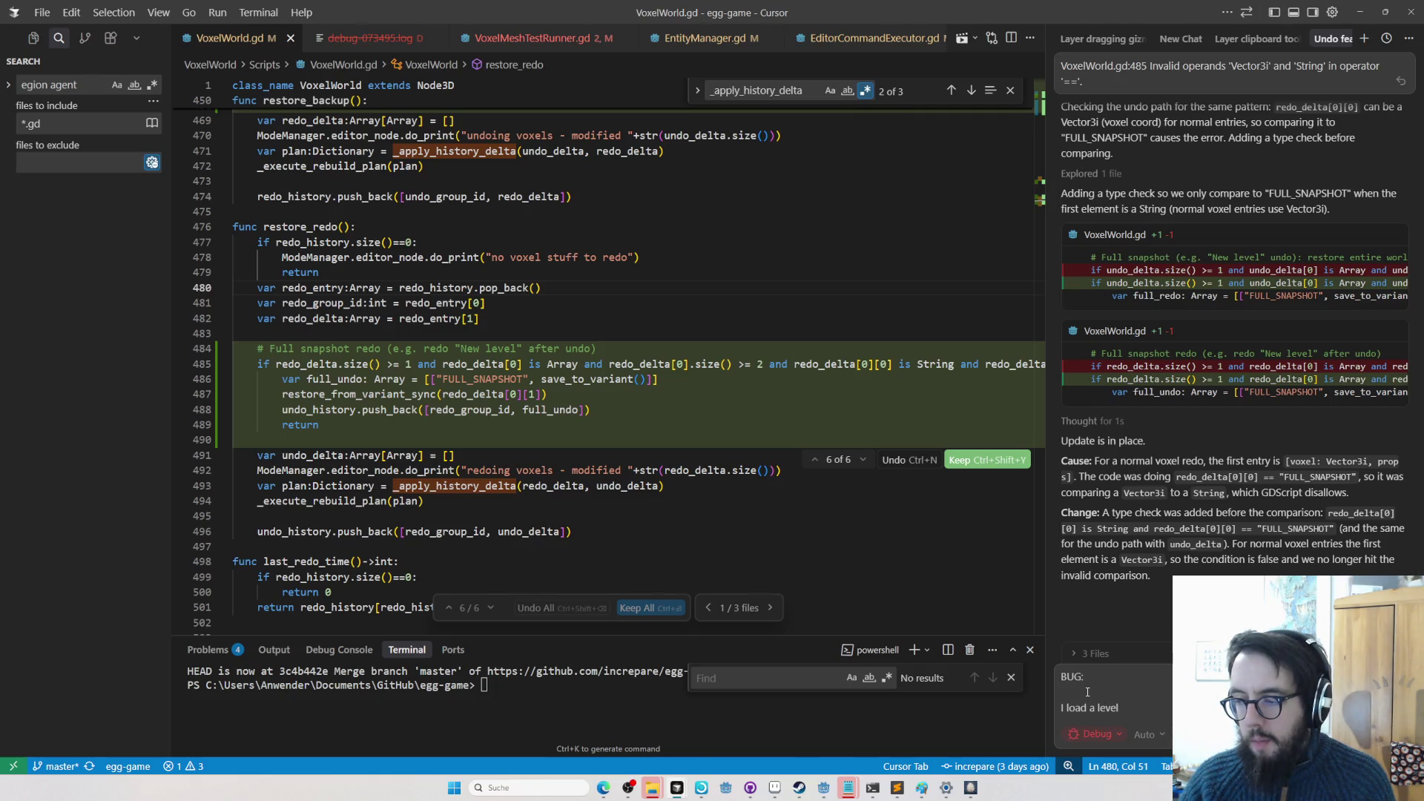
pyautogui.hotkey('shift', 'Return')
pyautogui.write('I select new level')
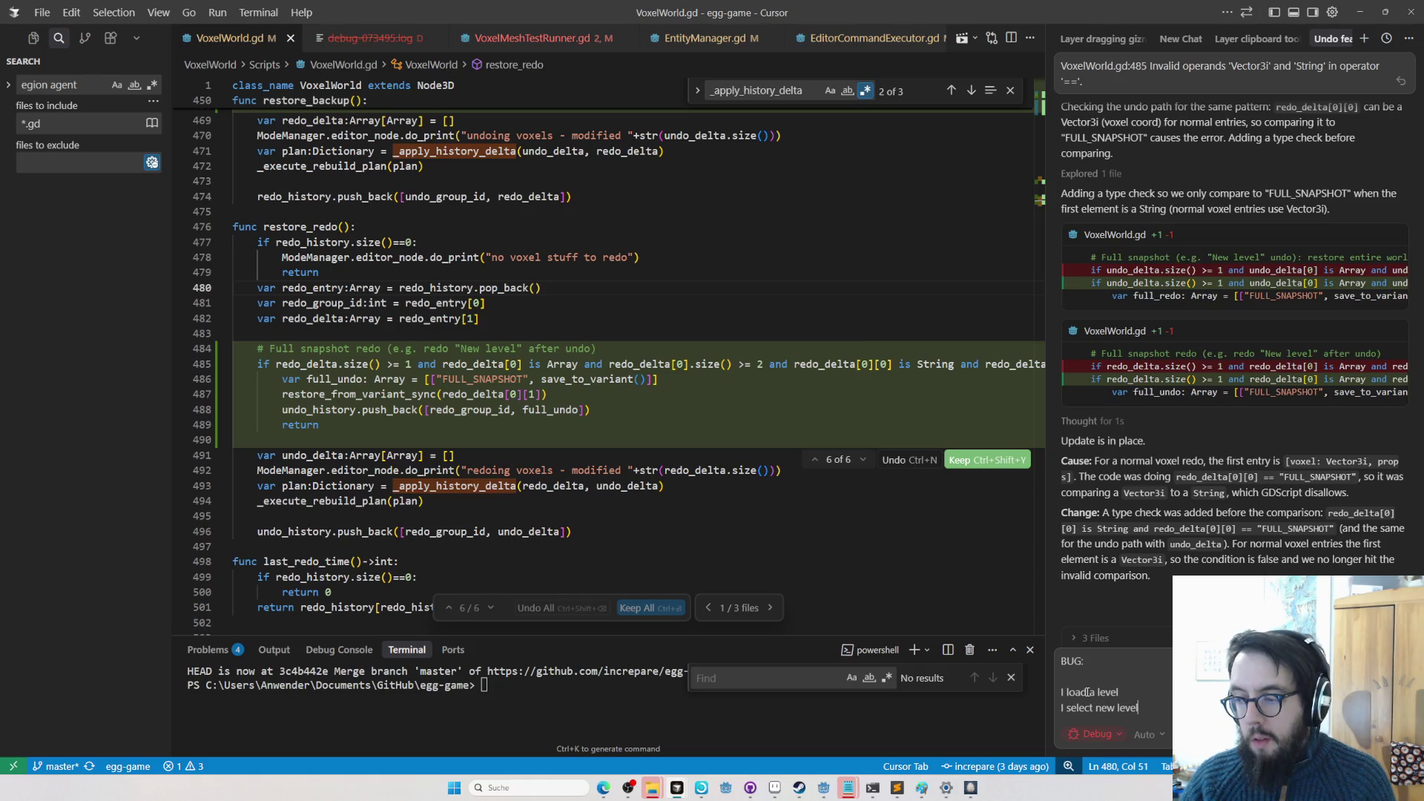
pyautogui.hotkey('shift', 'Return')
pyautogui.write('I add a single voxel')
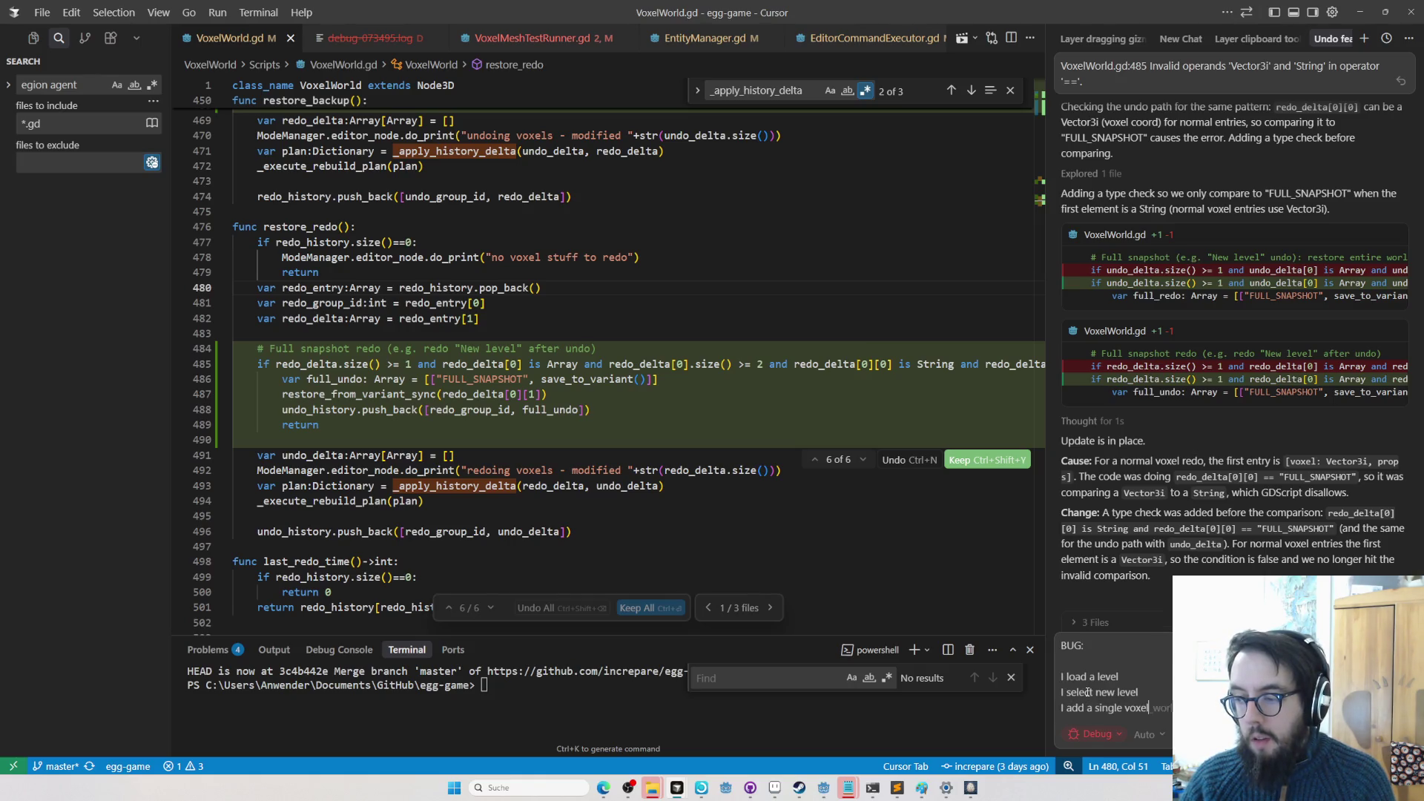
pyautogui.hotkey('shift', 'Return')
pyautogui.write('I press un')
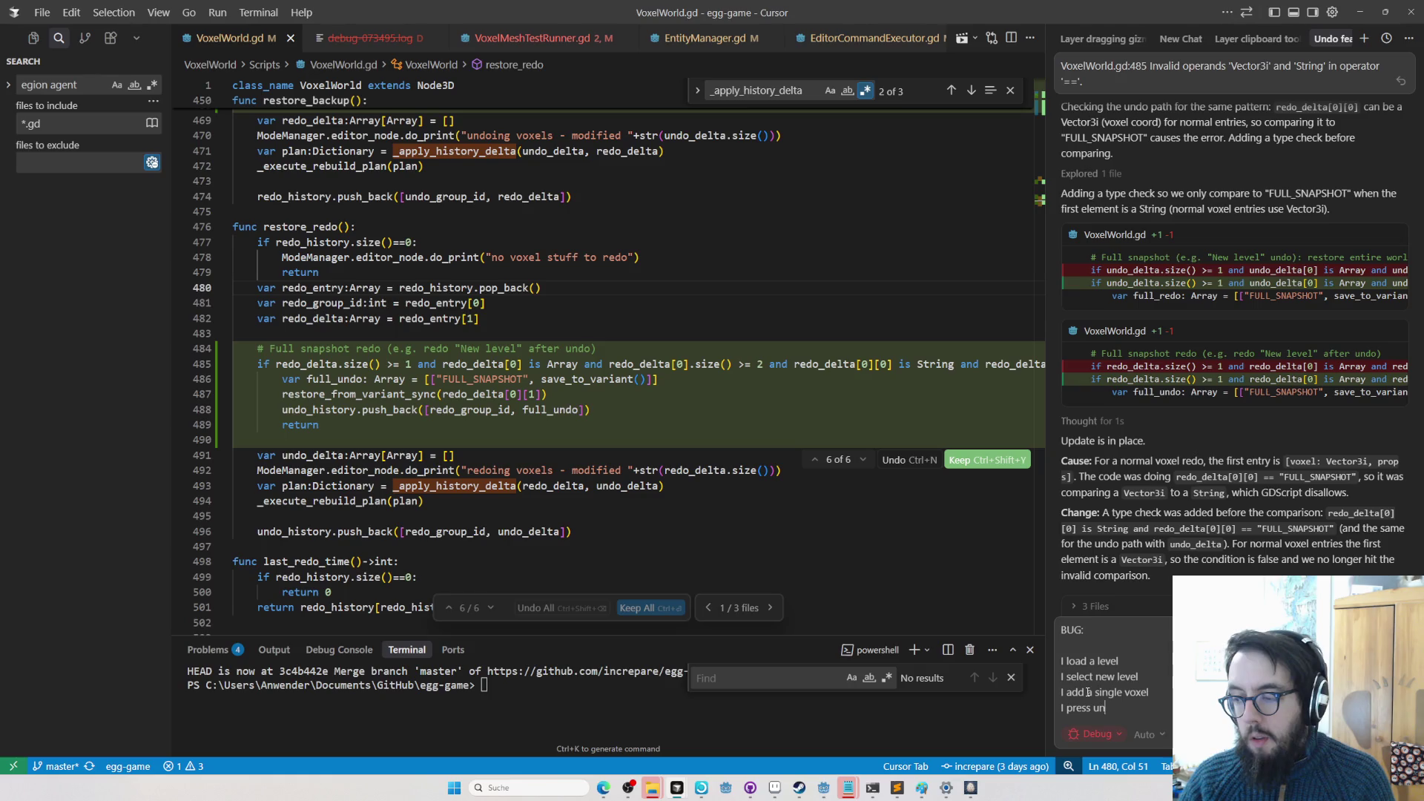
pyautogui.hotkey('shift', 'Return')
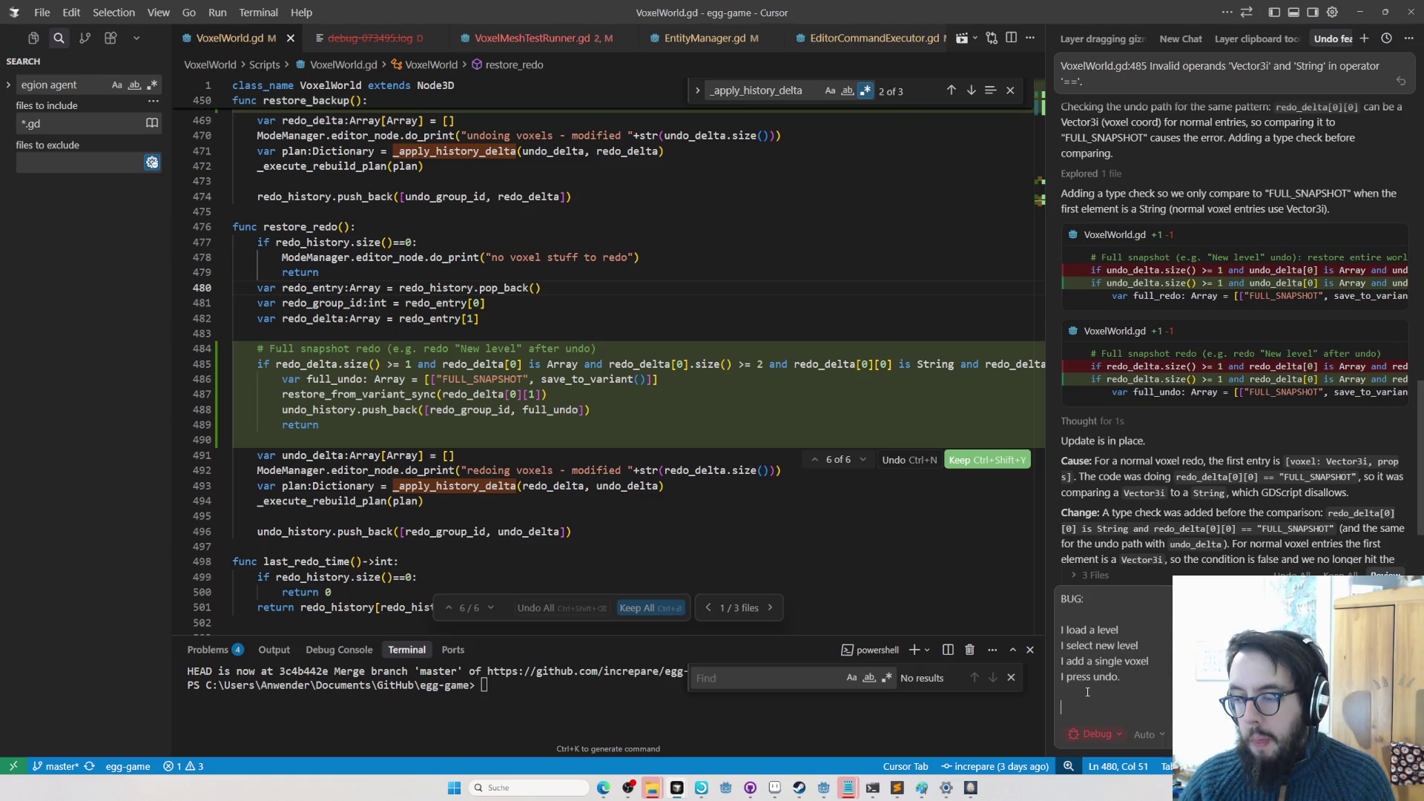
pyautogui.hotkey('ctrl', 'v')
# Add a remark that no voxels return, then send the report to the agent
pyautogui.hotkey('shift', 'Return')
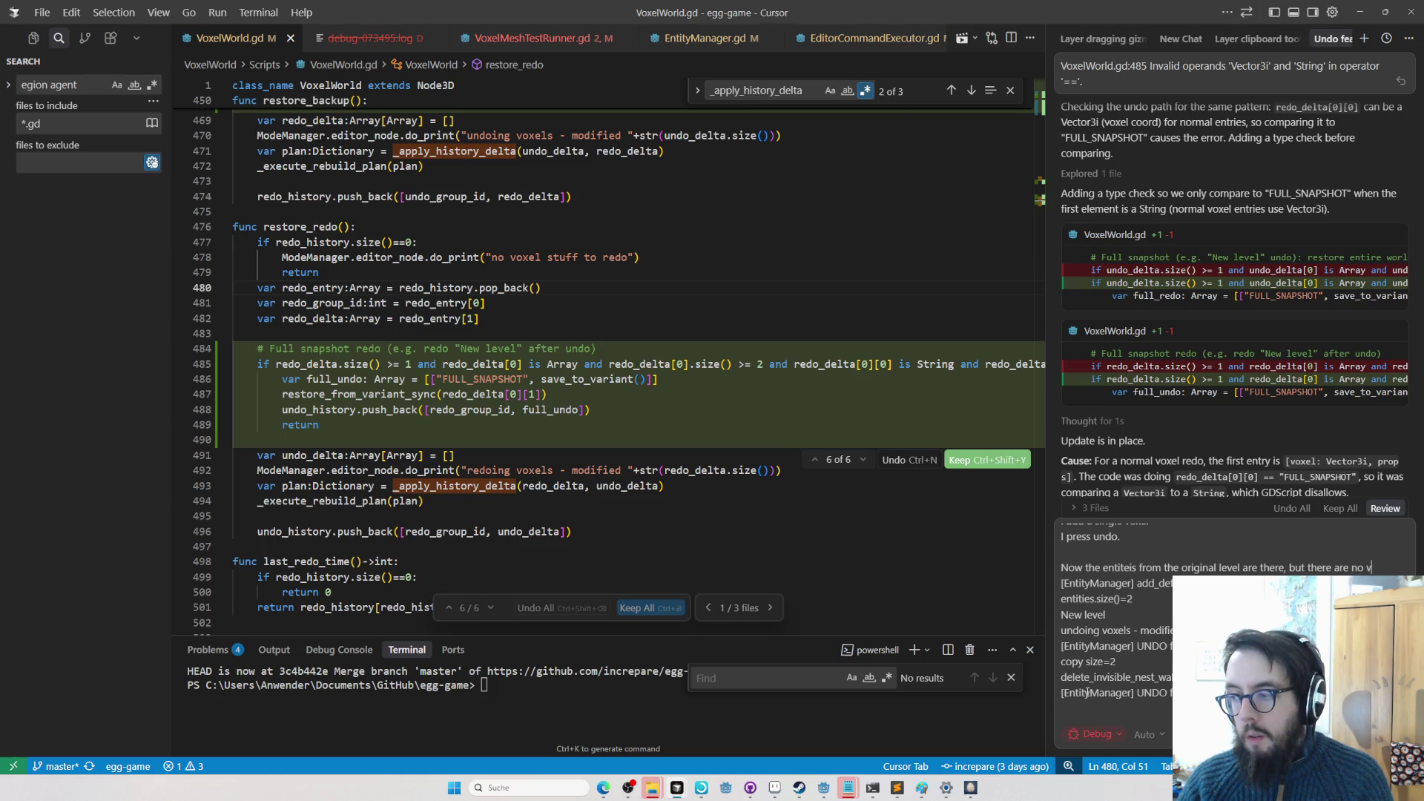
pyautogui.hotkey('shift', 'Return')
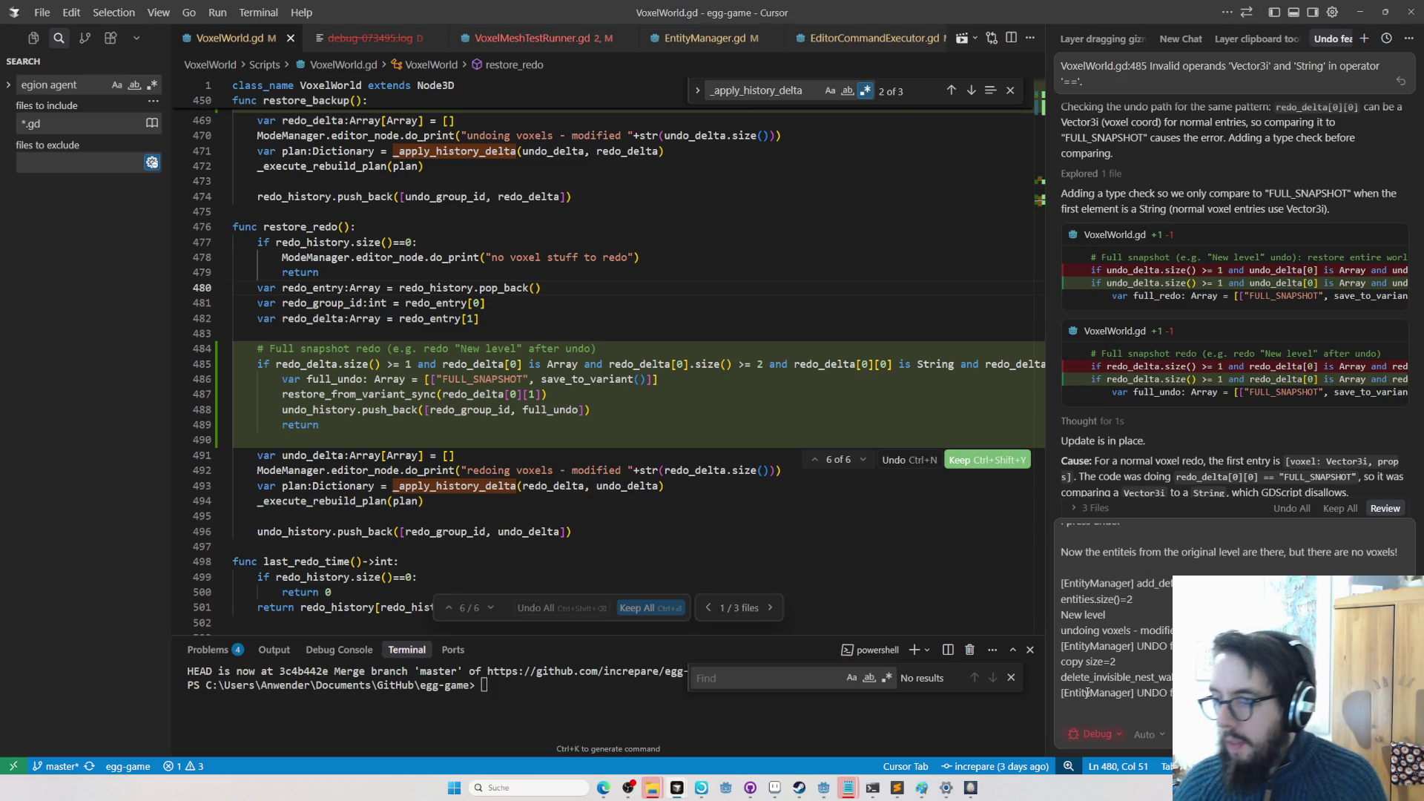
pyautogui.scroll(3, 1133, 629)
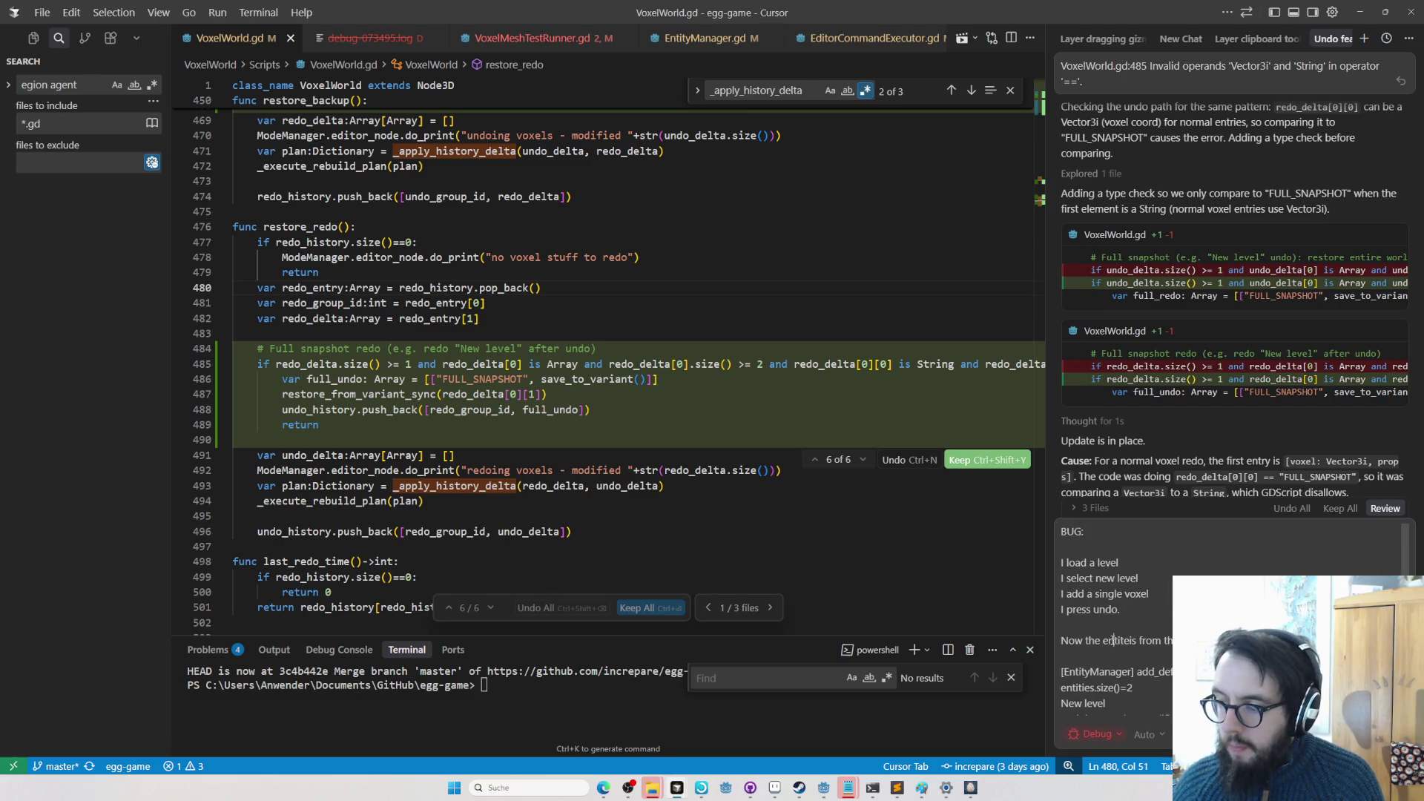
pyautogui.press('Return')
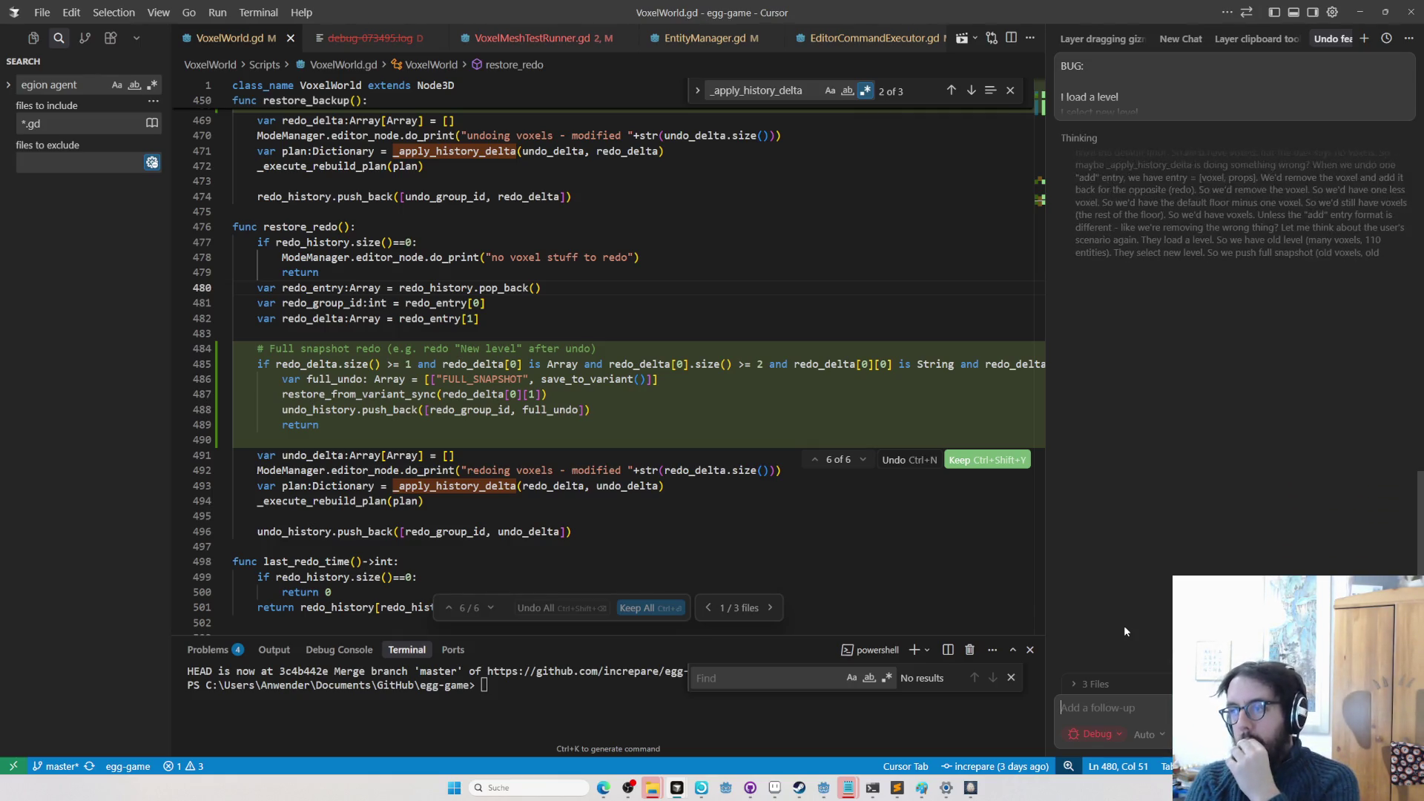
pyautogui.hotkey('alt', 'Tab')
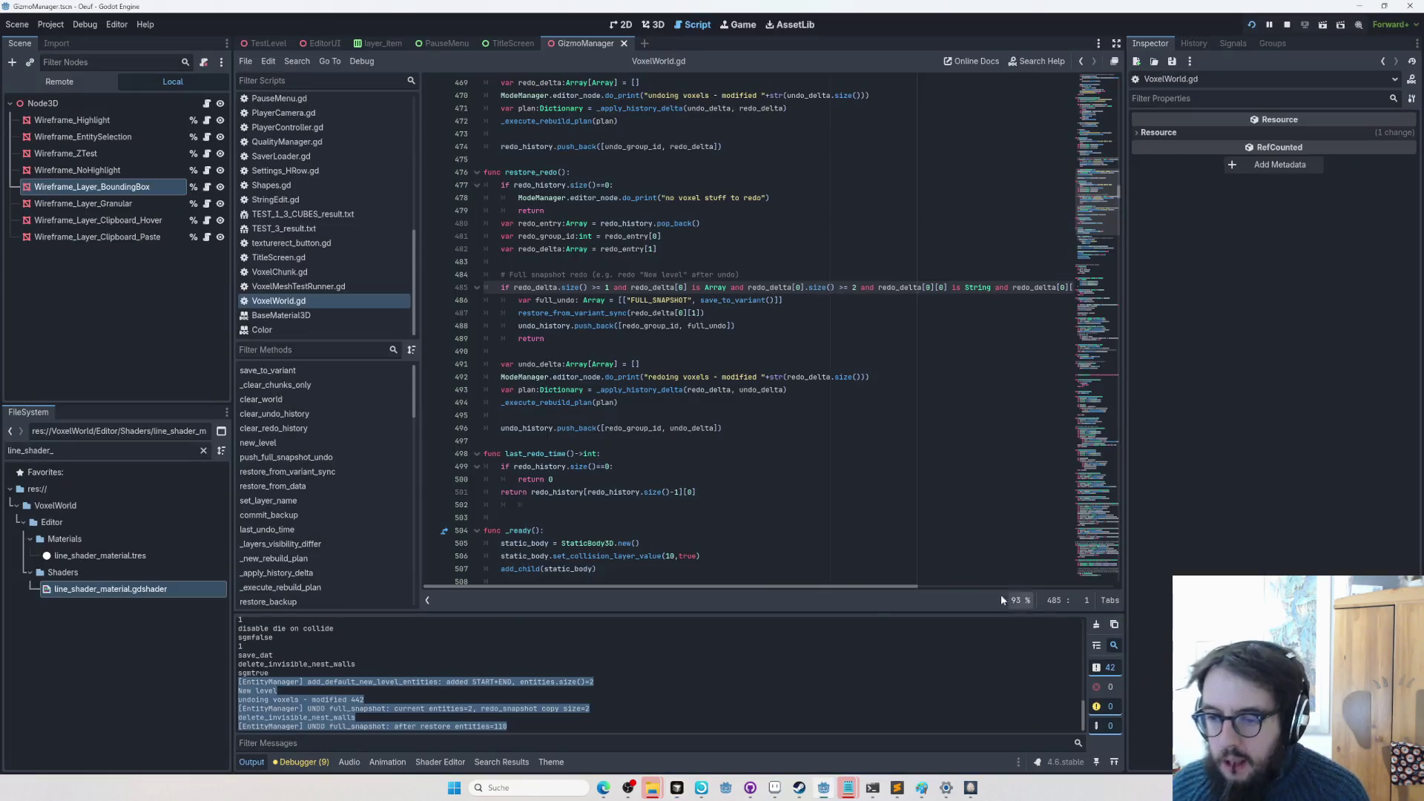
# Expand the three startup warnings in Debugger > Errors, including StringEdit.gd's shadowed variable
pyautogui.click(284, 765)
pyautogui.click(332, 556)
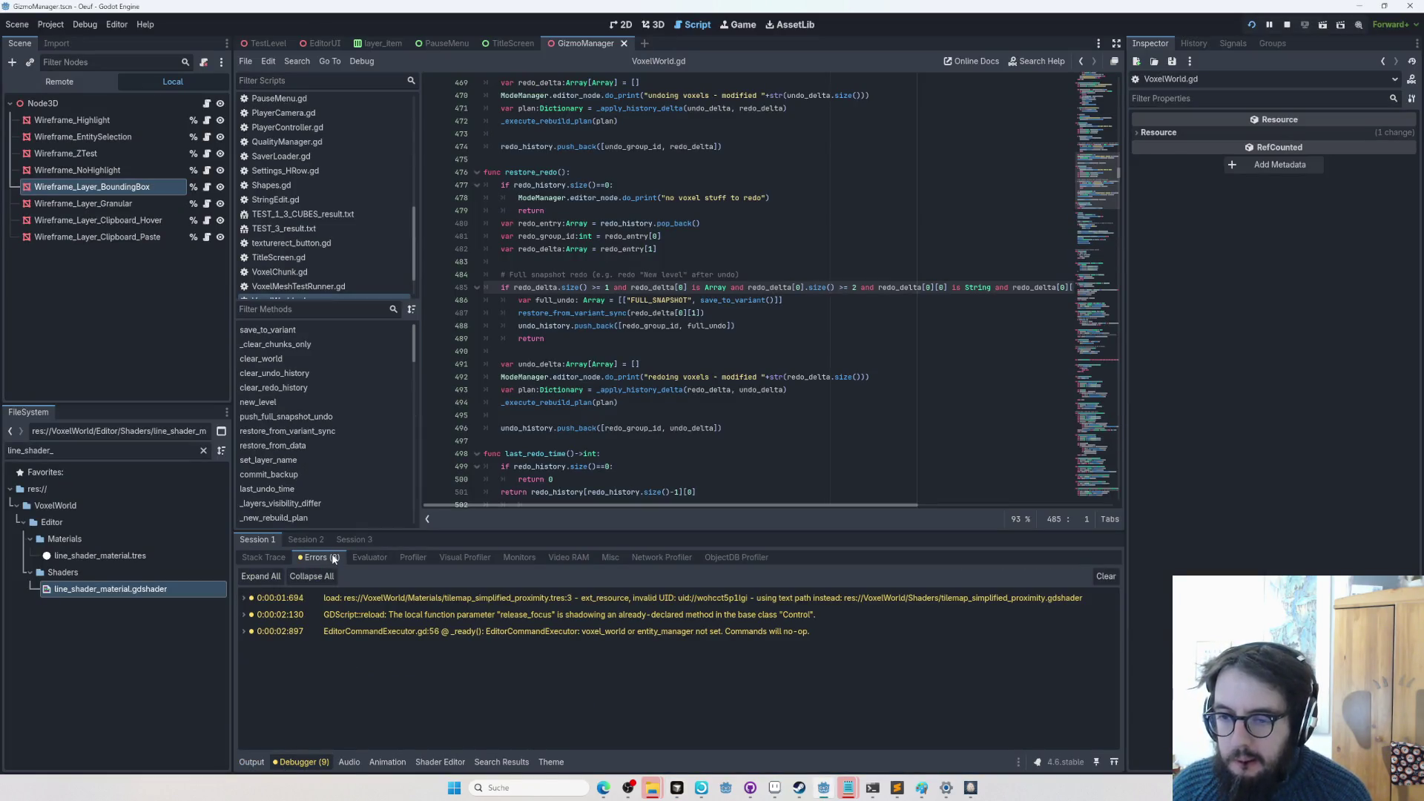
pyautogui.doubleClick(359, 598)
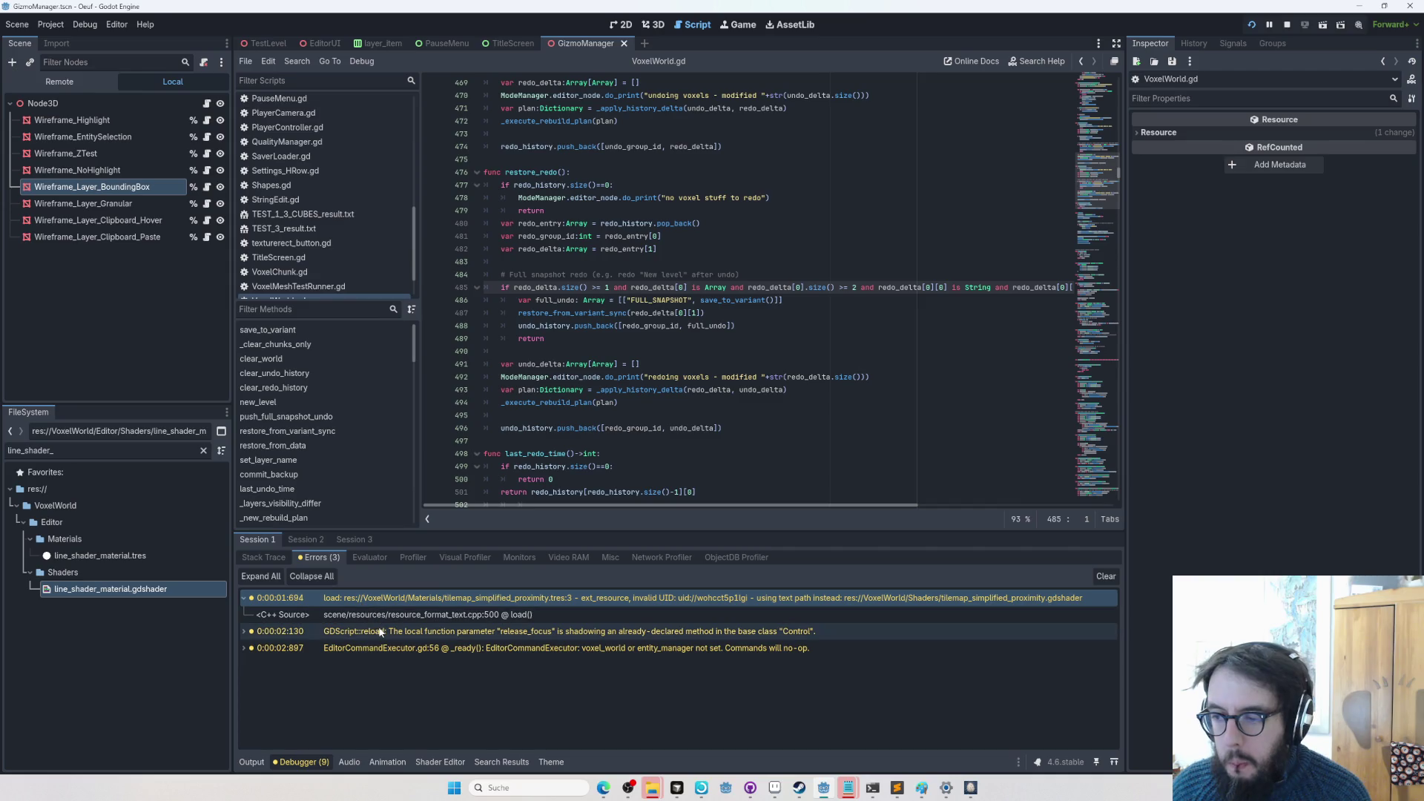
pyautogui.doubleClick(381, 632)
pyautogui.doubleClick(380, 632)
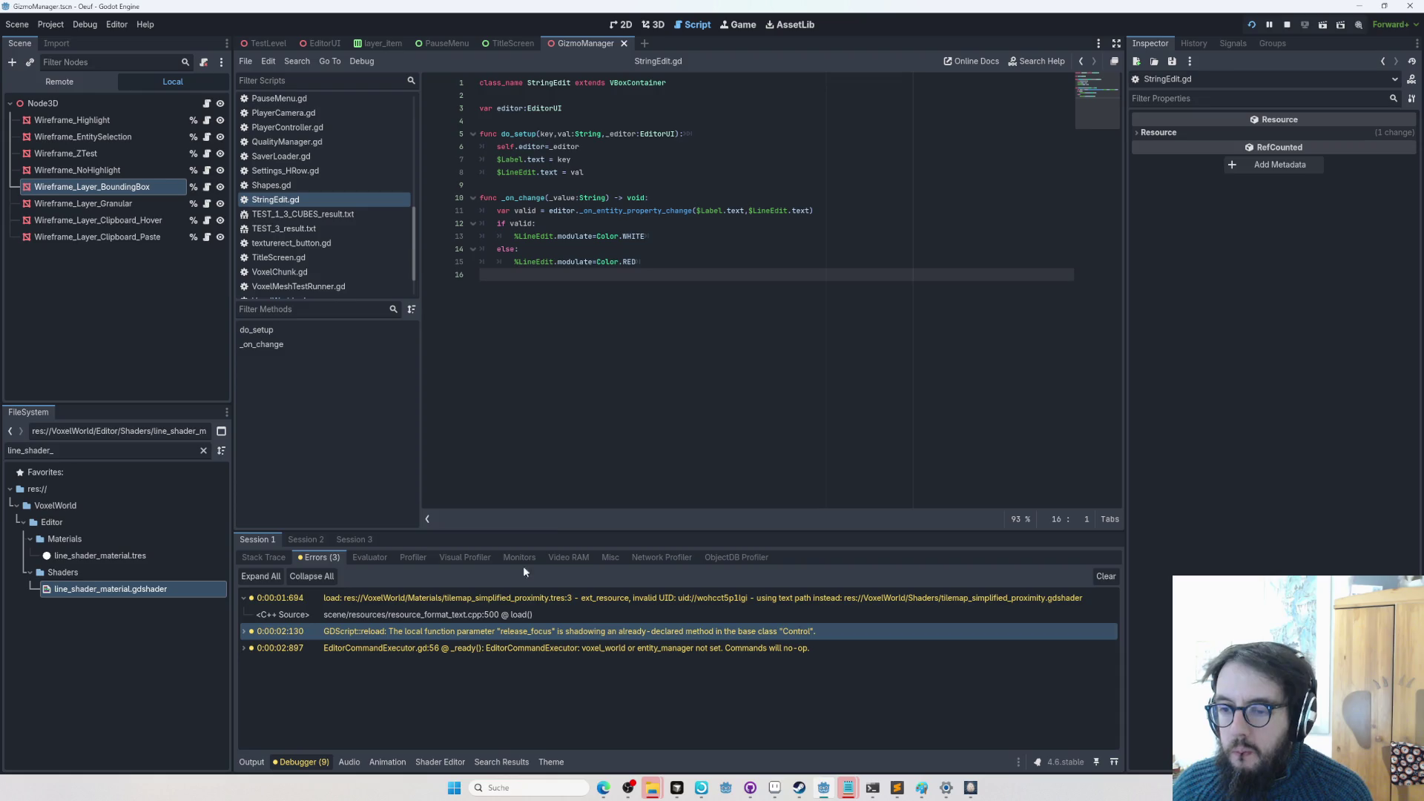
# Jump to the EditorCommandExecutor.gd:56 'commands will no-op' warning's code and review it
pyautogui.click(436, 649)
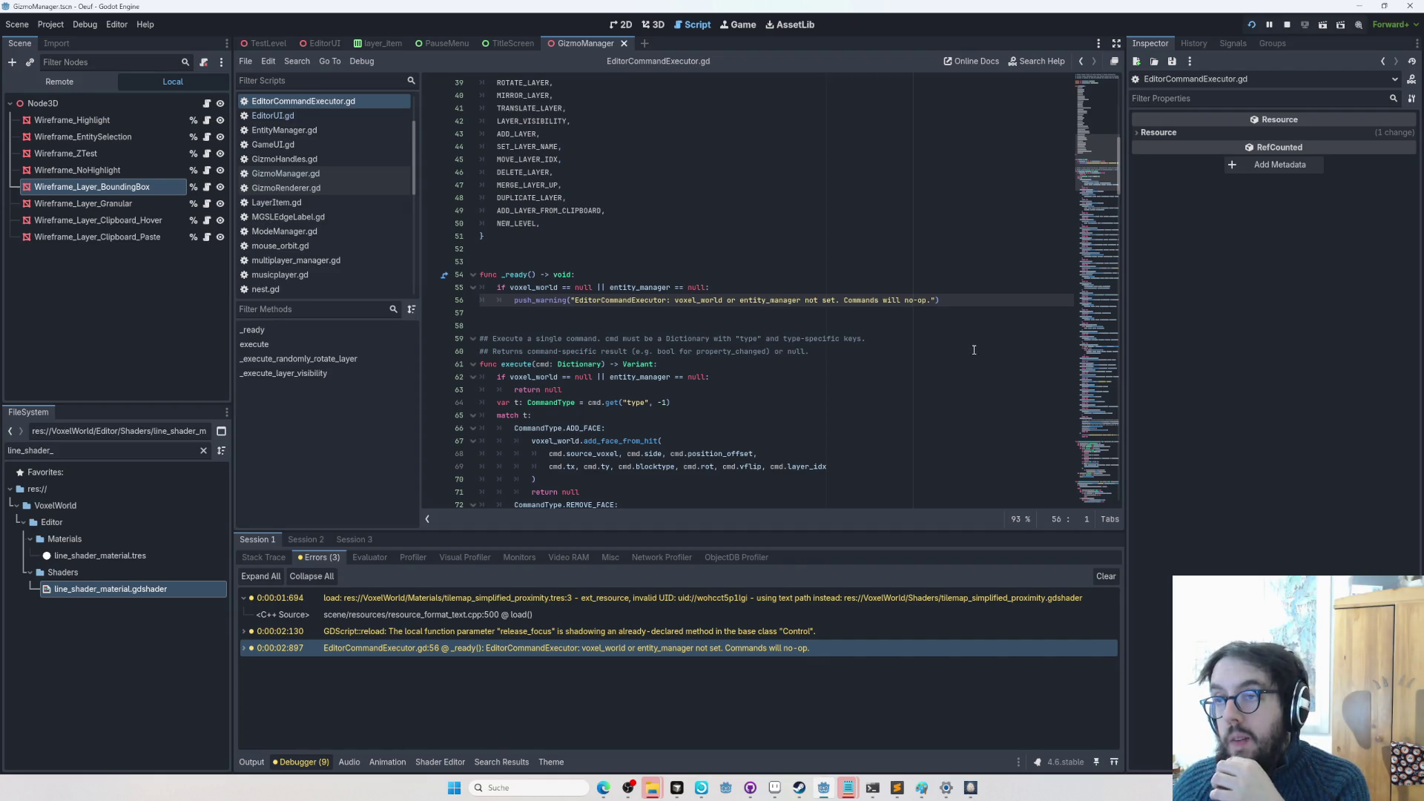
pyautogui.scroll(3, 971, 340)
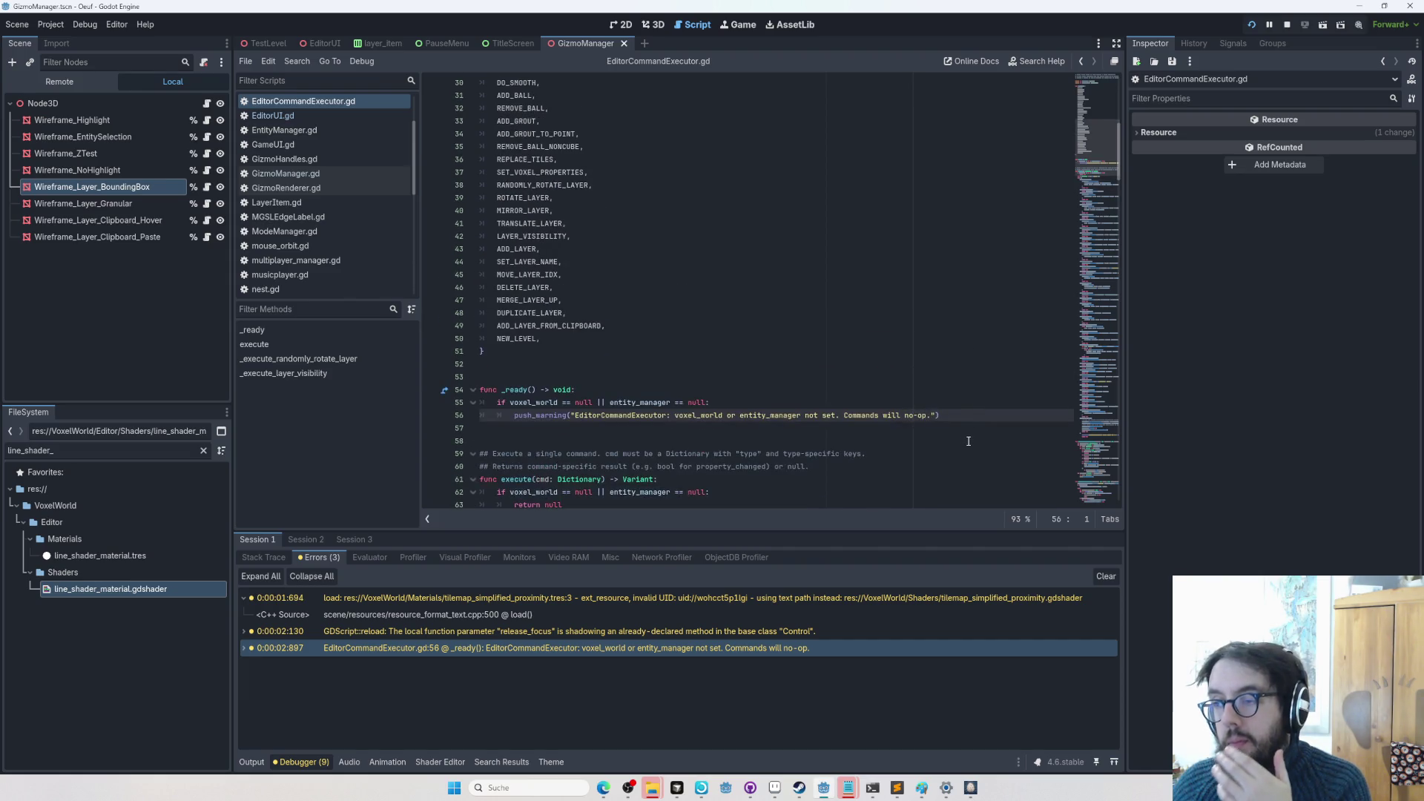
pyautogui.scroll(-9, 959, 430)
pyautogui.scroll(8, 618, 420)
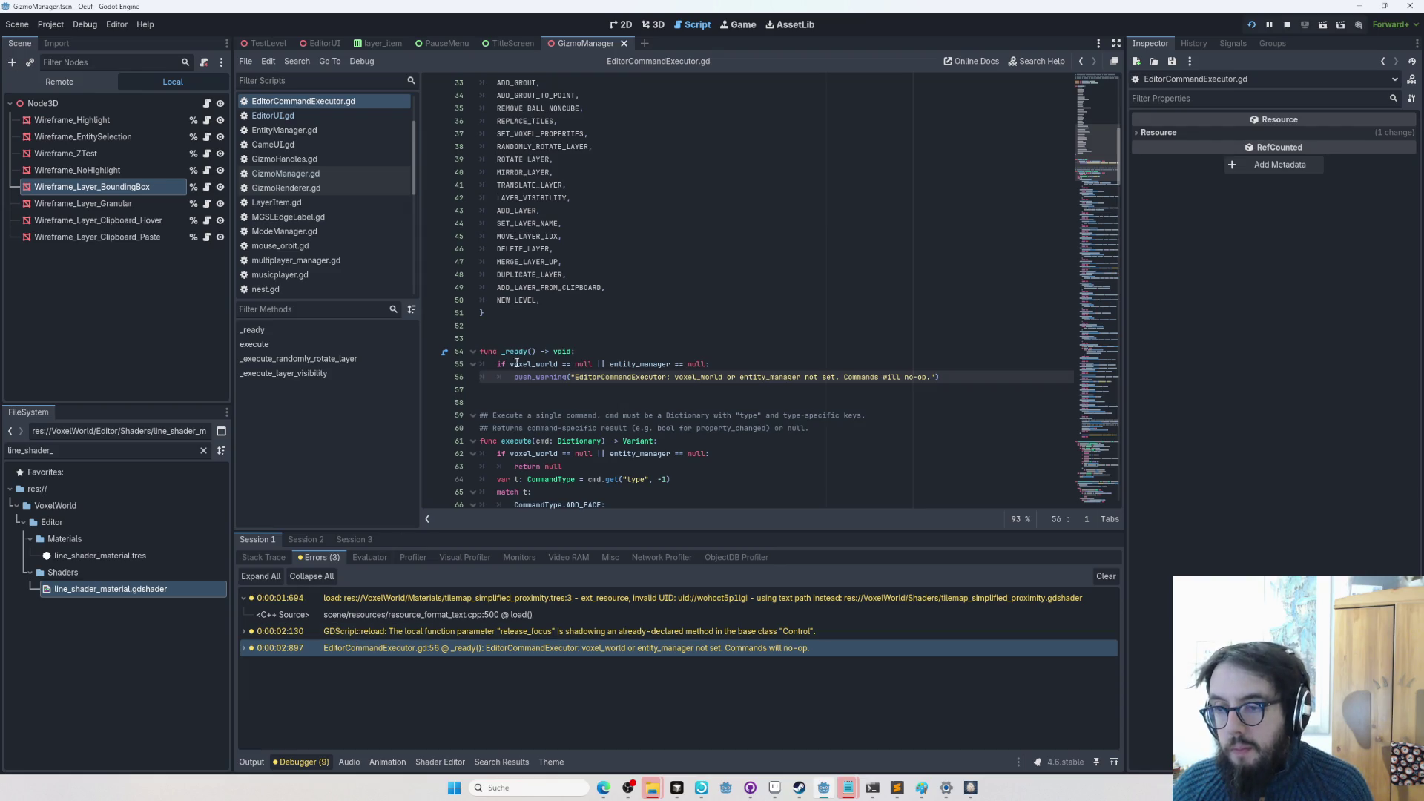
pyautogui.hotkey('alt', 'Tab')
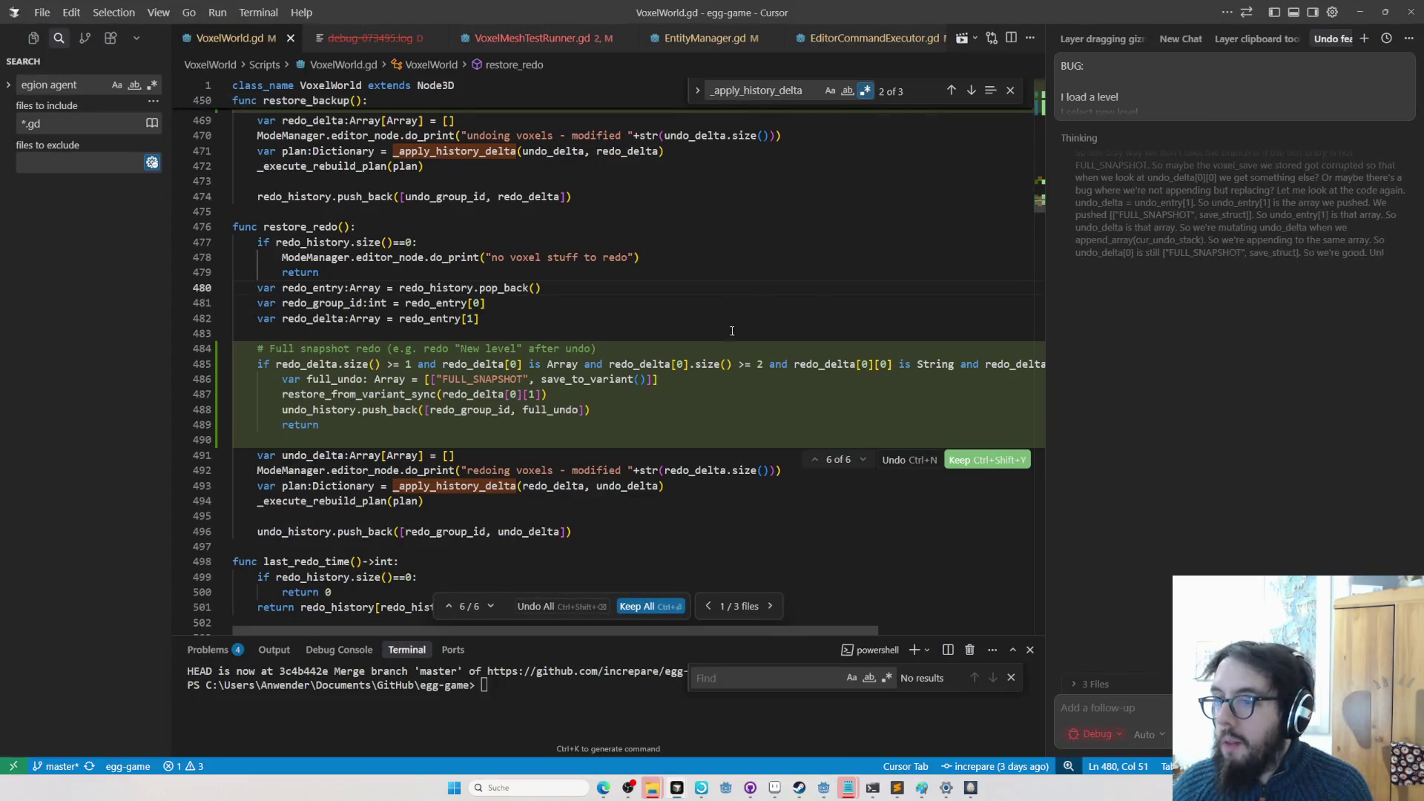
# Recheck the shadowed-variable and resource-load warnings, then the agent's reasoning and GitHub issue #911
pyautogui.hotkey('alt', 'Tab')
pyautogui.doubleClick(356, 633)
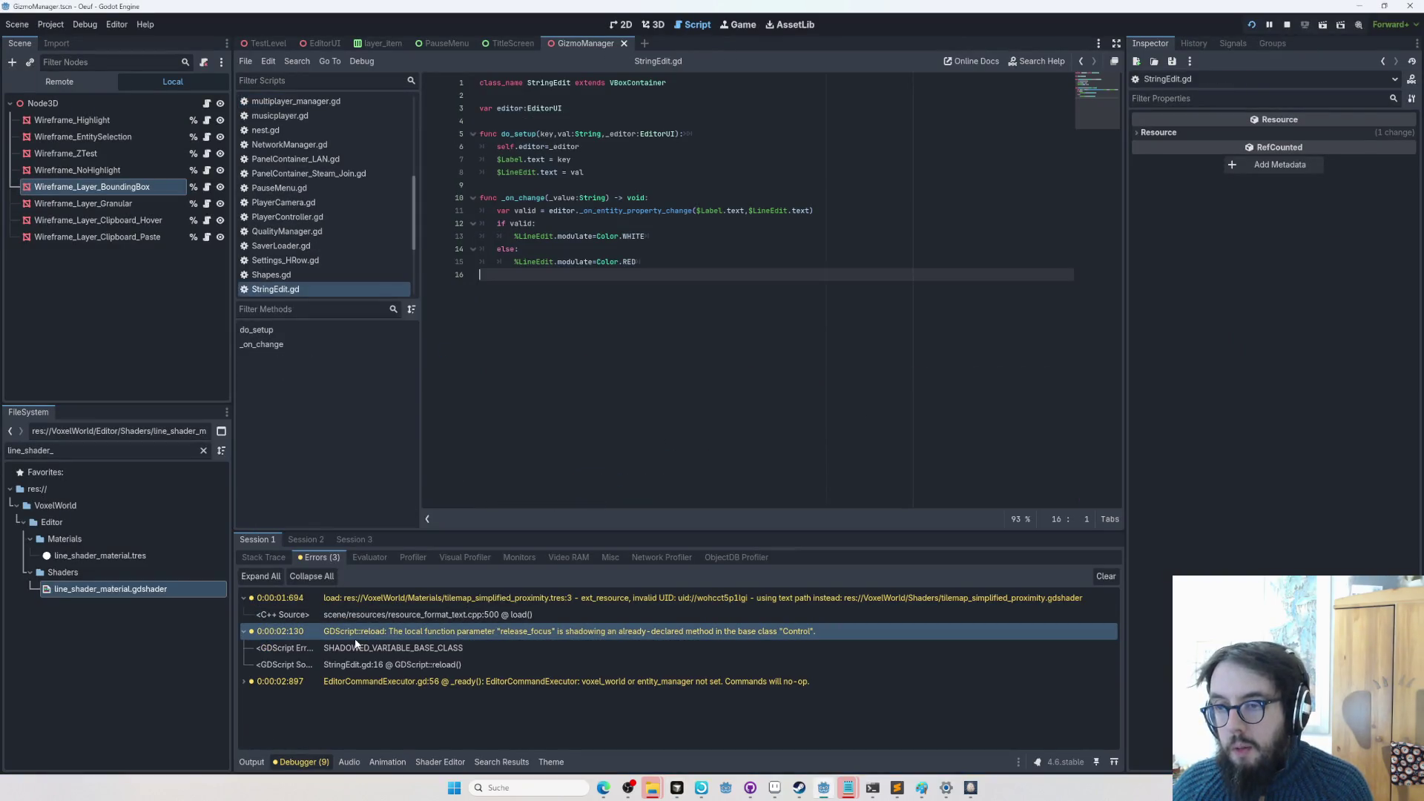
pyautogui.doubleClick(354, 599)
pyautogui.doubleClick(356, 599)
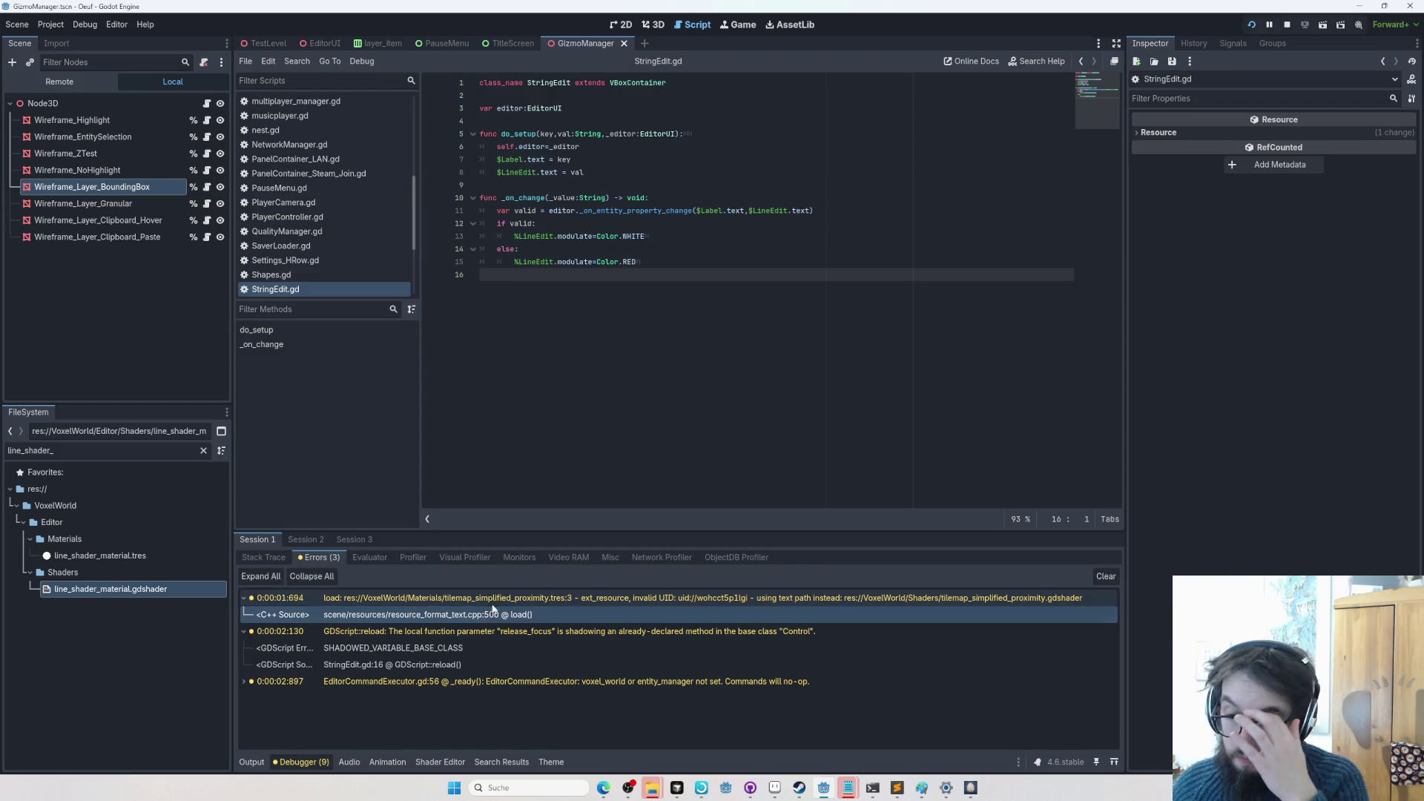
pyautogui.hotkey('alt', 'Tab')
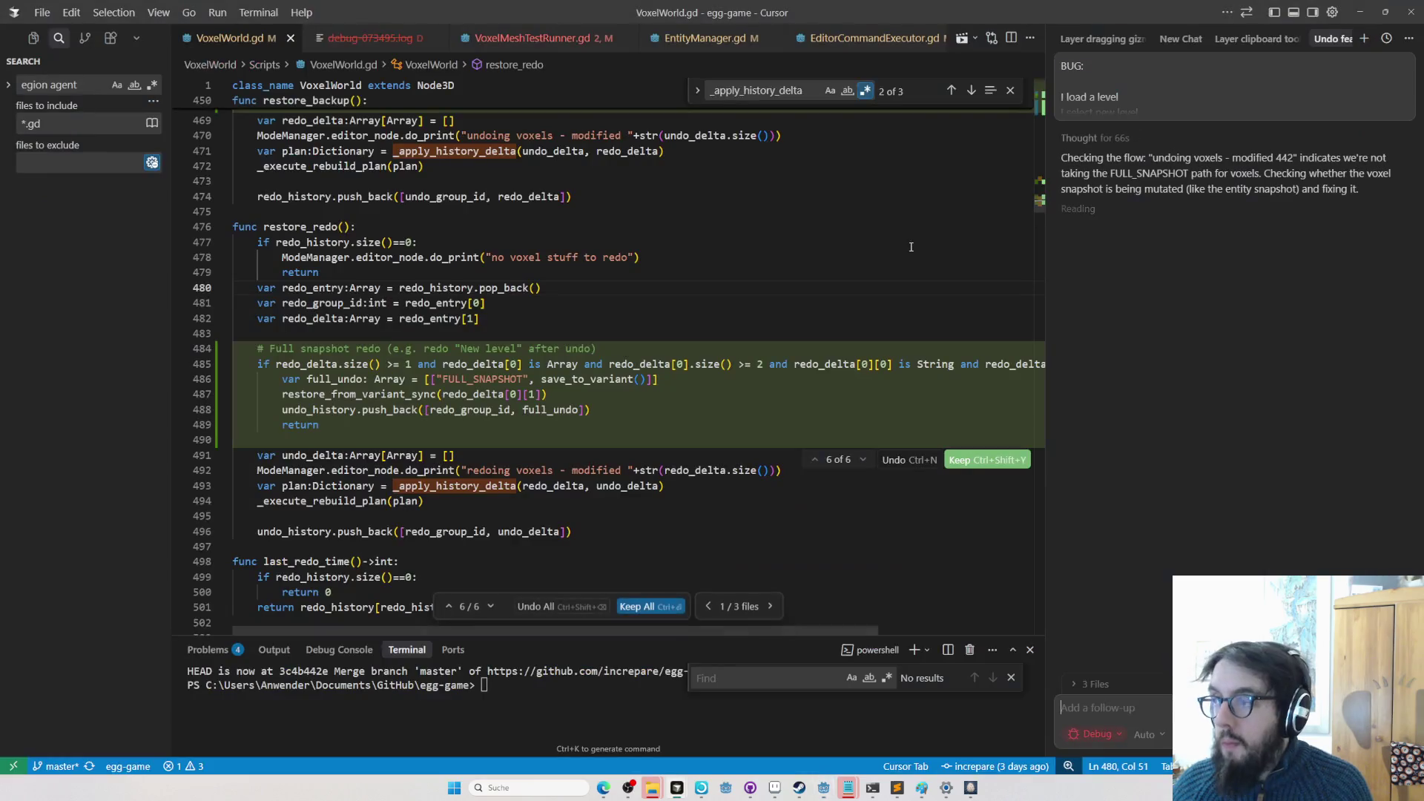
pyautogui.hotkey('alt', 'Tab')
pyautogui.hotkey('alt', 'Tab')
pyautogui.hotkey('alt', 'Tab')
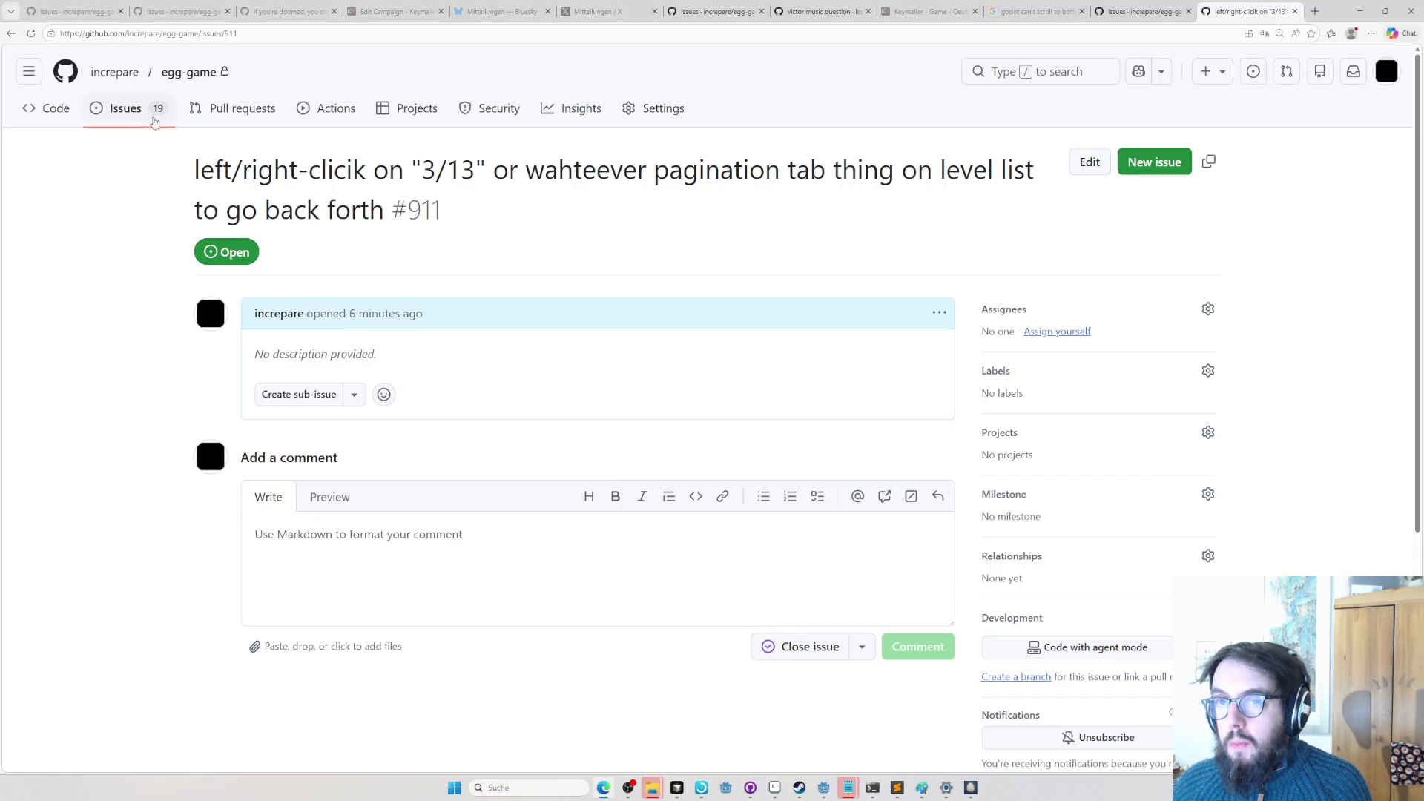
# Scroll through the egg-game repository's 20 open issues, then open a new browser tab
pyautogui.click(122, 108)
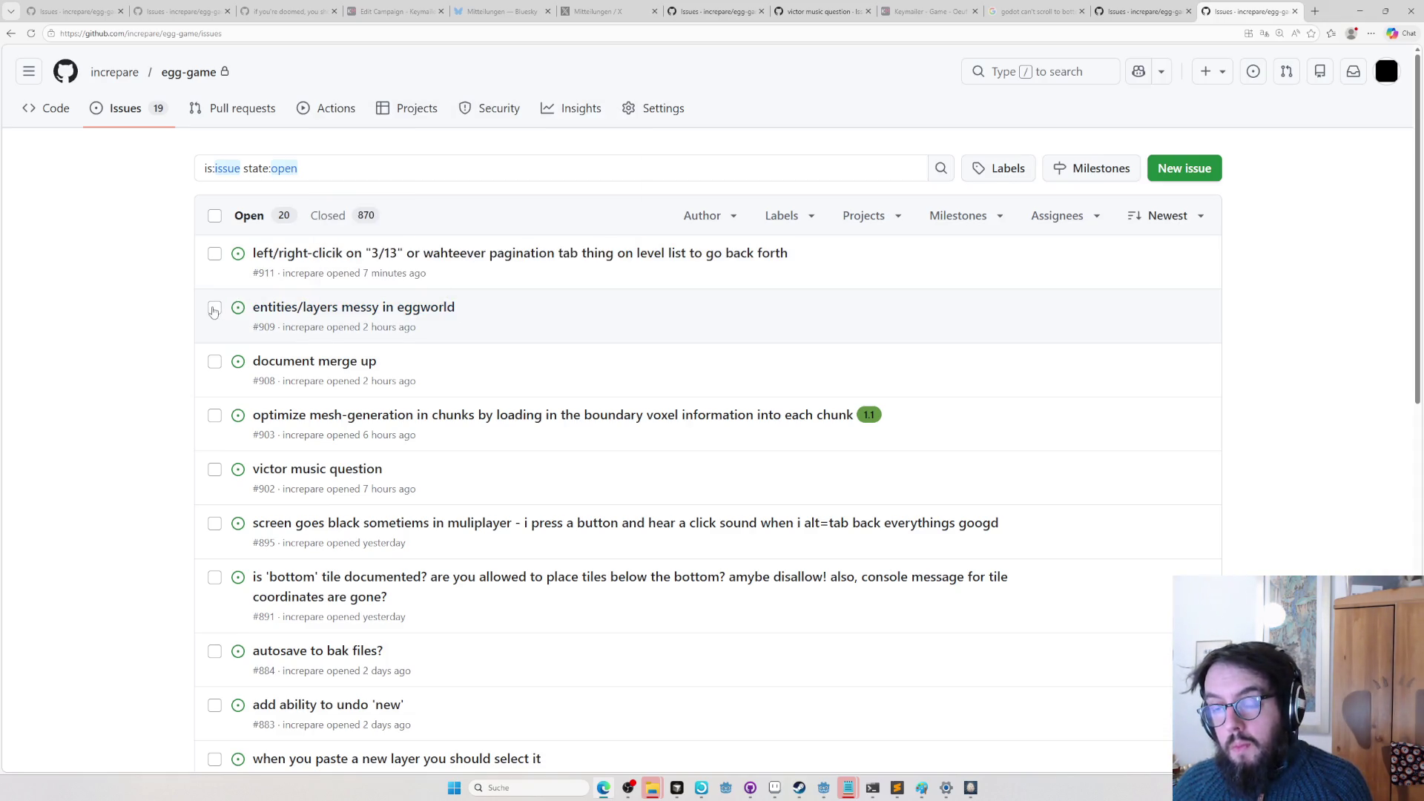
pyautogui.scroll(-4, 215, 316)
pyautogui.hotkey('alt', 'Tab')
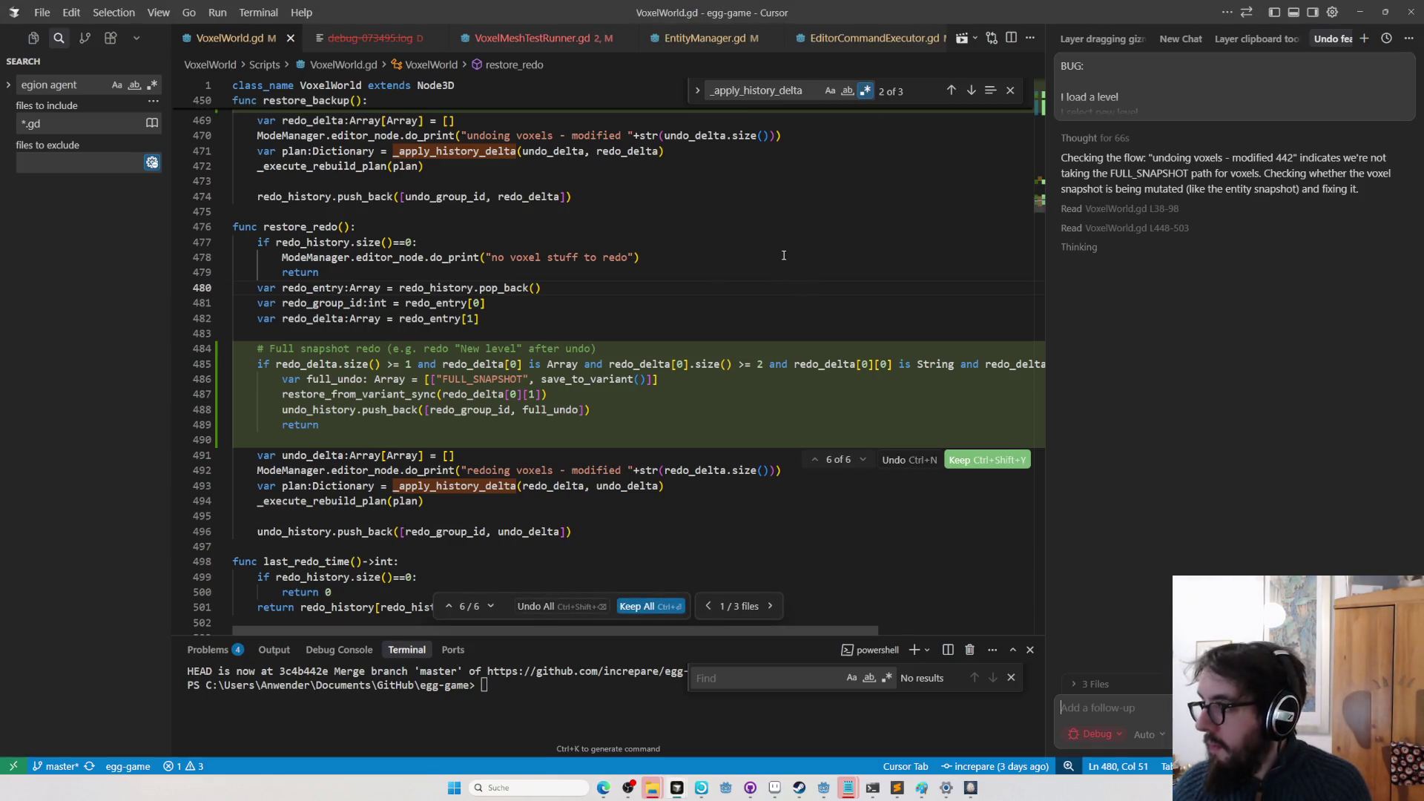
pyautogui.hotkey('alt', 'Tab')
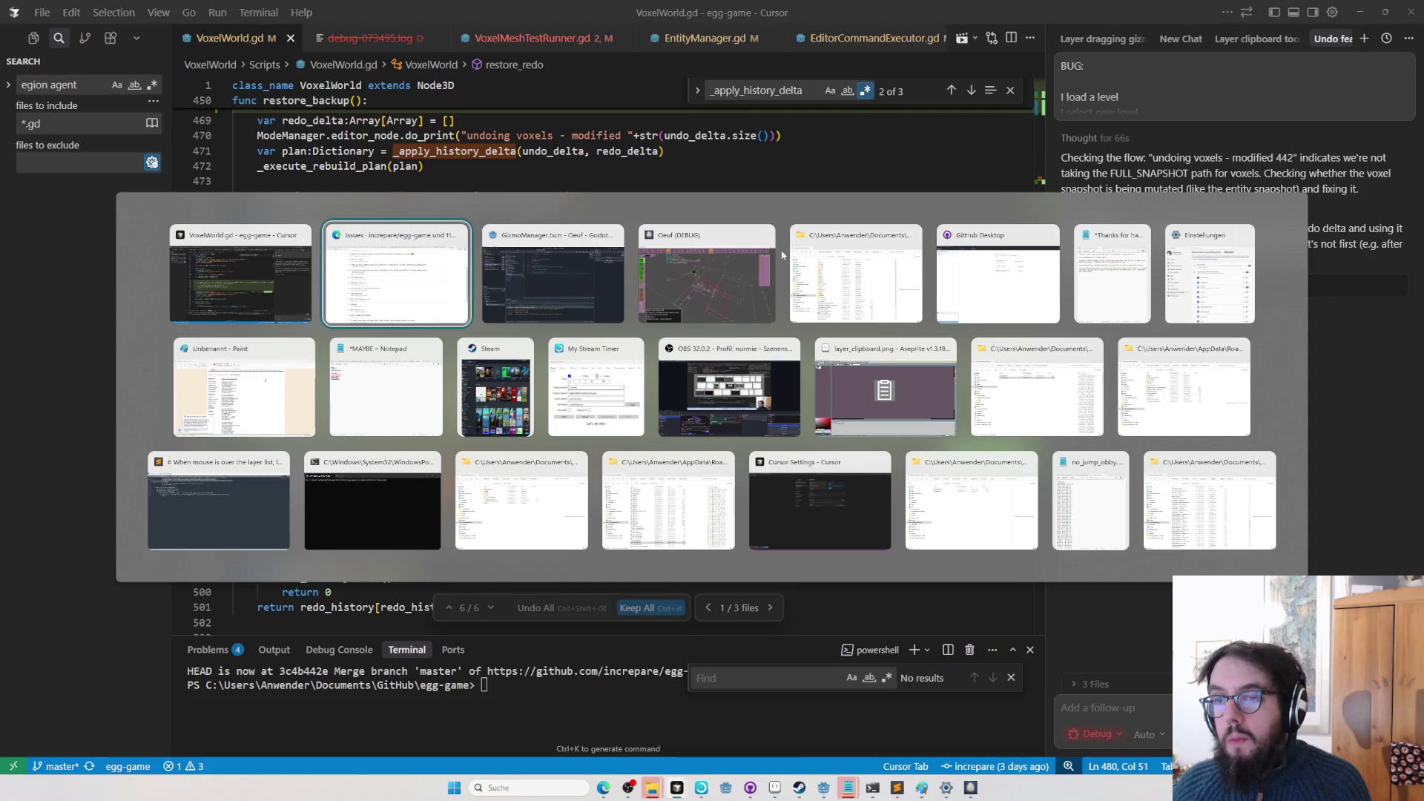
pyautogui.hotkey('ctrl', 't')
# Visit the Twitch channel and scroll the Bluesky Following feed, then close both tabs
pyautogui.write('tw')
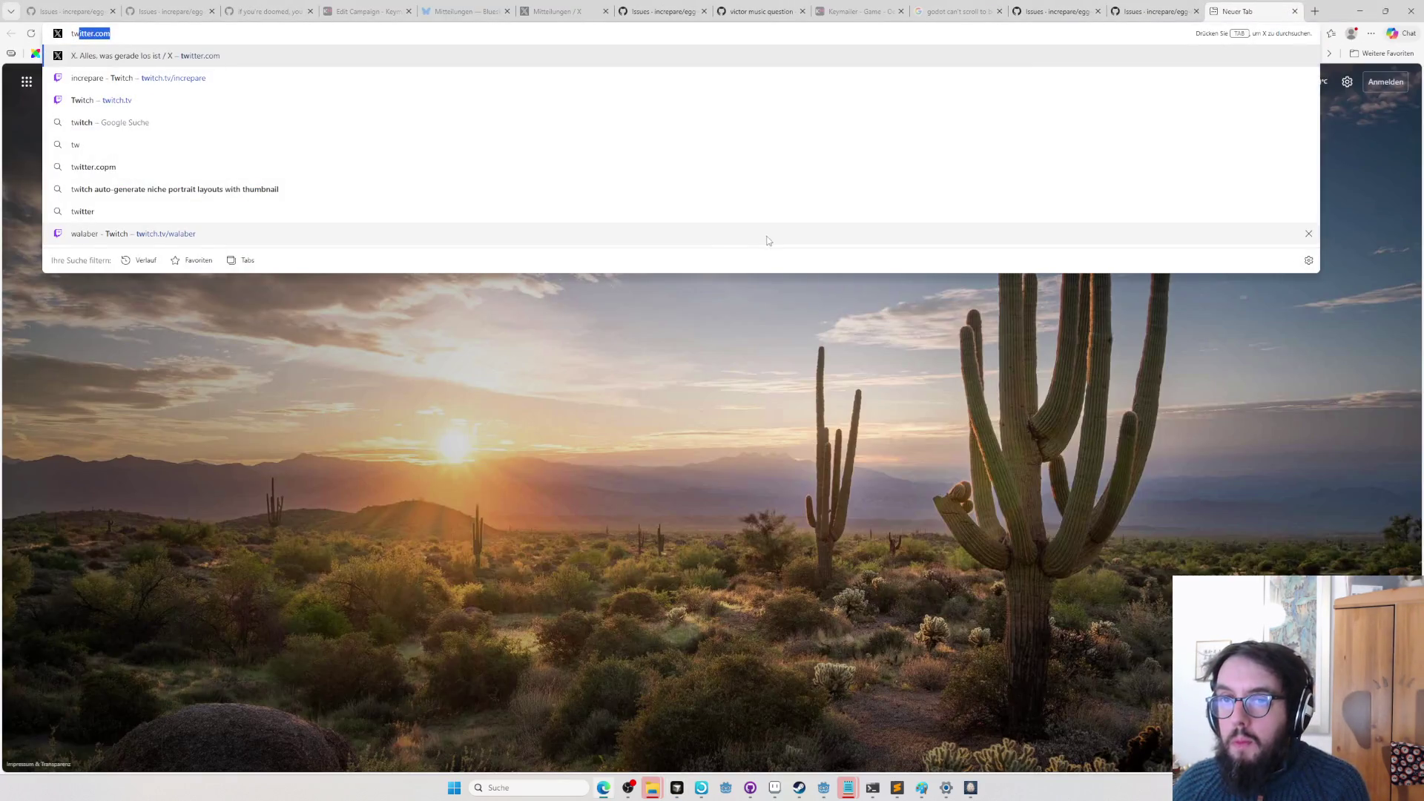
pyautogui.click(361, 75)
pyautogui.hotkey('ctrl', 't')
pyautogui.write('bsky')
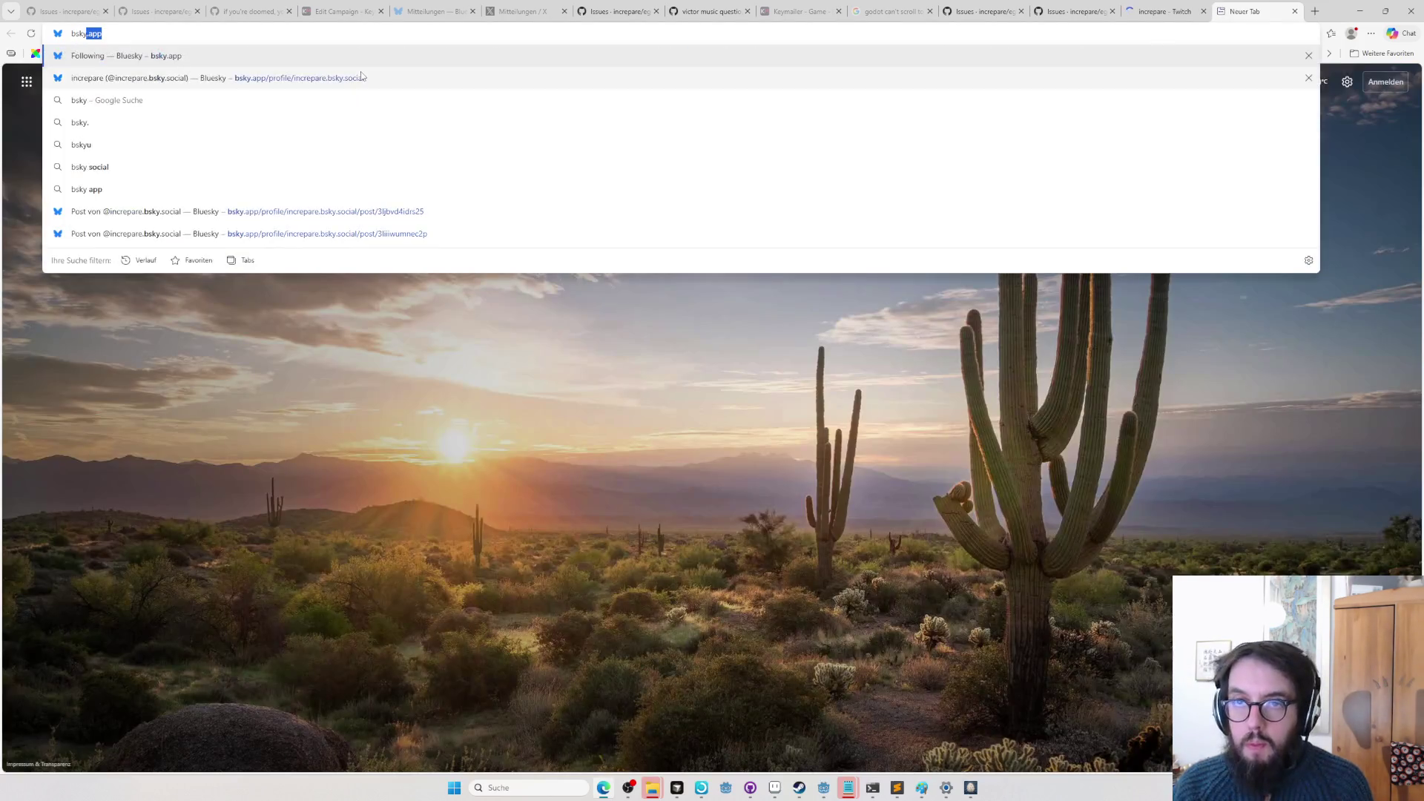
pyautogui.press('Return')
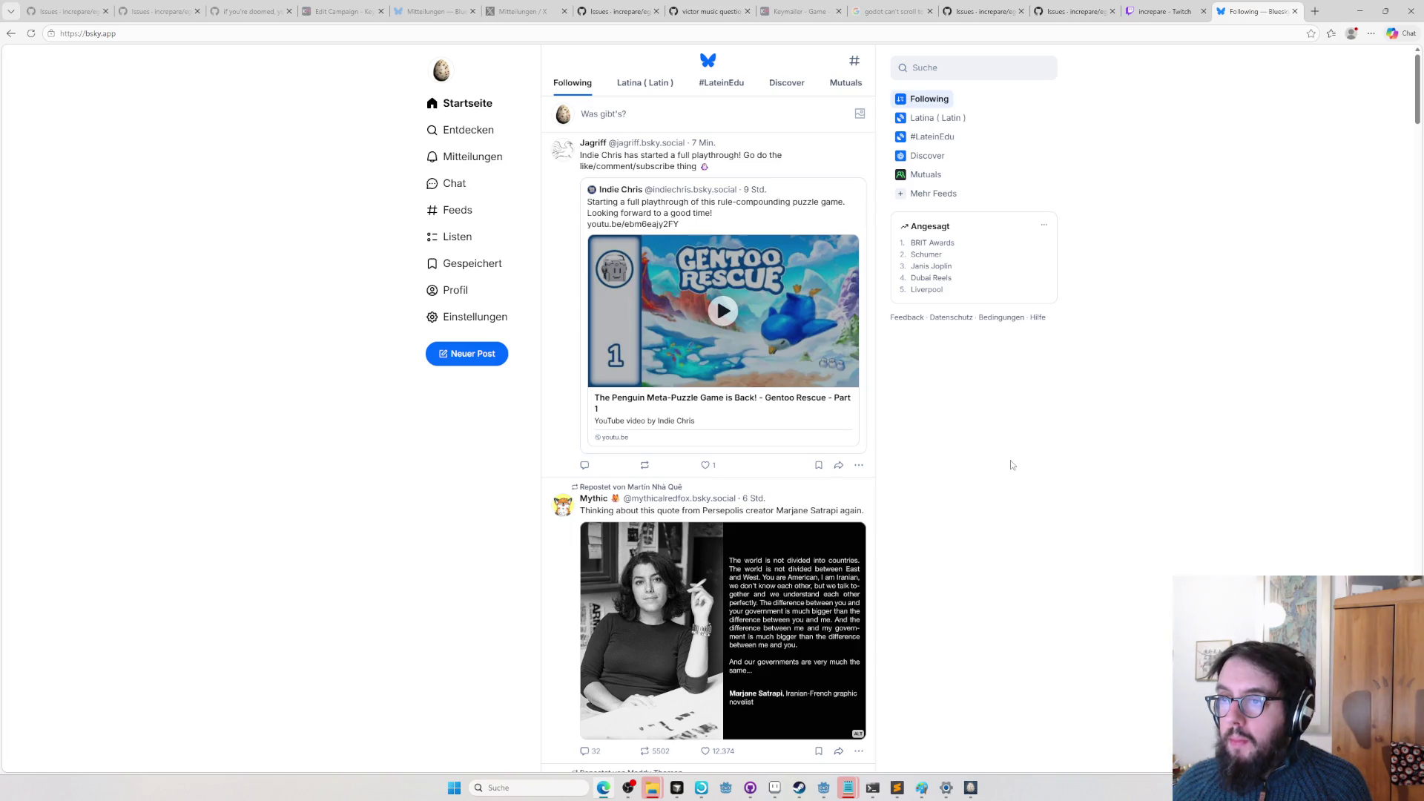
pyautogui.scroll(-9, 1009, 465)
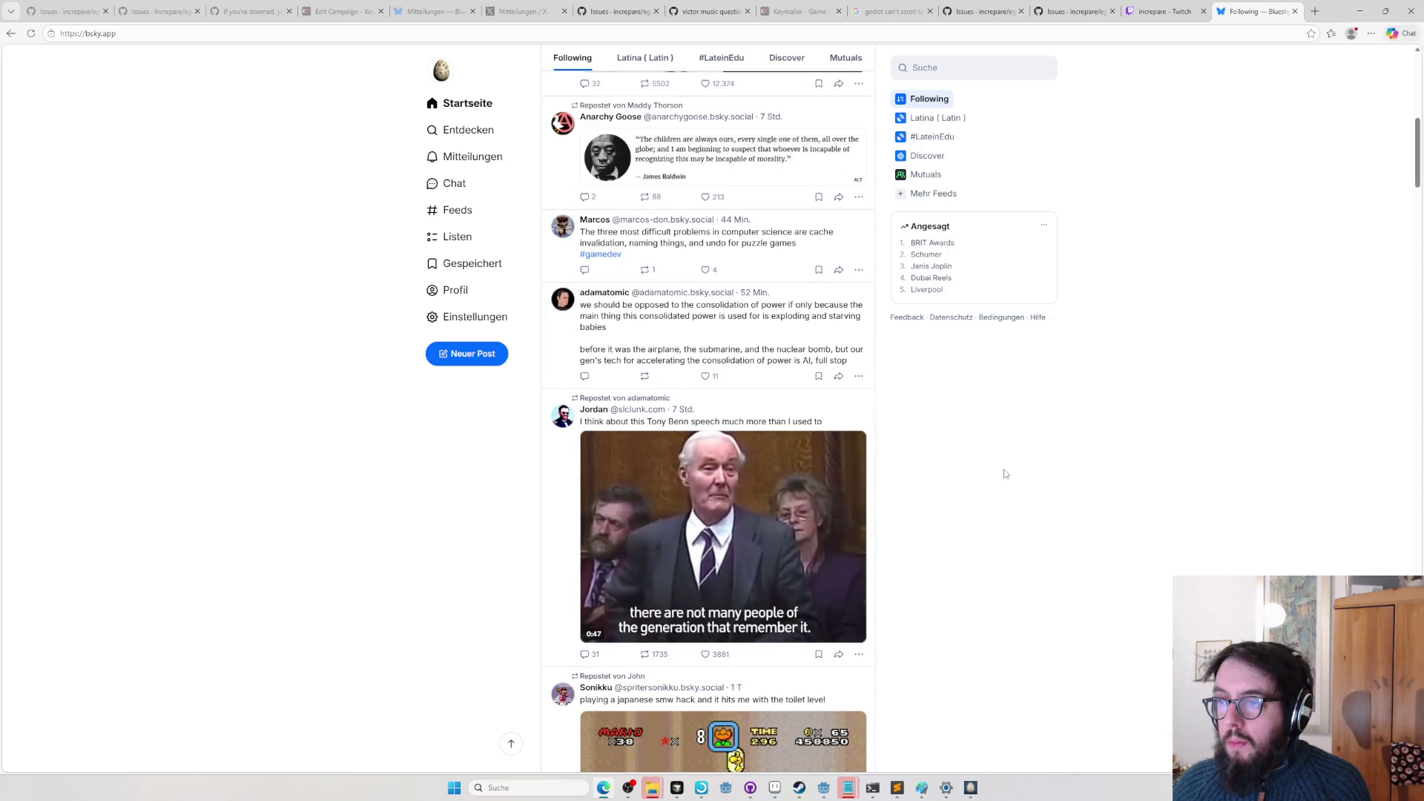
pyautogui.scroll(-8, 1007, 473)
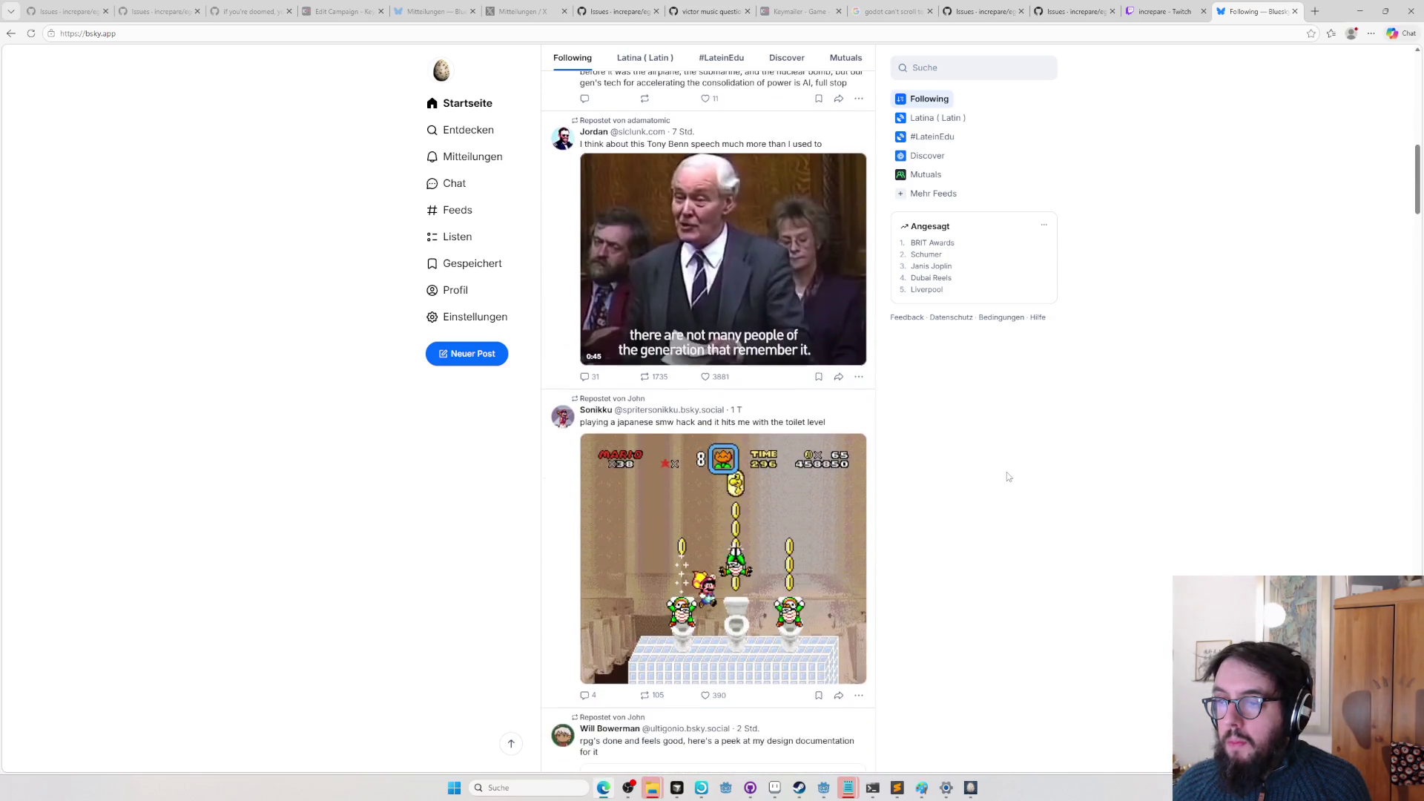
pyautogui.scroll(-3, 1007, 473)
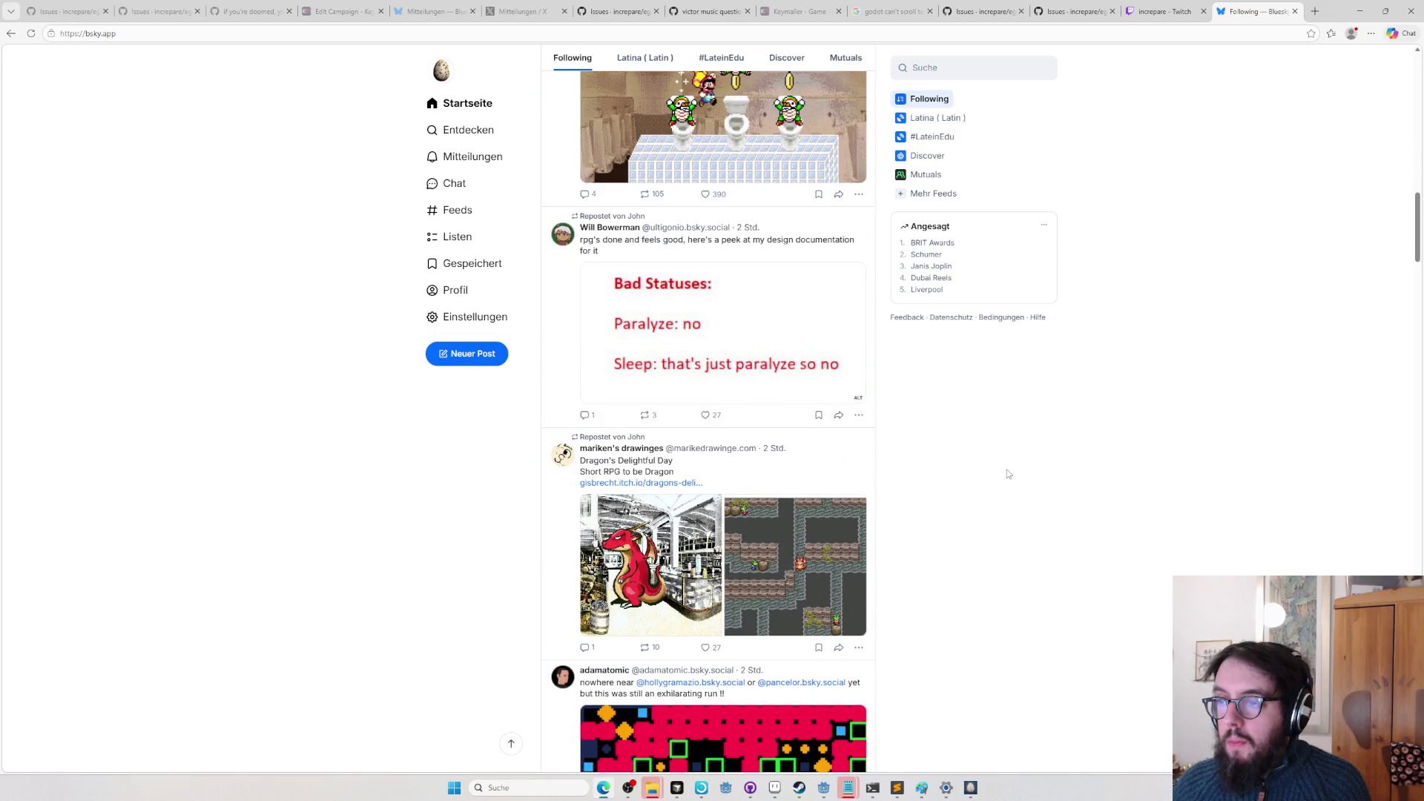
pyautogui.hotkey('ctrl', 'w')
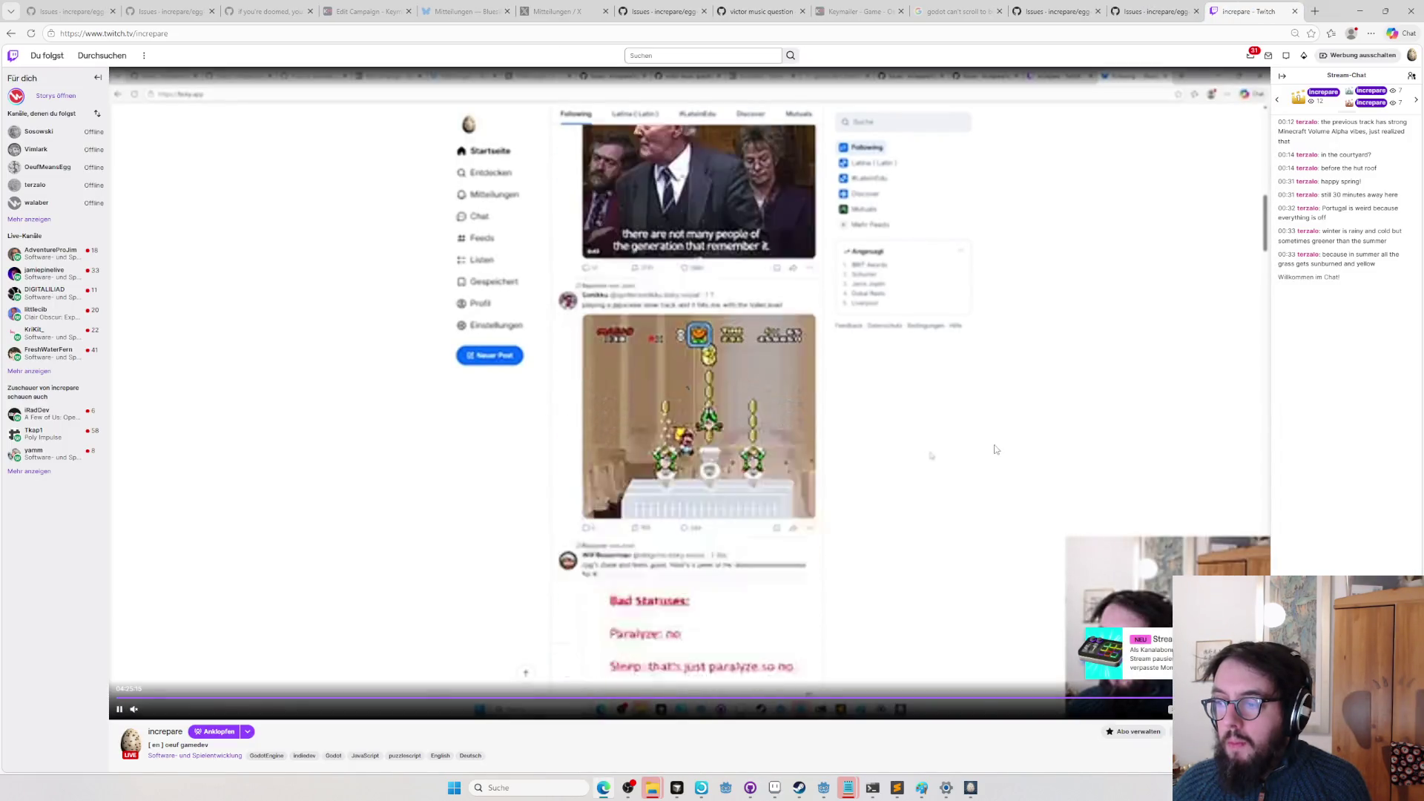
pyautogui.hotkey('ctrl', 'w')
# Reopen Bluesky in a new tab and load the user's own X profile
pyautogui.hotkey('ctrl', 't')
pyautogui.write('bs')
pyautogui.press('Return')
pyautogui.hotkey('ctrl', 't')
pyautogui.write('twqi')
pyautogui.press('BackSpace')
pyautogui.press('BackSpace')
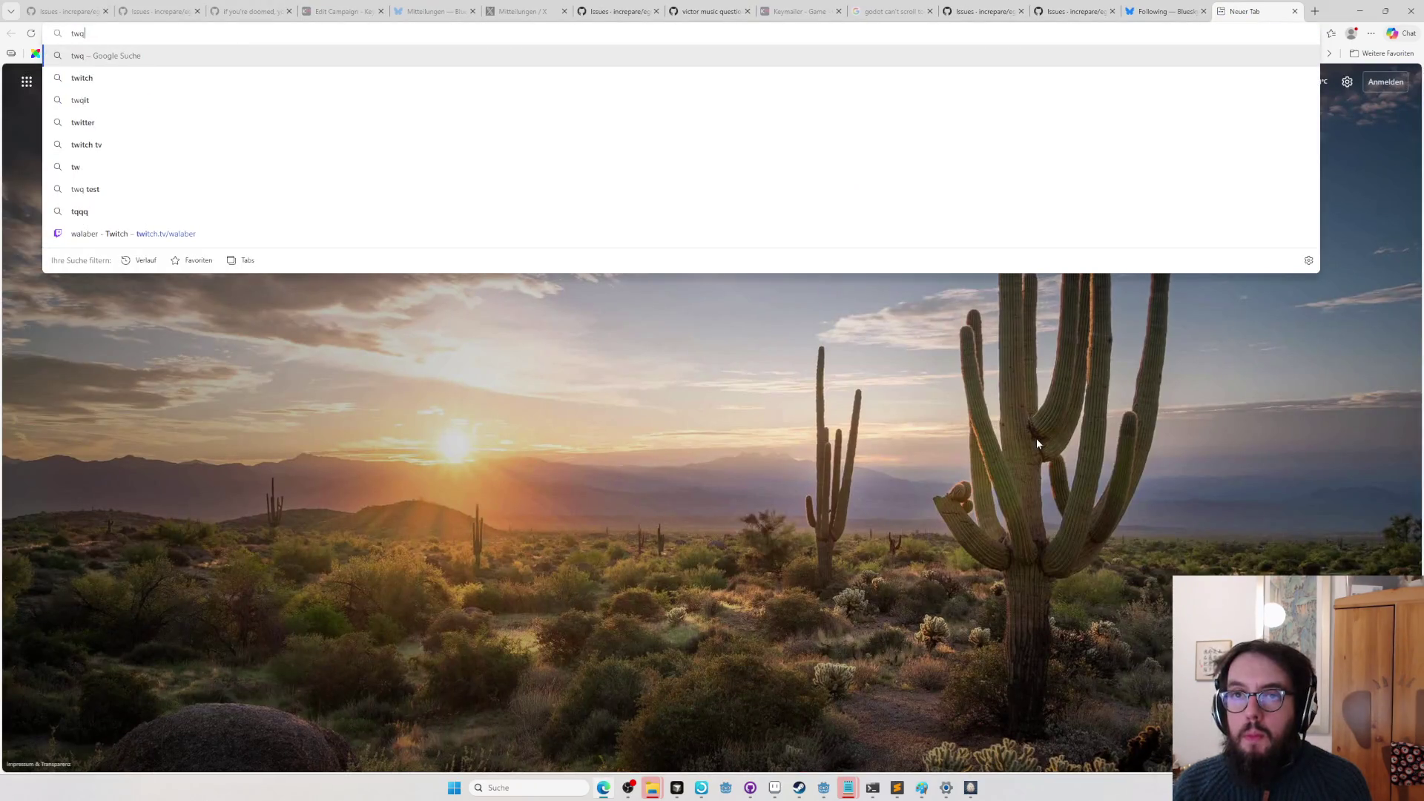
pyautogui.write('itt')
pyautogui.press('Down')
pyautogui.press('Return')
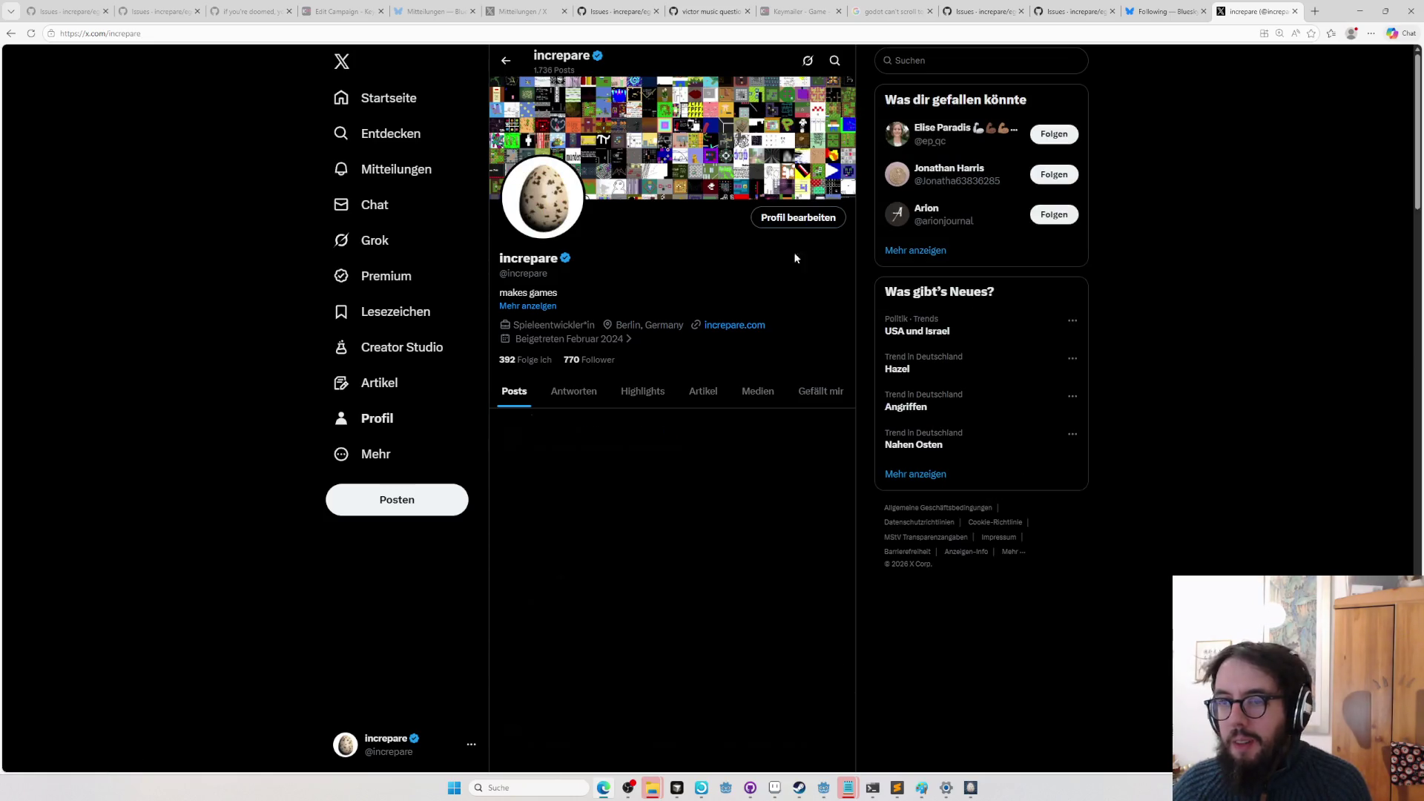
# Check the Keymailer campaign edit page, close it, and return to Cursor's snapshot fix
pyautogui.hotkey('ctrl', 'l')
pyautogui.write('keymailer')
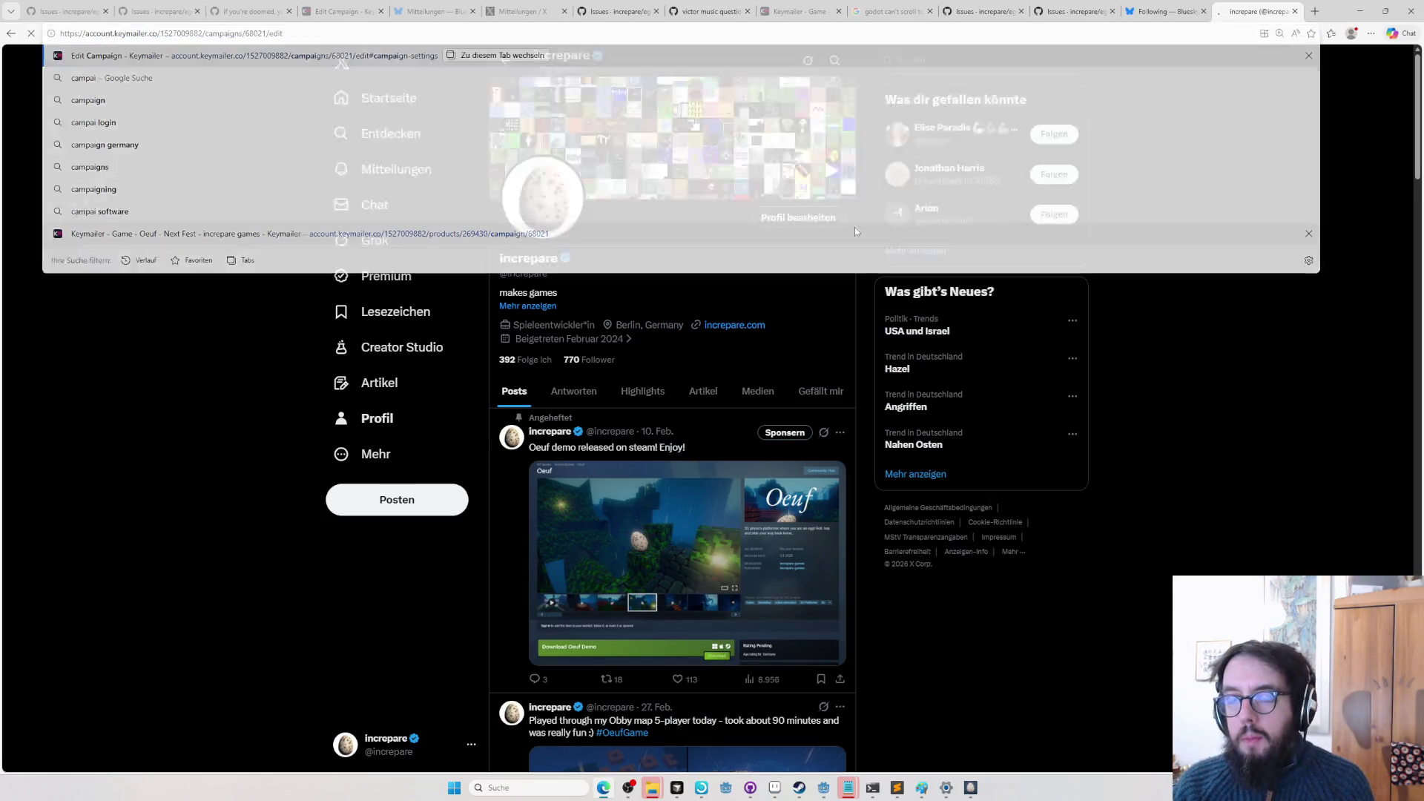
pyautogui.press('Return')
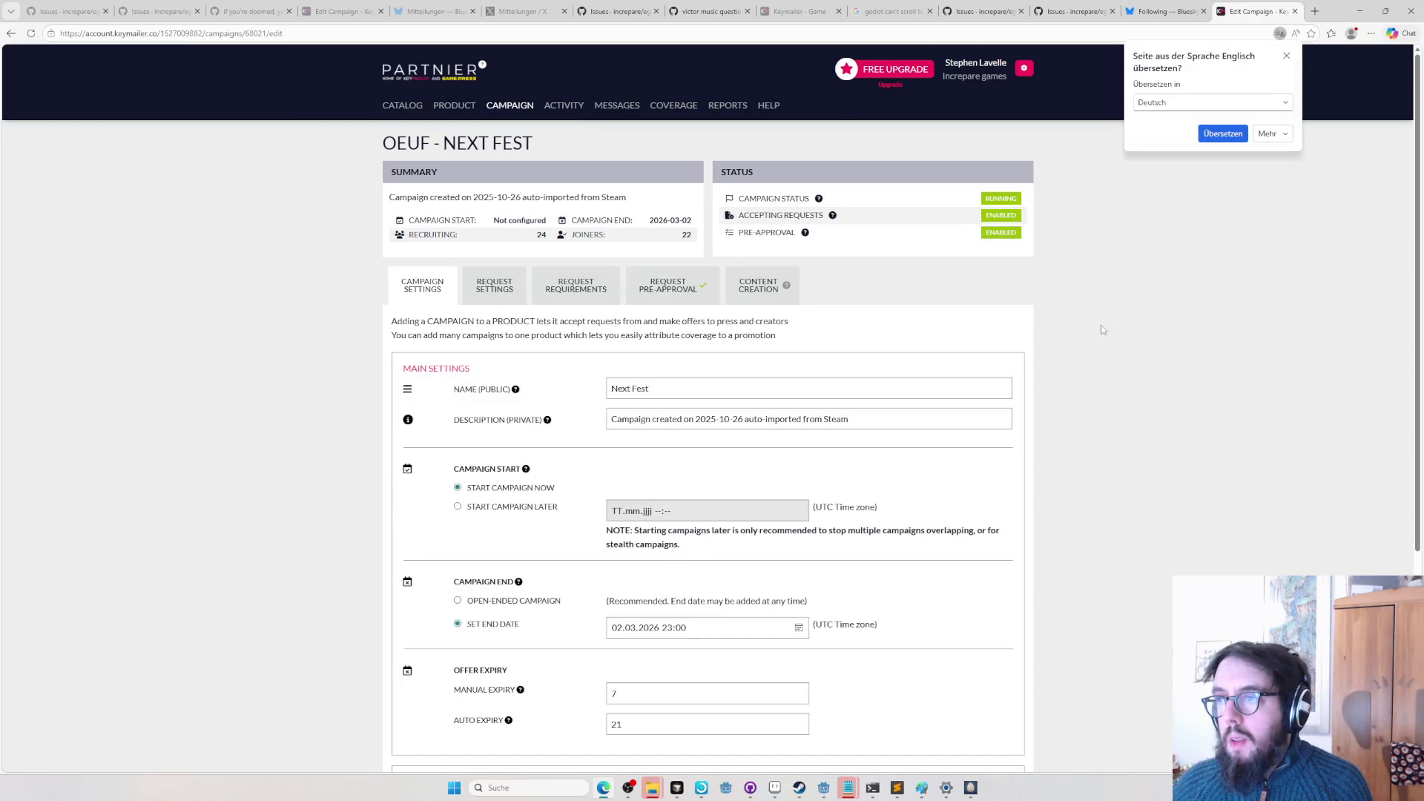
pyautogui.scroll(-4, 1109, 336)
pyautogui.scroll(4, 377, 72)
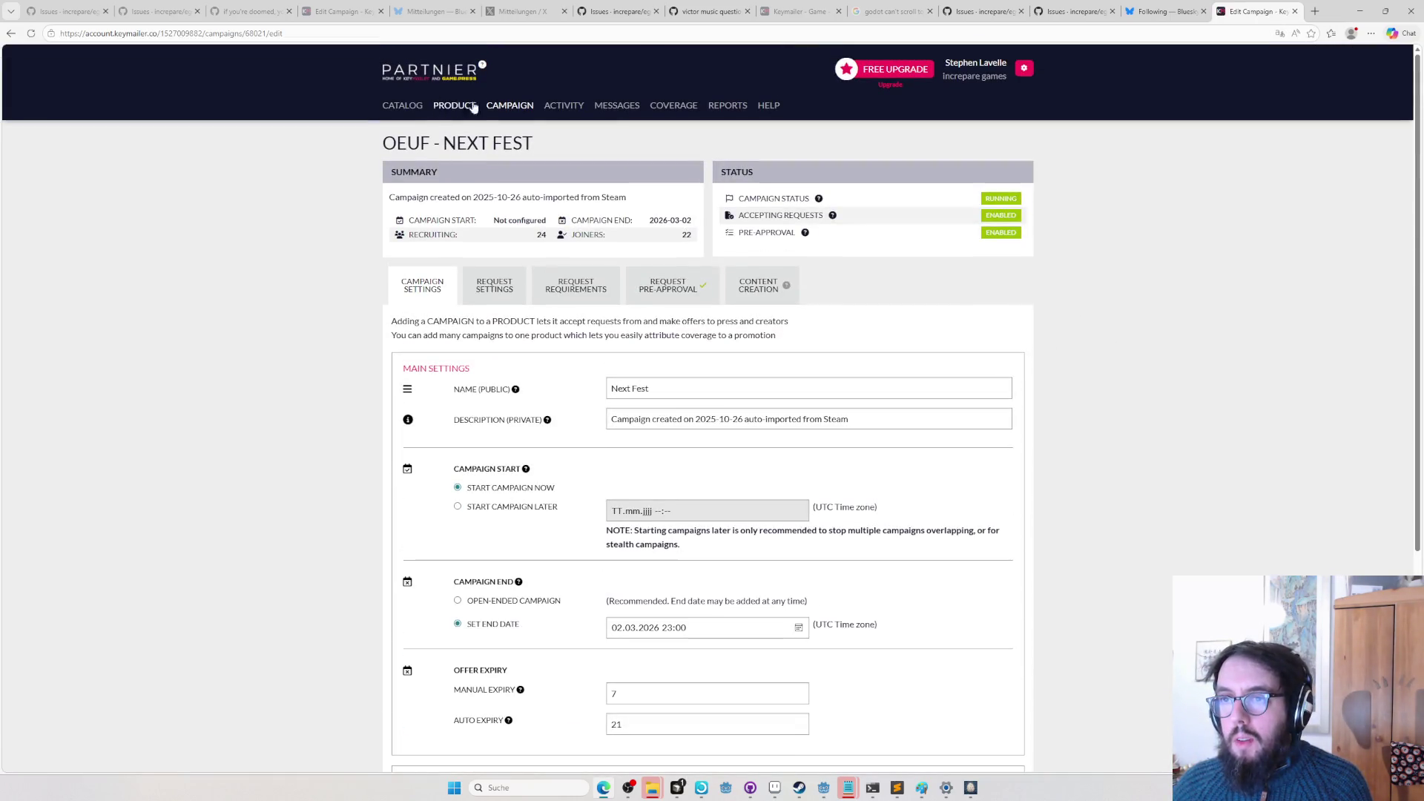
pyautogui.hotkey('ctrl', 'w')
pyautogui.hotkey('ctrl', 'w')
pyautogui.hotkey('alt', 'Tab')
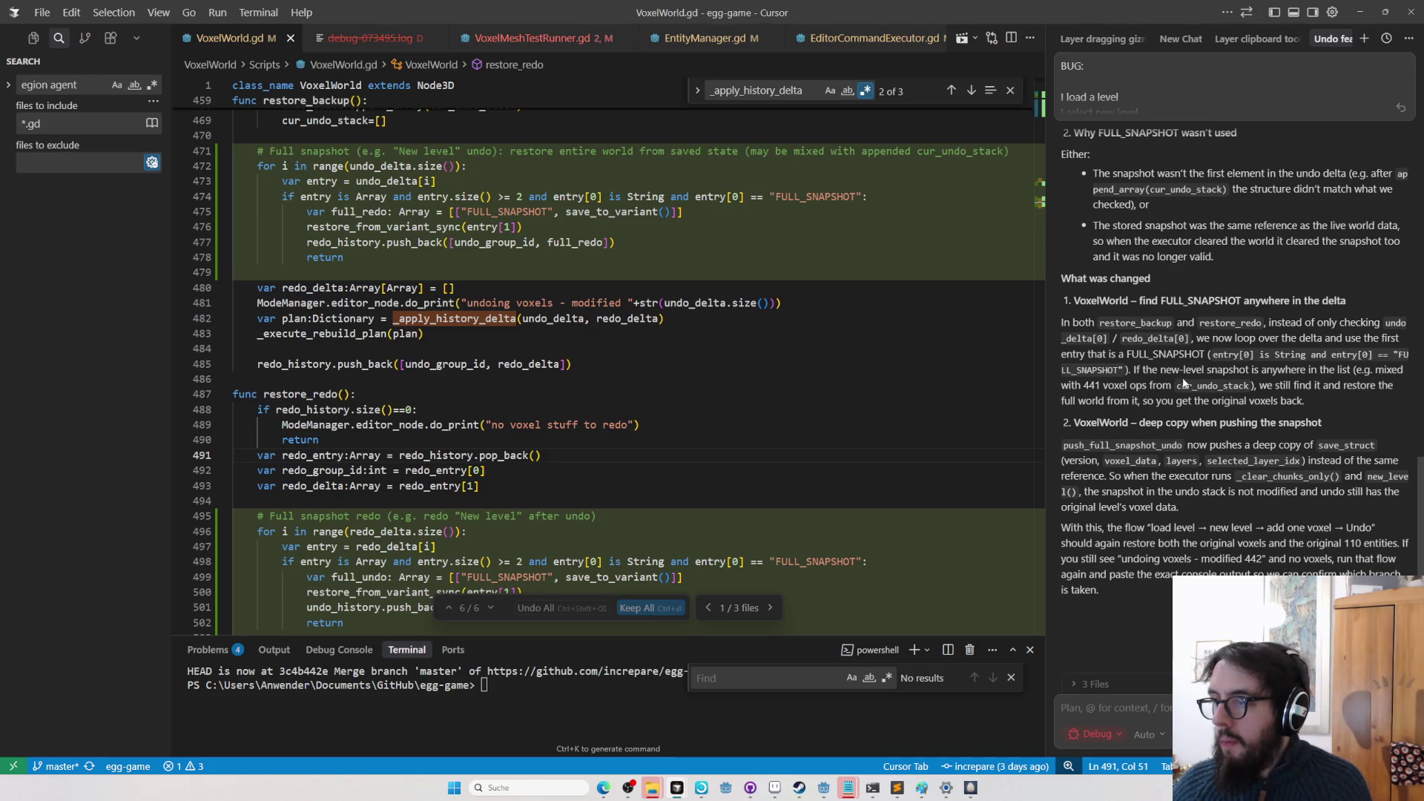
# Launch the game from Godot and load a save slot
pyautogui.hotkey('alt', 'Tab')
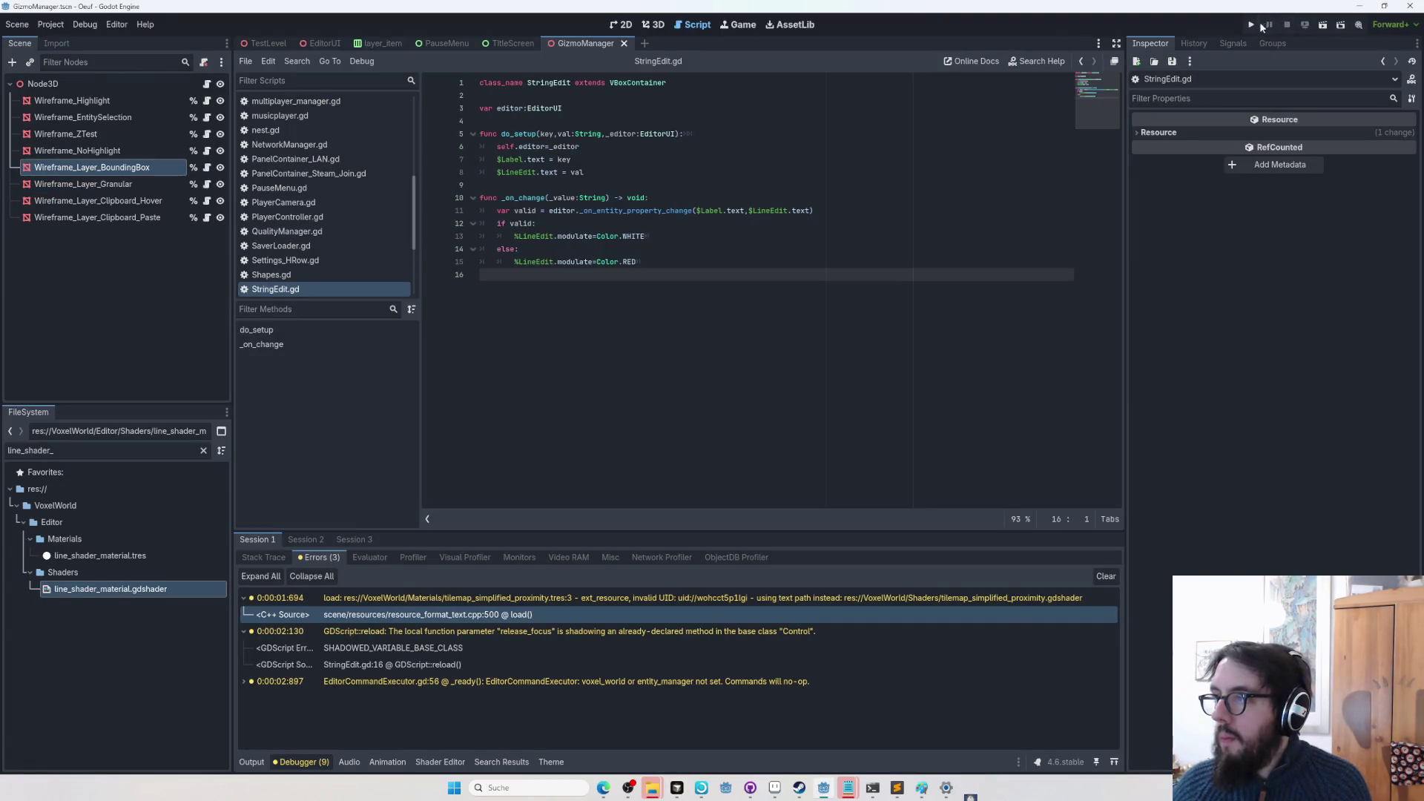
pyautogui.click(1252, 25)
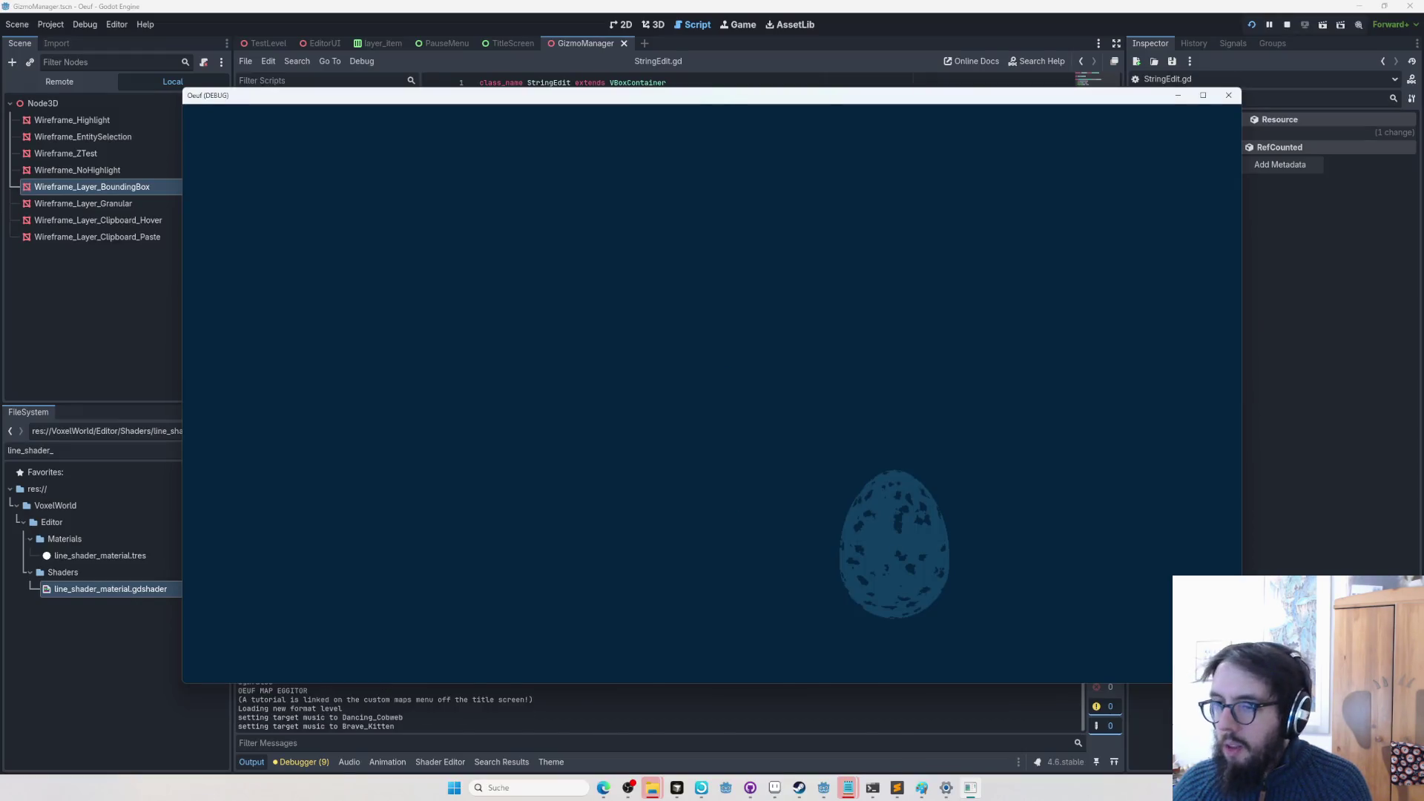
pyautogui.click(688, 376)
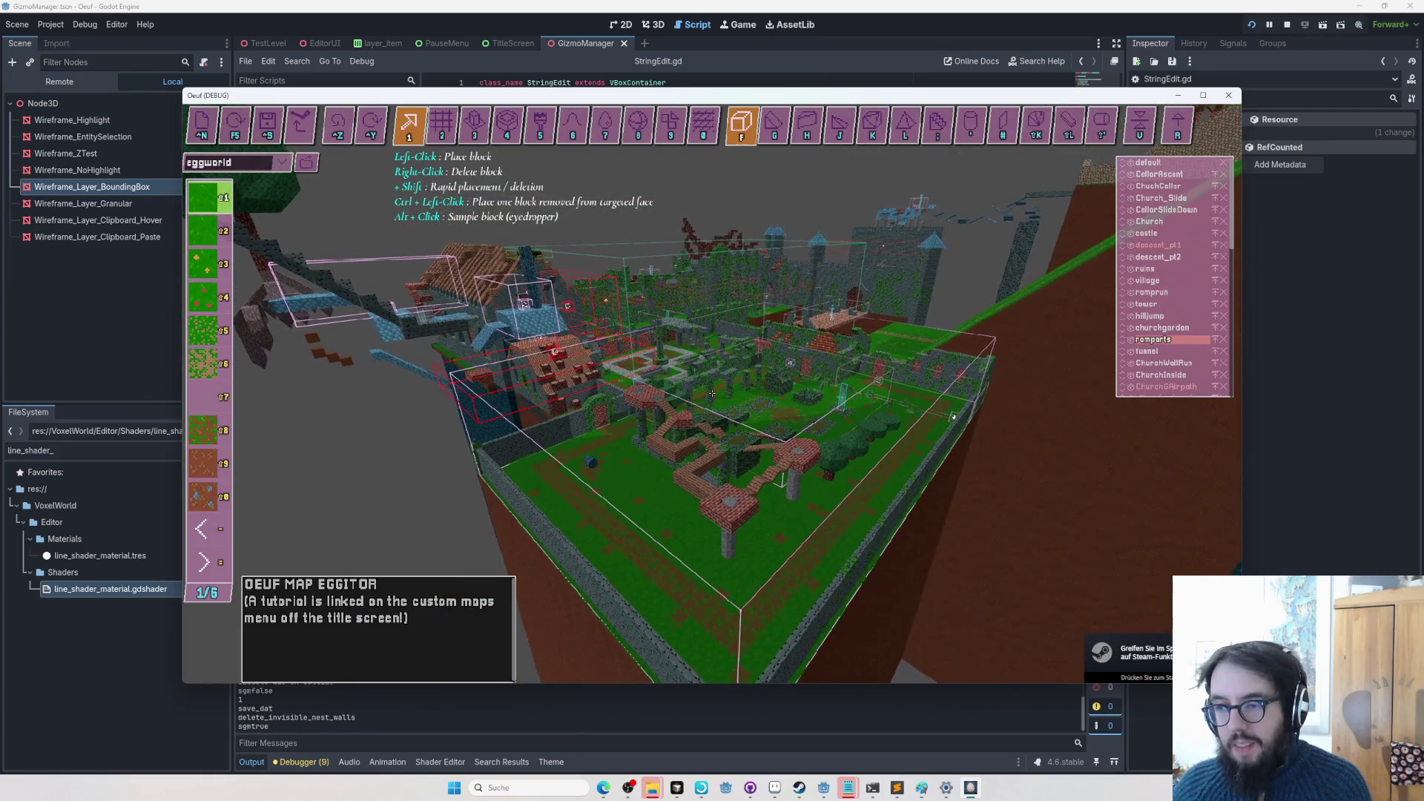
# Create and undo a new level twice, stop the game, and select the undo log lines
pyautogui.hotkey('ctrl', 'n')
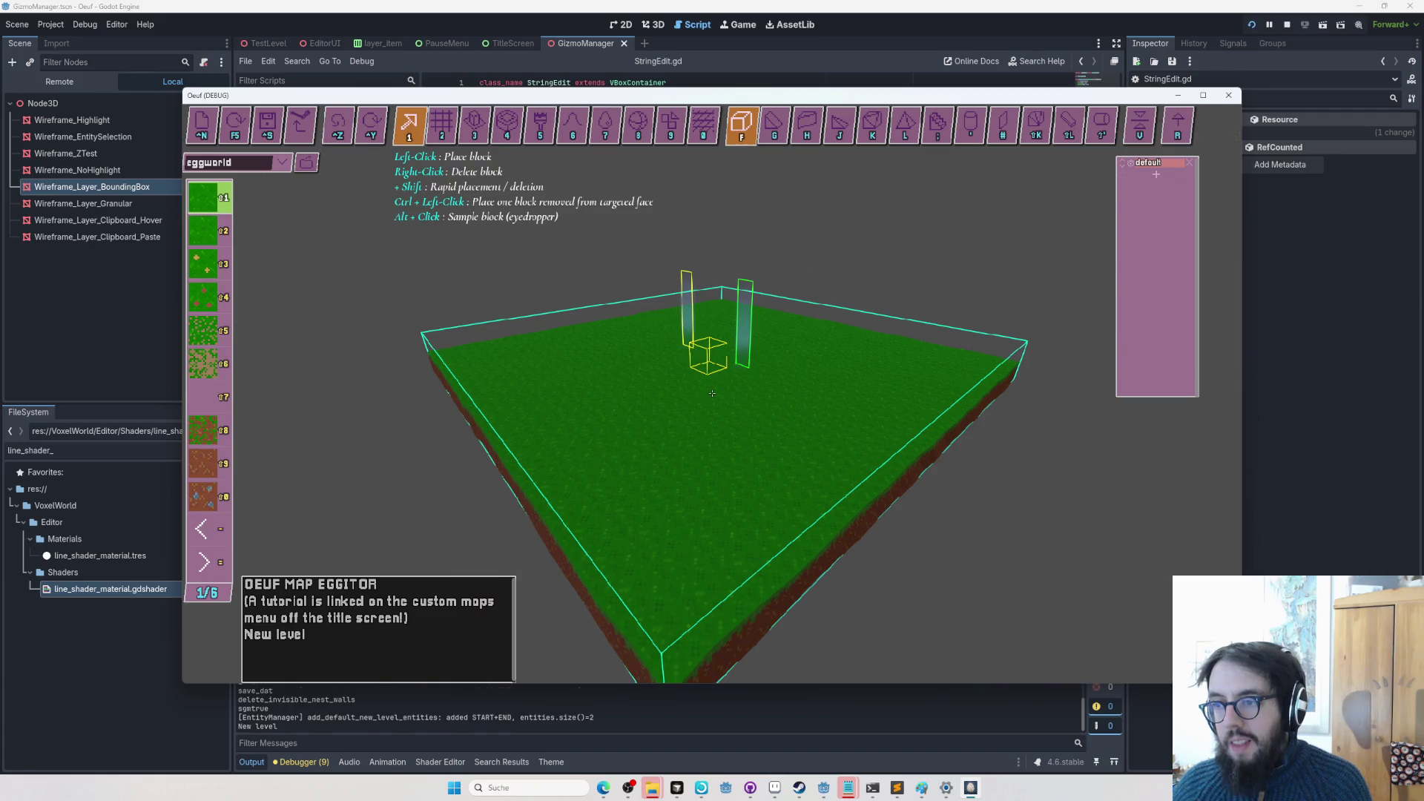
pyautogui.hotkey('ctrl', 'z')
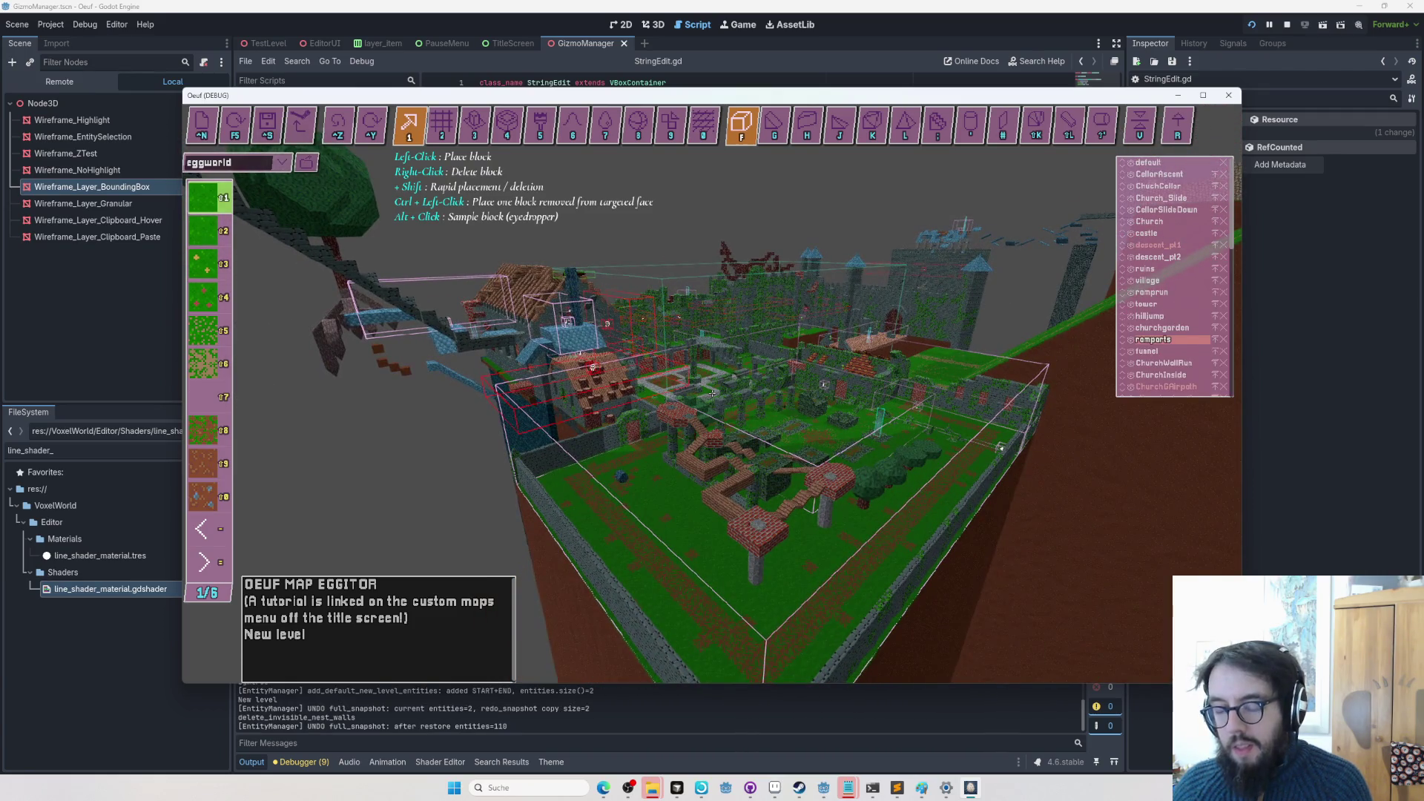
pyautogui.hotkey('ctrl', 'n')
pyautogui.hotkey('ctrl', 'z')
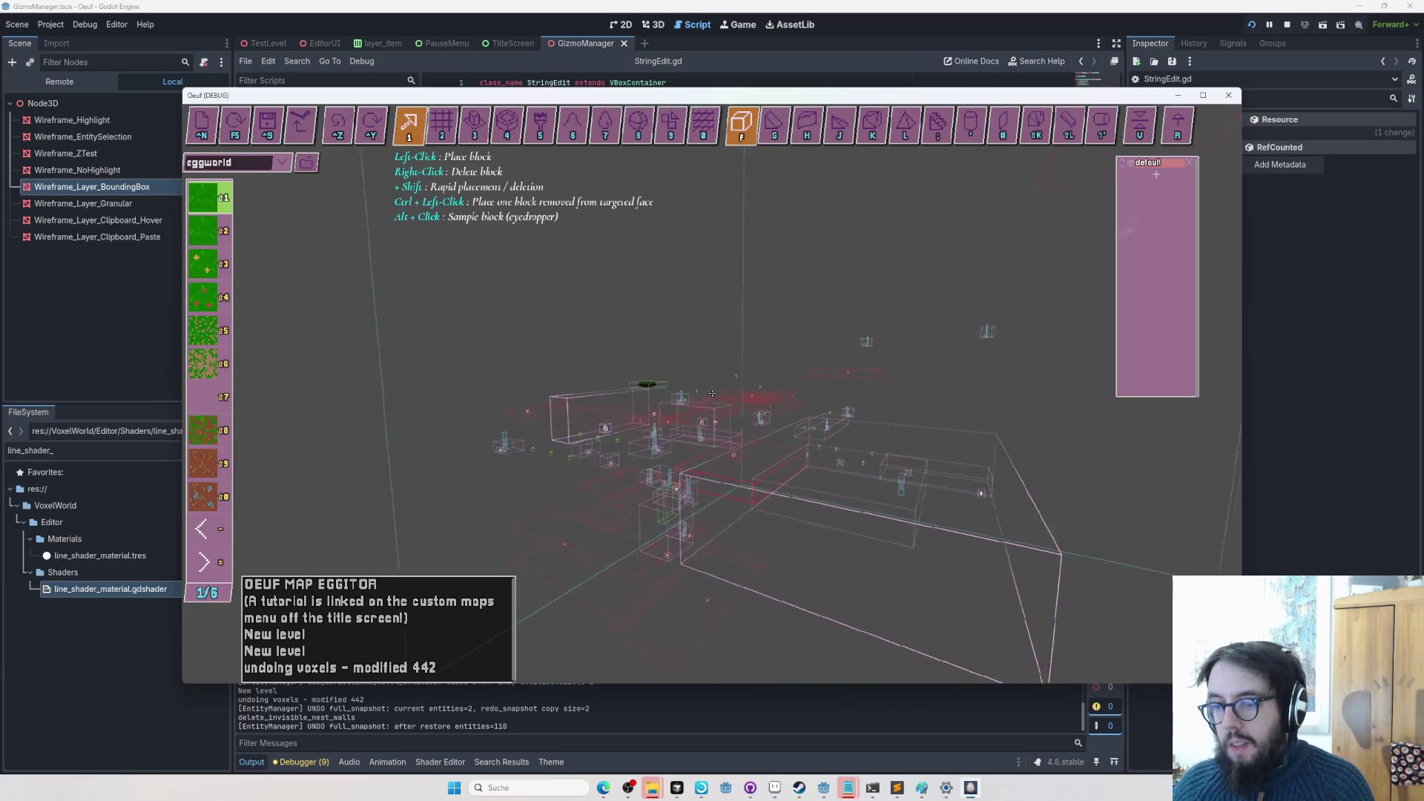
pyautogui.press('F8')
pyautogui.moveTo(518, 715)
pyautogui.mouseDown()
pyautogui.moveTo(435, 671)
pyautogui.moveTo(311, 645)
pyautogui.moveTo(245, 612)
pyautogui.moveTo(229, 687)
pyautogui.mouseUp()
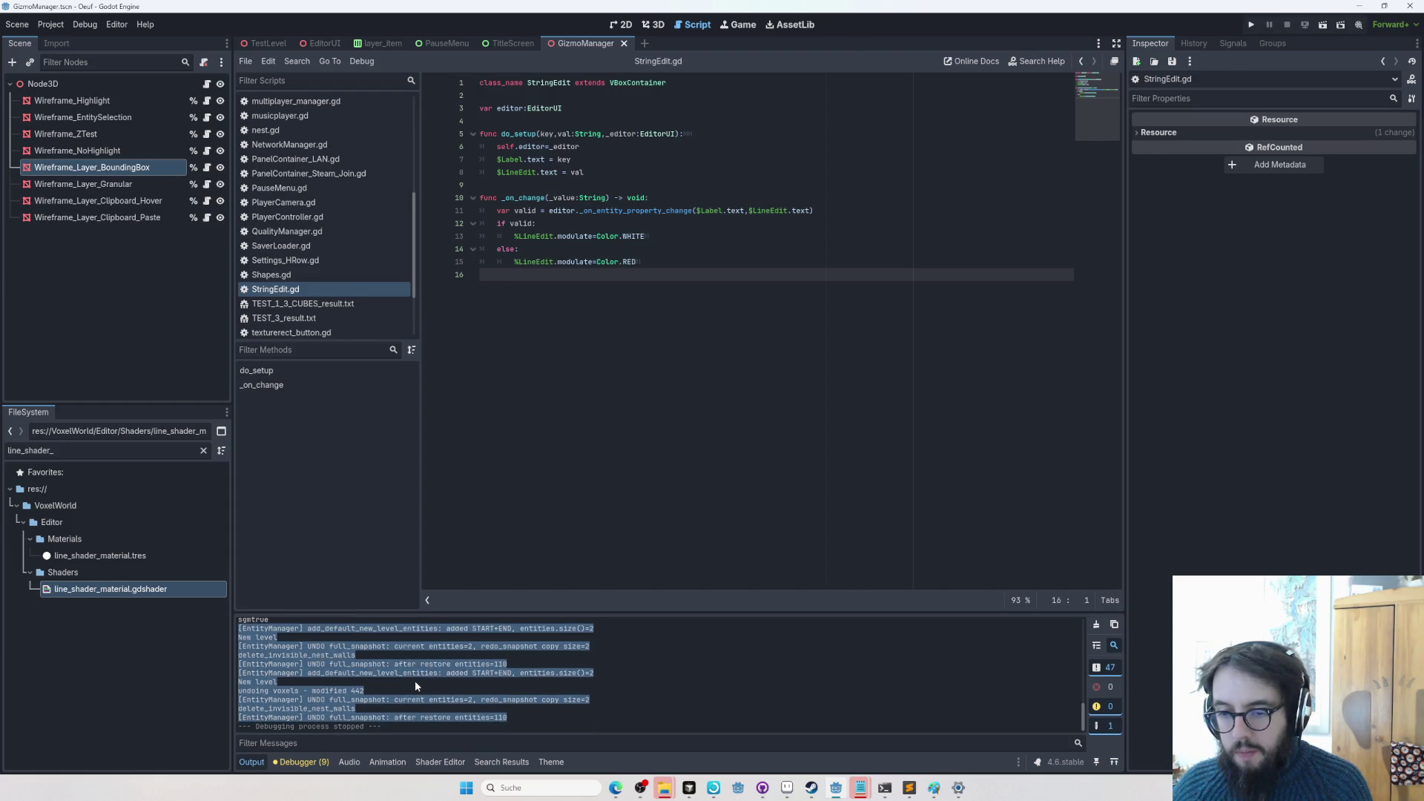
# Switch the Cursor agent's model from Auto to GPT-5.3
pyautogui.hotkey('alt', 'Tab')
pyautogui.scroll(5, 1193, 500)
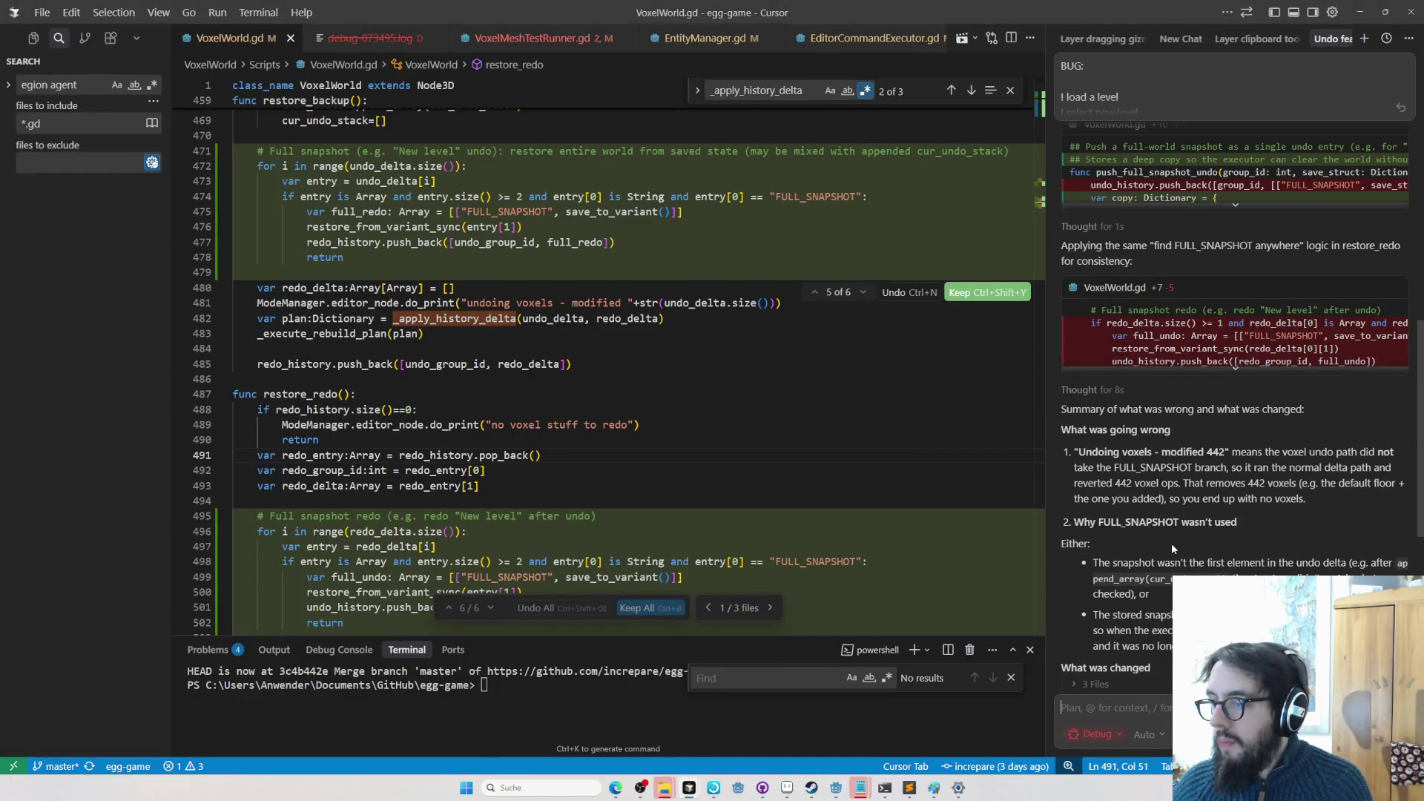
pyautogui.scroll(-5, 1172, 543)
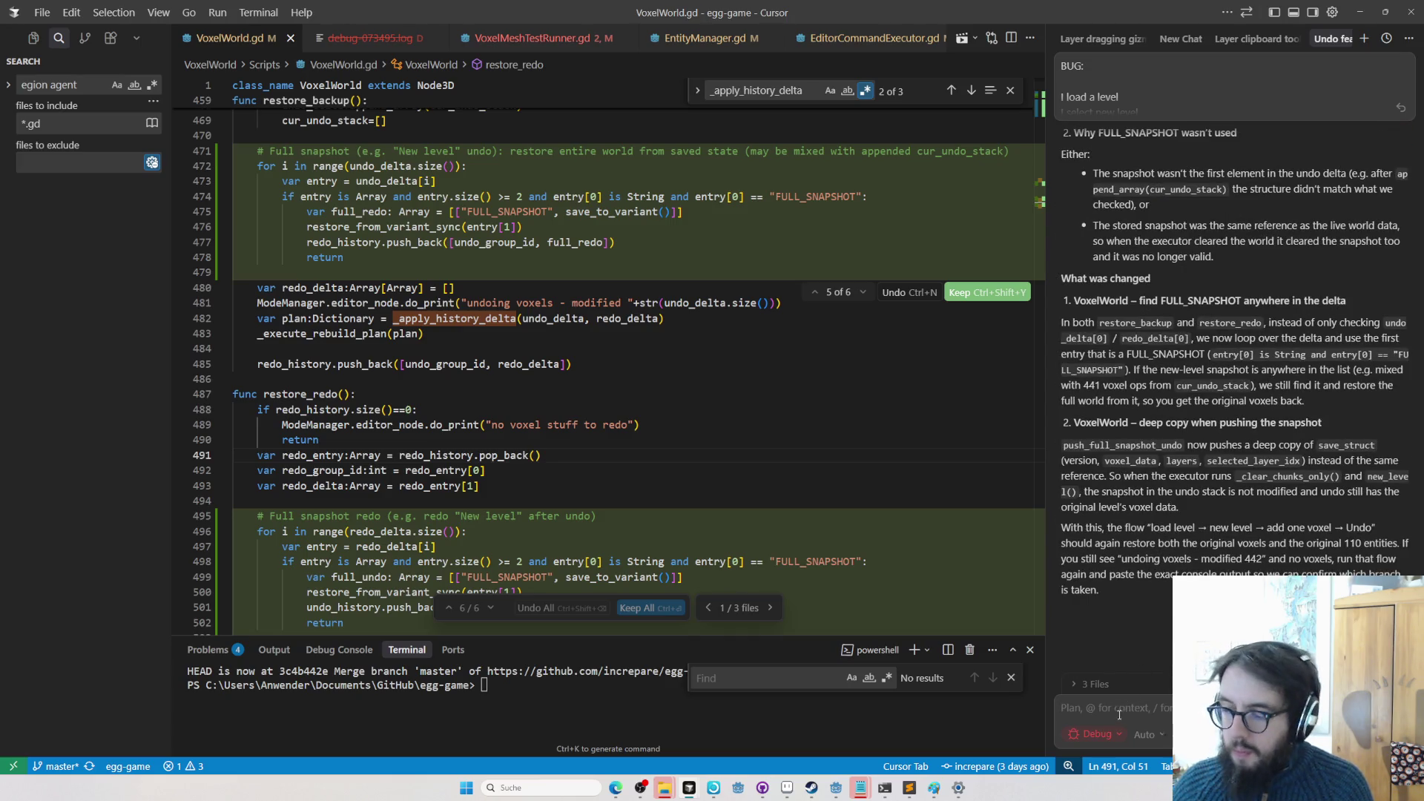
pyautogui.click(1143, 735)
pyautogui.click(1151, 701)
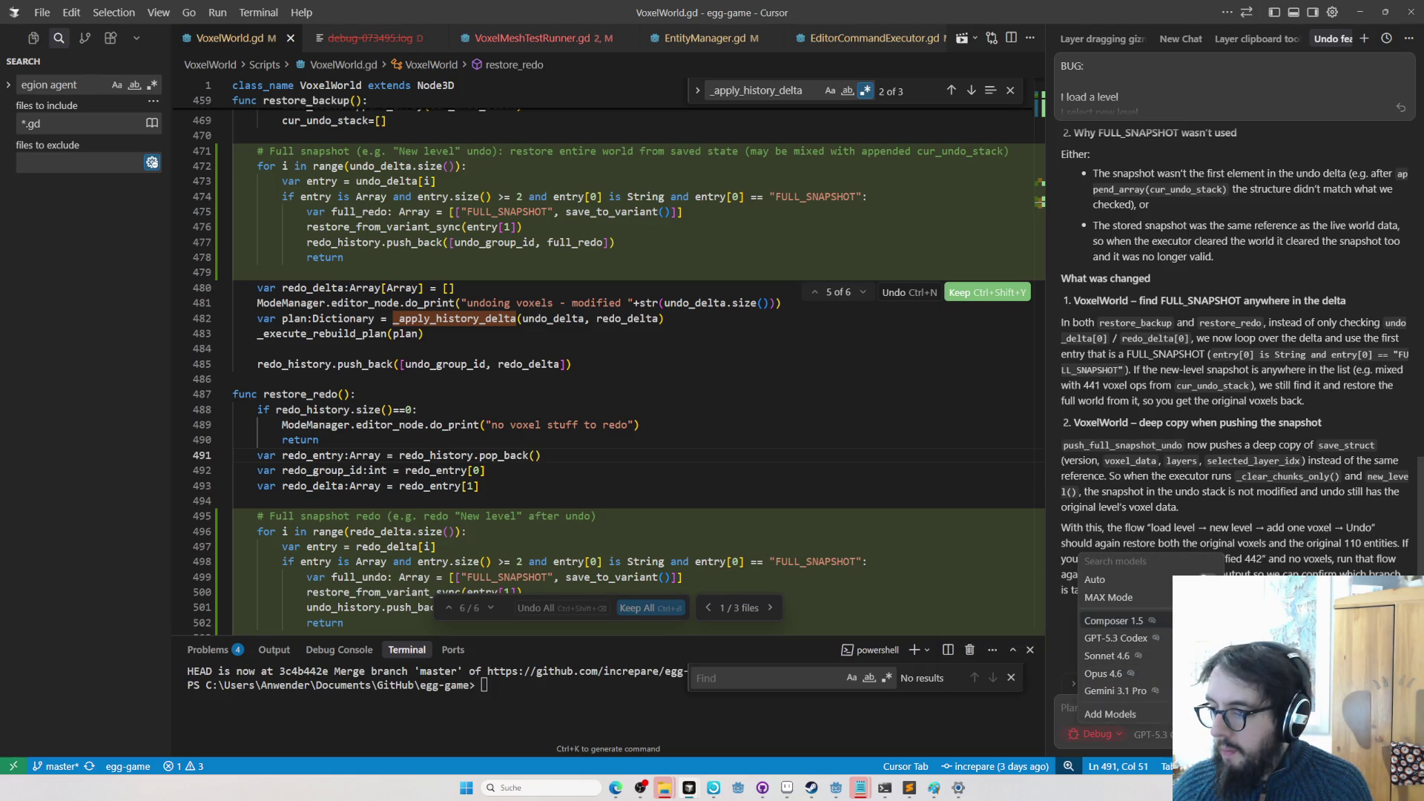
pyautogui.press('Escape')
# Start a follow-up message to the agent beginning 'How on earth can doing sam'
pyautogui.write('How on earth can doing')
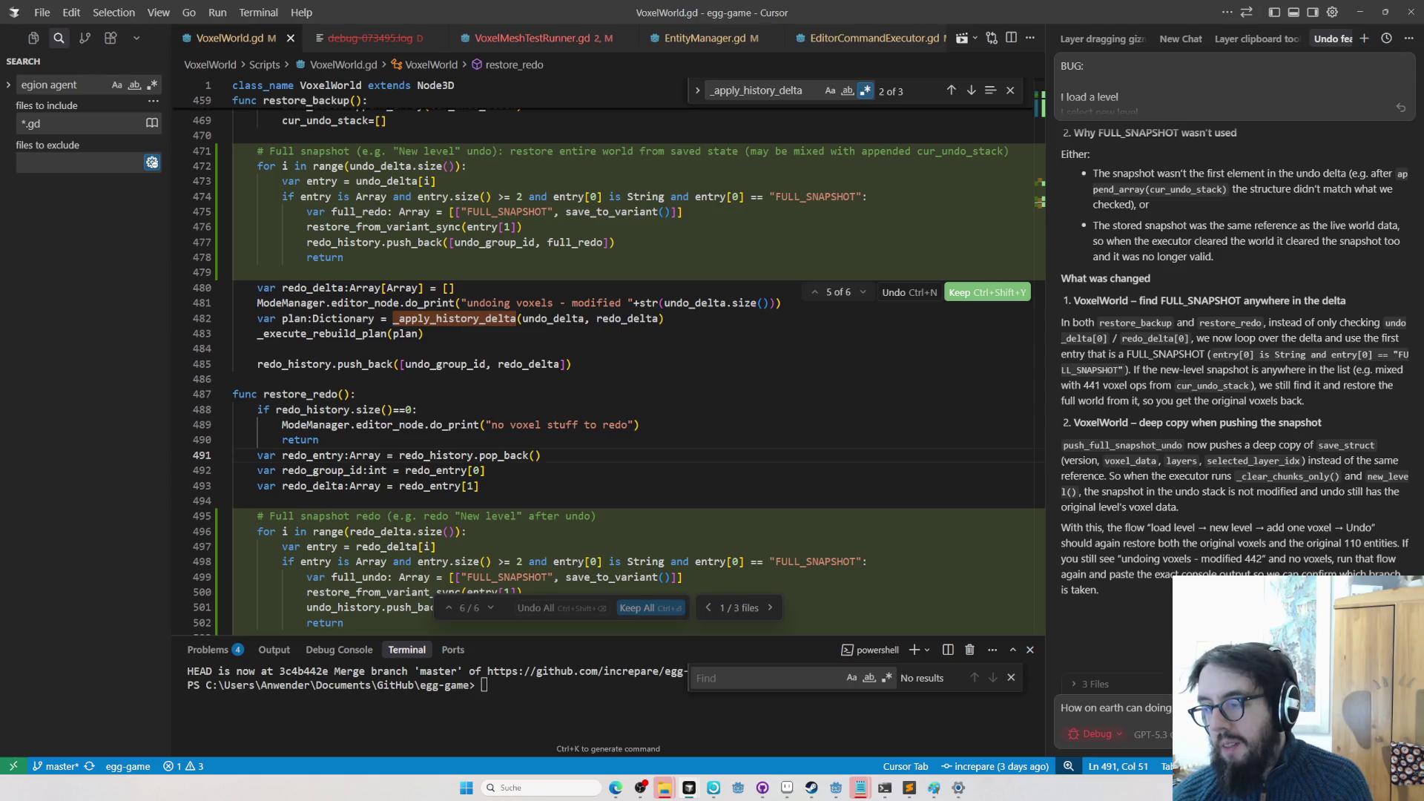
pyautogui.write('same probelm')
pyautogui.hotkey('alt', 'Tab')
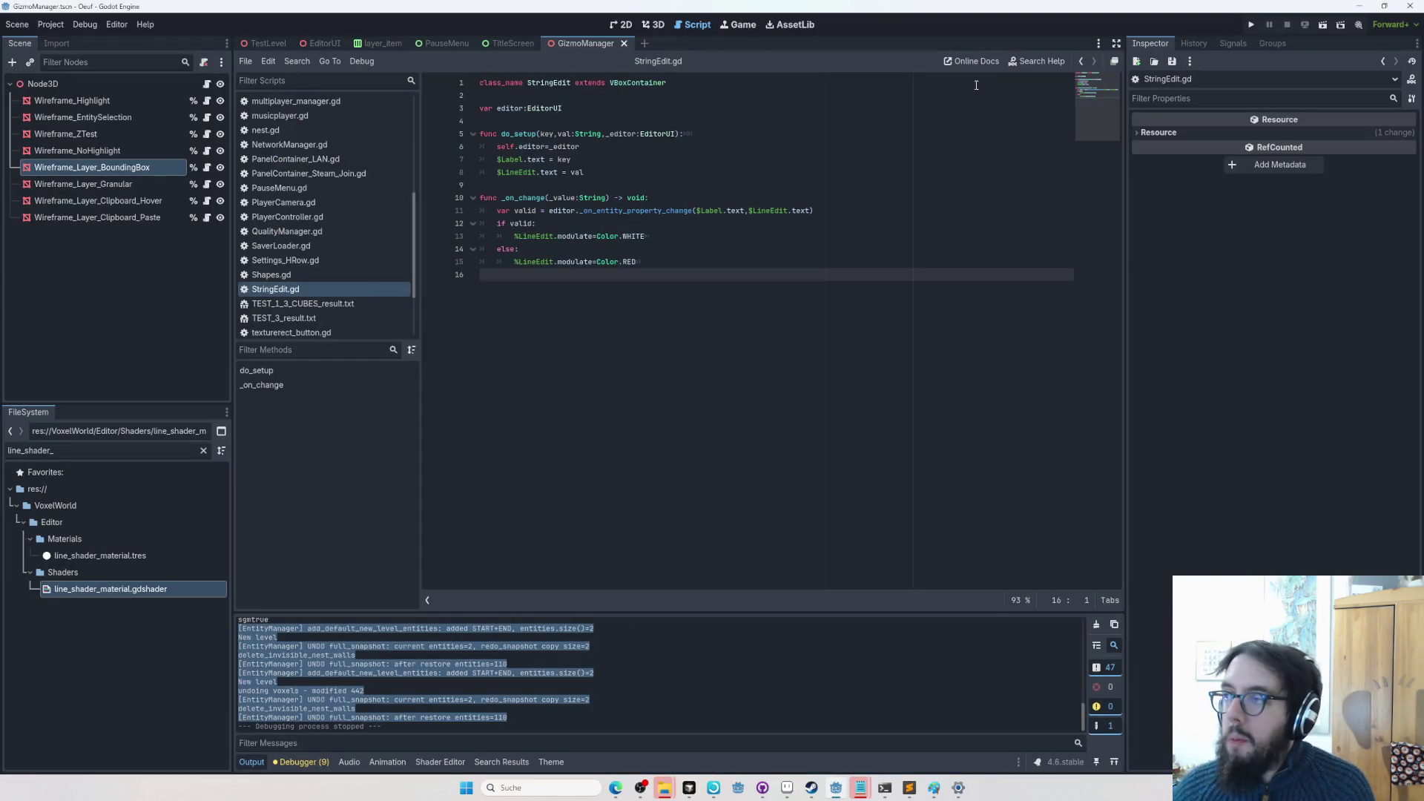
# Run the game, load a save slot, make a new level, place a block and undo it
pyautogui.click(1252, 26)
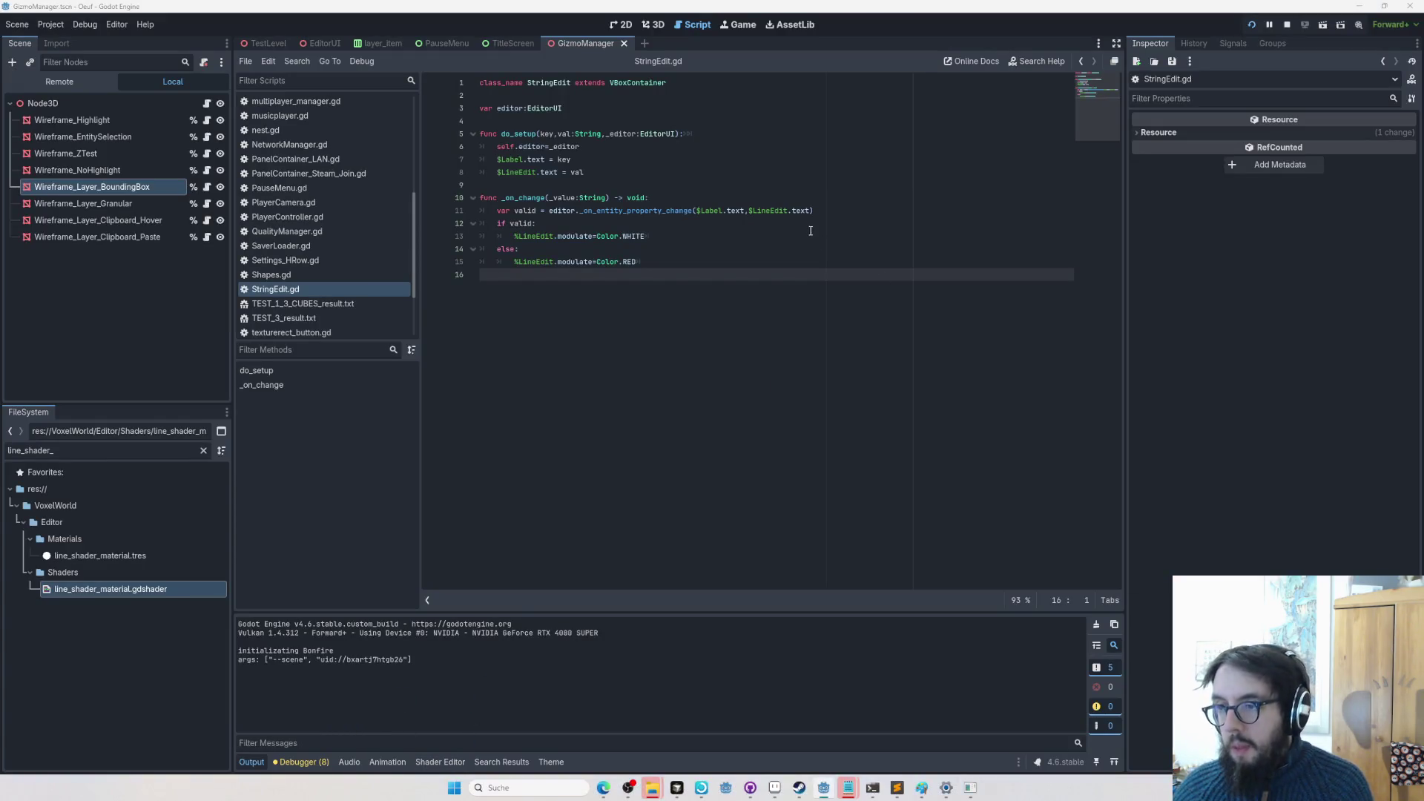
pyautogui.click(716, 377)
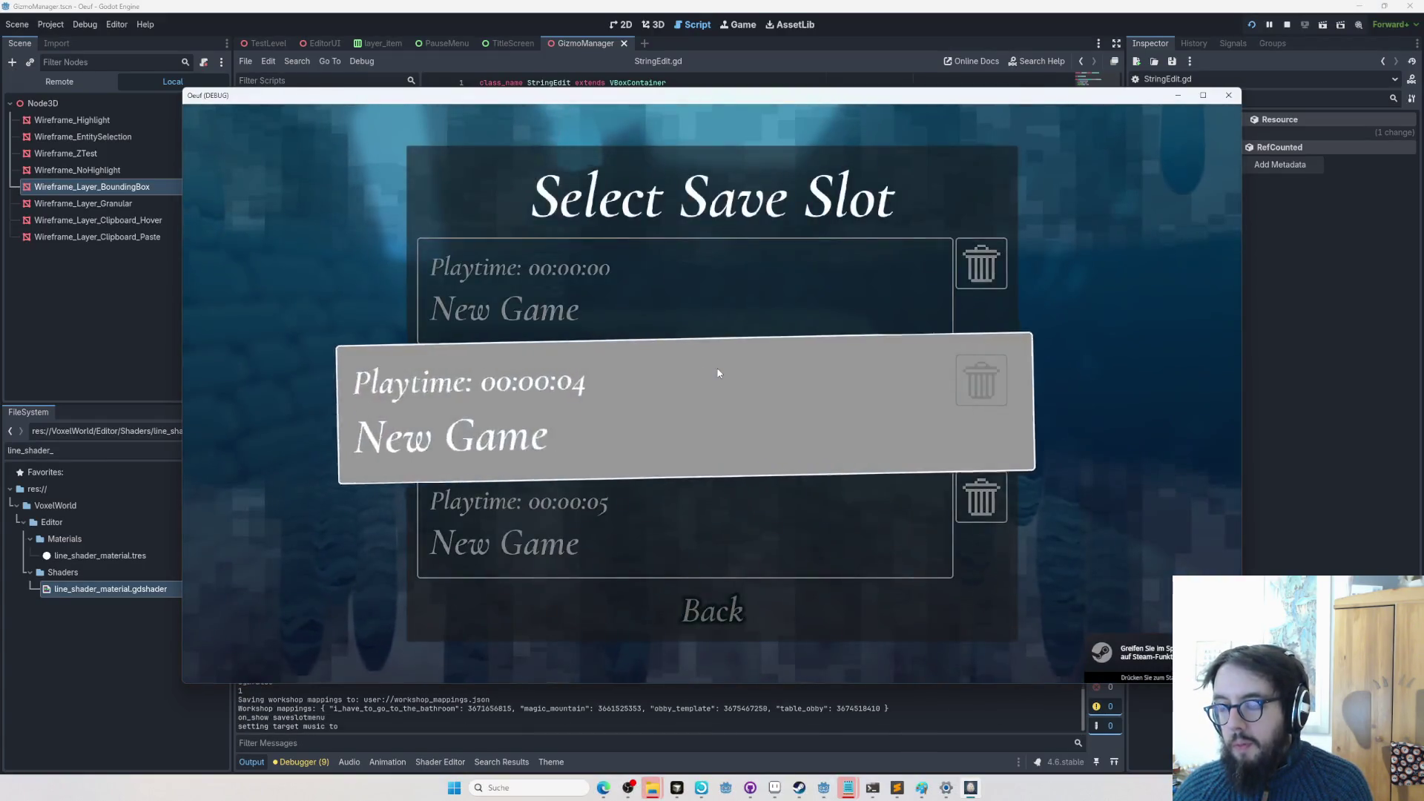
pyautogui.click(723, 375)
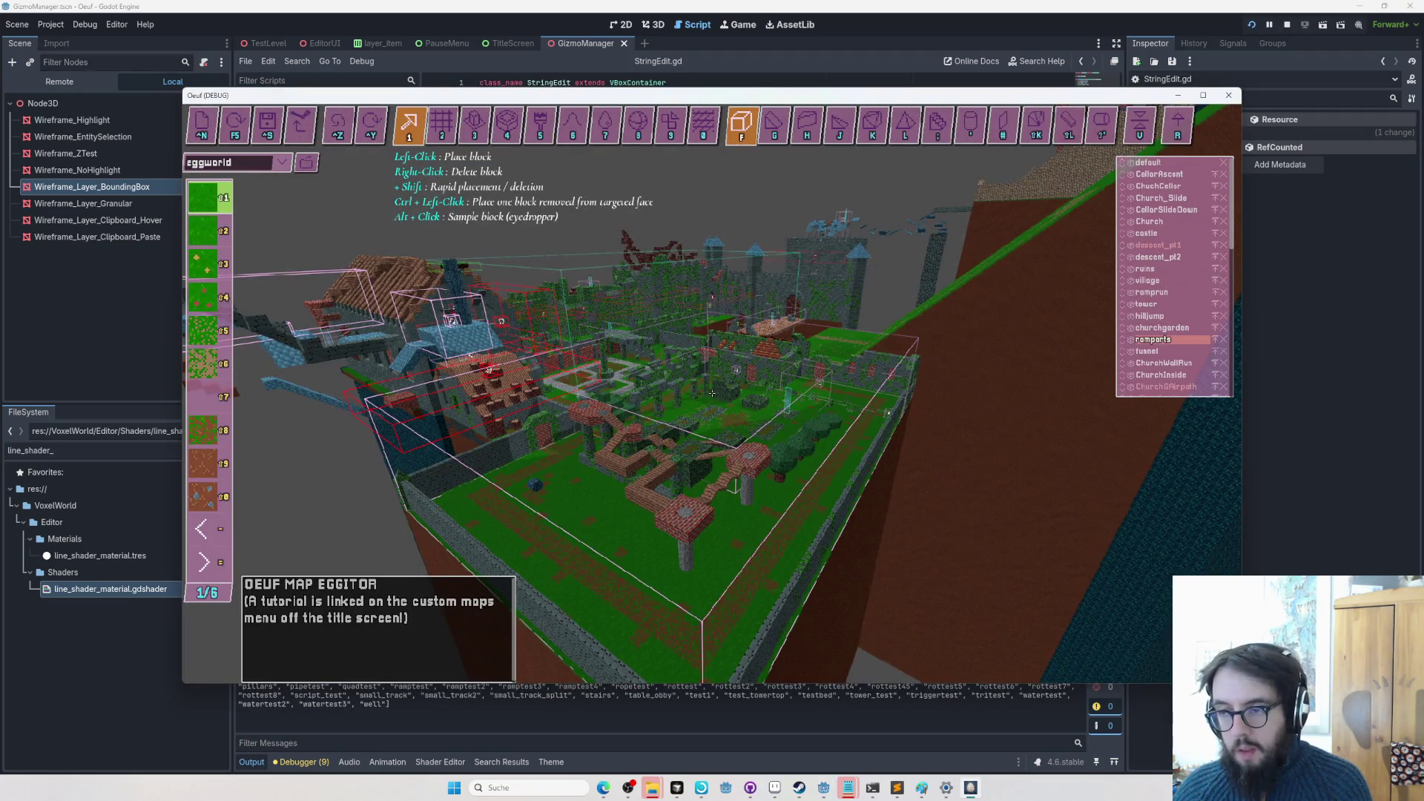
pyautogui.hotkey('ctrl', 'n')
pyautogui.click(712, 393)
pyautogui.hotkey('ctrl', 'z')
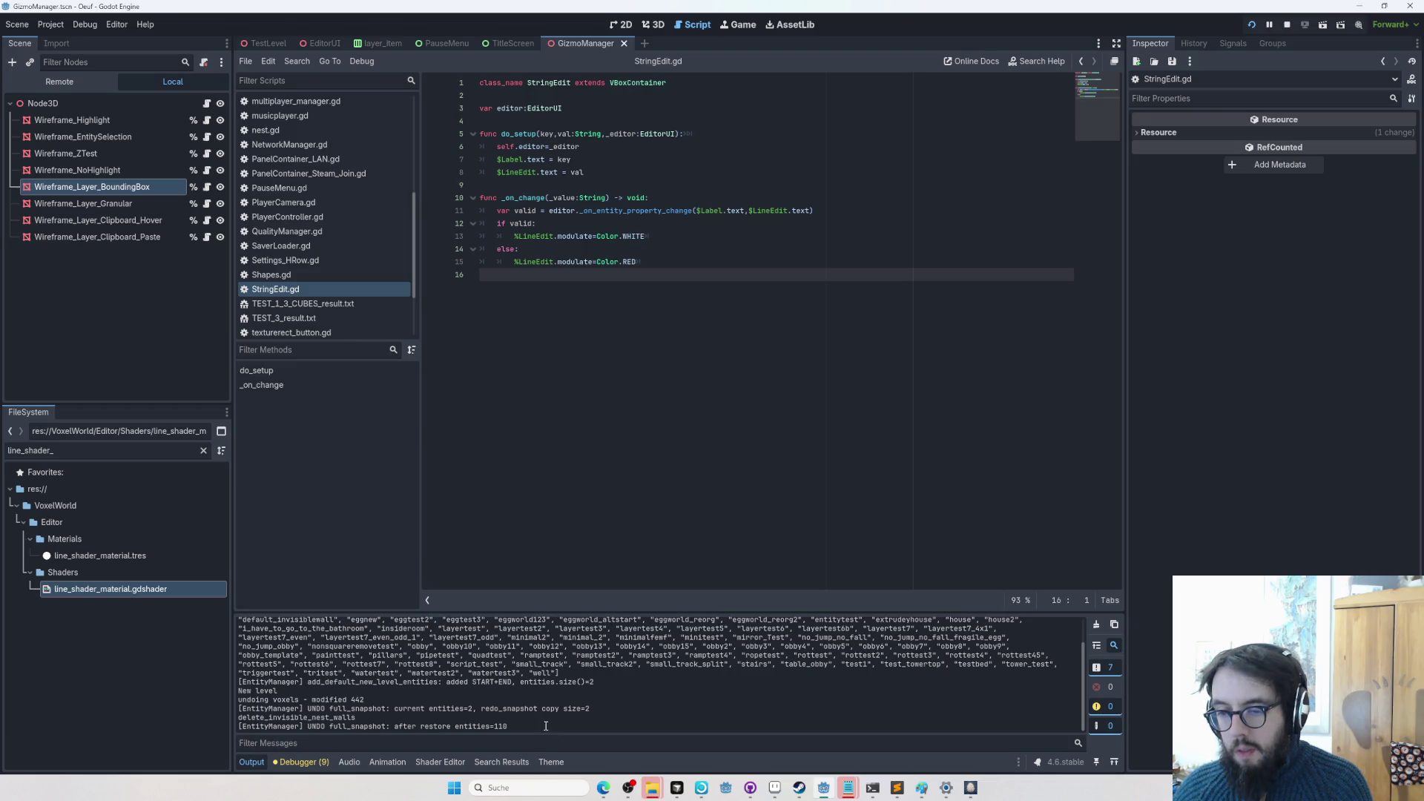
# Select the undo lines at the end of the Output log
pyautogui.moveTo(550, 732); pyautogui.dragTo(241, 726)
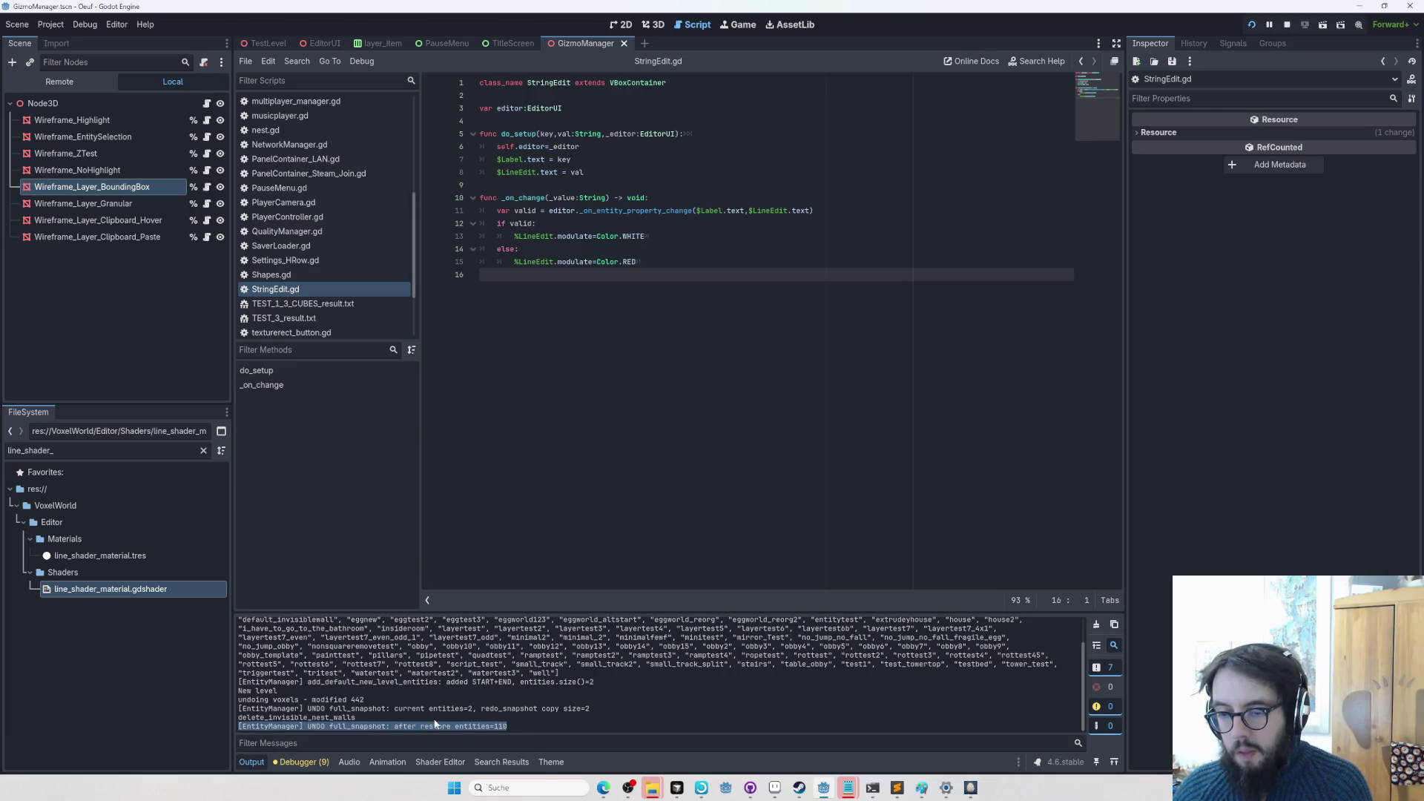
pyautogui.moveTo(522, 727)
pyautogui.mouseDown()
pyautogui.moveTo(407, 726)
pyautogui.moveTo(252, 676)
pyautogui.moveTo(297, 612)
pyautogui.moveTo(258, 757)
pyautogui.moveTo(224, 682)
pyautogui.mouseUp()
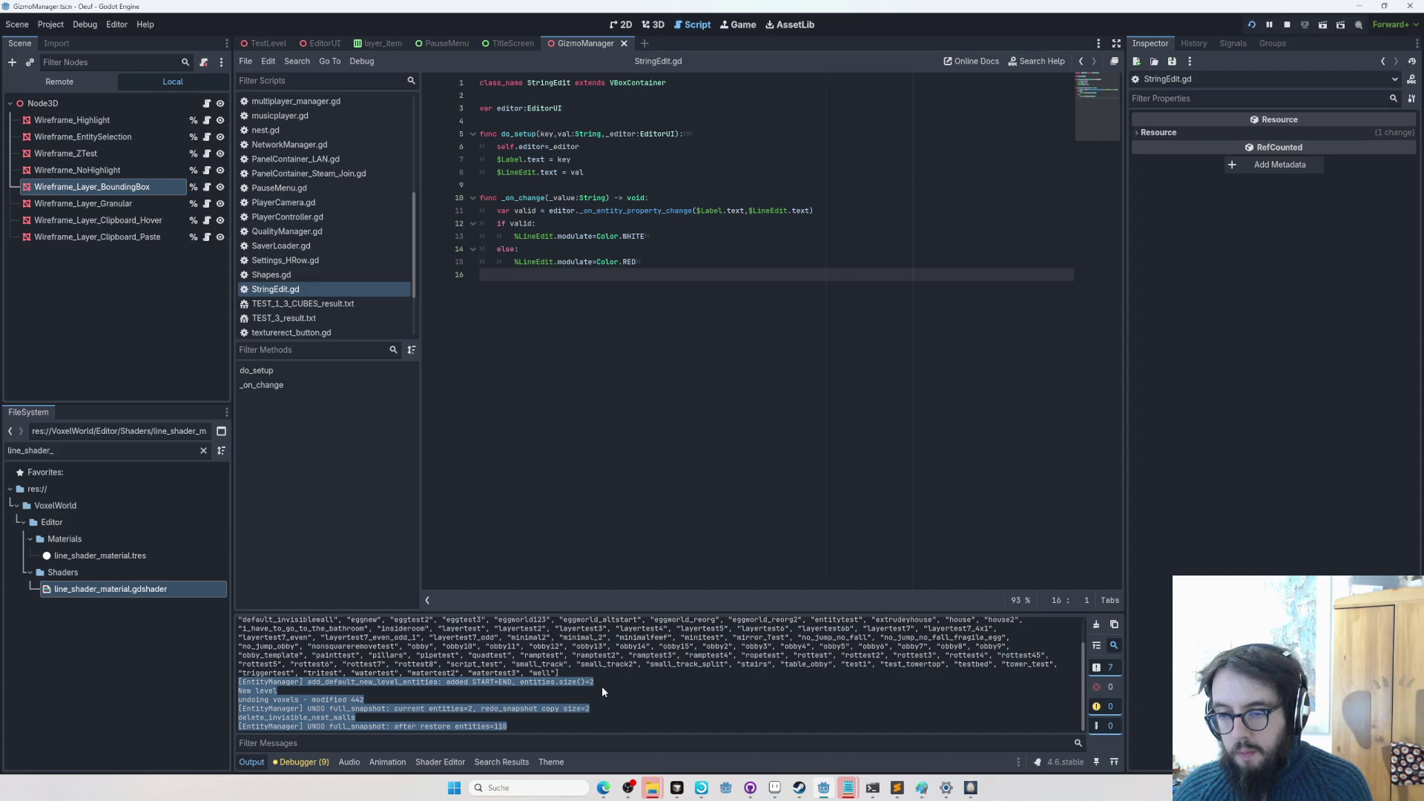
pyautogui.hotkey('alt', 'Tab')
pyautogui.hotkey('alt', 'Tab')
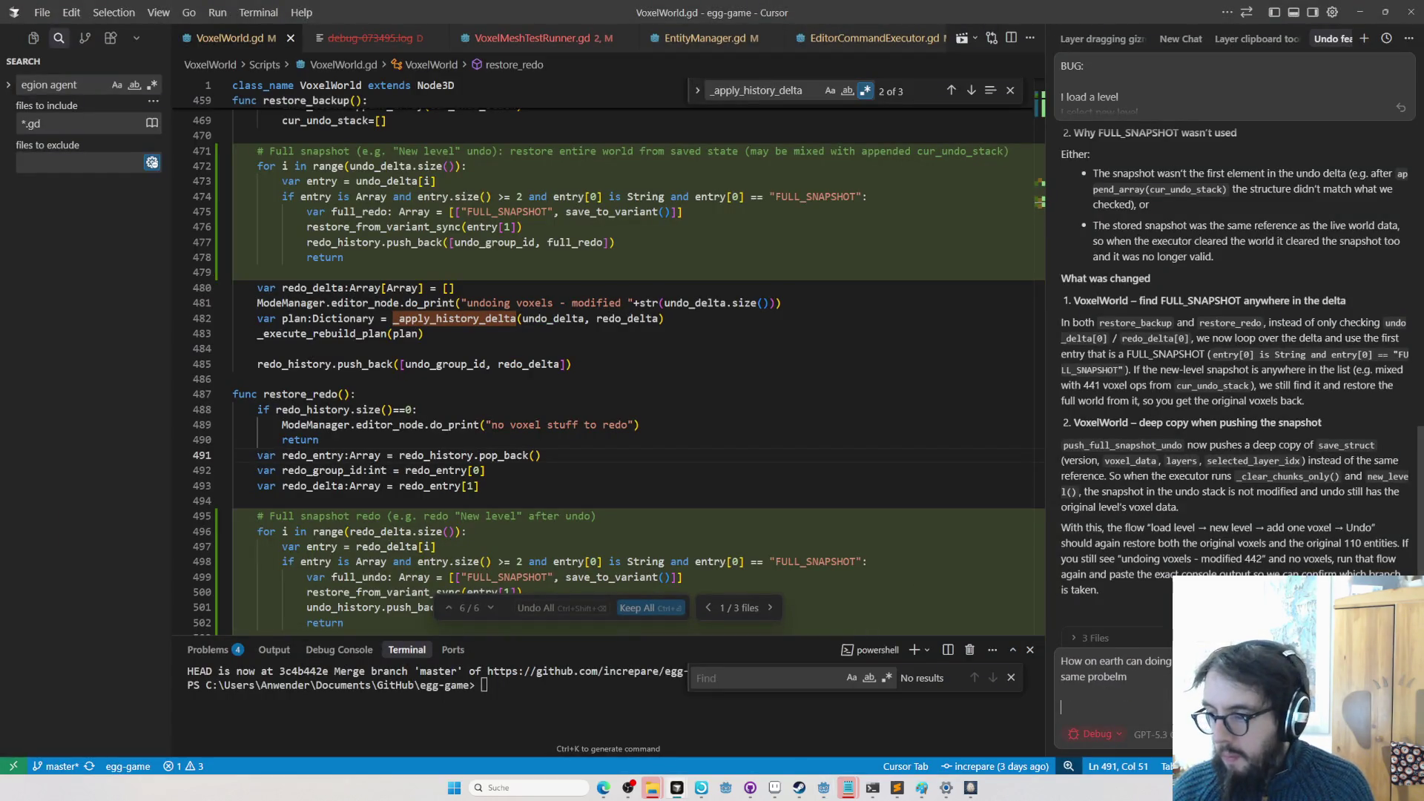
# Paste the console log into the follow-up, fix the typo, finish the message and send it
pyautogui.hotkey('ctrl', 'v')
pyautogui.click(1116, 550)
pyautogui.press('BackSpace')
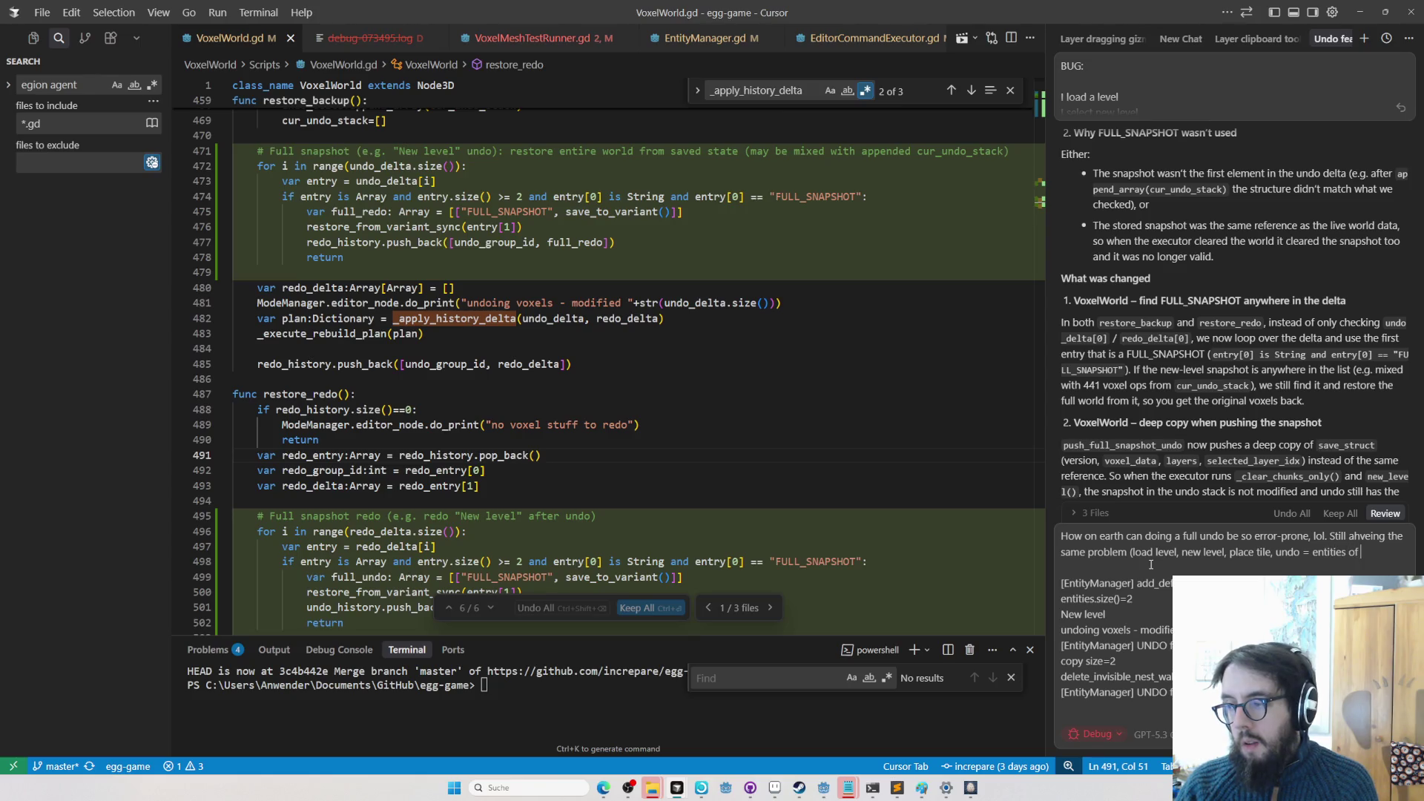
pyautogui.write('vel and zero voxels')
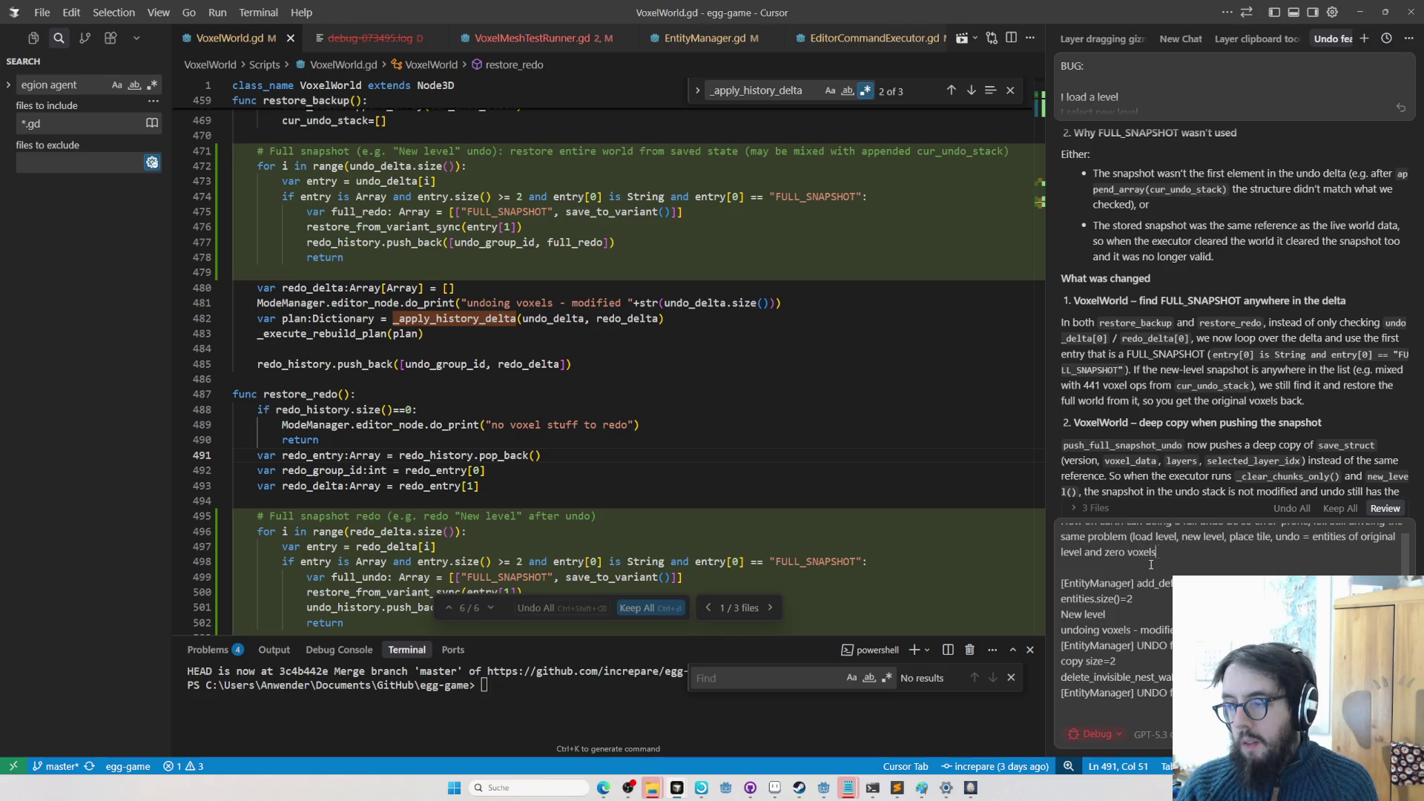
pyautogui.write(')')
pyautogui.press('Return')
pyautogui.hotkey('alt', 'Tab')
pyautogui.hotkey('alt', 'Tab')
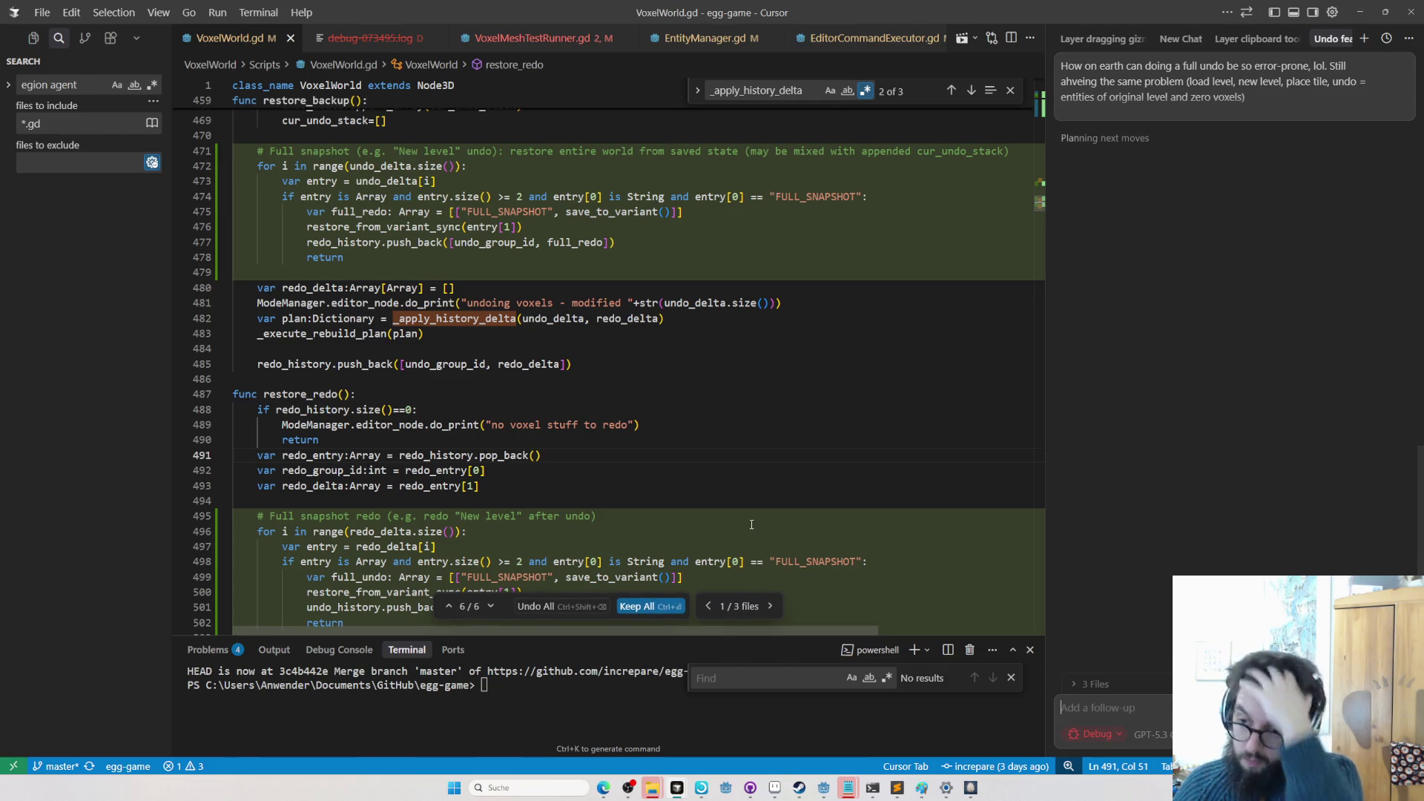
pyautogui.hotkey('alt', 'Tab')
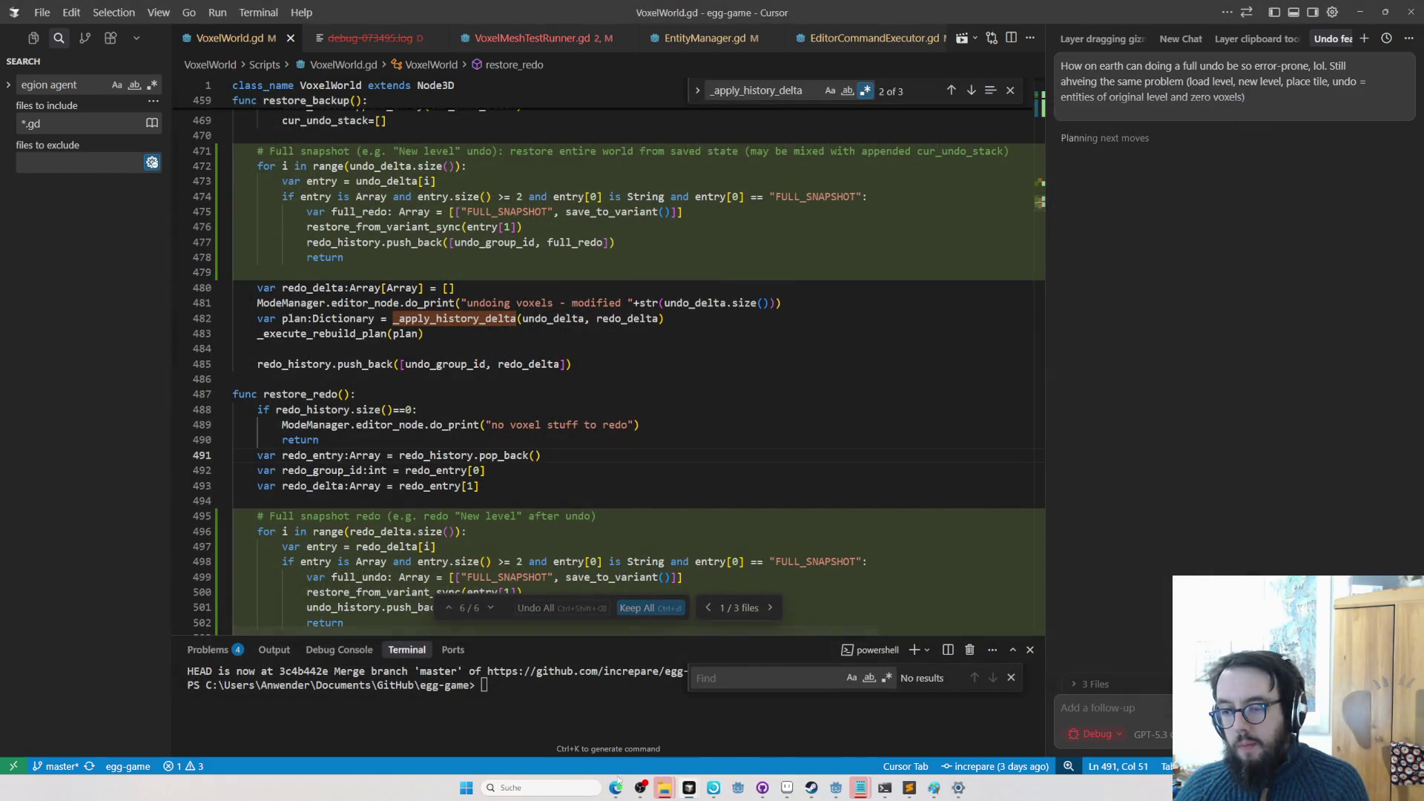
pyautogui.hotkey('alt', 'Tab')
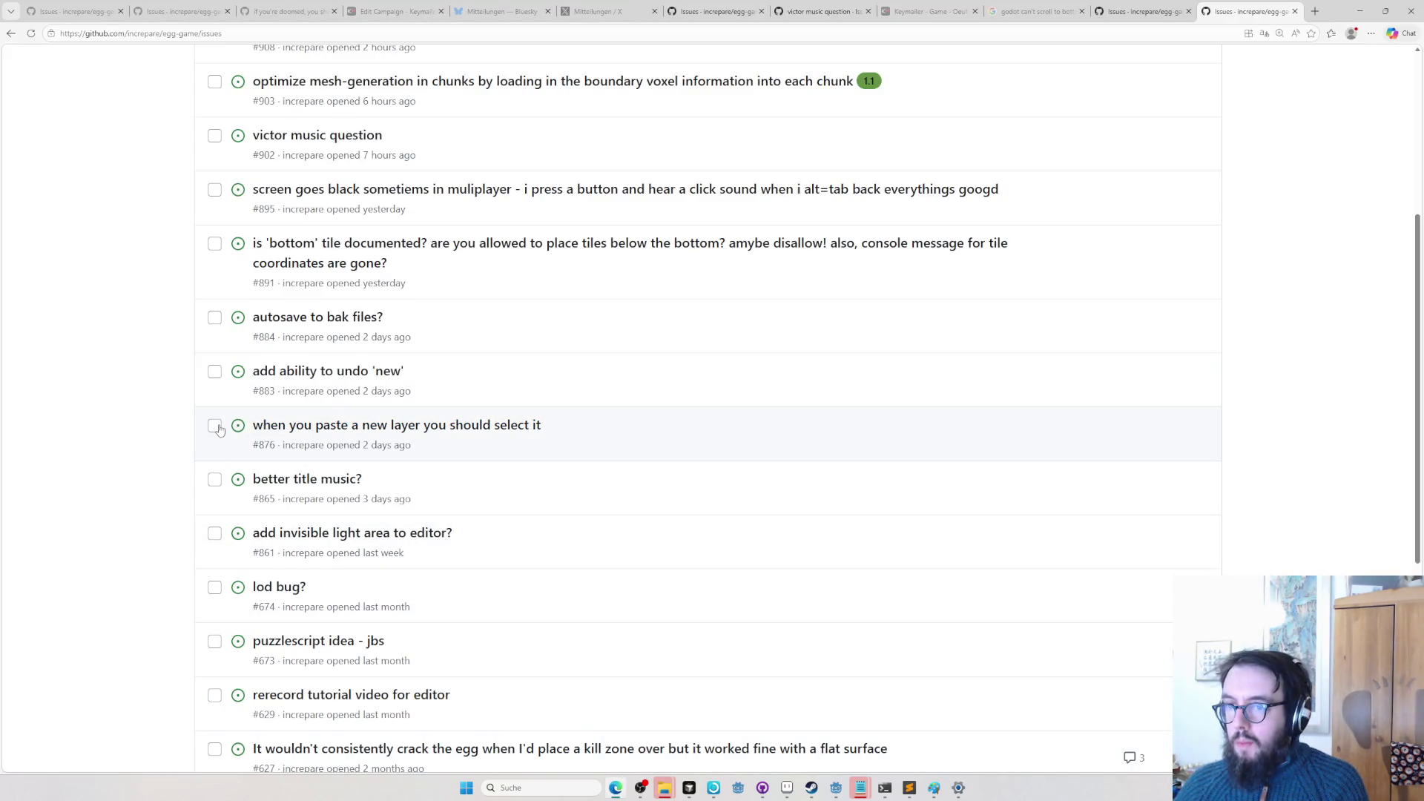
# Relaunch the game and create the GitHub issue 'update copy/paste documentation'
pyautogui.hotkey('alt', 'Tab')
pyautogui.hotkey('alt', 'Tab')
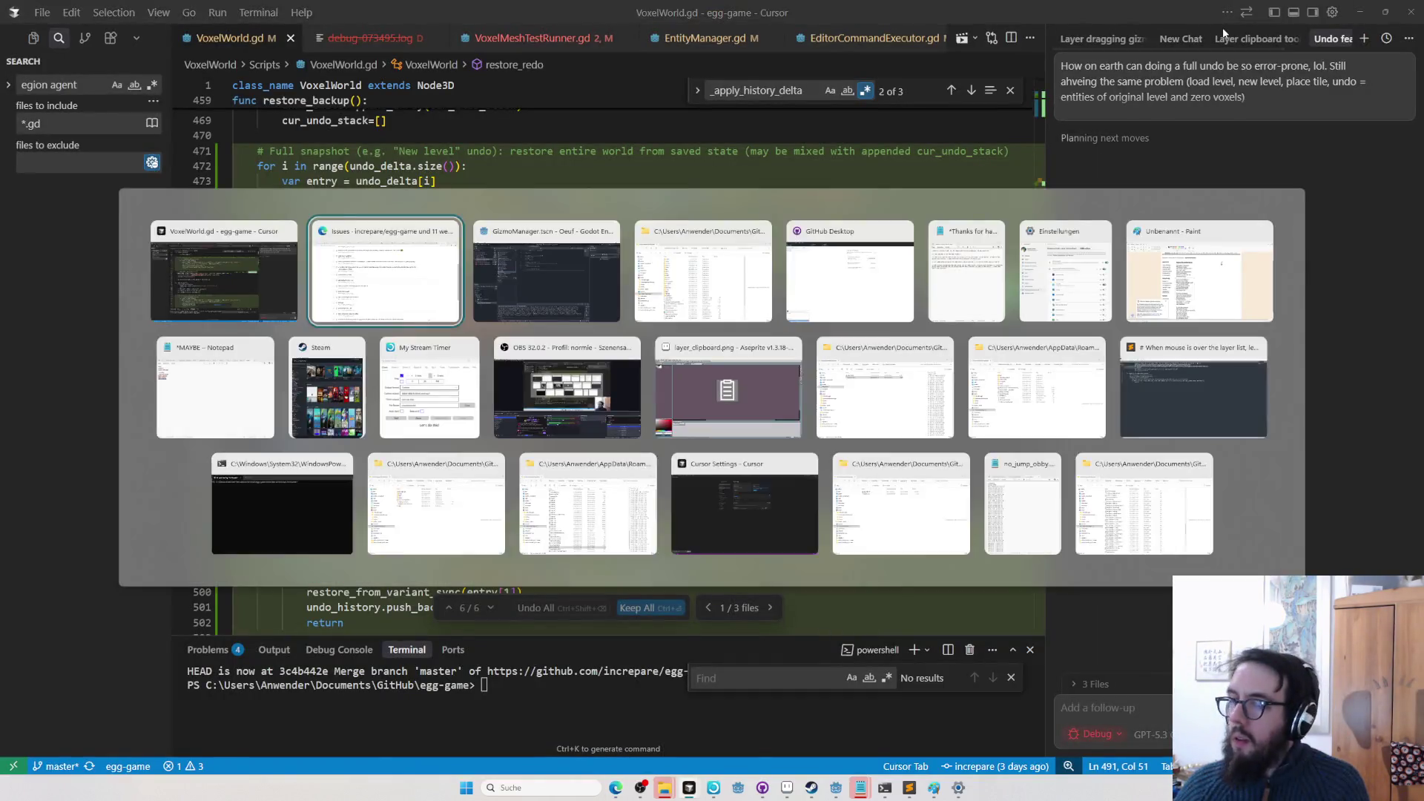
pyautogui.click(1253, 26)
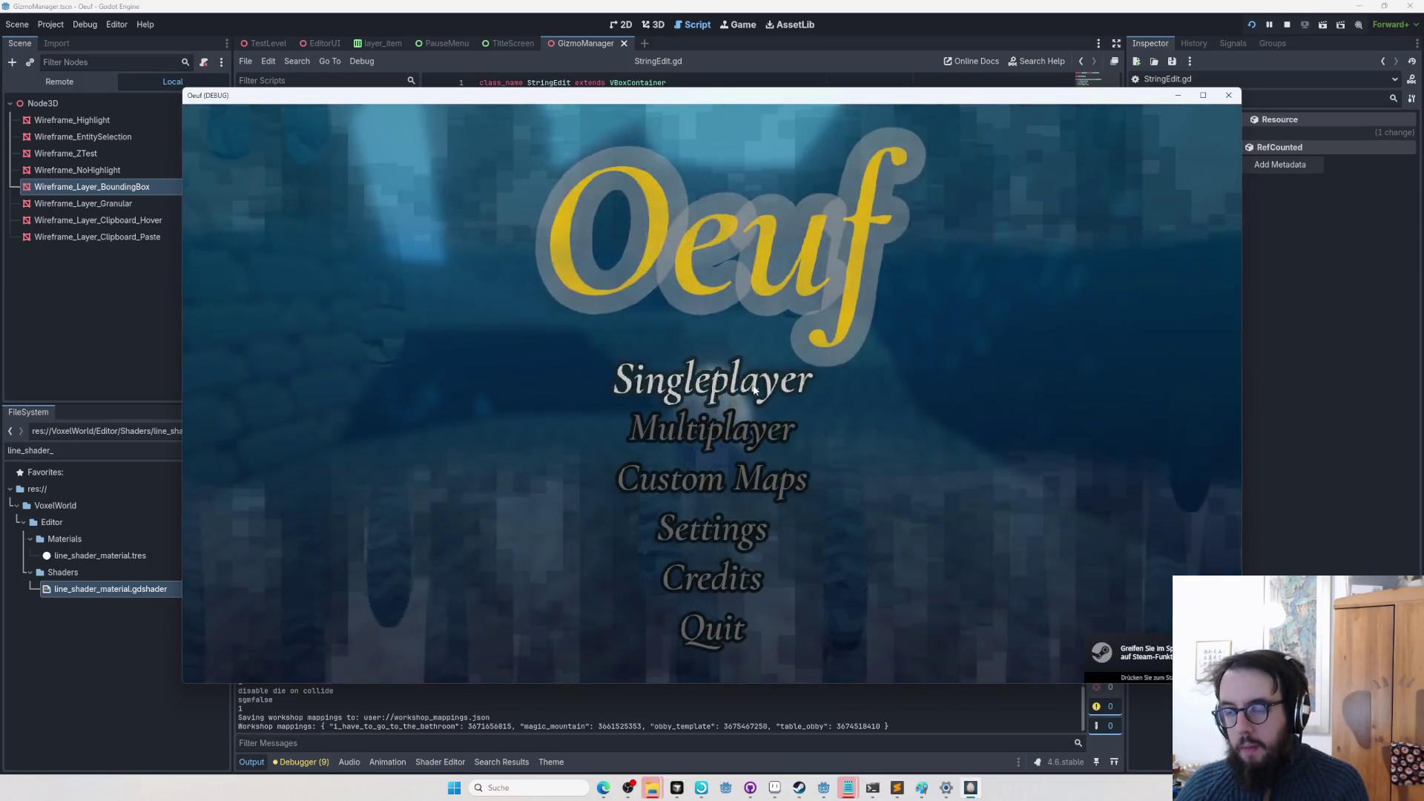
pyautogui.hotkey('alt', 'Tab')
pyautogui.scroll(2, 838, 317)
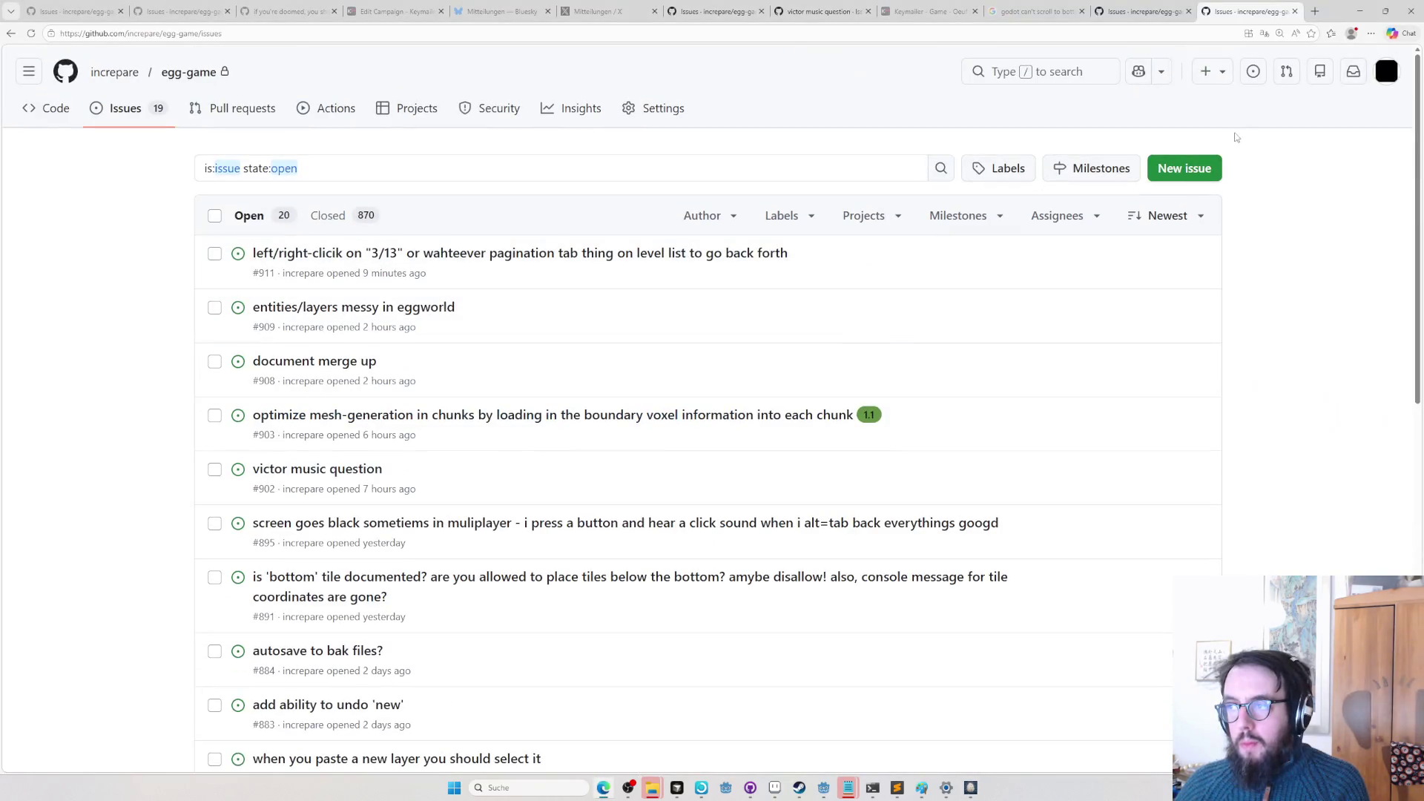
pyautogui.press('c')
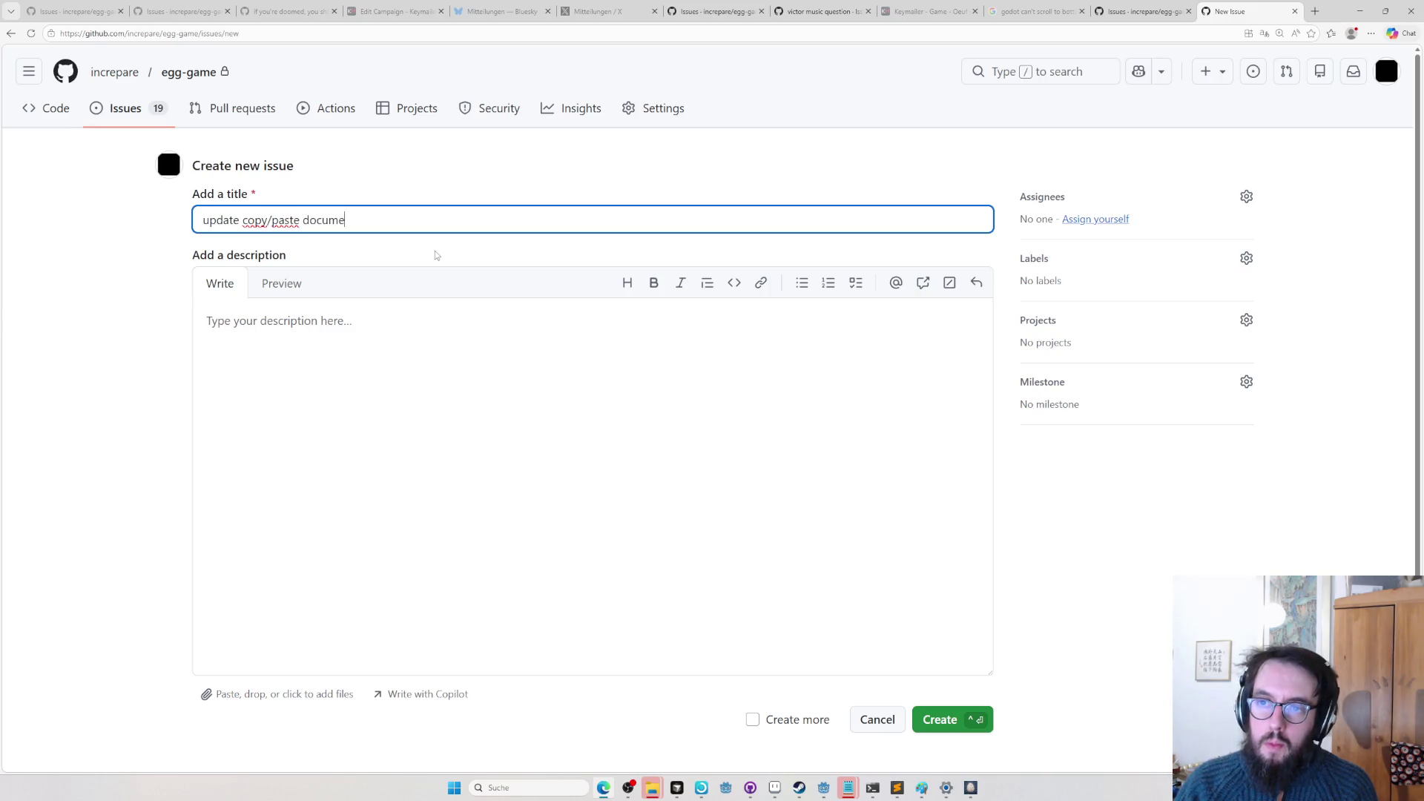
pyautogui.click(961, 709)
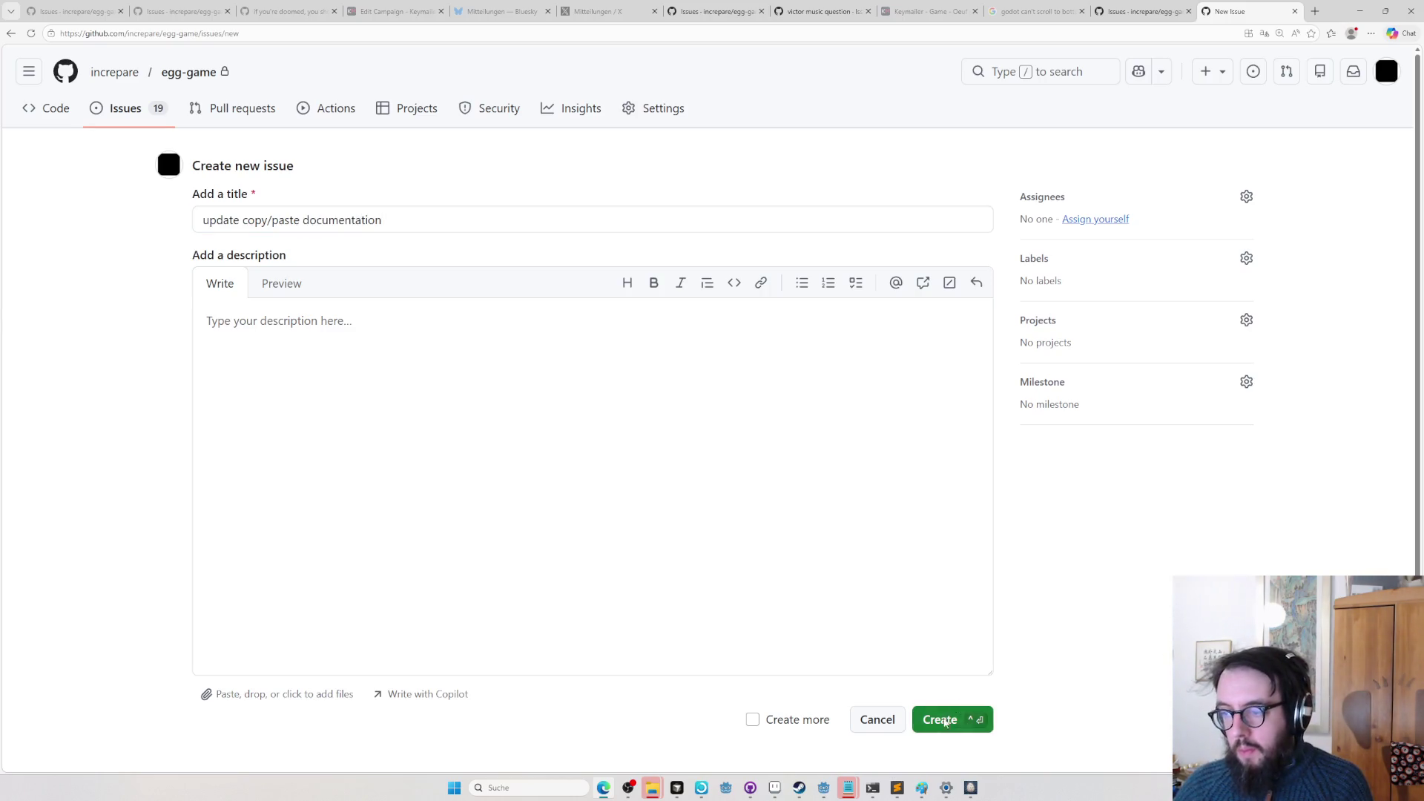
# In the running game, open singleplayer and load a save slot into the map editor
pyautogui.hotkey('alt', 'Tab')
pyautogui.click(788, 394)
pyautogui.click(786, 394)
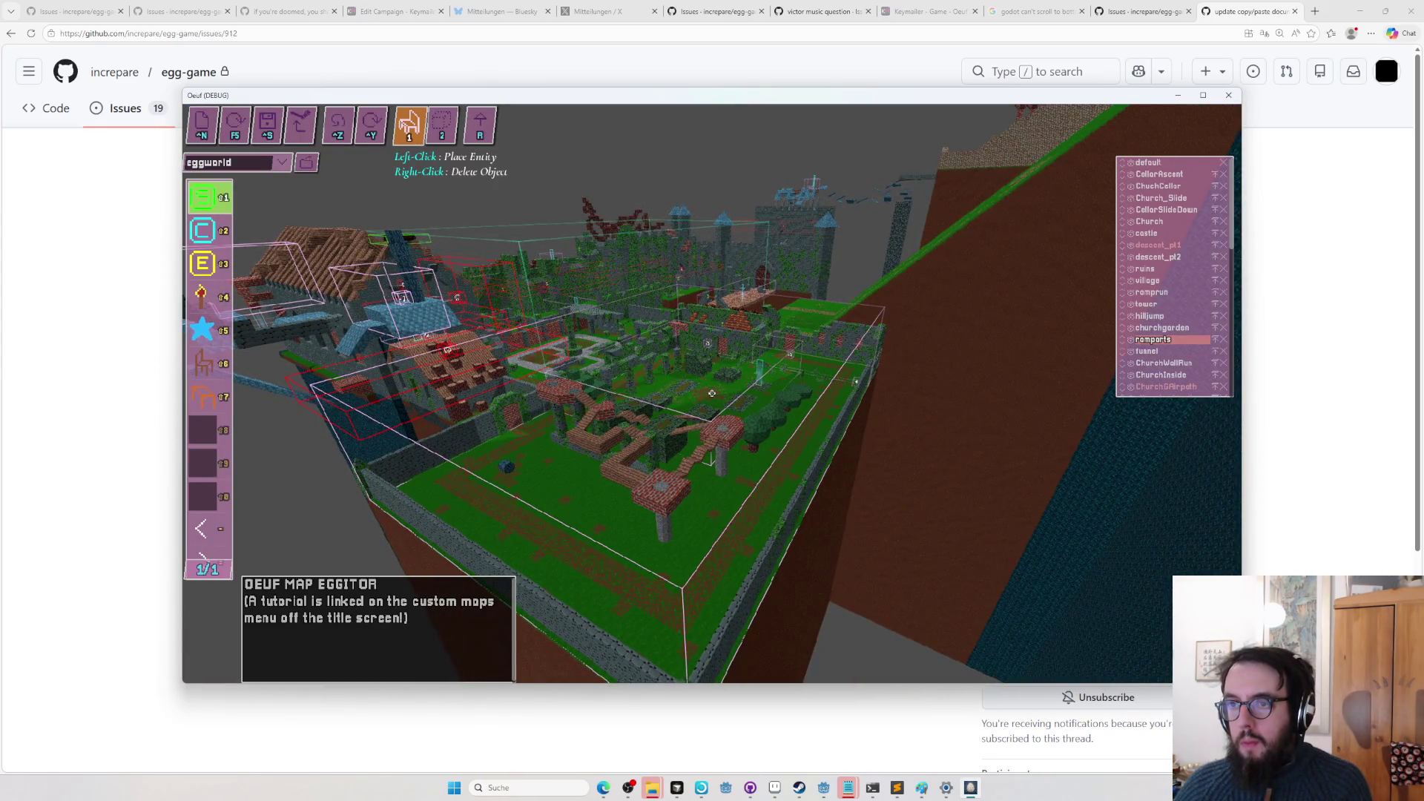
# Copy layer 34 with the clipboard tool, paste it twice as new layers, then close the editor
pyautogui.press('3')
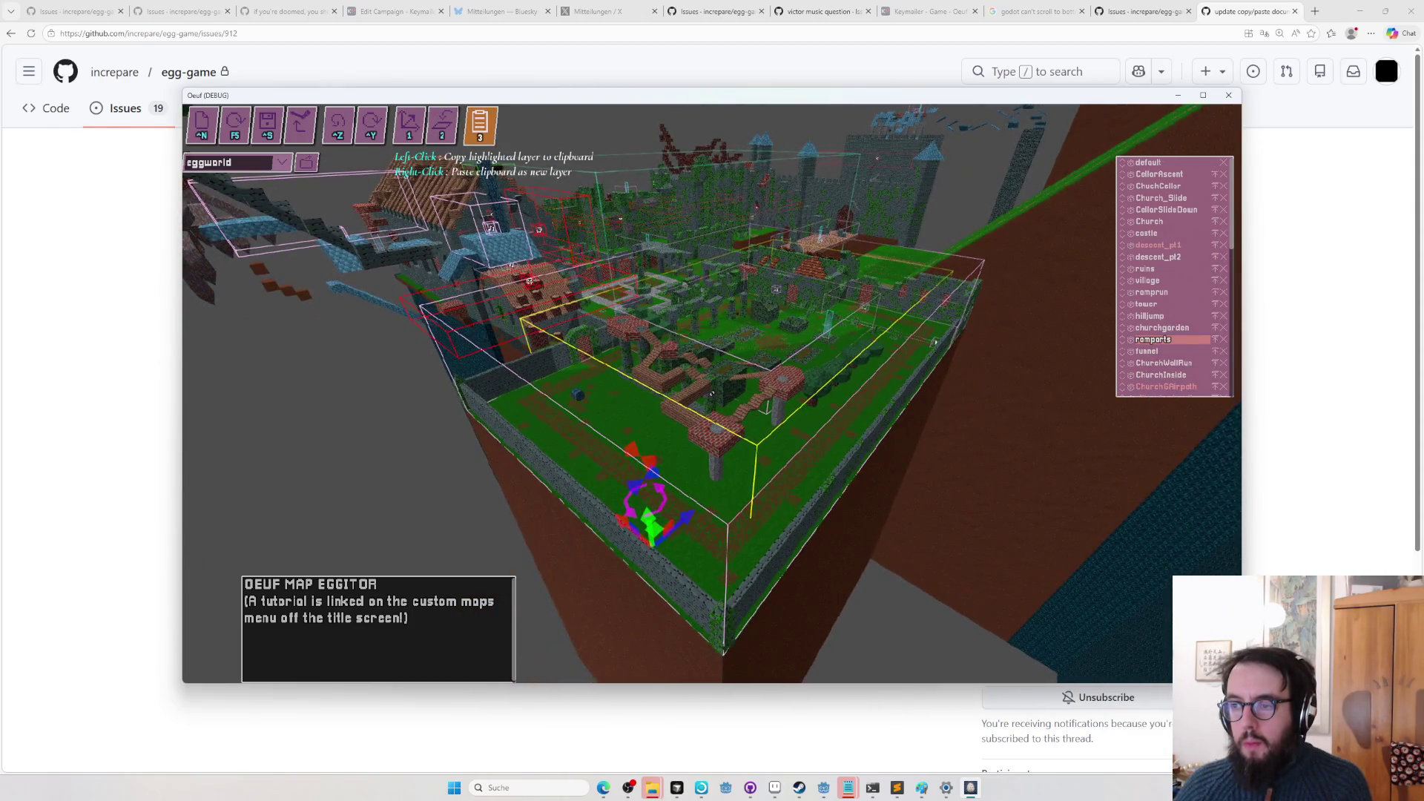
pyautogui.click(712, 394)
pyautogui.rightClick(712, 394)
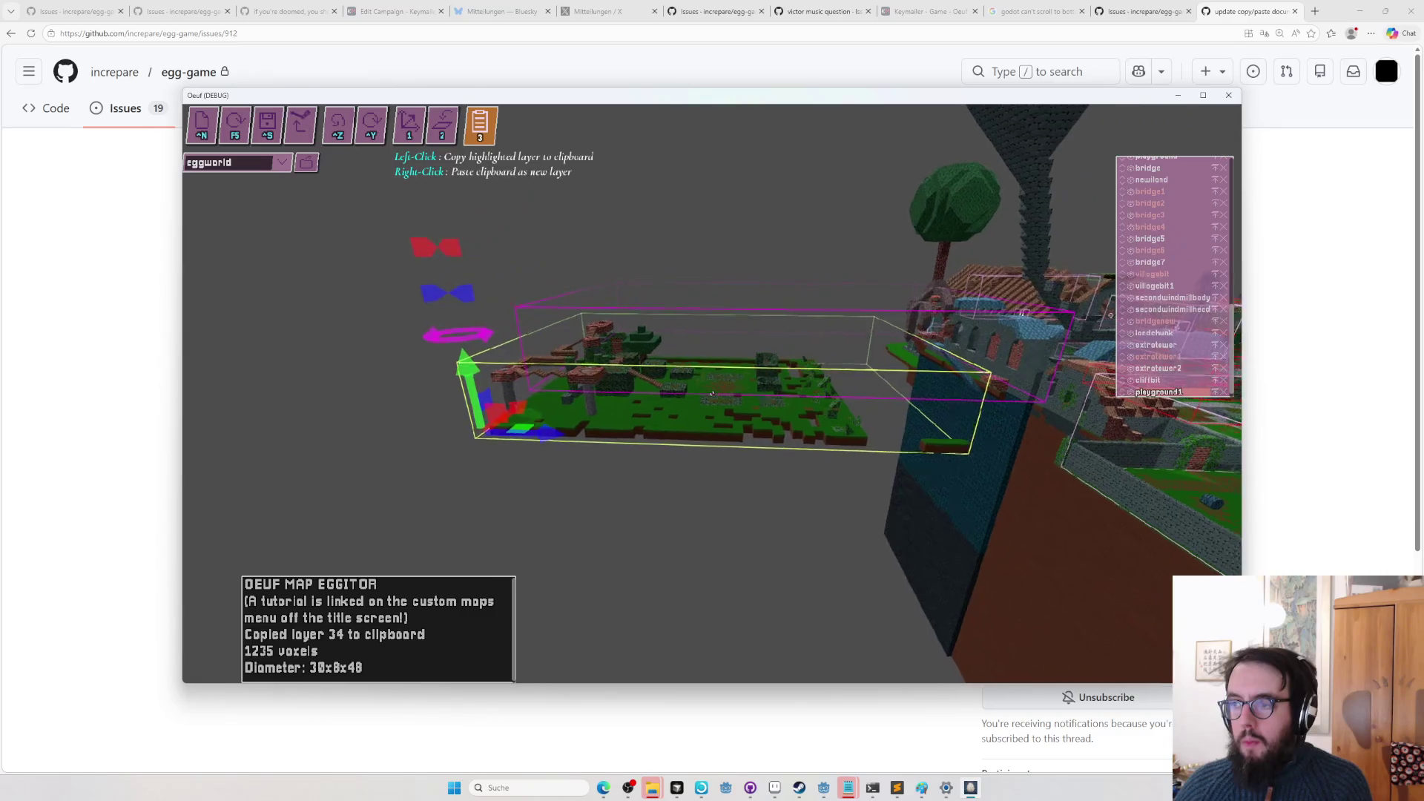
pyautogui.press('w')
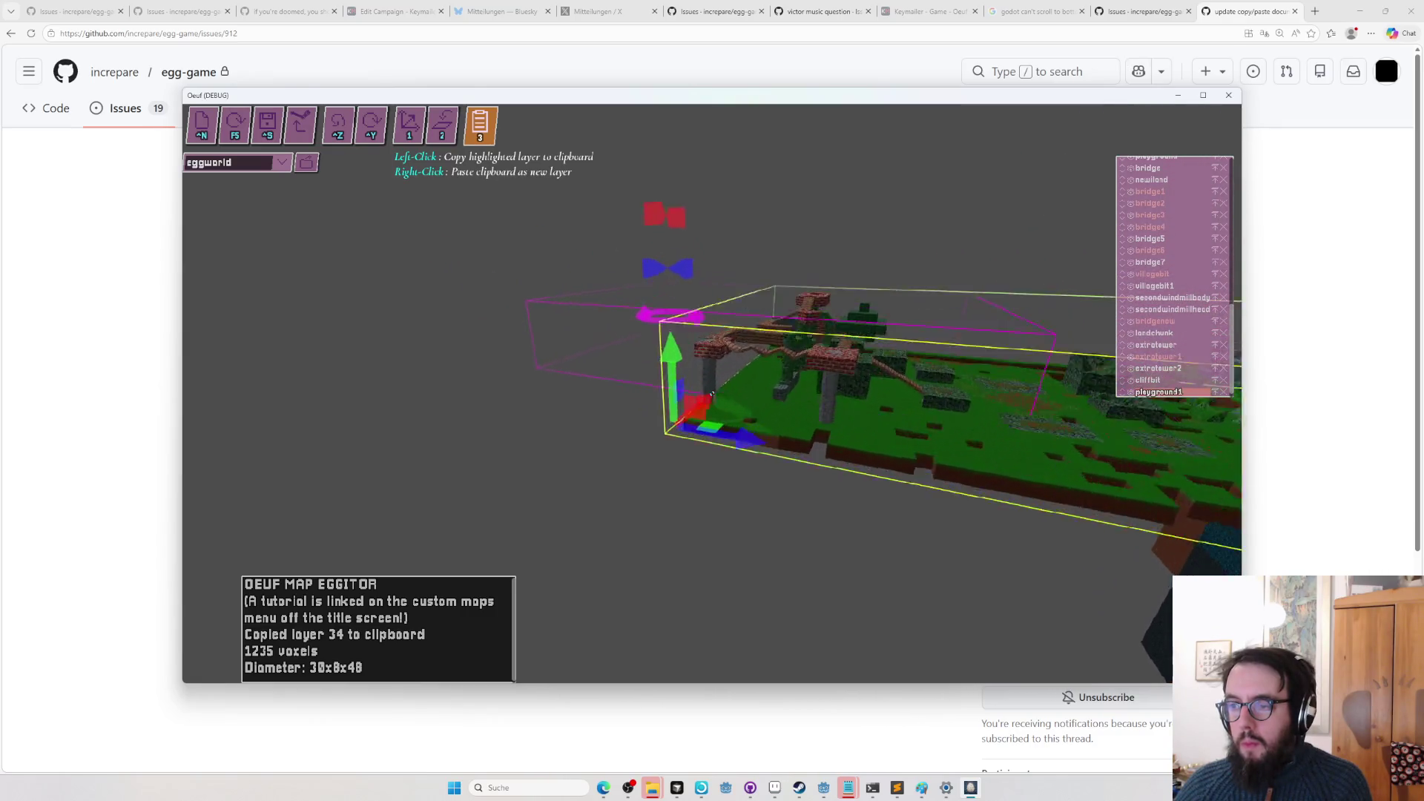
pyautogui.press('w')
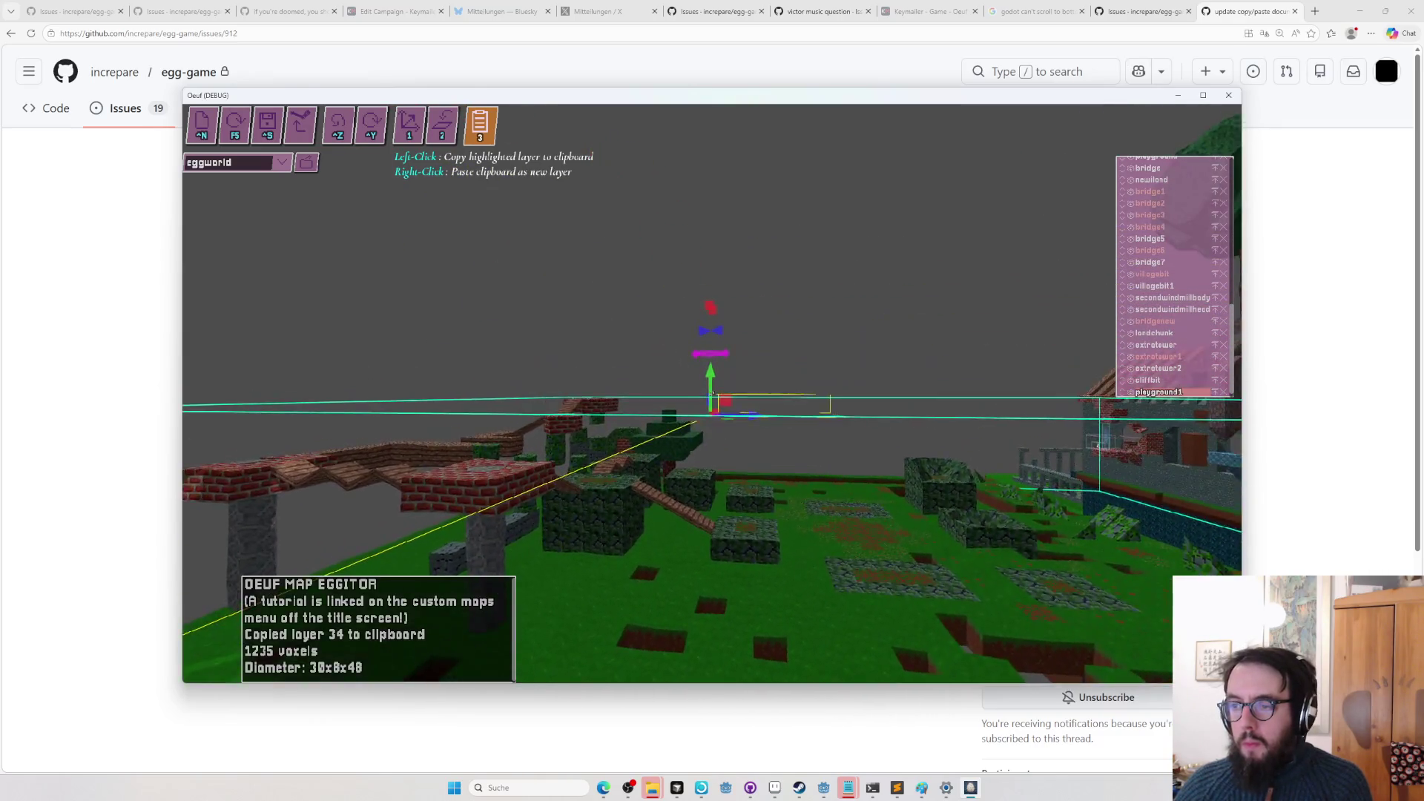
pyautogui.rightClick(480, 126)
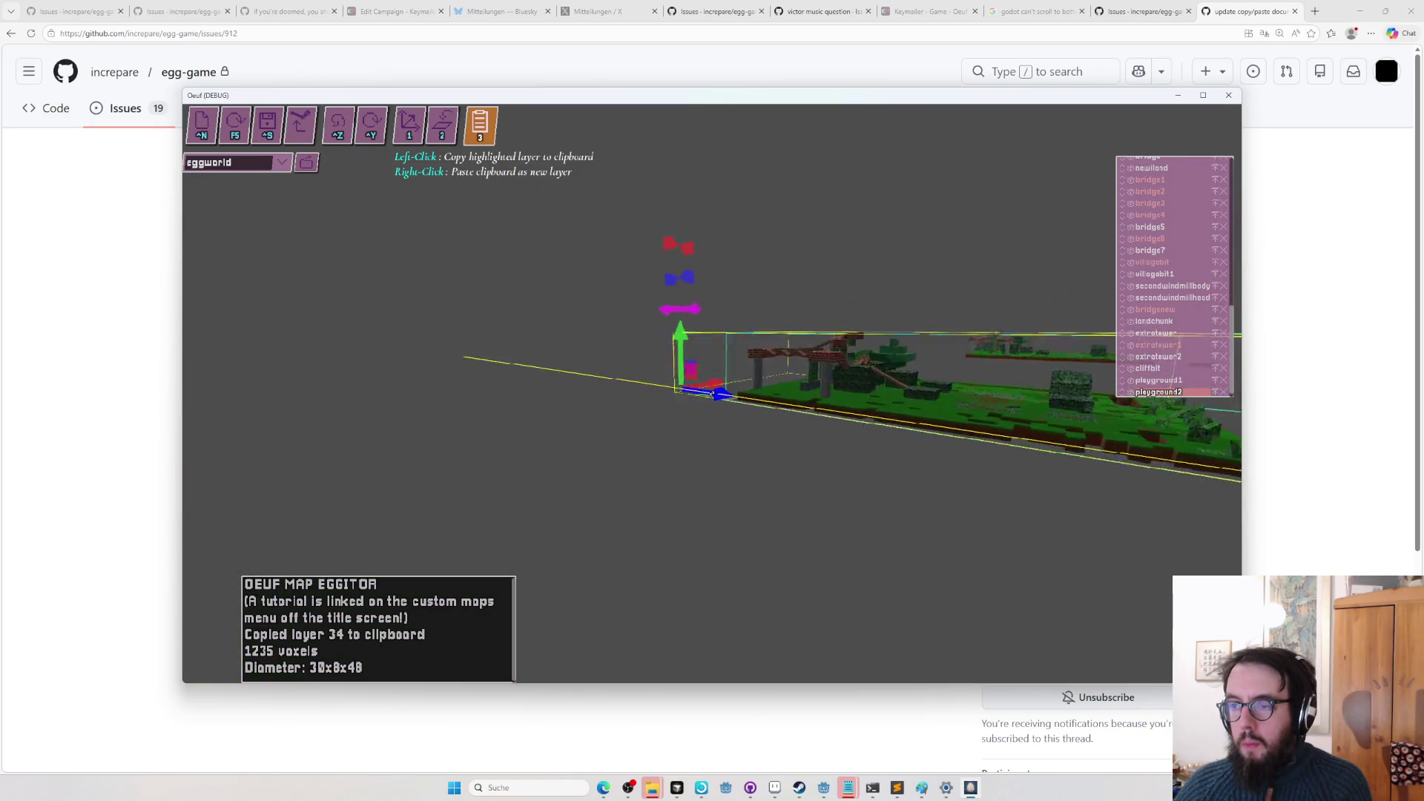
pyautogui.press('Escape')
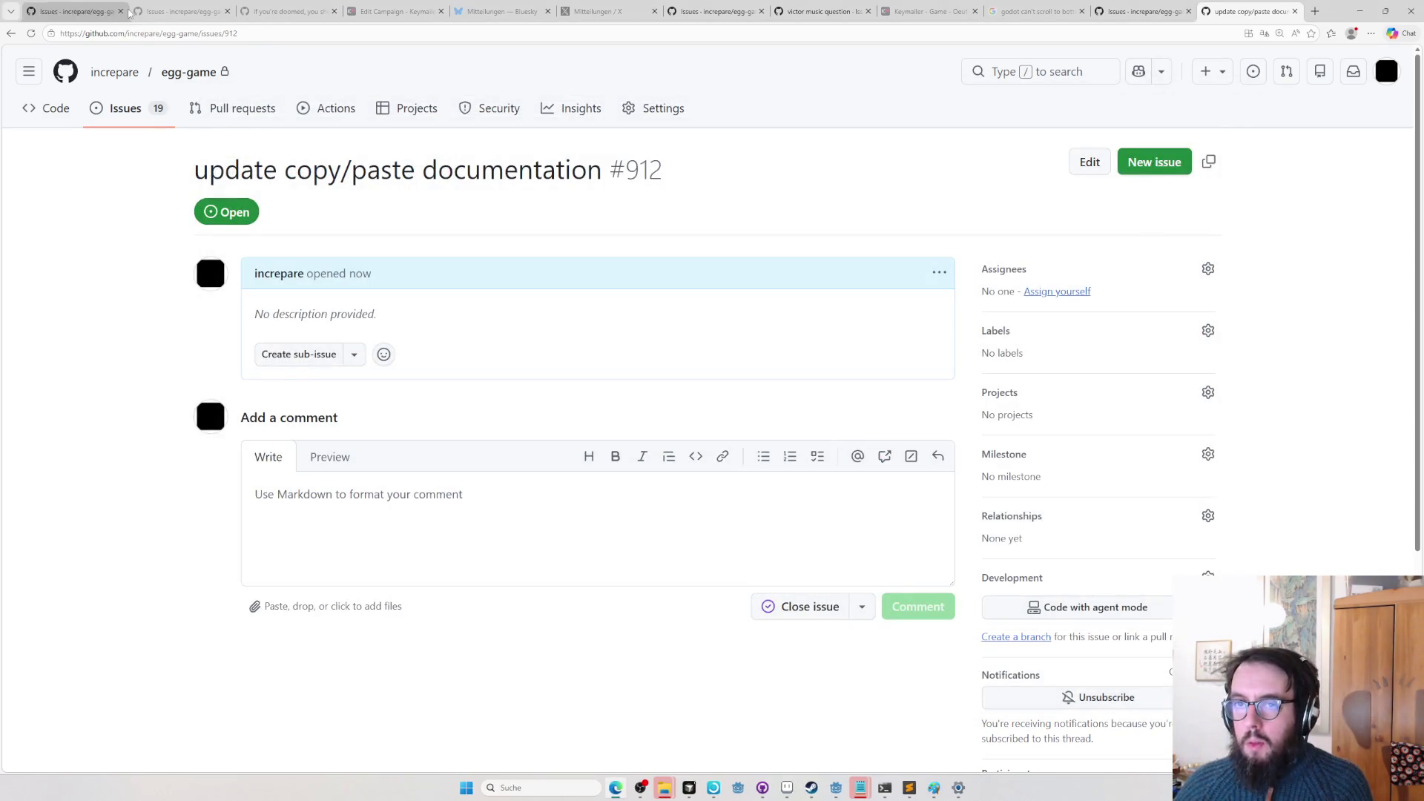
# Filter issues by 'layer' and mark #876 'when you paste a new layer you should select it' completed
pyautogui.hotkey('ctrl', 'w')
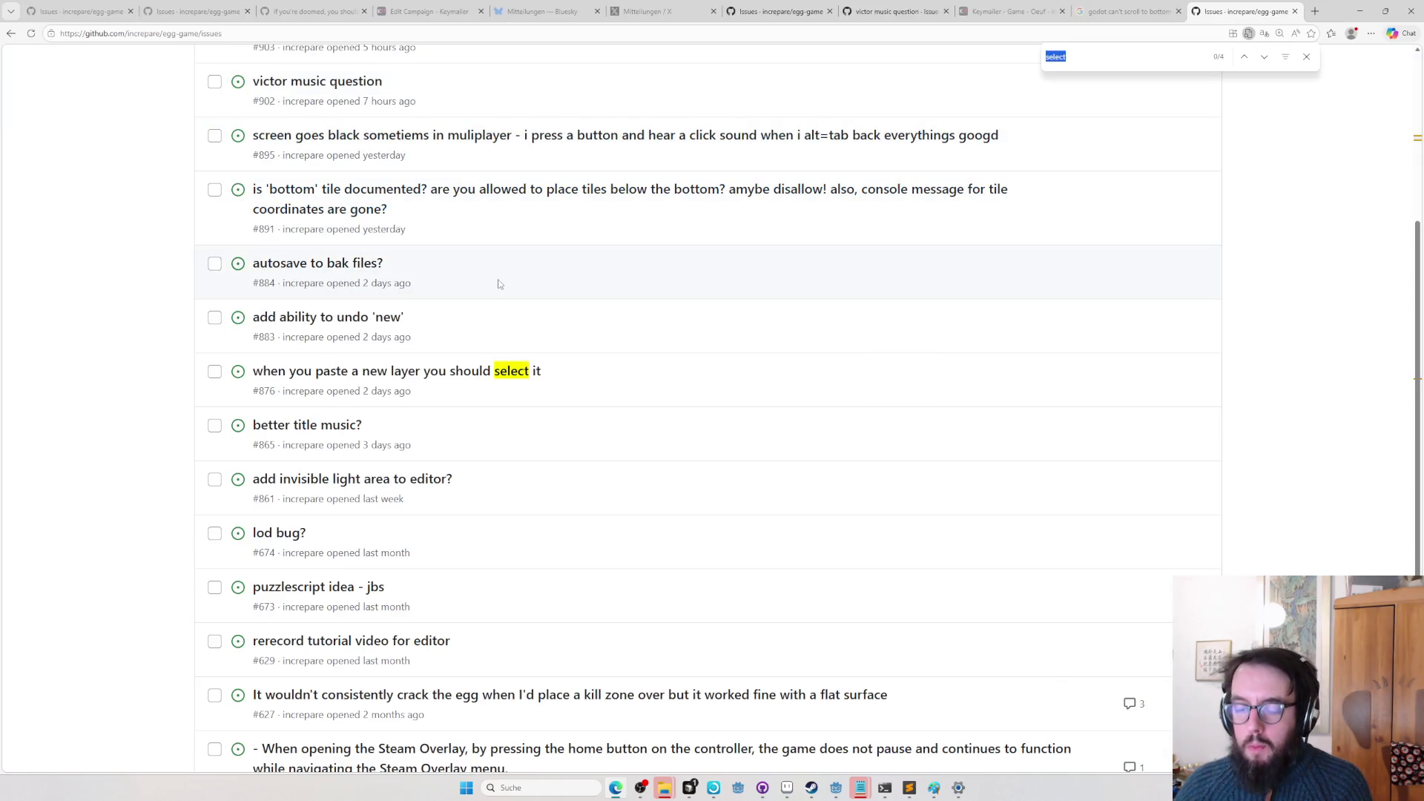
pyautogui.write('layer')
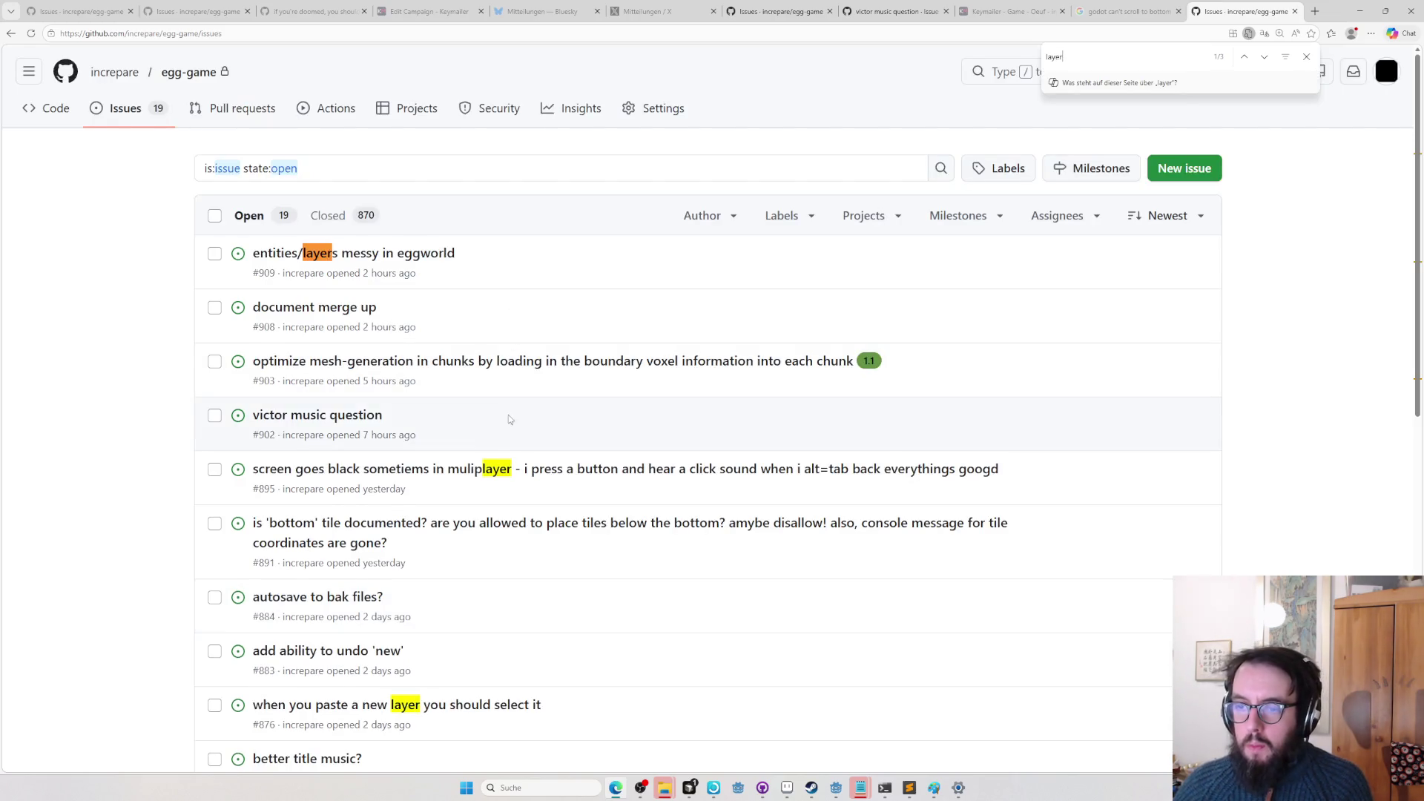
pyautogui.scroll(-2, 508, 415)
pyautogui.click(214, 591)
pyautogui.scroll(1, 725, 329)
pyautogui.click(740, 215)
pyautogui.click(745, 277)
pyautogui.hotkey('alt', 'Tab')
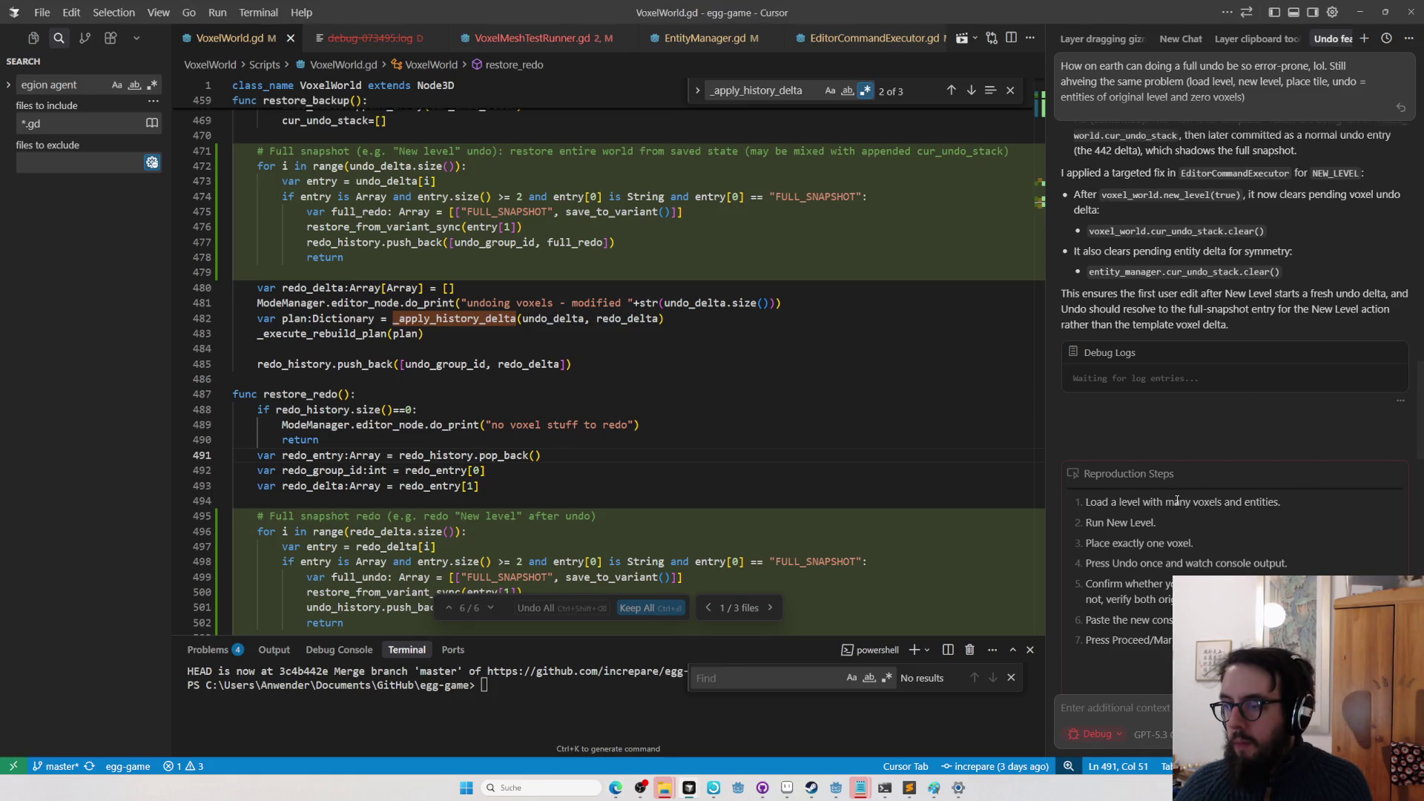
# Run the project, load the second save slot, then relaunch straight into the map editor
pyautogui.hotkey('alt', 'Tab')
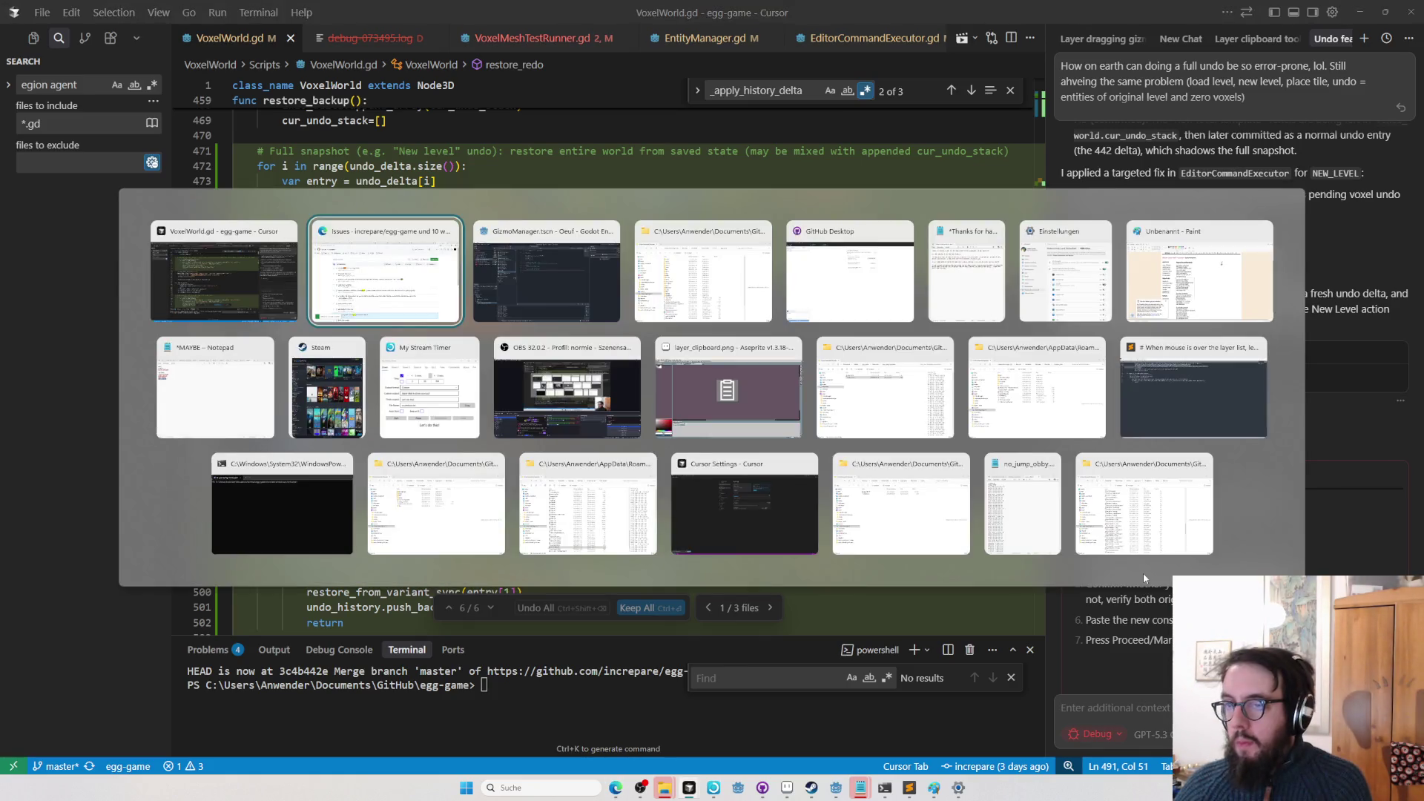
pyautogui.click(1253, 26)
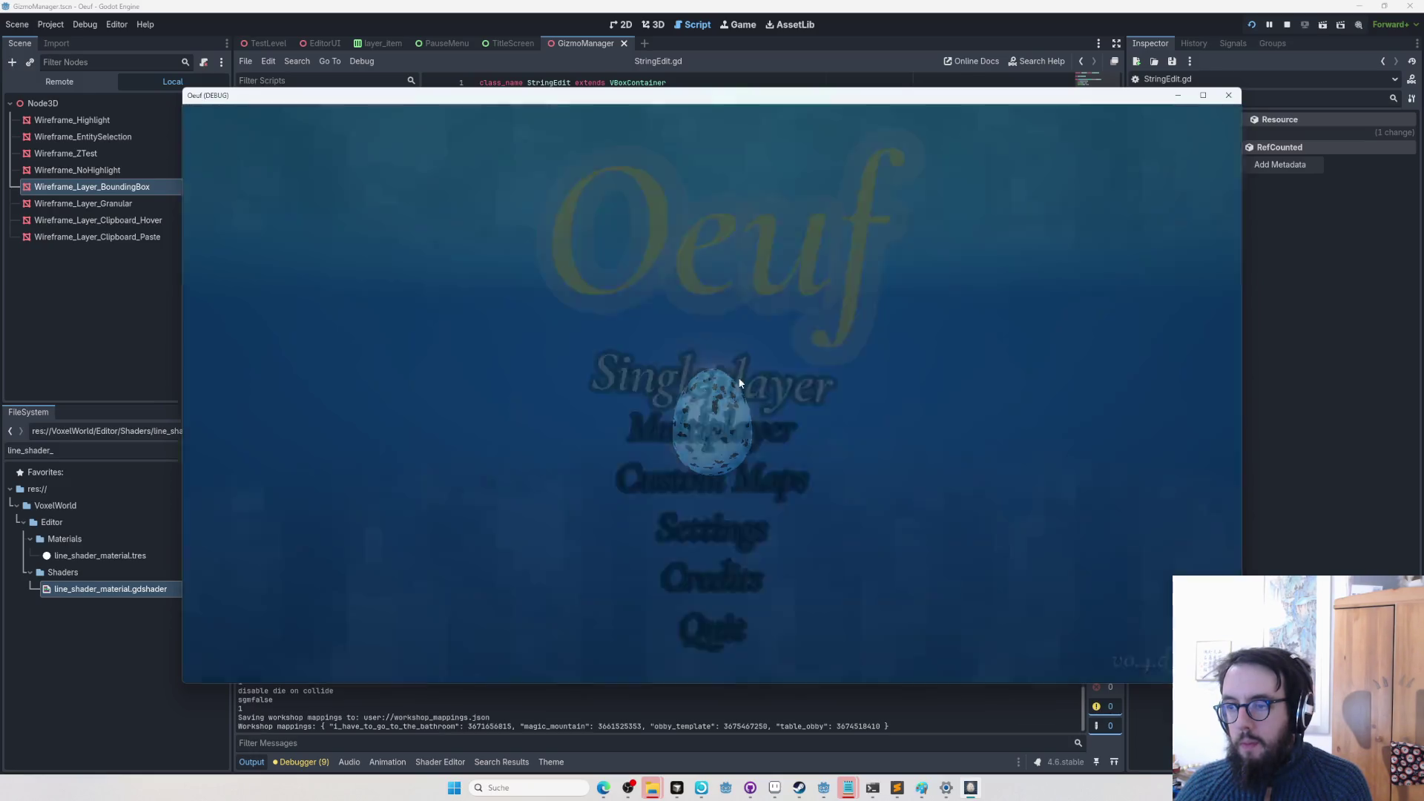
pyautogui.click(739, 382)
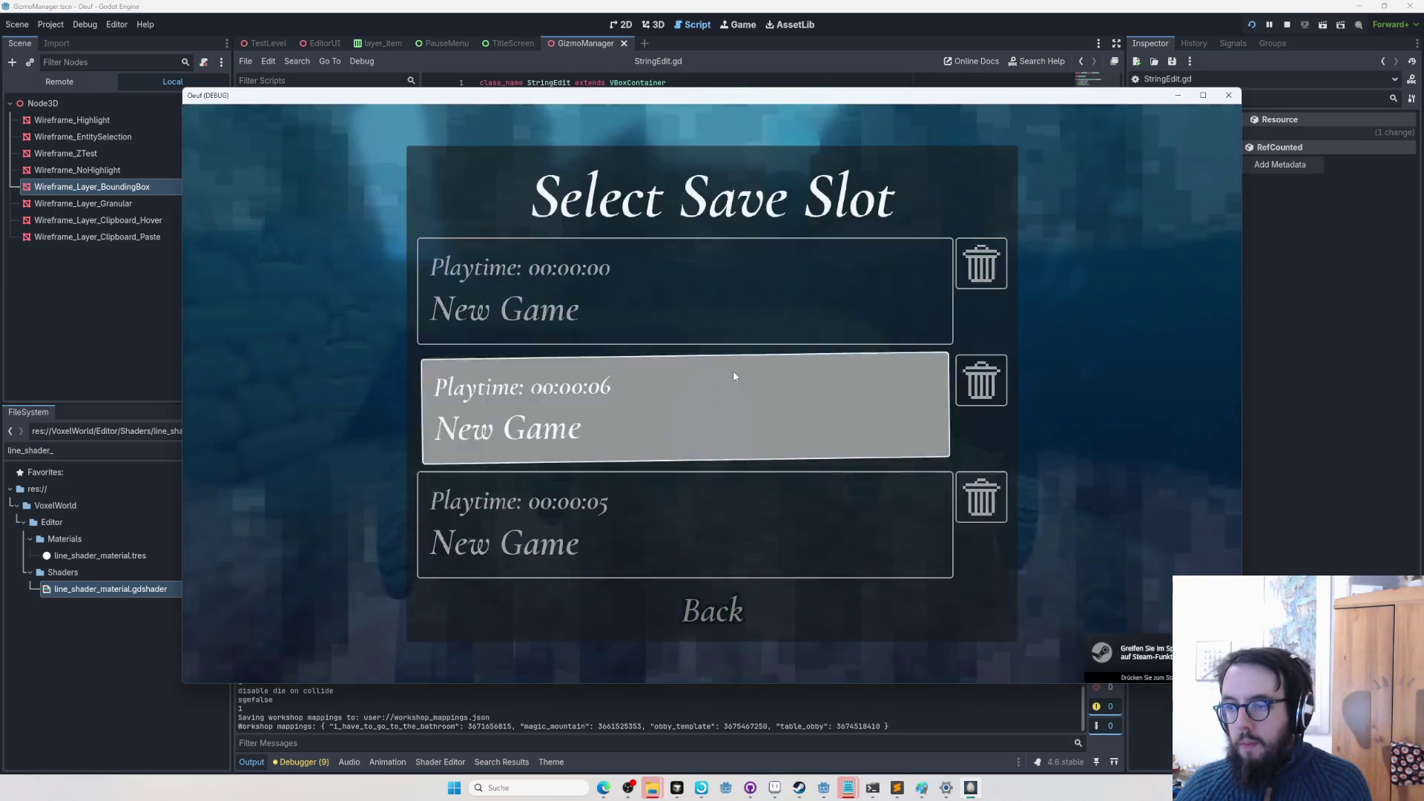
pyautogui.click(733, 371)
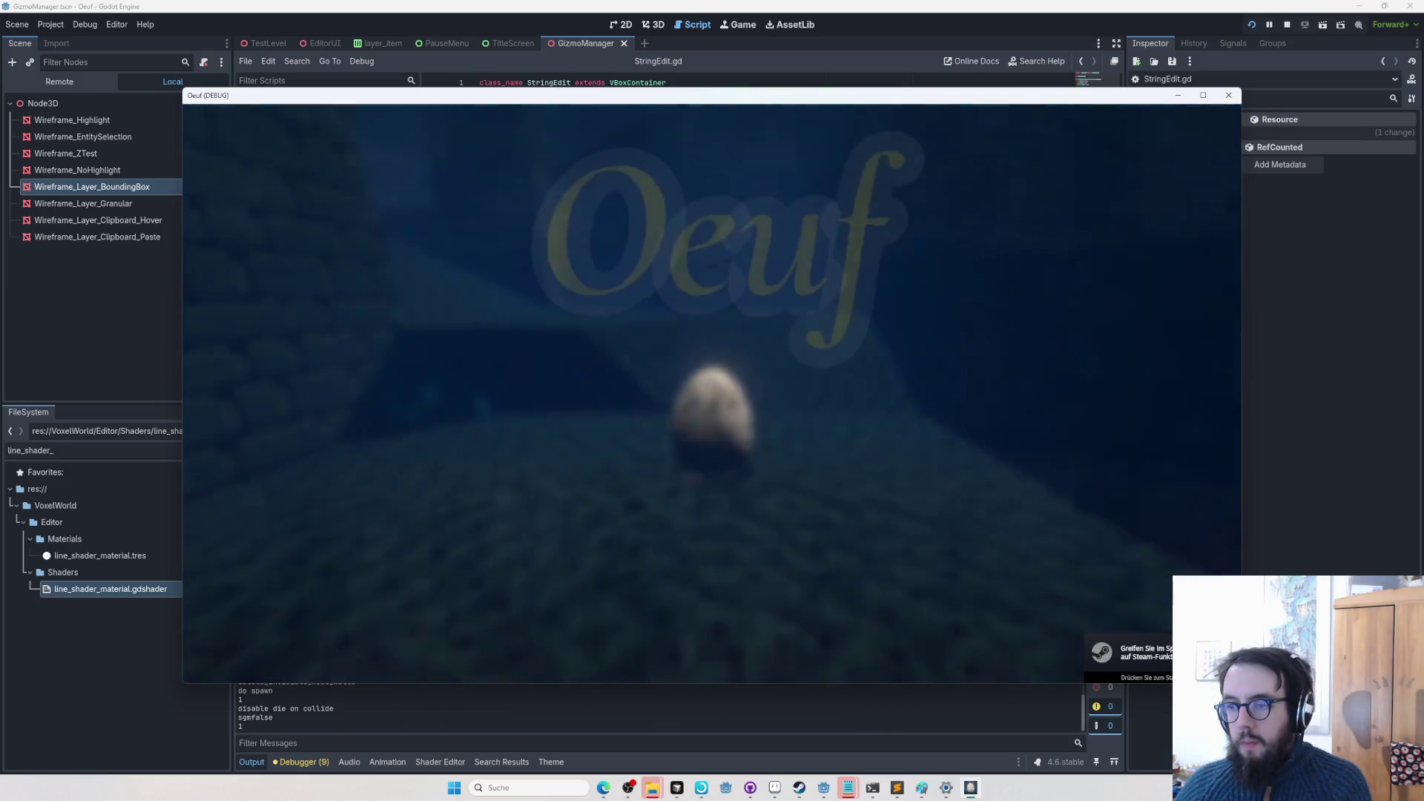
pyautogui.press('F8')
pyautogui.press('F5')
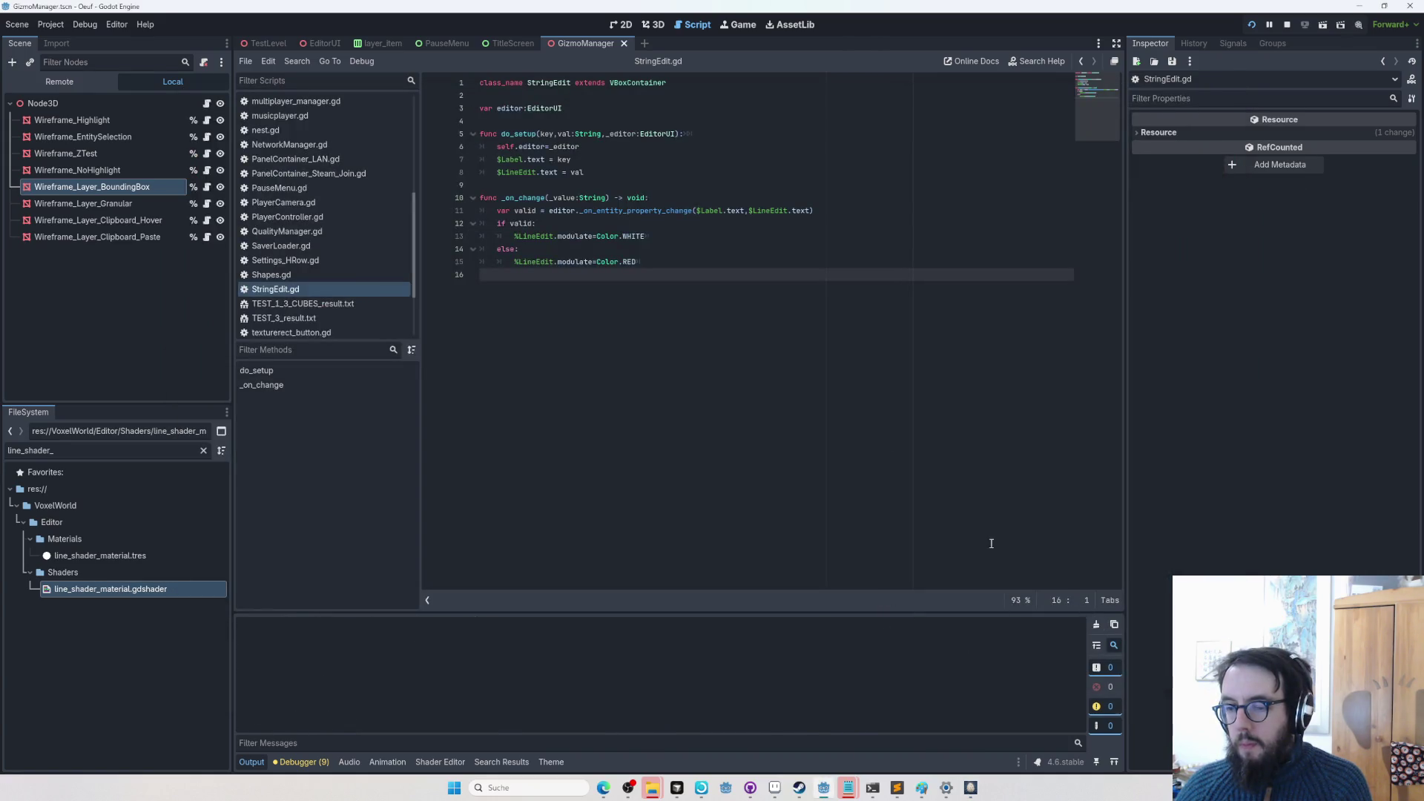
# Create a new level, place one block, undo it, then copy the undo log lines
pyautogui.hotkey('ctrl', 'n')
pyautogui.click(712, 393)
pyautogui.hotkey('ctrl', 'z')
pyautogui.press('s')
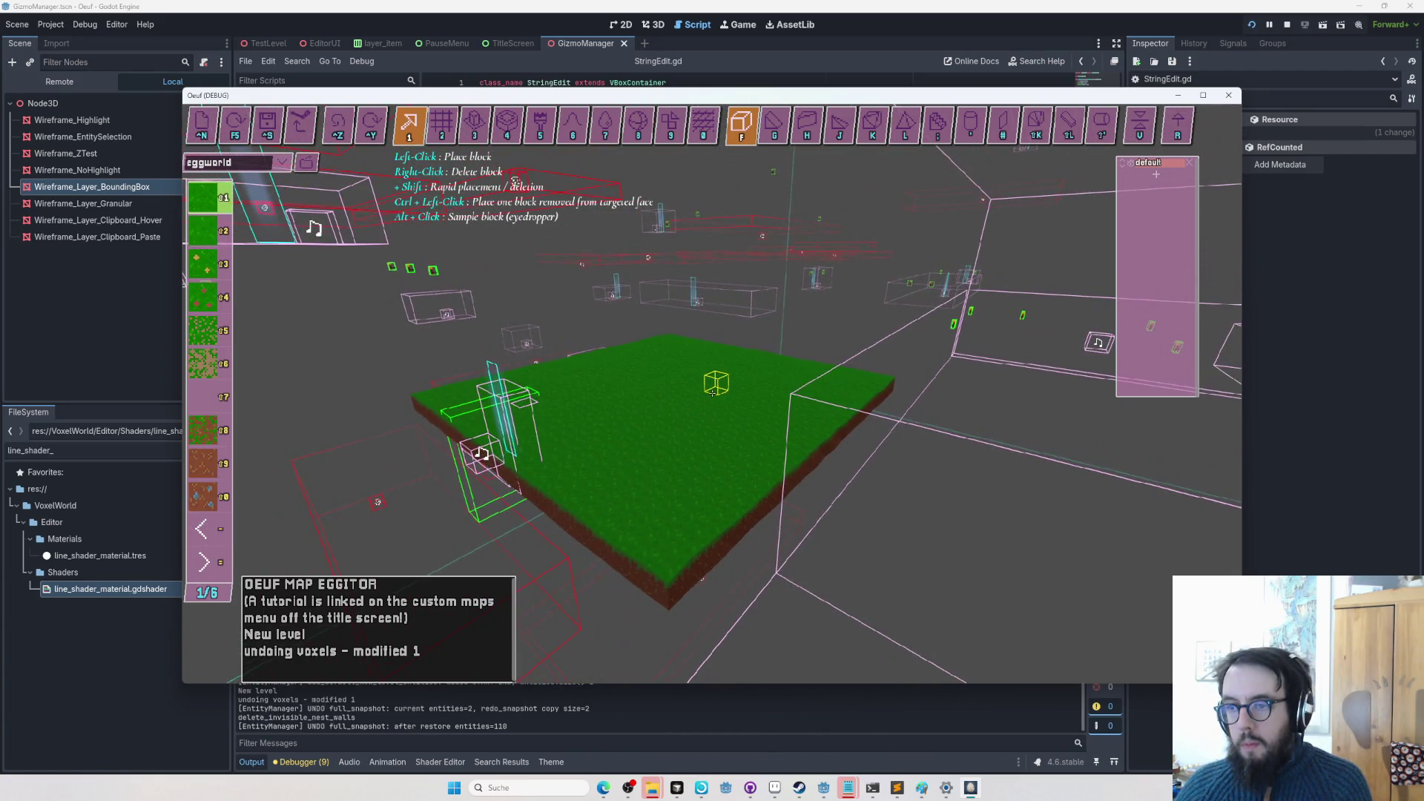
pyautogui.press('F8')
pyautogui.moveTo(515, 725)
pyautogui.mouseDown()
pyautogui.moveTo(222, 701)
pyautogui.moveTo(219, 680)
pyautogui.mouseUp()
pyautogui.hotkey('alt', 'Tab')
pyautogui.hotkey('alt', 'Tab')
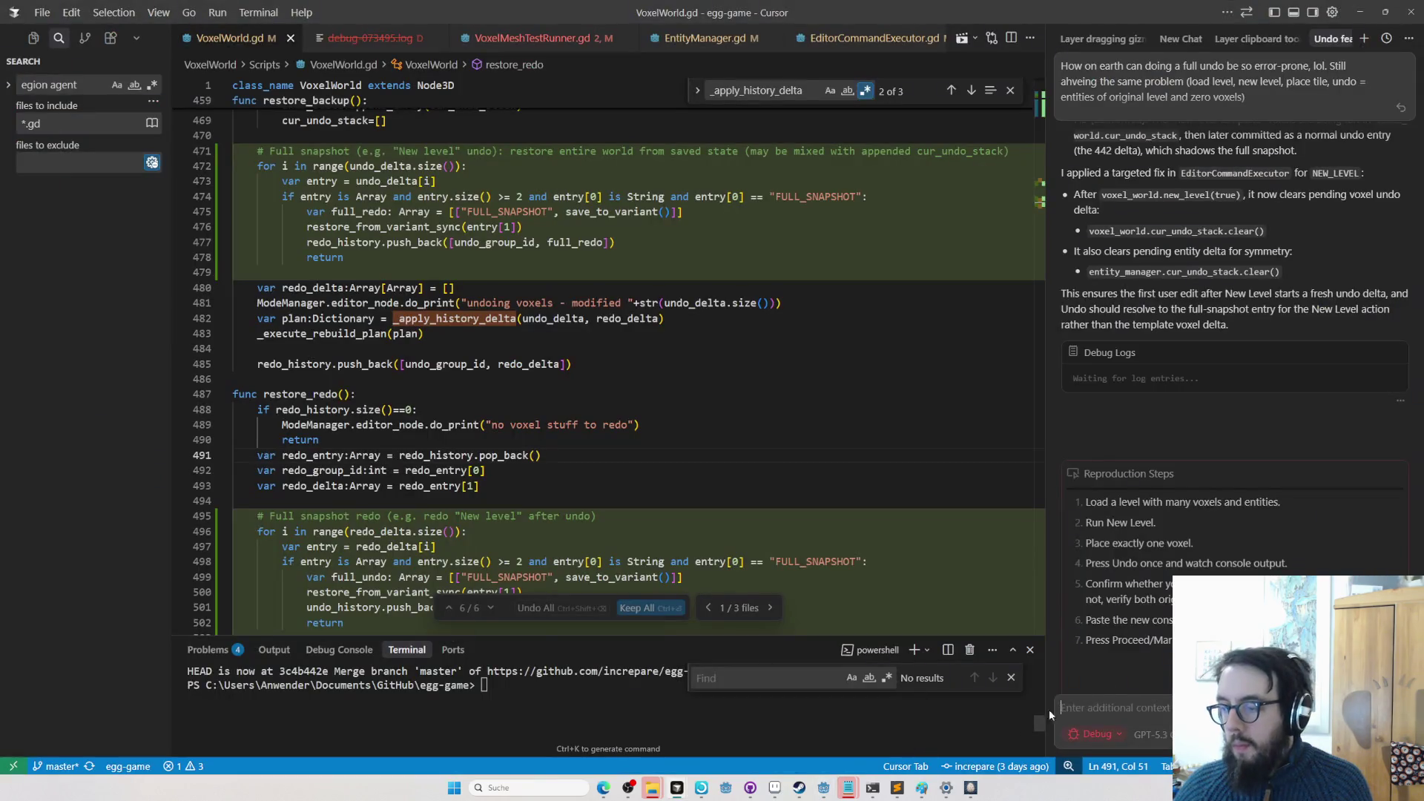
# Paste the Godot undo log into the agent chat and start a bulleted repro list
pyautogui.hotkey('ctrl', 'v')
pyautogui.write('now')
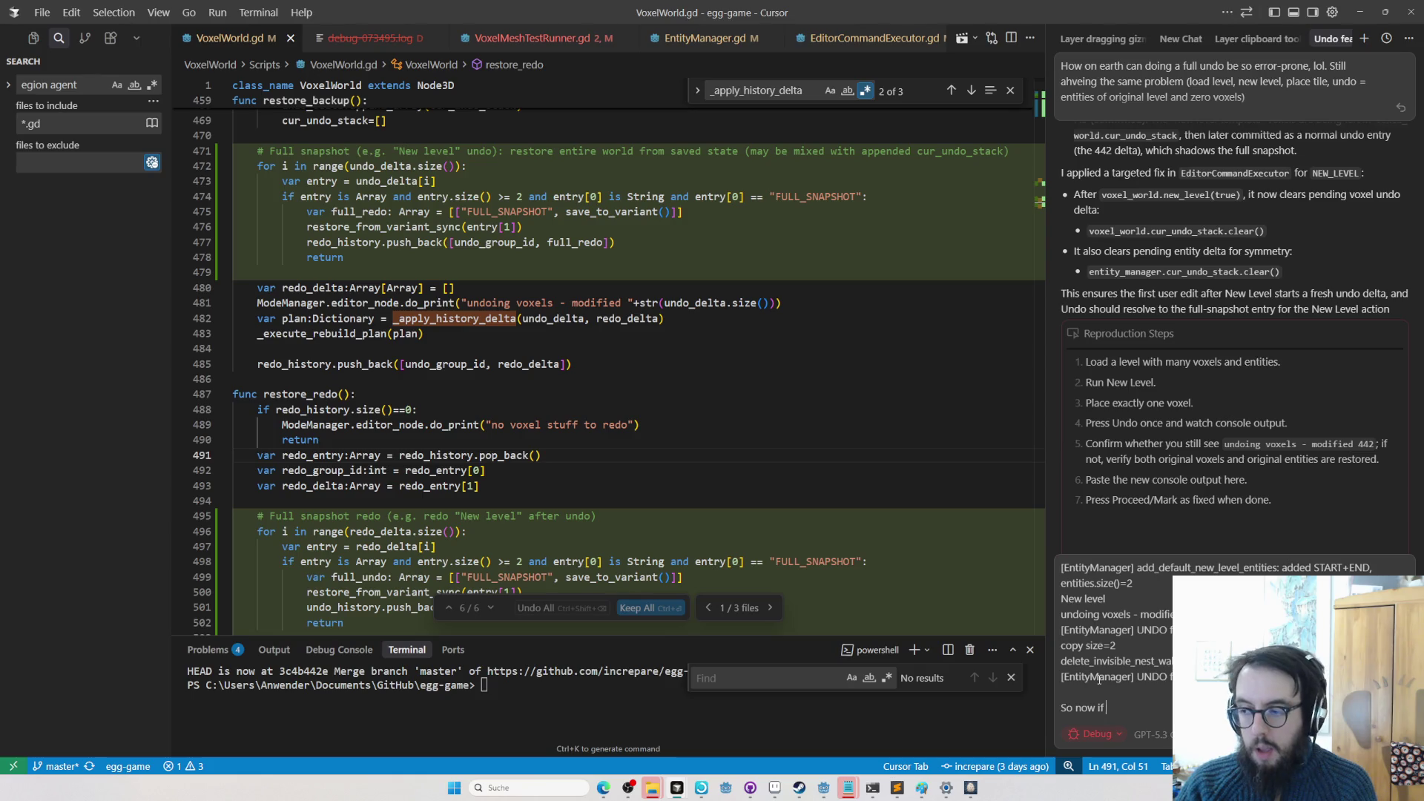
pyautogui.hotkey('ctrl', 'a')
pyautogui.write('*')
pyautogui.write('lk')
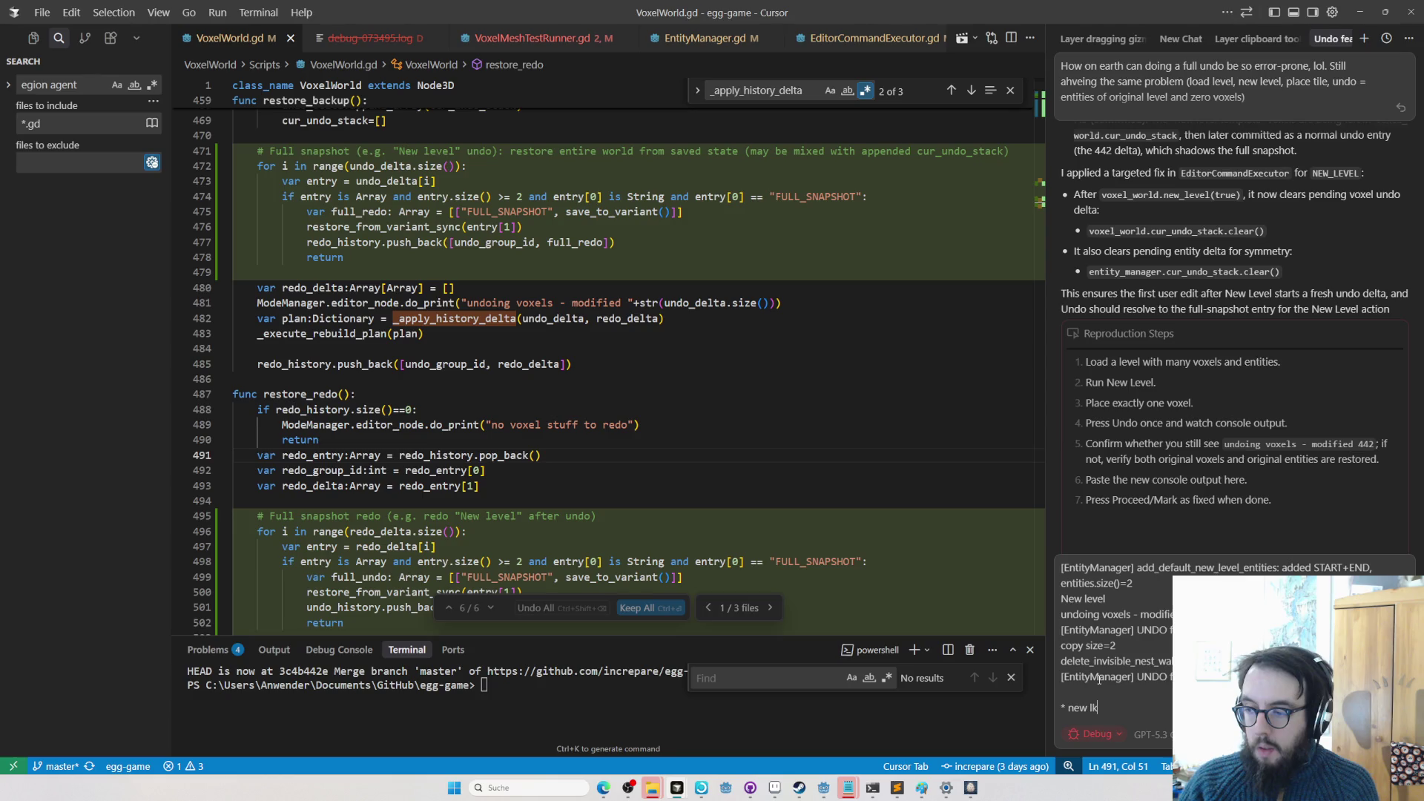
pyautogui.press('BackSpace')
pyautogui.press('BackSpace')
pyautogui.write('evel')
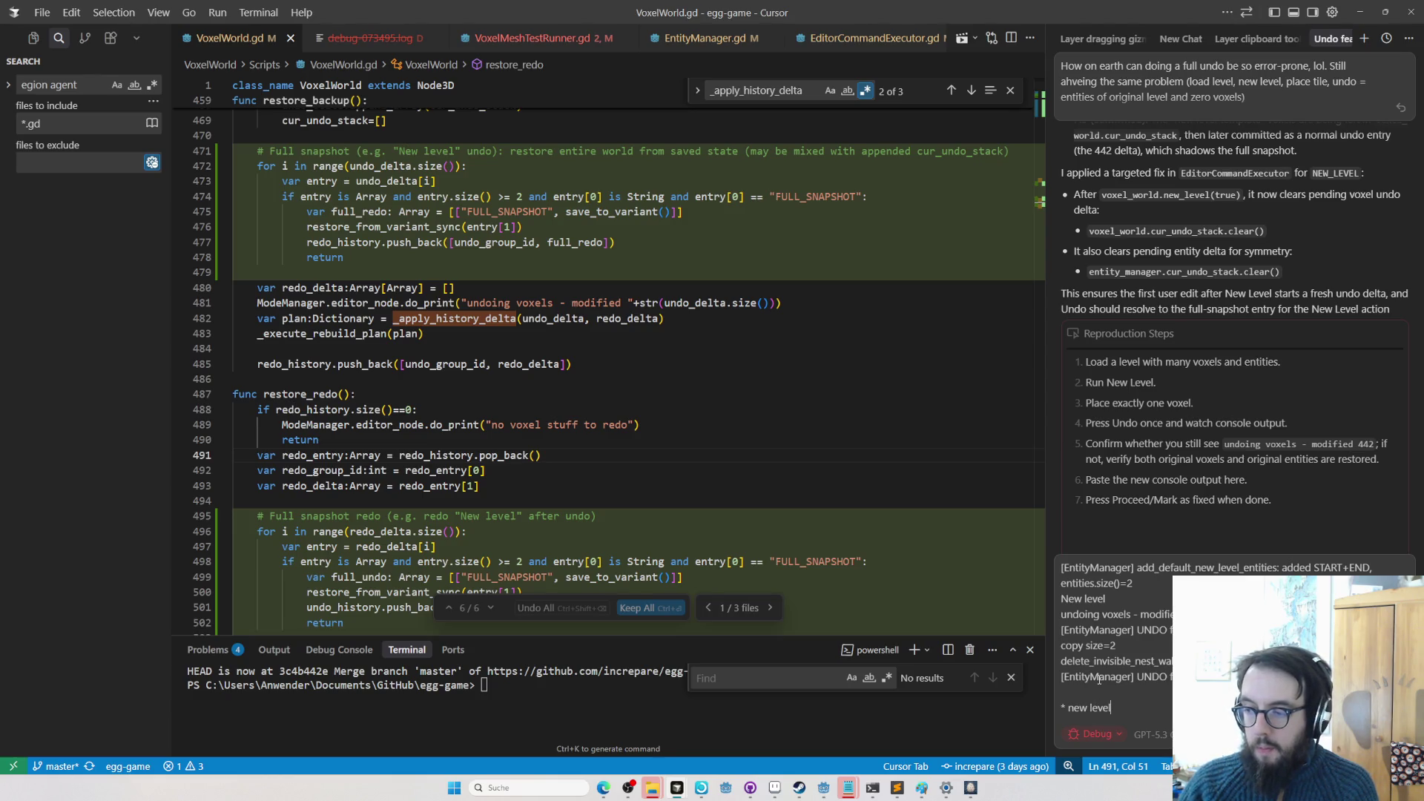
# Complete the repro bullets: load level, hit new level, place block, undo
pyautogui.press('Up')
pyautogui.hotkey('shift', 'Return')
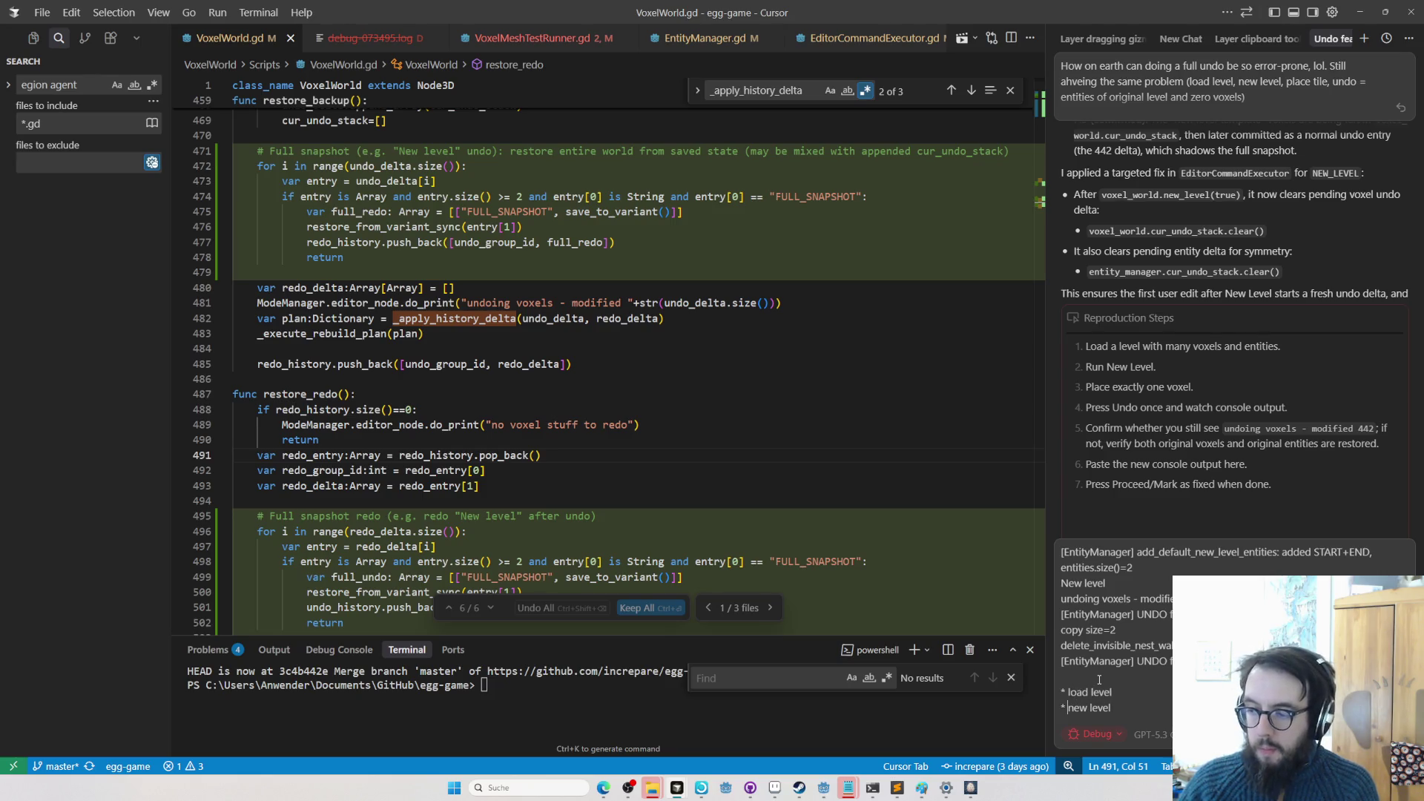
pyautogui.press('BackSpace')
pyautogui.press('BackSpace')
pyautogui.write('it')
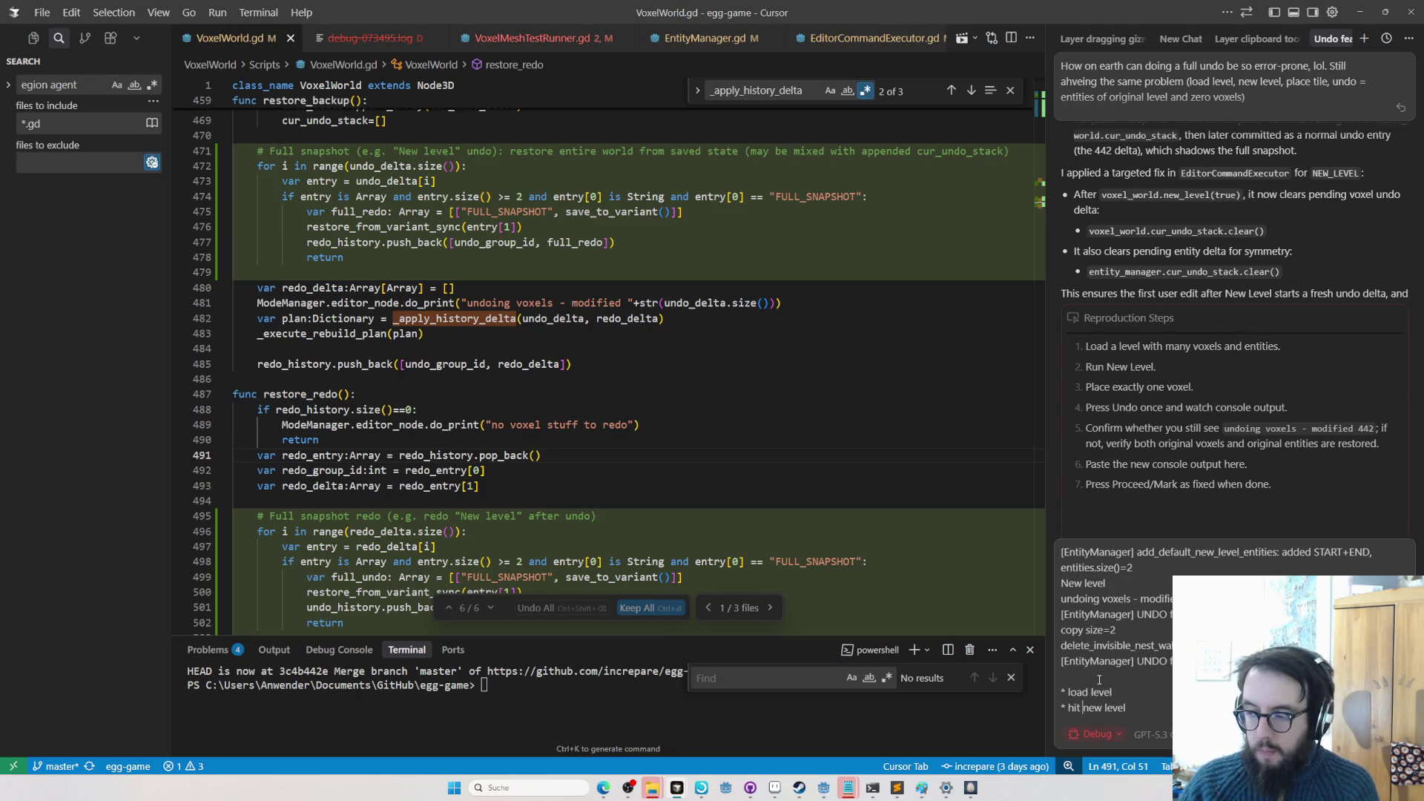
pyautogui.press('End')
pyautogui.hotkey('shift', 'Return')
pyautogui.write('* place til')
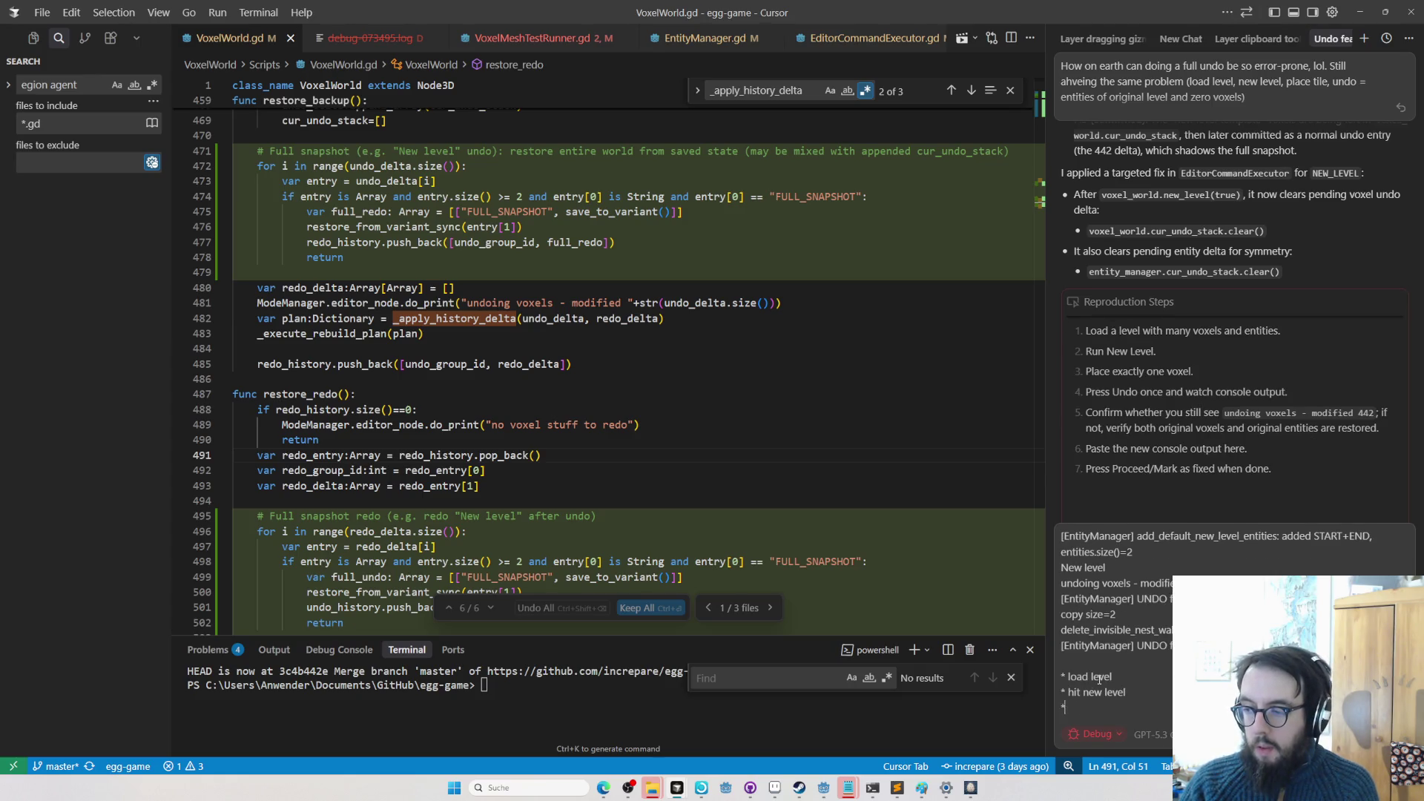
pyautogui.write('e')
pyautogui.hotkey('shift', 'Return')
pyautogui.write('* undo')
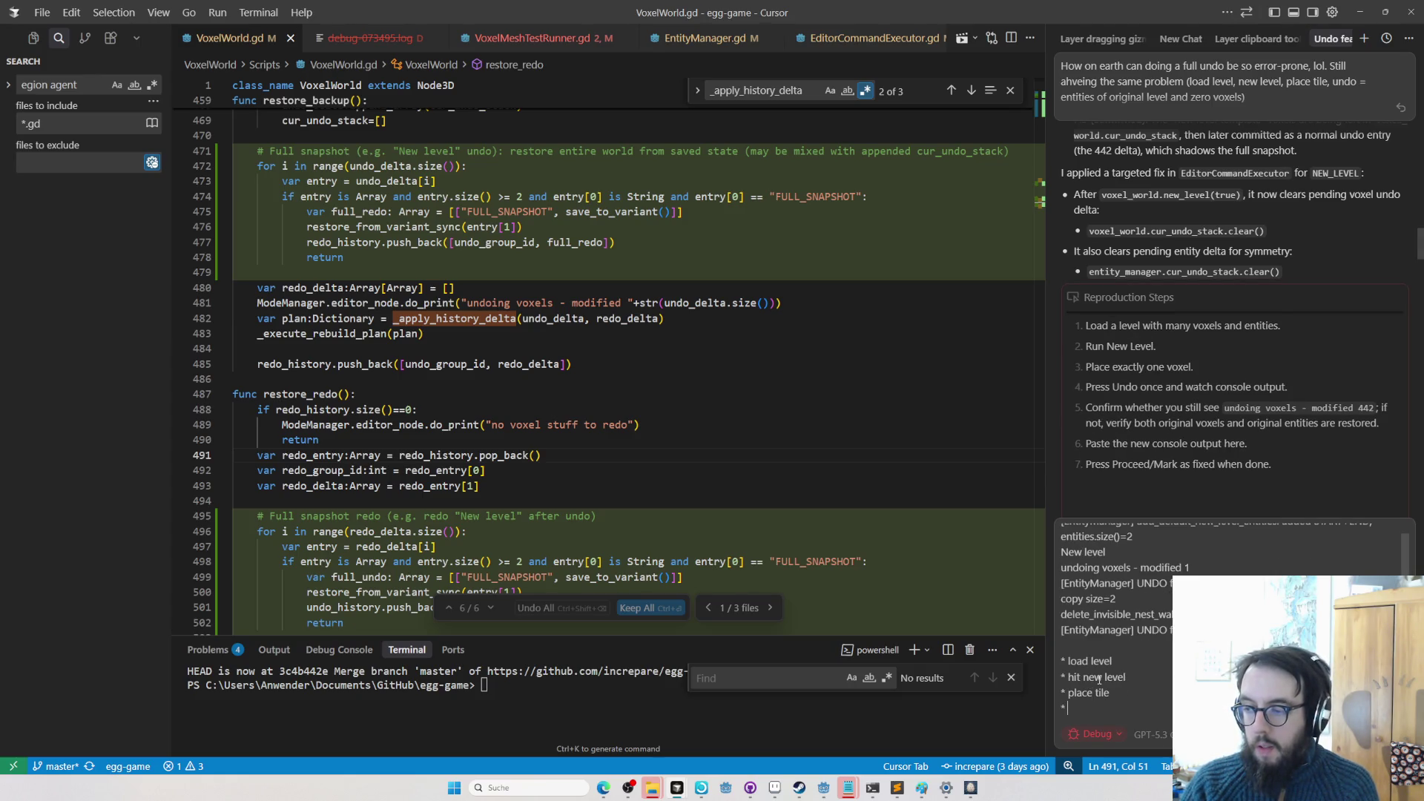
pyautogui.hotkey('ctrl', 'shift', 'Right')
pyautogui.write('block')
# Begin describing the observed result about voxels and the original level after undo
pyautogui.hotkey('ctrl', 'End')
pyautogui.hotkey('shift', 'Return')
pyautogui.hotkey('shift', 'Return')
pyautogui.write('IU n')
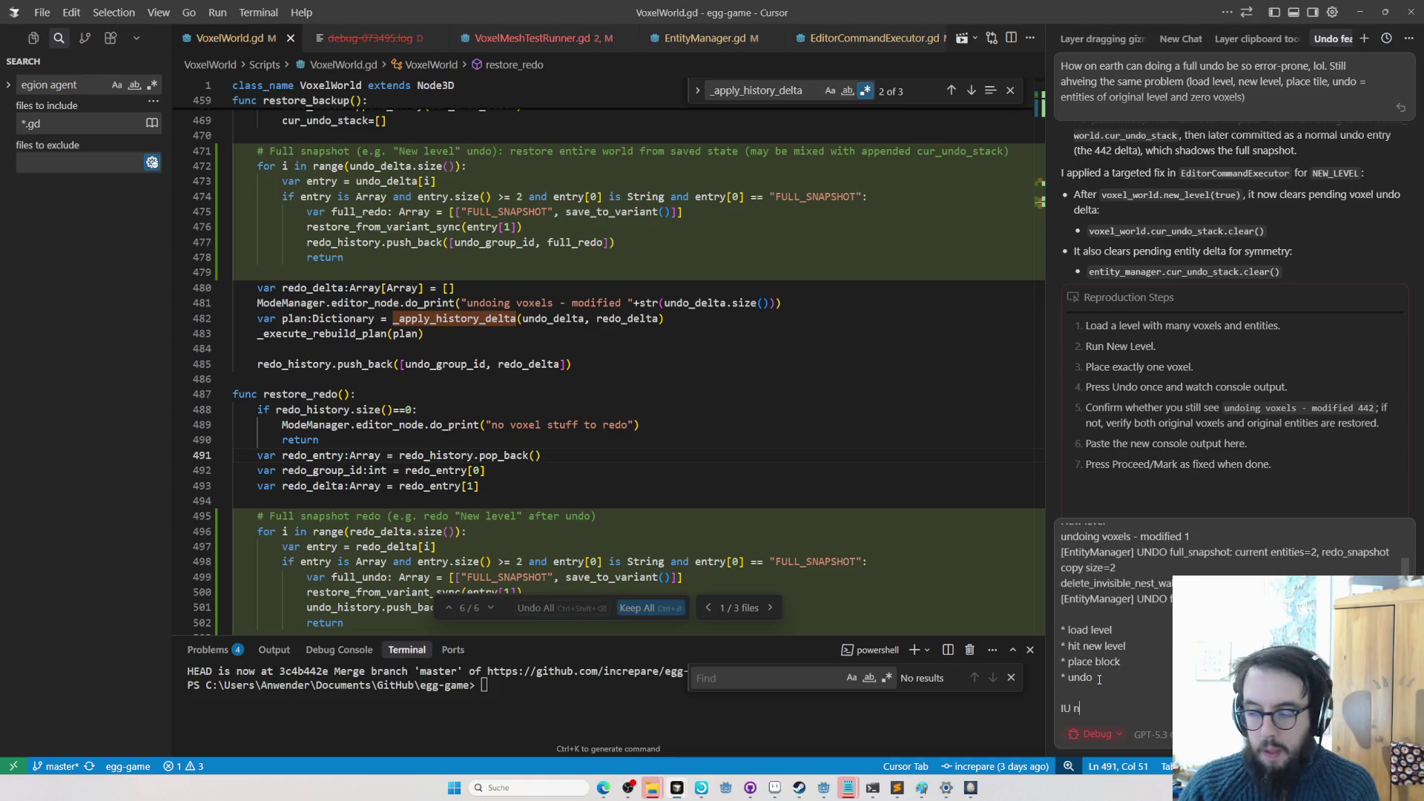
pyautogui.write(' now hav')
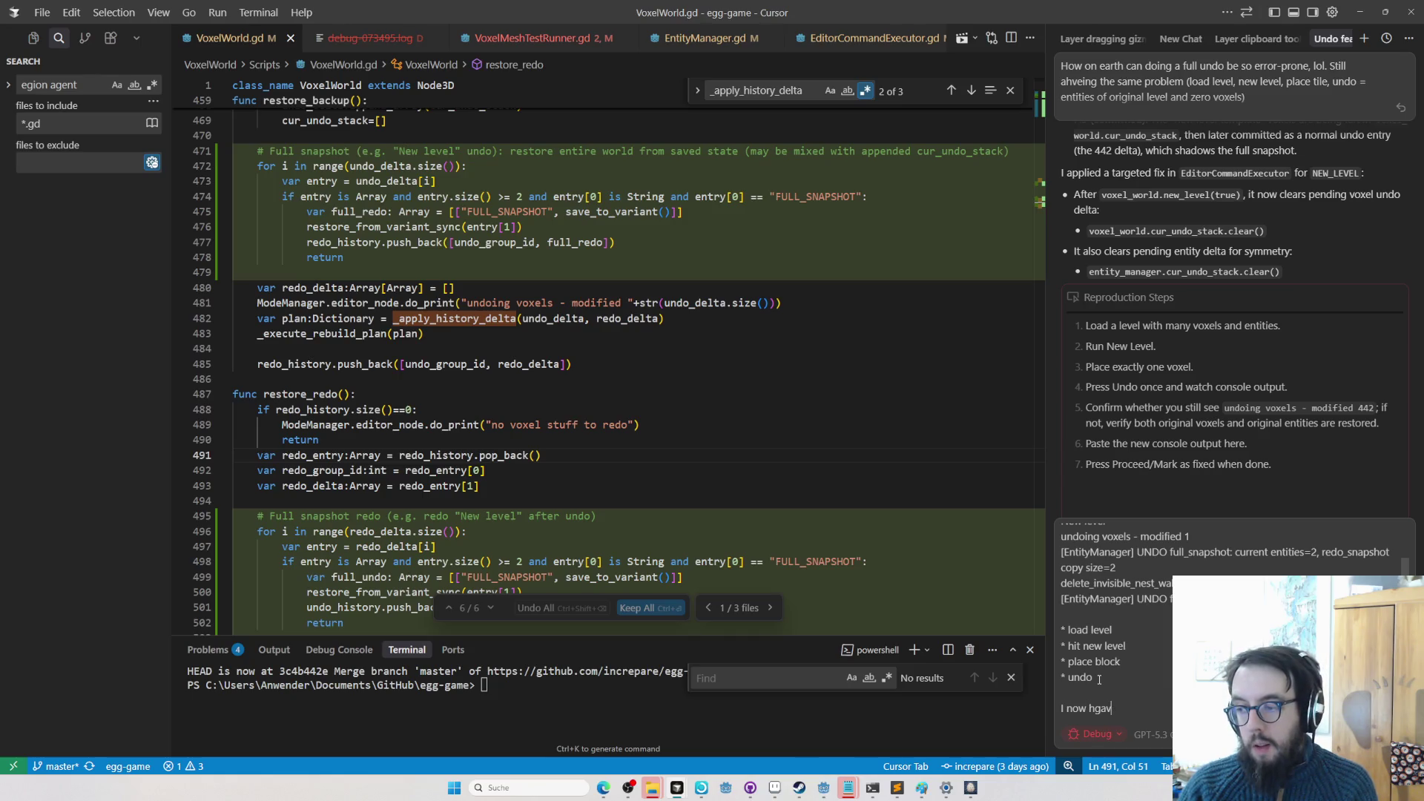
pyautogui.write('vox')
pyautogui.write('s of')
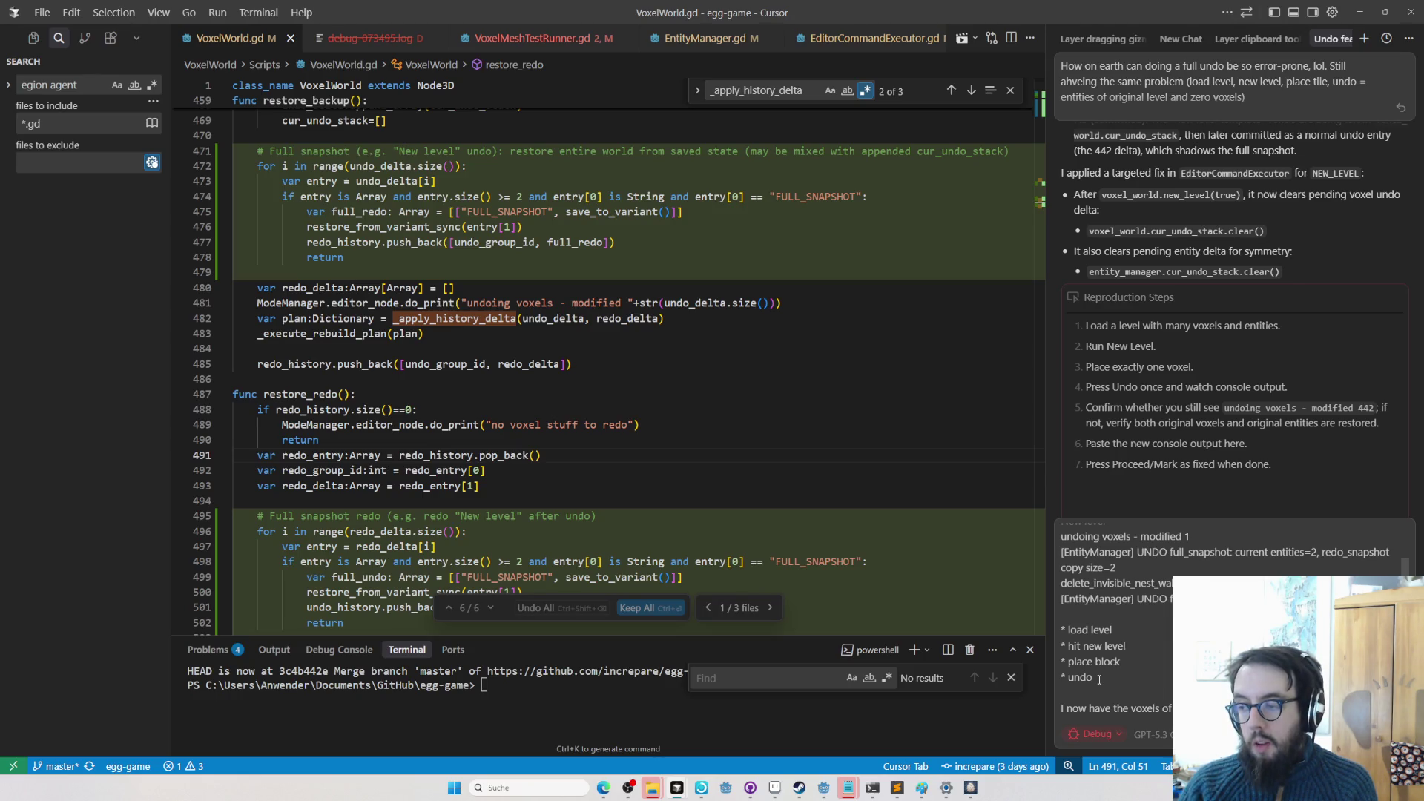
pyautogui.write('es of the originalyl')
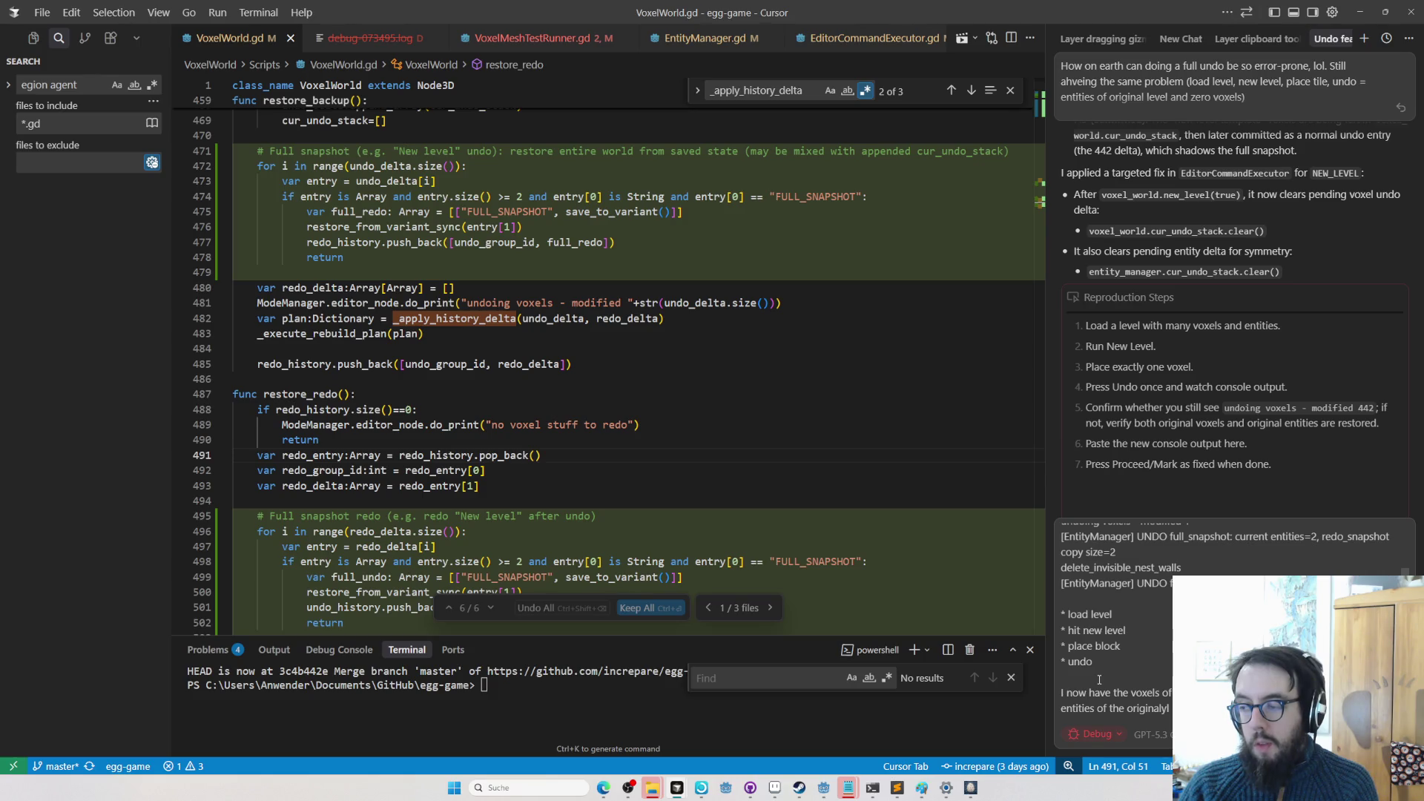
pyautogui.write('originalyl level), which is reall')
pyautogui.press('BackSpace')
pyautogui.press('BackSpace')
pyautogui.press('BackSpace')
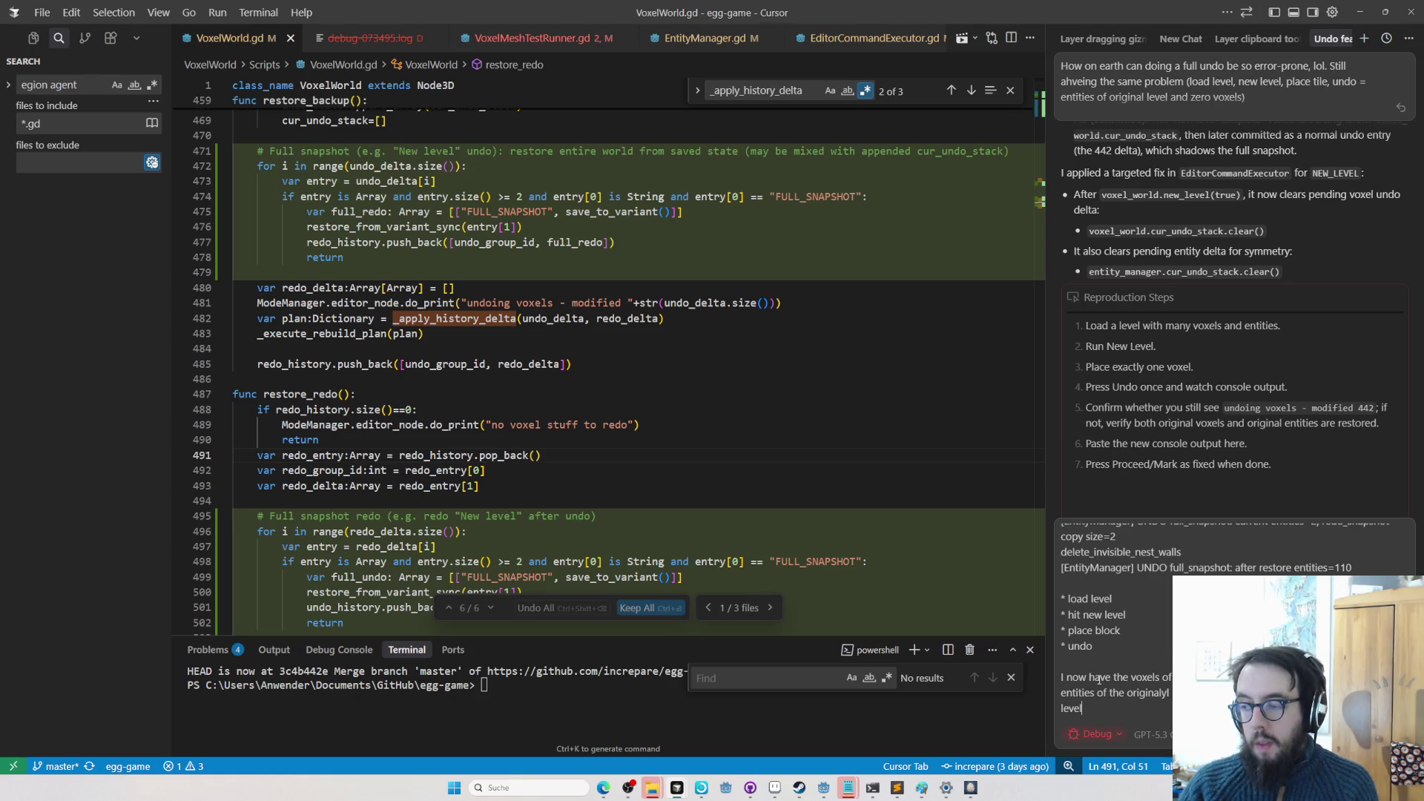